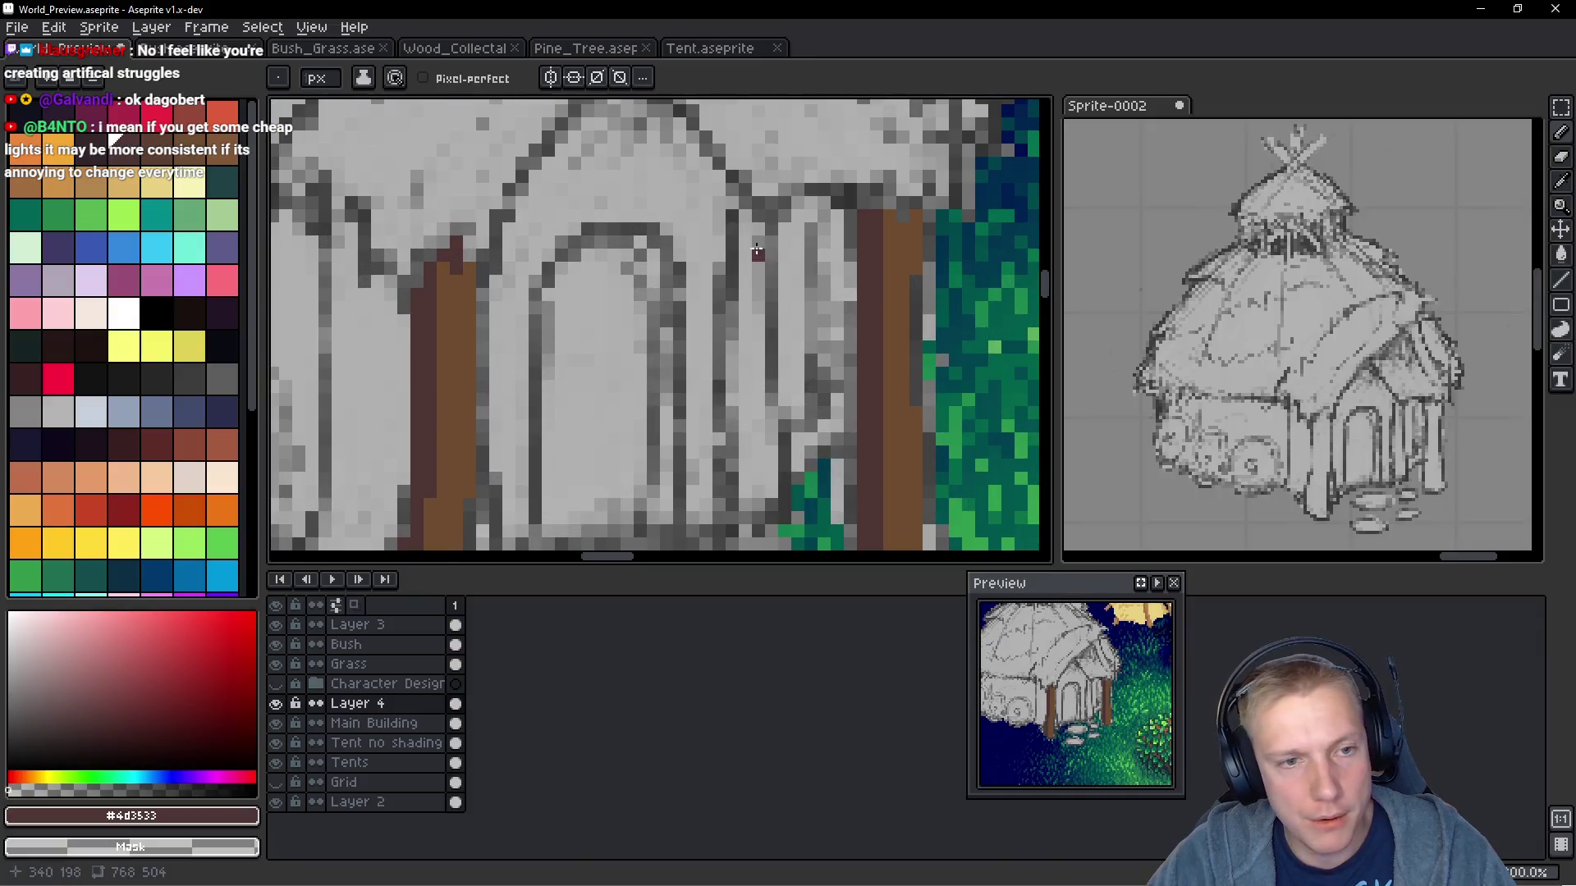
Extend and widen the dark brown stroke down the door pillar
mouse_move(743, 199)
left_mouse_down()
mouse_move(735, 402)
mouse_move(751, 271)
mouse_move(748, 397)
mouse_move(762, 388)
mouse_move(768, 481)
mouse_move(768, 415)
left_mouse_up()
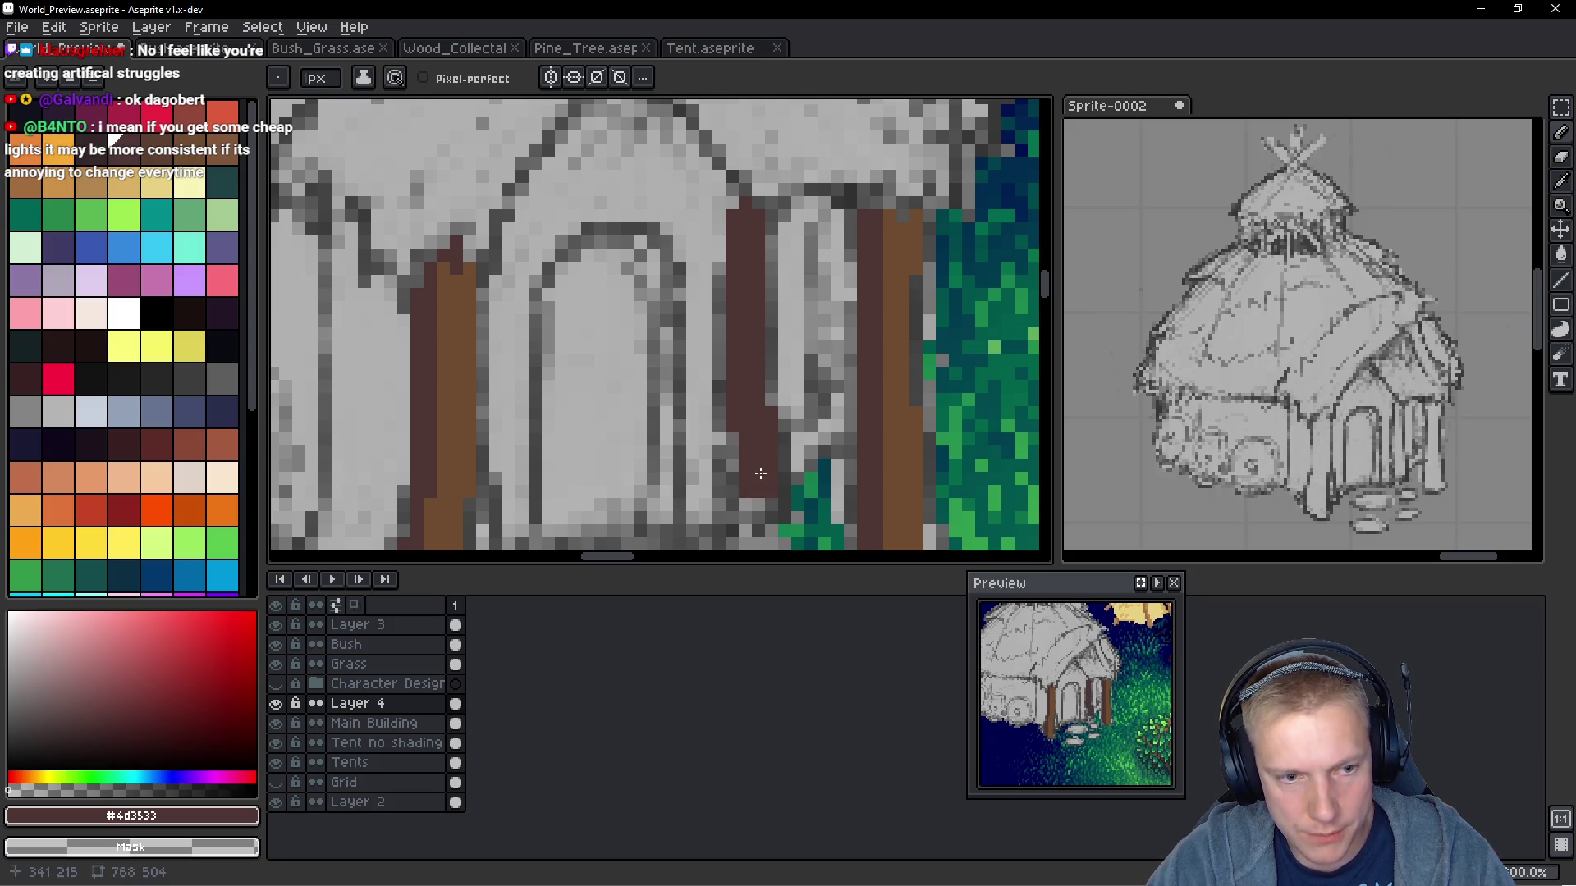
scroll(769, 460, "down", 3)
scroll(749, 463, "up", 2)
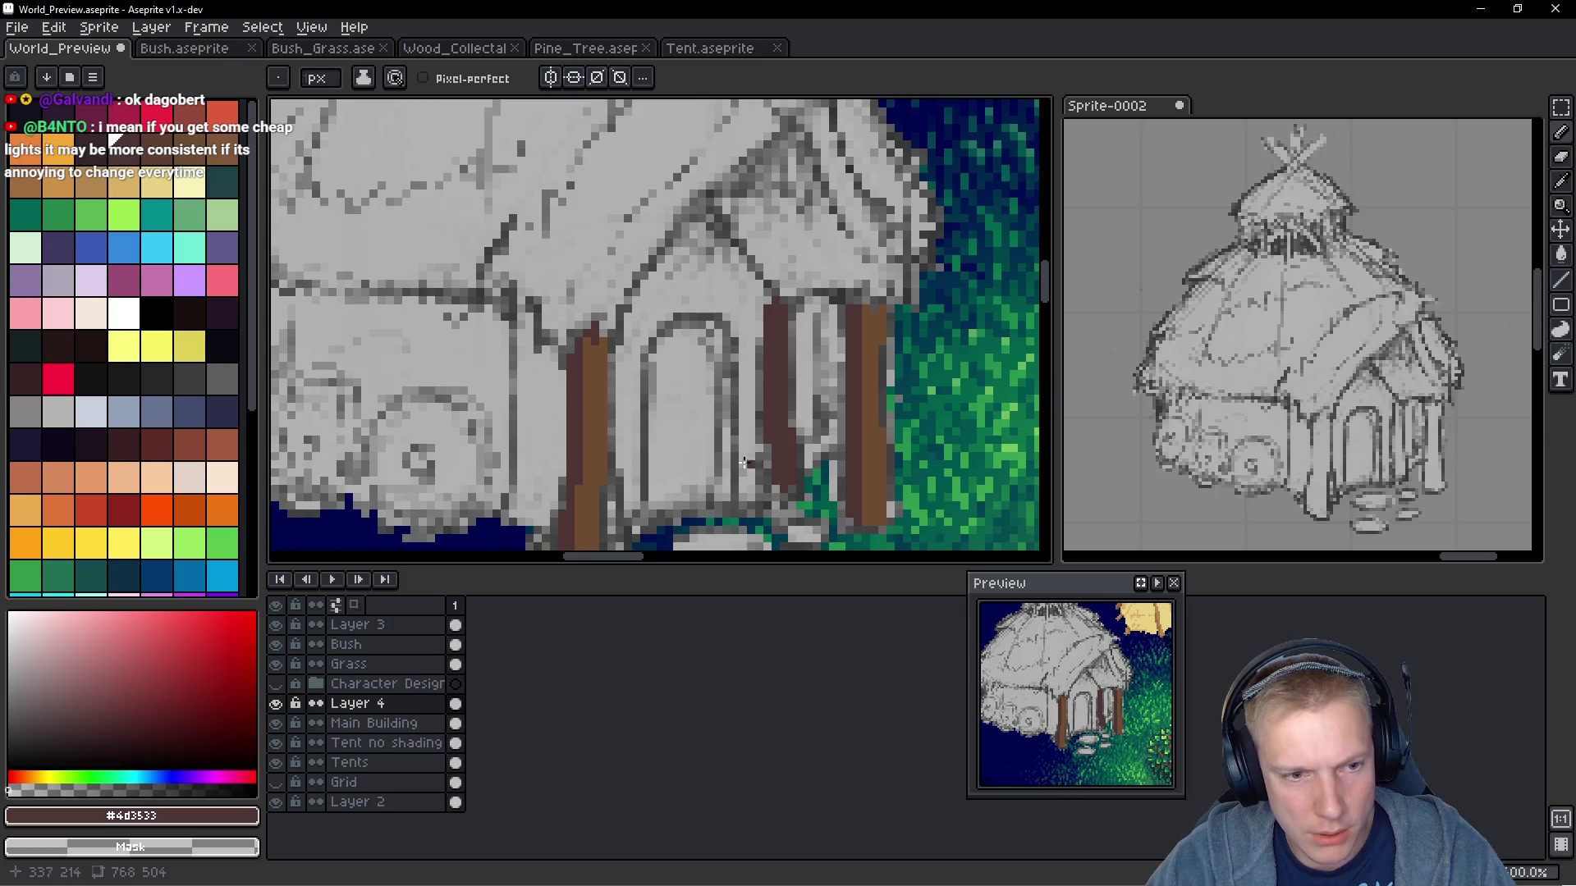
scroll(784, 341, "down", 4)
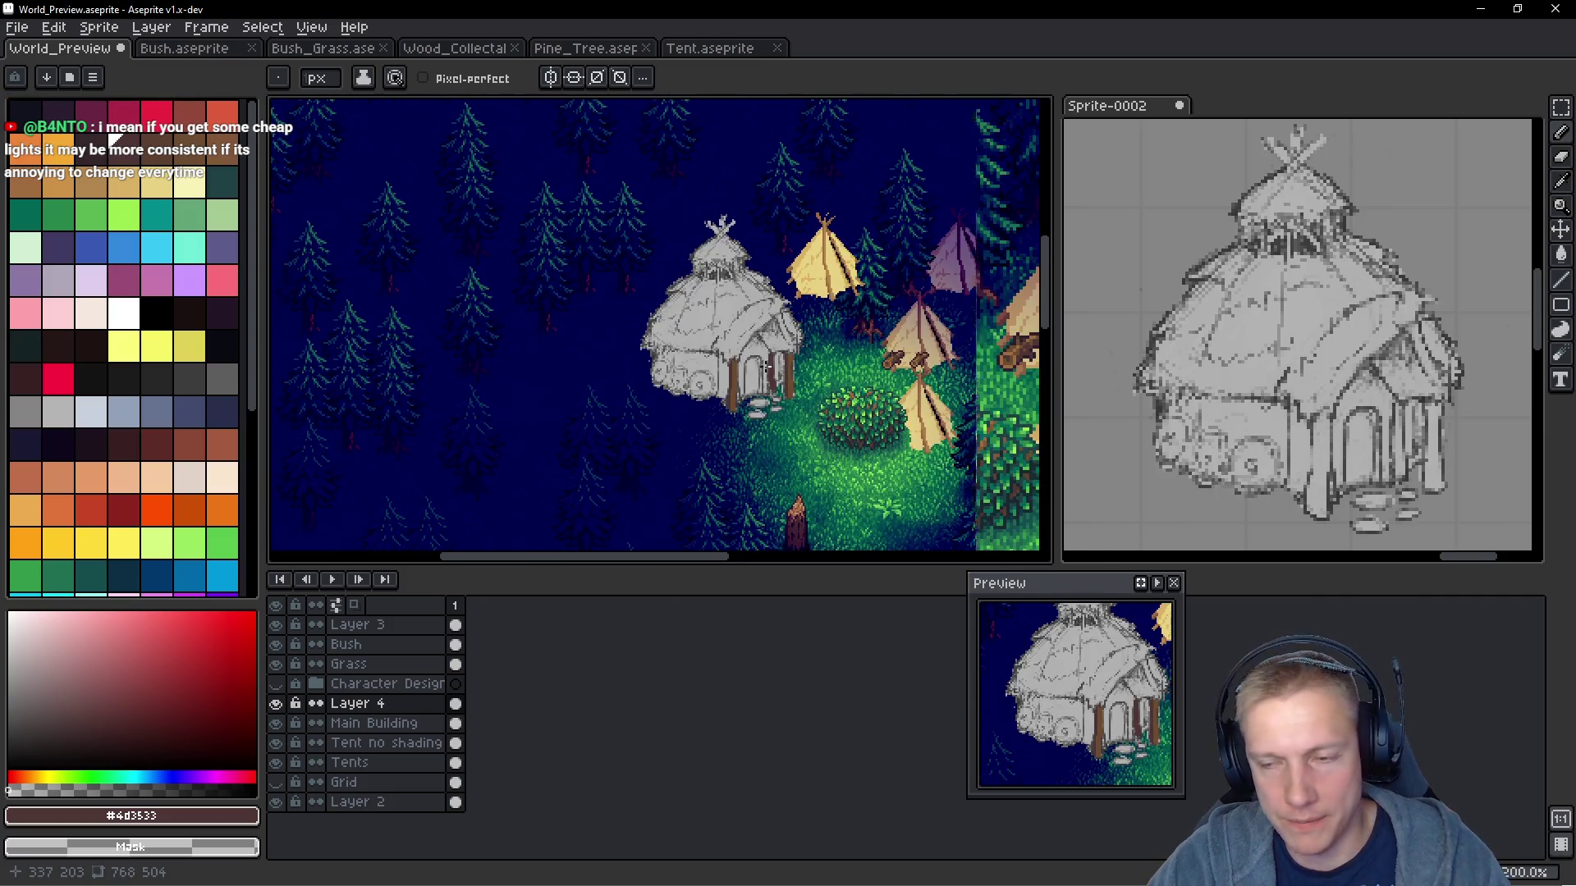
scroll(764, 365, "up", 1)
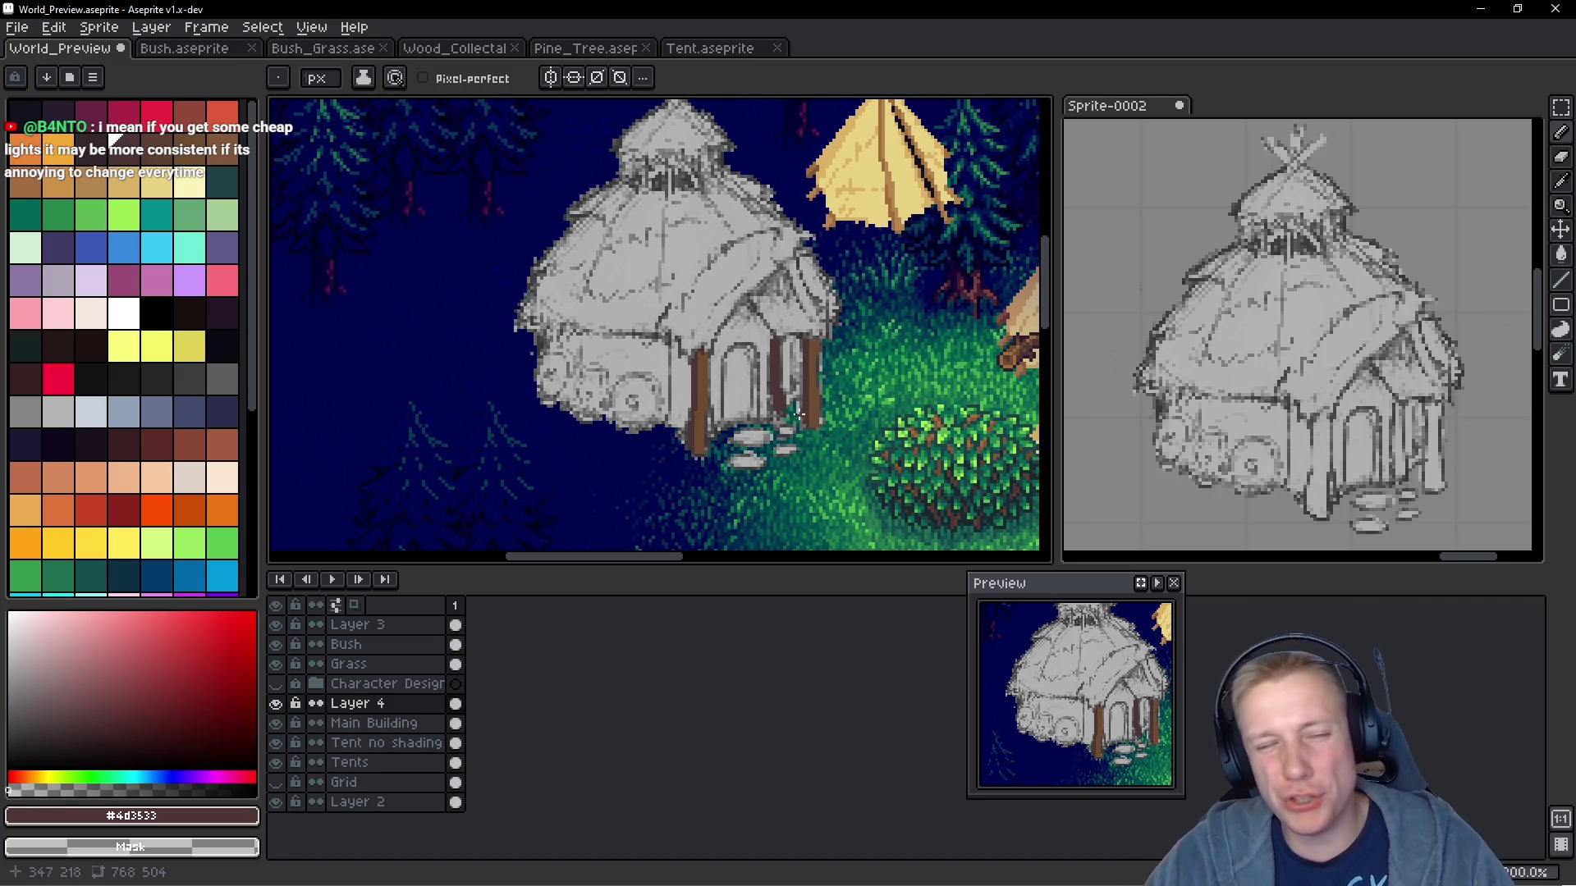
scroll(780, 322, "up", 3)
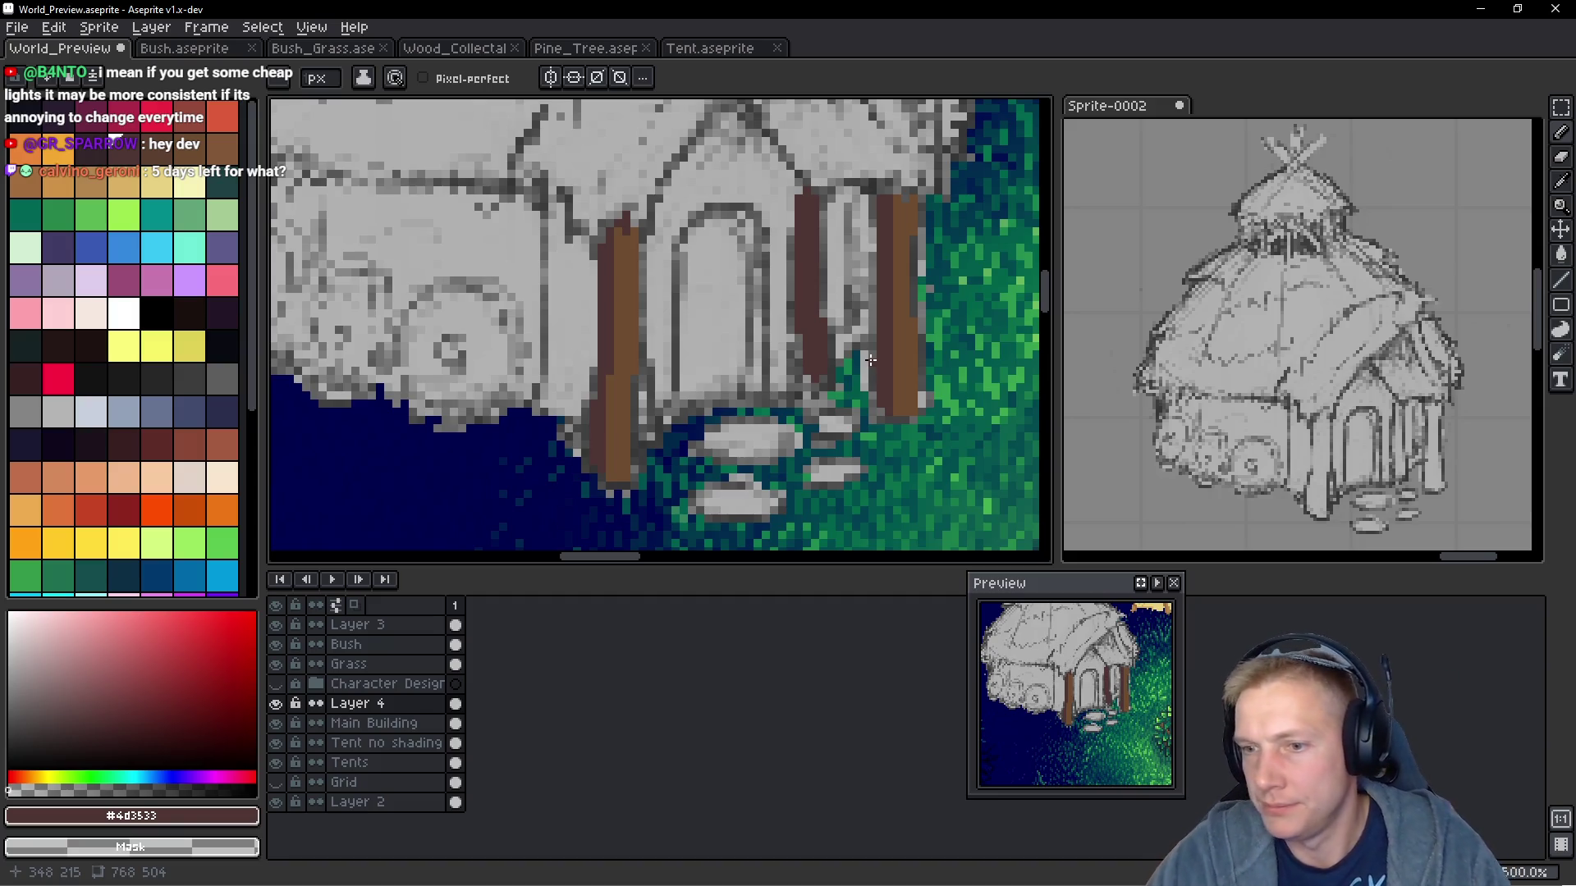
scroll(817, 307, "down", 2)
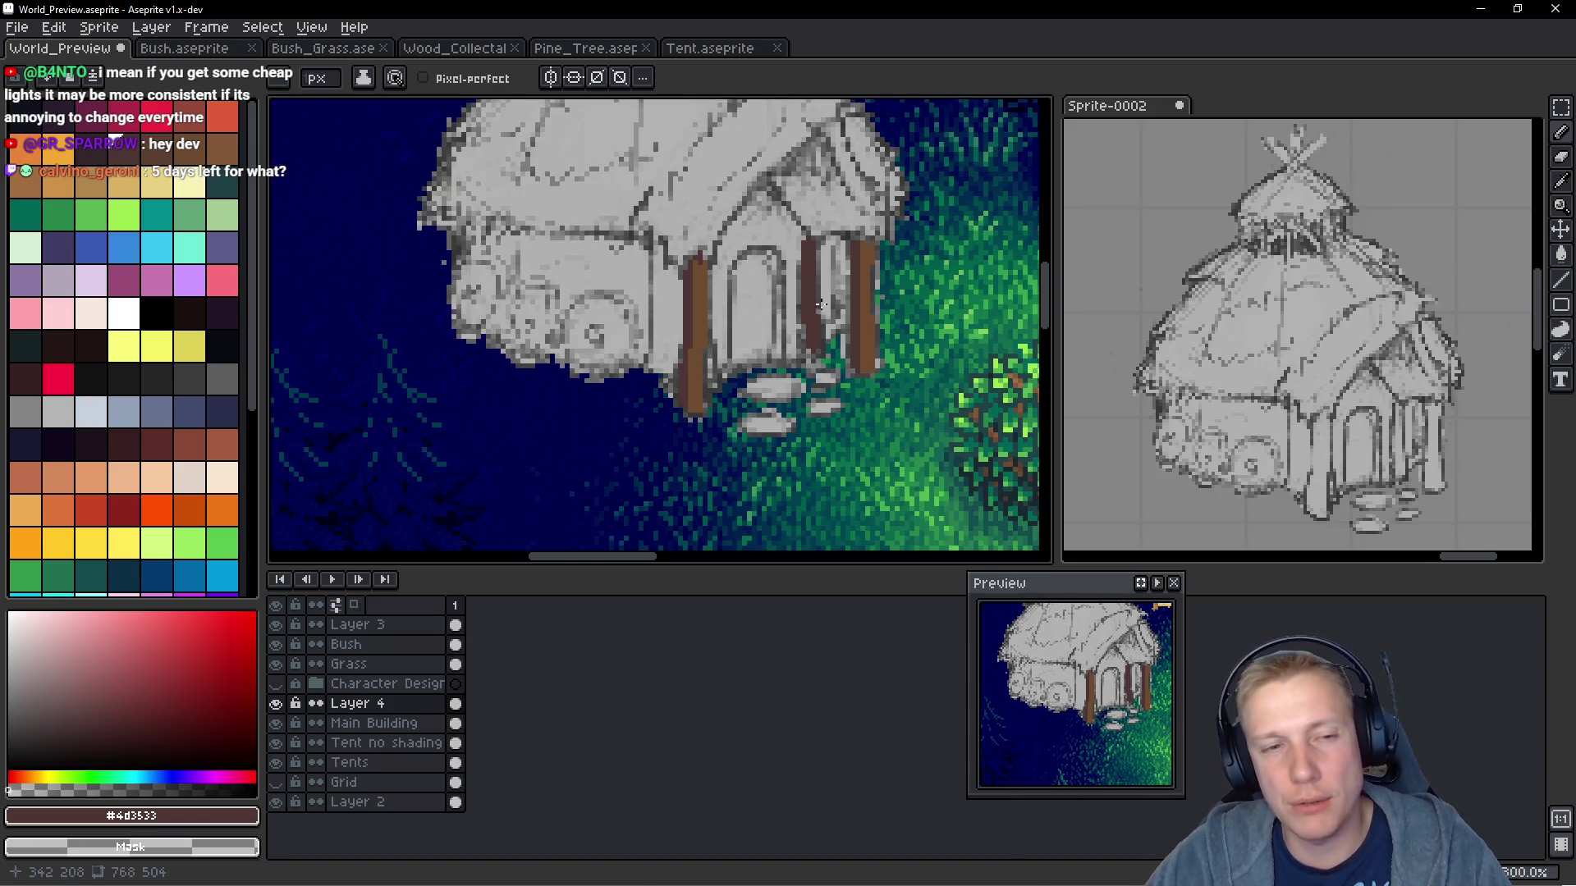
scroll(838, 341, "up", 3)
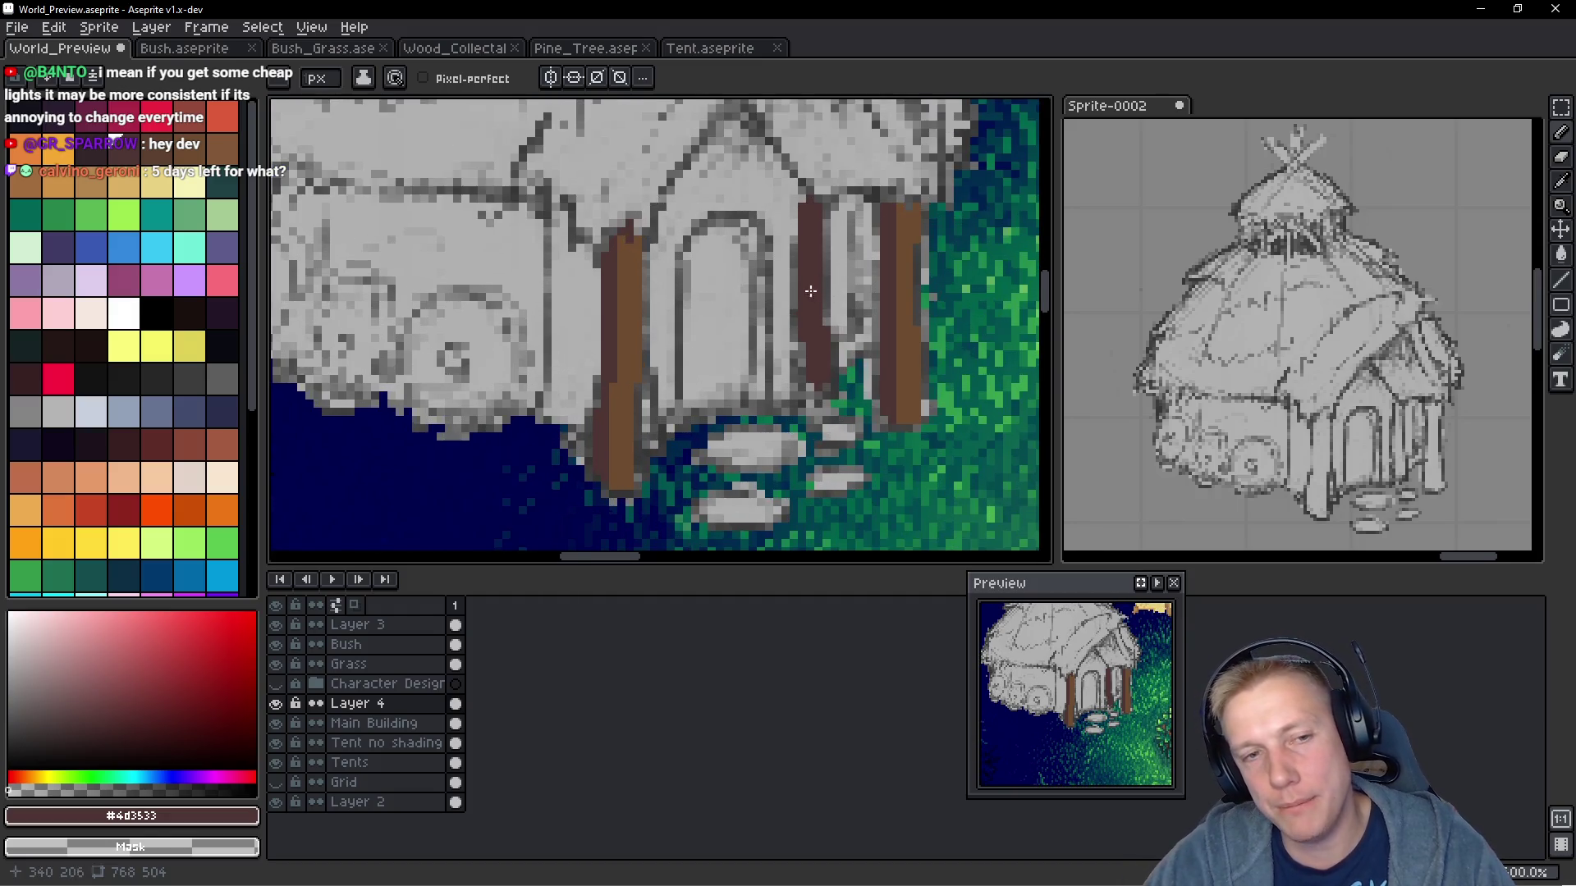
Eyedrop the #6c4c30 brown from a post and fill the pillar, widening it rightward
left_click(925, 303, "alt")
scroll(777, 178, "up", 1)
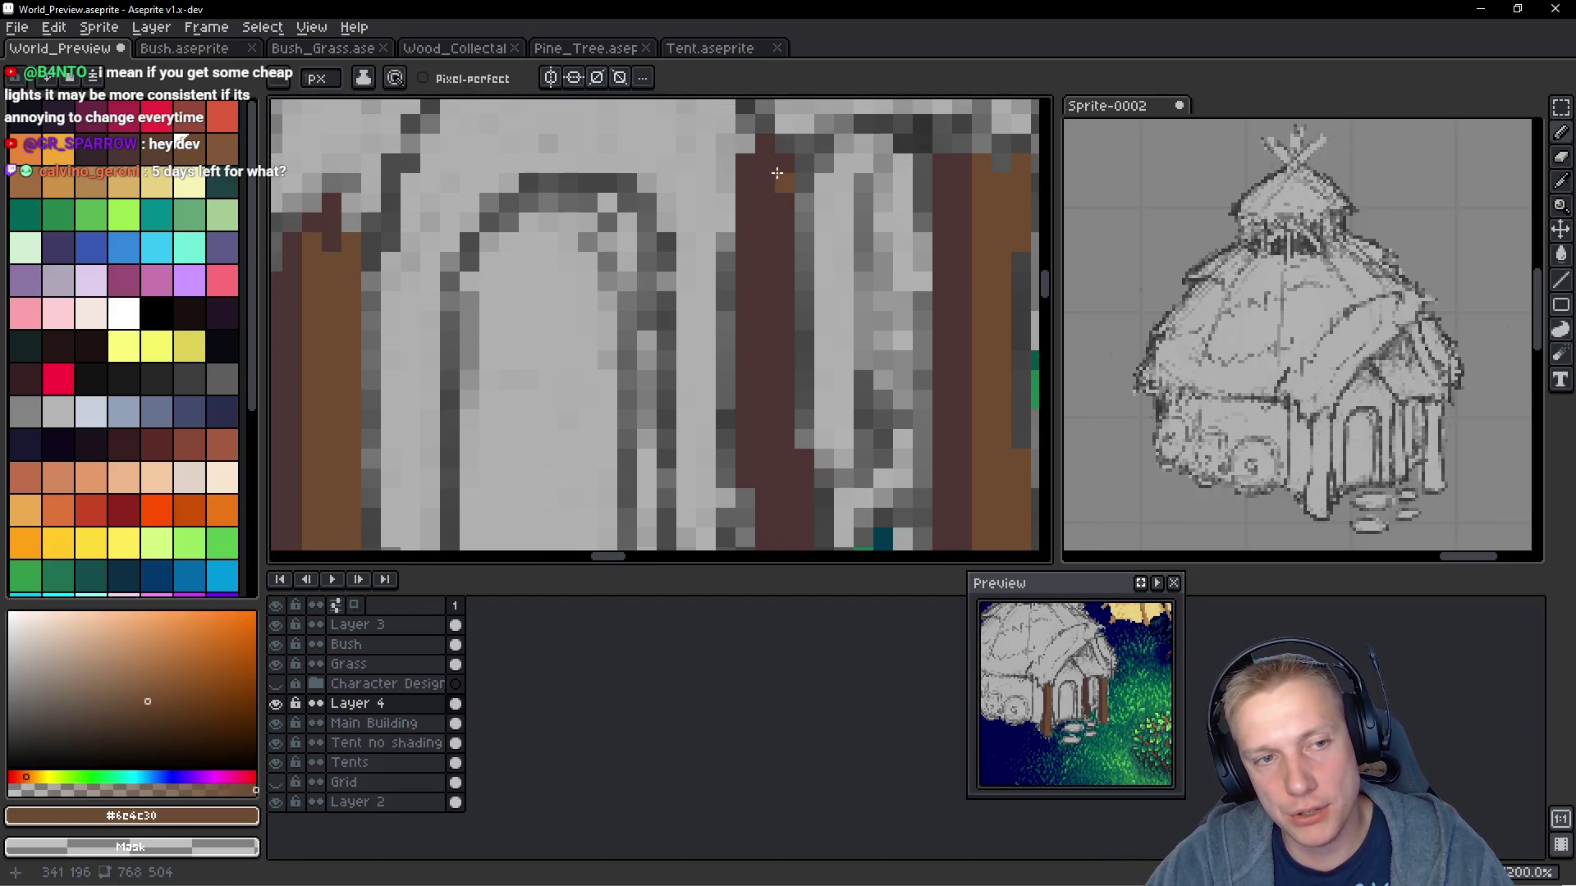
scroll(756, 362, "down", 1)
left_click(786, 367, "shift")
mouse_move(786, 367)
left_mouse_down()
mouse_move(801, 484)
mouse_move(786, 424)
mouse_move(766, 457)
left_mouse_up()
Paint #4d3533 dark brown down the pillar's left side, then re-pick the lighter brown
left_click(767, 380, "alt")
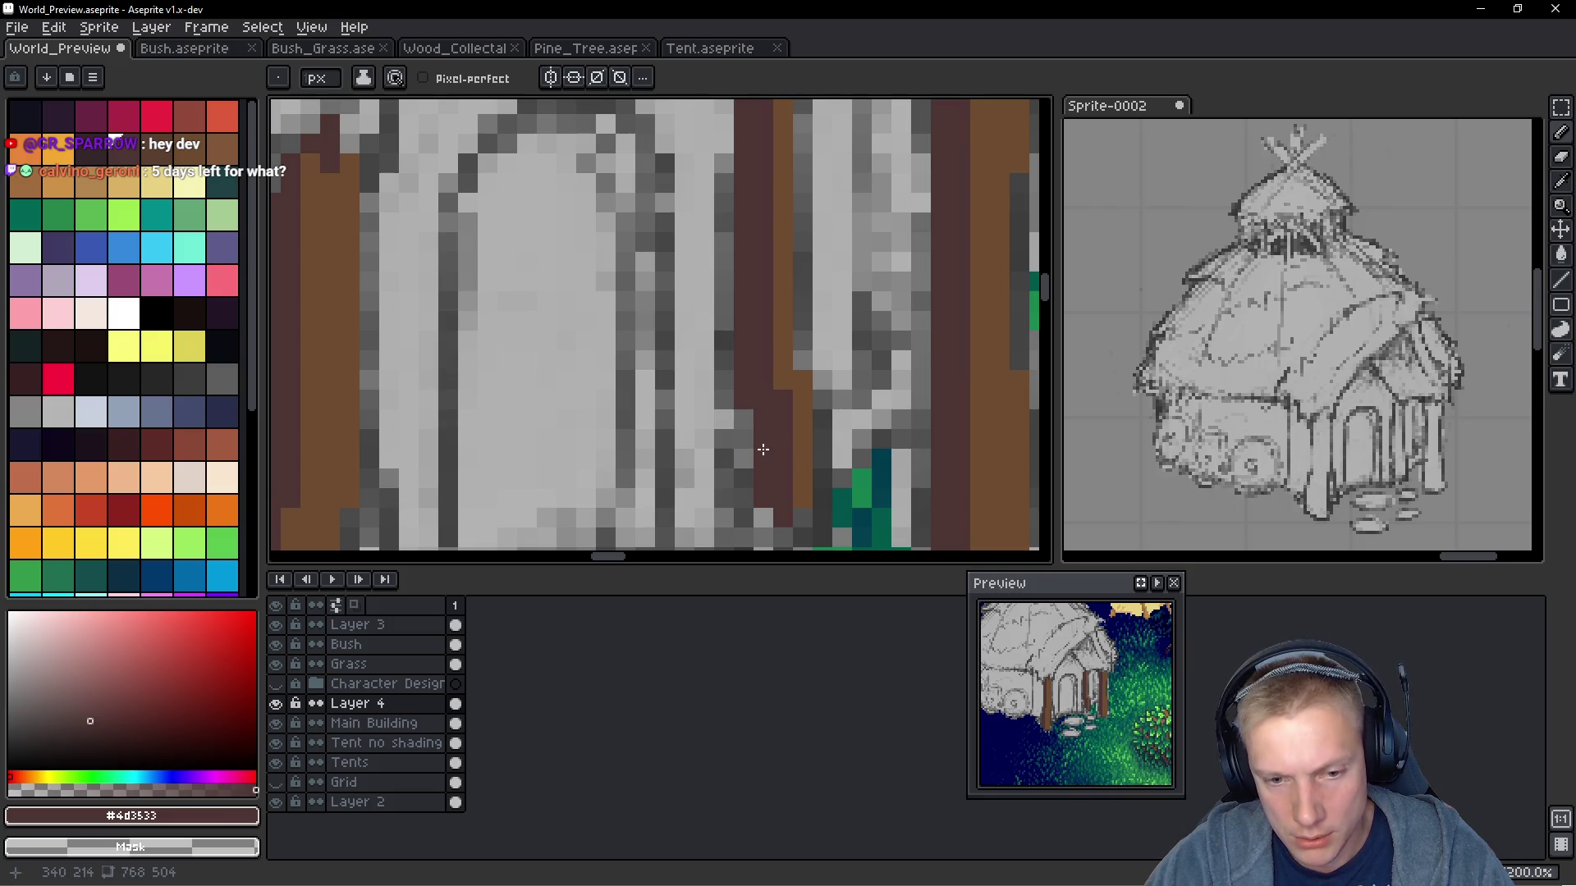
scroll(764, 449, "down", 2)
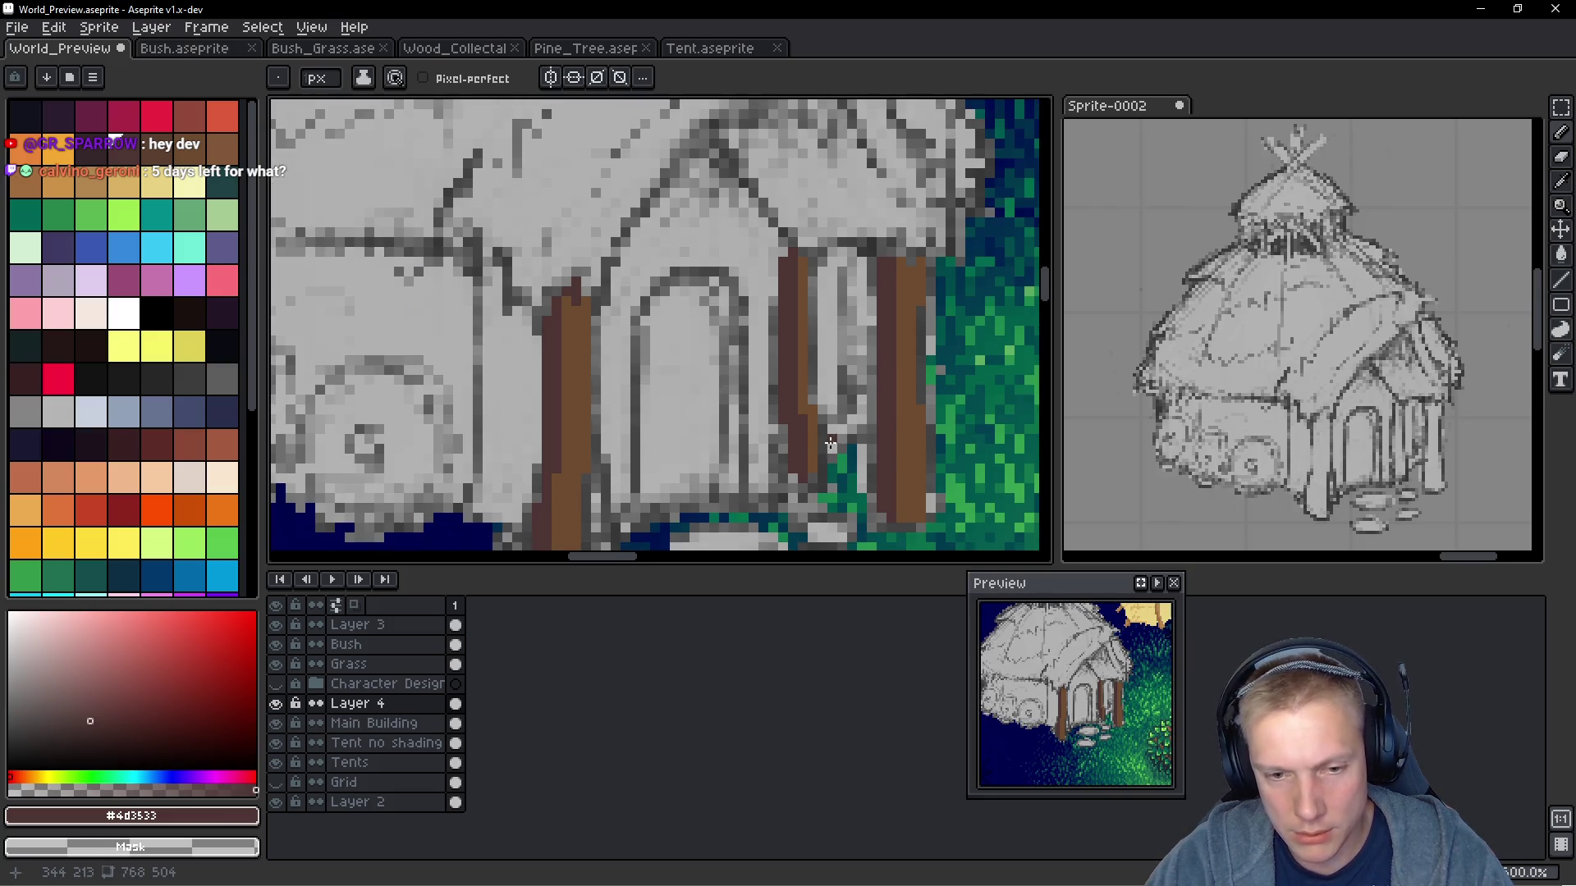
left_click(900, 368, "alt")
scroll(721, 352, "down", 4)
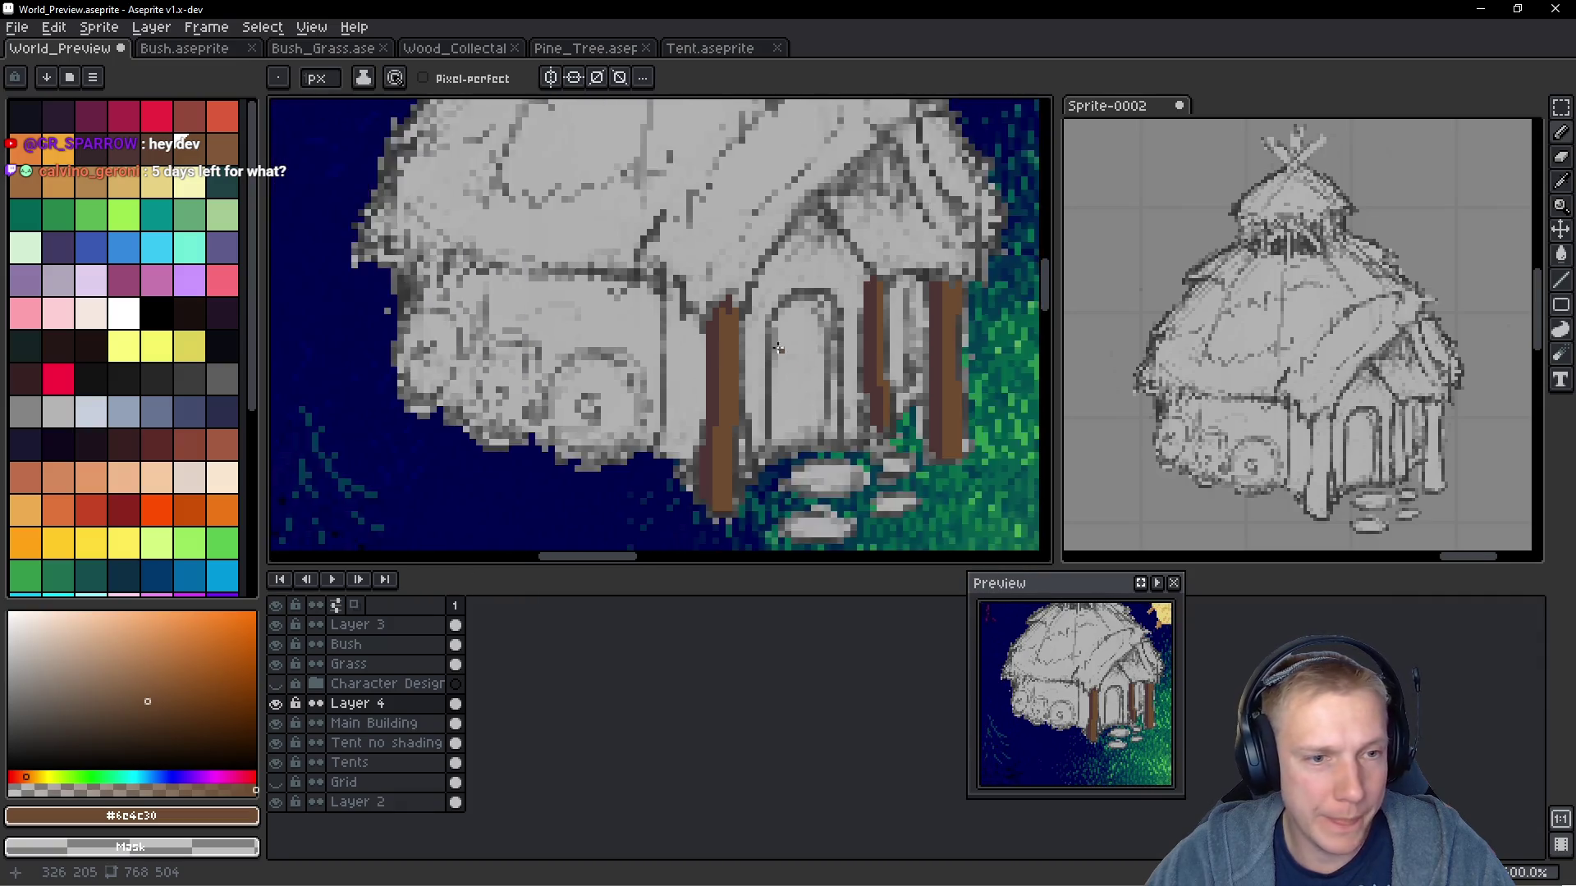
scroll(754, 340, "down", 1)
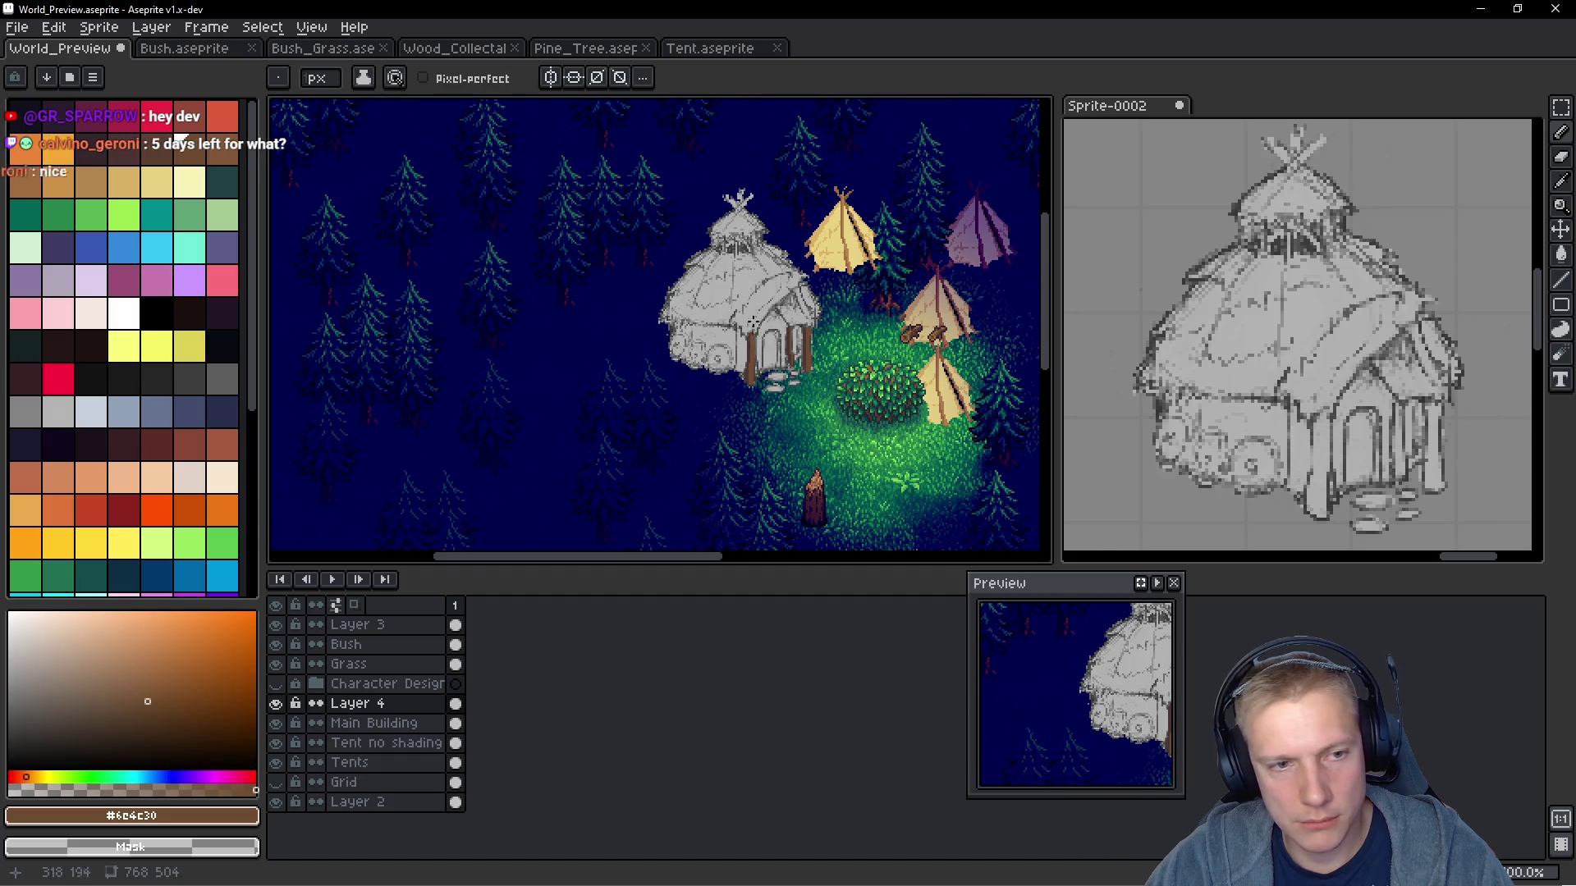
scroll(756, 357, "up", 4)
scroll(835, 291, "down", 1)
left_click_drag(835, 292, 749, 281)
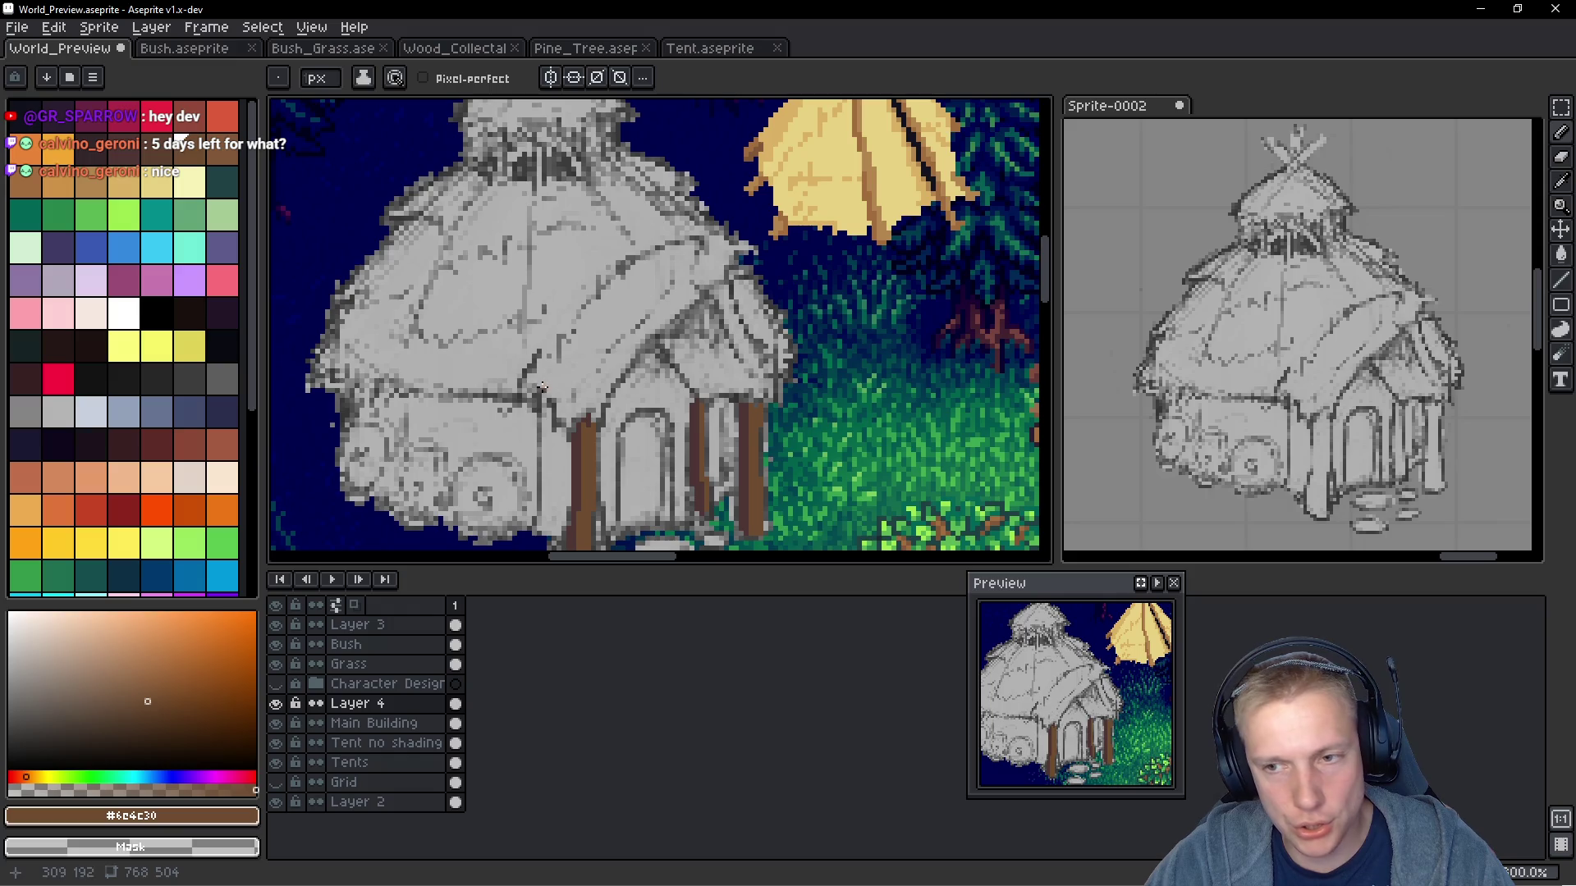
scroll(758, 229, "up", 1)
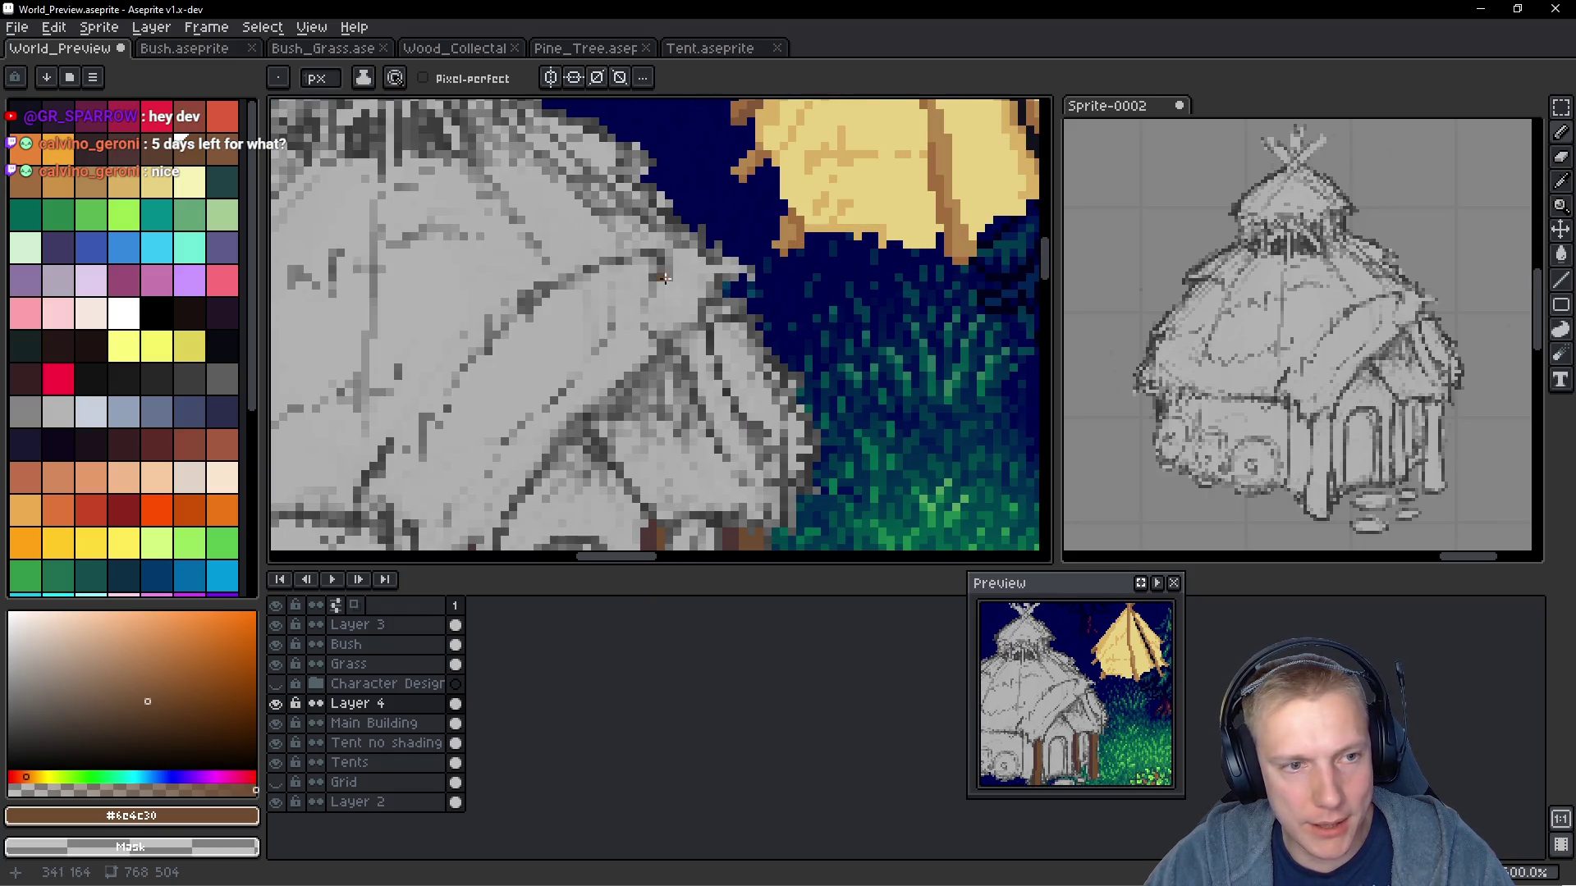
scroll(659, 294, "down", 5)
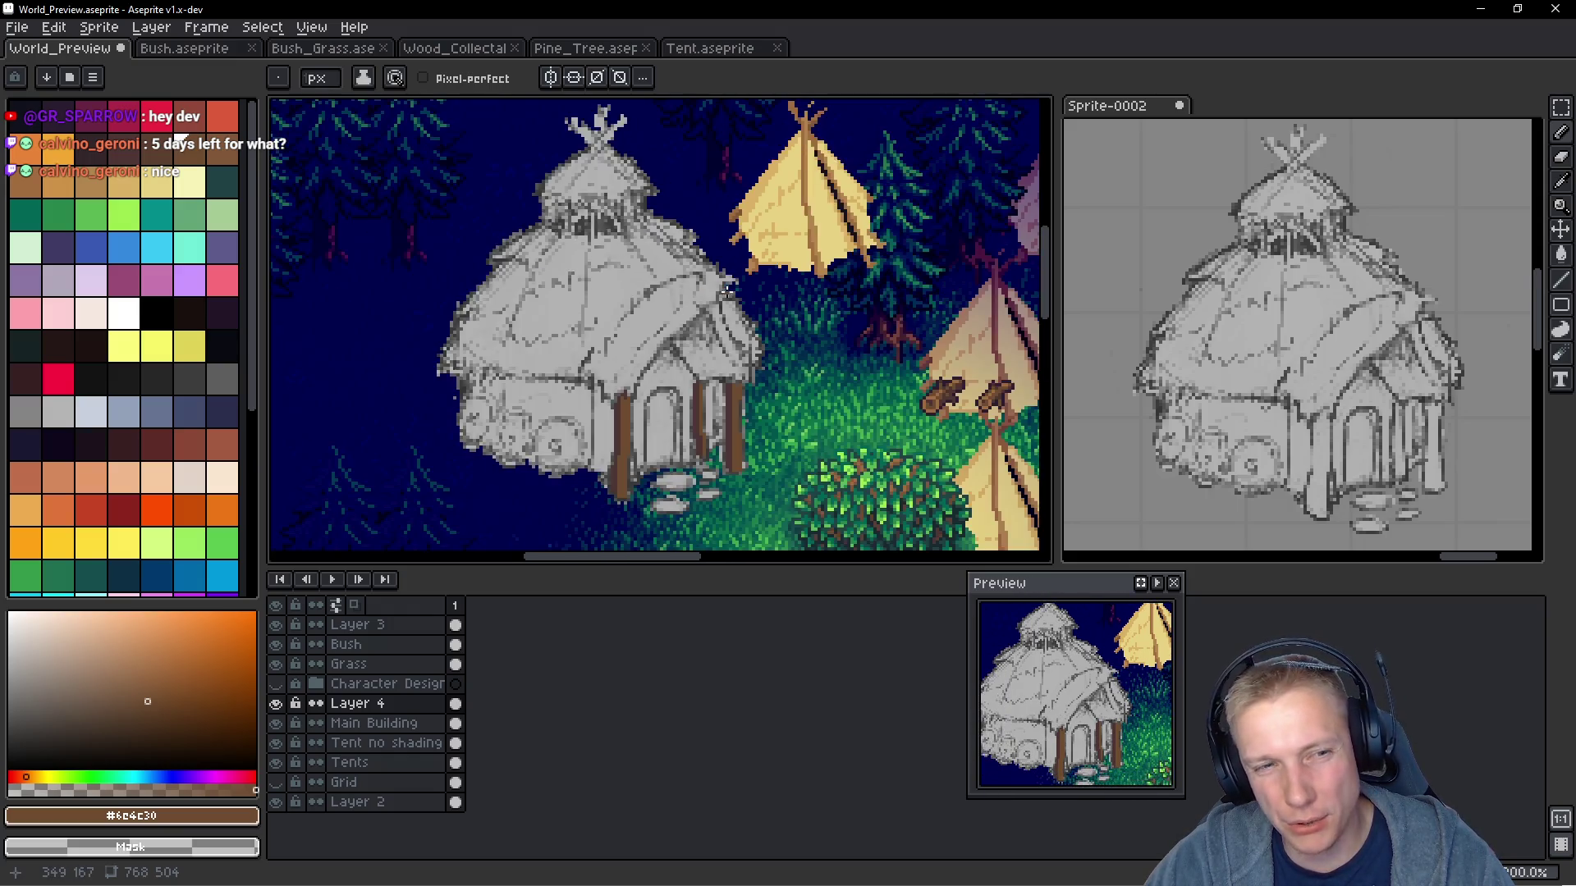
scroll(727, 305, "up", 2)
scroll(725, 312, "down", 1)
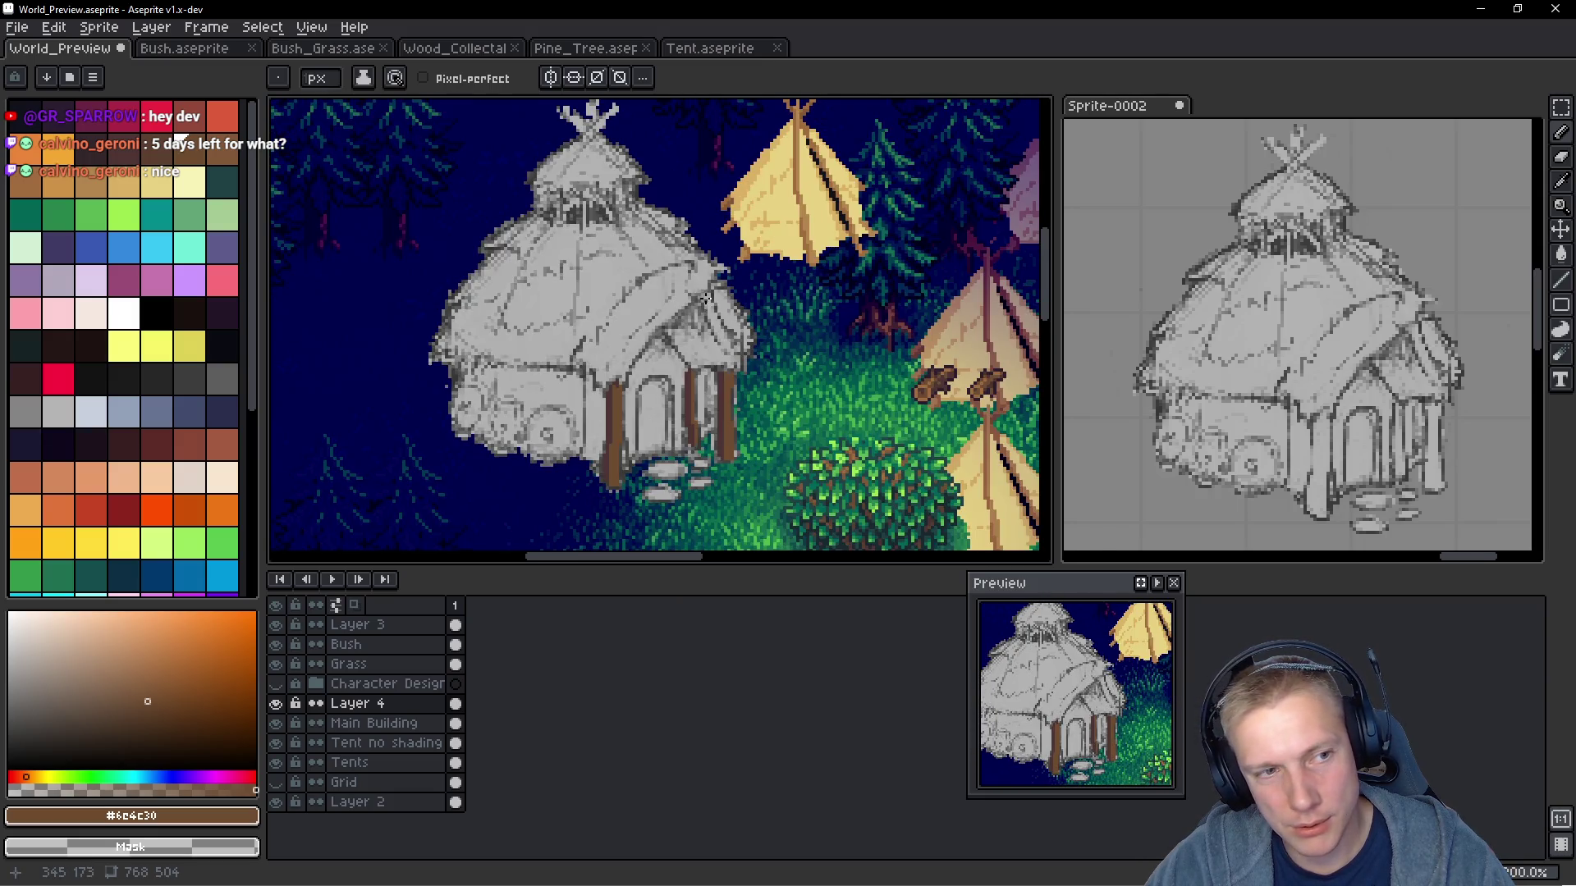
scroll(551, 444, "up", 2)
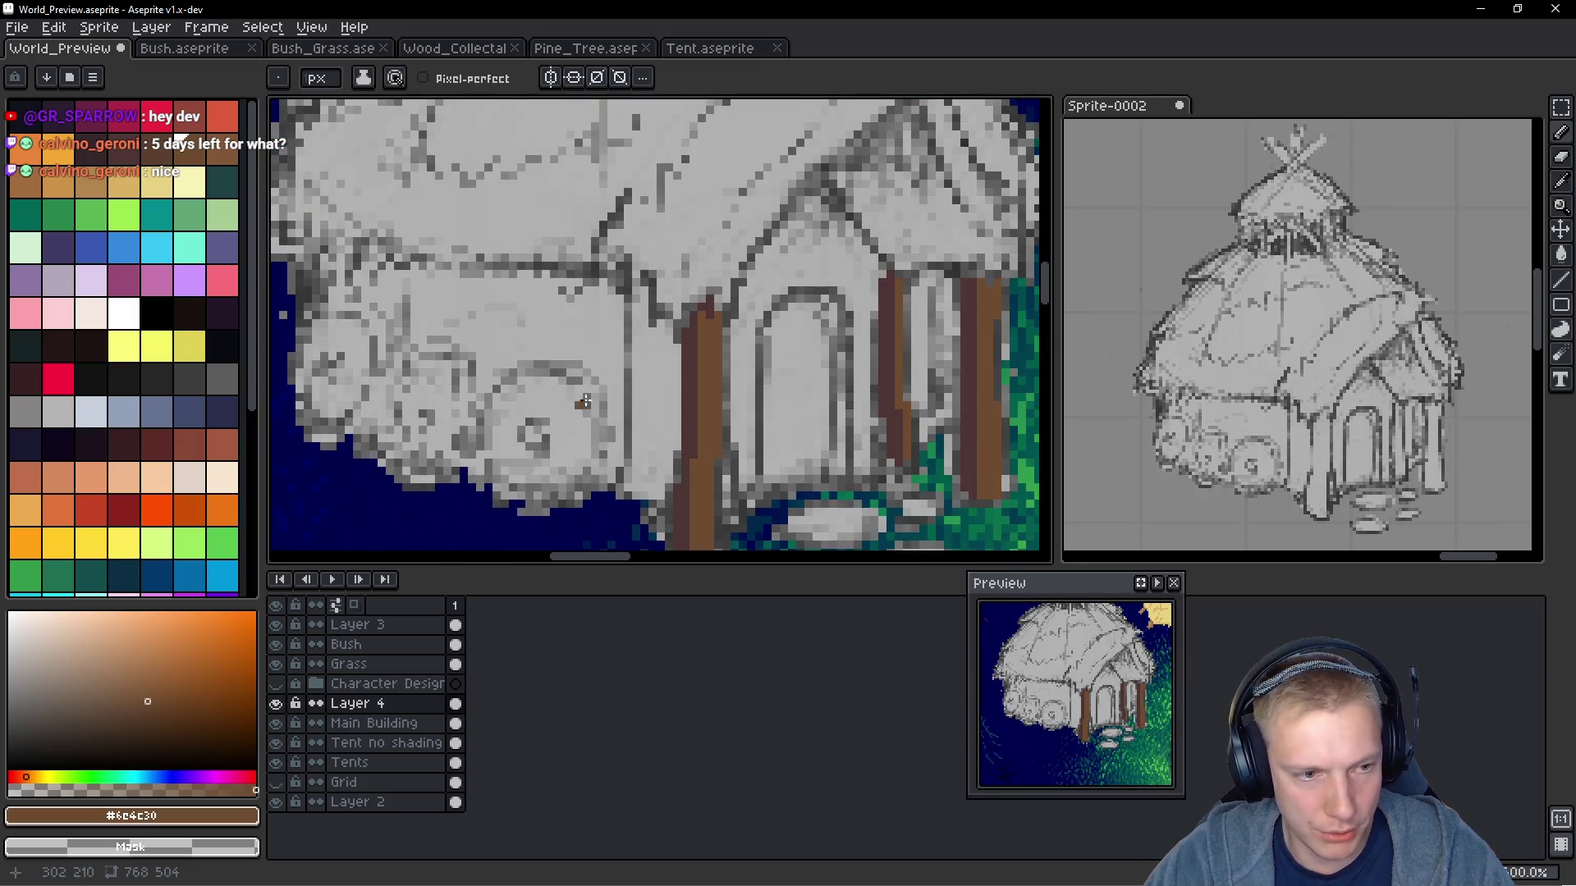
scroll(575, 427, "down", 4)
mouse_move(593, 429)
left_mouse_down()
mouse_move(646, 400)
mouse_move(631, 399)
left_mouse_up()
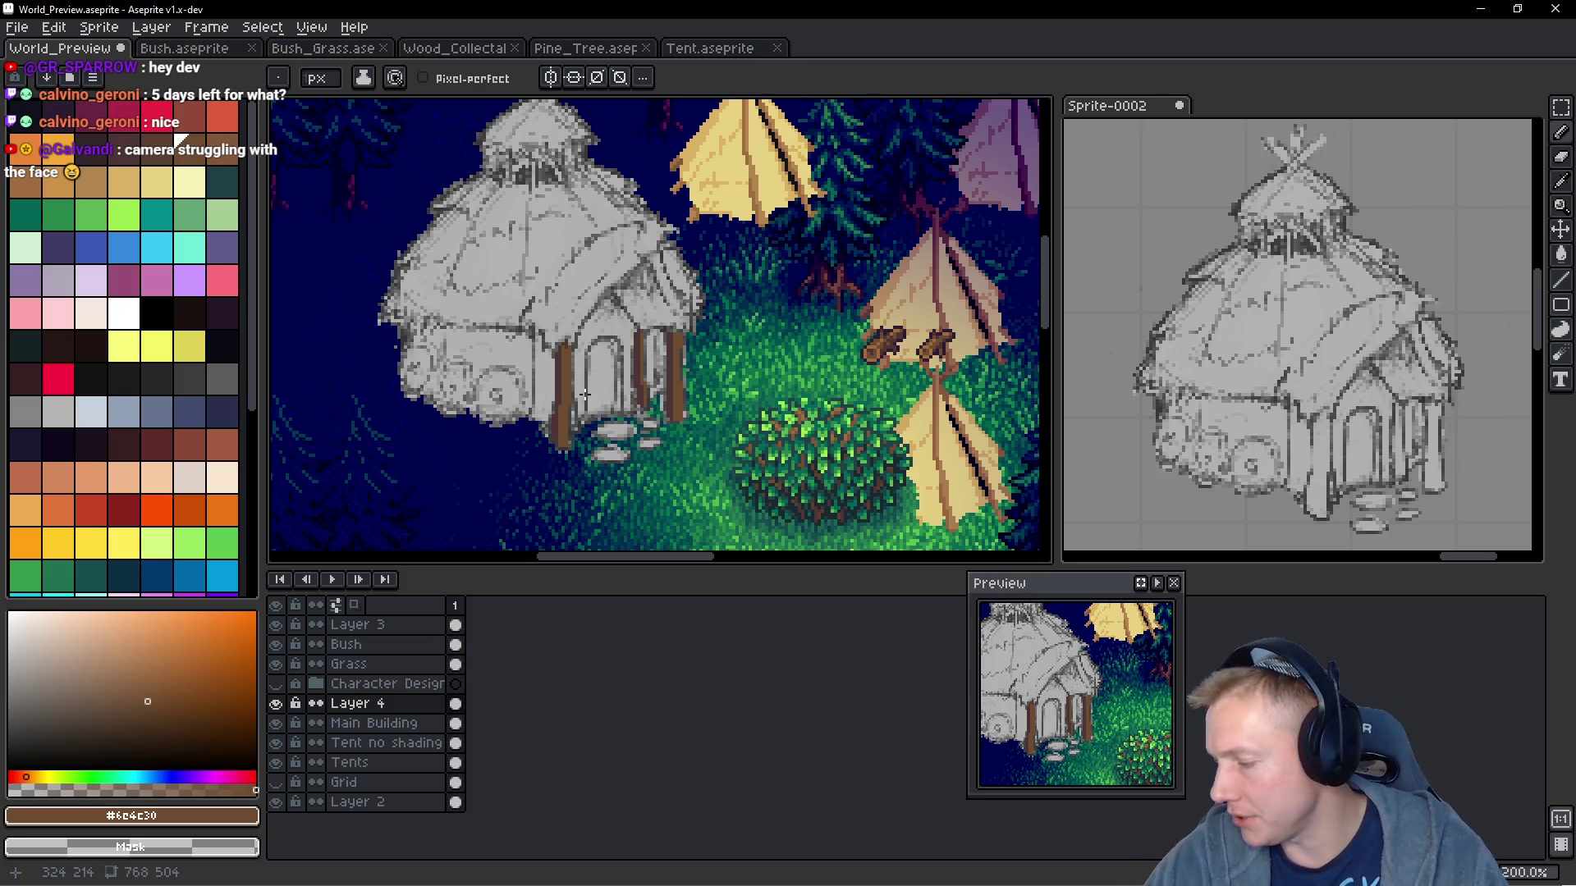
scroll(643, 321, "up", 4)
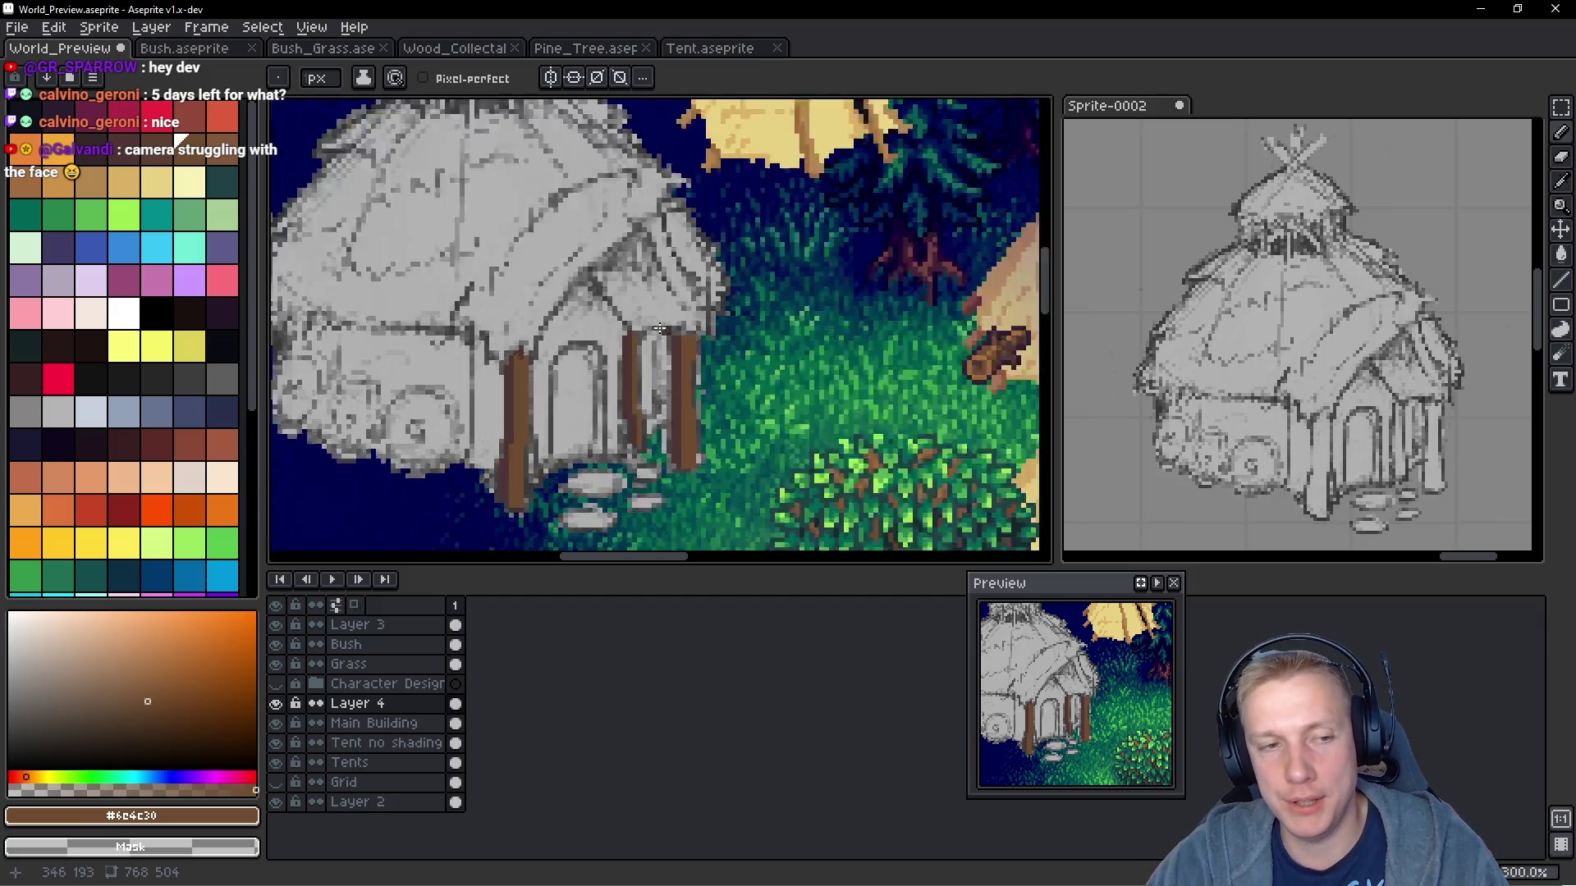
scroll(605, 340, "up", 1)
left_click(603, 345, "alt")
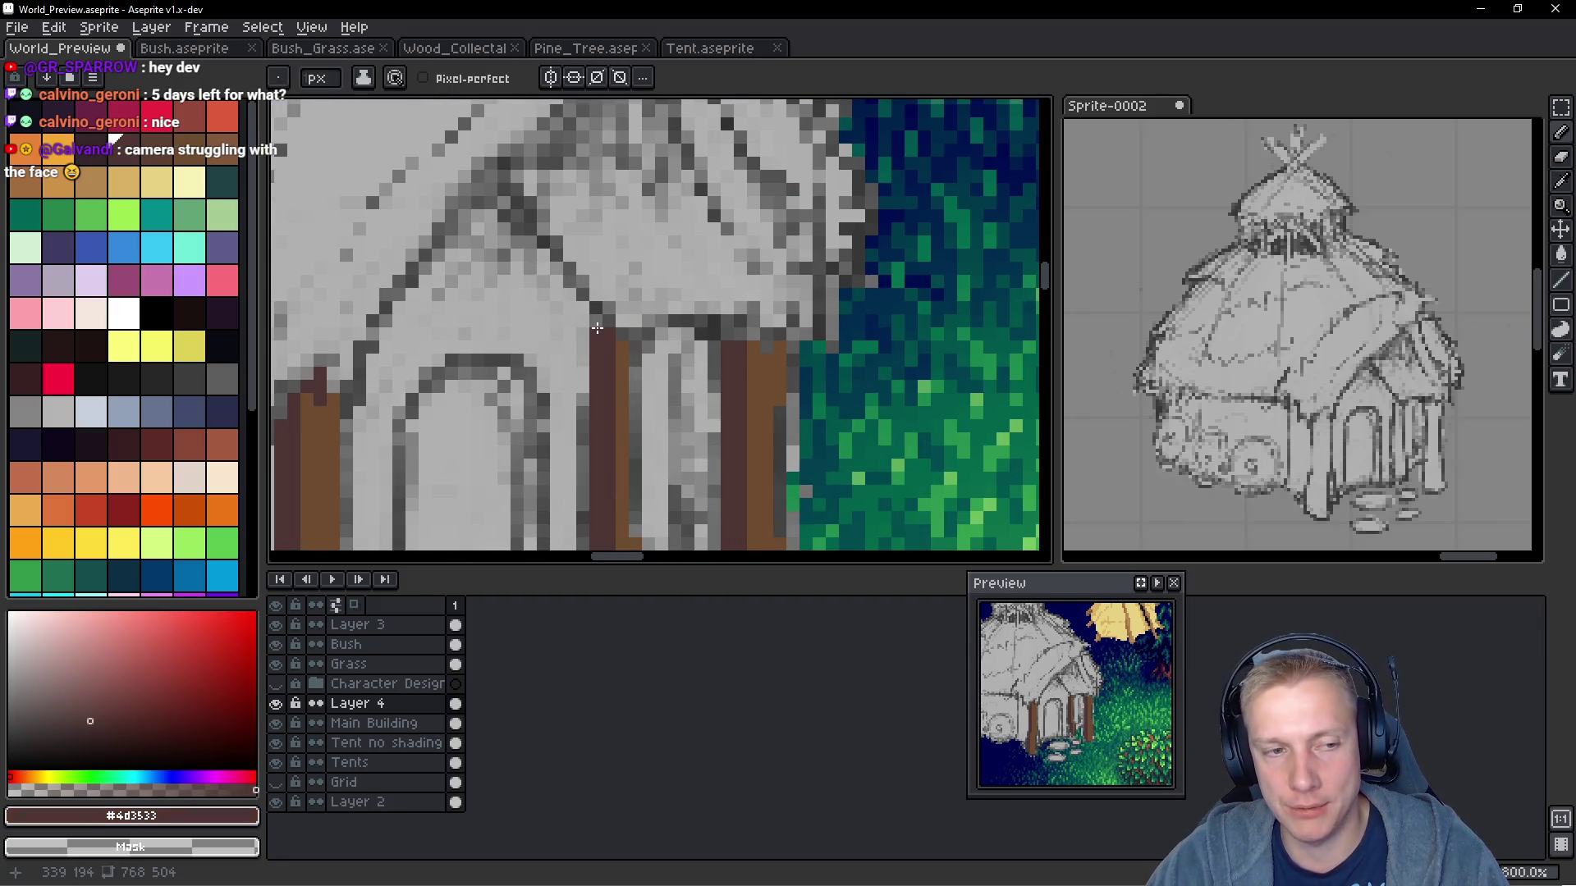
scroll(607, 341, "down", 1)
scroll(624, 338, "up", 1)
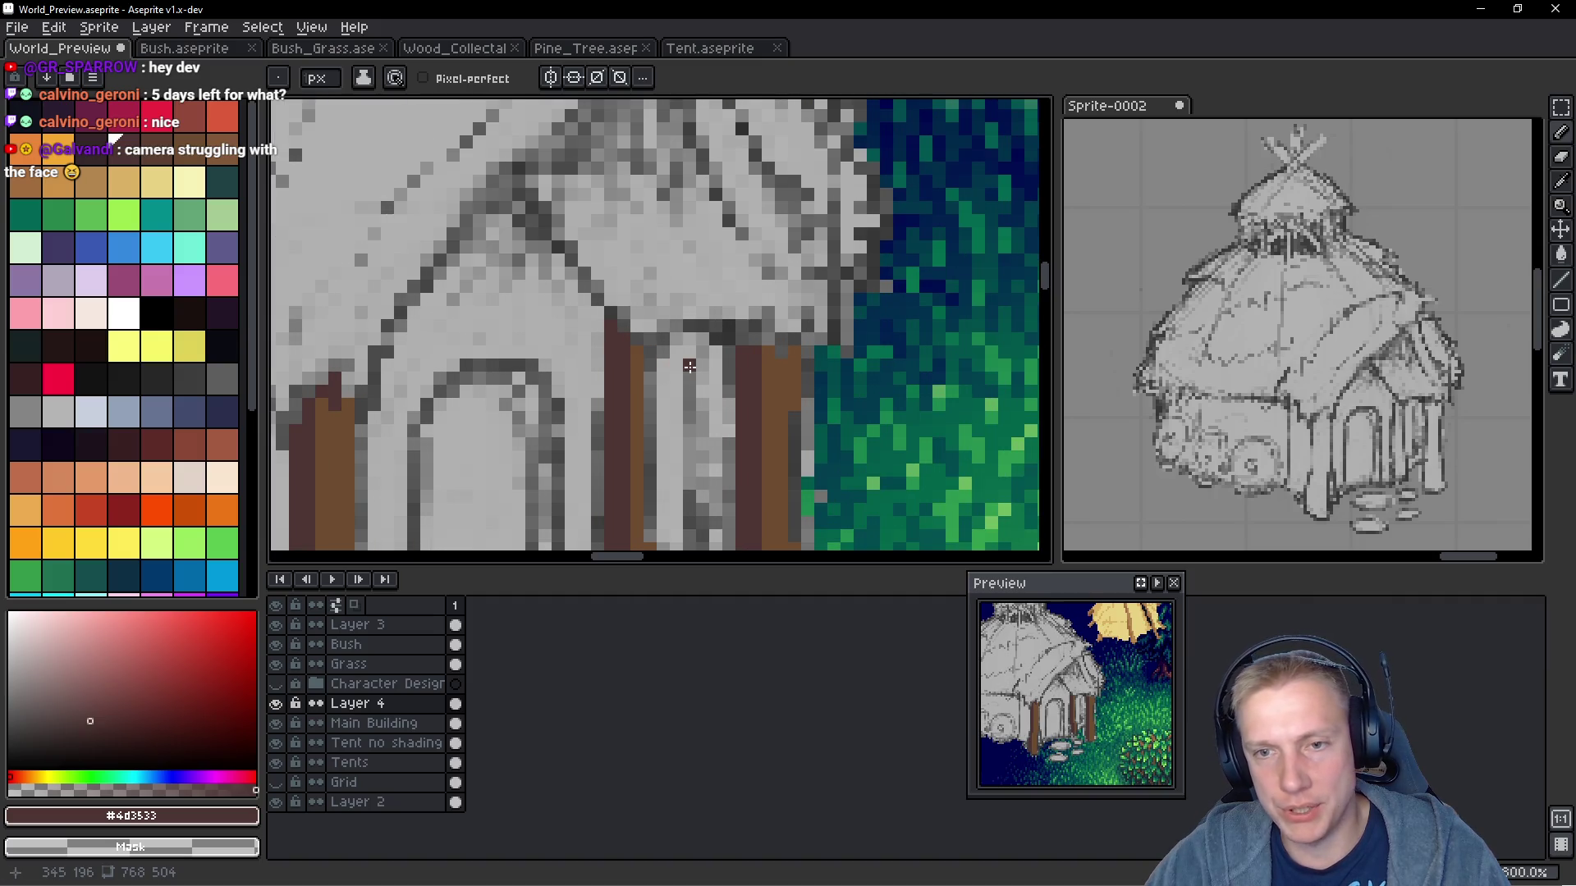
scroll(703, 364, "up", 1)
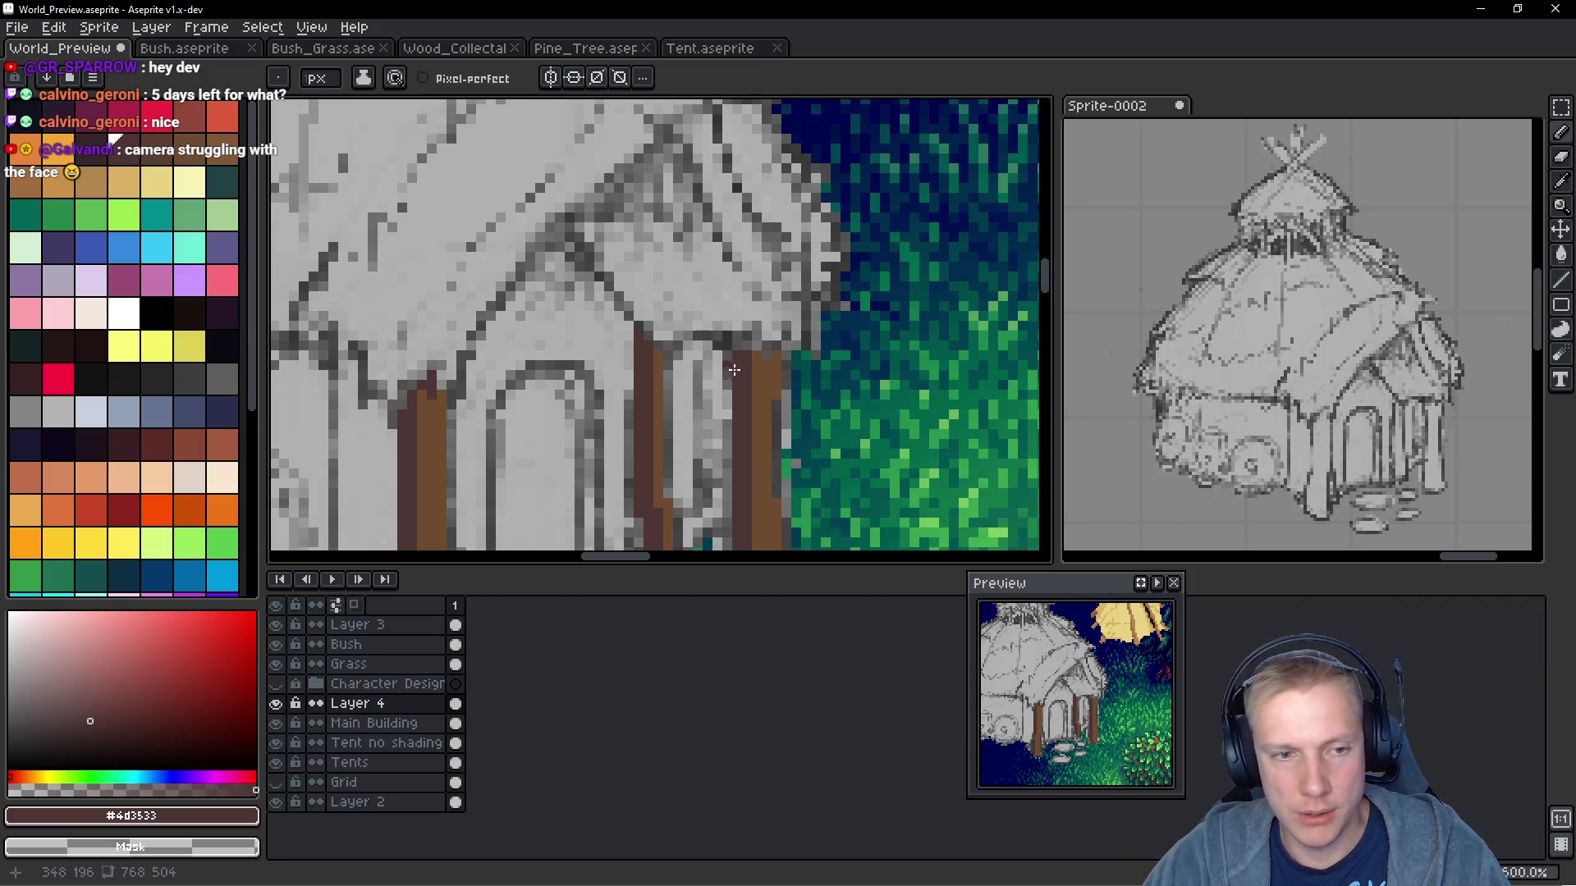
scroll(714, 361, "up", 2)
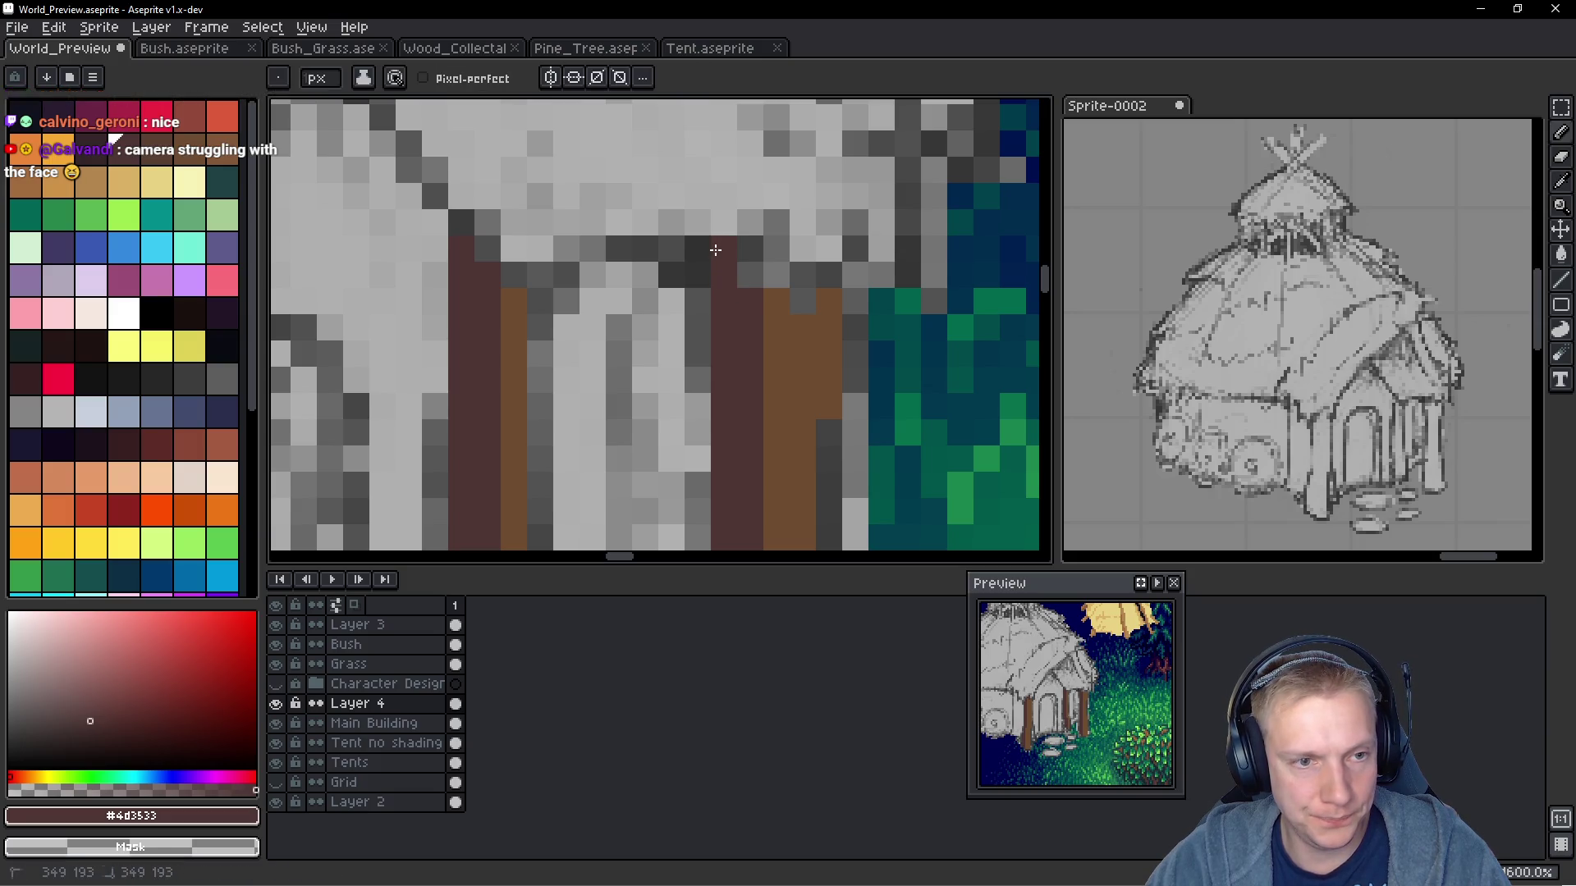
left_click(819, 345, "alt")
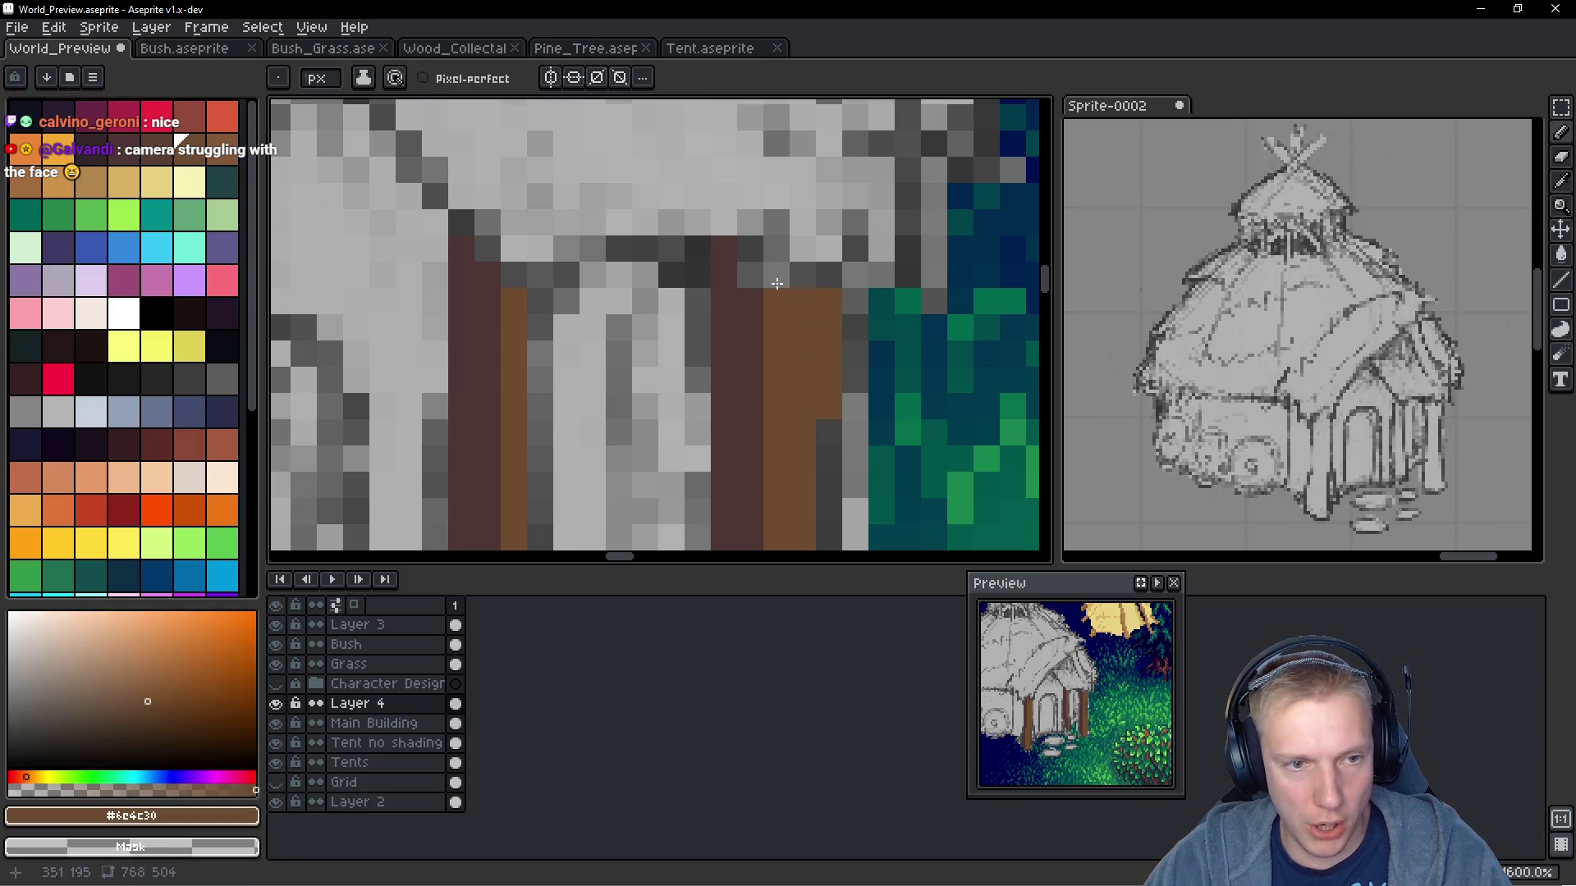
left_click(776, 276)
left_click(739, 317, "alt")
scroll(870, 351, "down", 6)
scroll(873, 355, "down", 3)
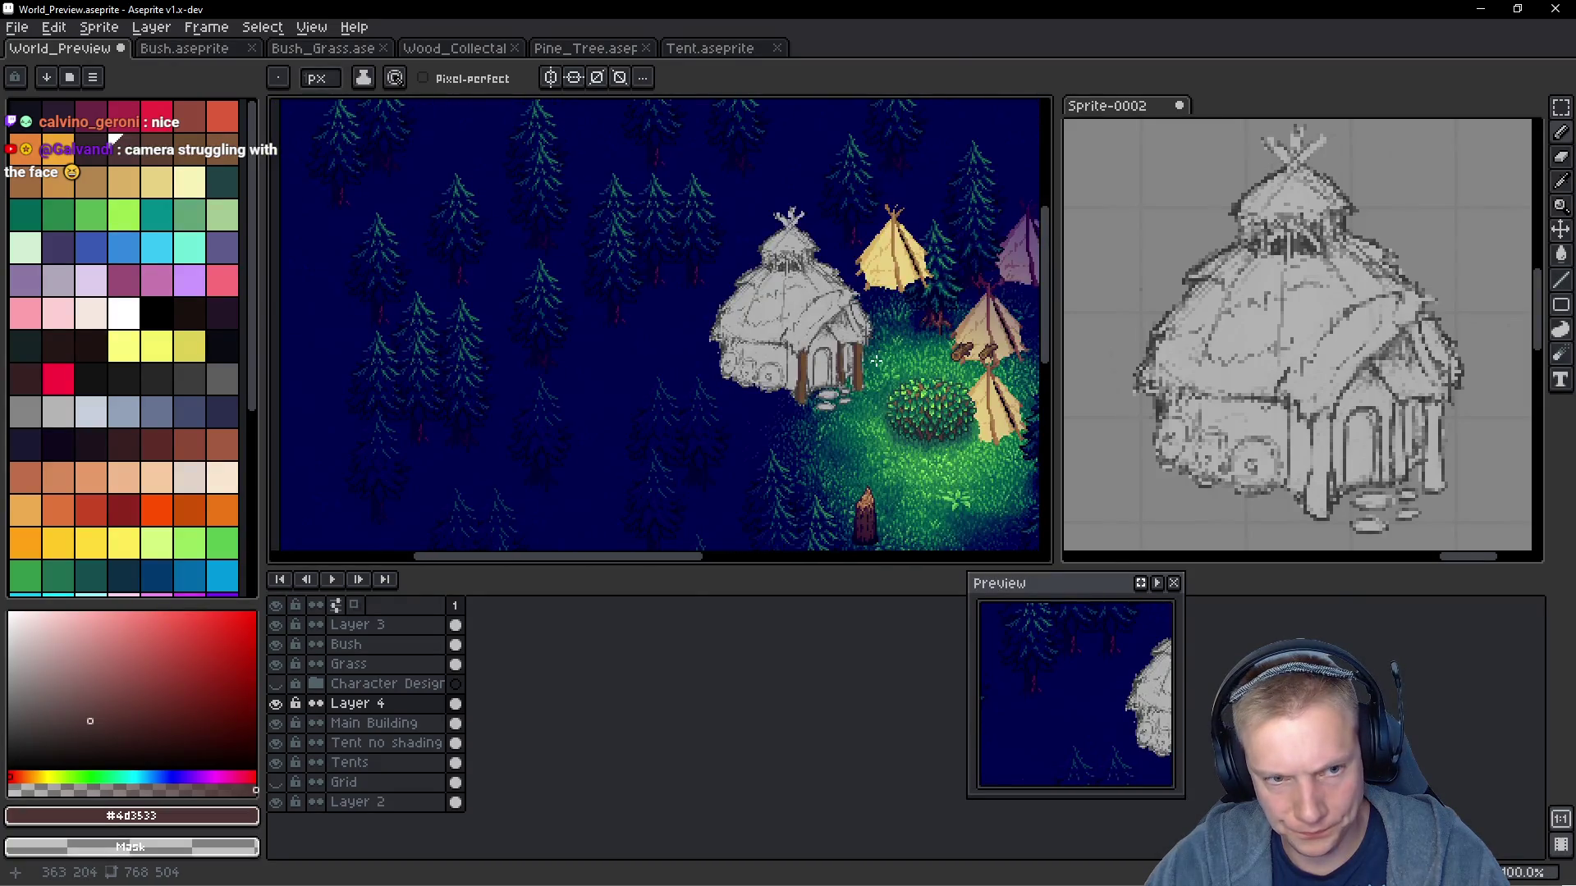
scroll(831, 361, "up", 3)
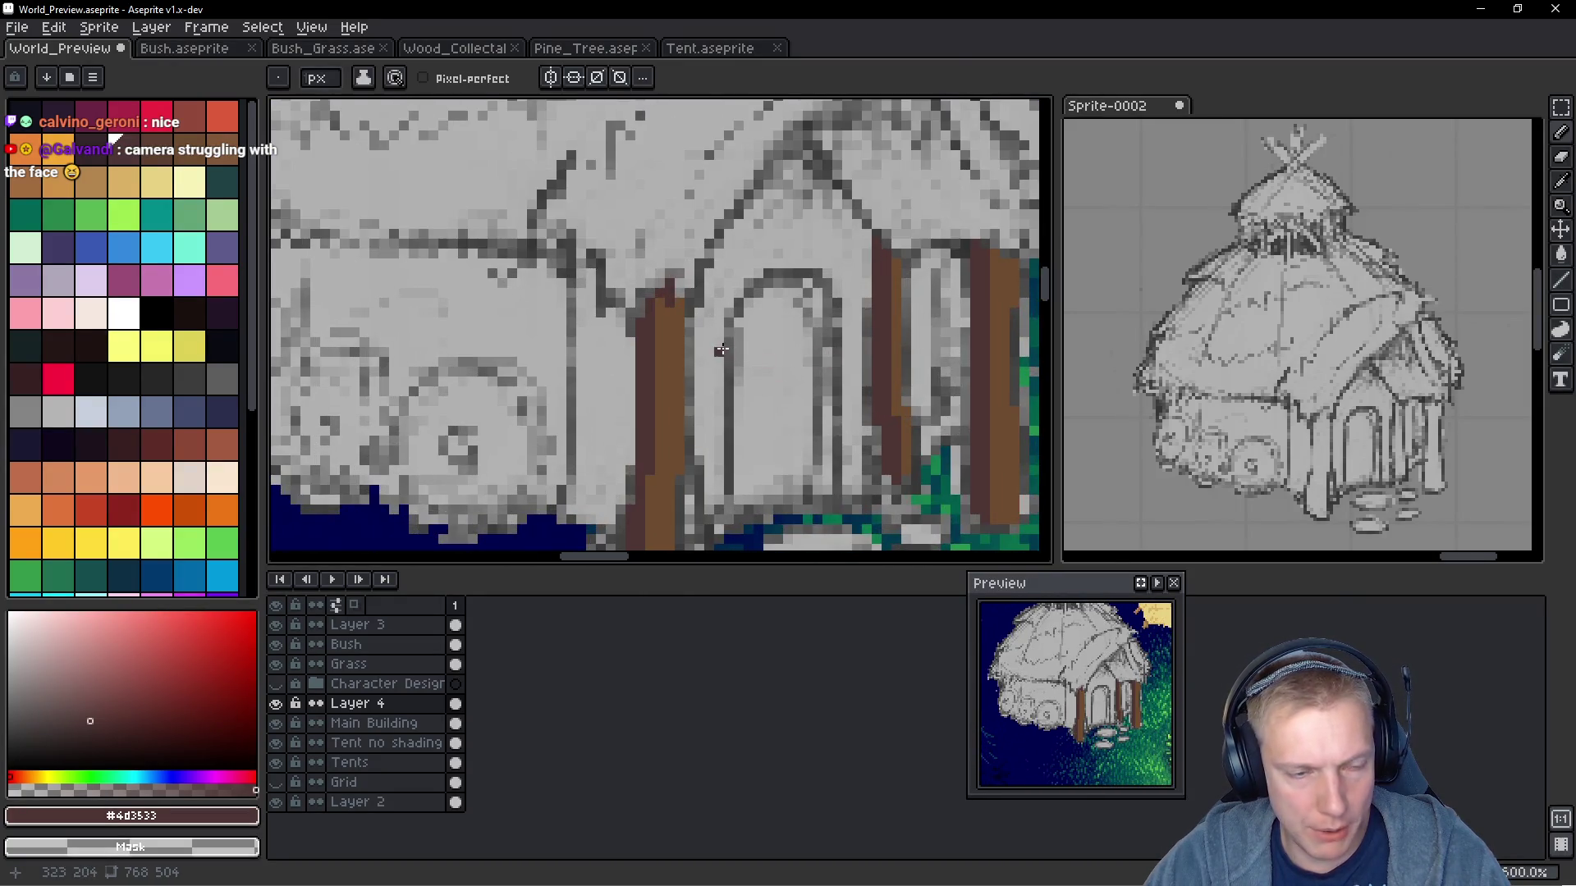
scroll(755, 361, "down", 3)
scroll(739, 364, "up", 1)
scroll(739, 364, "up", 3)
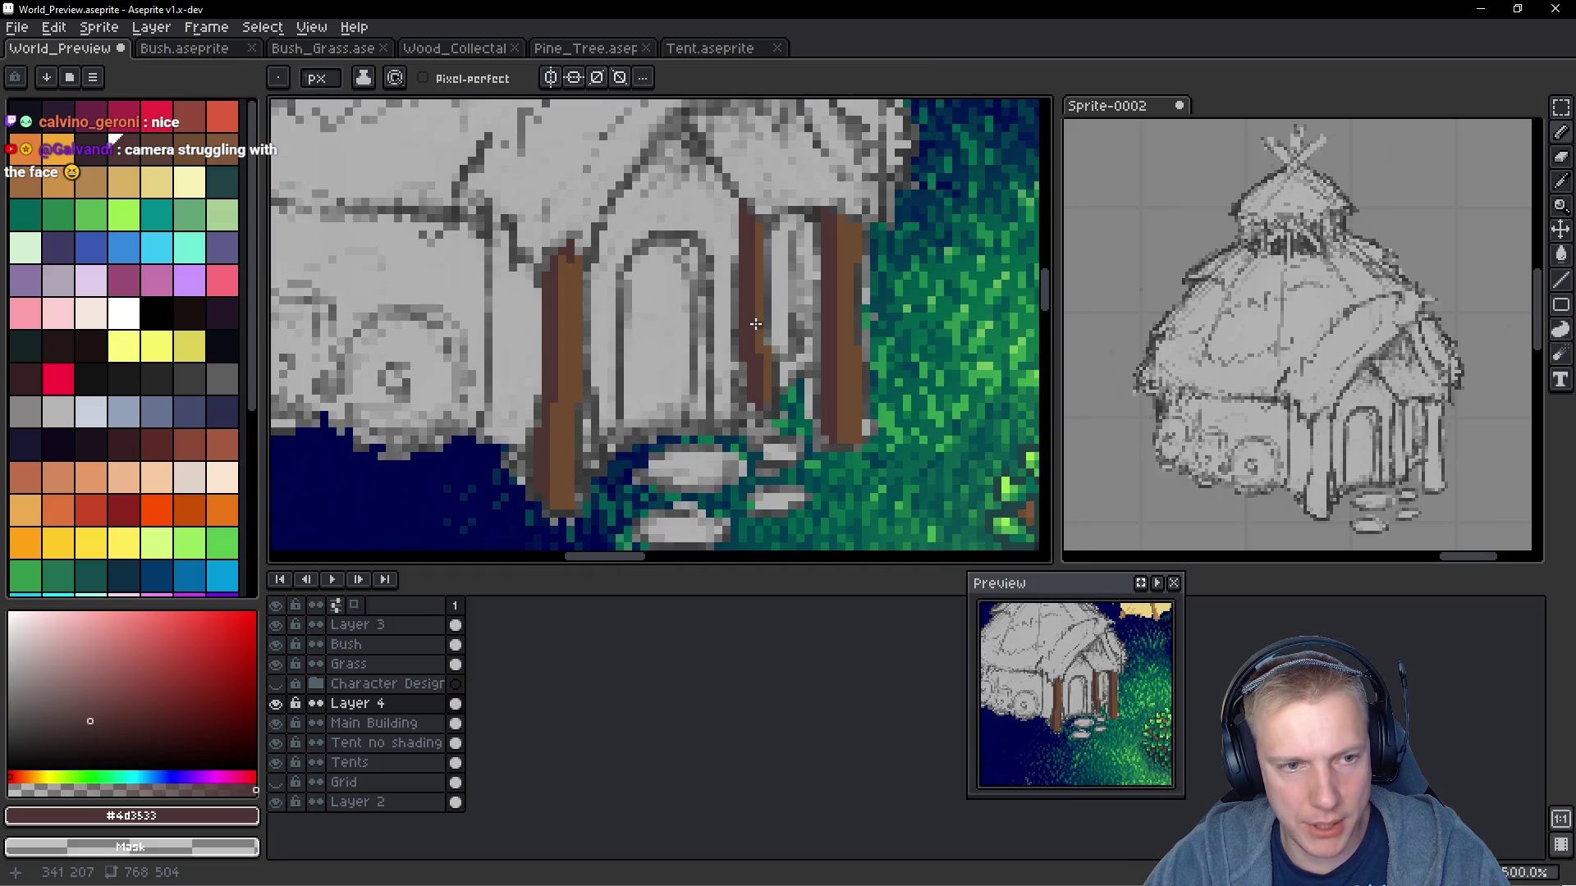
scroll(747, 328, "down", 5)
scroll(753, 270, "up", 3)
scroll(887, 267, "up", 1)
scroll(687, 184, "down", 1)
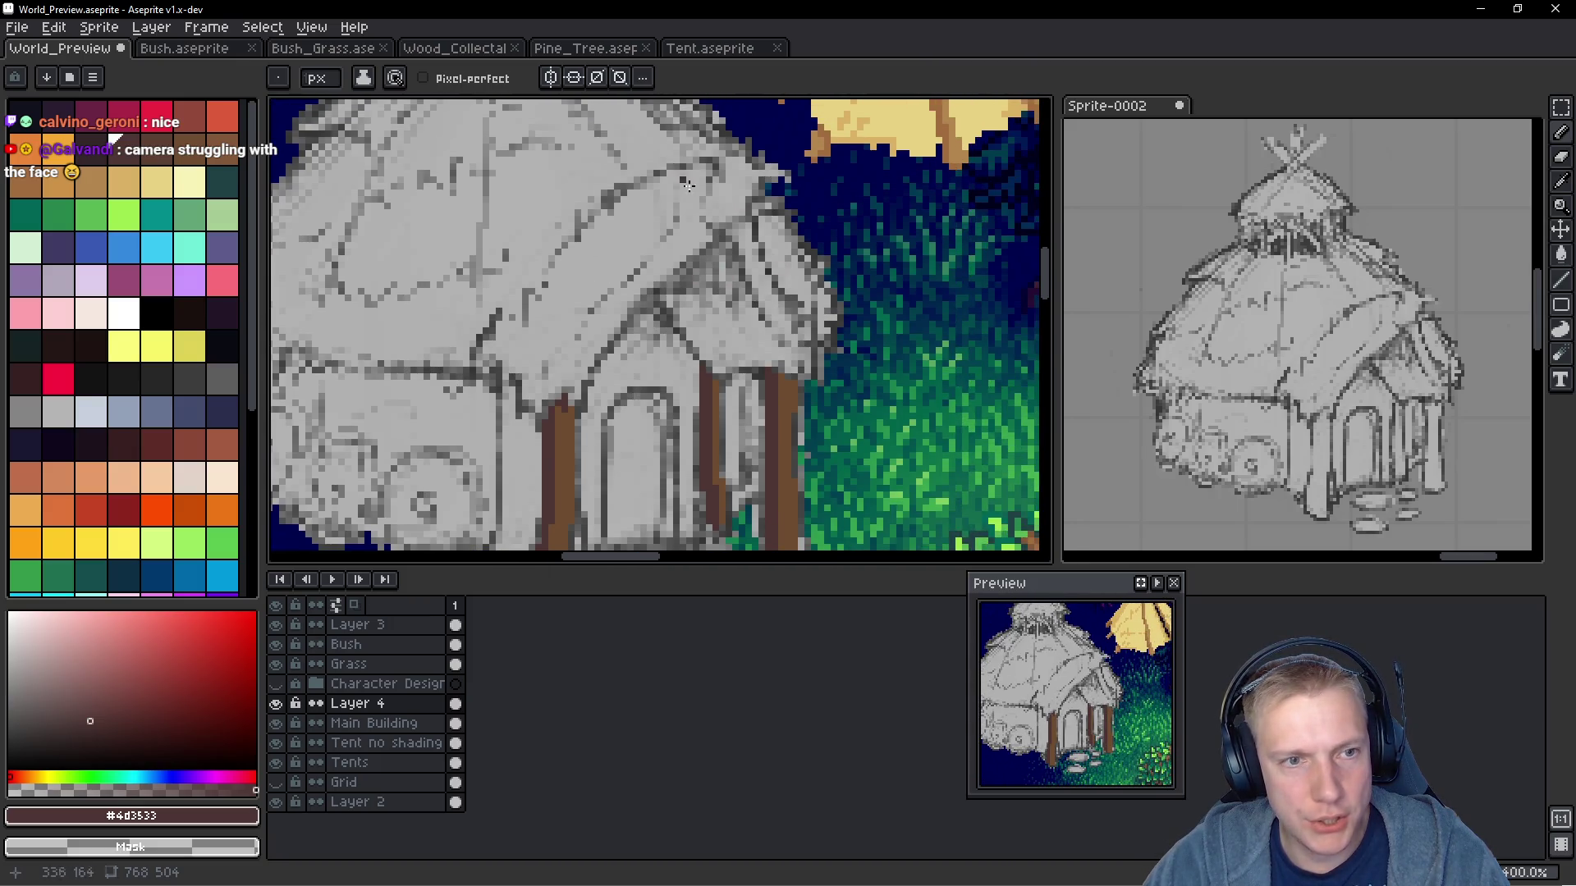
left_click(754, 200, "alt")
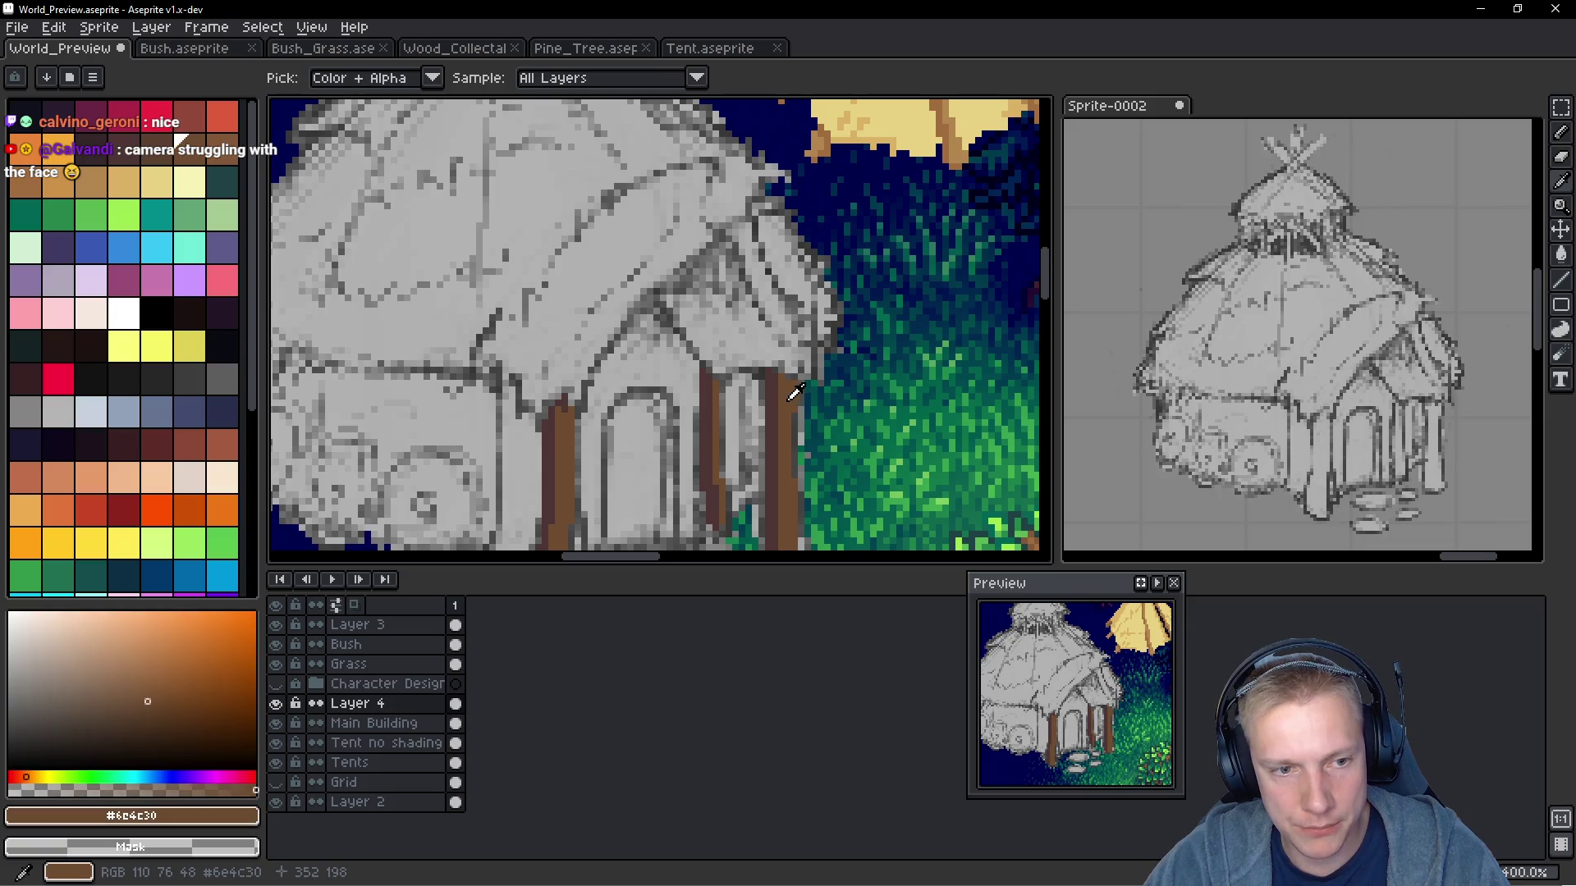
scroll(743, 215, "up", 1)
scroll(742, 218, "up", 1)
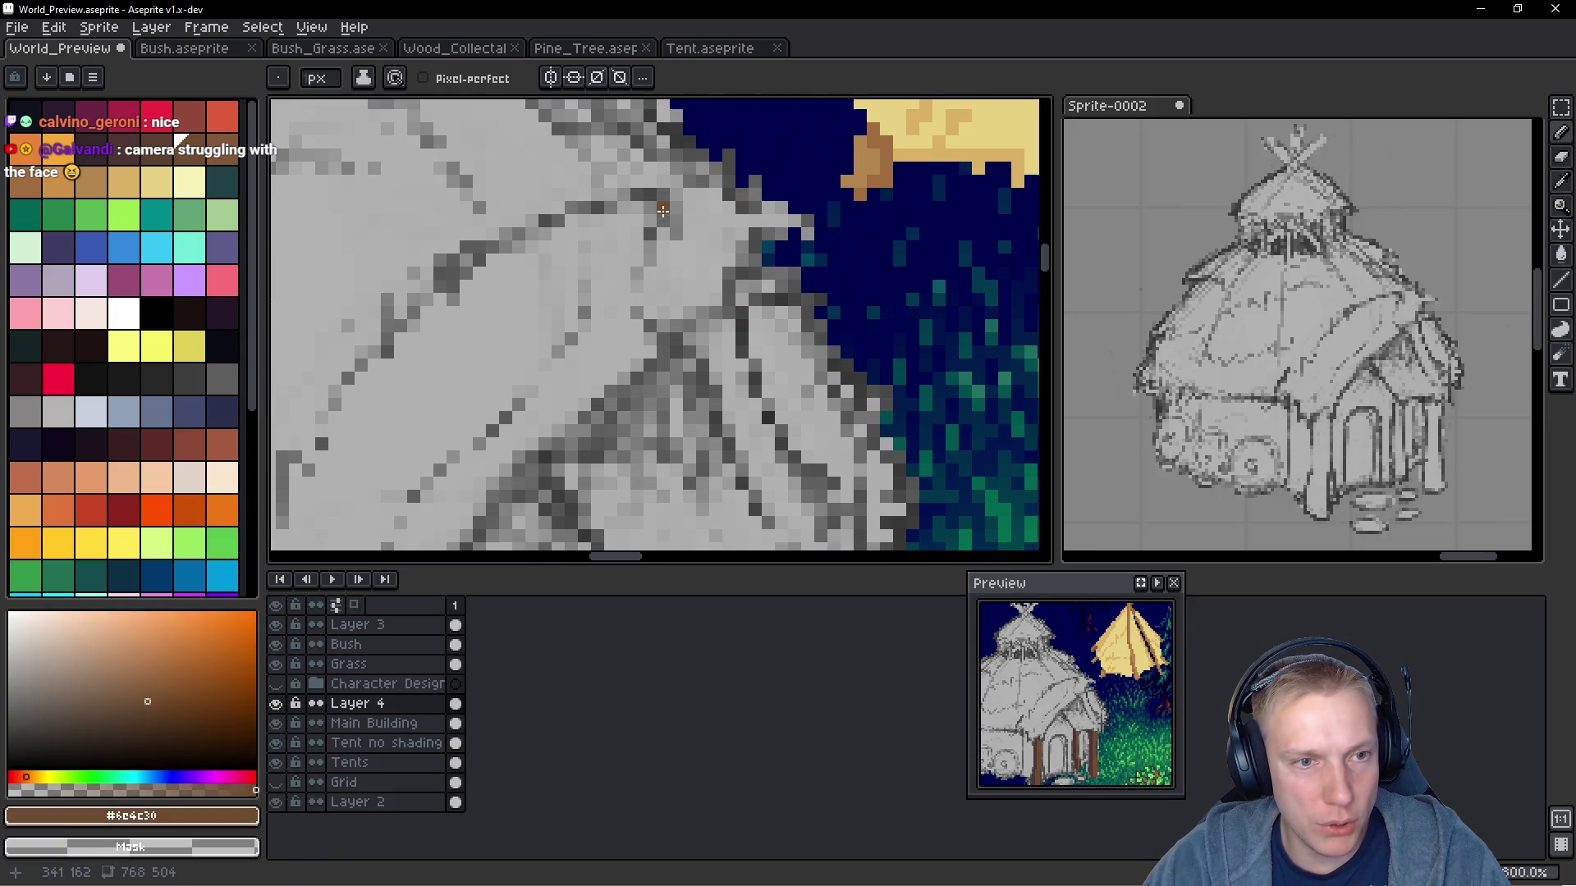
scroll(738, 215, "down", 4)
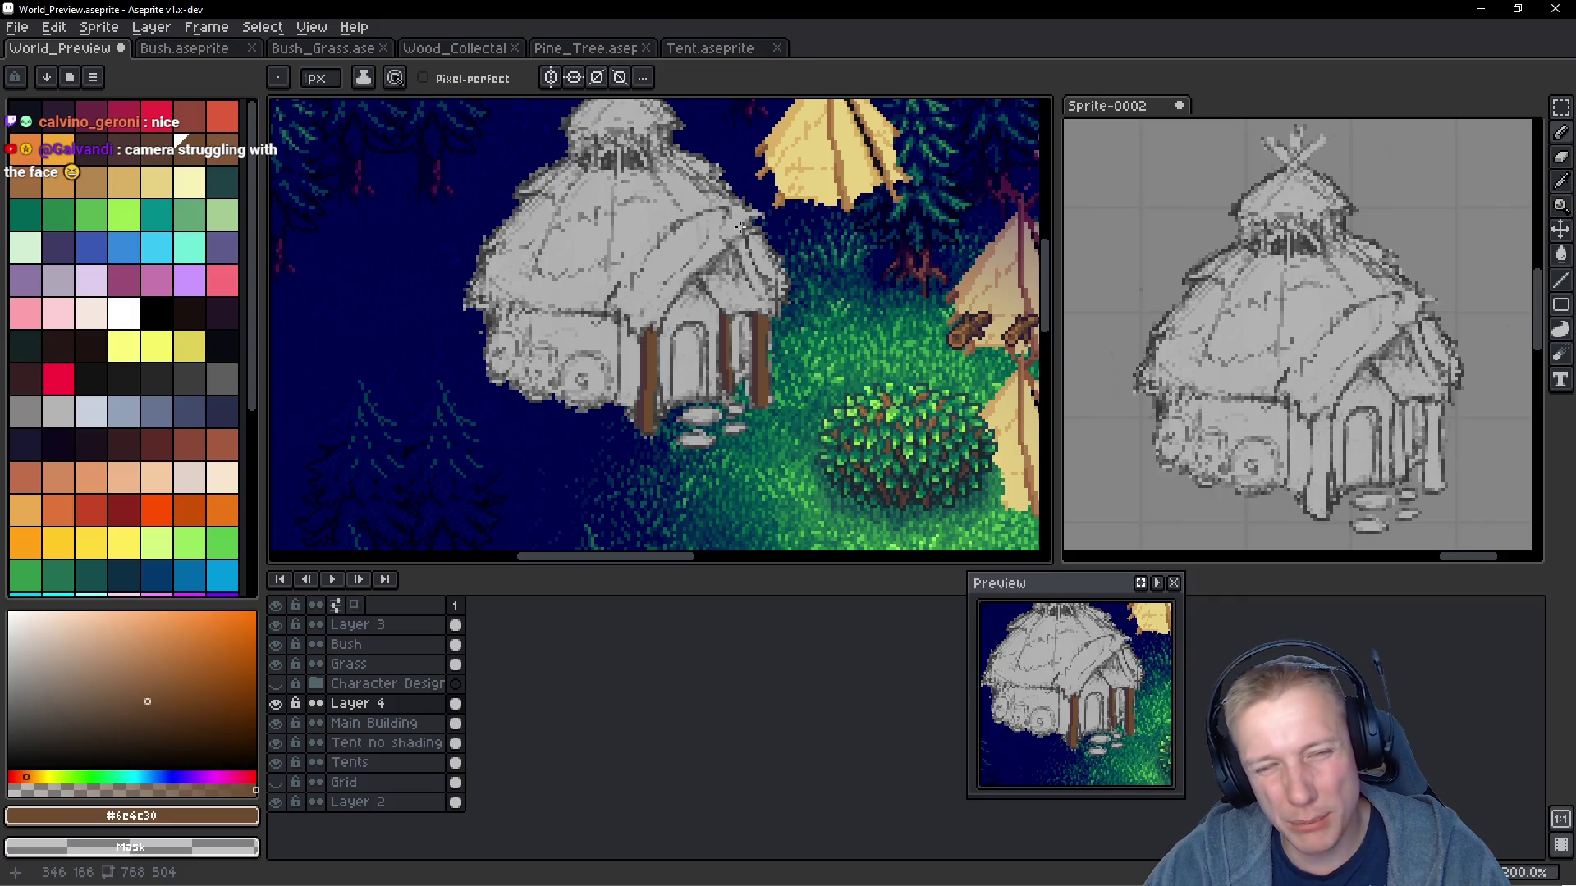
scroll(741, 227, "up", 3)
Pencil a brown cap over the porch roof peak, check it zoomed in, and eyedrop the tent's yellow
mouse_move(685, 233)
left_mouse_down()
mouse_move(708, 264)
mouse_move(745, 251)
mouse_move(776, 207)
mouse_move(735, 166)
mouse_move(696, 176)
mouse_move(685, 234)
mouse_move(711, 235)
mouse_move(762, 177)
mouse_move(720, 189)
mouse_move(753, 197)
mouse_move(740, 223)
left_mouse_up()
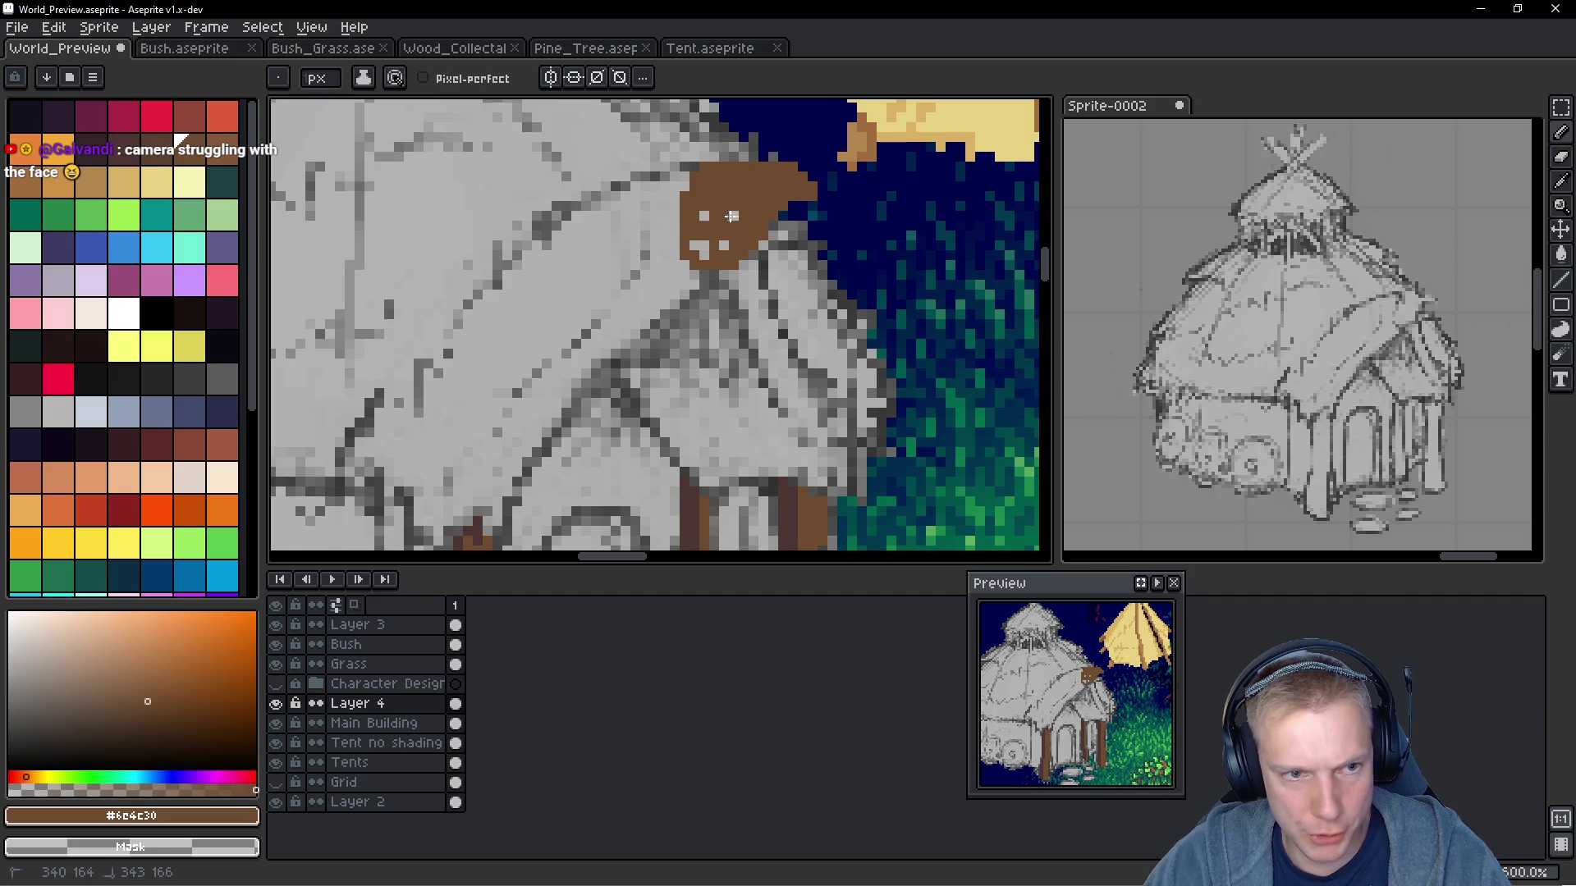
scroll(778, 306, "down", 4)
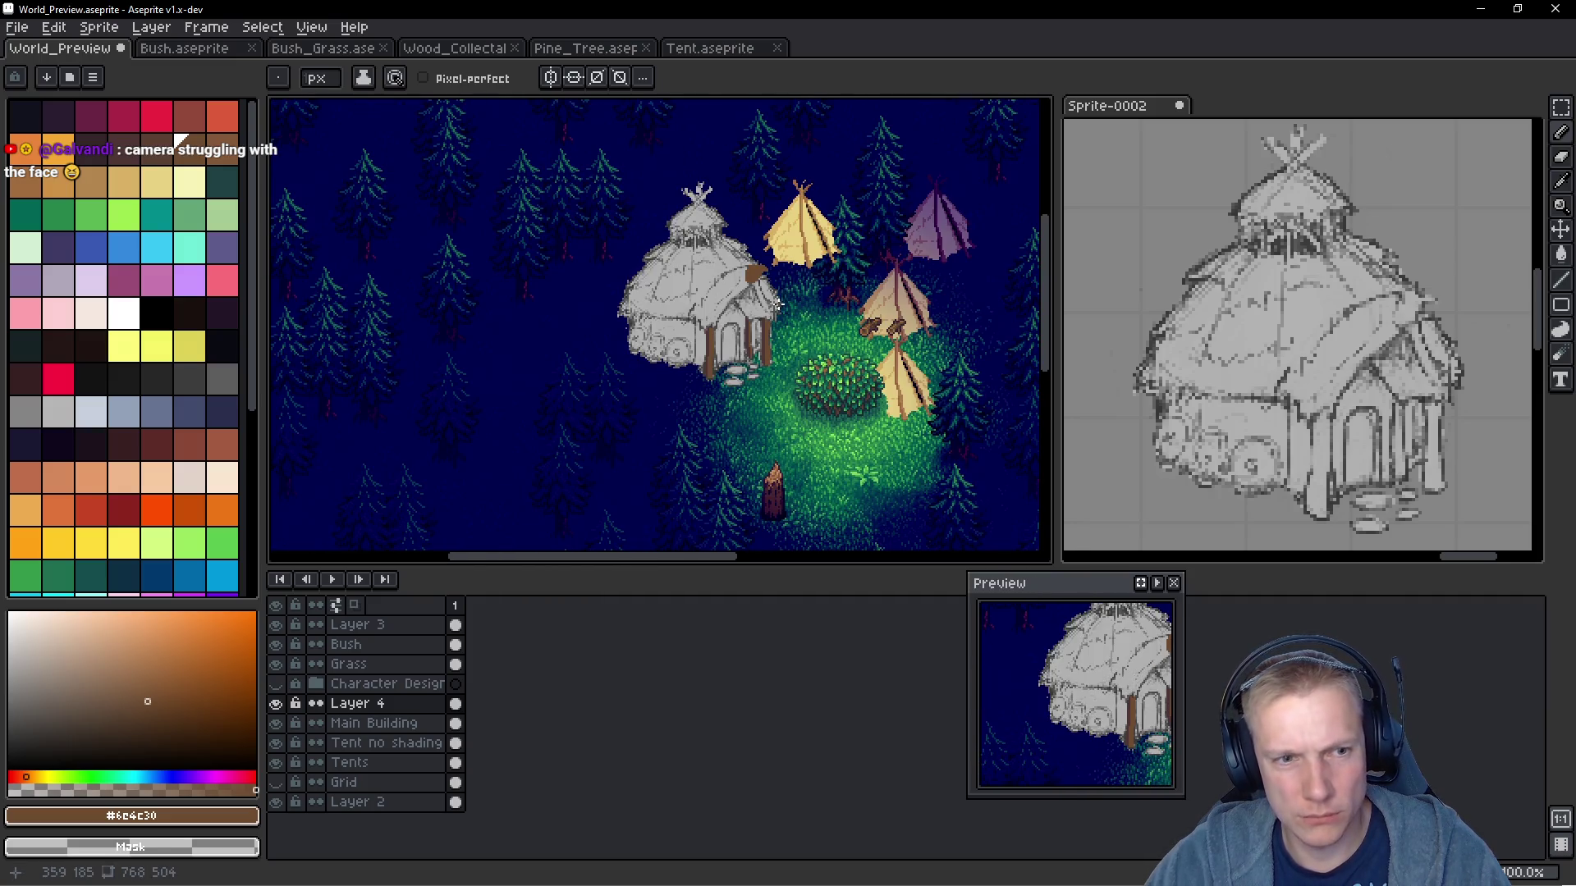
scroll(790, 303, "up", 4)
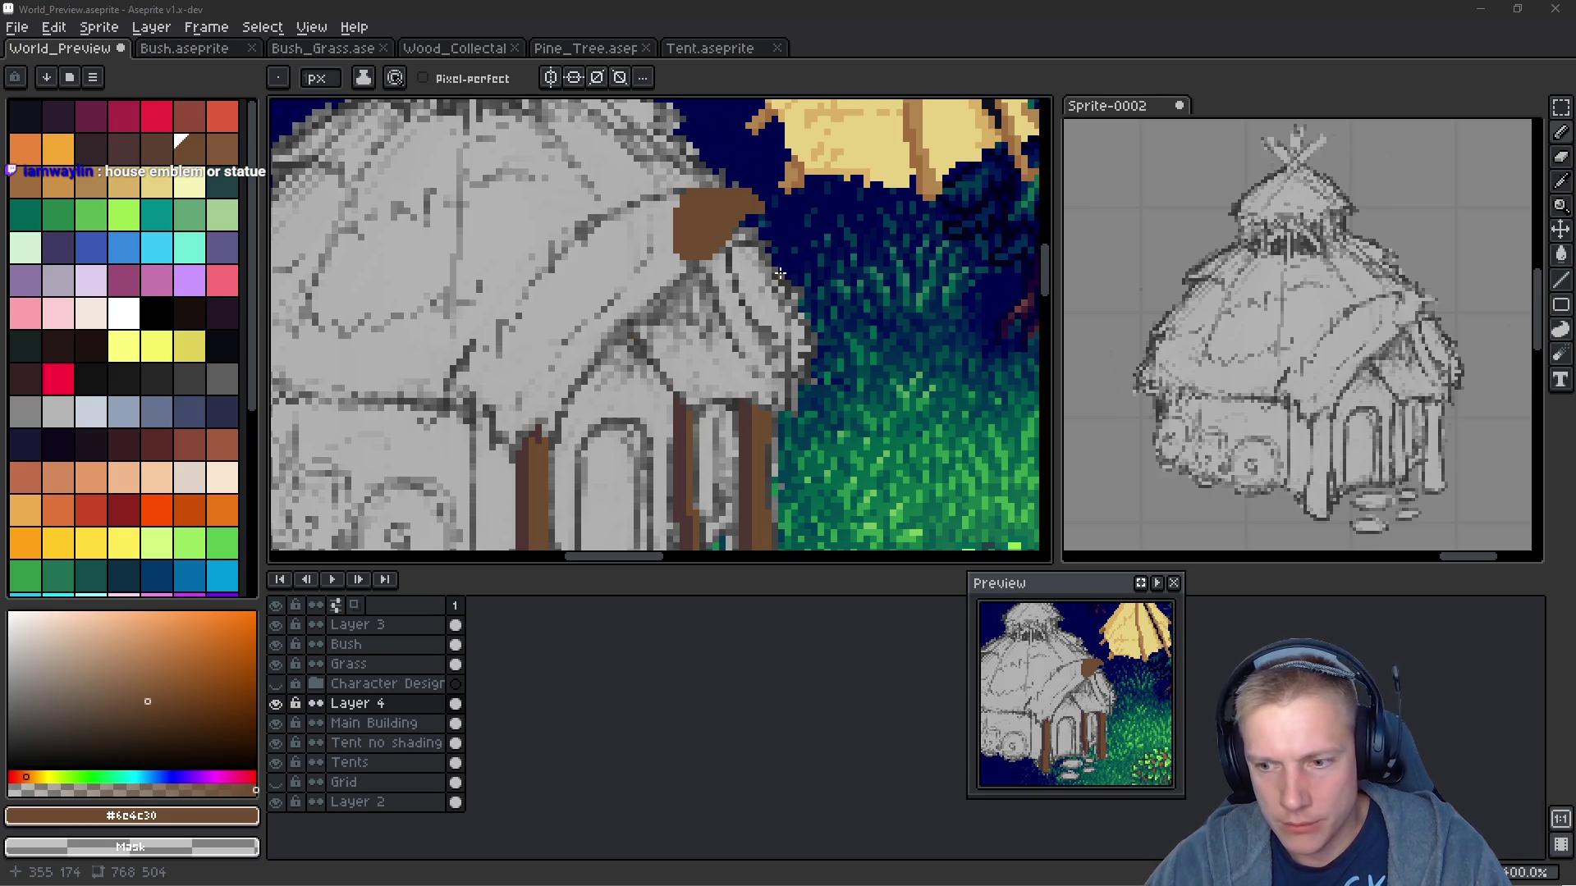
scroll(716, 206, "down", 1)
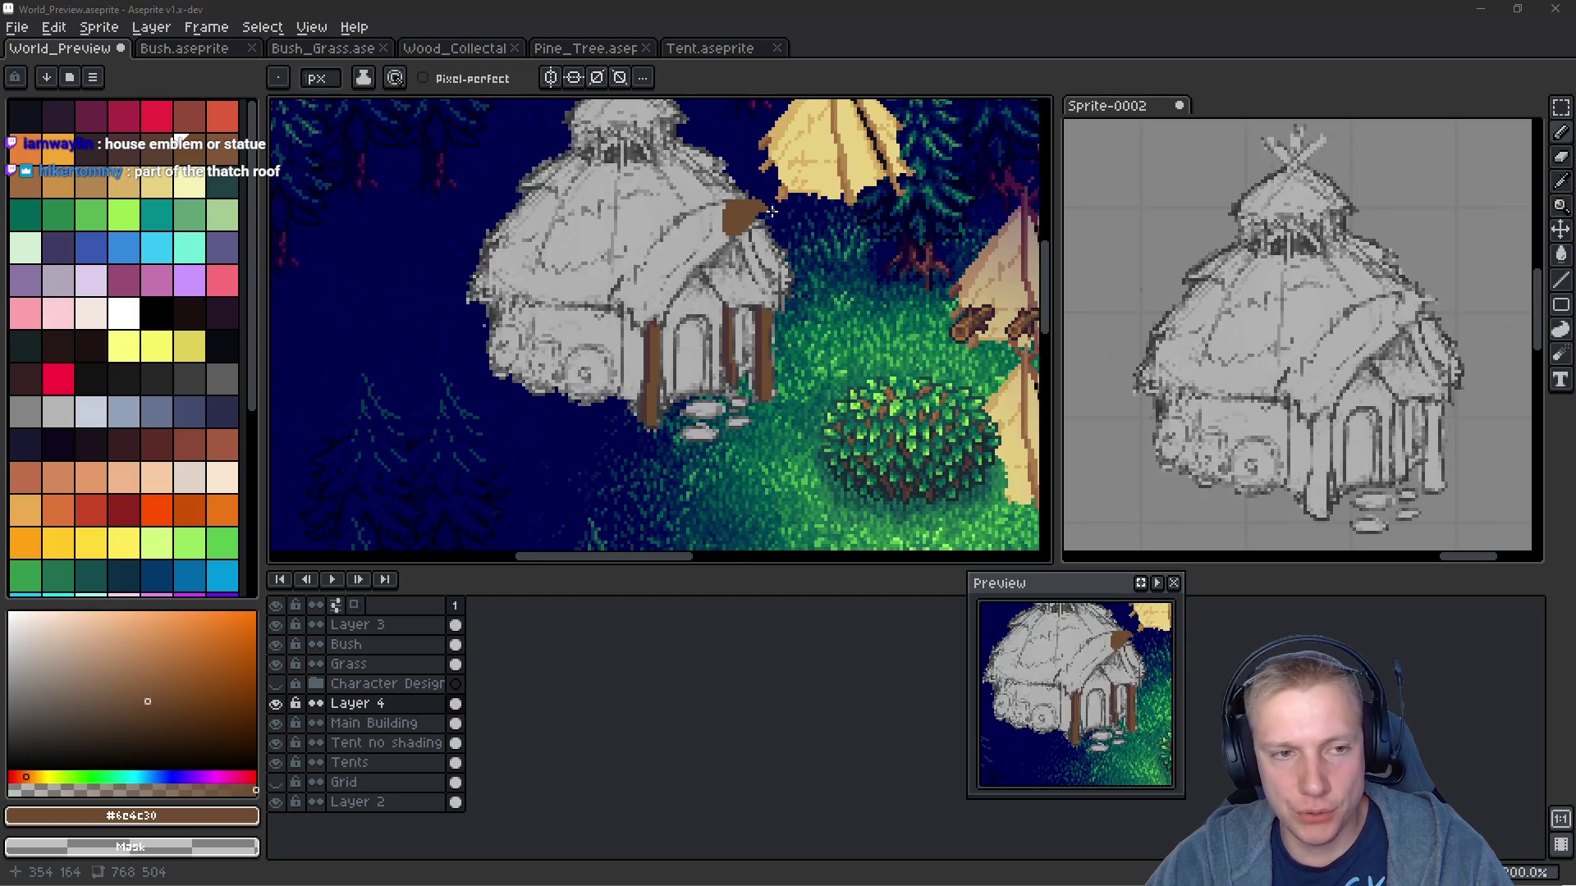
scroll(730, 226, "up", 1)
scroll(739, 242, "down", 1)
scroll(742, 251, "up", 2)
scroll(743, 251, "down", 2)
scroll(886, 127, "up", 2)
left_click(887, 127, "alt")
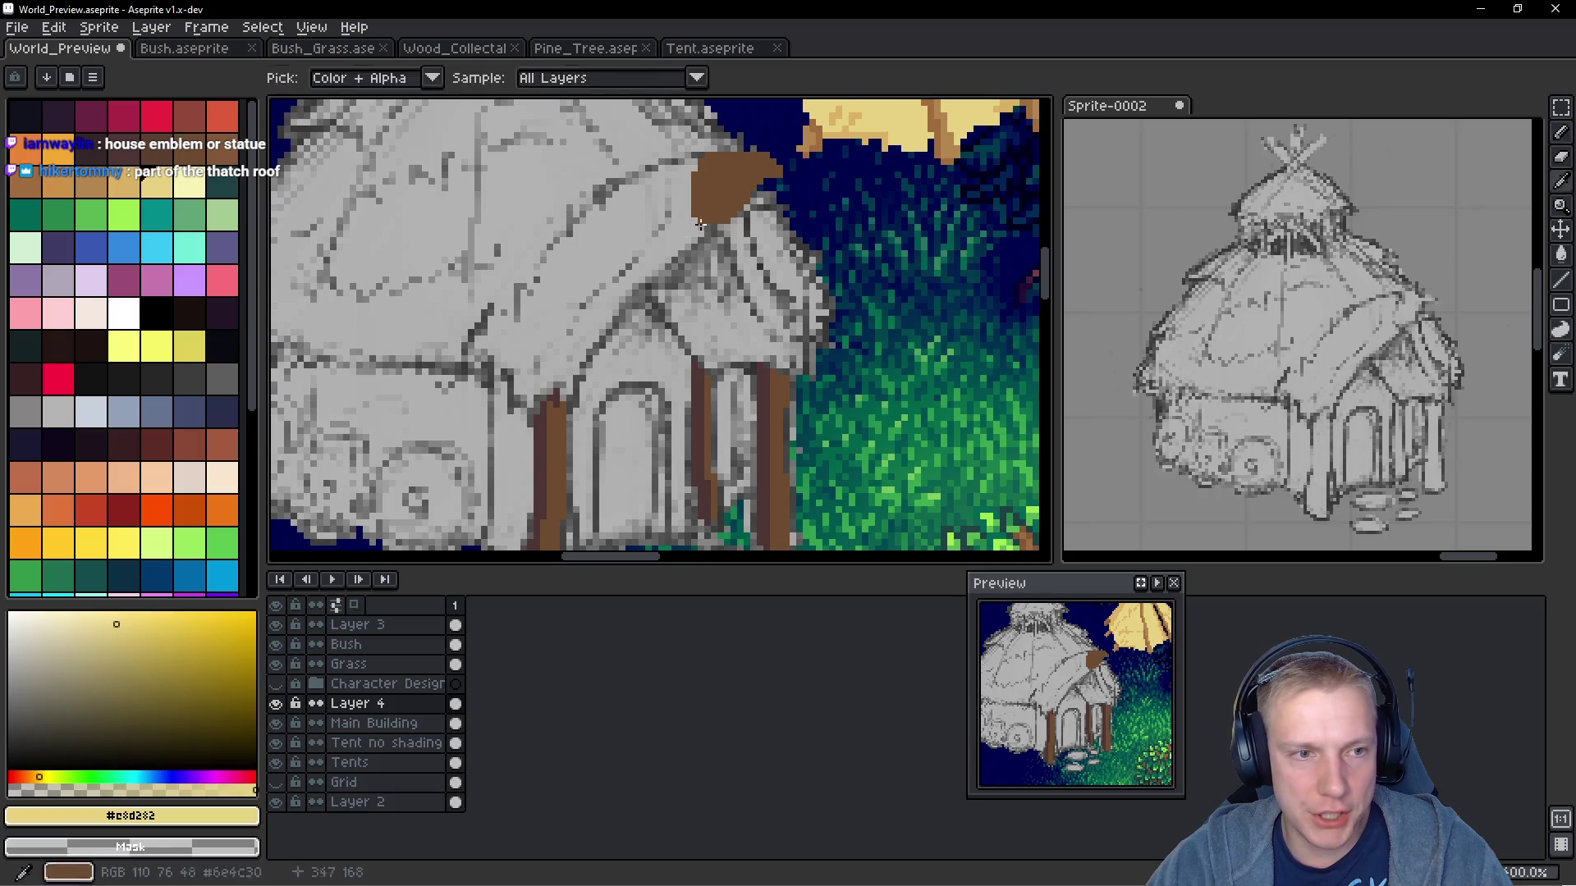
Pencil a yellow line down the porch roof edge, erasing stray pixels
scroll(719, 228, "up", 1)
scroll(719, 227, "up", 1)
left_click(716, 224)
mouse_move(716, 230)
left_mouse_down()
mouse_move(713, 265)
mouse_move(675, 262)
mouse_move(629, 358)
mouse_move(618, 315)
left_mouse_up()
left_click(691, 237)
right_click(629, 353)
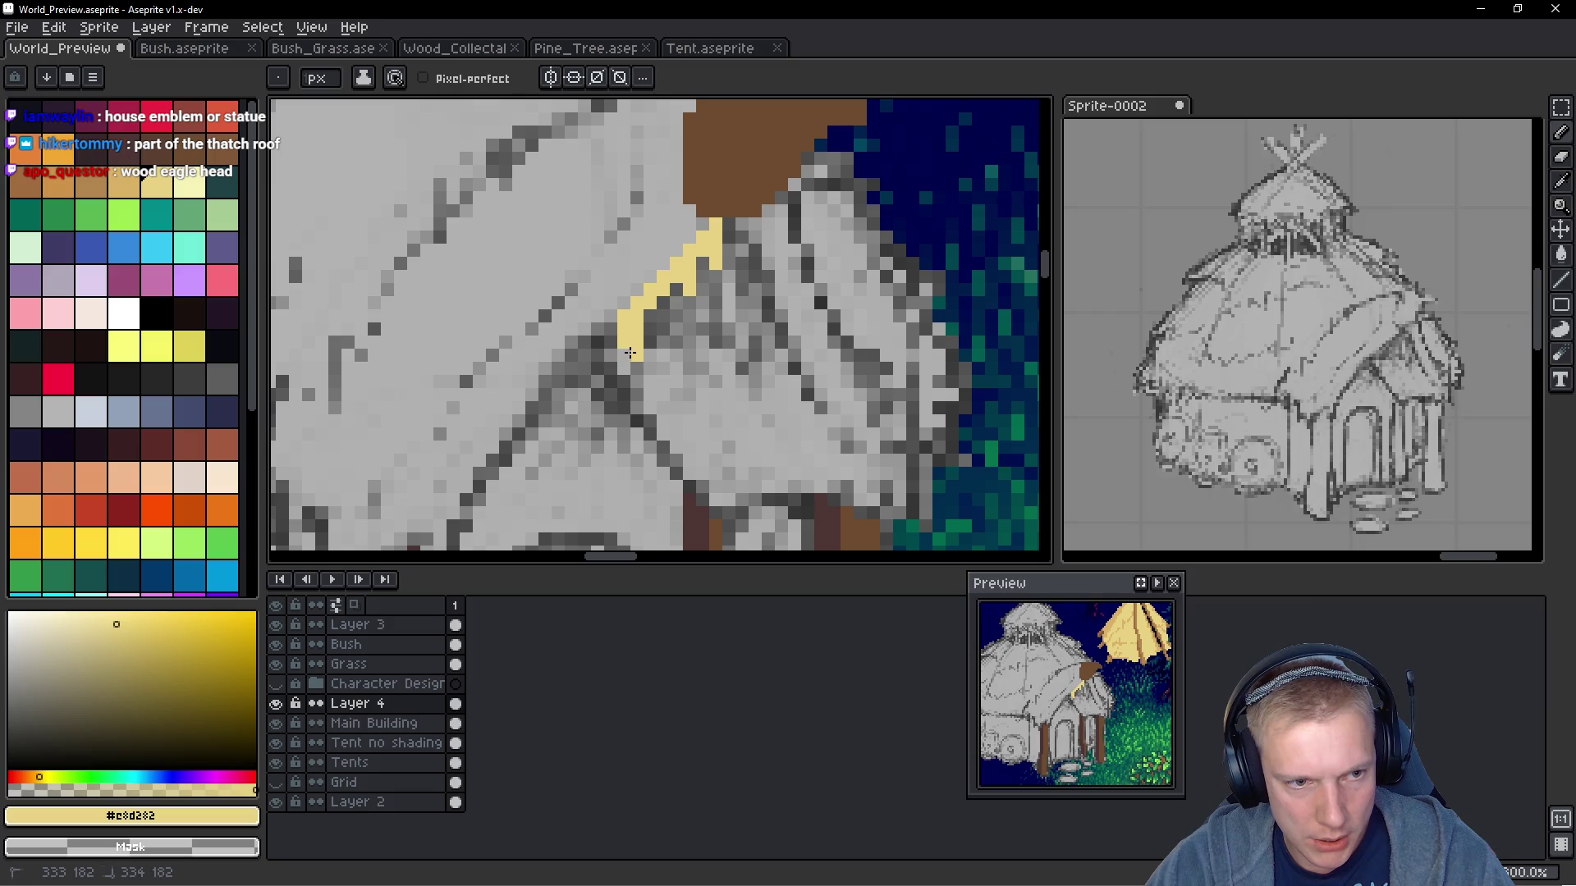
left_click(637, 354)
left_click_drag(644, 326, 643, 349)
left_click(641, 353)
left_click(650, 369)
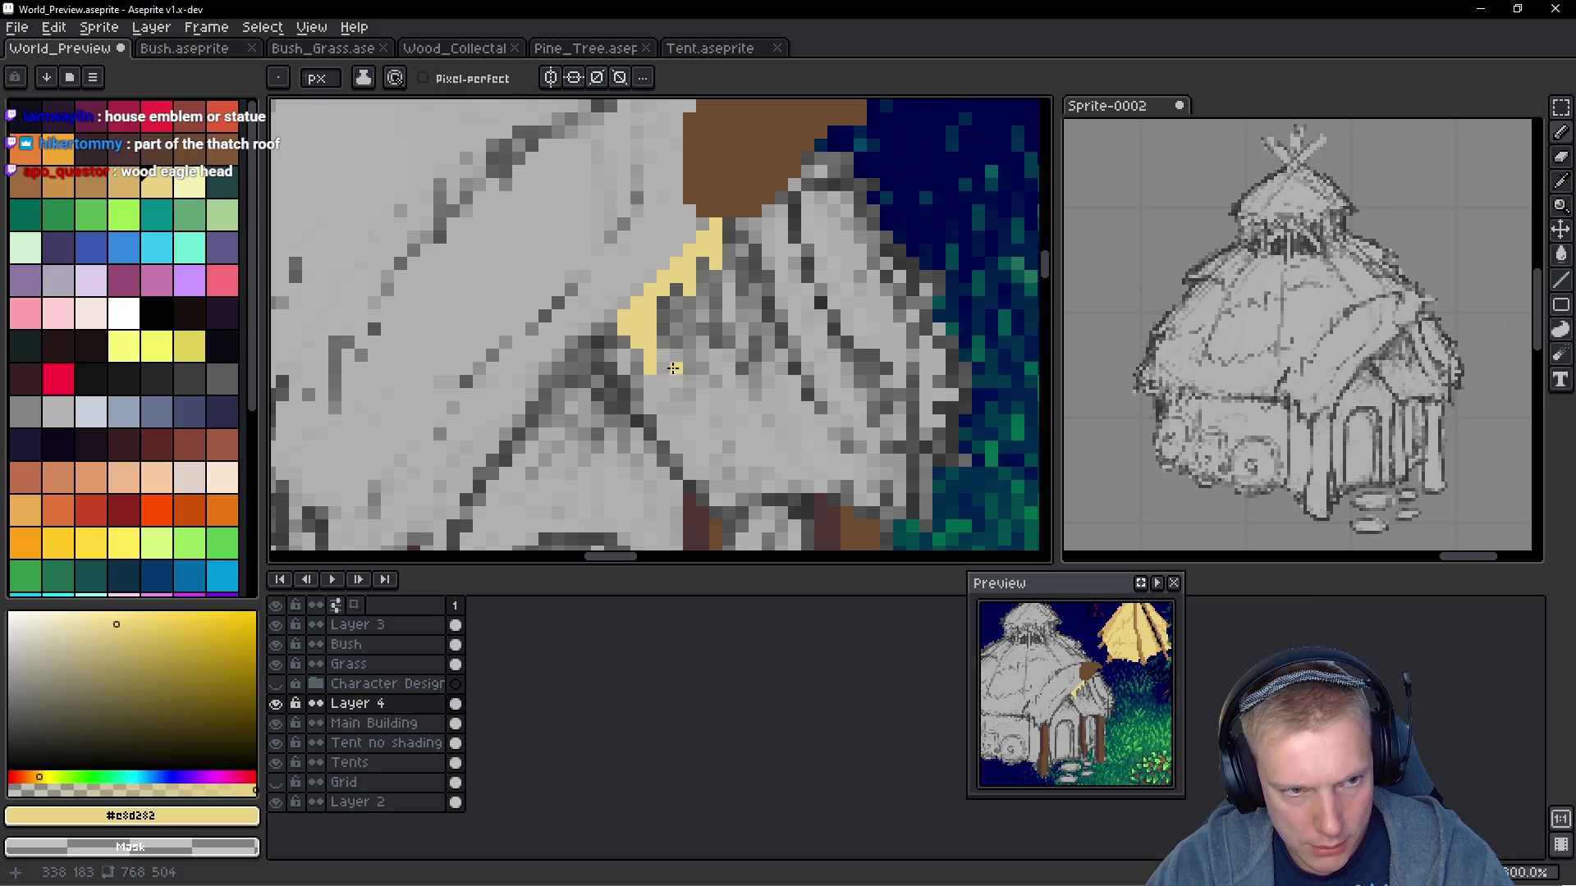
right_click(650, 316)
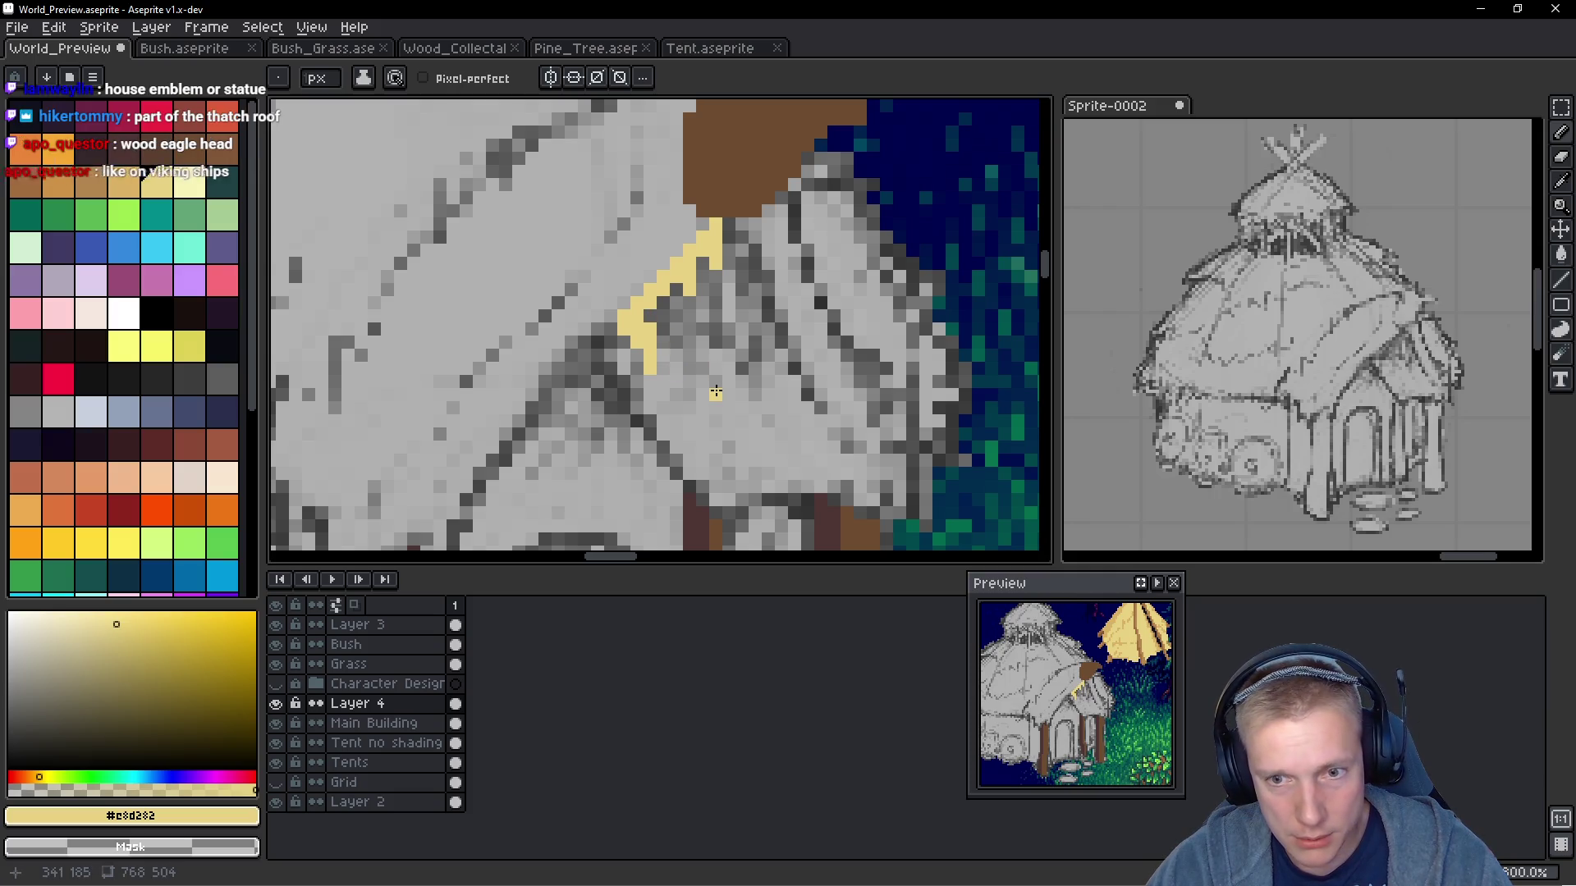
Draw and thicken a yellow line along the thatch edge
scroll(699, 381, "down", 3)
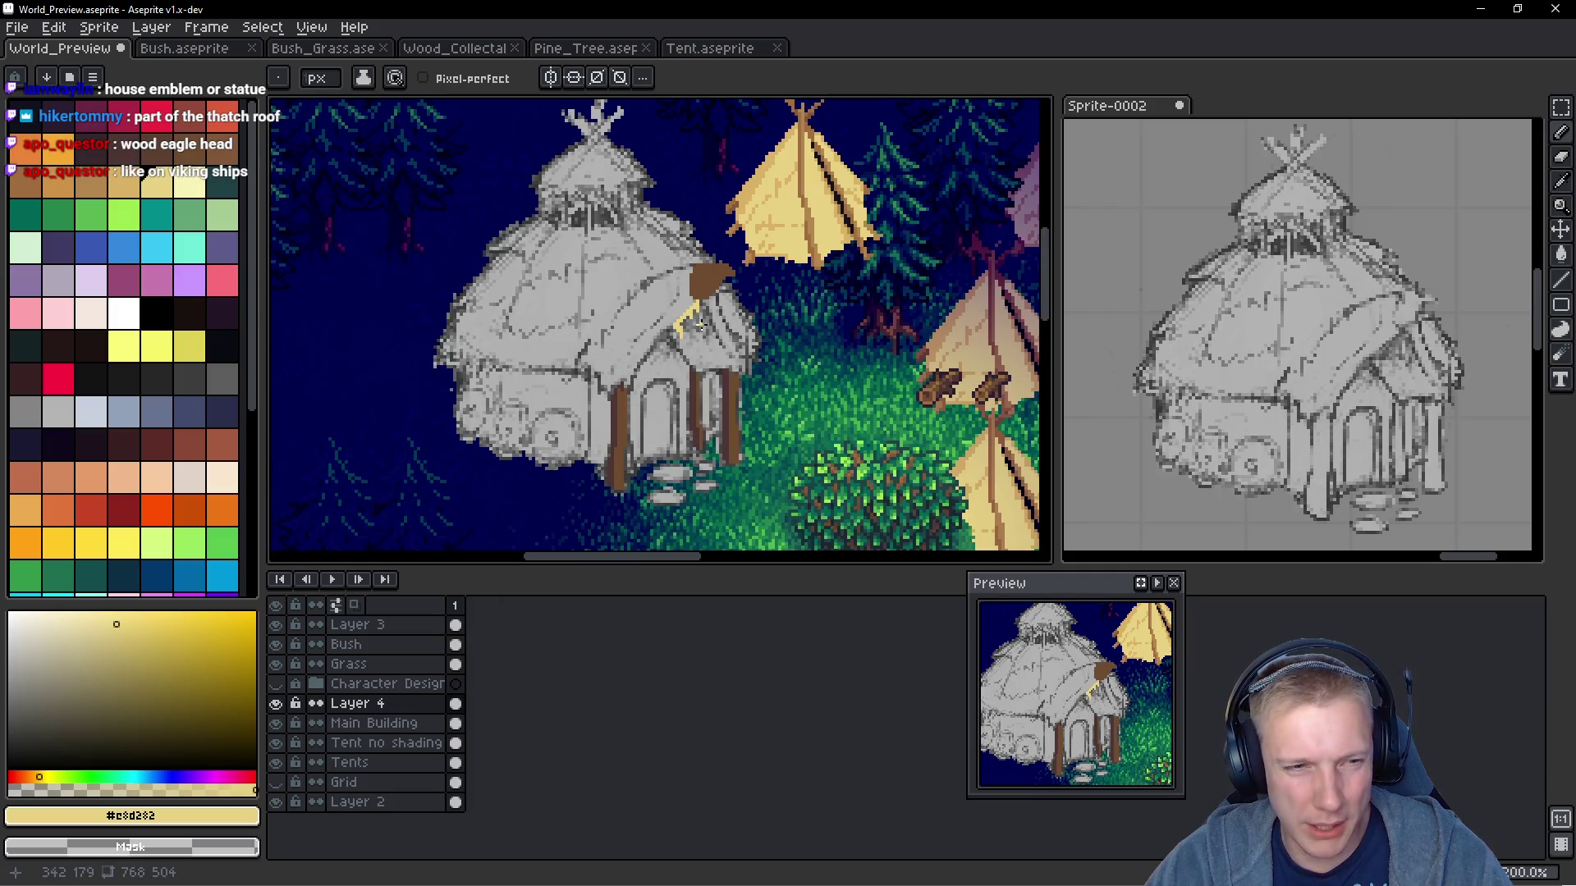
scroll(648, 367, "up", 5)
mouse_move(588, 361)
left_mouse_down()
mouse_move(590, 469)
mouse_move(608, 402)
left_mouse_up()
left_click(607, 421)
mouse_move(763, 420)
left_mouse_down()
mouse_move(621, 366)
mouse_move(641, 394)
mouse_move(621, 377)
mouse_move(622, 431)
mouse_move(605, 330)
left_mouse_up()
Add a yellow column higher on the roof, clean its edges, and extend the upper yellow line
left_click(681, 268)
mouse_move(681, 249)
left_mouse_down()
mouse_move(681, 288)
mouse_move(642, 288)
left_mouse_up()
left_click(661, 249)
left_click(661, 269)
left_click(656, 294)
left_click(662, 287)
right_click(661, 288)
right_click(689, 293)
scroll(688, 293, "down", 6)
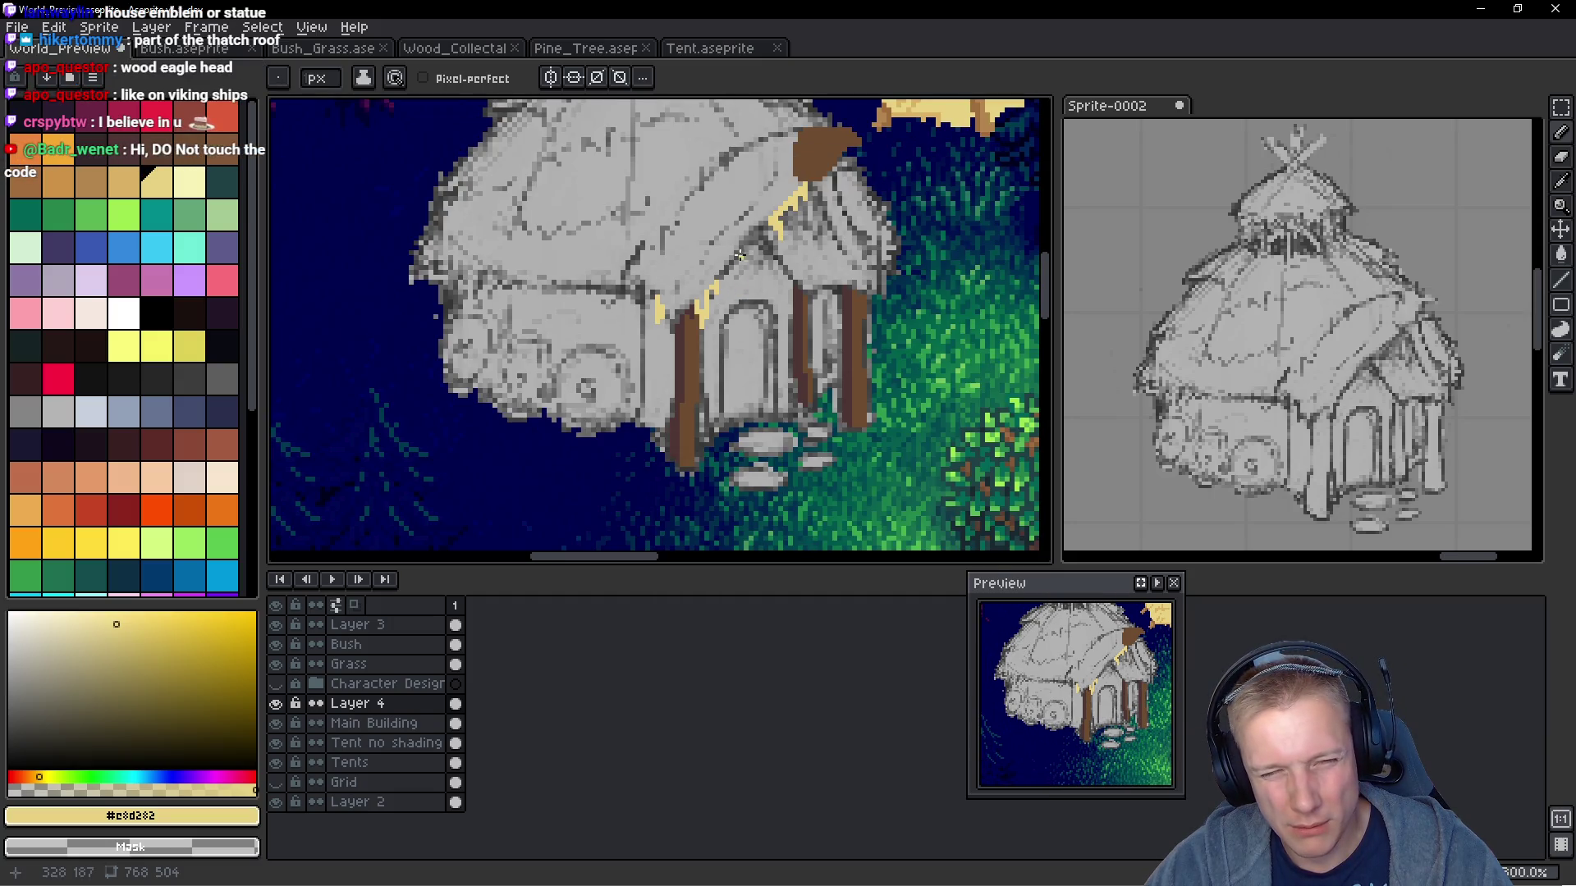
scroll(810, 249, "up", 3)
scroll(810, 249, "up", 3)
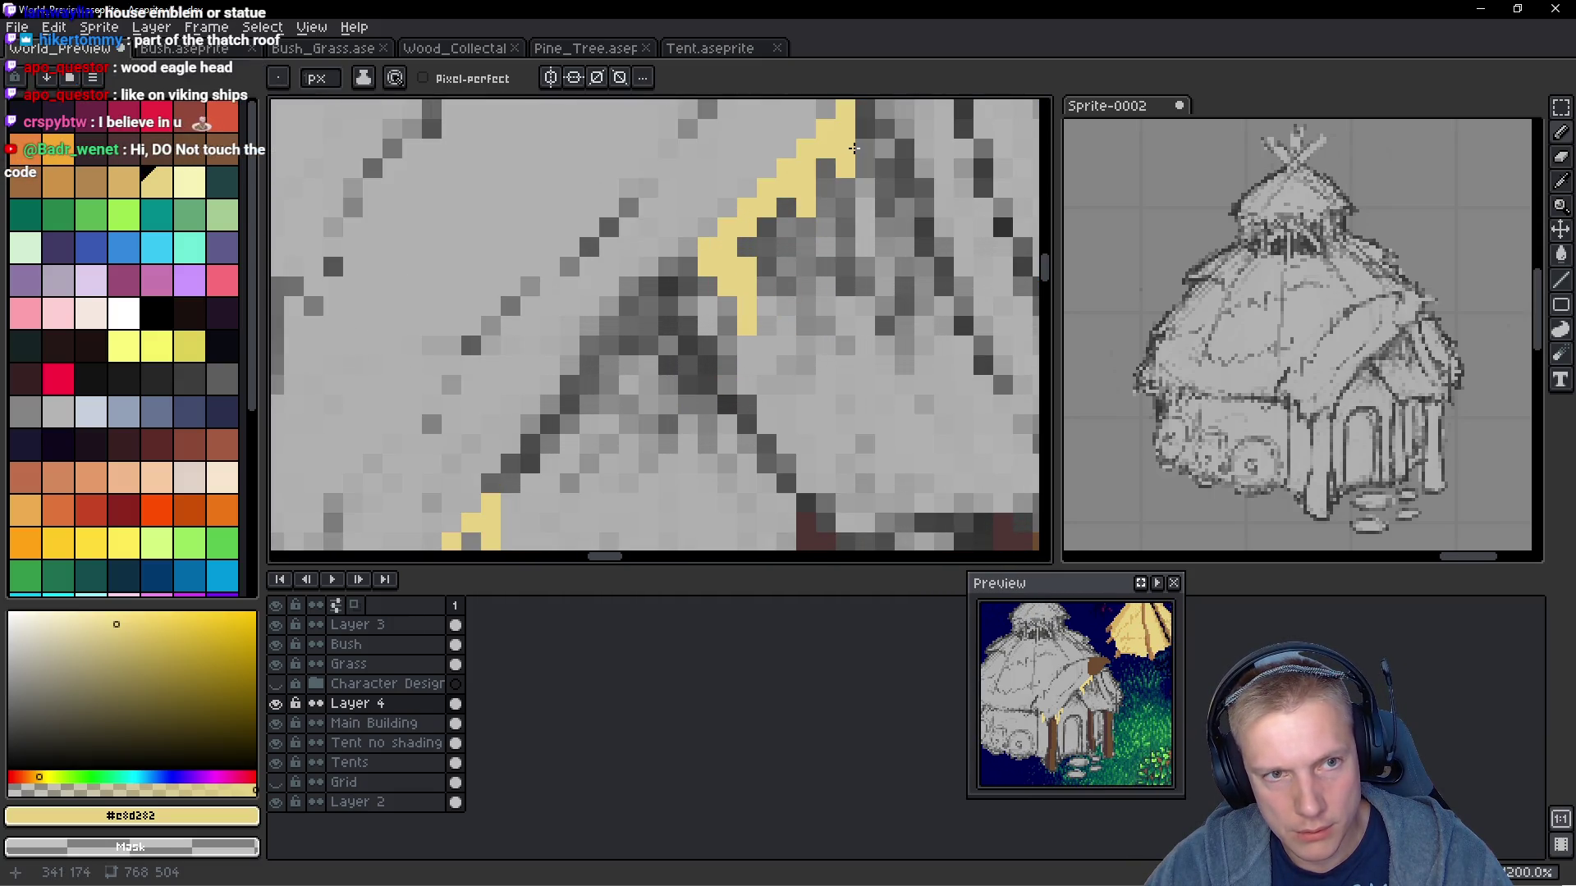
left_click_drag(806, 233, 805, 208)
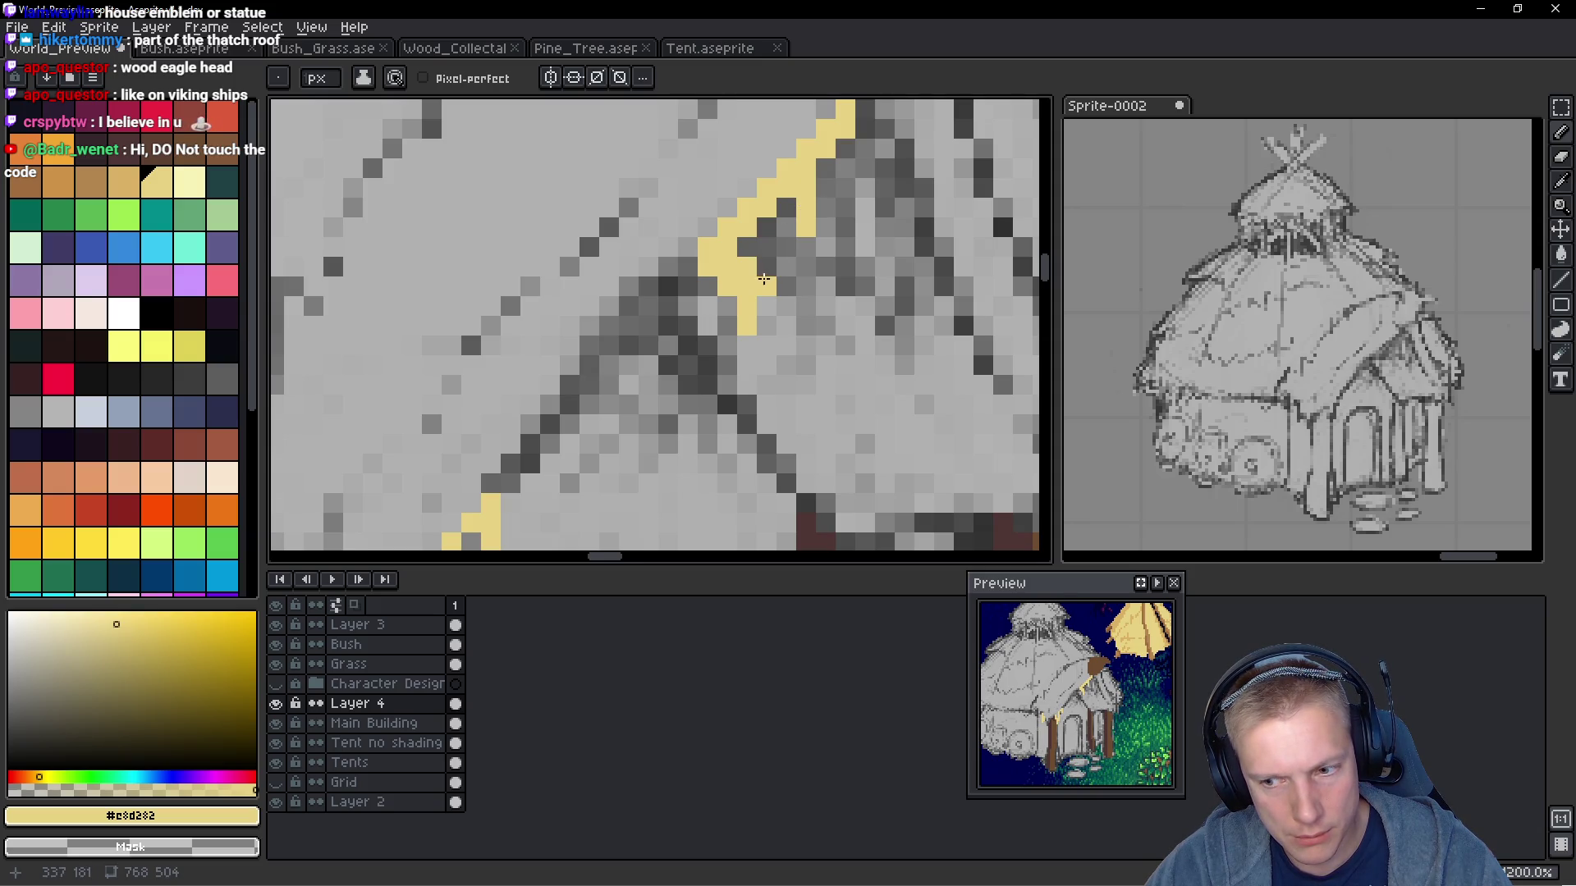
Pick the palette tan and paint a tan strip beside the upper yellow roof line
scroll(739, 239, "down", 3)
scroll(730, 227, "up", 4)
scroll(731, 227, "down", 6)
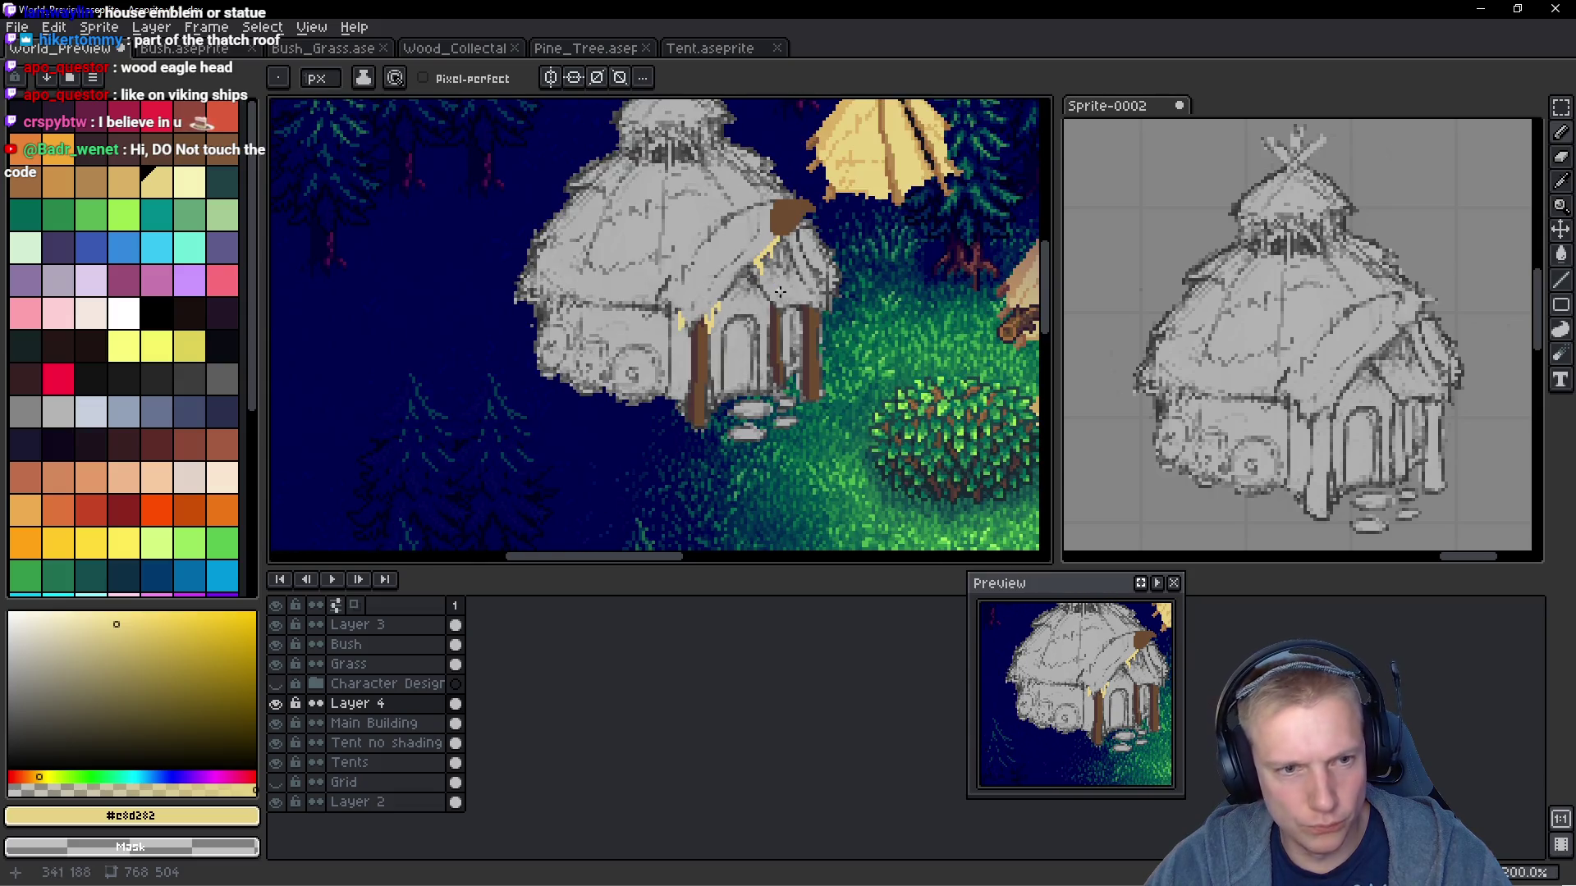
scroll(788, 295, "up", 2)
scroll(657, 275, "down", 1)
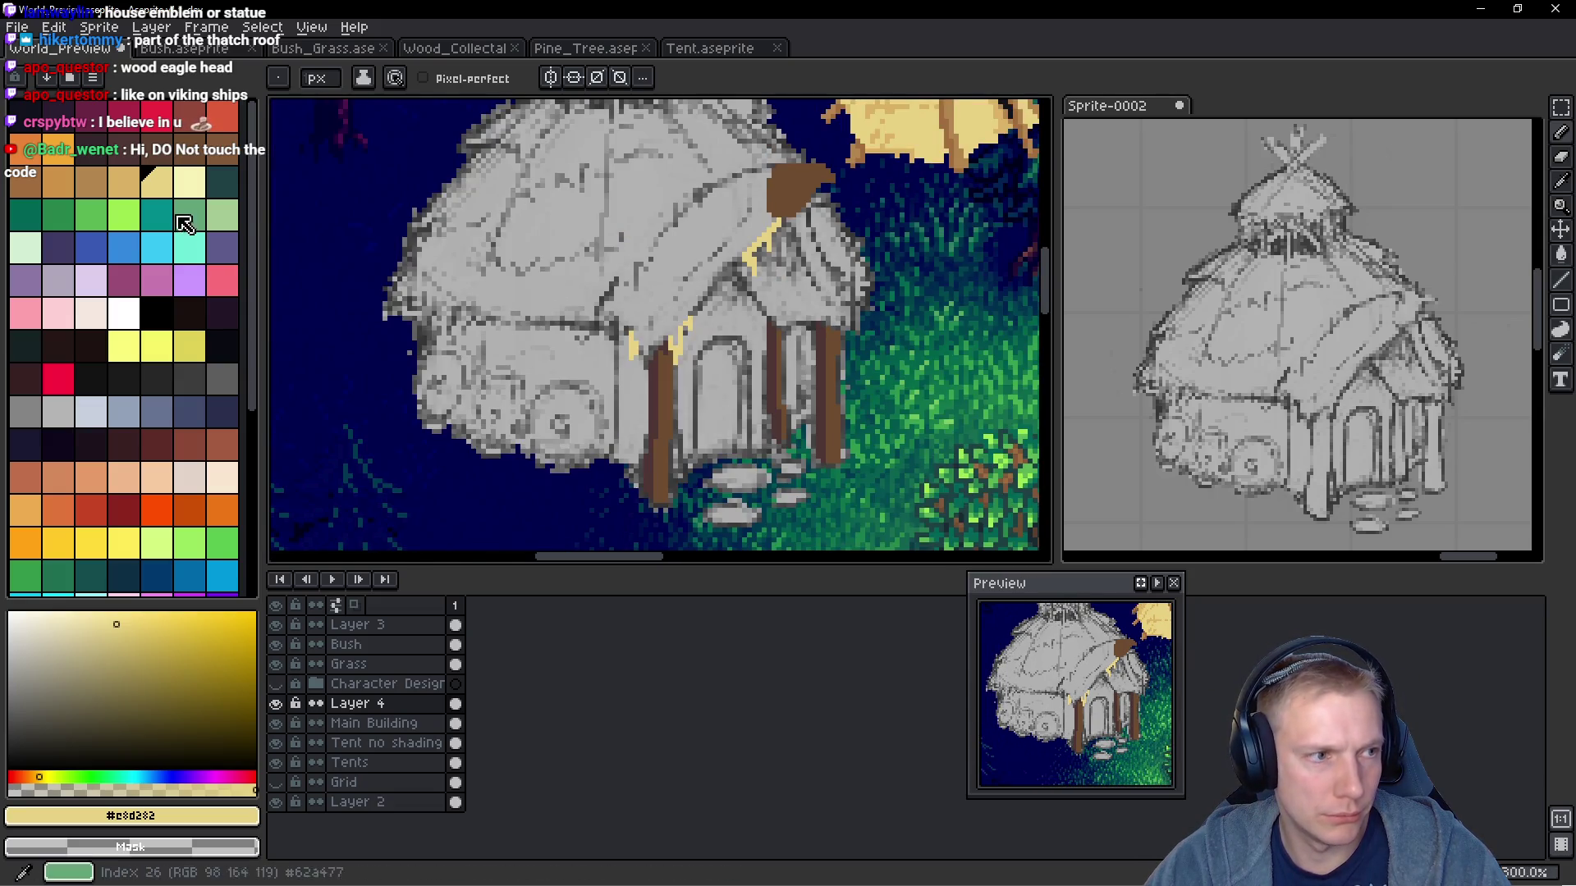
left_click(91, 182)
scroll(771, 226, "up", 2)
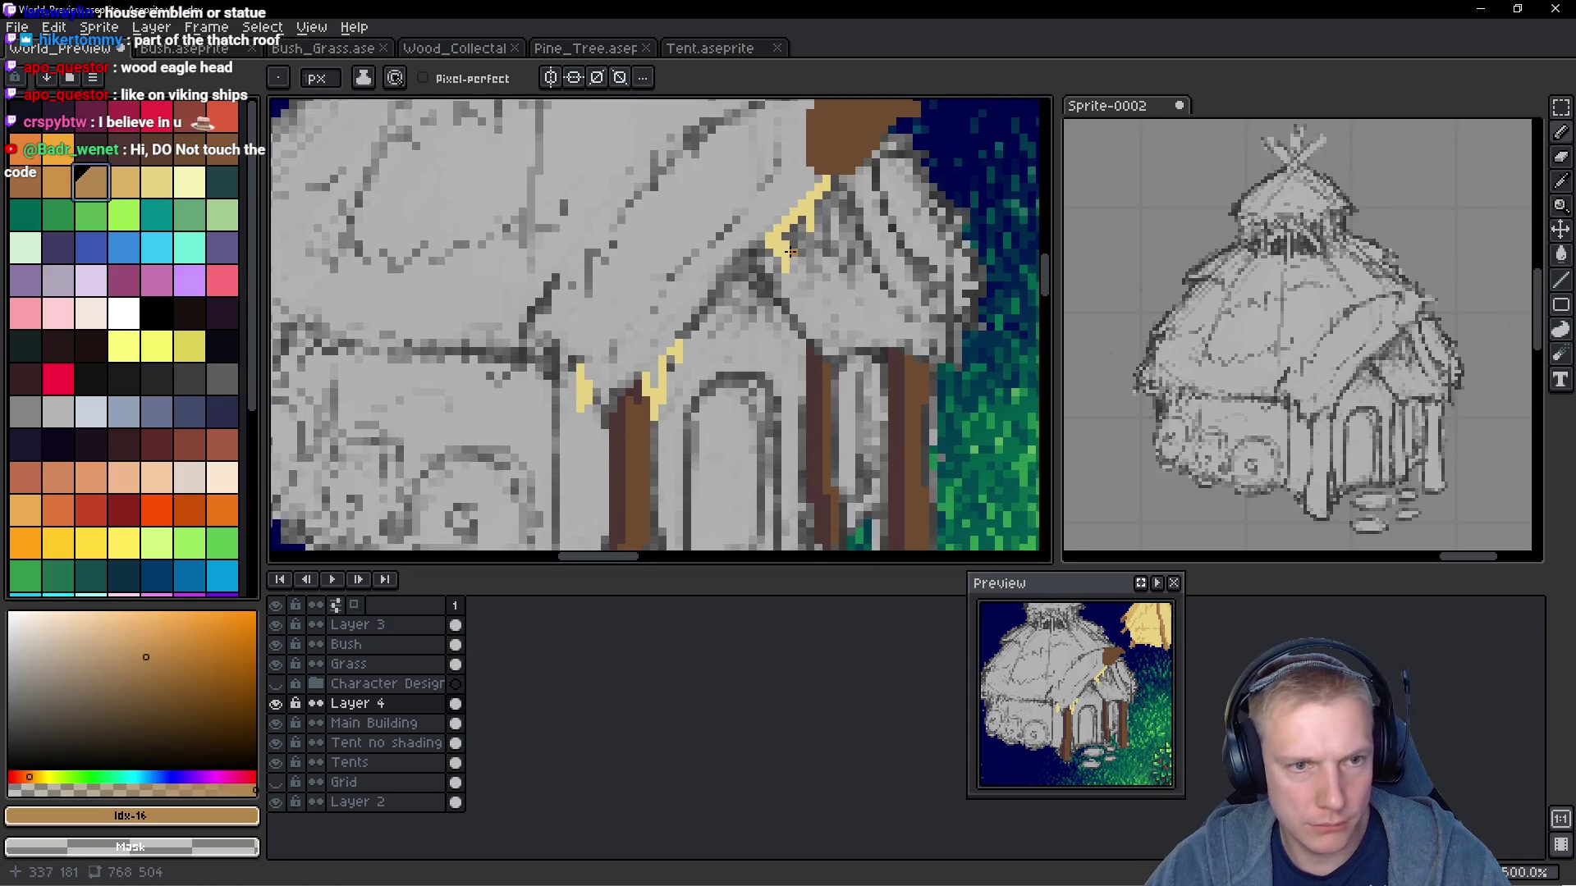
scroll(772, 227, "up", 4)
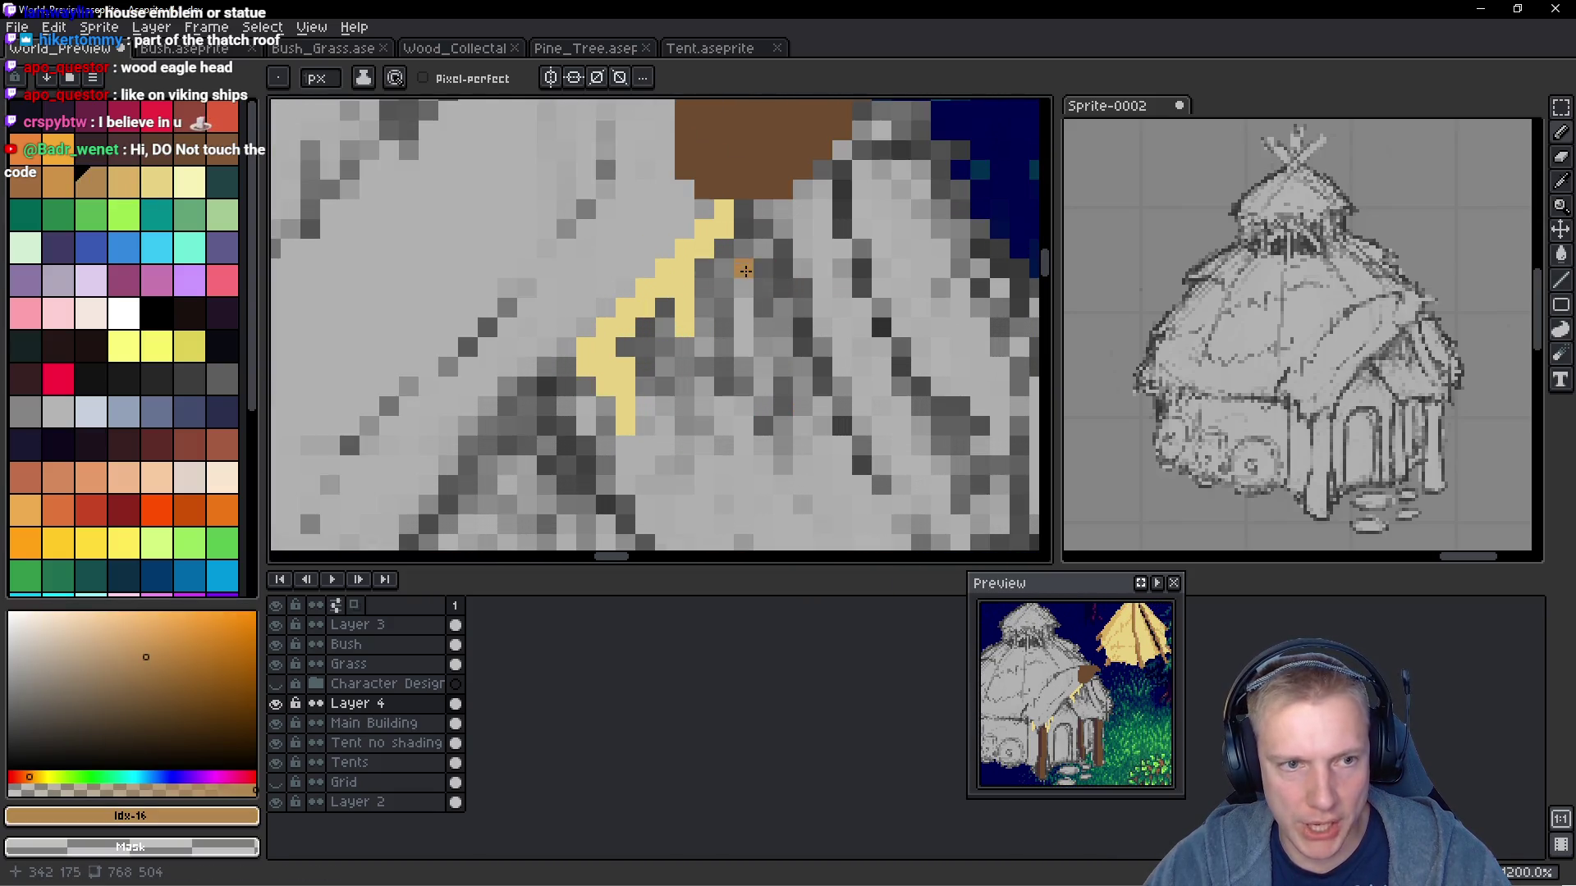
mouse_move(733, 262)
left_mouse_down()
mouse_move(734, 344)
mouse_move(706, 312)
mouse_move(749, 220)
mouse_move(792, 373)
left_mouse_up()
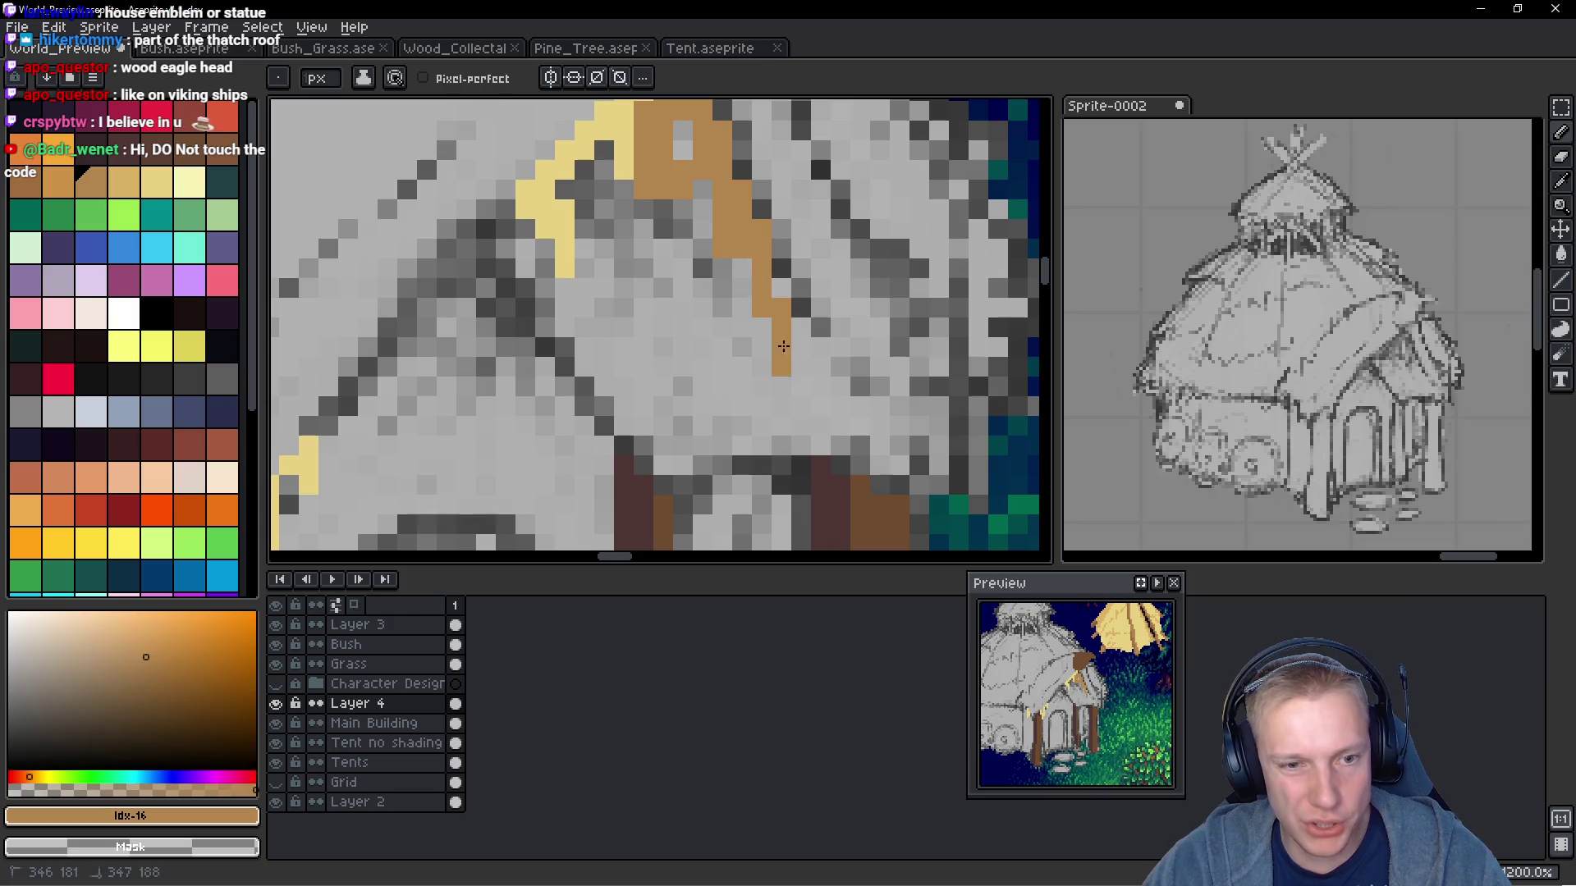
Extend the tan beam down the porch roof edge and add tan pixels to the gable beams
scroll(779, 345, "down", 6)
scroll(874, 407, "up", 2)
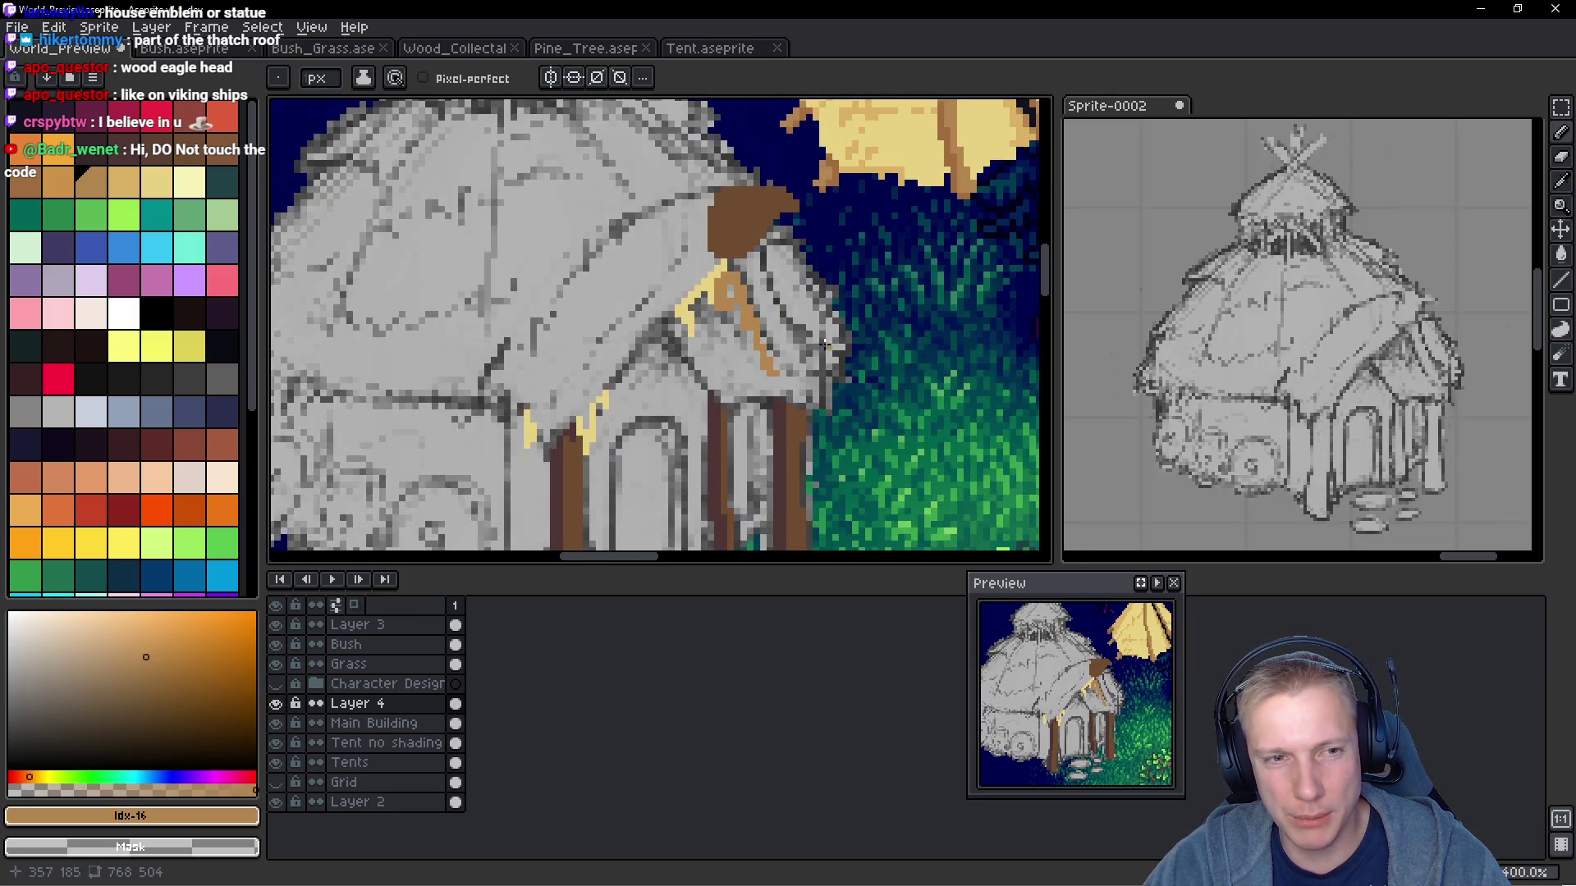
scroll(778, 349, "up", 2)
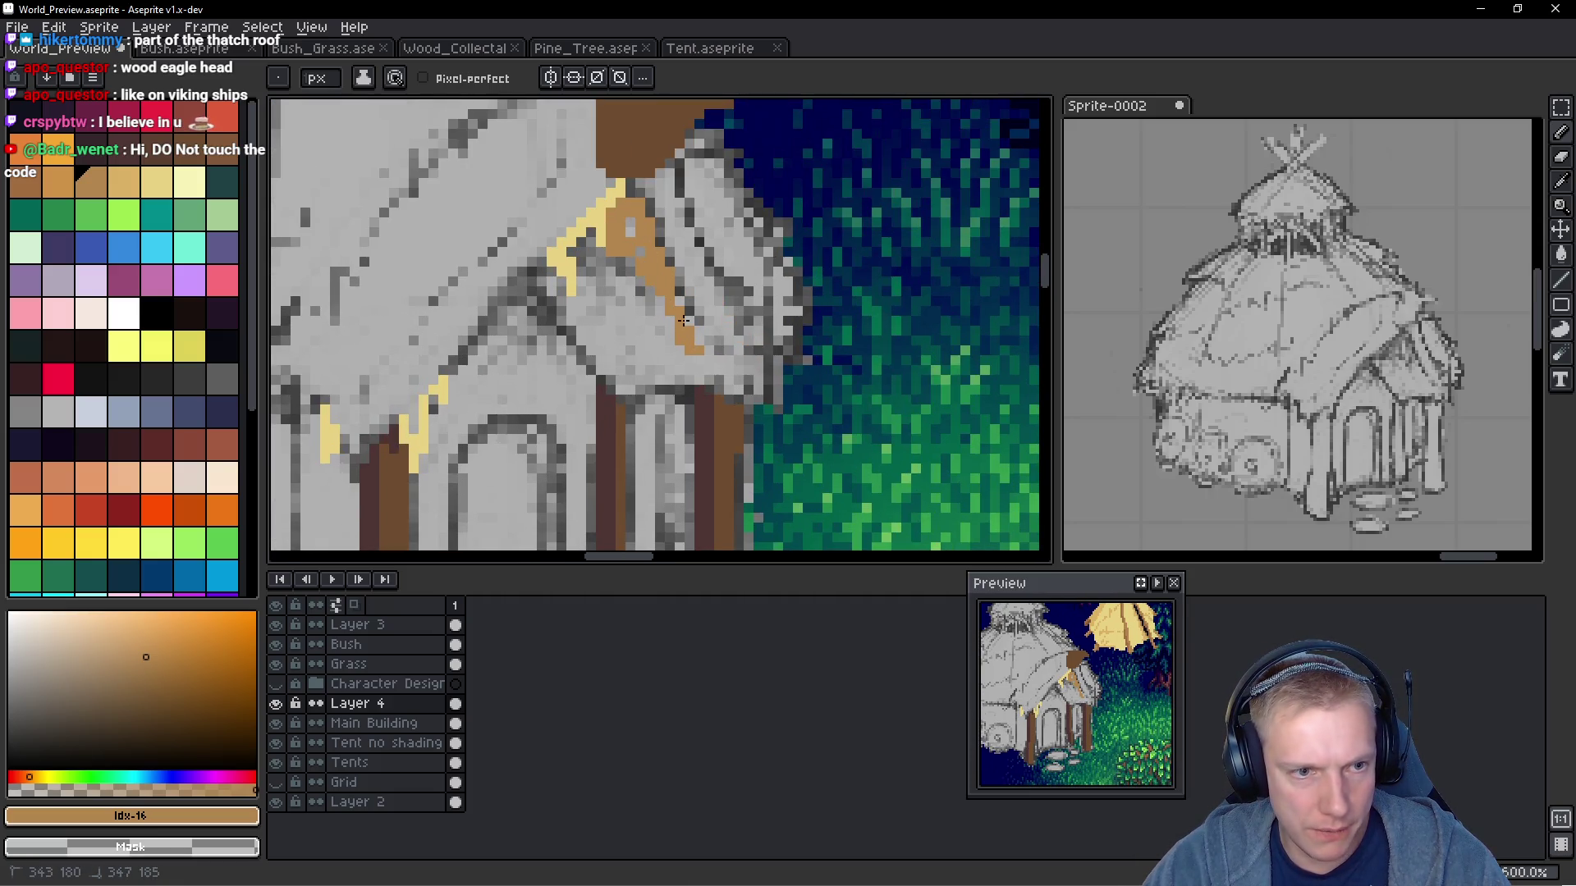
left_click_drag(690, 330, 710, 351)
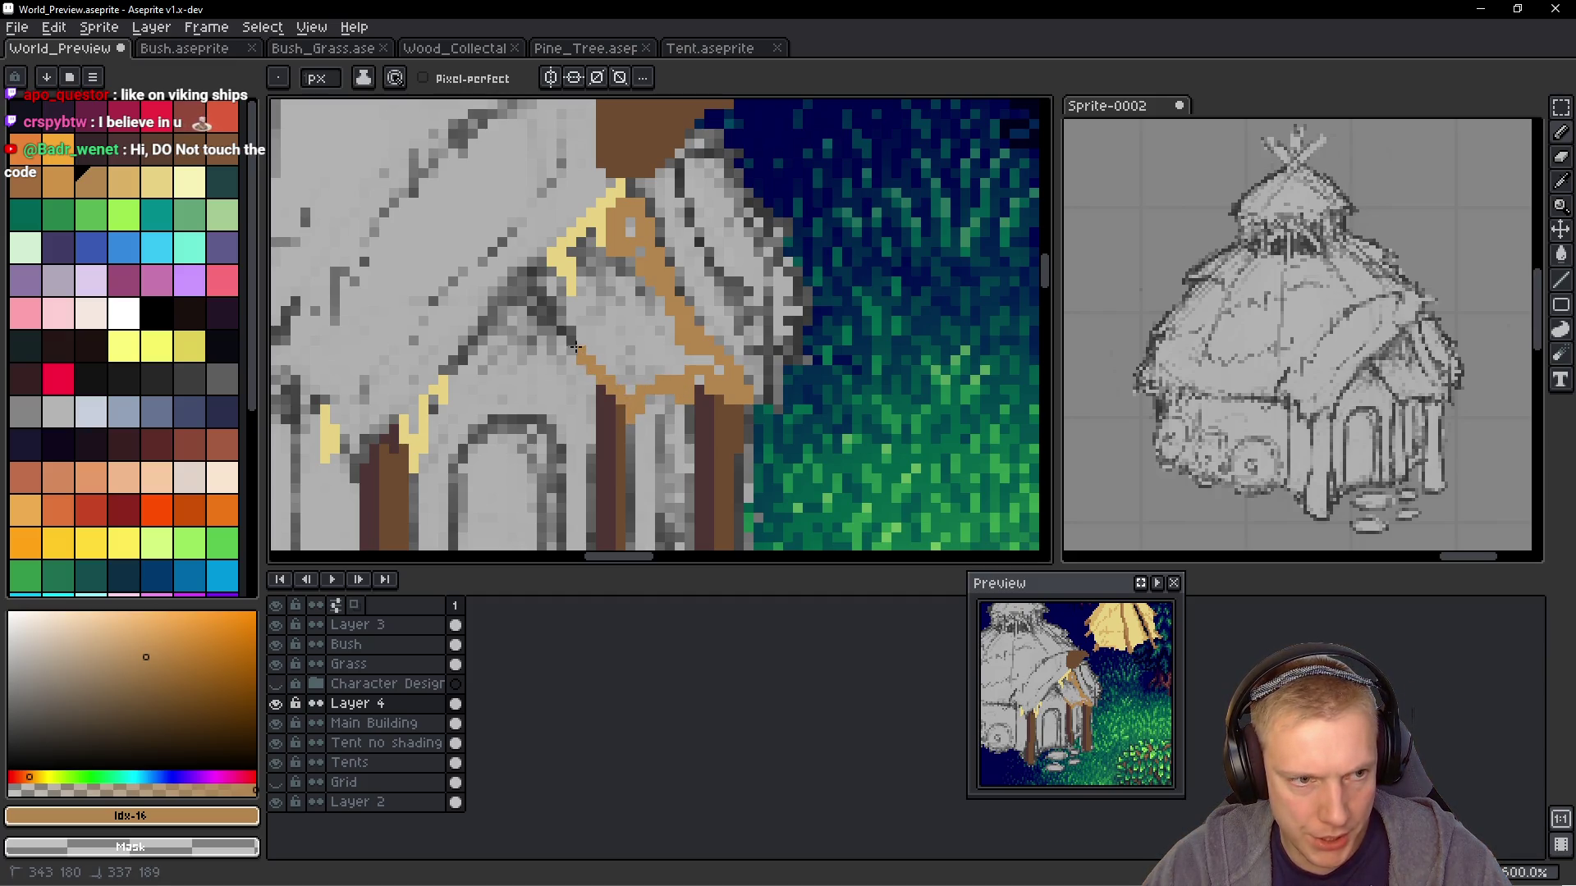
left_click_drag(542, 310, 582, 329)
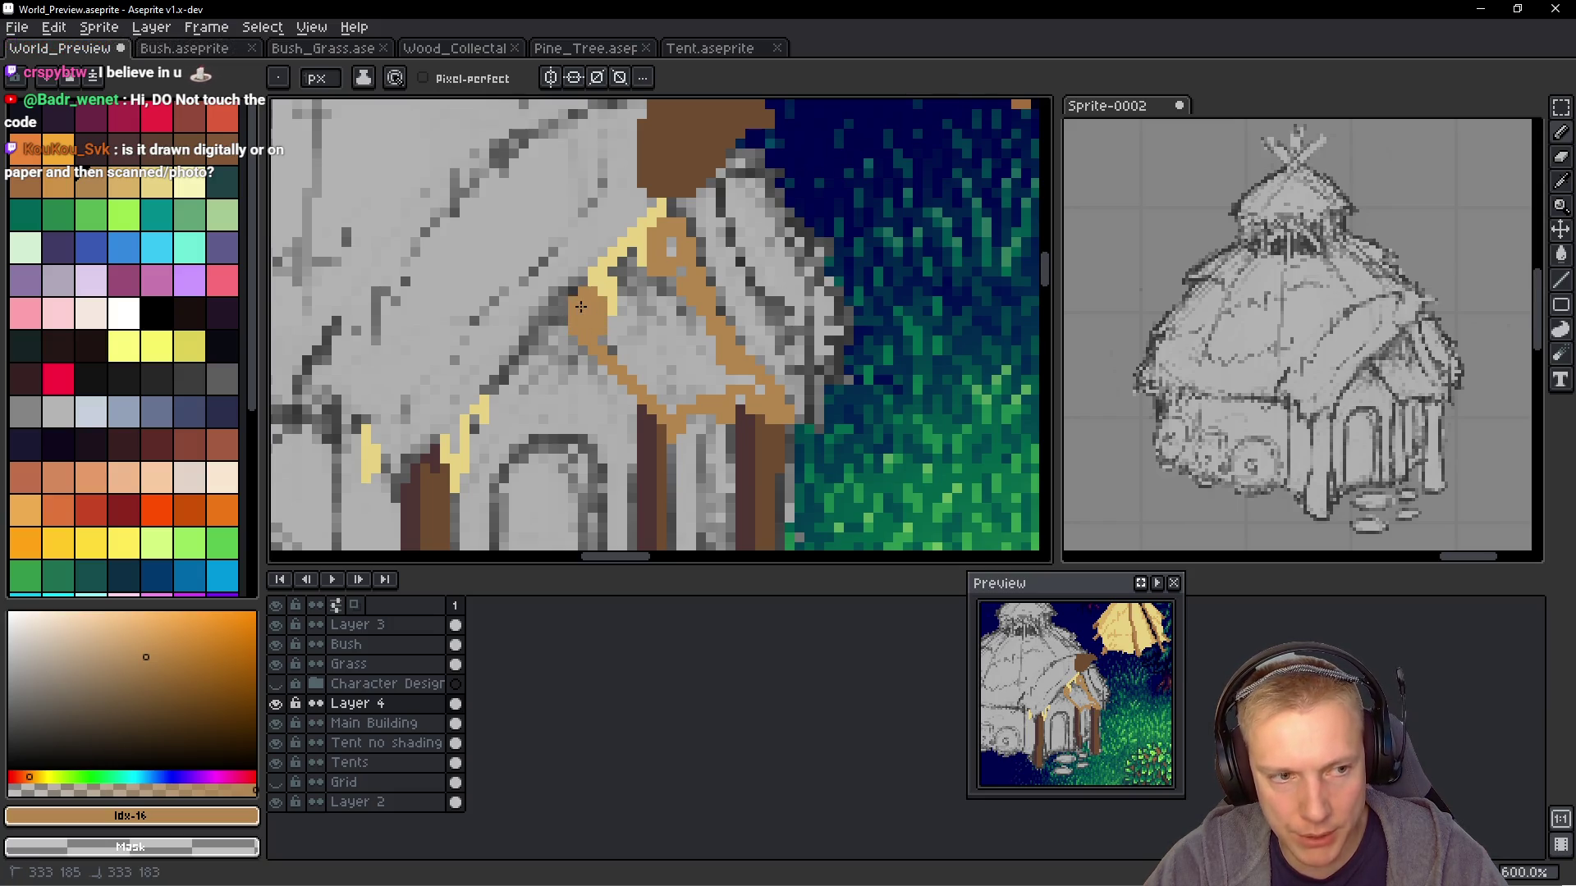
left_click_drag(617, 357, 607, 324)
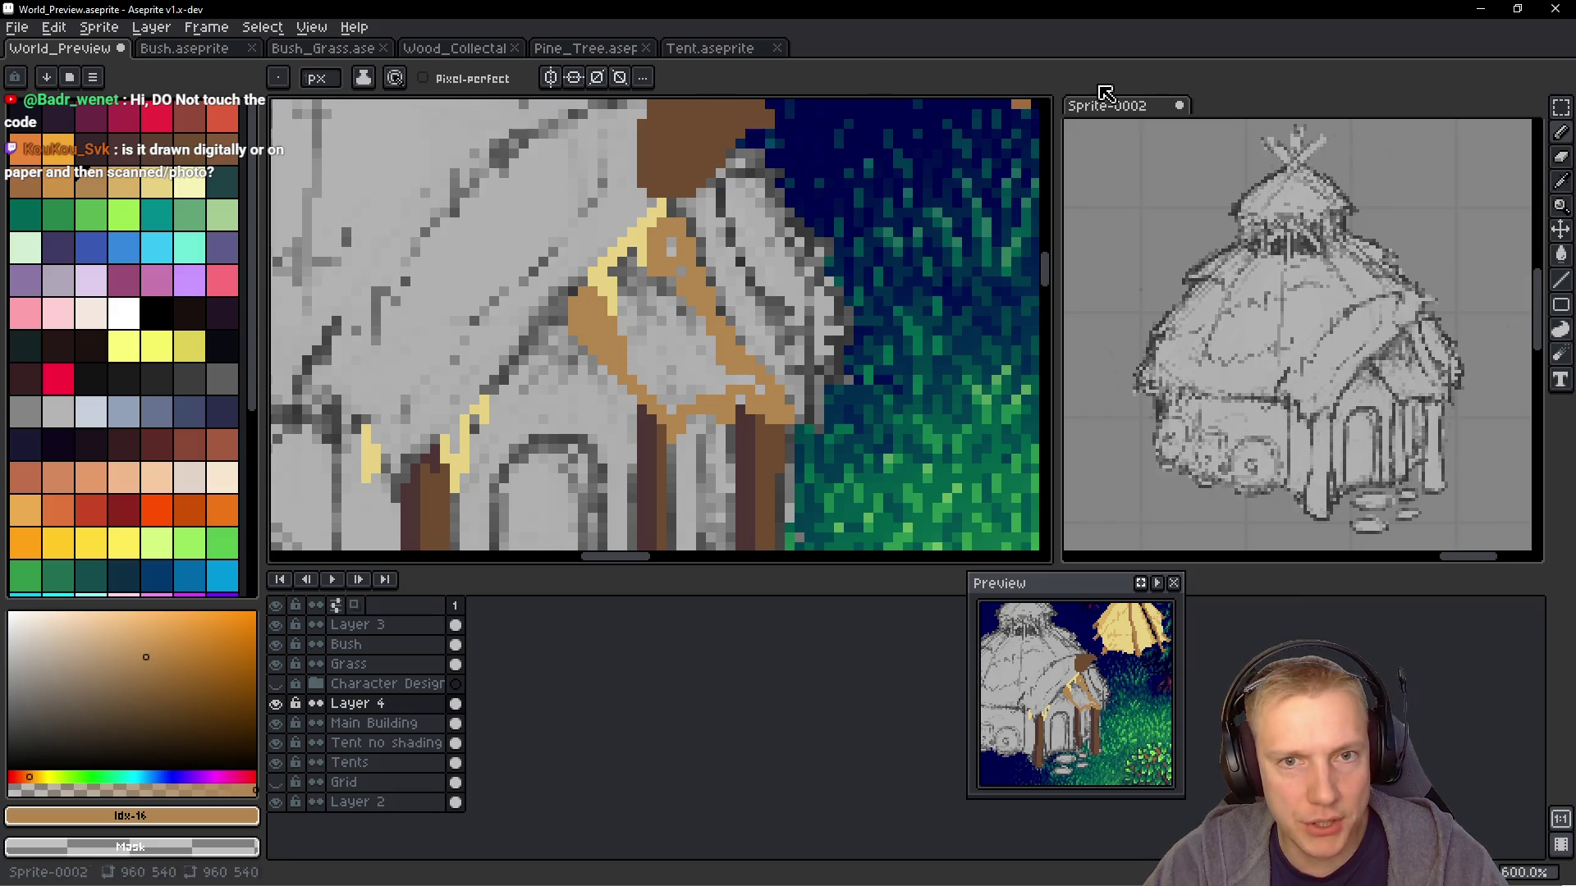
Zoom in on and centre the hut sketch in the Sprite-0002 reference sheet
scroll(1314, 329, "down", 8)
left_click_drag(1420, 328, 1449, 319)
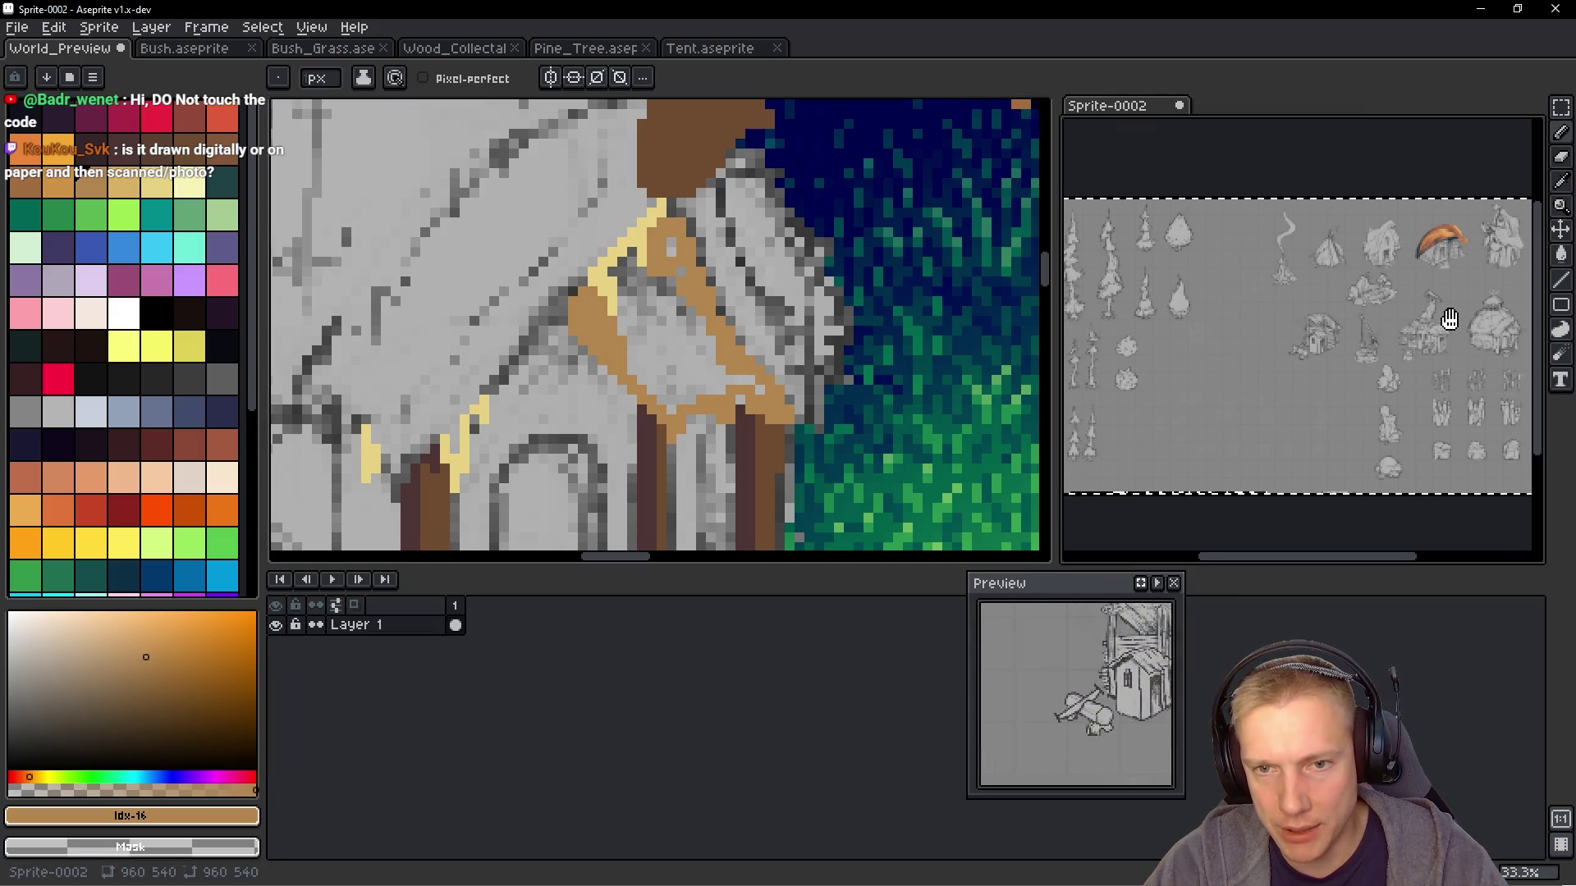
scroll(1334, 337, "up", 3)
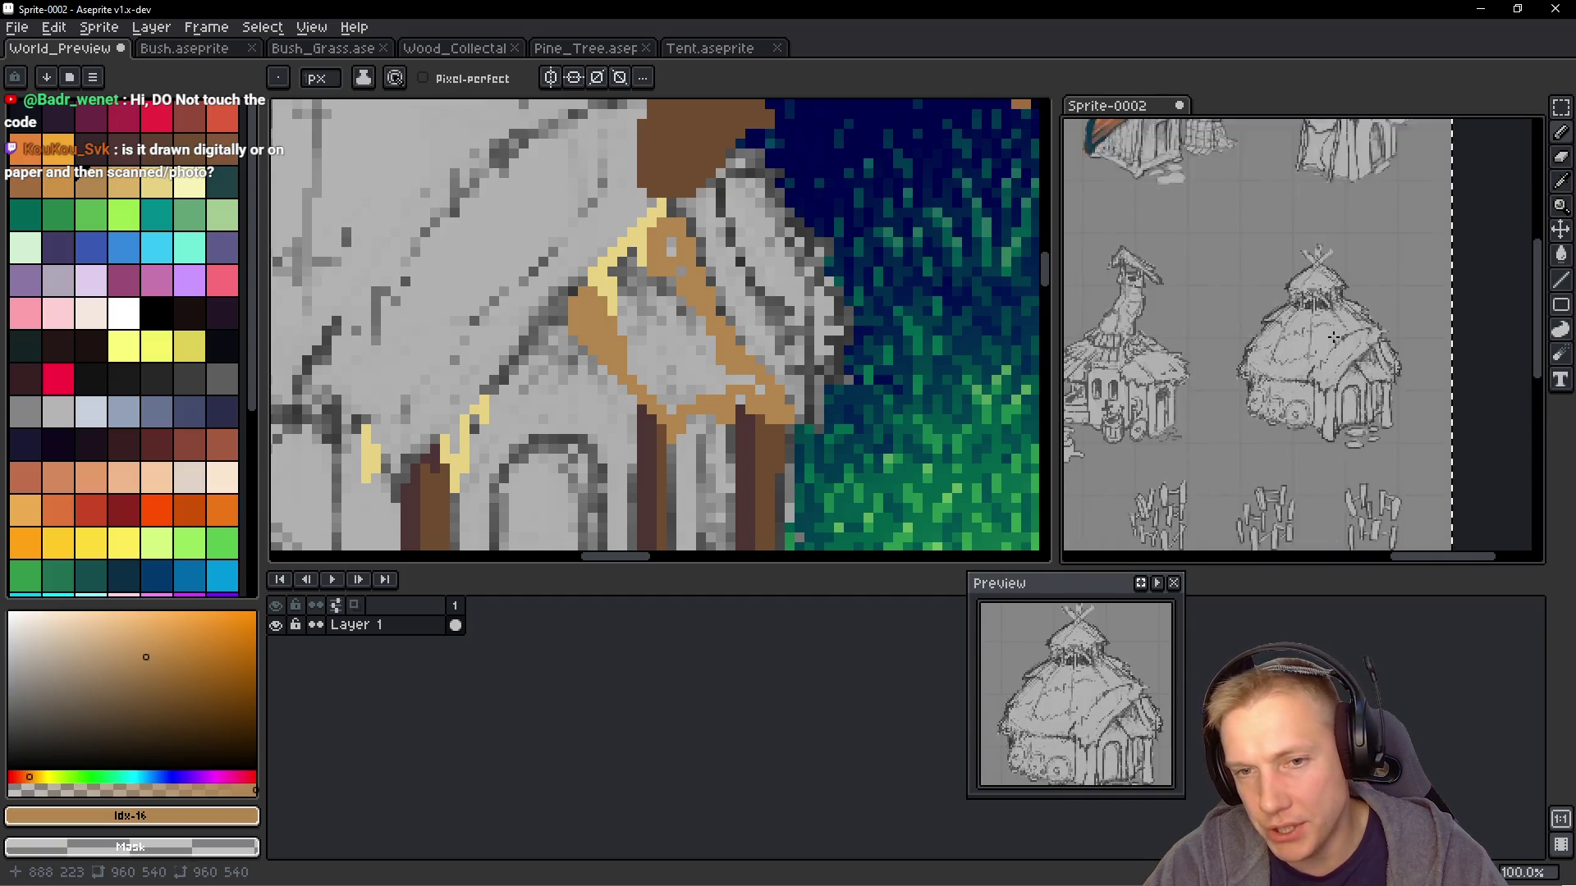
scroll(1334, 337, "up", 1)
scroll(1338, 333, "down", 1)
scroll(1342, 328, "up", 1)
left_click_drag(1343, 328, 1329, 325)
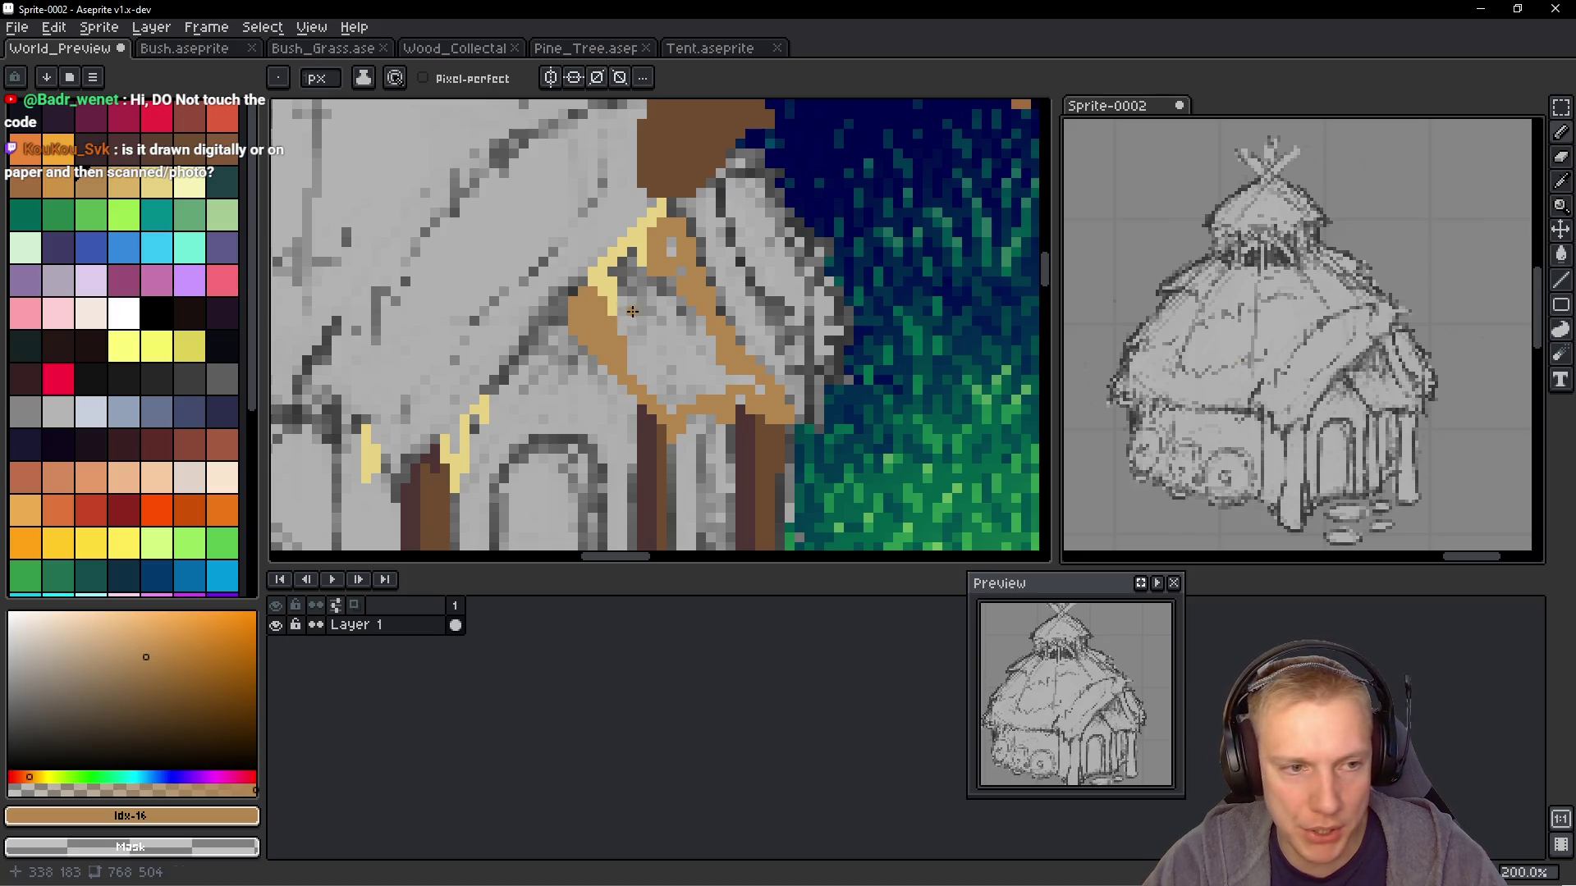
Pencil tan over the grey inside the porch gable's beams
left_click_drag(631, 253, 673, 250)
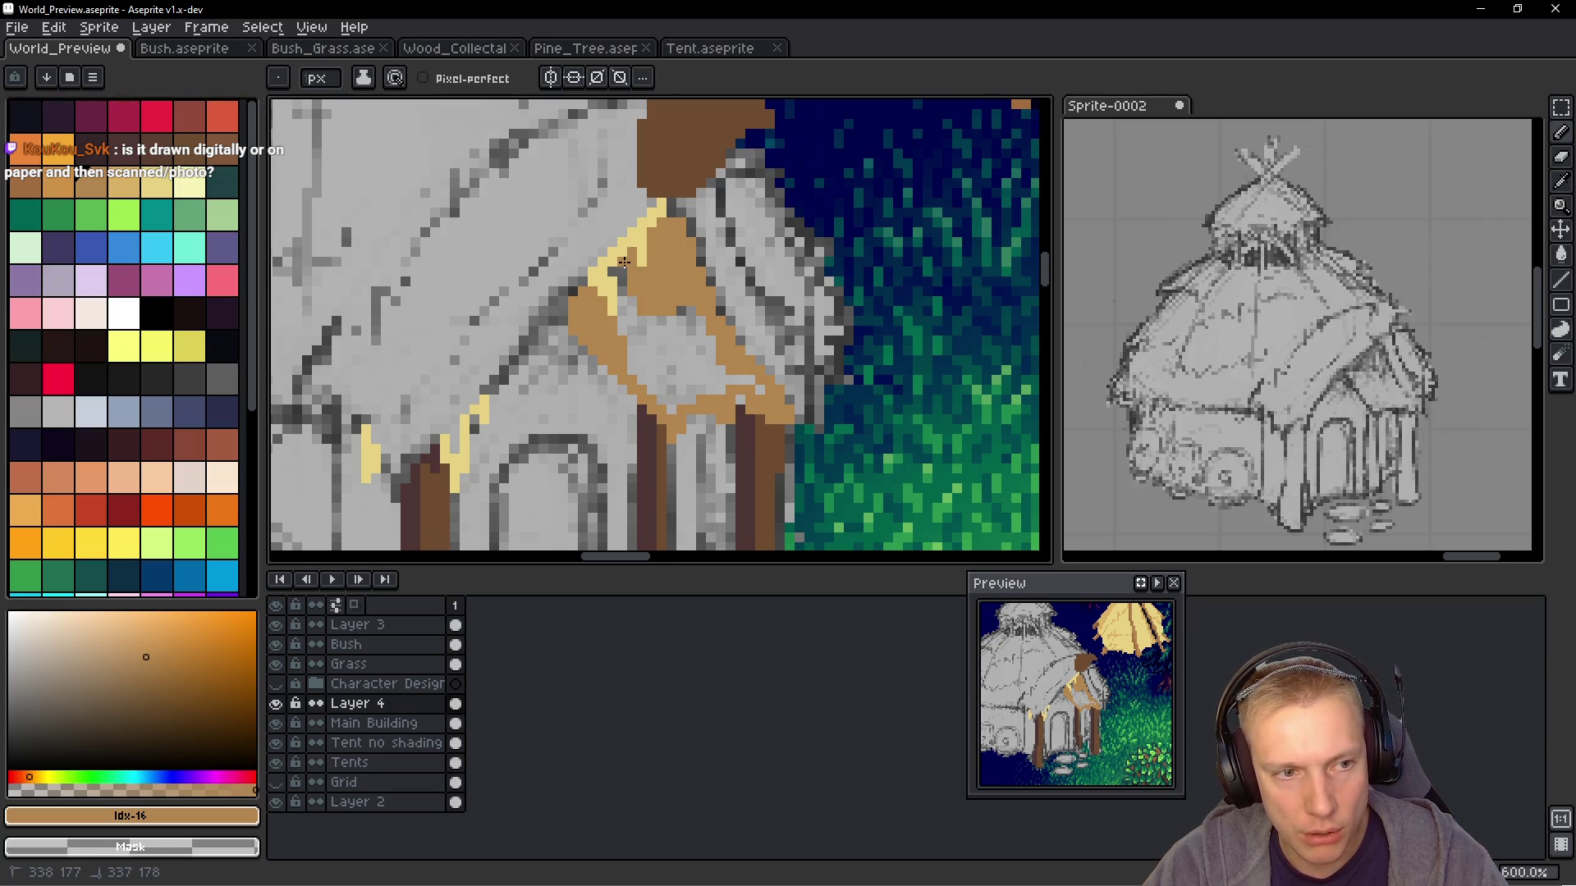
mouse_move(624, 335)
left_mouse_down()
mouse_move(652, 353)
mouse_move(728, 350)
left_mouse_up()
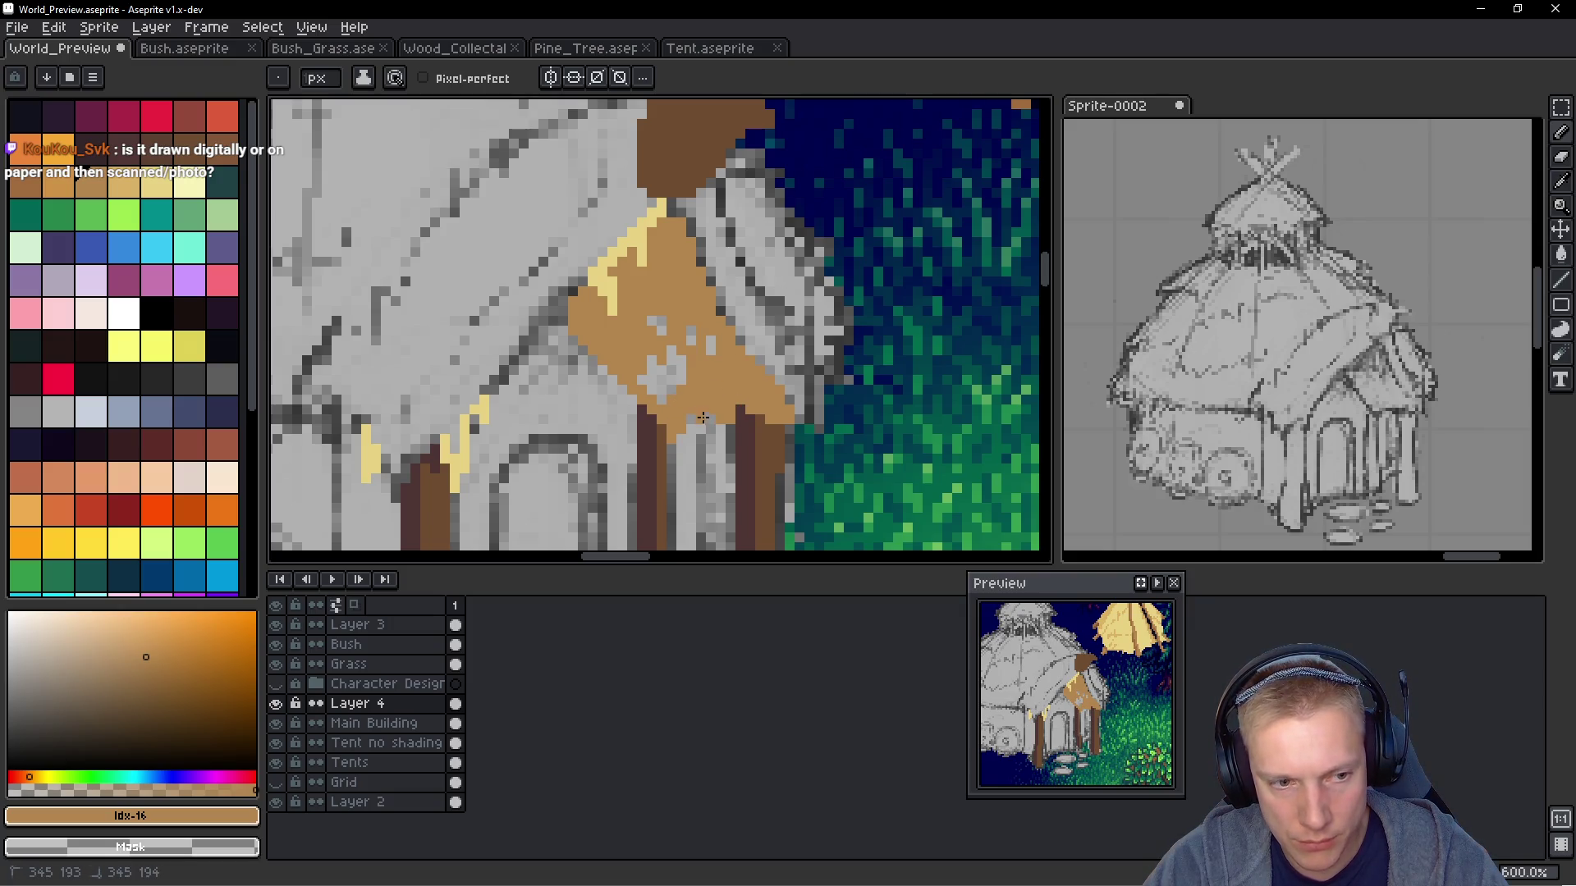
mouse_move(703, 396)
left_mouse_down()
mouse_move(662, 379)
mouse_move(657, 346)
left_mouse_up()
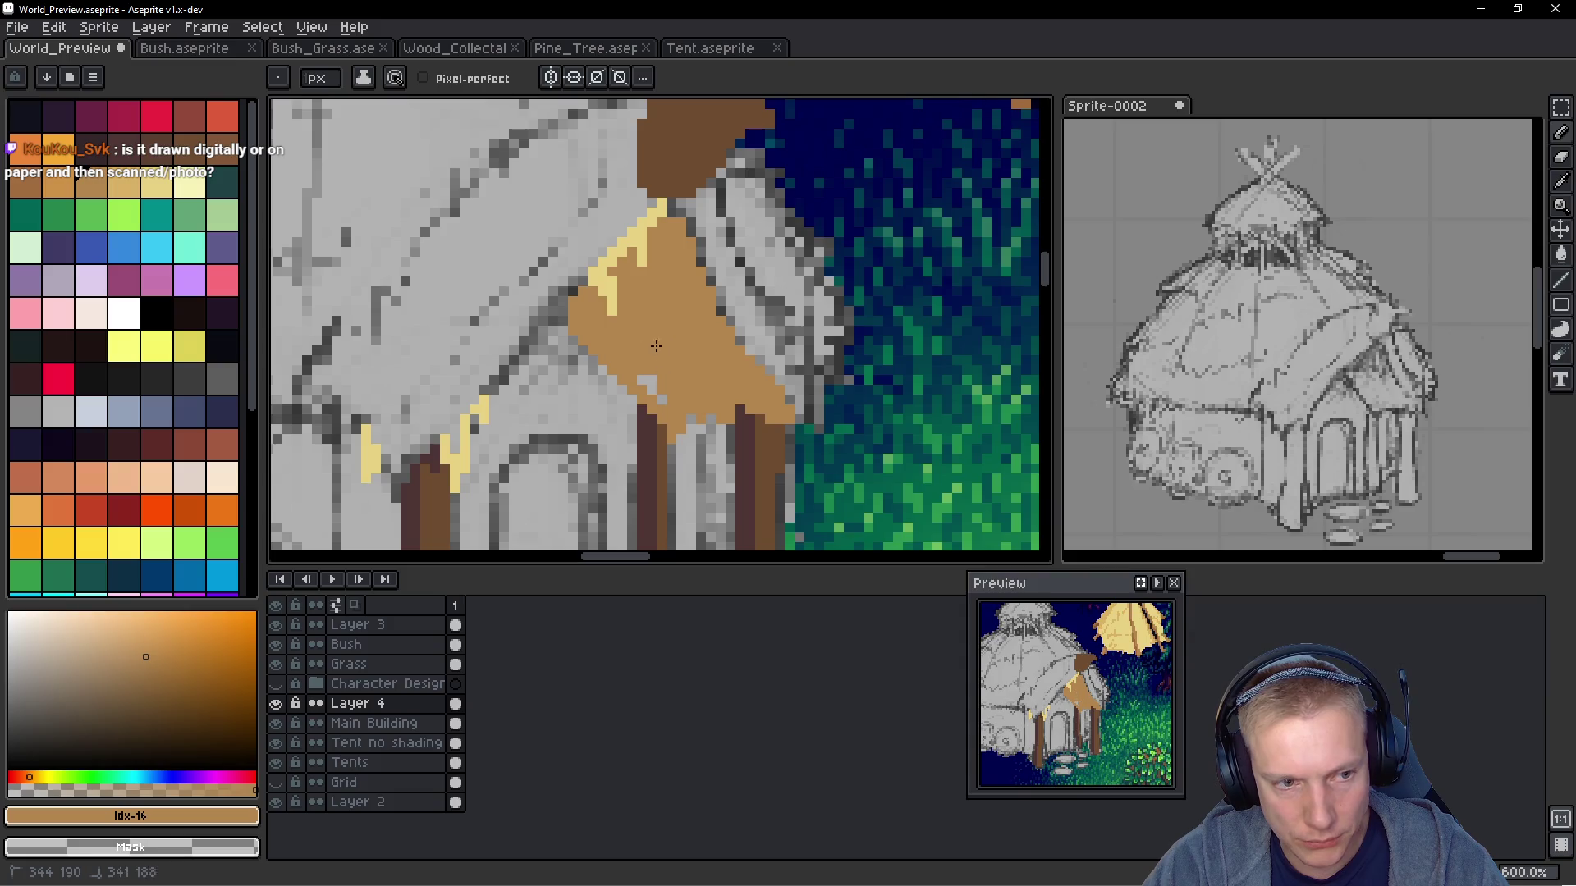
scroll(719, 351, "down", 5)
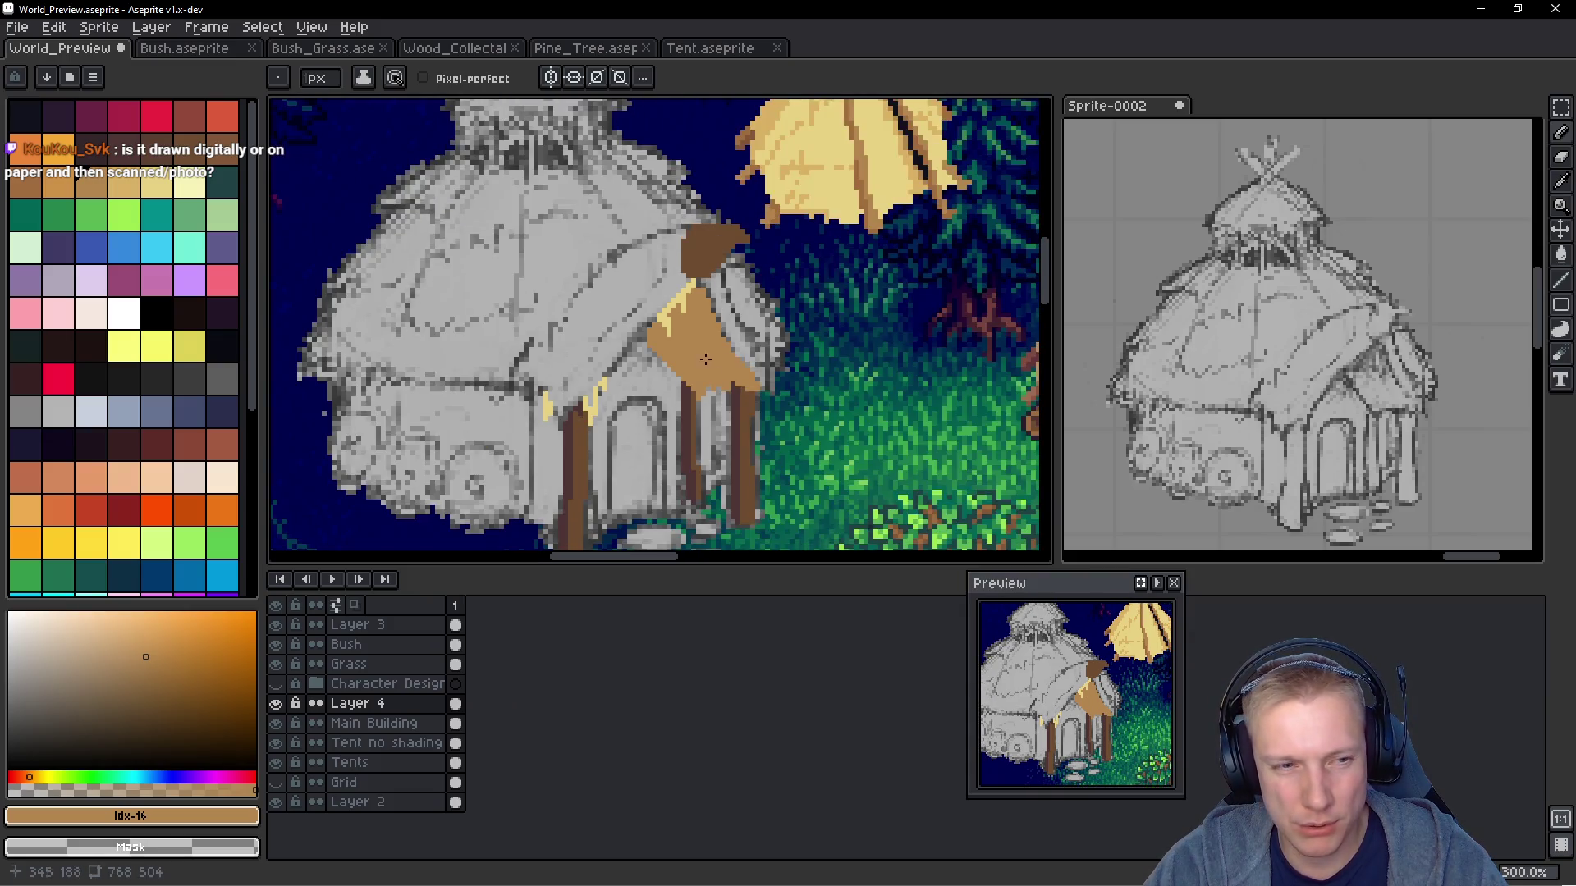
Bring the yellow tent into view and eyedrop its golden yellow
scroll(665, 357, "up", 1)
scroll(665, 356, "up", 4)
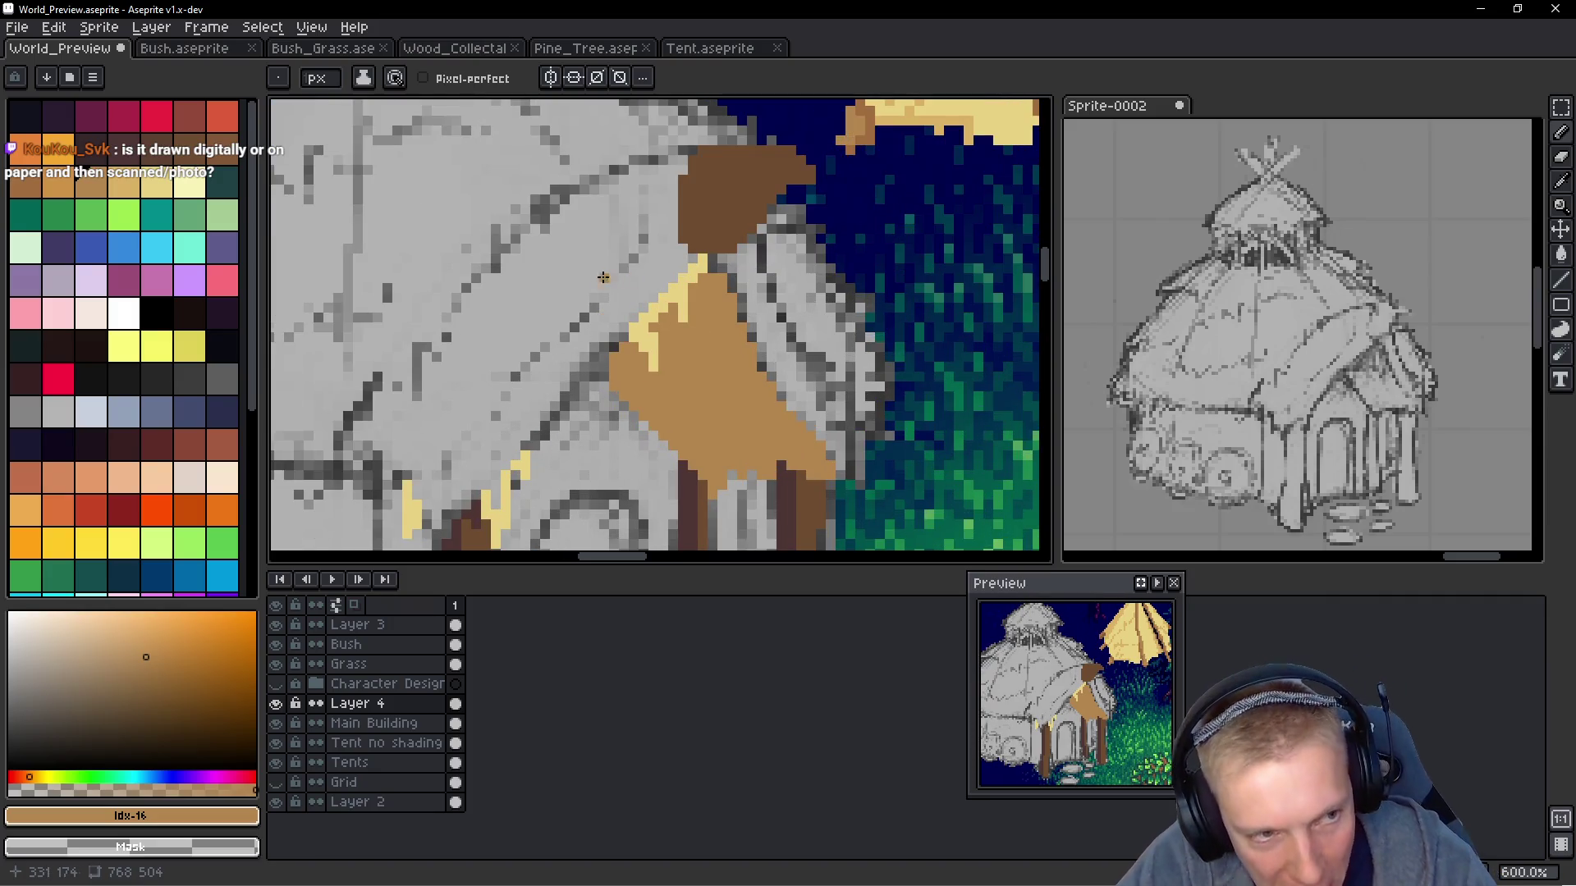
scroll(589, 280, "down", 3)
scroll(589, 279, "down", 1)
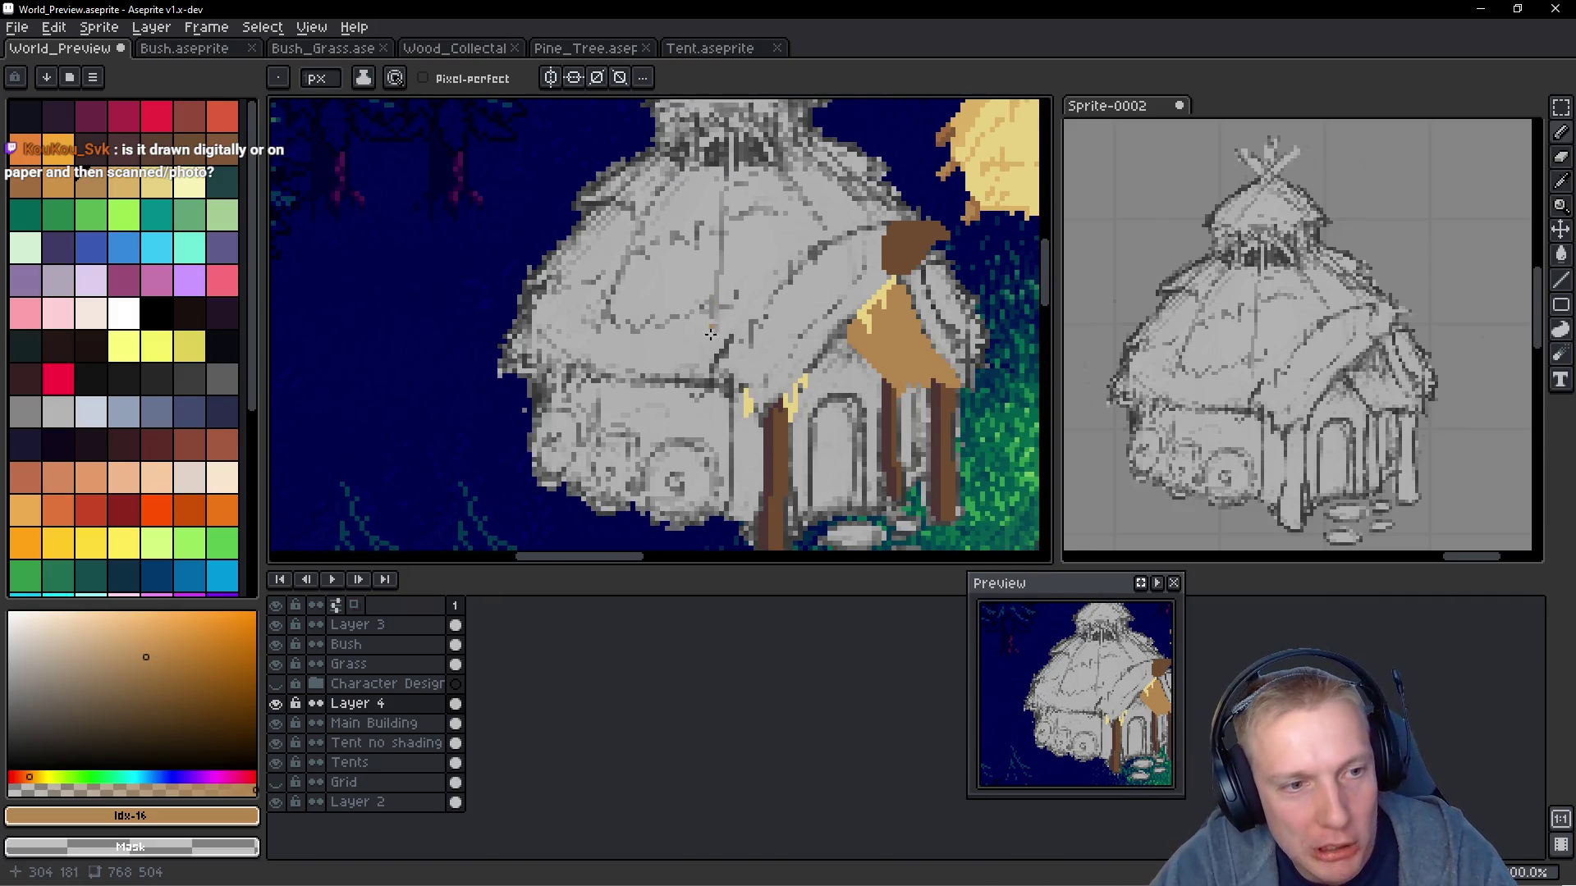
scroll(698, 276, "up", 4)
mouse_move(699, 276)
left_mouse_down()
mouse_move(735, 289)
mouse_move(722, 312)
mouse_move(756, 331)
left_mouse_up()
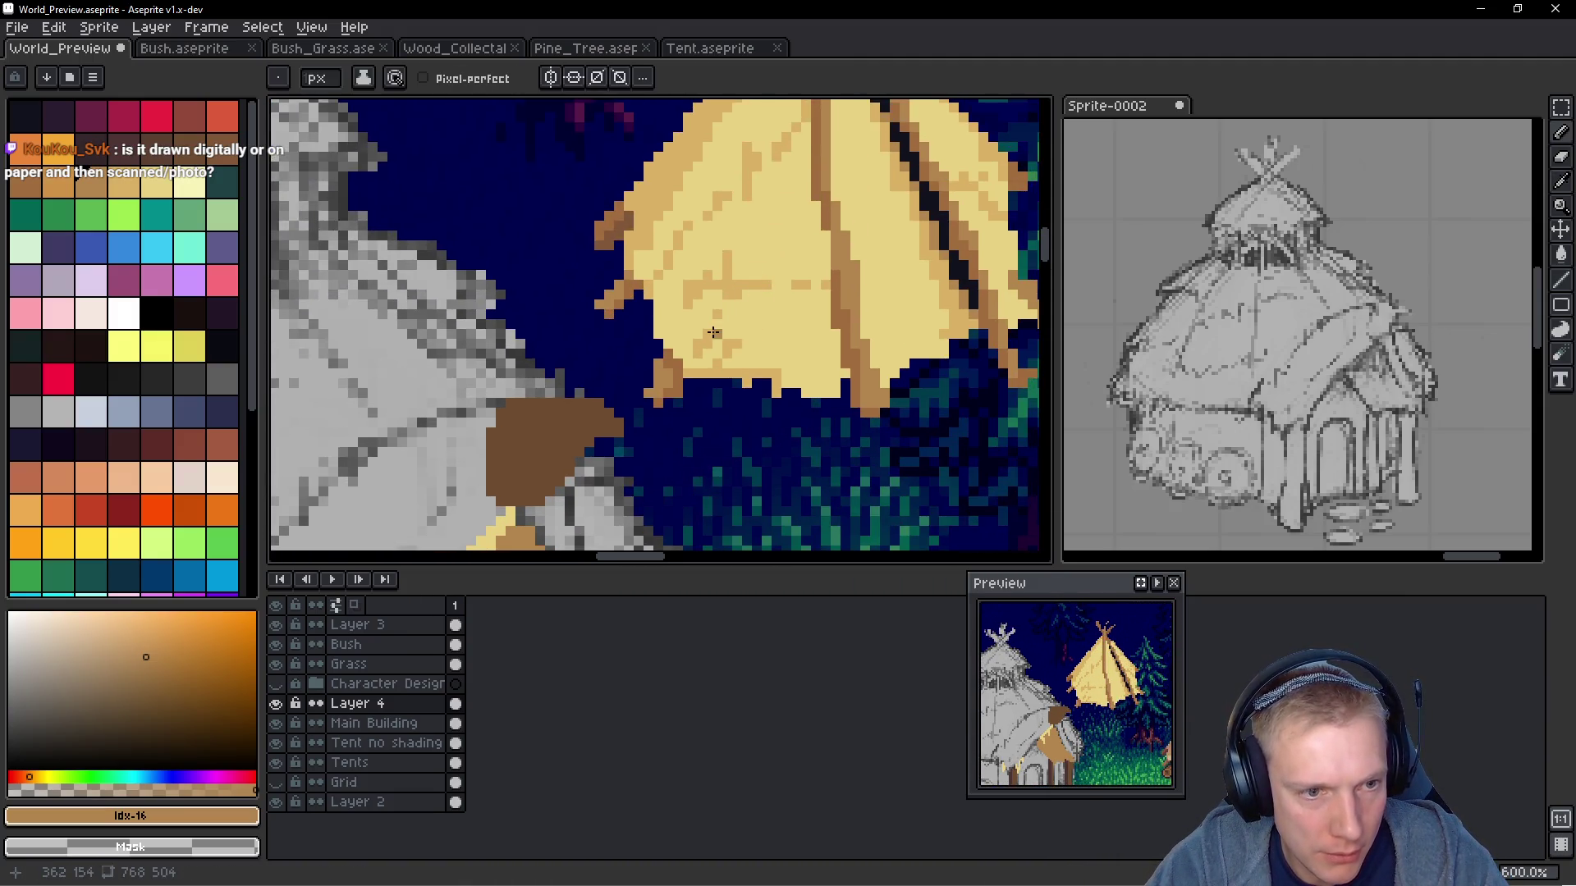
scroll(738, 303, "up", 1)
scroll(772, 319, "down", 2)
scroll(772, 319, "down", 3)
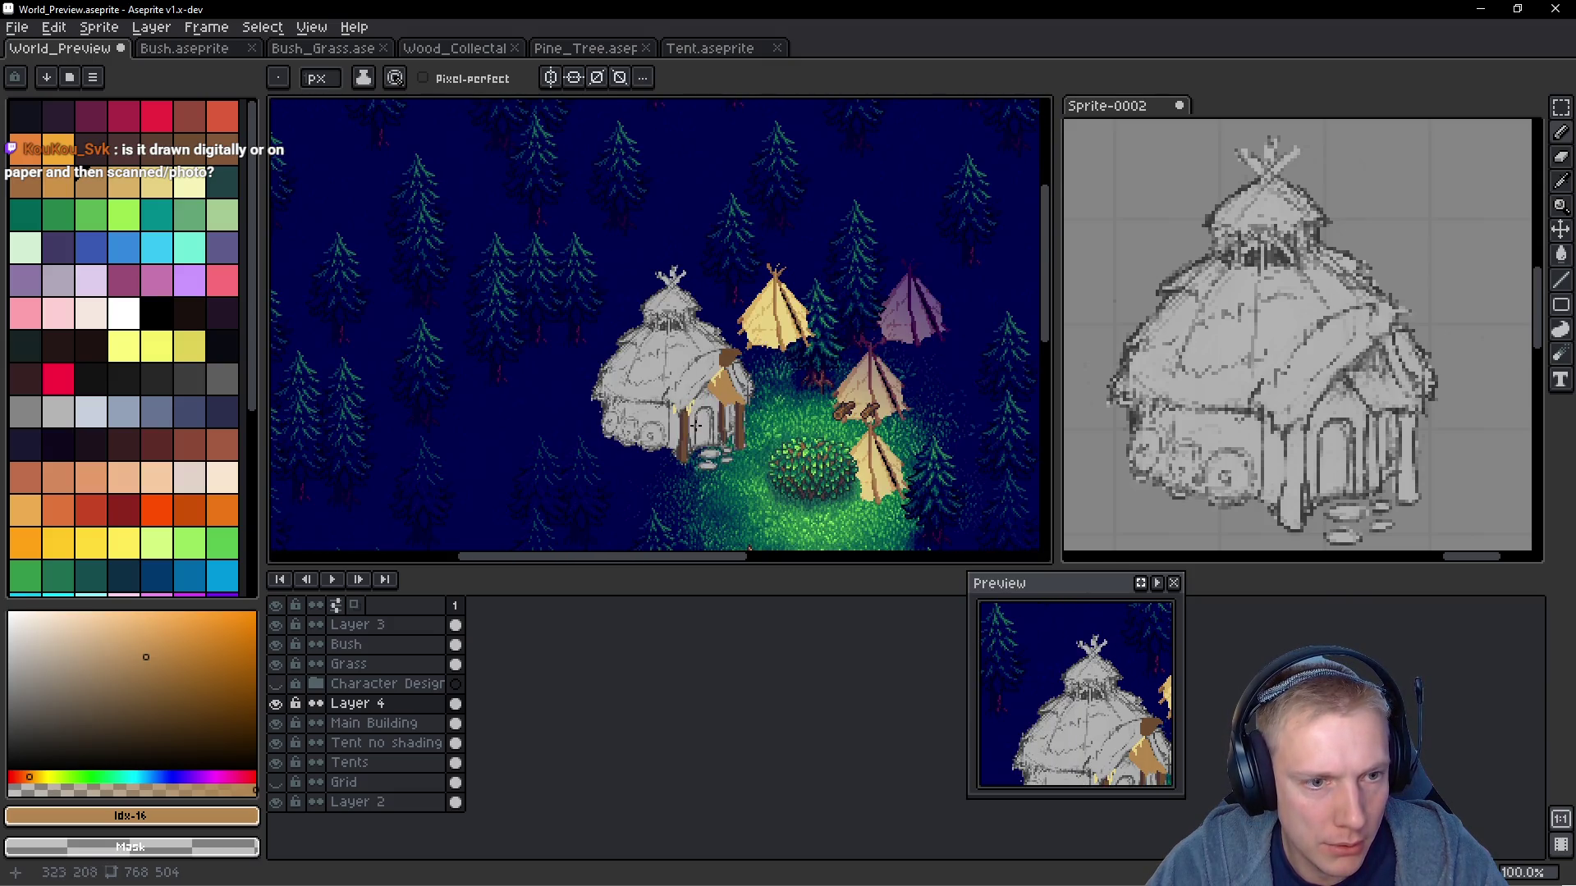
scroll(715, 366, "up", 2)
left_click(708, 312, "alt")
Draw a golden yellow line down the porch roof's upper edge
scroll(708, 312, "up", 3)
left_click(742, 275)
mouse_move(710, 261)
left_mouse_down()
mouse_move(738, 259)
mouse_move(665, 294)
mouse_move(533, 435)
left_mouse_up()
mouse_move(573, 385)
left_mouse_down()
mouse_move(672, 282)
mouse_move(533, 427)
left_mouse_up()
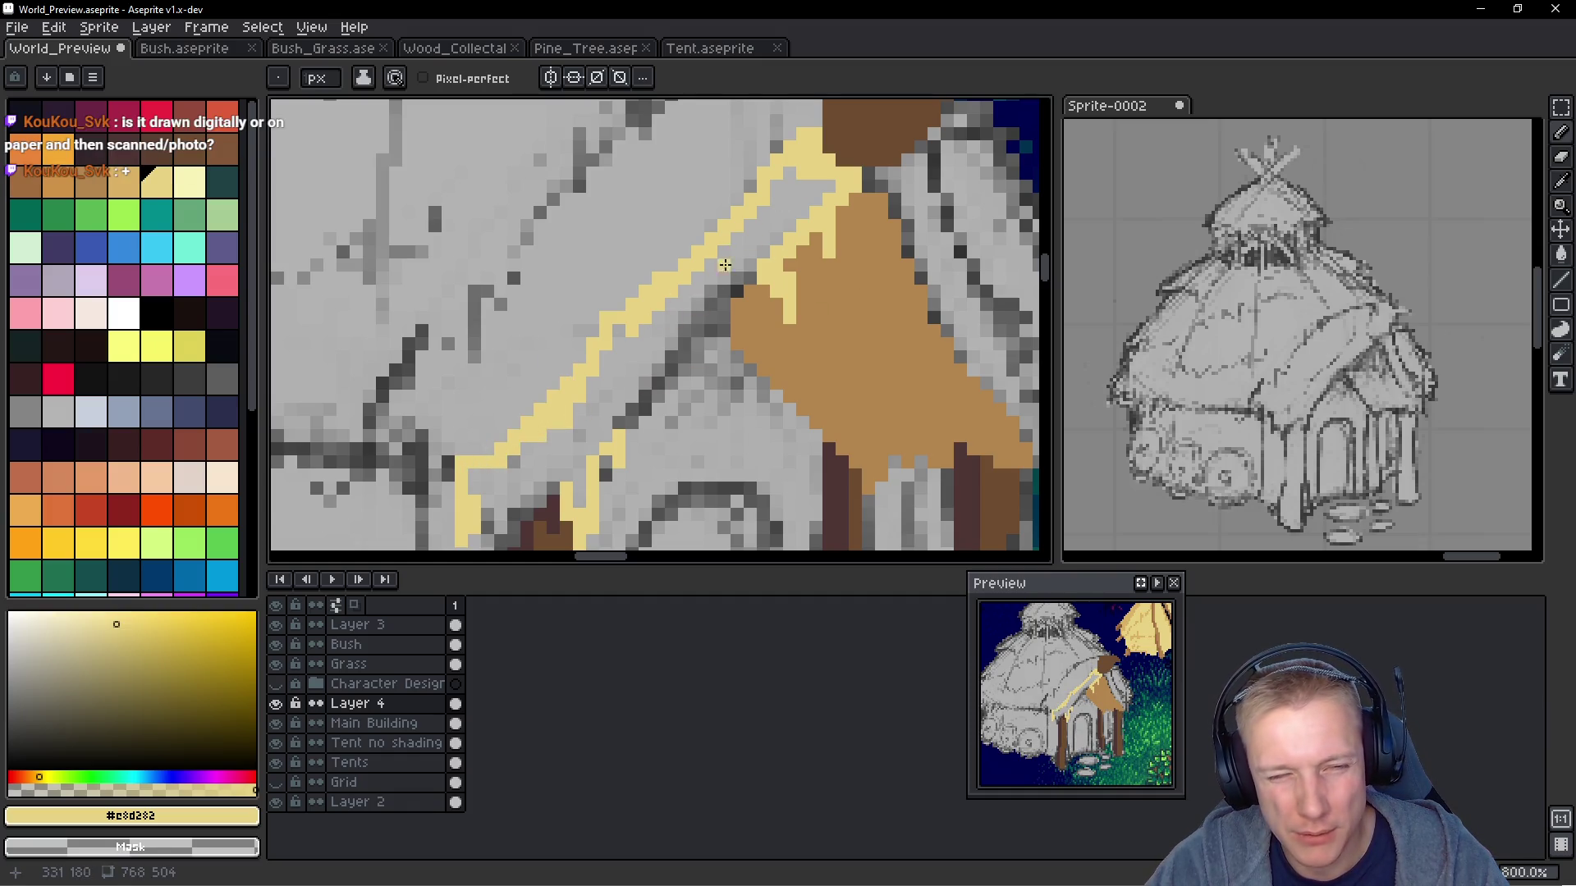
Switch to the next lighter yellow swatch and draw pale strokes above the golden line
key("0")
left_click_drag(605, 265, 714, 187)
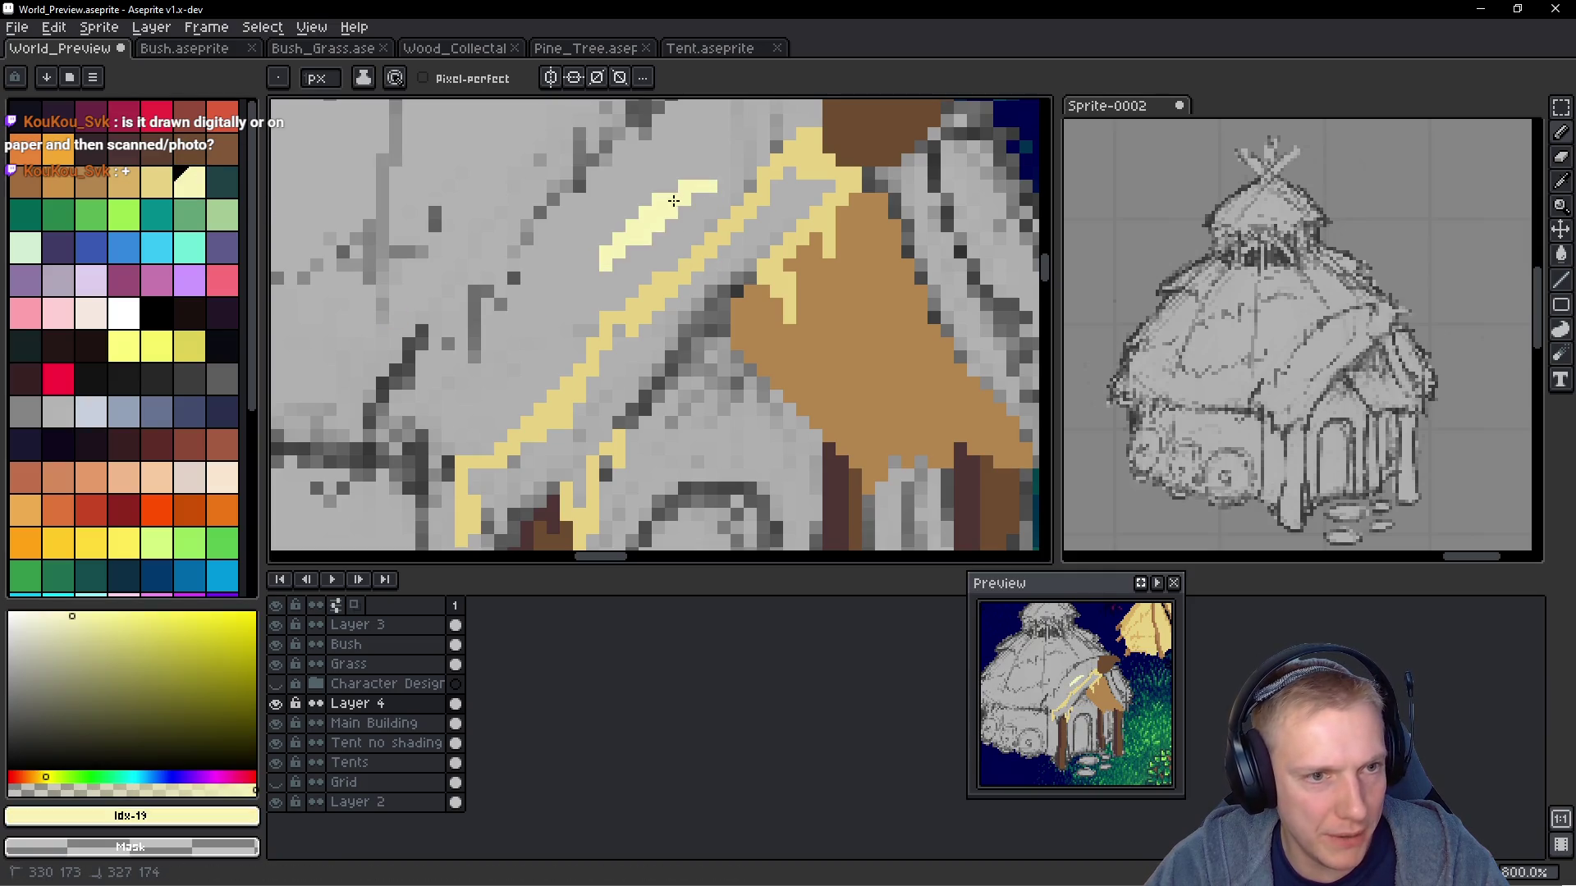
mouse_move(657, 261)
left_mouse_down()
mouse_move(689, 237)
mouse_move(663, 271)
left_mouse_up()
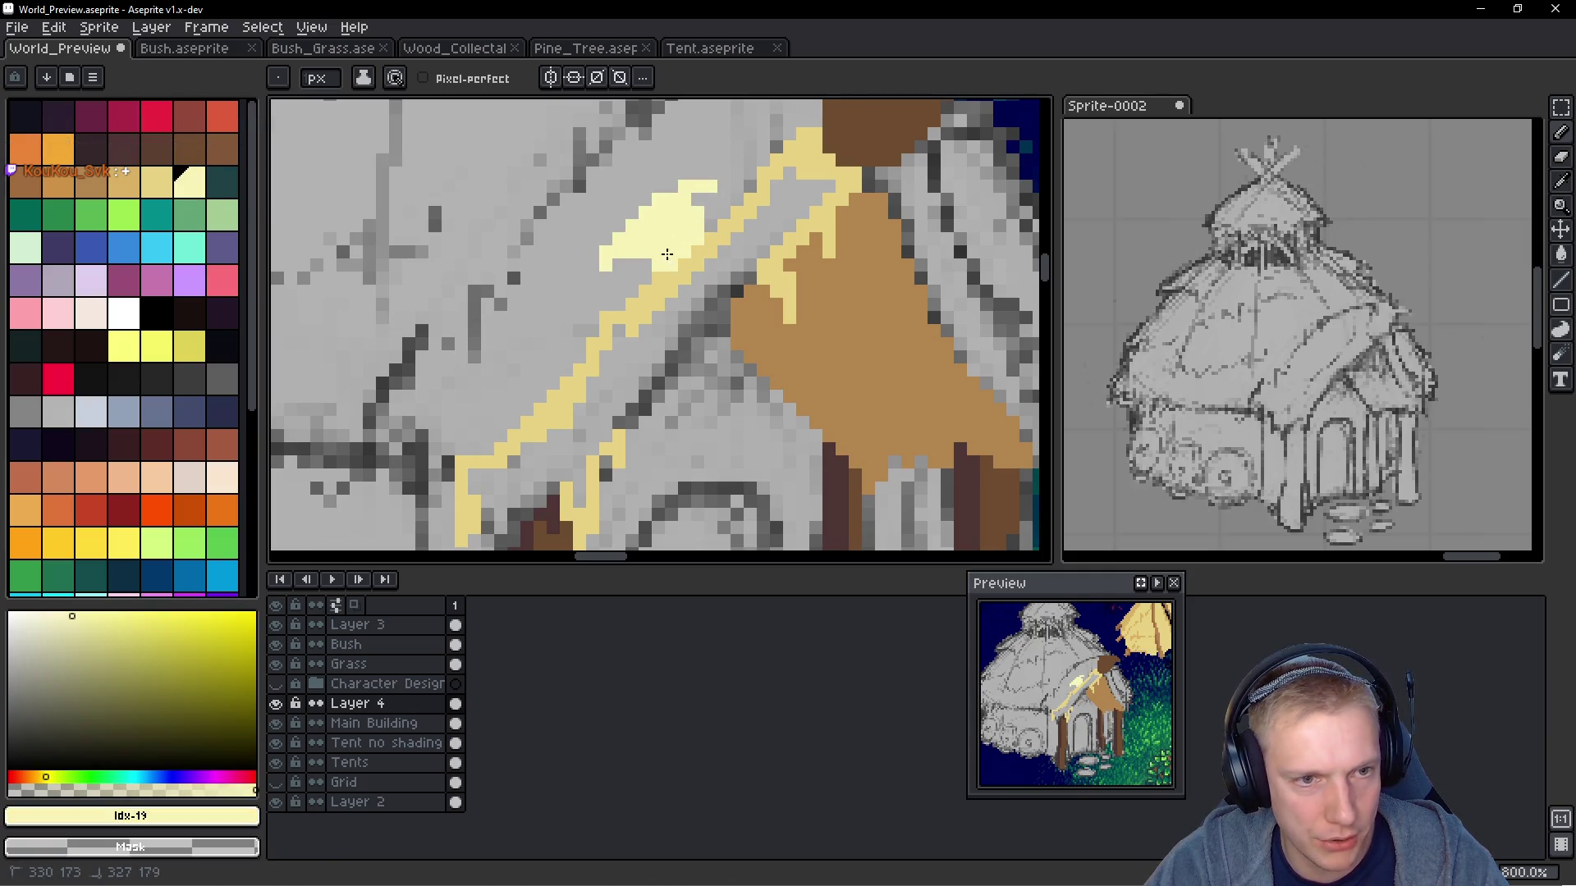
scroll(730, 238, "down", 5)
scroll(729, 238, "up", 5)
mouse_move(788, 207)
left_mouse_down()
mouse_move(584, 294)
mouse_move(485, 398)
left_mouse_up()
mouse_move(530, 387)
left_mouse_down()
mouse_move(653, 255)
mouse_move(556, 393)
mouse_move(478, 425)
left_mouse_up()
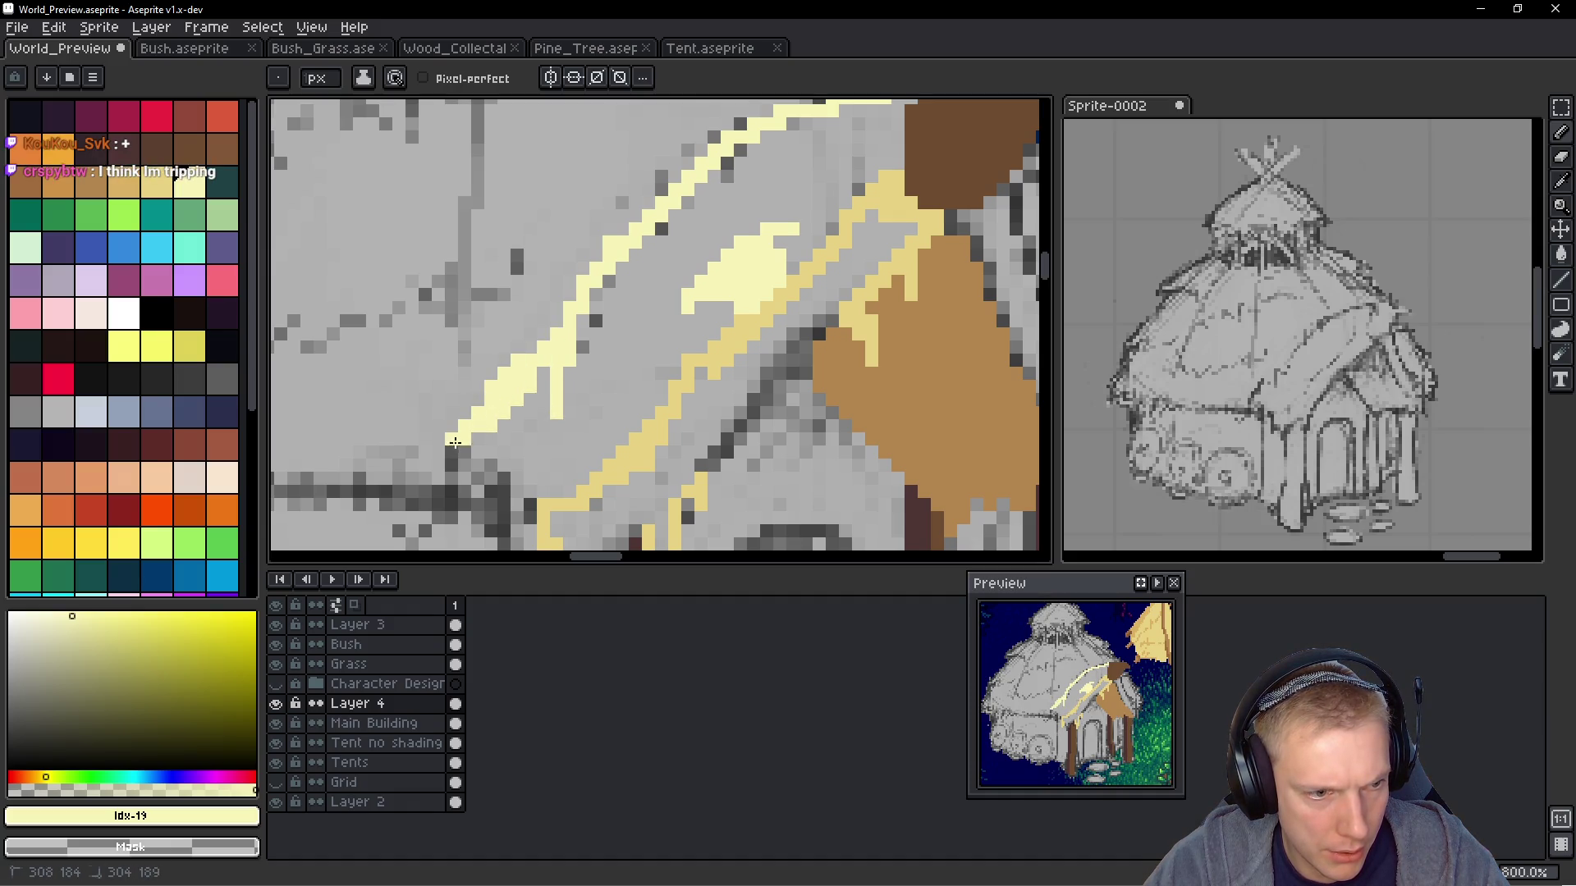
Extend the pale yellow roof outline with more strokes, reaching further left
scroll(492, 455, "down", 3)
scroll(554, 371, "up", 2)
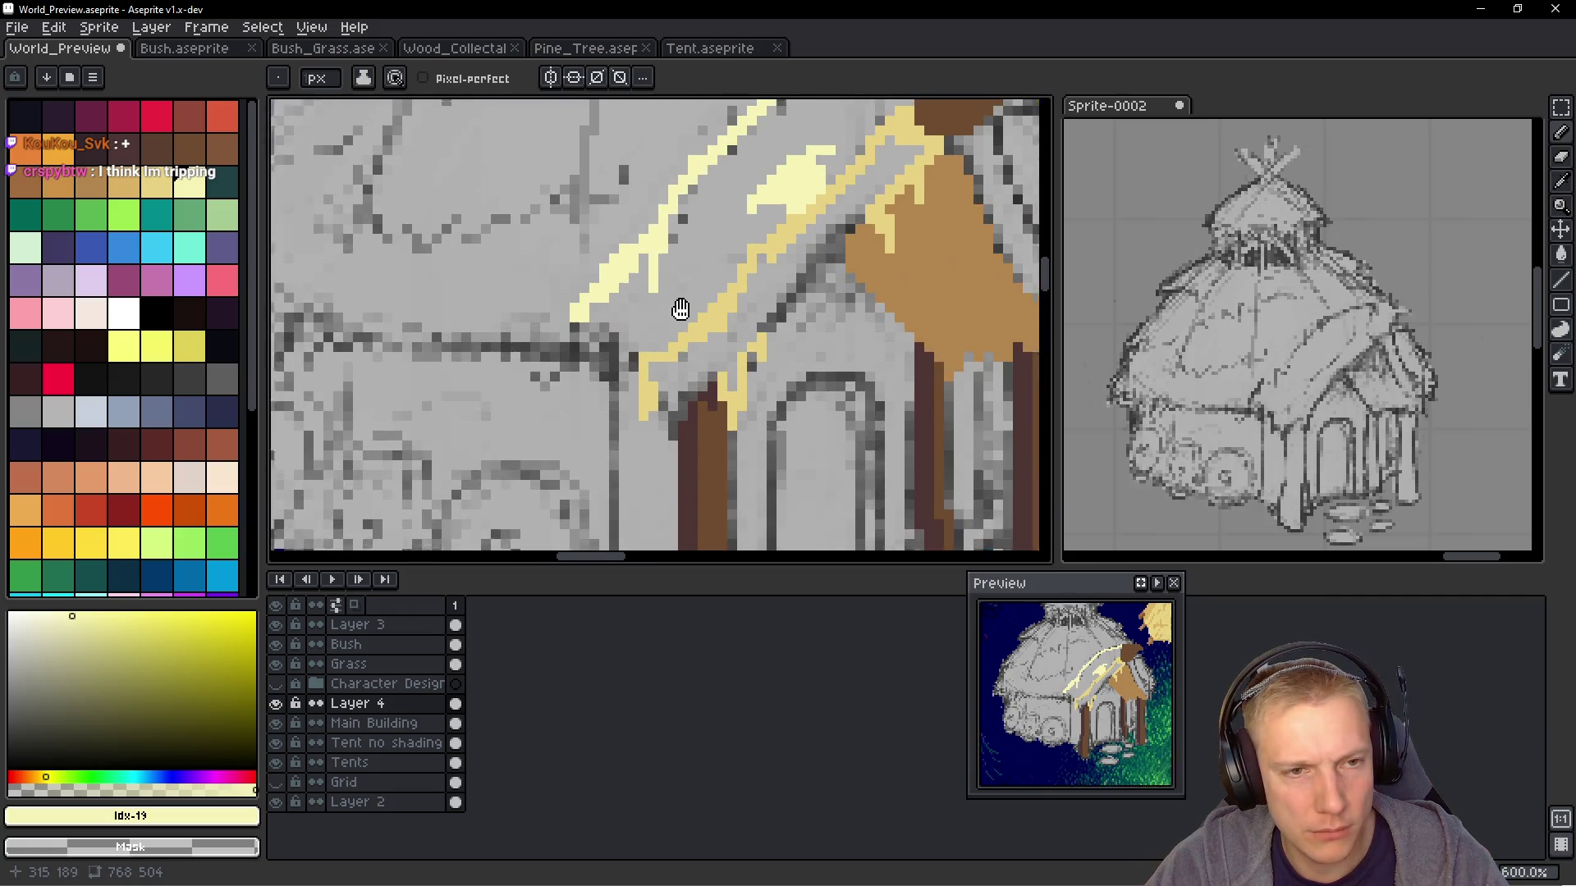
mouse_move(554, 371)
left_mouse_down()
mouse_move(613, 380)
mouse_move(751, 248)
mouse_move(743, 283)
left_mouse_up()
mouse_move(865, 123)
left_mouse_down()
mouse_move(790, 251)
mouse_move(819, 205)
left_mouse_up()
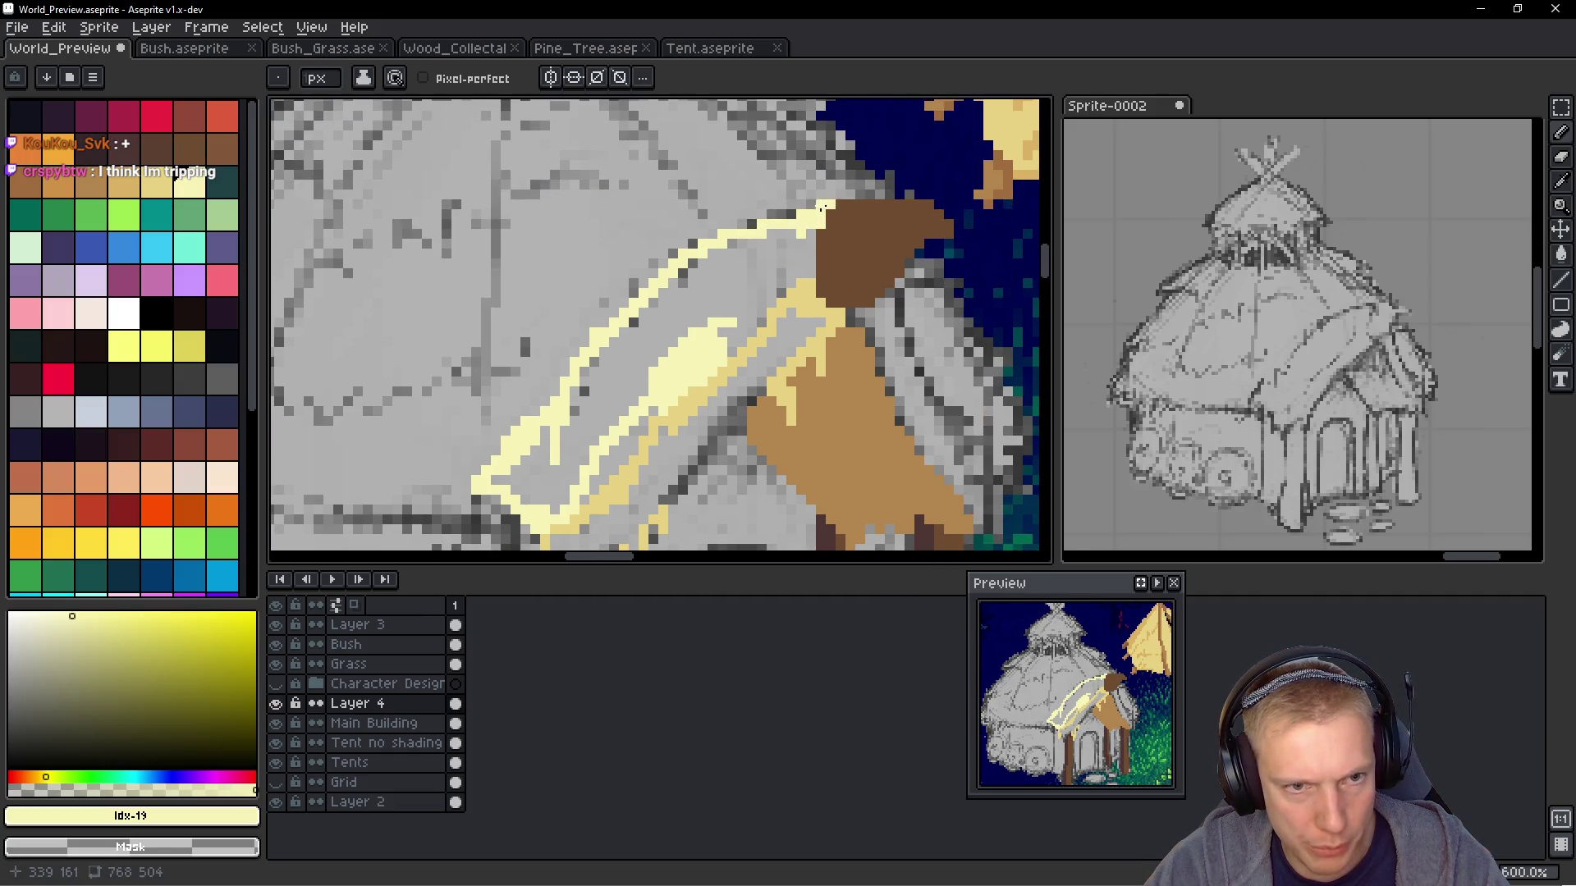
scroll(788, 246, "down", 2)
scroll(767, 280, "up", 1)
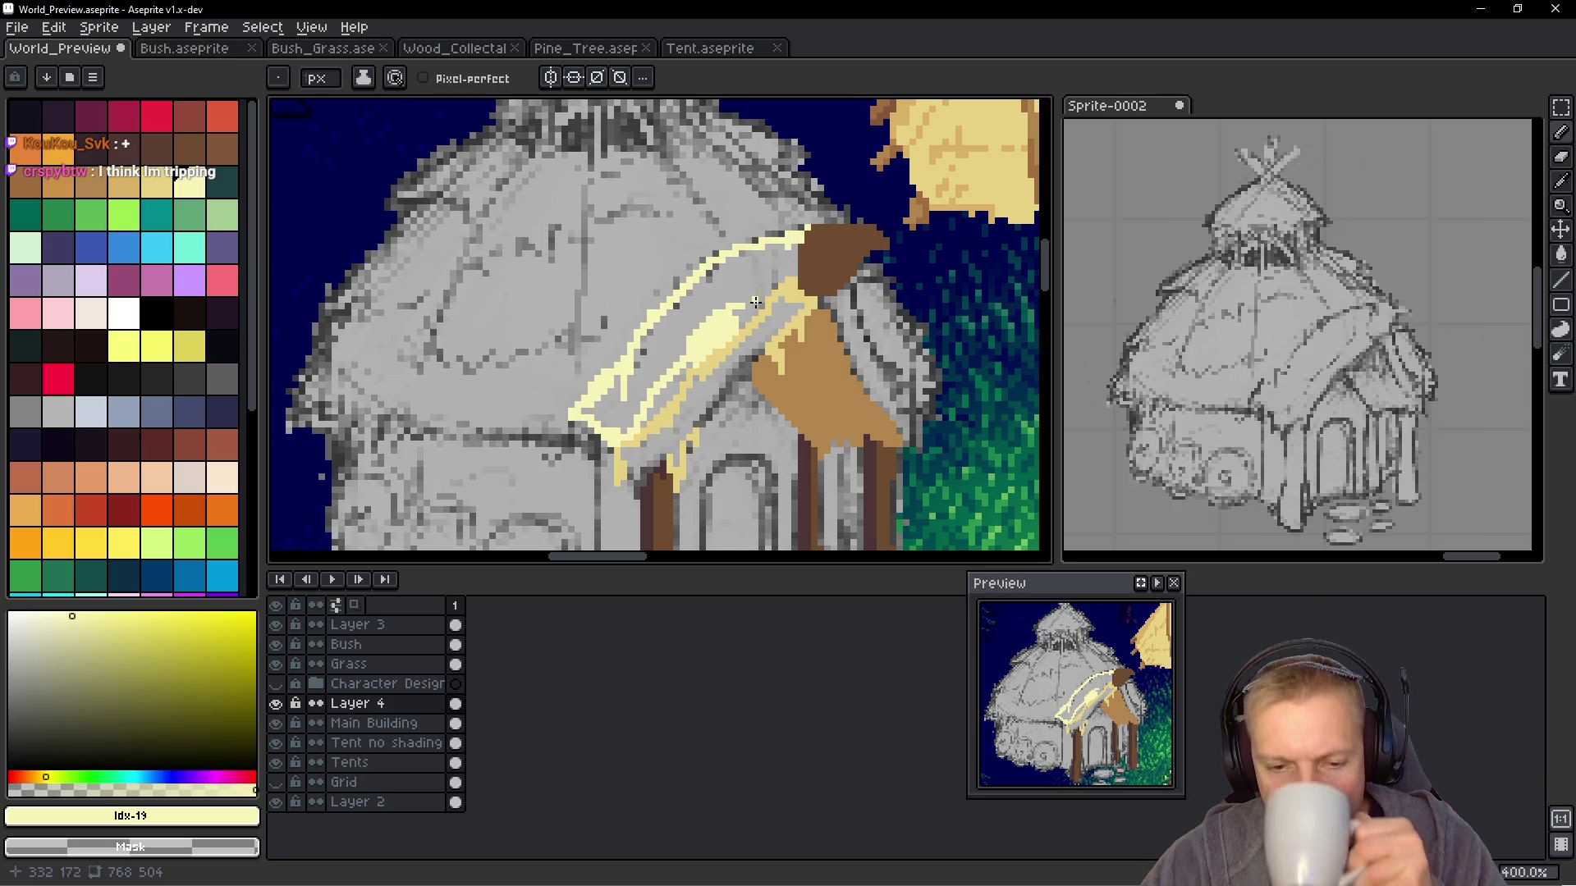
scroll(756, 278, "down", 3)
scroll(749, 310, "up", 2)
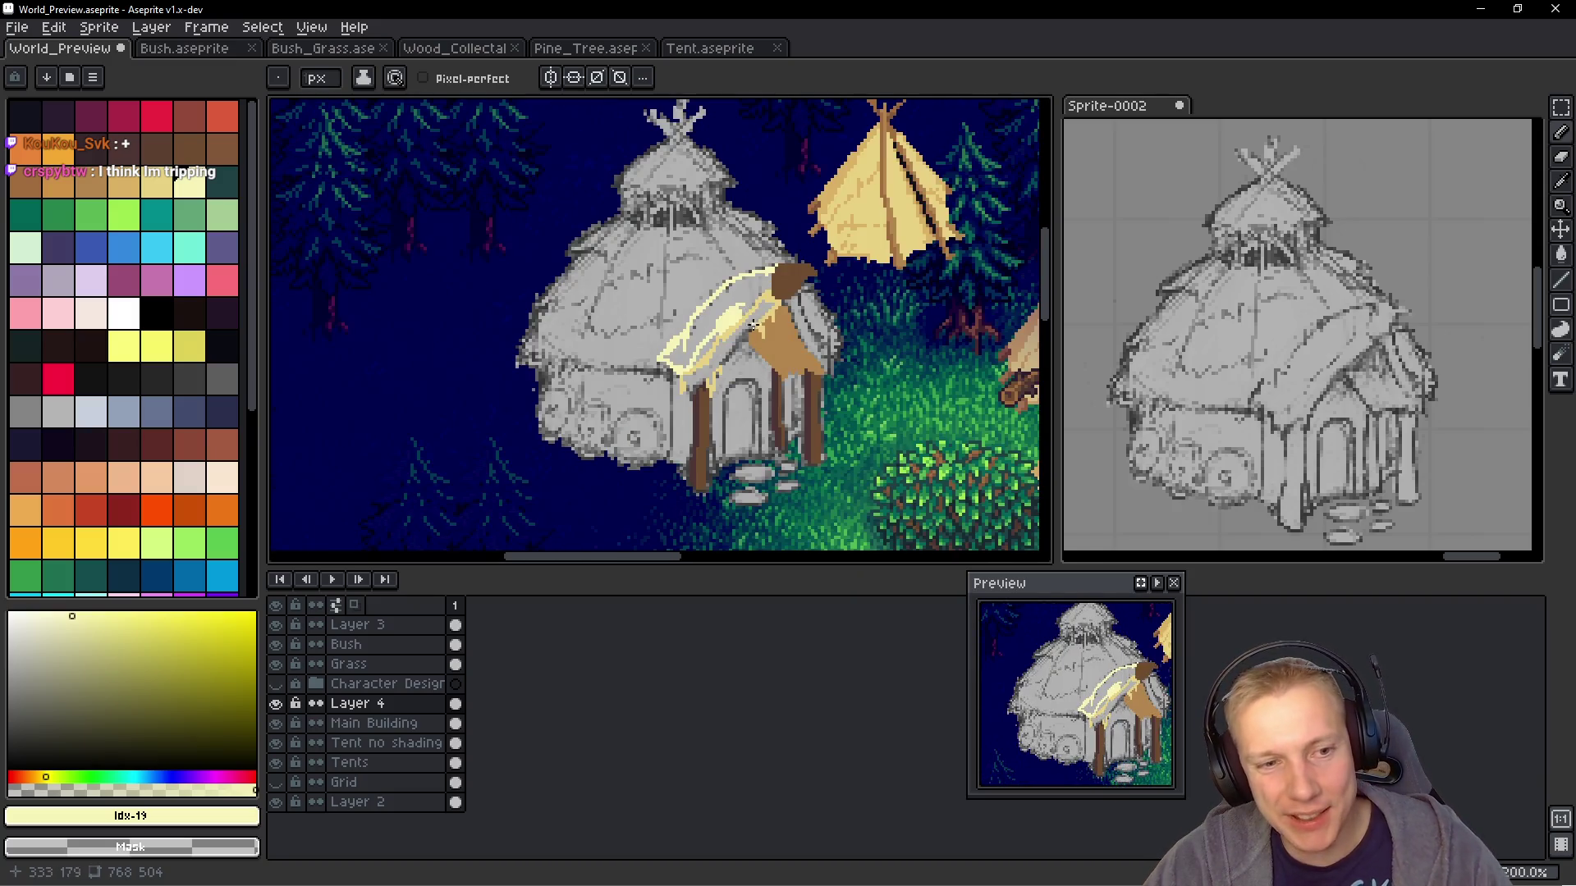
scroll(821, 271, "up", 4)
mouse_move(821, 319)
left_mouse_down()
mouse_move(788, 279)
mouse_move(710, 290)
left_mouse_up()
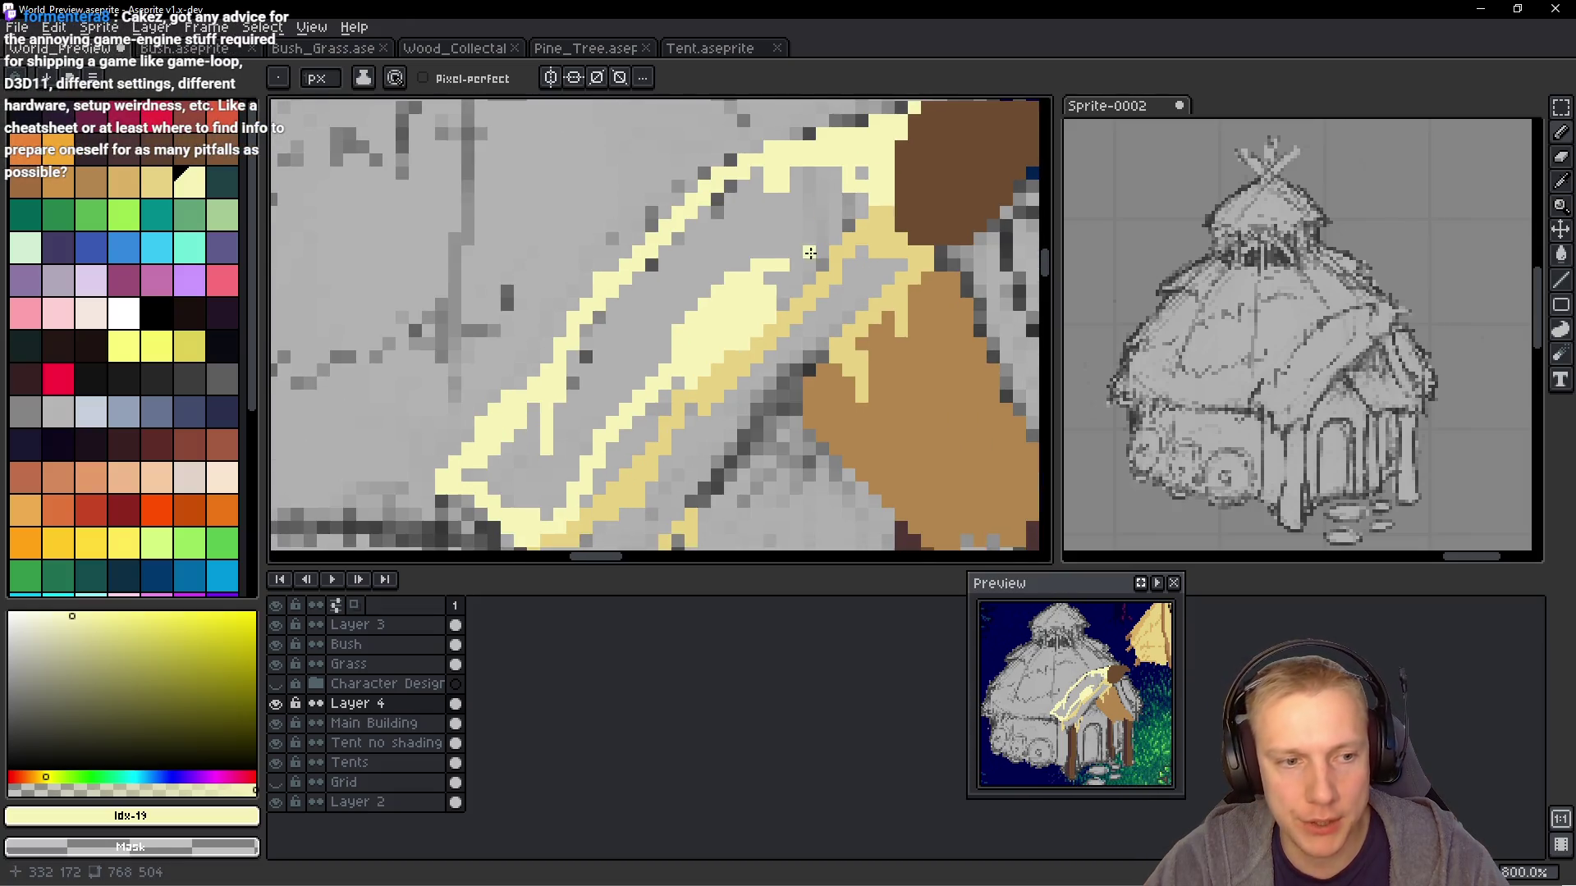
In World_Preview, bucket-fill the outlined porch roof solid pale yellow
key("g")
left_click(456, 49)
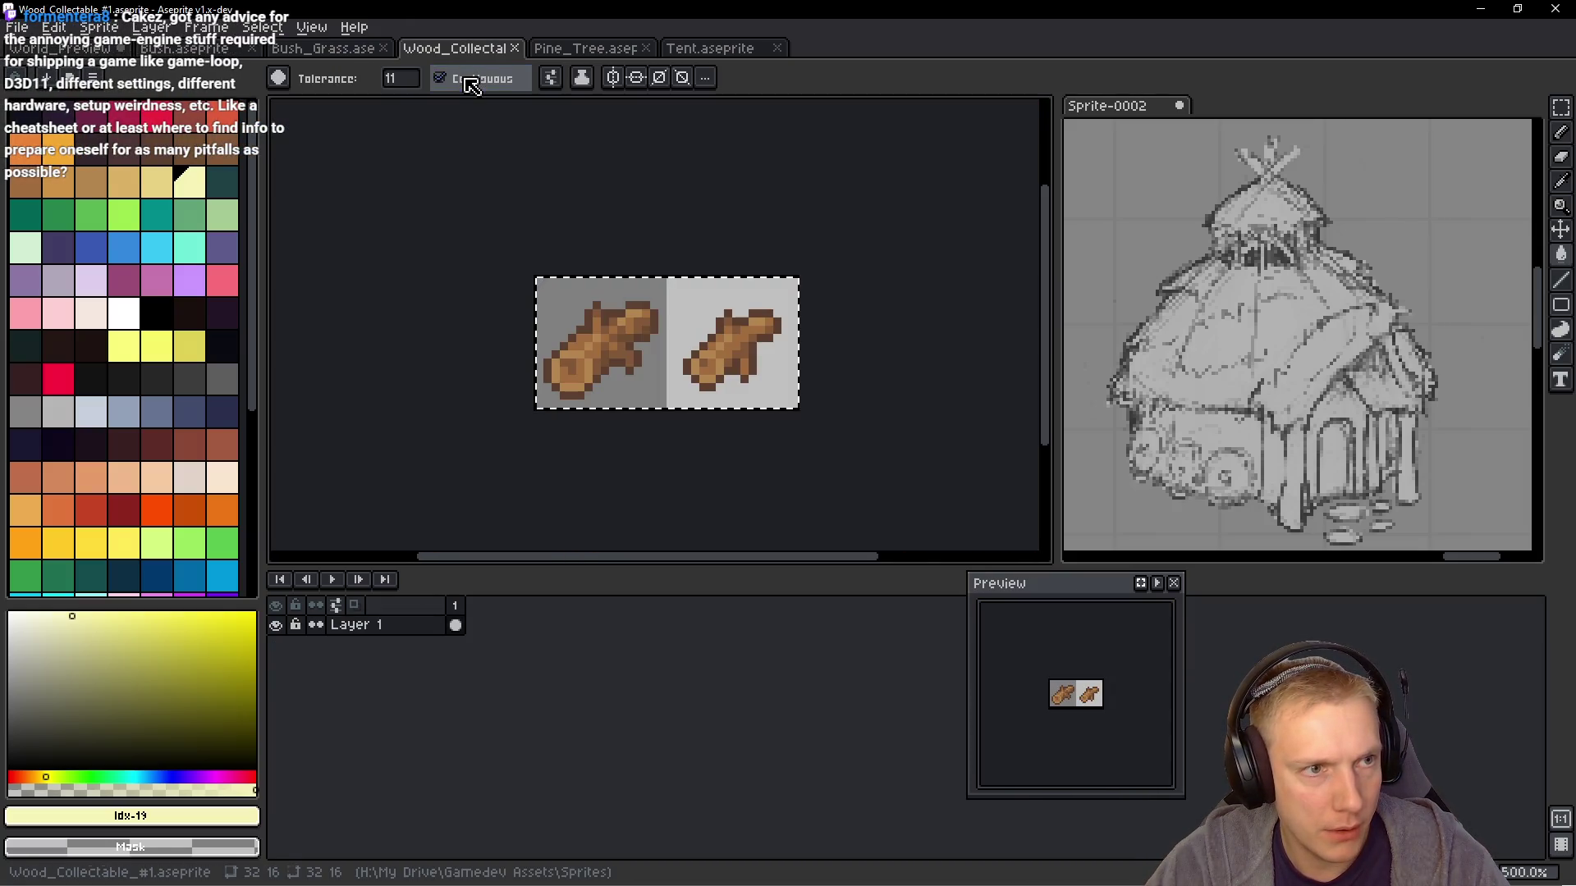
left_click(724, 48)
left_click(170, 51)
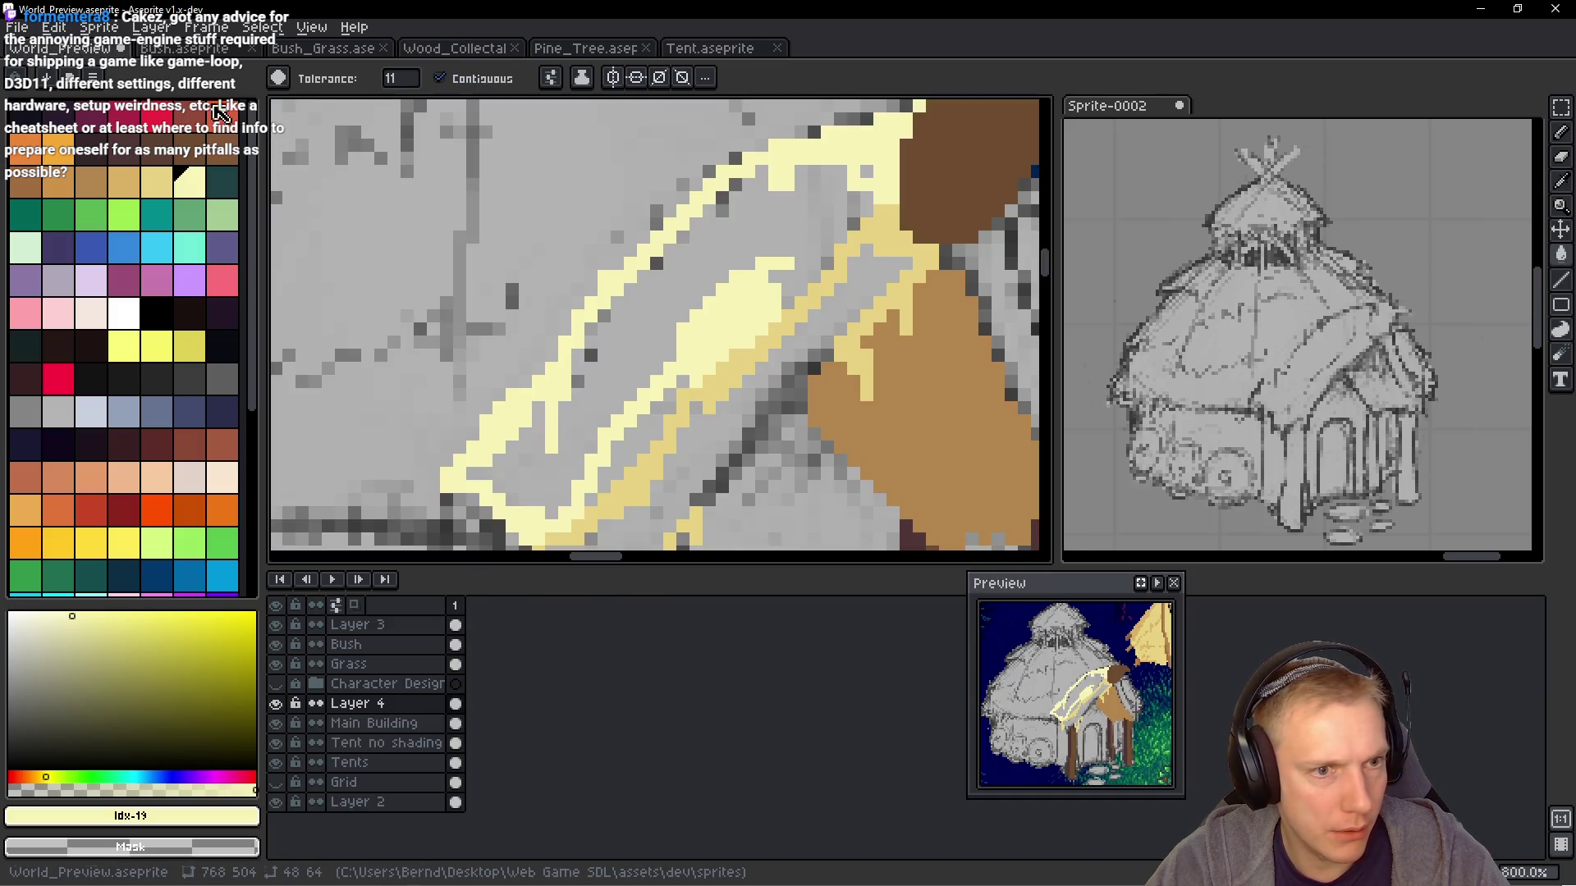
left_click(673, 366)
scroll(673, 365, "down", 1)
left_click(673, 365)
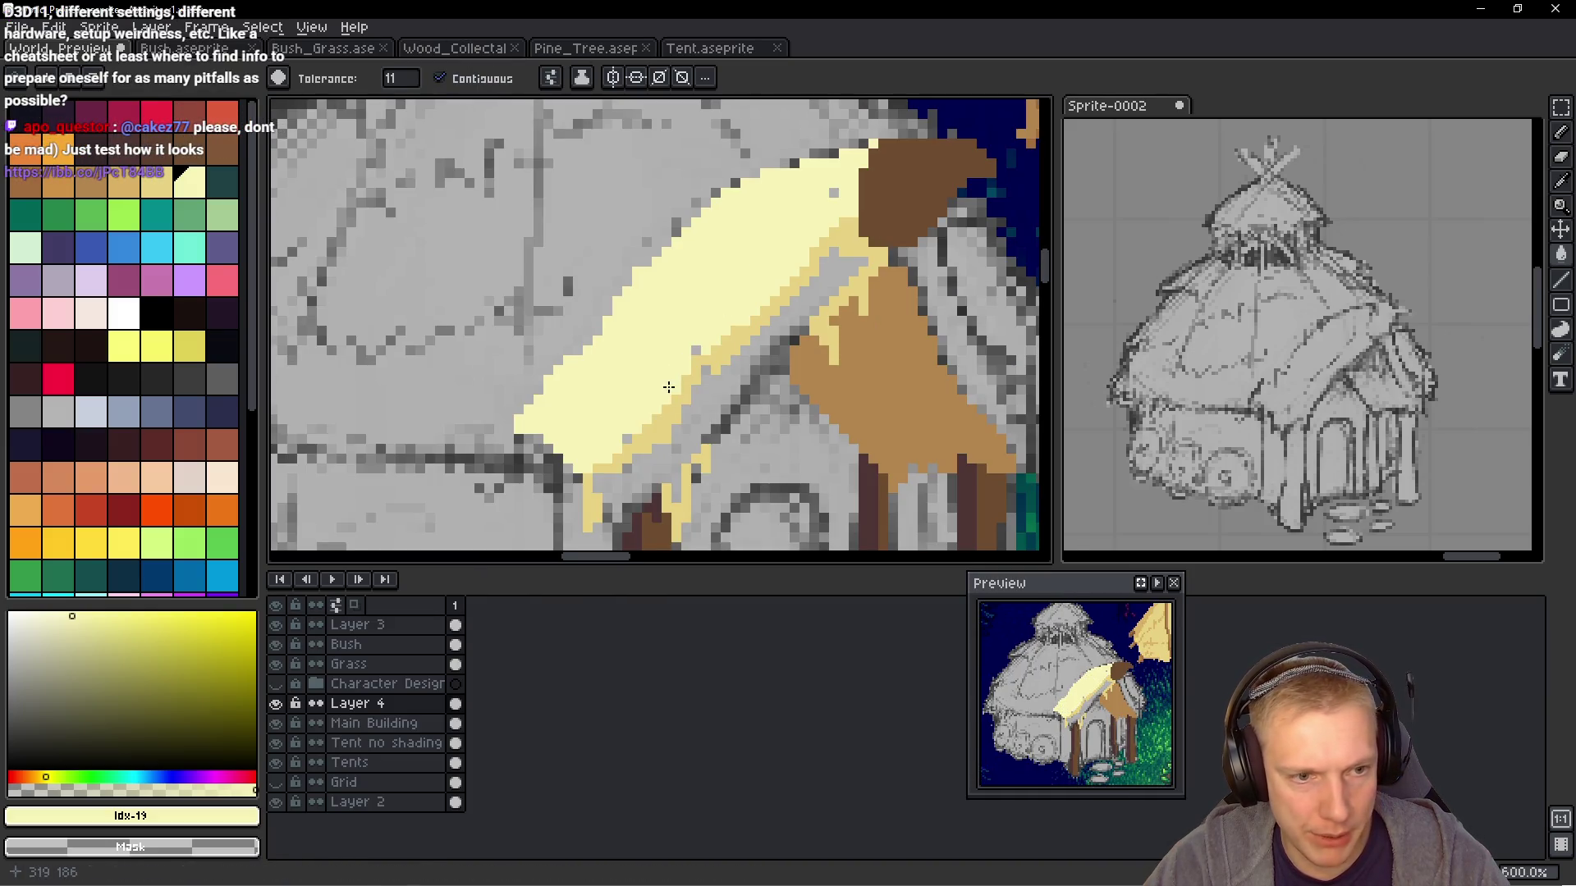
scroll(682, 373, "up", 1)
Paint a darker tan-yellow band along the roof's lower edge with the Pencil
key("b")
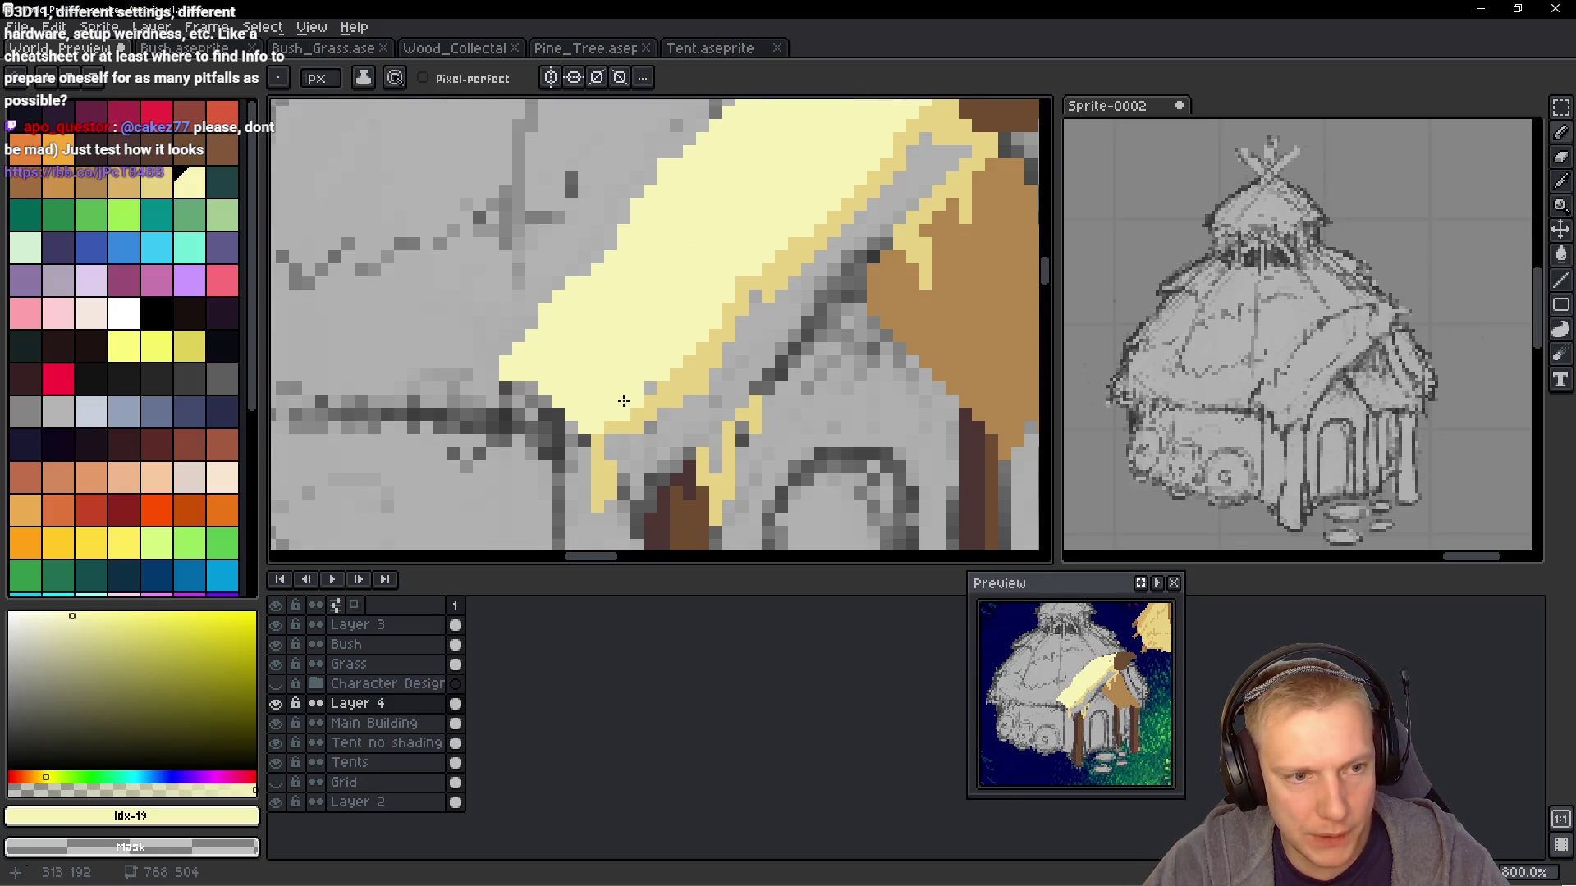
scroll(616, 382, "down", 1)
scroll(584, 377, "up", 1)
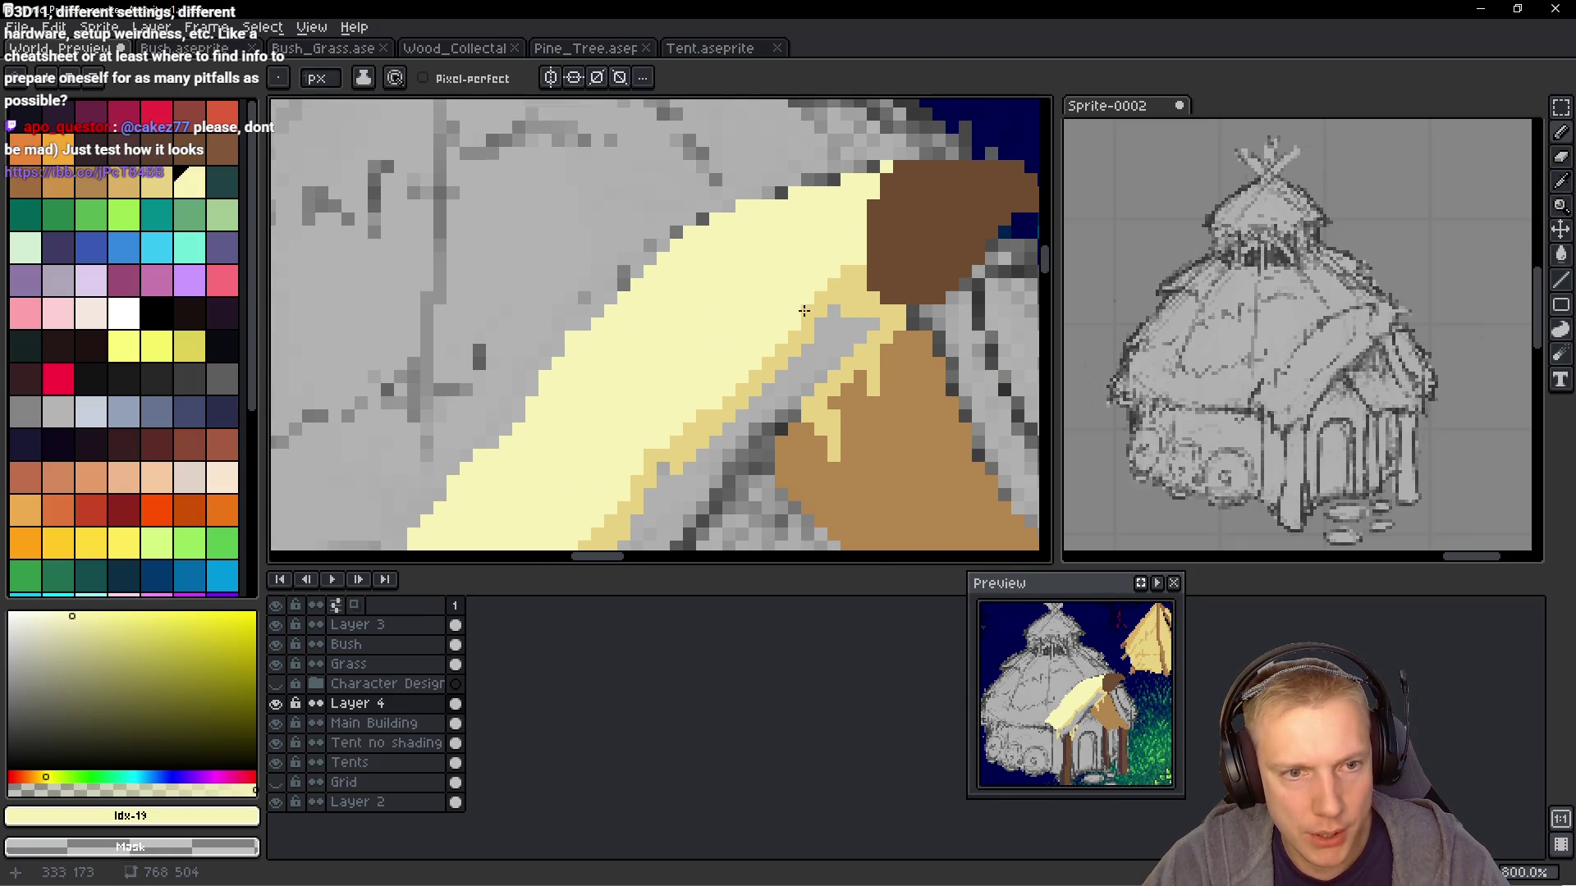
scroll(805, 311, "down", 1)
left_click(854, 246, "alt")
mouse_move(869, 279)
left_mouse_down()
mouse_move(804, 328)
mouse_move(759, 414)
mouse_move(728, 403)
left_mouse_up()
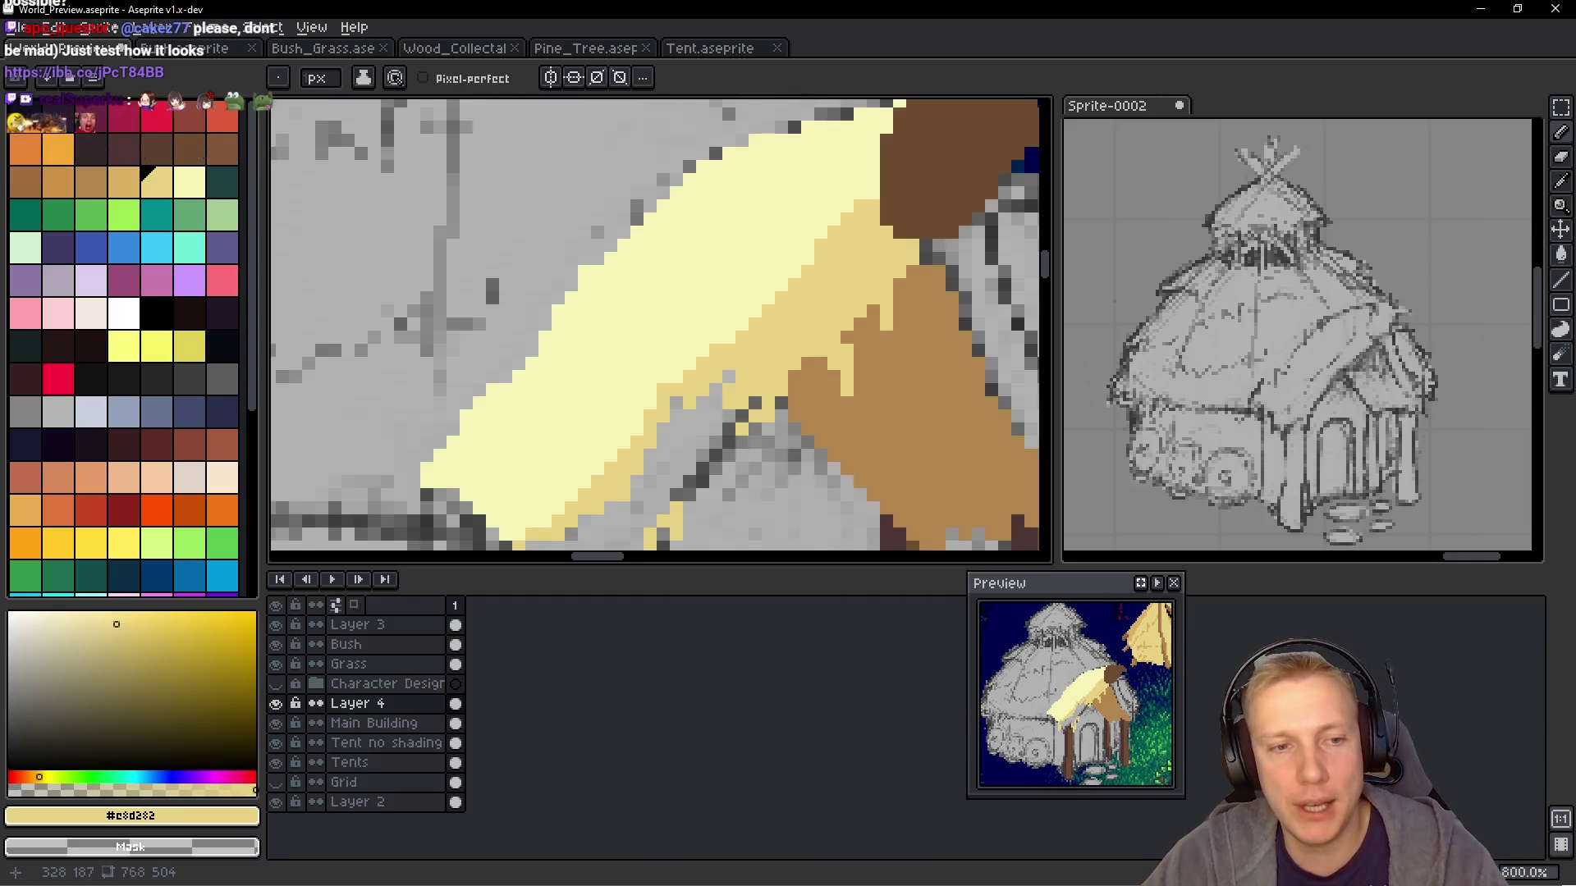
Paint the roof's lower edge light yellow, covering grey pixels from the porch post to the left end
scroll(788, 330, "down", 2)
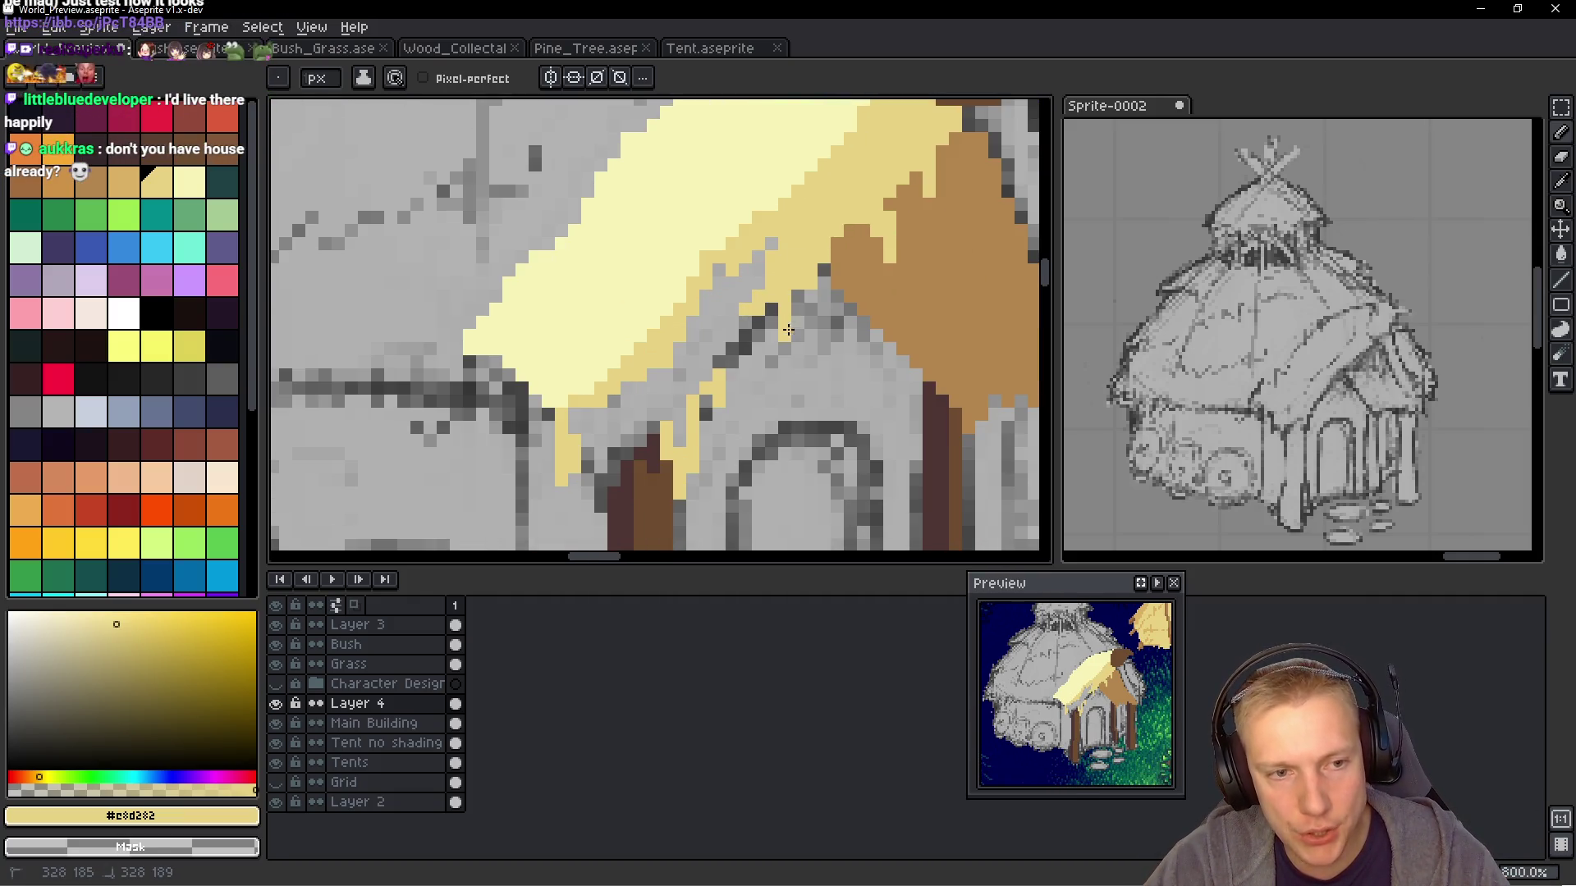
left_click_drag(772, 244, 743, 283)
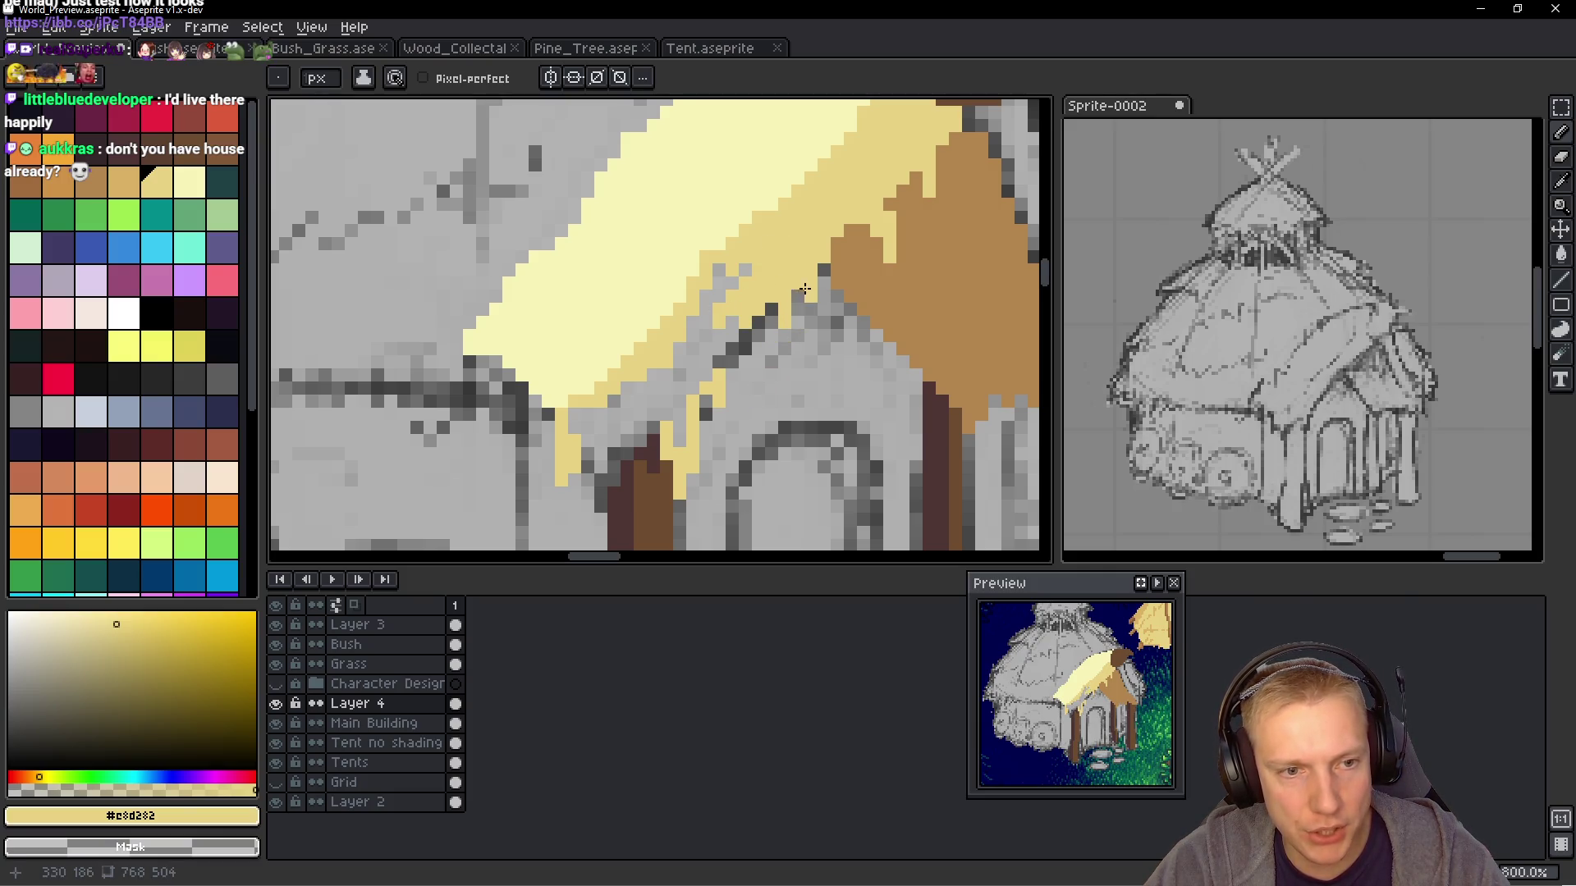
mouse_move(753, 316)
left_mouse_down()
mouse_move(706, 345)
mouse_move(745, 357)
mouse_move(677, 435)
mouse_move(679, 393)
mouse_move(642, 423)
mouse_move(660, 381)
left_mouse_up()
mouse_move(614, 436)
left_mouse_down()
mouse_move(617, 410)
mouse_move(617, 469)
left_mouse_up()
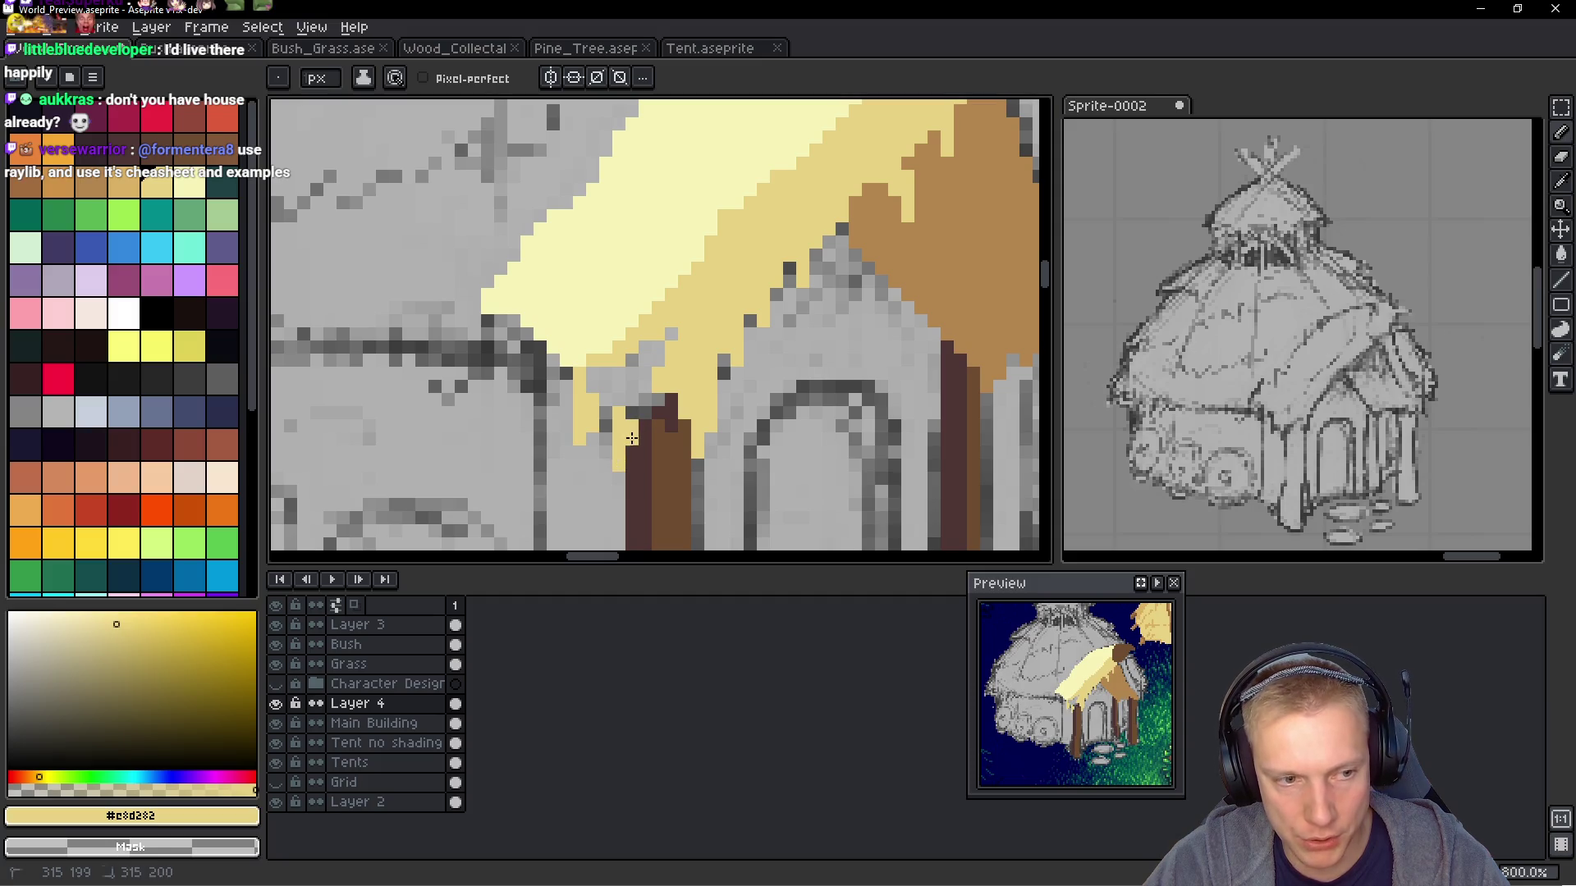
mouse_move(548, 388)
left_mouse_down()
mouse_move(541, 351)
mouse_move(559, 329)
left_mouse_up()
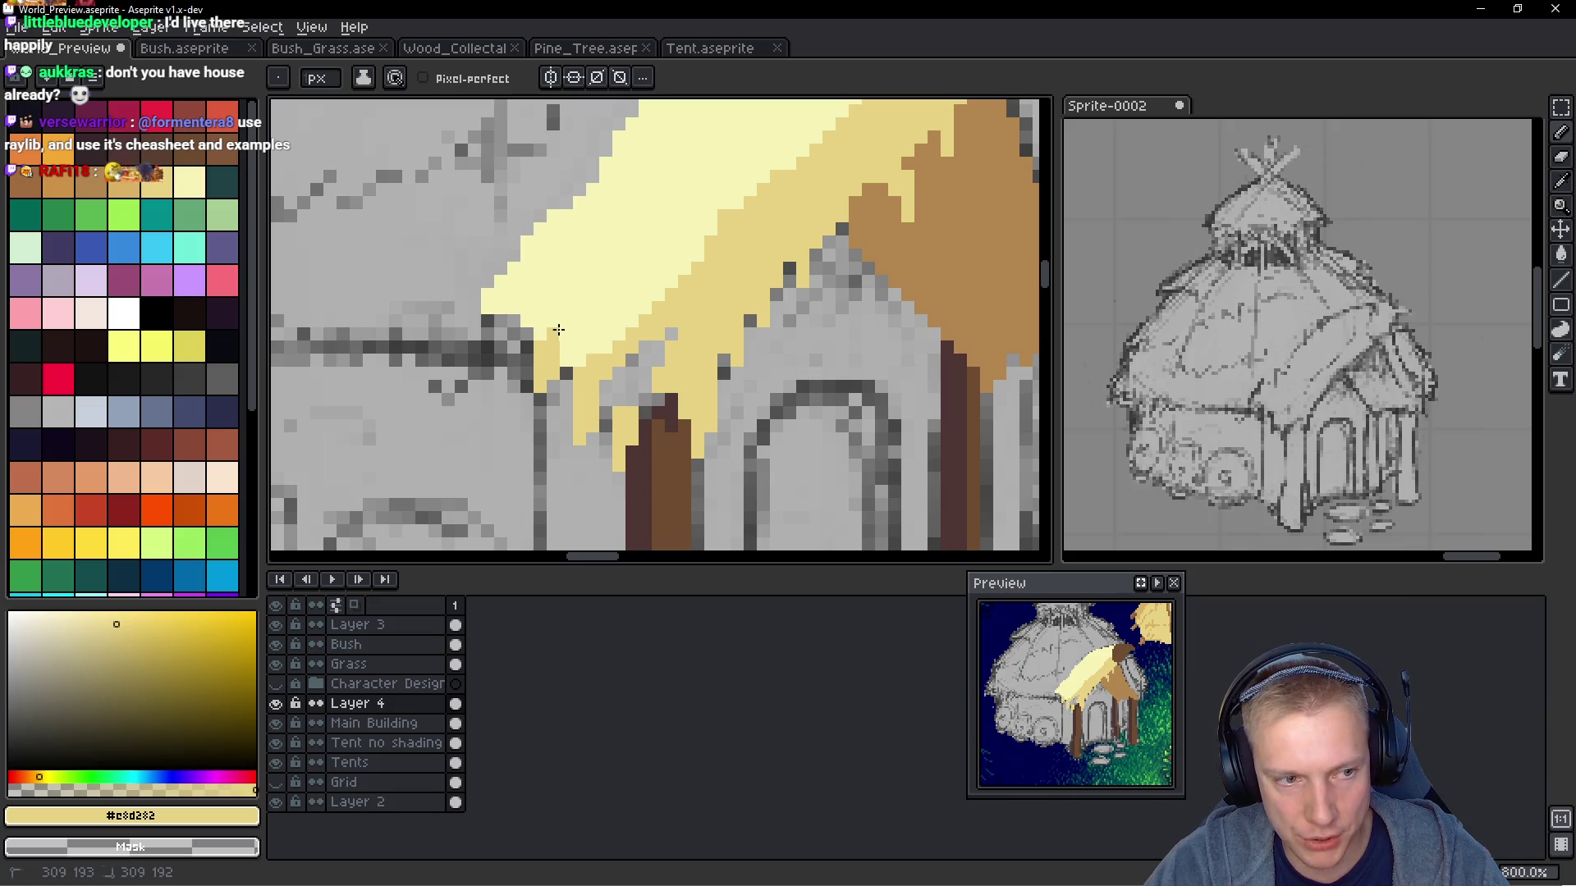
Dab darker-yellow shading strokes and texture pixels across the thatched roof
left_click_drag(569, 223, 566, 271)
left_click(576, 202)
left_click(646, 241)
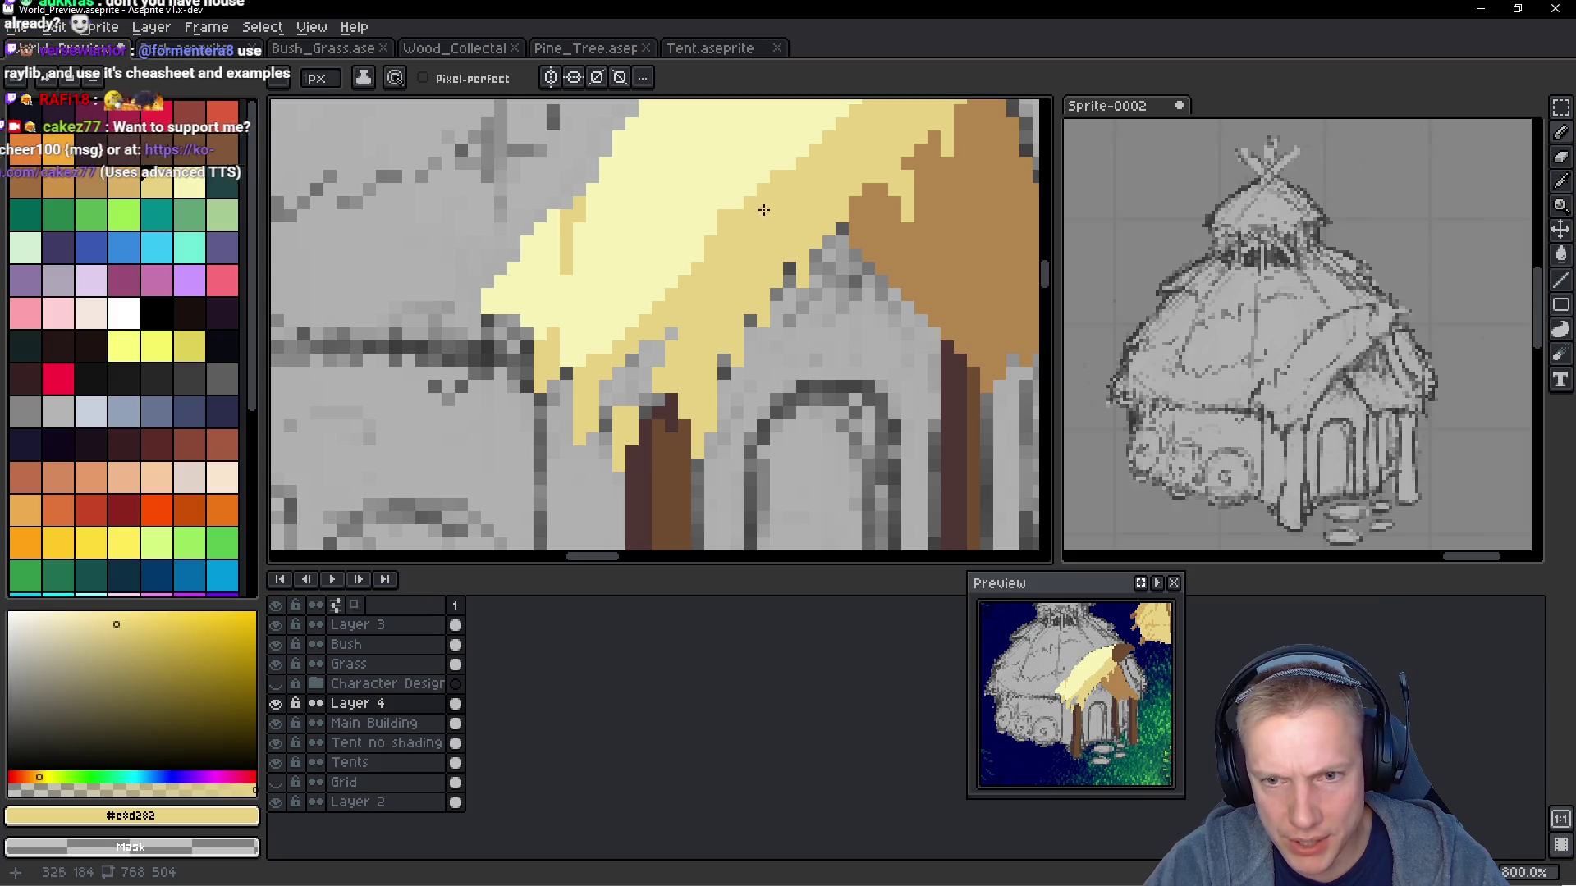
left_click_drag(764, 210, 736, 256)
left_click(657, 301)
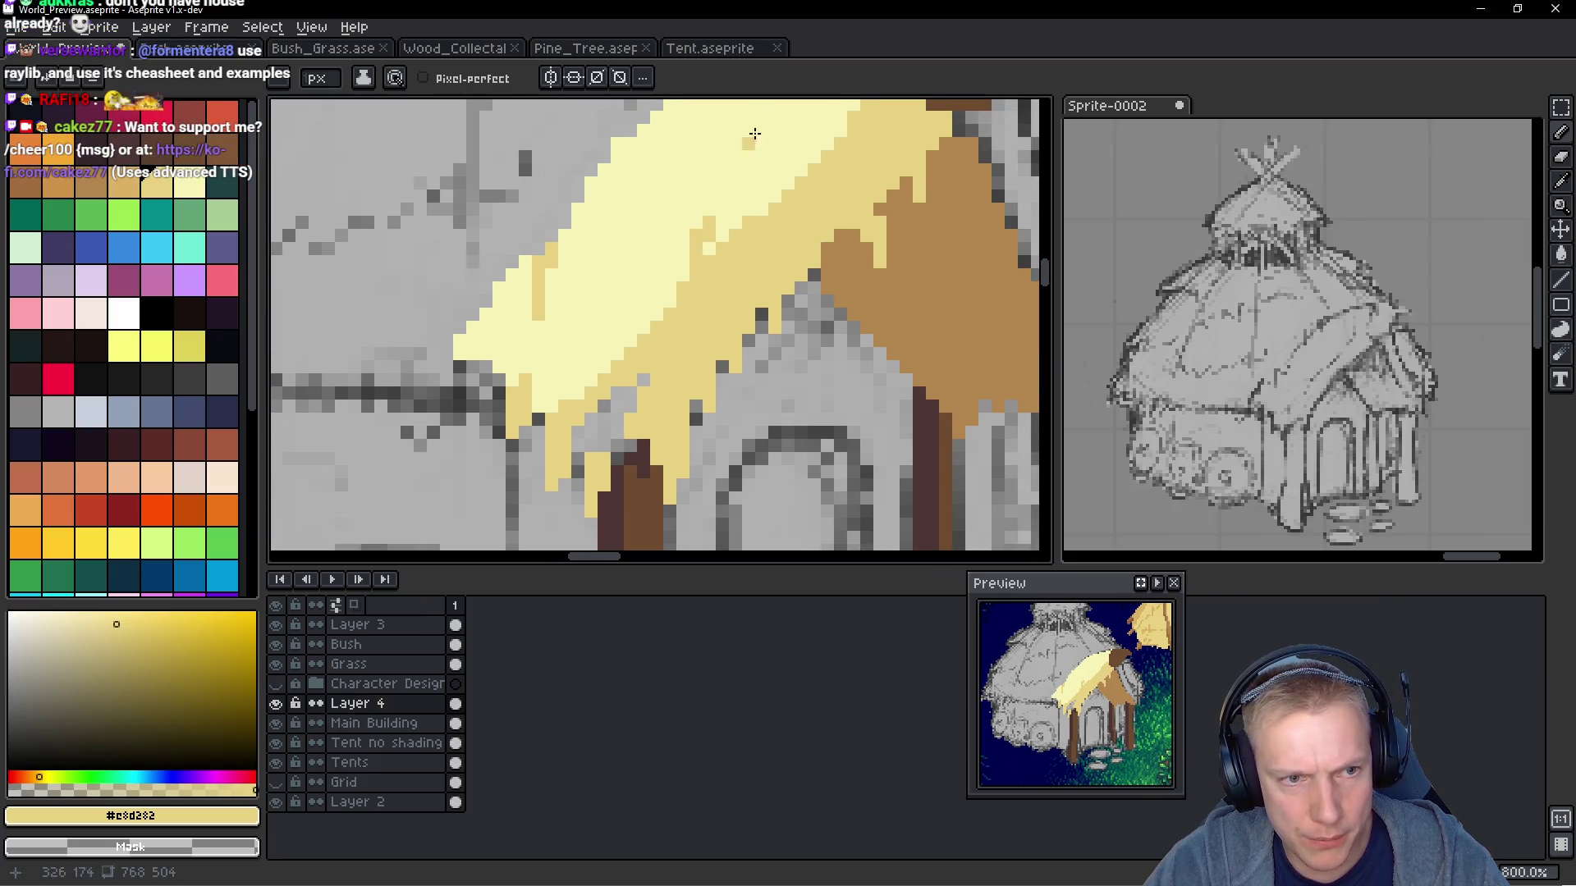
scroll(728, 178, "up", 2)
left_click_drag(719, 200, 707, 205)
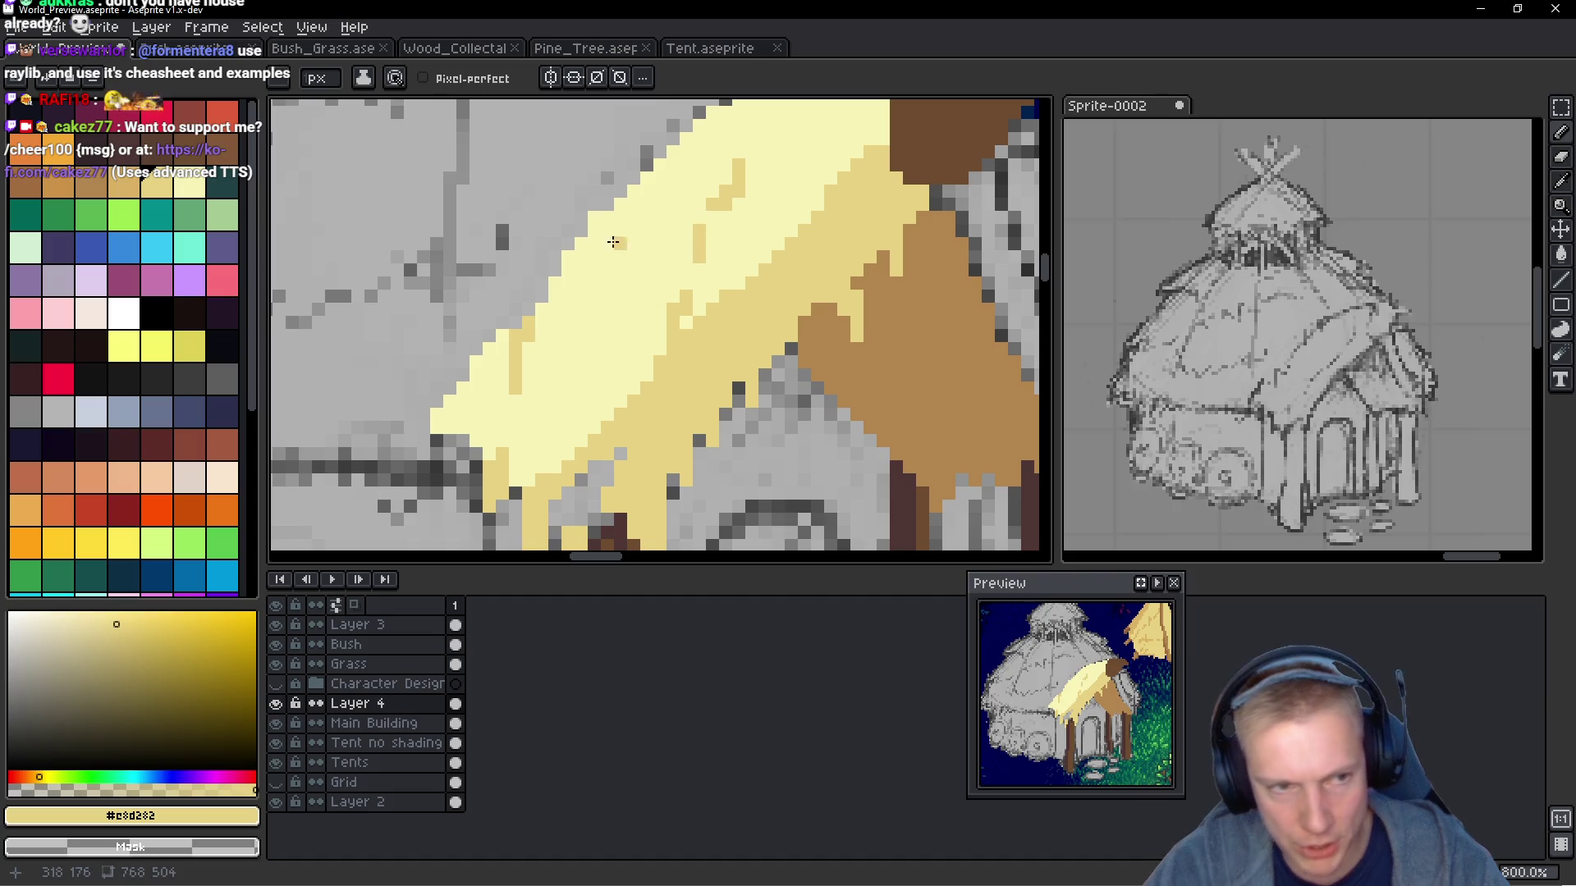
left_click(654, 236)
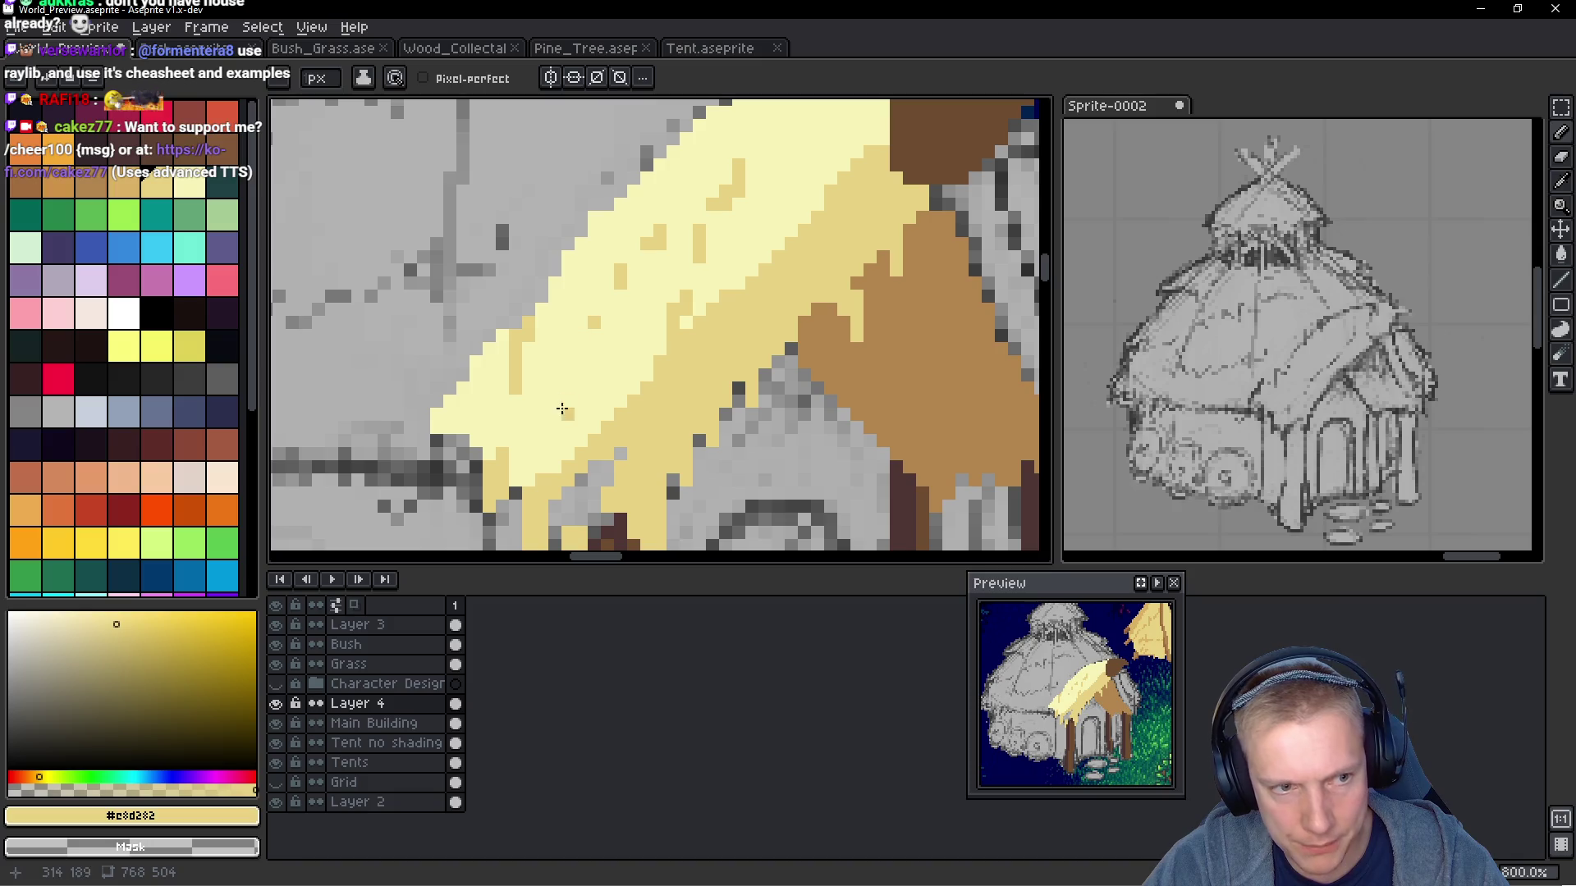
scroll(615, 429, "up", 2)
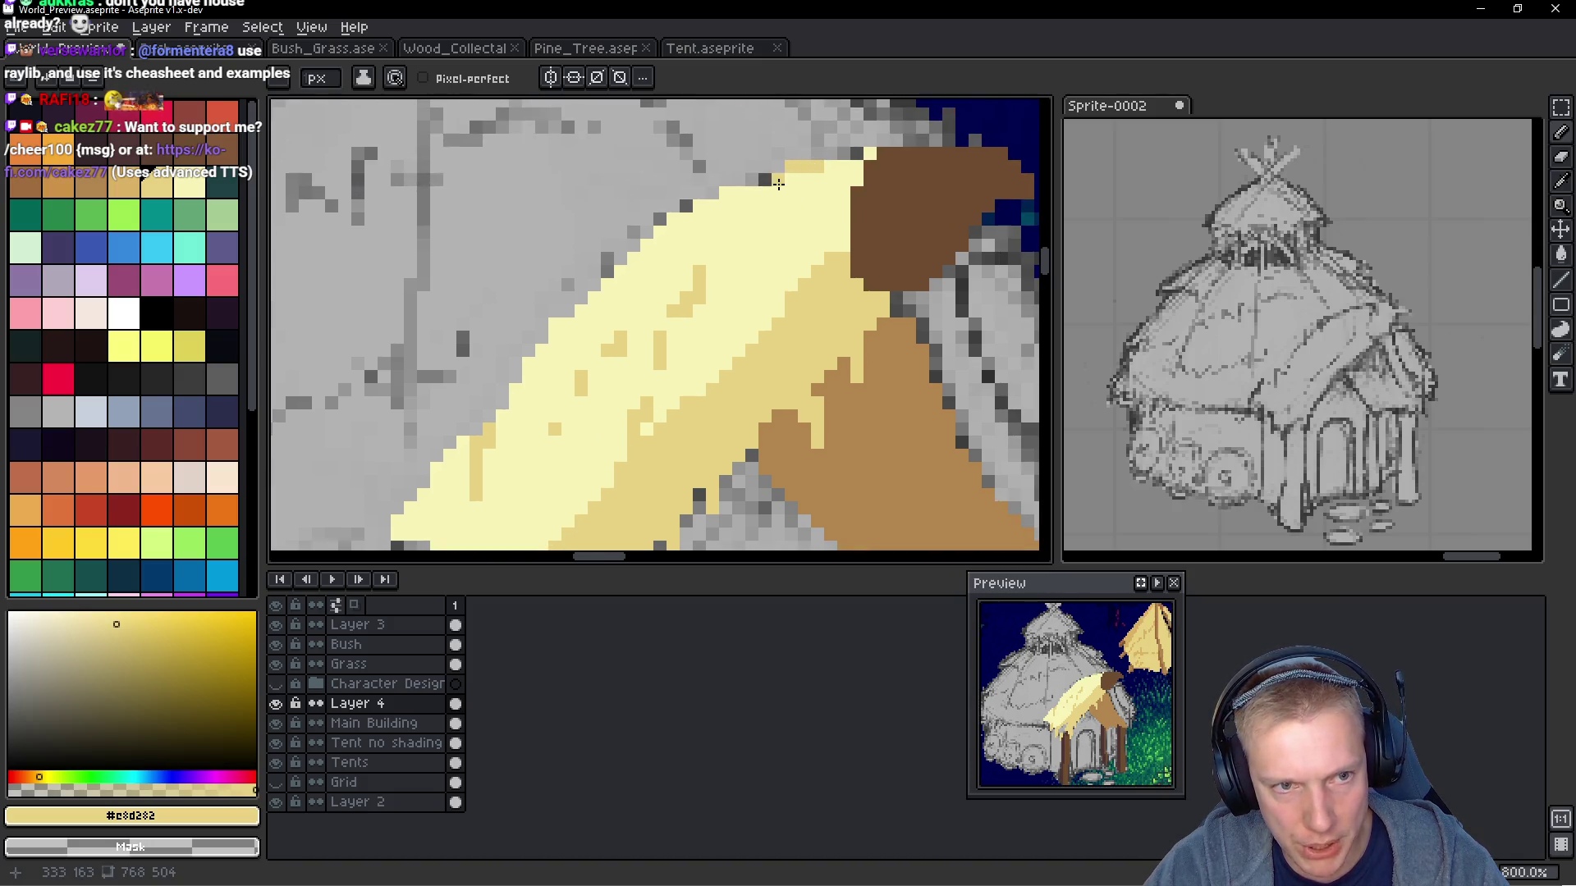
left_click(772, 189)
left_click(750, 233)
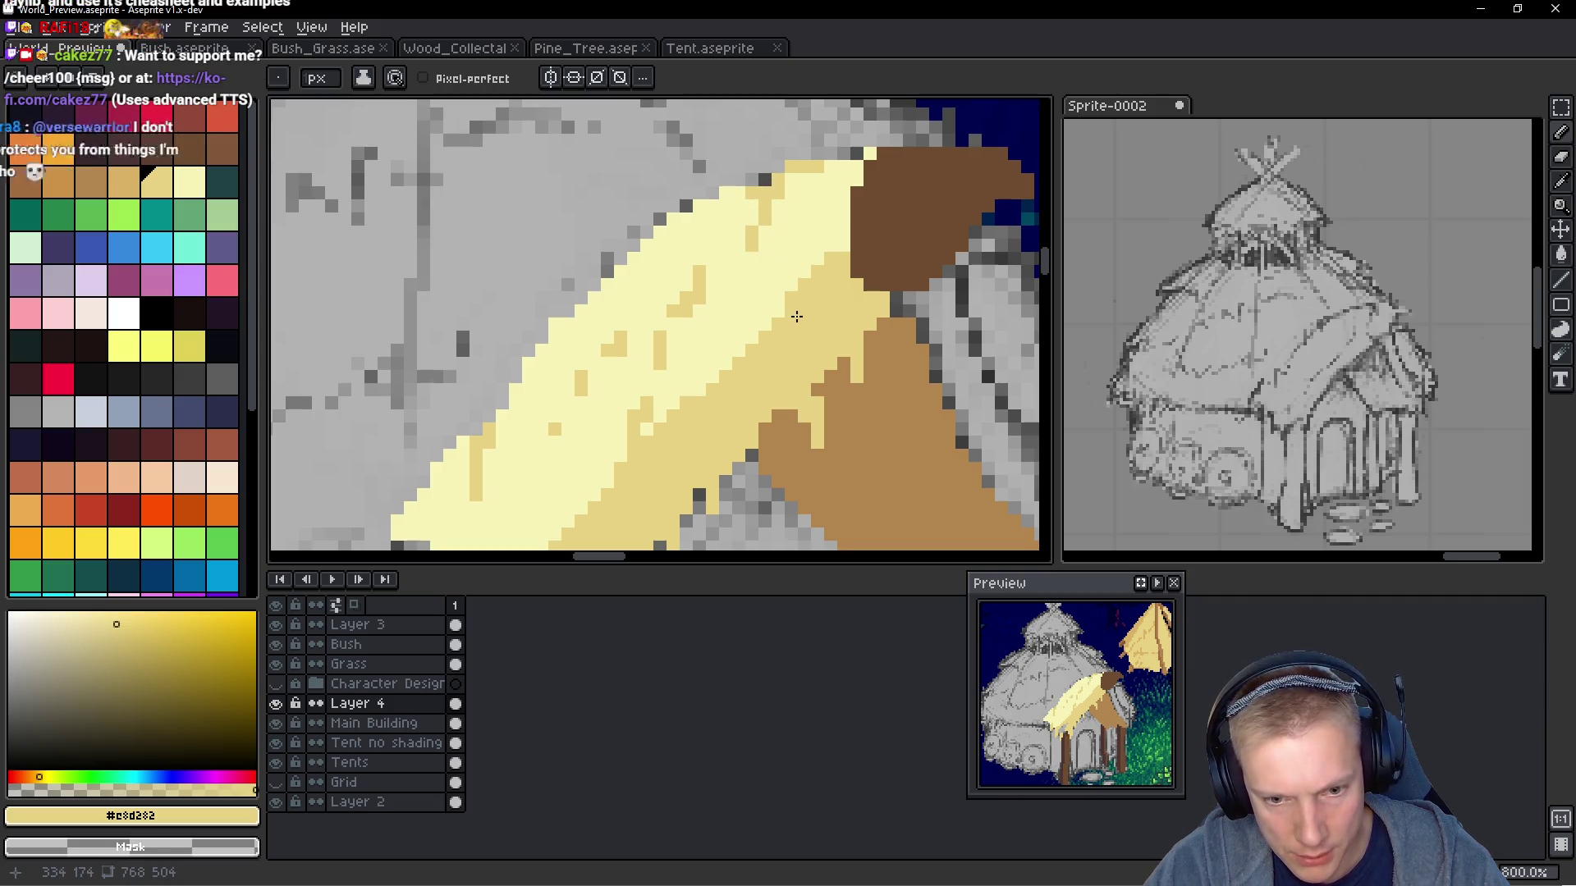
scroll(796, 361, "down", 3)
scroll(794, 383, "up", 1)
scroll(794, 383, "up", 2)
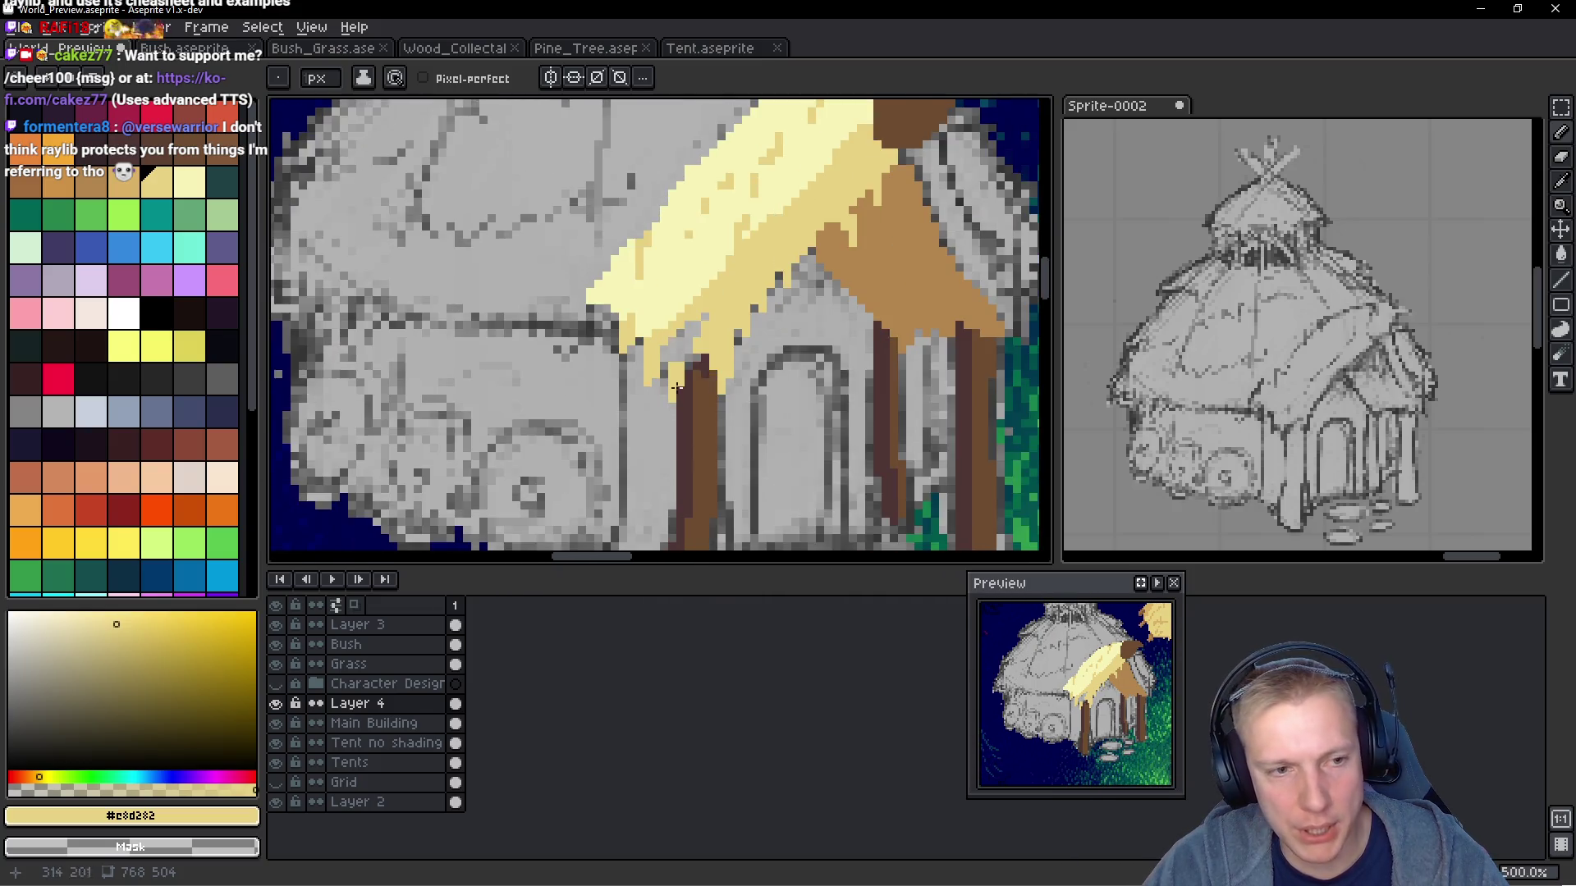
Extend the light-yellow thatch further over the roof edge, re-sampling that colour
left_click_drag(687, 328, 666, 374)
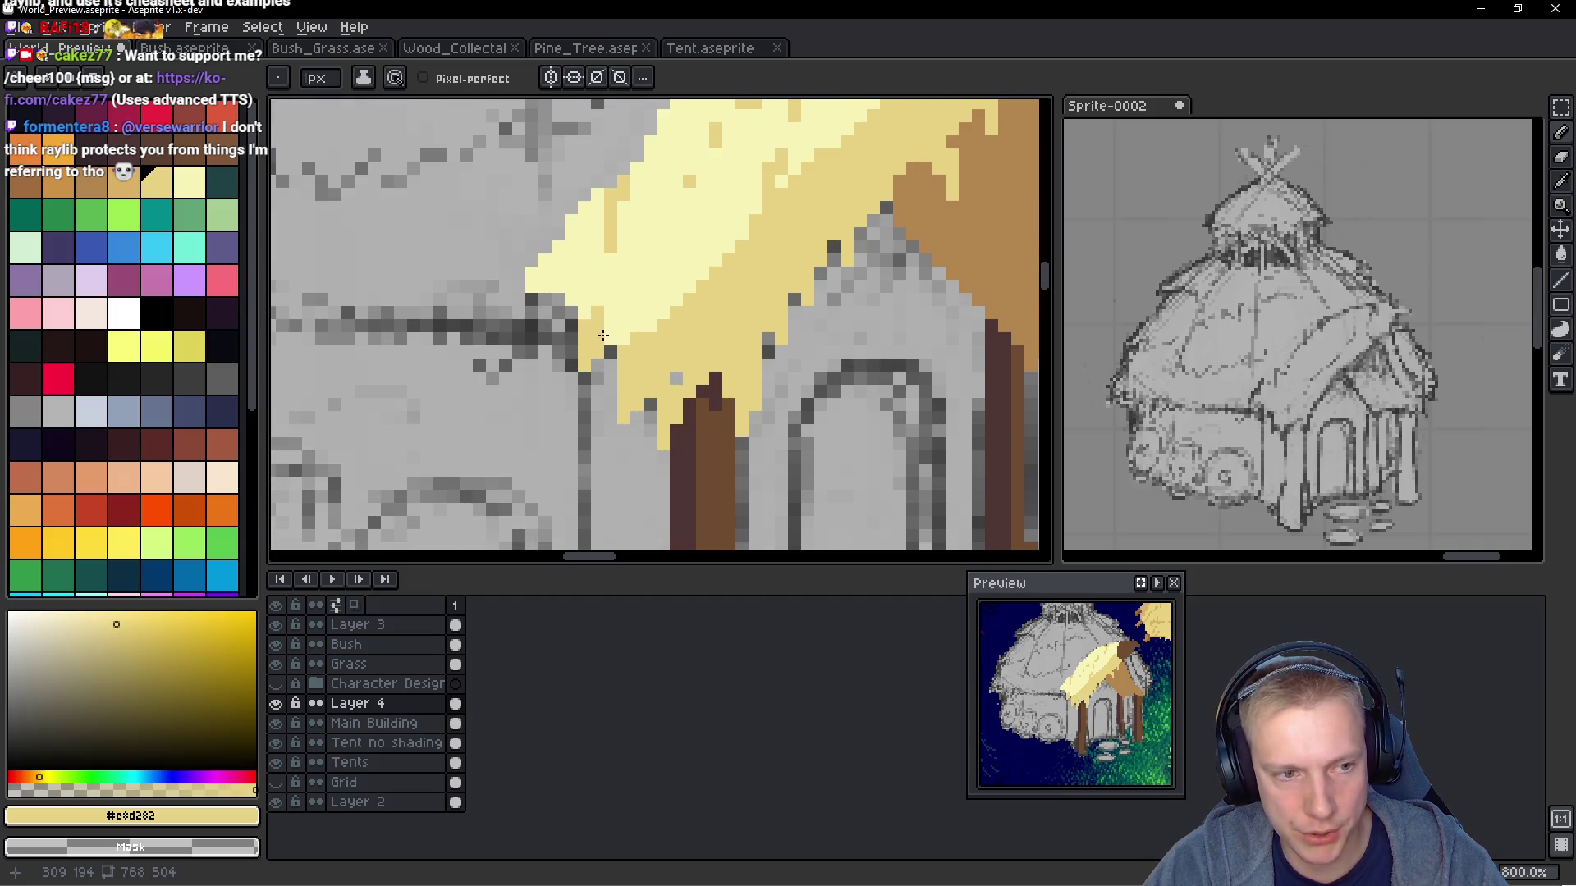
left_click(553, 259, "alt")
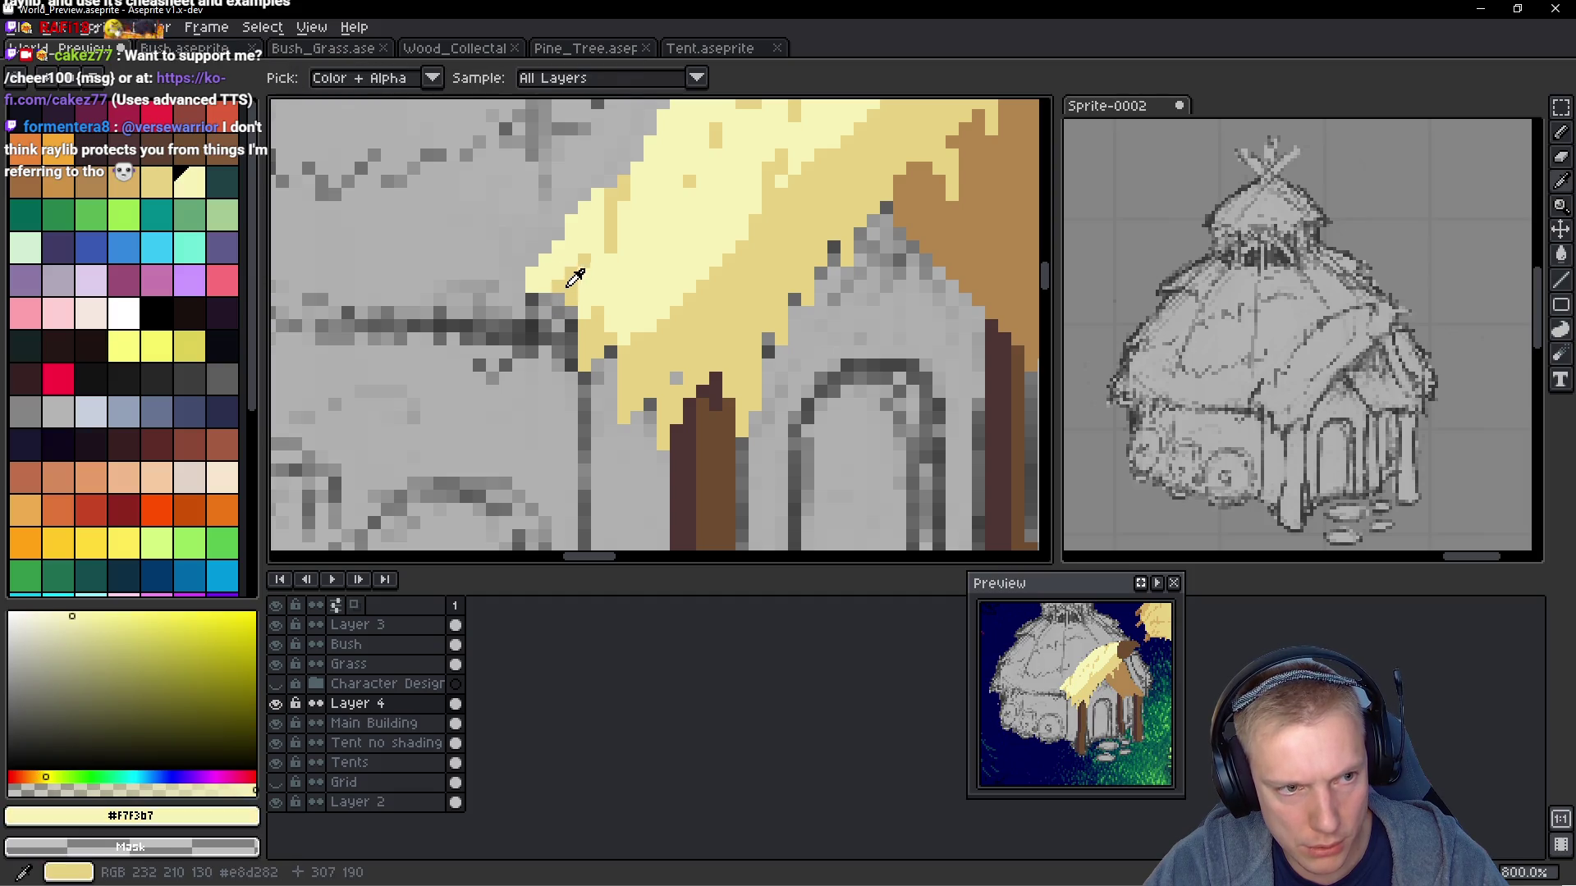
left_click(542, 288, "alt")
scroll(580, 353, "down", 6)
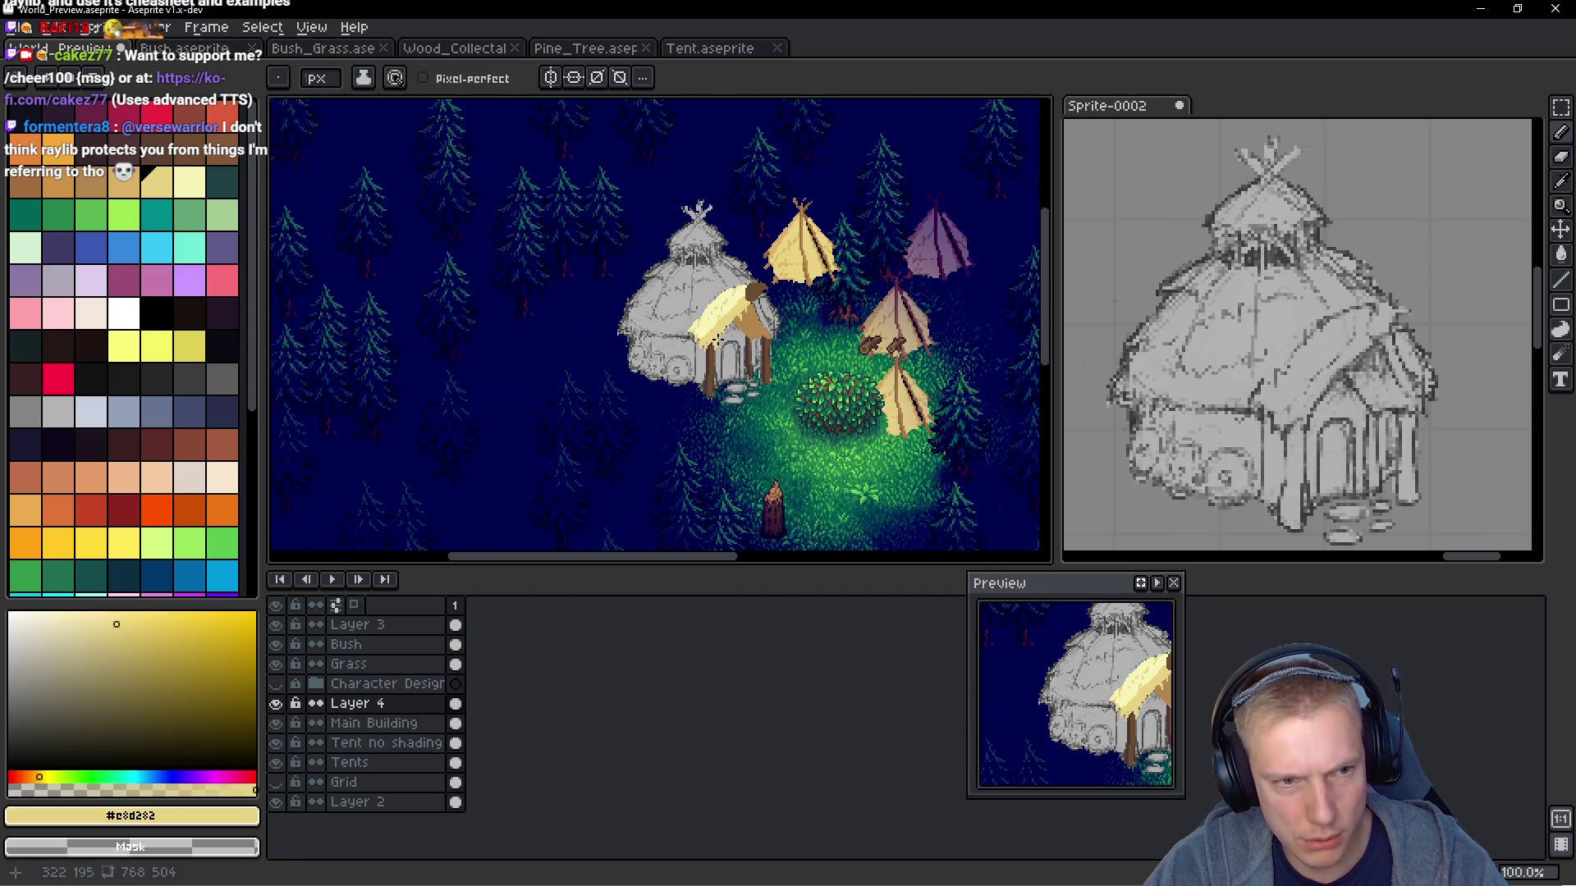
scroll(772, 325, "up", 5)
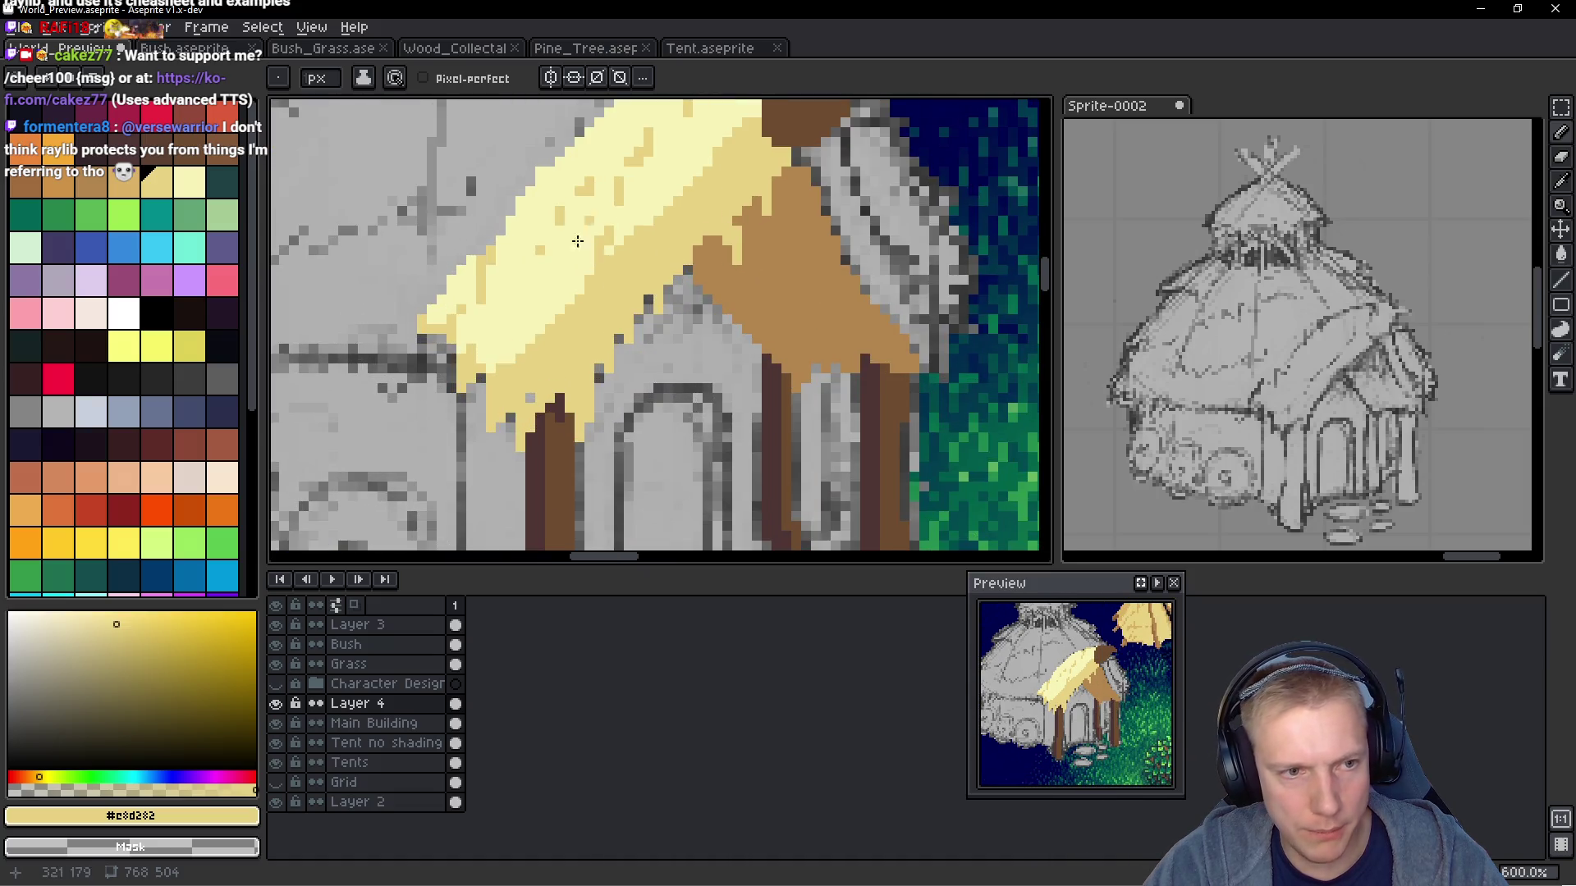
Pick tan and dot it into the thatch, turning some yellow and brown roof pixels tan
left_click(123, 182)
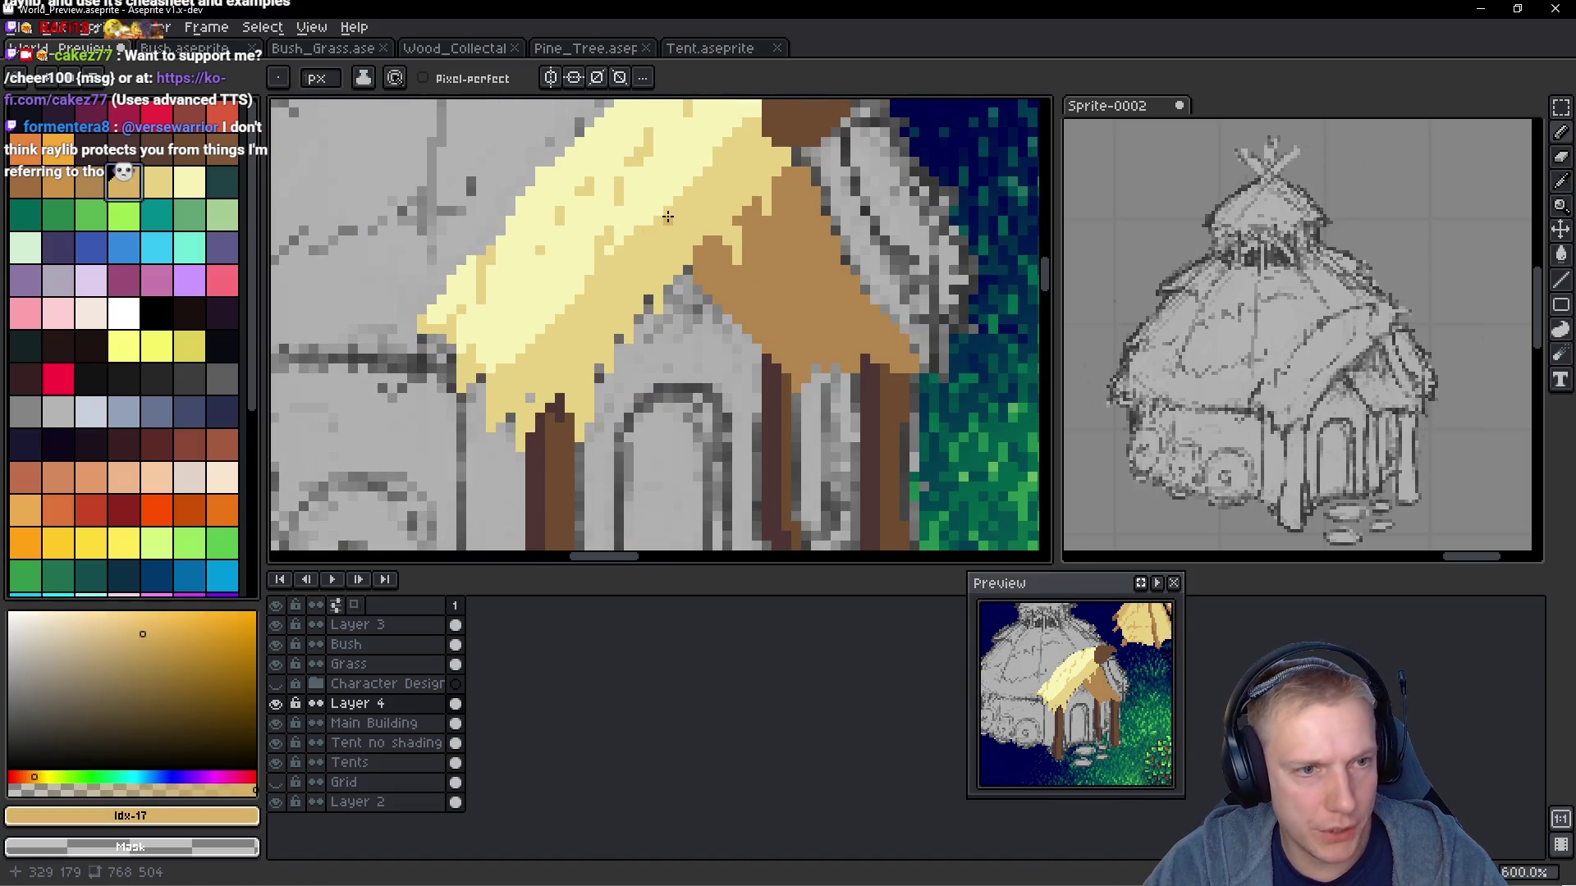
scroll(671, 202, "up", 3)
left_click_drag(672, 202, 666, 215)
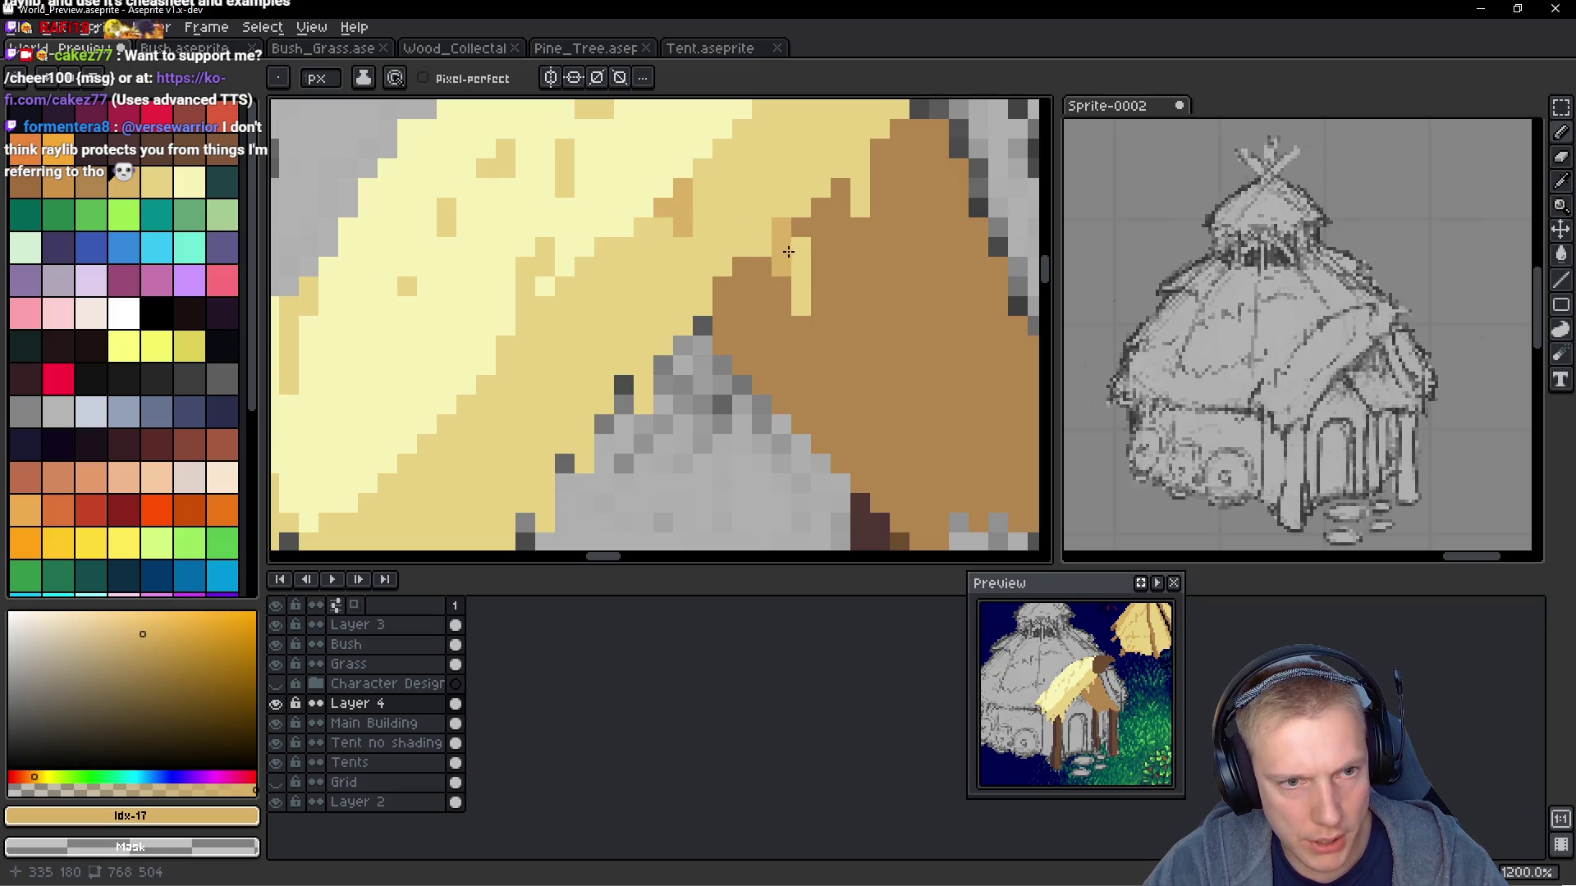
left_click_drag(789, 251, 800, 303)
left_click(756, 211, "alt")
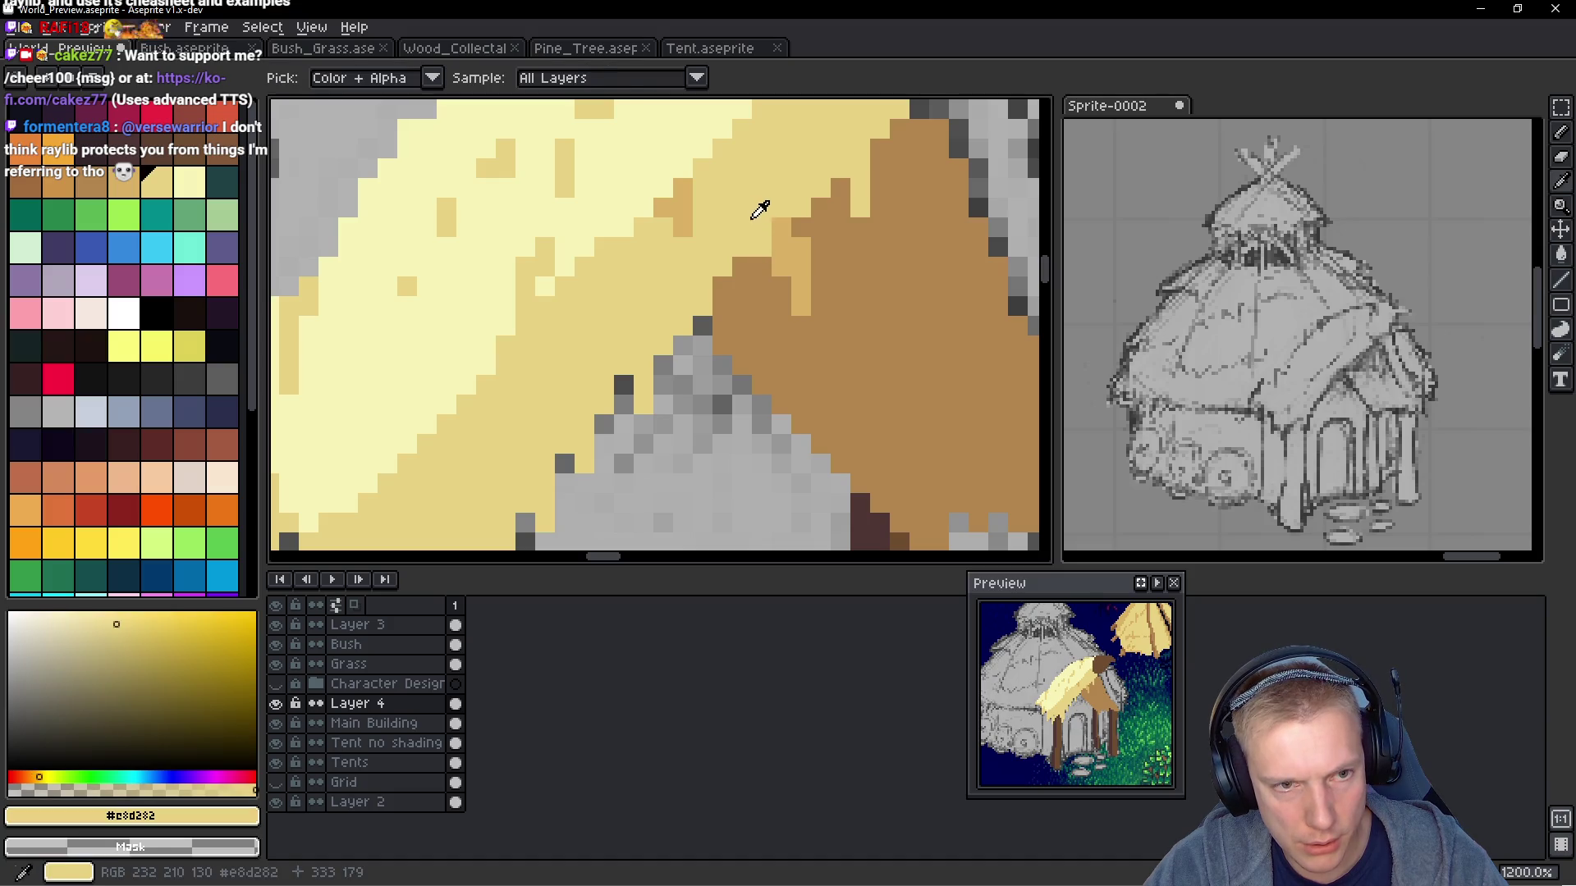
left_click(803, 279, "alt")
left_click_drag(860, 188, 862, 192)
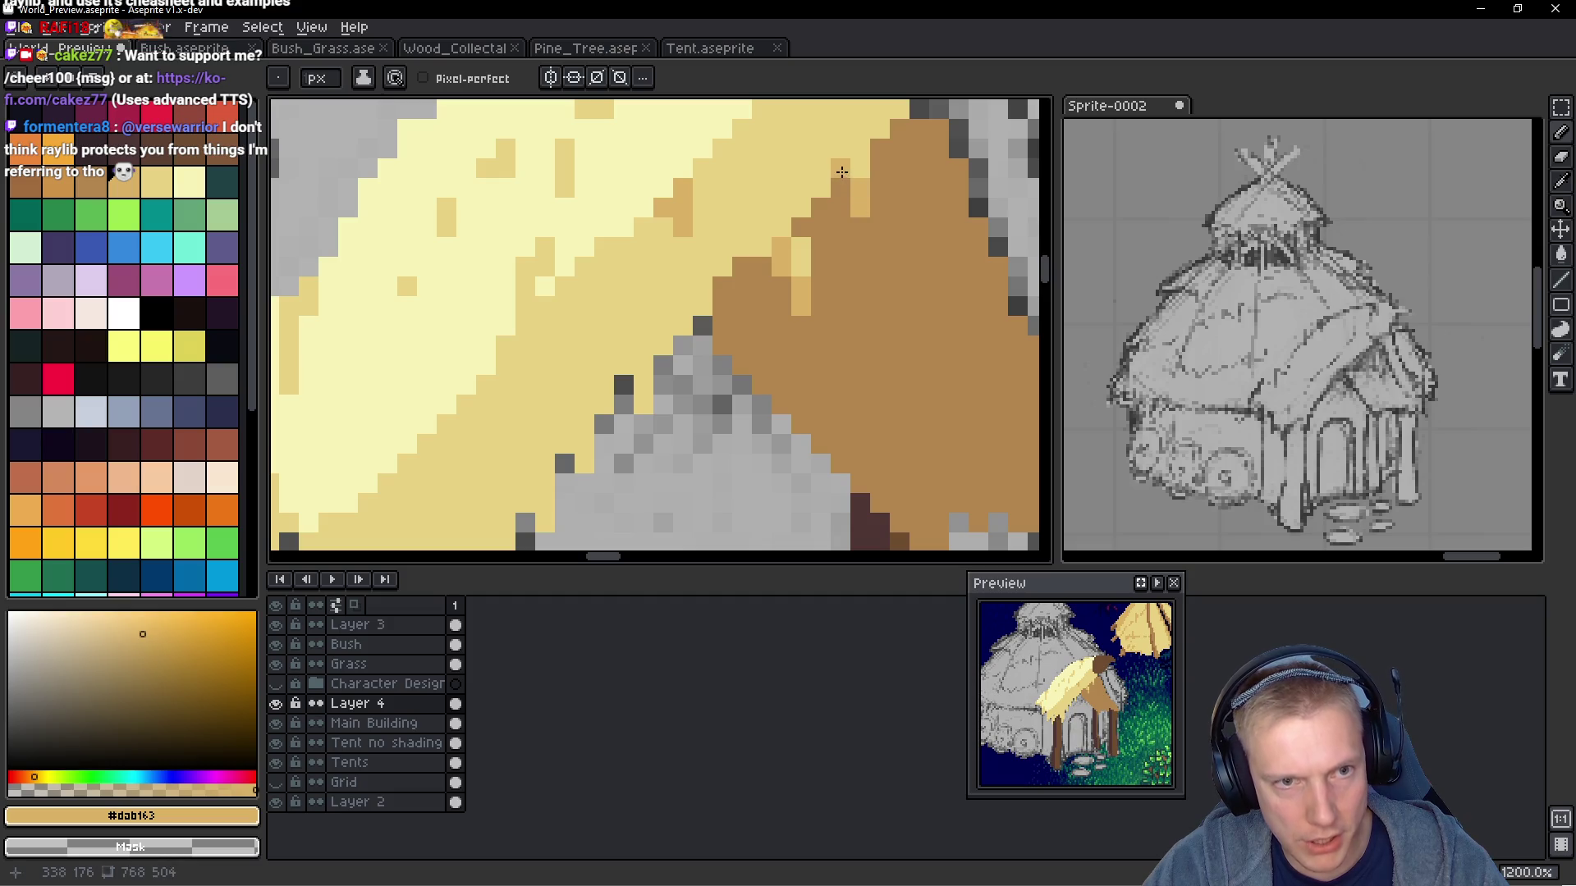
left_click(808, 349)
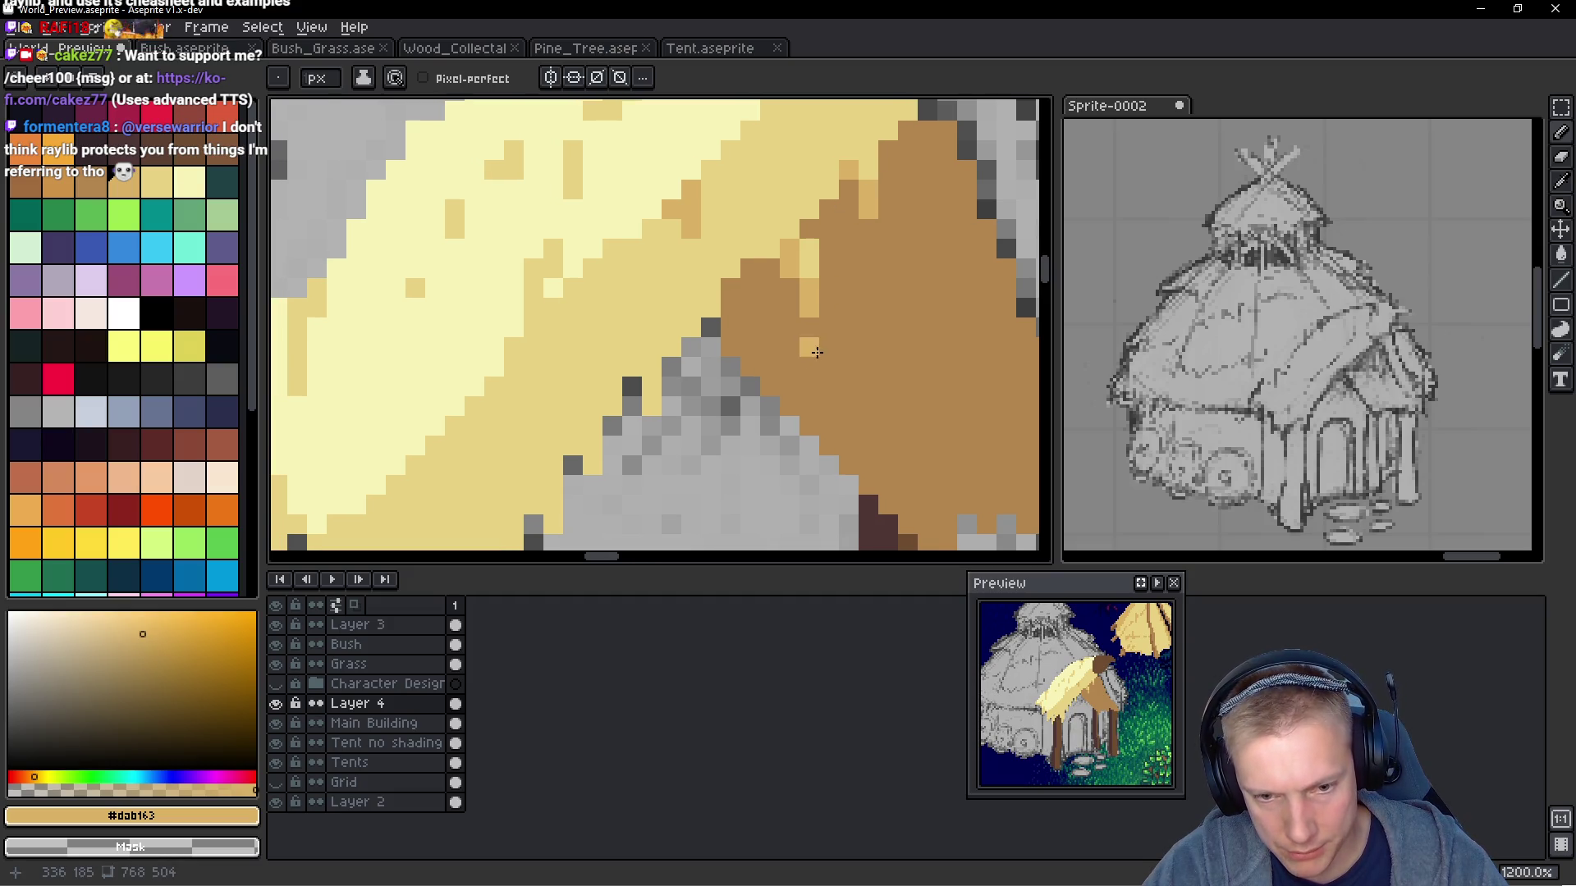
scroll(815, 351, "down", 8)
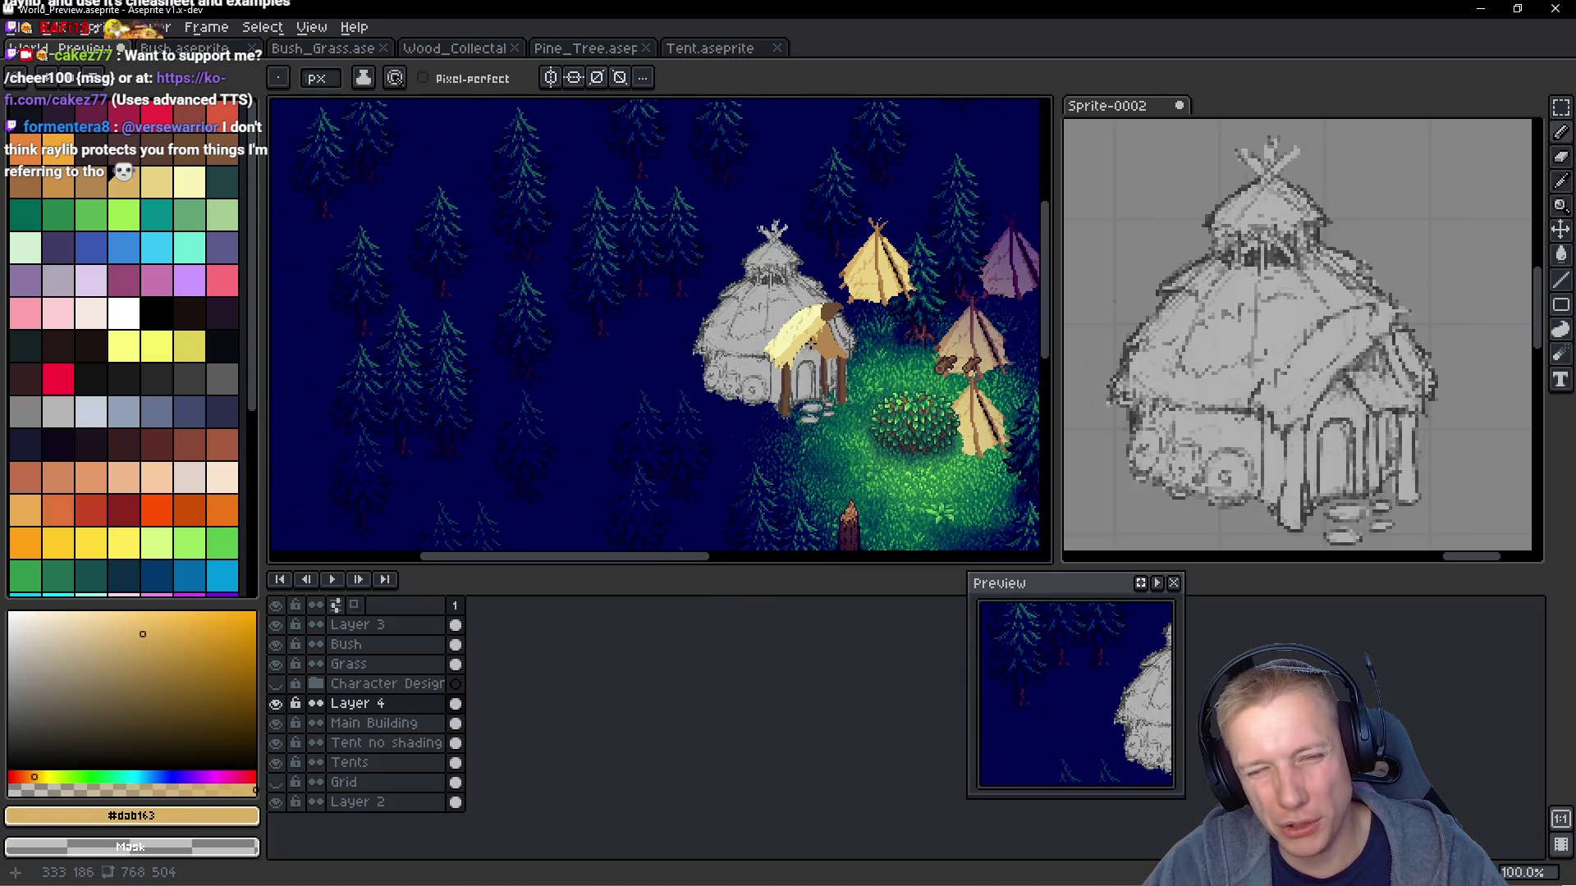
Eyedrop the light-yellow thatch colour and paint the dark roof-edge pixels and adjacent grey wall edge
scroll(798, 343, "up", 8)
left_click(681, 257, "alt")
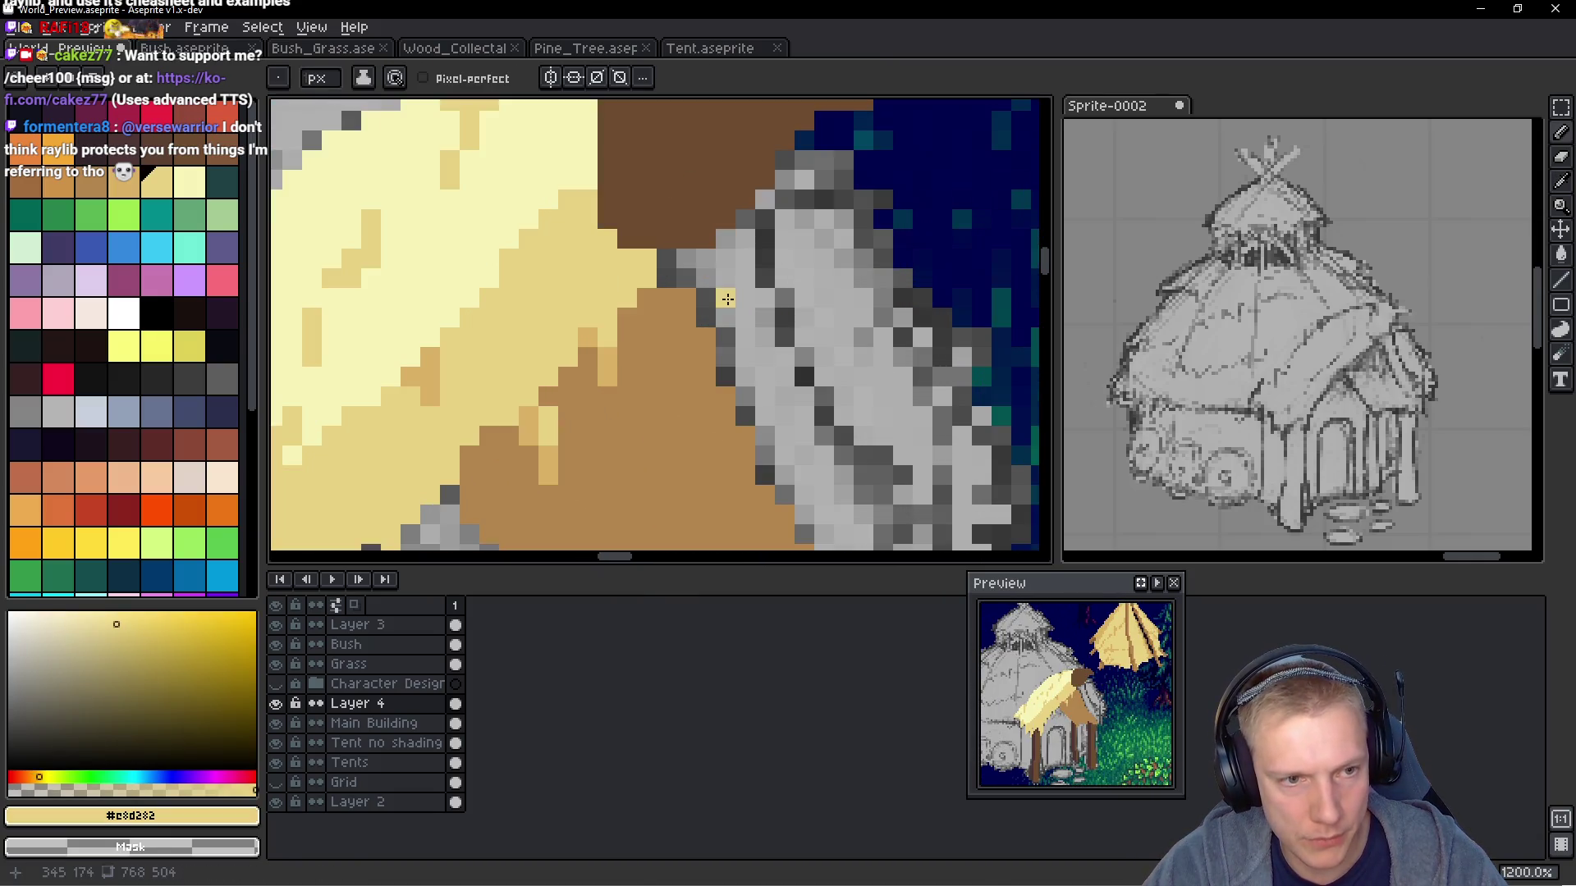
left_click_drag(682, 257, 709, 269)
mouse_move(736, 221)
left_mouse_down()
mouse_move(750, 232)
mouse_move(708, 300)
mouse_move(761, 350)
mouse_move(783, 402)
mouse_move(721, 240)
left_mouse_up()
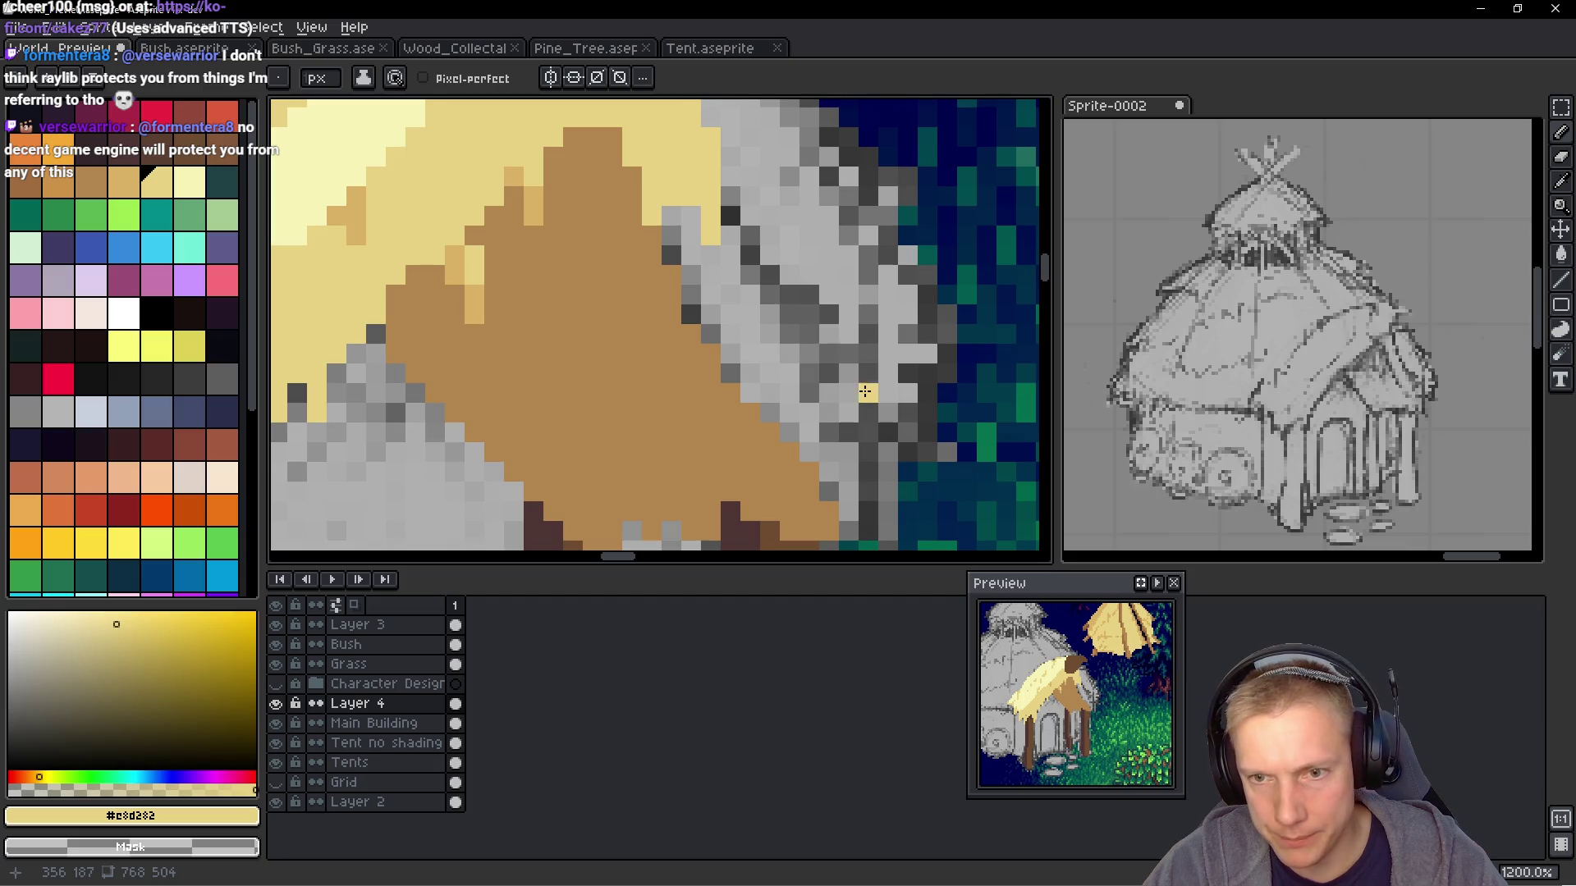
scroll(865, 392, "down", 5)
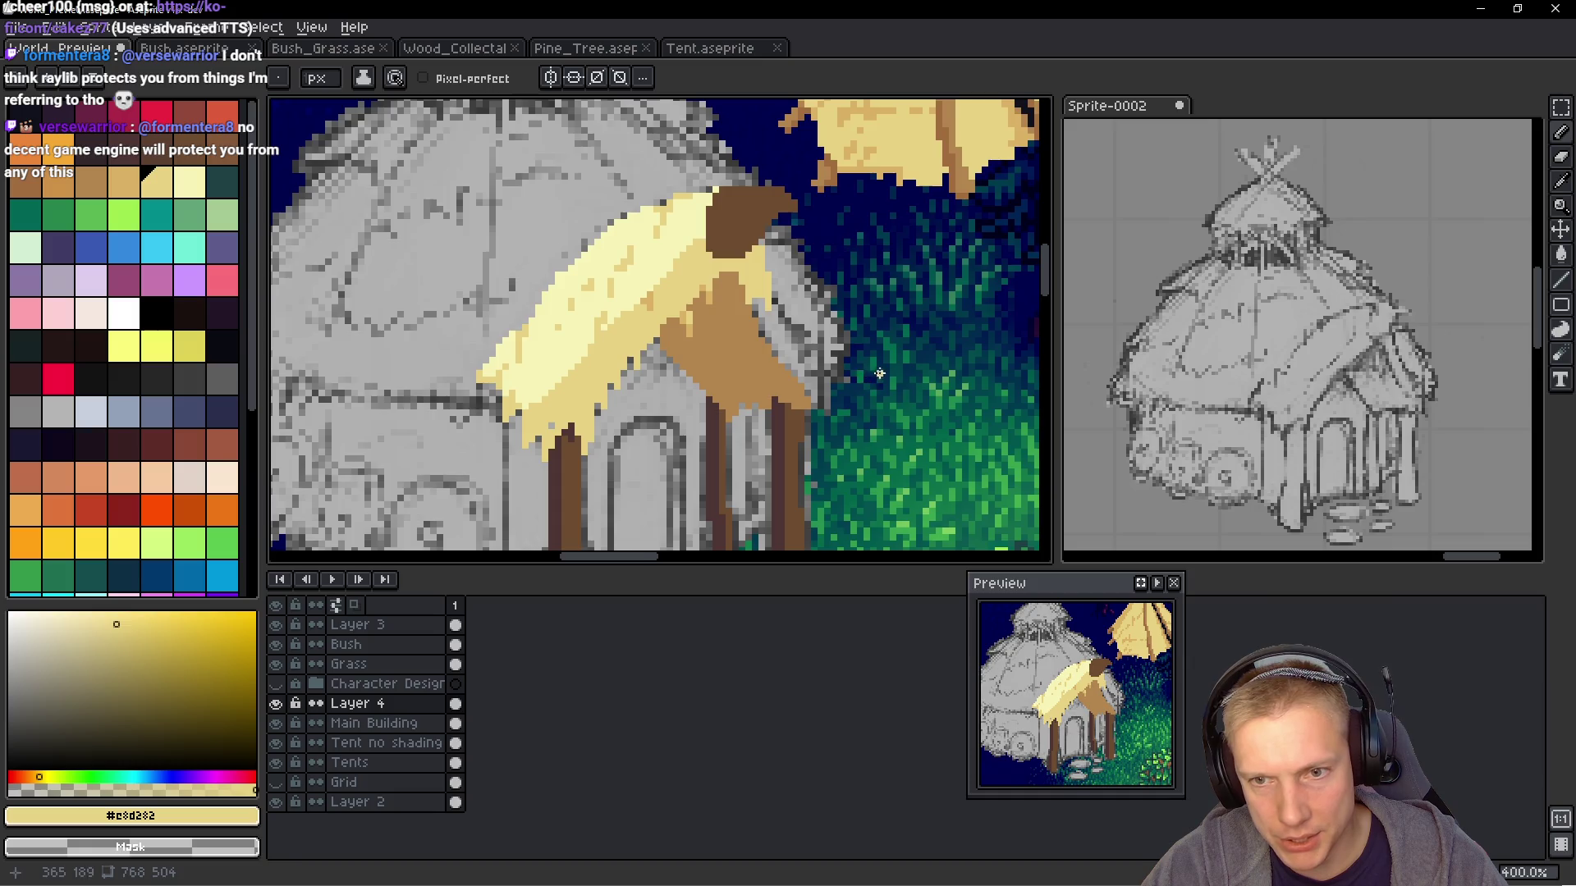
scroll(879, 375, "up", 2)
Draw a light-yellow diagonal down the grey wall edge beside the porch roof, covering dark pixels
mouse_move(711, 266)
left_mouse_down()
mouse_move(798, 365)
mouse_move(748, 334)
mouse_move(787, 327)
mouse_move(794, 423)
left_mouse_up()
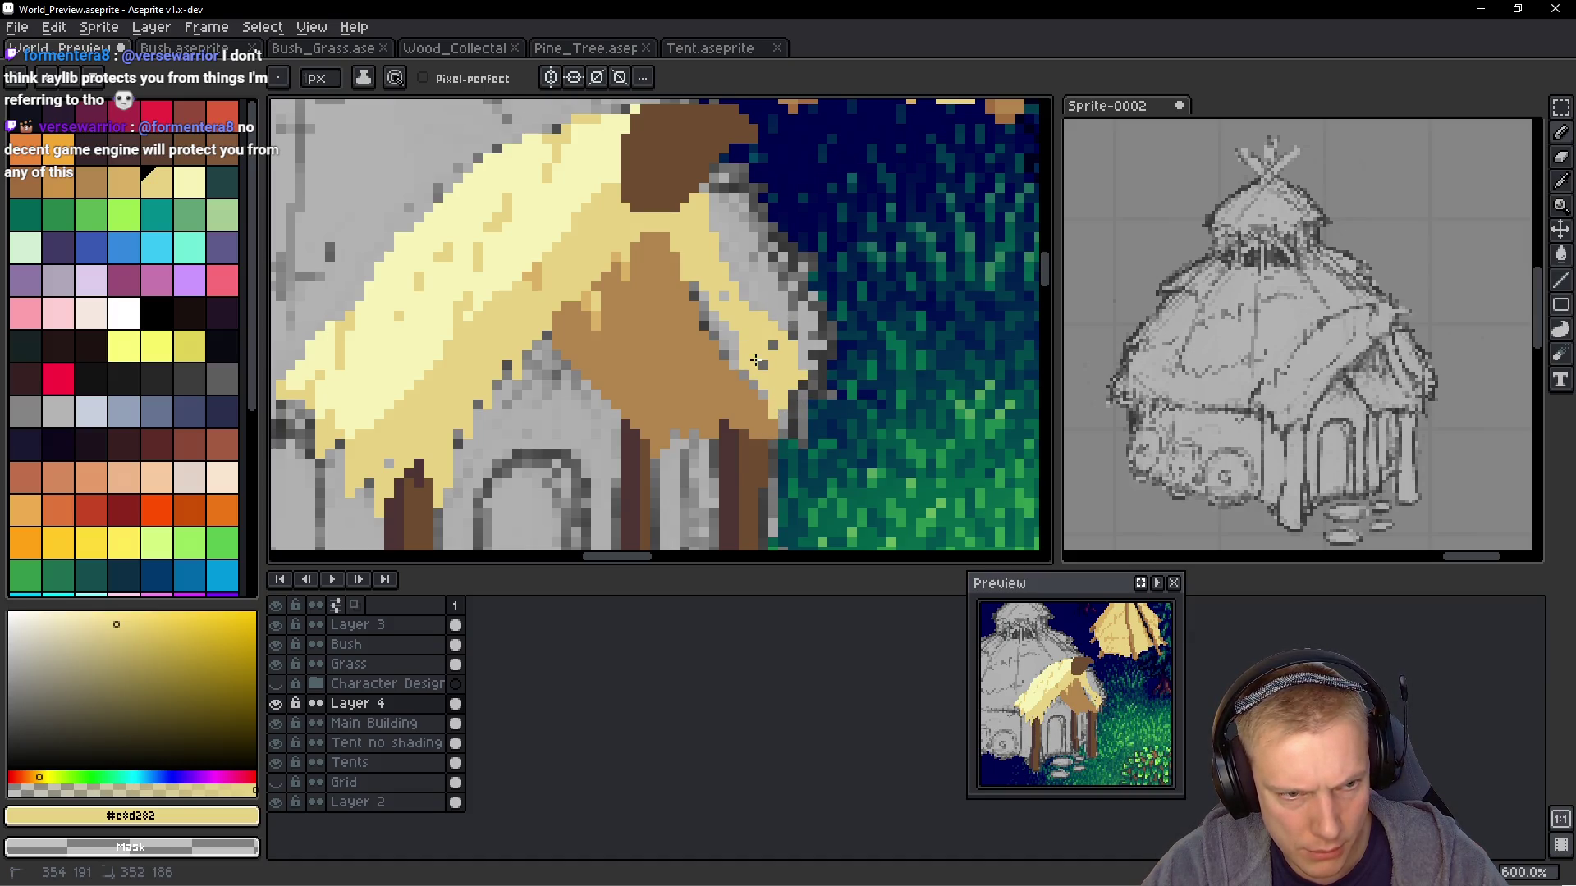
left_click_drag(703, 306, 745, 375)
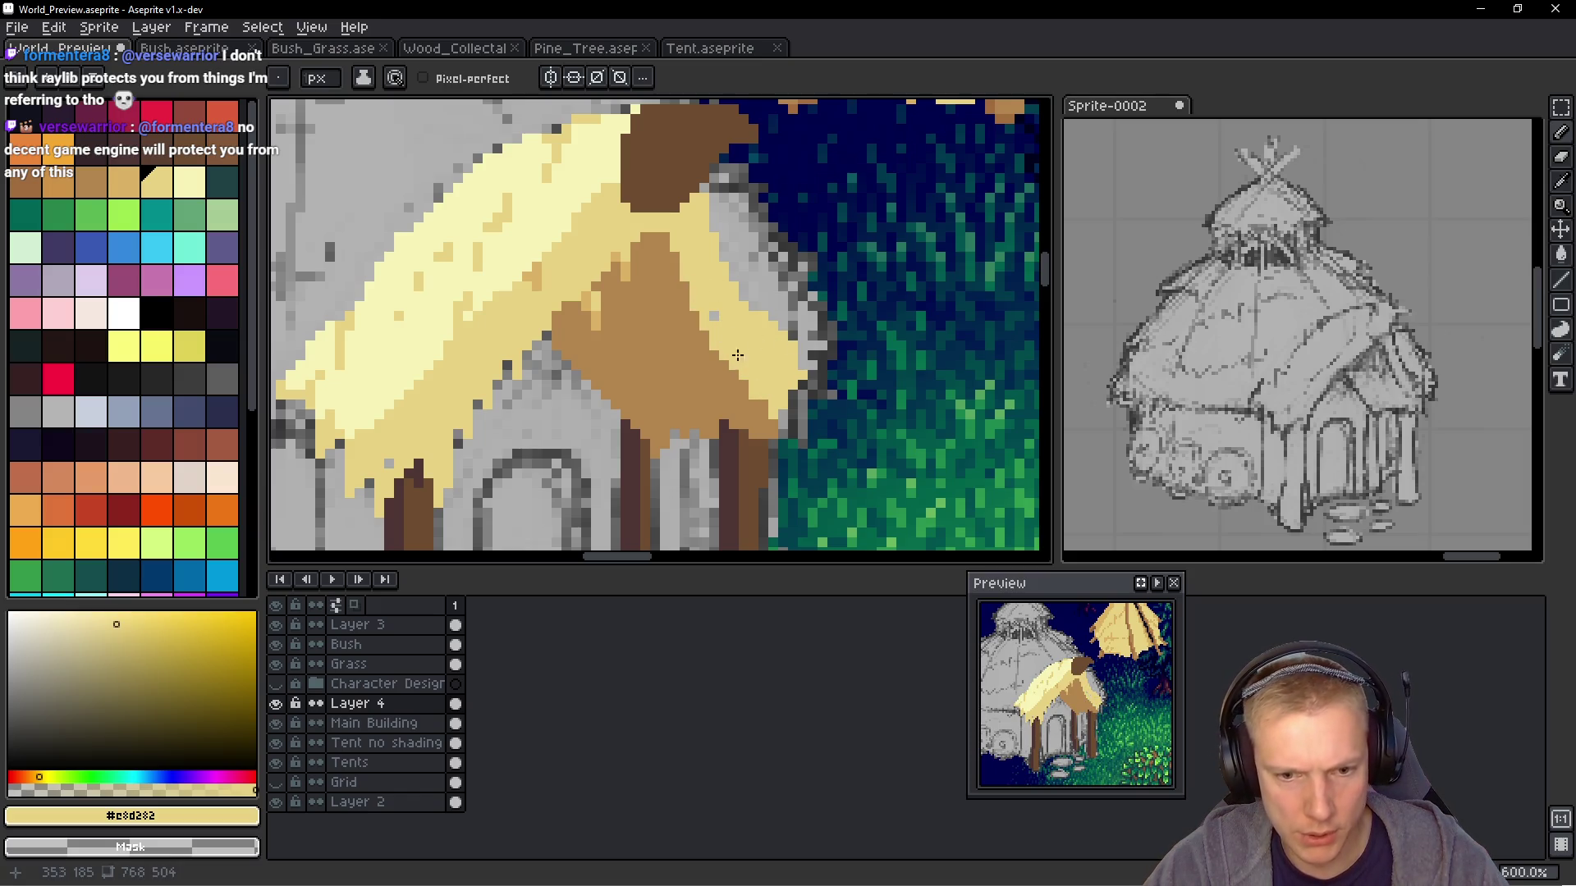
scroll(715, 323, "down", 5)
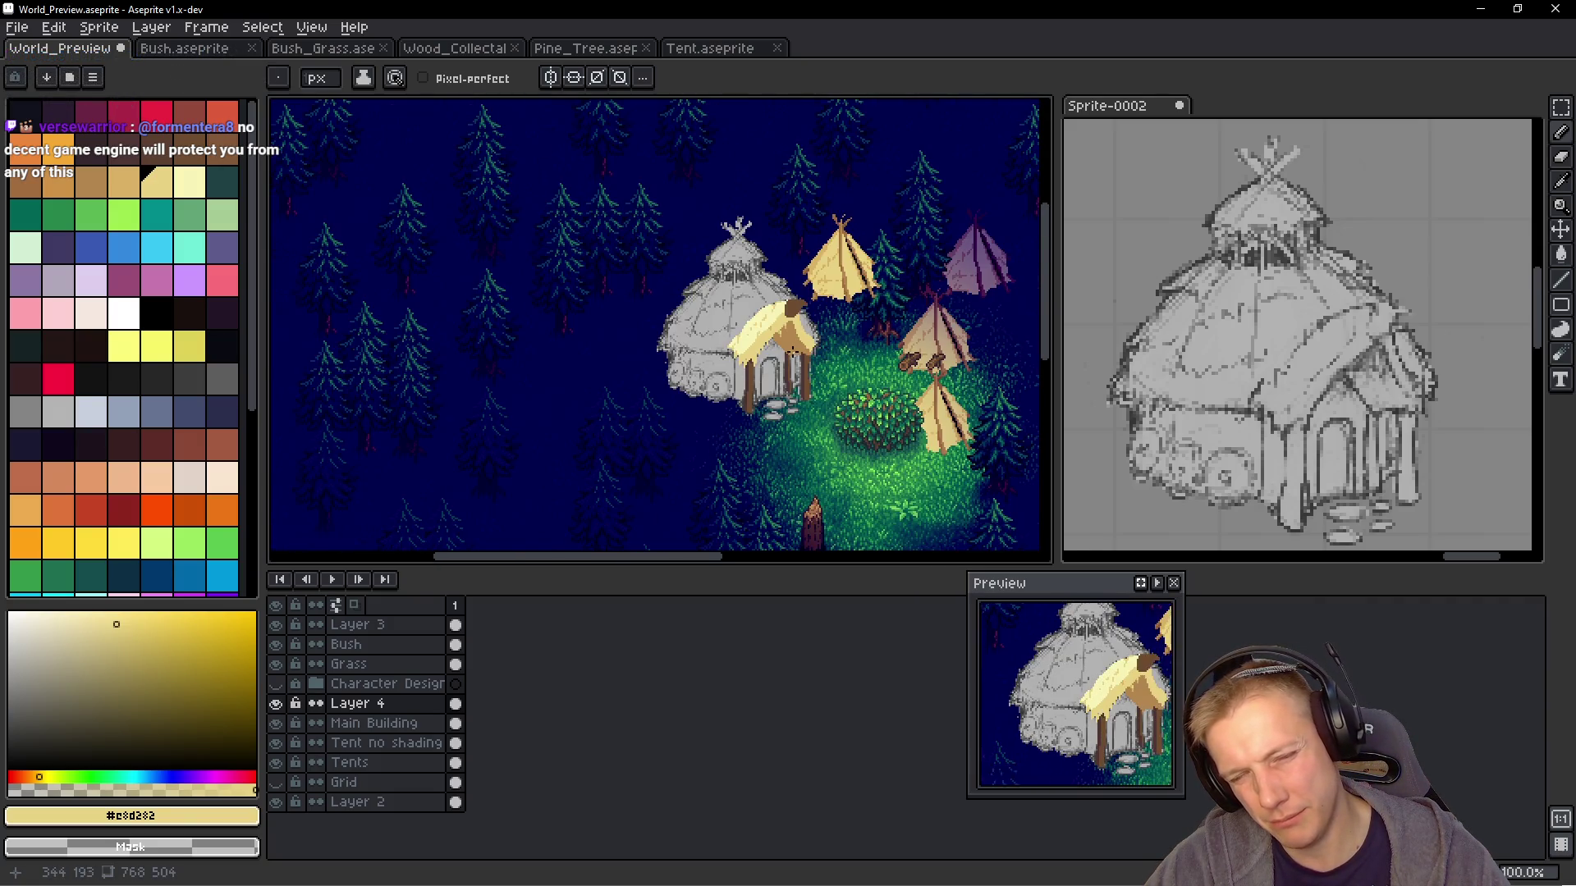
scroll(833, 347, "up", 5)
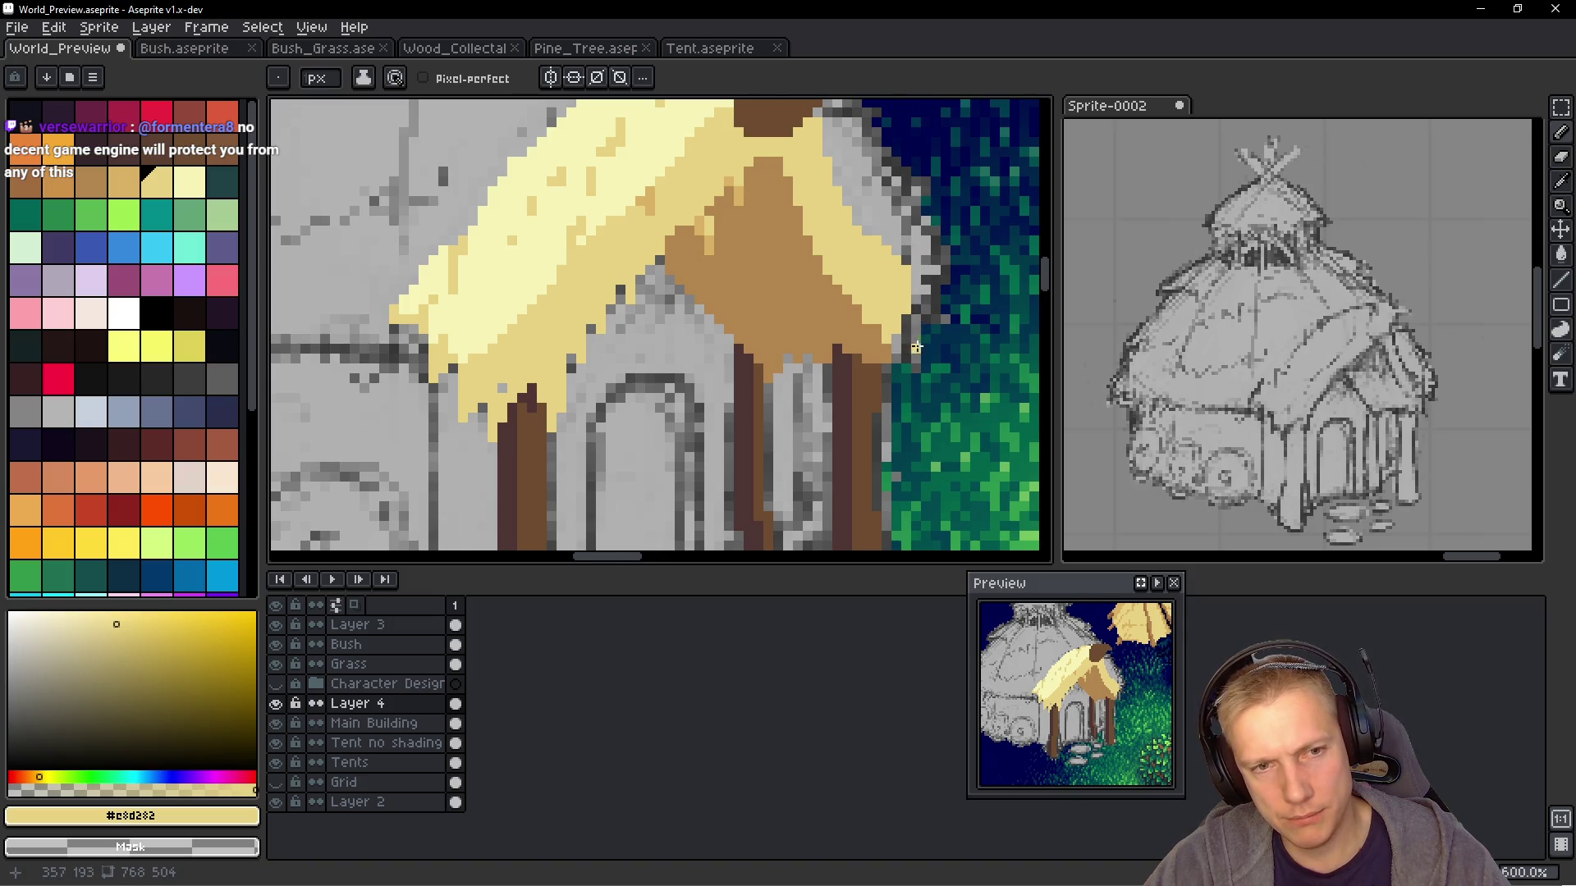
scroll(916, 348, "down", 3)
scroll(903, 361, "up", 3)
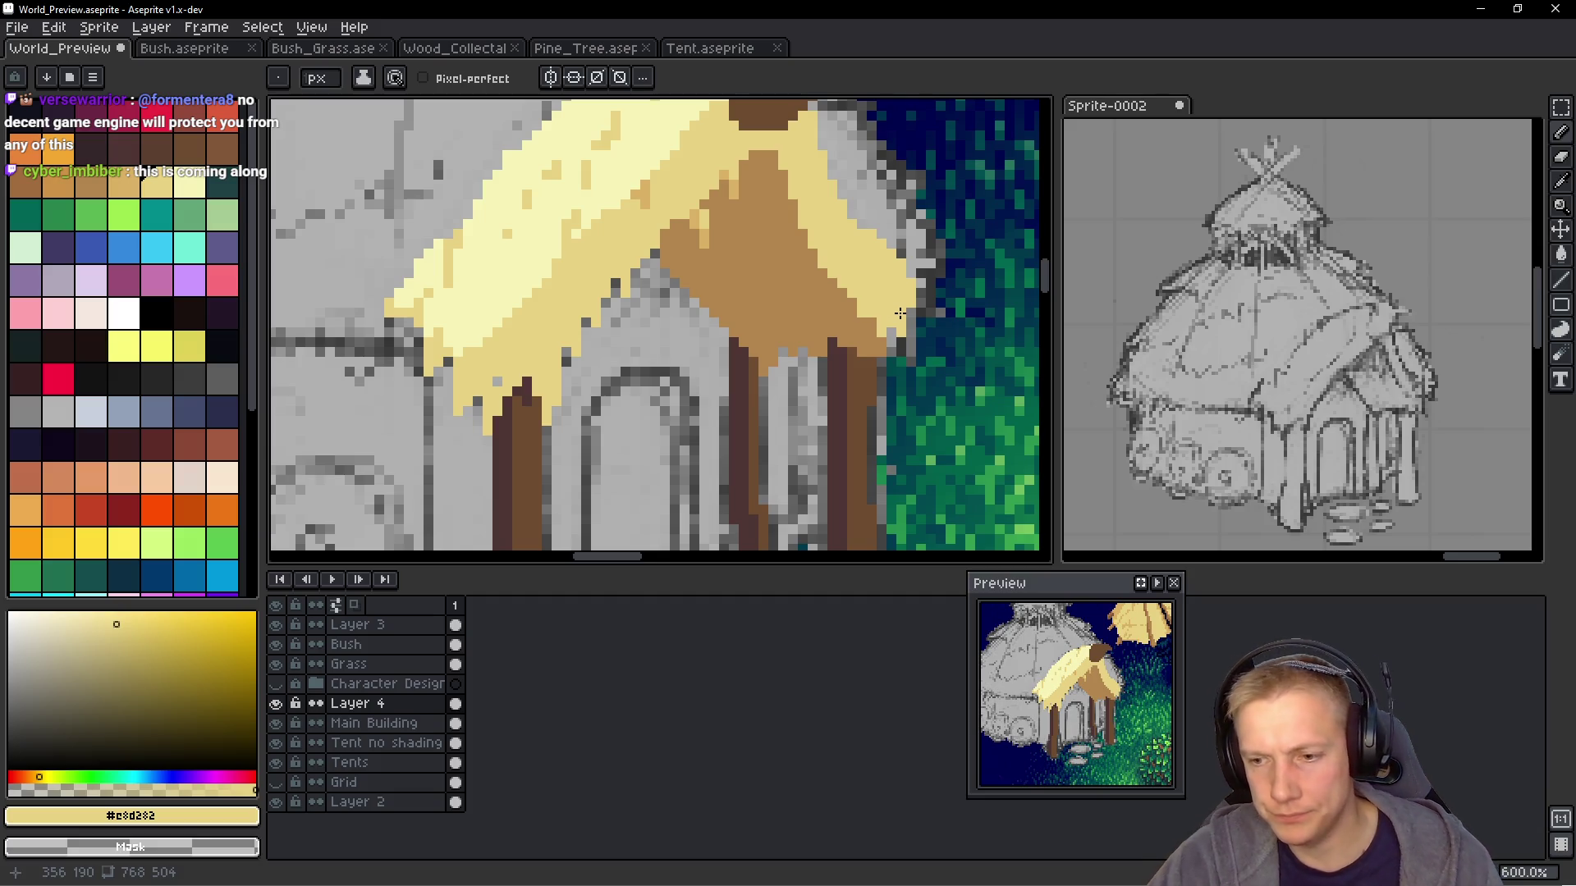
scroll(886, 317, "down", 2)
scroll(871, 318, "down", 1)
scroll(838, 311, "down", 1)
scroll(839, 387, "up", 2)
scroll(824, 350, "up", 1)
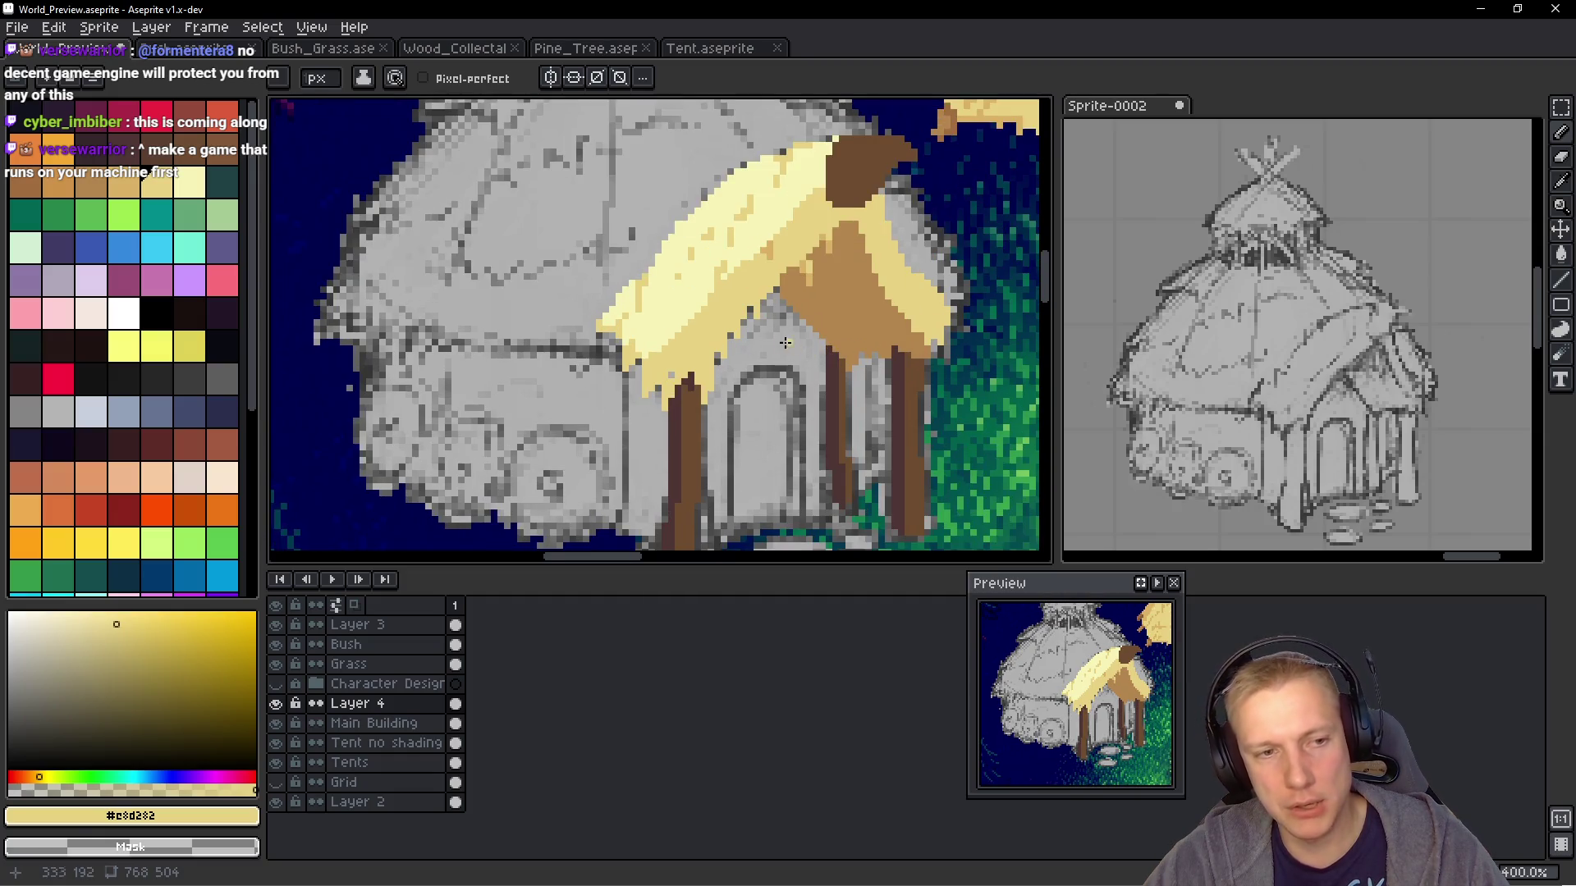
scroll(784, 347, "down", 1)
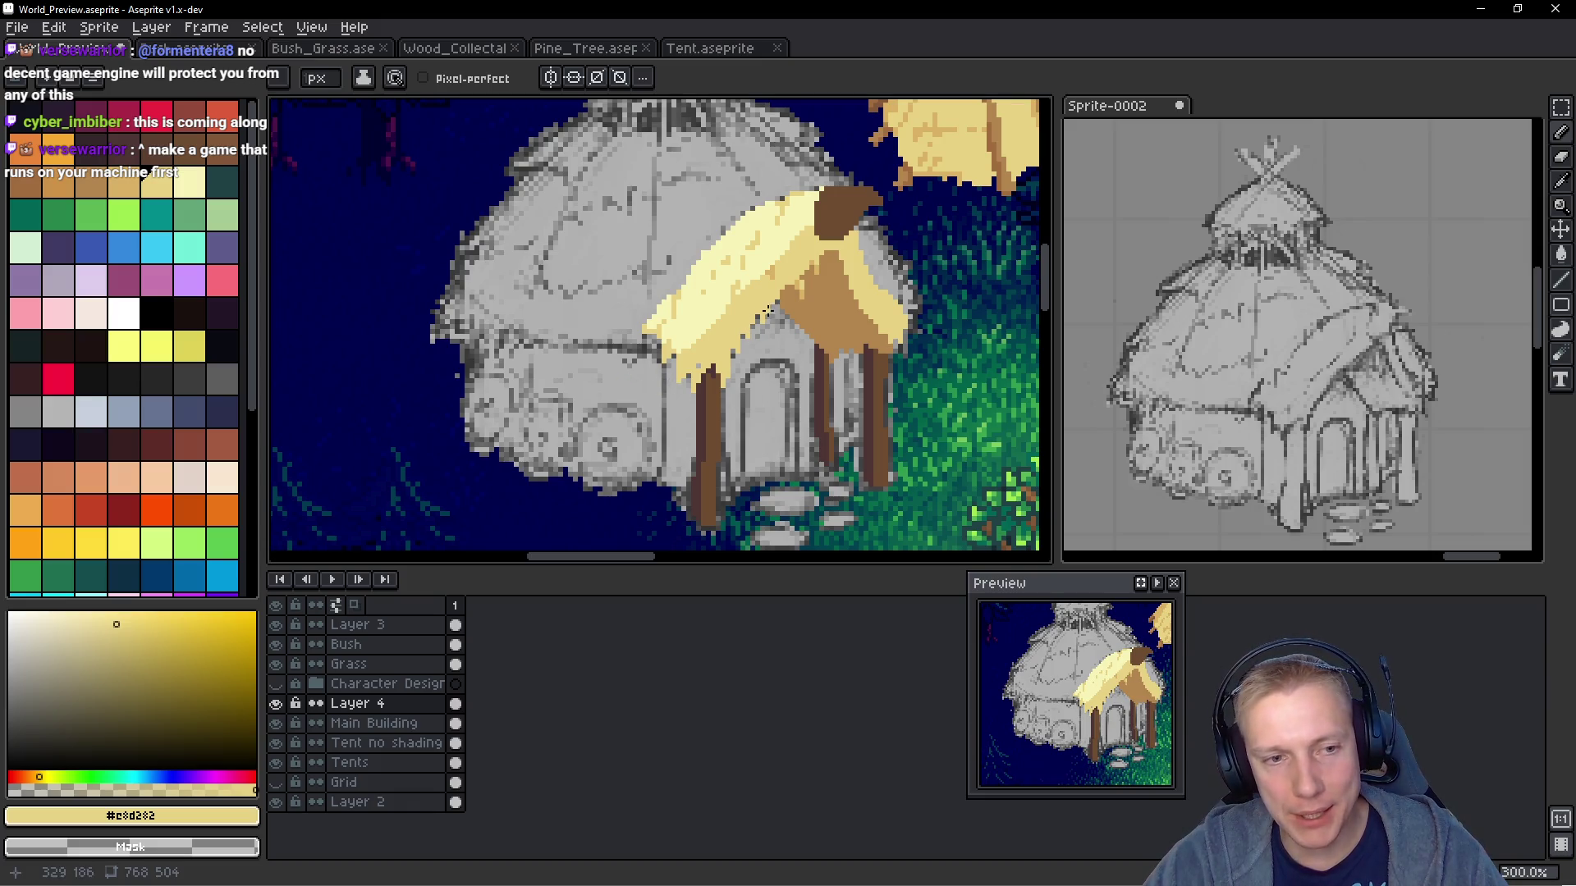
scroll(768, 310, "up", 3)
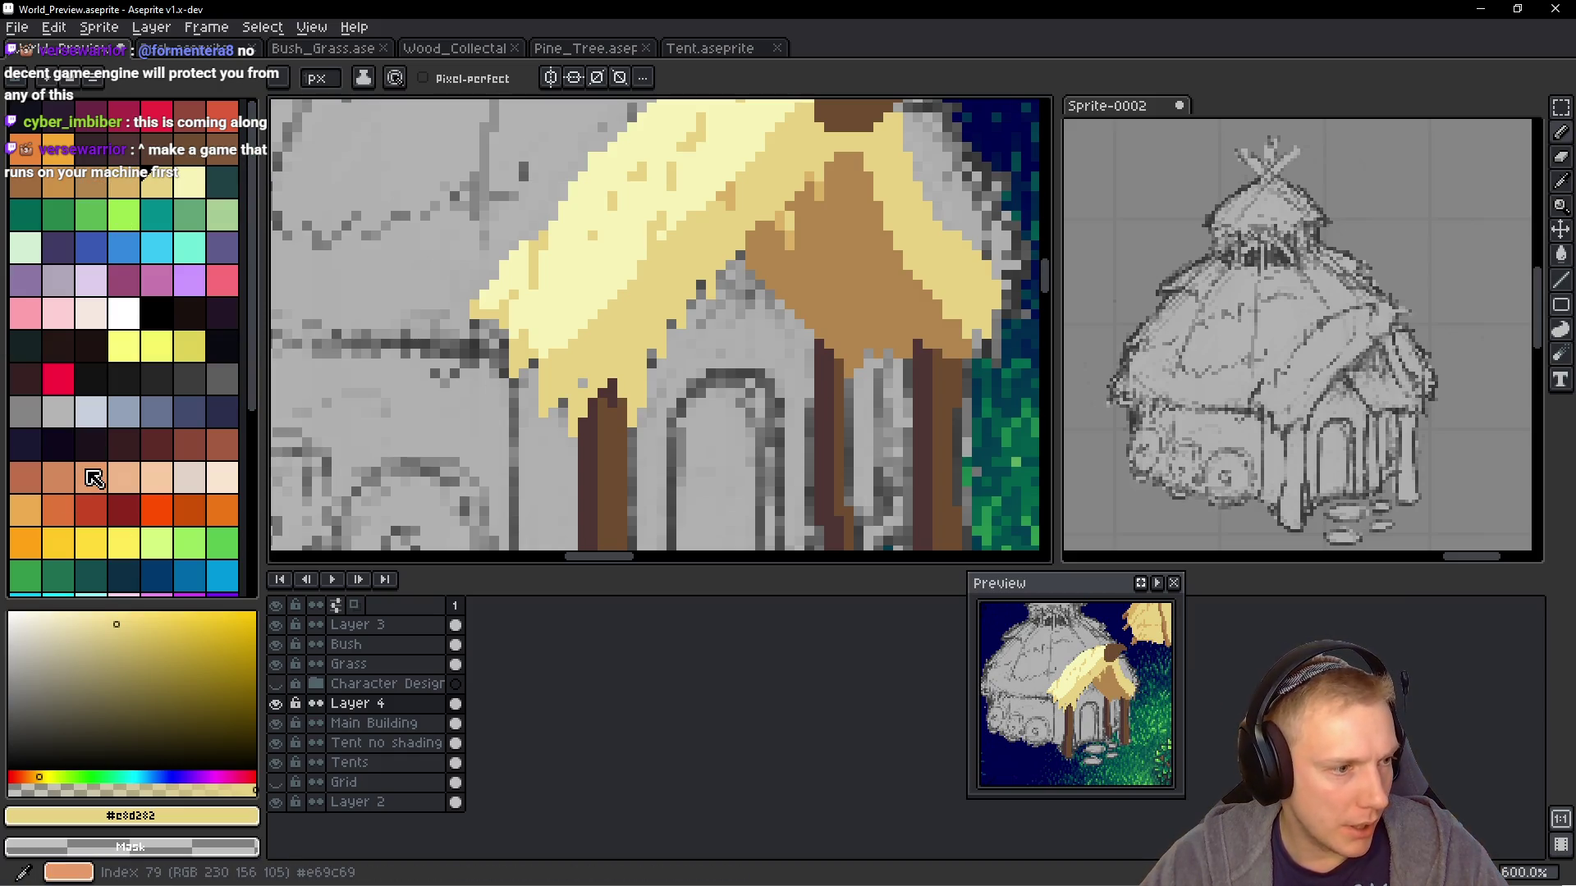
Paint a reddish-brown stripe down the doorway's right edge
left_click(26, 479)
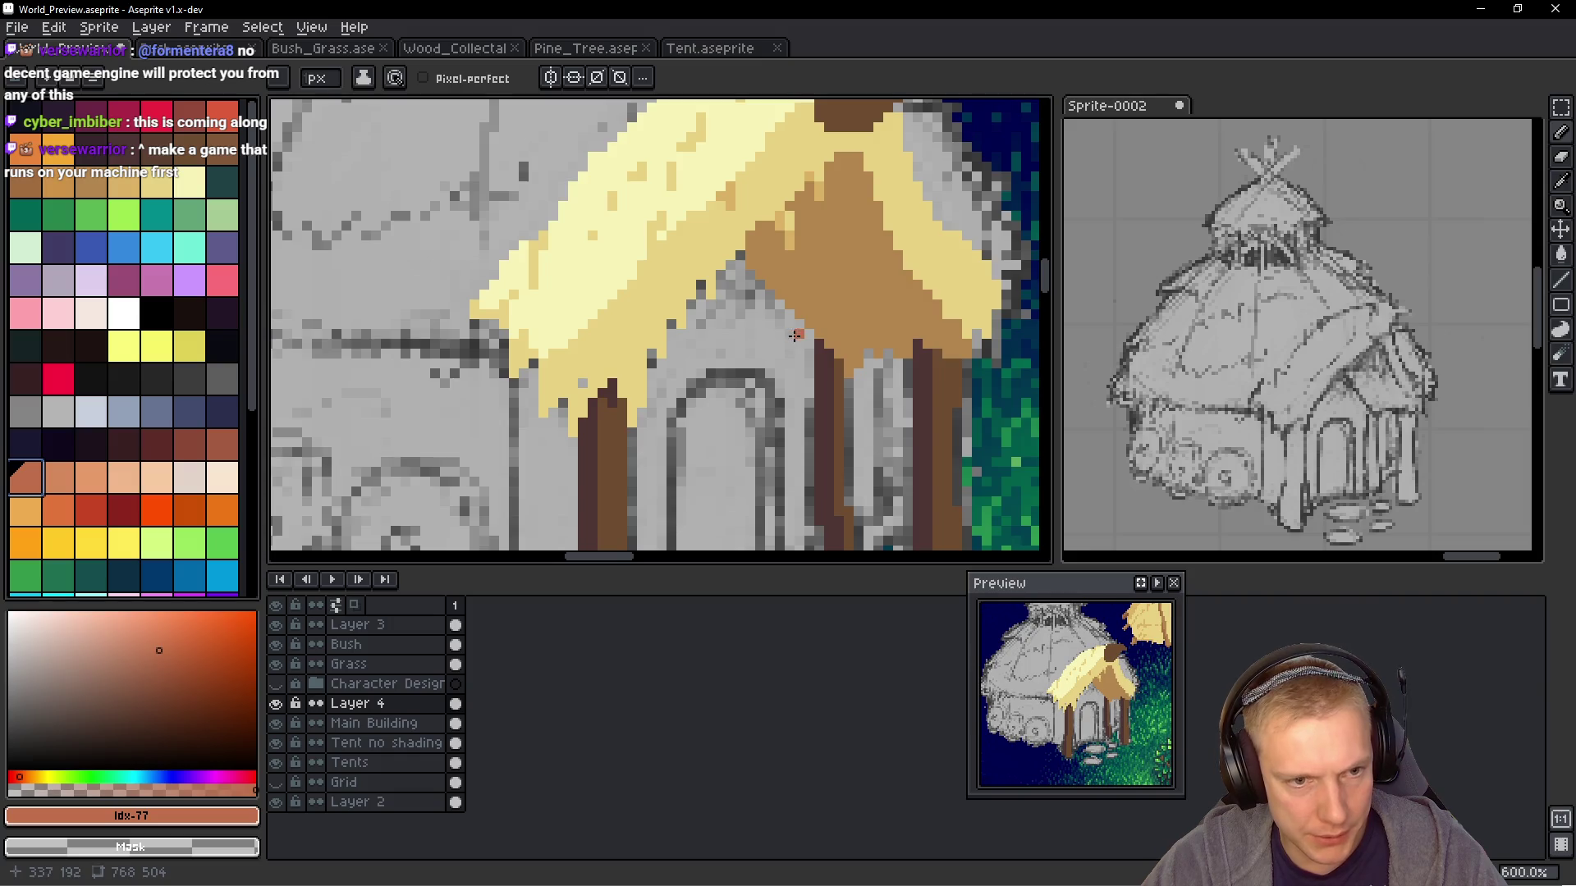
left_click_drag(794, 334, 704, 246)
scroll(698, 435, "down", 1)
scroll(687, 468, "up", 1)
scroll(699, 436, "down", 1)
scroll(698, 436, "down", 2)
scroll(707, 437, "up", 4)
scroll(670, 436, "up", 1)
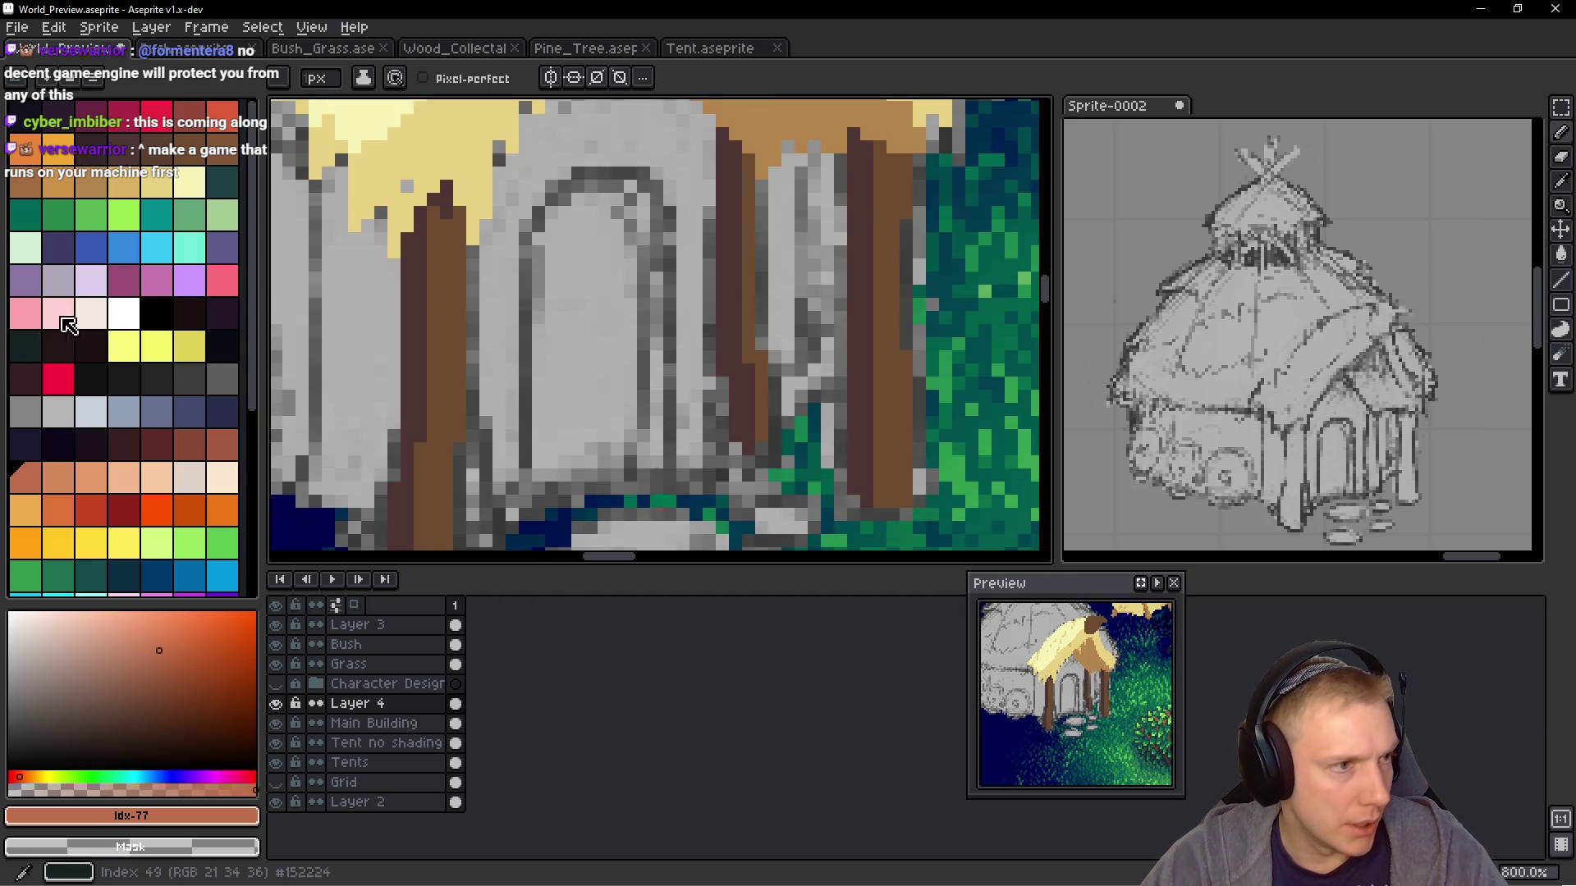
left_click(221, 445)
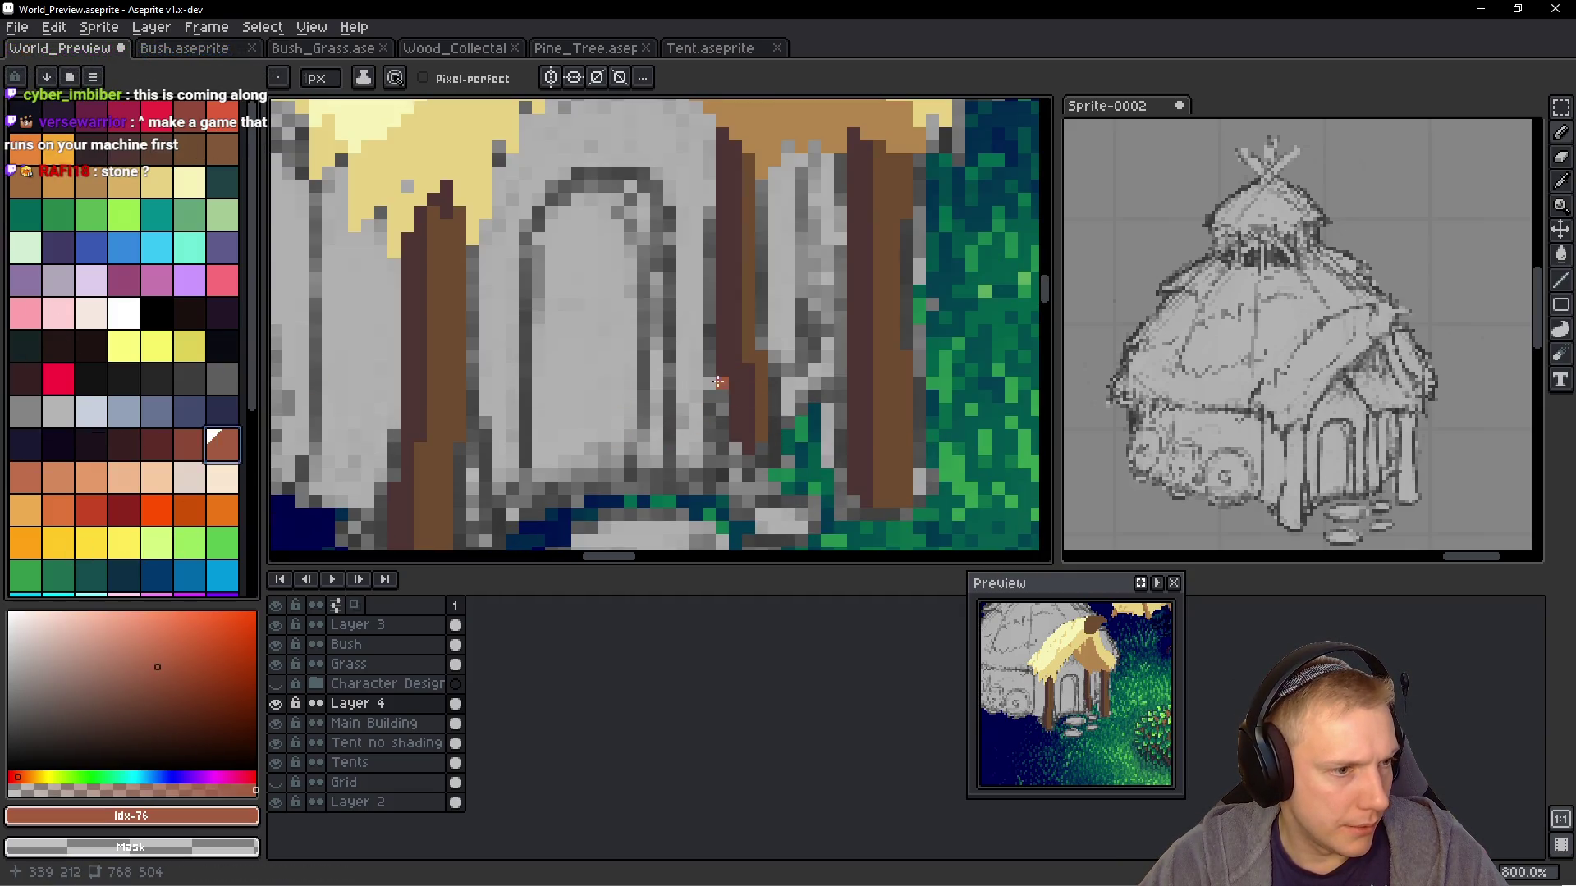
mouse_move(697, 209)
left_mouse_down()
mouse_move(703, 374)
mouse_move(699, 274)
left_mouse_up()
scroll(699, 274, "up", 1)
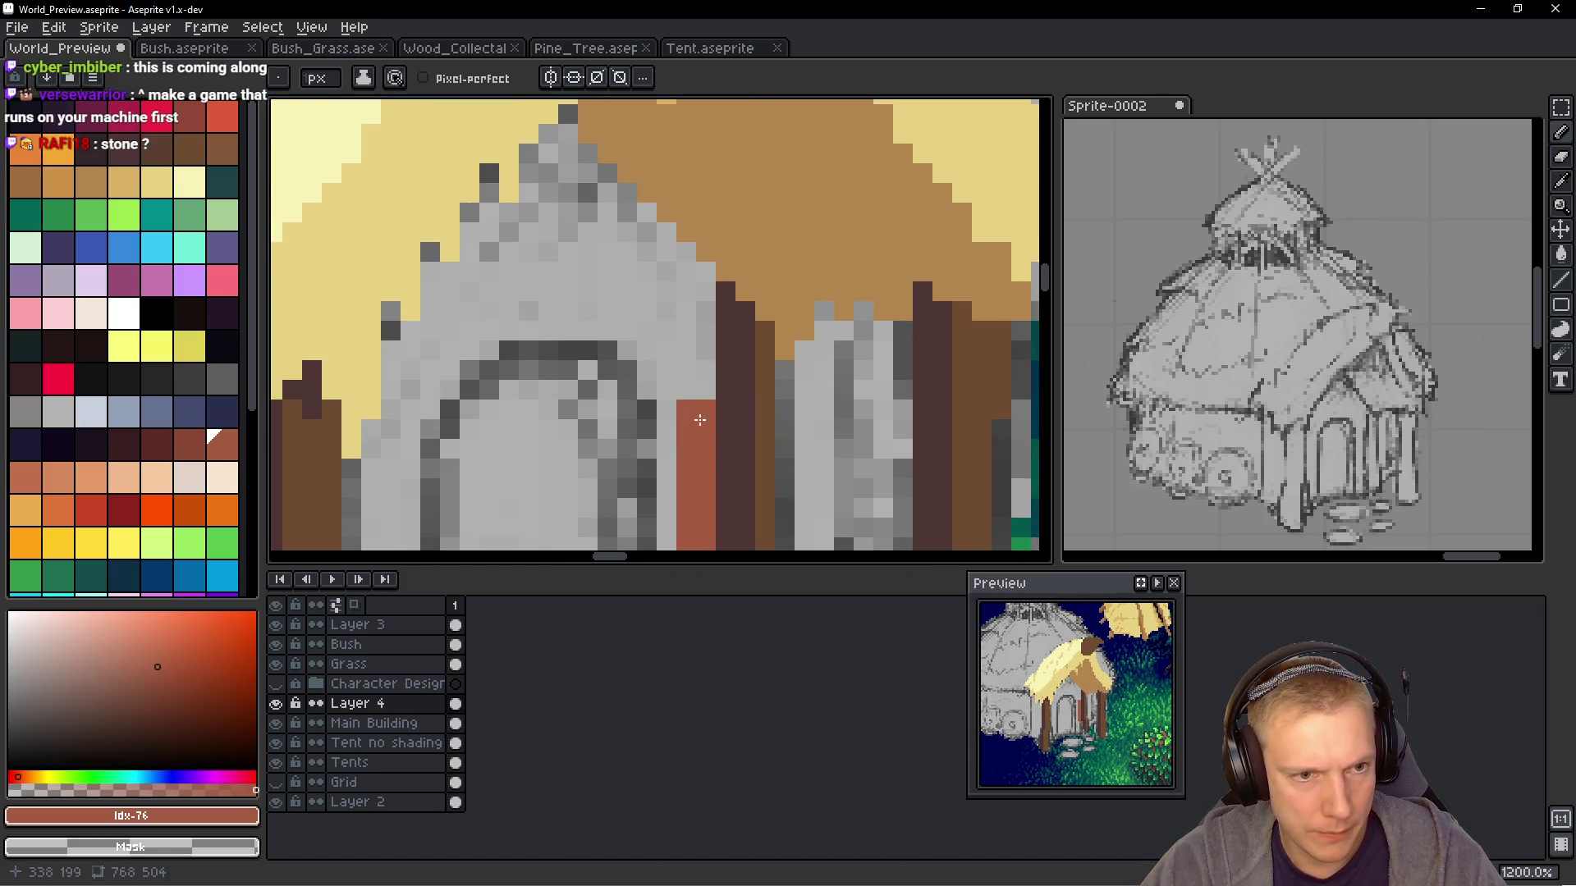
scroll(669, 286, "up", 1)
left_click_drag(736, 325, 745, 414)
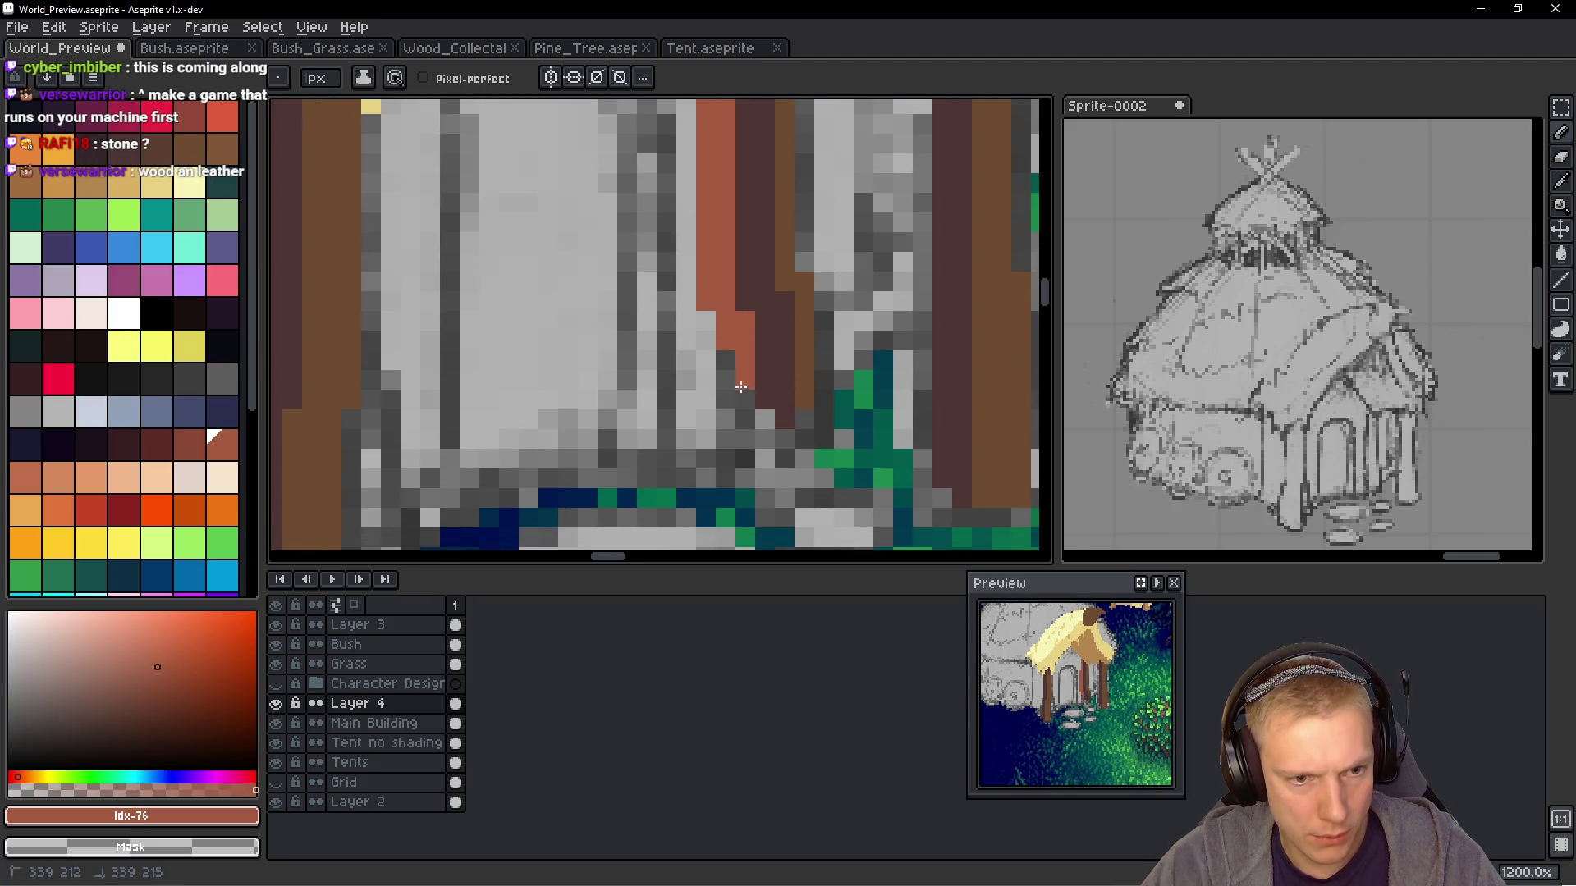
Eyedrop red-brown #a35b40 from the door post and paint the grey strip beside the post
scroll(801, 443, "down", 8)
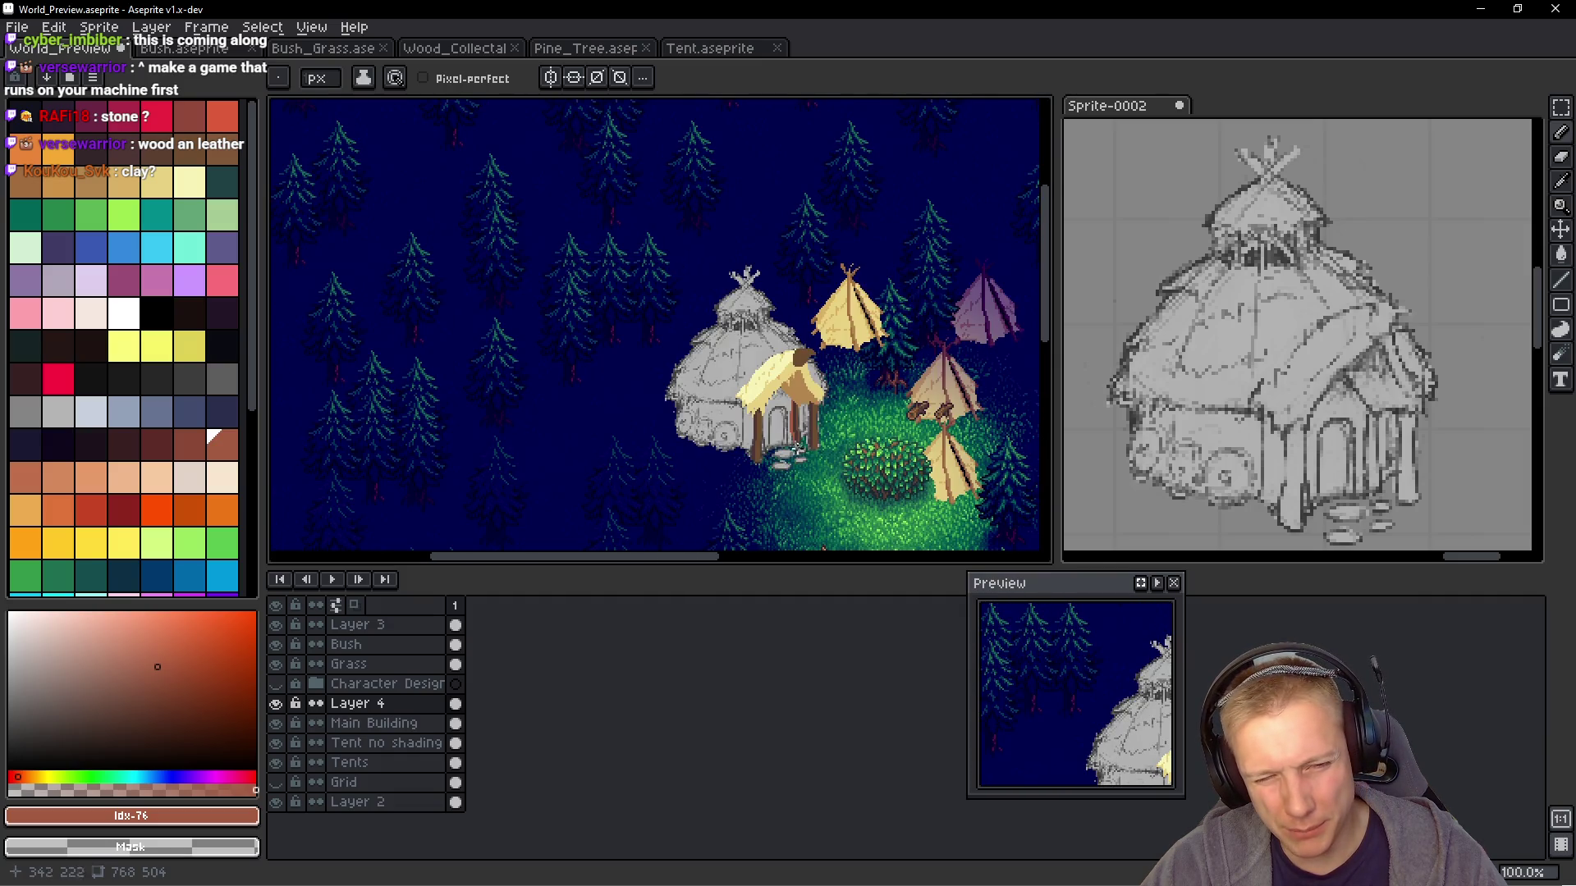
scroll(752, 433, "up", 6)
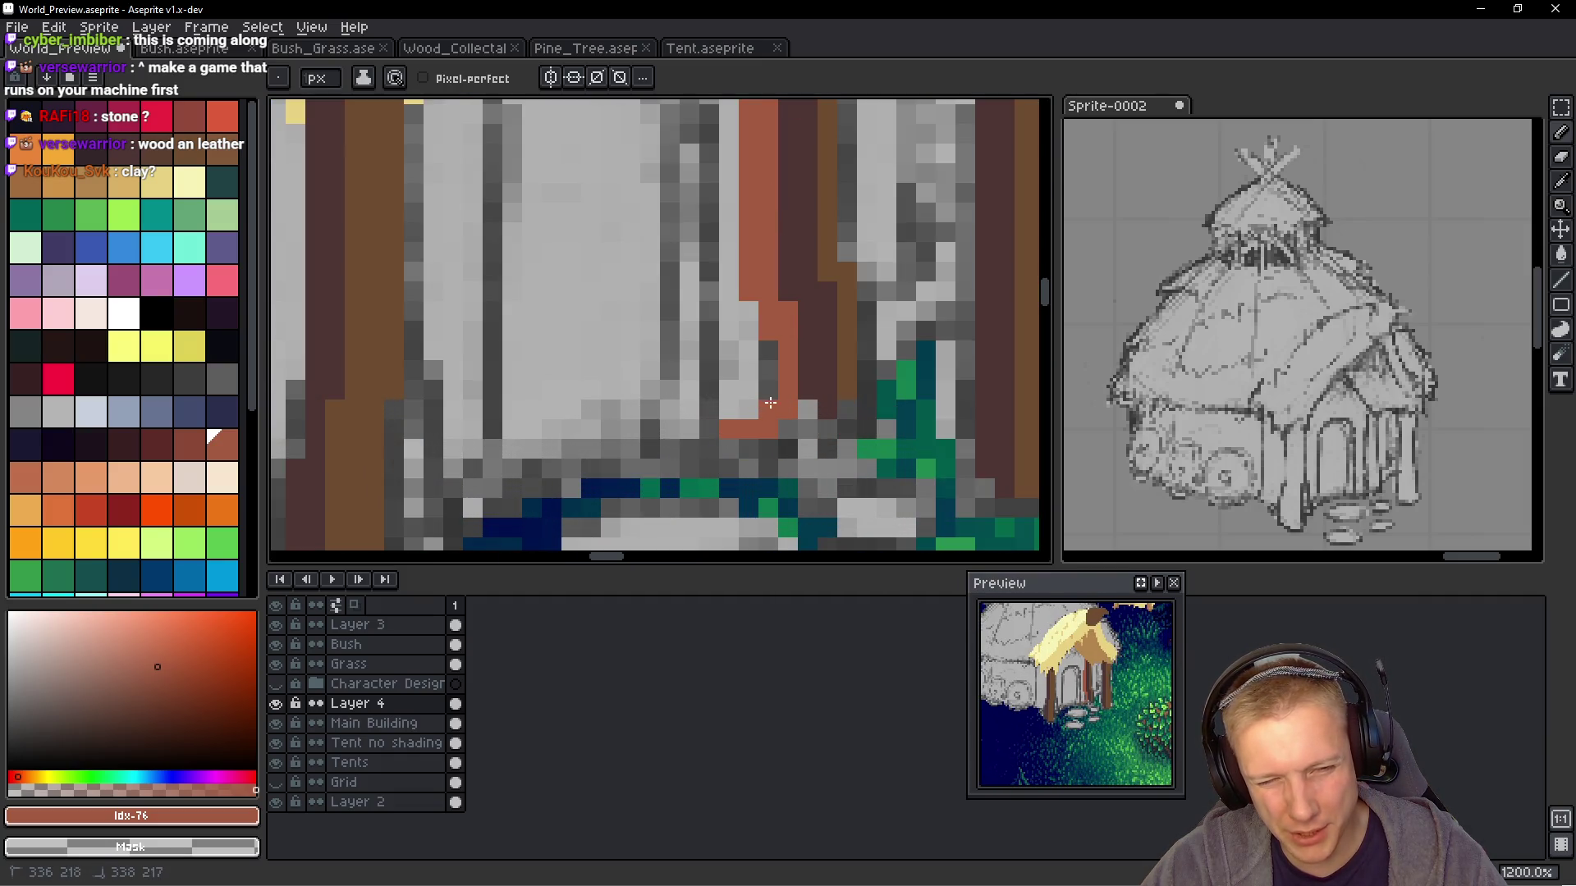
left_click(813, 396, "alt")
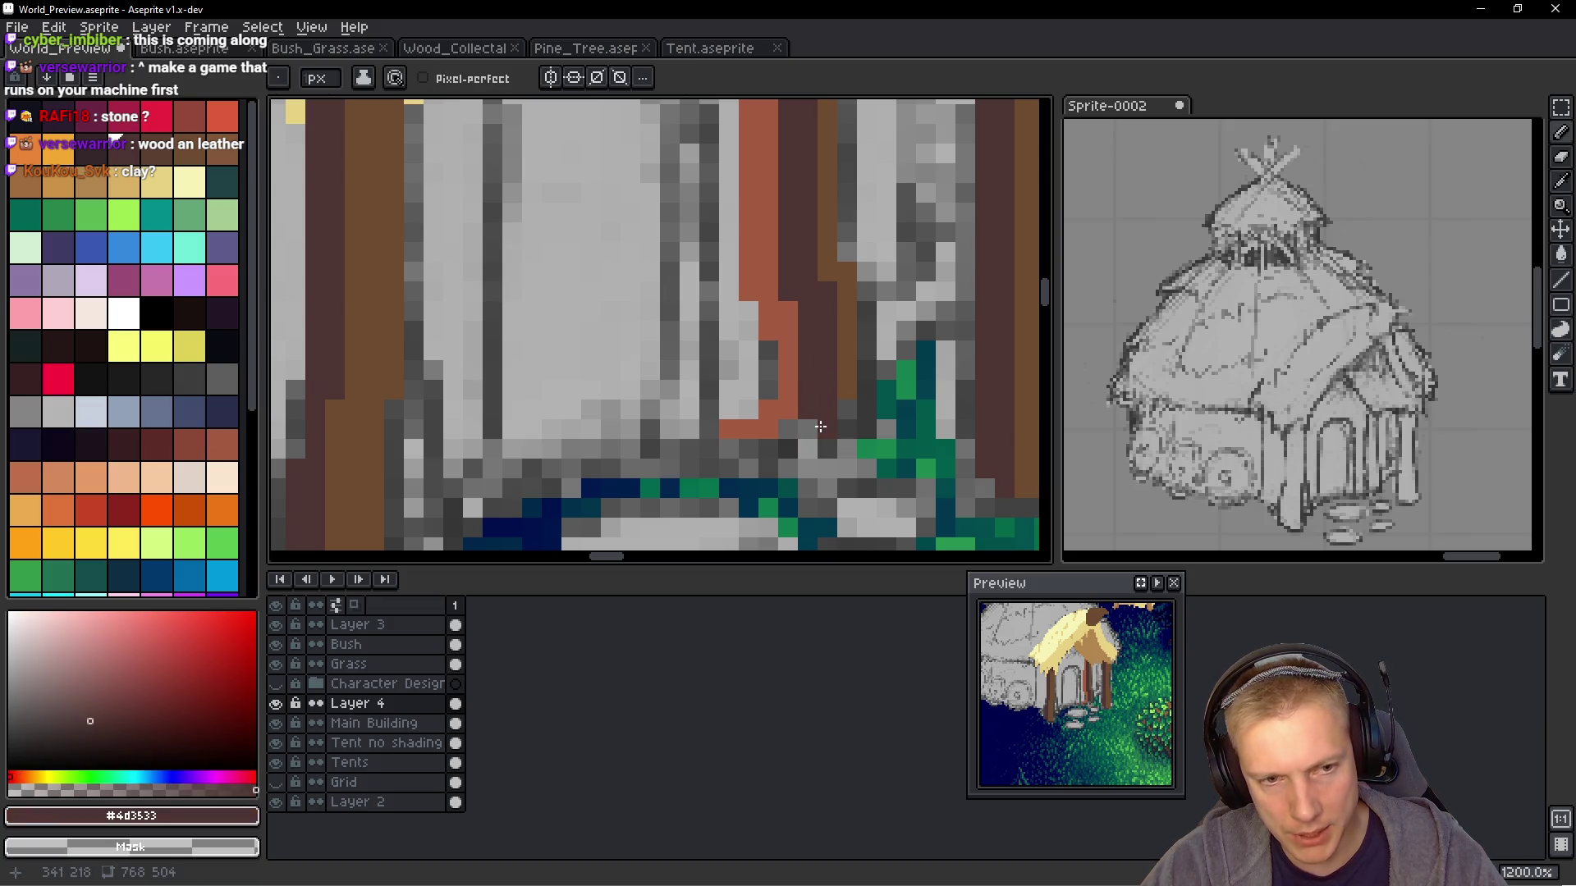
left_click(854, 377, "alt")
scroll(850, 424, "down", 5)
scroll(925, 420, "up", 2)
scroll(924, 419, "up", 1)
left_click(826, 414, "alt")
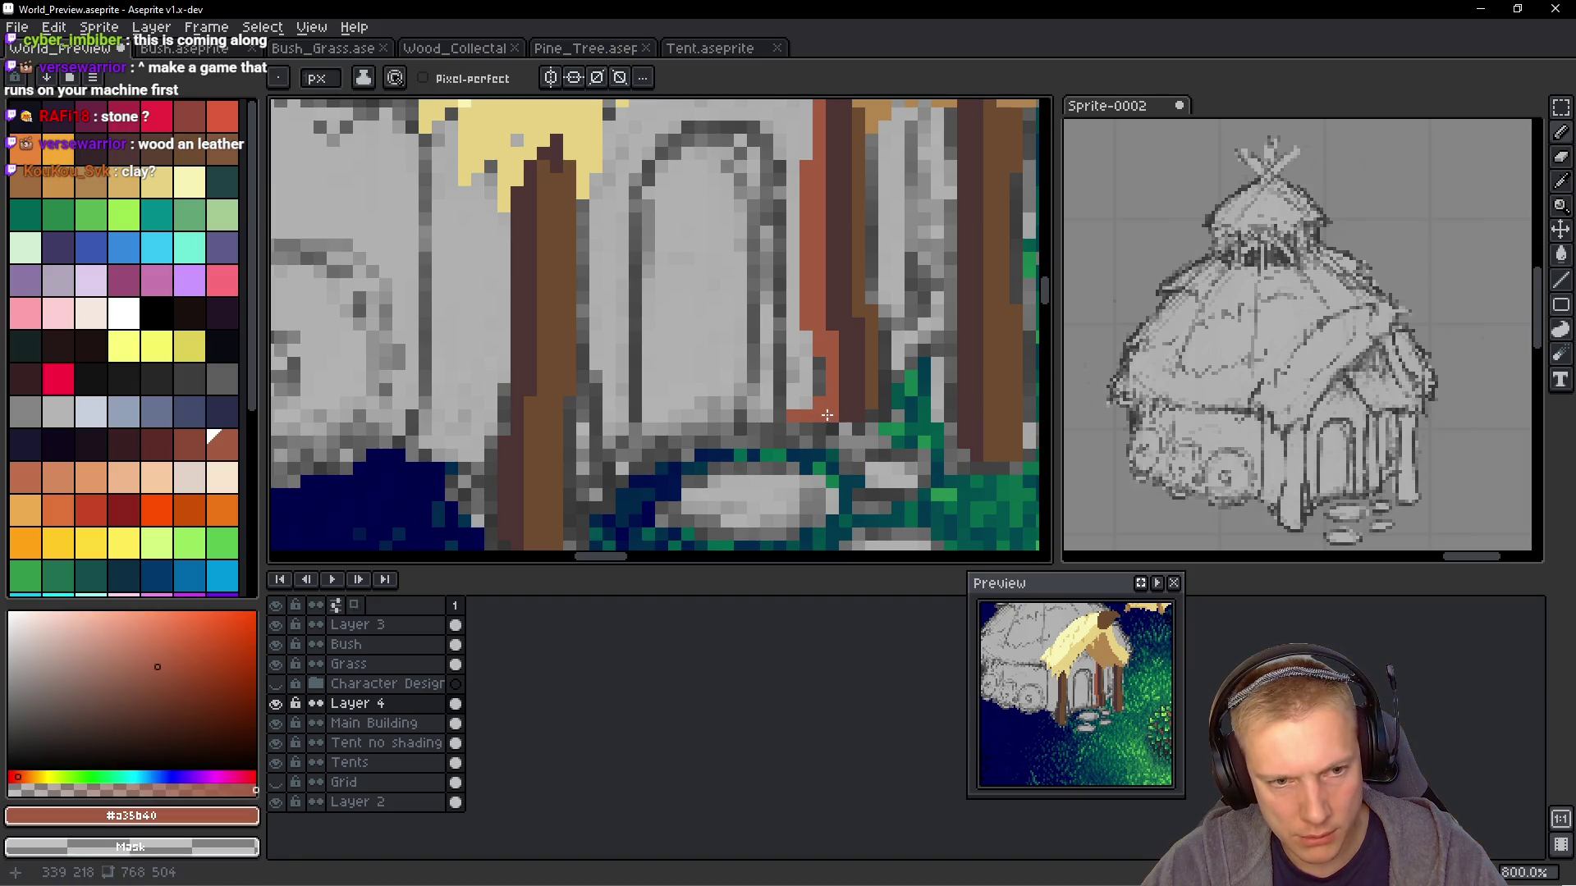
left_click_drag(795, 402, 810, 392)
scroll(805, 402, "up", 1)
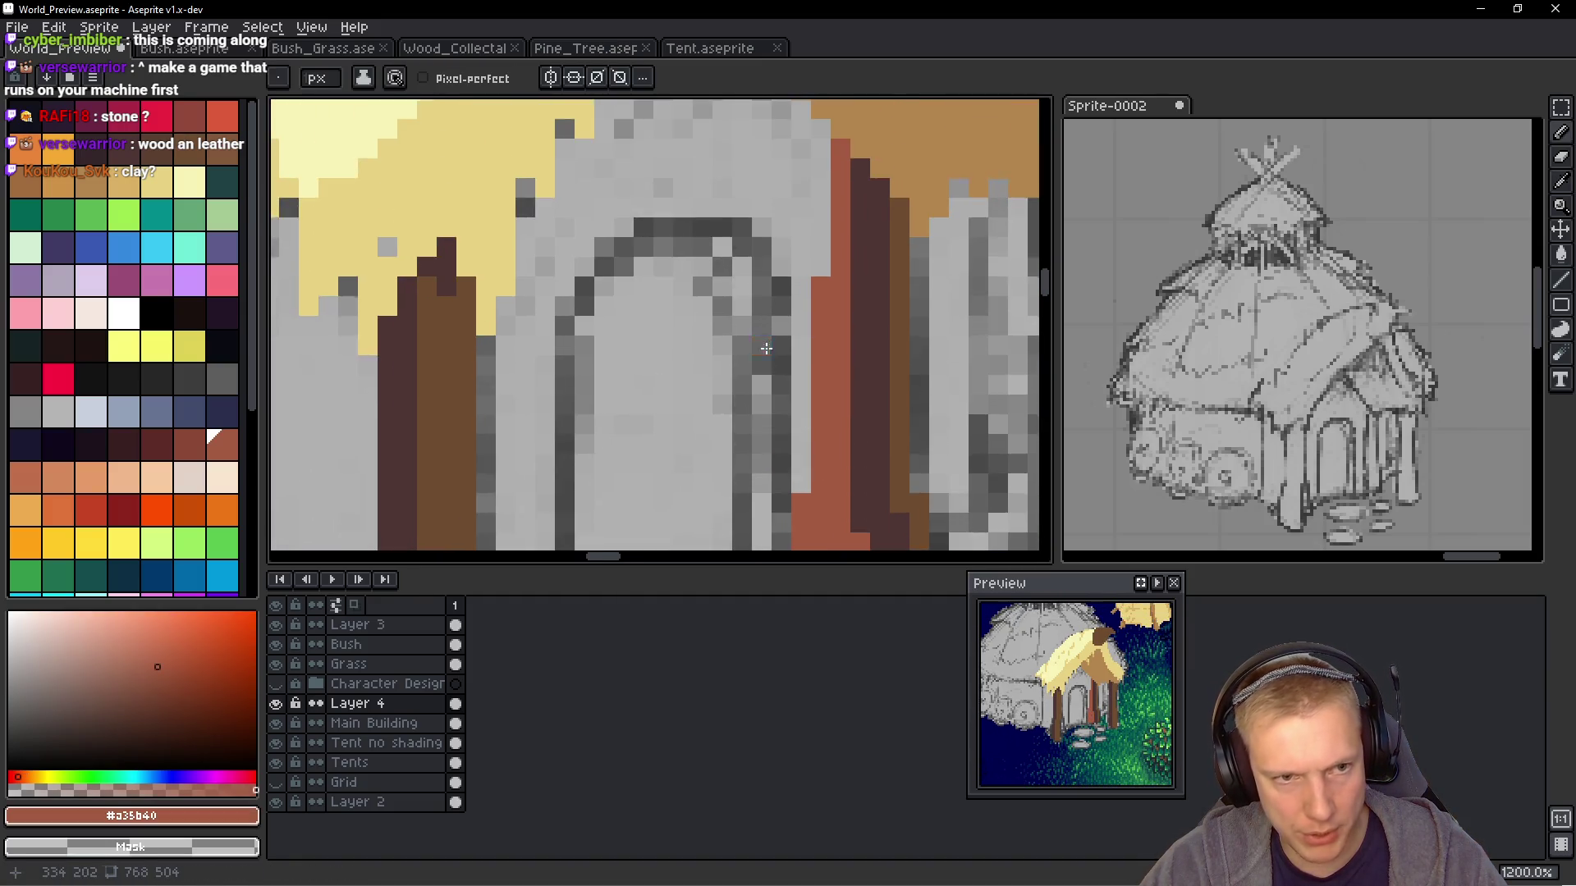
mouse_move(801, 488)
left_mouse_down()
mouse_move(797, 253)
mouse_move(779, 223)
mouse_move(657, 209)
left_mouse_up()
Shade the arch's top and right column with darker red-brown palette colours
key("bracketright")
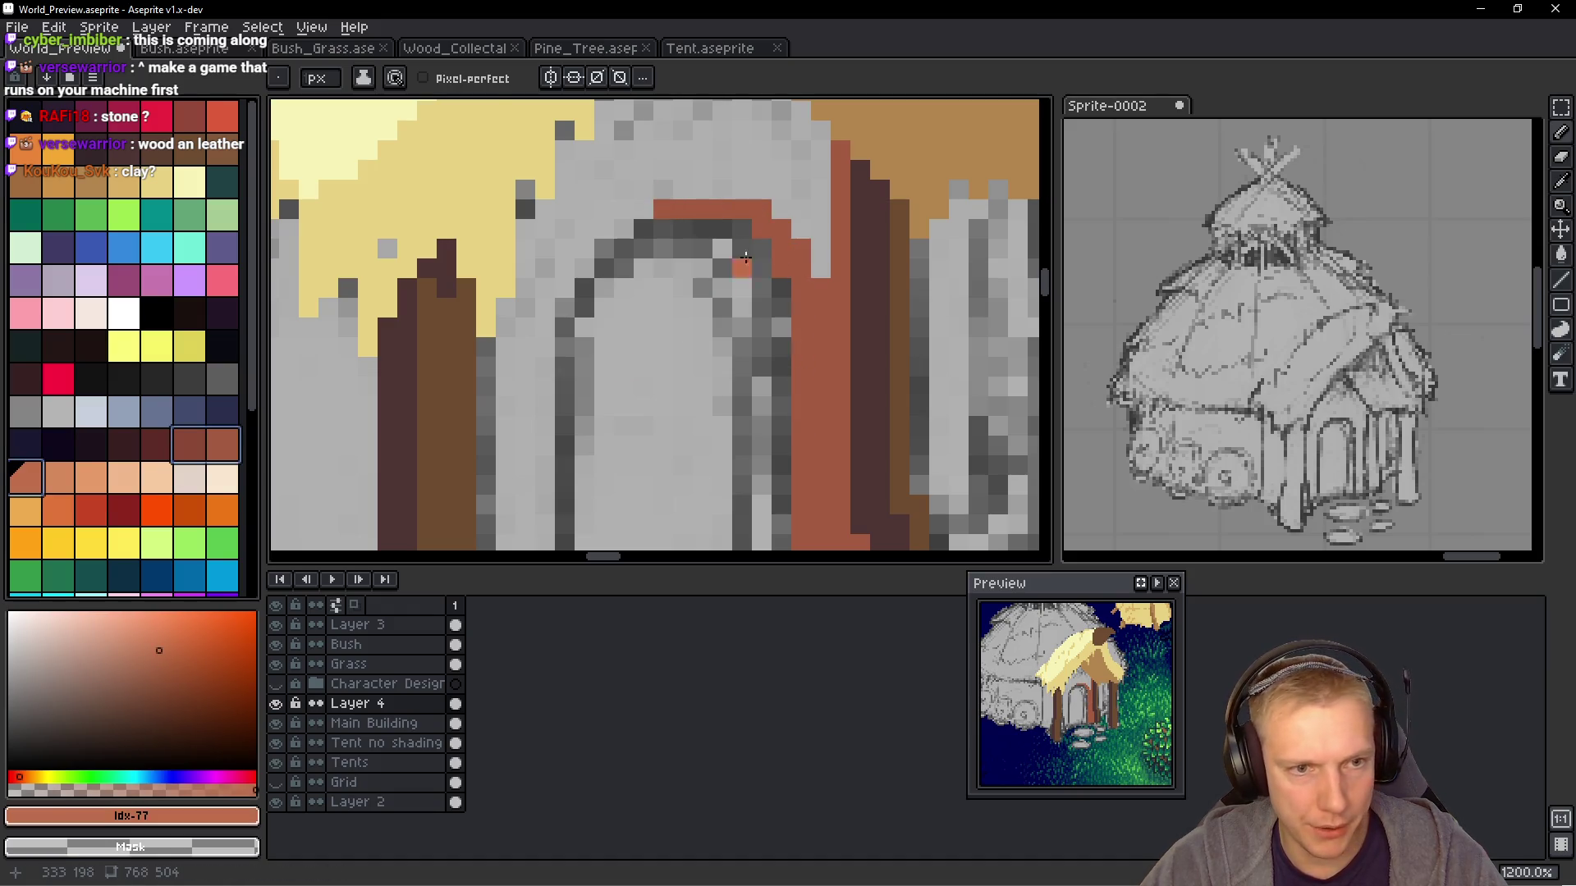
left_click(189, 445)
mouse_move(762, 268)
left_mouse_down()
mouse_move(762, 248)
mouse_move(781, 353)
mouse_move(739, 238)
mouse_move(677, 234)
mouse_move(699, 232)
left_mouse_up()
key("bracketleft")
mouse_move(751, 319)
left_mouse_down()
mouse_move(738, 387)
mouse_move(779, 305)
mouse_move(810, 349)
left_mouse_up()
left_click_drag(784, 238, 784, 312)
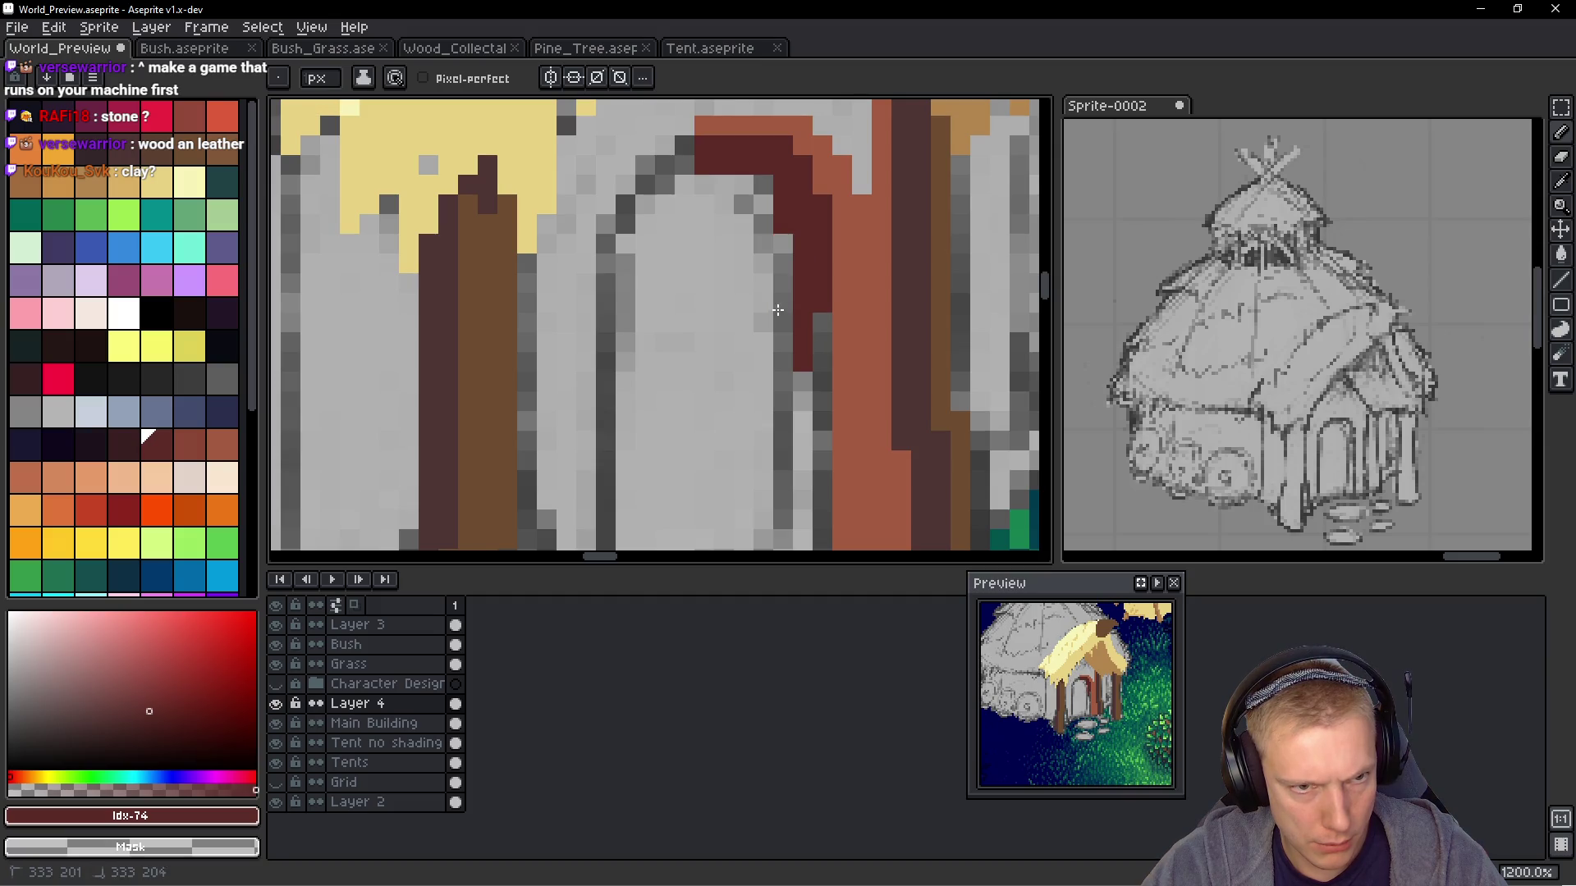
left_click_drag(823, 407, 815, 321)
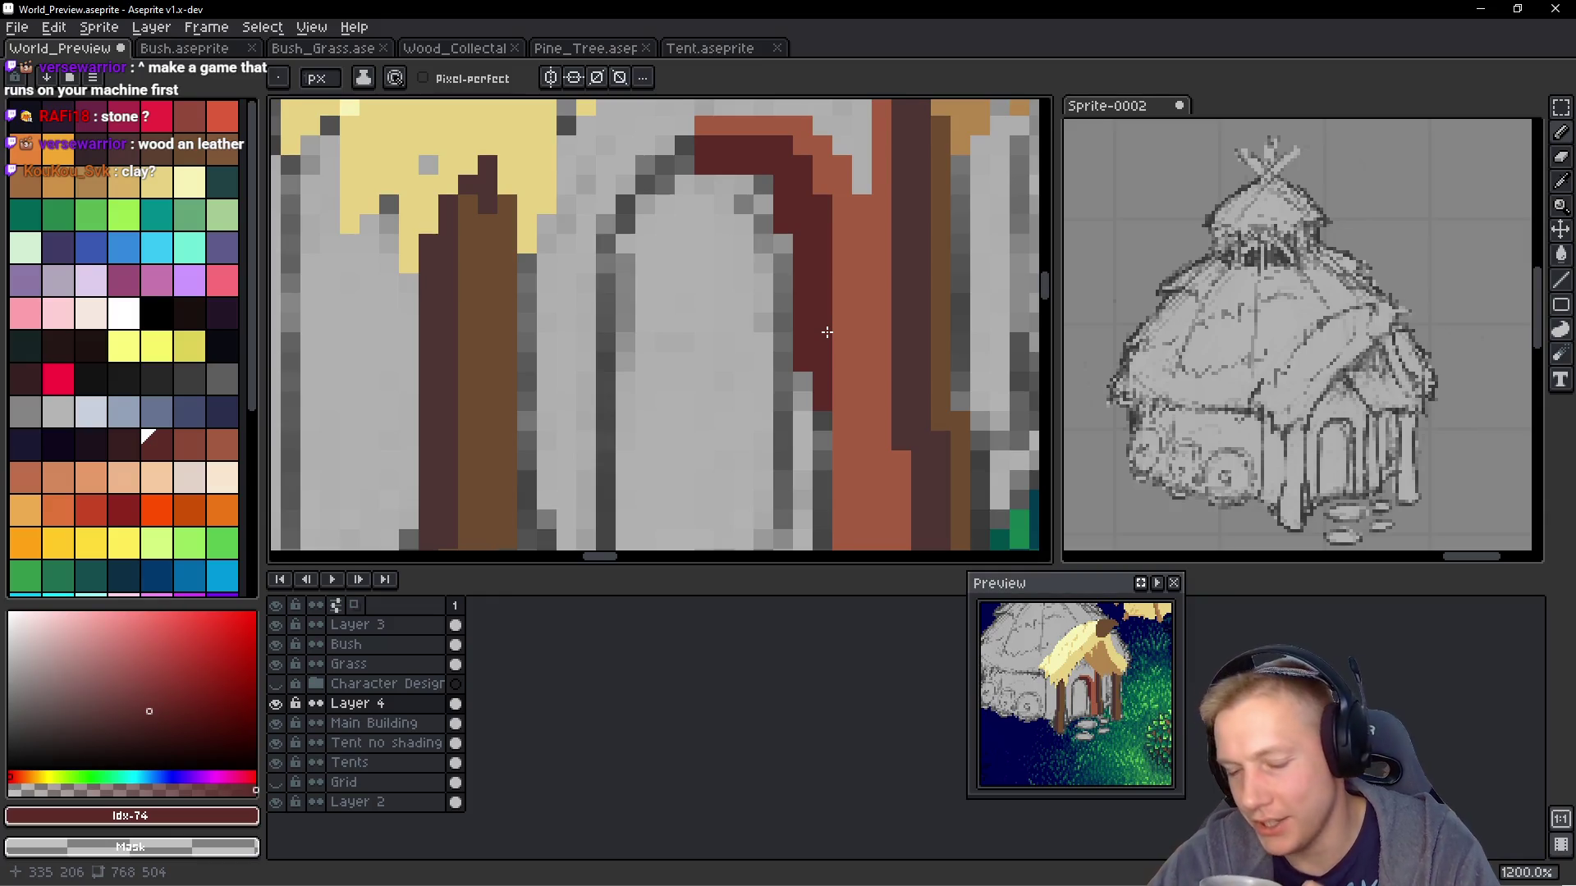
Draw a dark red stroke down the lower door frame
mouse_move(810, 422)
left_mouse_down()
mouse_move(827, 407)
mouse_move(827, 343)
mouse_move(875, 363)
left_mouse_up()
left_click(853, 377)
left_click_drag(854, 294, 862, 496)
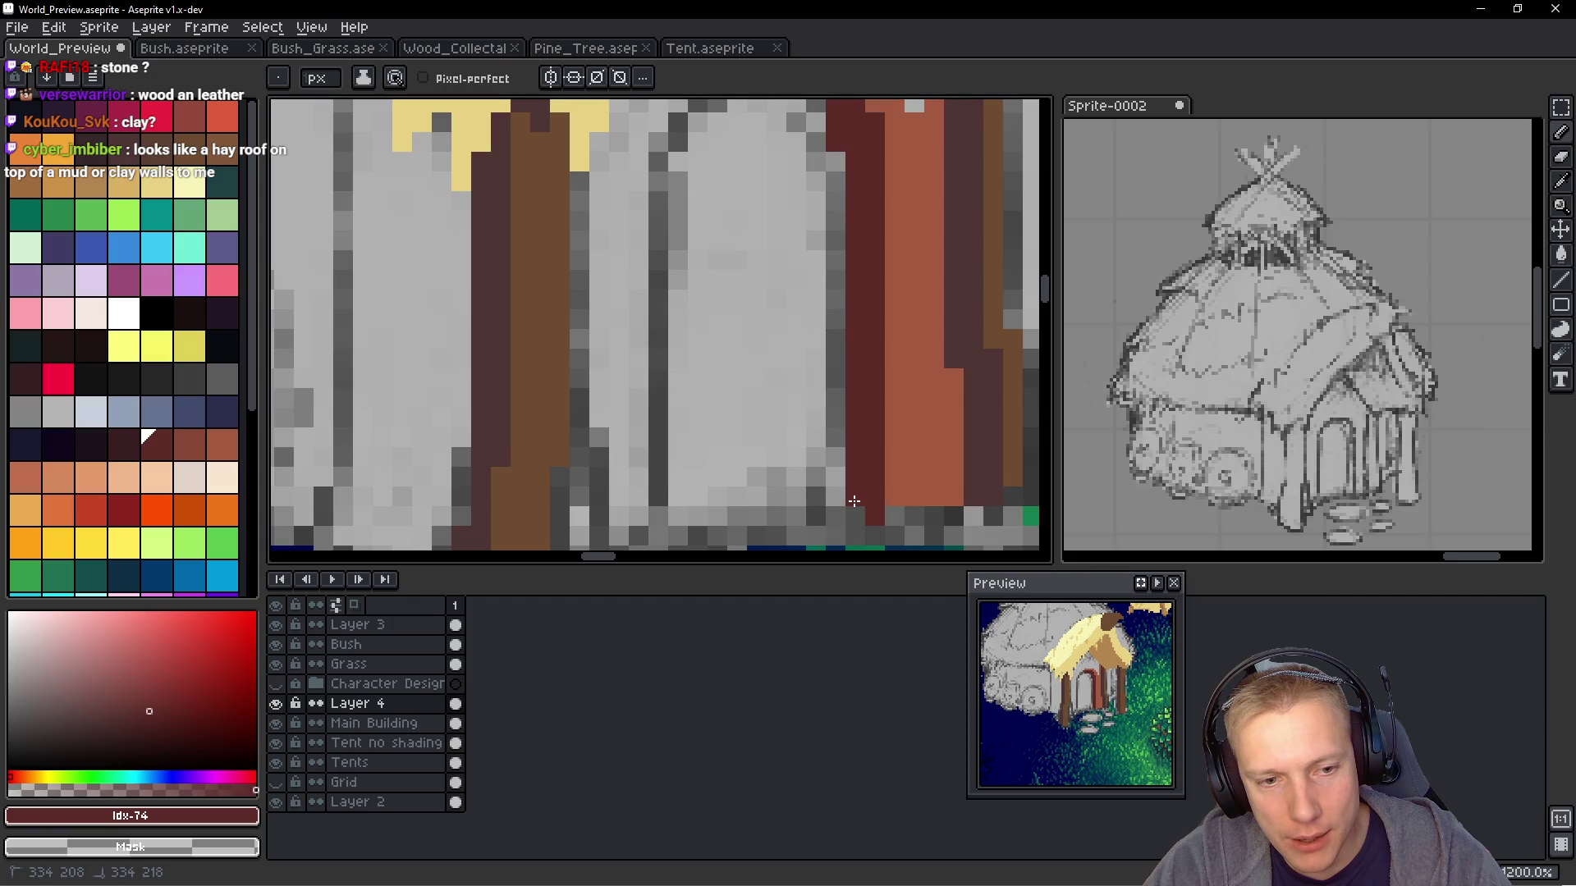
scroll(932, 468, "down", 5)
scroll(911, 447, "up", 4)
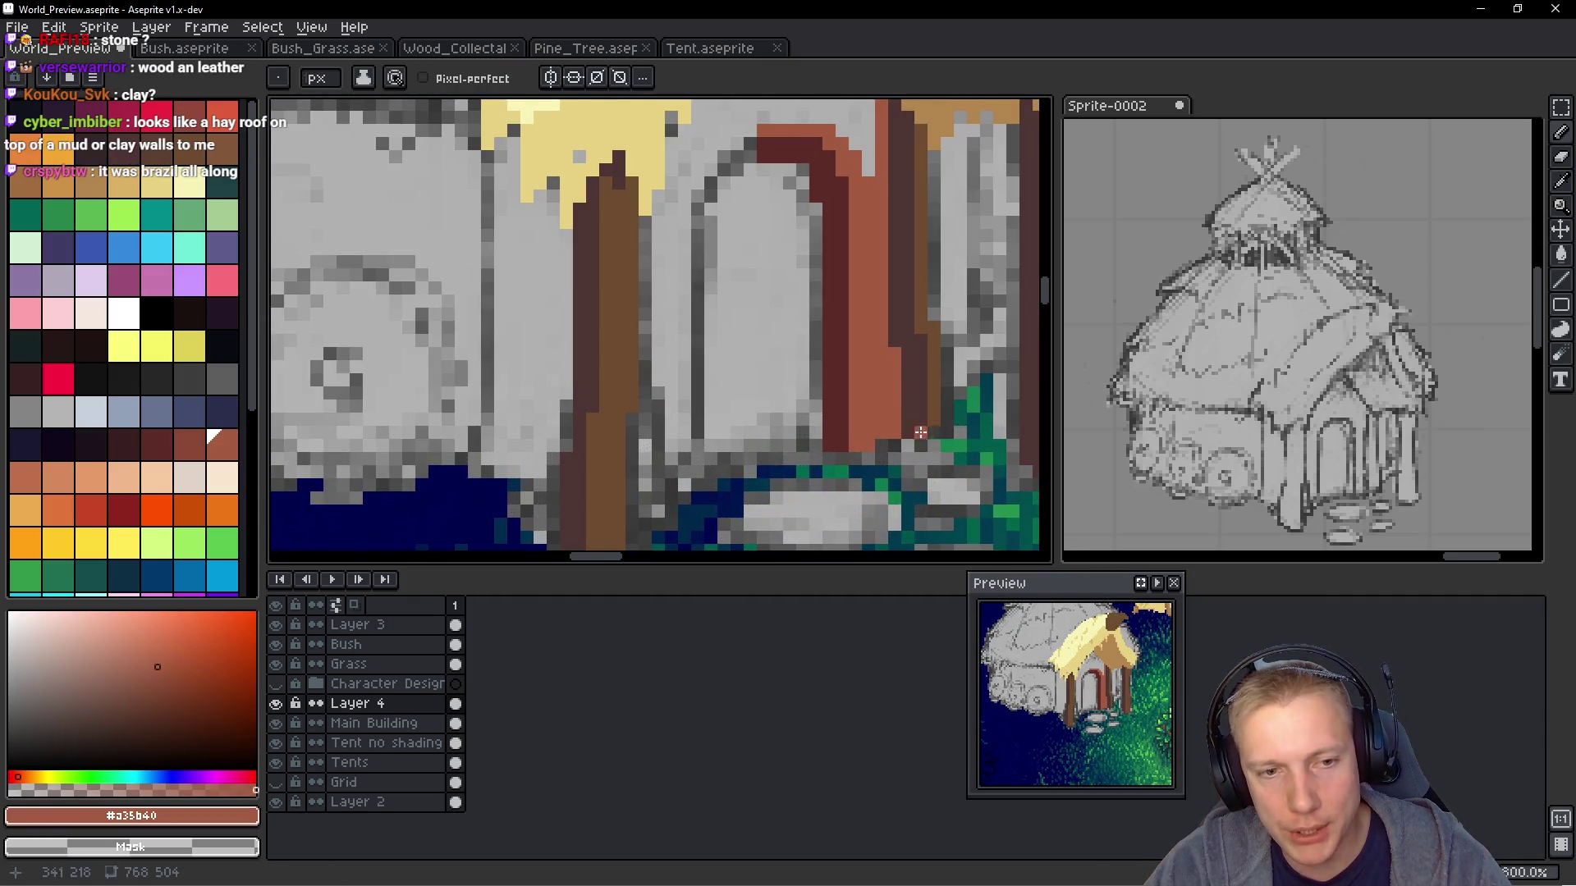
scroll(911, 446, "down", 4)
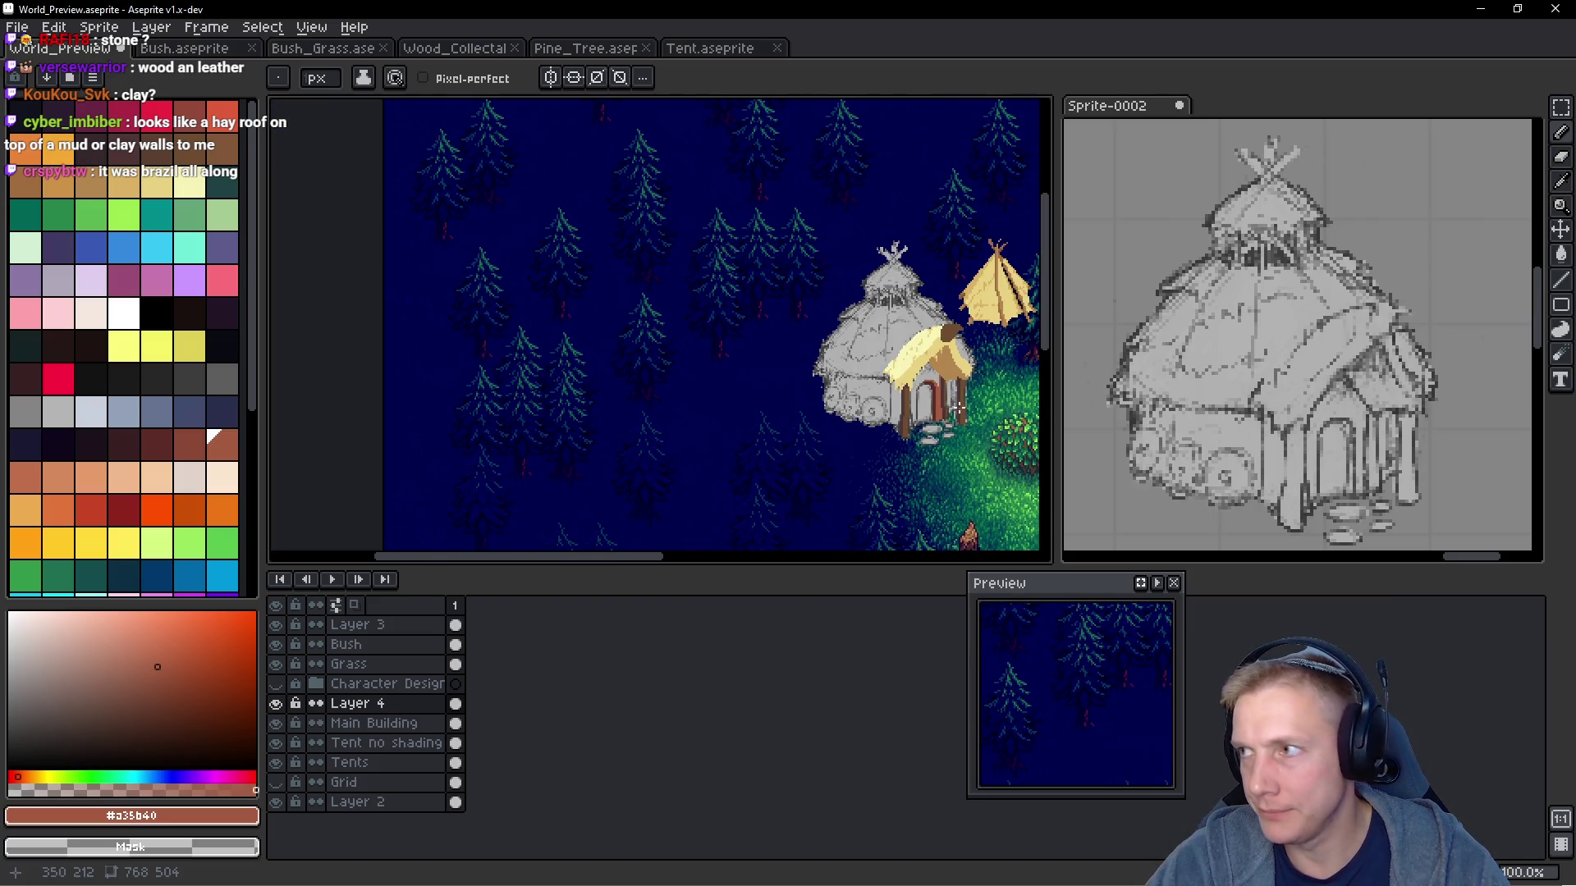
scroll(958, 375, "up", 5)
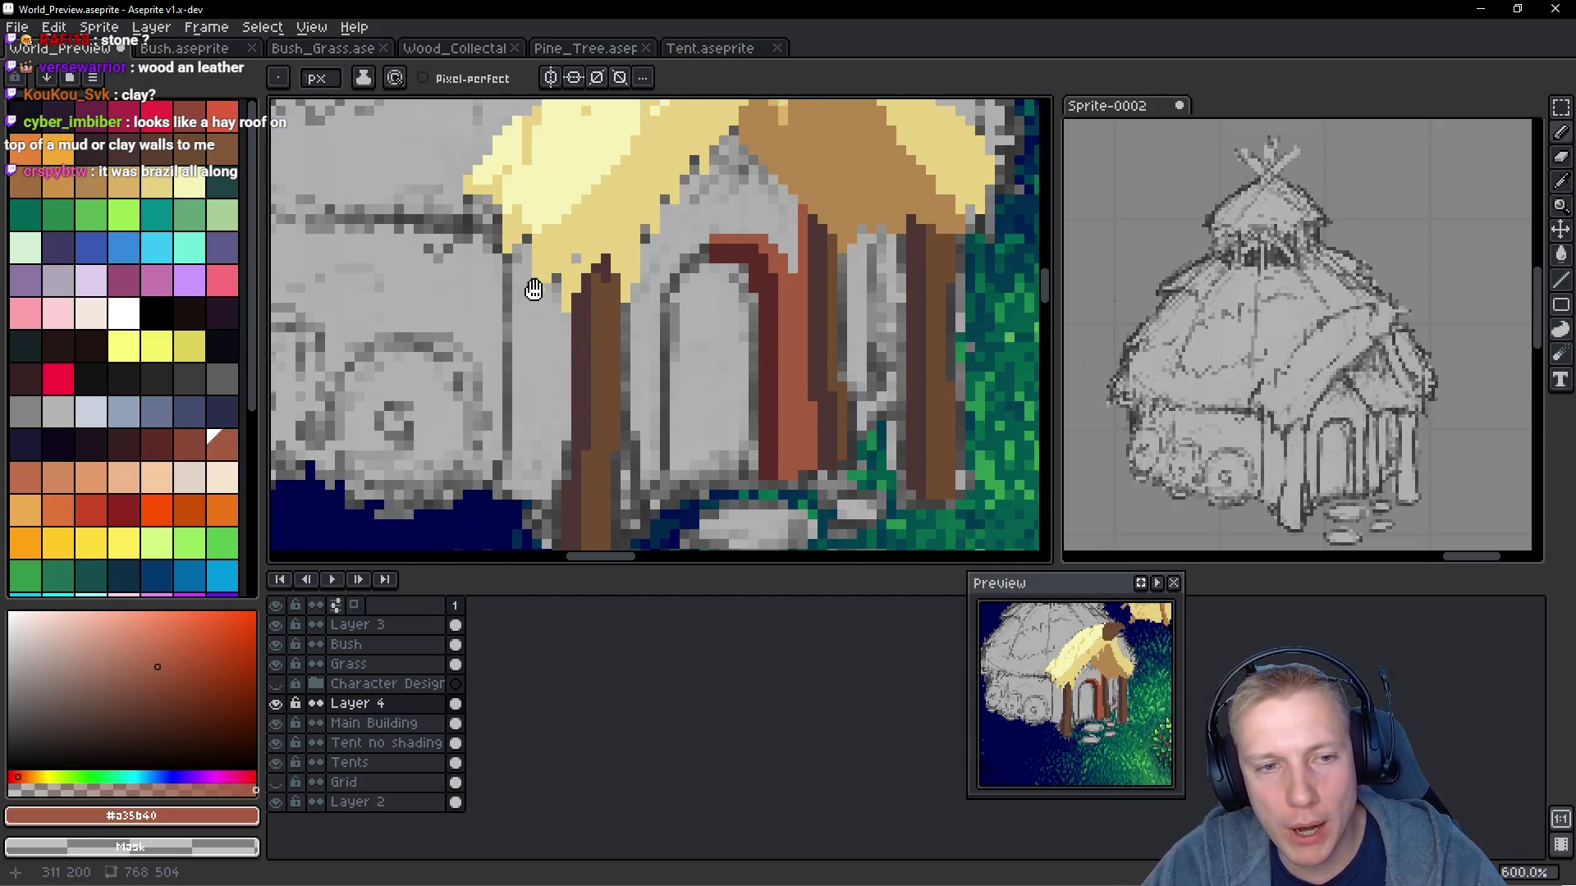
Eyedrop dark red #5d2c28 and draw a straight line down the door's left edge
key("alt")
left_click(720, 244, "alt")
scroll(715, 247, "up", 3)
left_click_drag(691, 256, 672, 256)
left_click(631, 306)
left_click(611, 322)
left_click(630, 419)
left_click_drag(631, 418, 675, 251)
left_click(679, 444, "shift")
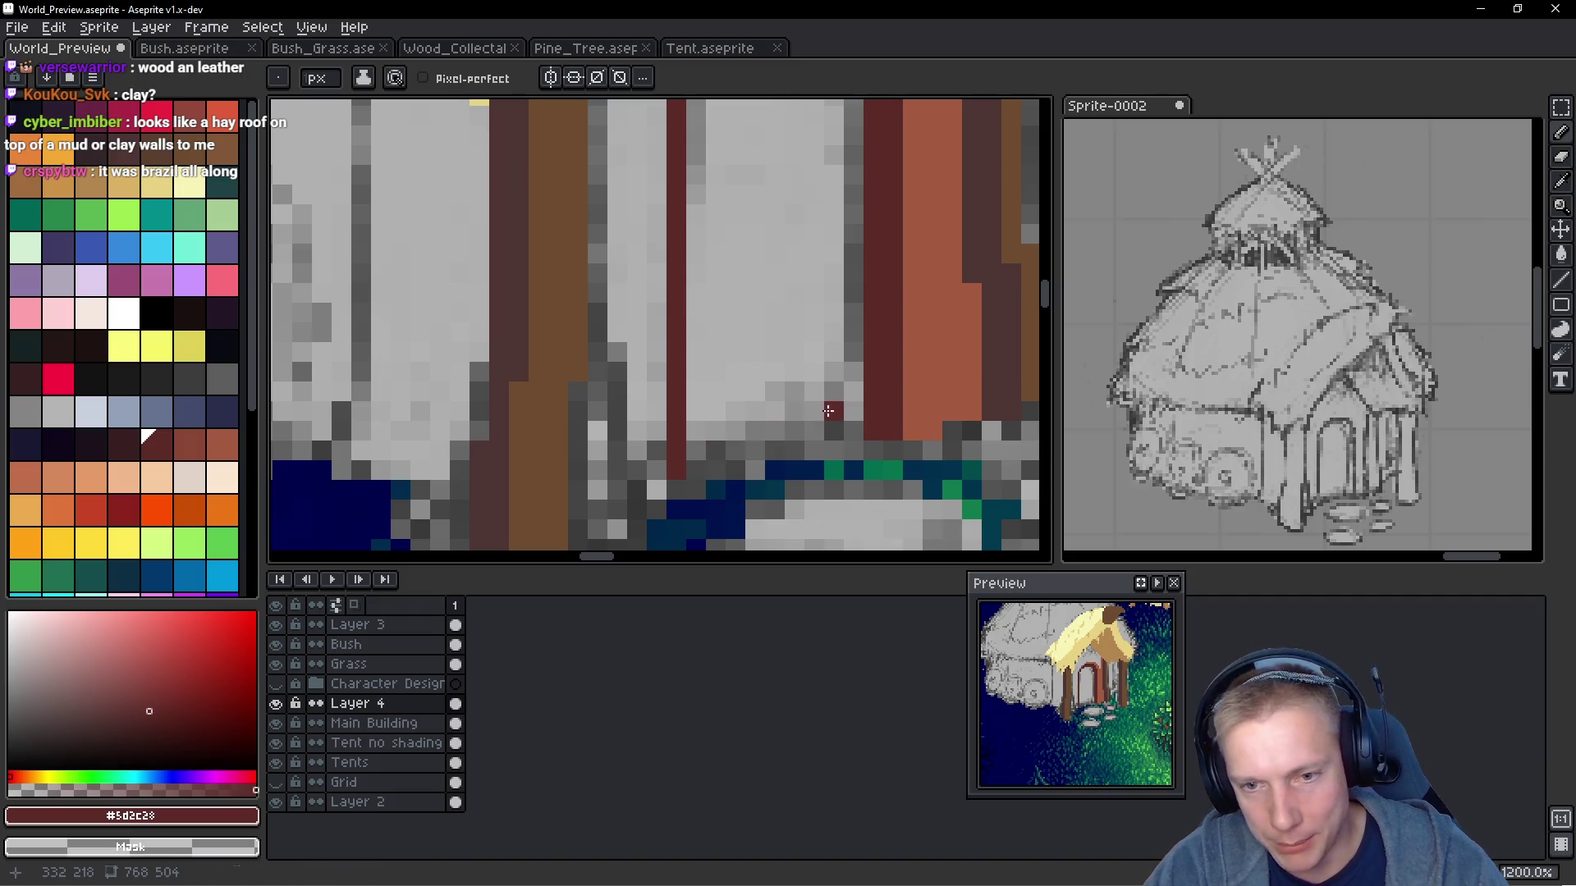
scroll(876, 362, "down", 1)
scroll(876, 362, "up", 1)
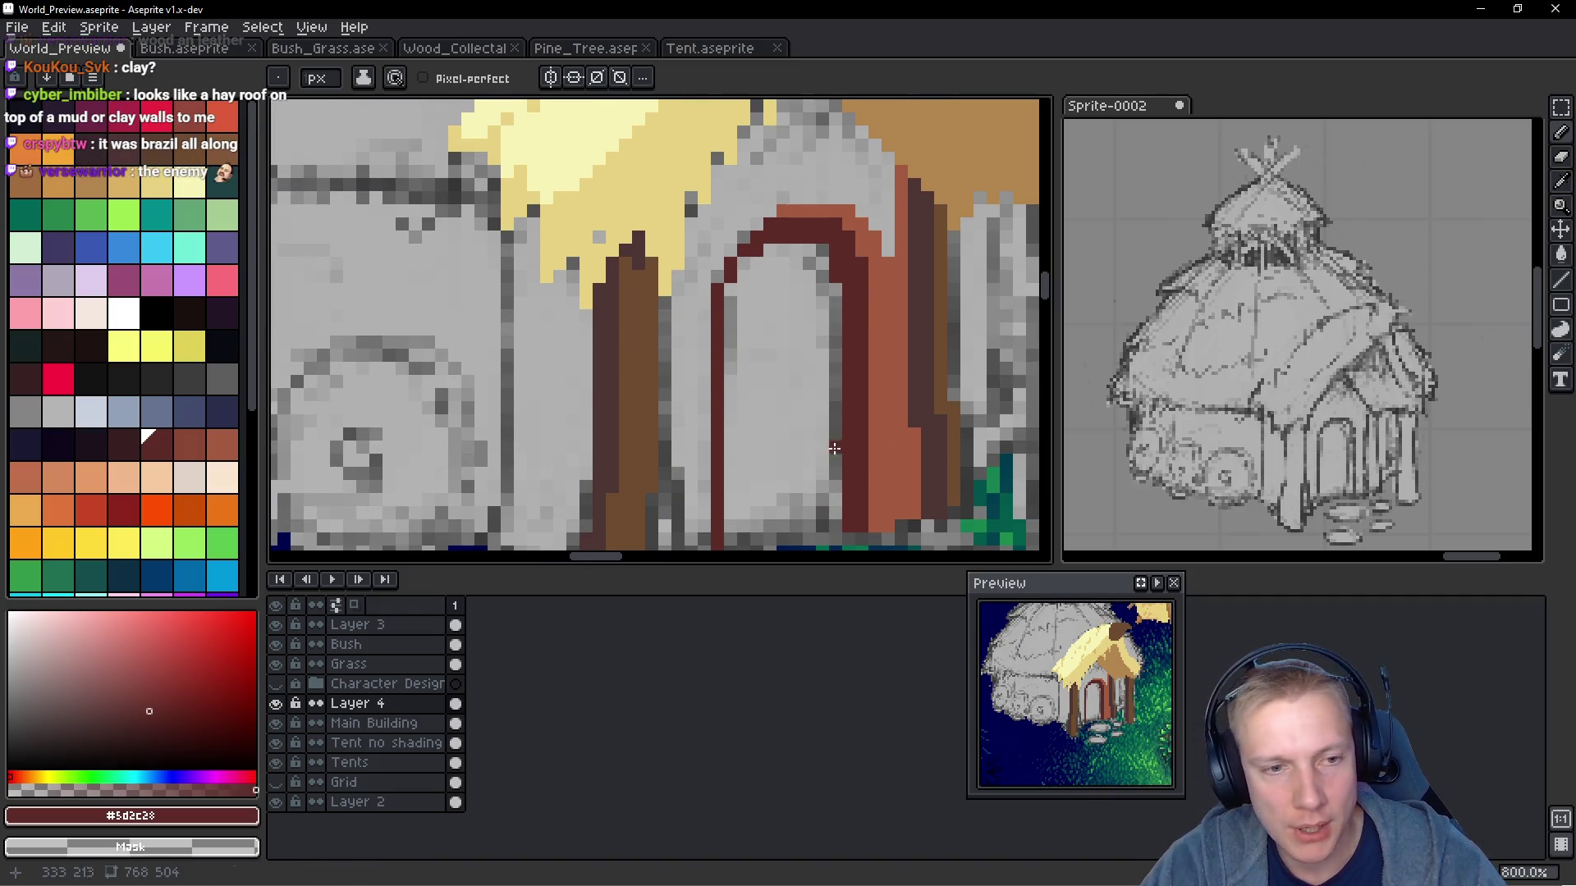
Eyedrop dark brown #4d3533 and shade the right side of the porch post
left_click(890, 264, "alt")
scroll(890, 264, "down", 1)
scroll(786, 298, "down", 1)
scroll(768, 402, "up", 3)
scroll(765, 395, "down", 6)
scroll(764, 403, "up", 4)
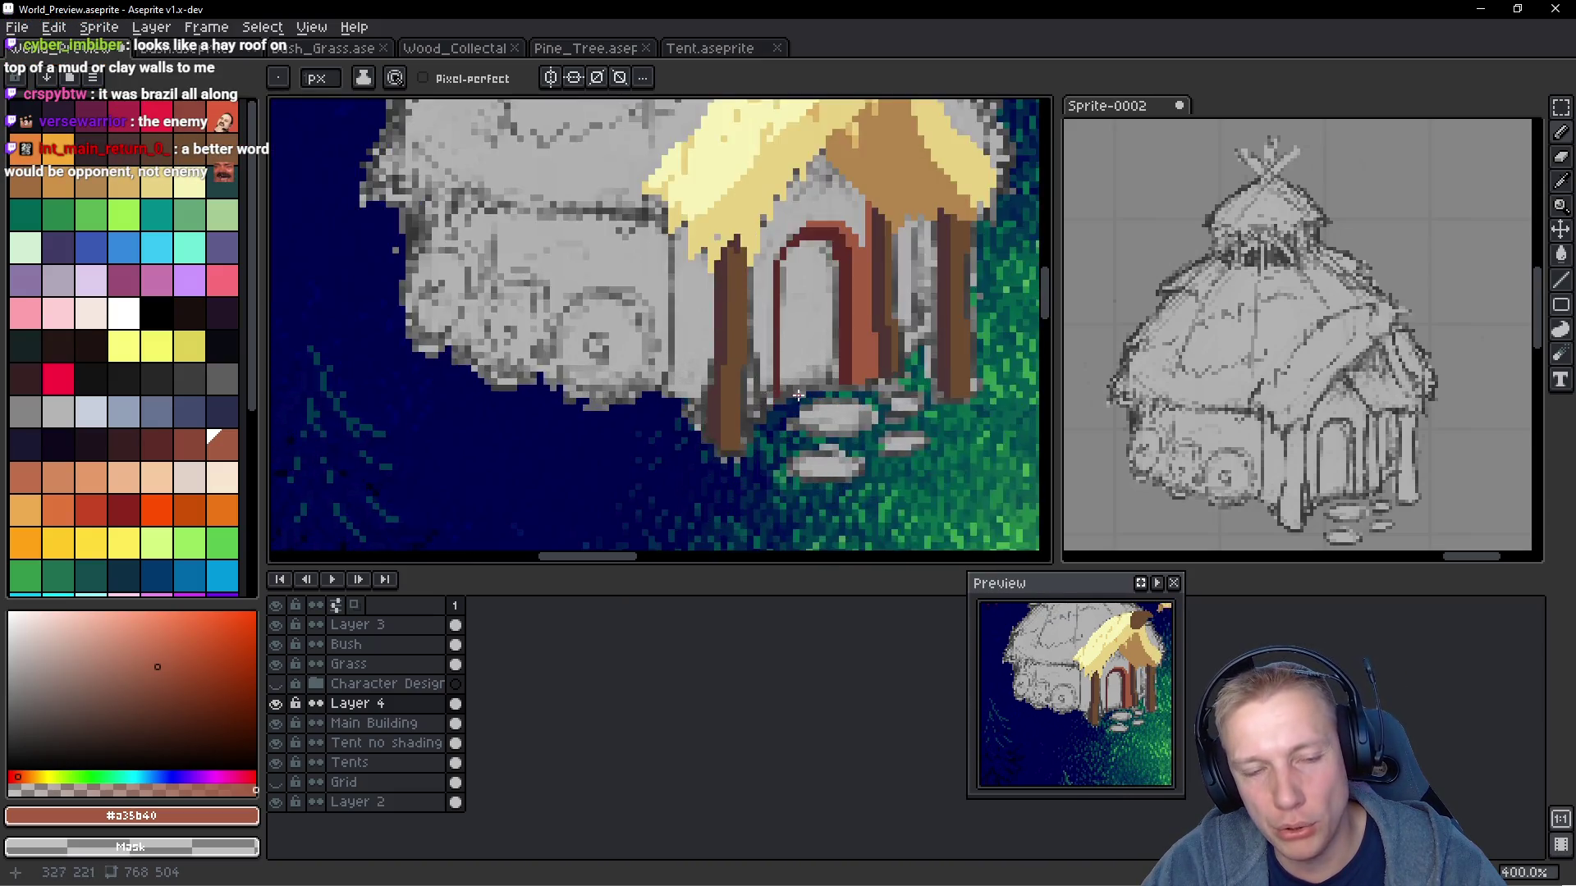
left_click(717, 399, "alt")
scroll(714, 394, "up", 1)
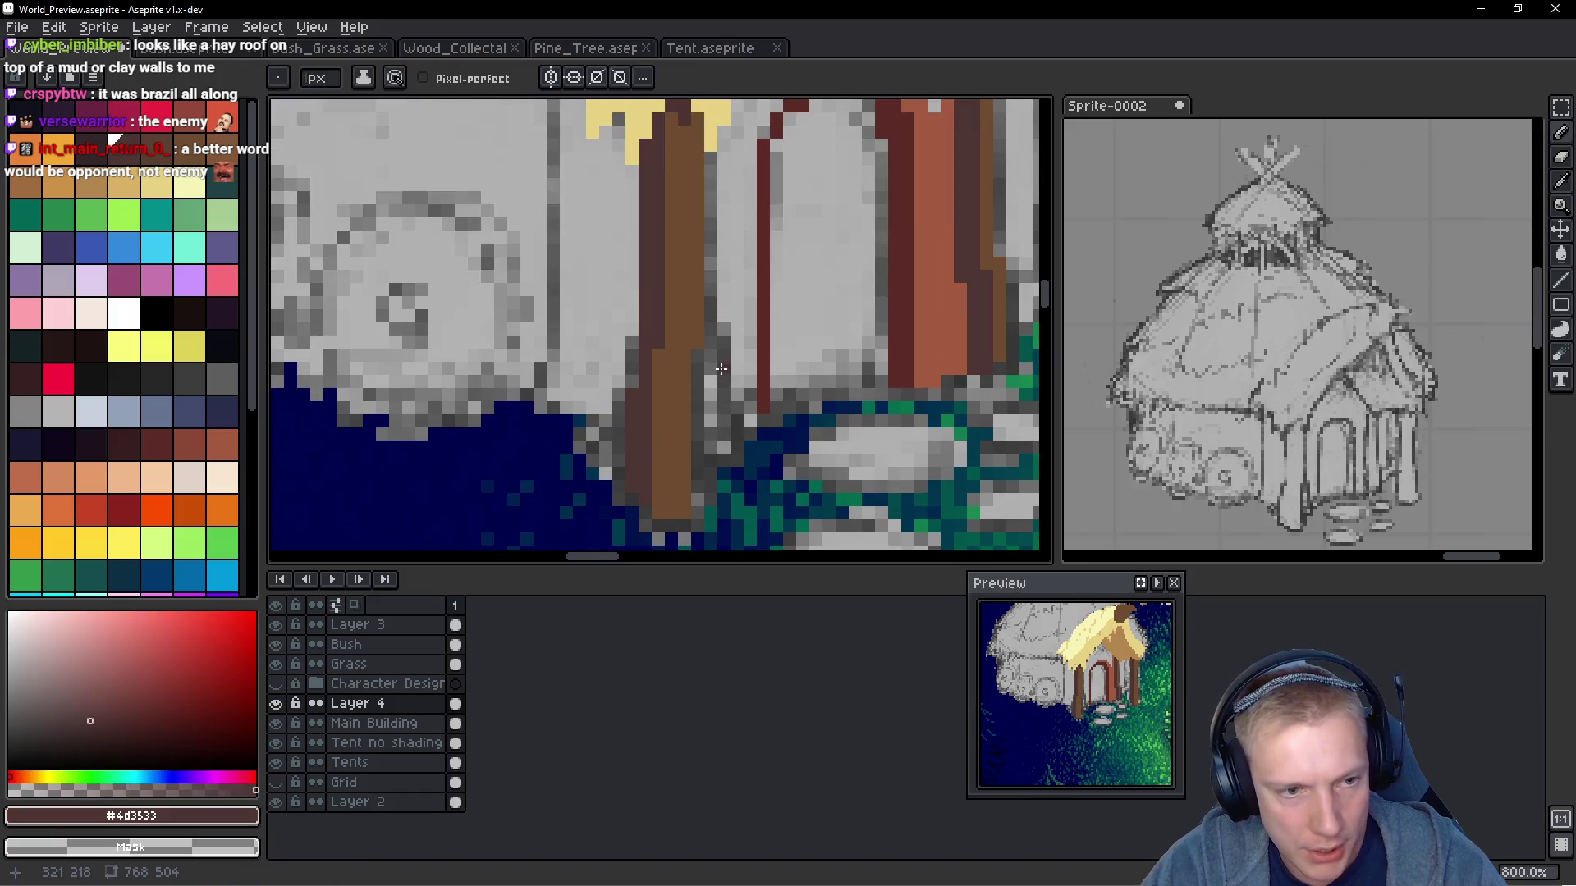
left_click_drag(710, 346, 709, 431)
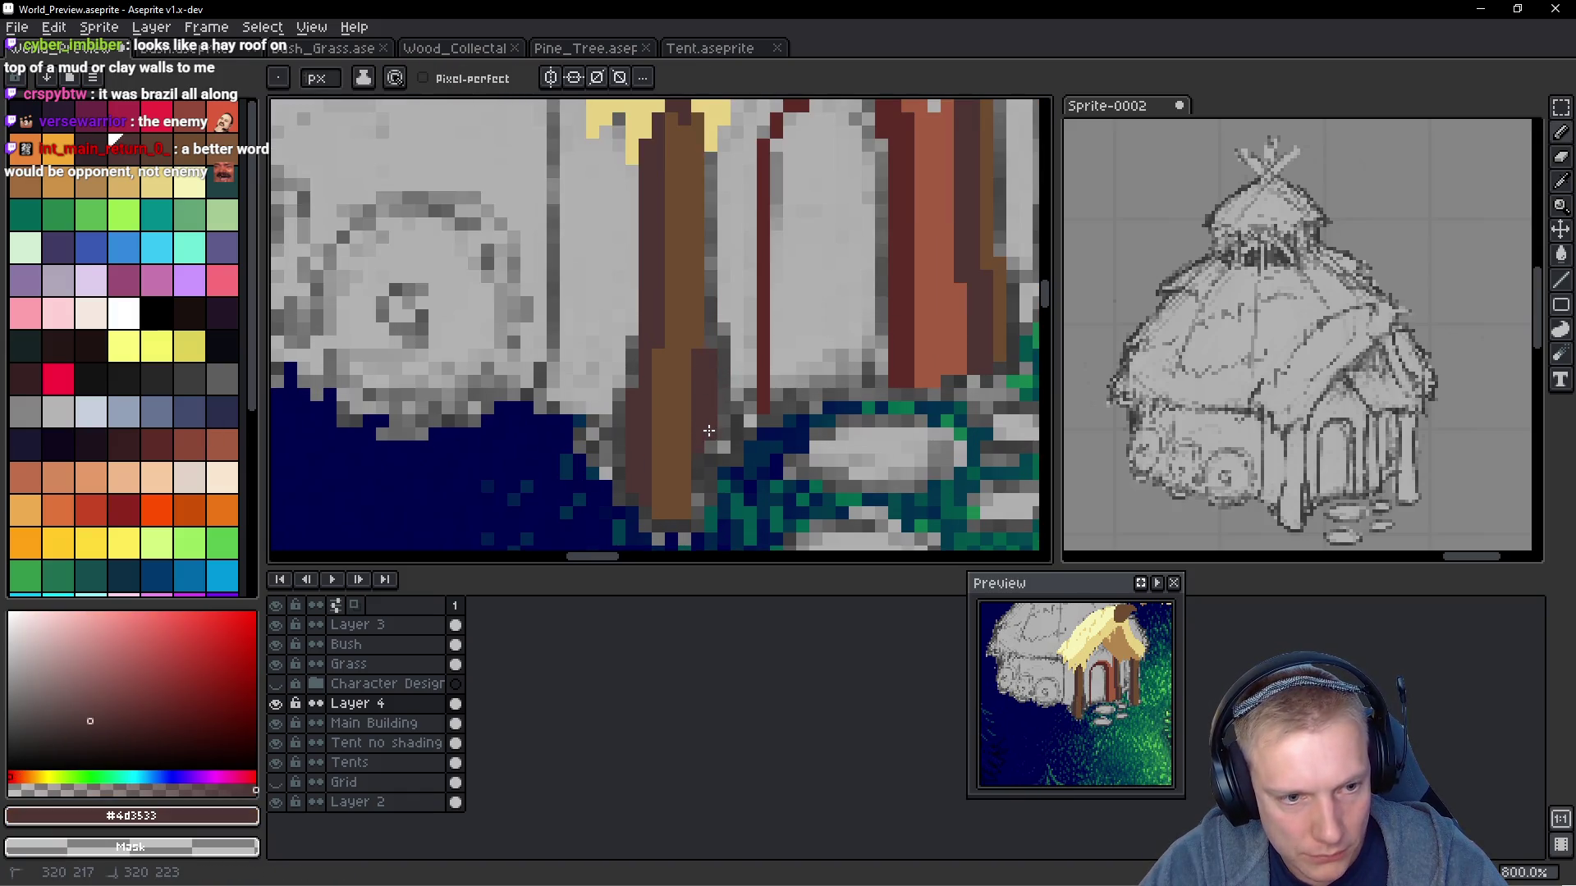
Add red-brown pixels at the door frame's bottom corner
scroll(714, 337, "down", 1)
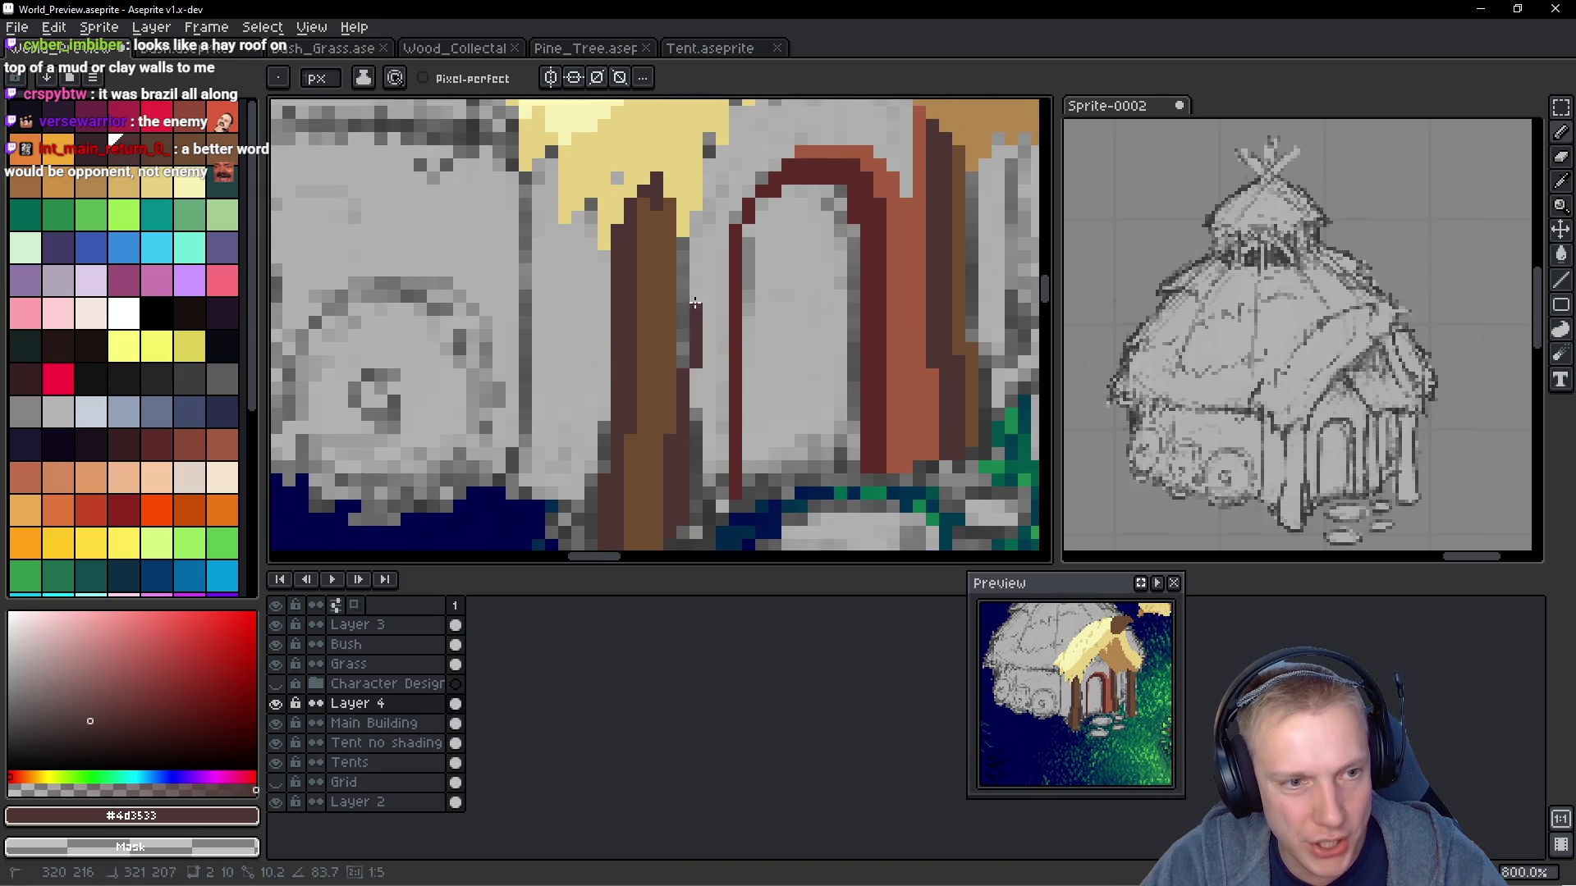
scroll(702, 376, "down", 2)
scroll(704, 375, "down", 2)
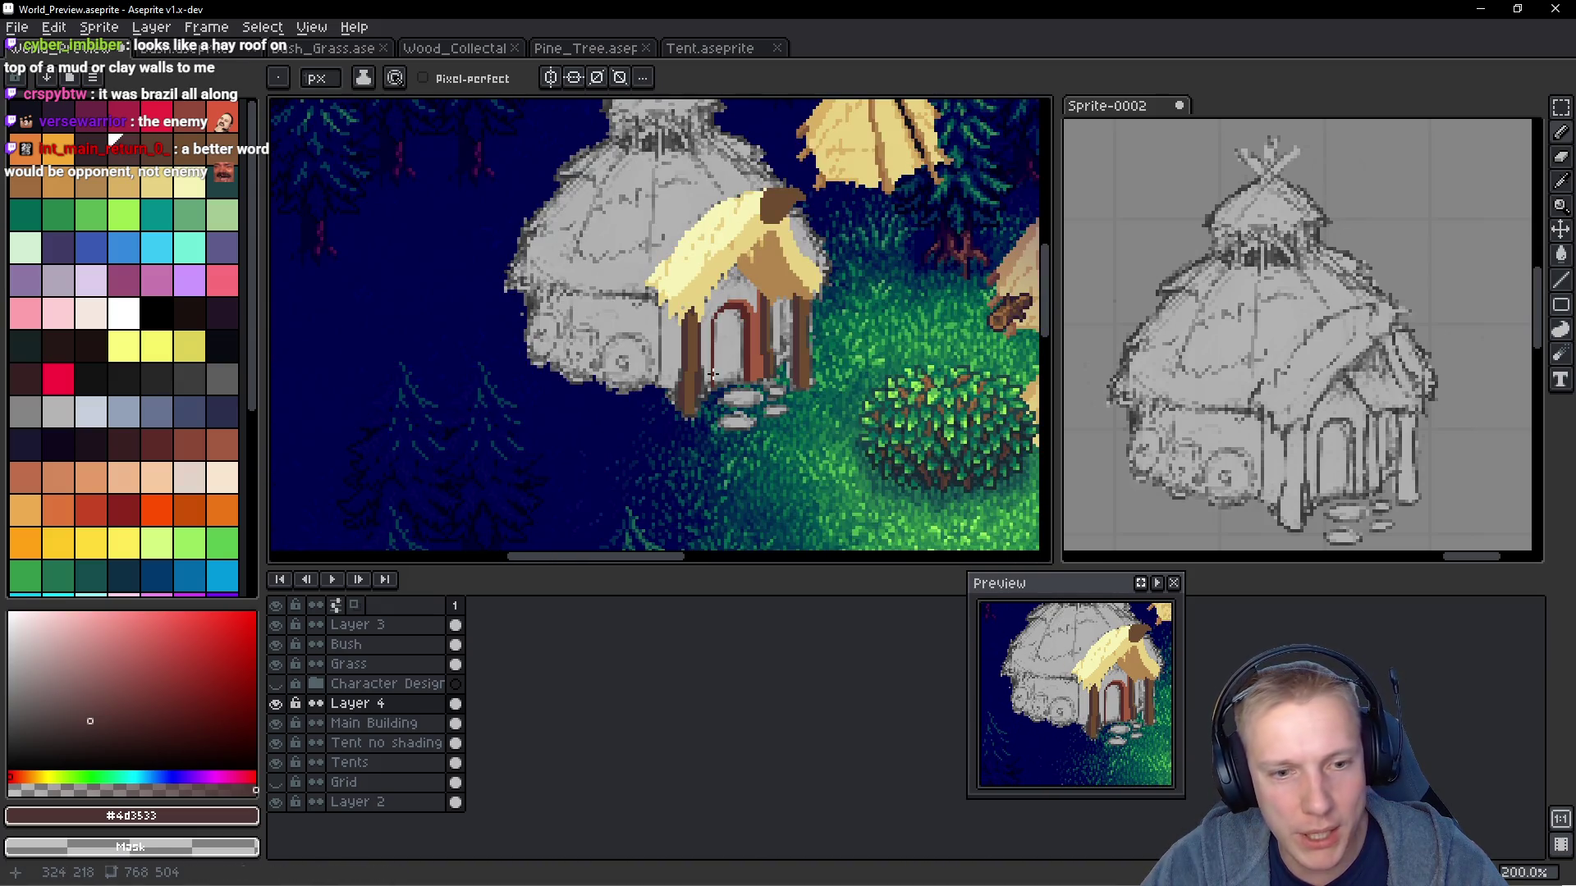
scroll(712, 375, "up", 1)
scroll(713, 375, "up", 1)
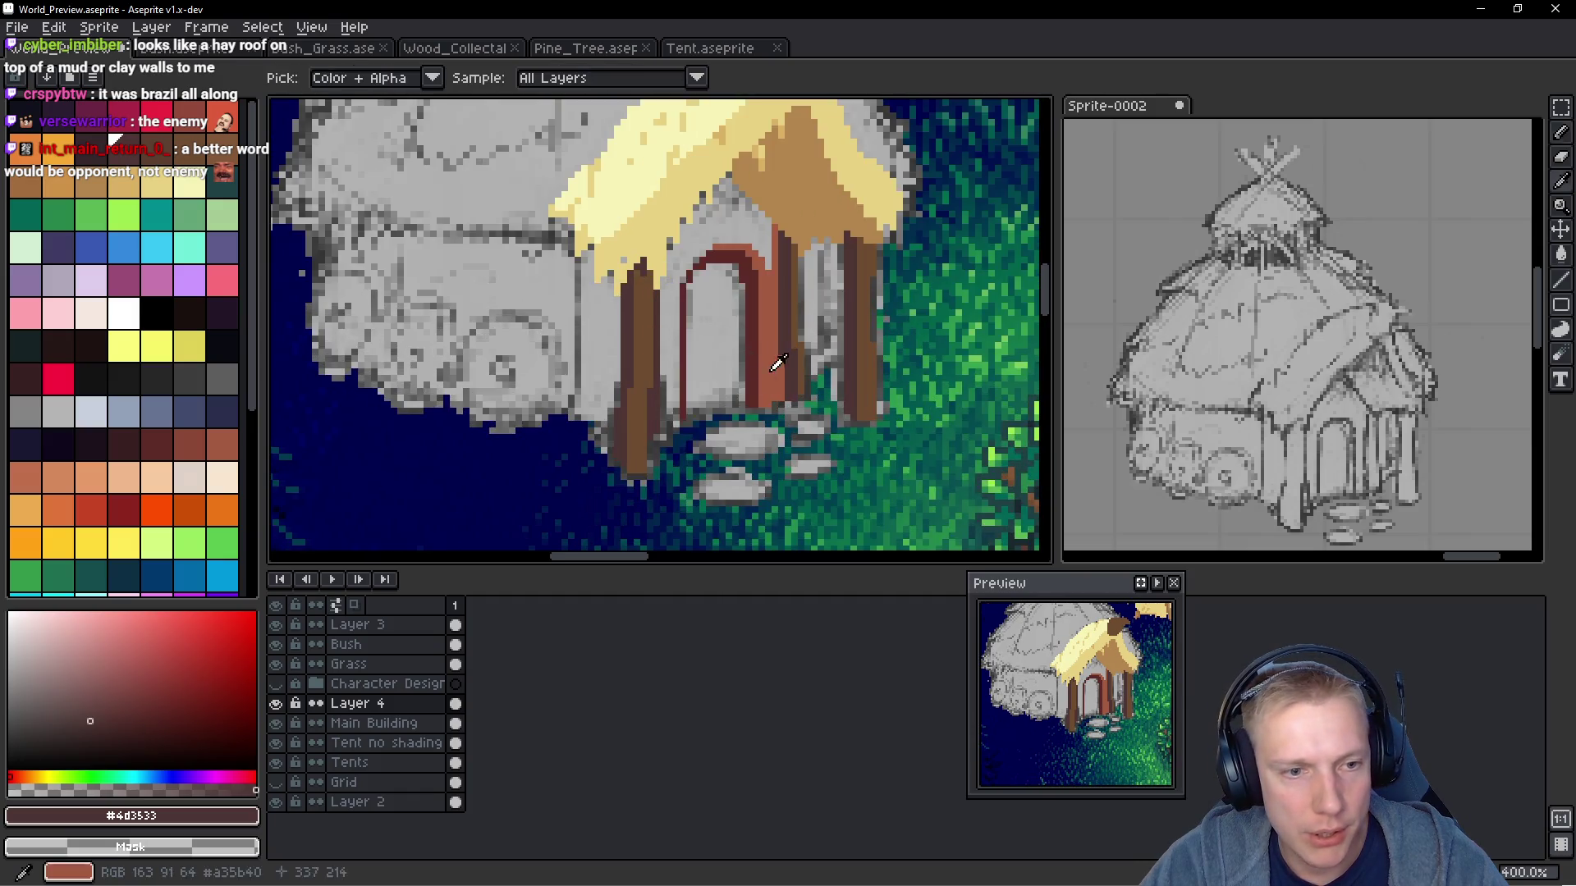
left_click(778, 368, "alt")
scroll(689, 443, "up", 1)
left_click_drag(669, 422, 663, 429)
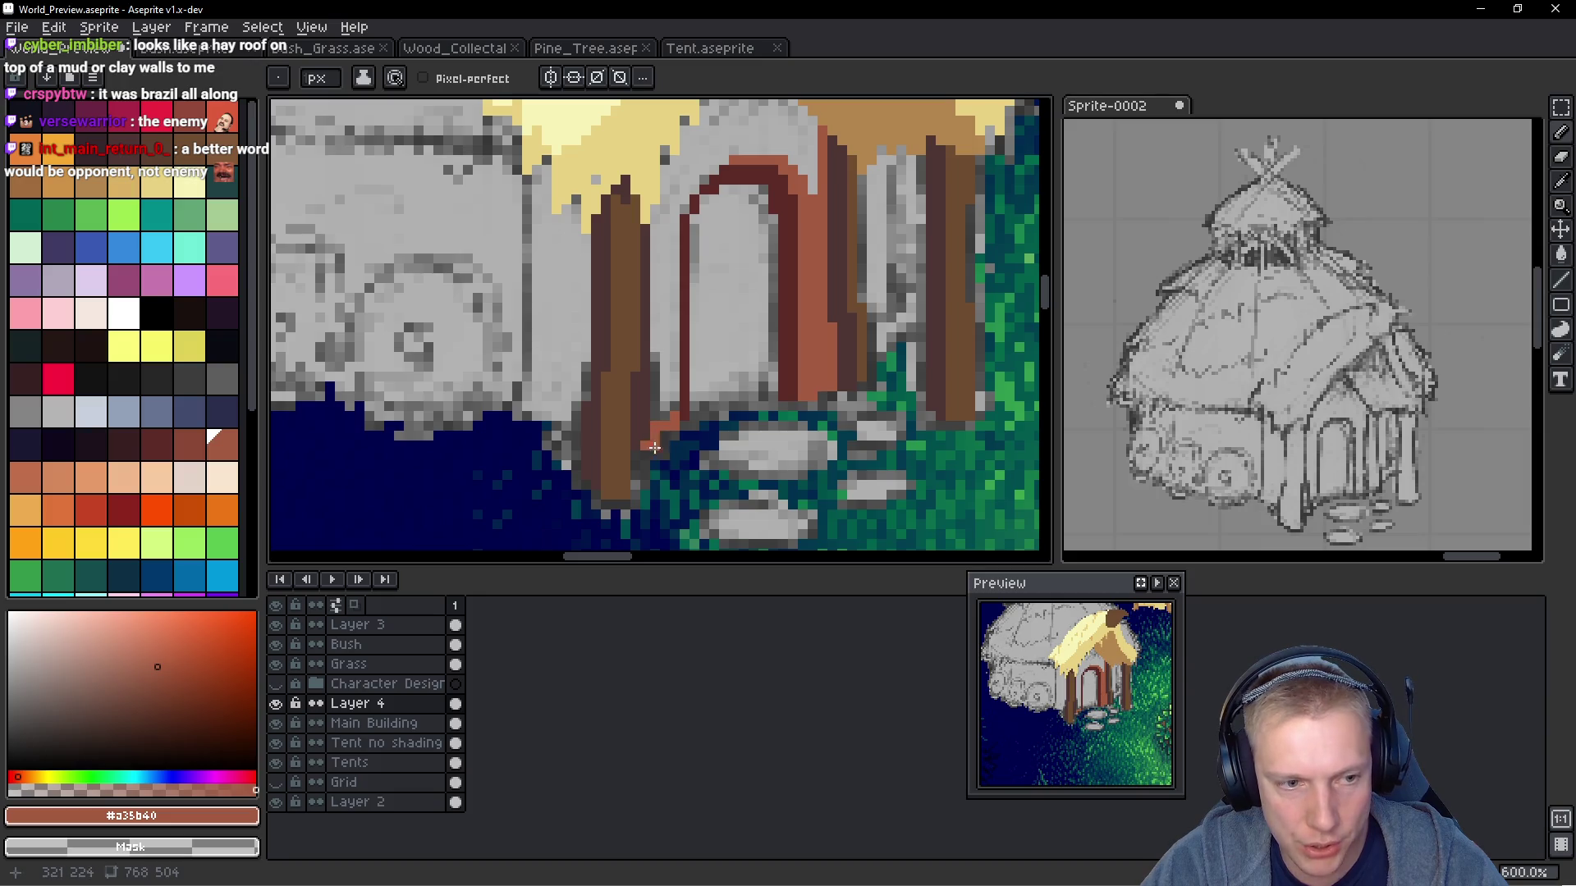
left_click(643, 439, "alt")
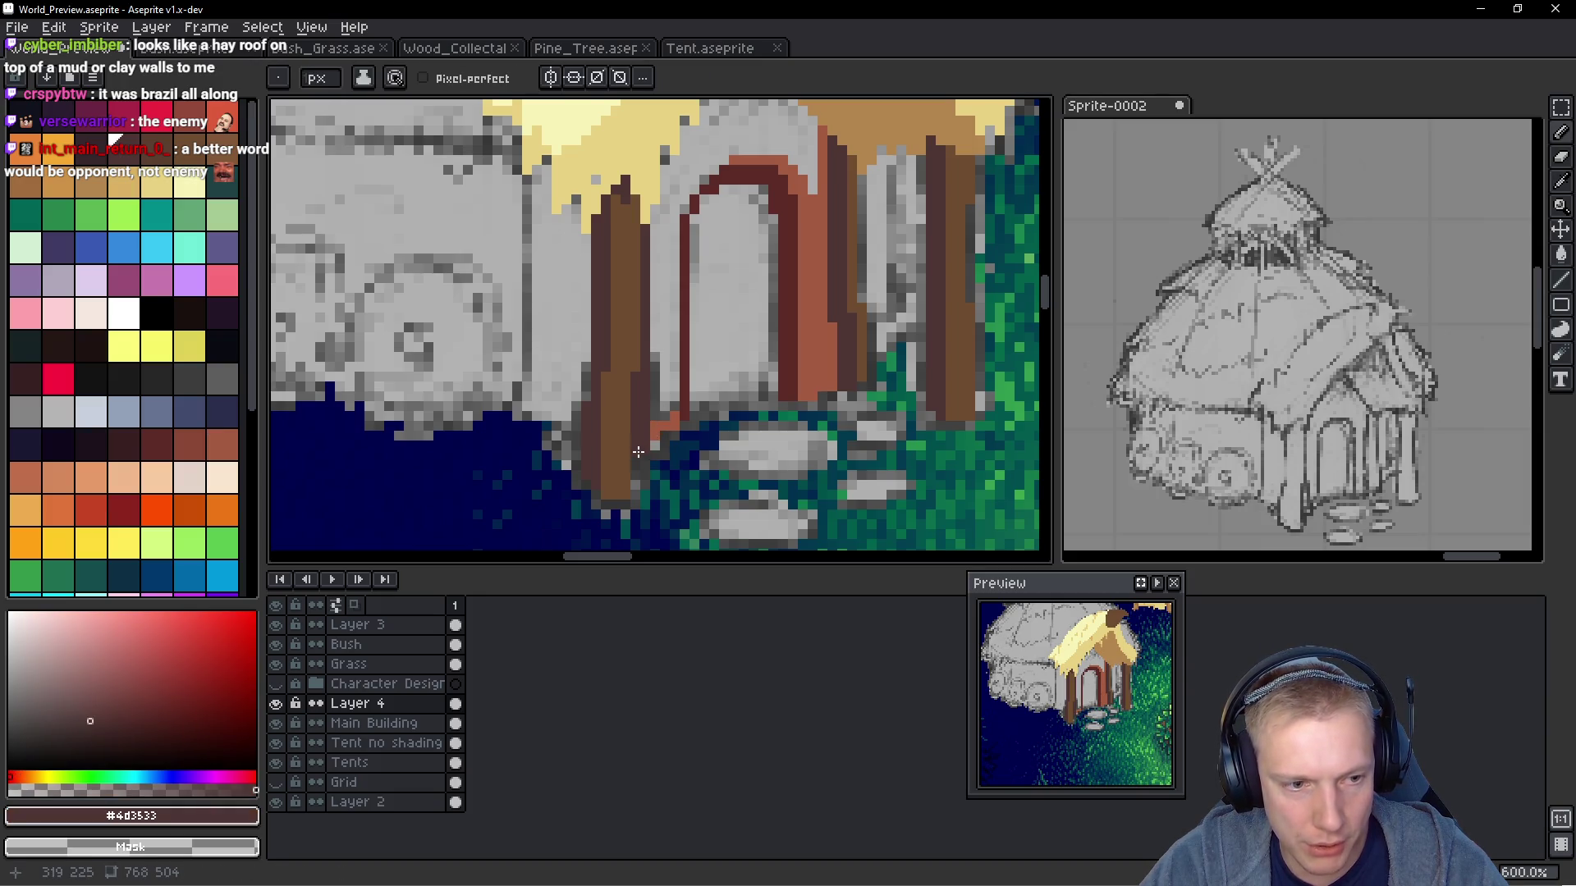
scroll(670, 427, "up", 1)
left_click(676, 436, "alt")
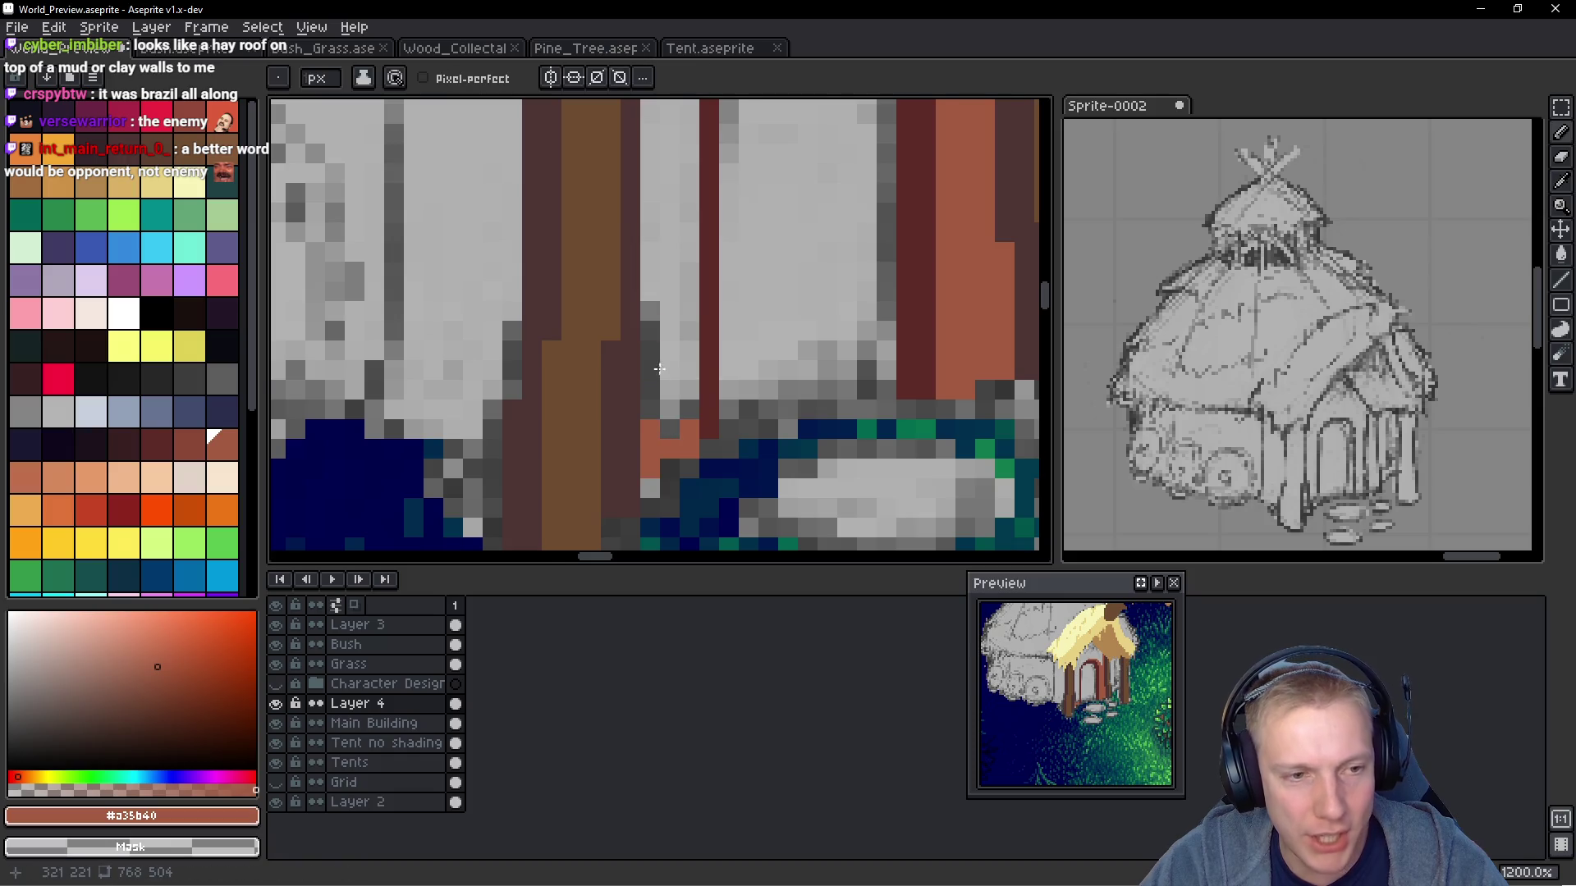
scroll(659, 345, "down", 3)
scroll(658, 326, "up", 2)
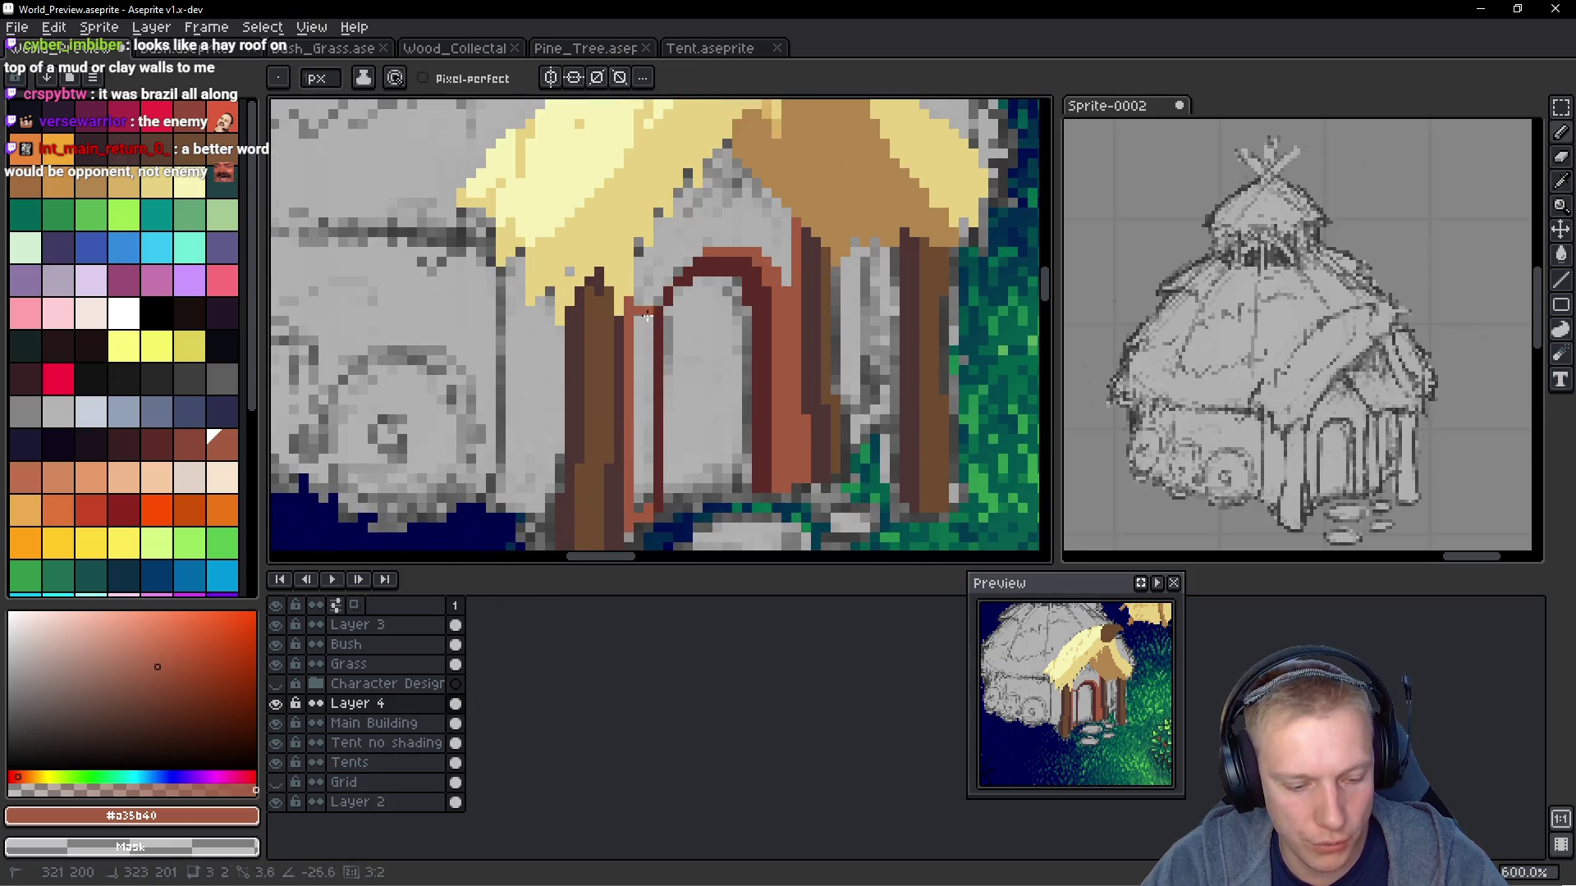
Fill the grey wall around the door with red-brown using the bucket
key("g")
left_click(699, 217)
scroll(706, 230, "down", 5)
key("b")
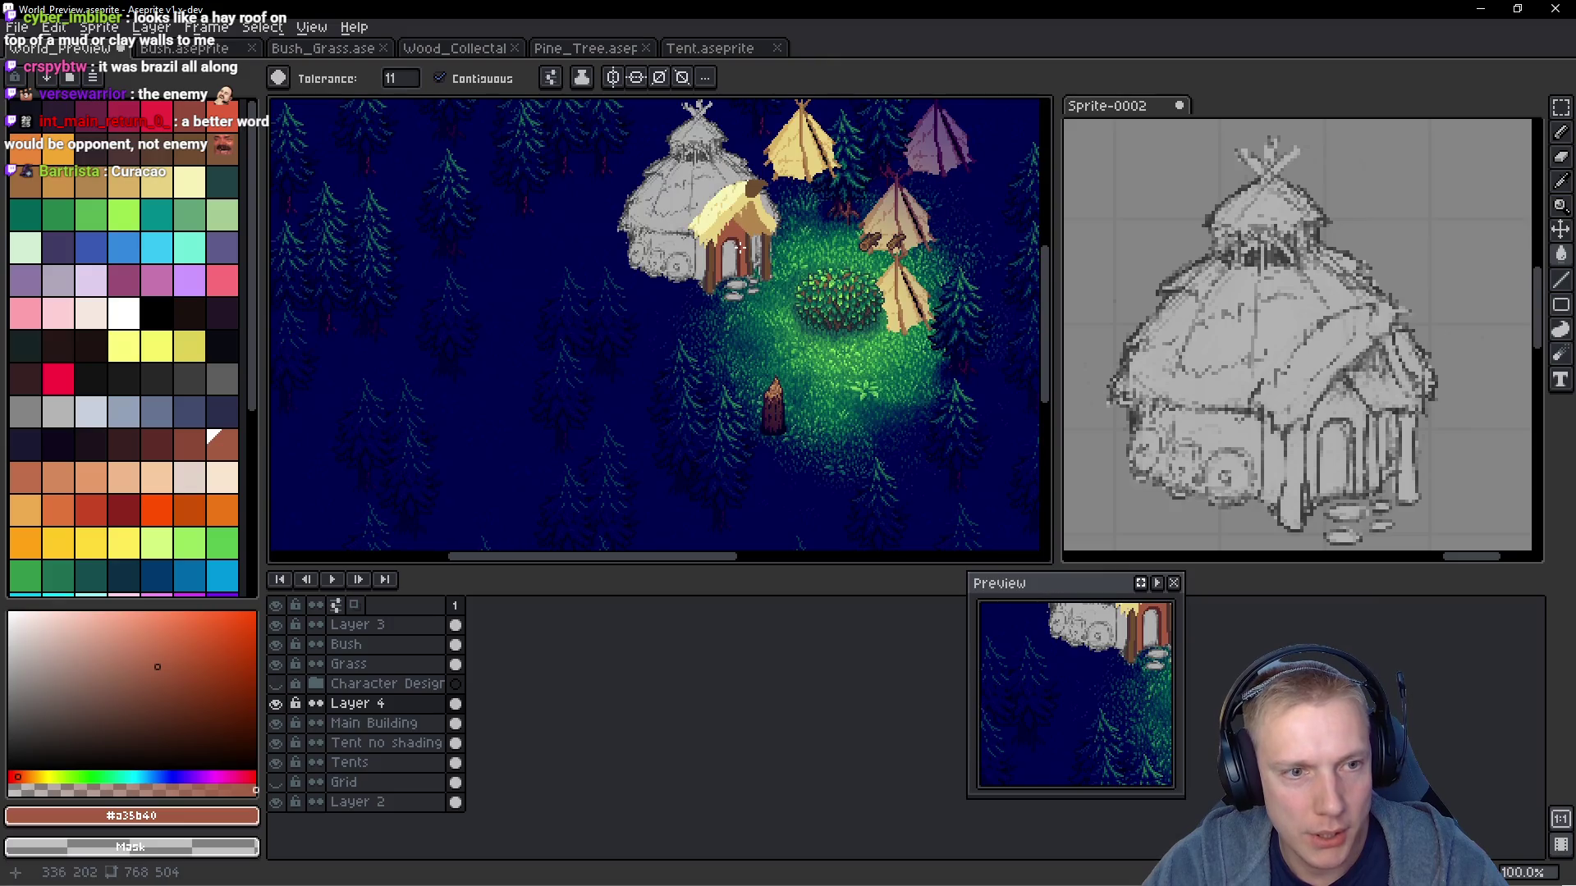
scroll(741, 243, "up", 3)
scroll(742, 243, "up", 4)
scroll(741, 243, "up", 1)
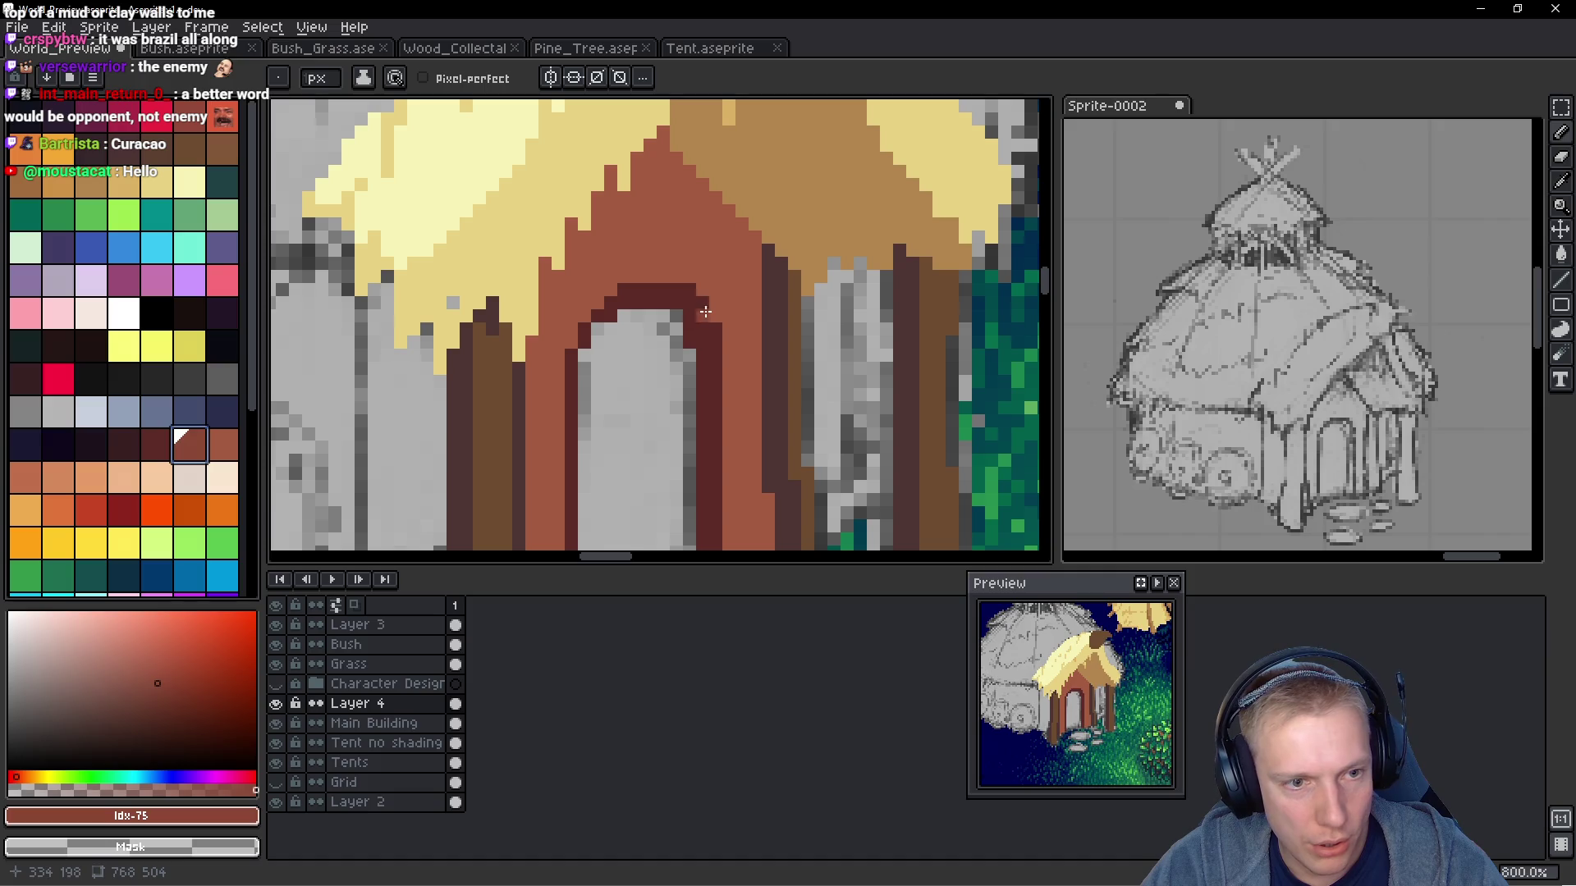
Shade the door frame with dark red-brown lines and a pixel on its right edge
mouse_move(714, 311)
left_mouse_down()
mouse_move(719, 203)
mouse_move(747, 269)
left_mouse_up()
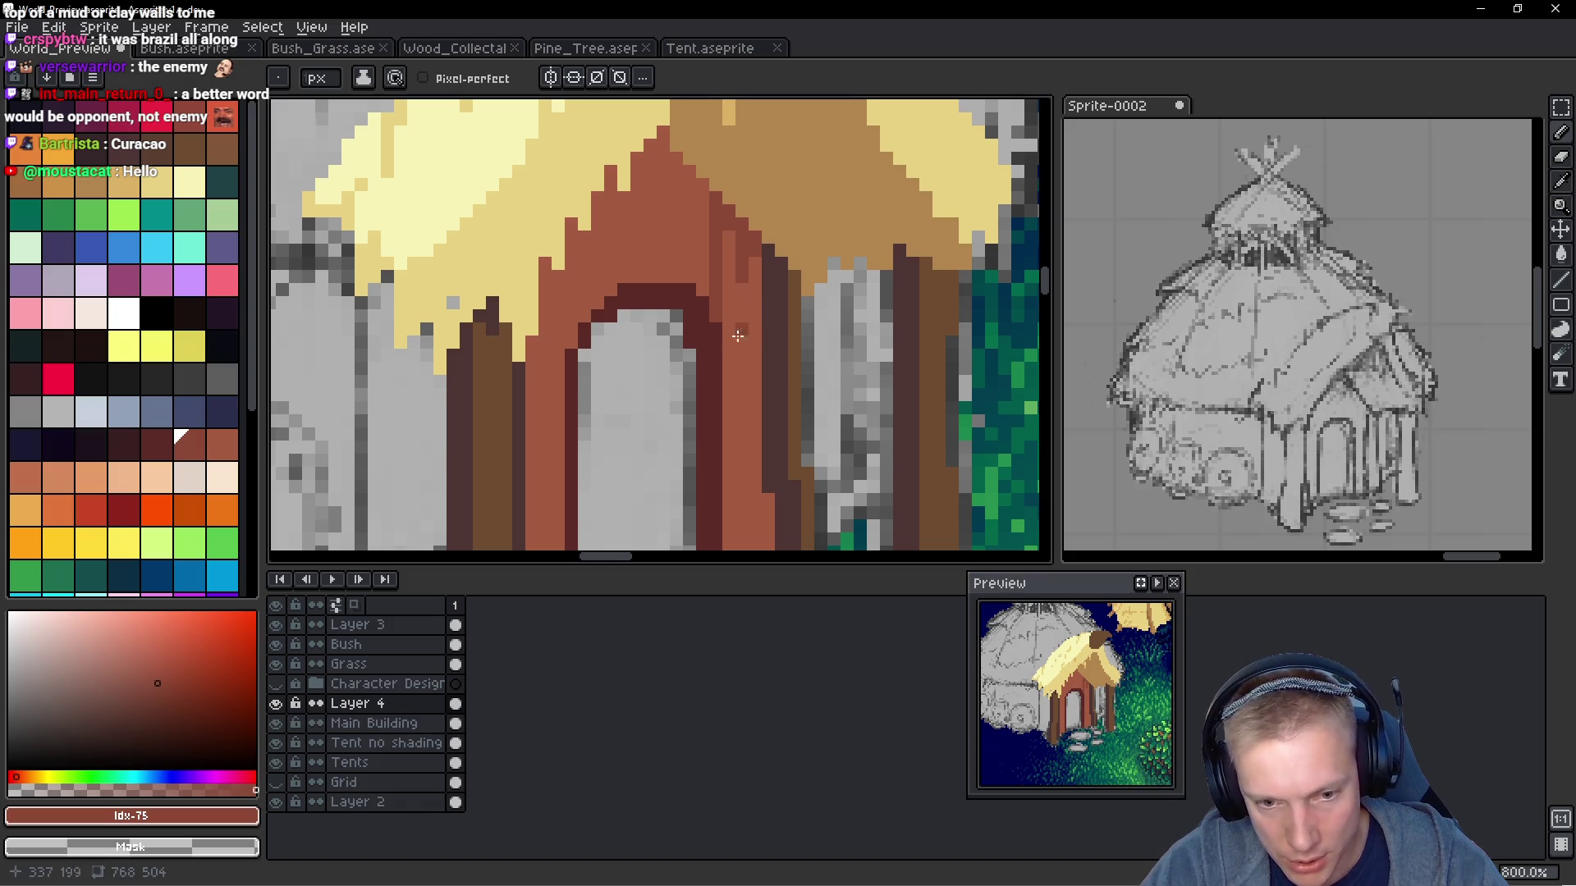
scroll(738, 335, "down", 3)
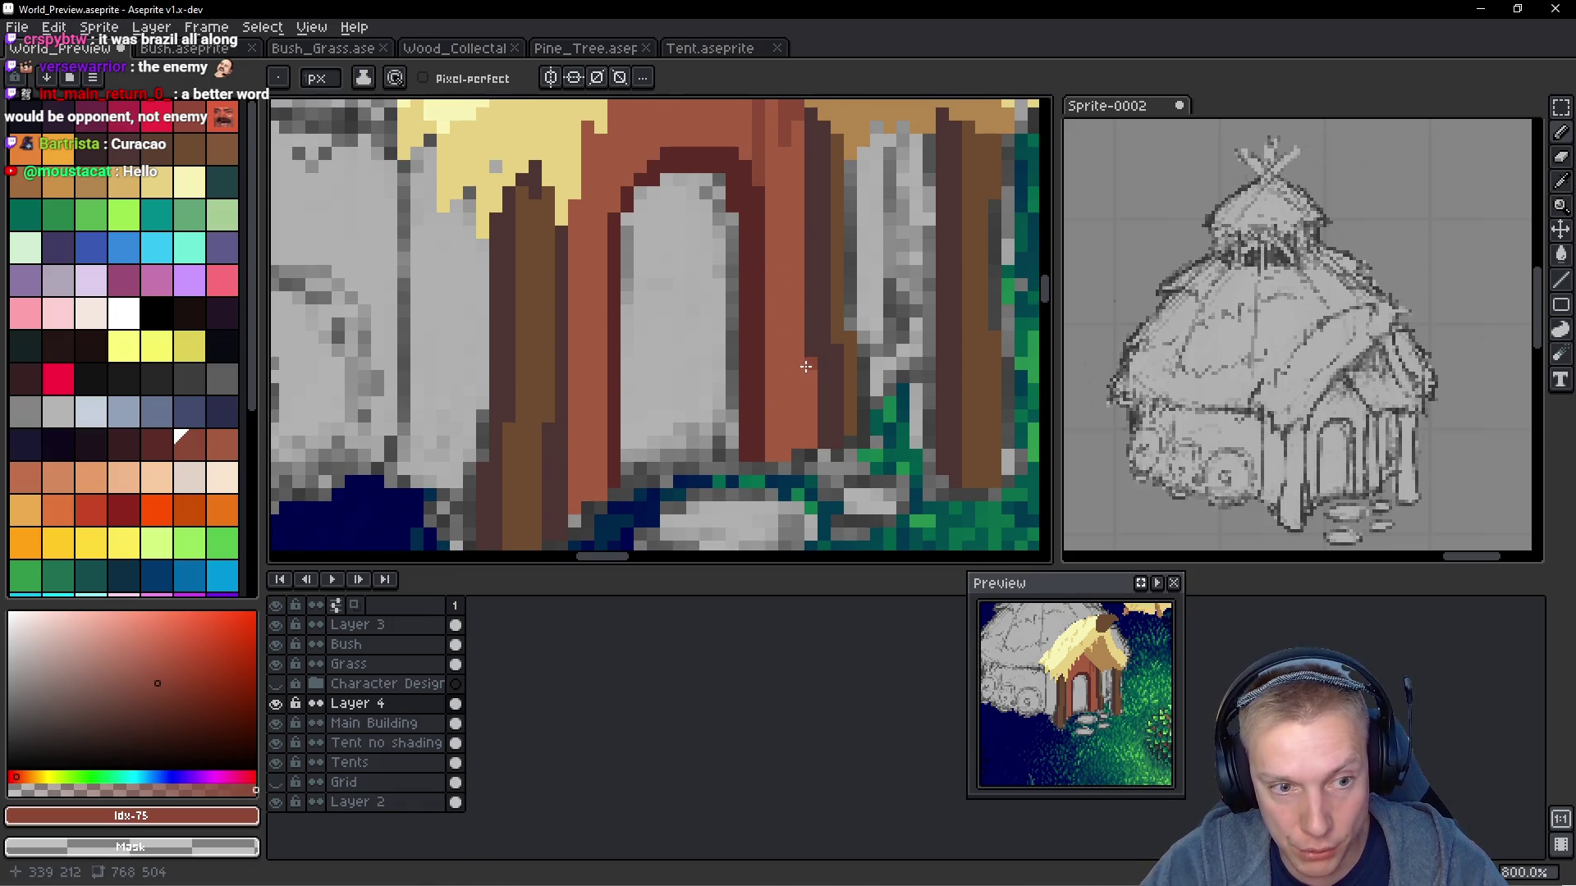
mouse_move(813, 374)
left_mouse_down()
mouse_move(808, 443)
mouse_move(793, 449)
mouse_move(786, 411)
left_mouse_up()
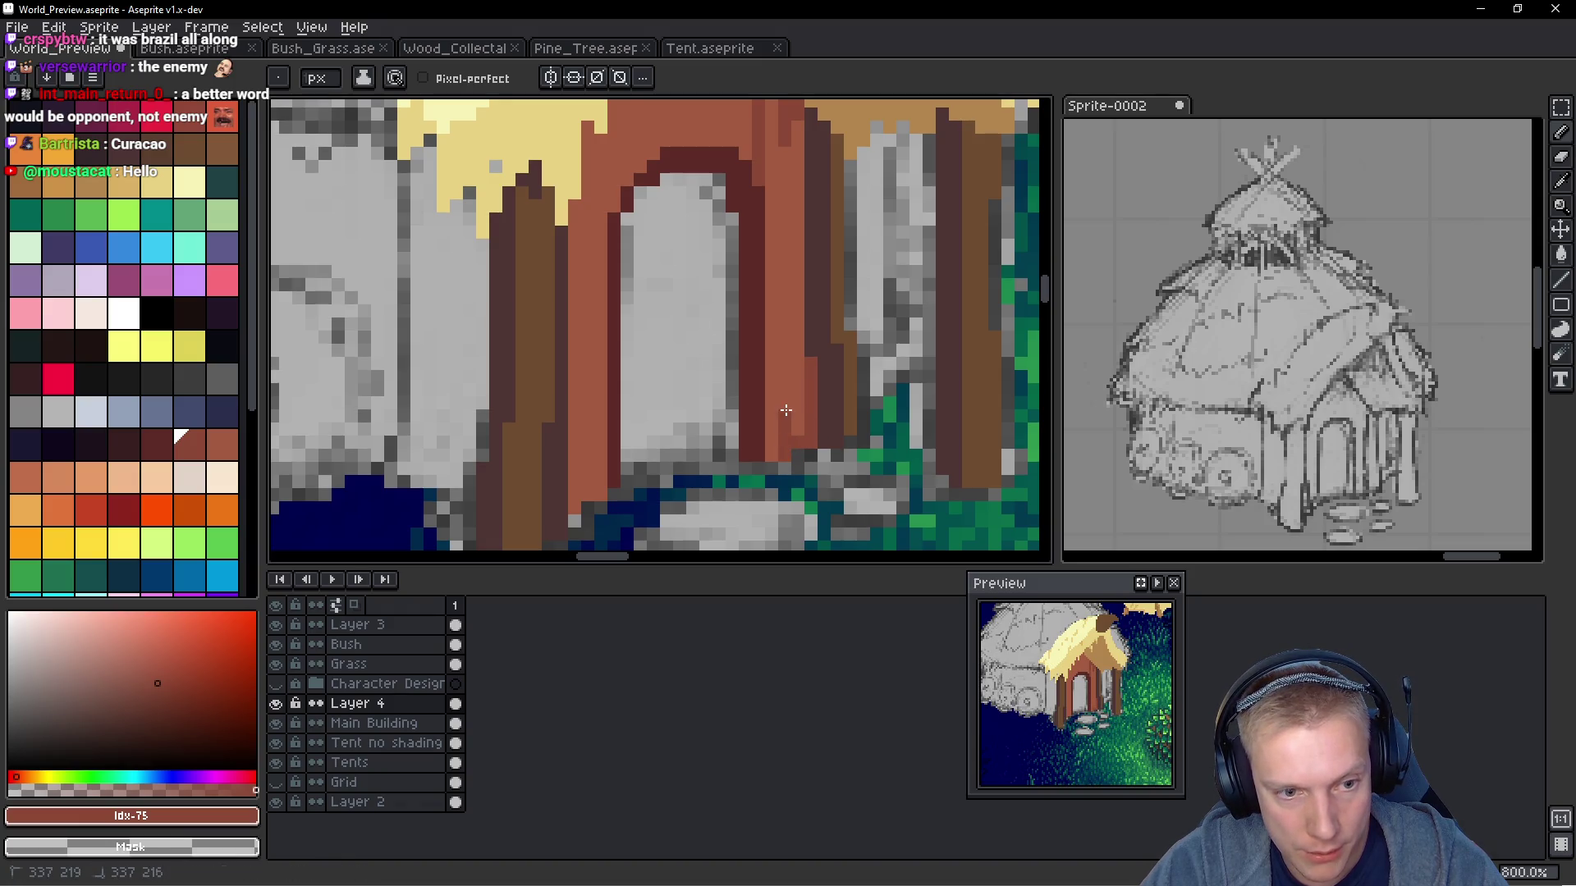
left_click(785, 410)
Add a red pixel at the roof peak and a darker red line below it
scroll(803, 383, "down", 1)
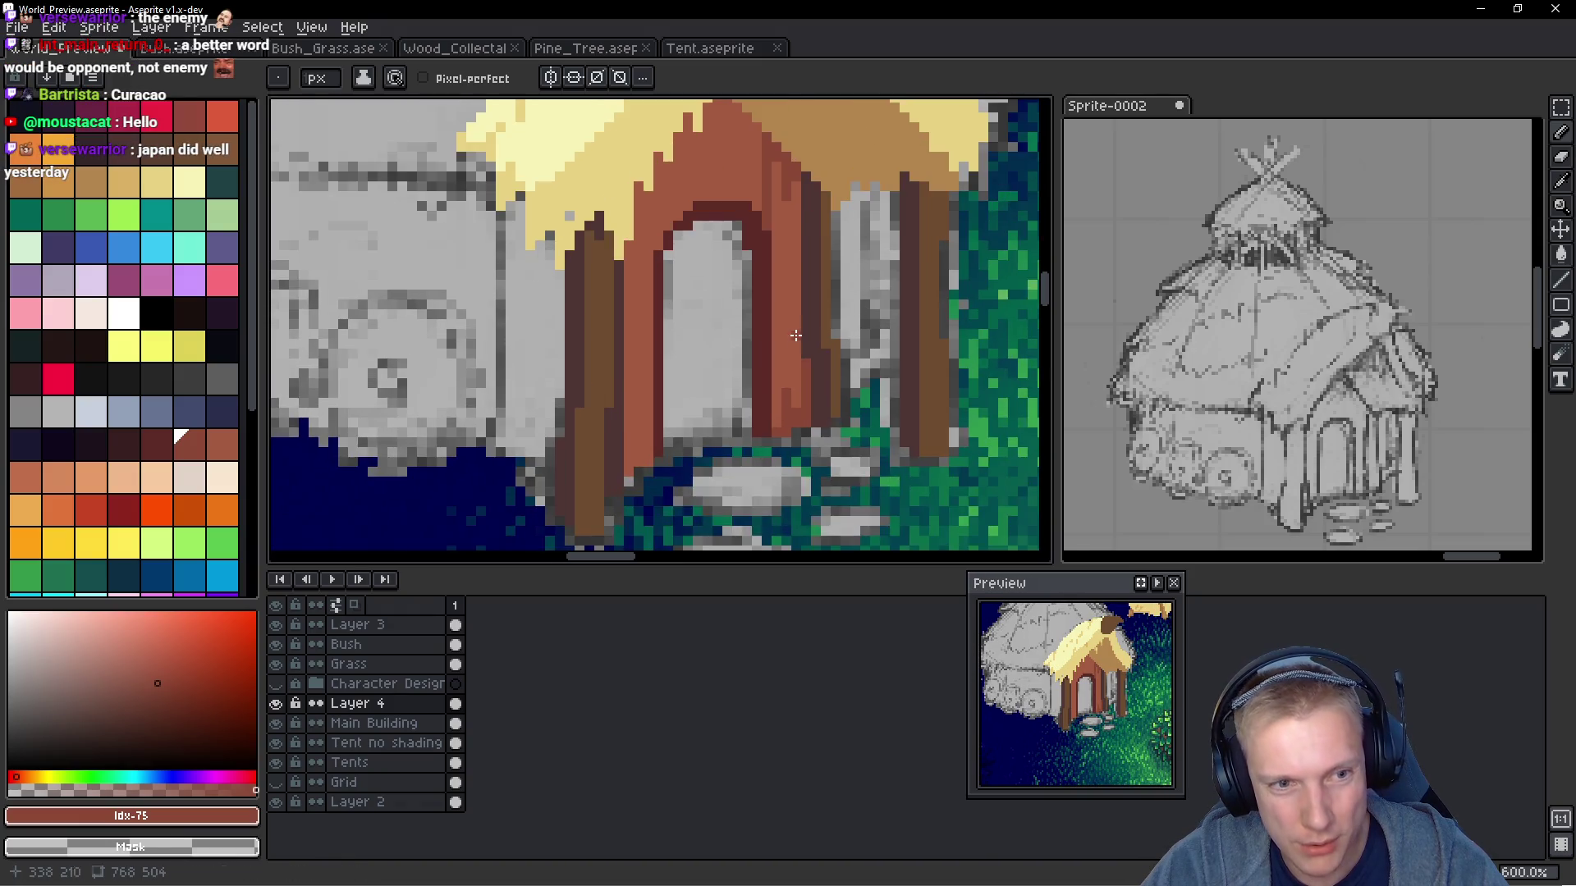
left_click_drag(762, 262, 768, 314)
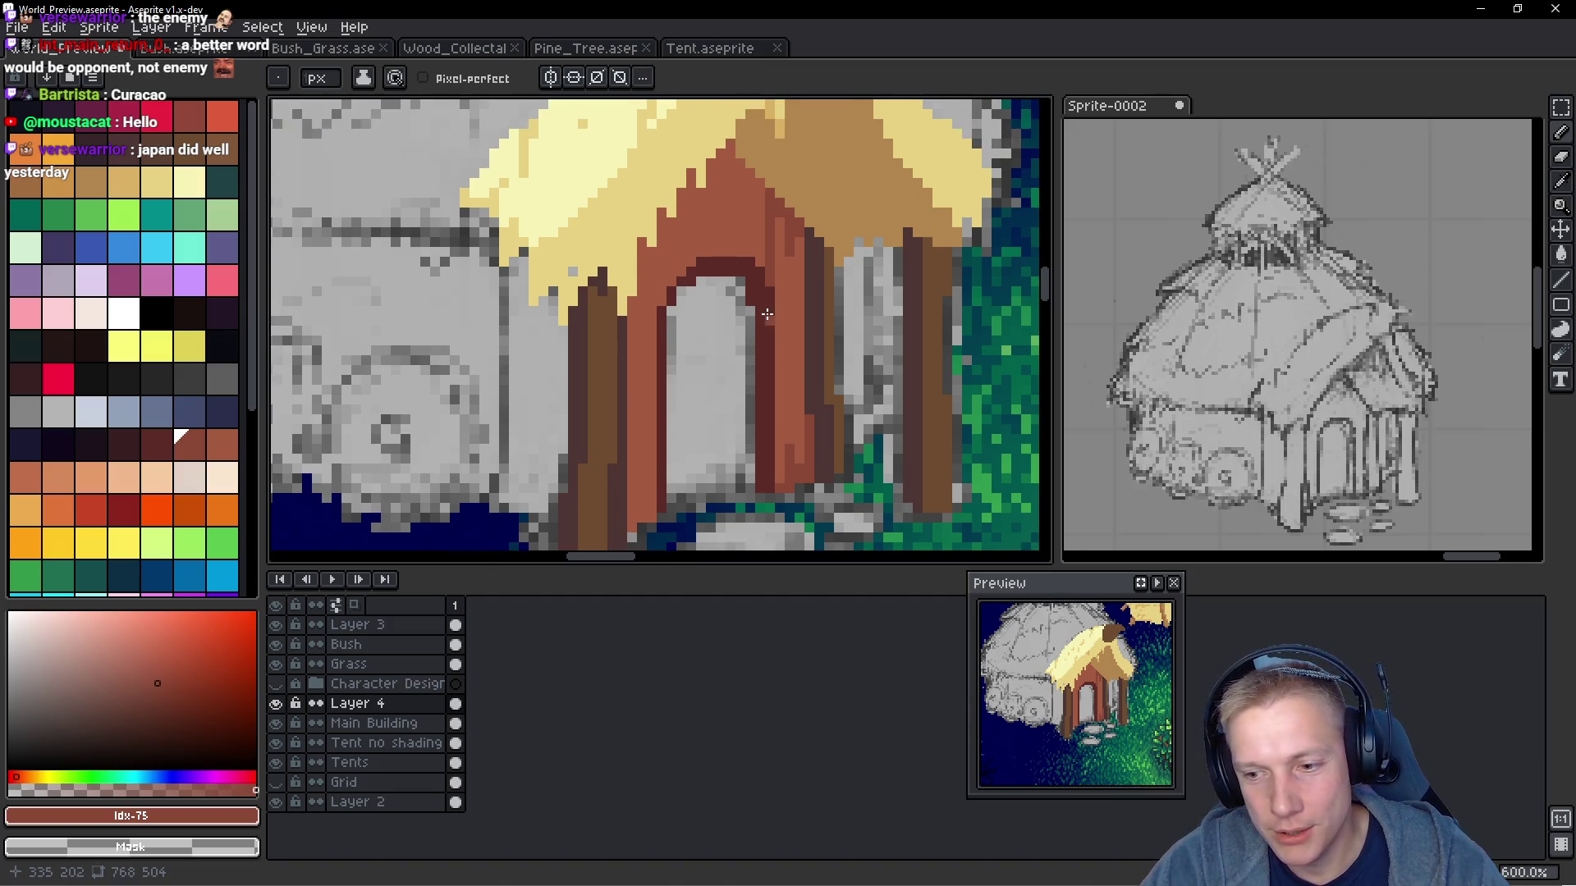
scroll(759, 227, "up", 1)
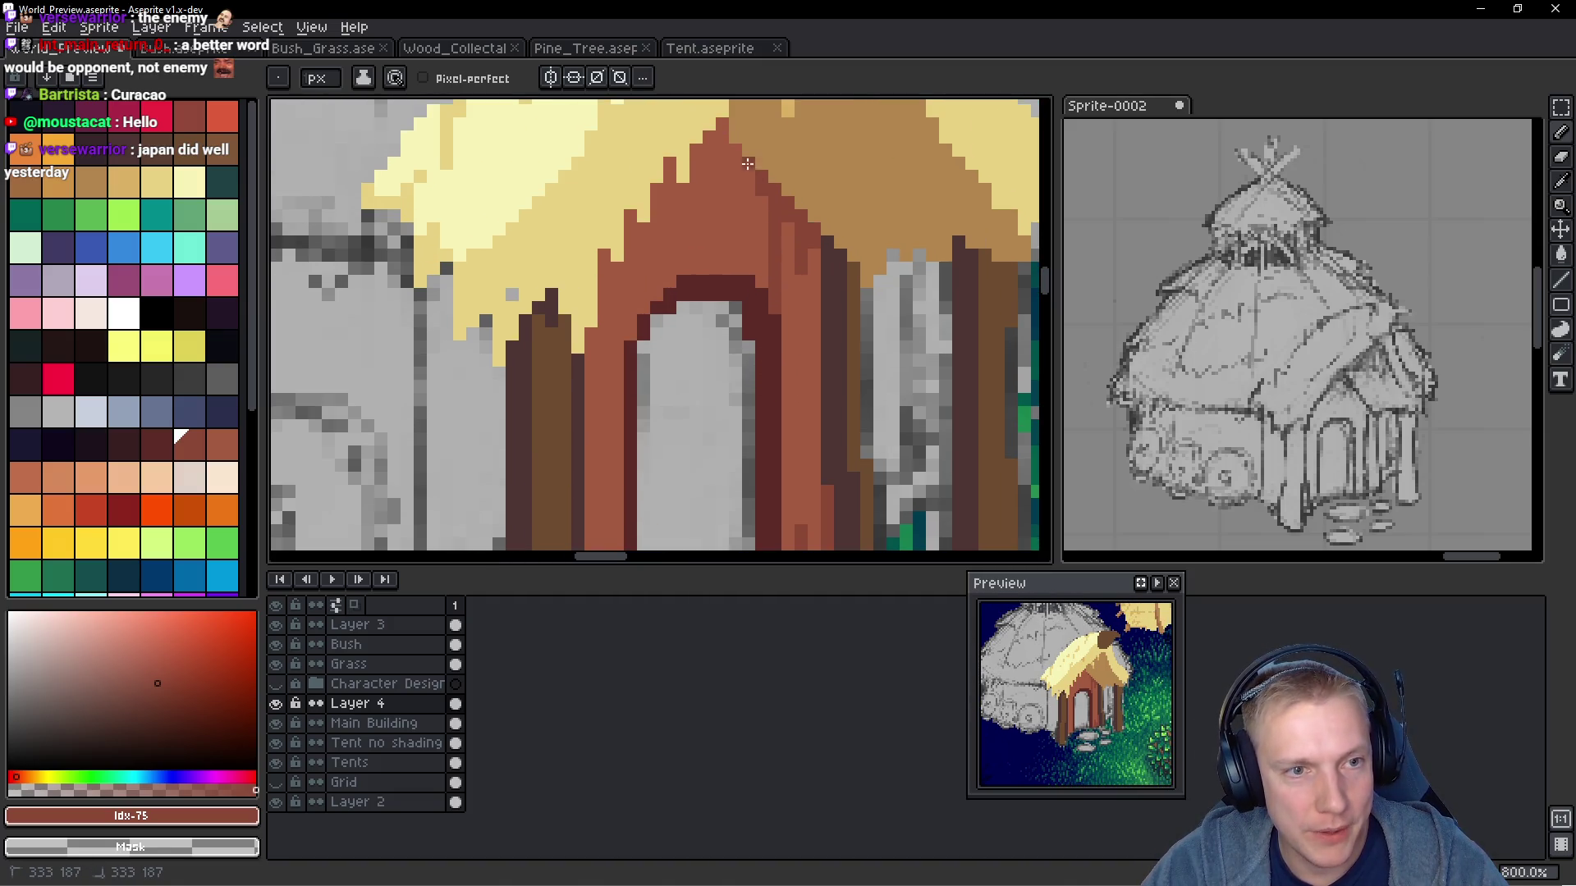
left_click_drag(723, 125, 721, 156)
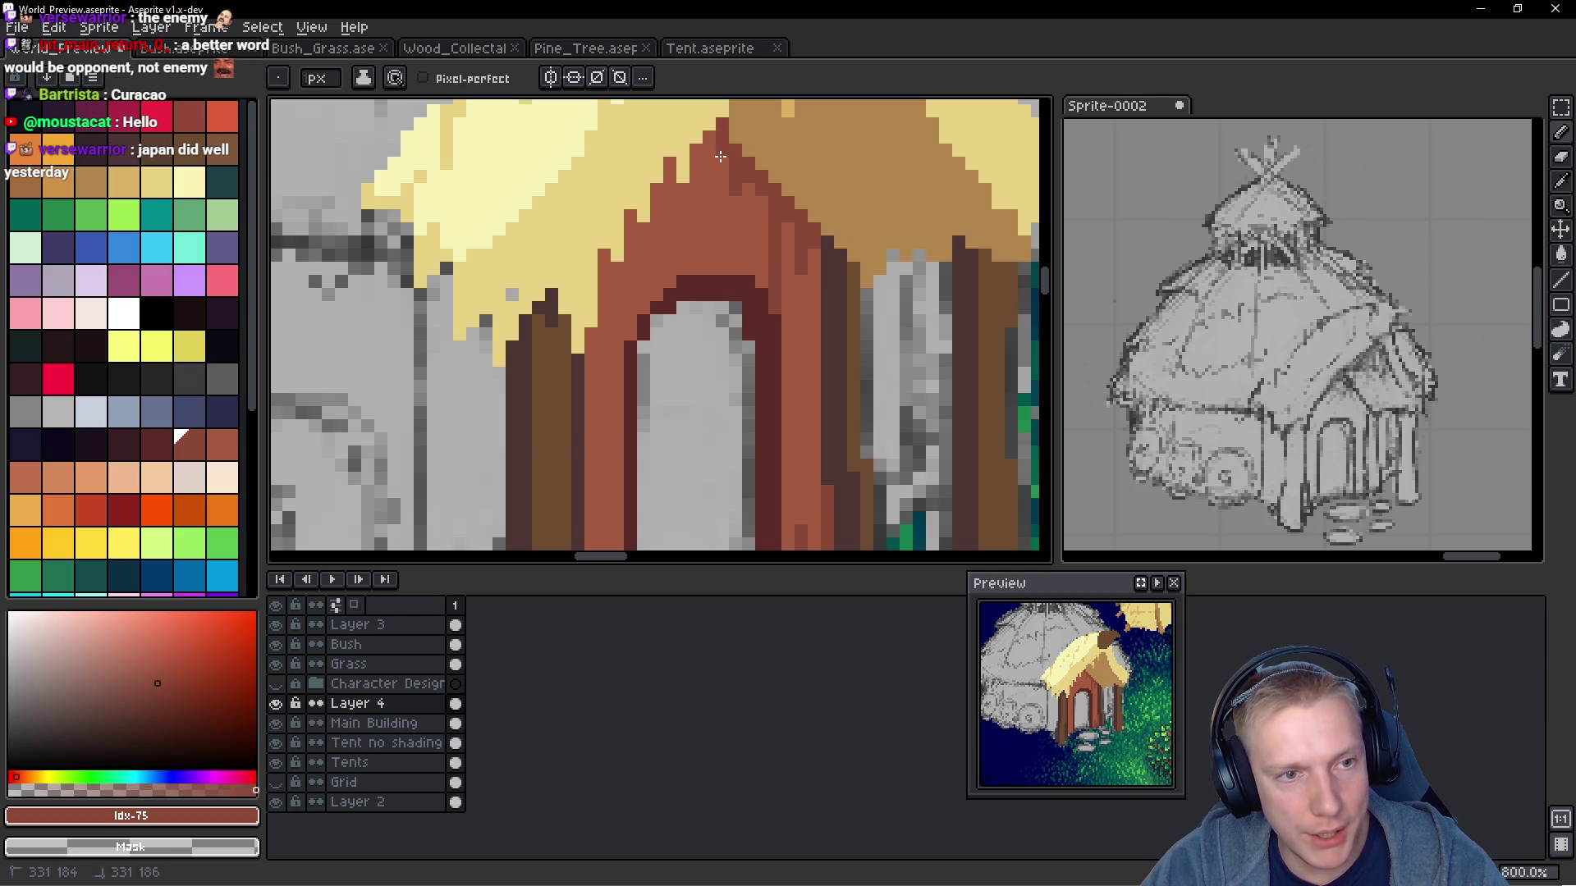
left_click_drag(721, 164, 721, 237)
Eyedrop the darker #8a4836 red-brown from the planks and paint a pixel on the door frame
left_click(704, 201, "alt")
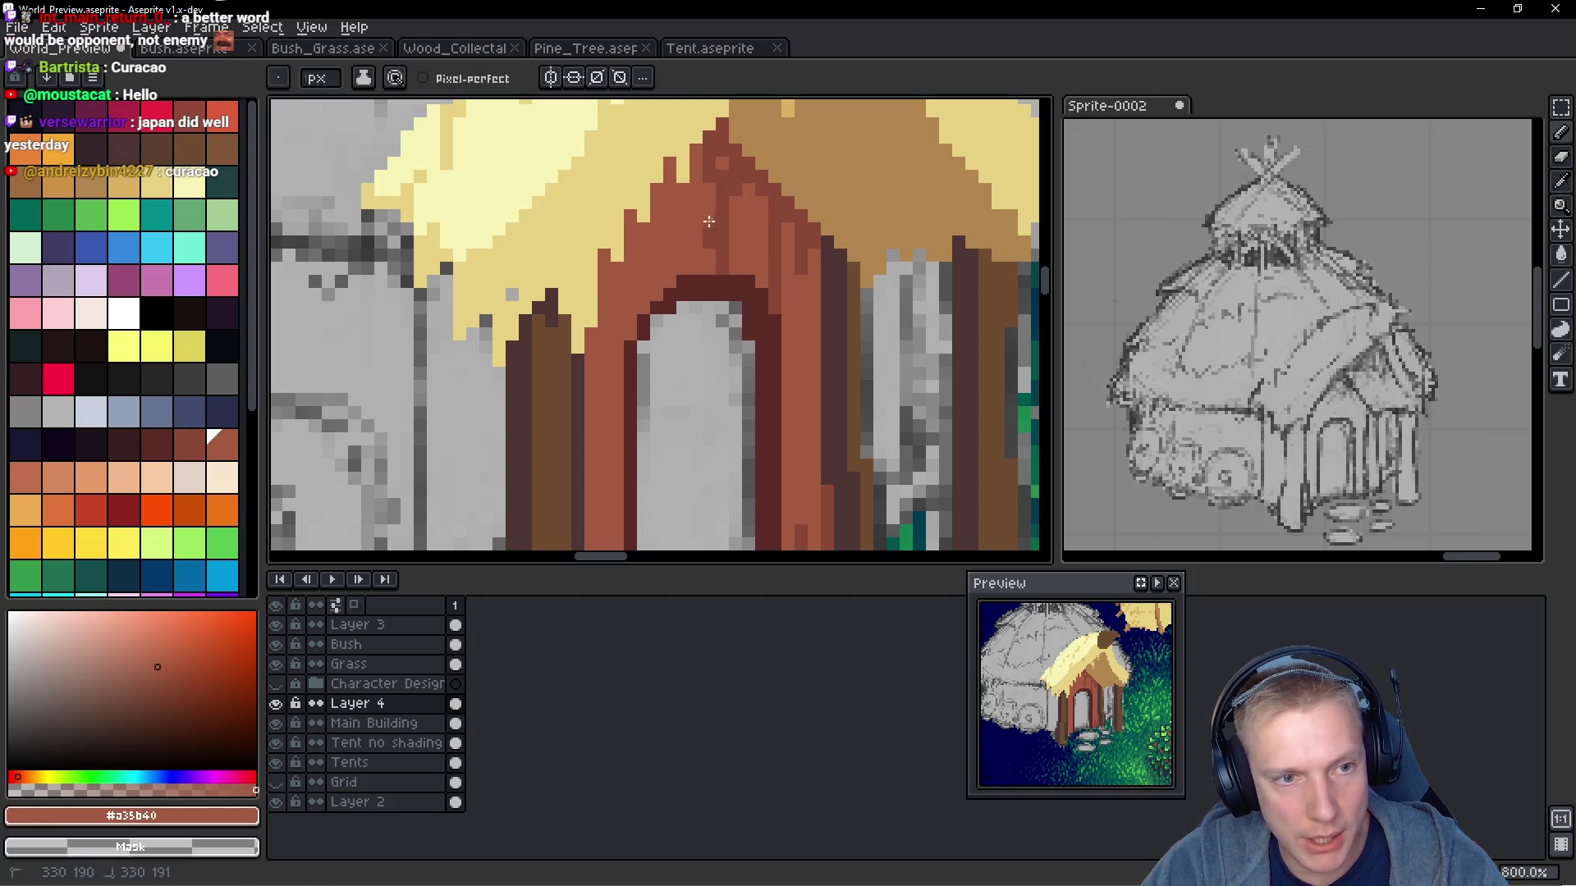
left_click(723, 165, "alt")
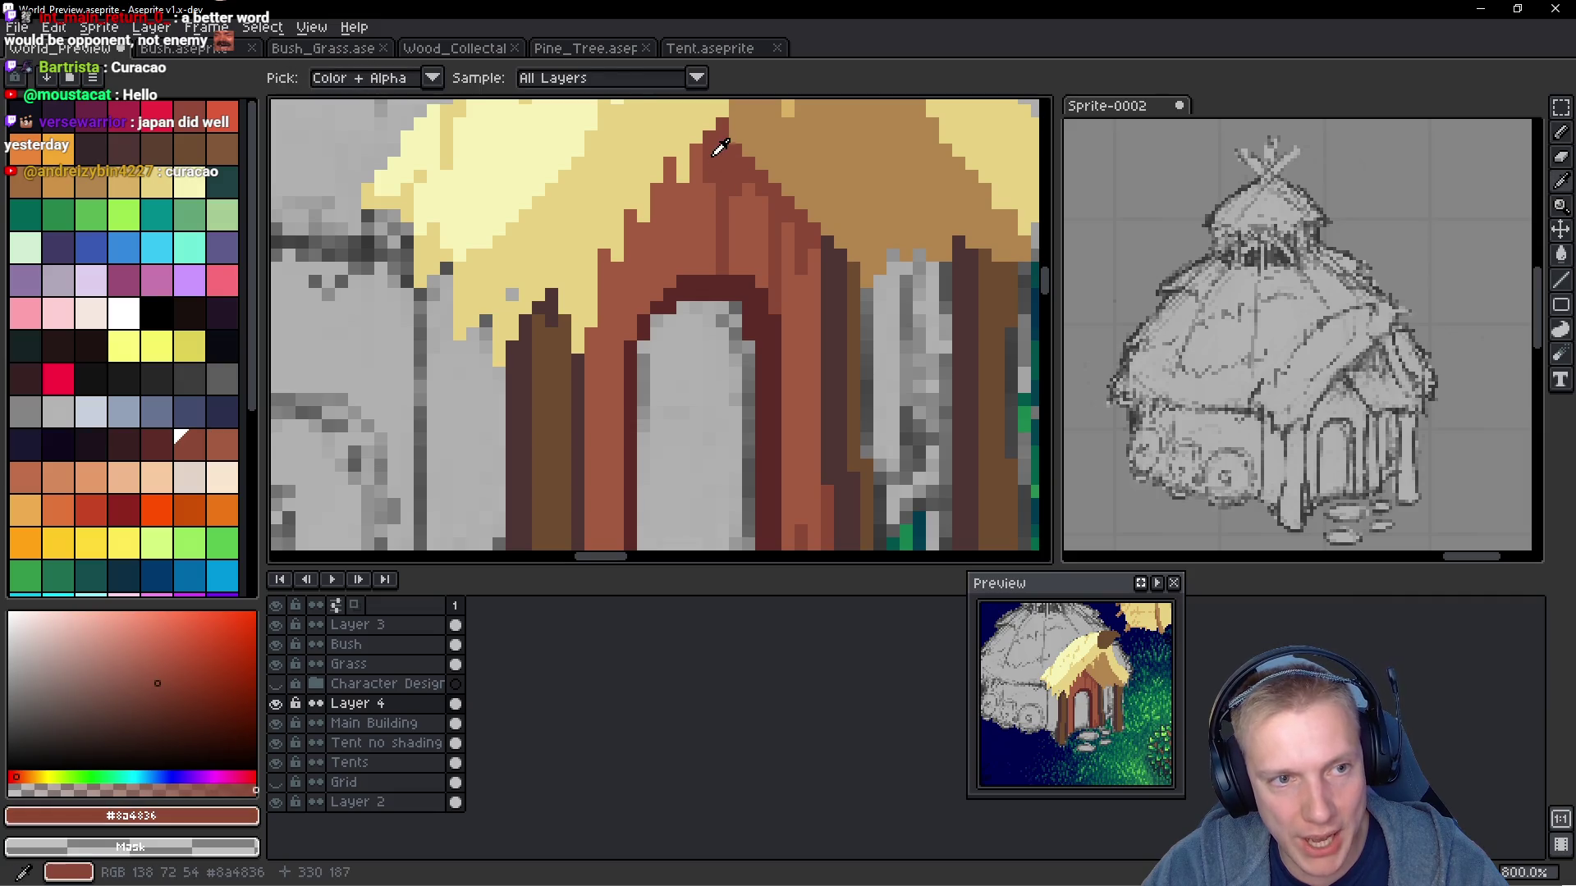
left_click(702, 201, "alt")
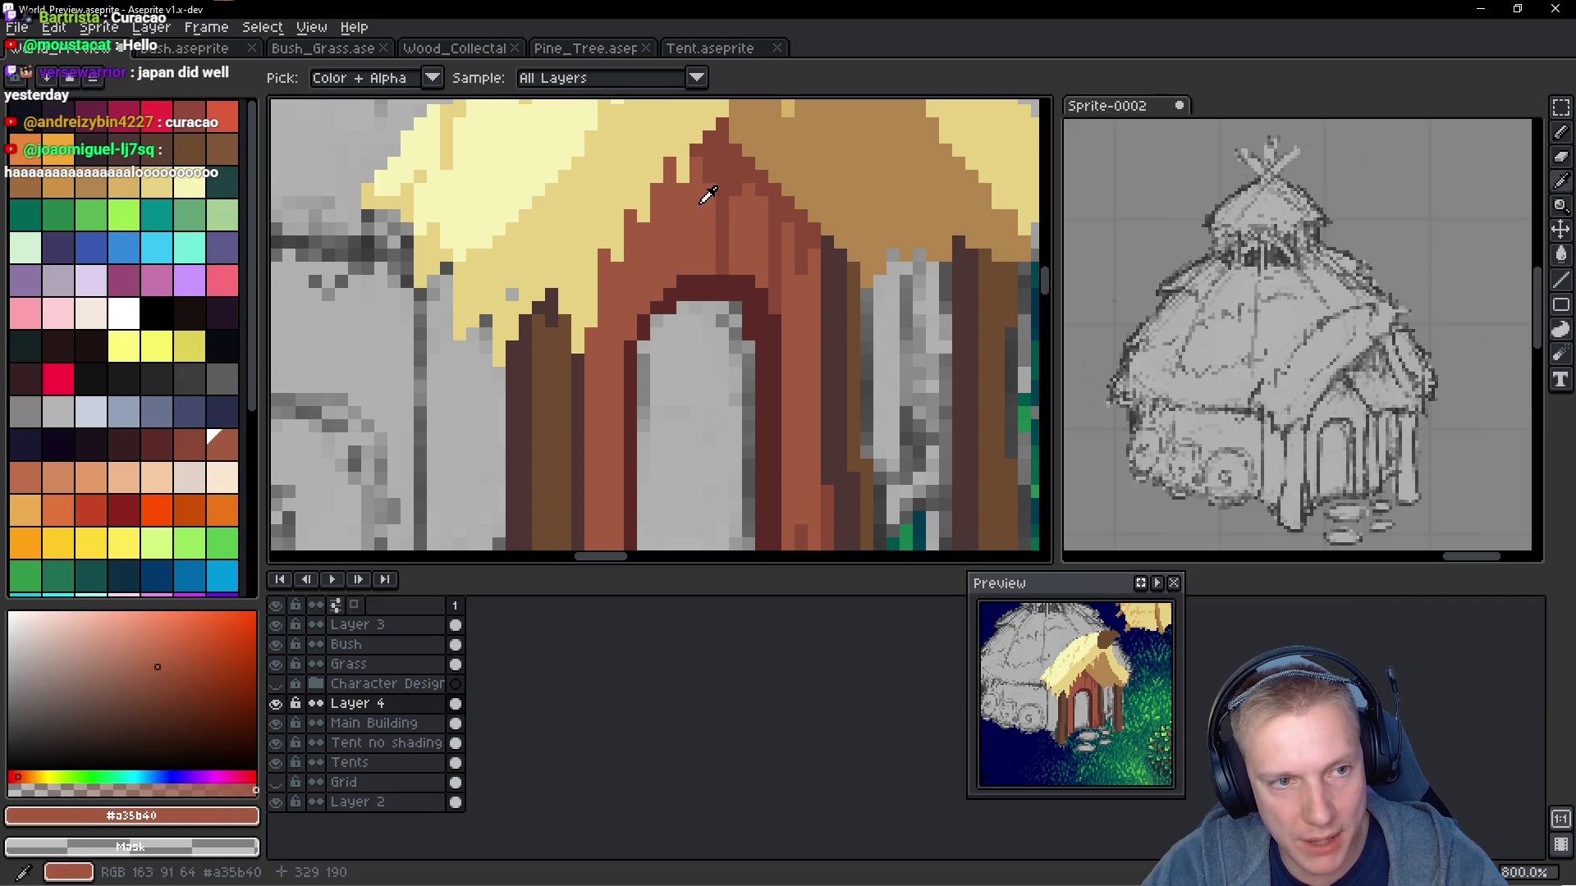
left_click(694, 158, "alt")
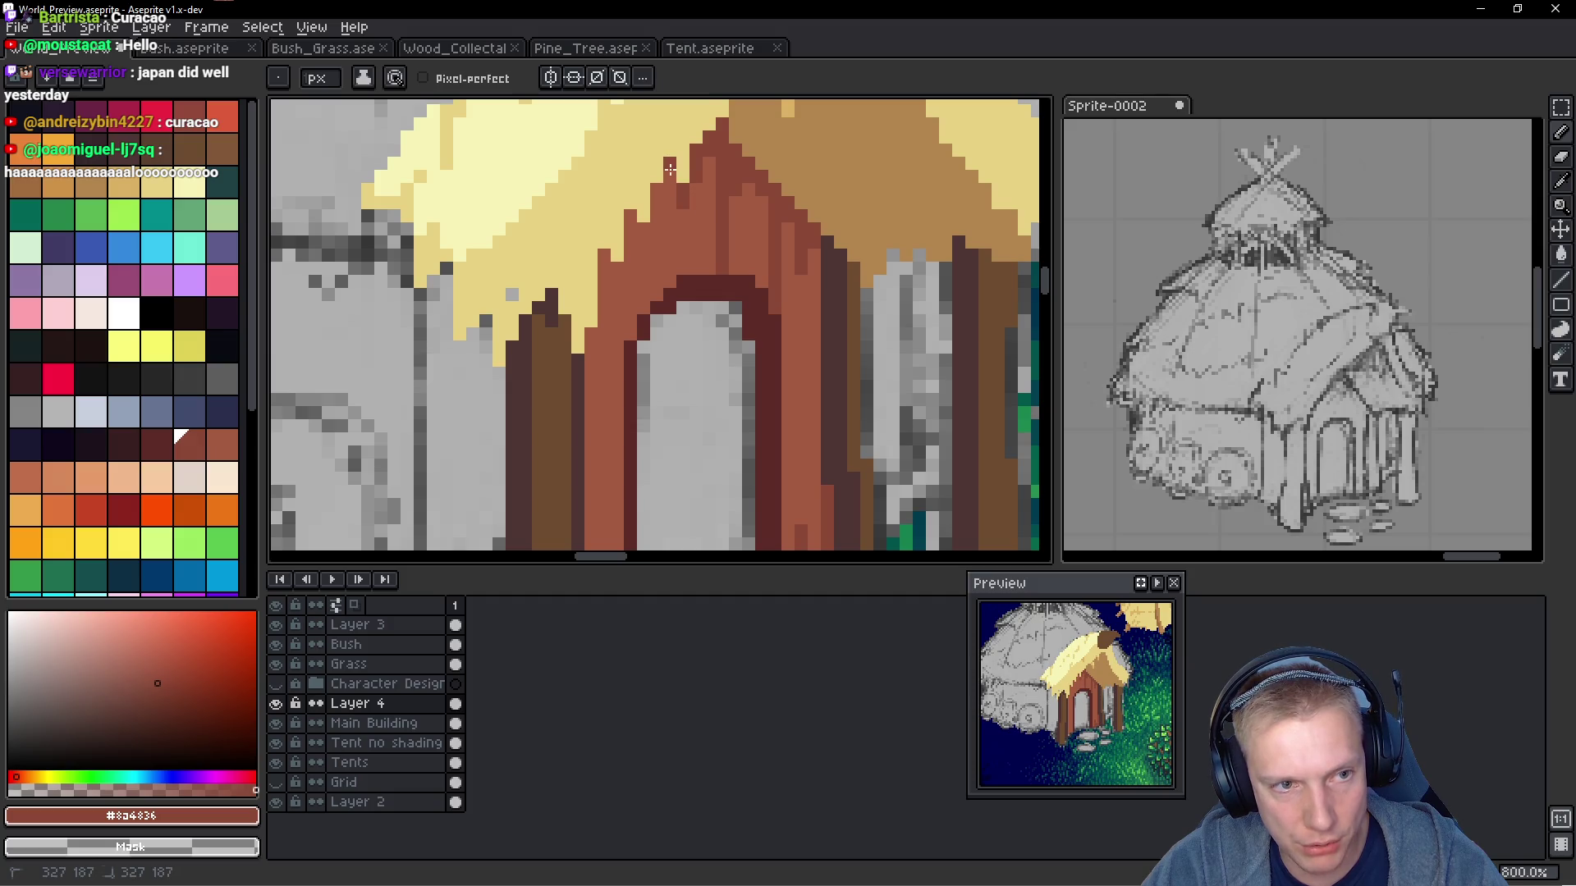
left_click(748, 245)
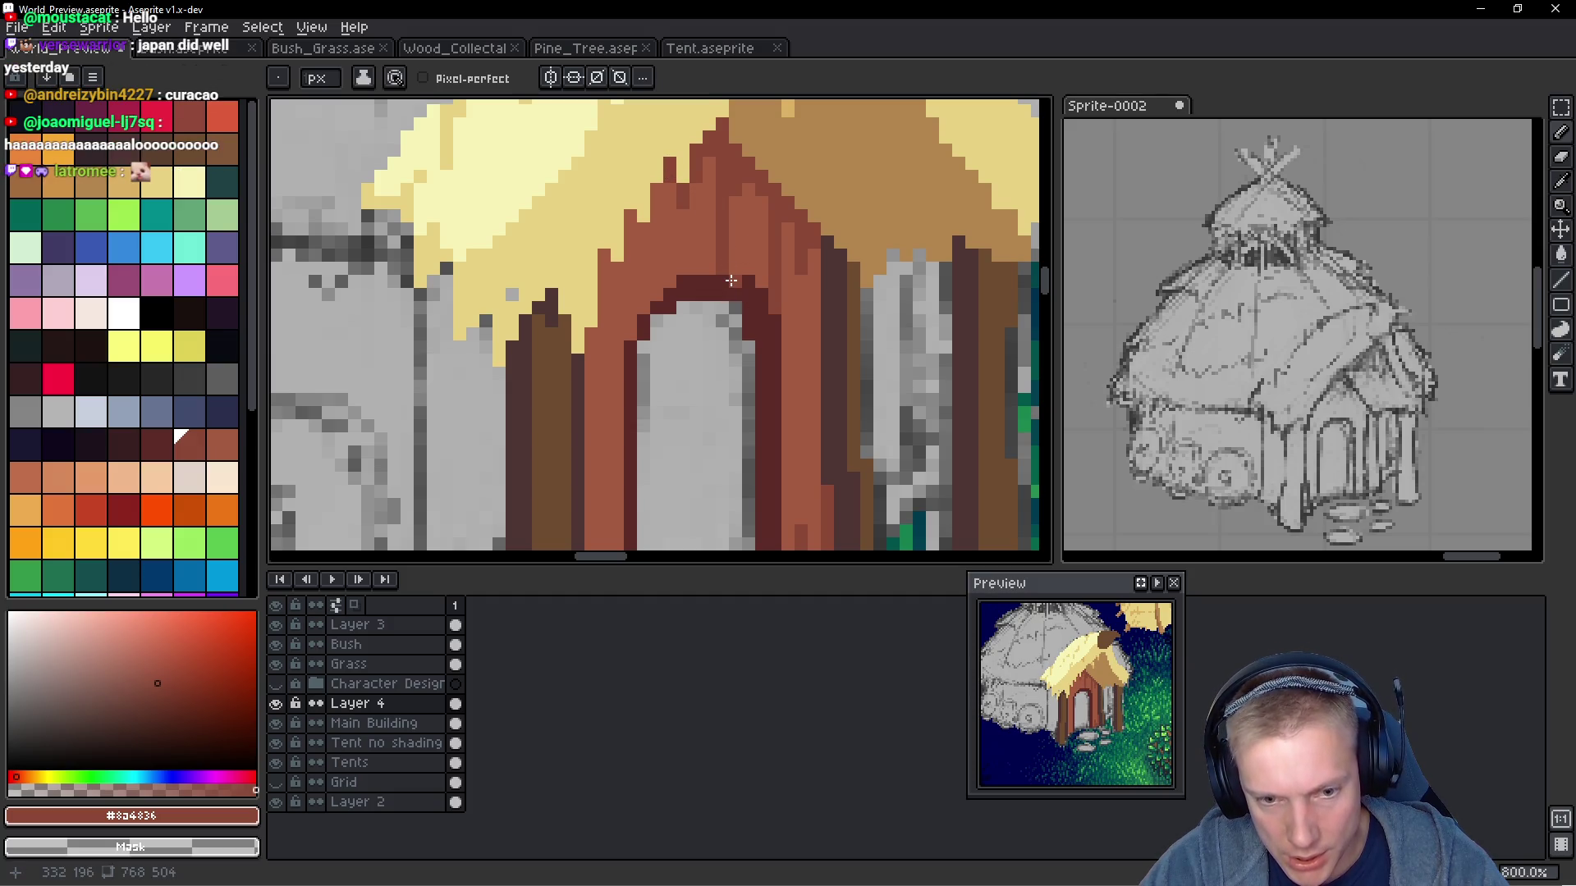
scroll(715, 289, "down", 4)
scroll(669, 279, "up", 3)
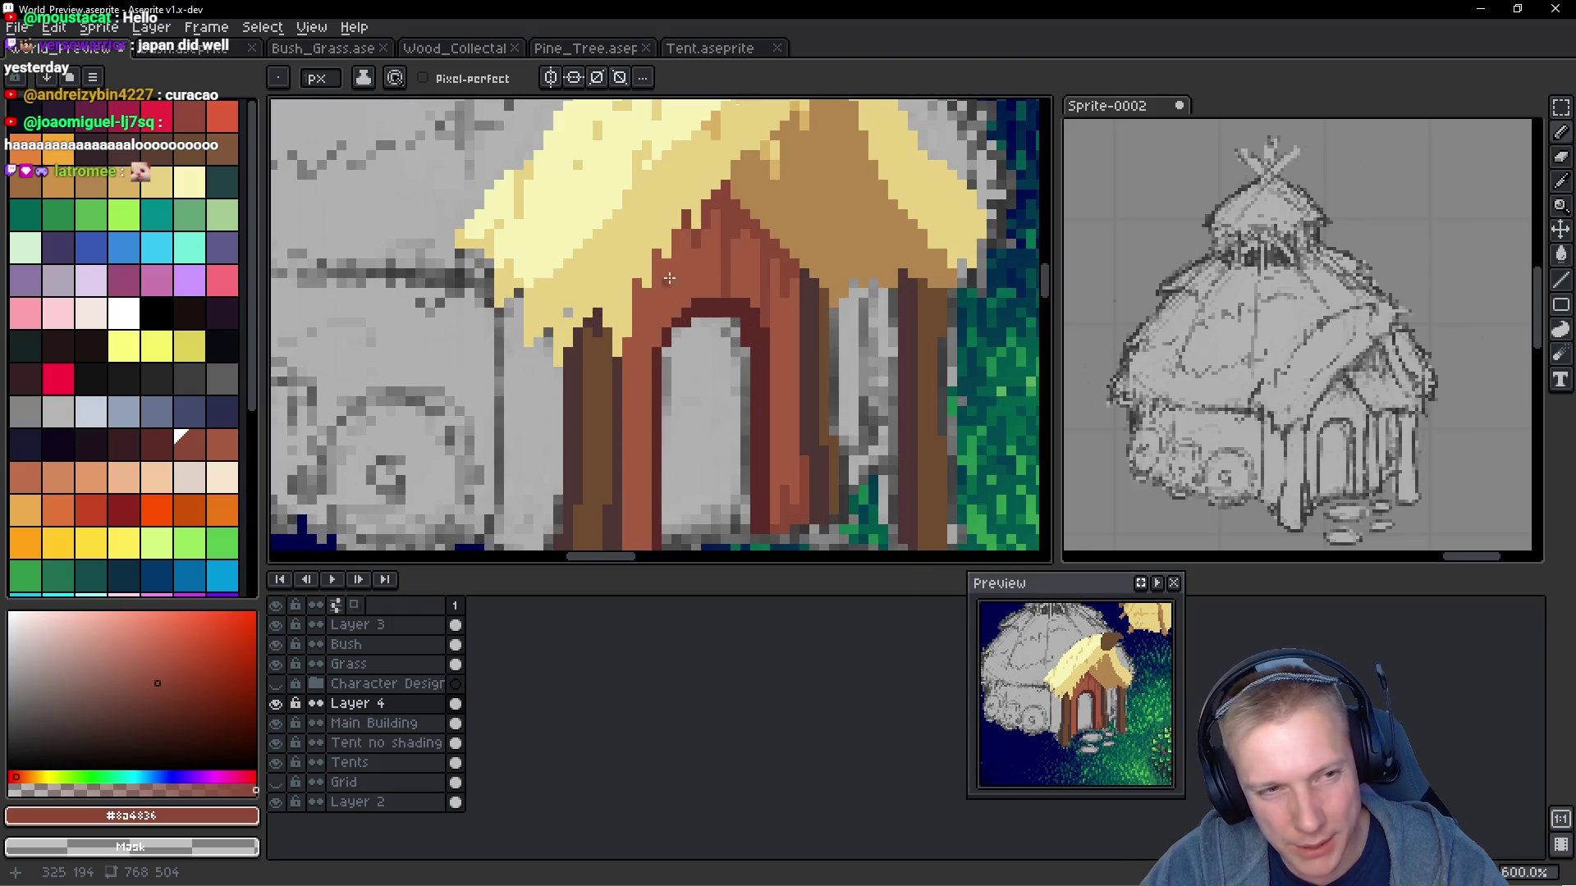
Draw two dark-red vertical lines down the door frame
scroll(678, 235, "up", 1)
left_click_drag(674, 243, 674, 336)
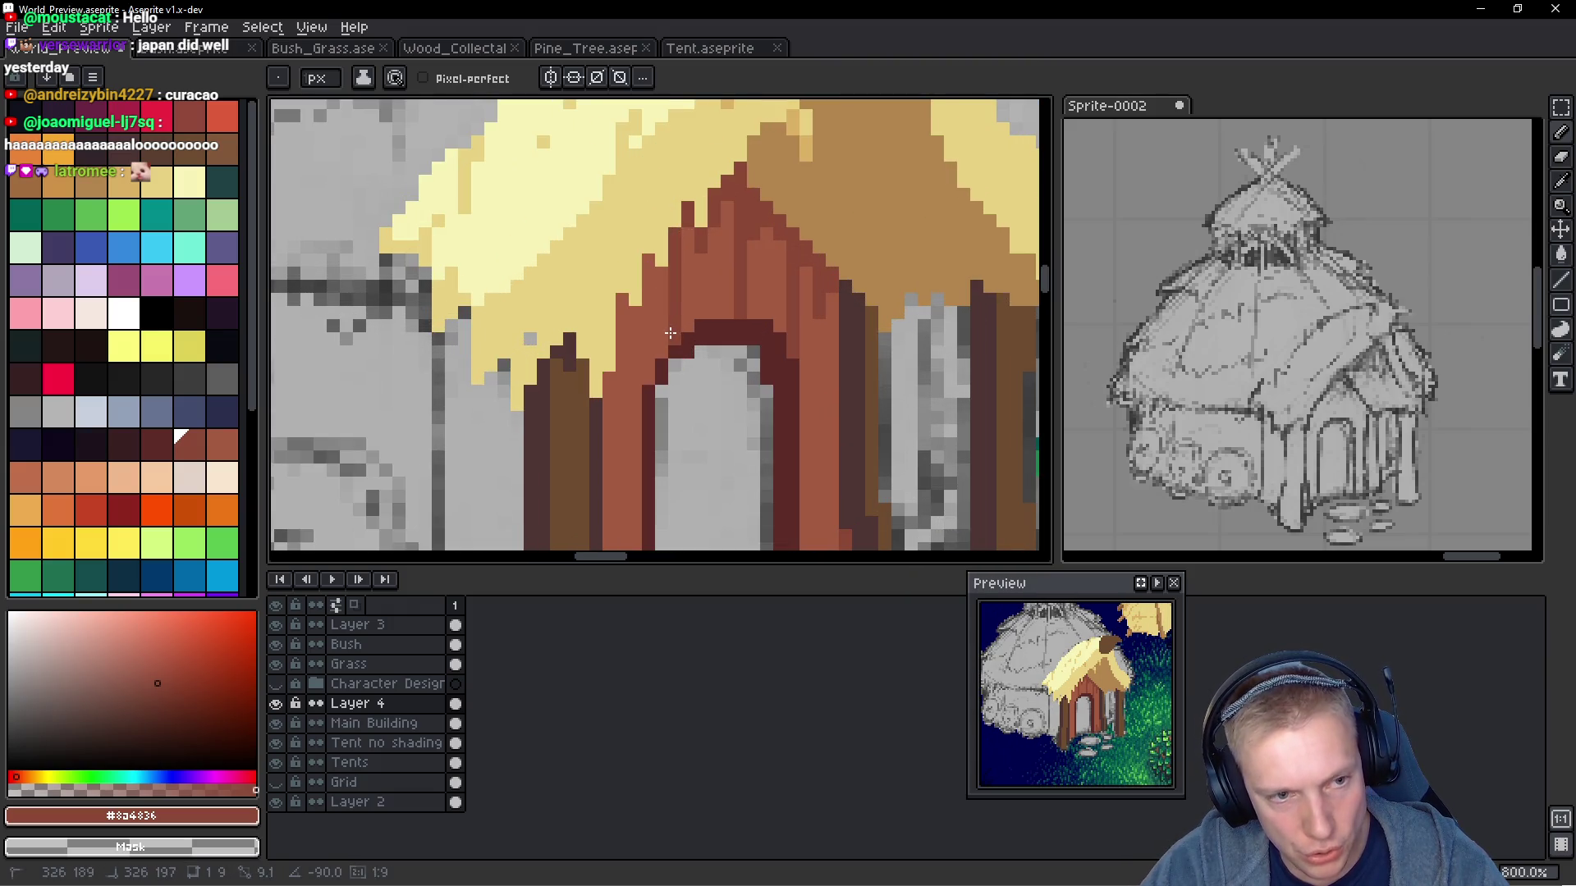
scroll(681, 312, "down", 2)
scroll(689, 271, "up", 2)
left_click_drag(697, 231, 684, 306)
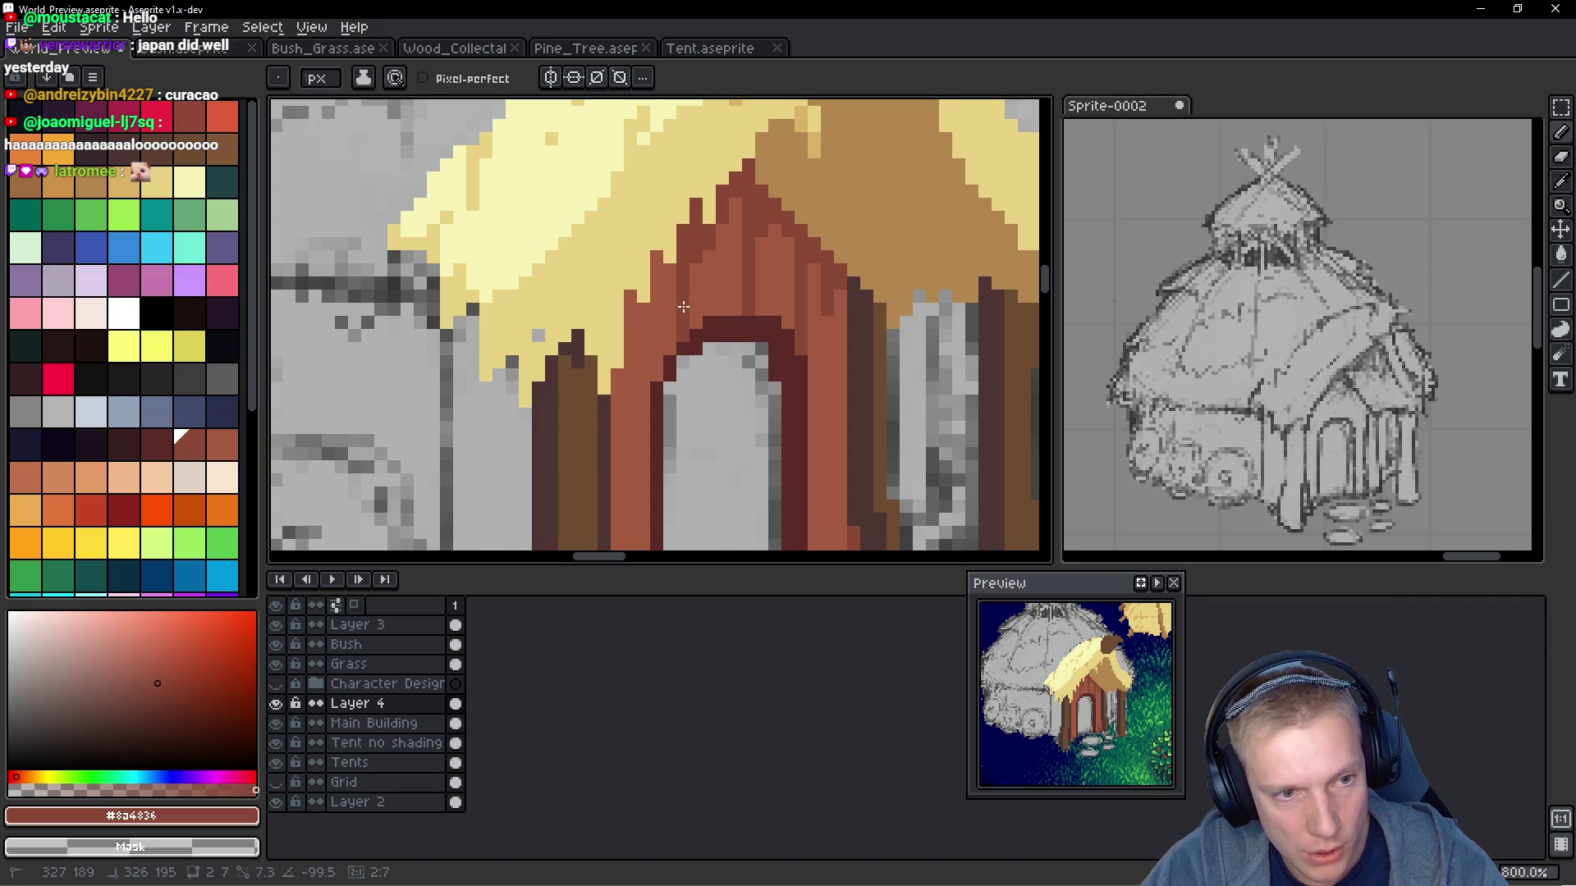
Sample the plank colour and draw another darker red streak down a plank
left_click(671, 328, "alt")
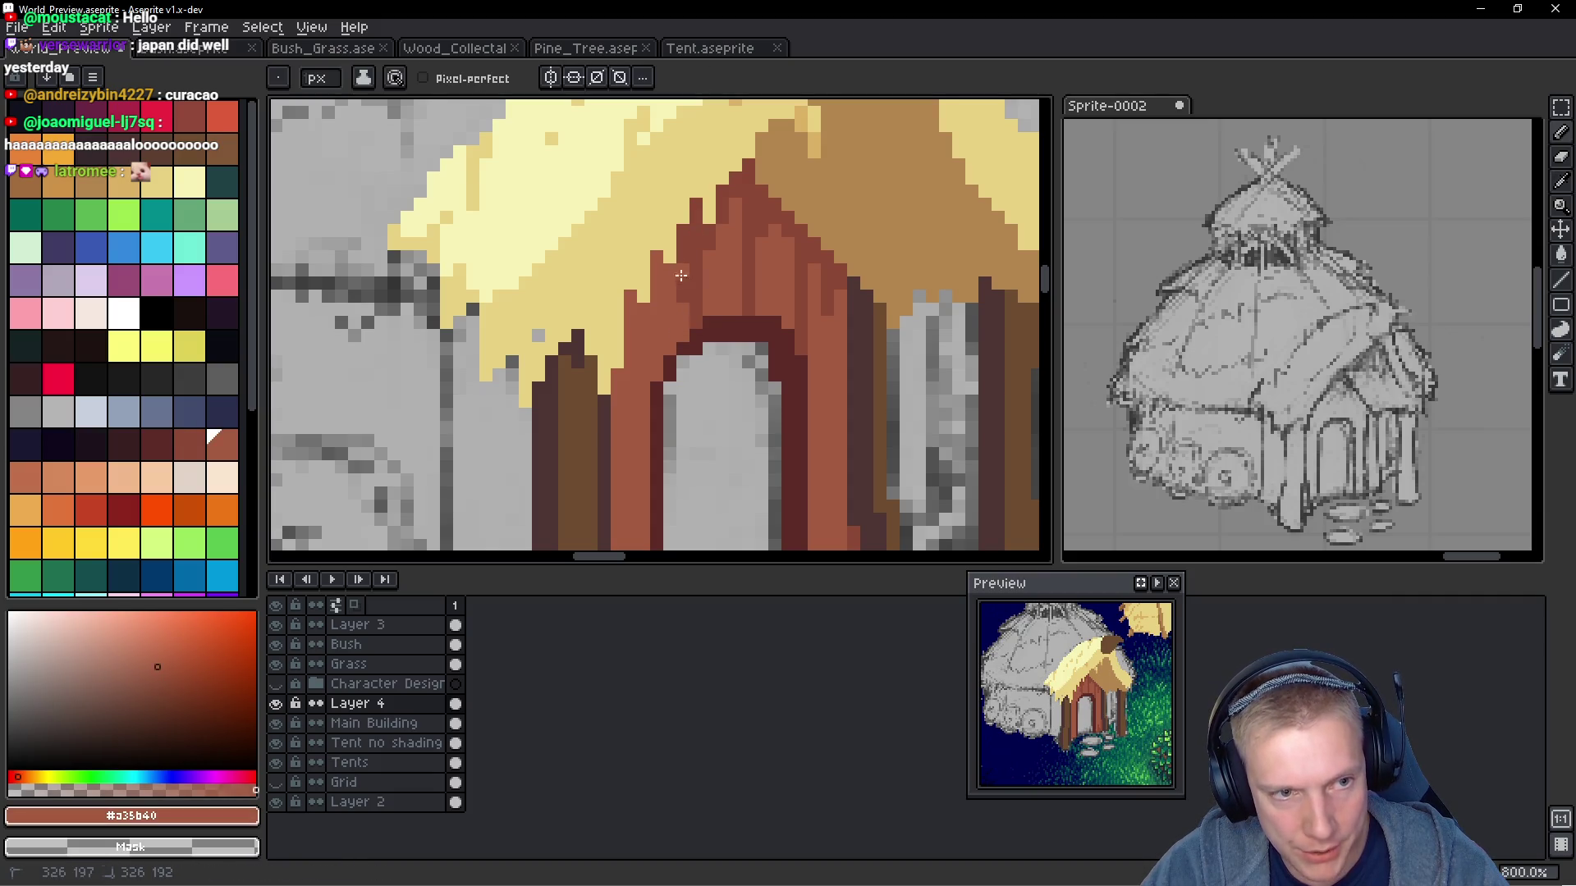
key("alt")
scroll(653, 298, "down", 1)
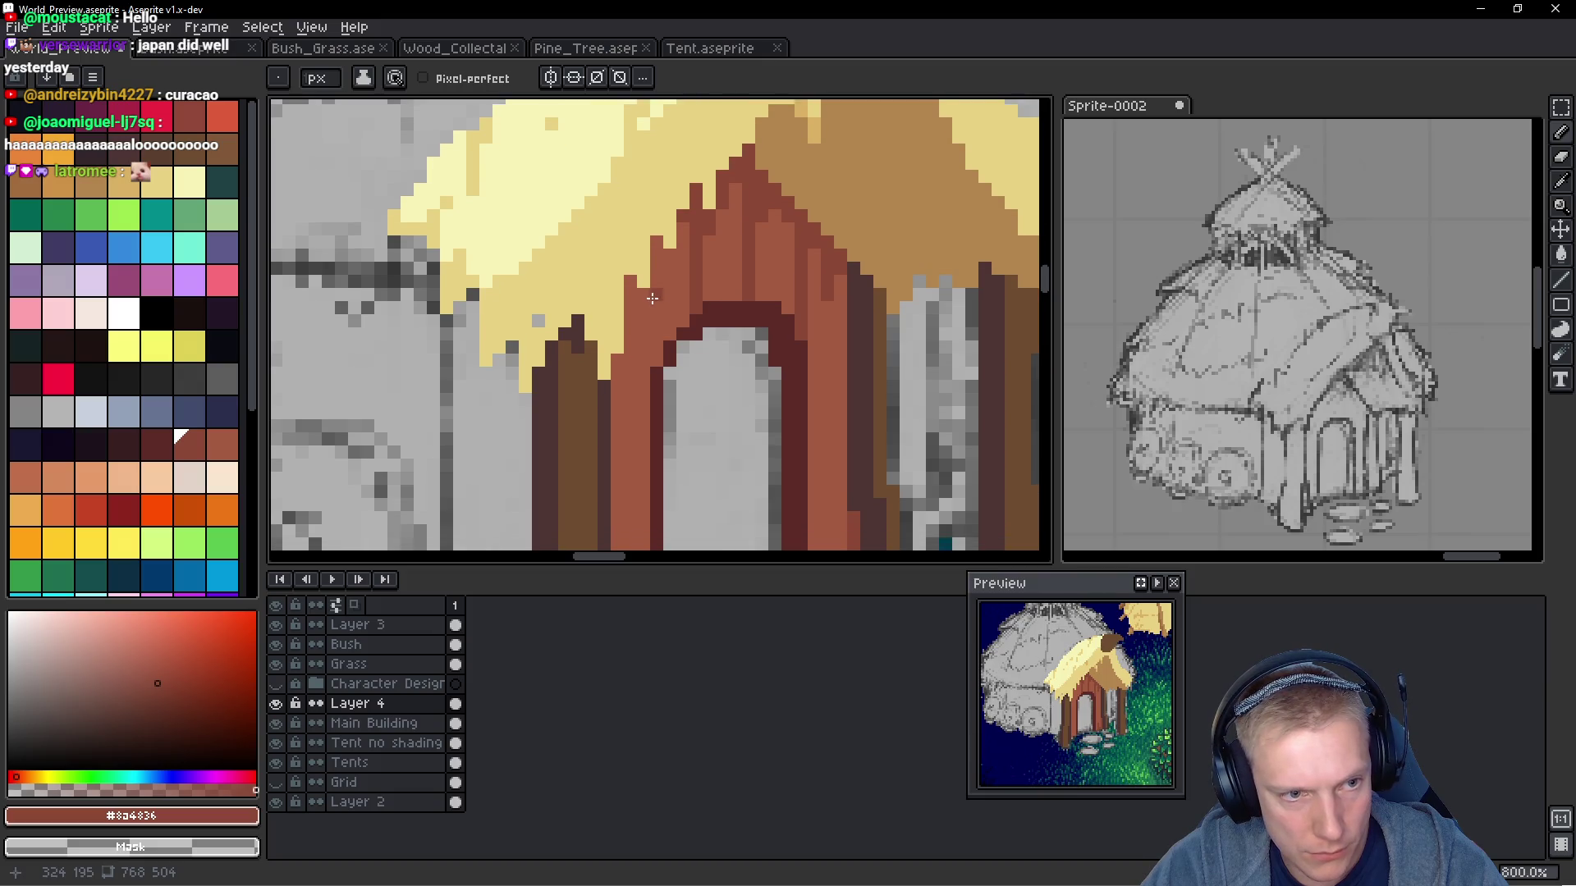
scroll(647, 295, "down", 1)
left_click_drag(662, 266, 661, 344)
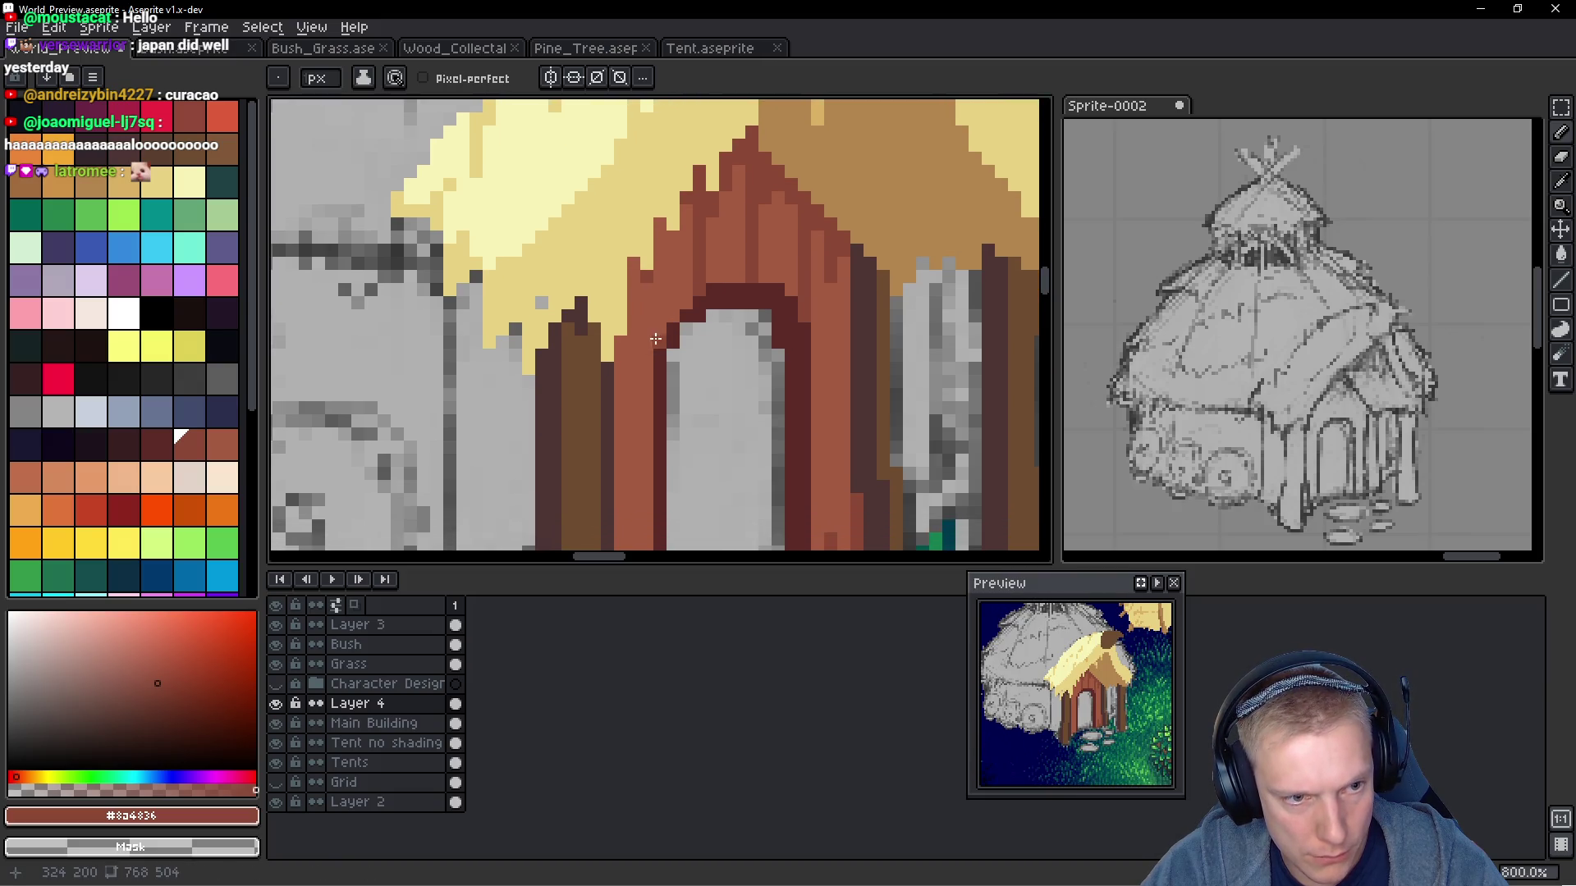
Re-pick the darker red and draw a long dark red strip along the plank
left_click(629, 321, "alt")
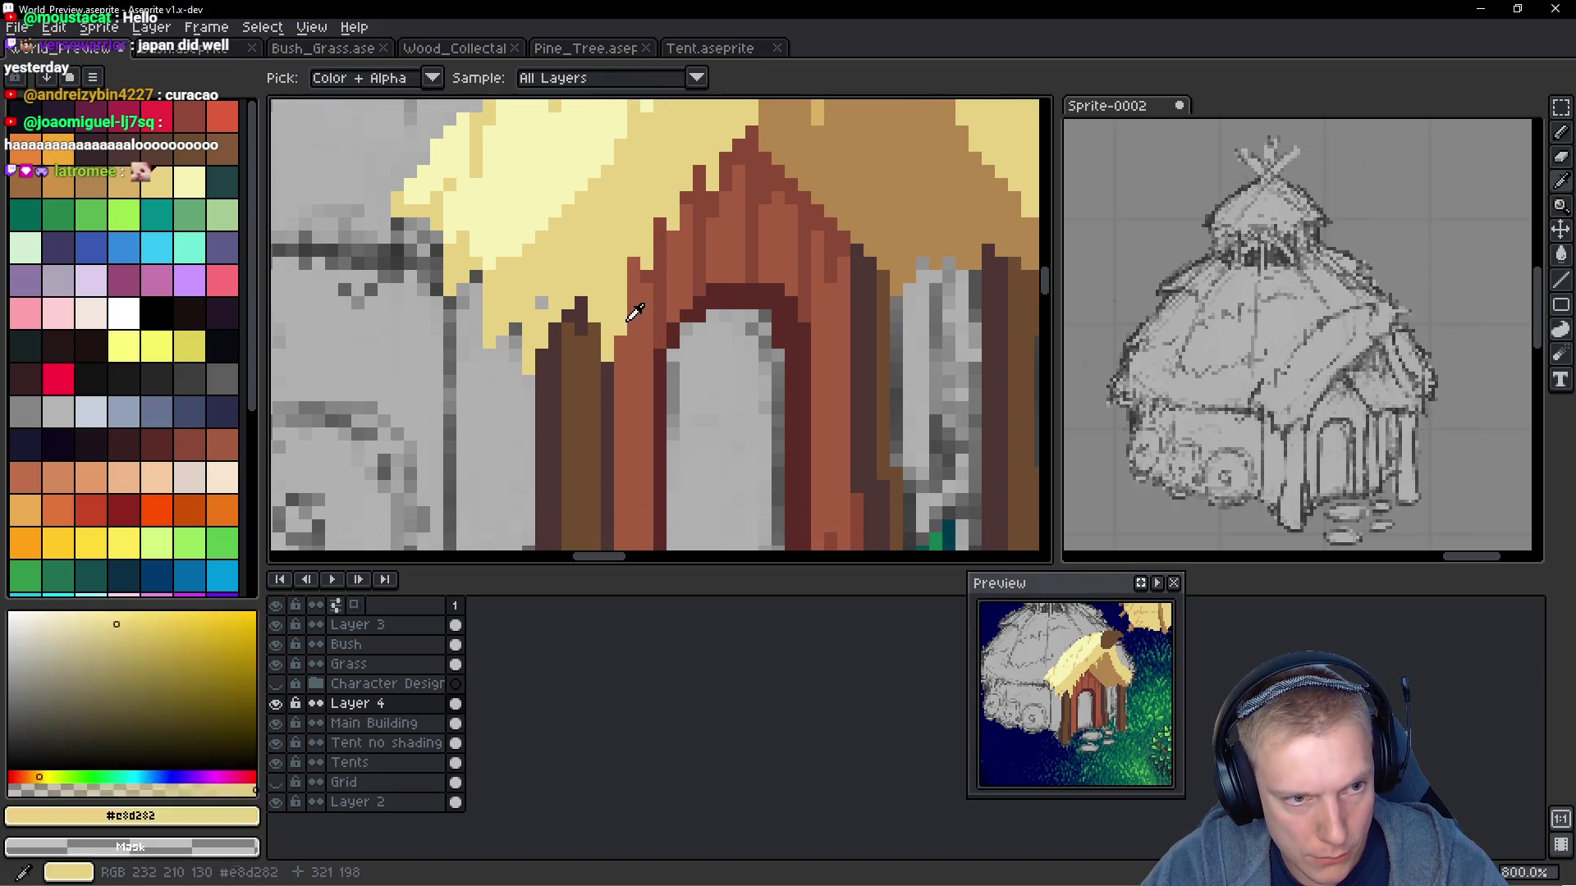
left_click(667, 279, "alt")
scroll(638, 294, "down", 3)
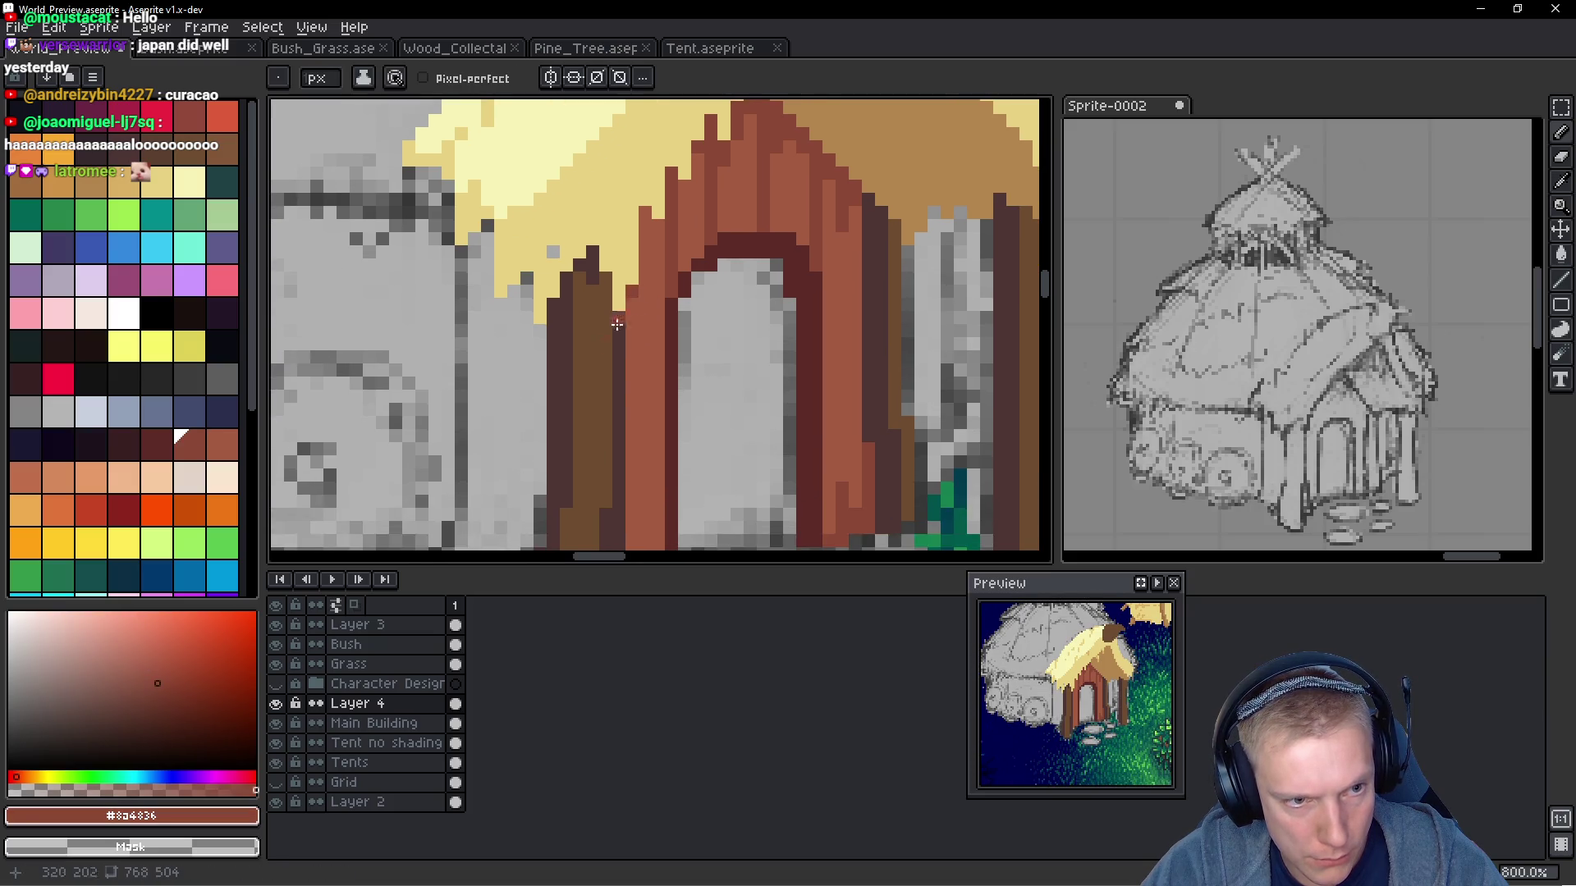
scroll(616, 325, "down", 5)
left_click_drag(673, 139, 673, 419)
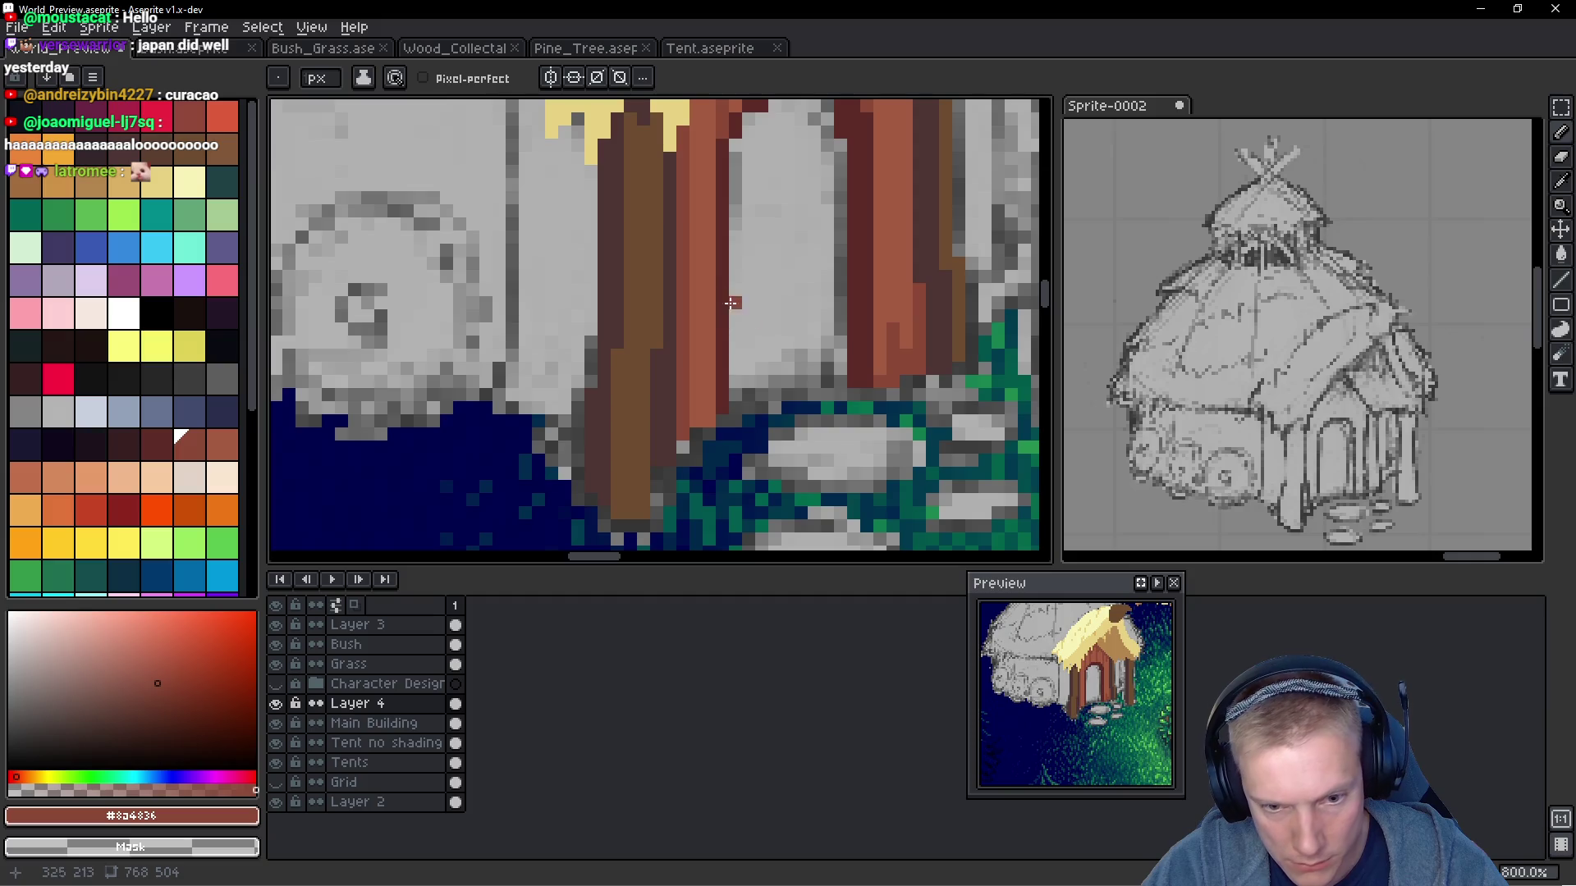
scroll(788, 291, "down", 4)
scroll(825, 293, "up", 3)
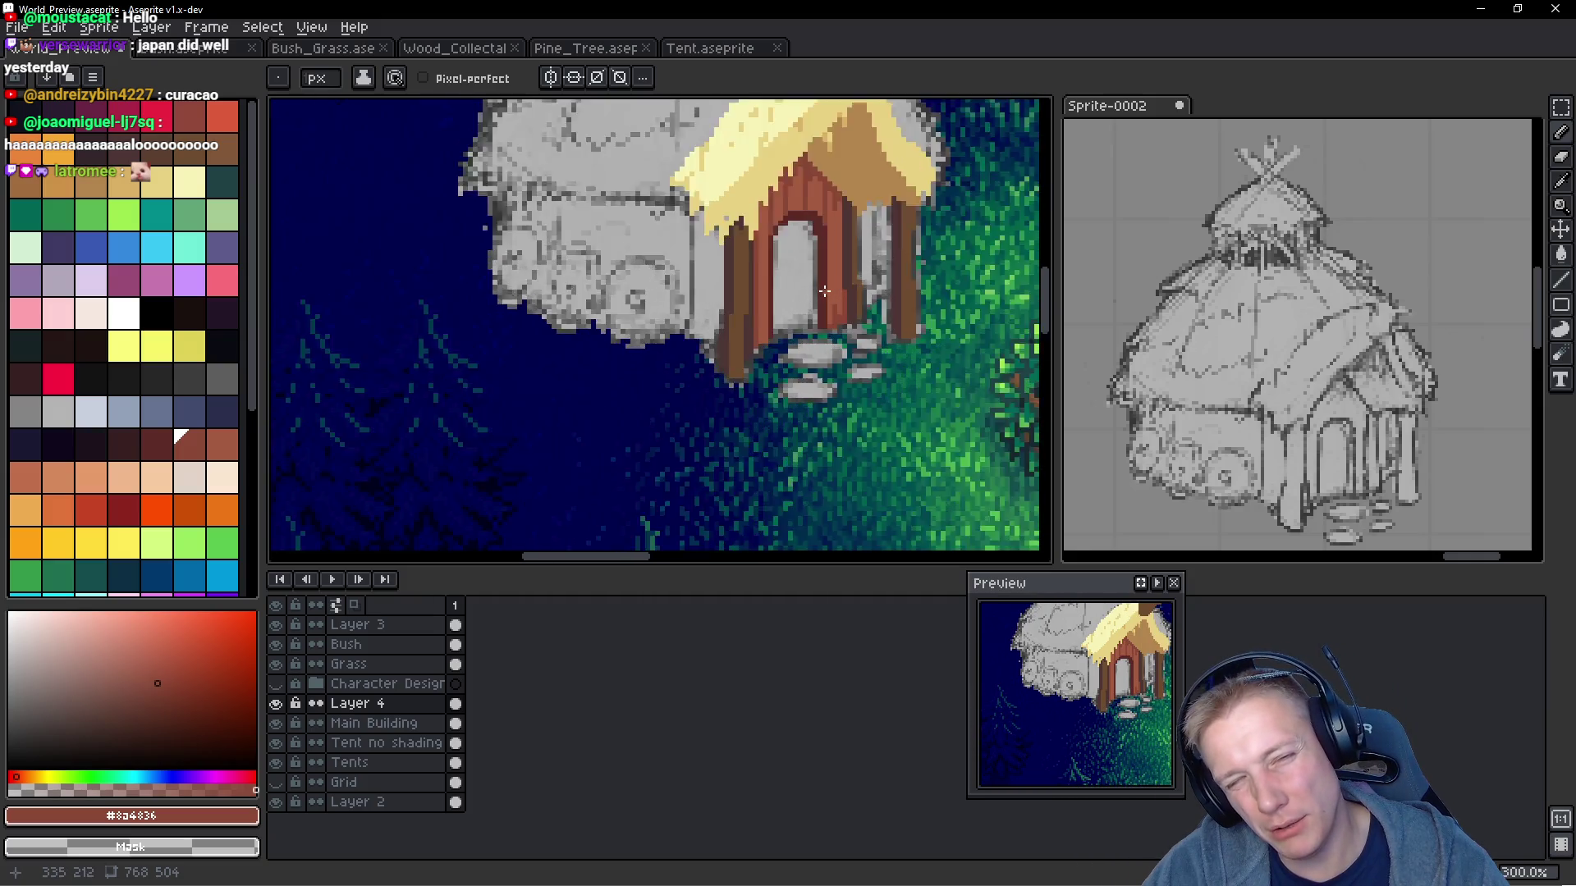
scroll(856, 228, "up", 1)
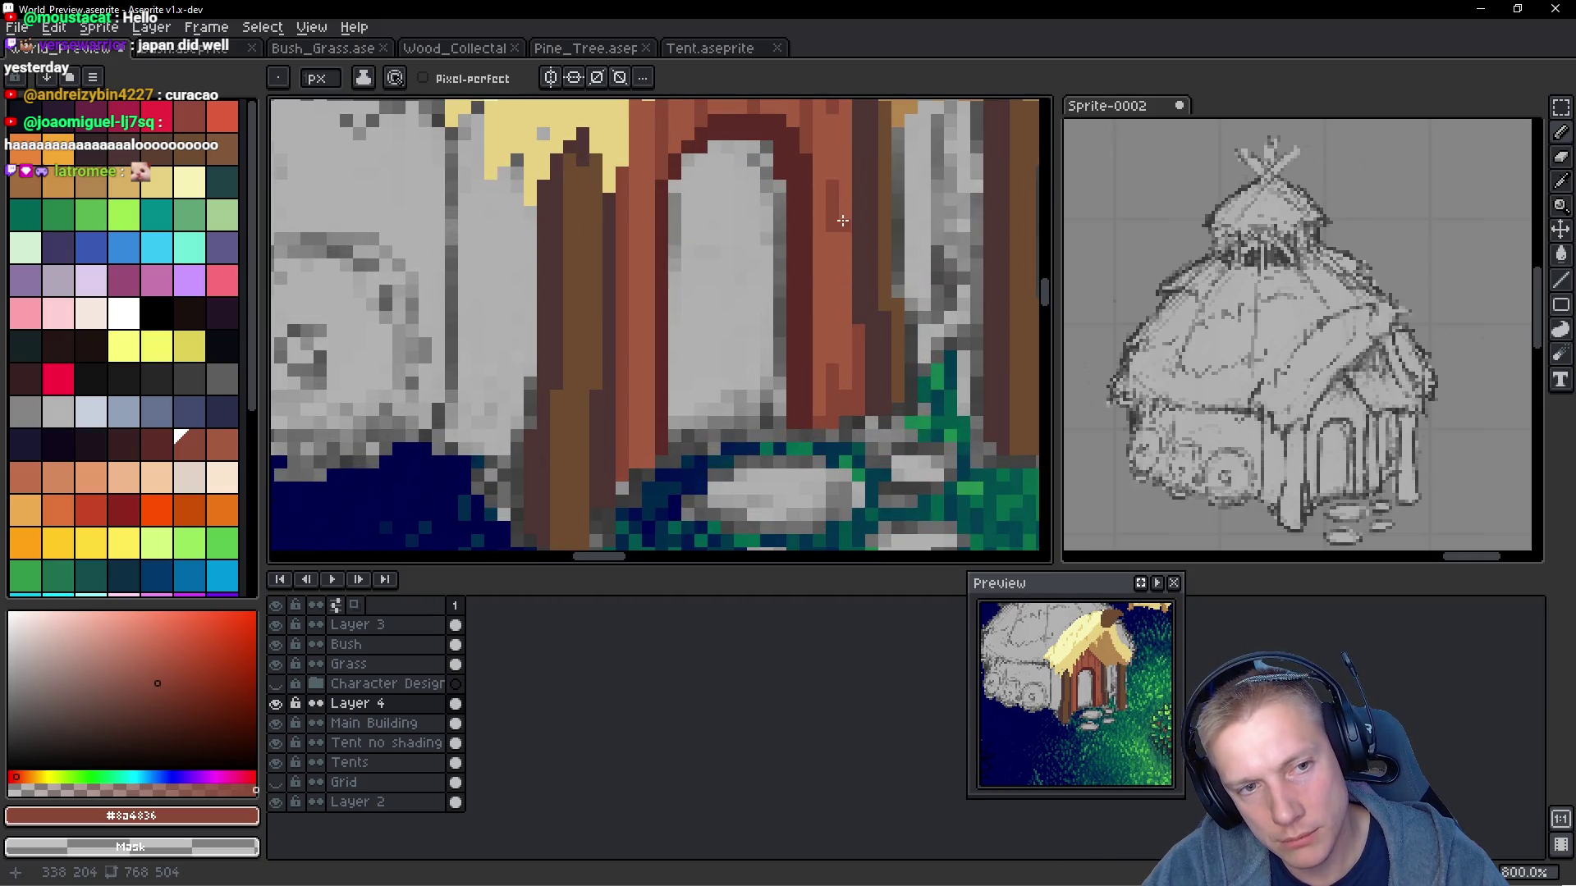
scroll(843, 246, "down", 2)
scroll(838, 246, "down", 1)
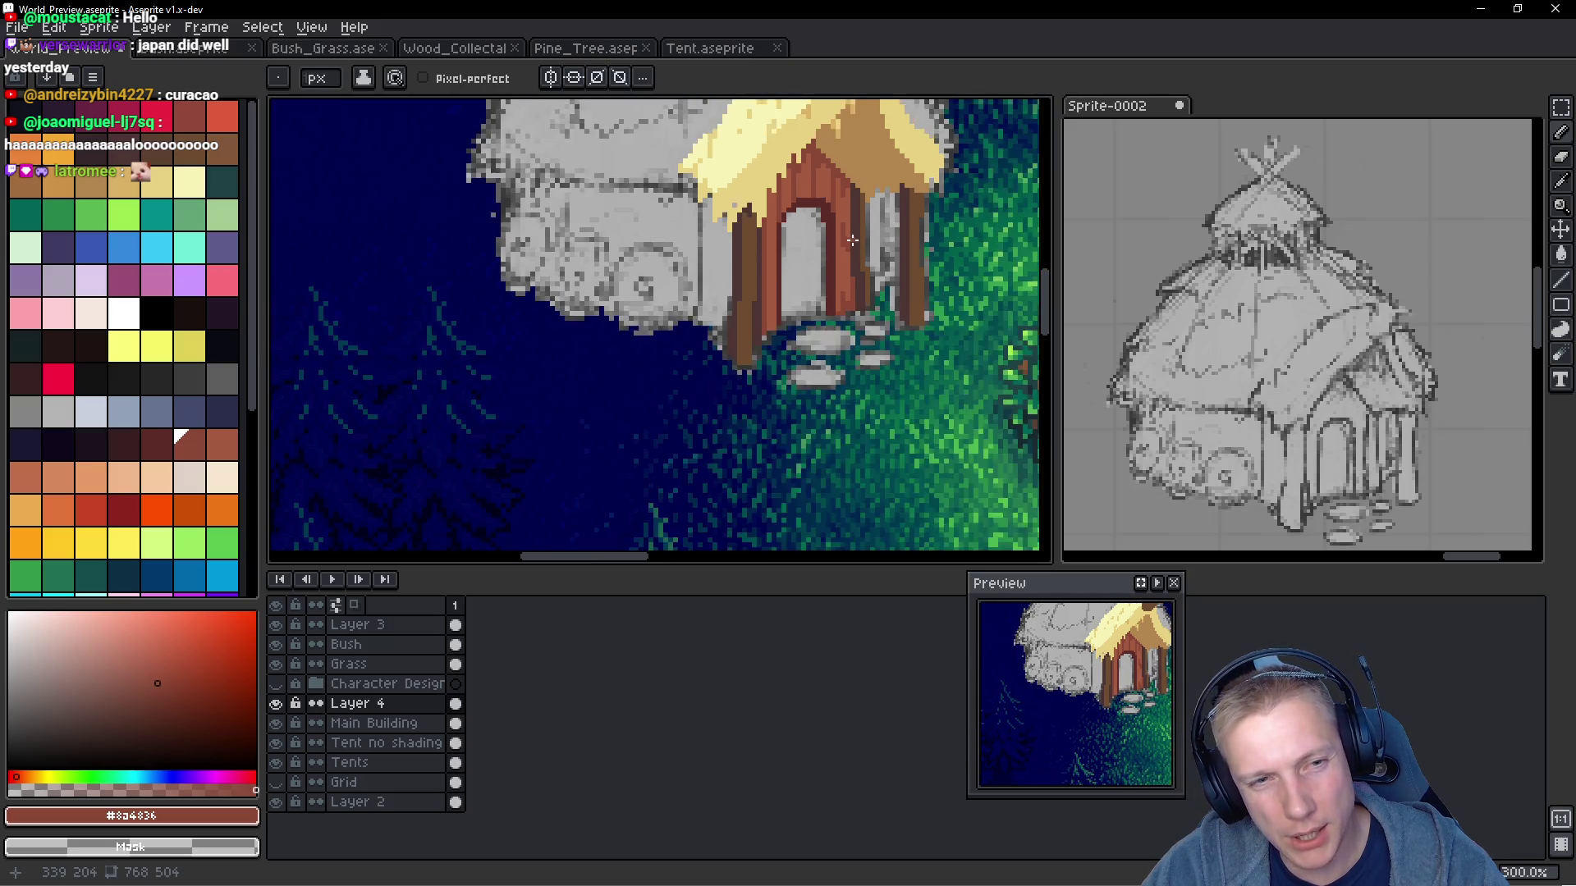
scroll(838, 247, "up", 2)
Choose a light orange swatch and paint a highlight pixel on the plank
left_click(819, 362, "alt")
left_click(59, 478)
scroll(854, 303, "up", 1)
left_click(853, 304)
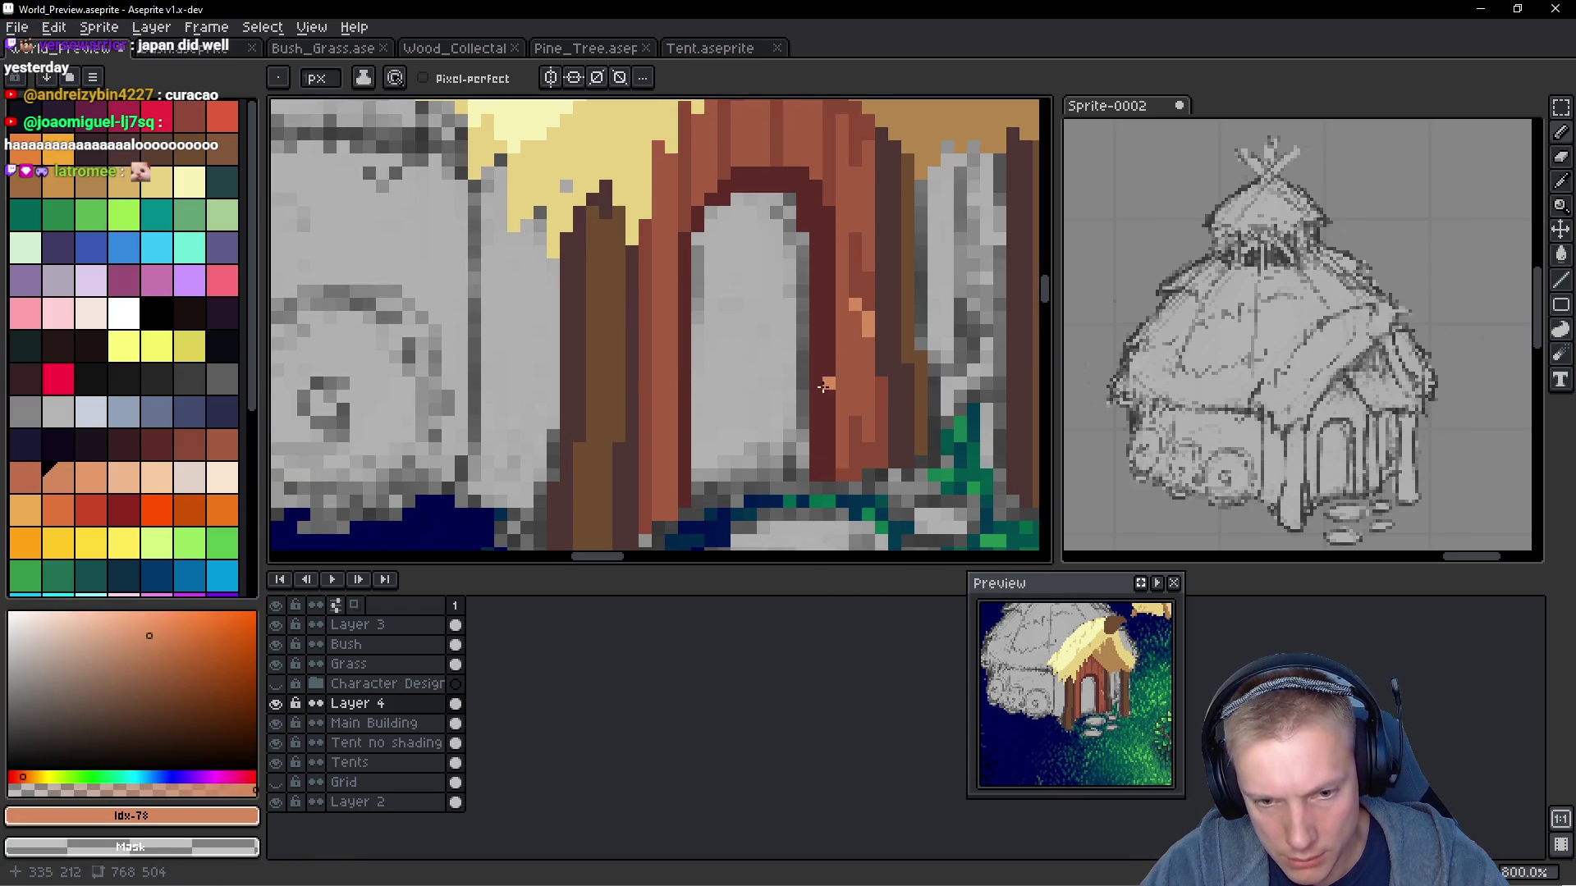
Lower the light orange highlight's opacity and paint soft highlights along the plank edge
left_click(858, 353, "alt")
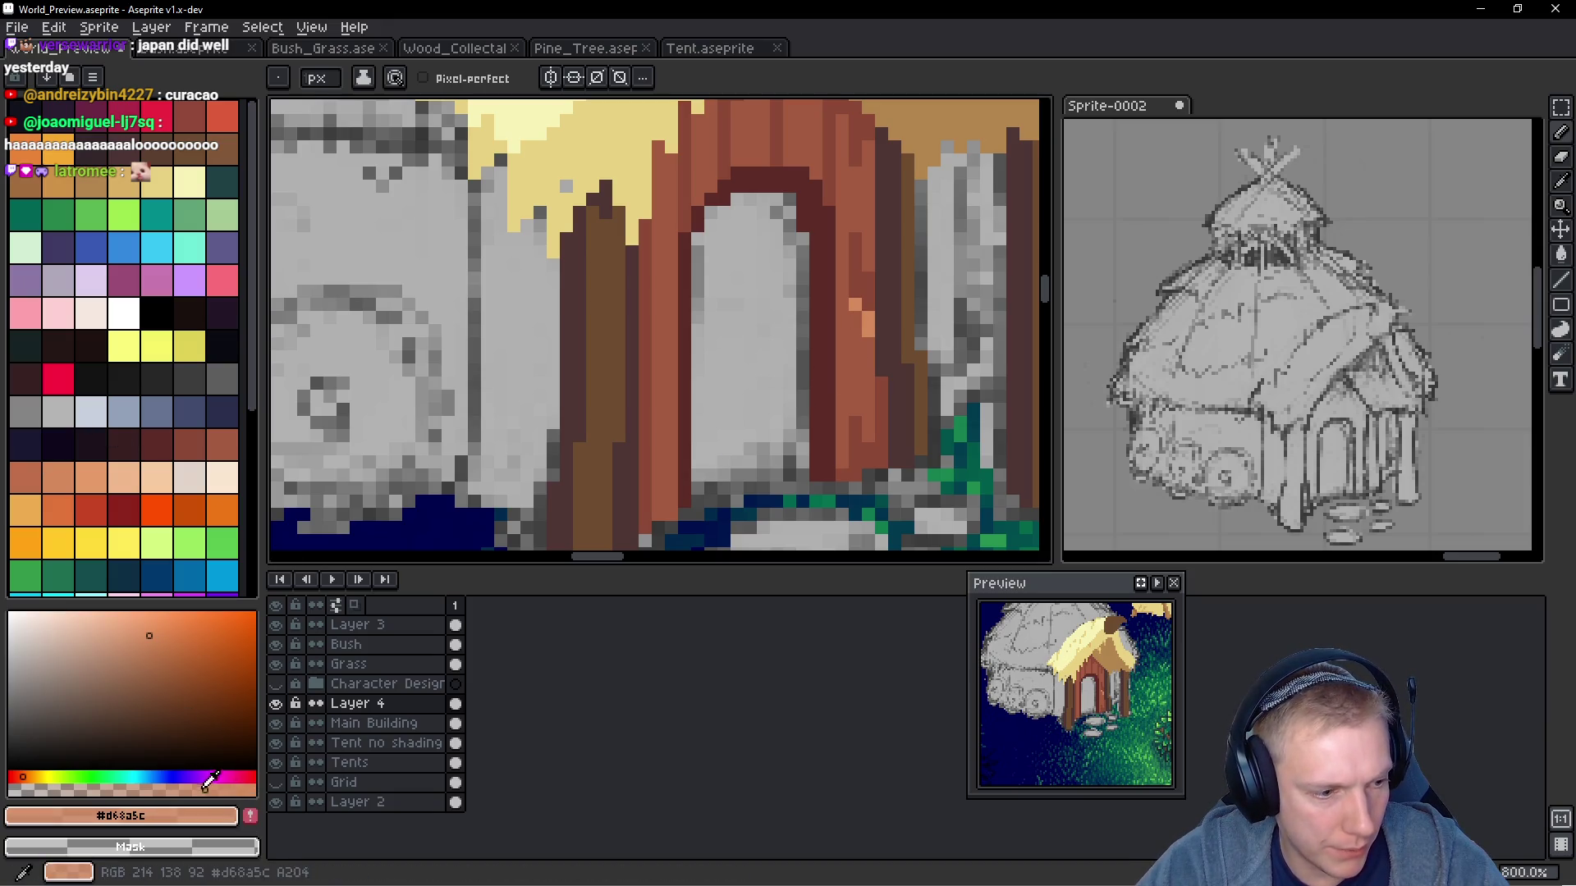
left_click(853, 306)
scroll(864, 394, "up", 3)
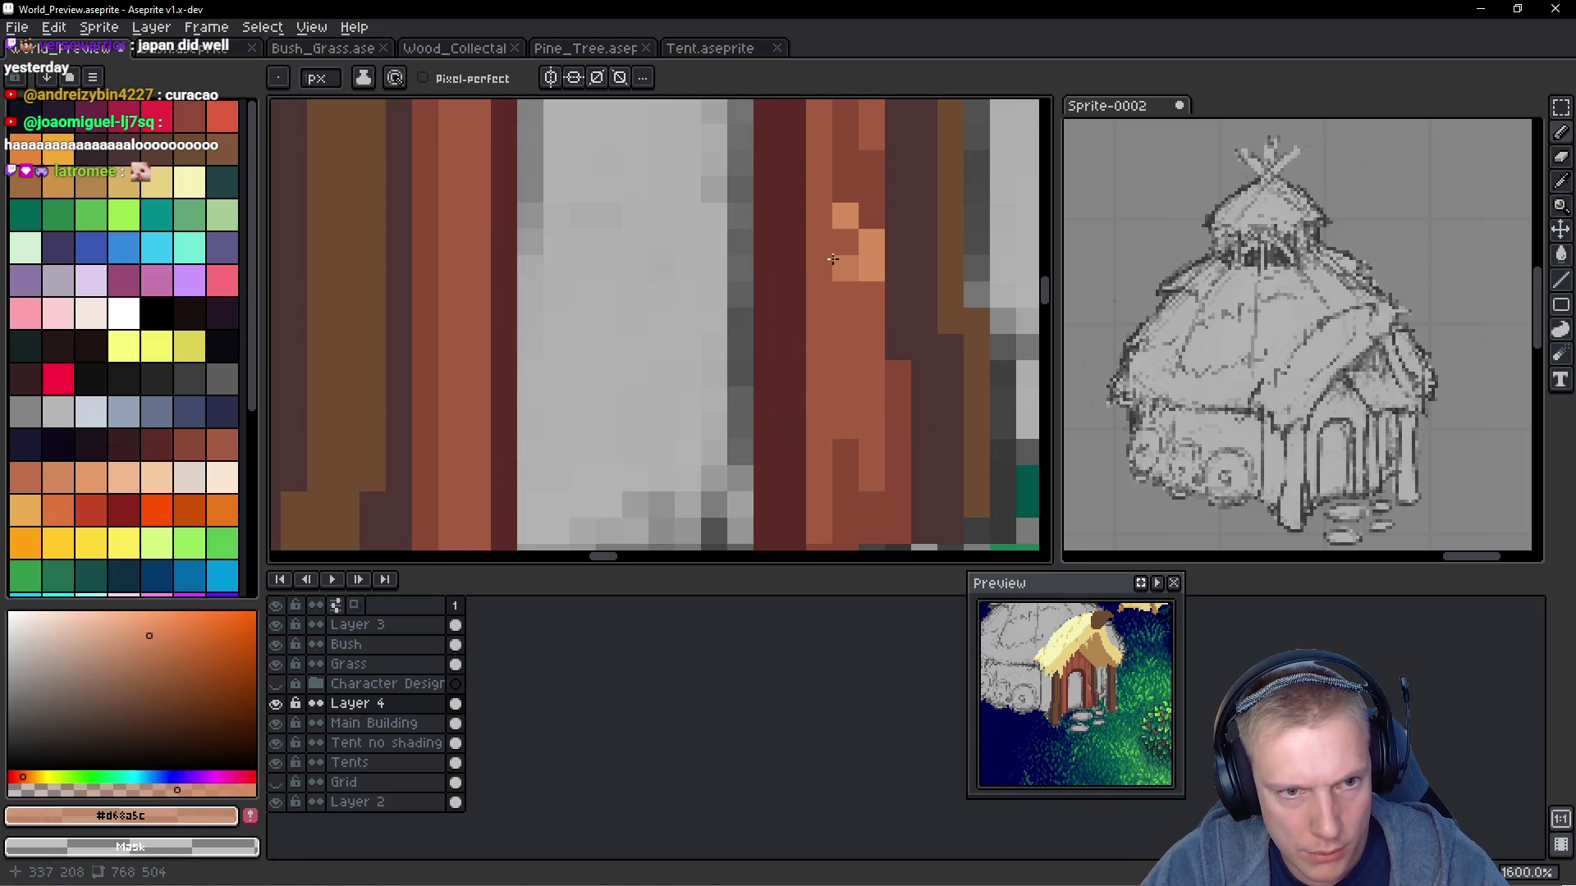
left_click_drag(154, 828, 153, 825)
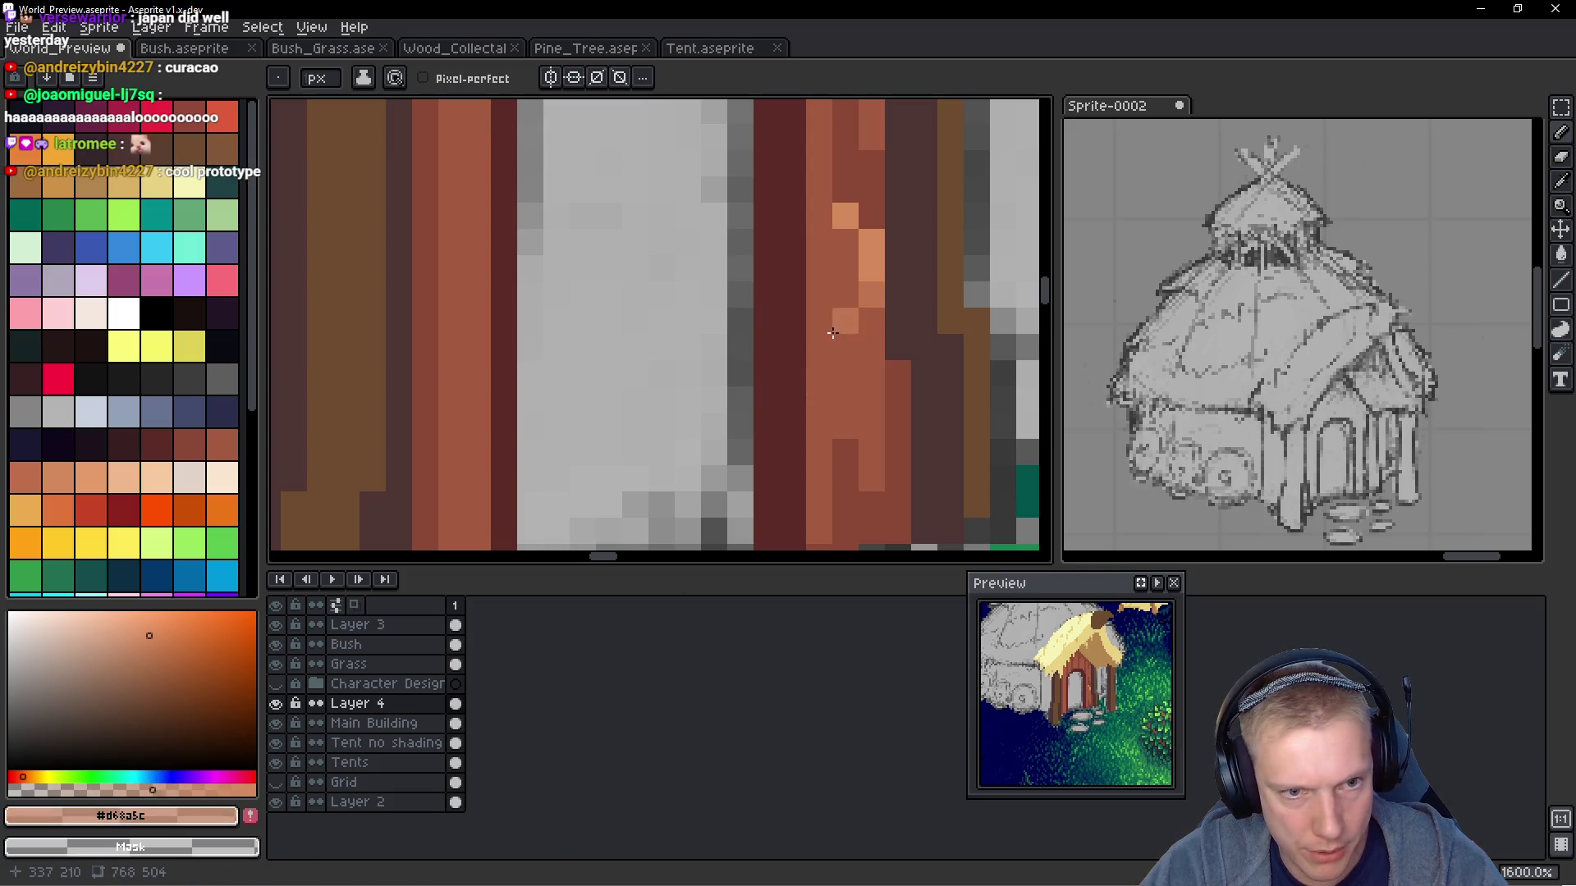
left_click(883, 282, "alt")
left_click(872, 240)
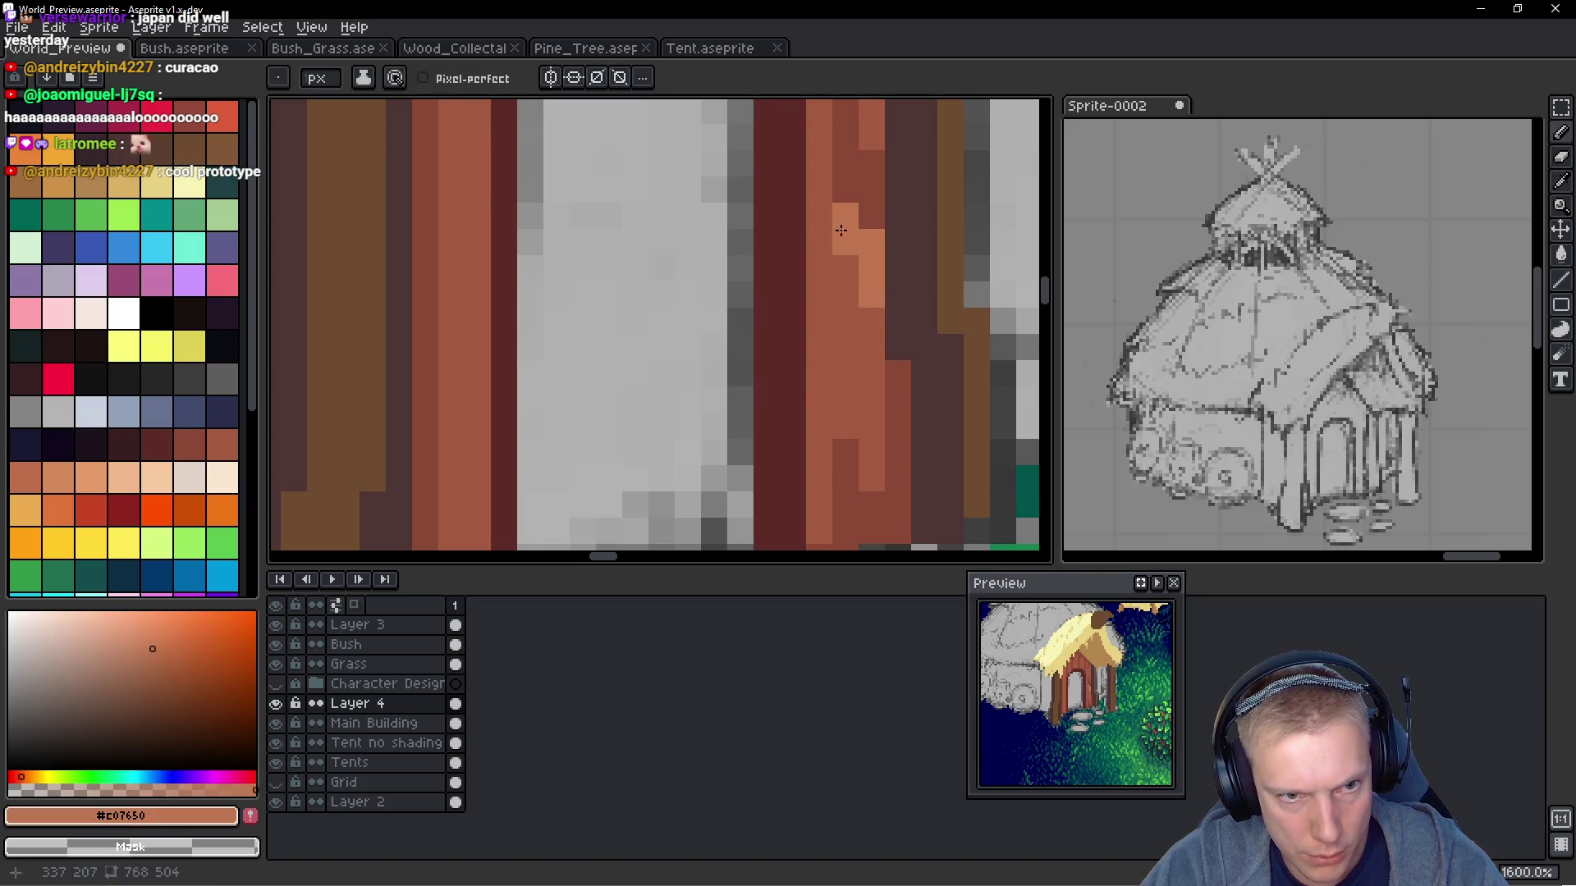
left_click_drag(837, 283, 886, 386)
Sample door plank colours and touch up pixels along the door edge
scroll(886, 290, "down", 1)
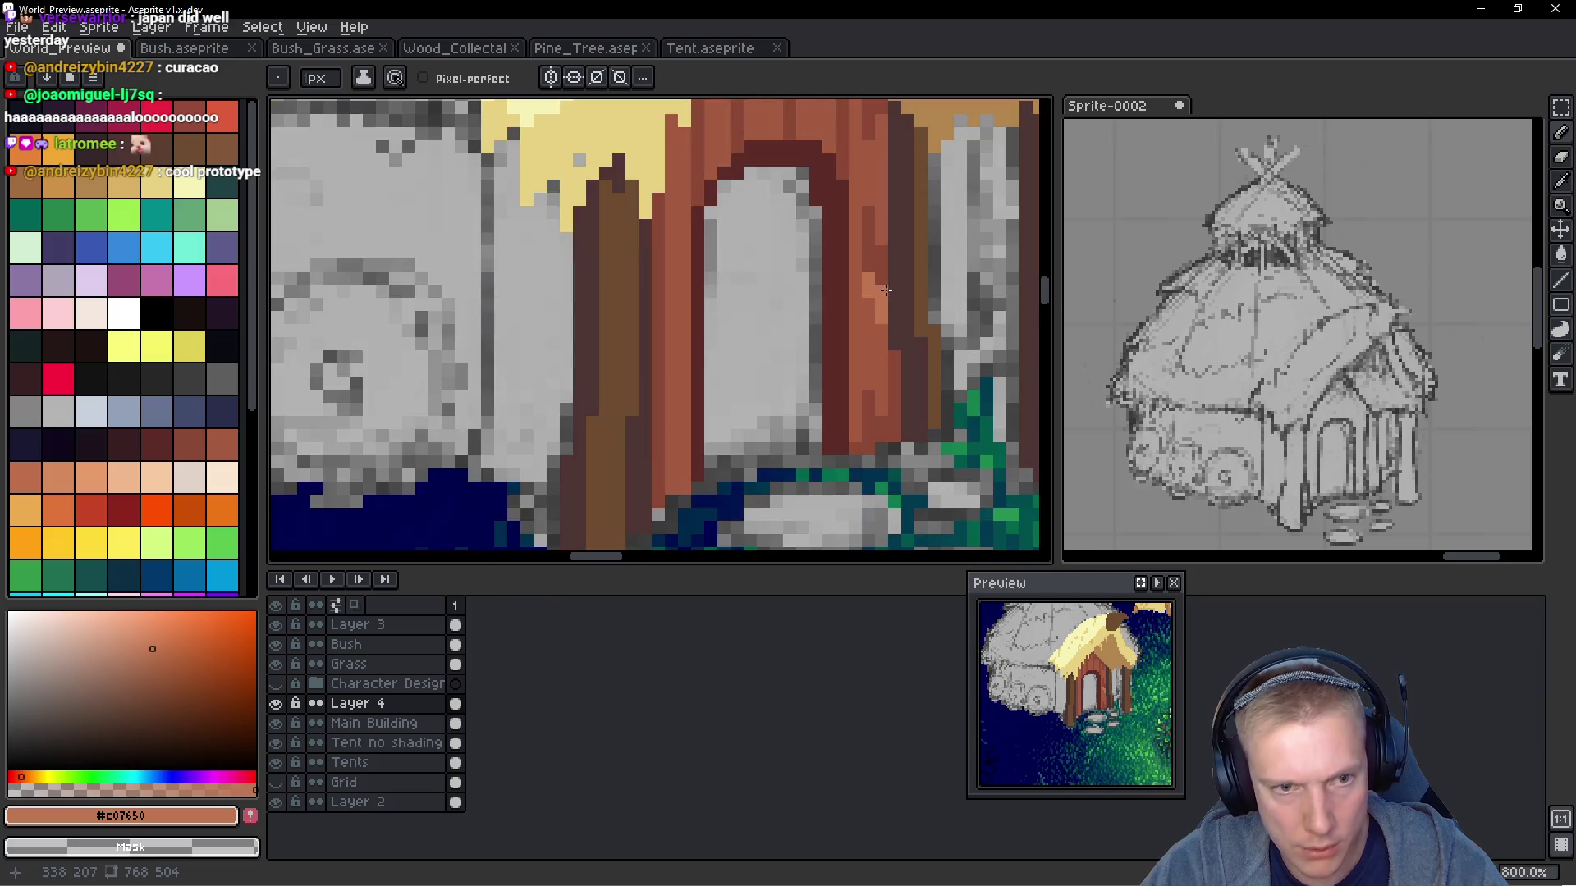
scroll(886, 290, "up", 1)
left_click(837, 342, "alt")
left_click(860, 273, "alt")
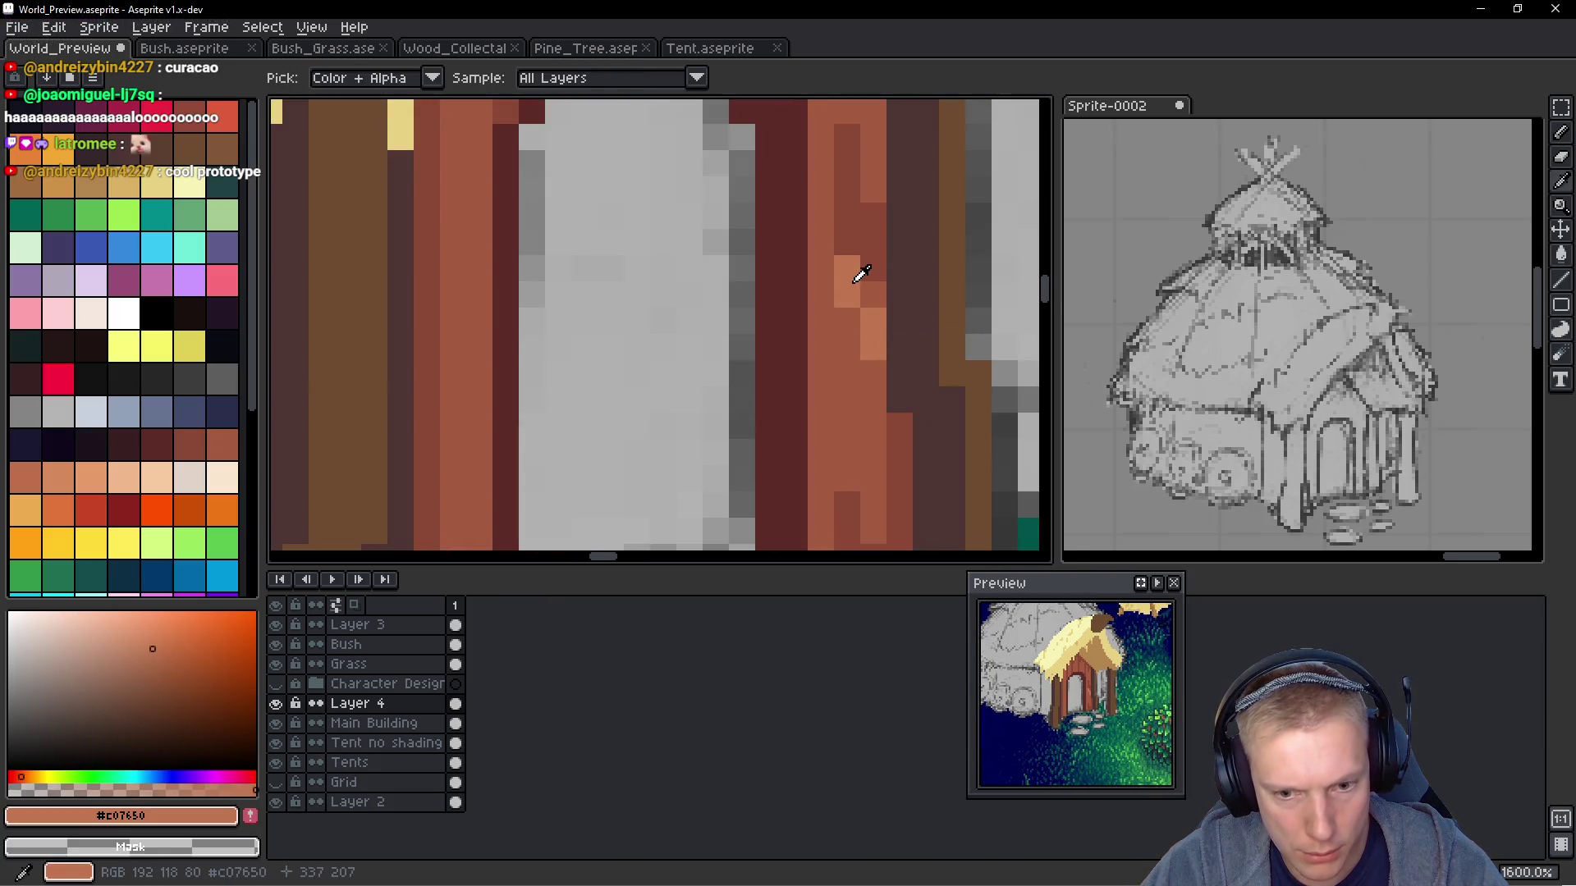
left_click(899, 389)
left_click(847, 452)
Add a light pixel and a dark red pixel on the porch gable near its peak
scroll(805, 219, "down", 3)
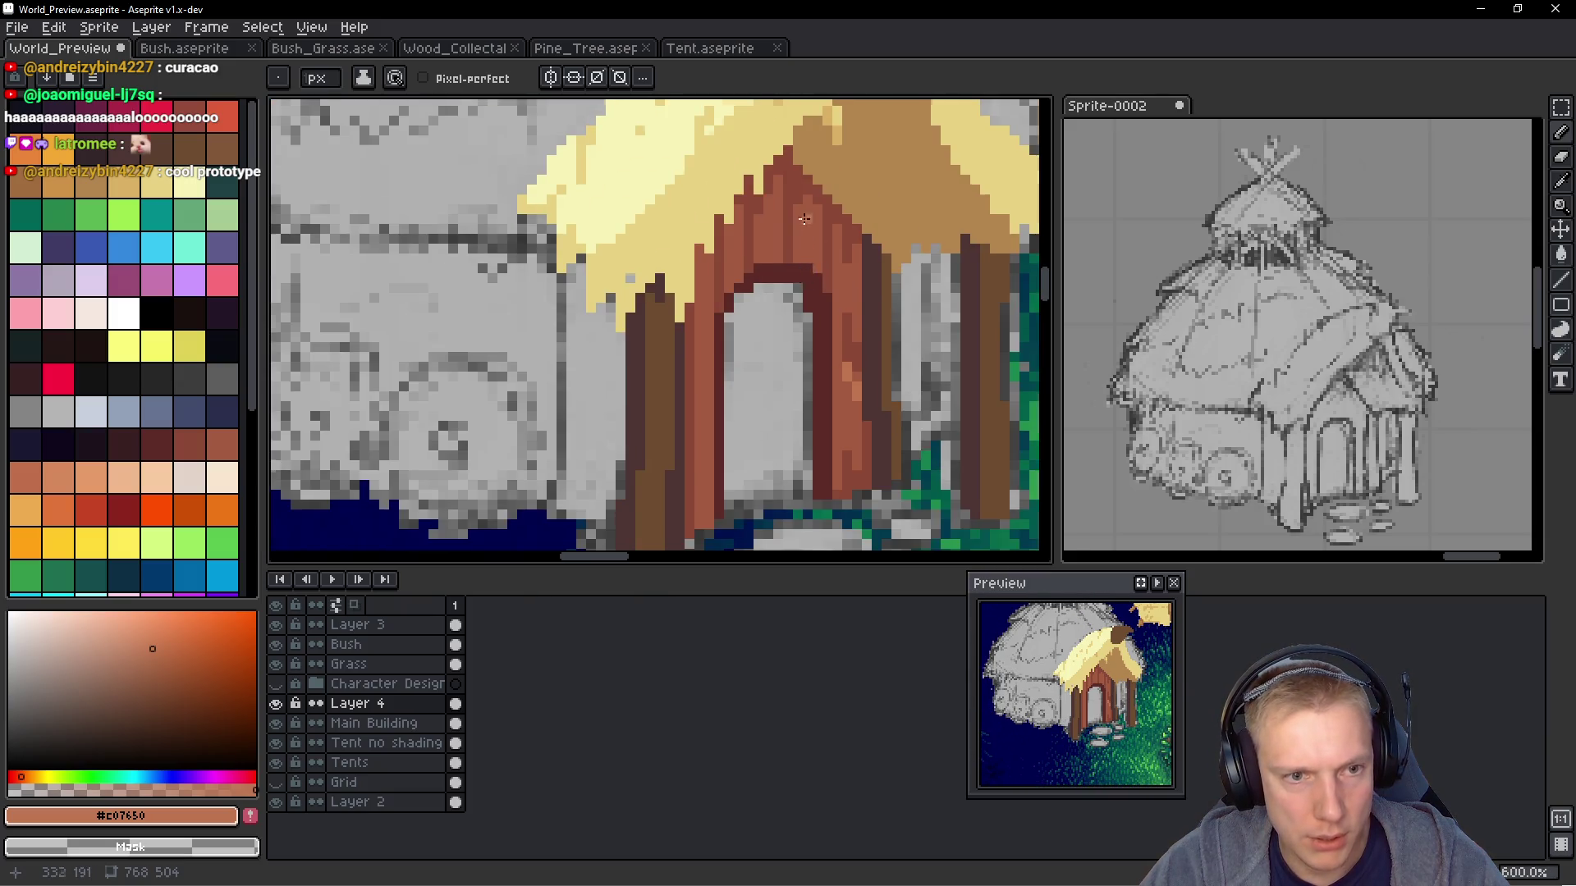
scroll(804, 219, "up", 3)
left_click(804, 241)
left_click(861, 268, "alt")
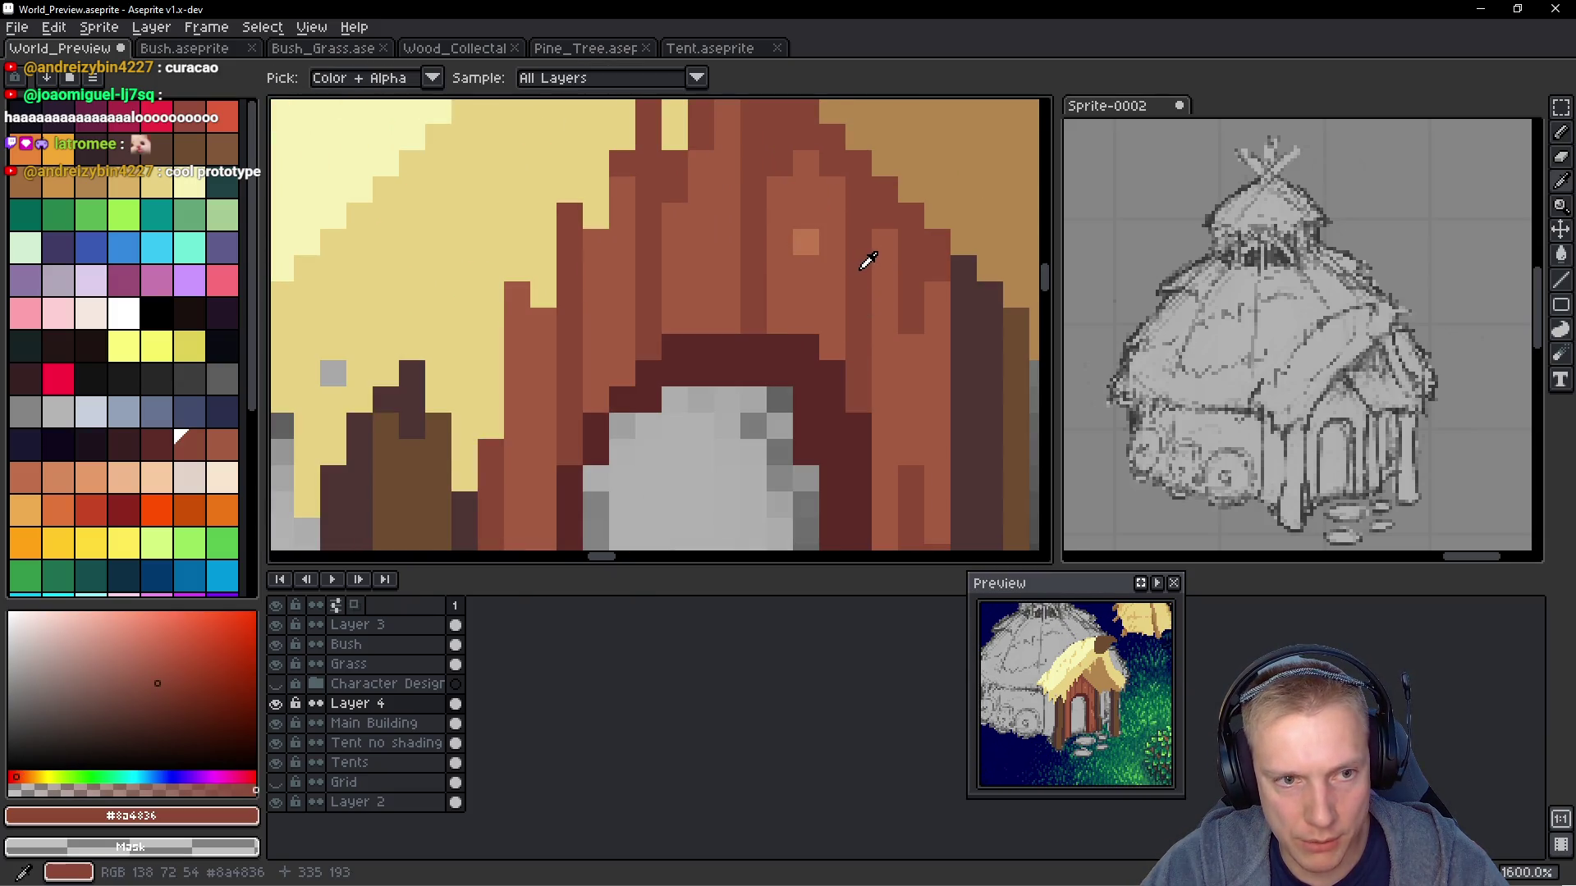
left_click(805, 215)
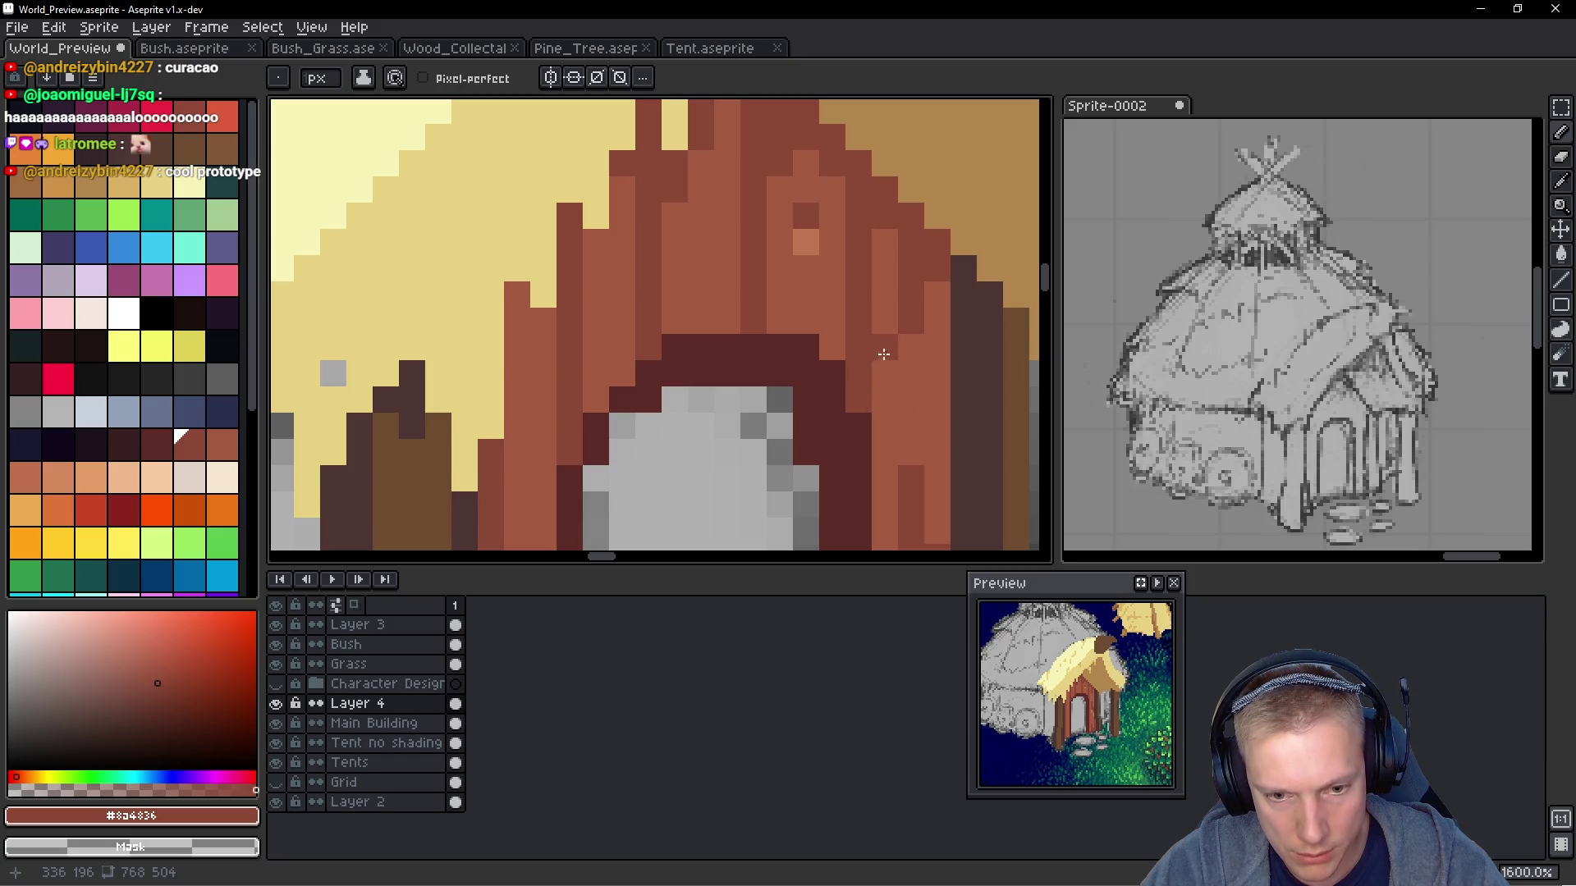
Zoom in on the door to inspect the finished planked frame
scroll(823, 334, "down", 6)
scroll(823, 334, "down", 1)
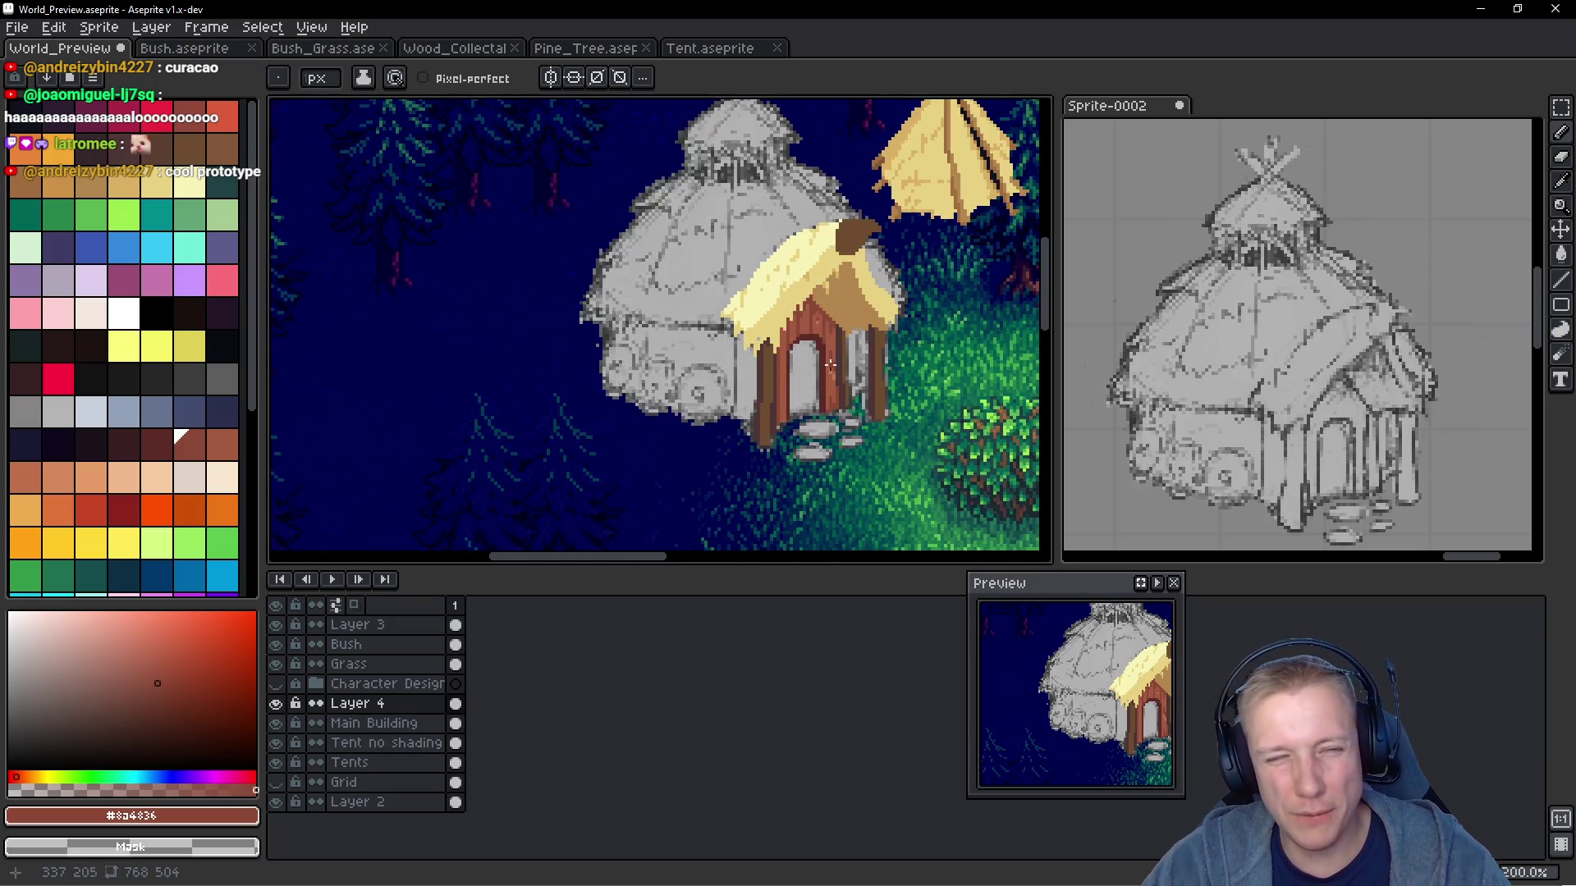
scroll(802, 390, "up", 3)
scroll(802, 390, "down", 1)
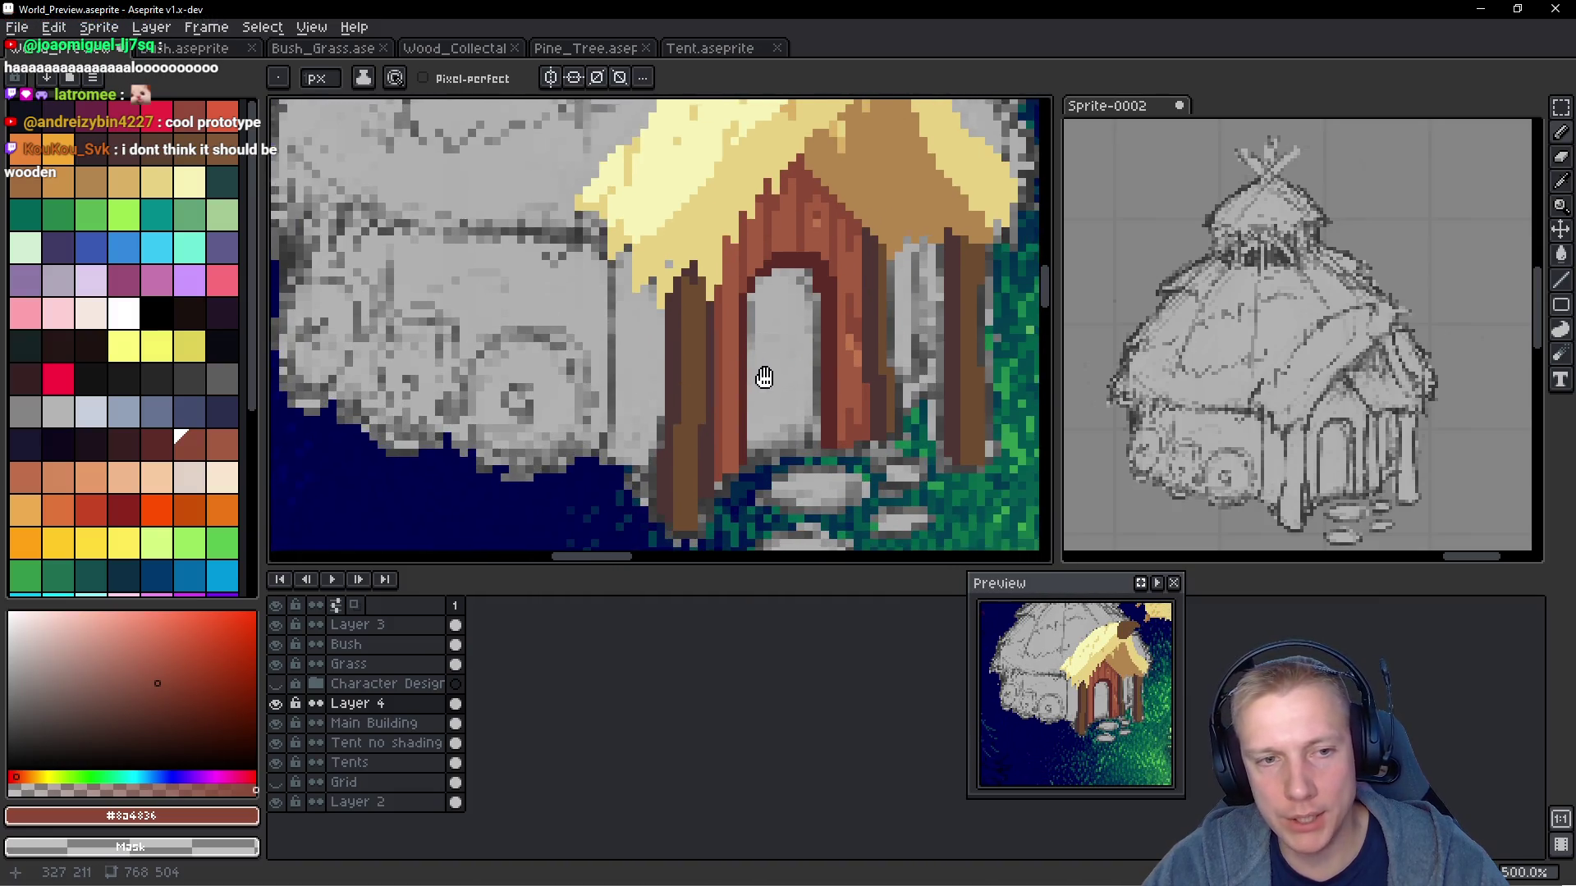
scroll(780, 371, "down", 1)
scroll(781, 371, "down", 2)
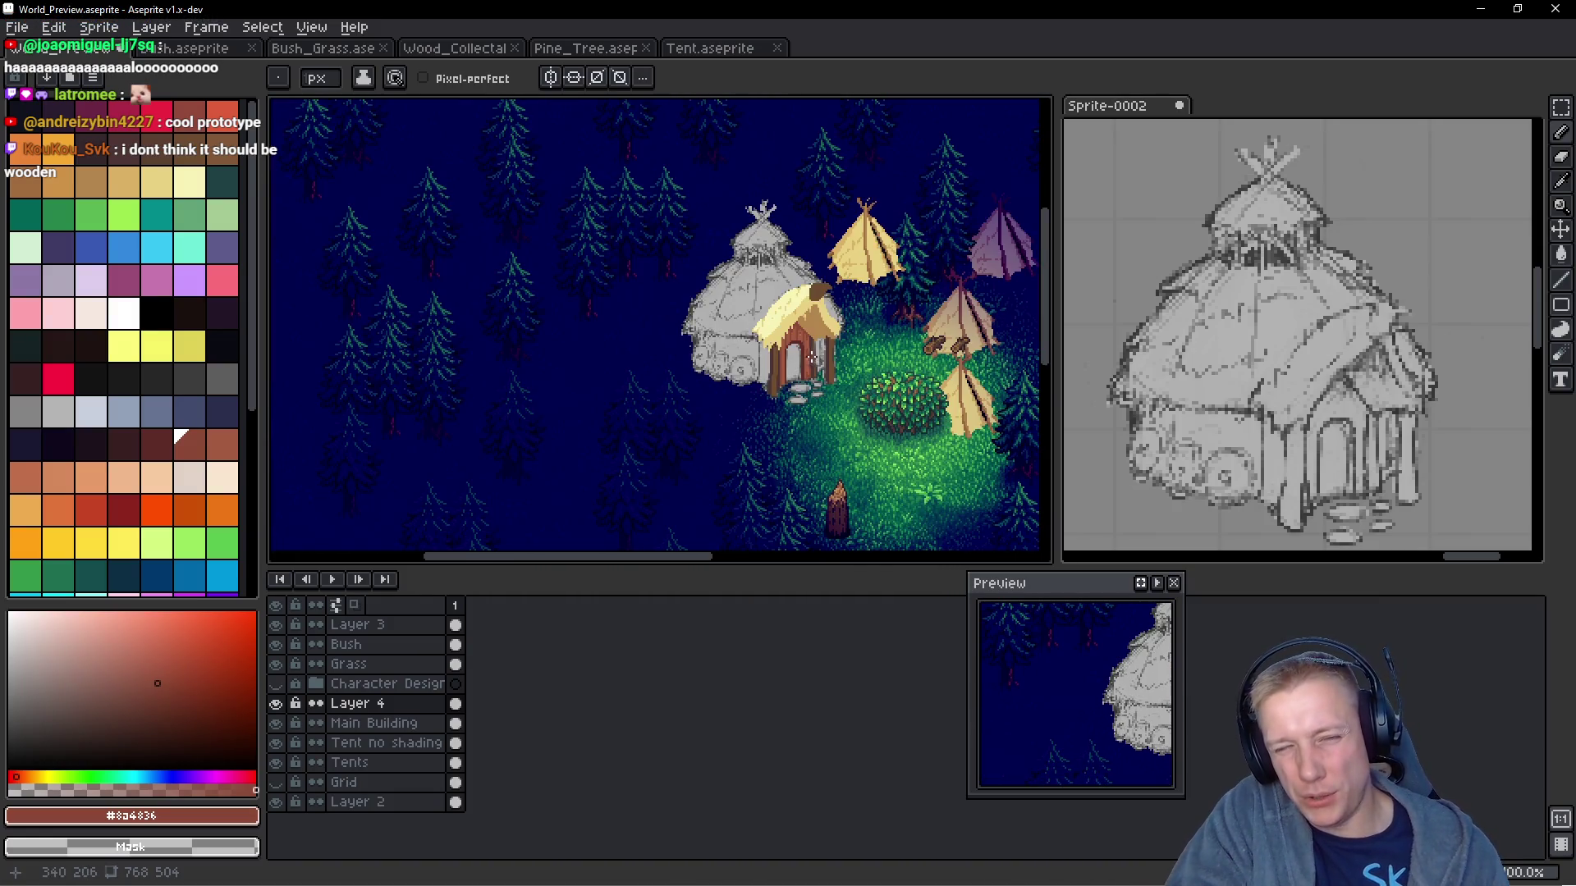
scroll(870, 426, "up", 3)
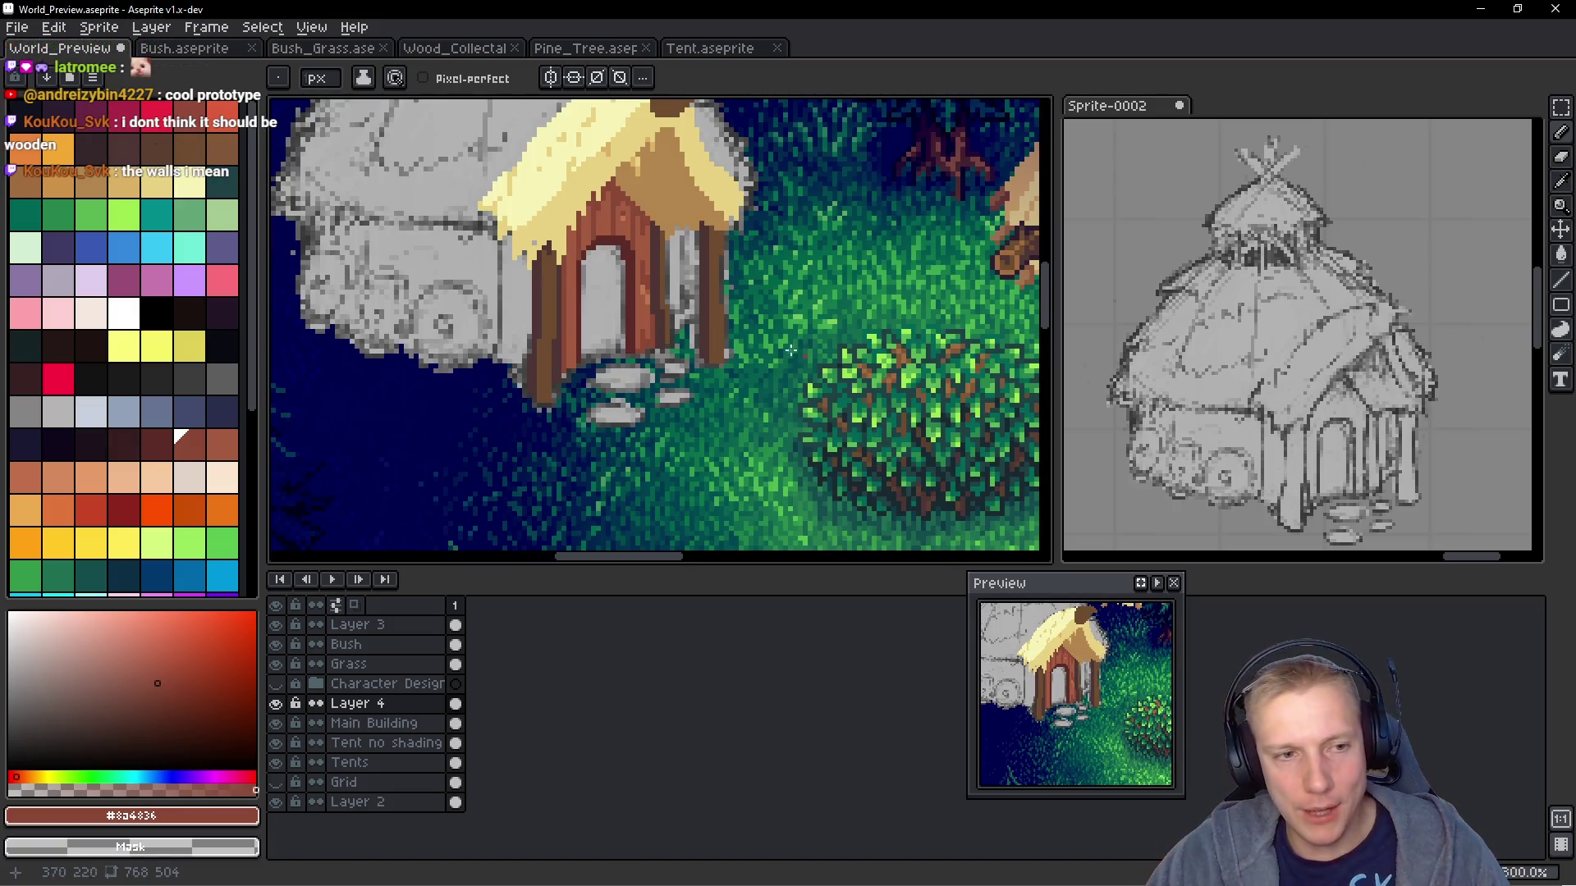
scroll(586, 257, "up", 2)
scroll(595, 261, "up", 2)
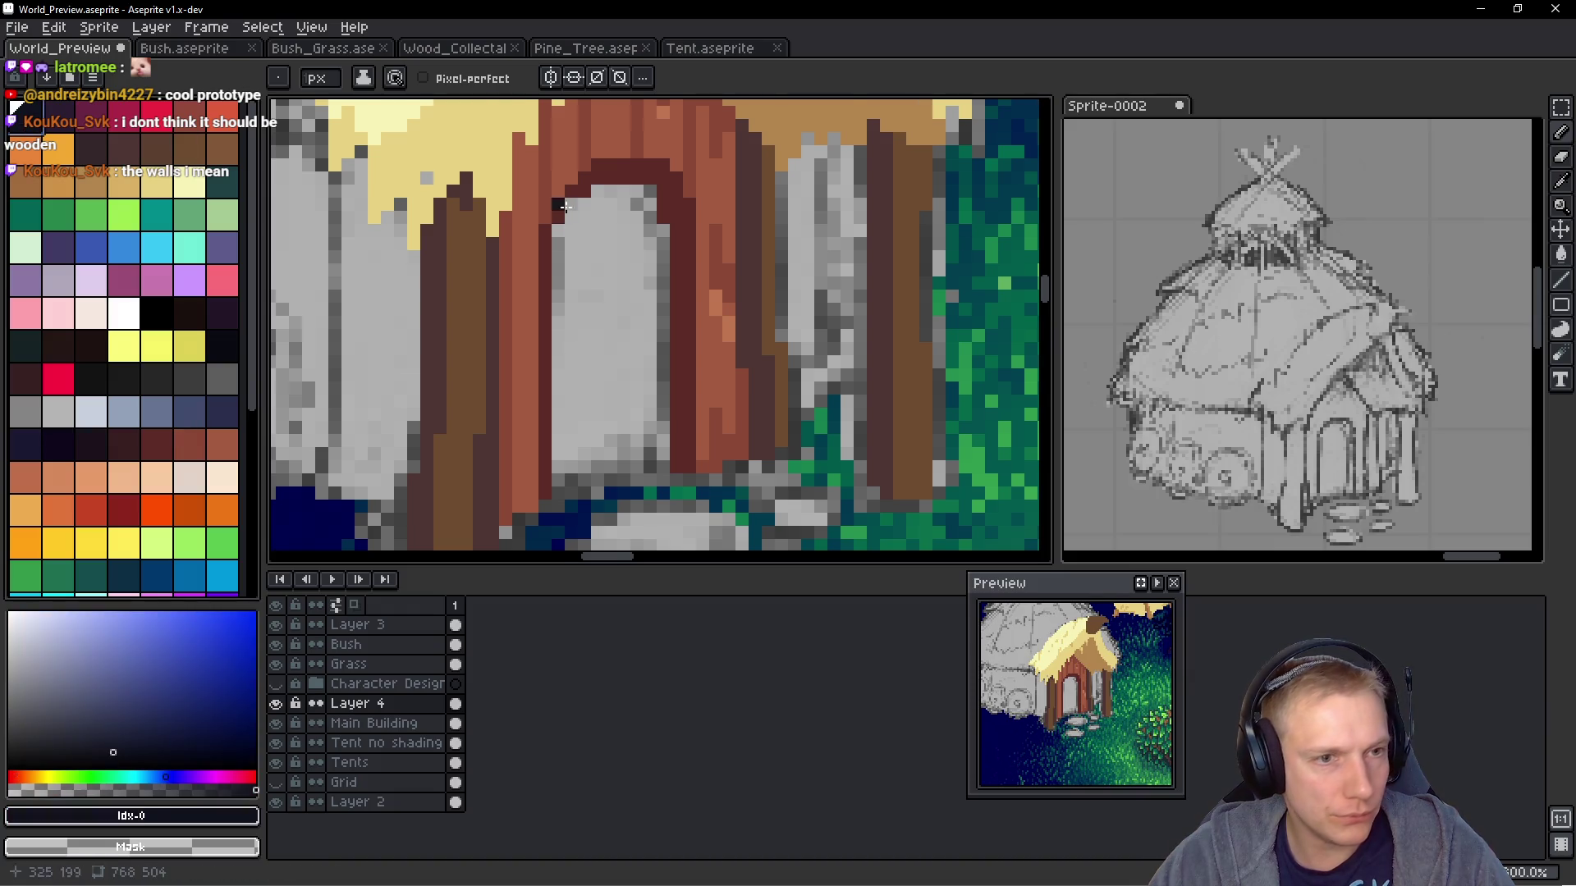
Paint dark pixels along the door top and down its left and right edges
scroll(693, 187, "up", 2)
left_click_drag(693, 187, 614, 187)
scroll(672, 398, "down", 3)
left_click(651, 381, "shift")
left_click(666, 365, "shift")
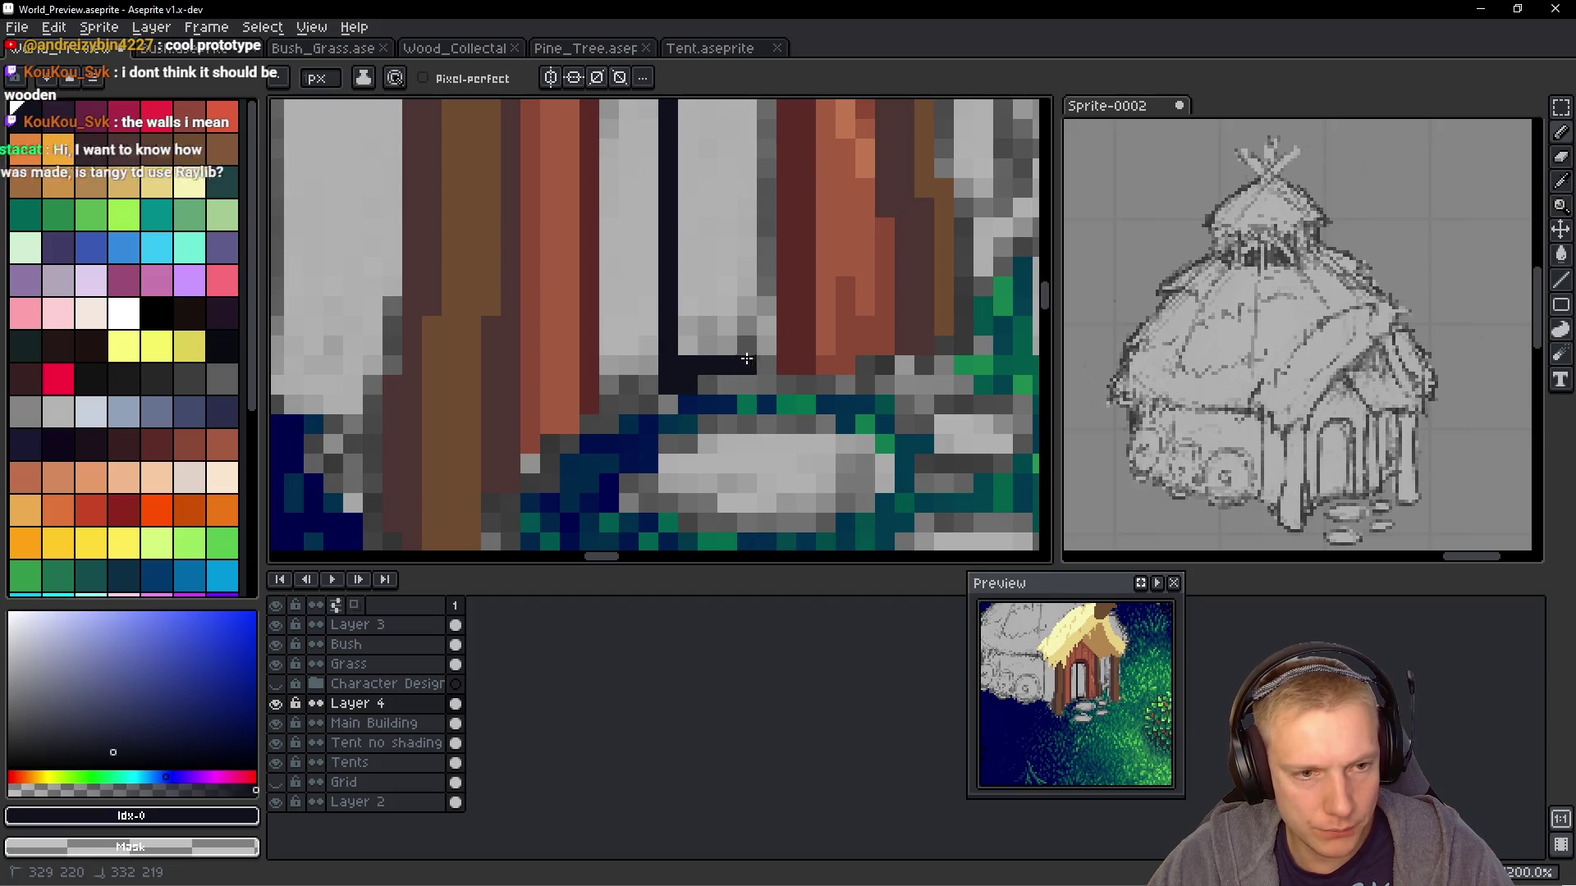
scroll(756, 350, "up", 3)
left_click(725, 258, "shift")
left_click_drag(719, 222, 698, 331)
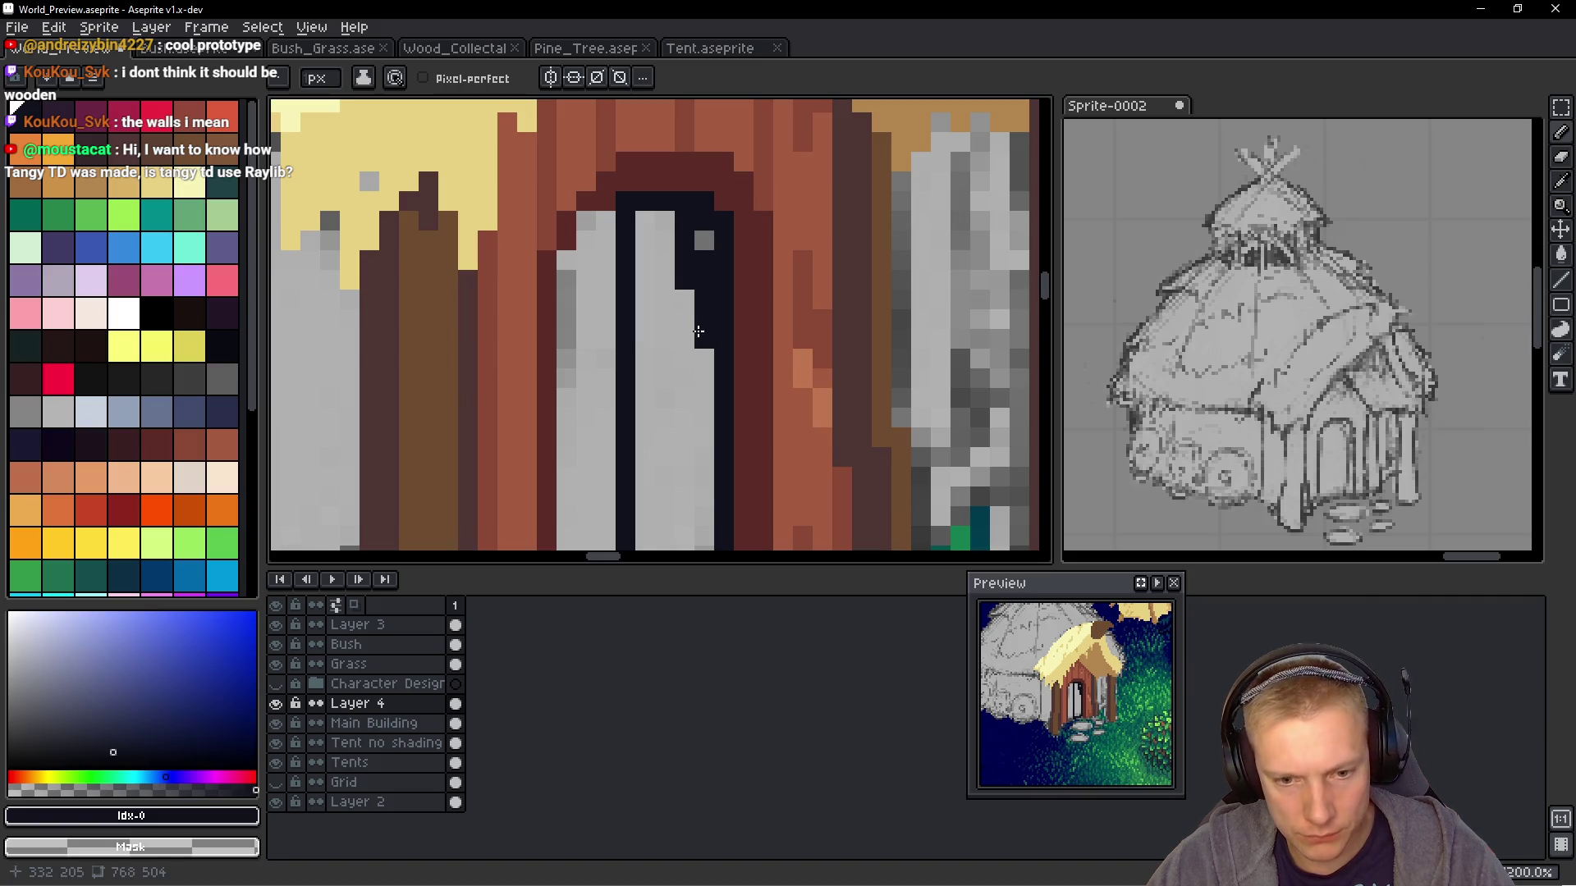
Eyedrop #5d2c28 and #10121c, then paint the grey middle of the door near-black
left_click(669, 200, "alt")
left_click(587, 164)
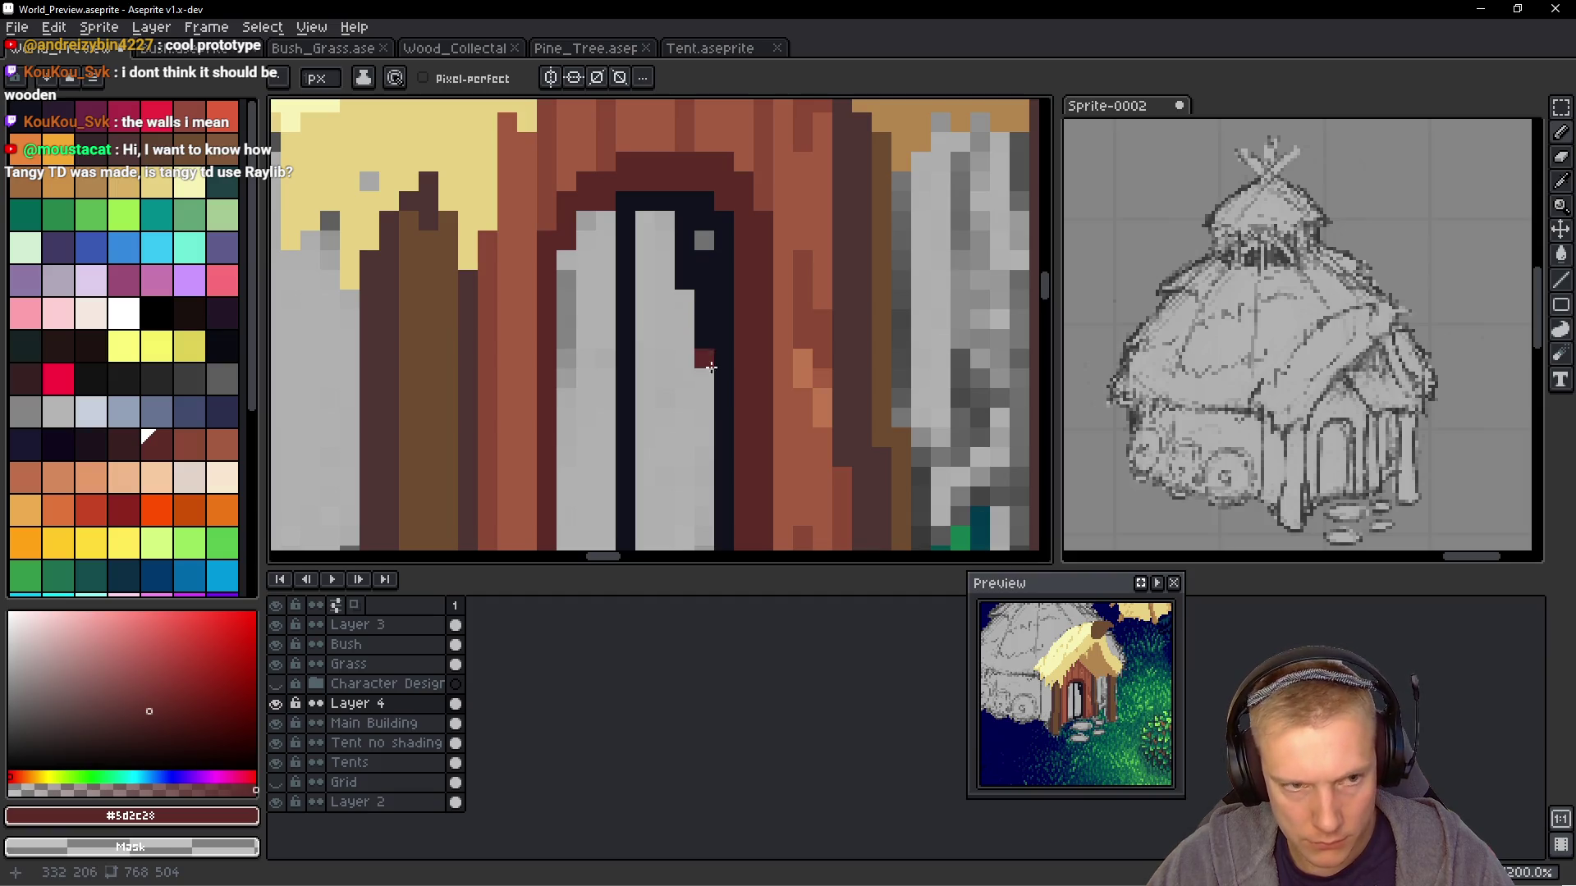
left_click(710, 264, "alt")
left_click(704, 241)
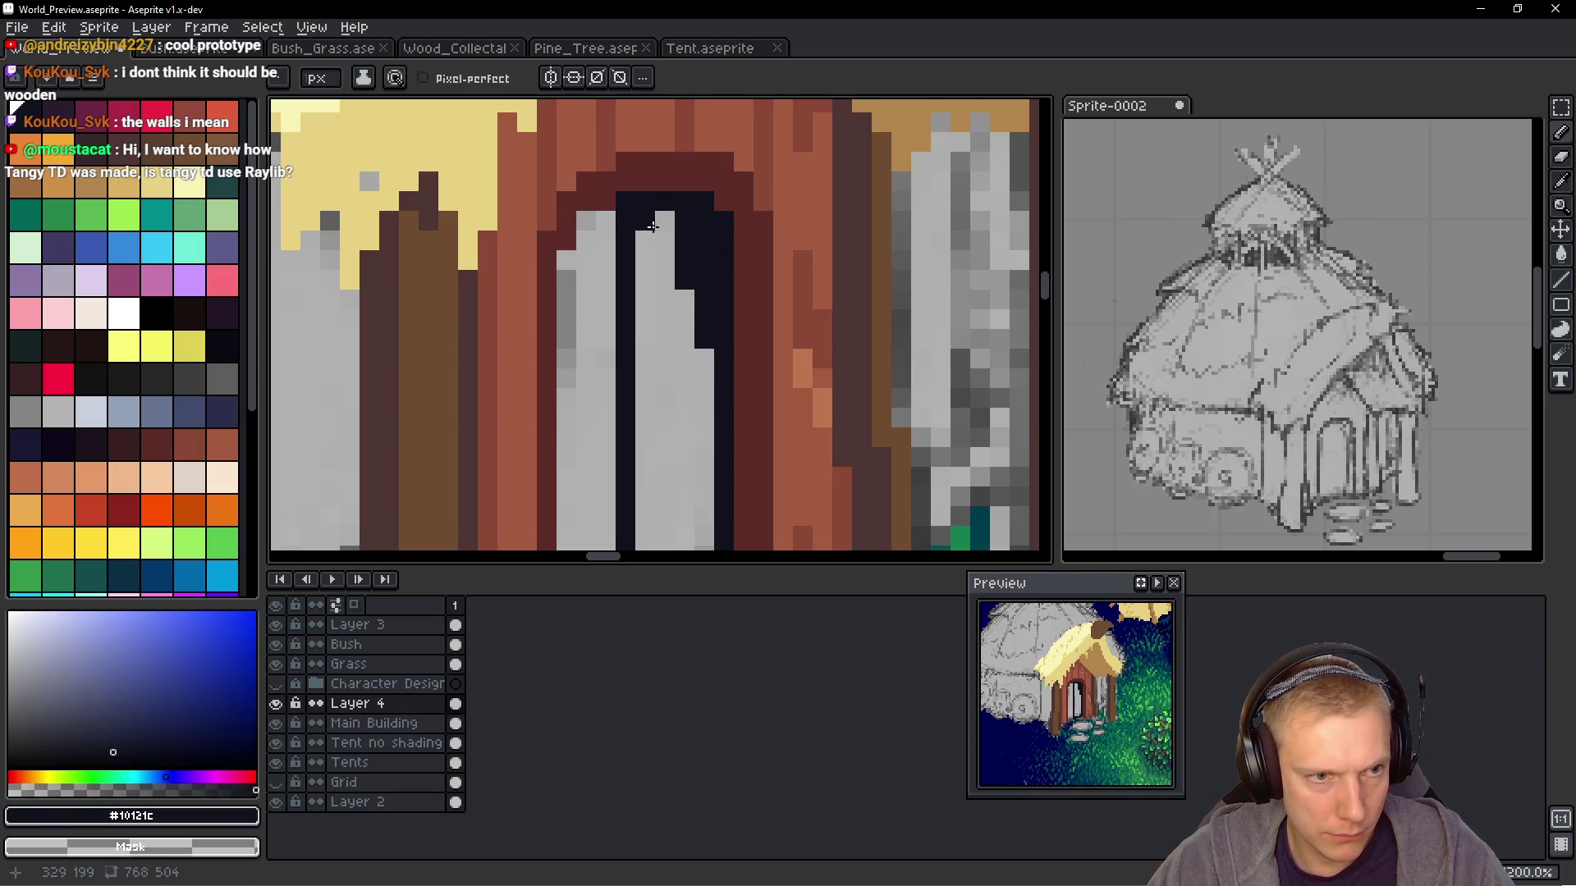
mouse_move(644, 220)
left_mouse_down()
mouse_move(569, 260)
mouse_move(586, 320)
mouse_move(655, 268)
left_mouse_up()
key("alt")
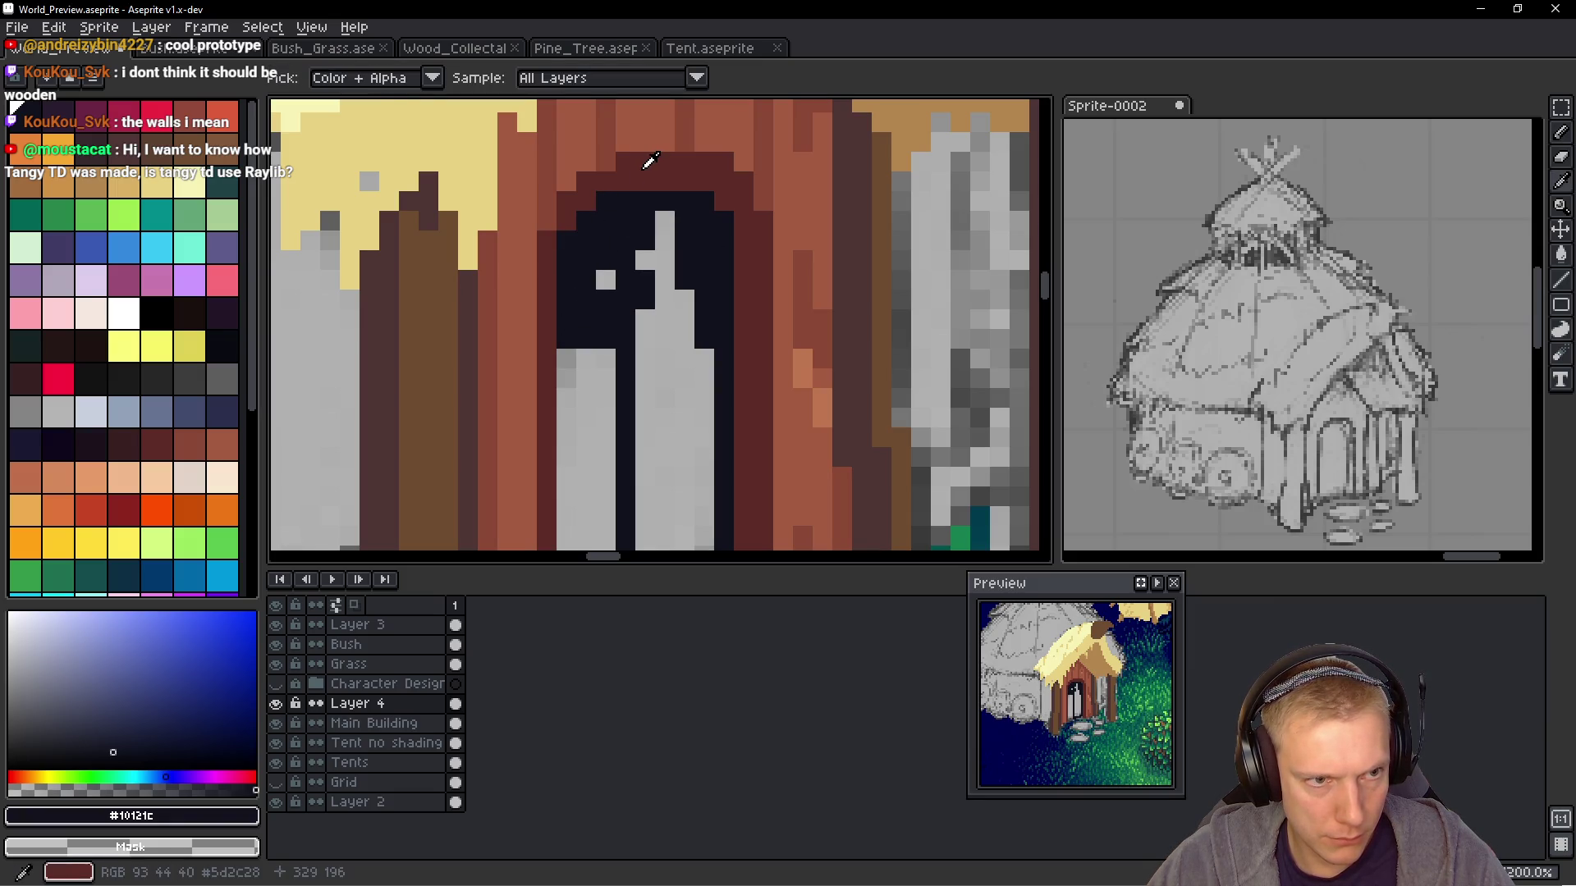
left_click_drag(661, 222, 648, 292)
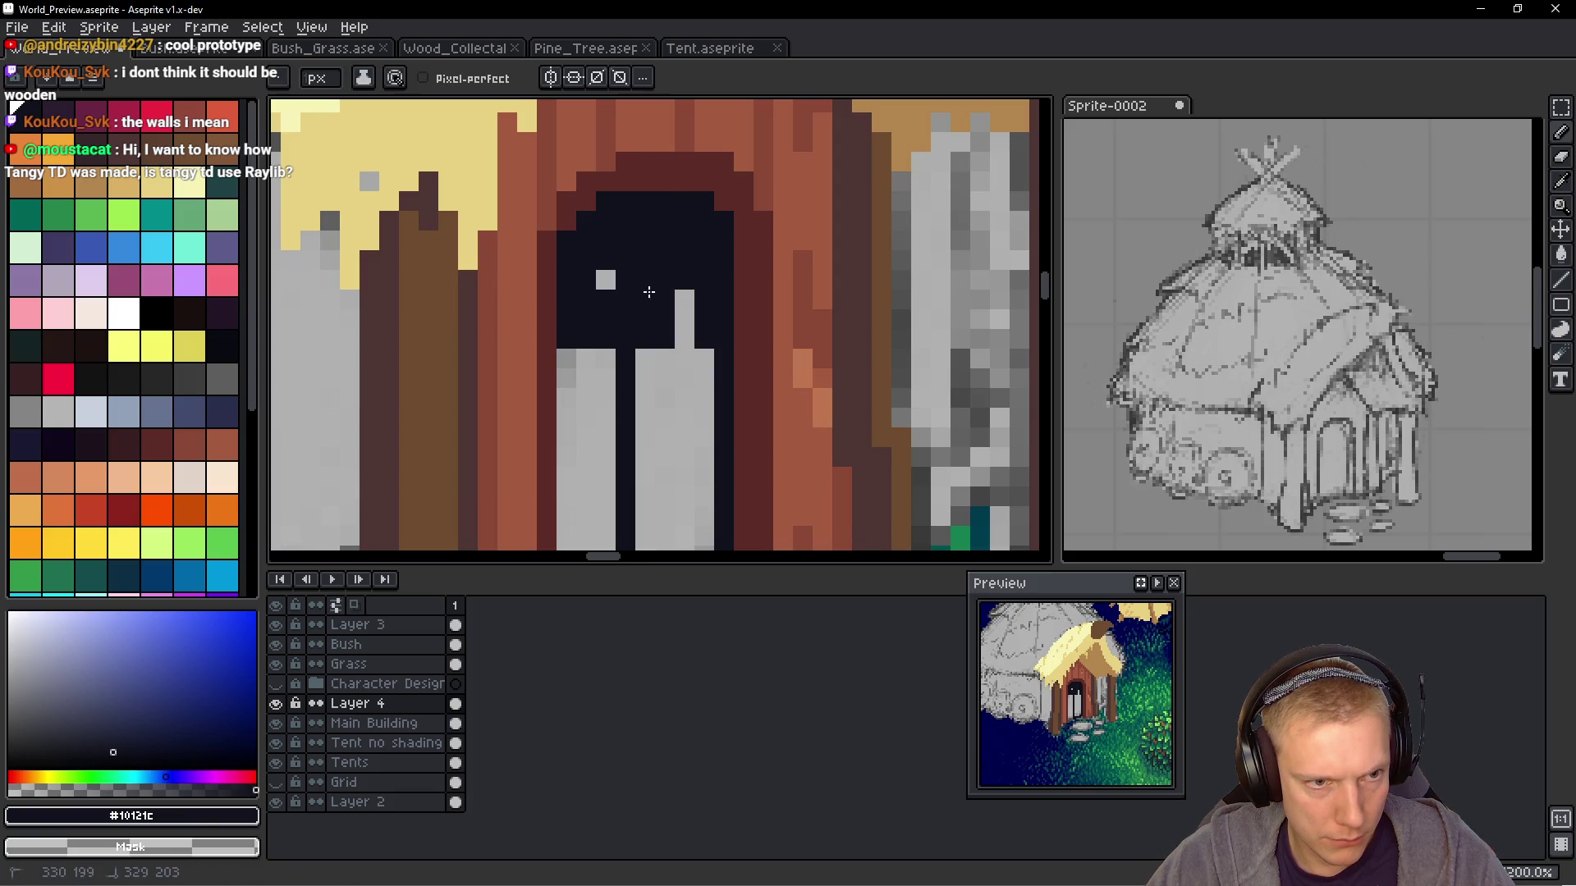
Draw near-black lines down the door and along its bottom edge
scroll(598, 284, "down", 2)
left_click(563, 211, "alt")
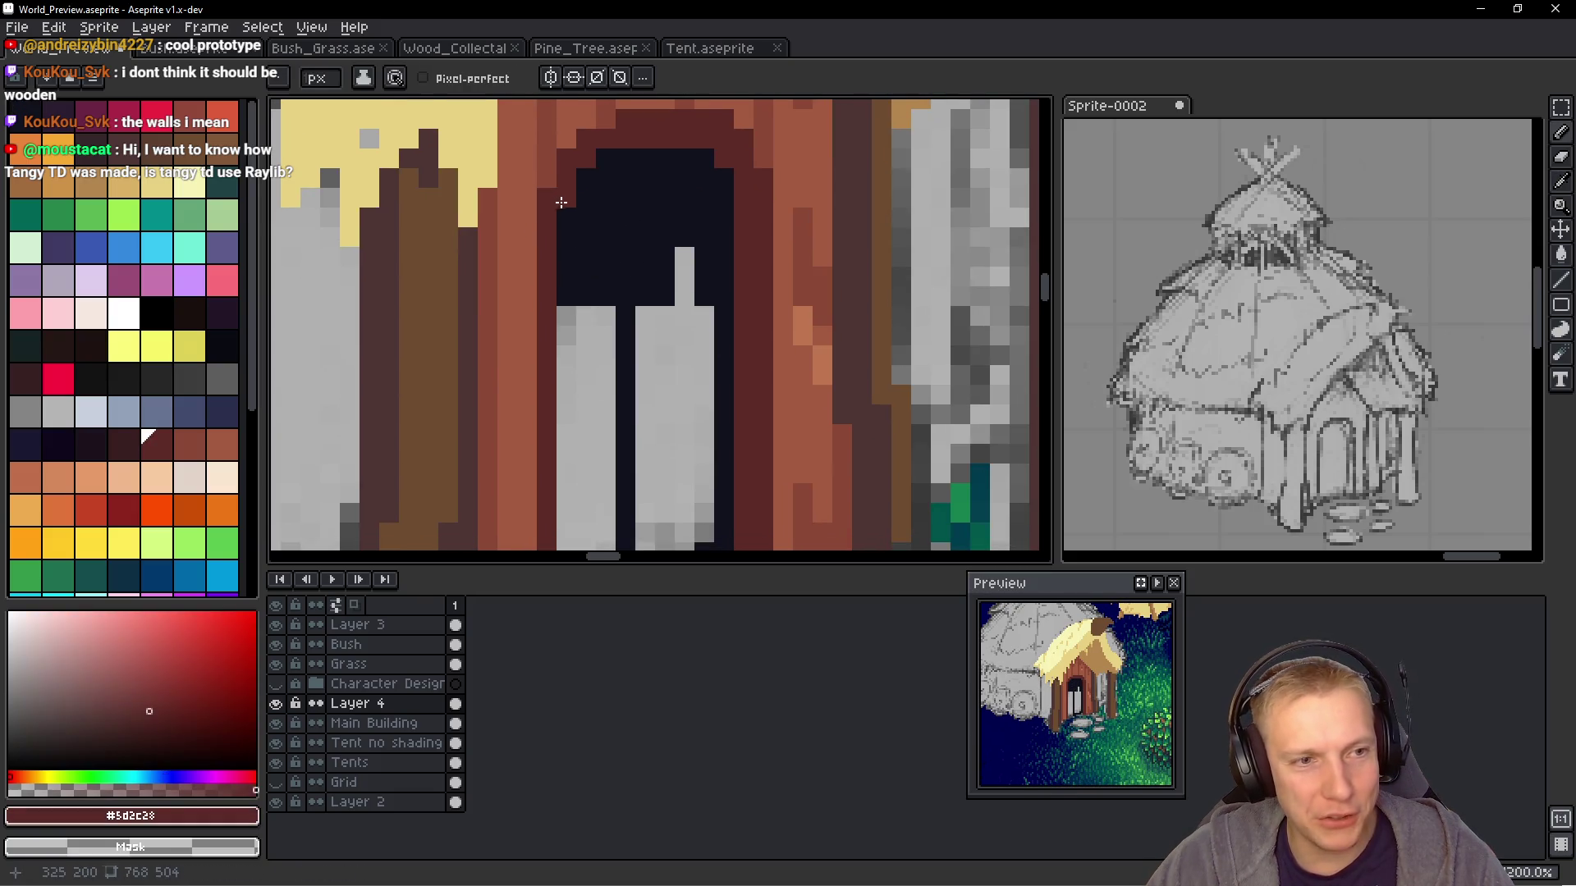
left_click(669, 198, "alt")
scroll(669, 236, "left", 4)
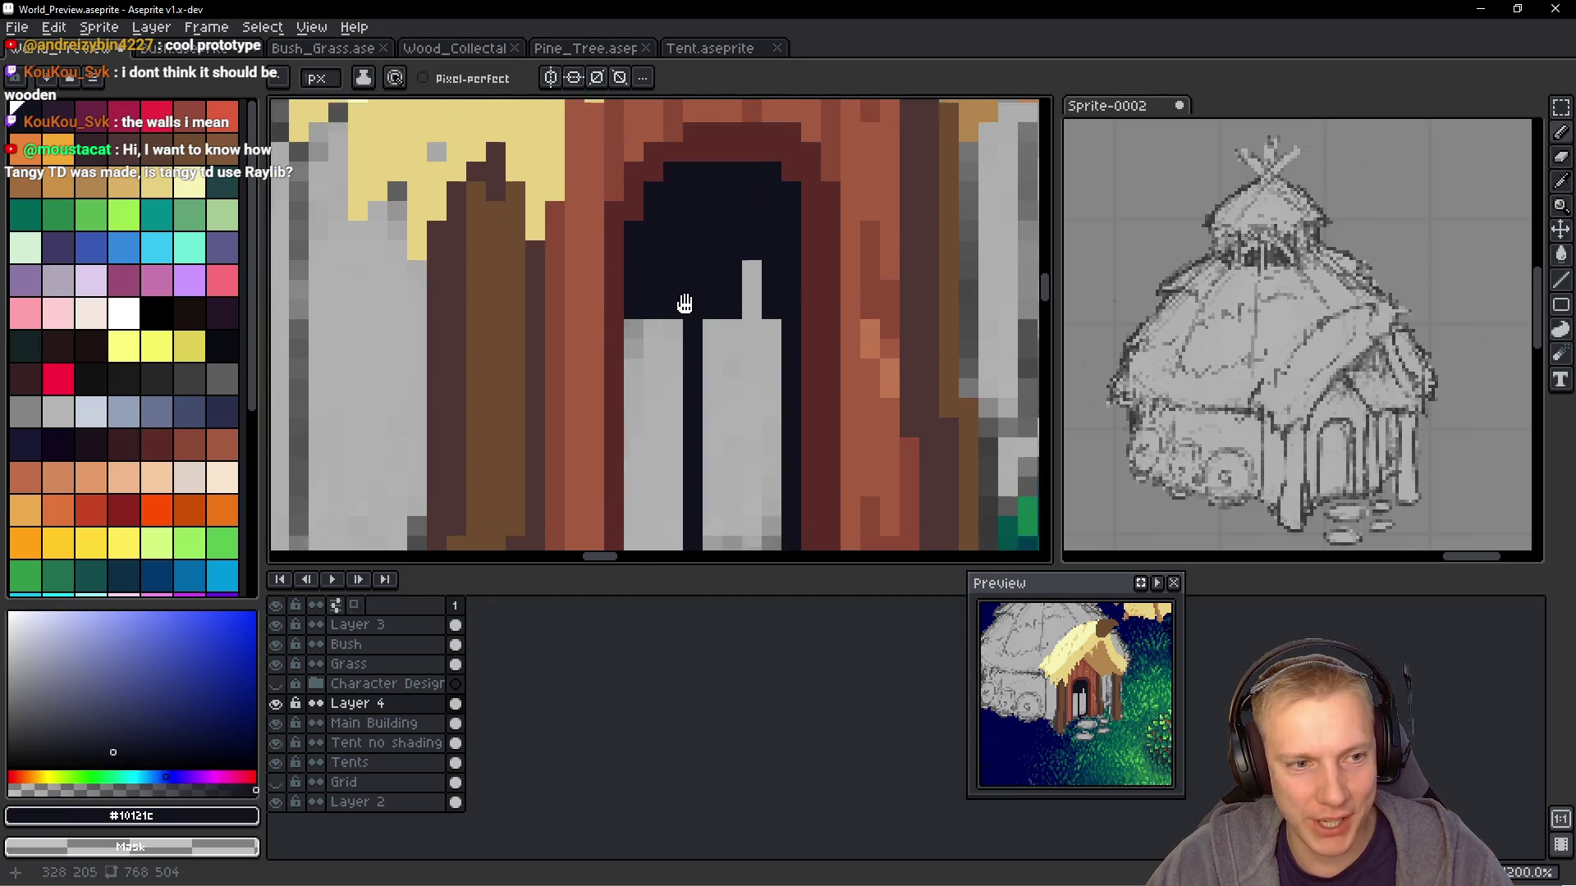
scroll(638, 284, "down", 4)
left_click(686, 418, "shift")
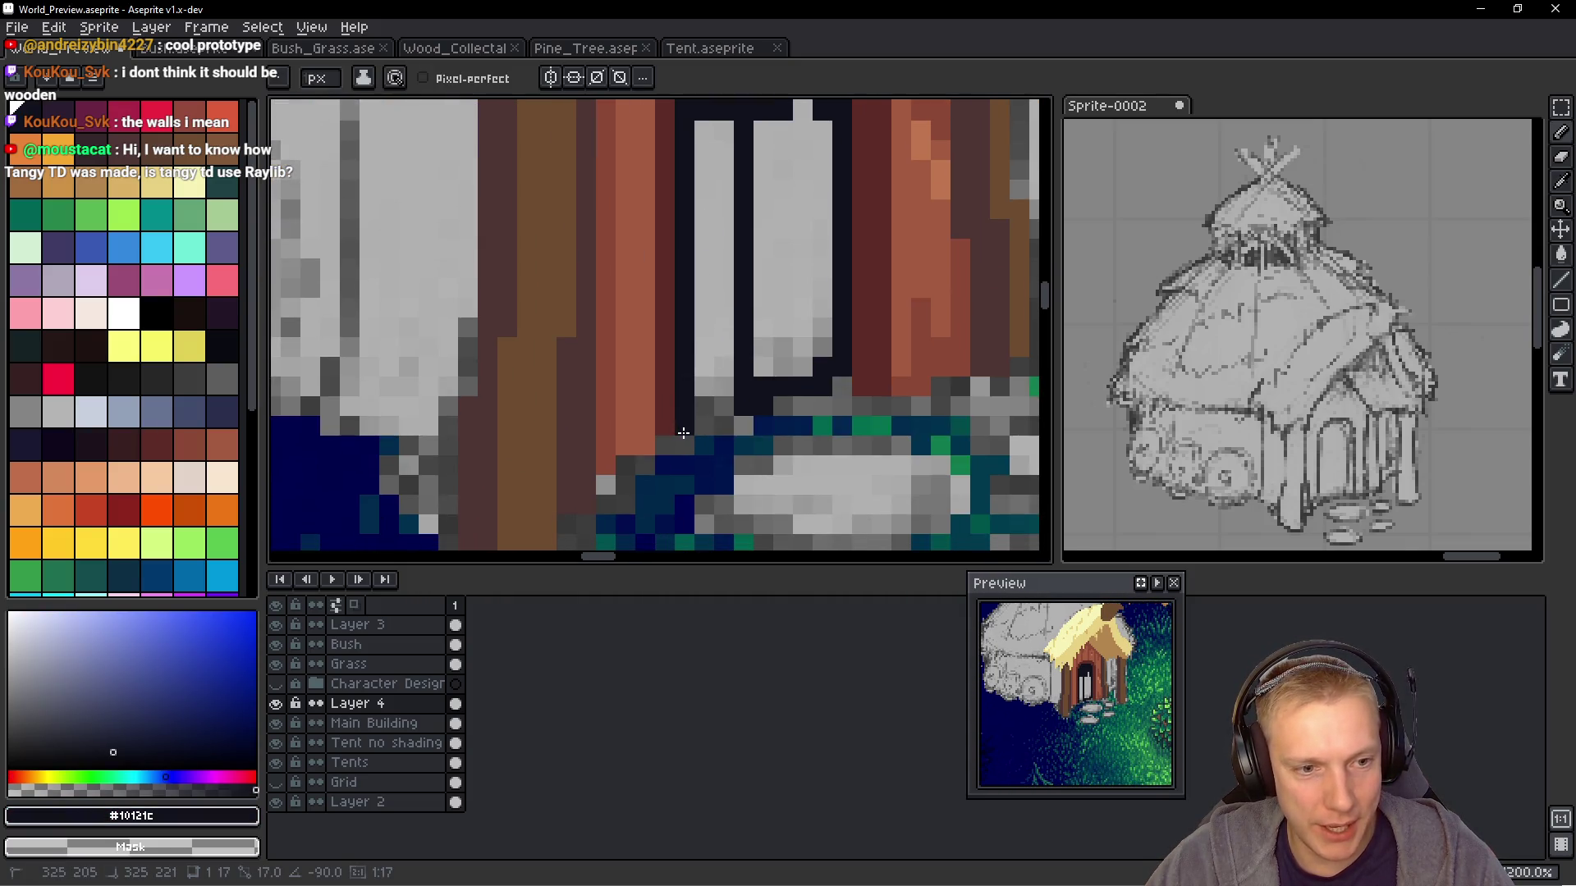
mouse_move(704, 410)
left_mouse_down()
mouse_move(726, 397)
mouse_move(727, 352)
mouse_move(822, 336)
mouse_move(800, 111)
mouse_move(791, 226)
mouse_move(704, 123)
mouse_move(697, 254)
mouse_move(729, 310)
mouse_move(799, 352)
mouse_move(760, 281)
left_mouse_up()
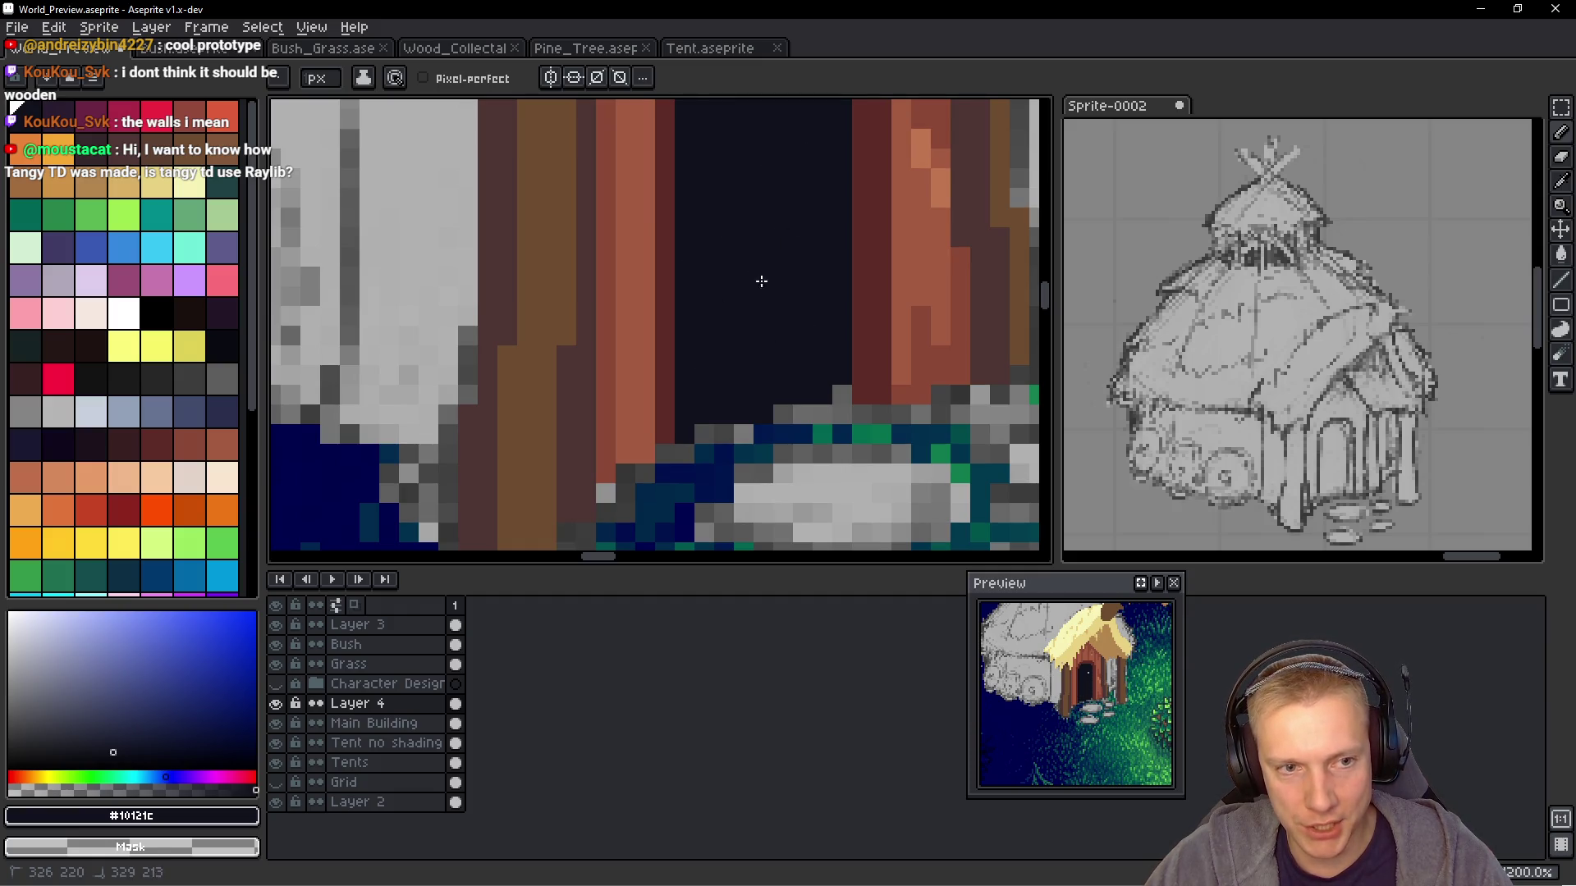
scroll(804, 261, "down", 2)
scroll(804, 261, "up", 1)
scroll(776, 221, "down", 1)
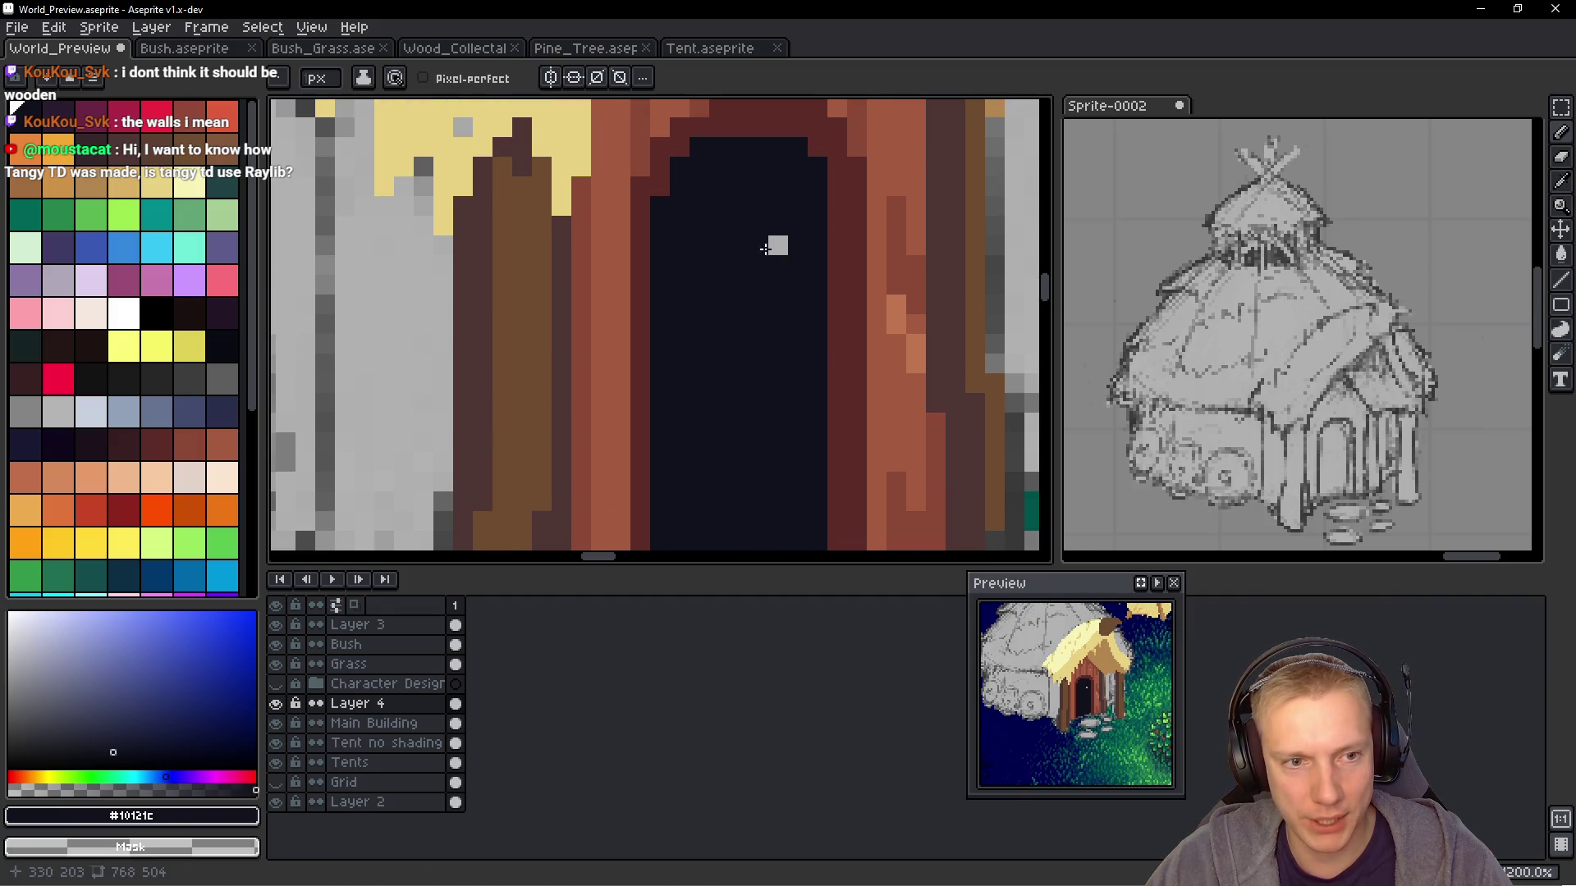
Pick #a35b40 from the door wood and draw a short line along the wall's lower edge
scroll(780, 259, "down", 1)
scroll(793, 272, "down", 2)
scroll(825, 315, "up", 3)
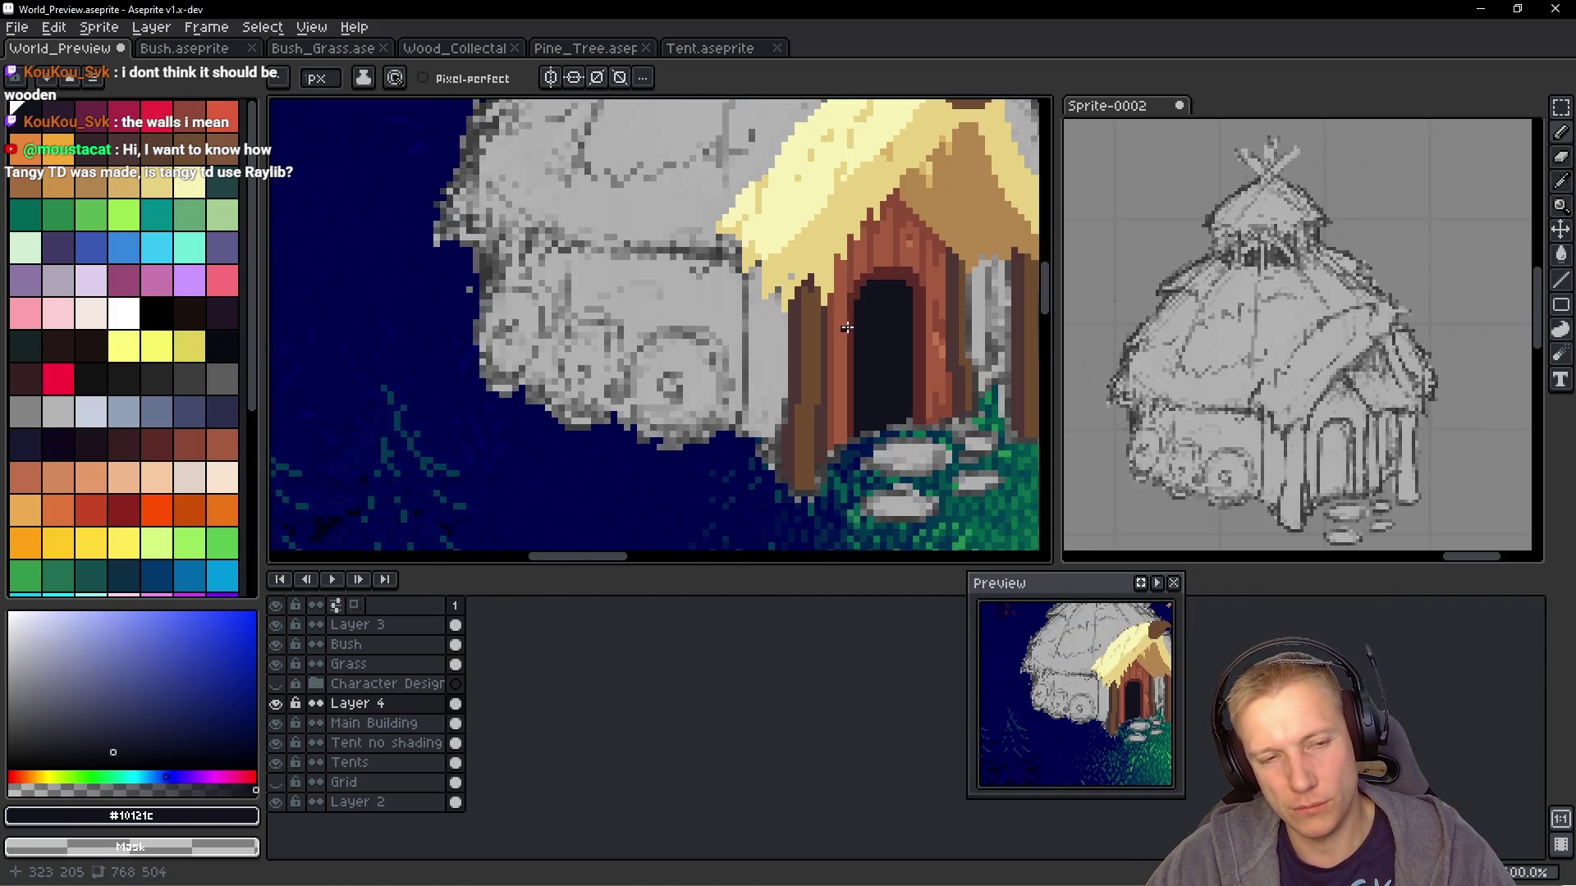
left_click(845, 339, "alt")
scroll(711, 508, "up", 1)
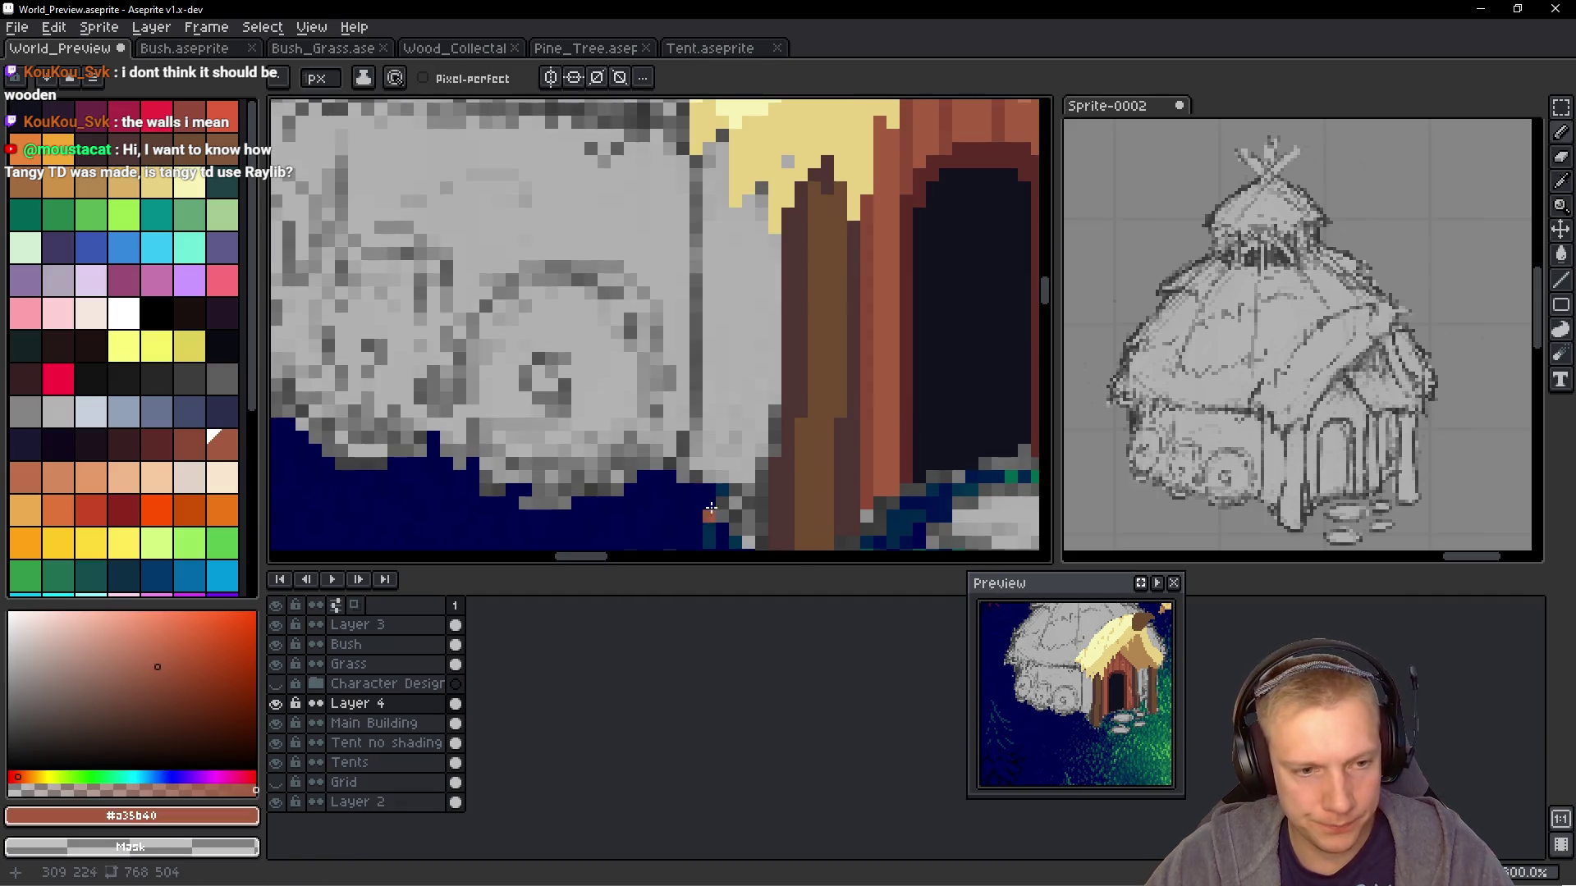
scroll(760, 489, "down", 5)
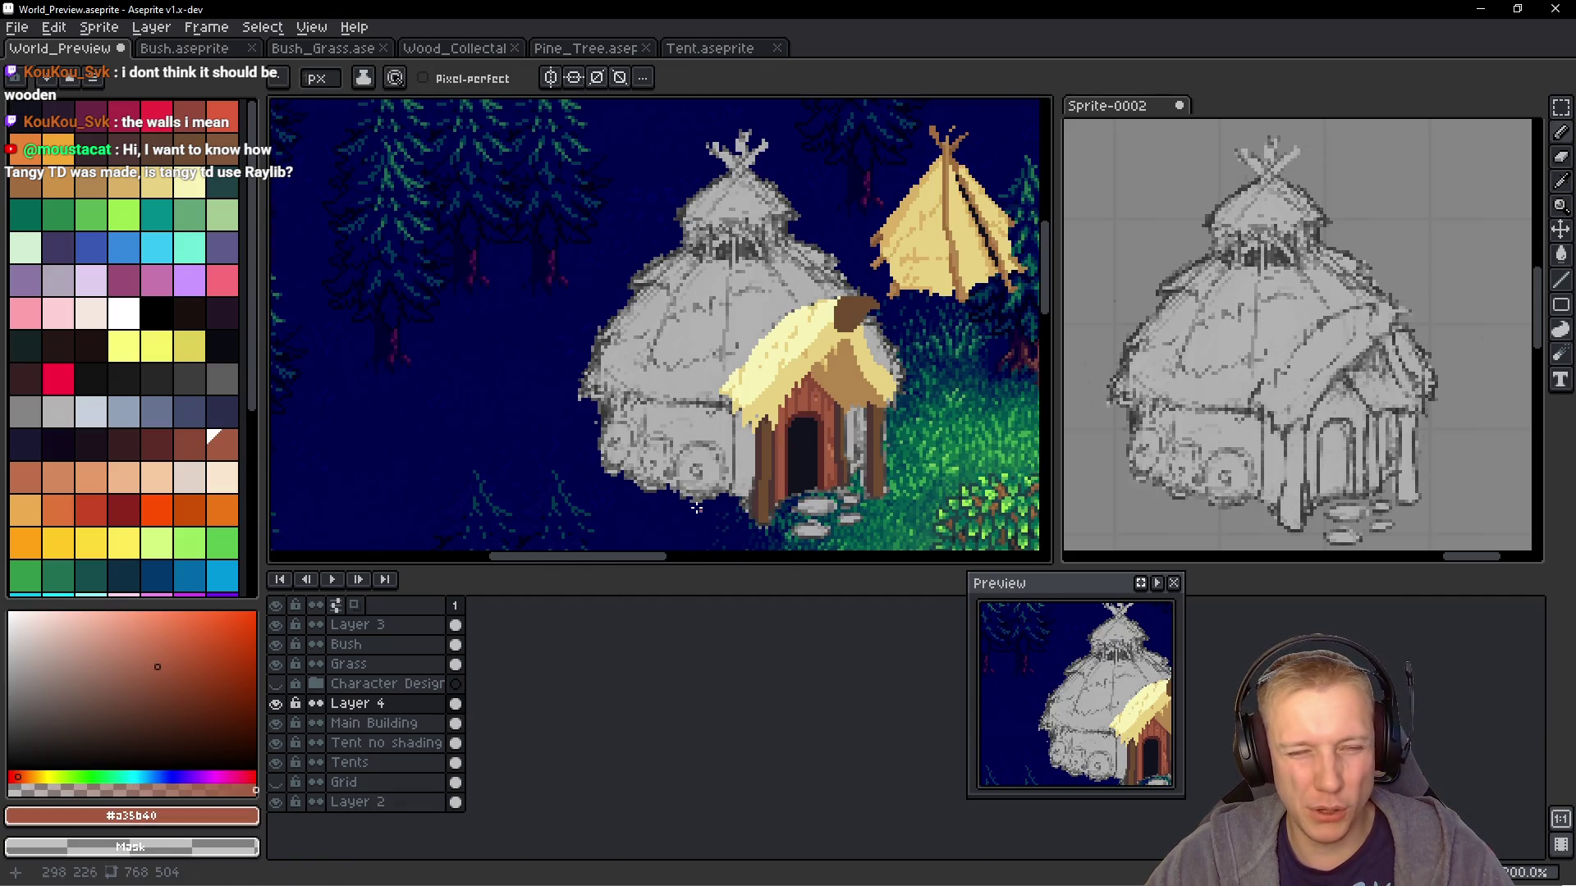
scroll(696, 508, "up", 4)
left_click(678, 467)
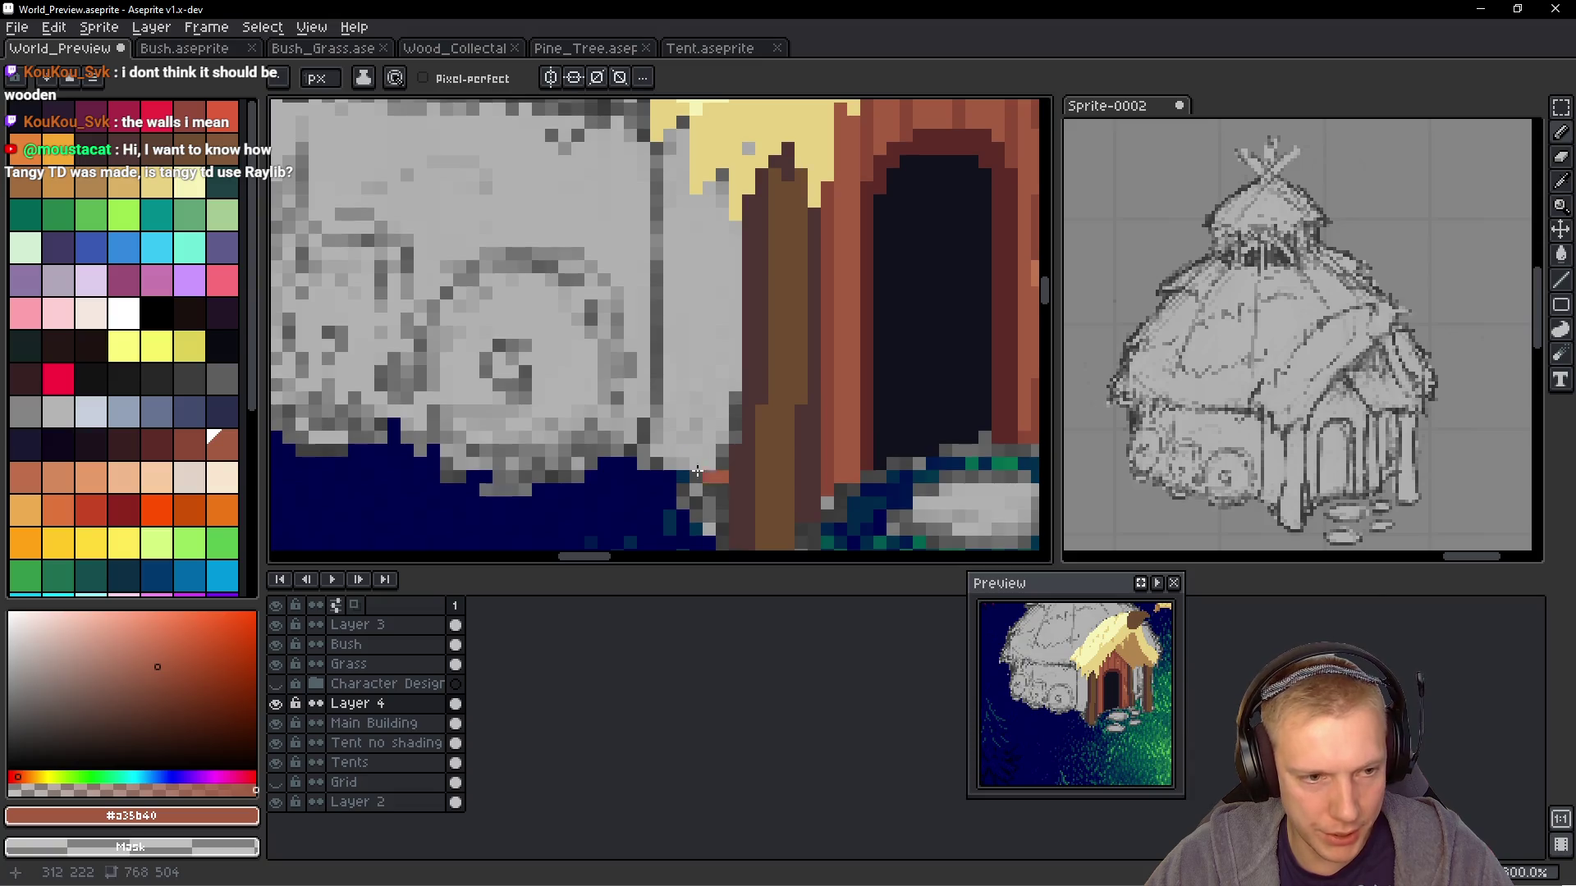
left_click_drag(697, 472, 611, 459)
Extend the red-brown line up-left along the wall, then pick dark brown #5d2c28
scroll(725, 462, "down", 2)
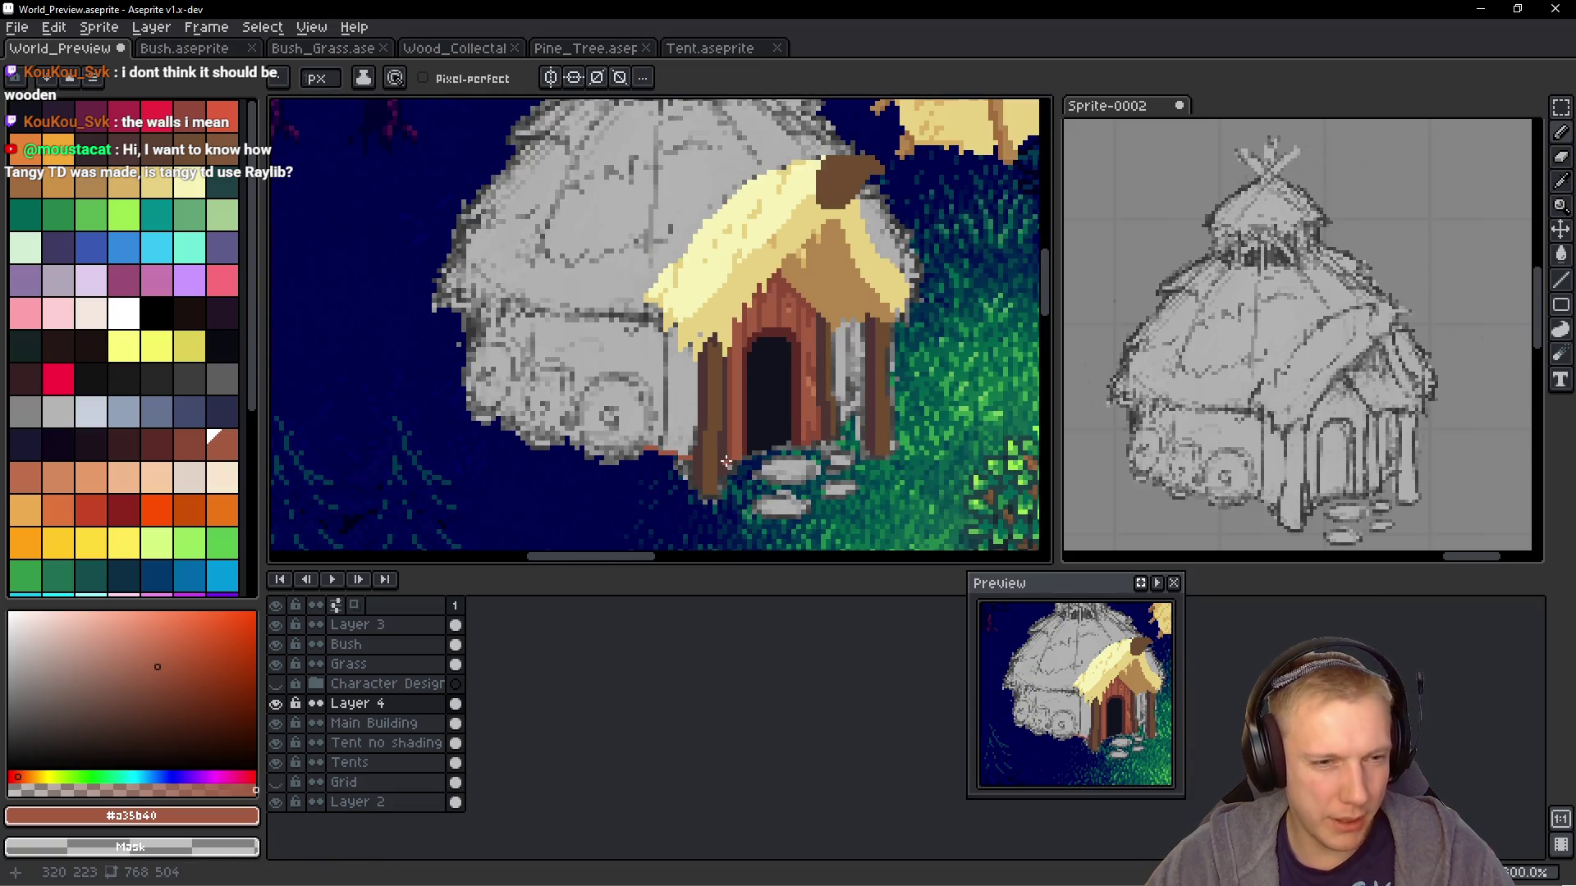
scroll(708, 454, "up", 3)
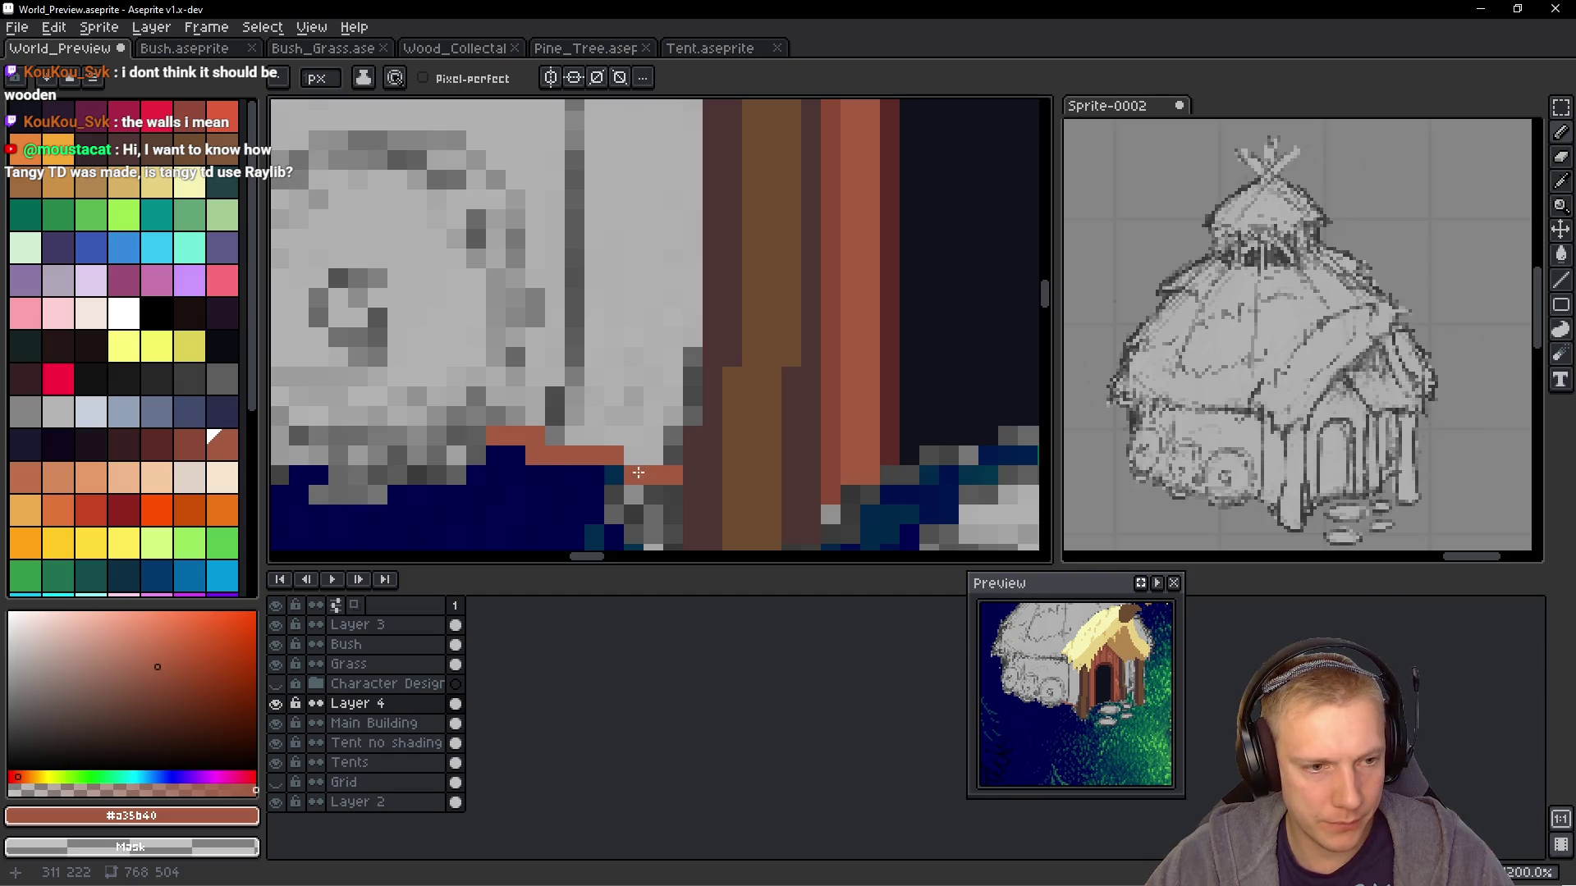
left_click_drag(668, 456, 577, 431)
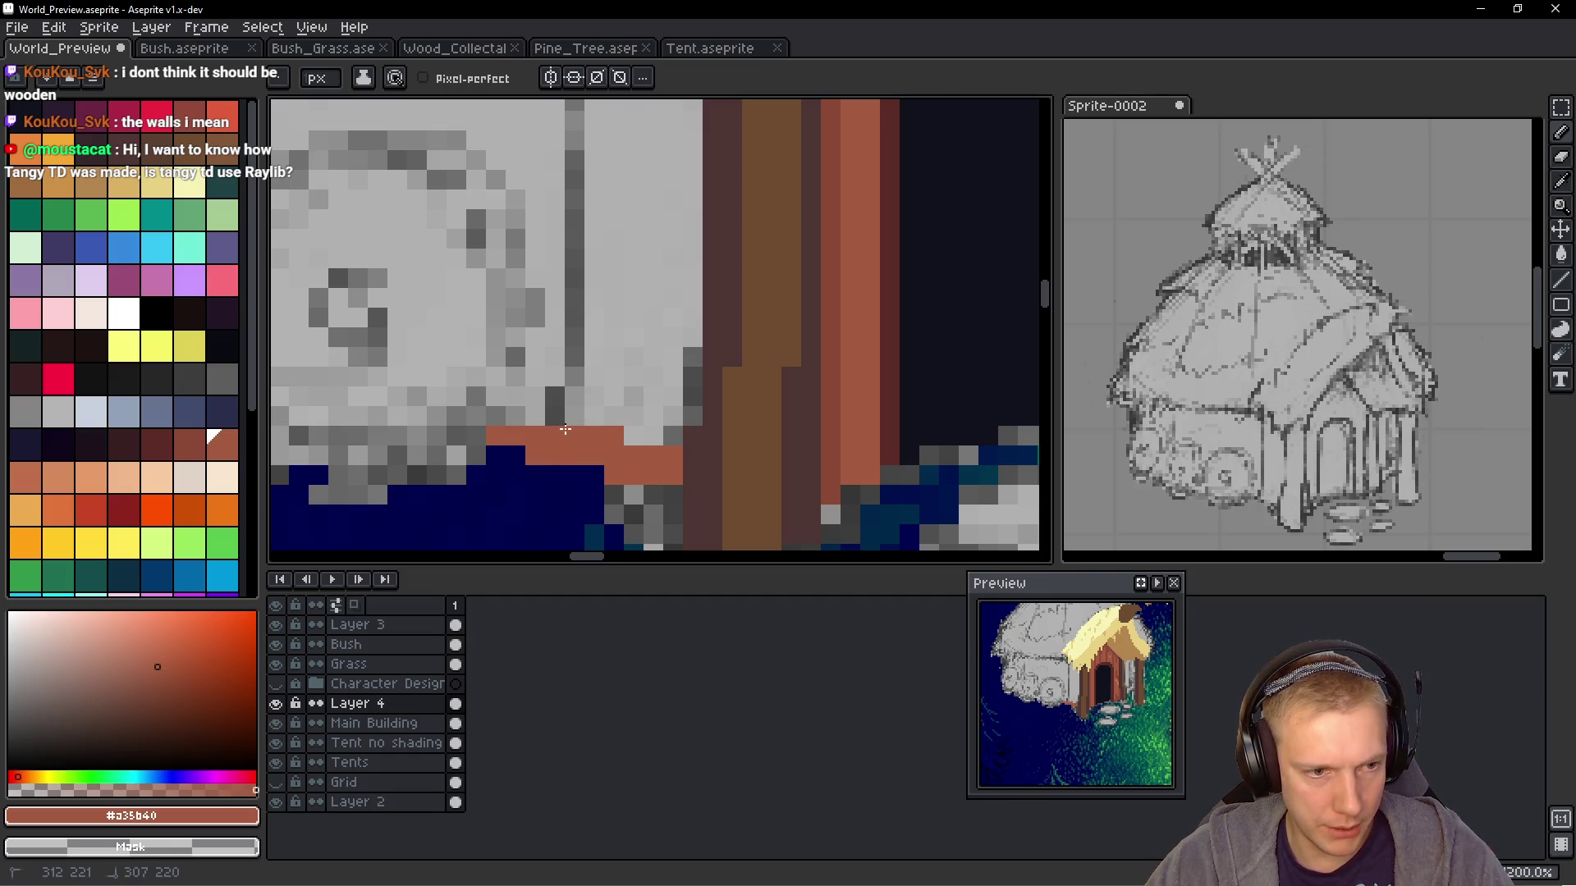
scroll(566, 430, "down", 3)
key("alt")
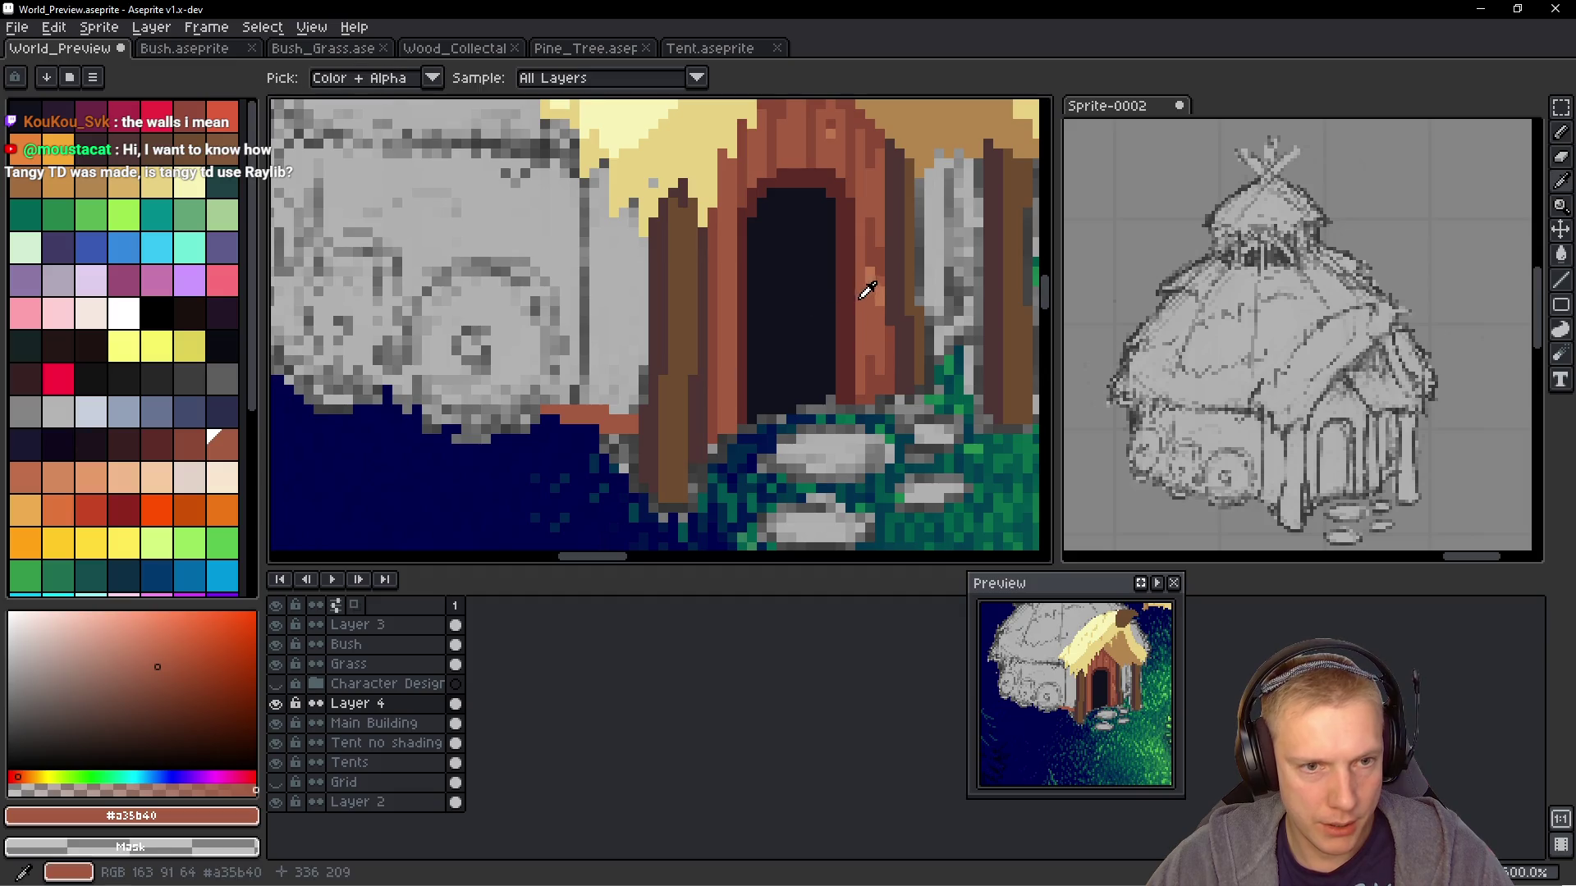
scroll(602, 373, "up", 3)
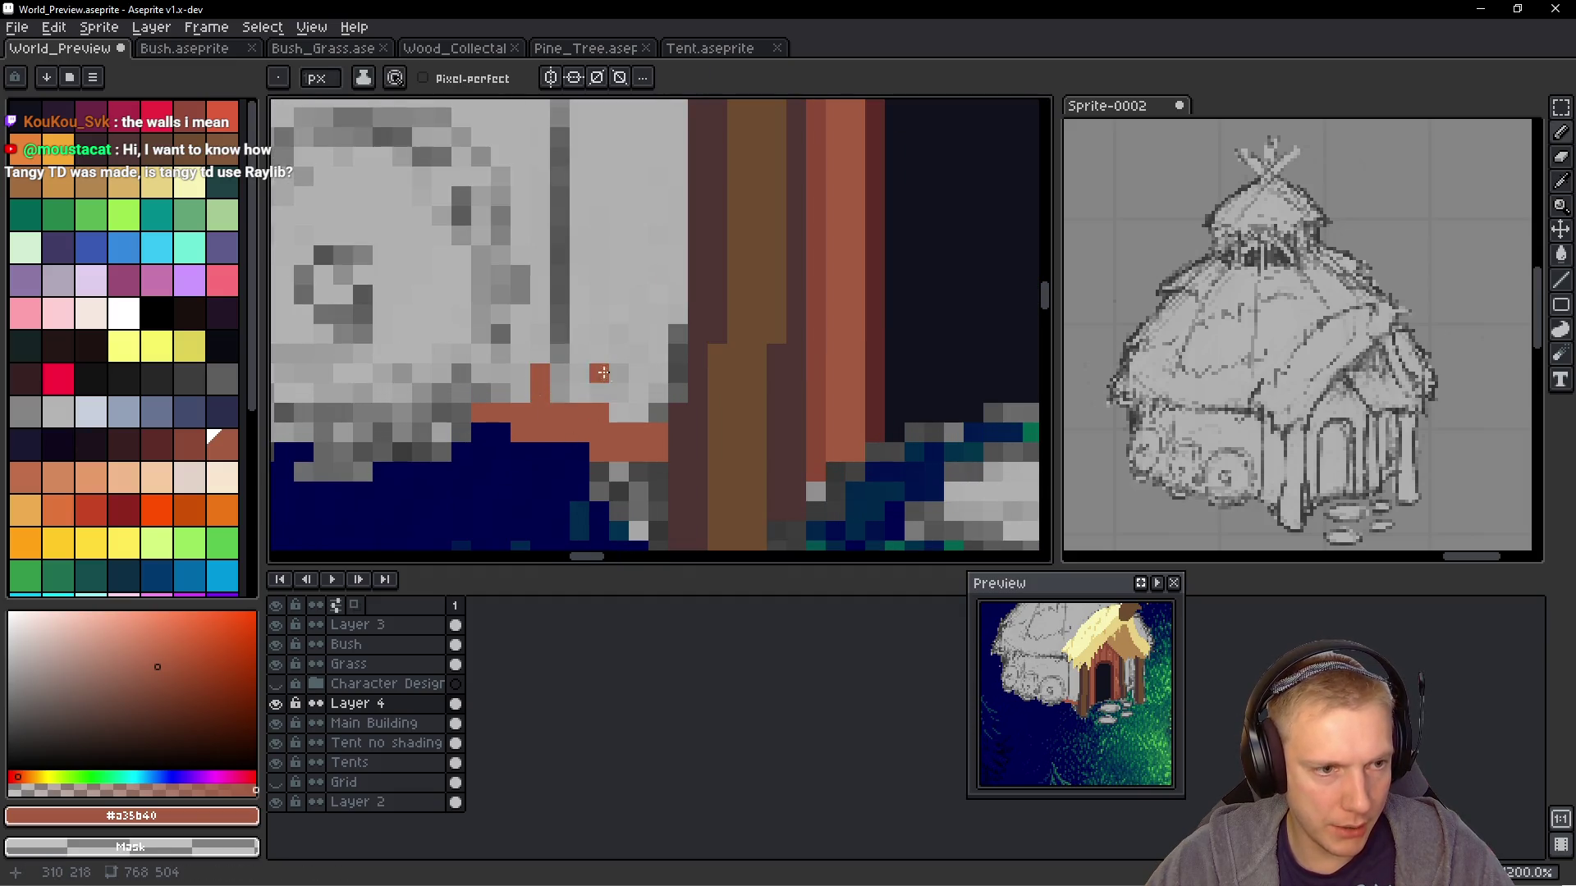
left_click(866, 341, "alt")
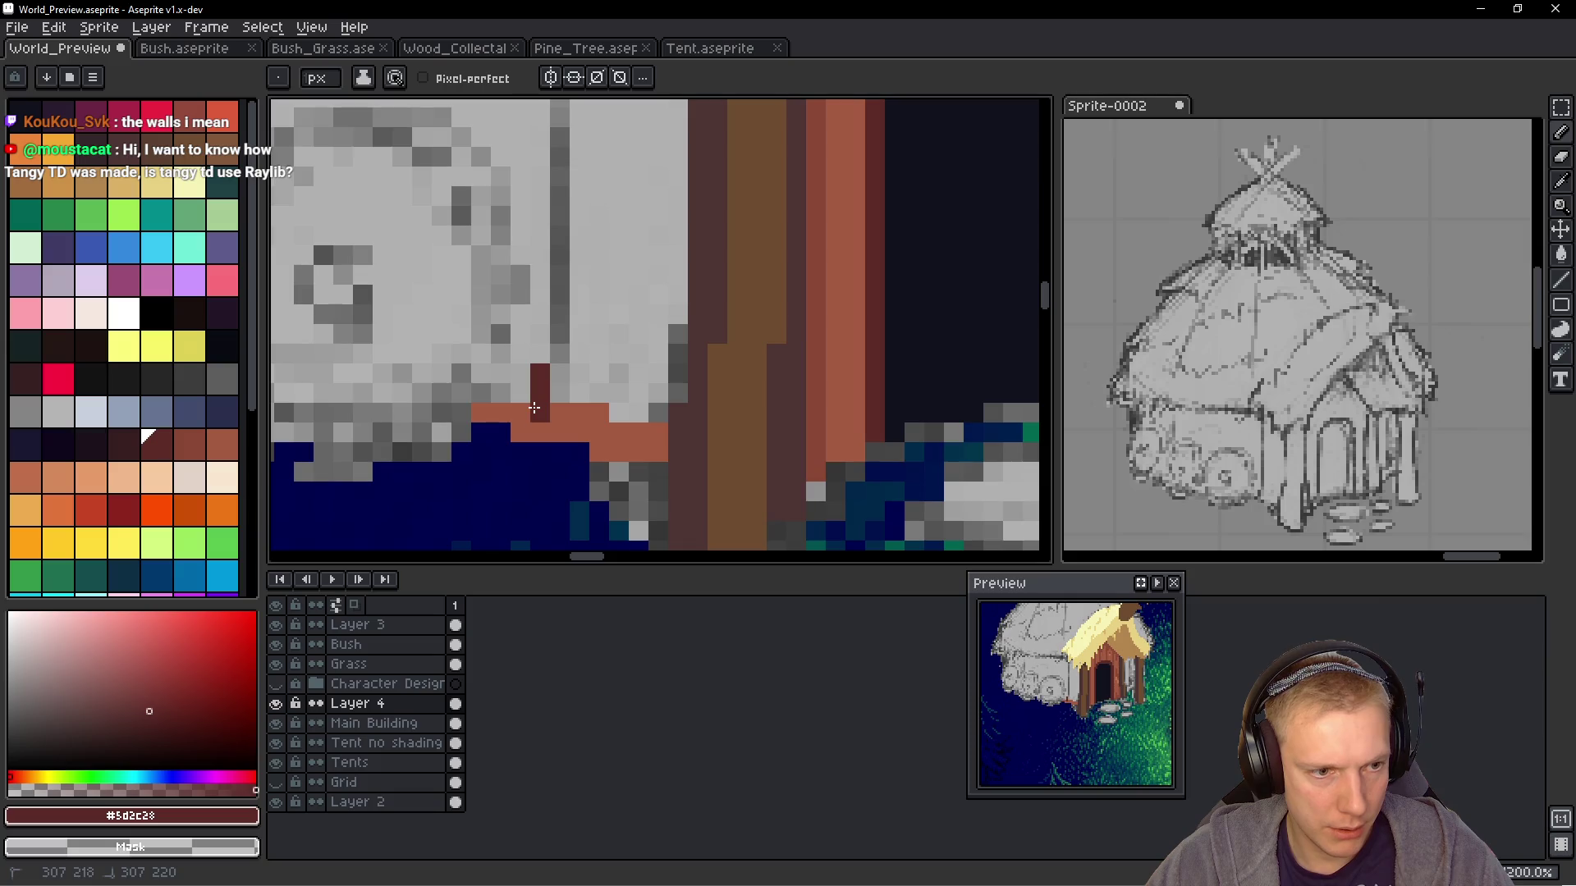
Draw a dark-brown line along the hut's left edge and erase the stray bottom pixel
scroll(573, 369, "down", 3)
left_click(573, 354, "shift")
left_click_drag(571, 362, 579, 321)
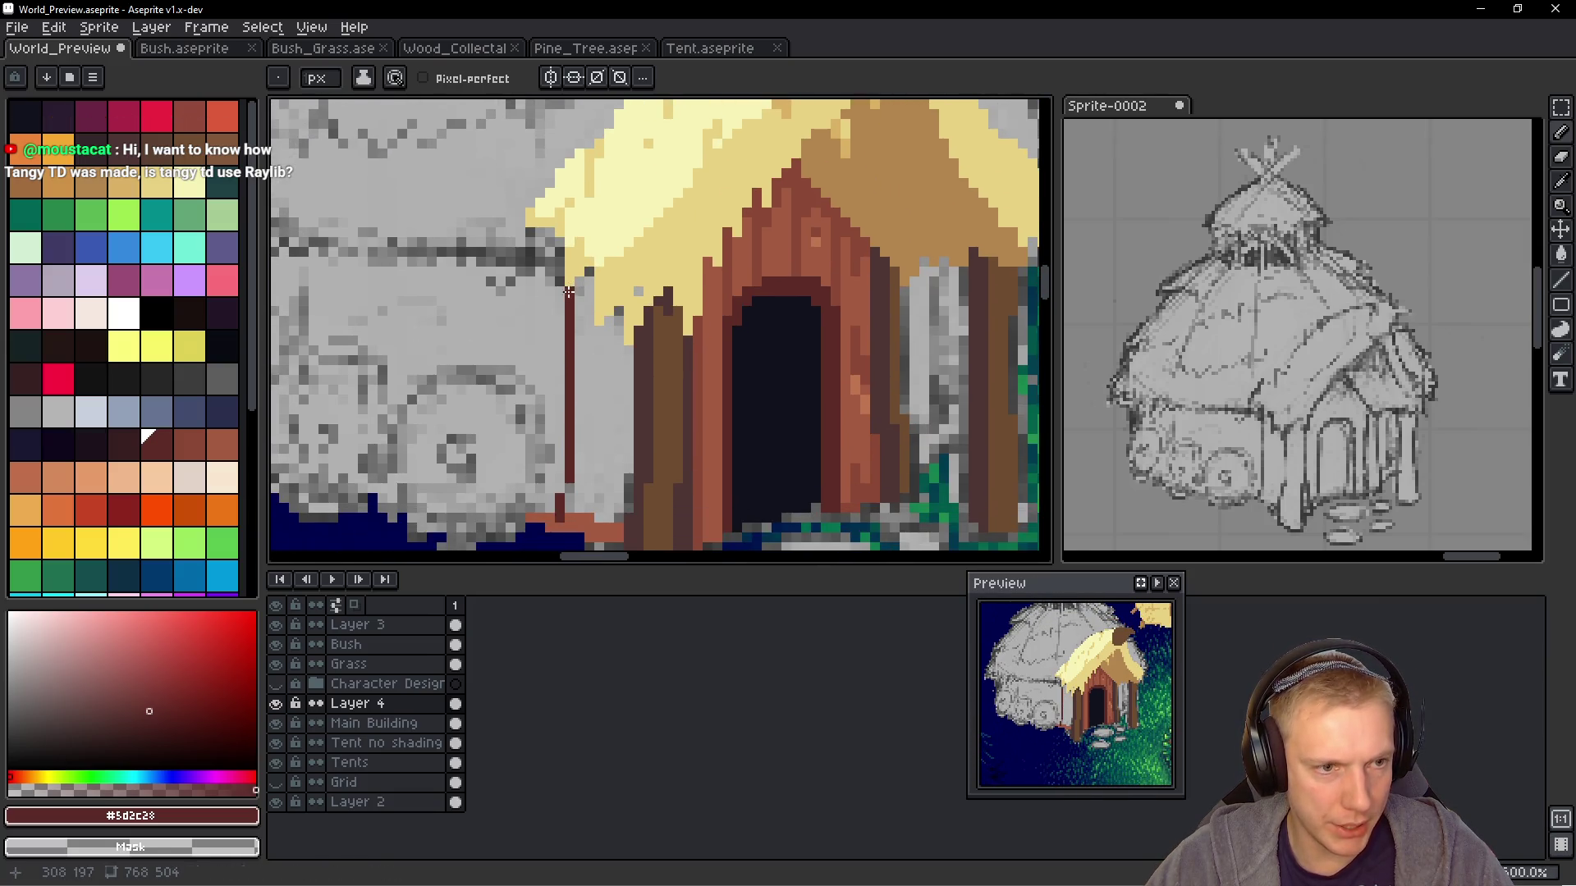
scroll(605, 380, "up", 3)
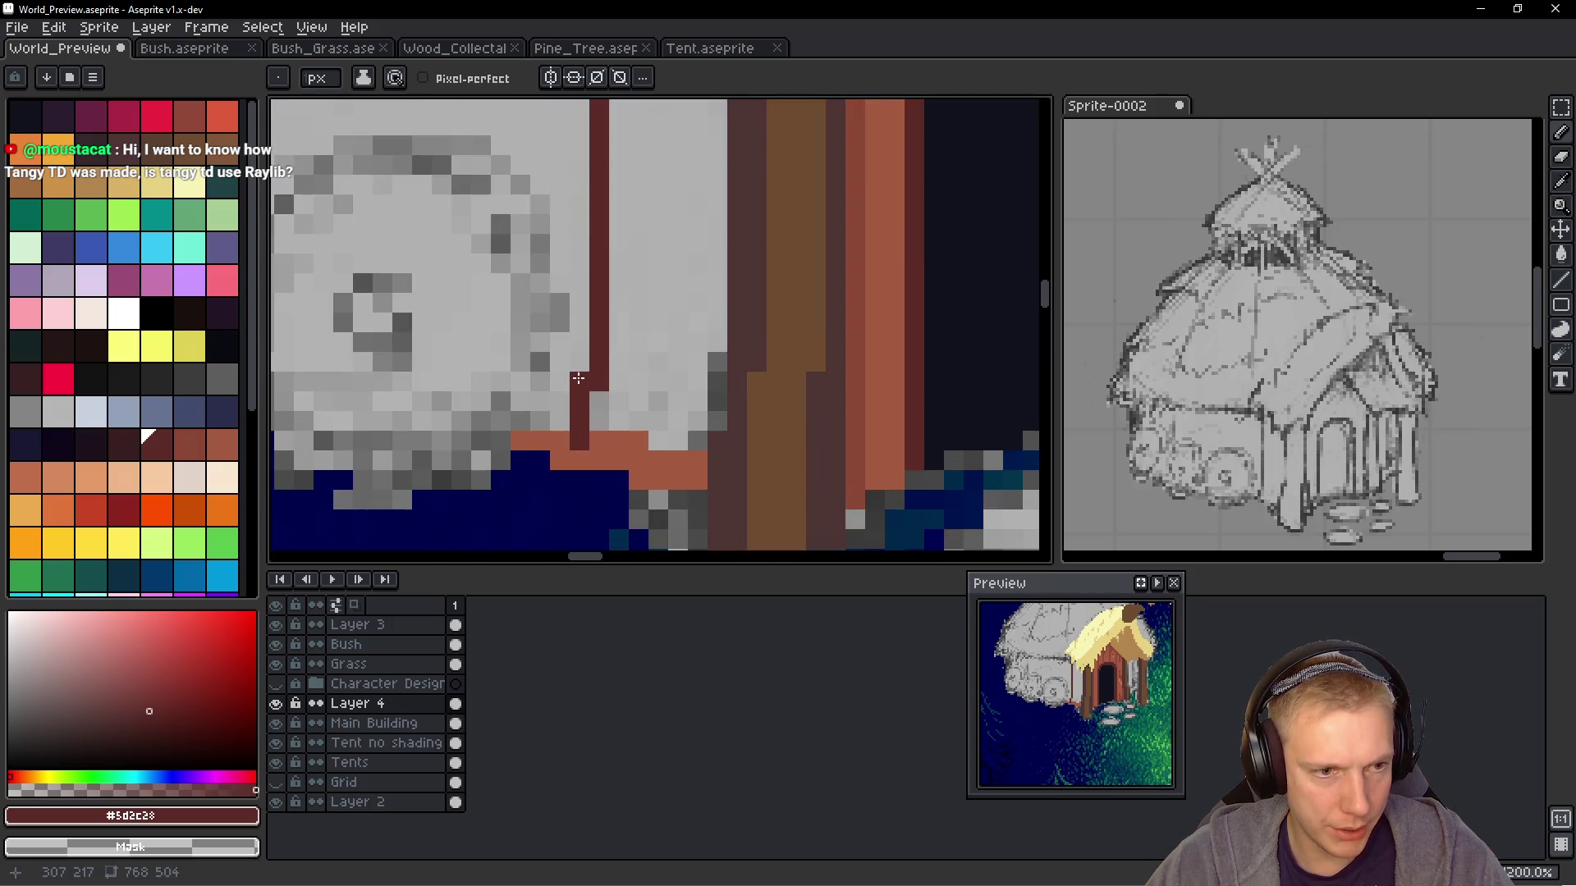
right_click(579, 378)
Draw reddish-brown #8a4836 plank lines beside the dark edge of the porch
left_click(599, 425, "alt")
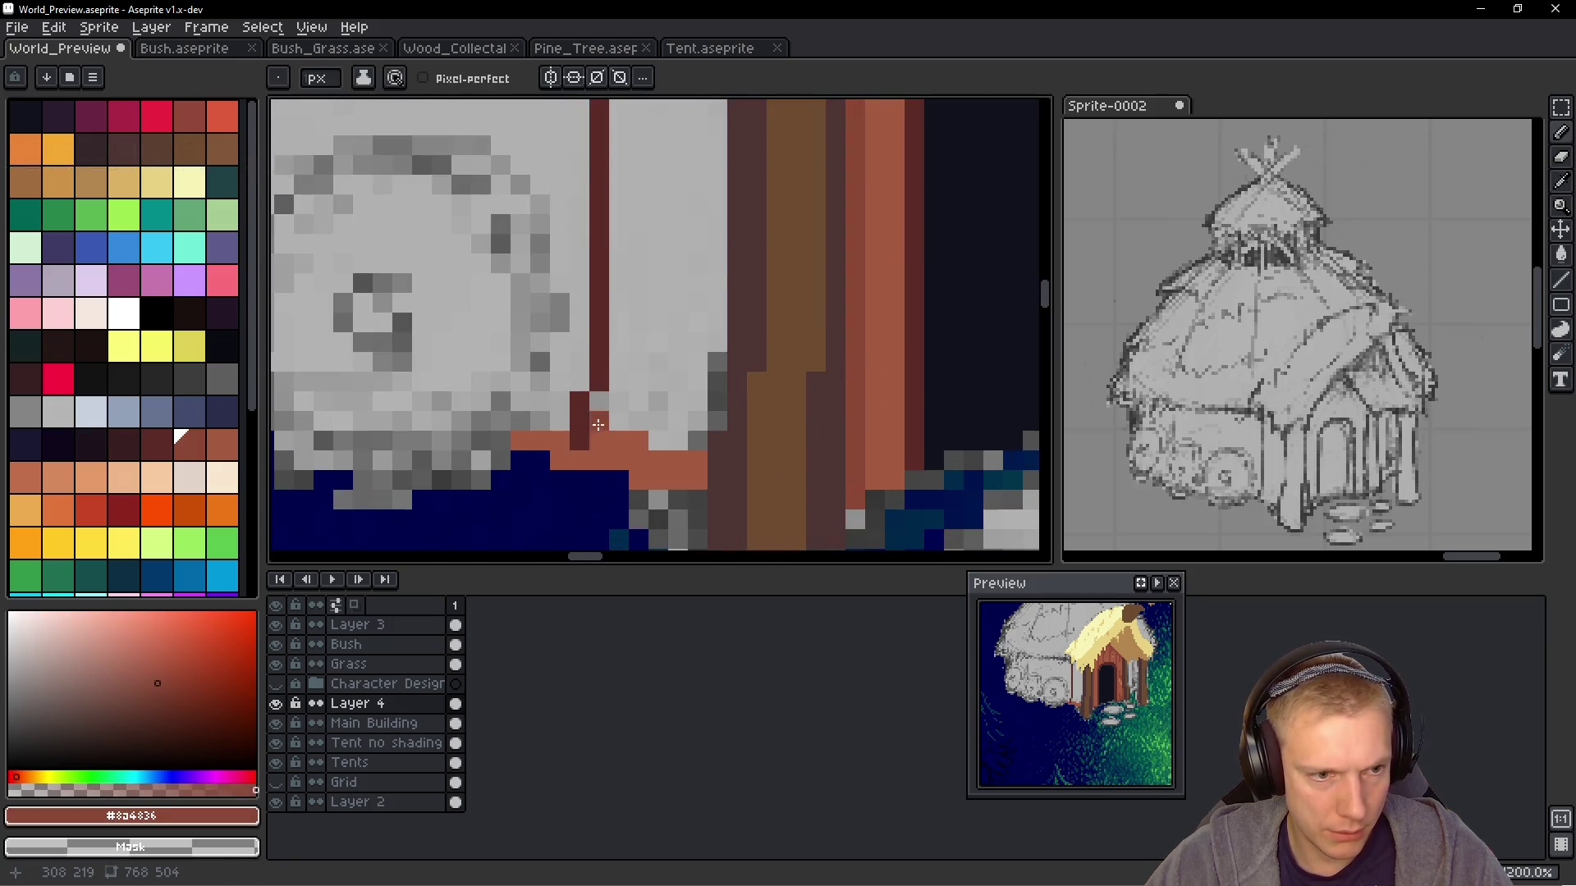
left_click_drag(579, 164, 579, 459)
left_click(558, 299, "shift")
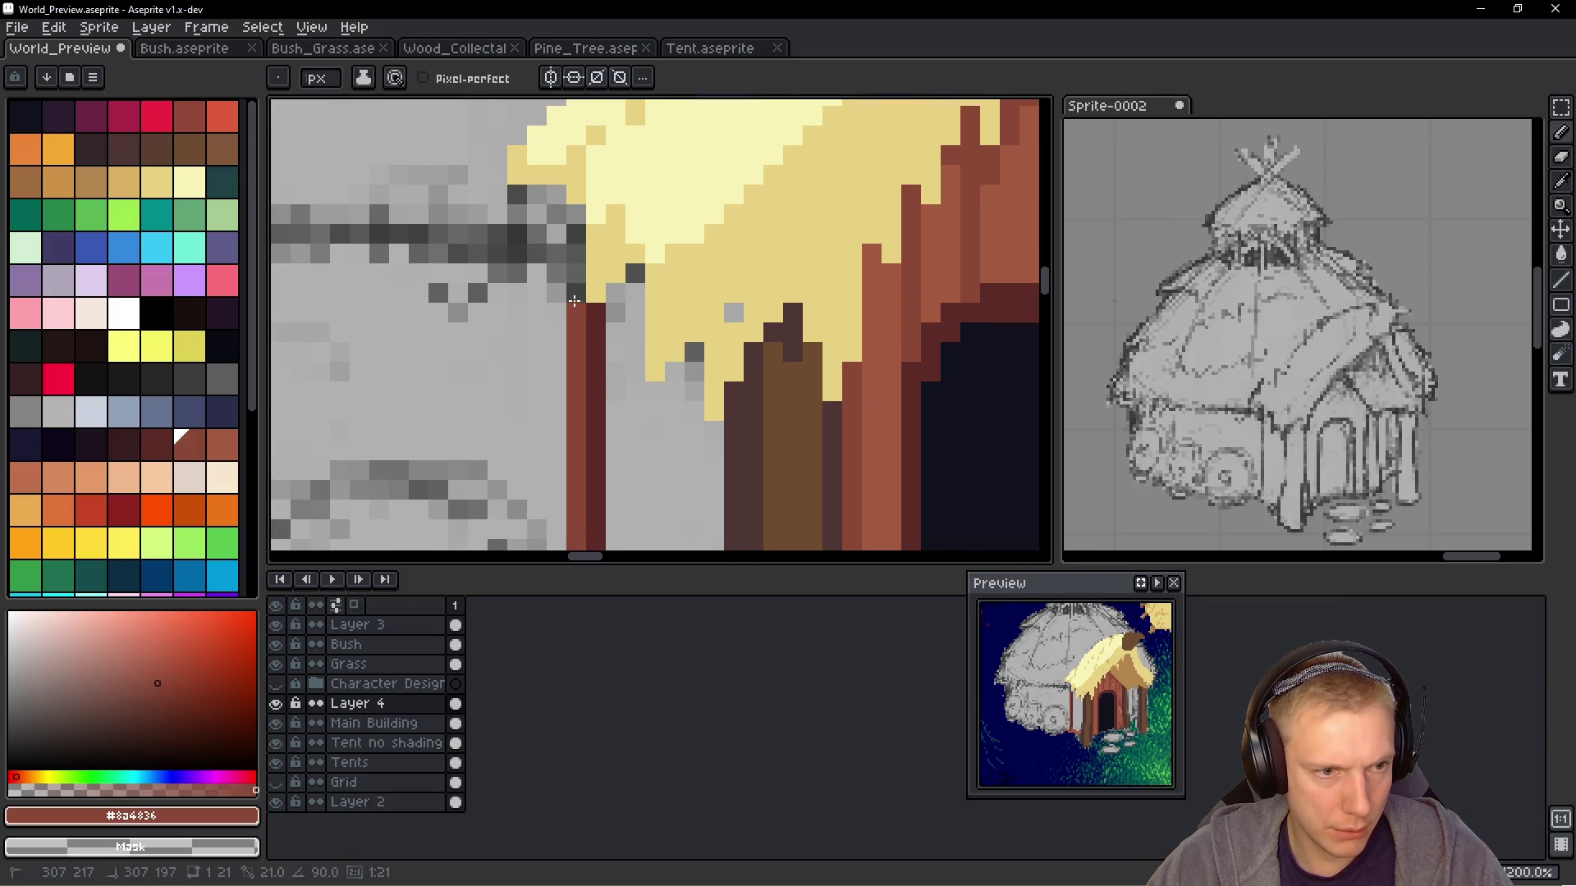
left_click_drag(595, 378, 617, 259)
scroll(649, 271, "down", 5)
scroll(681, 328, "up", 1)
left_click(670, 395)
scroll(673, 403, "up", 2)
left_click(654, 246, "shift")
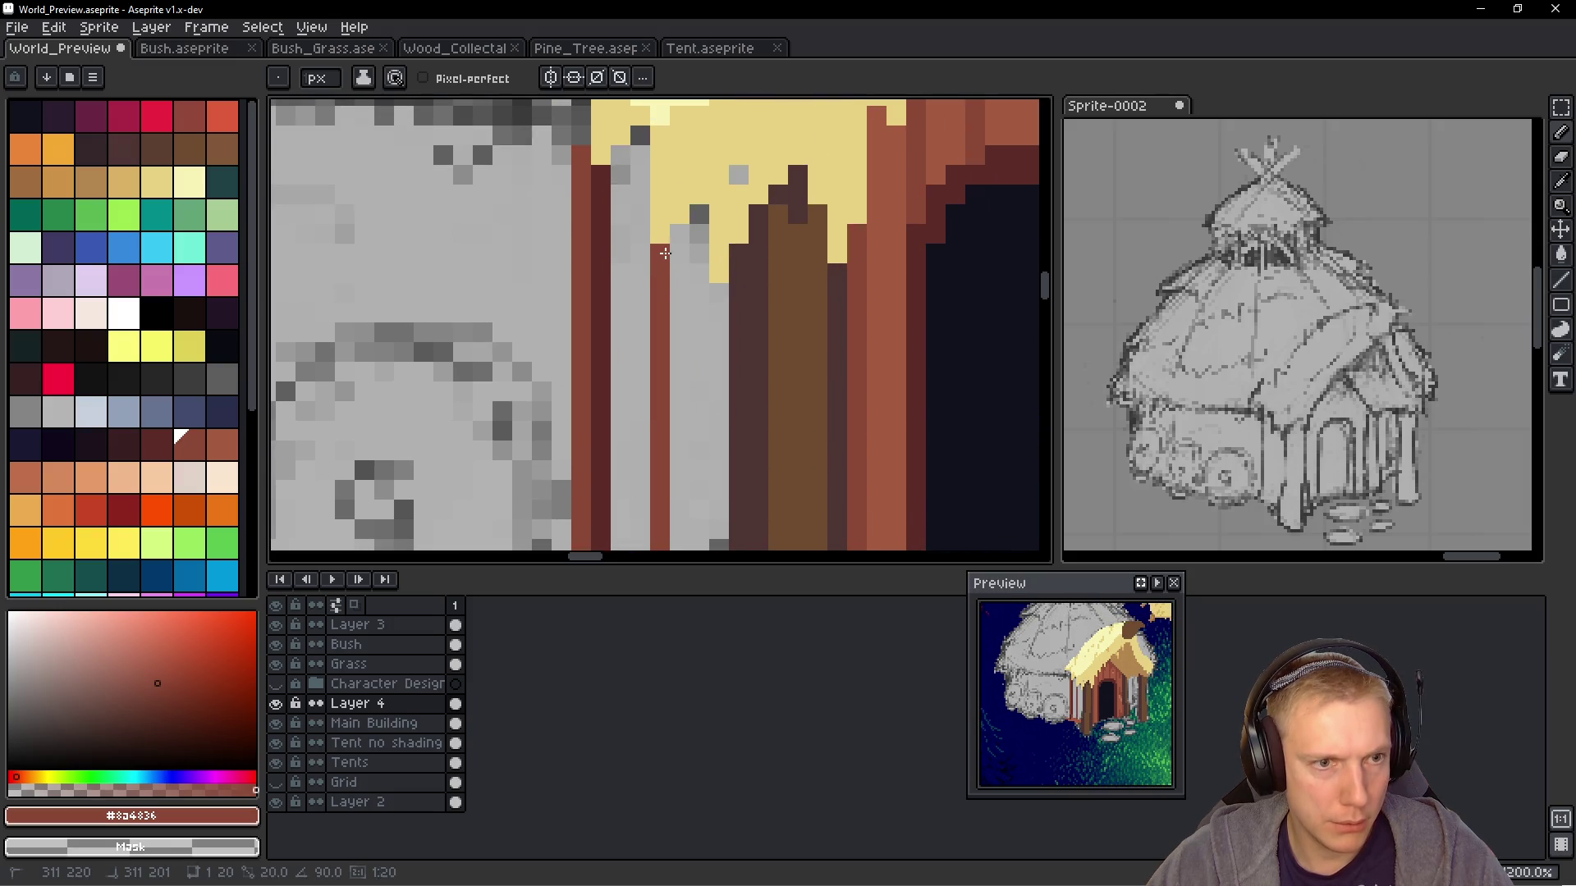
Fill the light porch column with the #a35b40 wood colour using the bucket
mouse_move(705, 507)
left_mouse_down()
mouse_move(731, 443)
mouse_move(764, 509)
left_mouse_up()
scroll(821, 370, "down", 1)
scroll(873, 354, "up", 1)
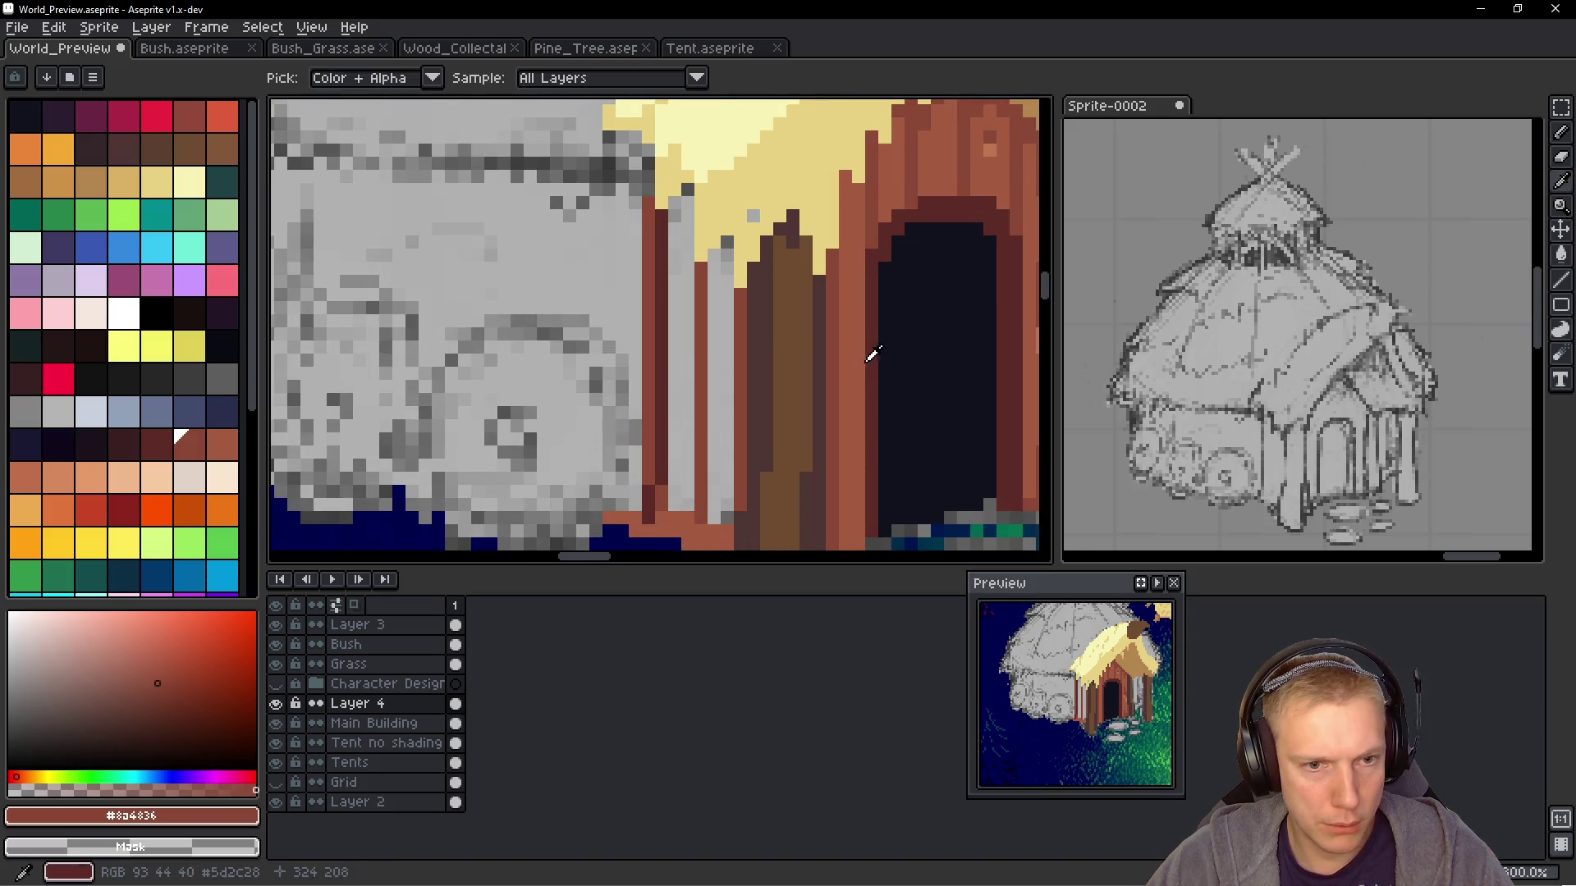
left_click(872, 354)
key("g")
left_click(706, 311)
left_click(726, 323)
Eyedrop the pale thatch yellow #e8d282 from the canvas and return to the pencil
scroll(776, 332, "down", 1)
key("i")
scroll(790, 192, "up", 1)
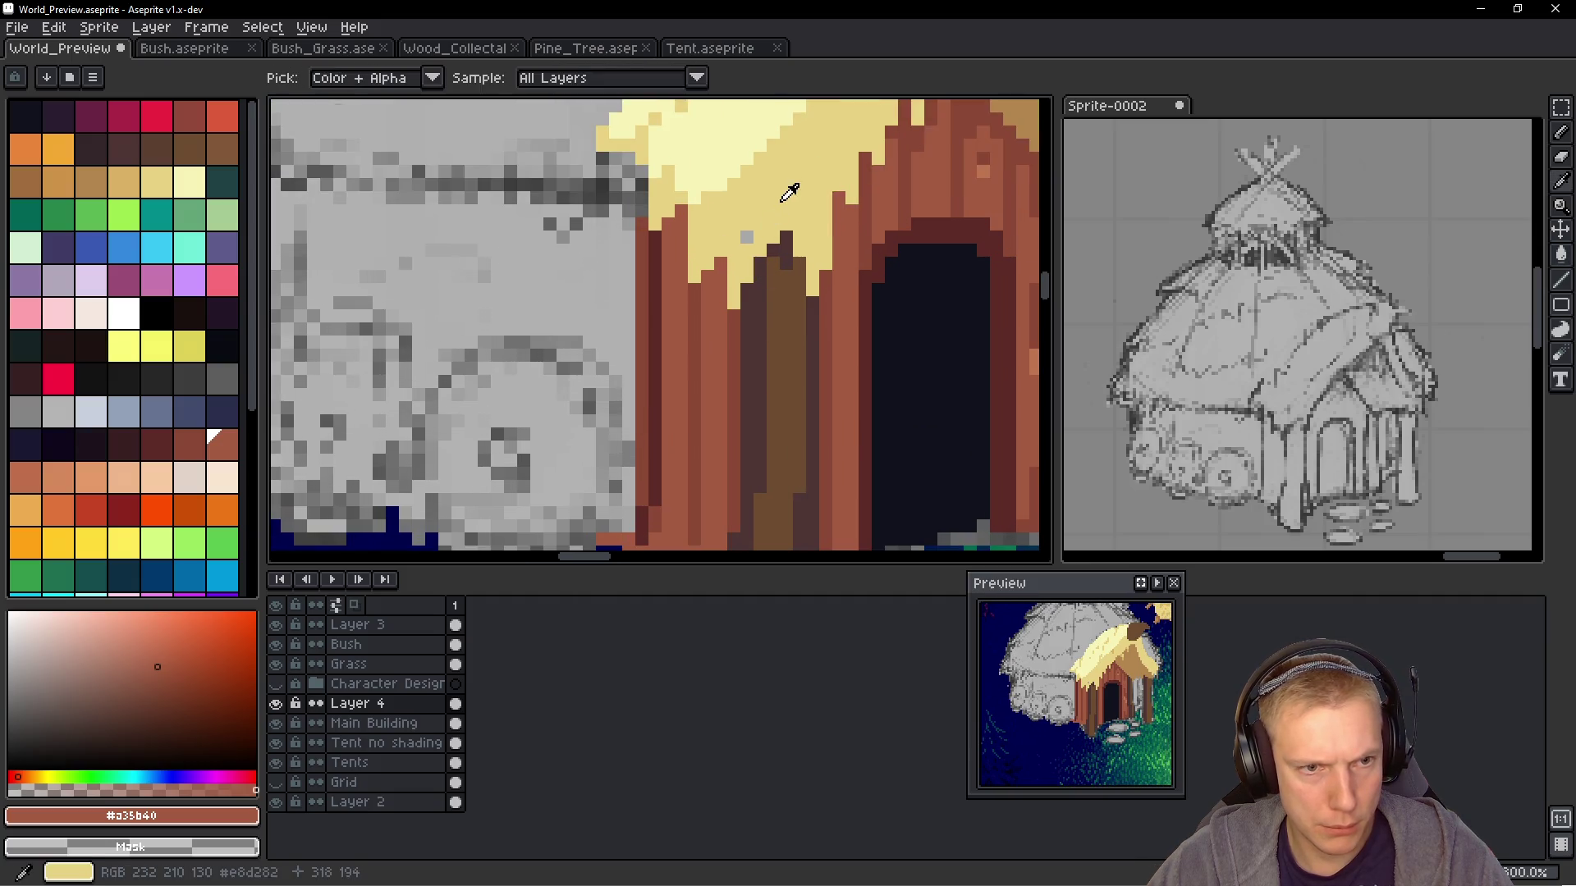
left_click(782, 199)
key("b")
scroll(781, 254, "down", 3)
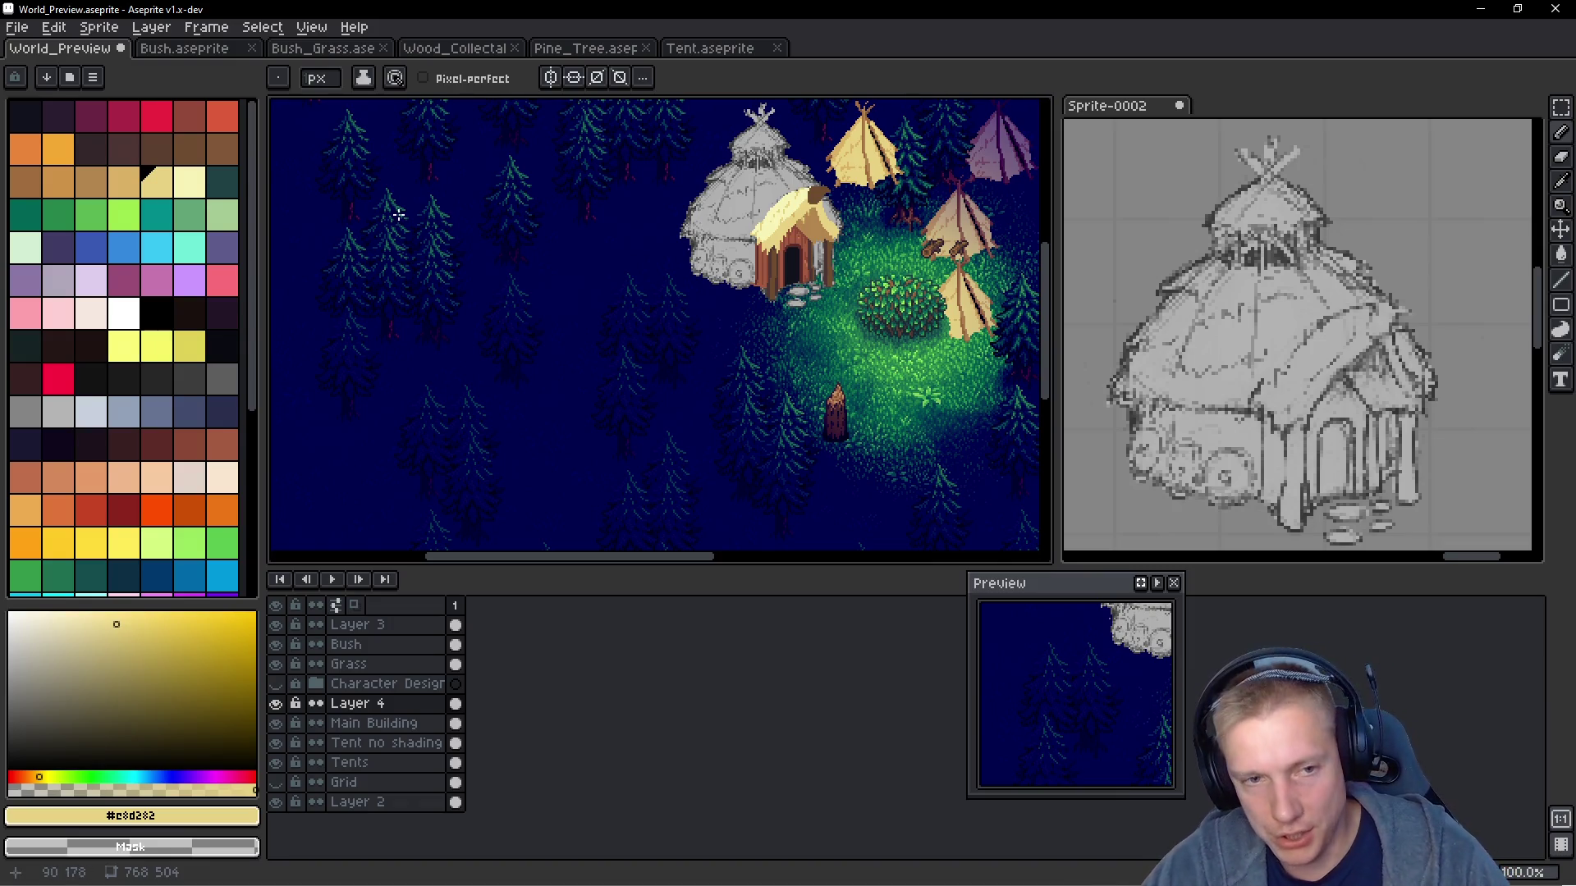
Paint light-orange grain pixels and a dark-brown streak above them on a plank
scroll(767, 287, "up", 4)
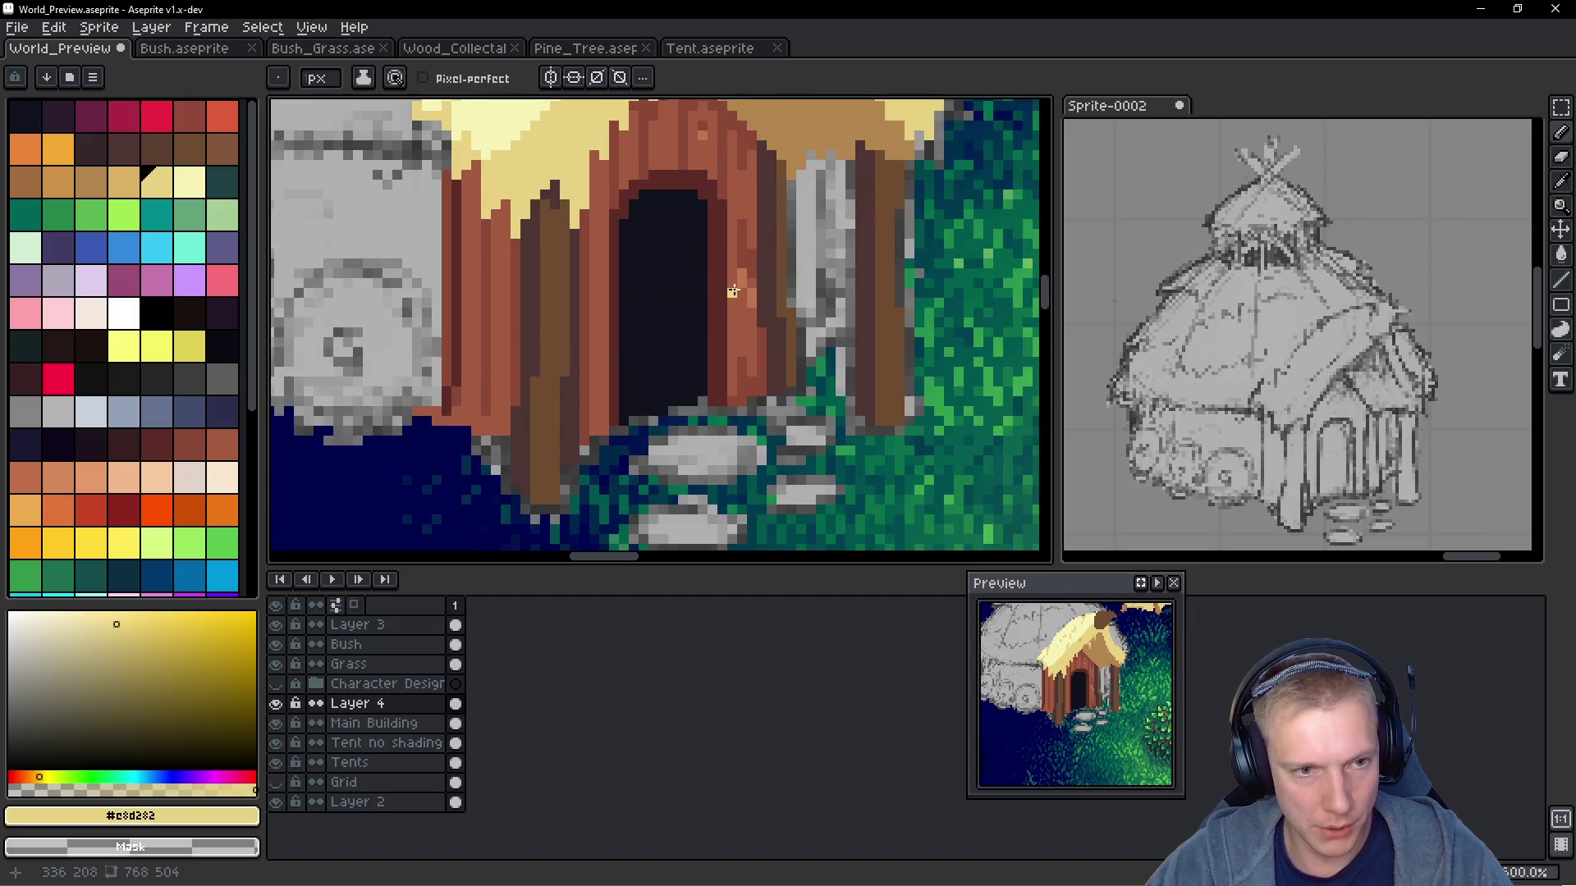
left_click(743, 276, "alt")
scroll(391, 307, "up", 3)
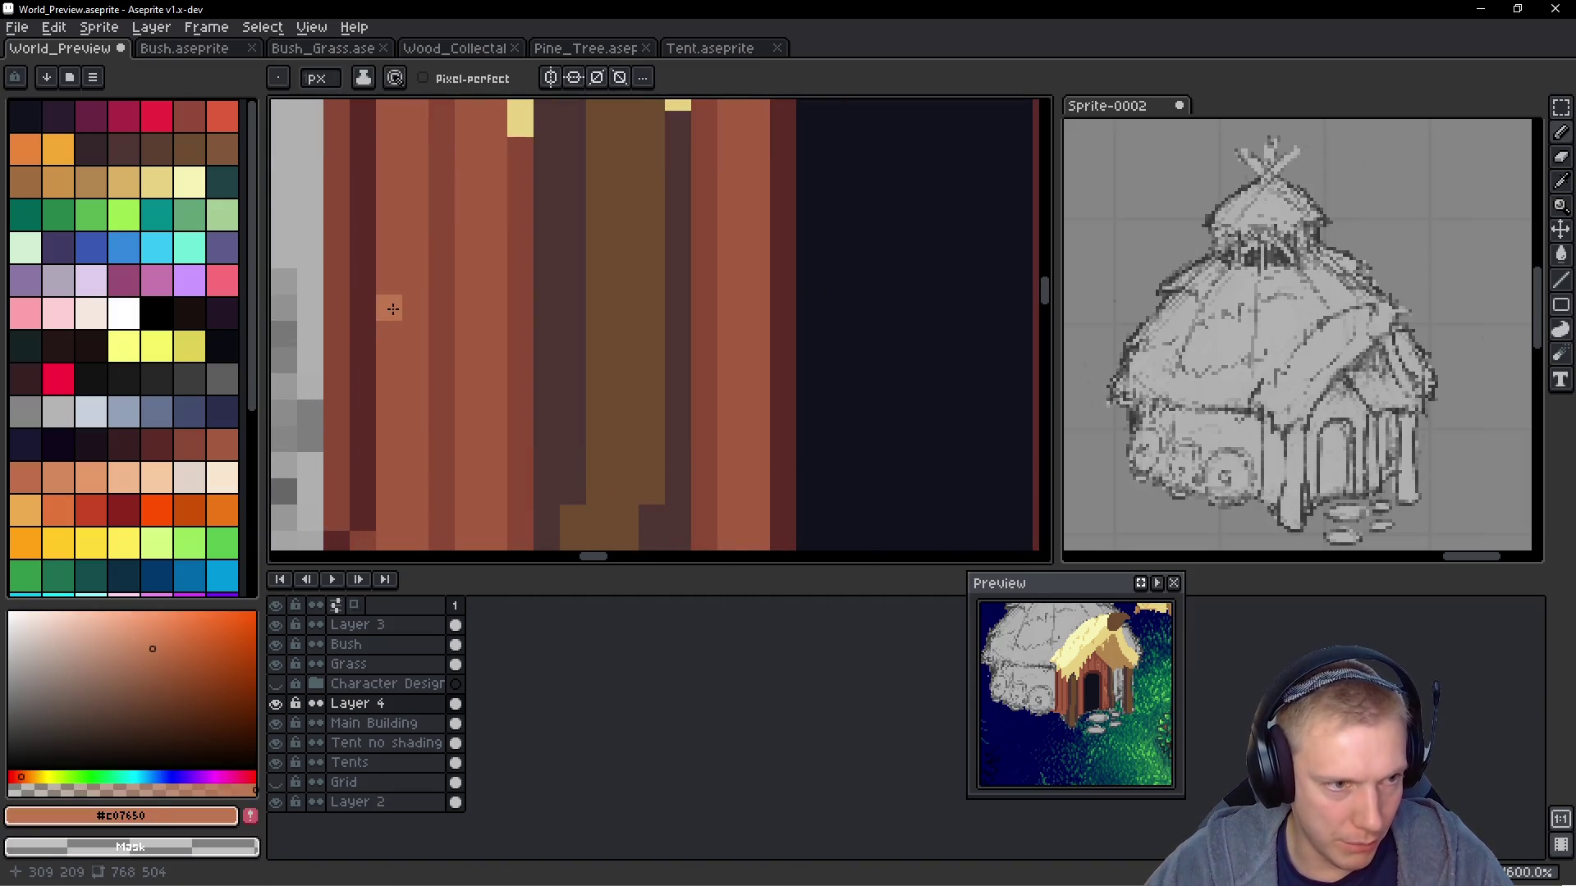
left_click_drag(403, 315, 403, 293)
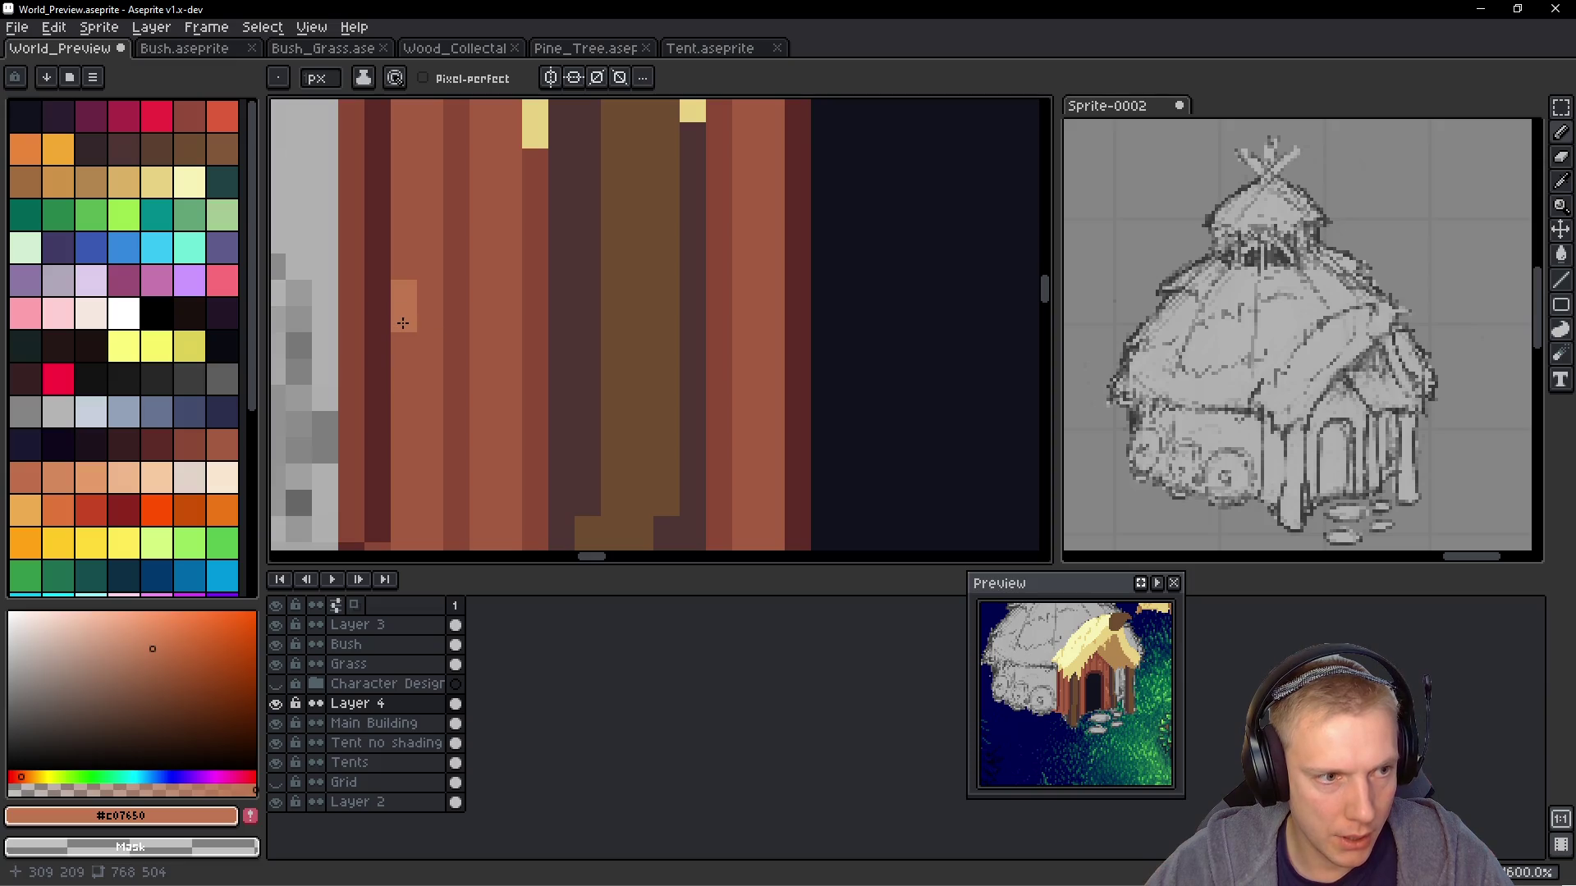
left_click(419, 317, "alt")
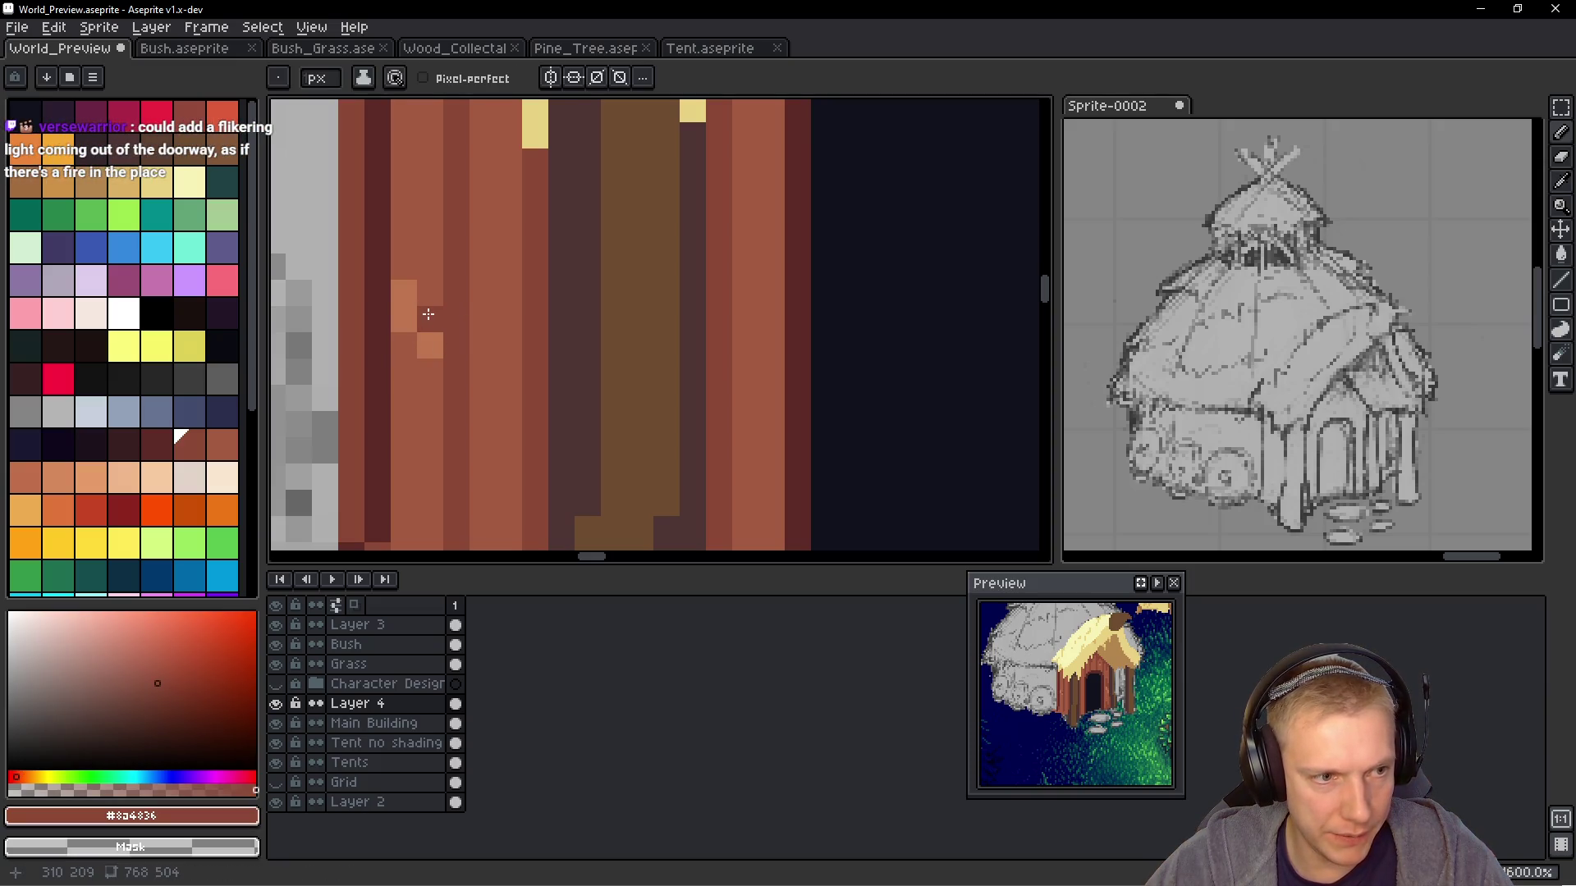
left_click_drag(404, 267, 404, 220)
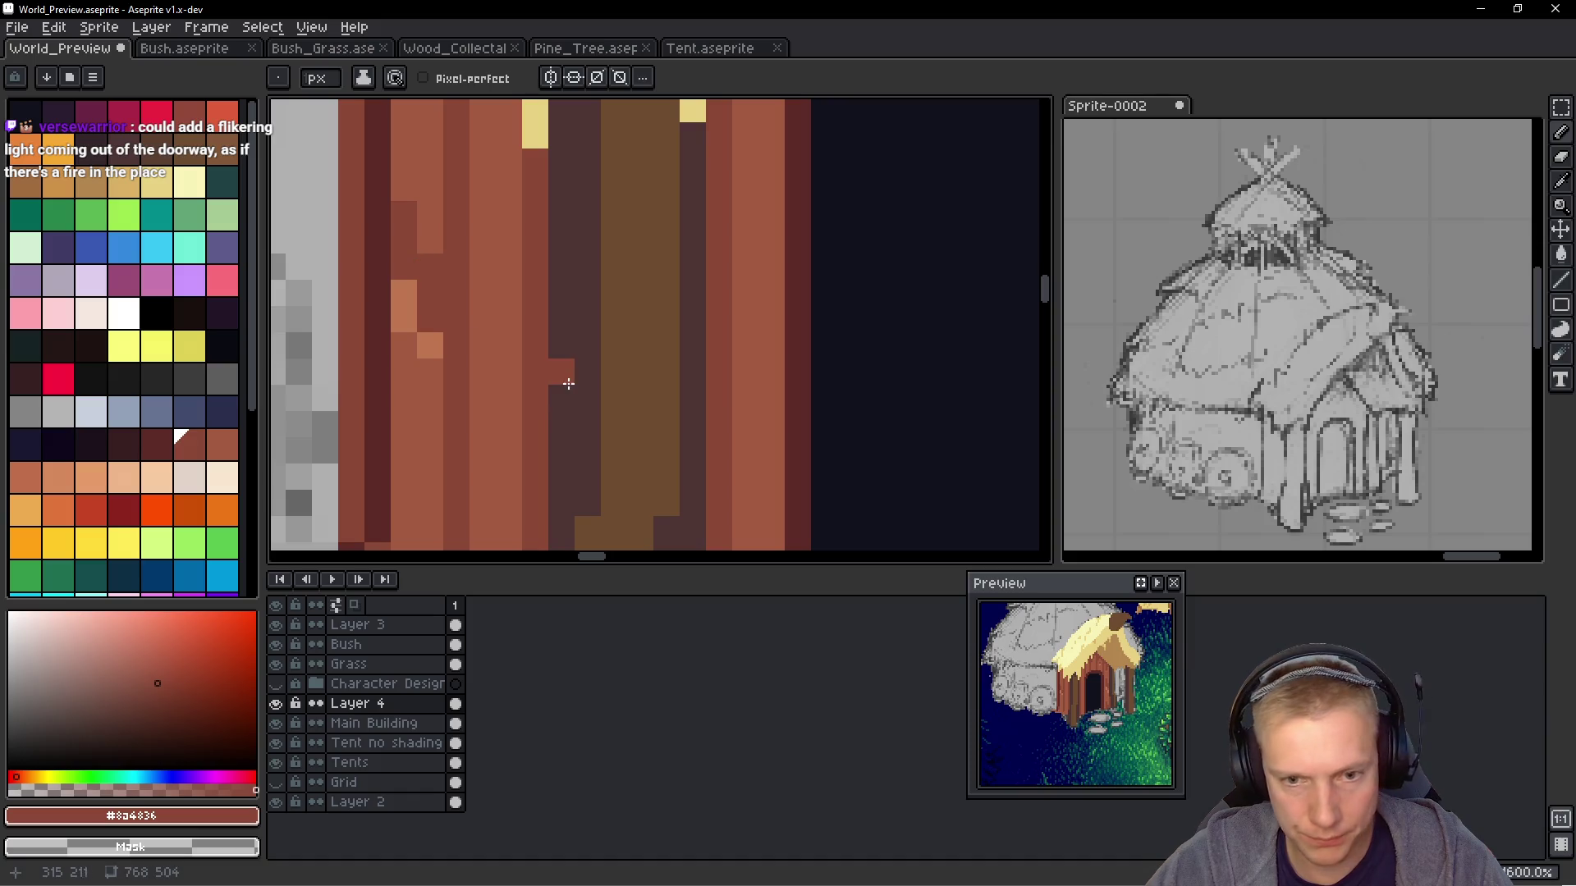
Draw a vertical mid-brown grain line on a plank near the ground
scroll(518, 338, "down", 6)
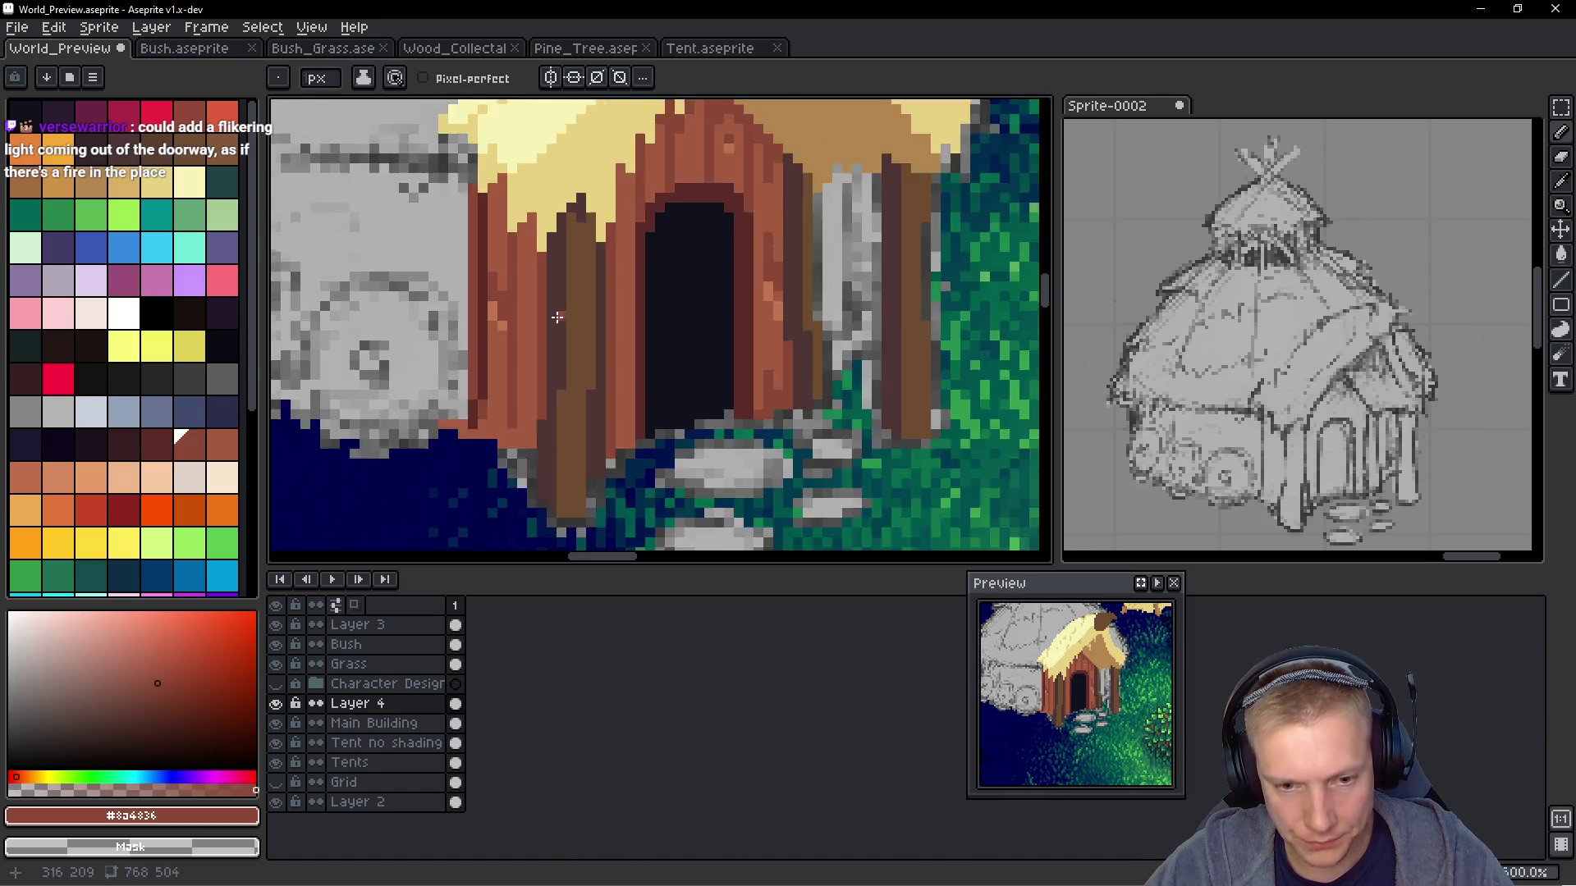
scroll(573, 366, "up", 6)
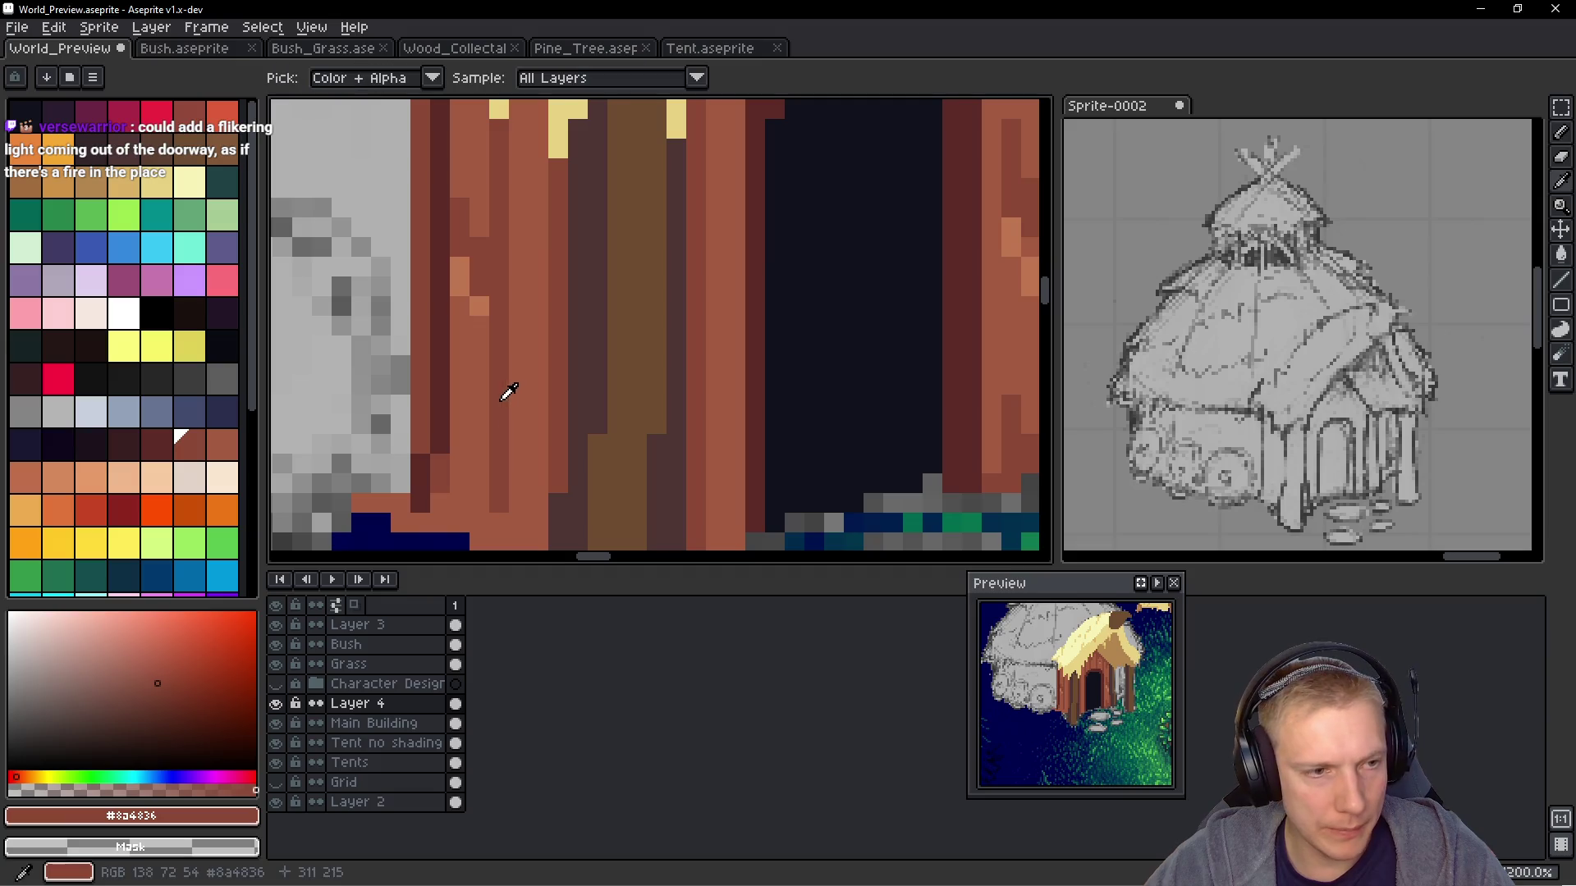
left_click_drag(520, 336, 579, 94)
left_click(545, 303, "alt")
mouse_move(545, 305)
left_mouse_down()
mouse_move(522, 527)
mouse_move(522, 176)
left_mouse_up()
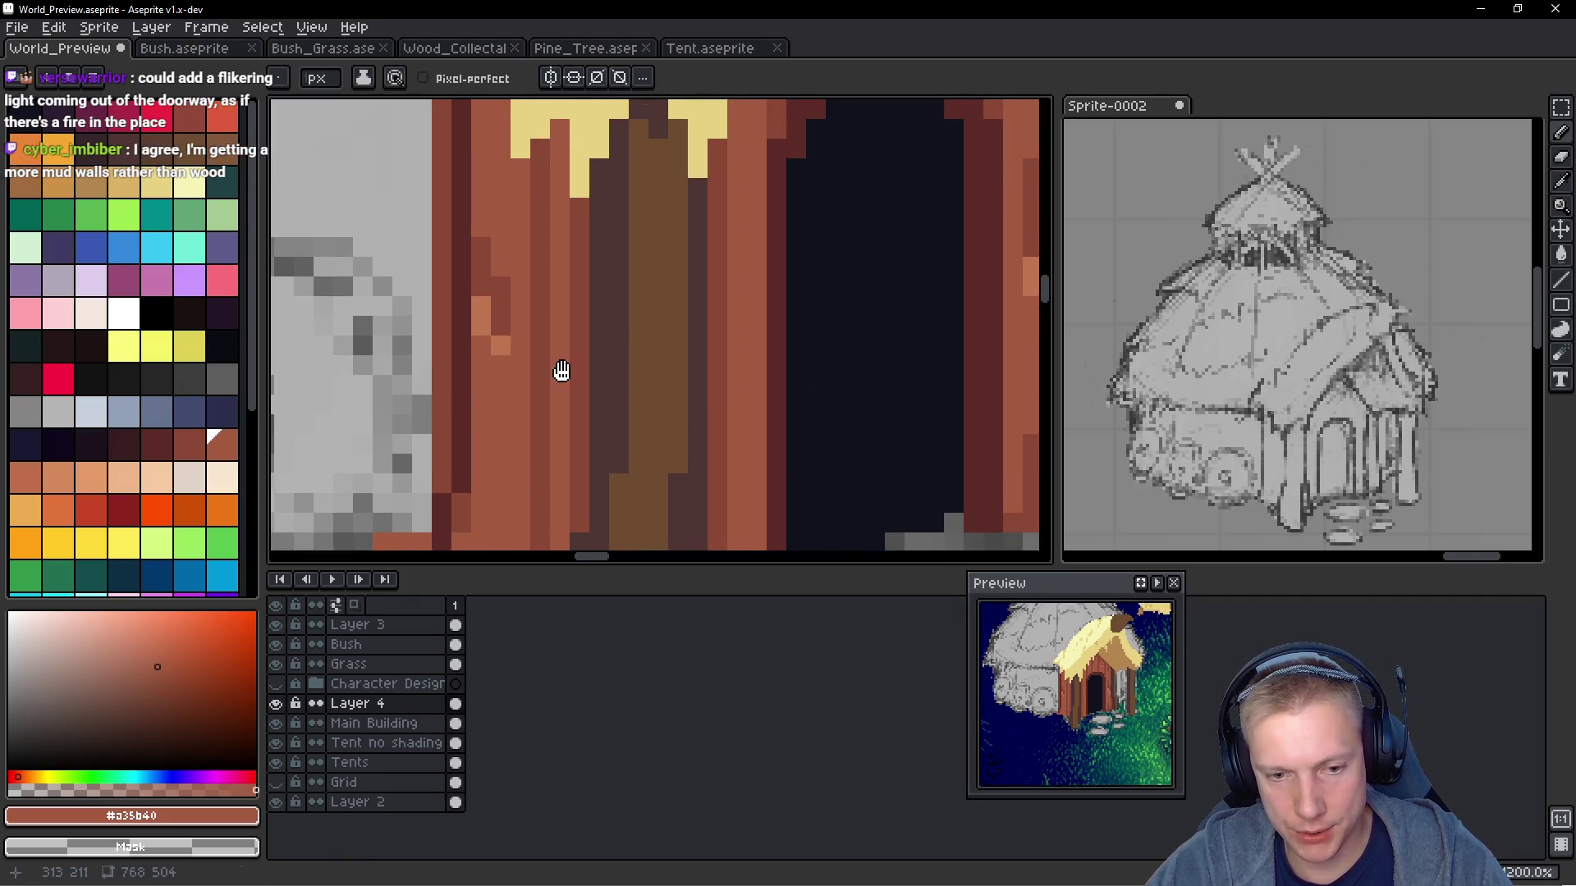
Eyedrop the dark-brown, light-orange and mid-brown plank colours from the porch wall
left_click_drag(563, 370, 568, 397)
left_click(506, 328, "alt")
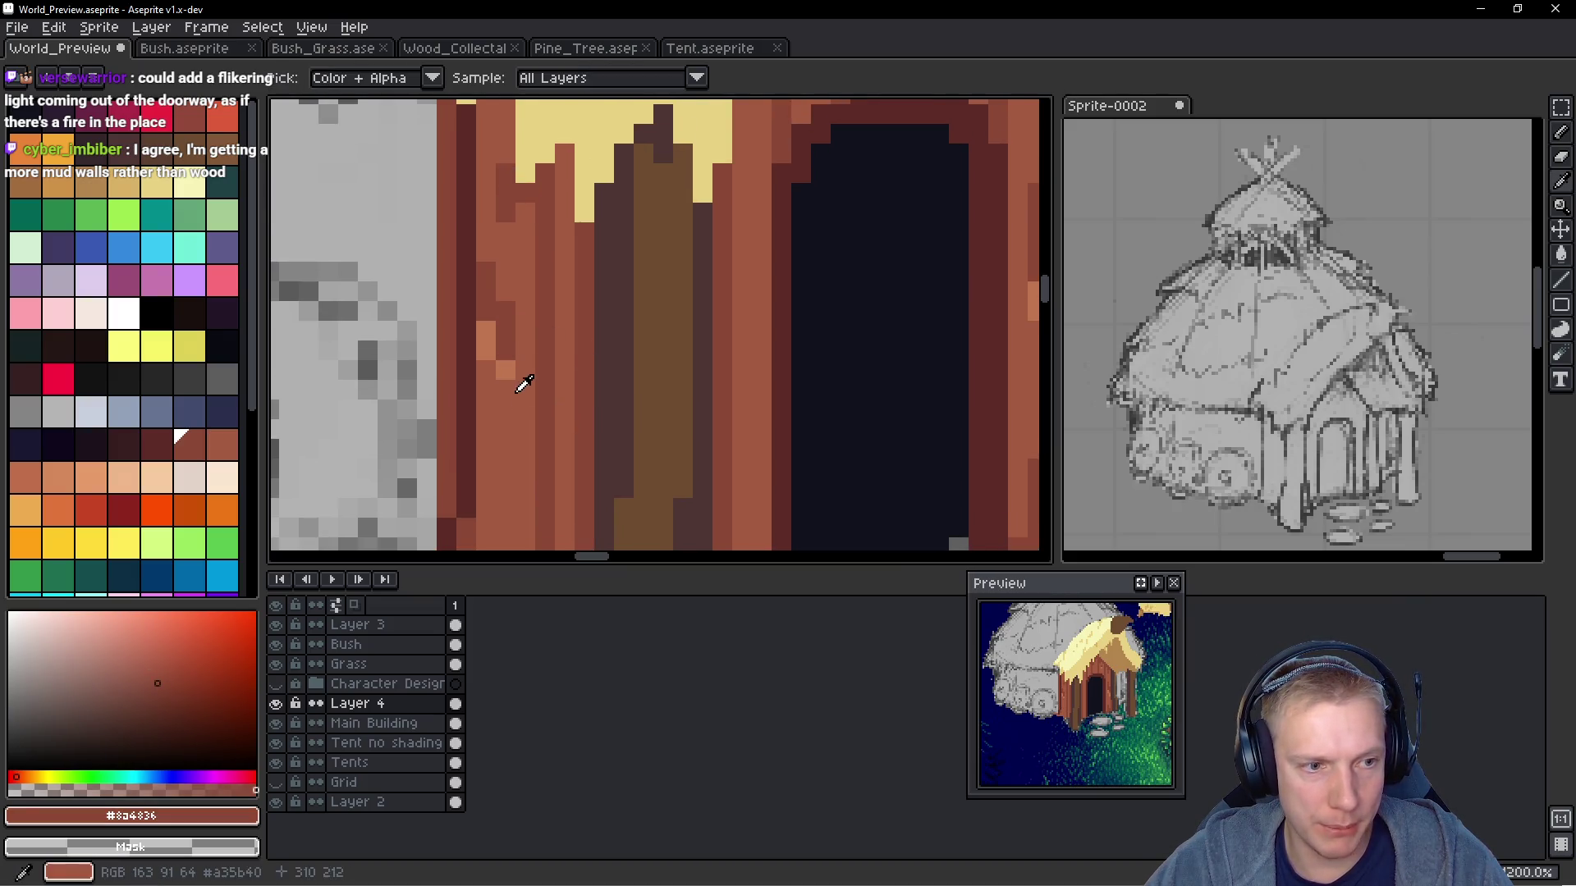
left_click(504, 365, "alt")
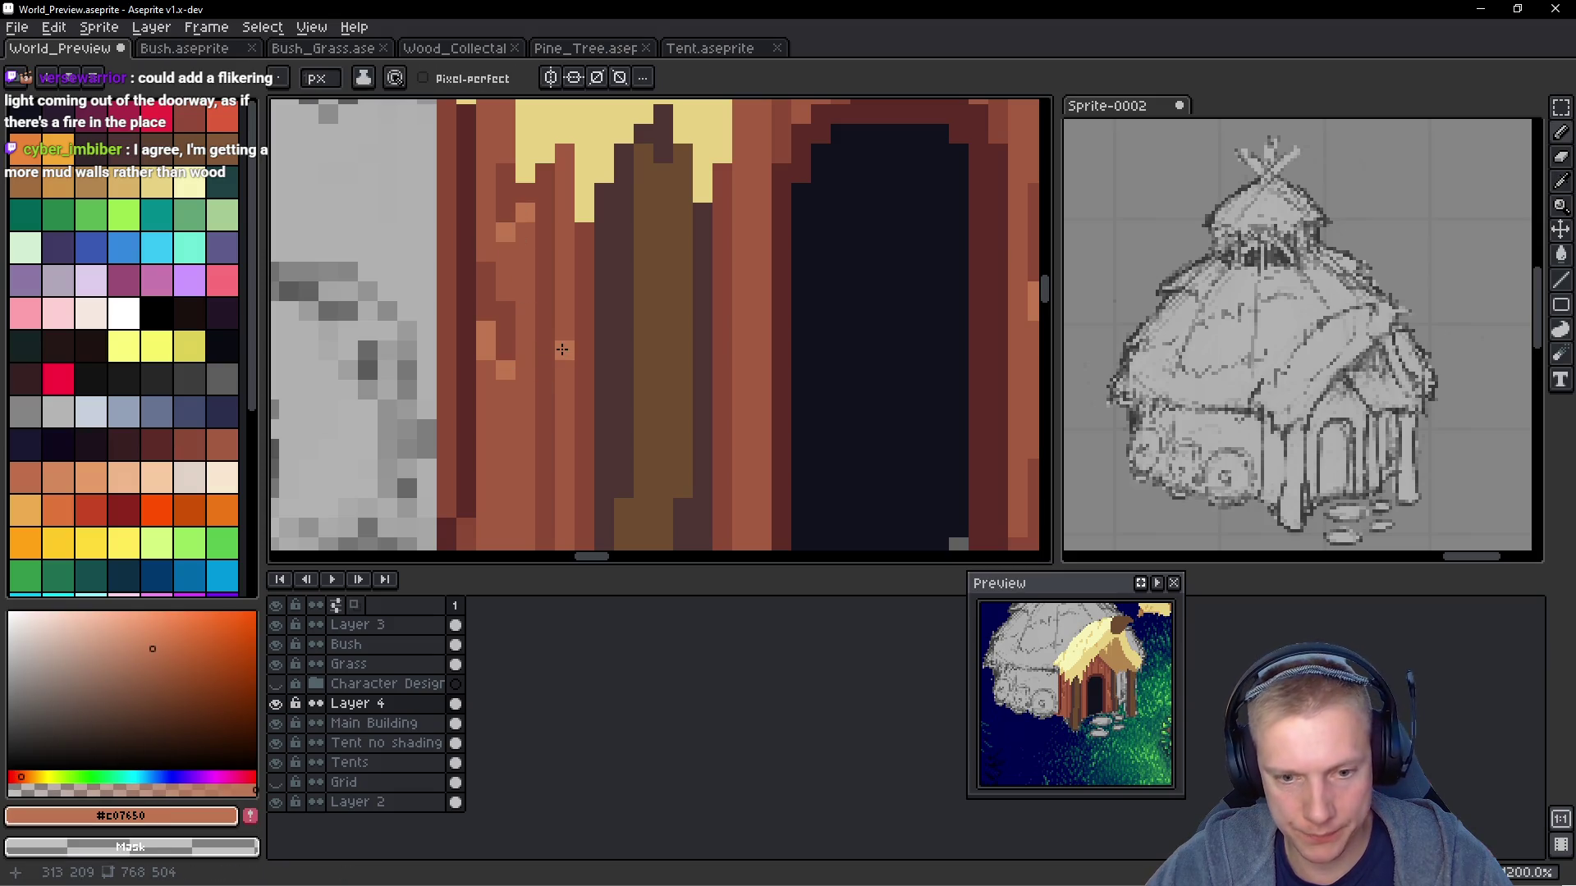
scroll(599, 308, "down", 8)
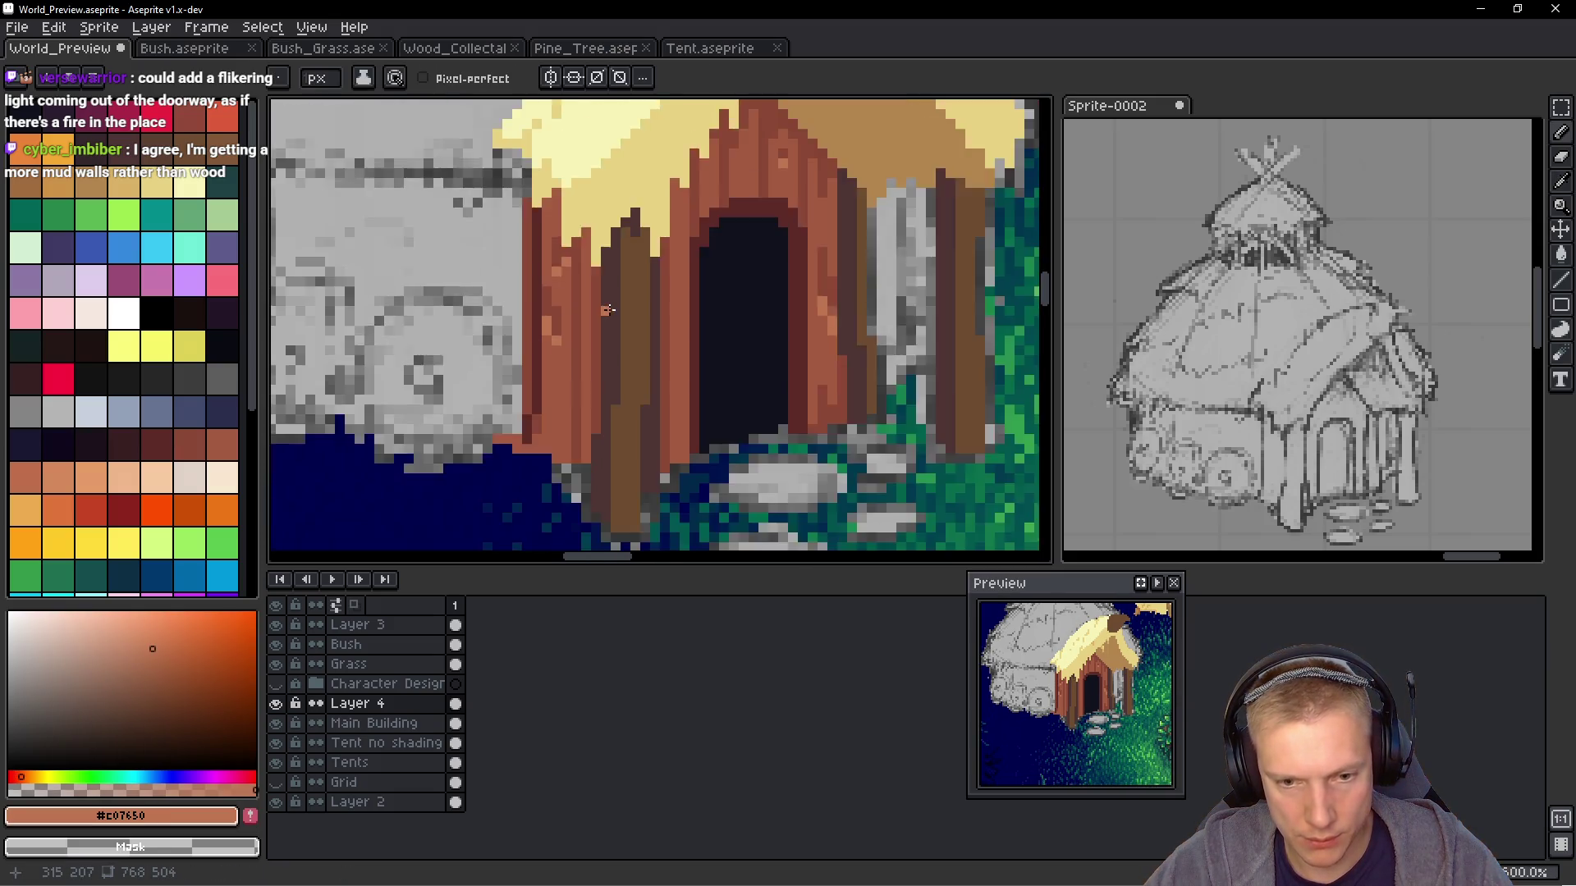
scroll(580, 253, "up", 4)
scroll(580, 254, "up", 1)
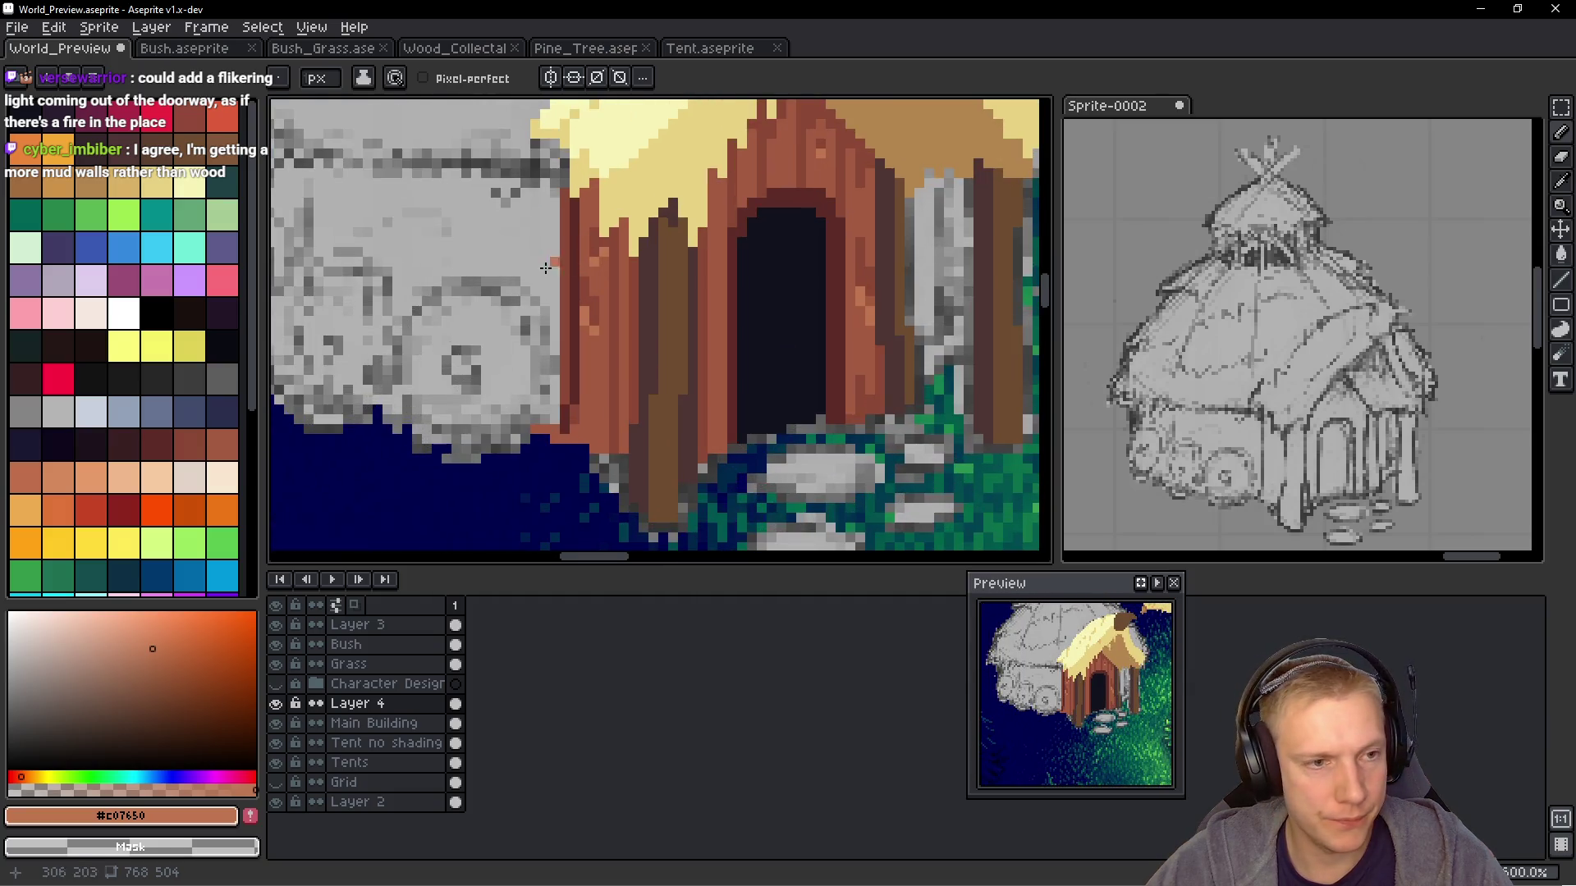
left_click(594, 259, "alt")
Eyedrop the pale yellow thatch colour and ready the canvas colour picker
scroll(535, 190, "up", 1)
scroll(535, 190, "down", 3)
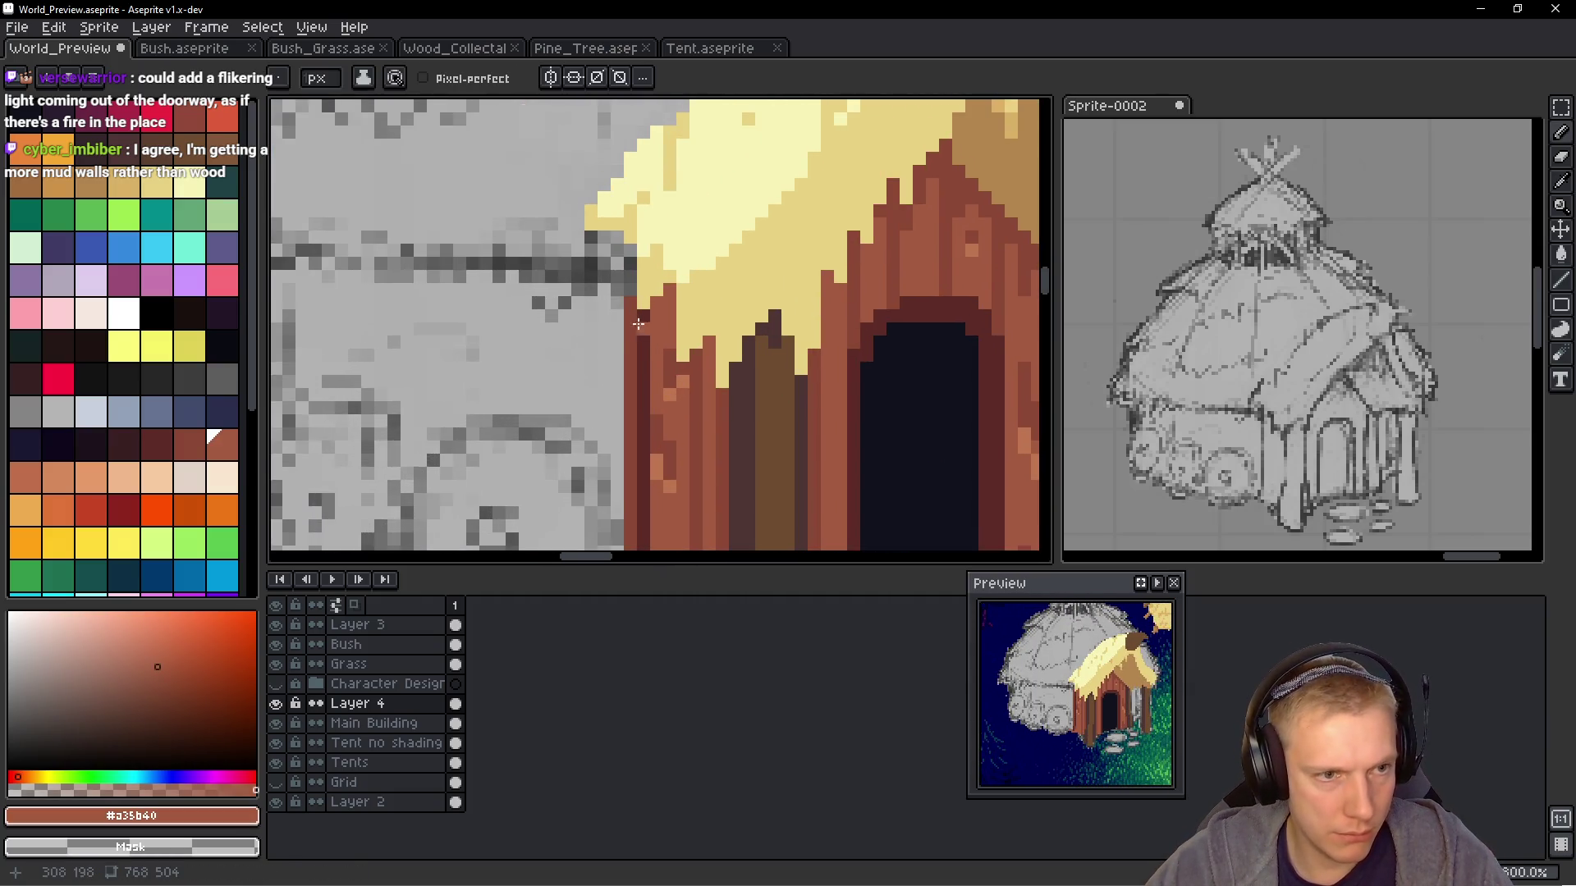
scroll(599, 309, "up", 2)
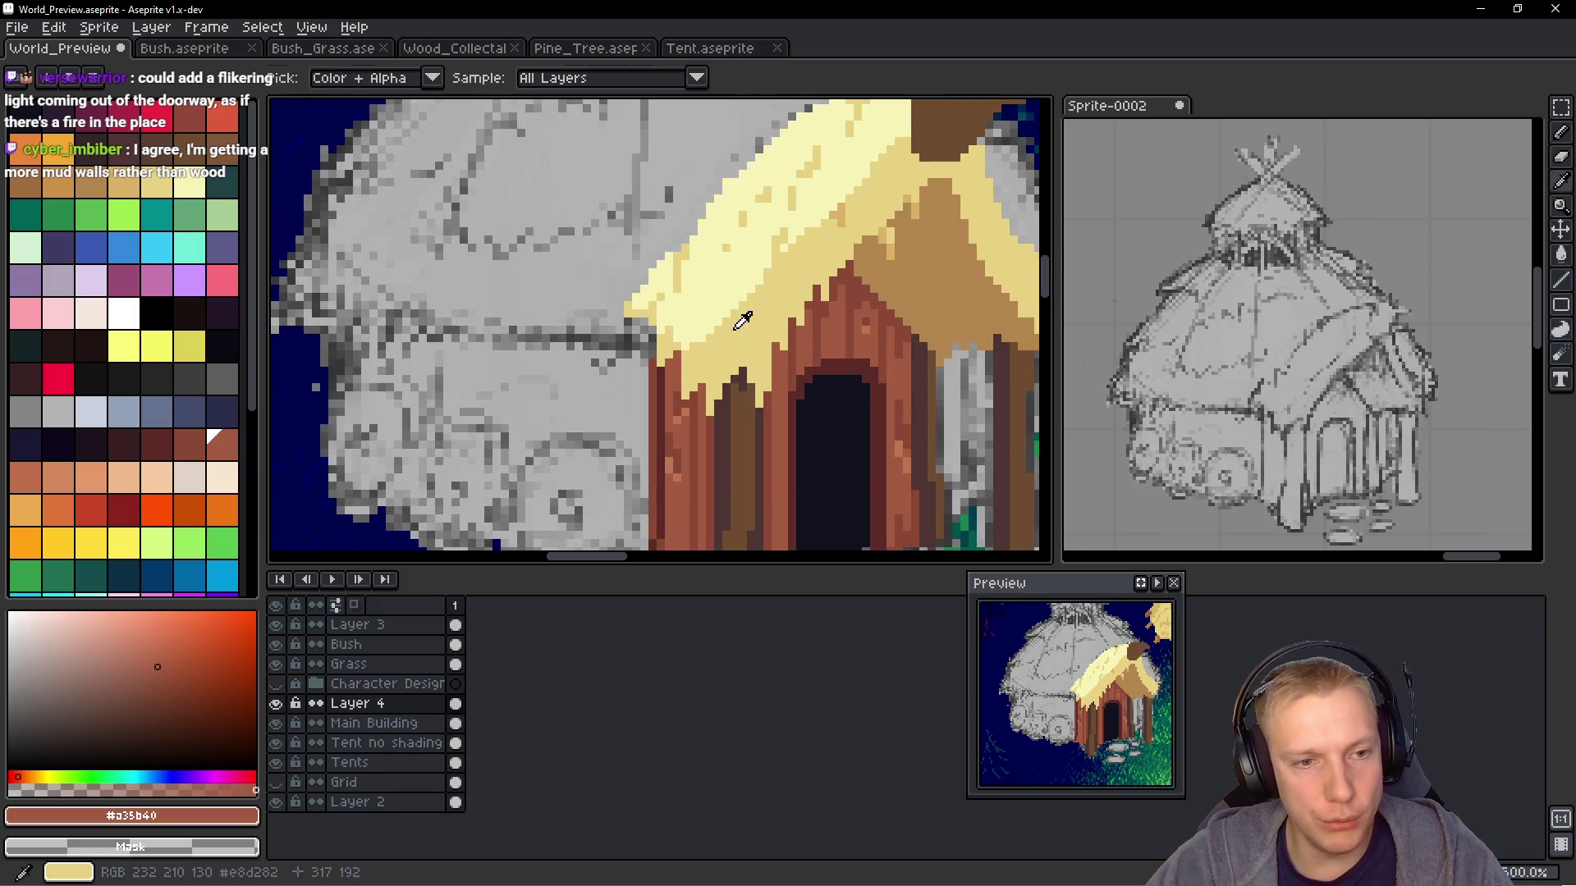
left_click(750, 322, "alt")
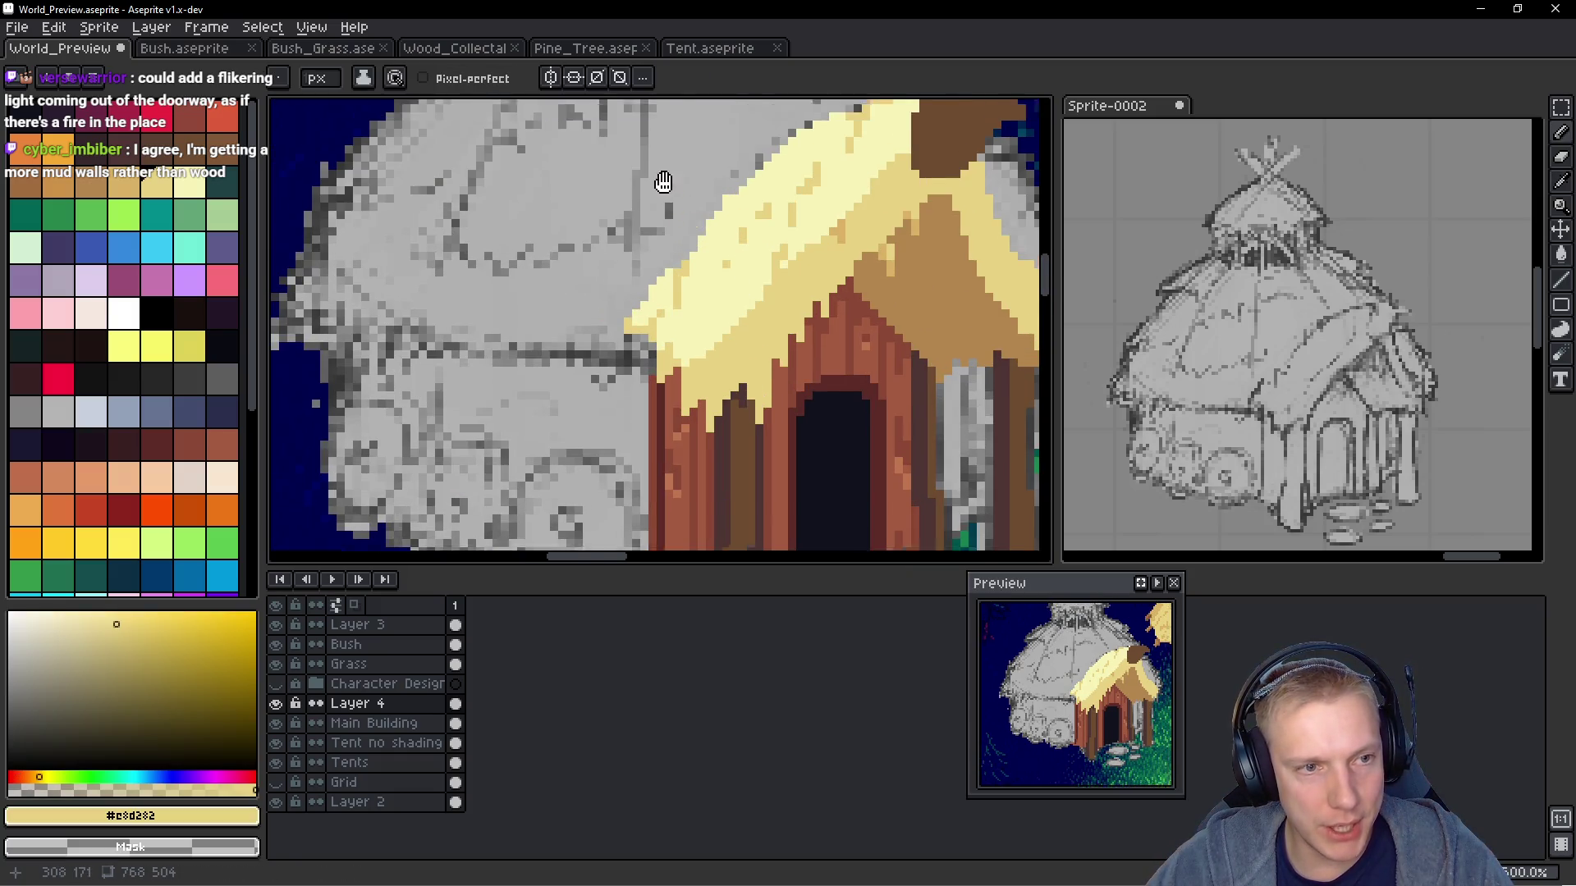
scroll(765, 289, "down", 1)
scroll(779, 345, "up", 2)
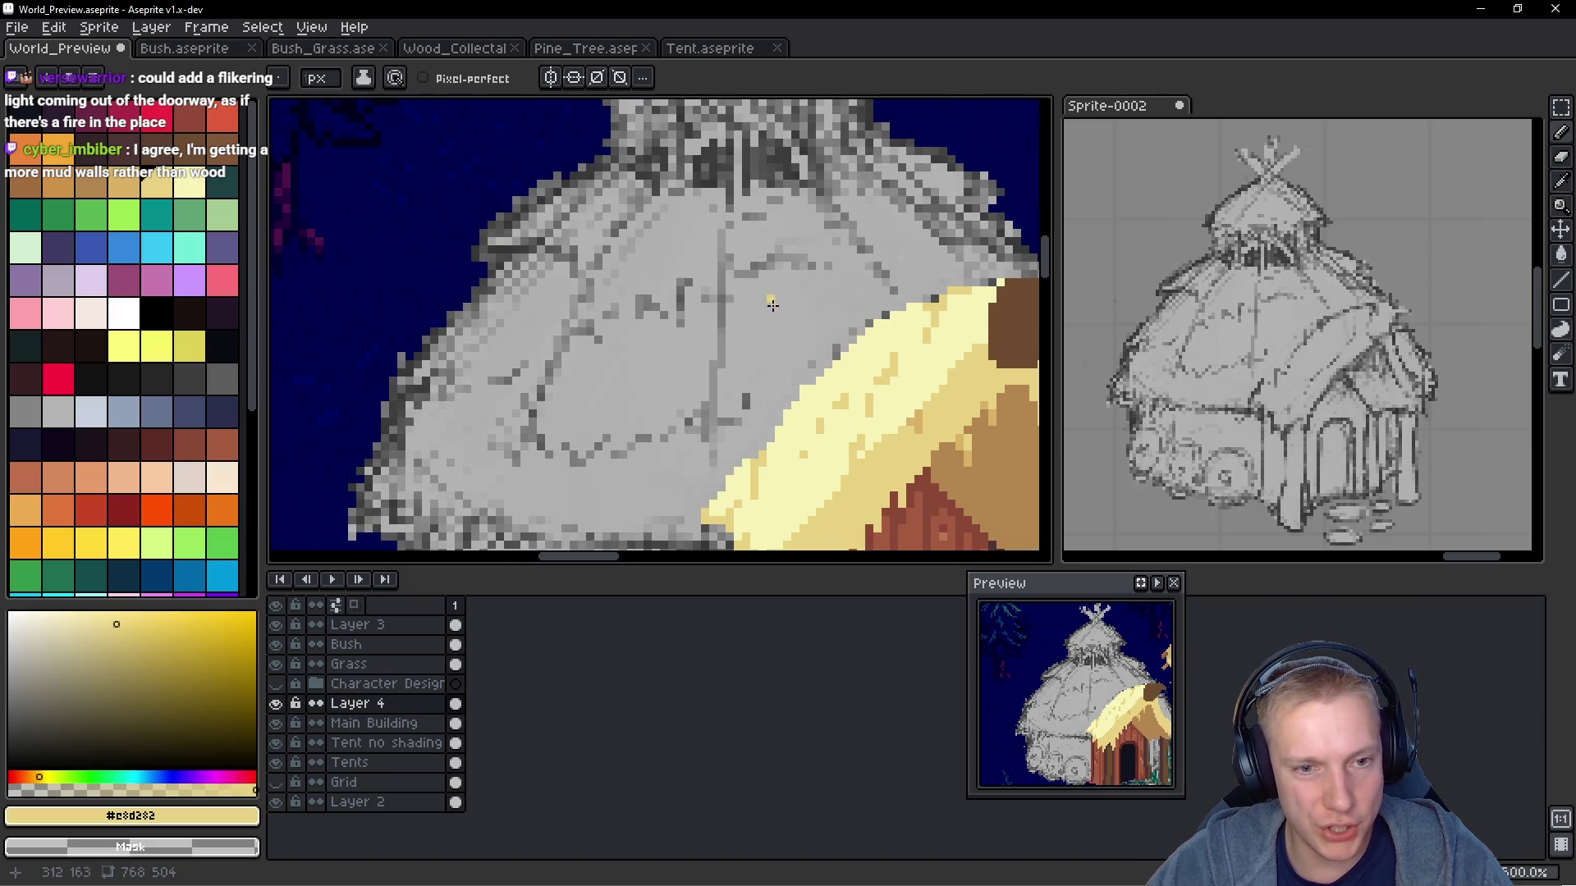
scroll(892, 348, "down", 1)
key("alt")
Eyedrop golden #dab163 and draw a vertical line down the dome, extending it rightward
left_click(892, 349, "alt")
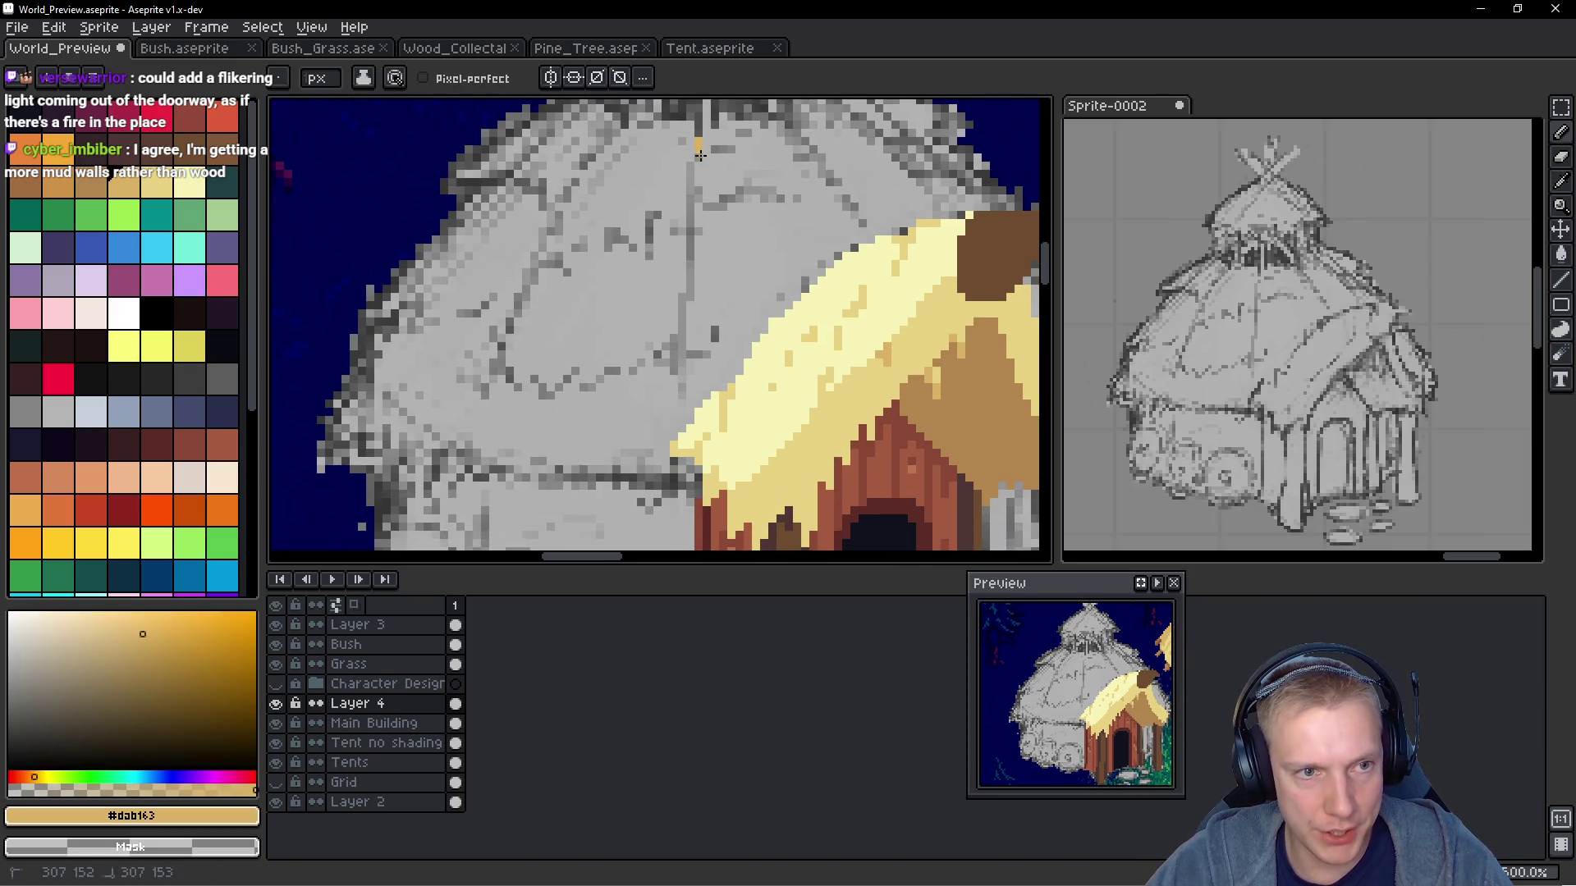
left_click_drag(688, 195, 682, 299)
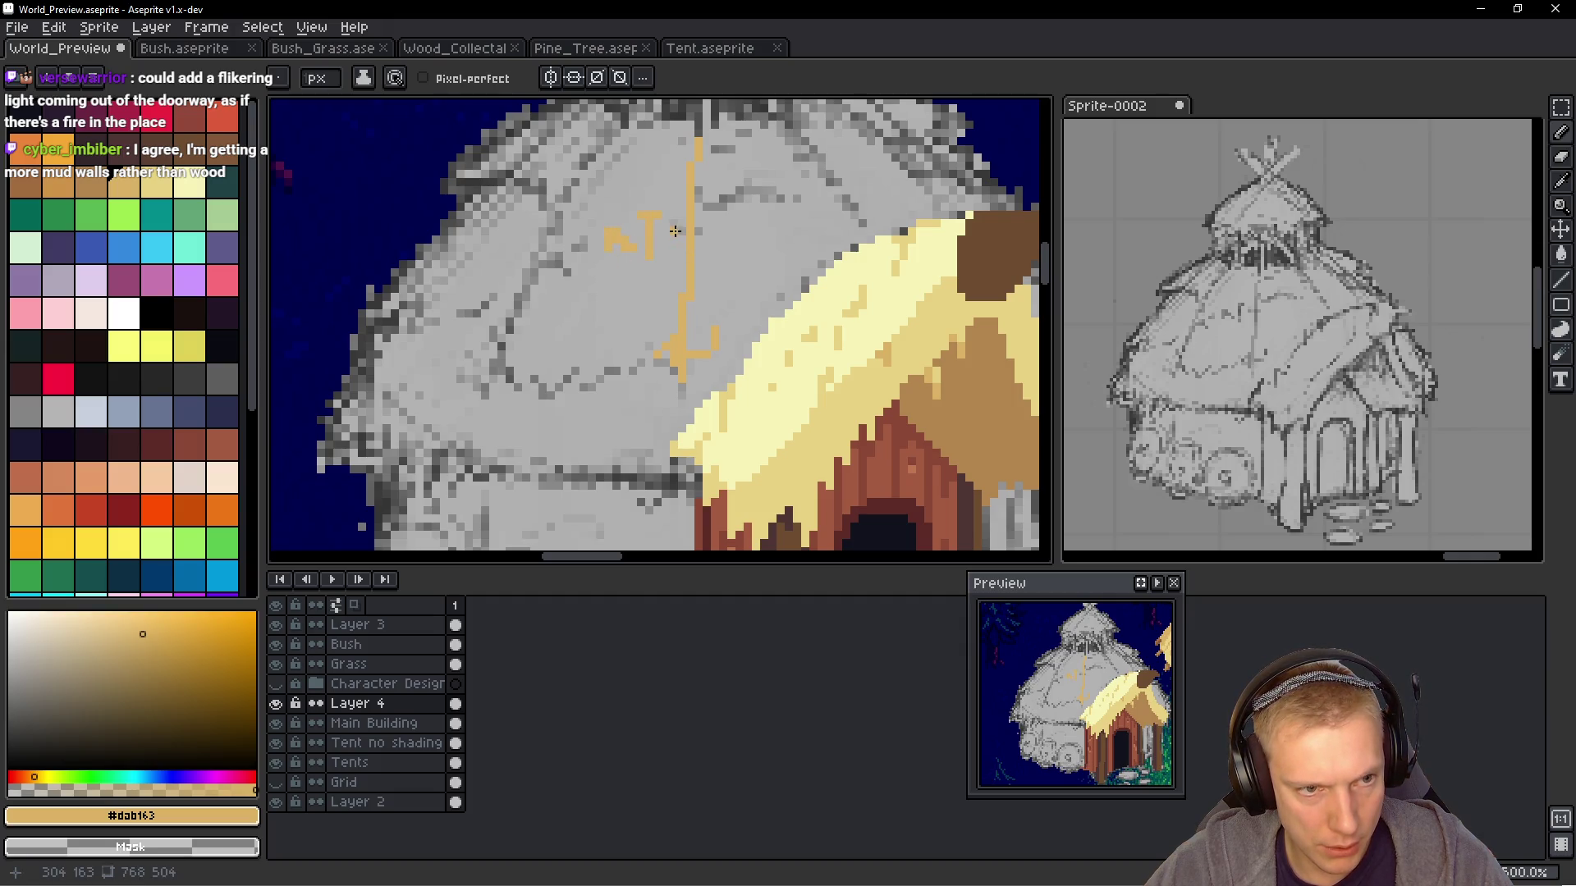
left_click_drag(723, 200, 772, 195)
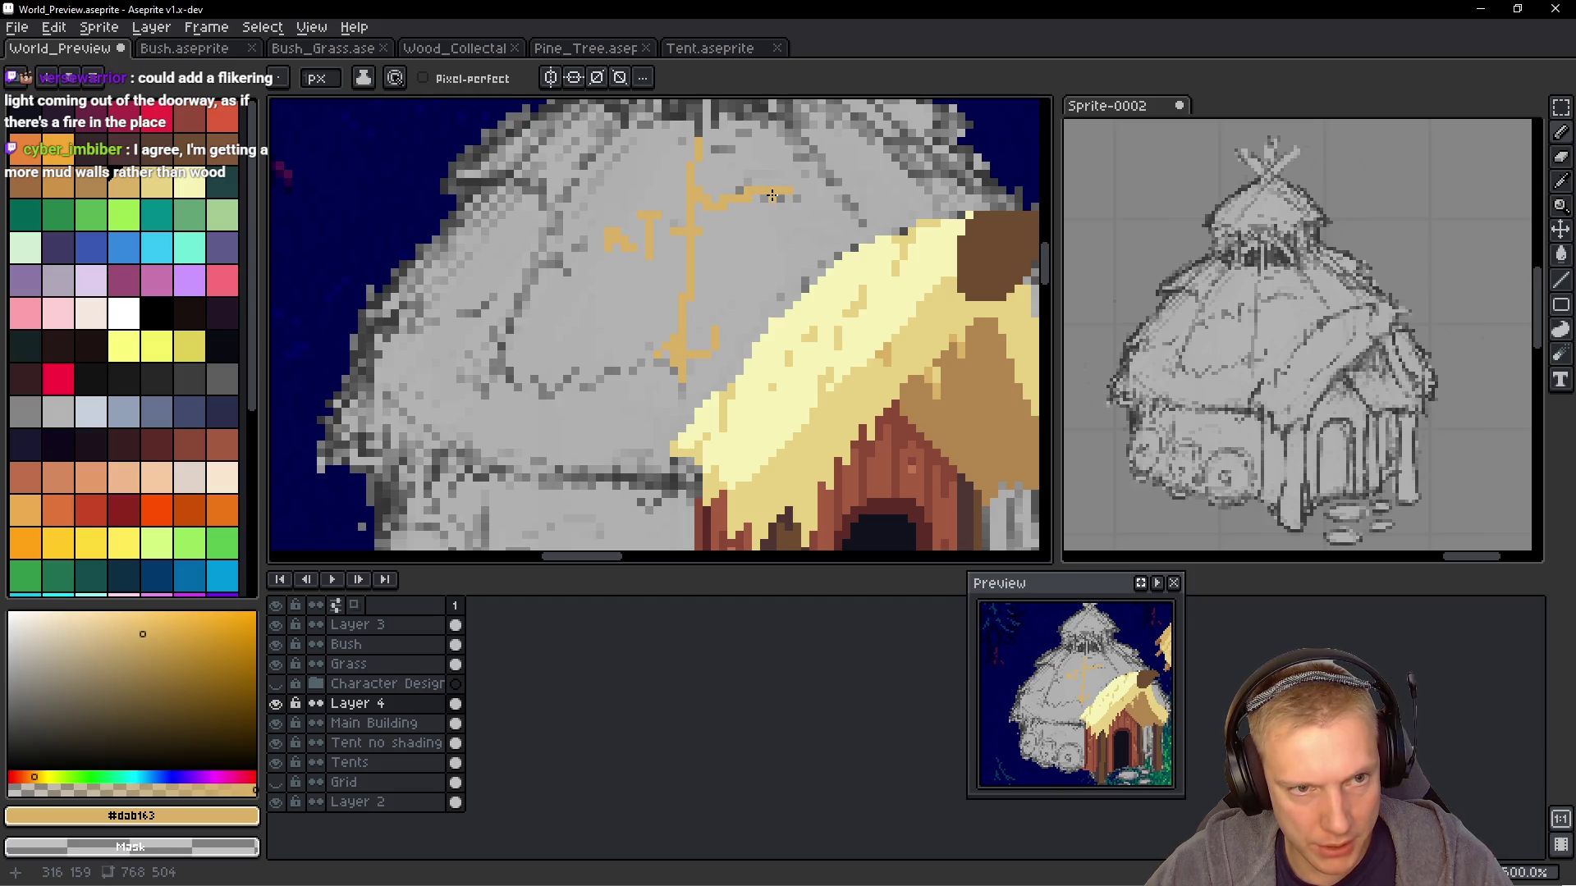
scroll(807, 174, "down", 2)
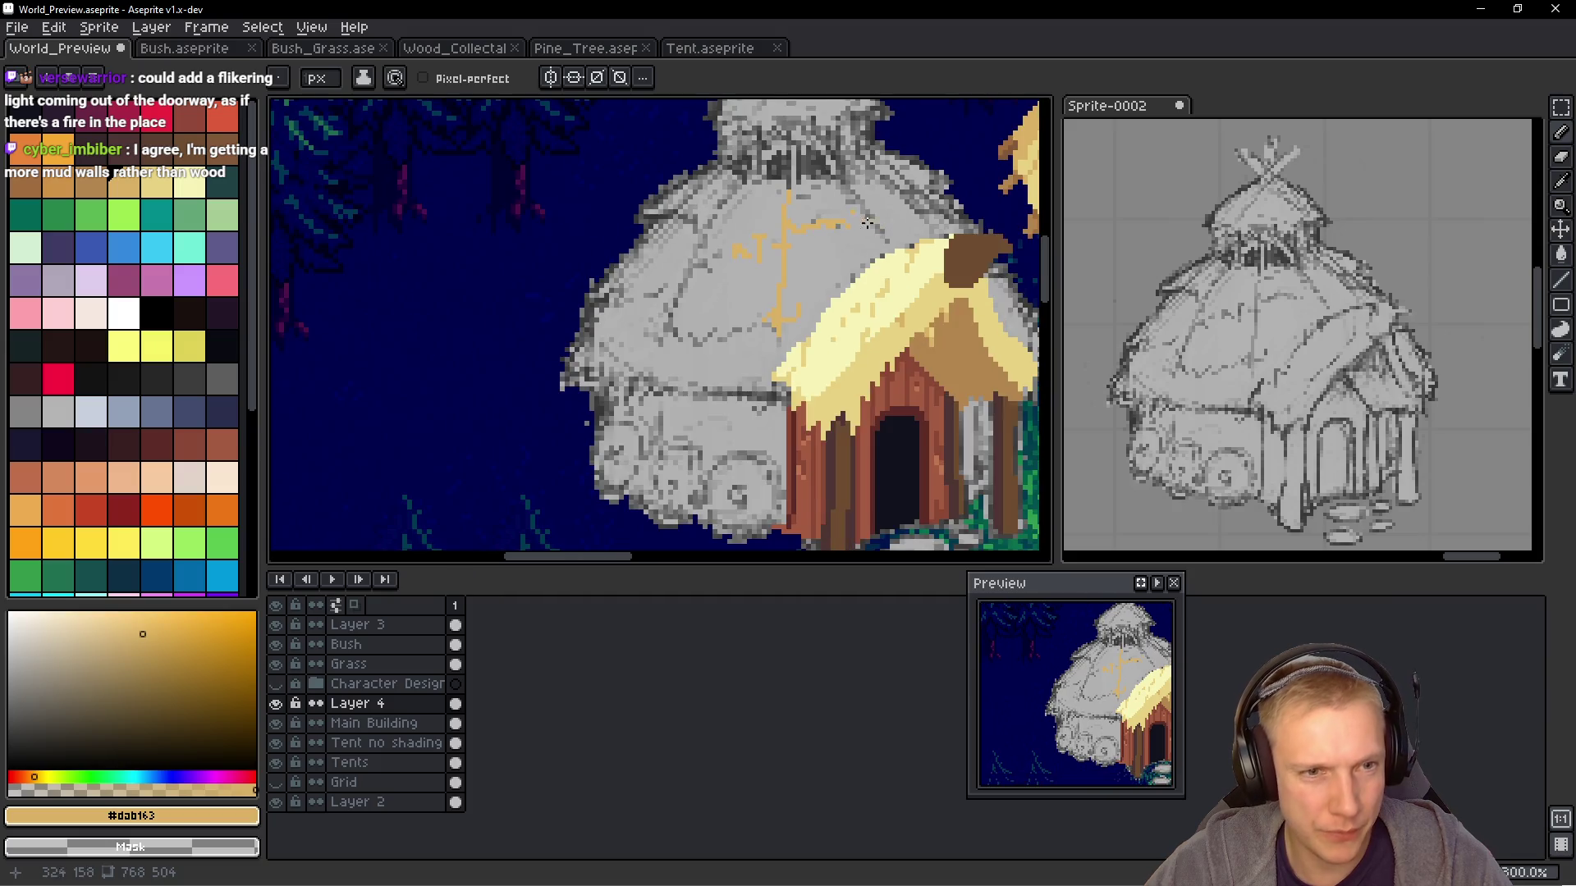
scroll(768, 376, "up", 3)
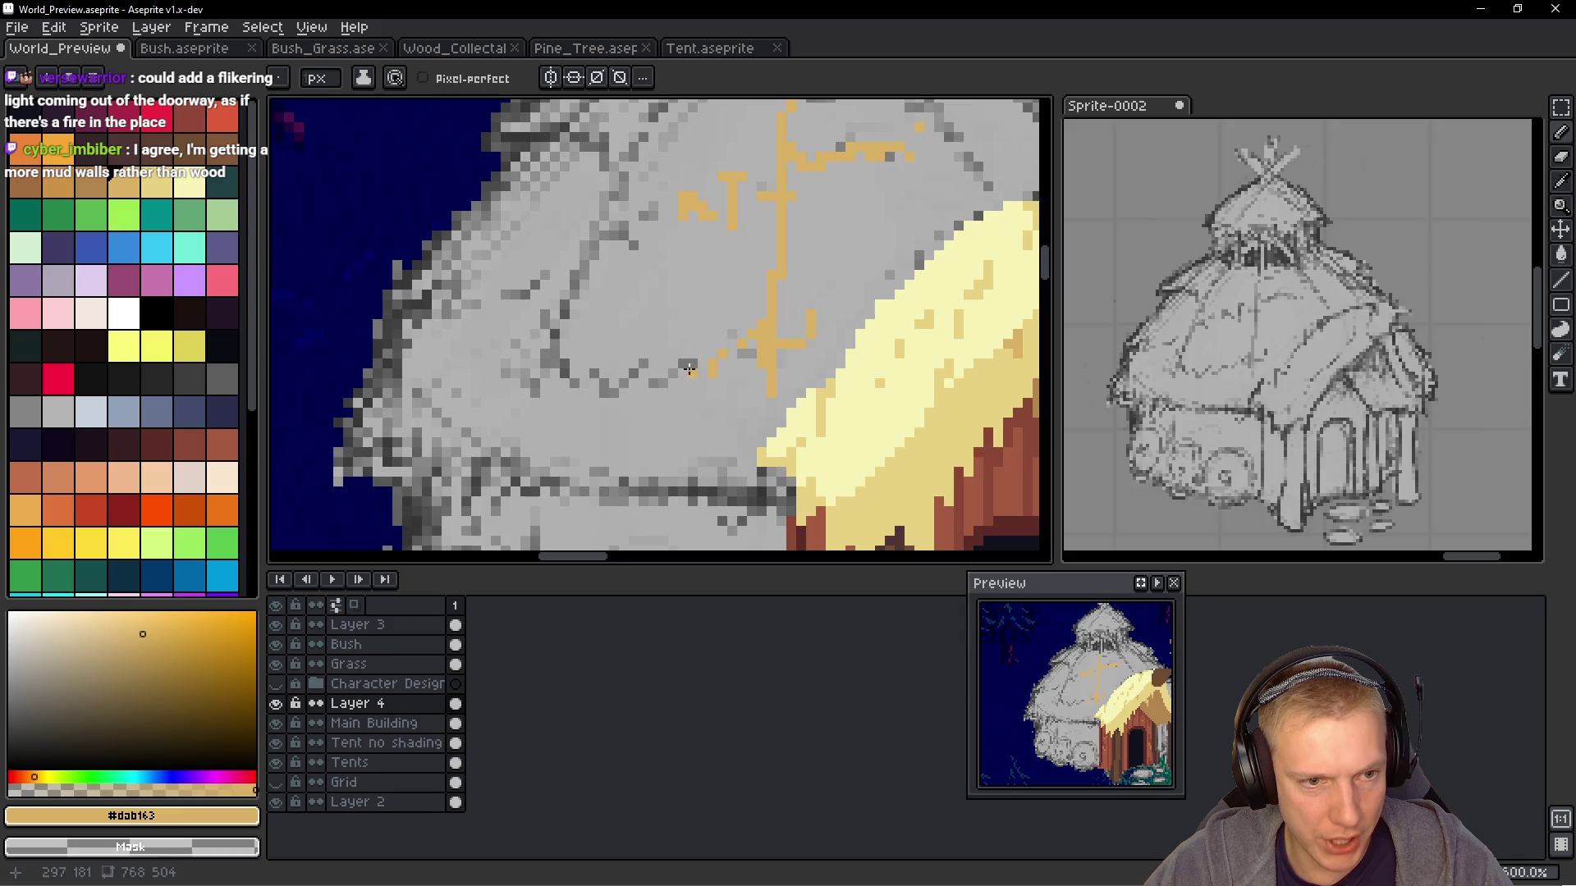
Add branching golden strokes leftward and upward across the grey dome wall
left_click_drag(689, 369, 603, 381)
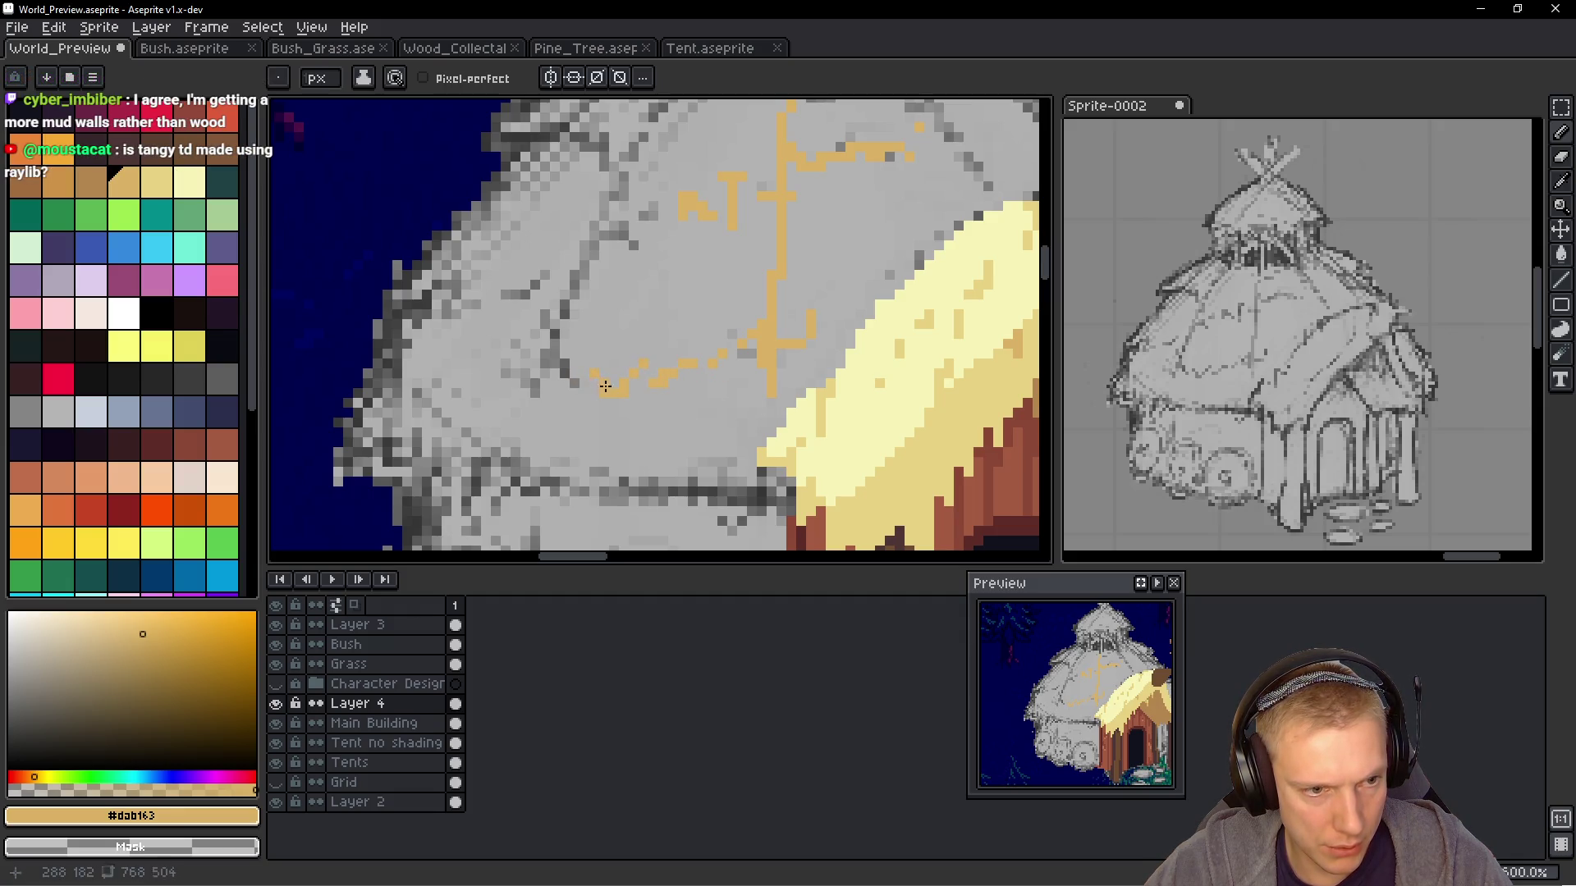
left_click_drag(570, 381, 556, 323)
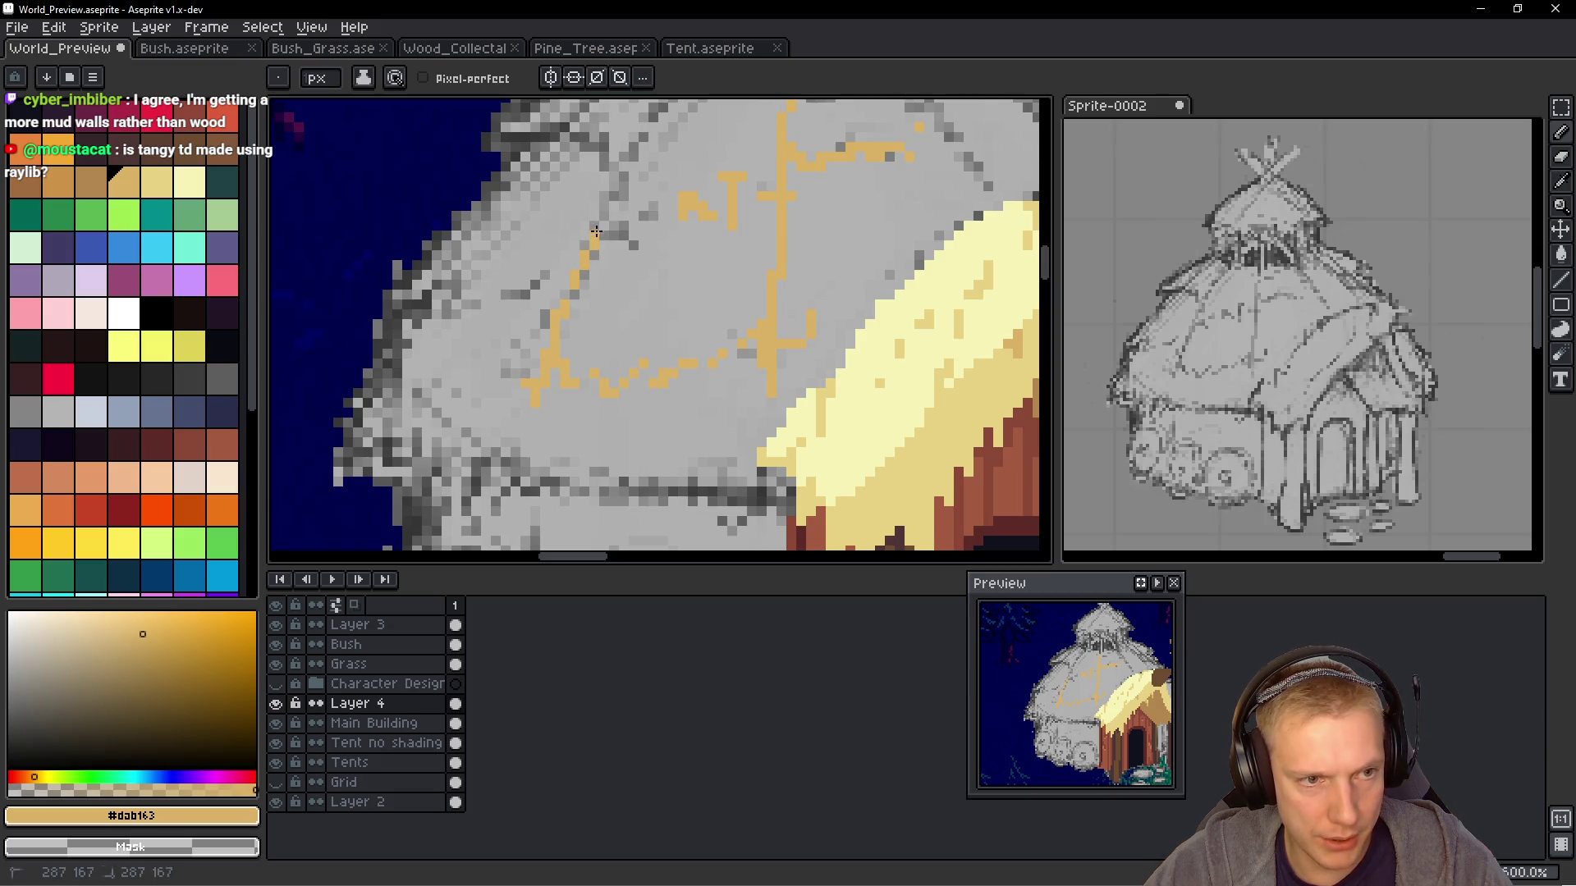
left_click_drag(615, 236, 655, 217)
scroll(647, 210, "down", 4)
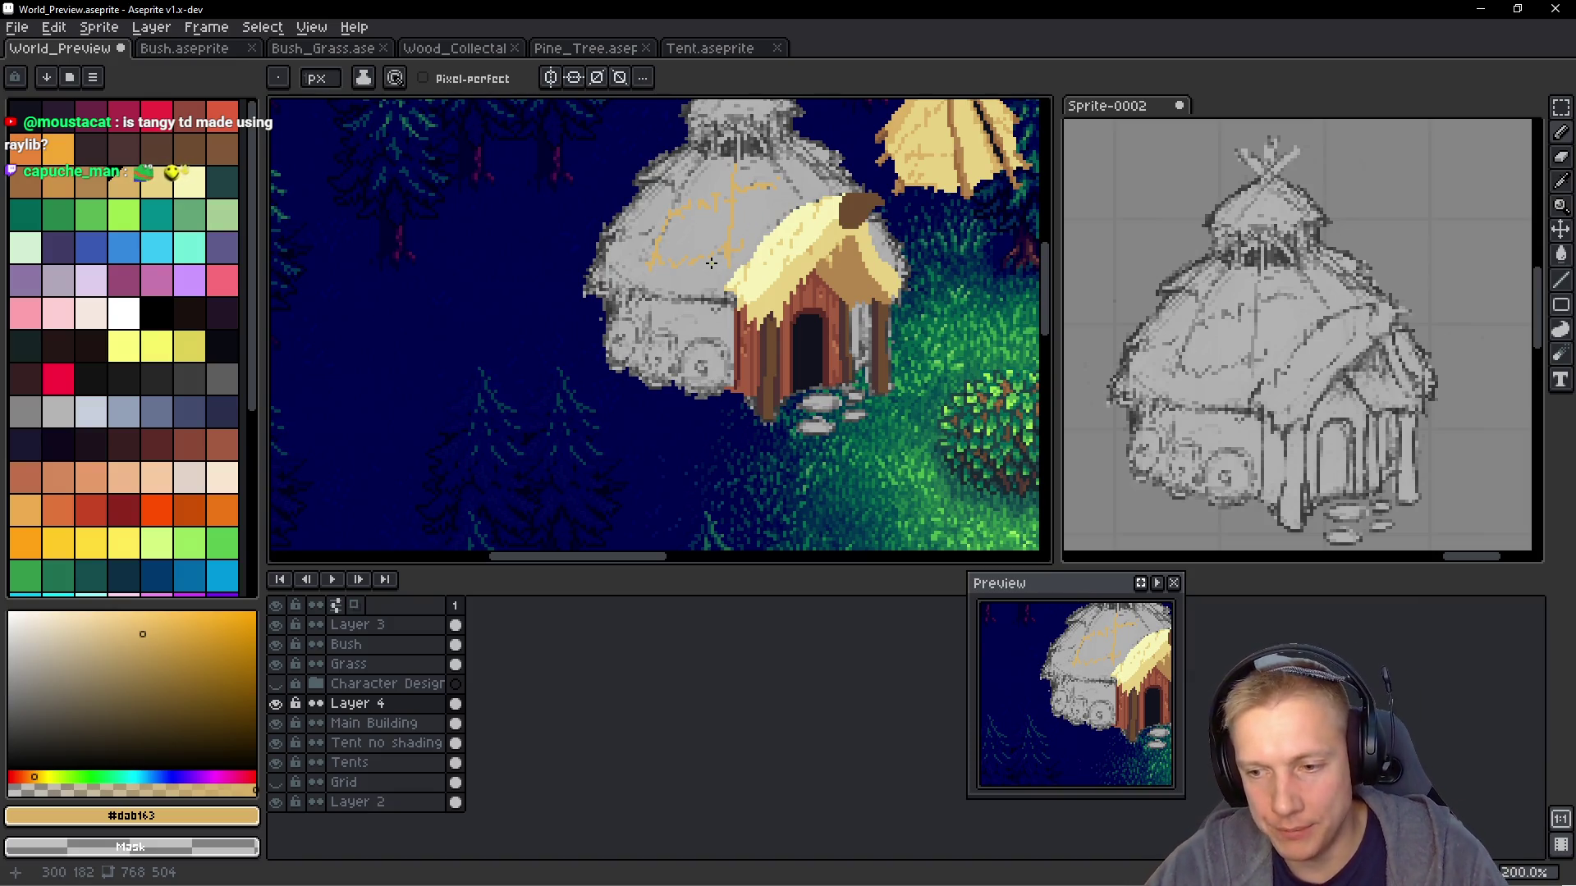
scroll(754, 199, "up", 2)
scroll(700, 208, "up", 2)
left_click_drag(700, 207, 693, 222)
scroll(738, 230, "down", 4)
scroll(790, 235, "up", 3)
scroll(790, 235, "down", 4)
scroll(788, 232, "up", 4)
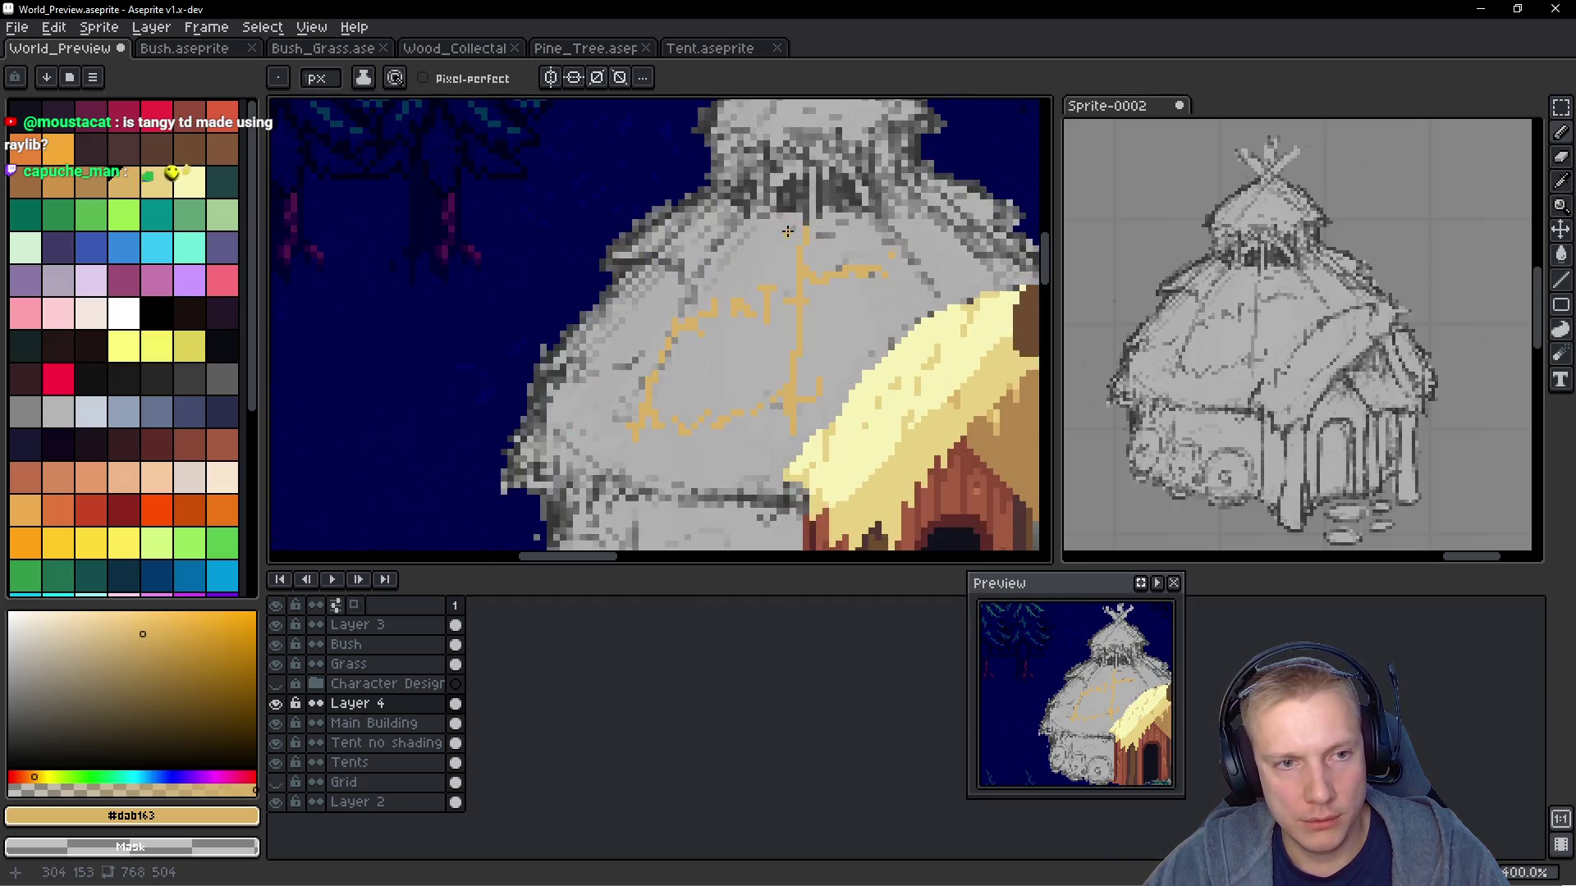
scroll(803, 216, "down", 2)
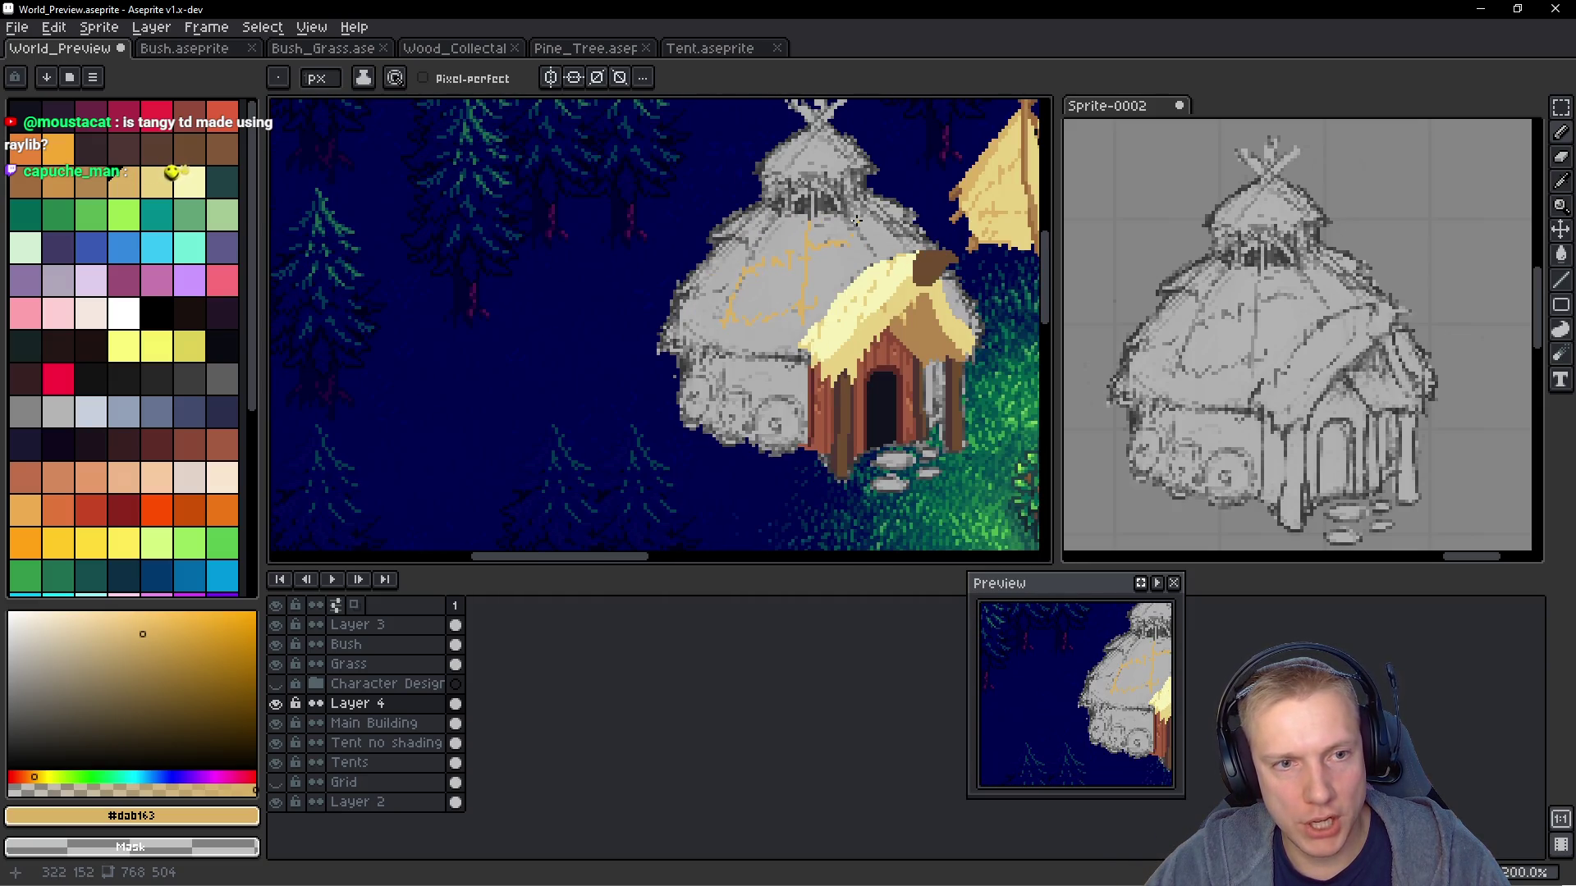
scroll(857, 220, "down", 1)
scroll(714, 293, "up", 4)
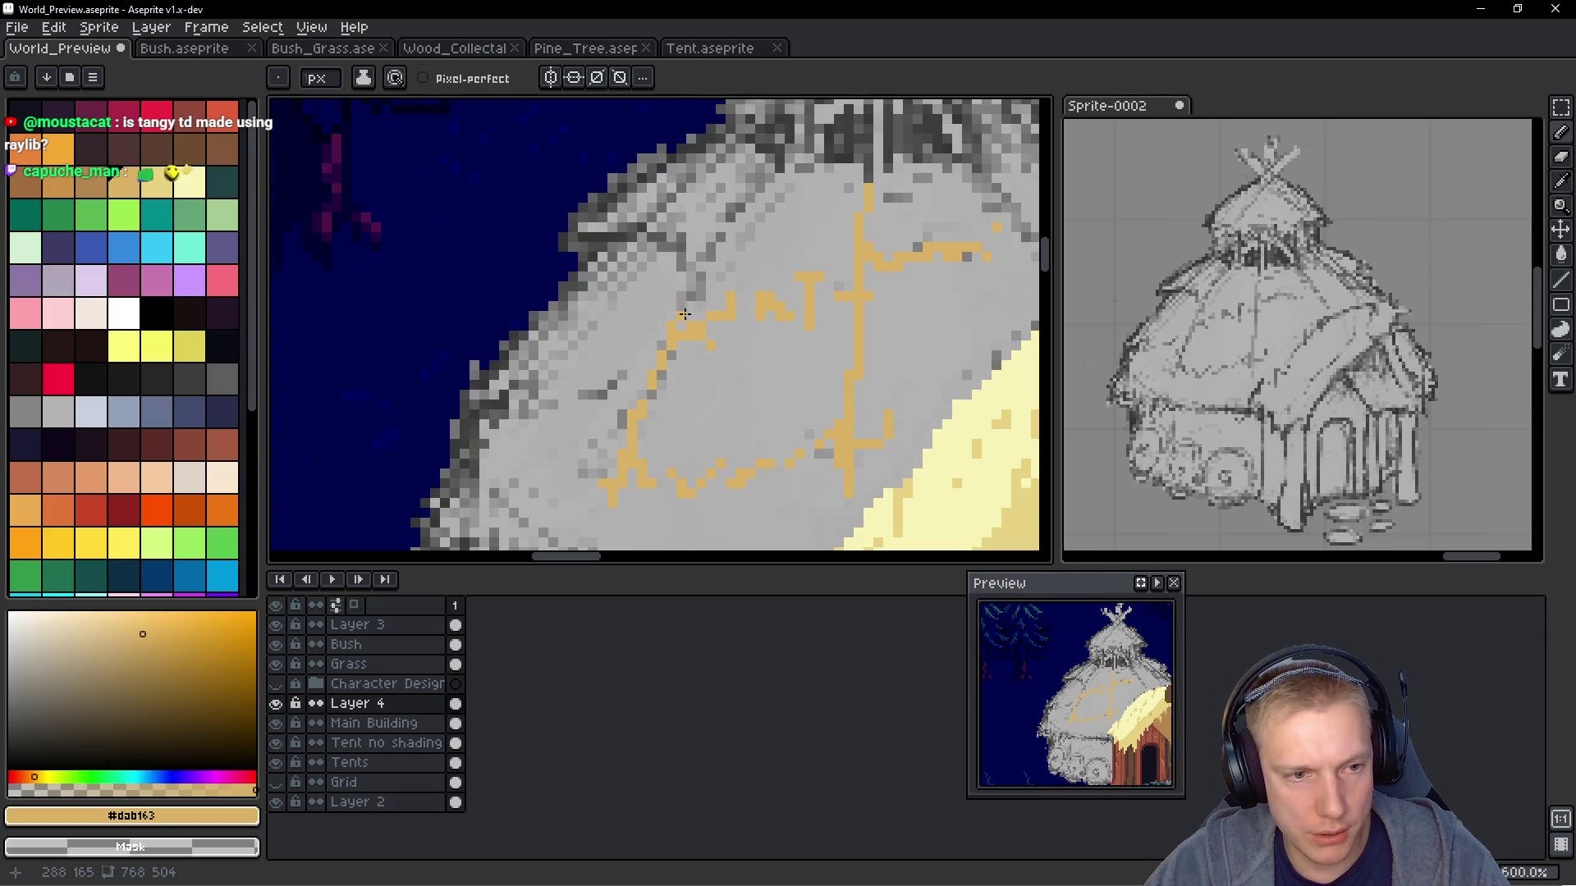
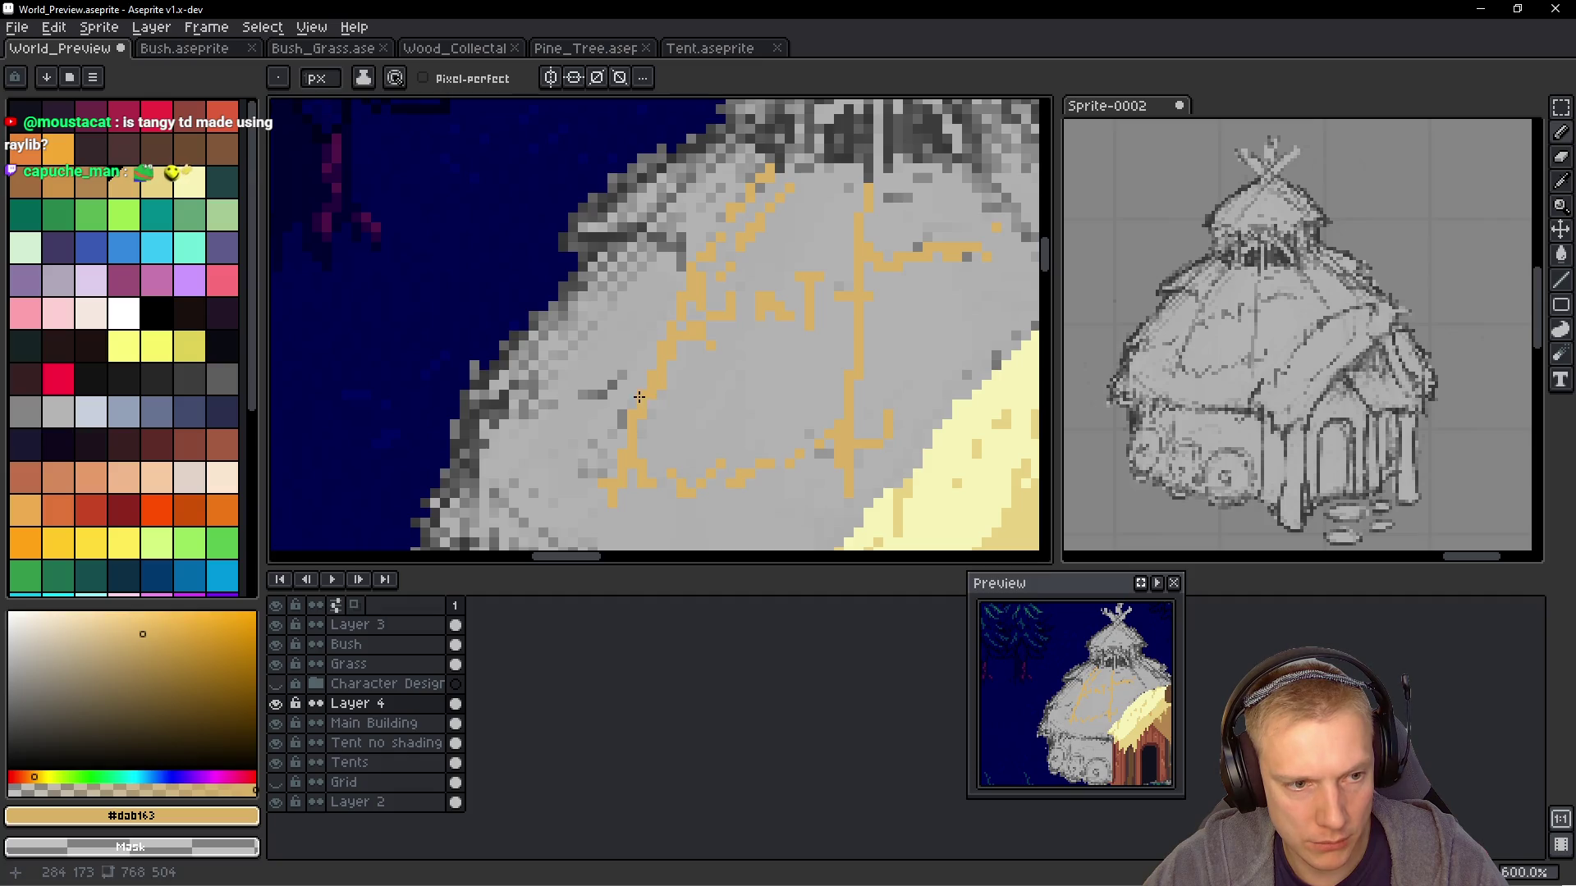
Extend the tan #dab163 roof strokes up to the dome's upper-left edge
mouse_move(619, 419)
left_mouse_down()
mouse_move(687, 433)
mouse_move(837, 391)
mouse_move(812, 328)
mouse_move(763, 386)
mouse_move(744, 358)
mouse_move(715, 366)
left_mouse_up()
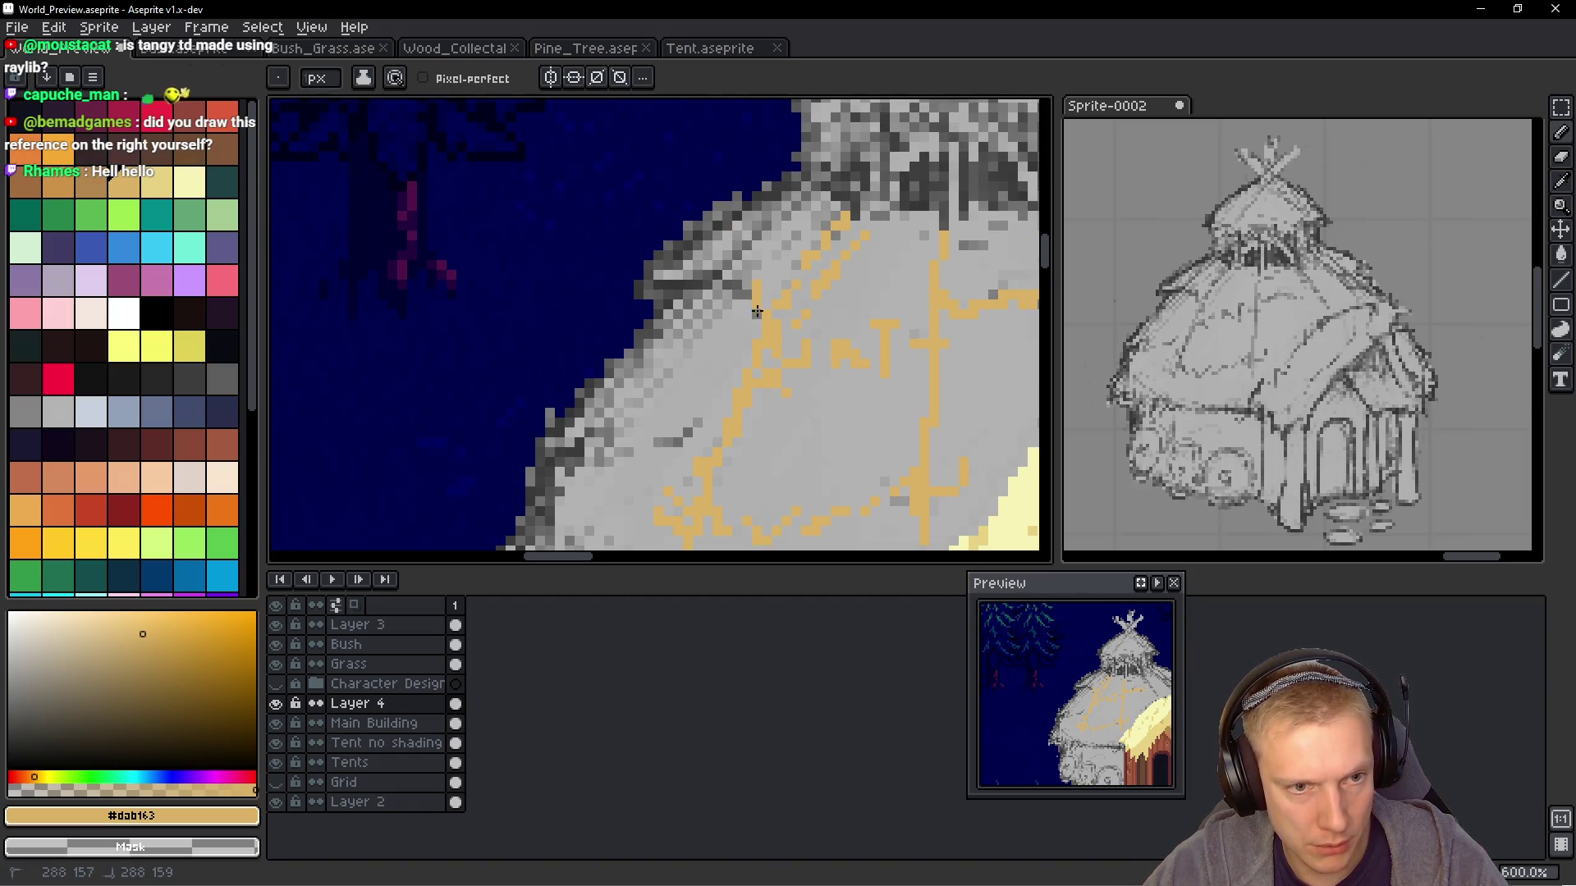
left_click_drag(730, 281, 747, 245)
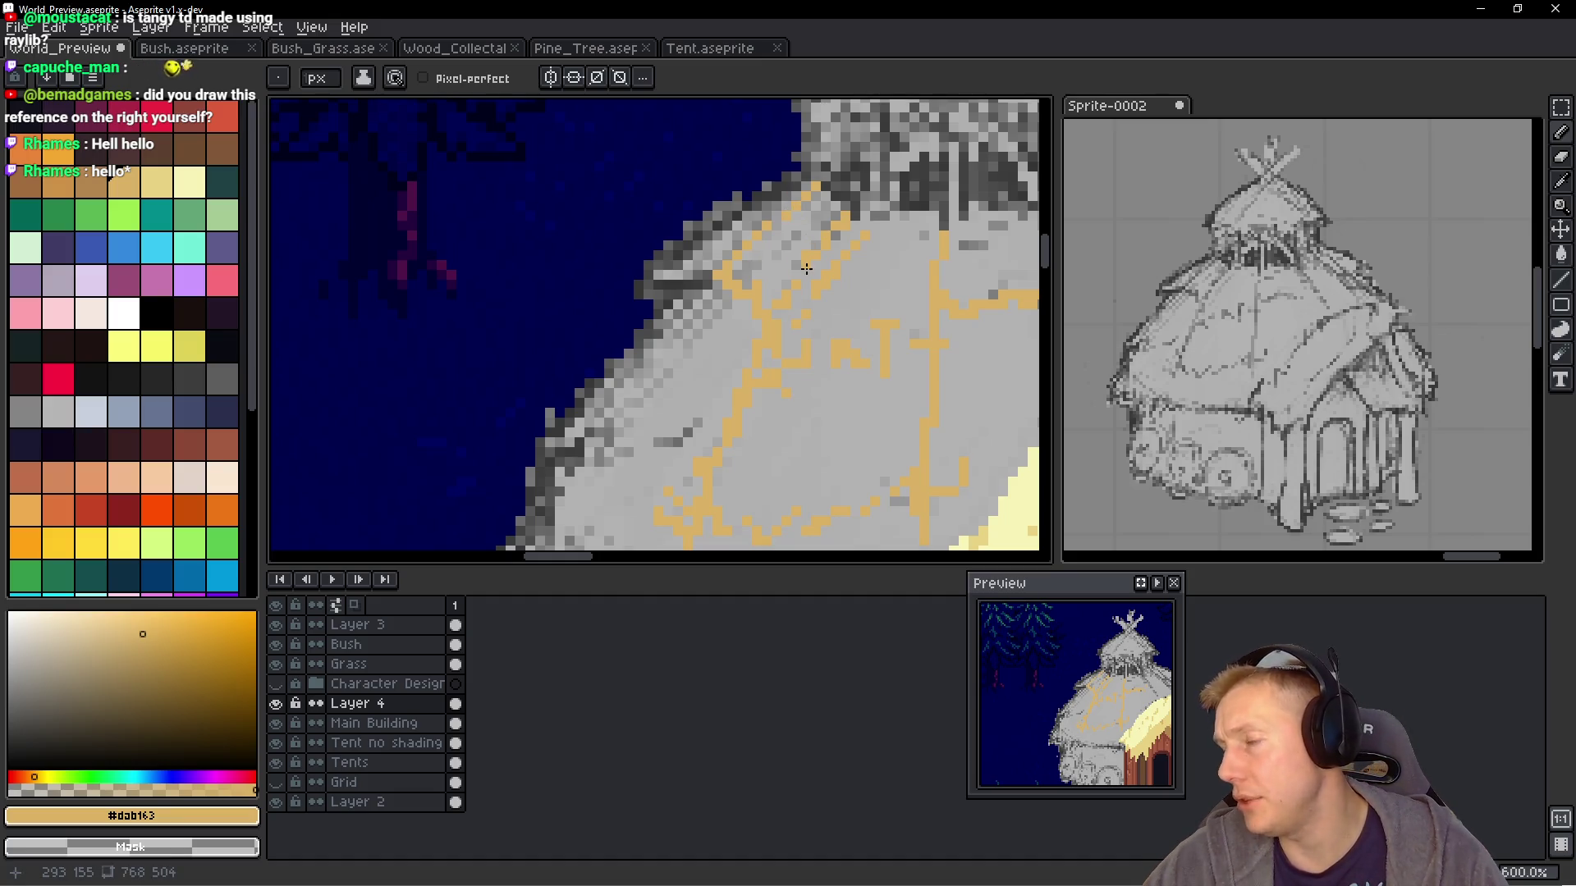
scroll(807, 268, "down", 5)
scroll(783, 300, "up", 4)
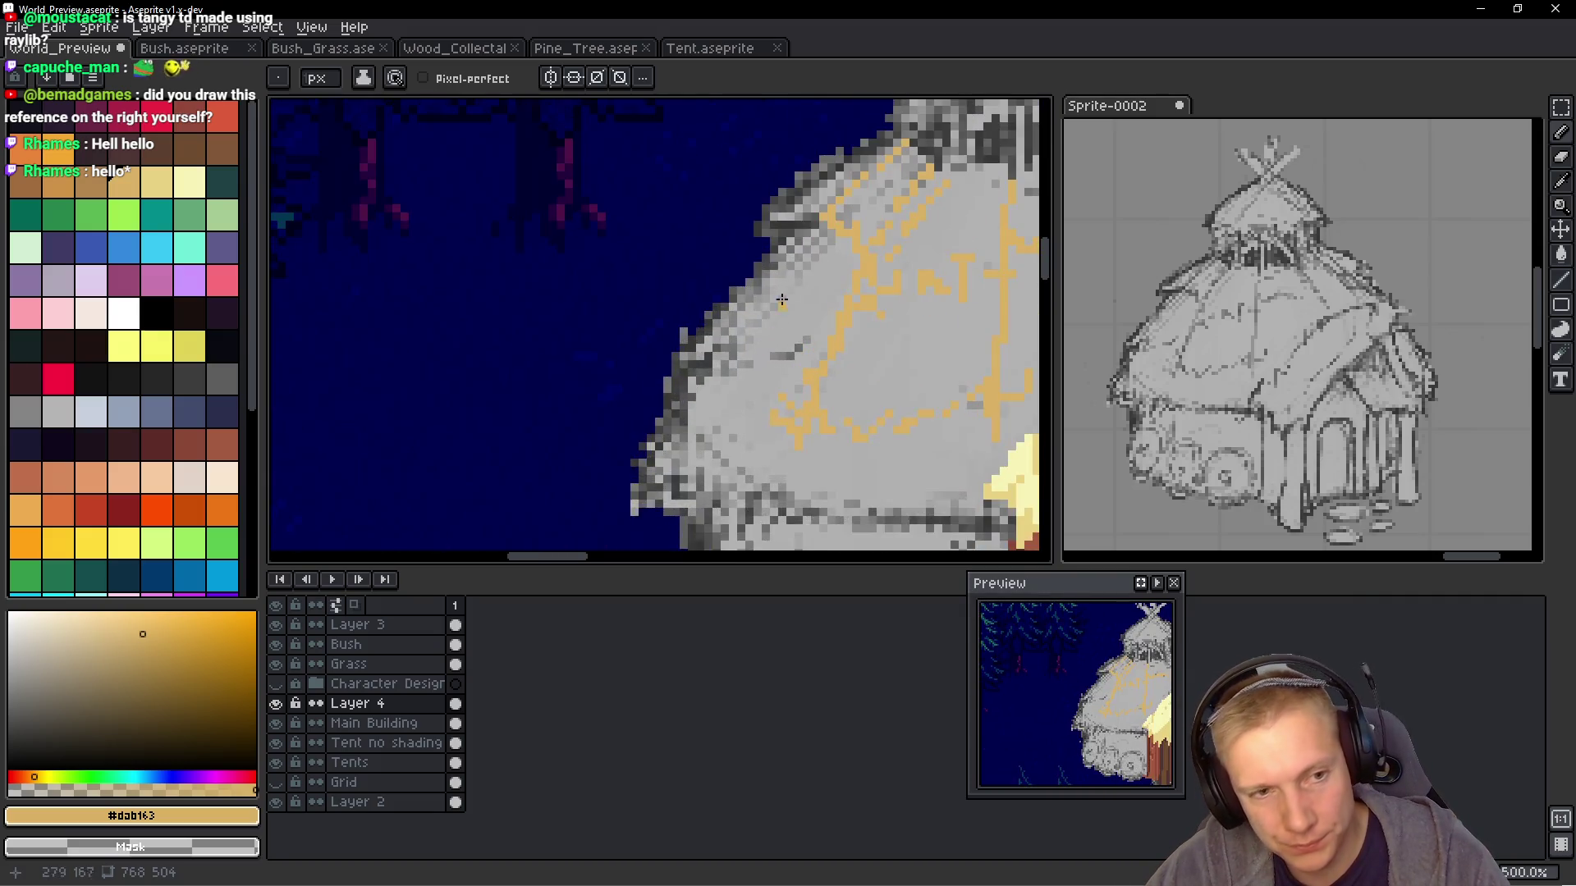
scroll(782, 301, "up", 1)
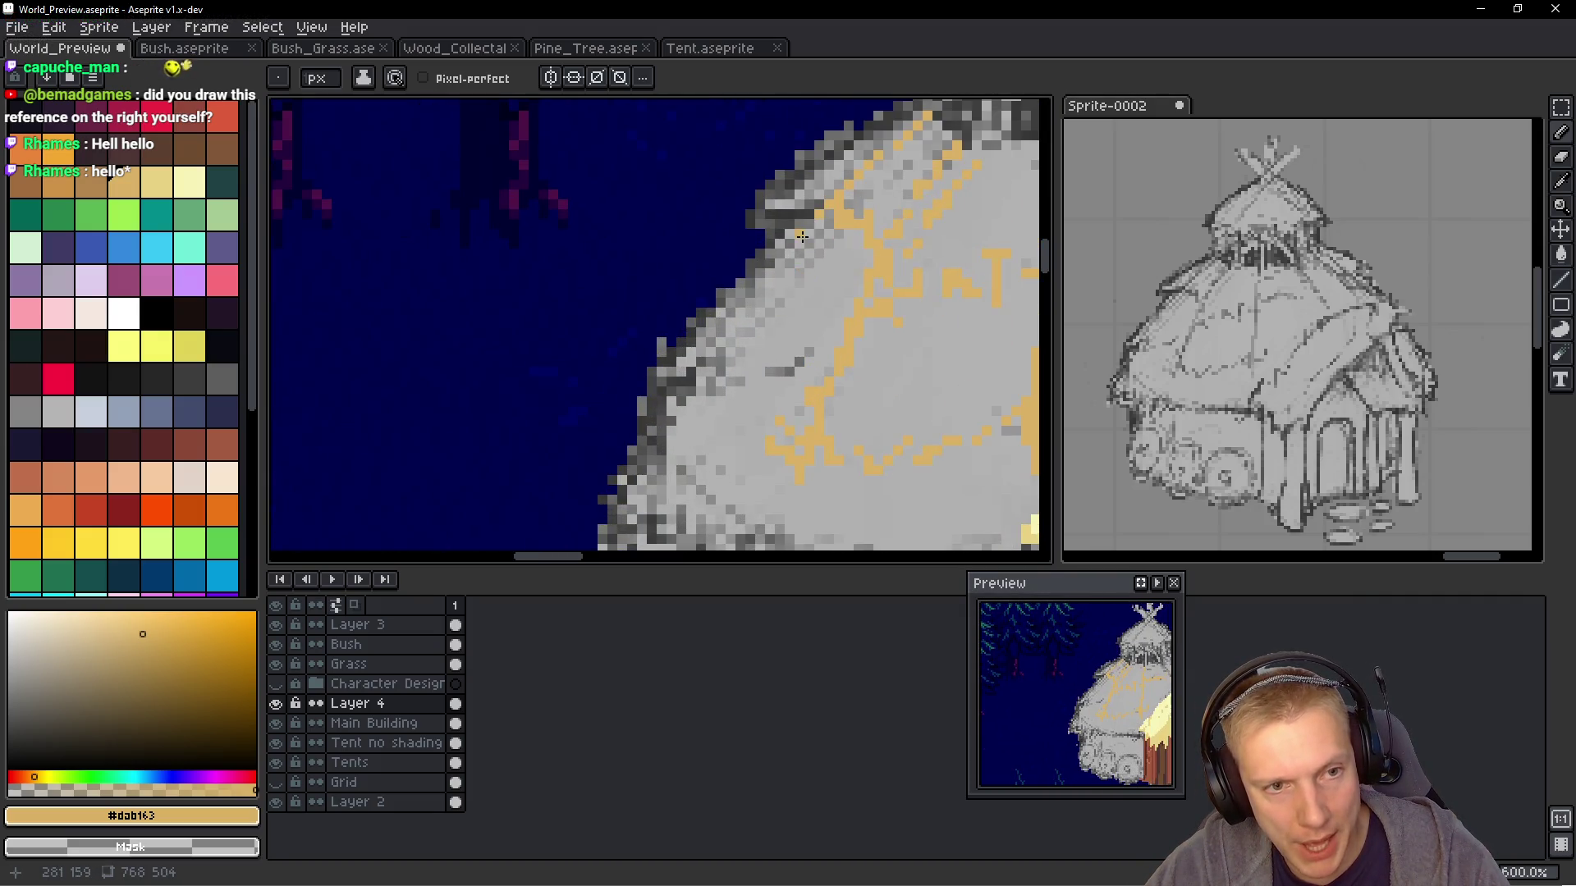
mouse_move(770, 273)
left_mouse_down()
mouse_move(784, 248)
mouse_move(691, 330)
mouse_move(759, 264)
mouse_move(721, 311)
left_mouse_up()
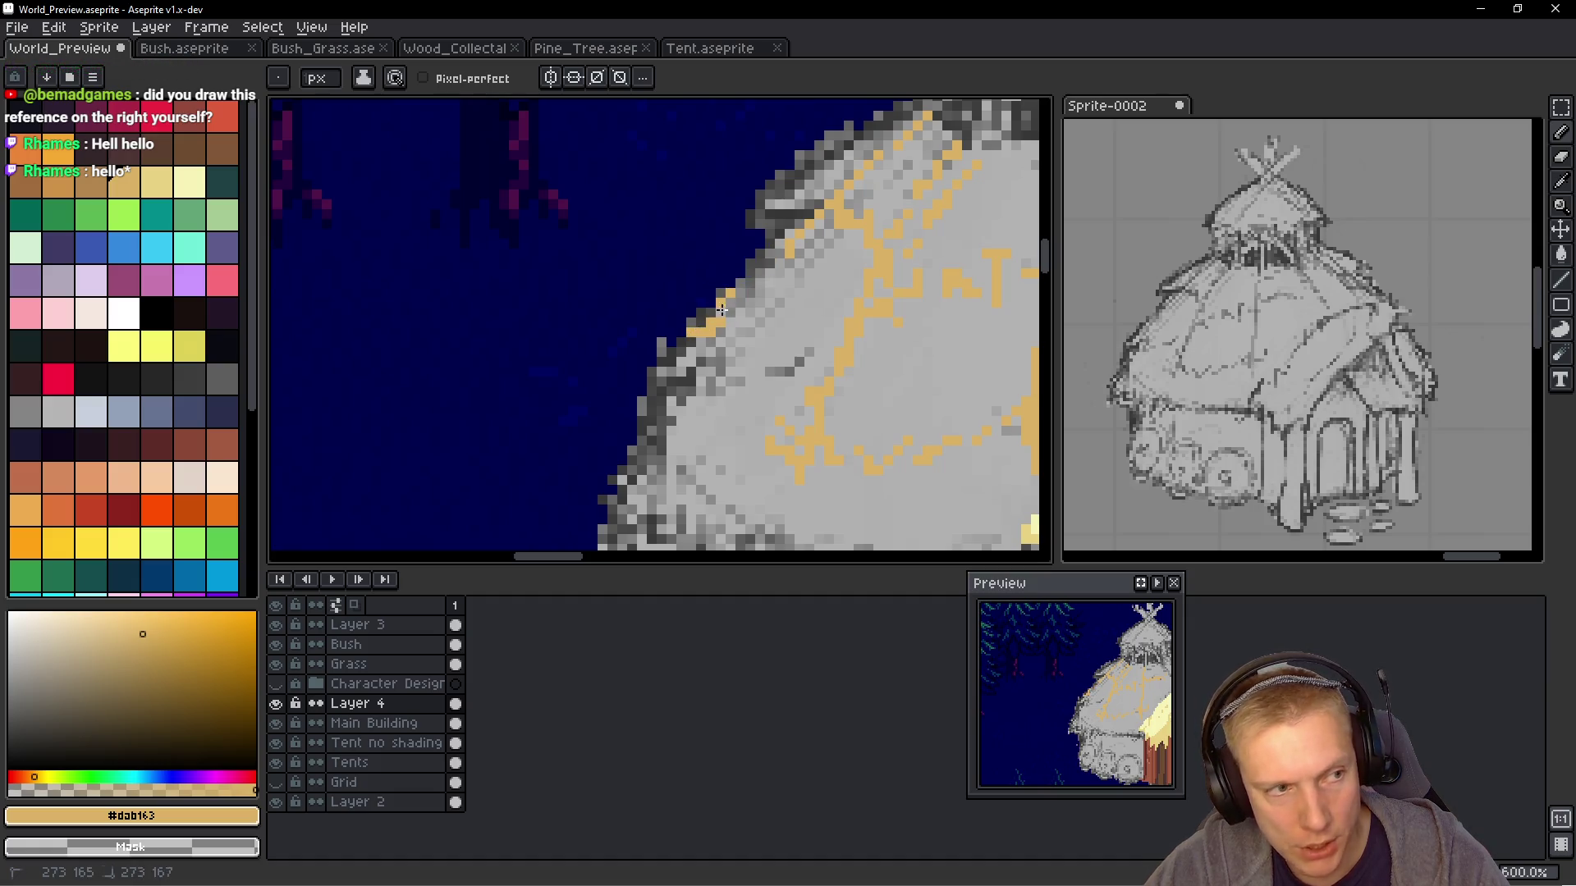
left_click(123, 182)
Pick a darker brown and paint a brown rim along the roof's upper-left edge
scroll(730, 267, "up", 3)
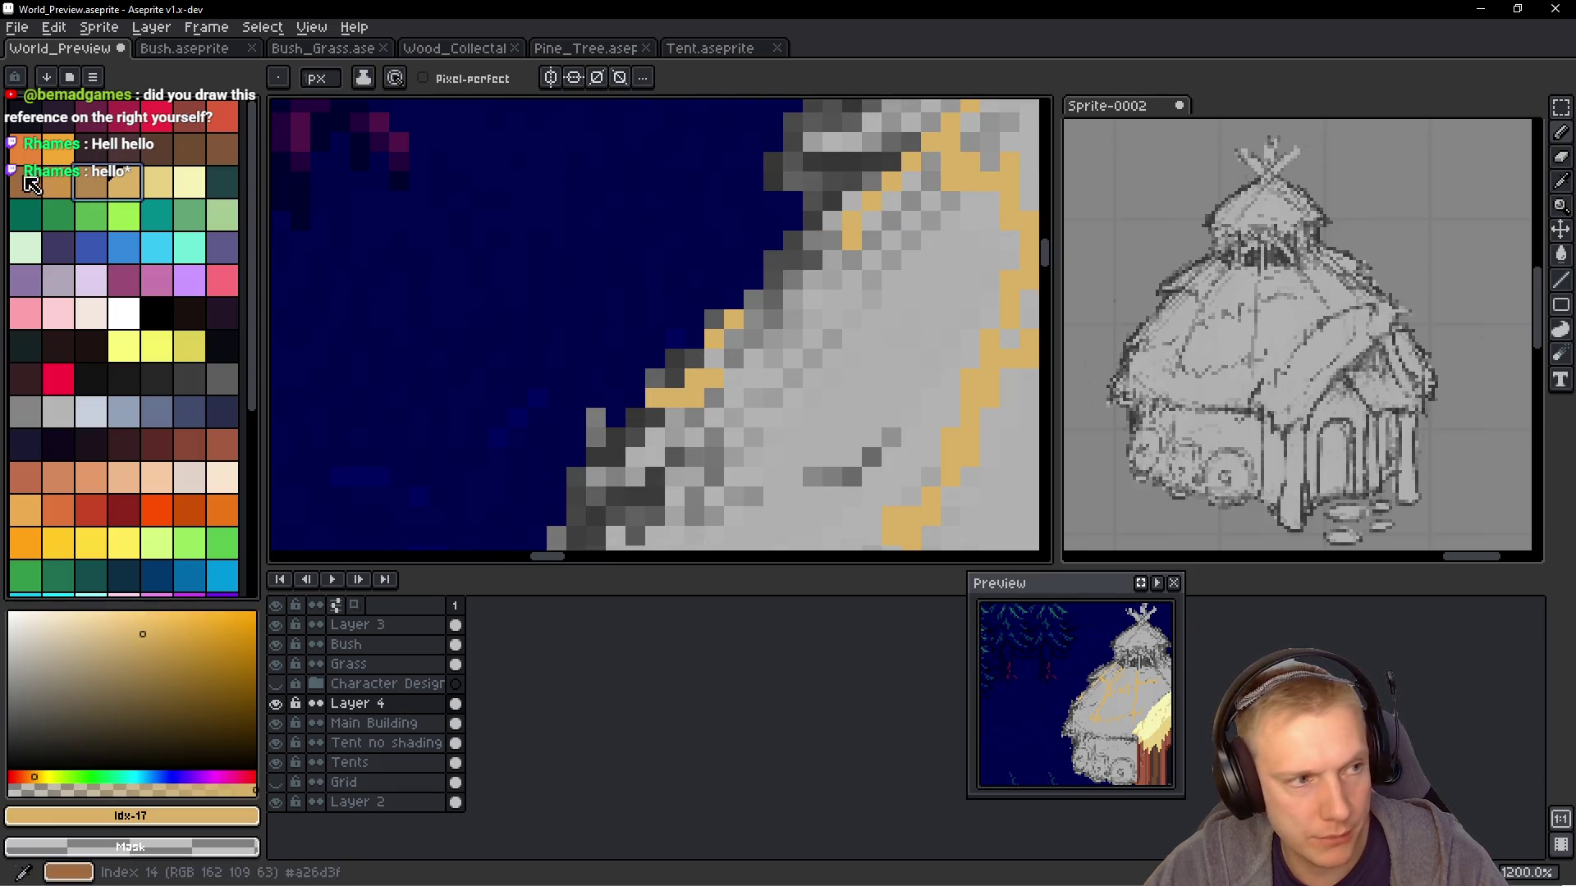
left_click(91, 183)
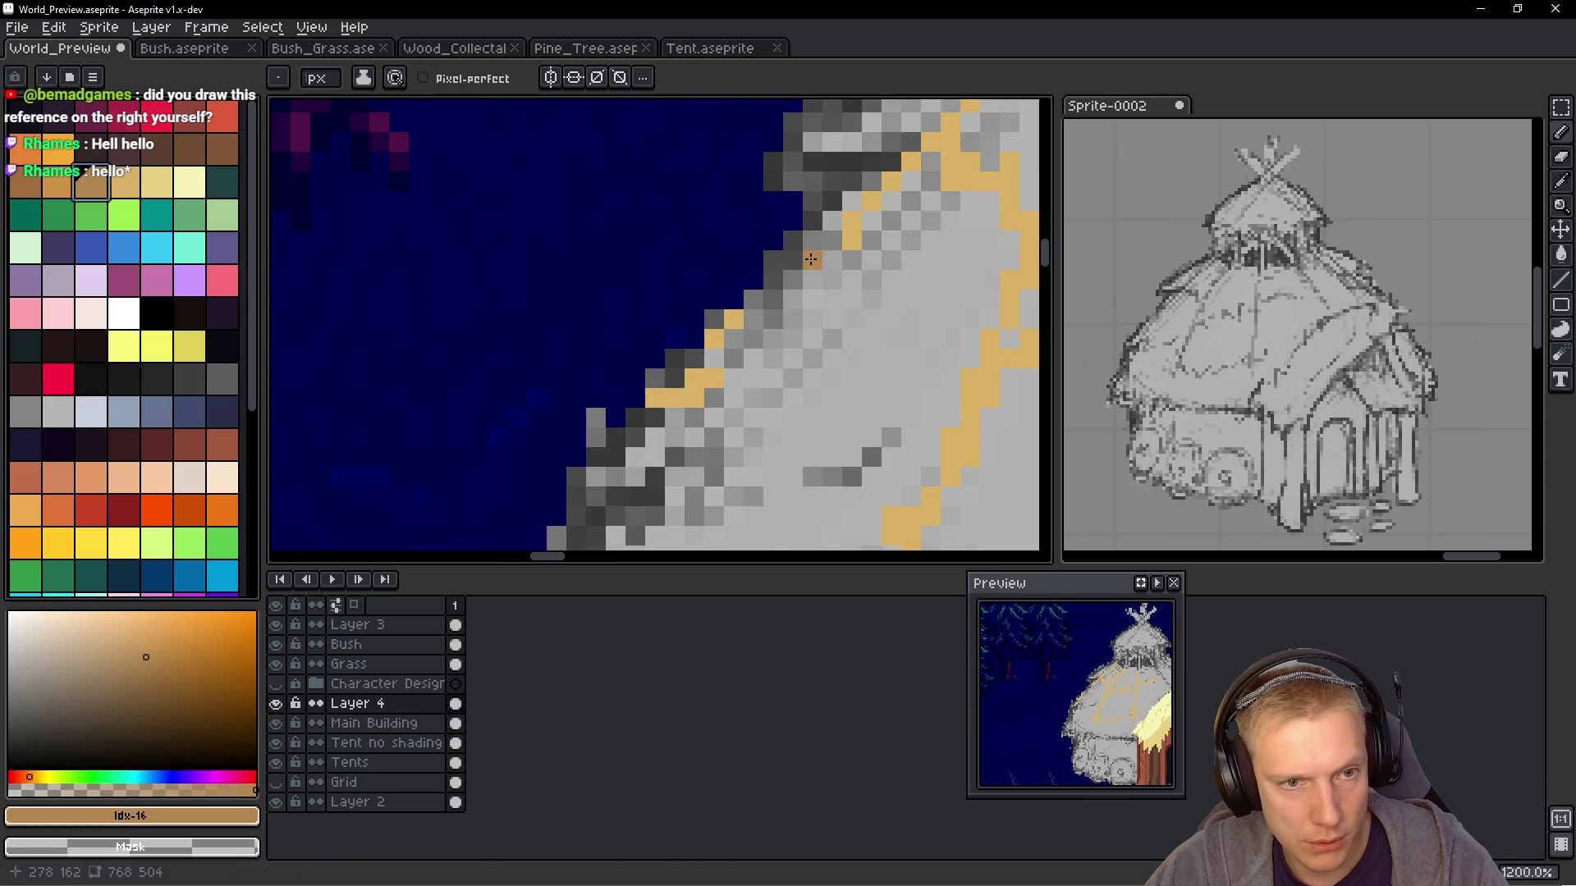
key("bracketleft")
key("bracketleft")
left_click_drag(802, 246, 811, 259)
scroll(817, 222, "down", 6)
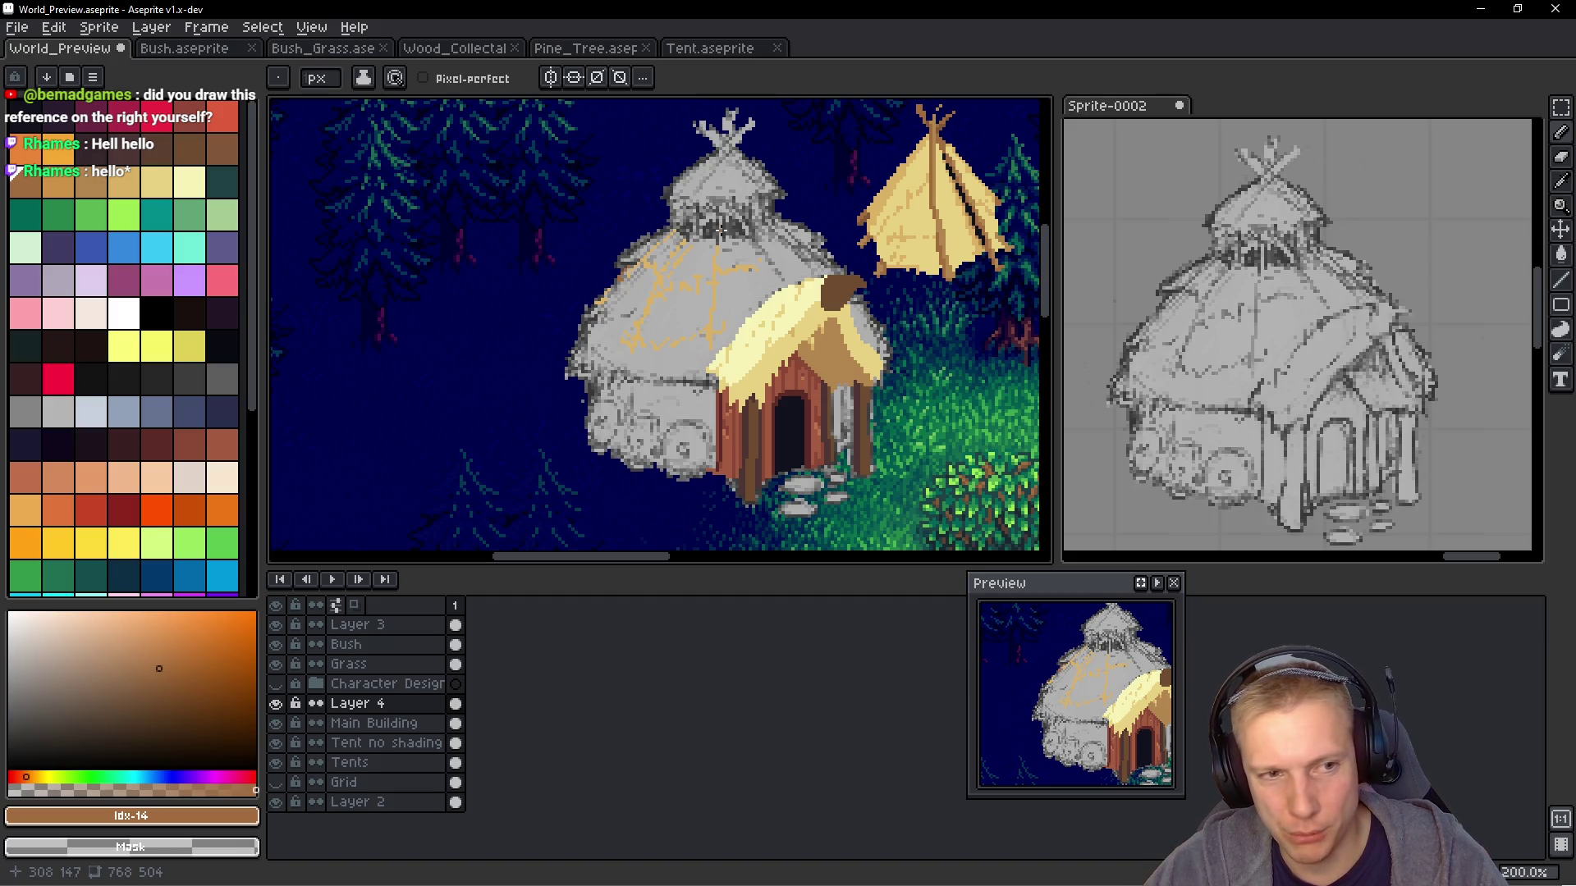
scroll(661, 264, "up", 6)
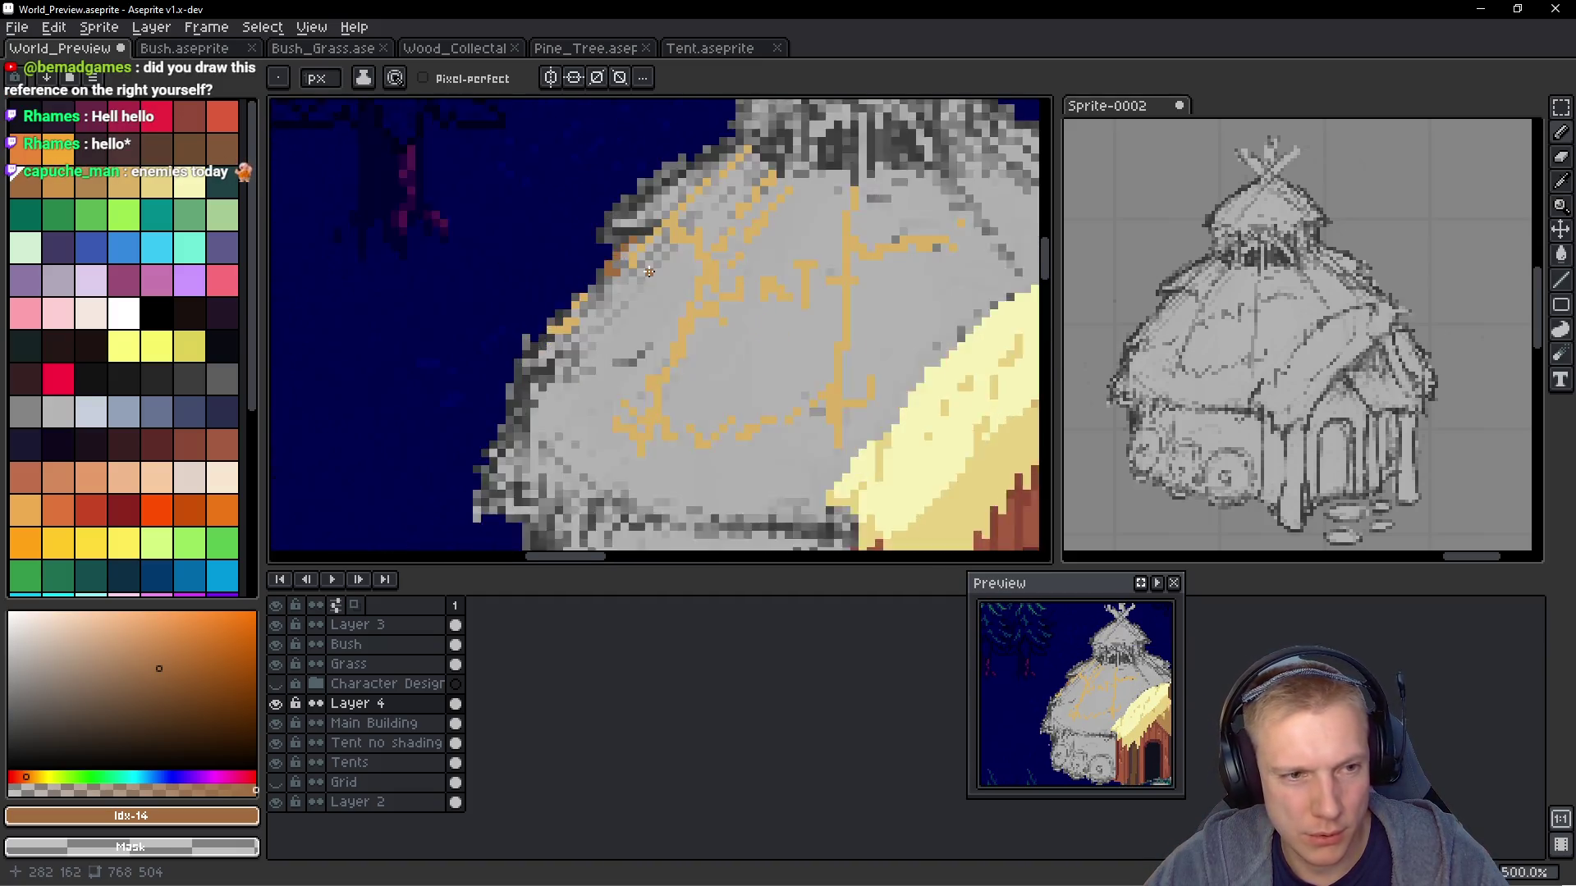
mouse_move(595, 294)
left_mouse_down()
mouse_move(567, 344)
mouse_move(545, 341)
left_mouse_up()
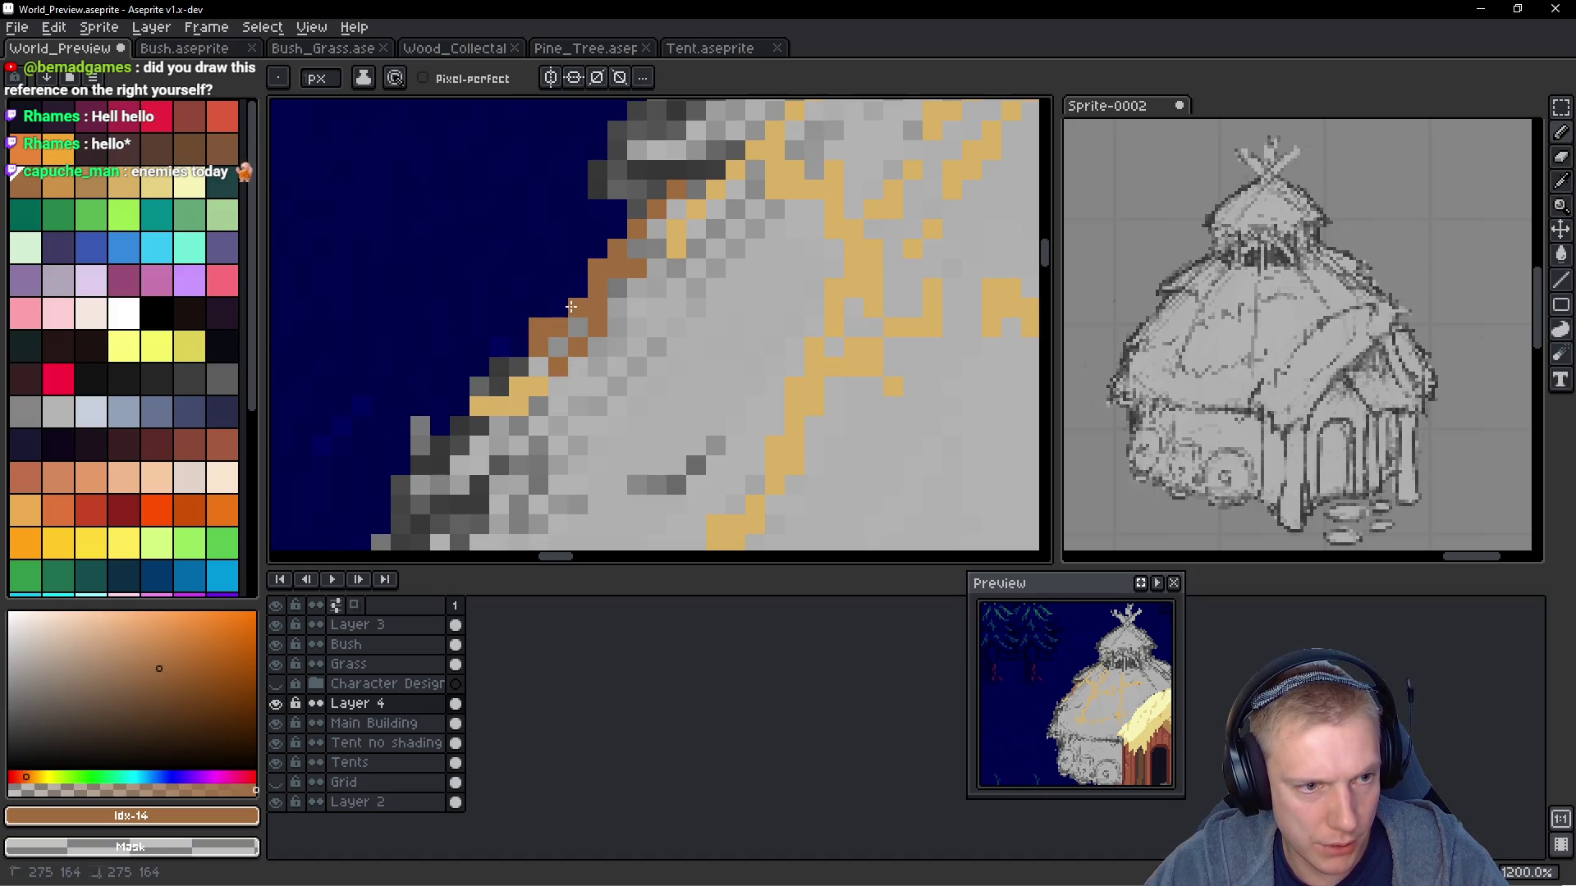
mouse_move(476, 399)
left_mouse_down()
mouse_move(550, 344)
mouse_move(490, 395)
left_mouse_up()
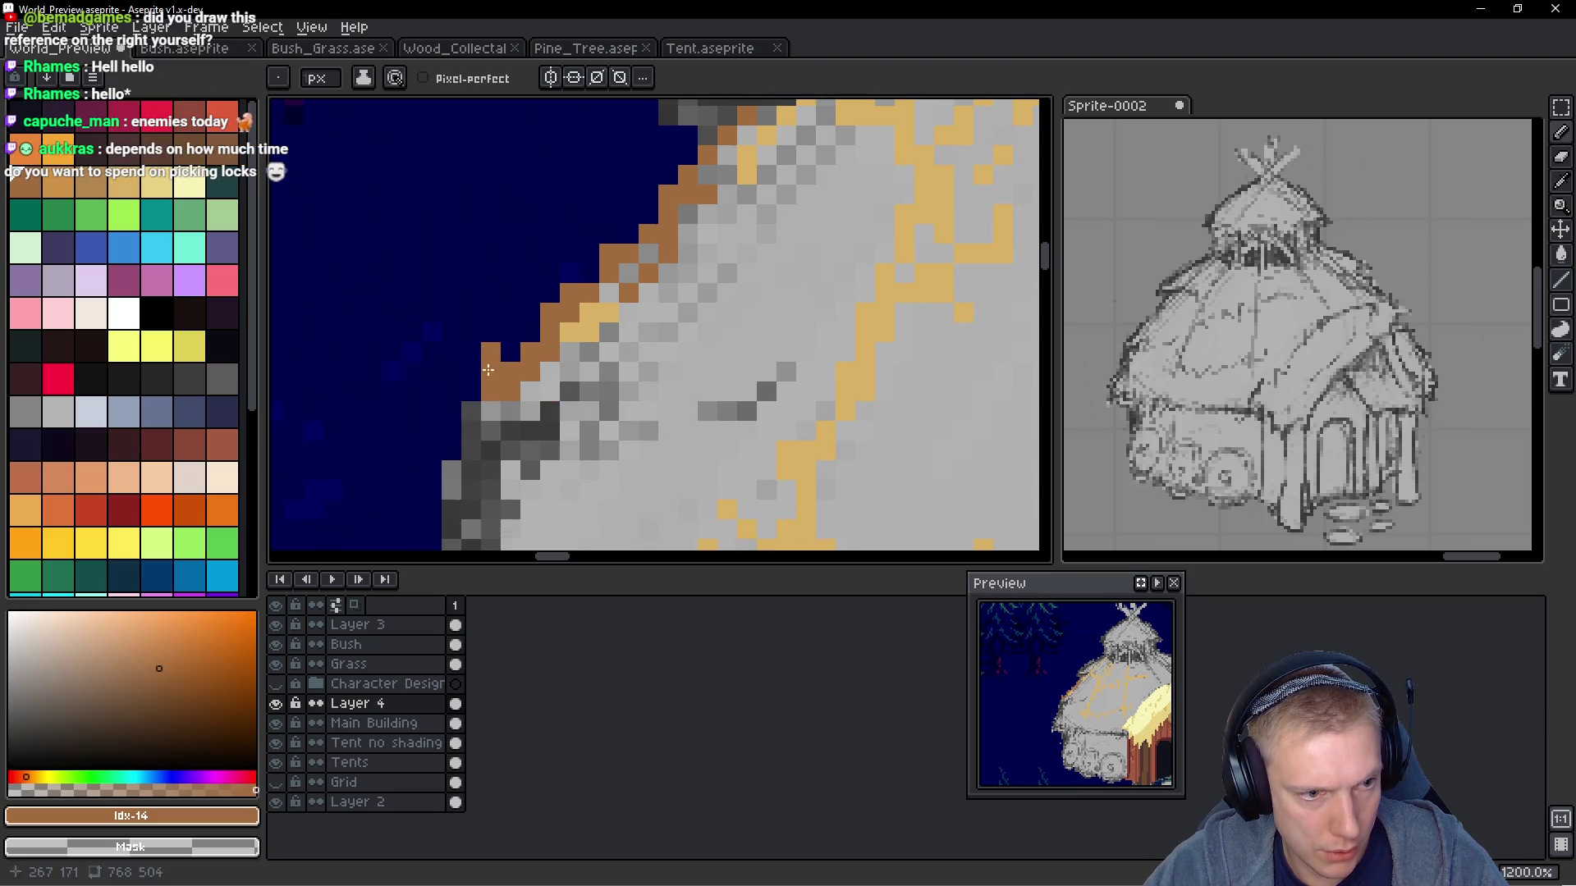
scroll(476, 411, "down", 7)
scroll(664, 393, "up", 1)
scroll(664, 392, "down", 1)
scroll(665, 392, "up", 9)
mouse_move(738, 308)
left_mouse_down()
mouse_move(588, 310)
mouse_move(669, 332)
mouse_move(636, 359)
left_mouse_up()
Alternate between sampled tan #dab163 and brown #a26d3f to add tan pixels and a diagonal brown outline
key("i")
left_click(861, 310, "alt")
mouse_move(714, 281)
left_mouse_down()
mouse_move(665, 281)
mouse_move(688, 255)
mouse_move(739, 255)
left_mouse_up()
key("ctrl+z")
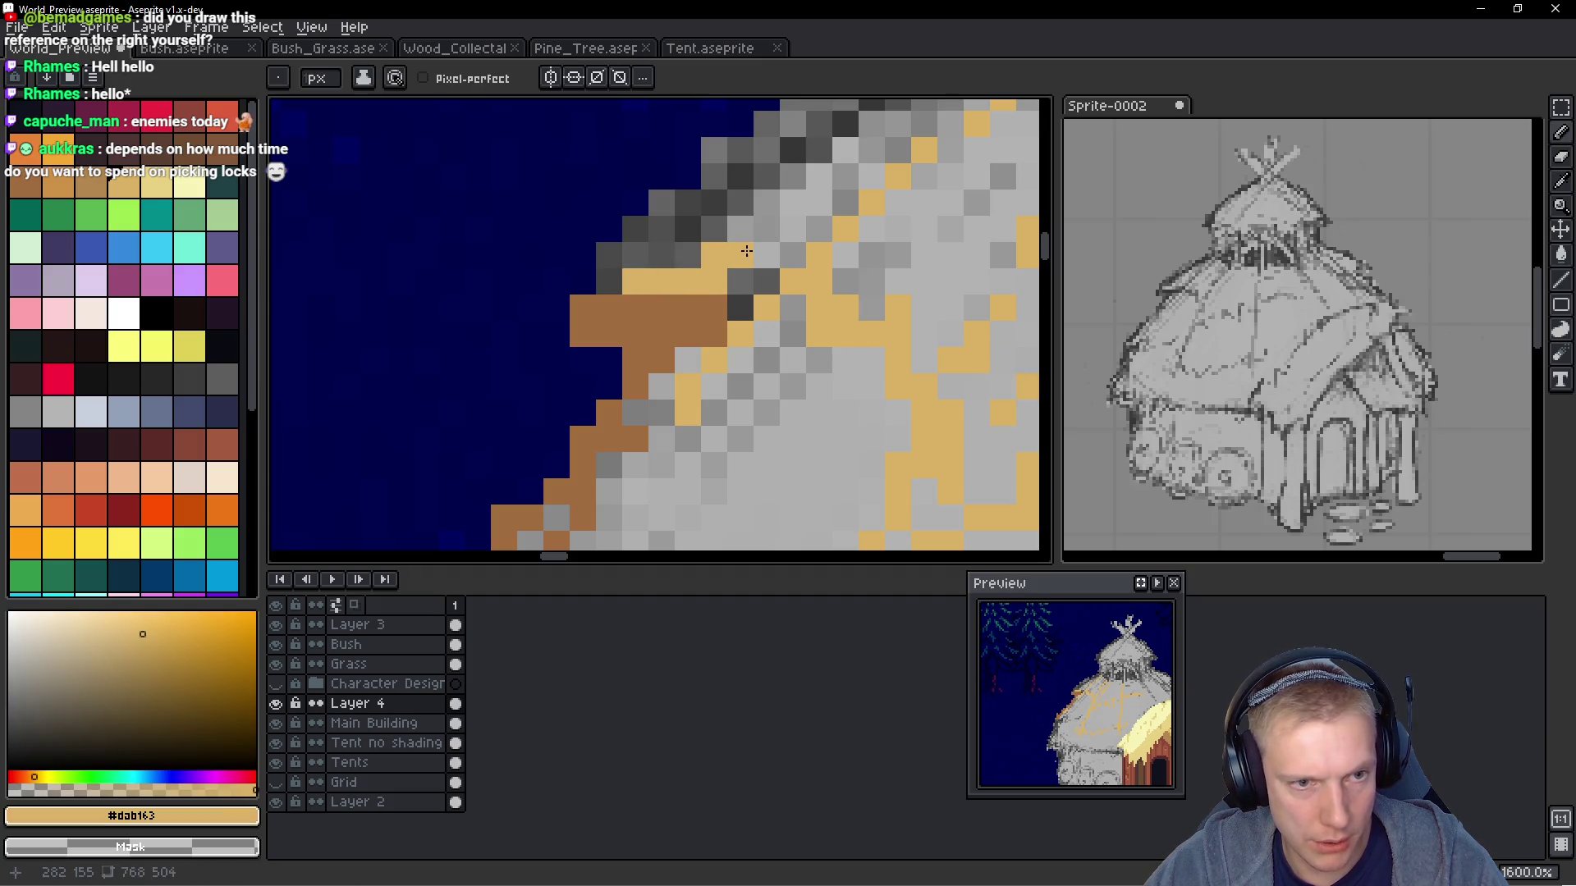
left_click(739, 230)
left_click(706, 317, "alt")
mouse_move(903, 164)
left_mouse_down()
mouse_move(477, 400)
mouse_move(568, 322)
left_mouse_up()
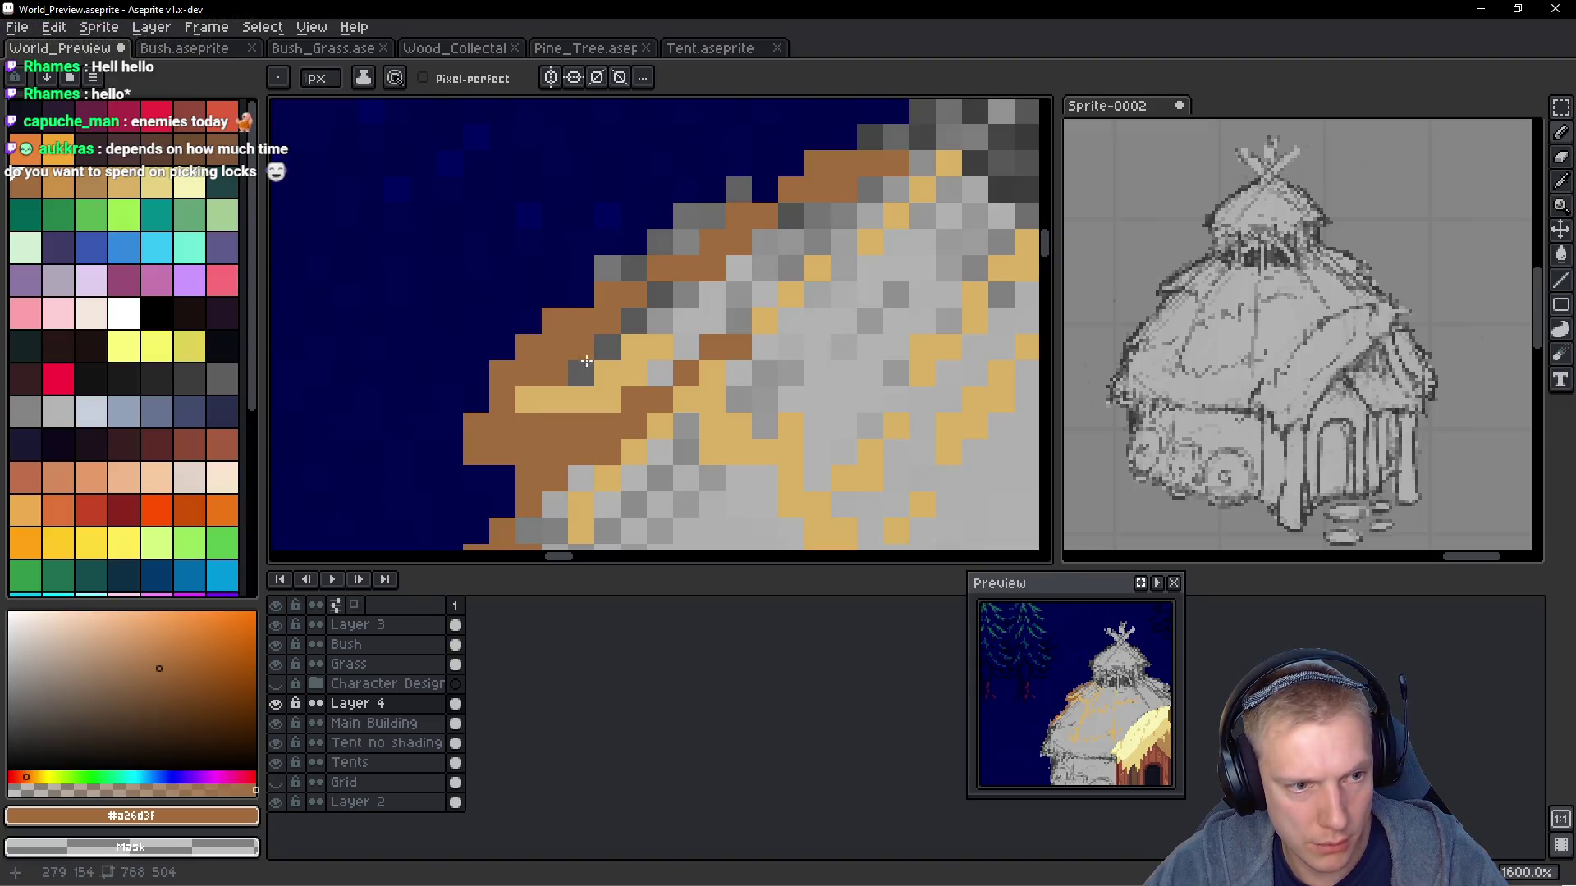
left_click(575, 378, "alt")
left_click(608, 346)
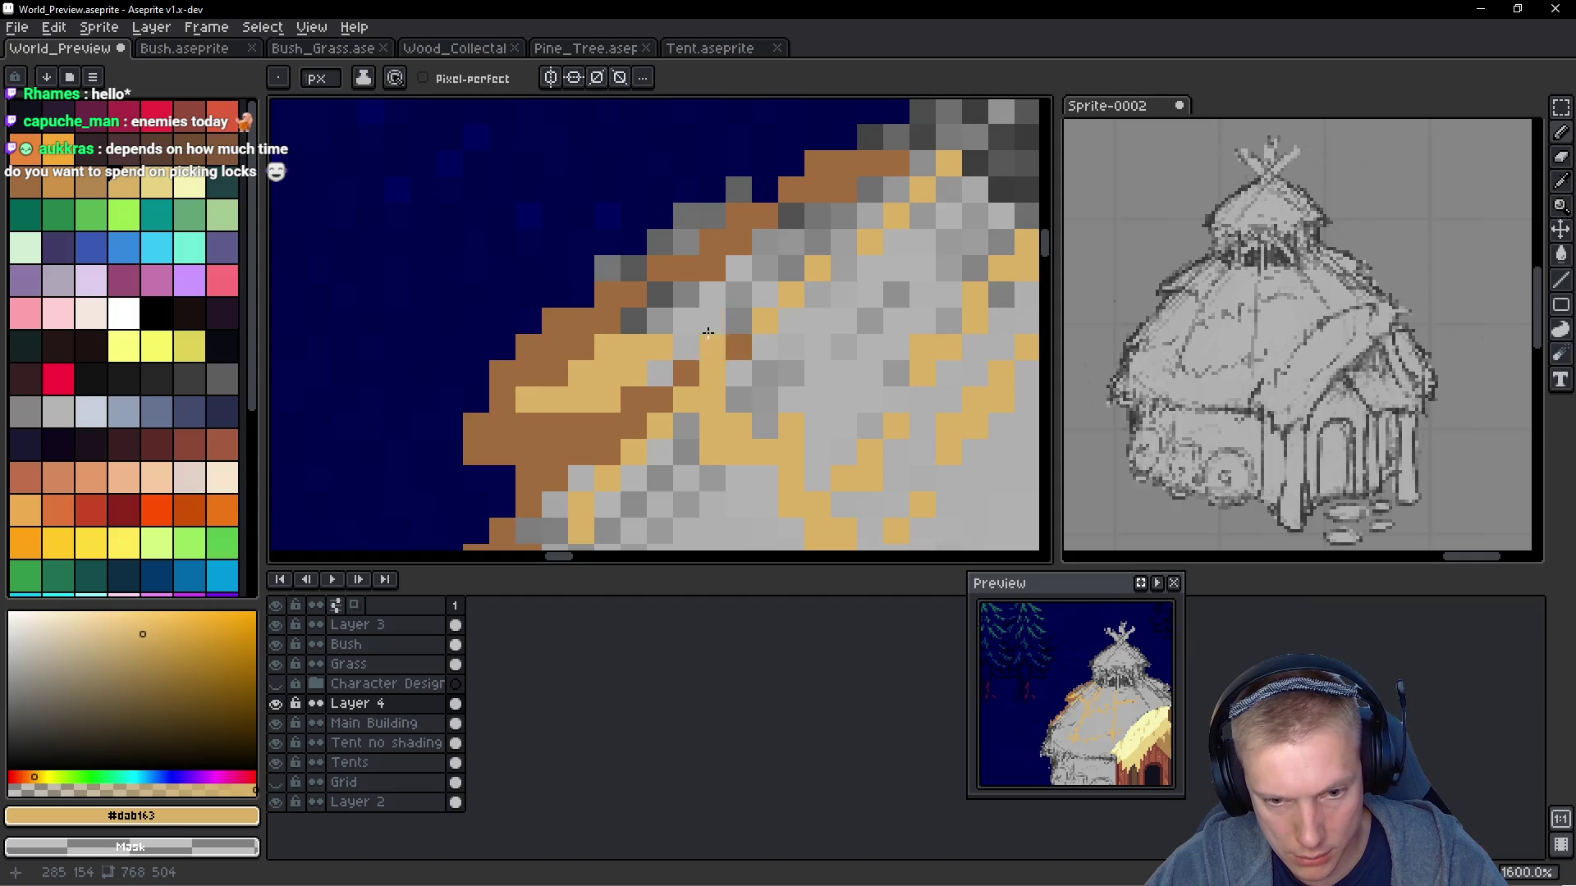
scroll(702, 344, "down", 5)
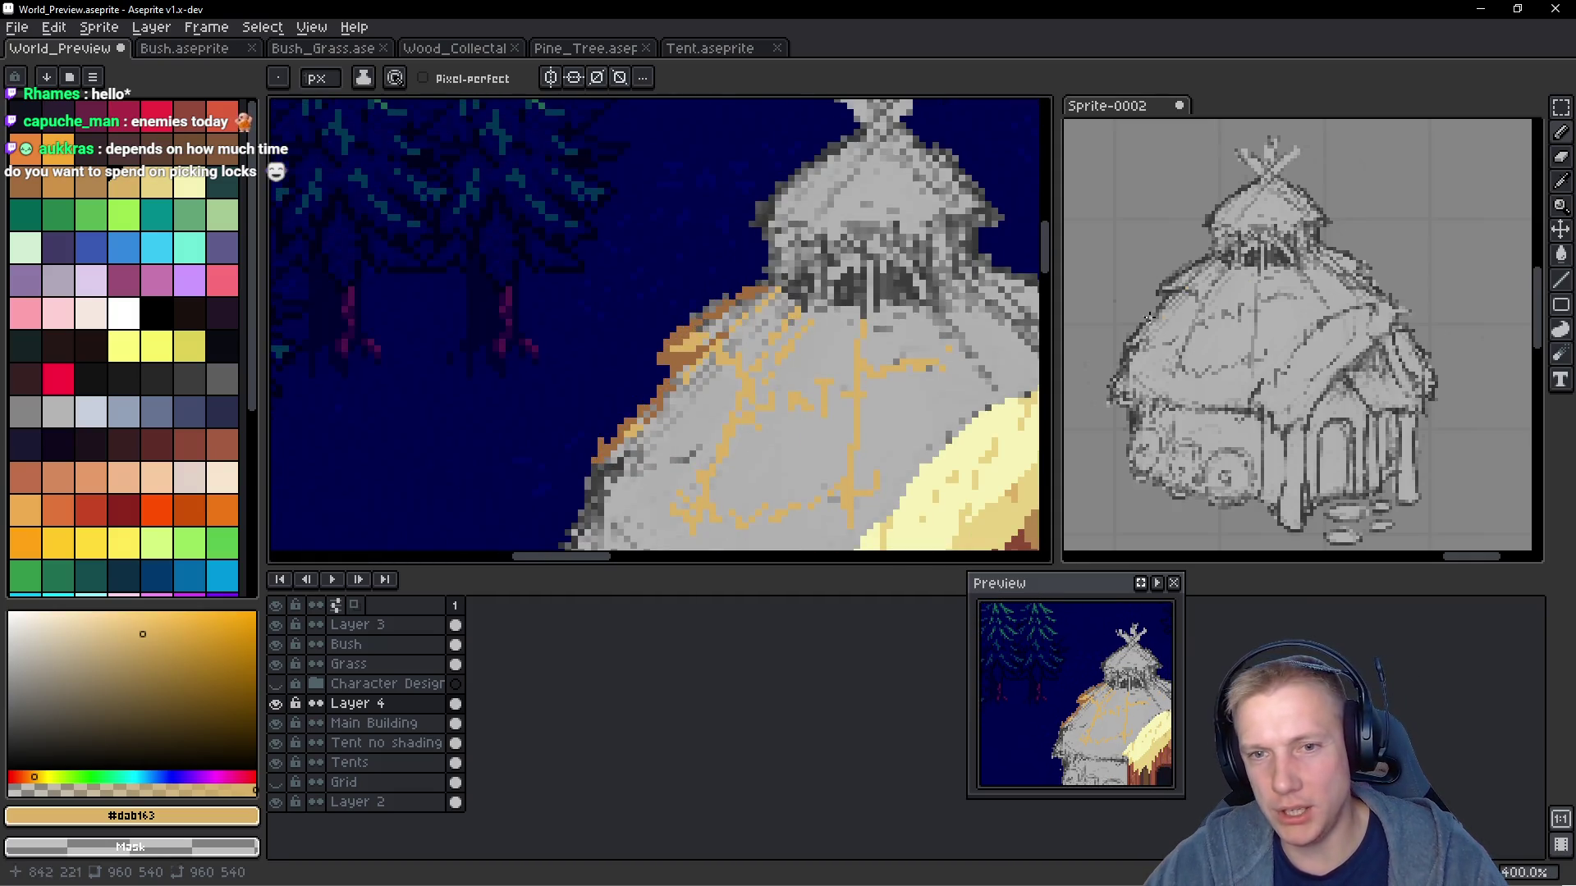
Sample a light cream colour and paint a pale-yellow line along the roof edge
scroll(1258, 267, "down", 3)
scroll(1259, 266, "up", 3)
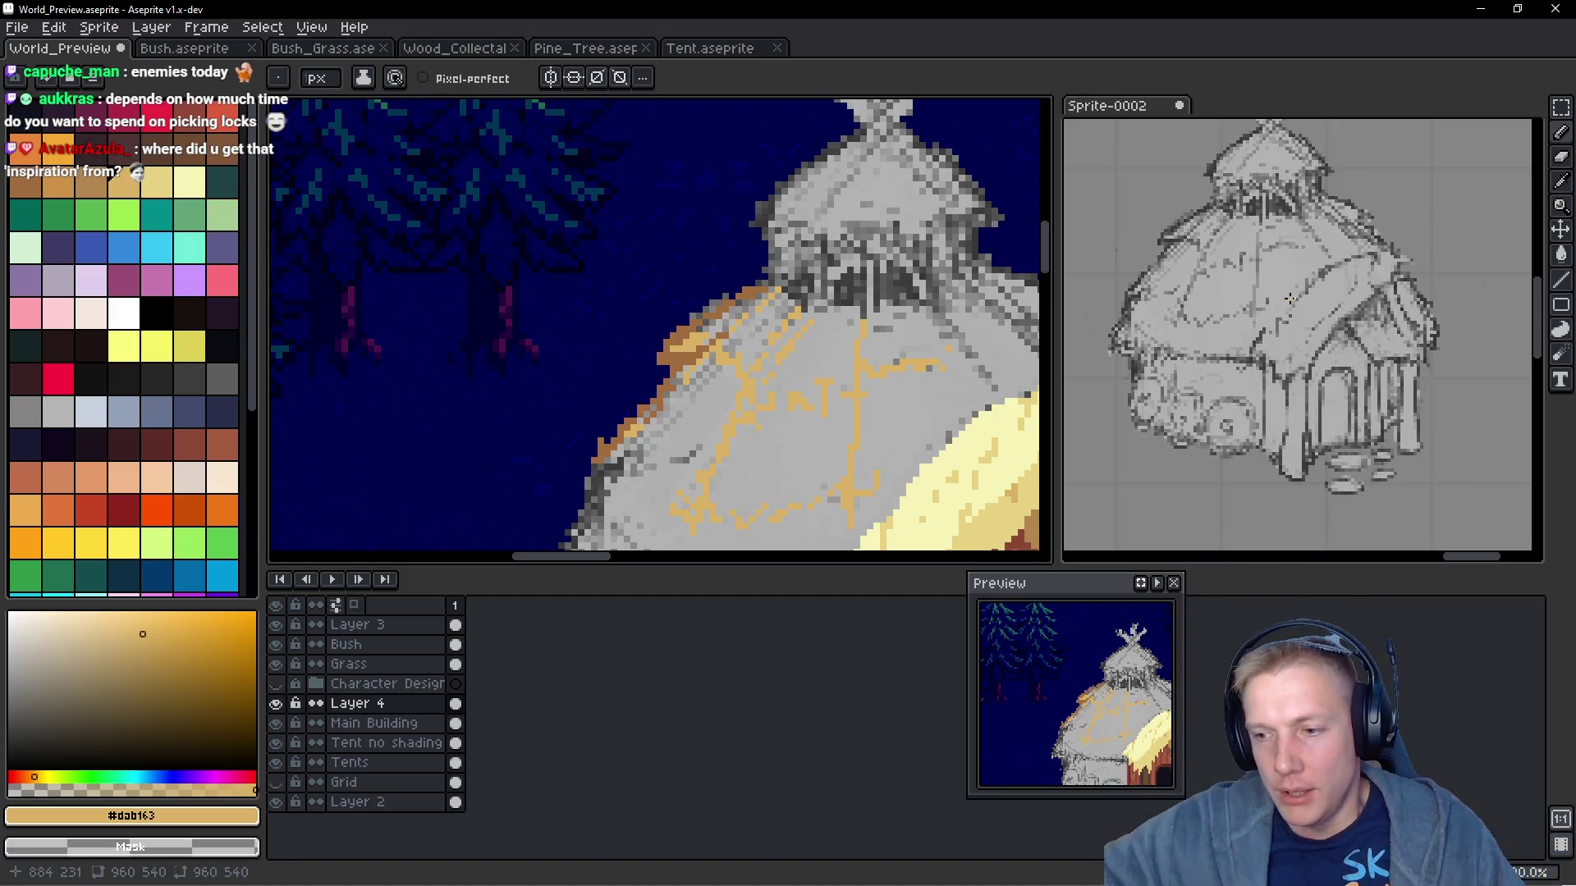
scroll(880, 274, "down", 4)
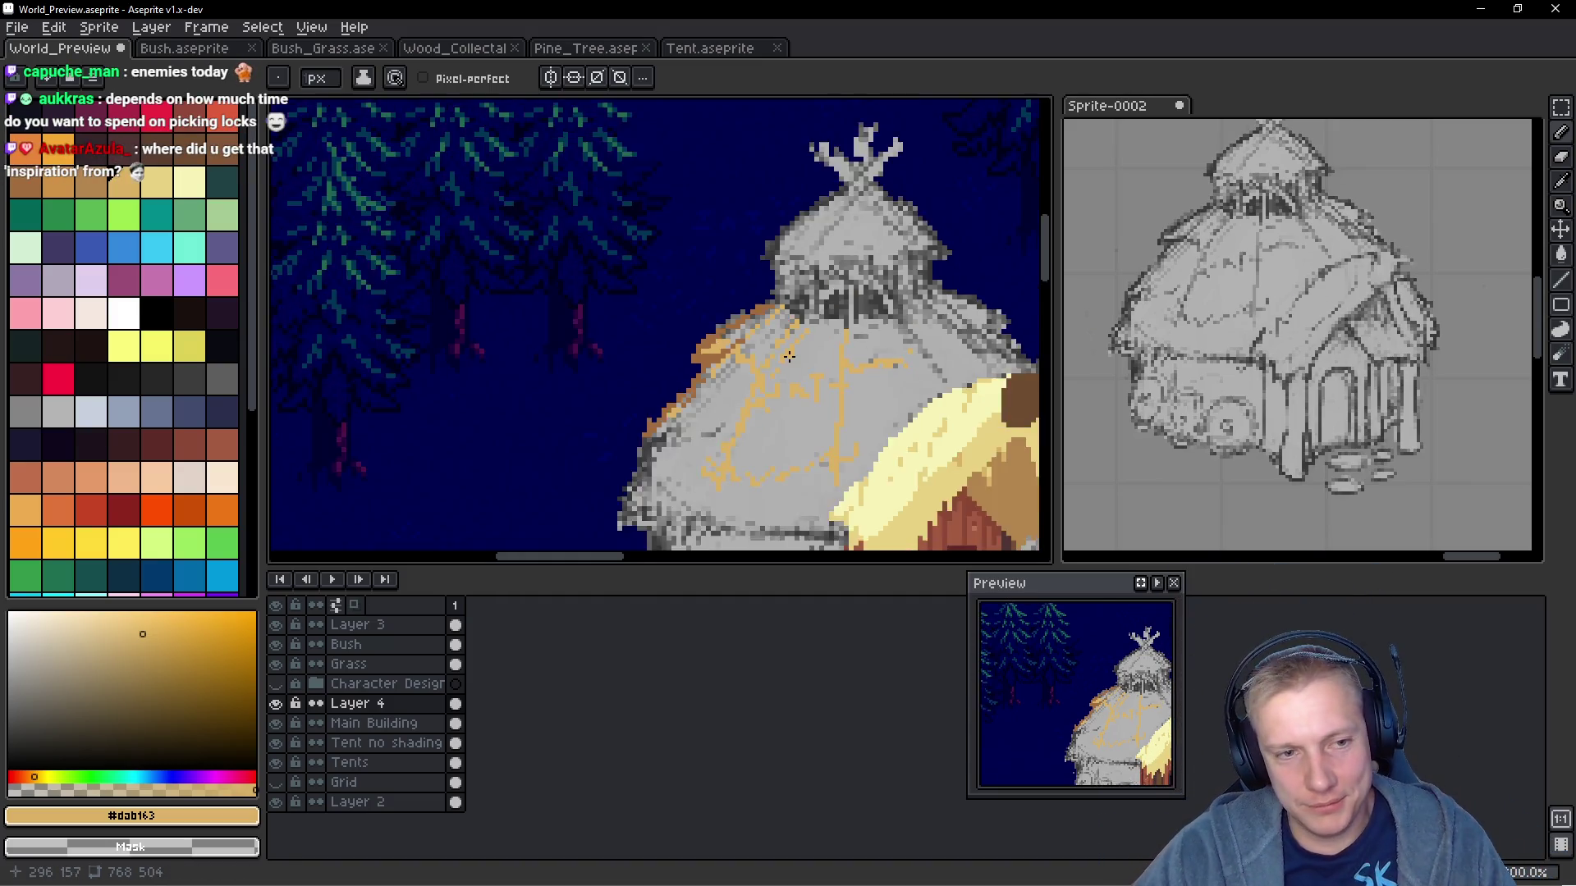
scroll(767, 347, "up", 5)
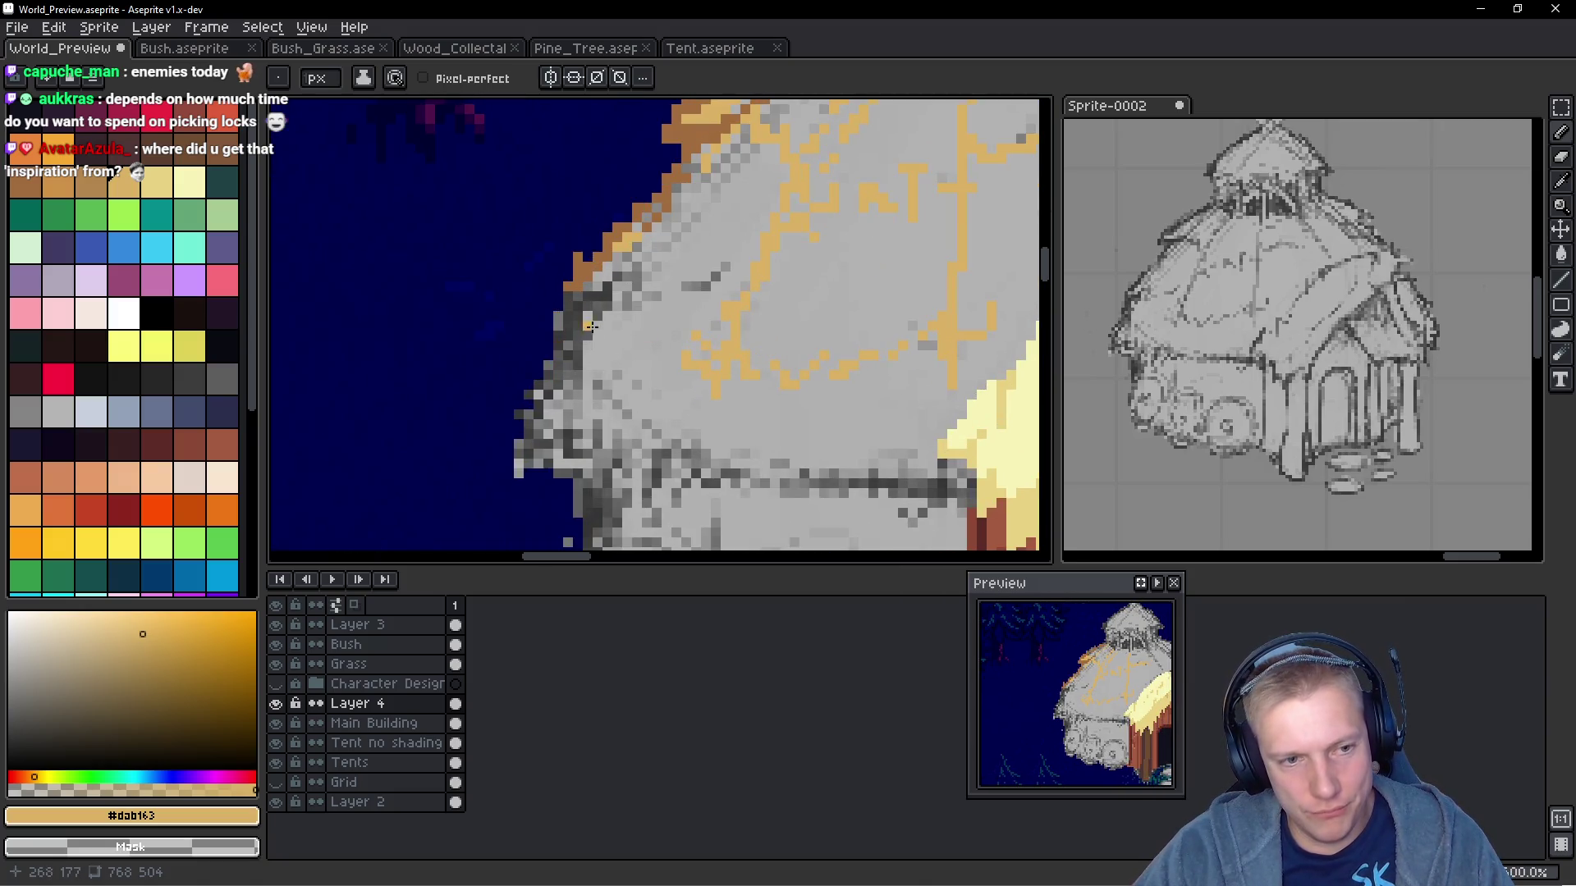
scroll(673, 320, "up", 2)
scroll(755, 316, "down", 2)
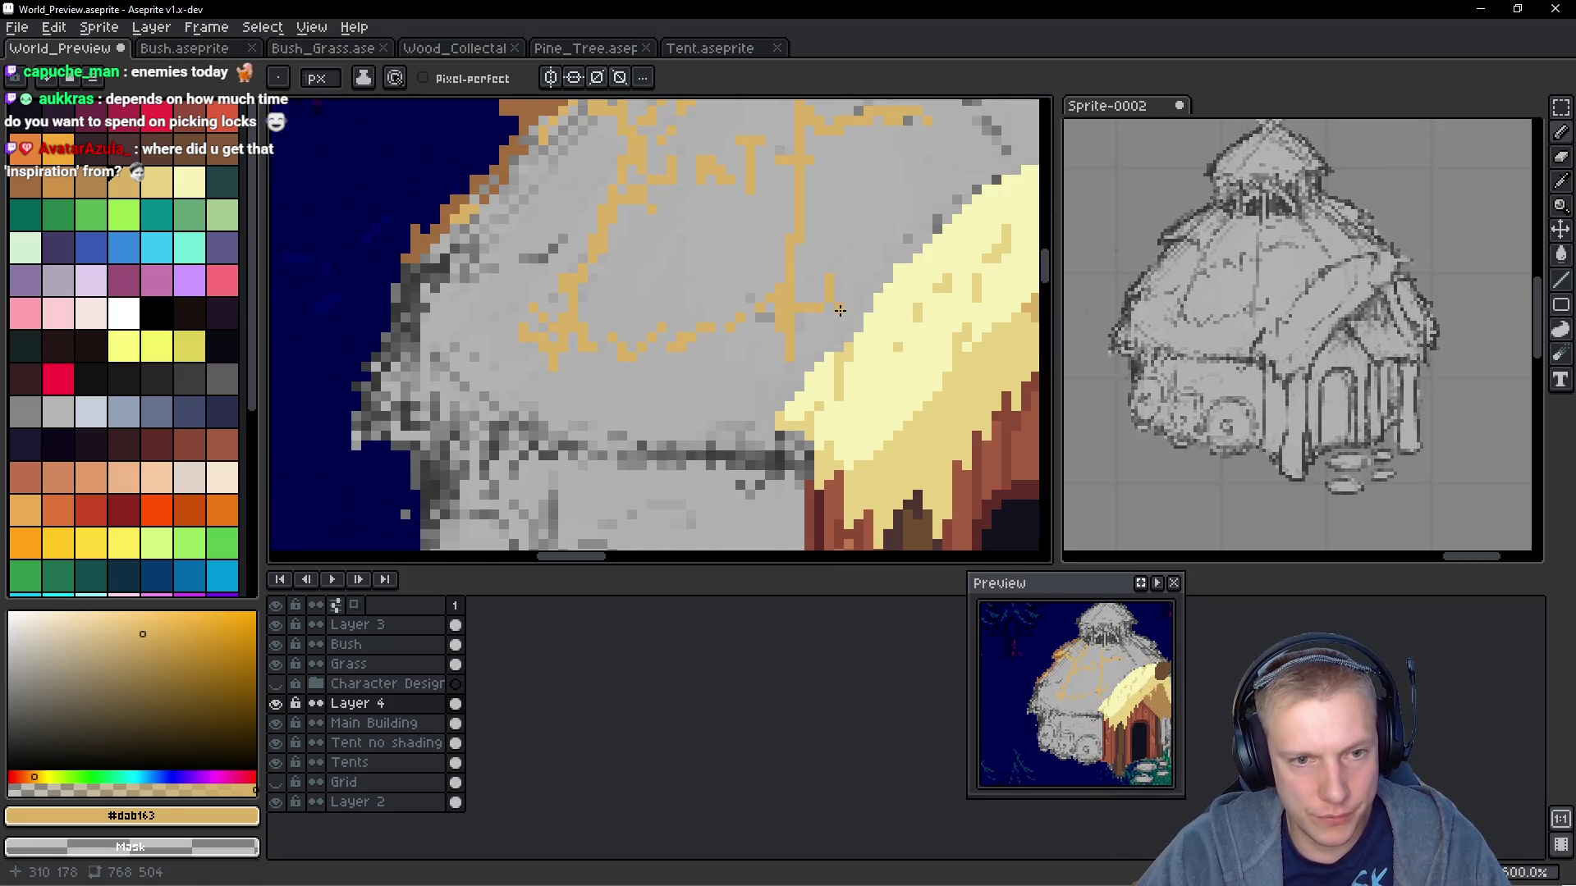
left_click(889, 358, "alt")
scroll(815, 451, "up", 2)
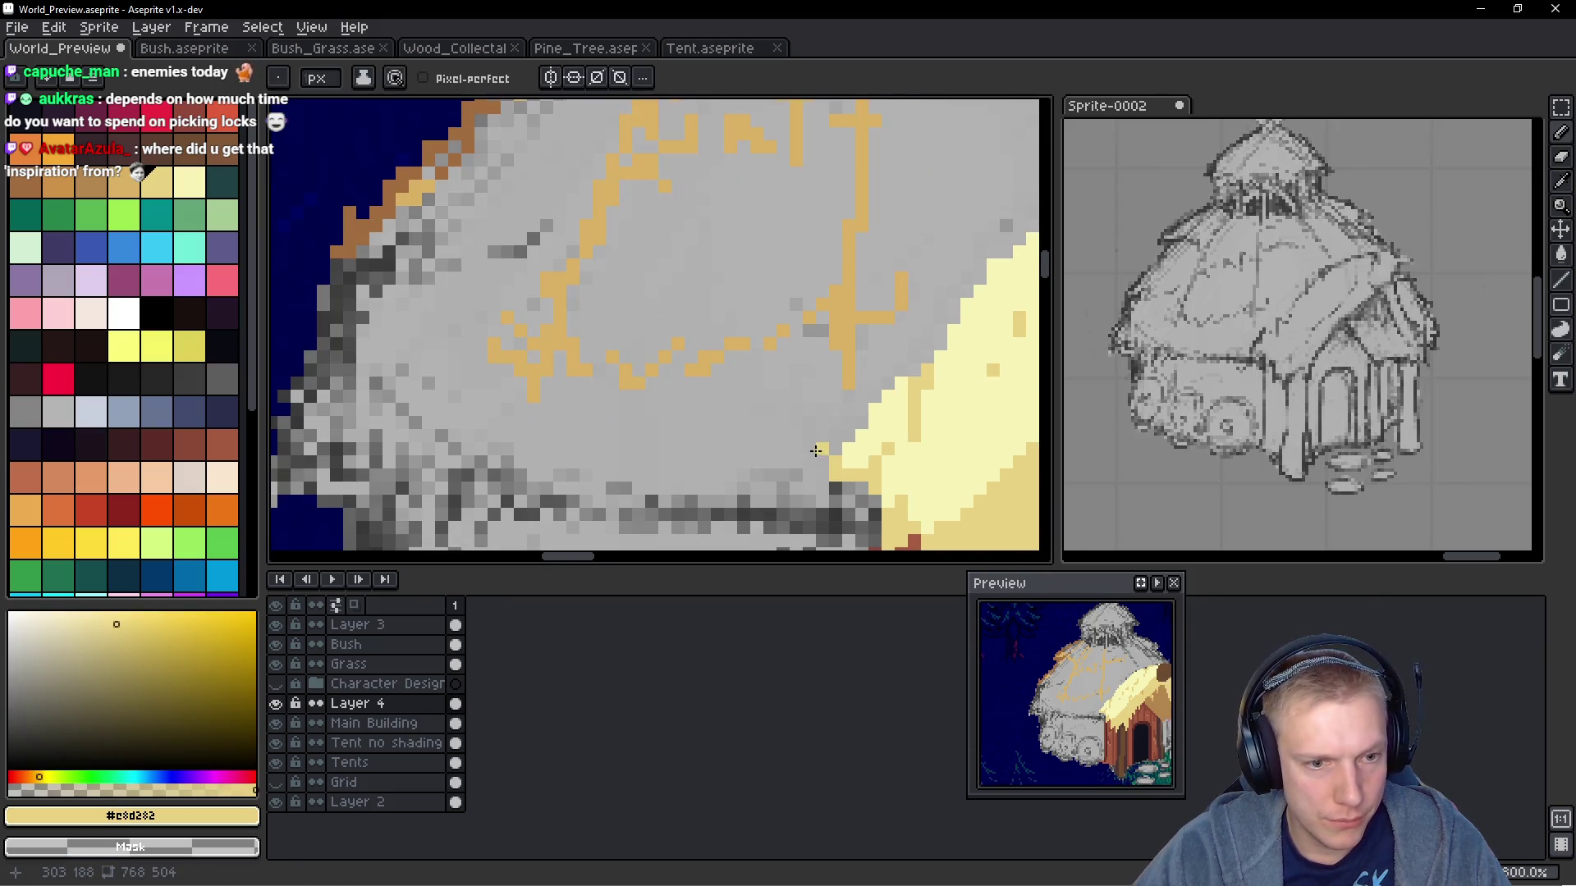
left_click_drag(792, 471, 769, 384)
scroll(827, 396, "down", 2)
scroll(773, 335, "up", 2)
mouse_move(740, 356)
left_mouse_down()
mouse_move(653, 340)
mouse_move(545, 203)
left_mouse_up()
scroll(722, 394, "down", 2)
scroll(728, 386, "up", 2)
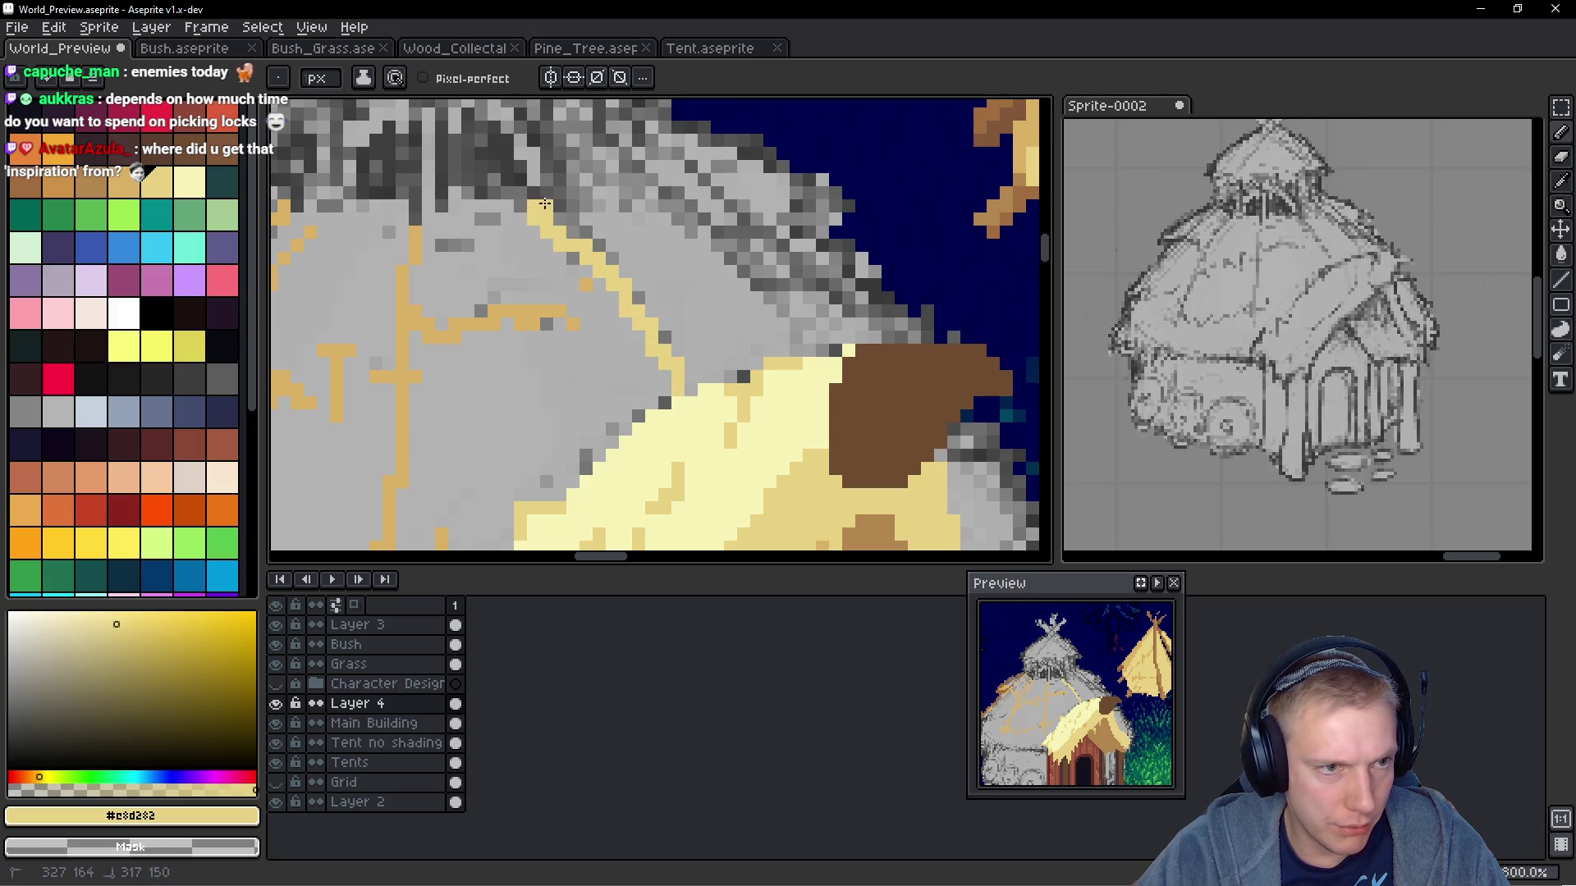
scroll(556, 219, "left", 3)
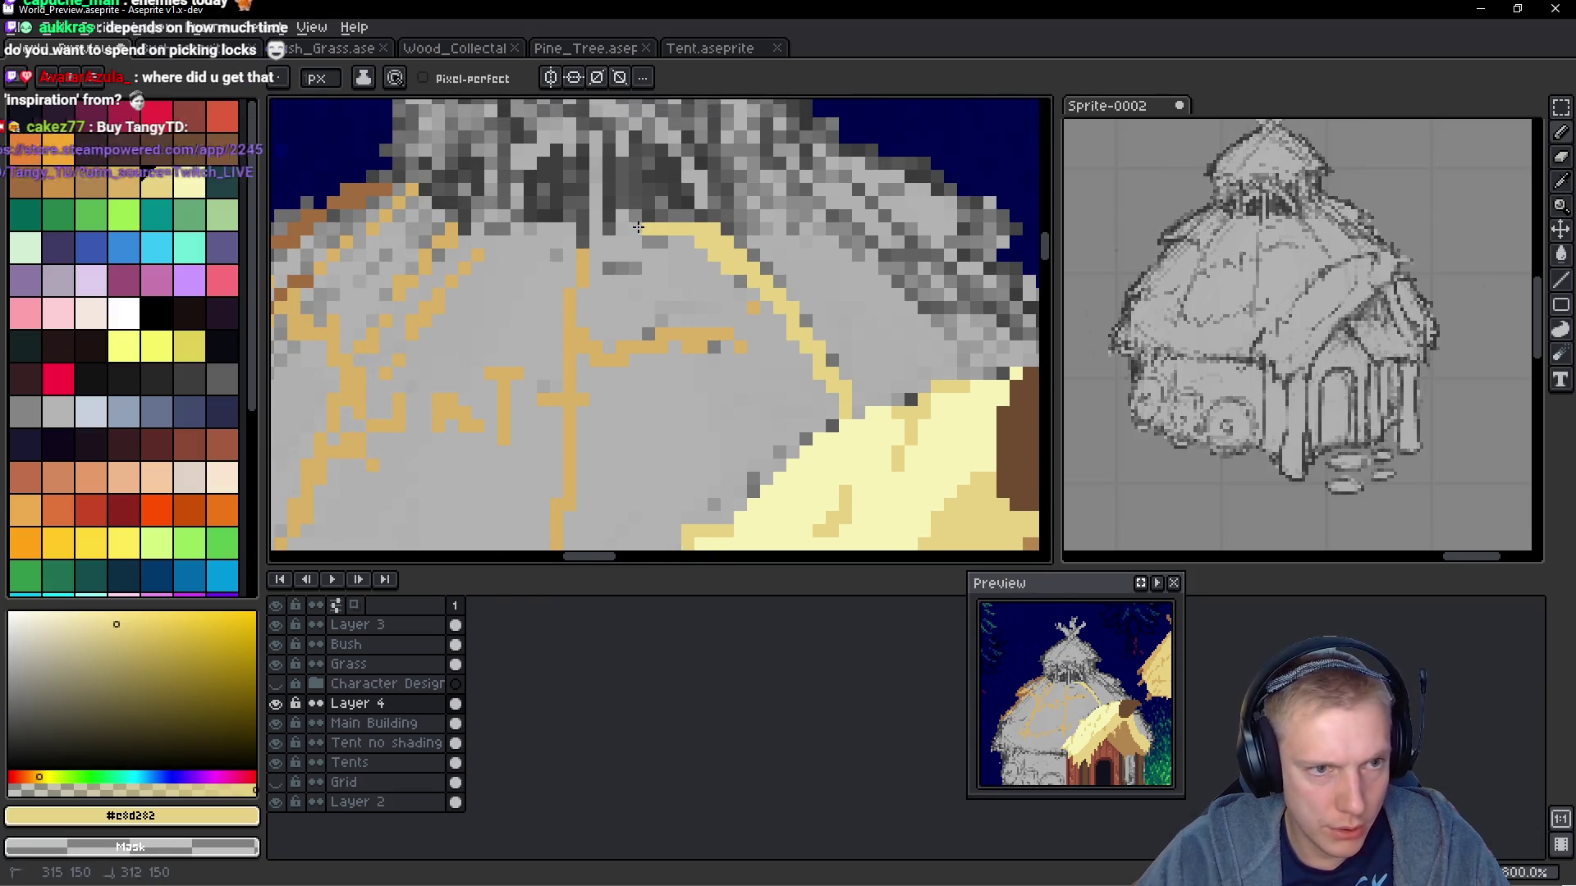
mouse_move(588, 230)
left_mouse_down()
mouse_move(473, 227)
mouse_move(418, 202)
left_mouse_up()
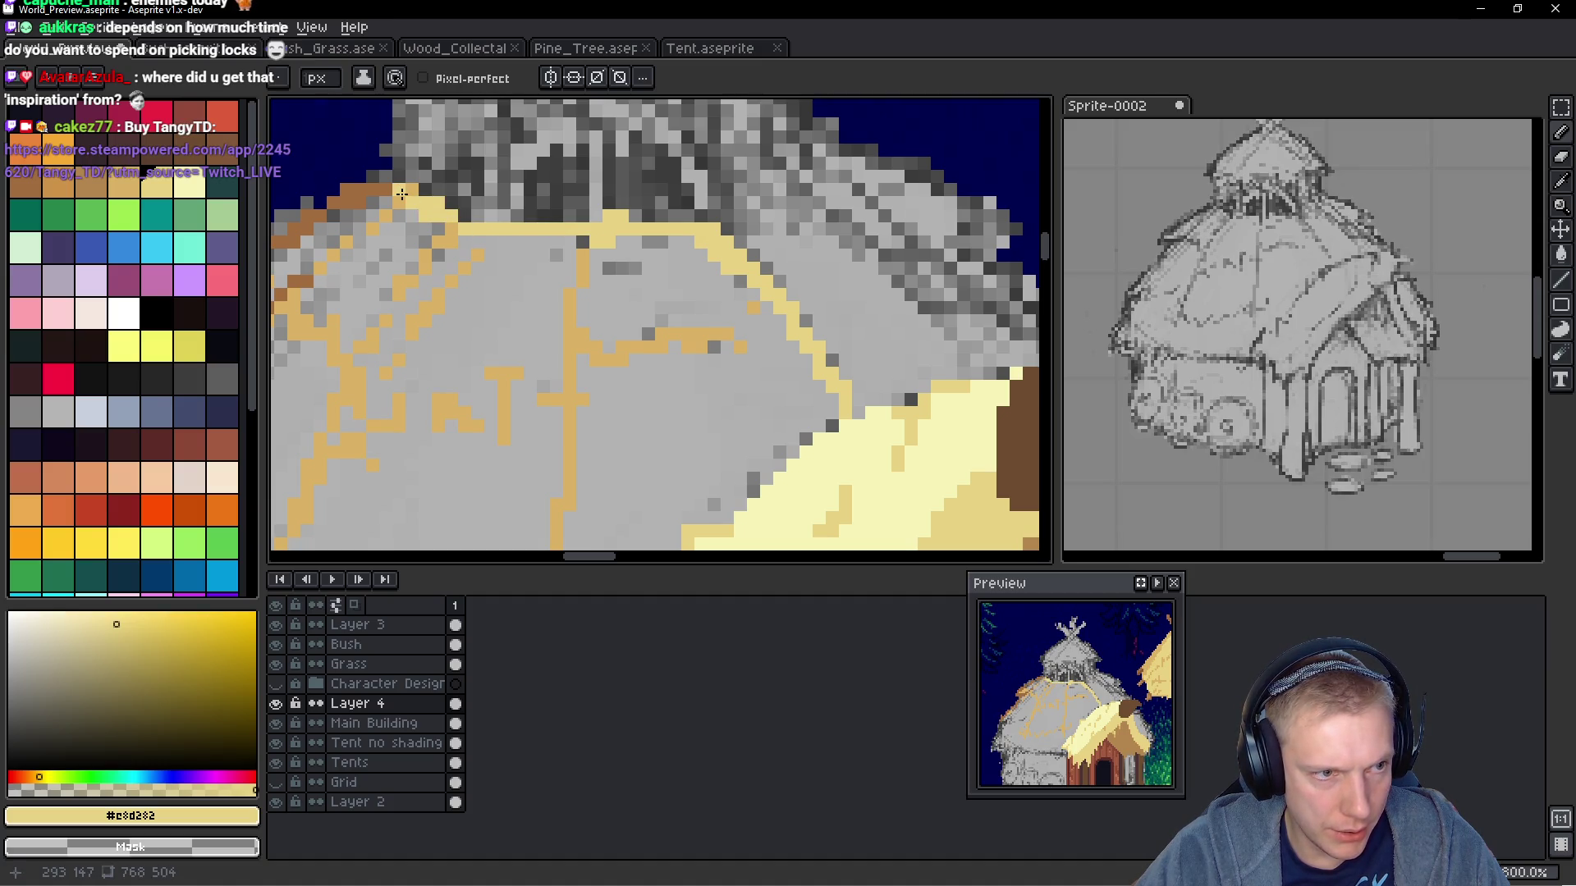
Sample the tan #dab163 and paint golden pixels over the dark roof edge
scroll(550, 250, "left", 5)
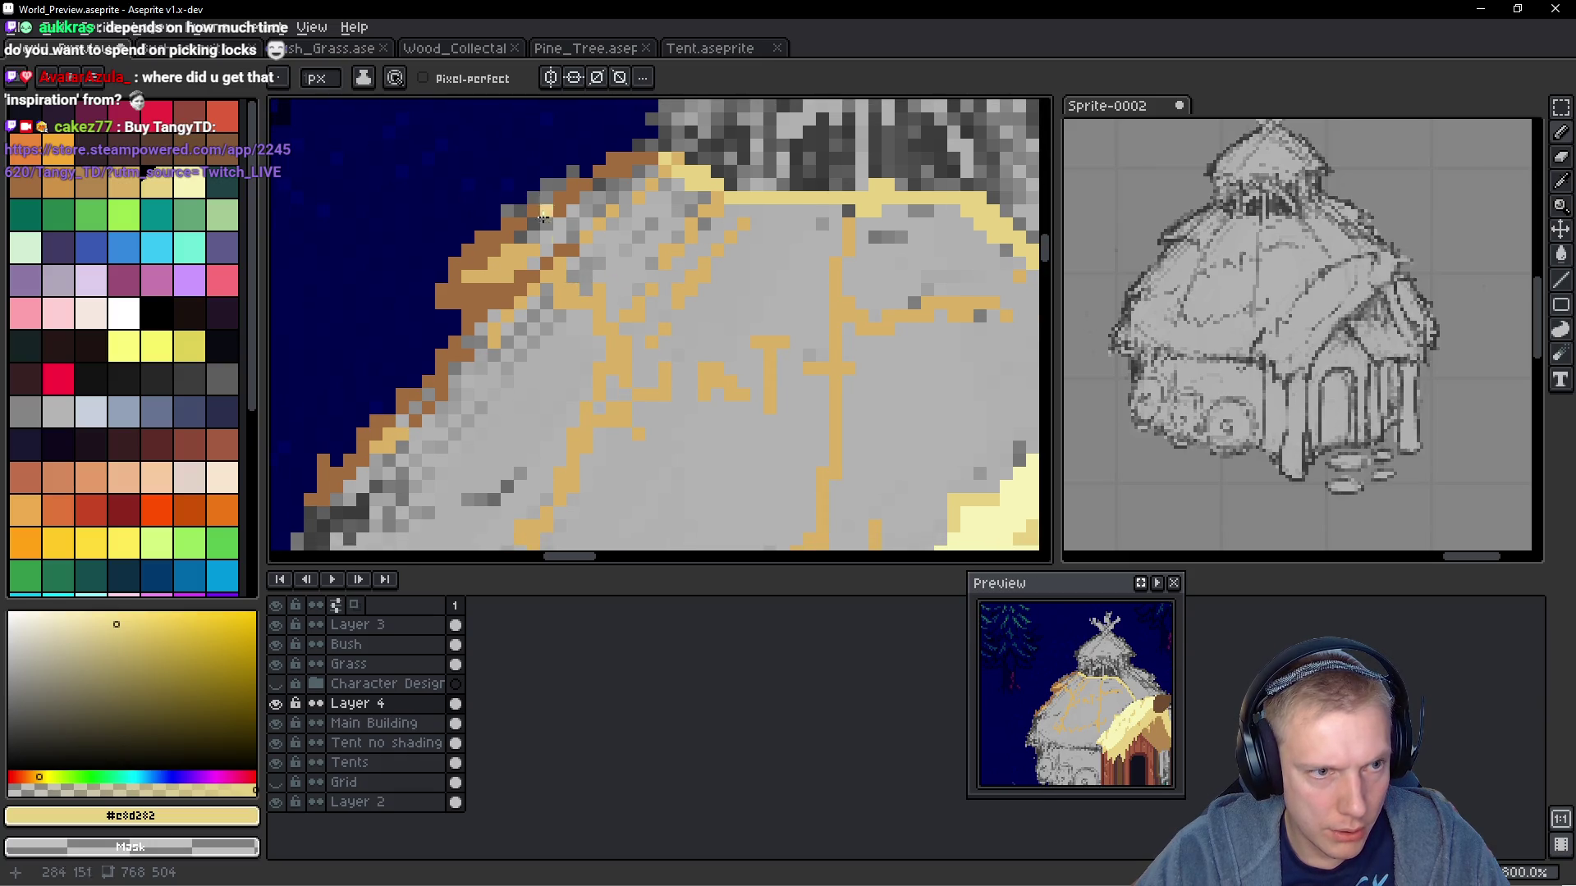
scroll(541, 217, "down", 5)
scroll(550, 263, "left", 4)
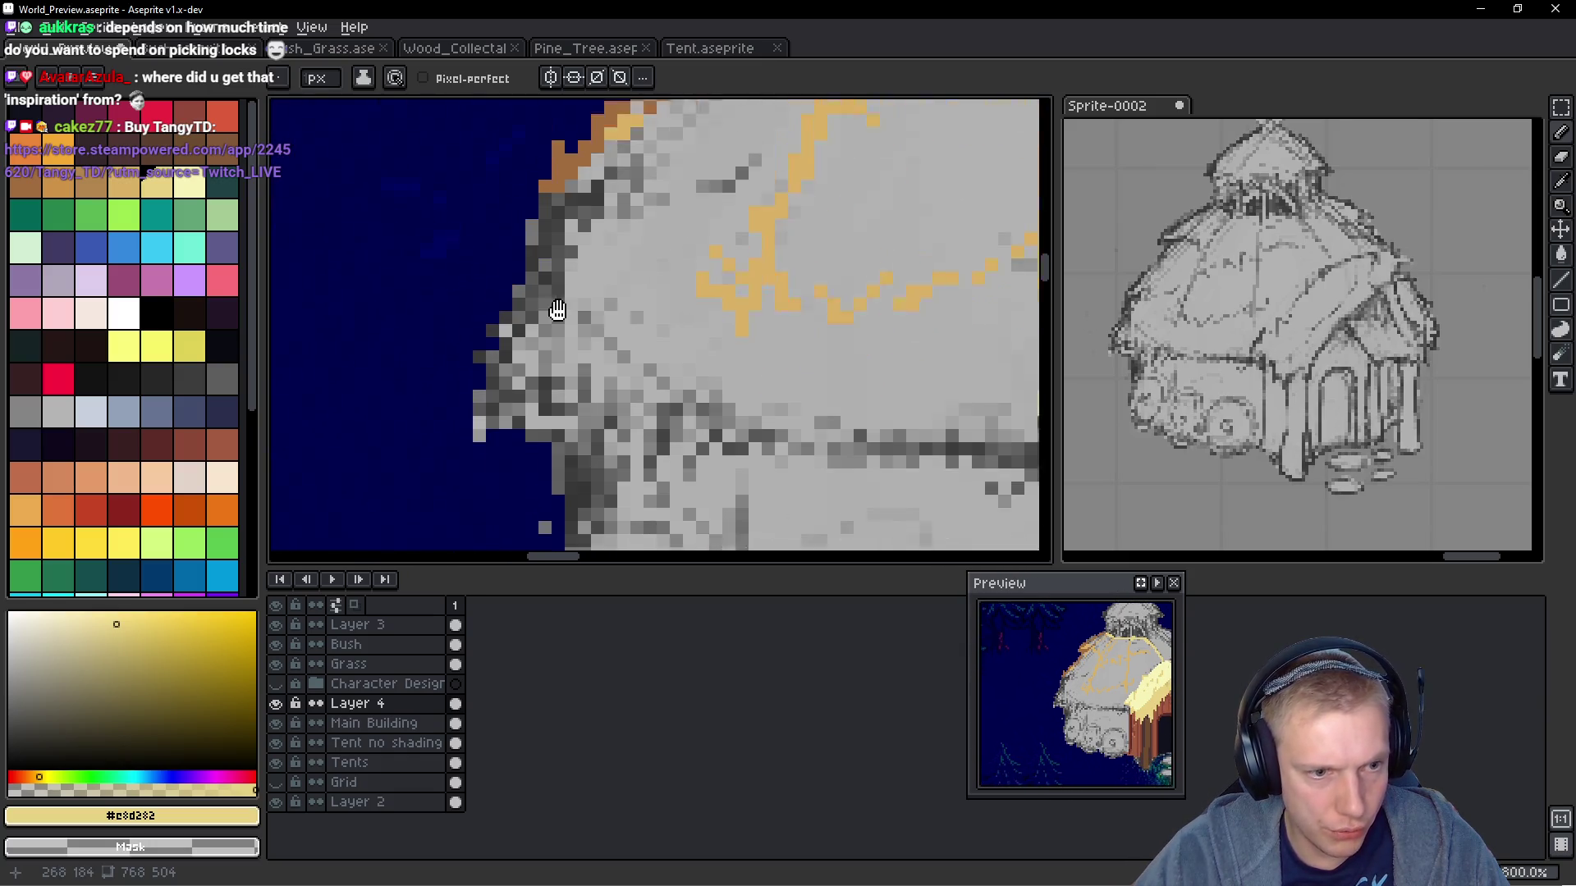
scroll(525, 332, "right", 4)
scroll(493, 353, "down", 2)
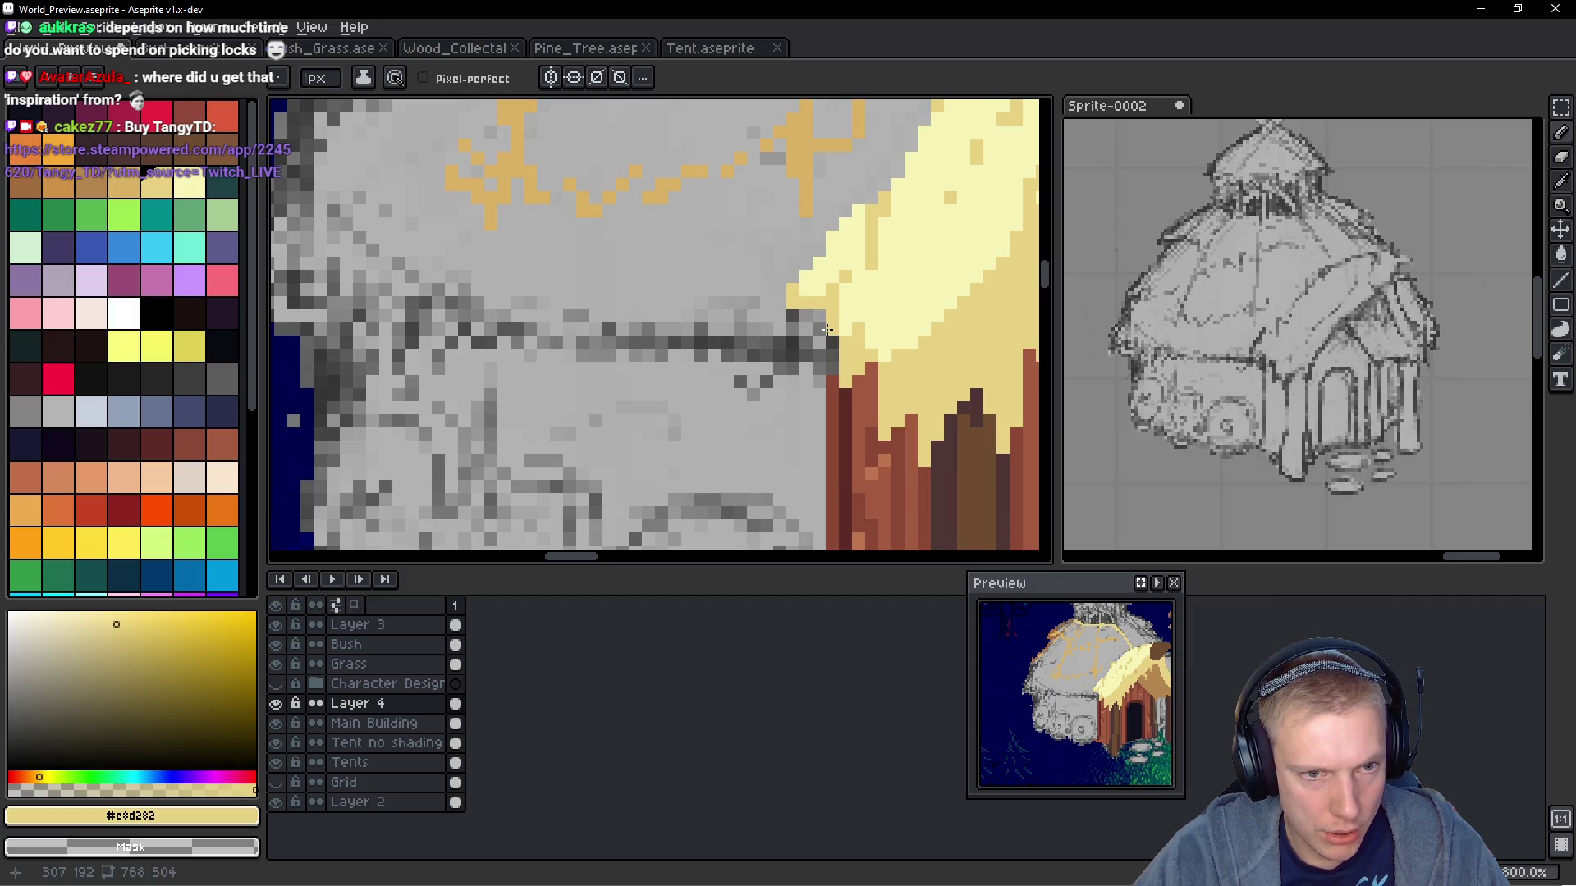
scroll(819, 341, "down", 2)
scroll(812, 345, "up", 3)
left_click(799, 211, "alt")
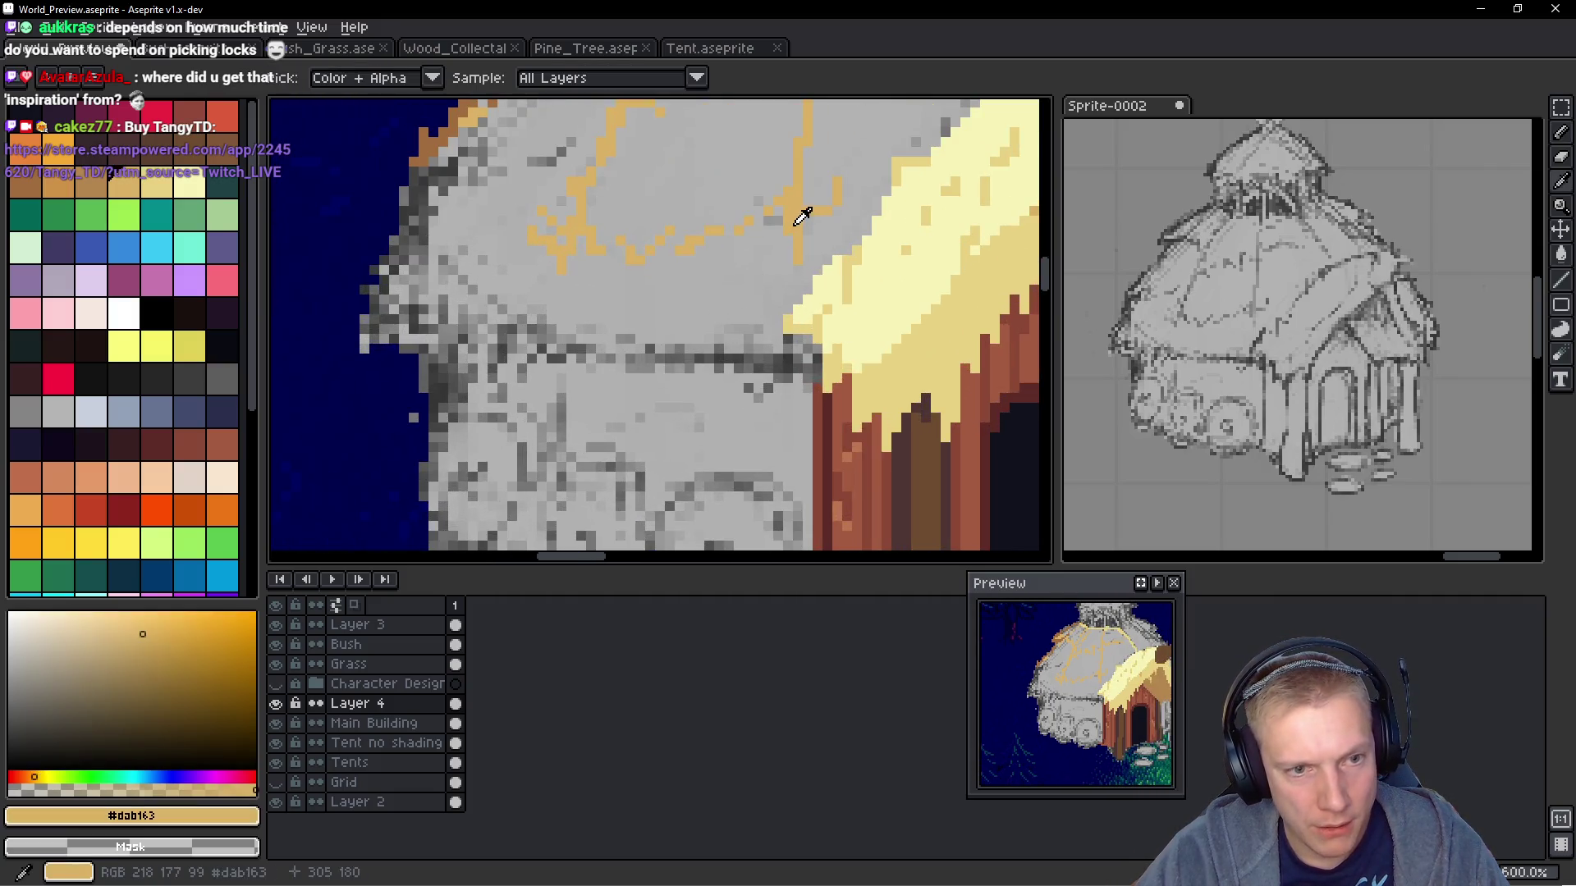
left_click(803, 424)
key("ctrl+z")
mouse_move(843, 365)
left_mouse_down()
mouse_move(842, 329)
mouse_move(821, 345)
mouse_move(784, 312)
mouse_move(793, 303)
mouse_move(734, 349)
mouse_move(517, 349)
left_mouse_up()
Add golden beam pixels around the horizontal line and extend it downward
scroll(658, 432, "up", 1)
scroll(658, 432, "left", 2)
left_click(682, 398)
left_click(663, 456)
left_click(683, 437)
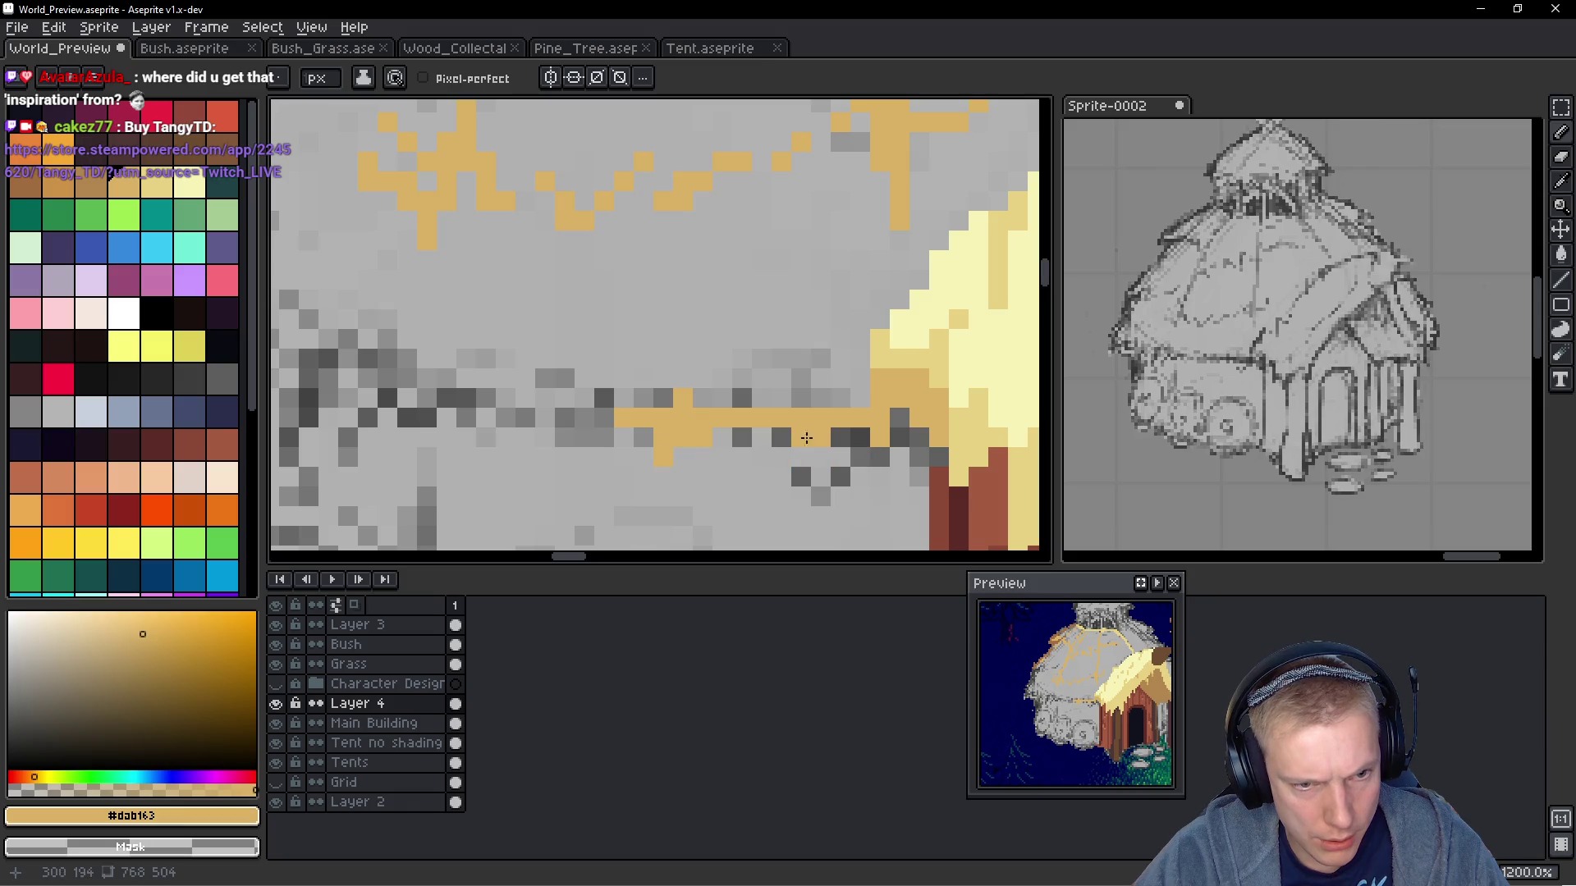
left_click(860, 457)
left_click_drag(880, 456, 880, 496)
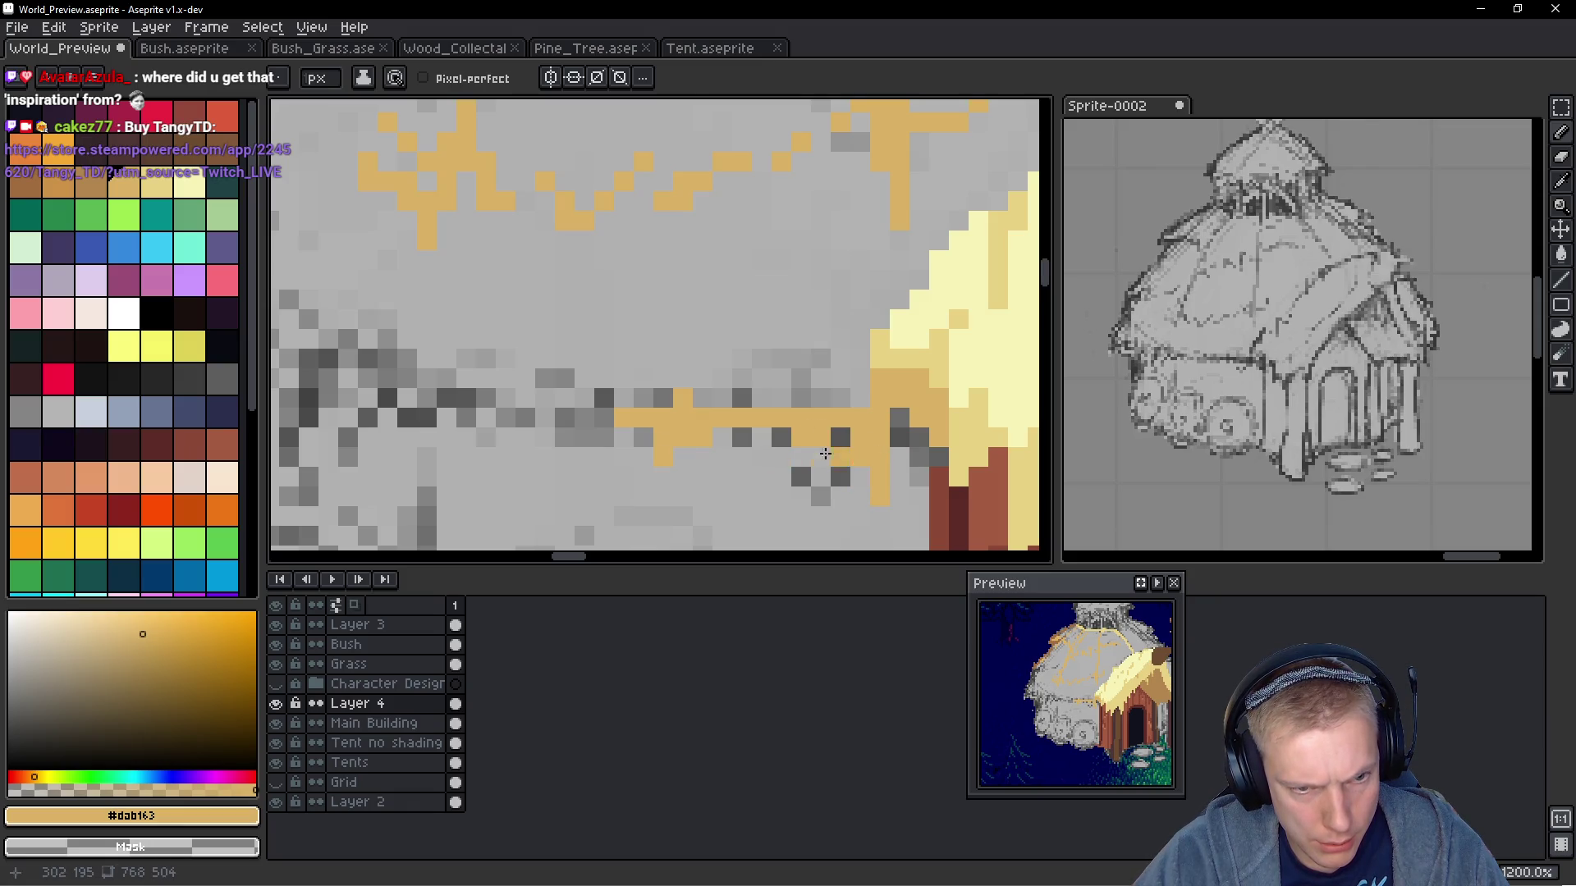
left_click_drag(742, 437, 742, 457)
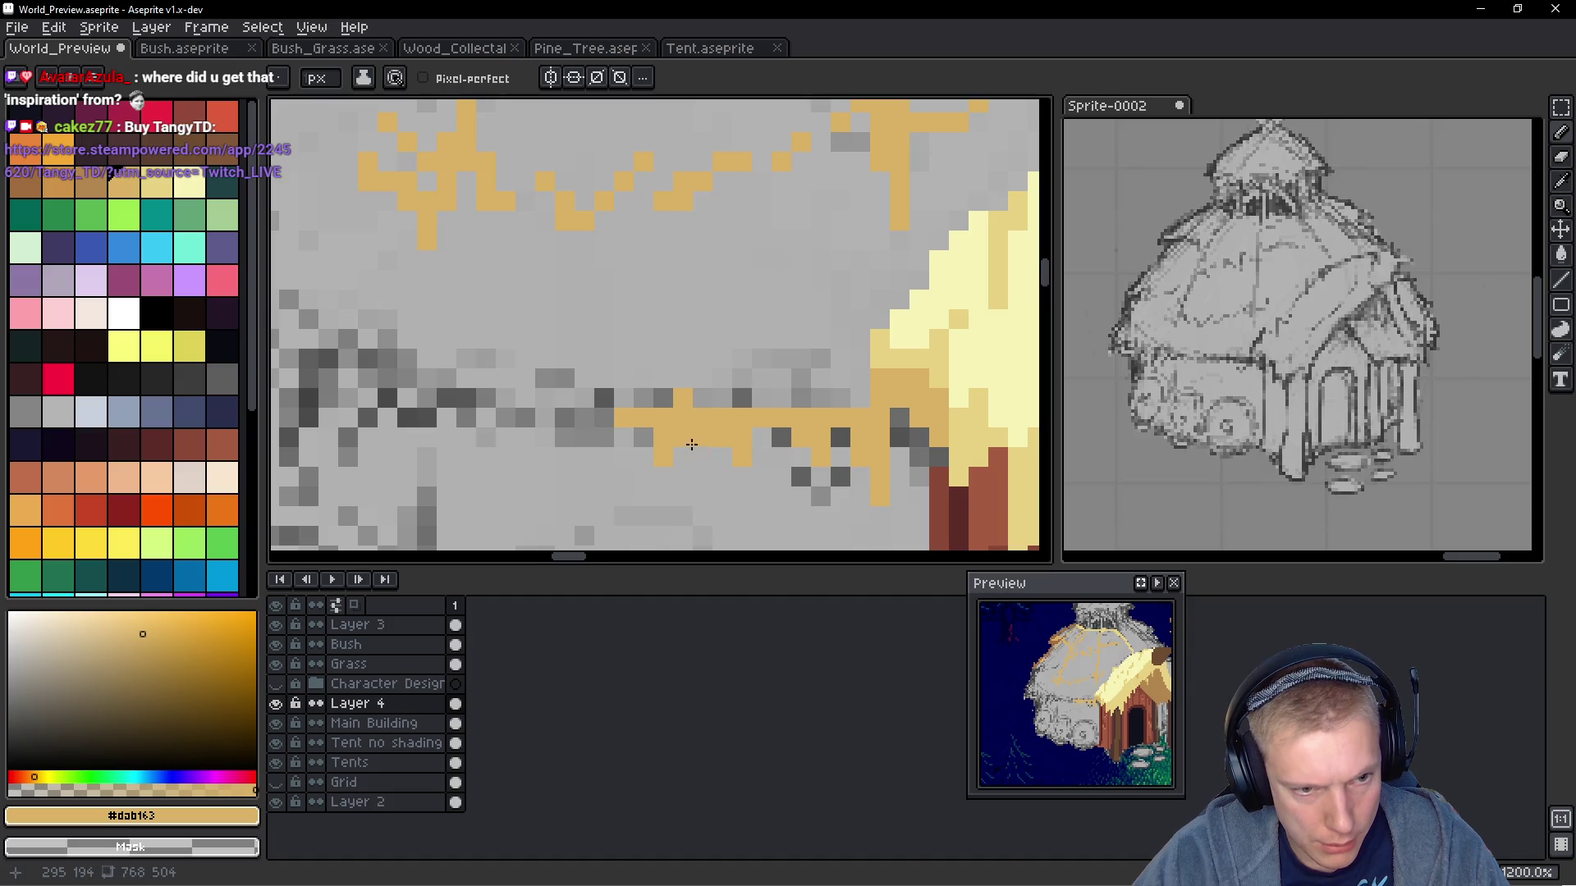
Paint a light orange stroke along the dome's left outline
scroll(524, 374, "down", 6)
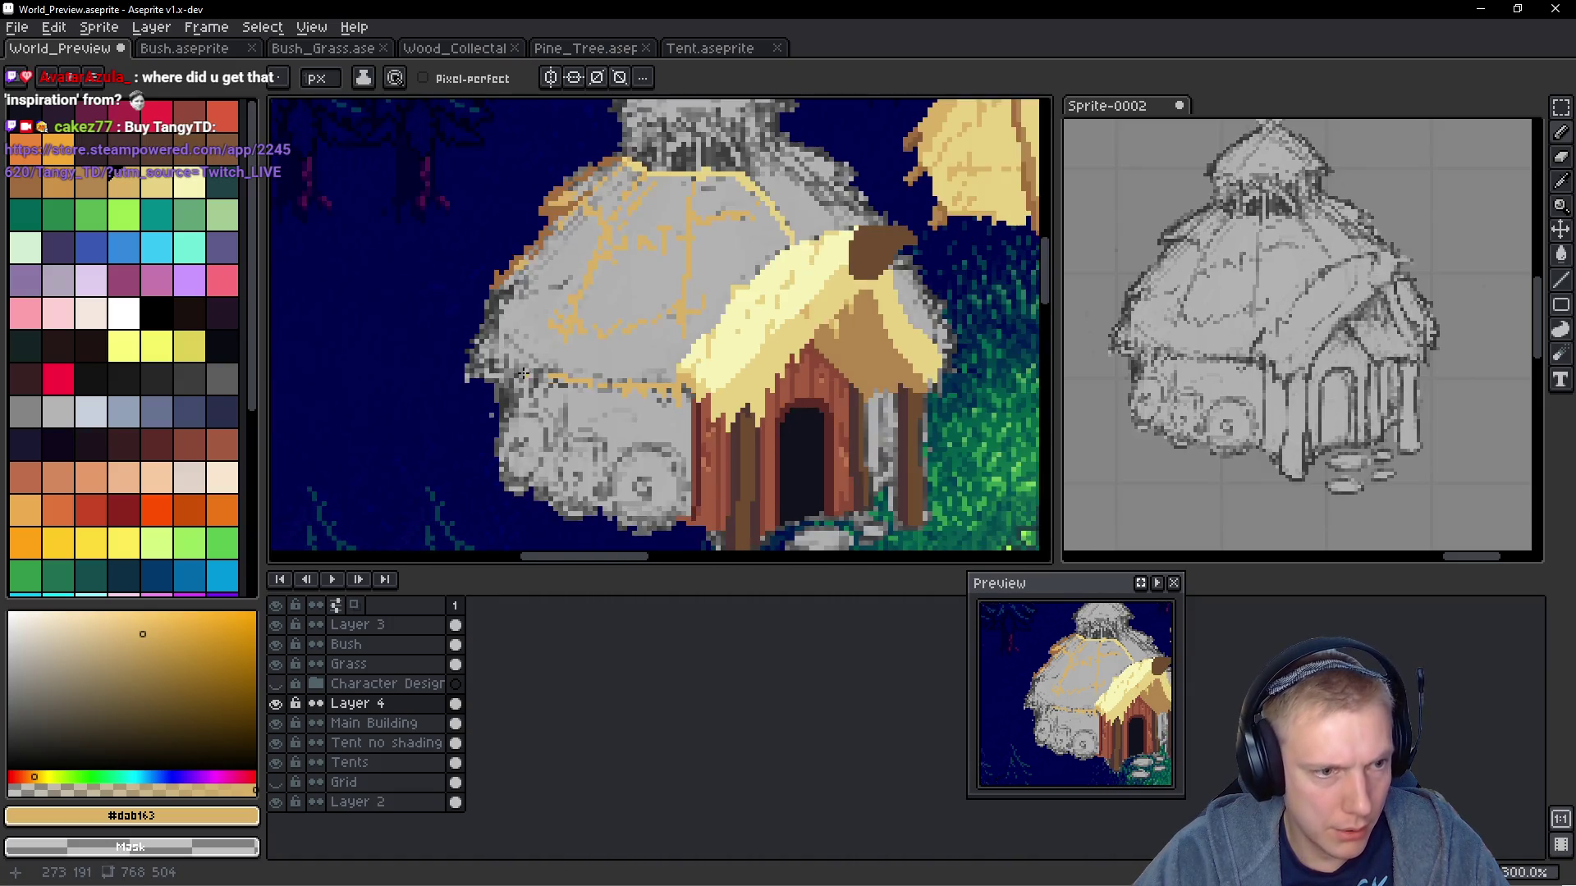
scroll(524, 373, "down", 2)
scroll(574, 386, "up", 2)
scroll(635, 402, "down", 1)
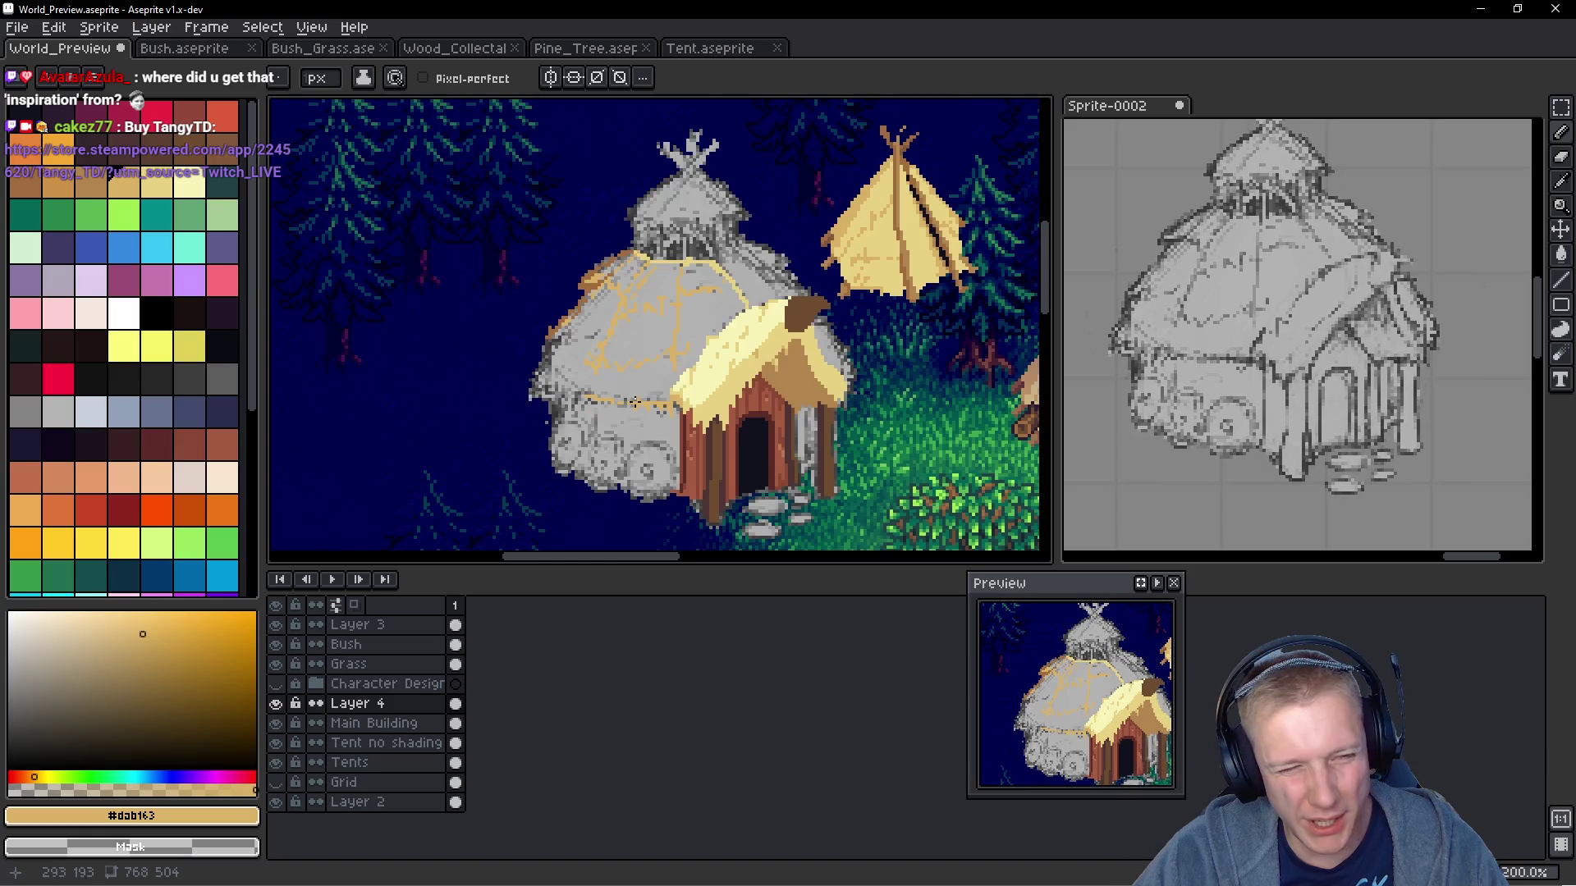
scroll(634, 402, "up", 2)
mouse_move(600, 386)
left_mouse_down()
mouse_move(541, 325)
mouse_move(619, 395)
left_mouse_up()
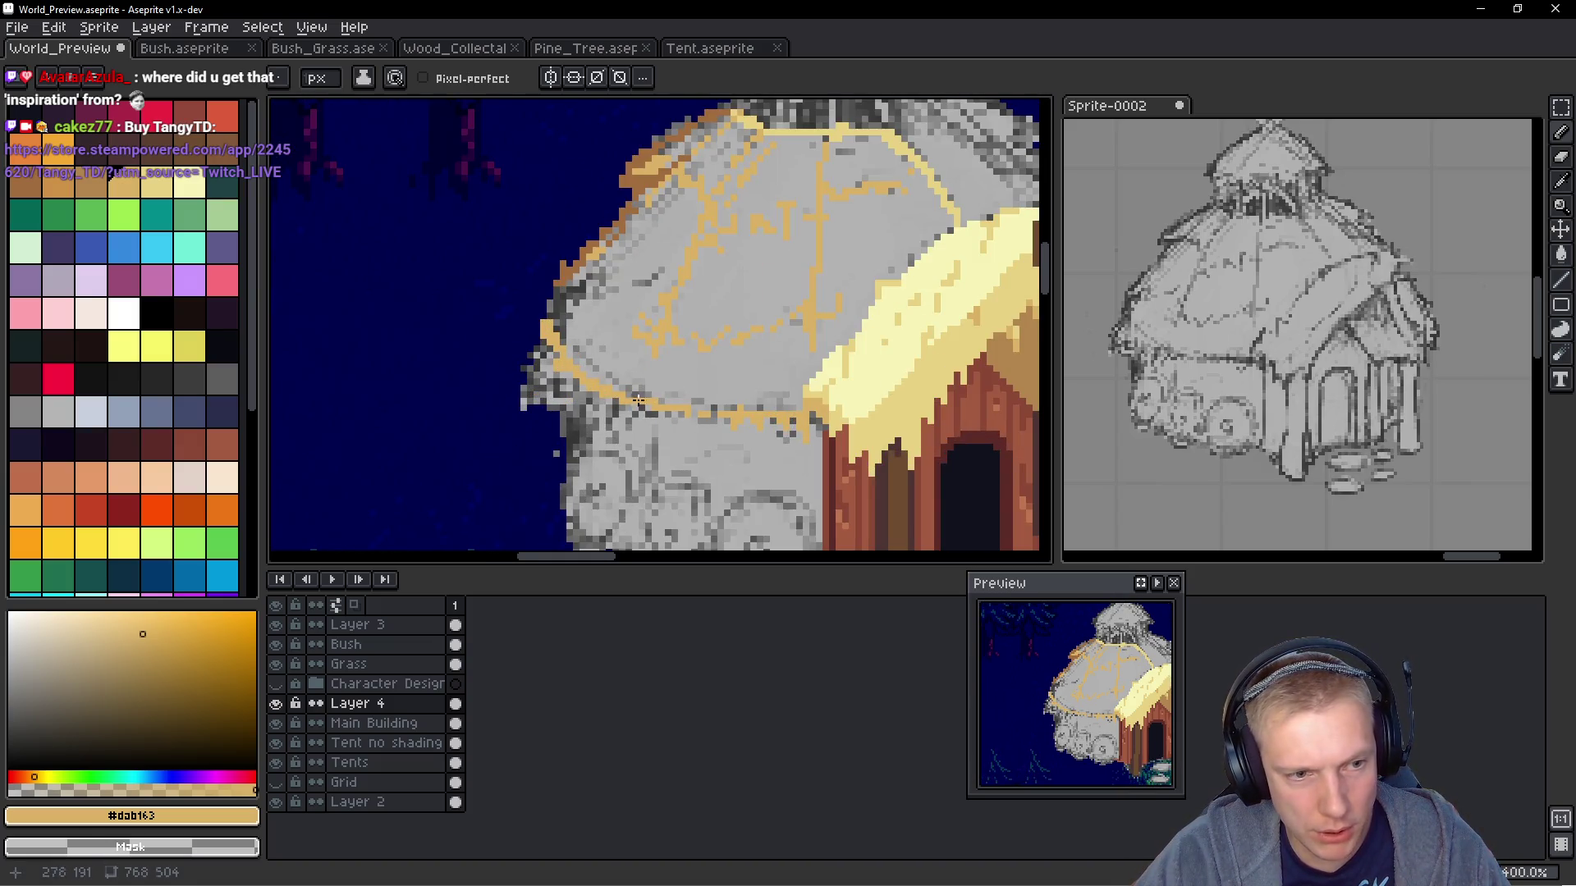
scroll(639, 401, "down", 2)
scroll(649, 402, "up", 2)
Sample the wall's brown and draw a brown line along the dome's lower edge
key("i")
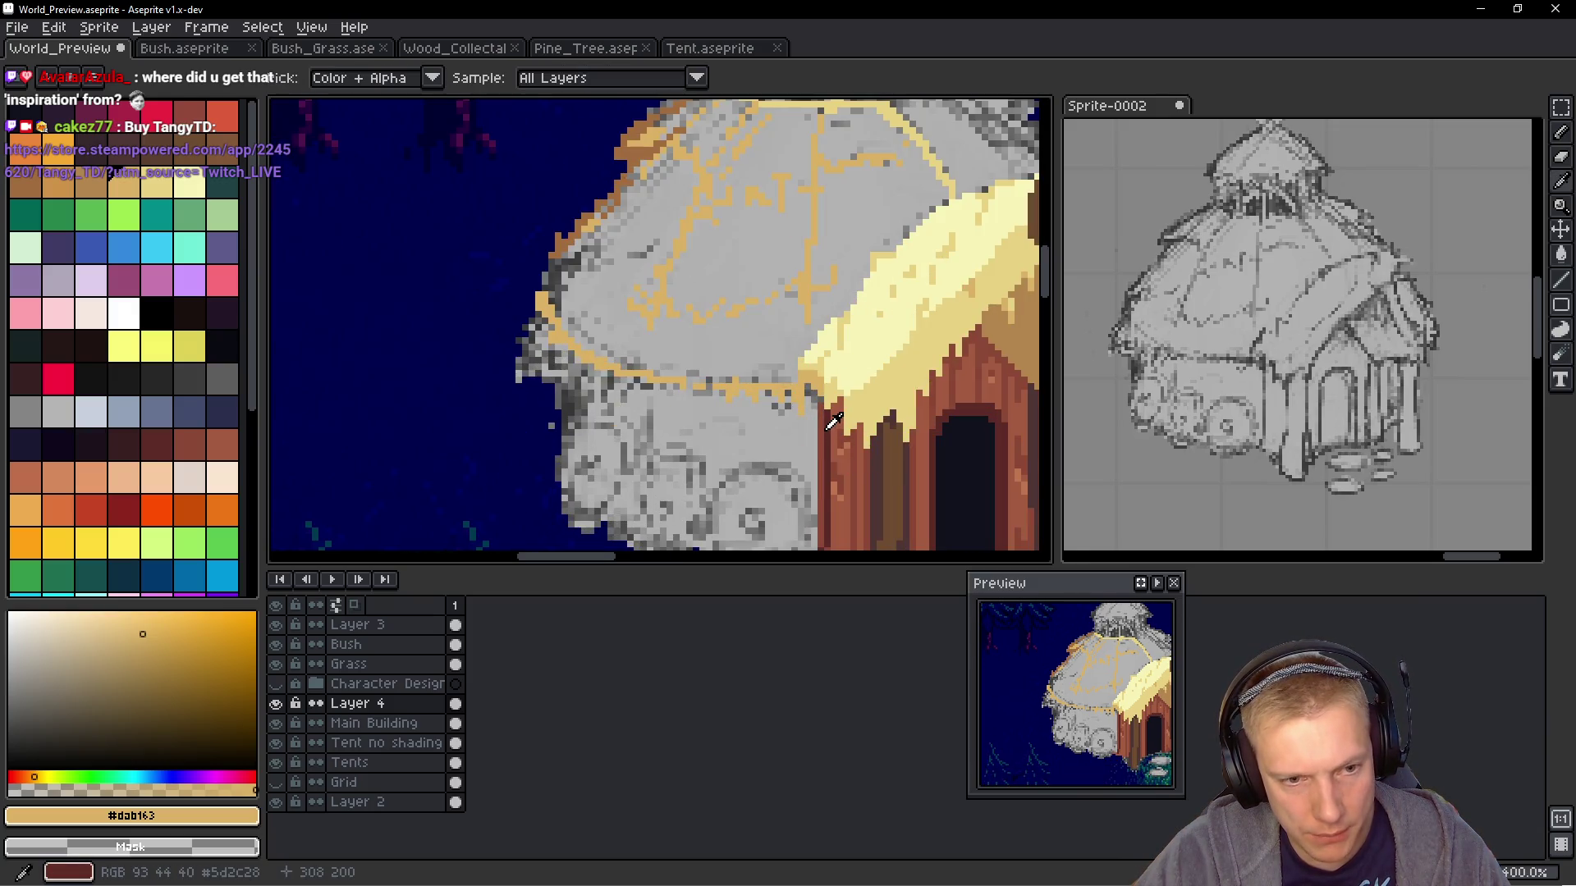
left_click(833, 421)
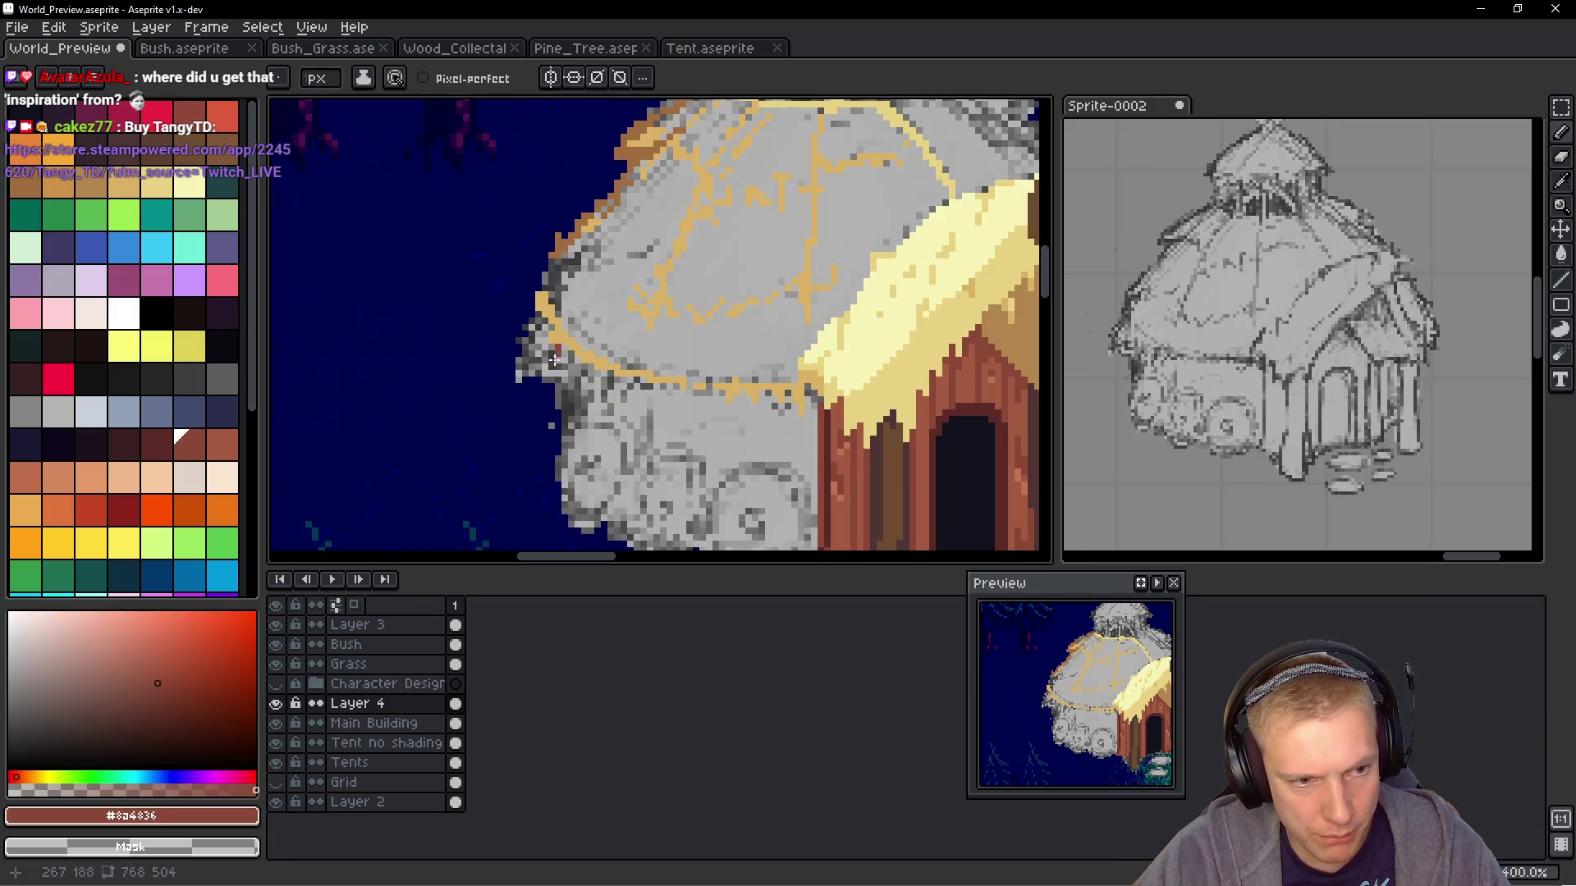
scroll(555, 359, "down", 2)
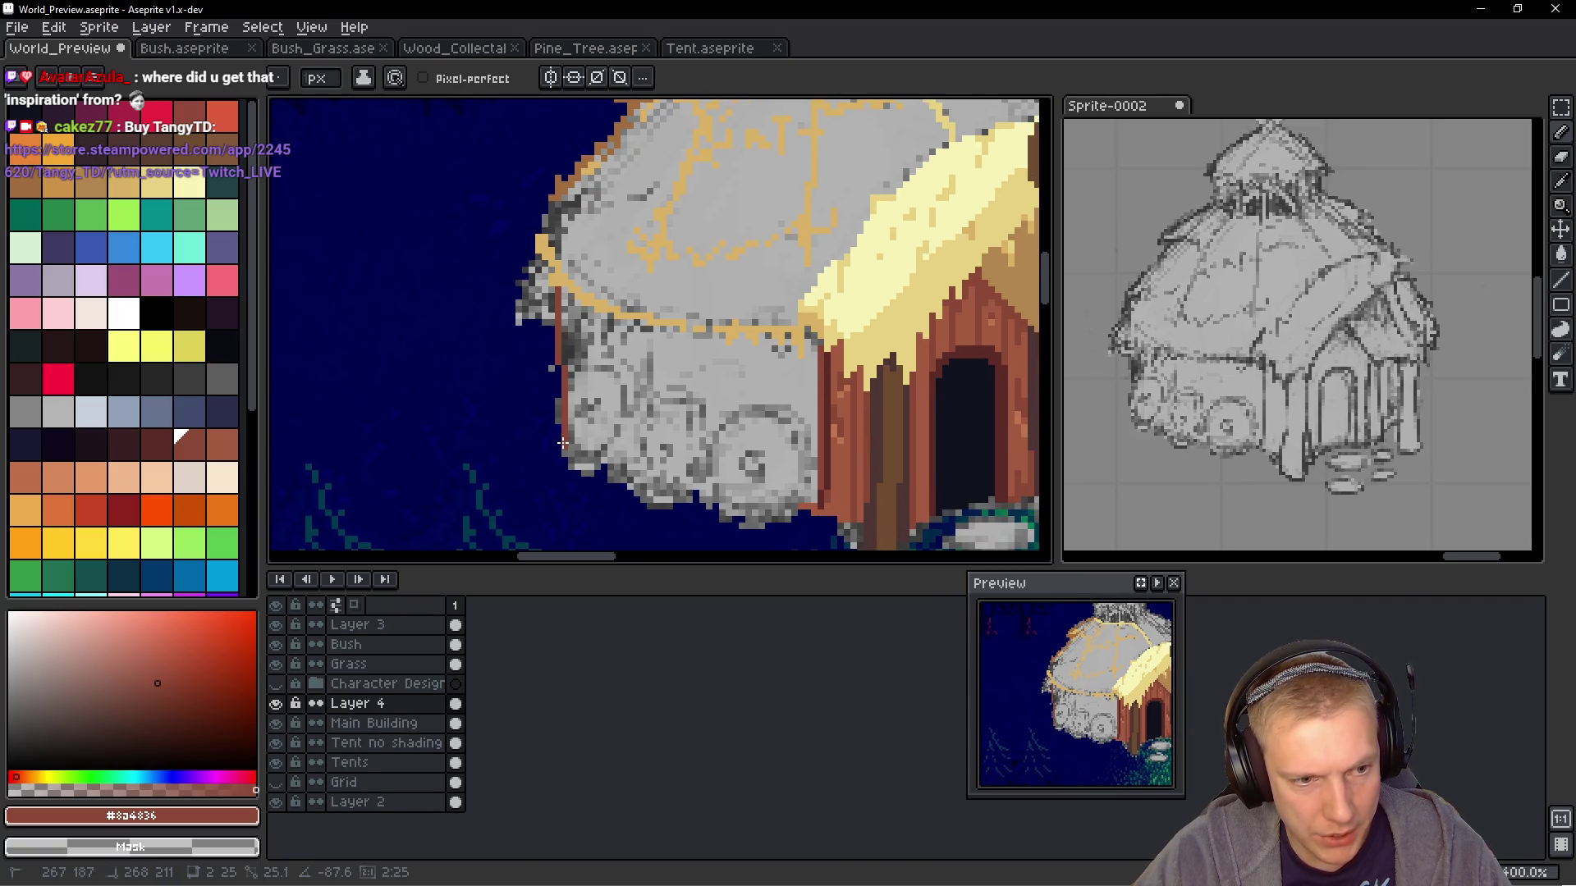
left_click(1561, 299)
left_click_drag(1560, 284, 1532, 282)
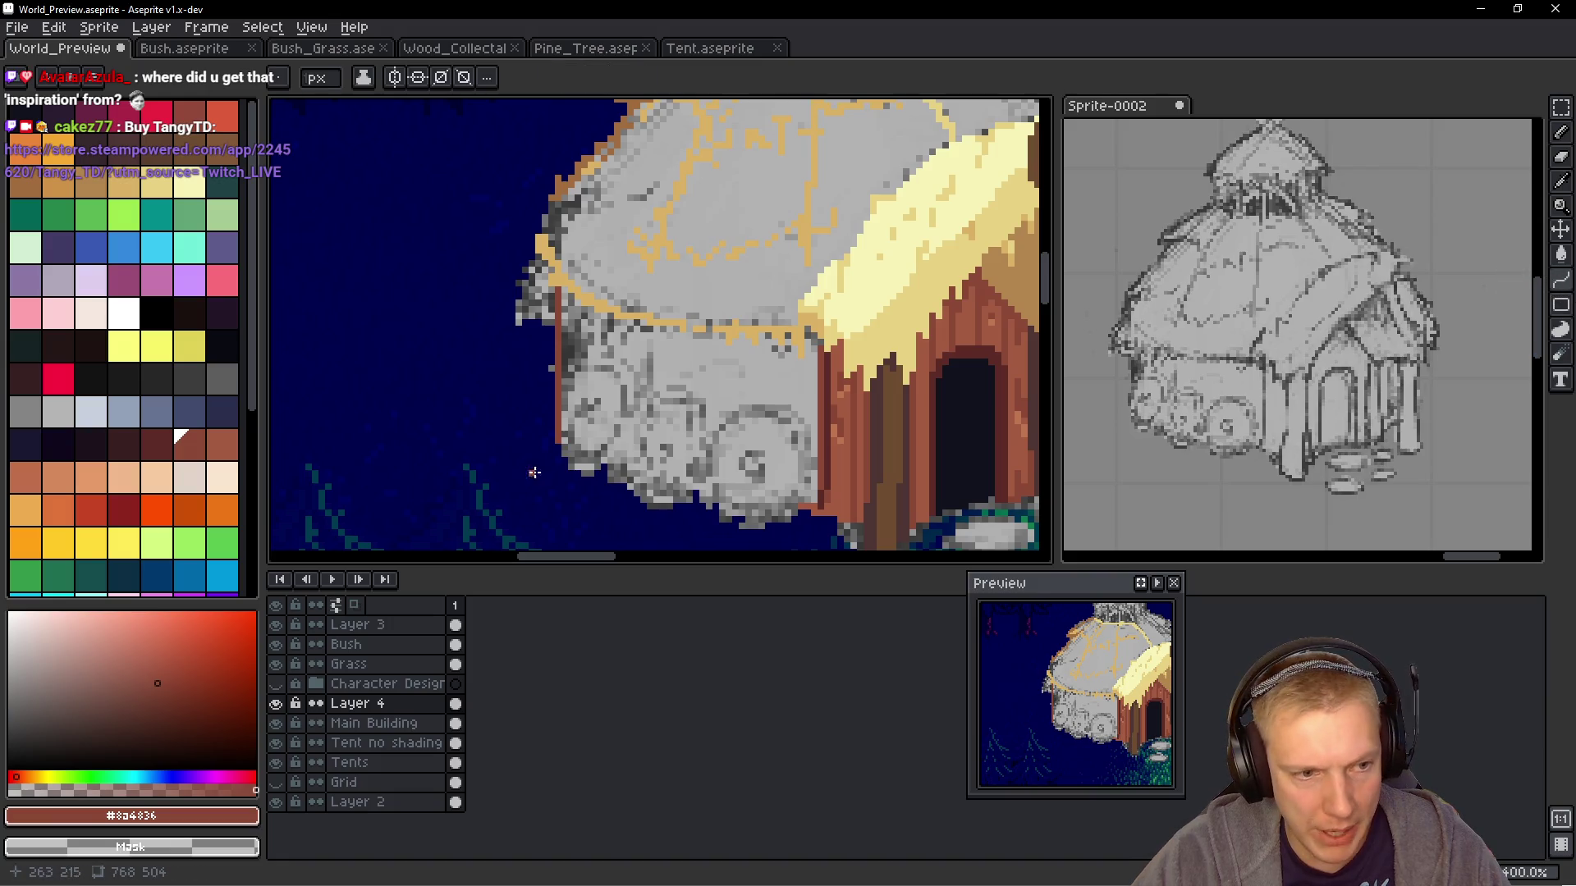
mouse_move(558, 445)
left_mouse_down()
mouse_move(714, 502)
mouse_move(816, 510)
left_mouse_up()
mouse_move(656, 499)
left_mouse_down()
mouse_move(624, 495)
mouse_move(722, 502)
mouse_move(640, 518)
mouse_move(599, 468)
left_mouse_up()
key("Escape")
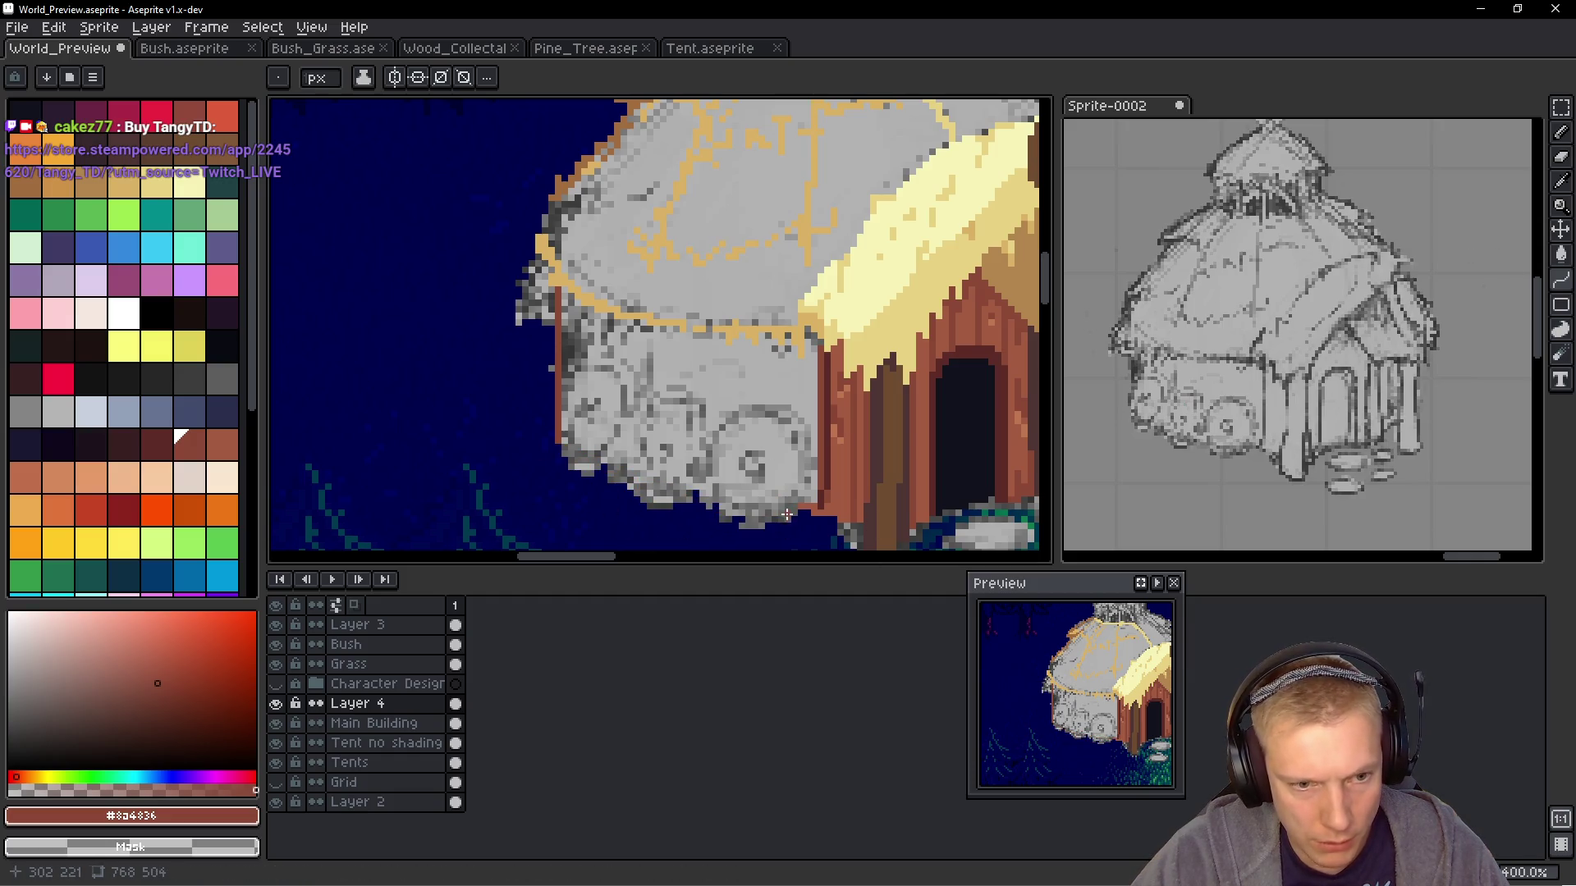
mouse_move(805, 503)
left_mouse_down()
mouse_move(714, 505)
mouse_move(566, 451)
mouse_move(613, 489)
left_mouse_up()
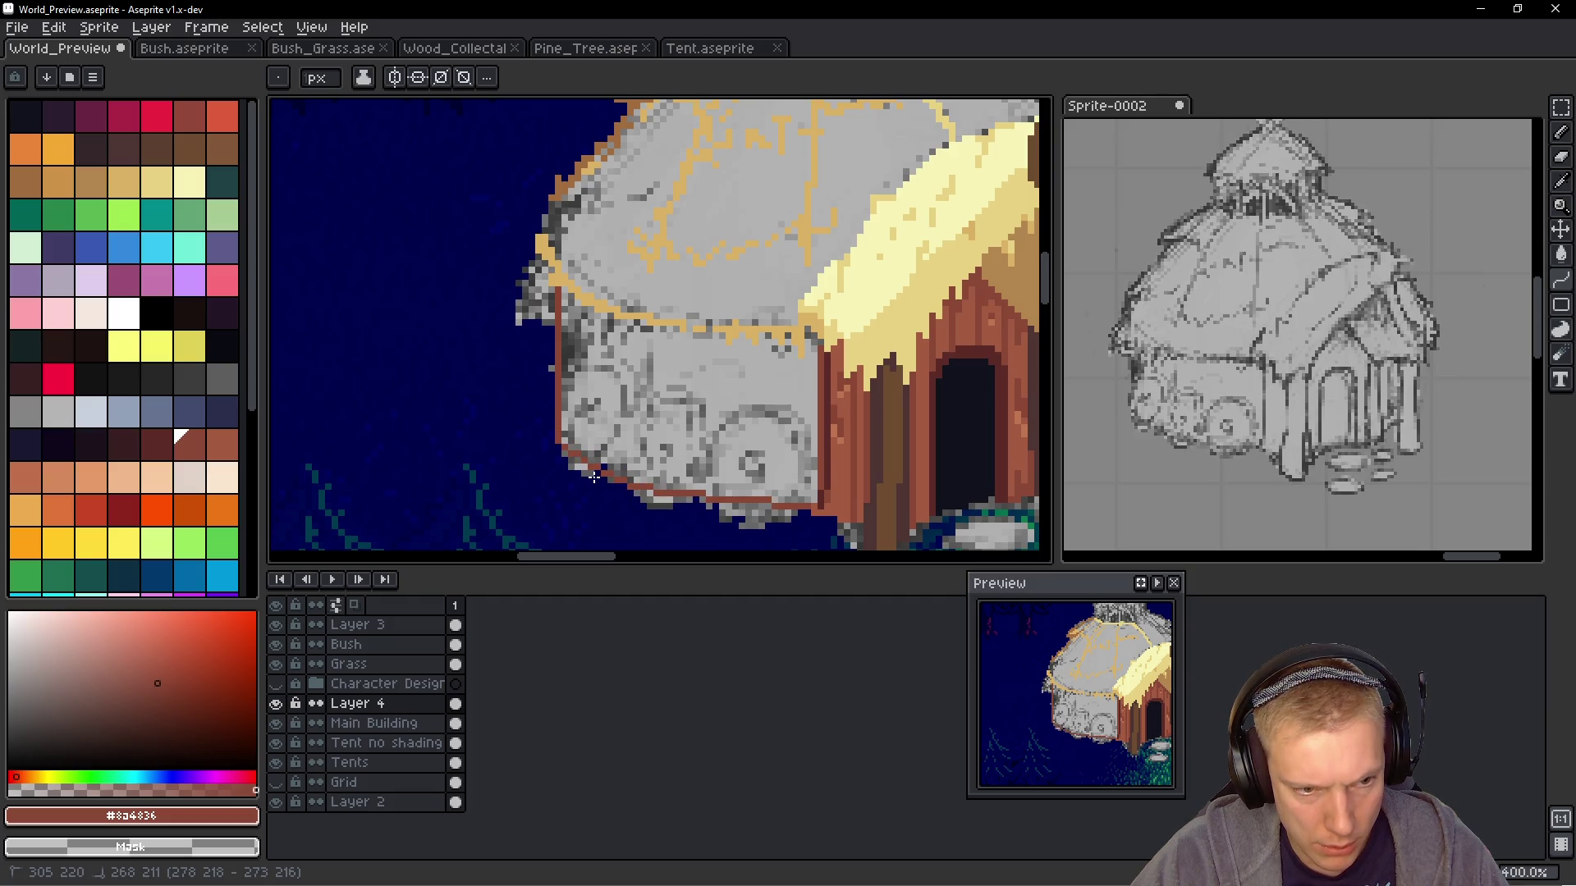
left_click(594, 477, "shift")
Check the finished outline and switch to the ellipse tool
scroll(594, 477, "down", 4)
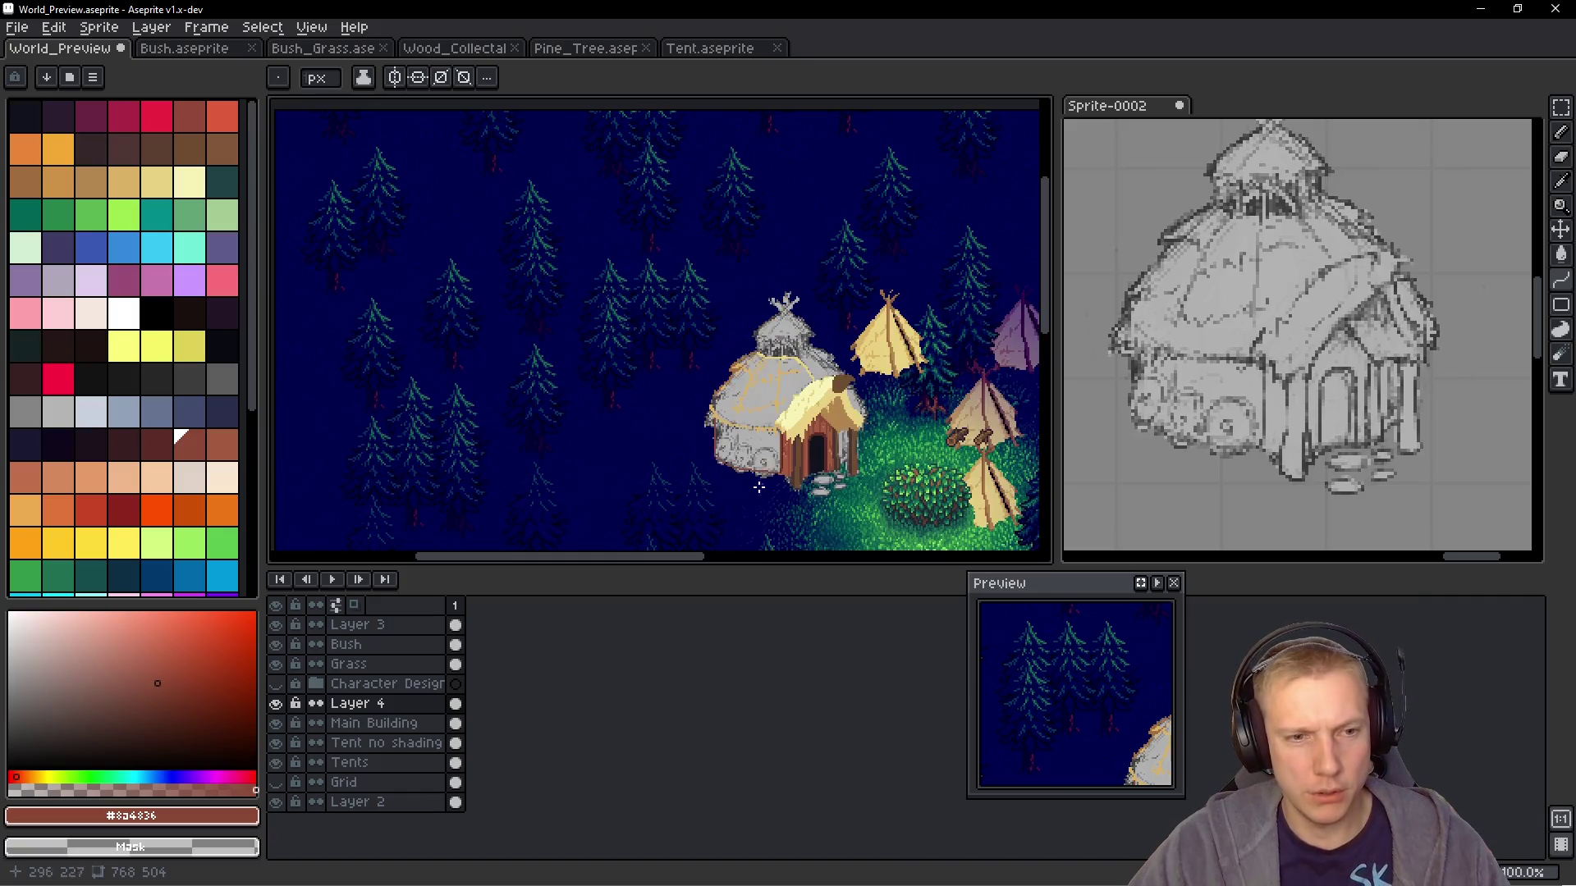
scroll(769, 469, "up", 5)
scroll(769, 469, "down", 3)
scroll(697, 289, "up", 1)
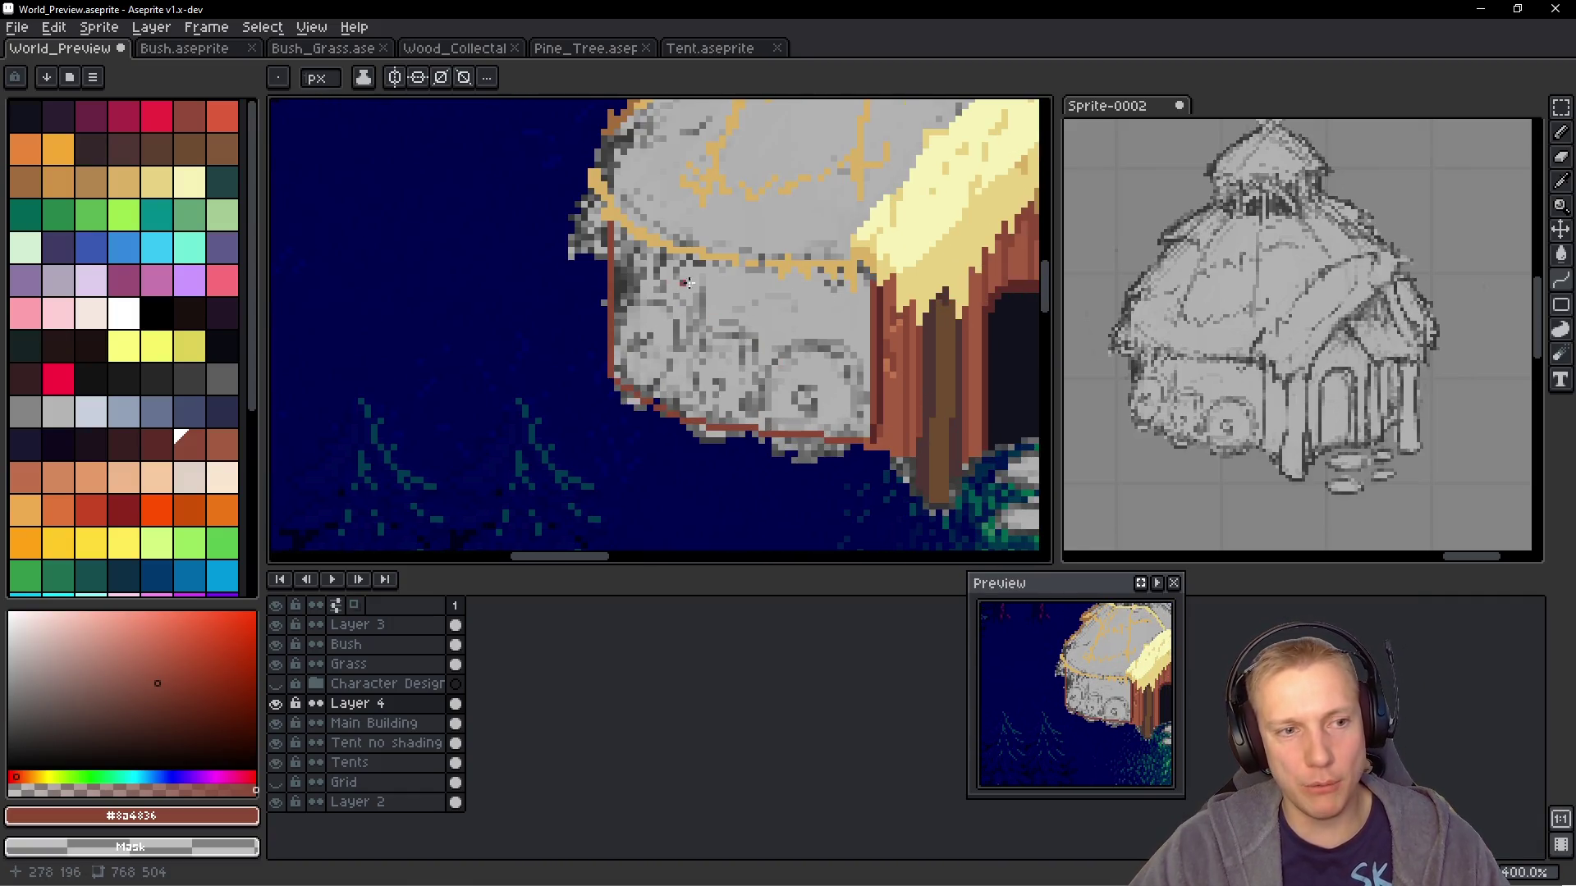
scroll(767, 315, "up", 1)
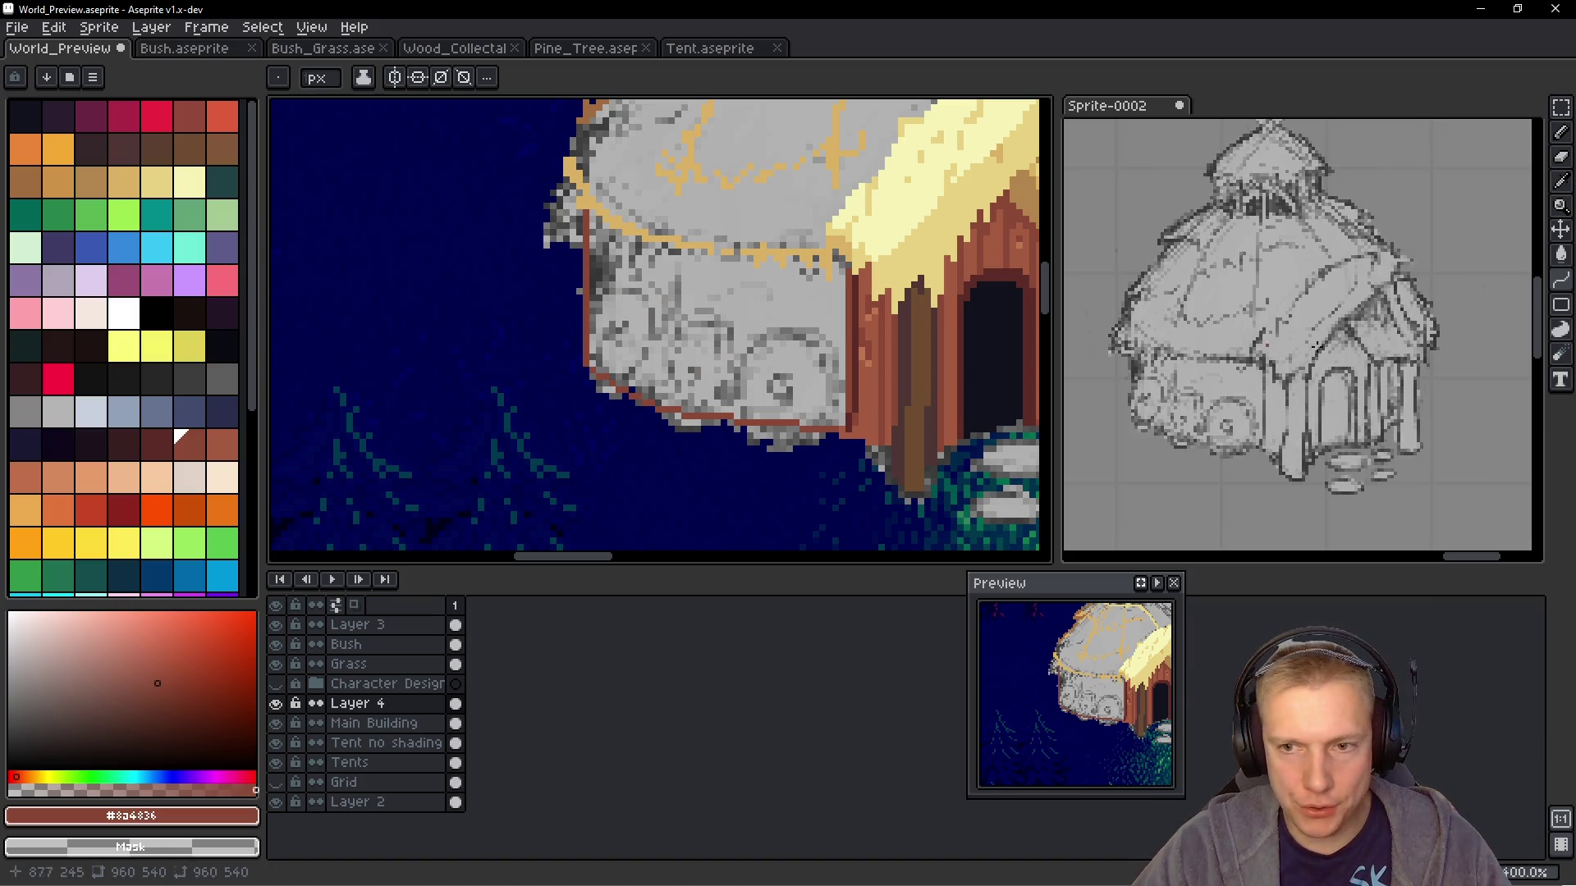
left_click(1566, 330)
key("u")
key("u")
scroll(634, 318, "up", 1)
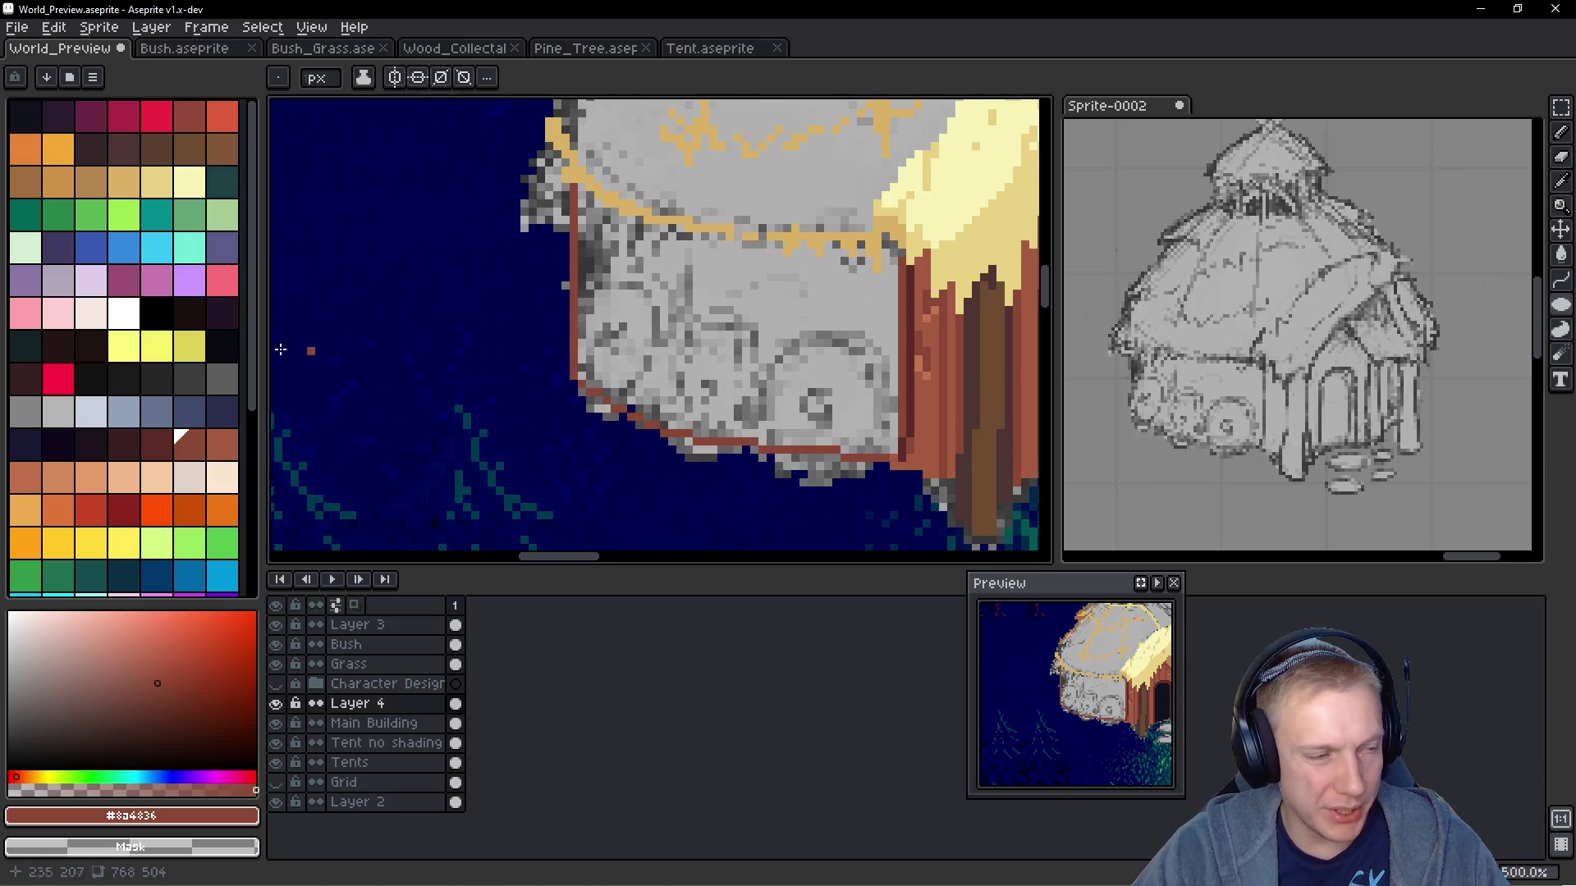
Draw a light blue ellipse beside the hut and rotate it upright
left_click(123, 247)
scroll(604, 269, "up", 2)
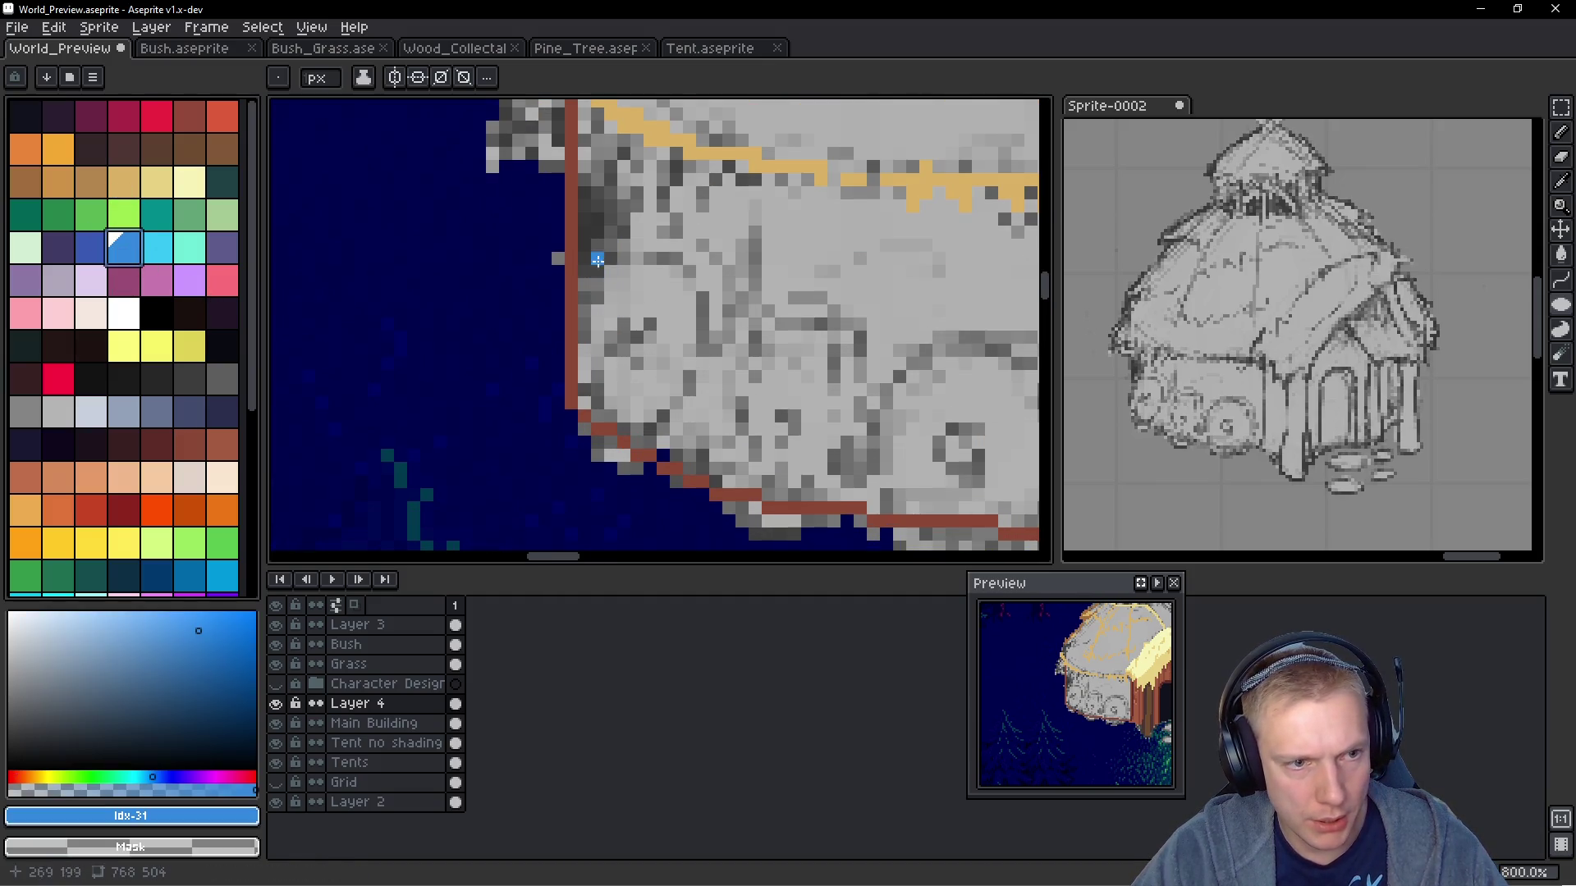
mouse_move(401, 246)
left_mouse_down()
mouse_move(546, 458)
mouse_move(520, 443)
mouse_move(538, 433)
left_mouse_up()
key("q")
mouse_move(527, 217)
left_mouse_down()
mouse_move(408, 217)
mouse_move(513, 459)
mouse_move(518, 217)
mouse_move(574, 218)
mouse_move(599, 238)
left_mouse_up()
mouse_move(451, 352)
left_mouse_down()
mouse_move(654, 341)
mouse_move(441, 342)
mouse_move(440, 386)
mouse_move(451, 341)
mouse_move(430, 328)
left_mouse_up()
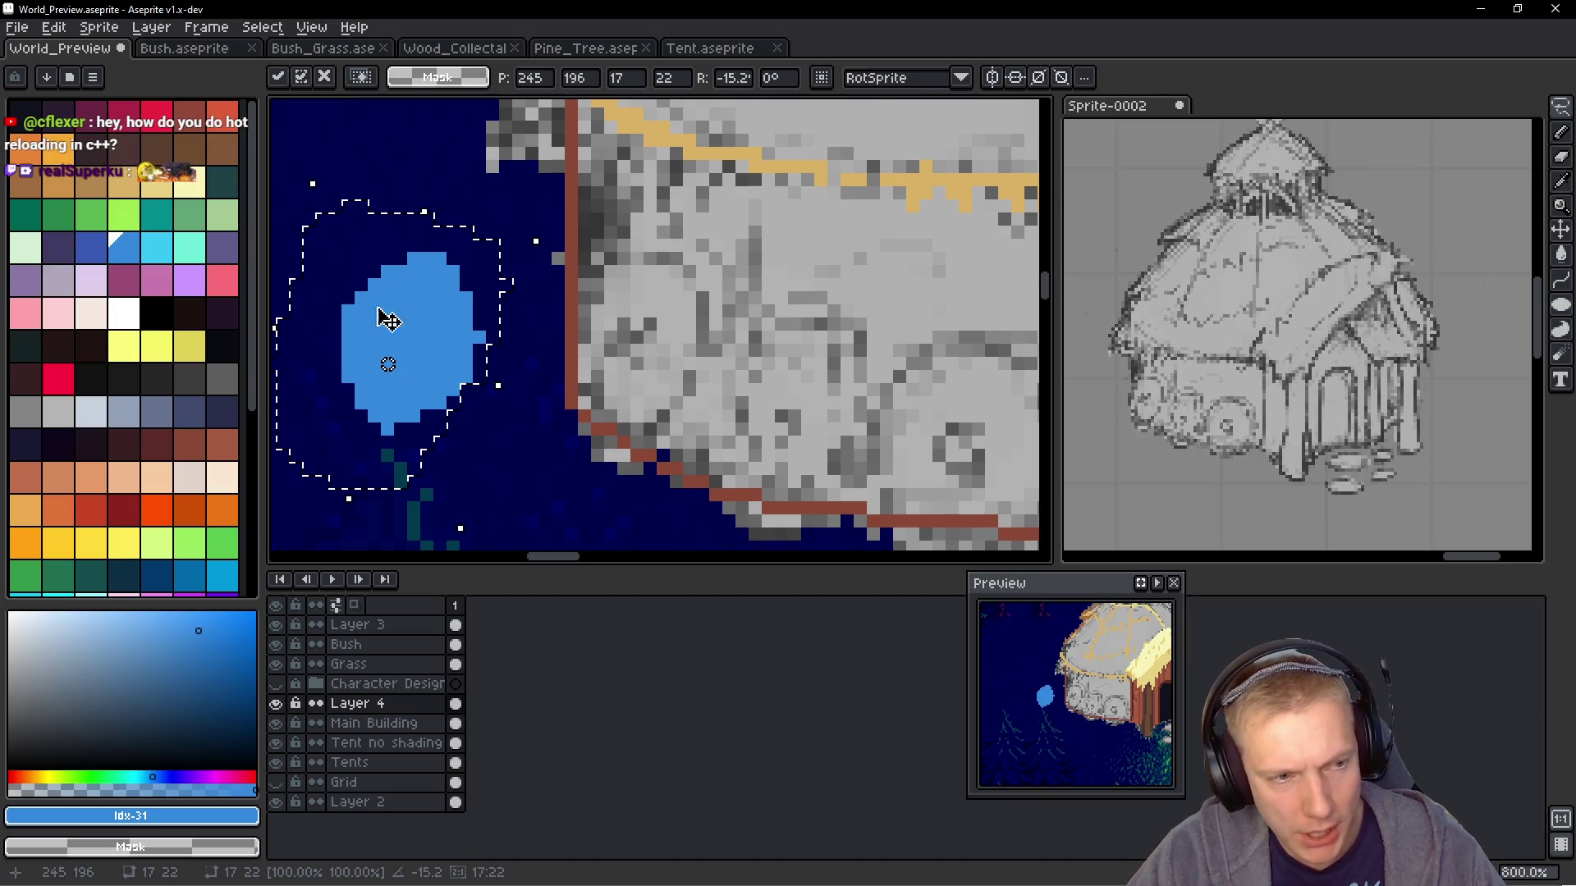
mouse_move(525, 310)
left_mouse_down()
mouse_move(530, 222)
mouse_move(574, 200)
mouse_move(612, 264)
left_mouse_up()
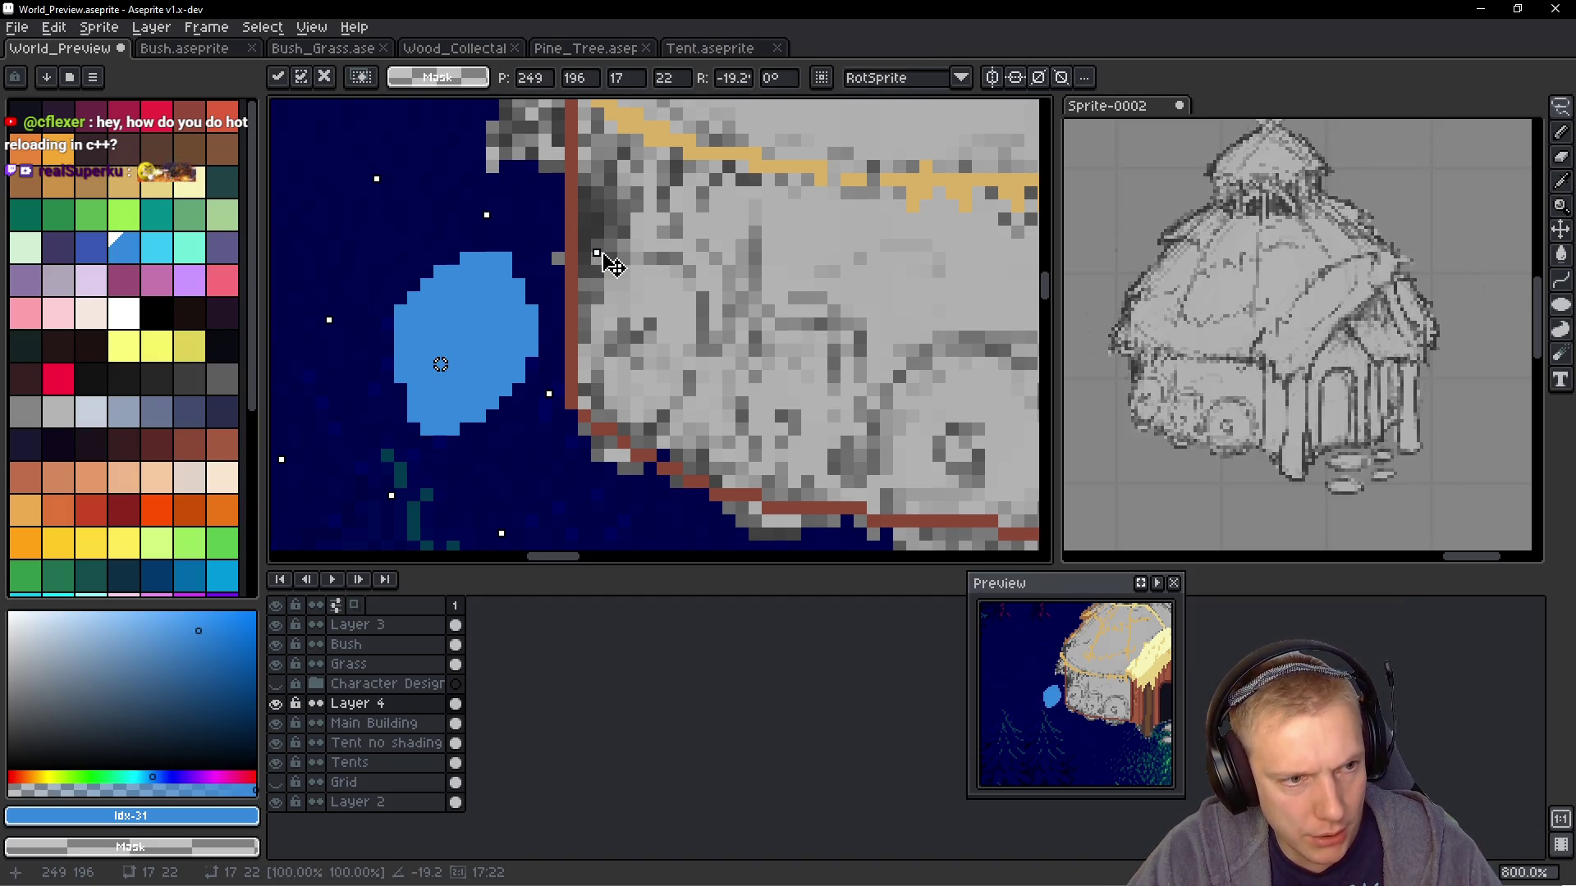
key("b")
Move the blue oval onto the hut's lower-left wall and pencil a dark blue plus in its centre
mouse_move(512, 232)
left_mouse_down()
mouse_move(355, 240)
mouse_move(459, 460)
mouse_move(532, 324)
mouse_move(525, 239)
left_mouse_up()
mouse_move(450, 341)
left_mouse_down()
mouse_move(641, 340)
mouse_move(639, 355)
left_mouse_up()
left_click(91, 246)
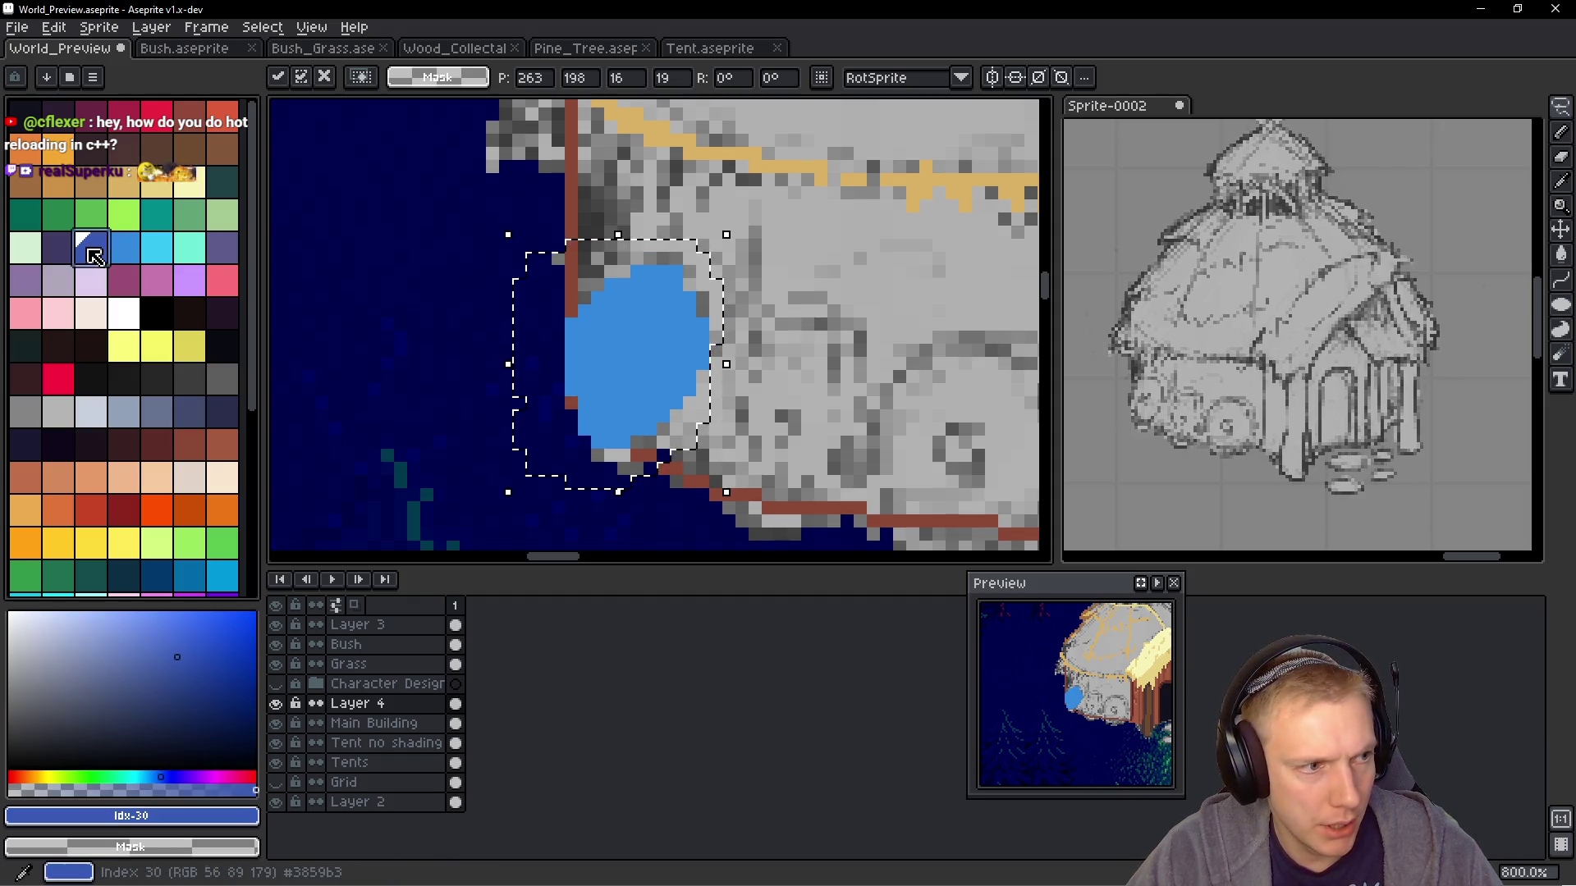
key("ctrl+d")
scroll(663, 376, "up", 2)
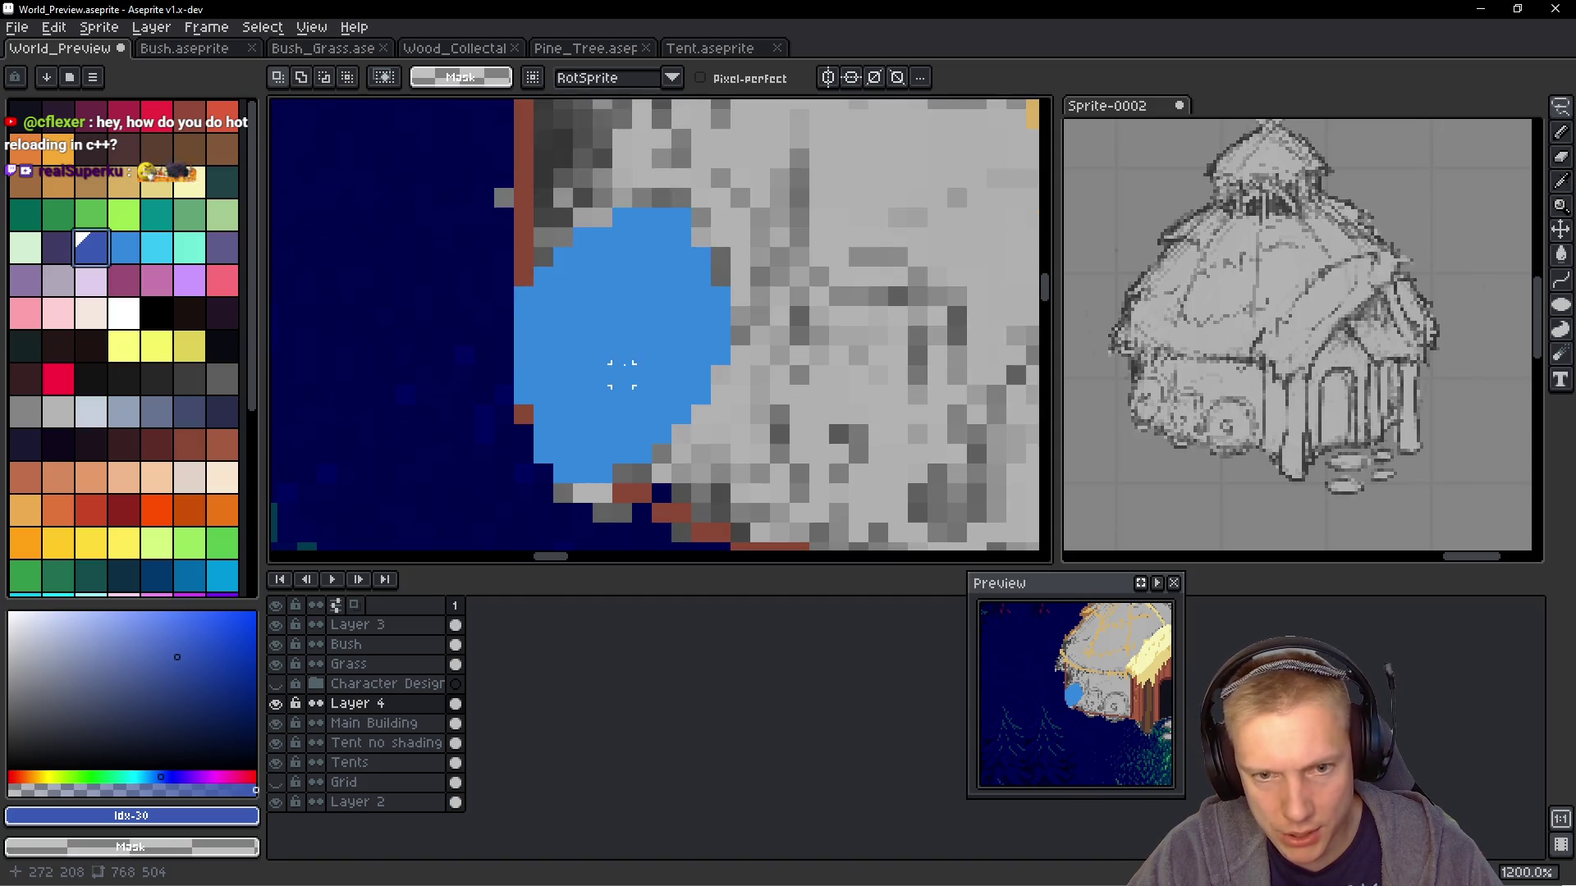
key("b")
mouse_move(599, 334)
left_mouse_down()
mouse_move(587, 317)
mouse_move(623, 296)
left_mouse_up()
left_click(603, 354)
left_click(622, 355)
left_click(634, 315)
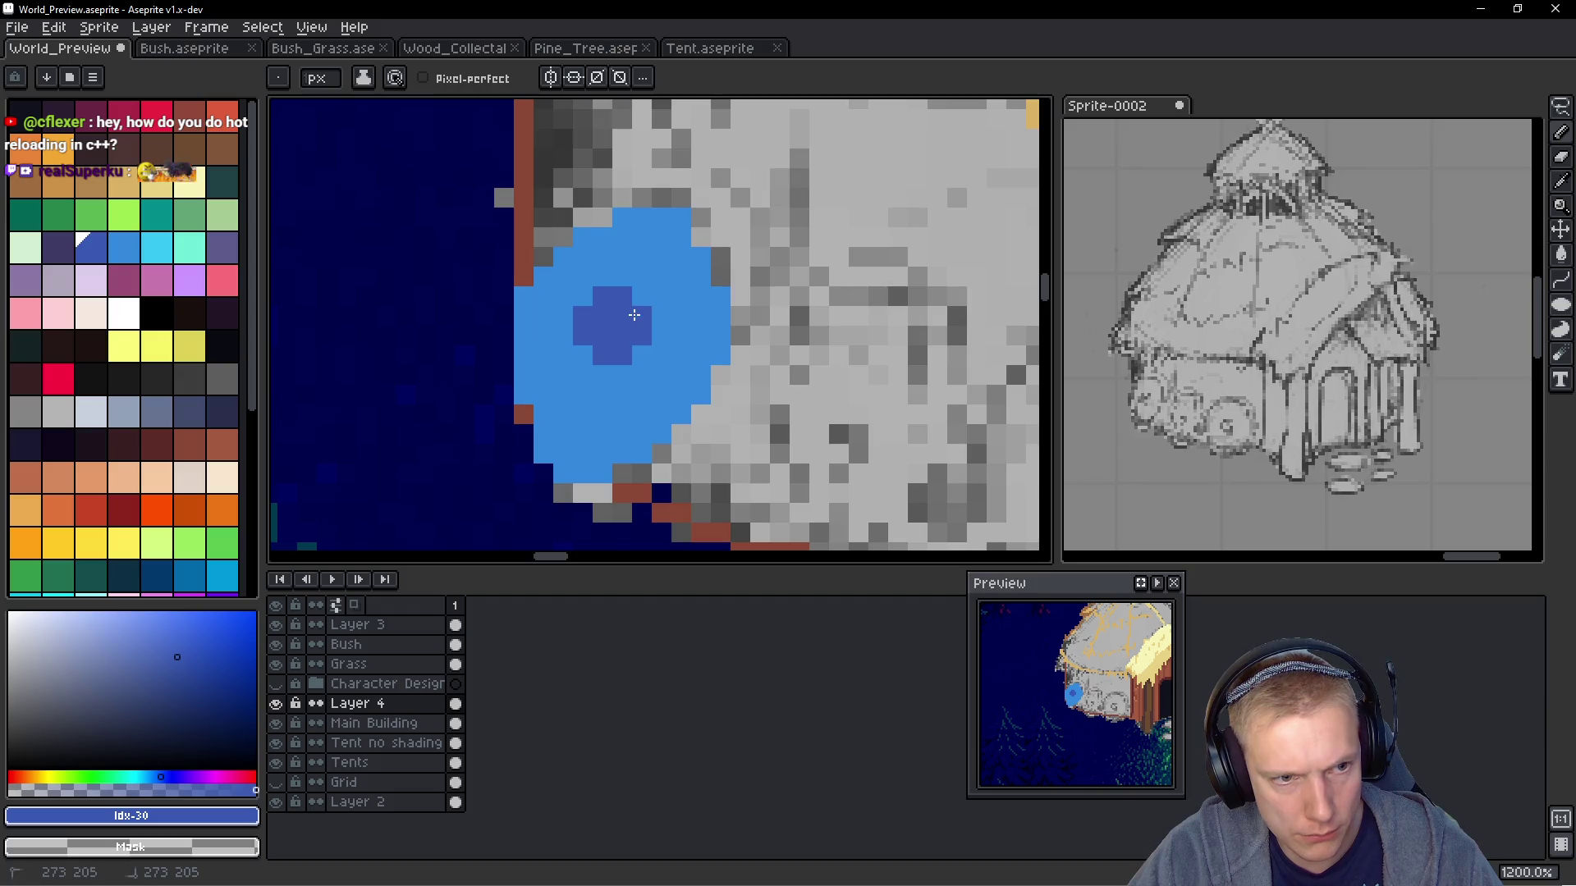
Lasso the shield and drag out a copy, then discard it
scroll(634, 315, "down", 3)
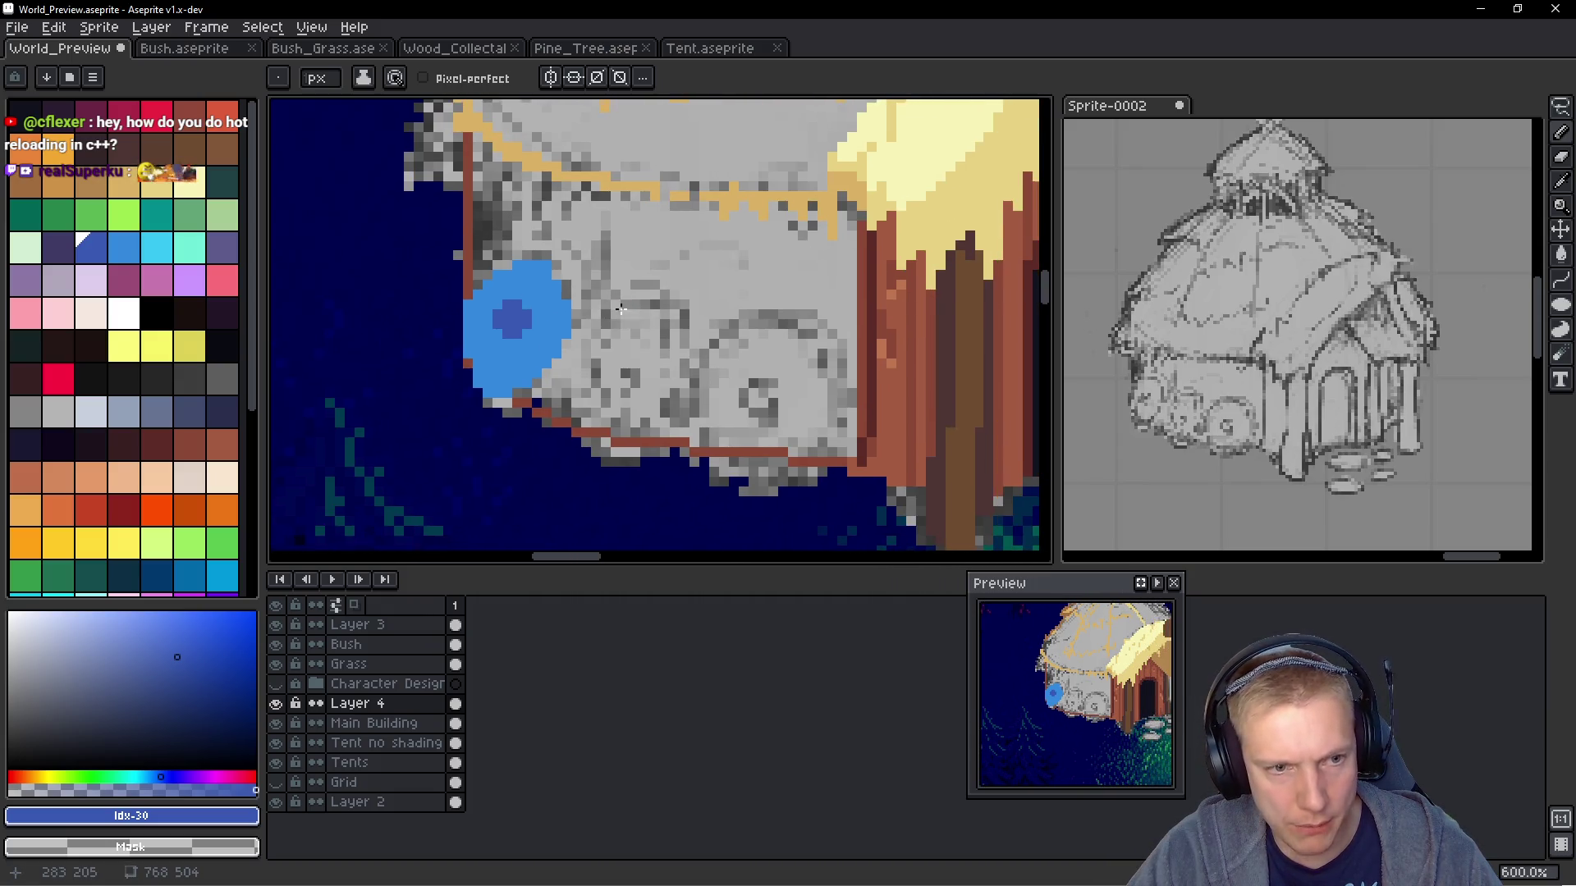
key("q")
mouse_move(559, 246)
left_mouse_down()
mouse_move(448, 353)
mouse_move(574, 250)
left_mouse_up()
left_click_drag(525, 339, 621, 388)
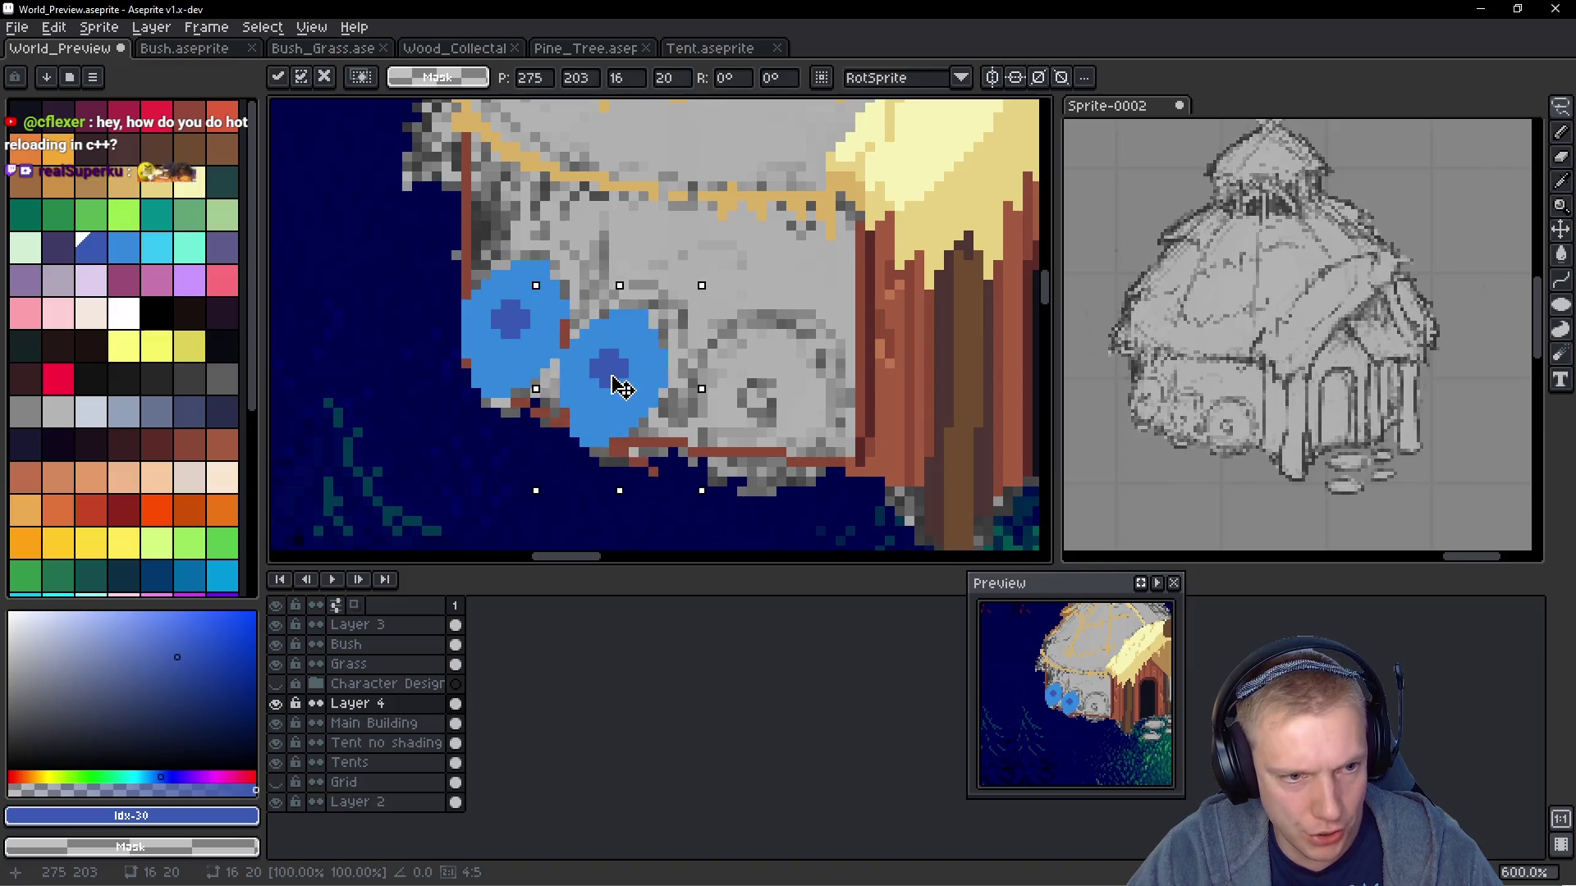
key("Escape")
key("ctrl+d")
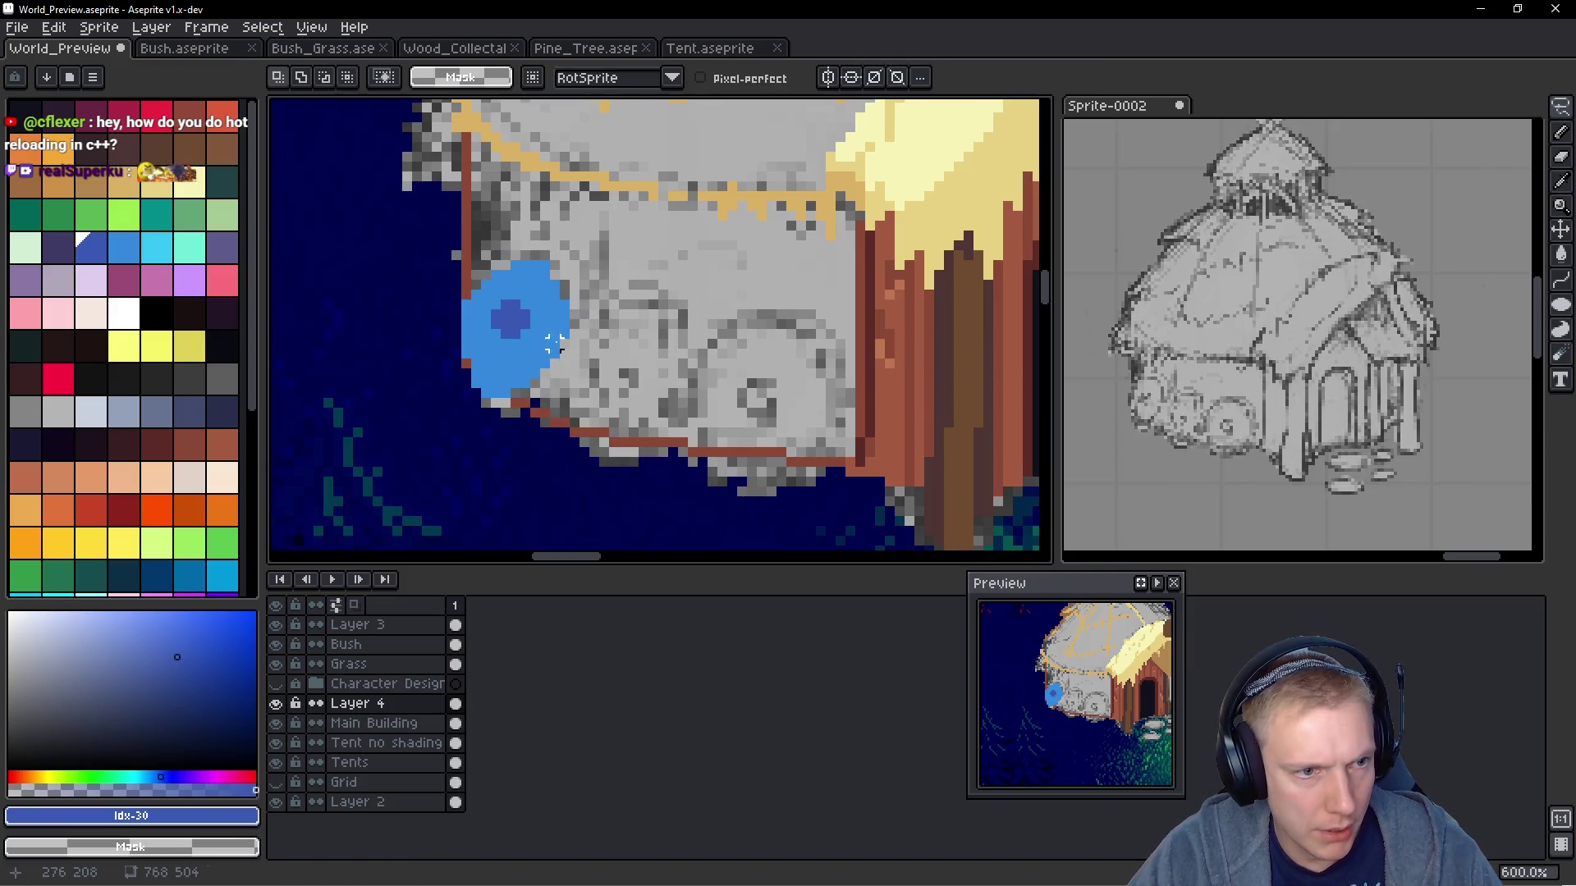
Colour-select the shield, place an enlarged copy tilted about 6 degrees, then discard it
key("w")
left_click(545, 324)
mouse_move(532, 328)
left_mouse_down()
mouse_move(632, 402)
mouse_move(652, 387)
mouse_move(630, 398)
left_mouse_up()
left_click_drag(678, 318, 694, 312)
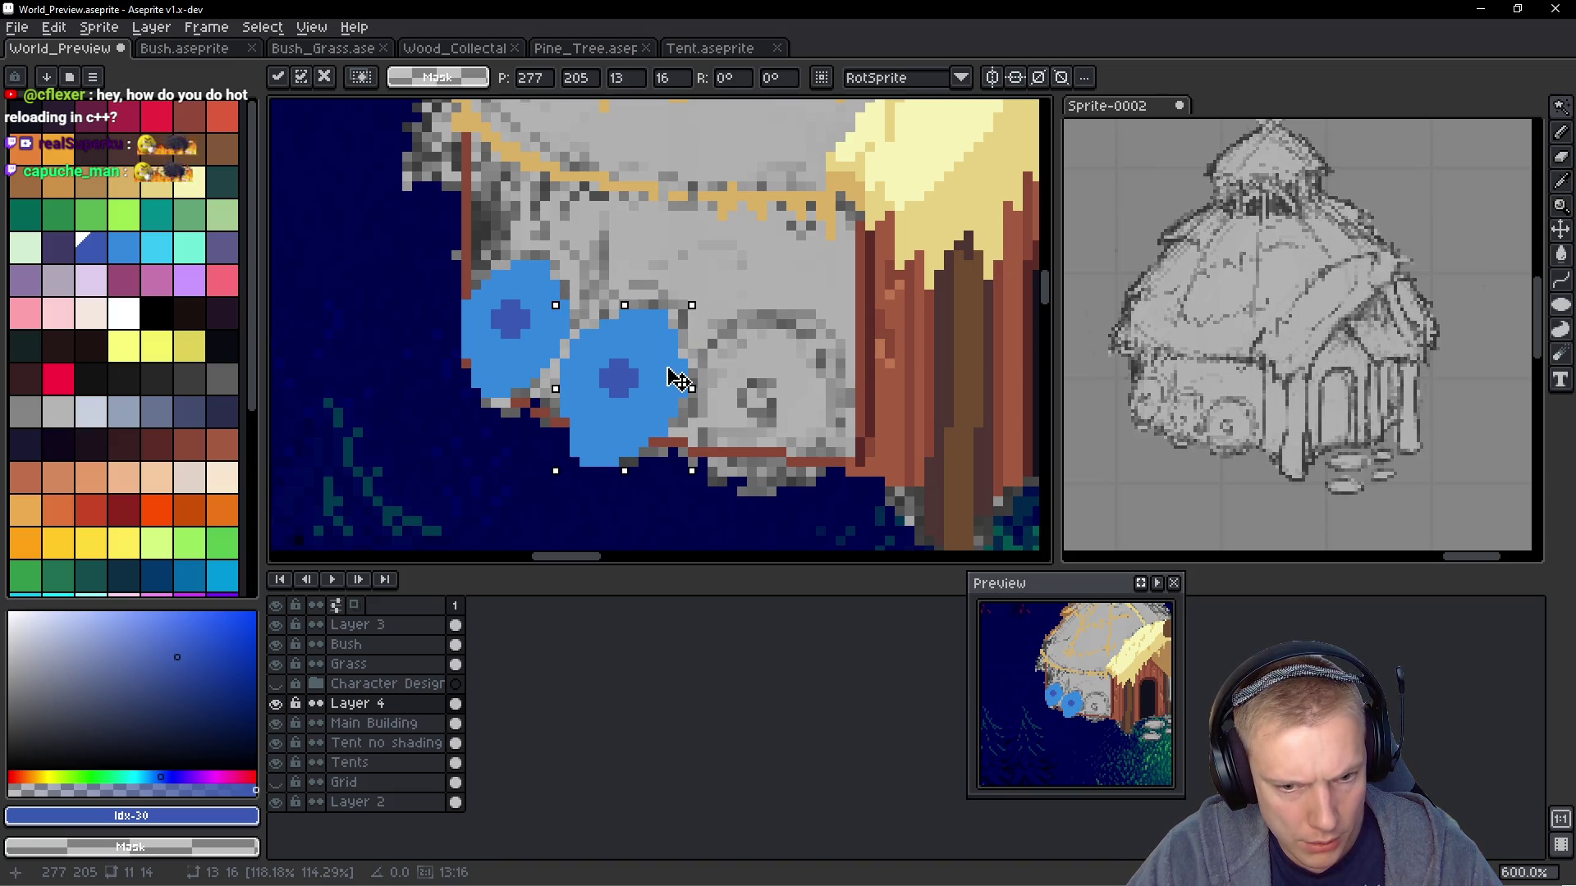
key("Down")
left_click_drag(706, 303, 752, 332)
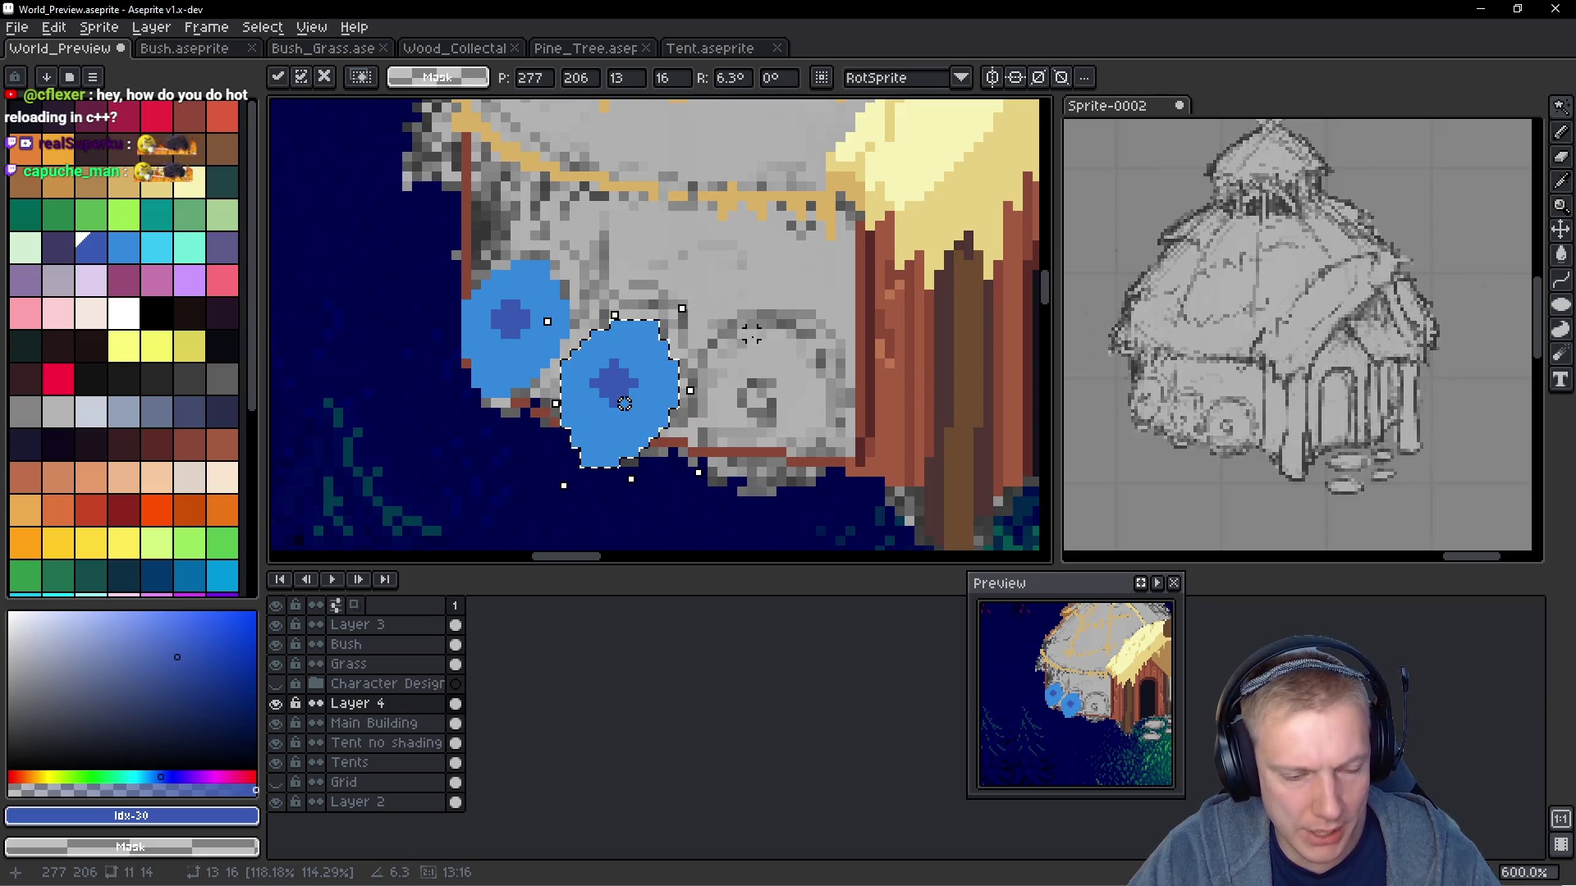
key("Escape")
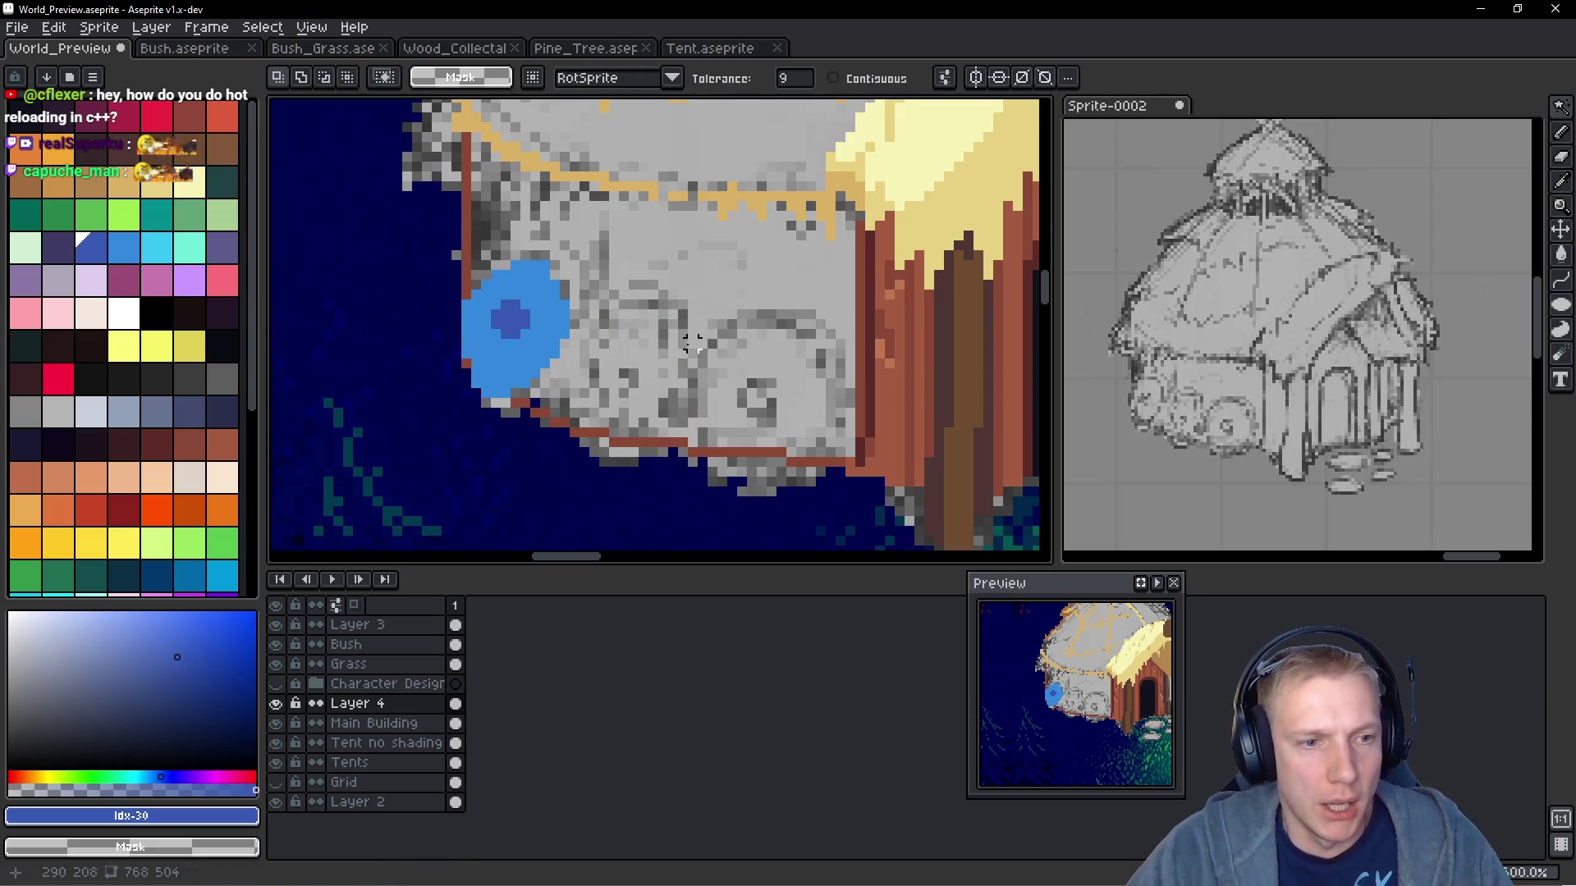
left_click(1561, 305)
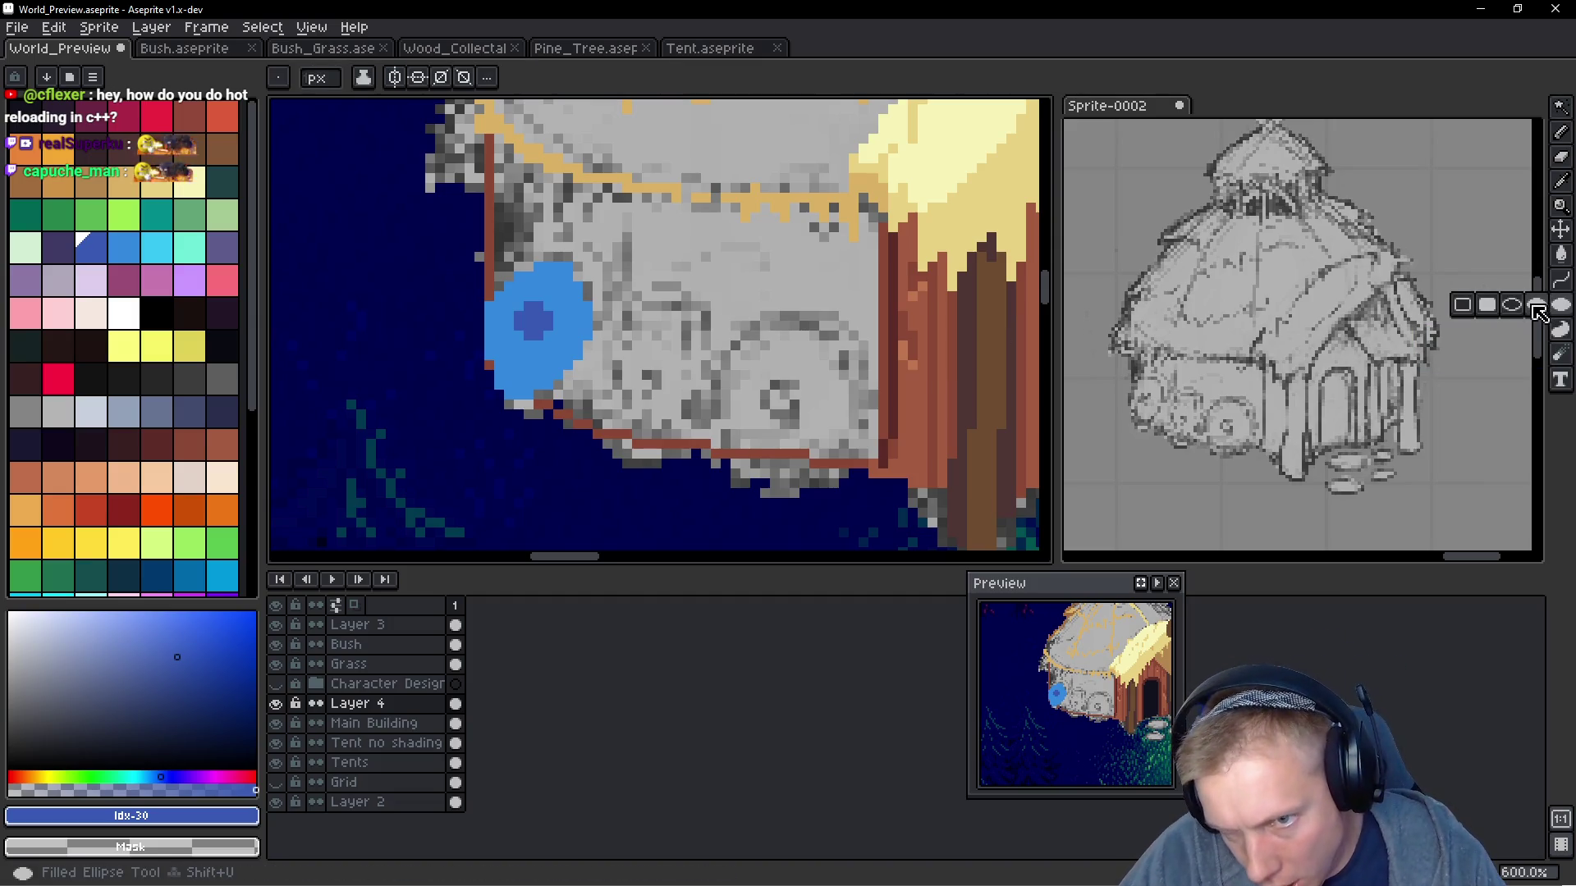
Draw an ellipse outline left of the hut and fill it with light blue #3388dc
left_click(1512, 304)
mouse_move(289, 323)
left_mouse_down()
mouse_move(556, 302)
mouse_move(691, 429)
mouse_move(693, 406)
left_mouse_up()
scroll(759, 431, "right", 2)
left_click(771, 312, "alt")
key("q")
mouse_move(628, 213)
left_mouse_down()
mouse_move(654, 314)
mouse_move(630, 214)
left_mouse_up()
key("g")
left_click(575, 329)
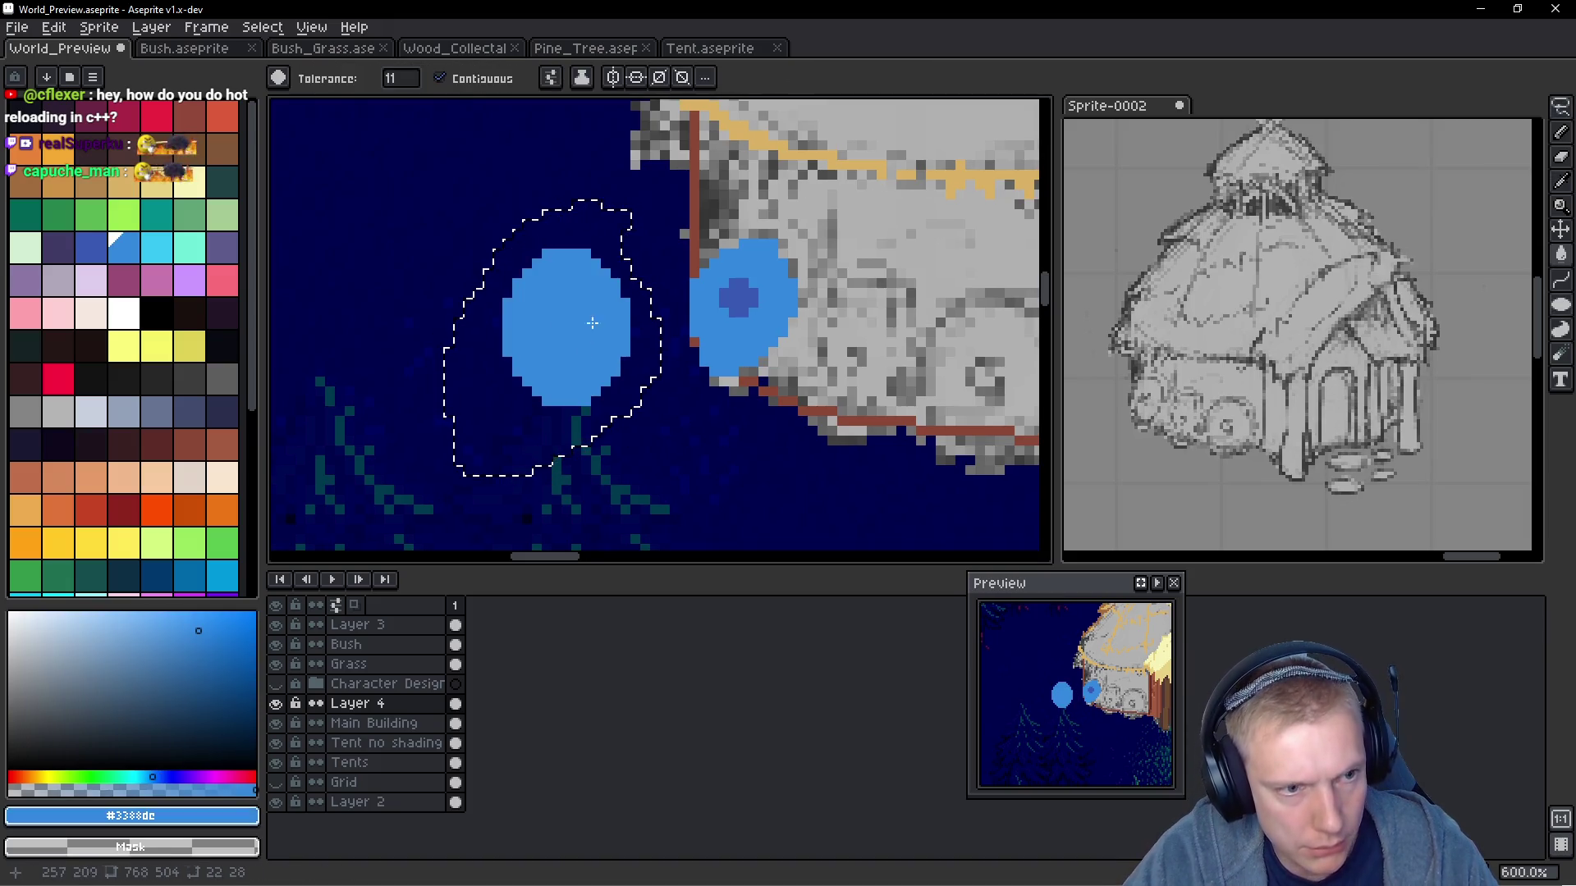
key("ctrl+z")
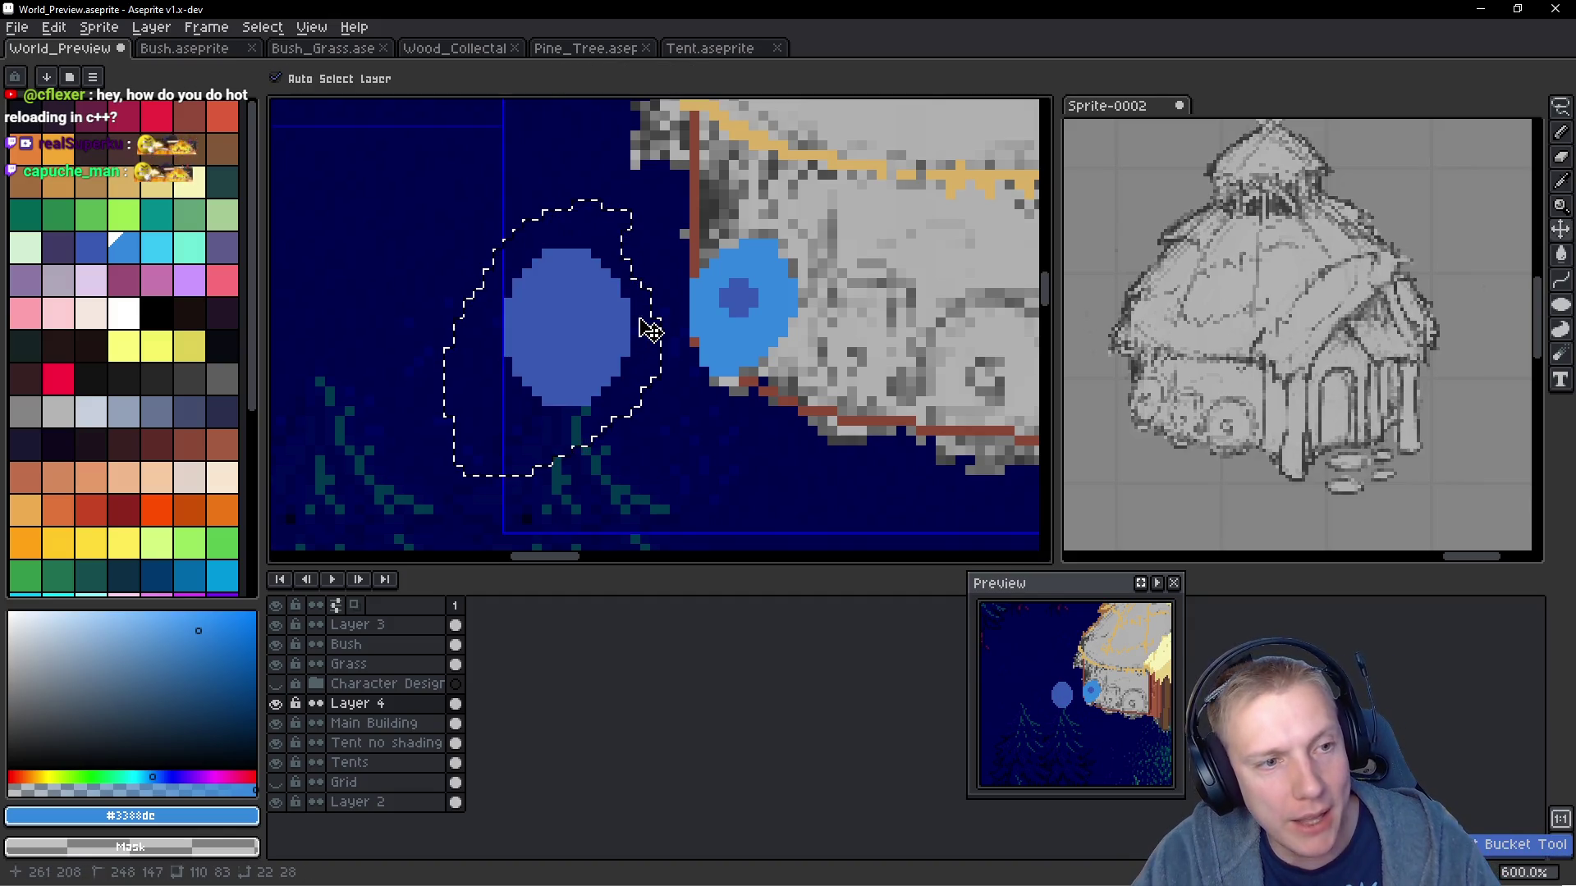
key("ctrl+y")
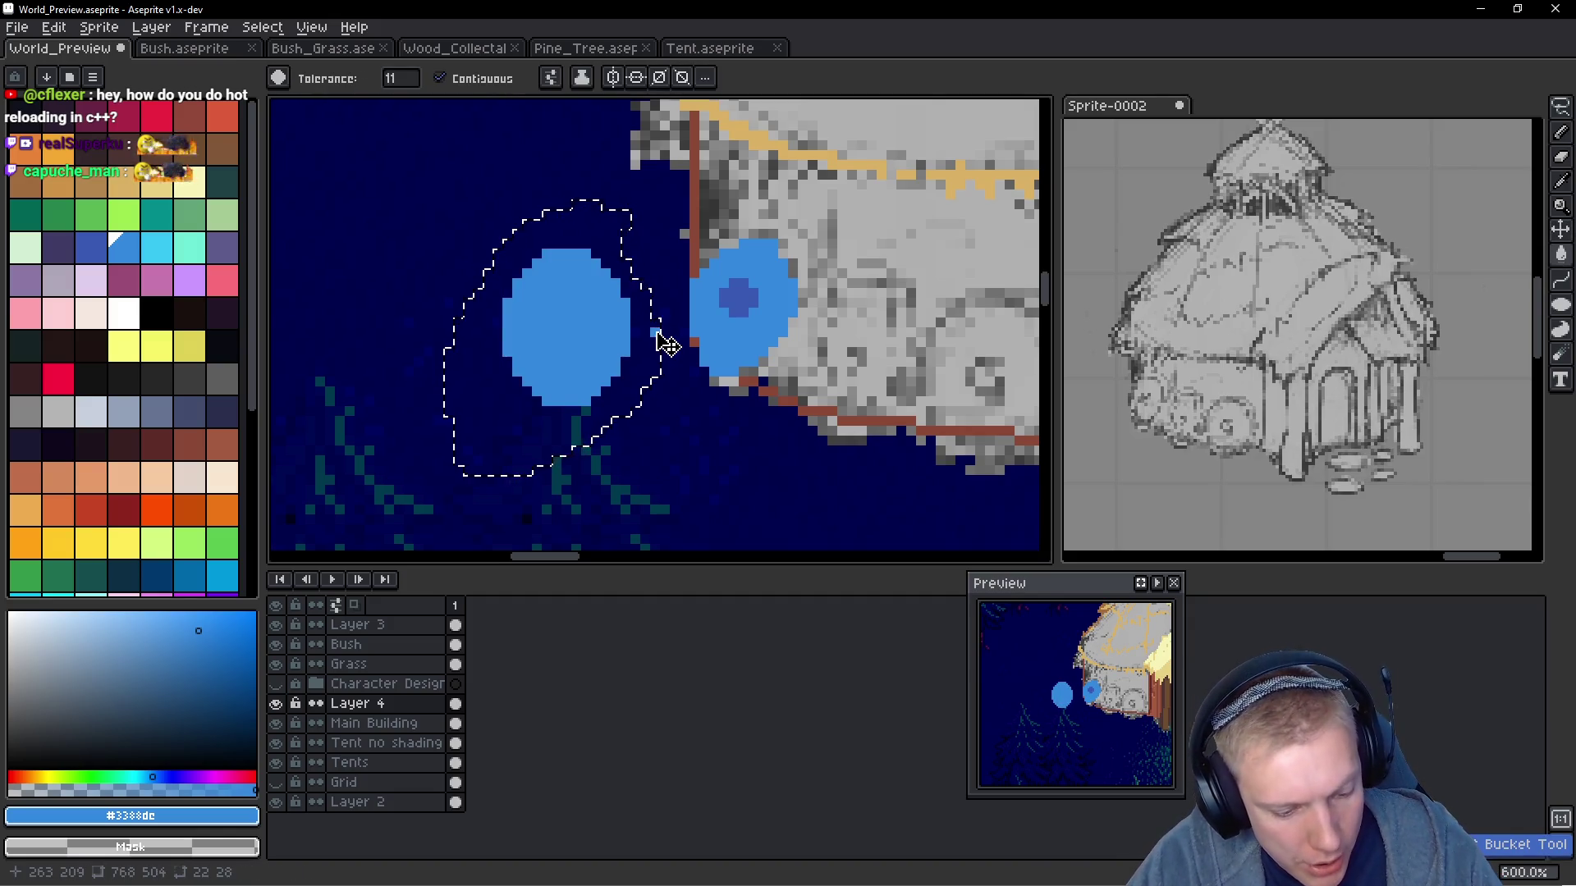
Lasso the loose blue oval and rotate it slightly, committing the rotation
key("q")
mouse_move(628, 234)
left_mouse_down()
mouse_move(478, 292)
mouse_move(628, 231)
mouse_move(611, 197)
left_mouse_up()
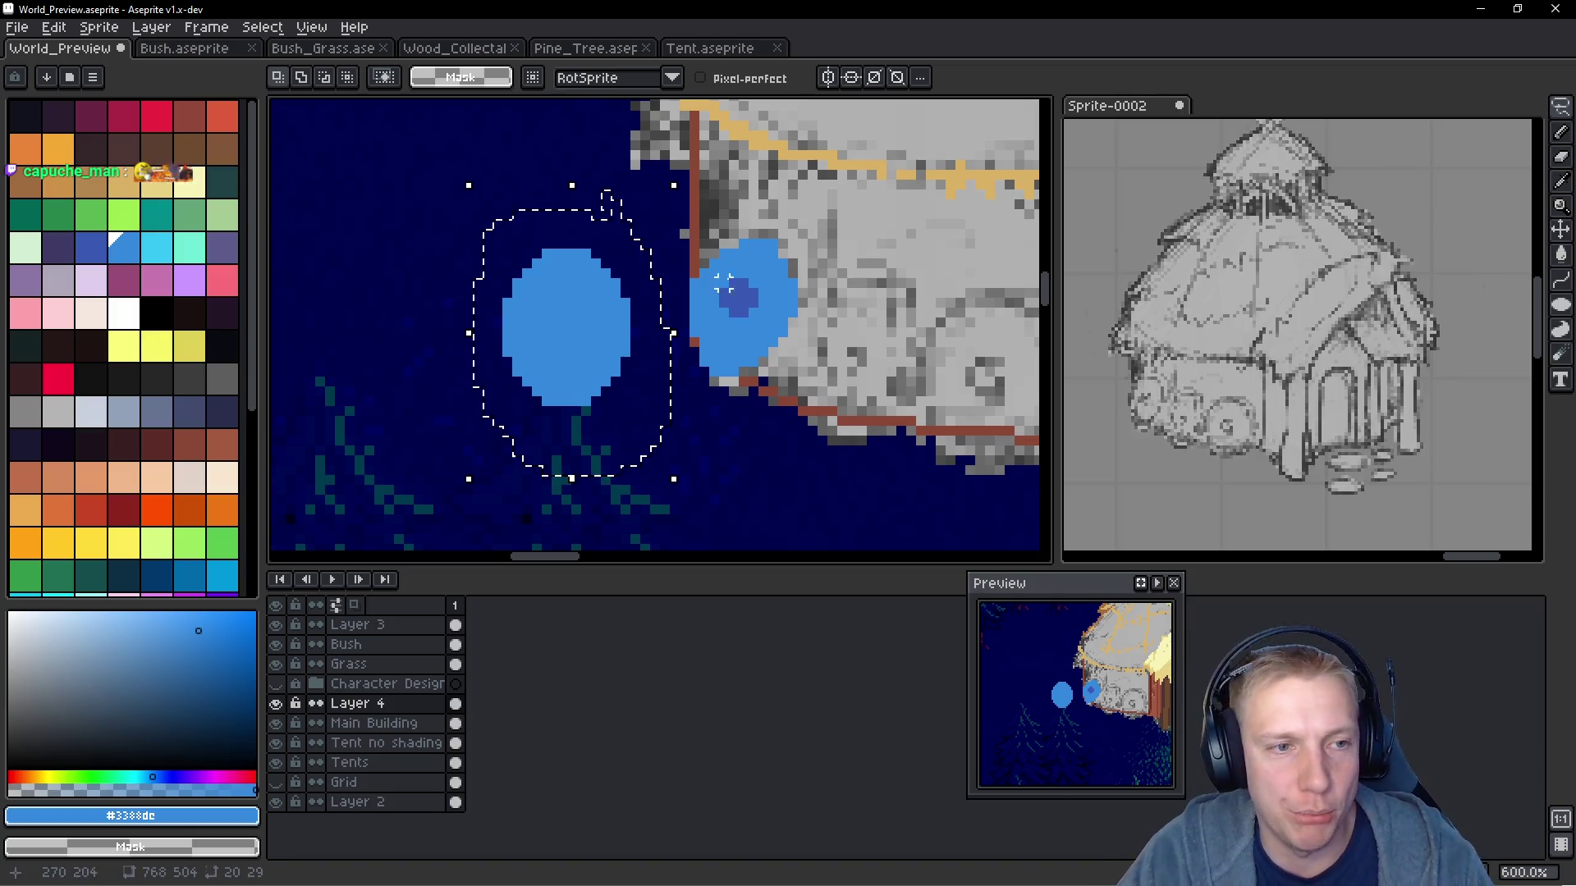
left_click_drag(674, 163, 723, 206)
key("q")
Reselect the oval, shift it right, and pencil-trim its upper-left and right edges
mouse_move(625, 234)
left_mouse_down()
mouse_move(476, 273)
mouse_move(637, 332)
mouse_move(620, 222)
mouse_move(663, 179)
mouse_move(451, 362)
mouse_move(646, 223)
left_mouse_up()
left_click(663, 189)
mouse_move(641, 333)
left_mouse_down()
mouse_move(820, 402)
mouse_move(897, 370)
mouse_move(569, 387)
mouse_move(543, 369)
left_mouse_up()
key("b")
left_click_drag(462, 297, 439, 353)
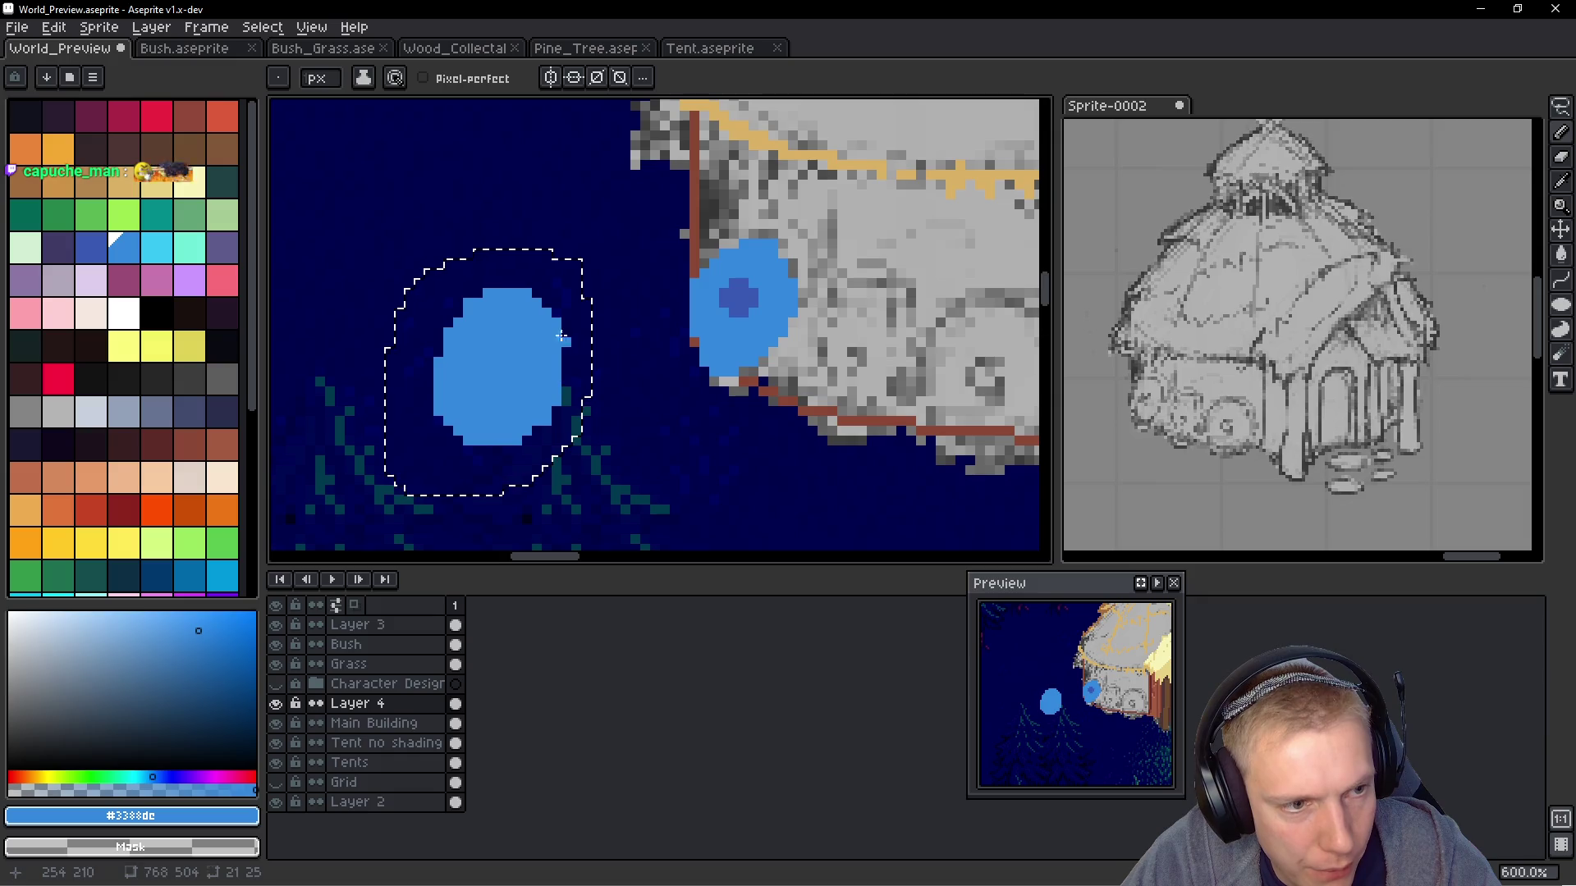
left_click_drag(567, 390, 544, 427)
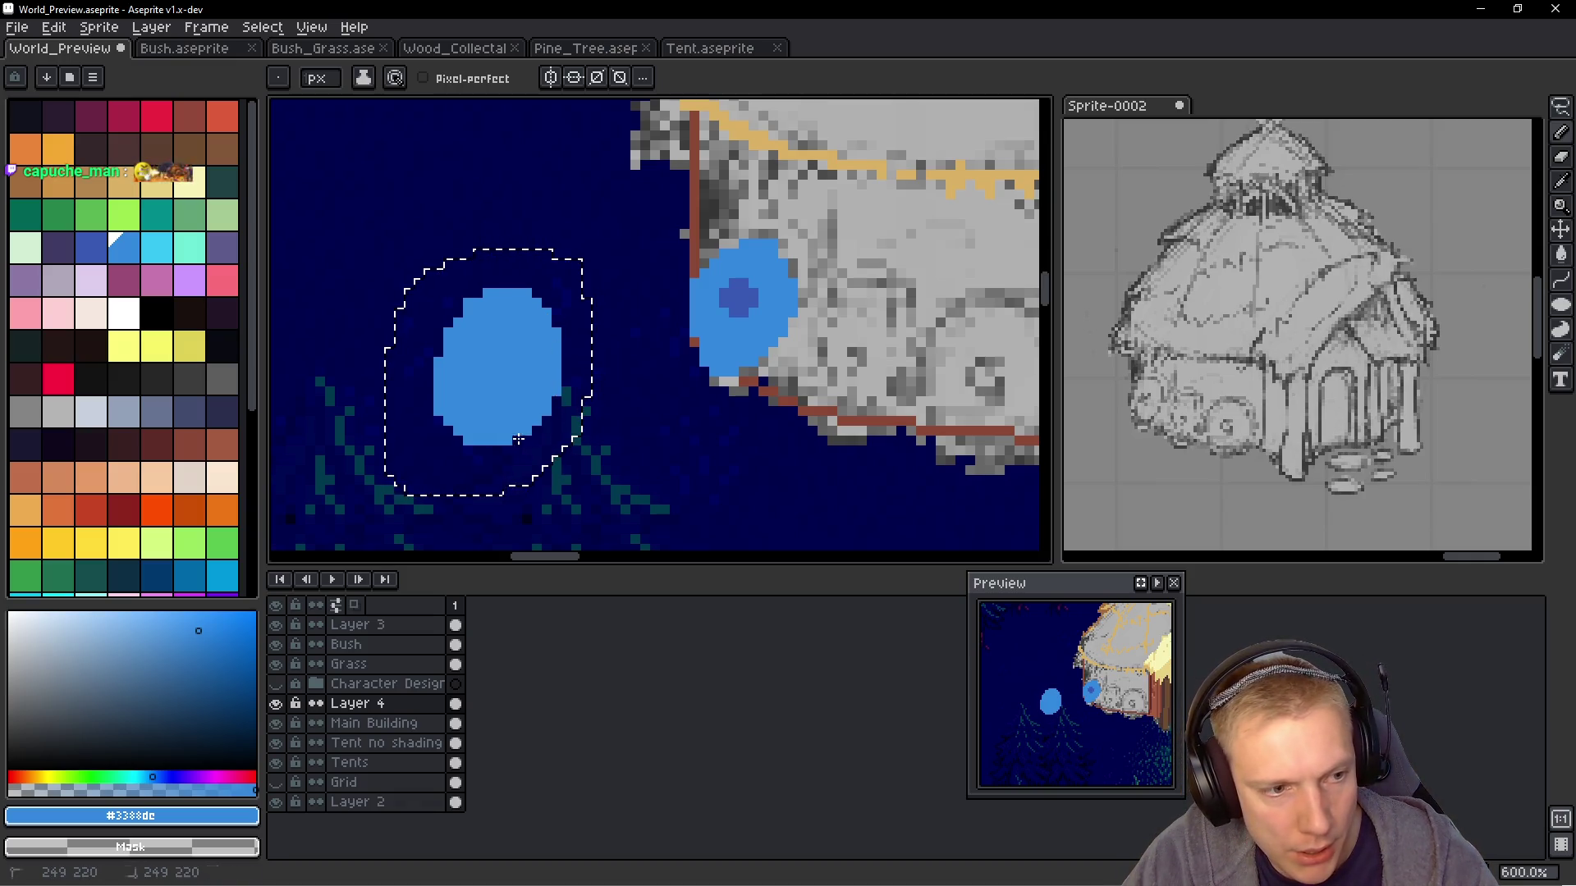
scroll(578, 398, "down", 1)
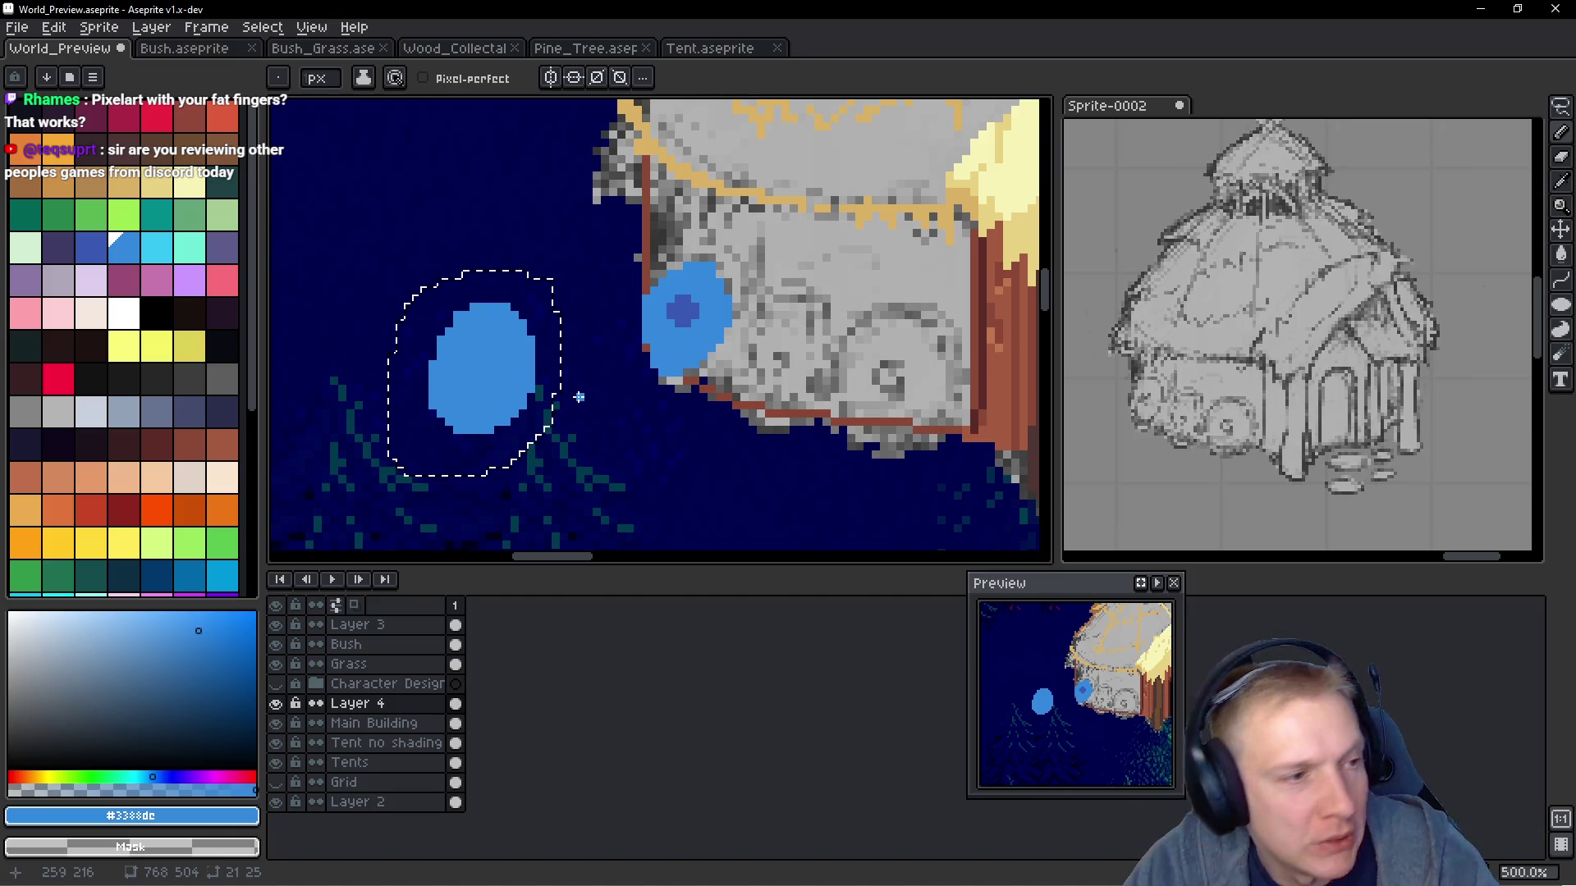
Paint a dark-blue square in the centre of the light blue oval
left_click(91, 247)
scroll(693, 459, "up", 4)
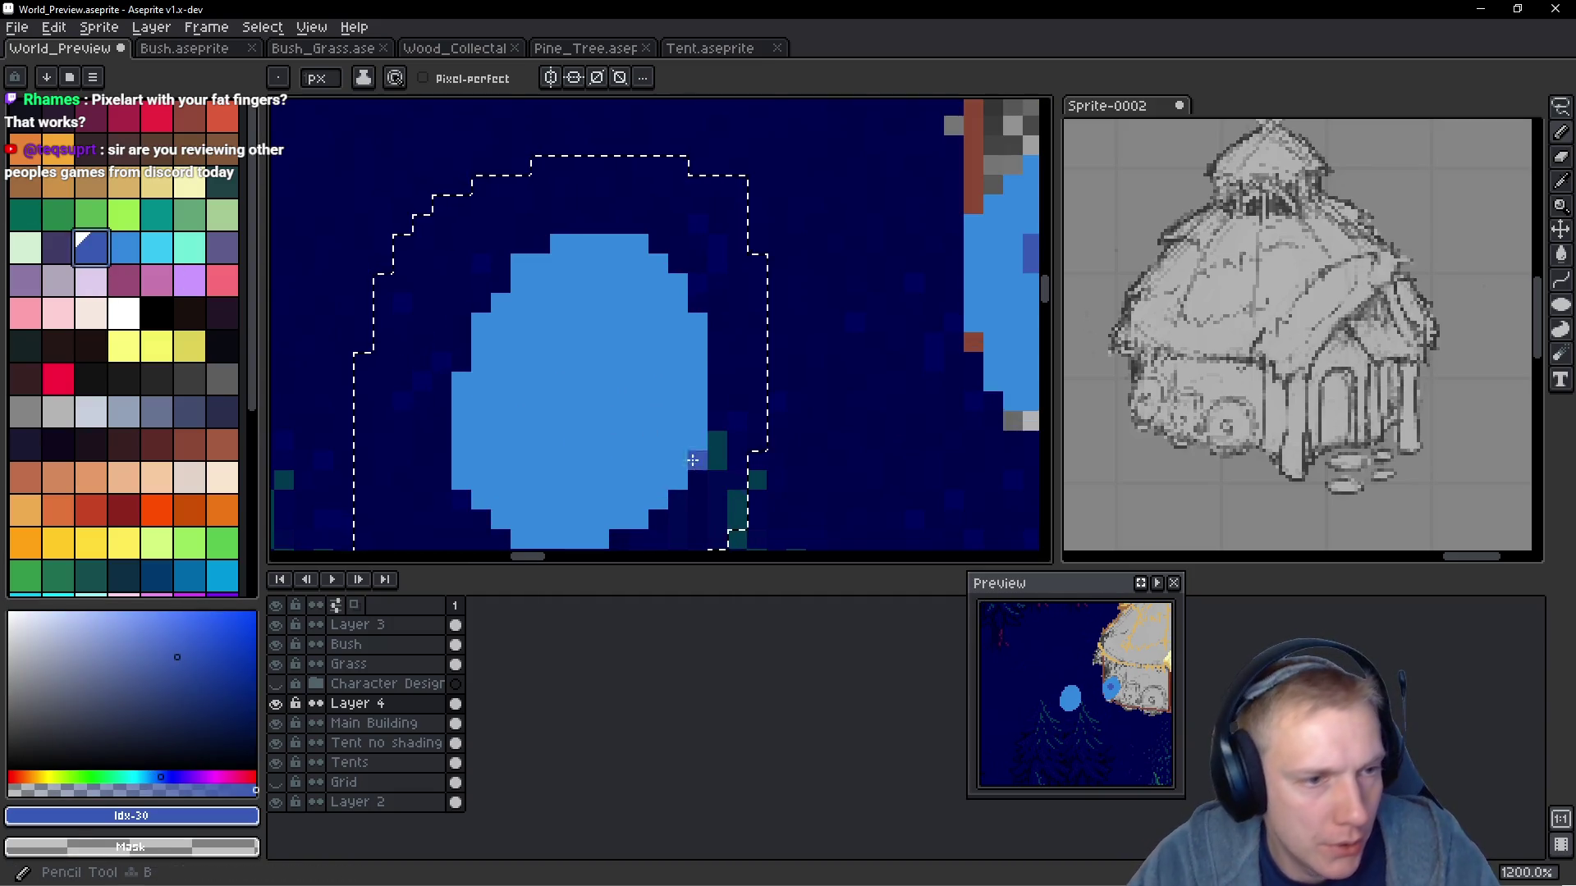
scroll(693, 460, "down", 2)
left_click(598, 385)
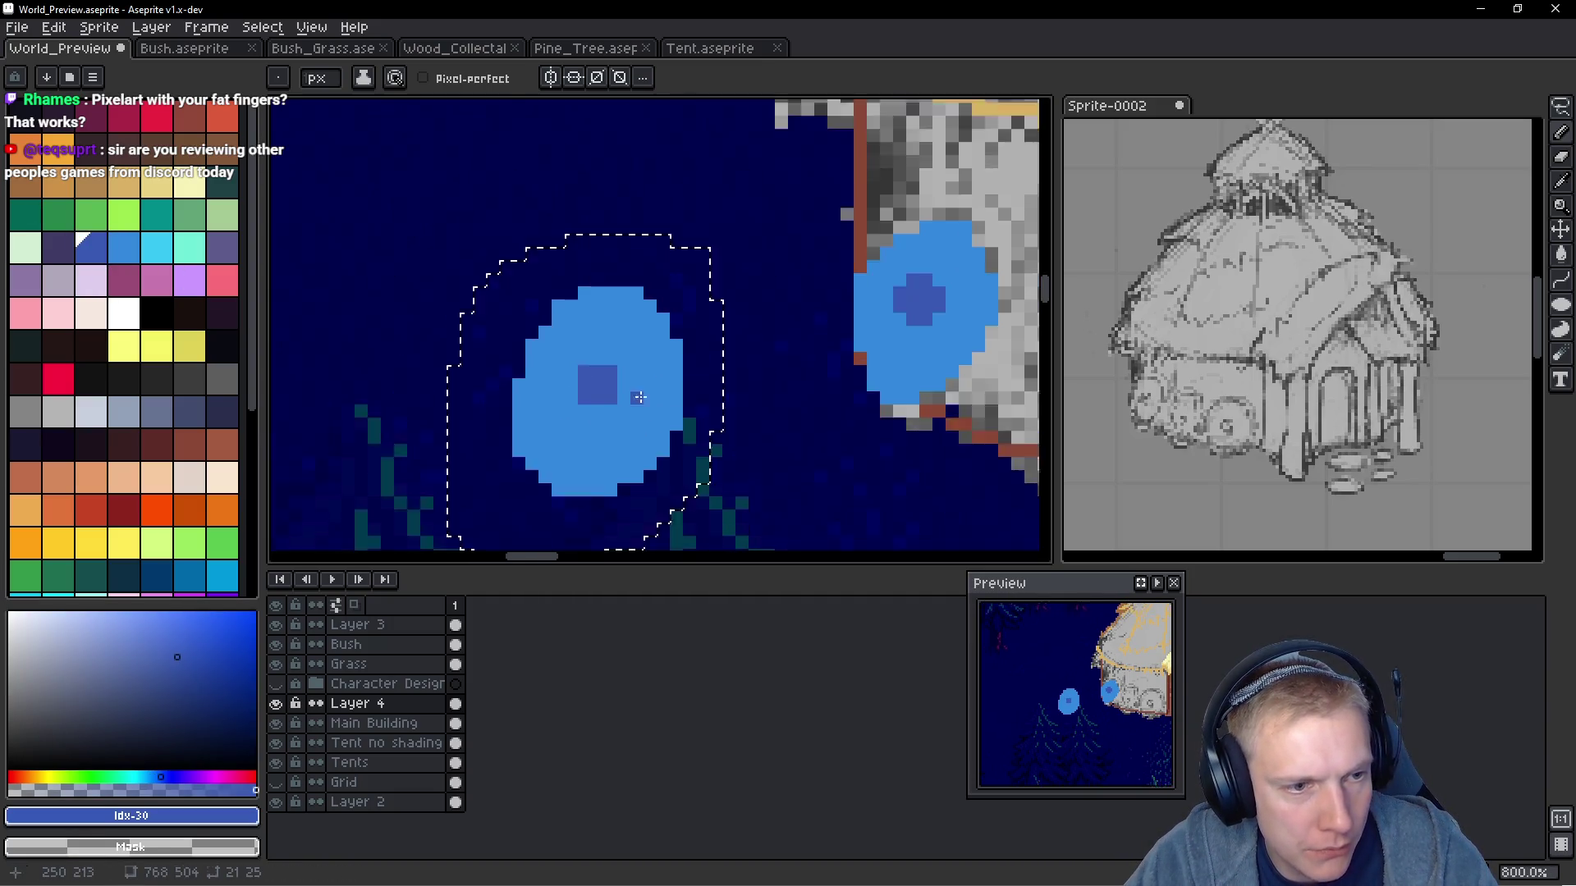
scroll(639, 397, "down", 2)
Move the shield onto the hut wall beside the first one and stretch it one pixel taller
mouse_move(476, 333)
left_mouse_down()
mouse_move(492, 349)
mouse_move(757, 350)
mouse_move(753, 337)
left_mouse_up()
left_click_drag(732, 230, 747, 215)
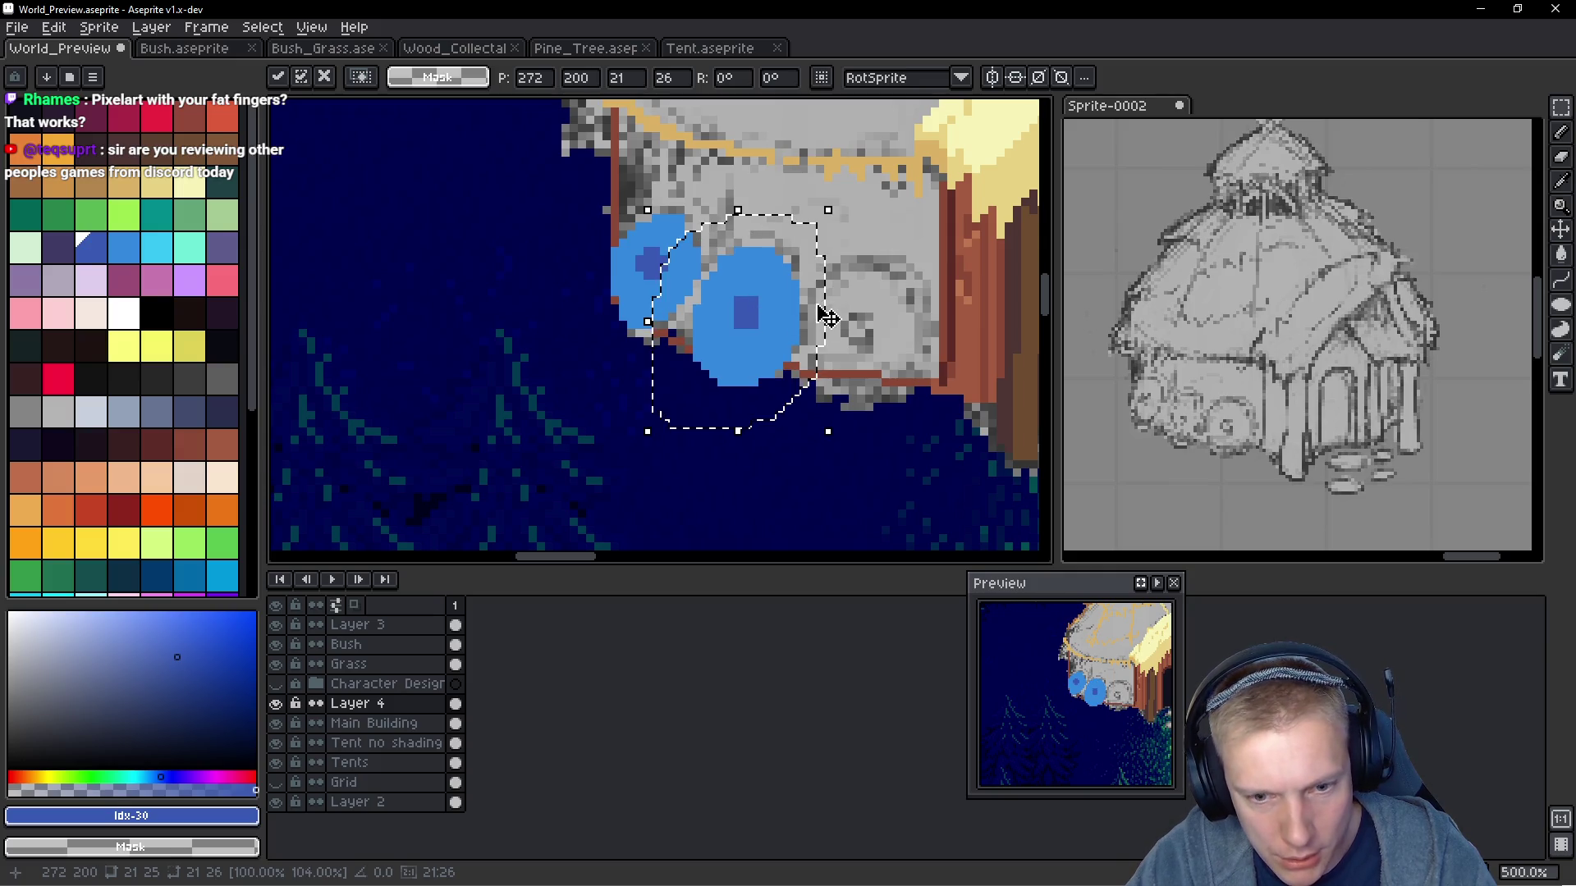
scroll(768, 310, "down", 2)
scroll(767, 310, "up", 1)
left_click(767, 311)
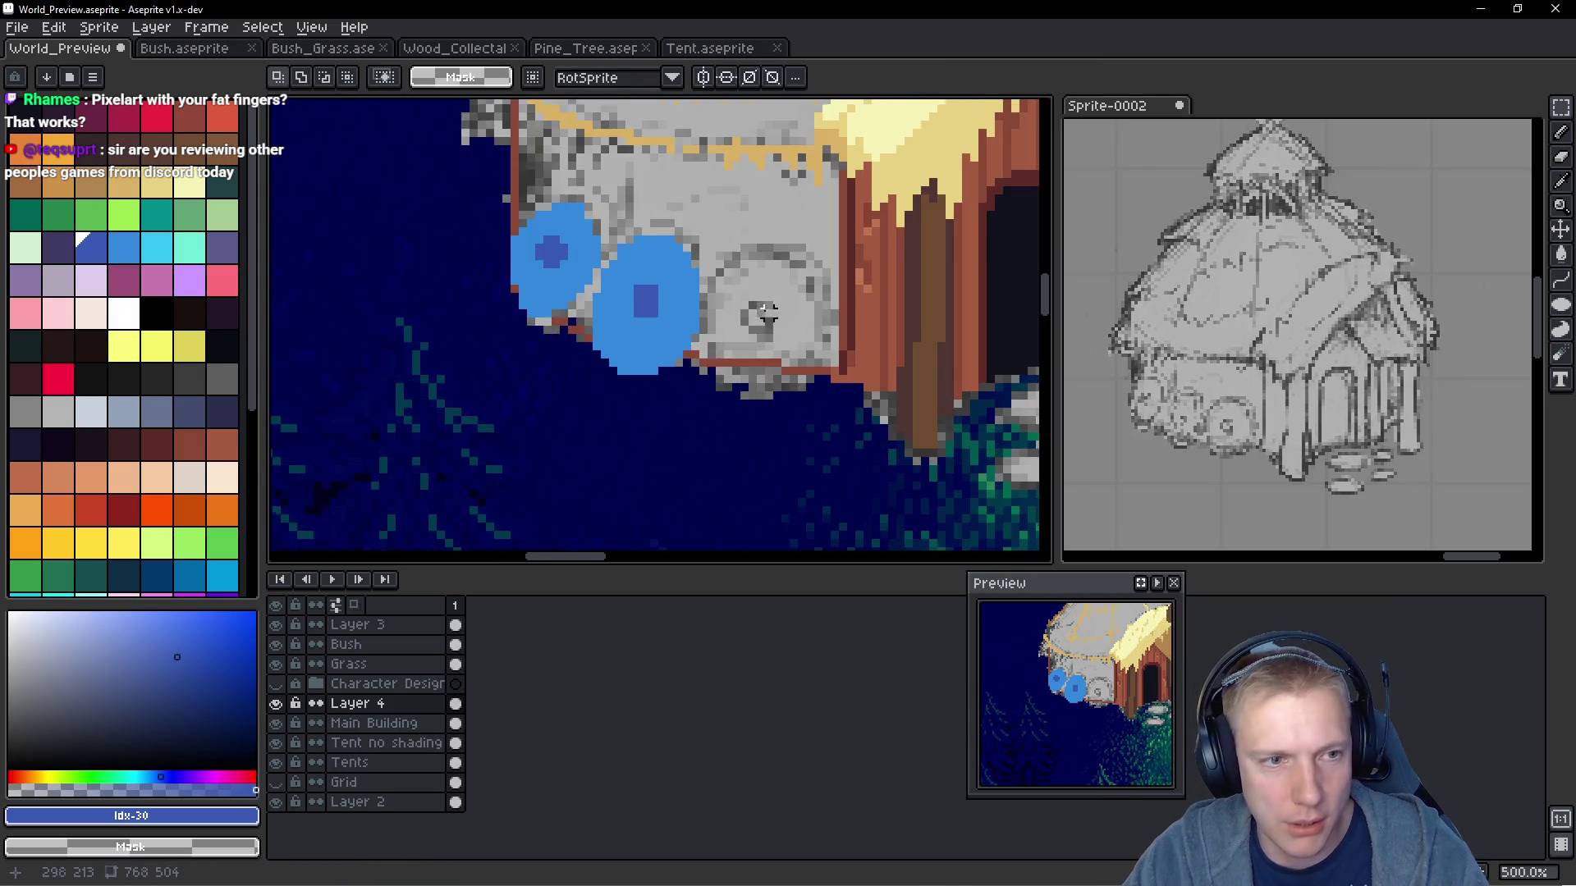
scroll(766, 305, "down", 3)
scroll(765, 302, "up", 1)
scroll(764, 302, "down", 2)
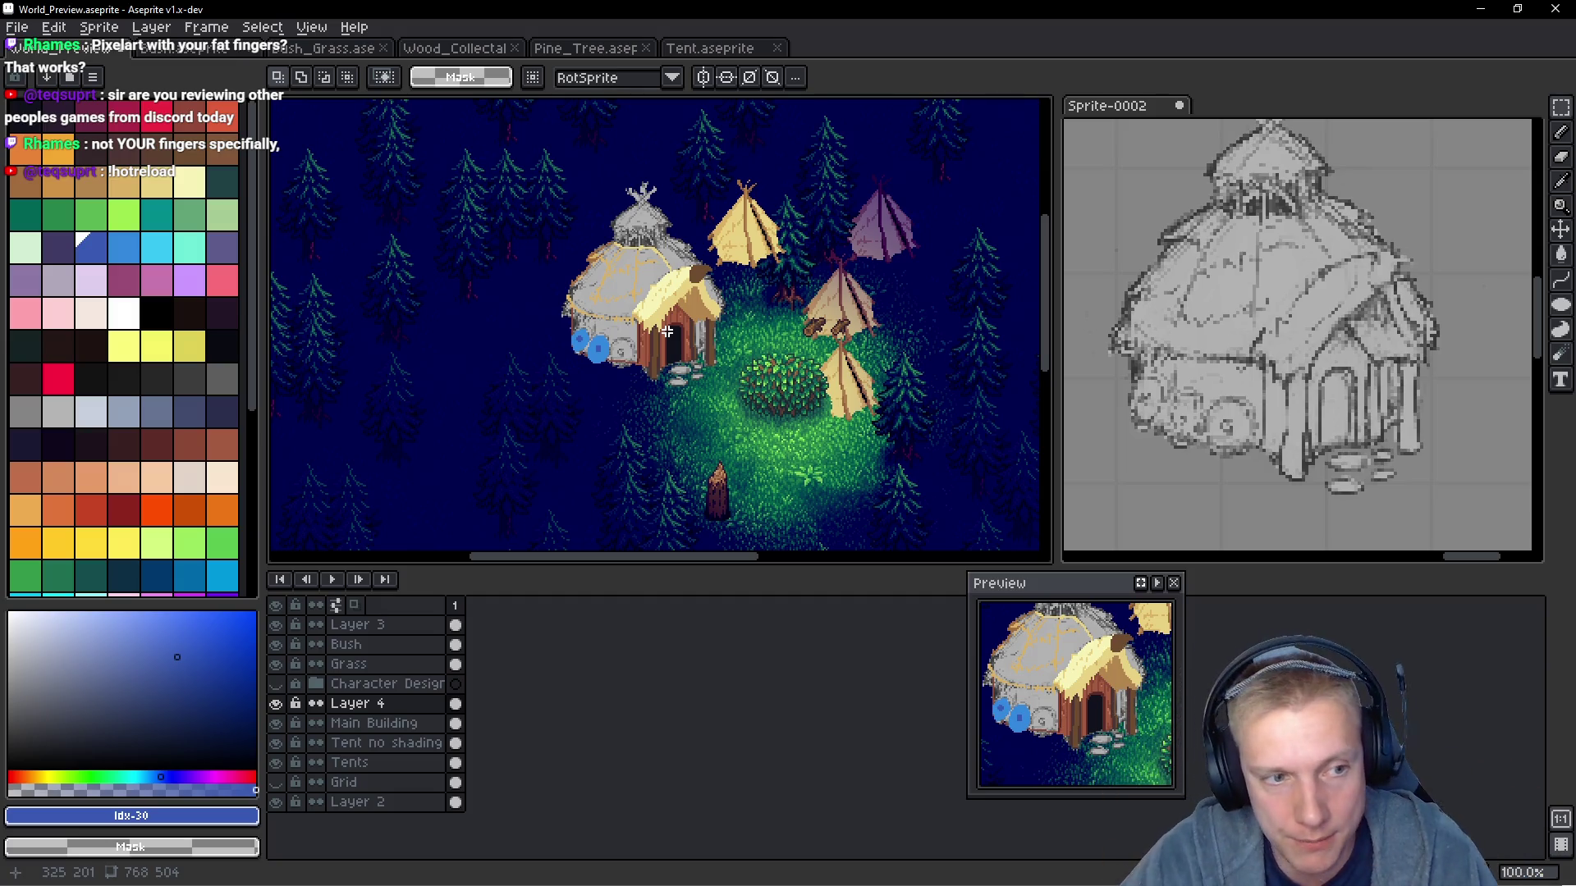
Shift the first shield down-left beside the second, nudge it up one pixel, and commit
scroll(619, 408, "up", 2)
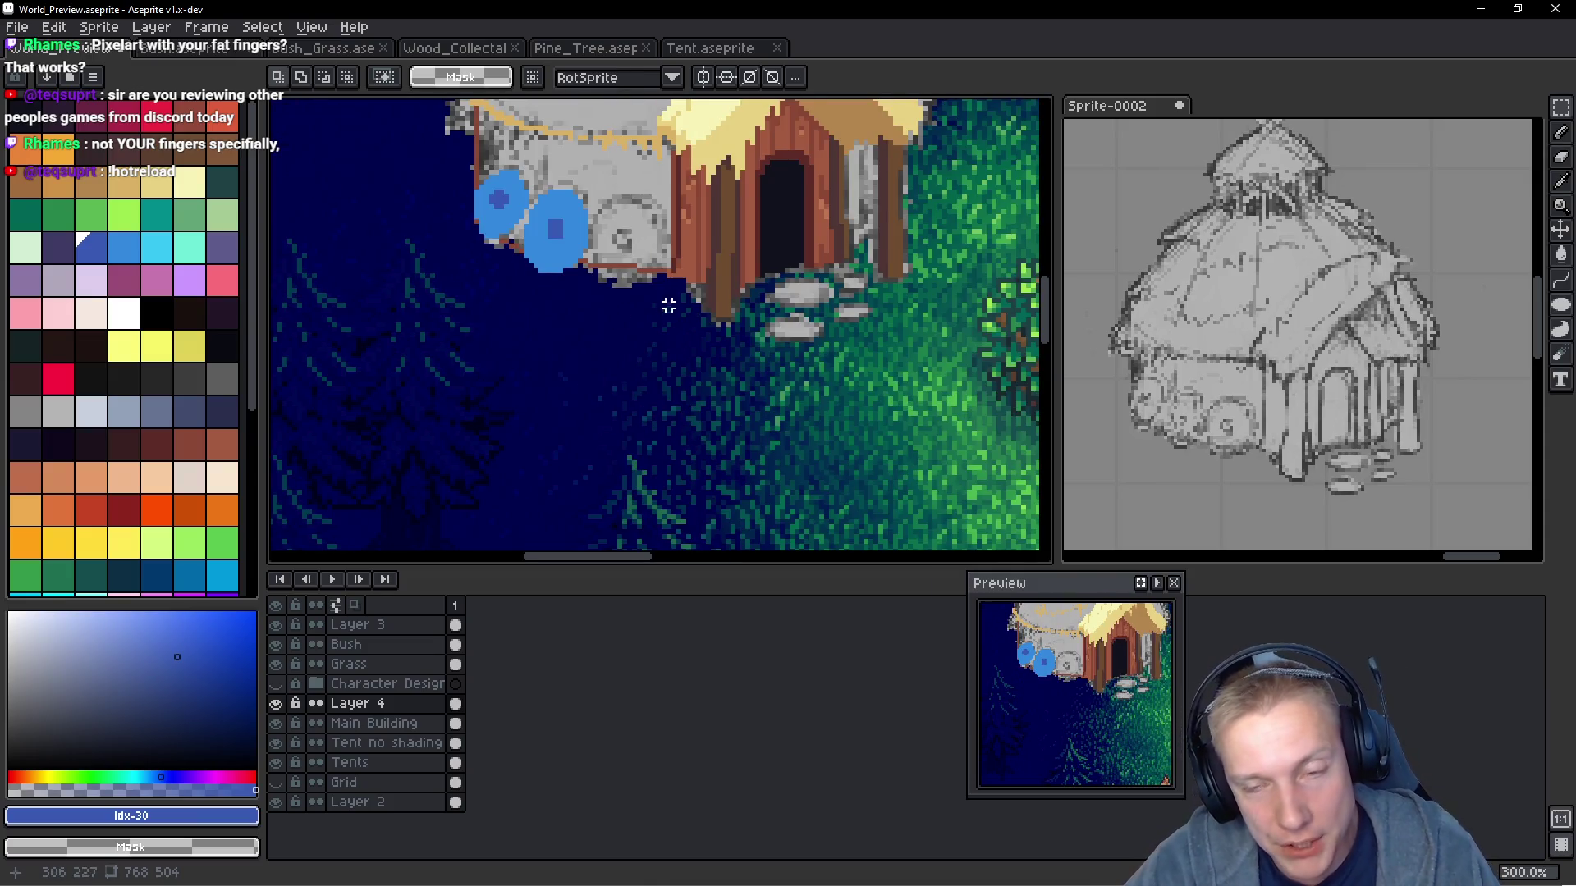
left_click_drag(669, 305, 622, 330)
scroll(411, 236, "up", 1)
scroll(460, 246, "down", 2)
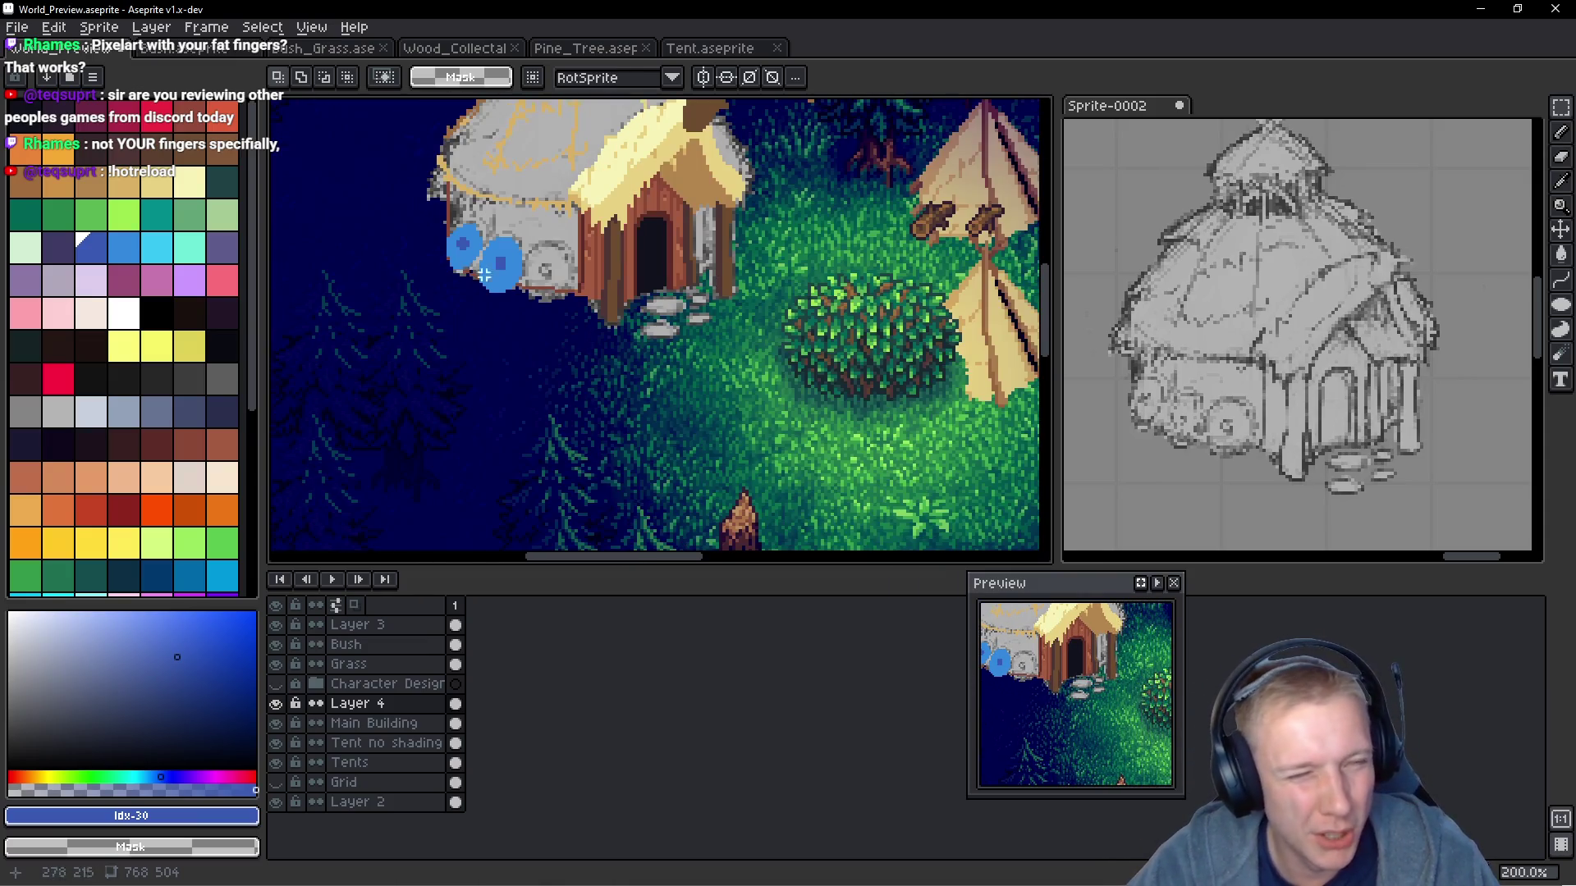
scroll(527, 310, "up", 4)
mouse_move(542, 310)
left_mouse_down()
mouse_move(623, 201)
mouse_move(530, 251)
mouse_move(502, 373)
mouse_move(566, 381)
mouse_move(662, 296)
mouse_move(679, 187)
left_mouse_up()
scroll(619, 209, "up", 1)
key("b")
mouse_move(617, 298)
left_mouse_down()
mouse_move(612, 339)
mouse_move(421, 377)
mouse_move(598, 326)
left_mouse_up()
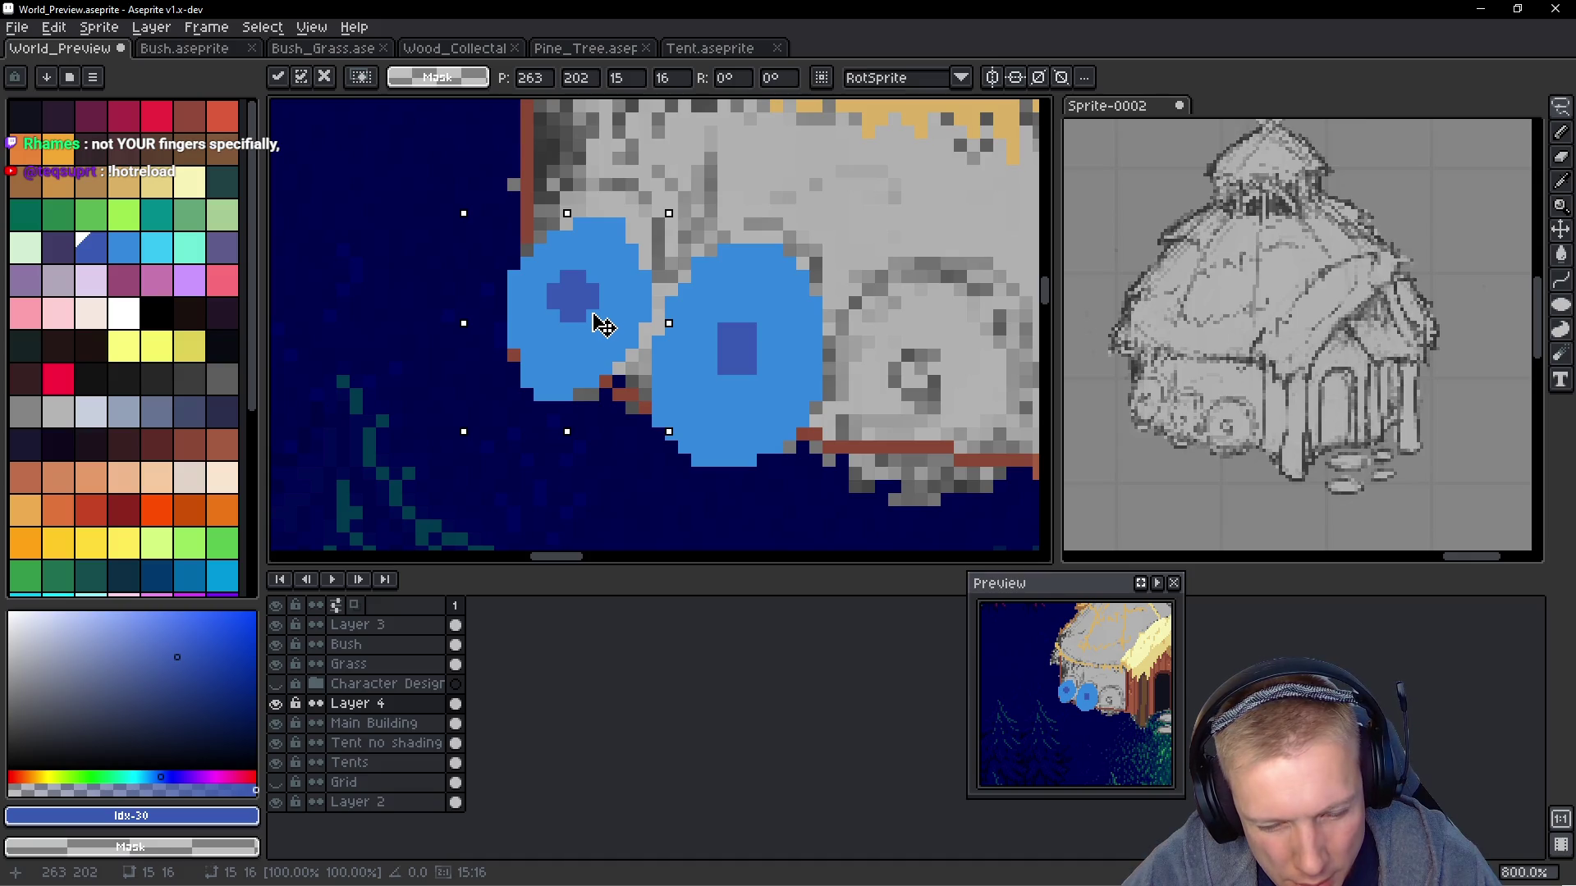
key("Up")
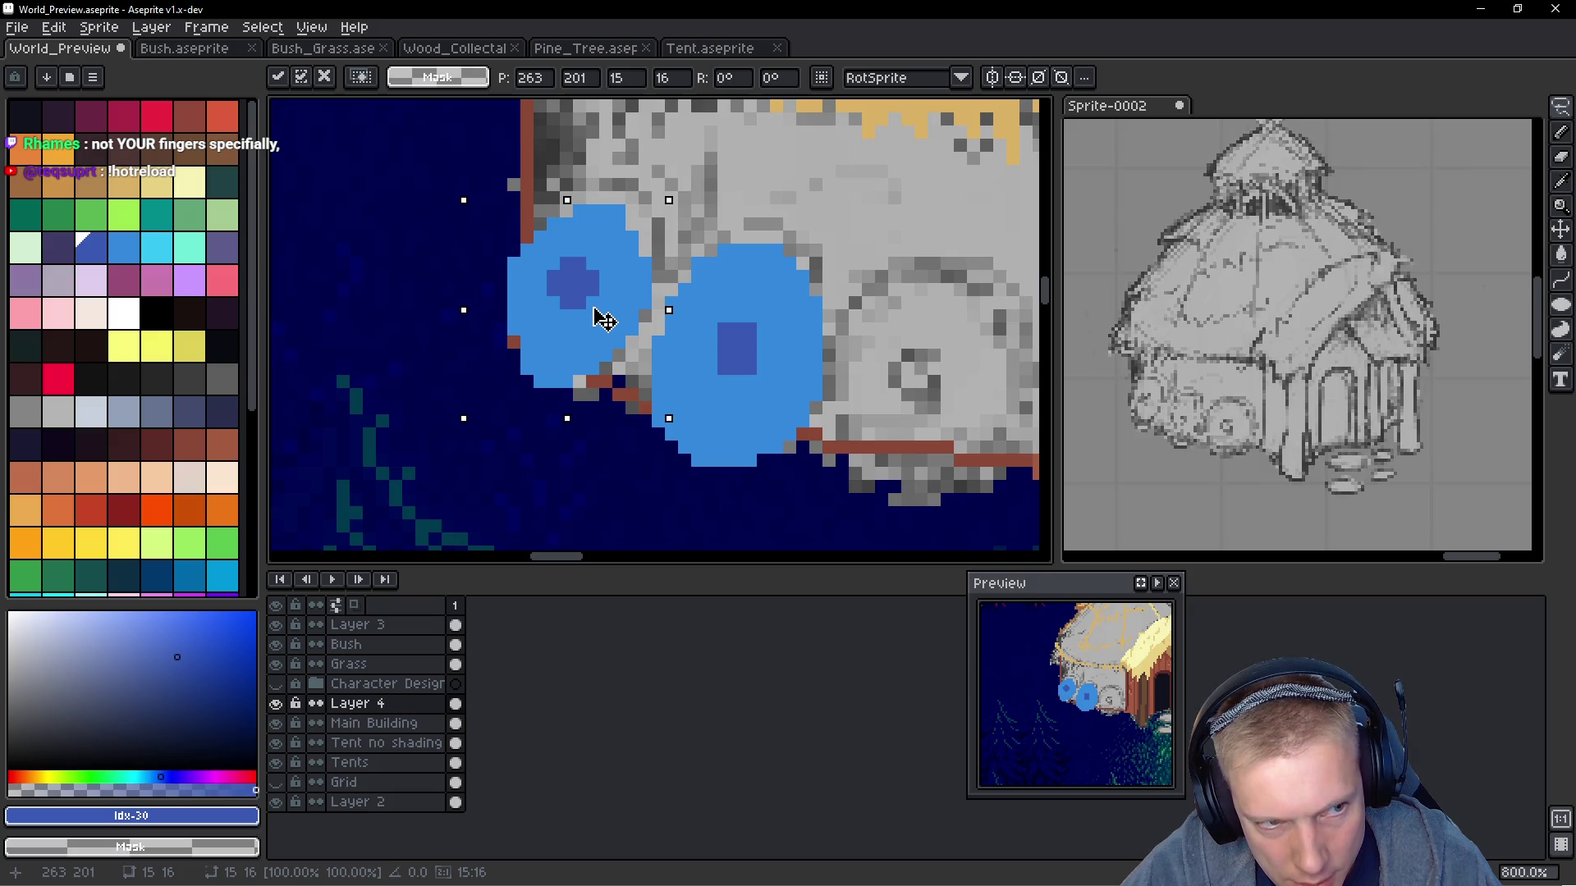
scroll(604, 320, "down", 4)
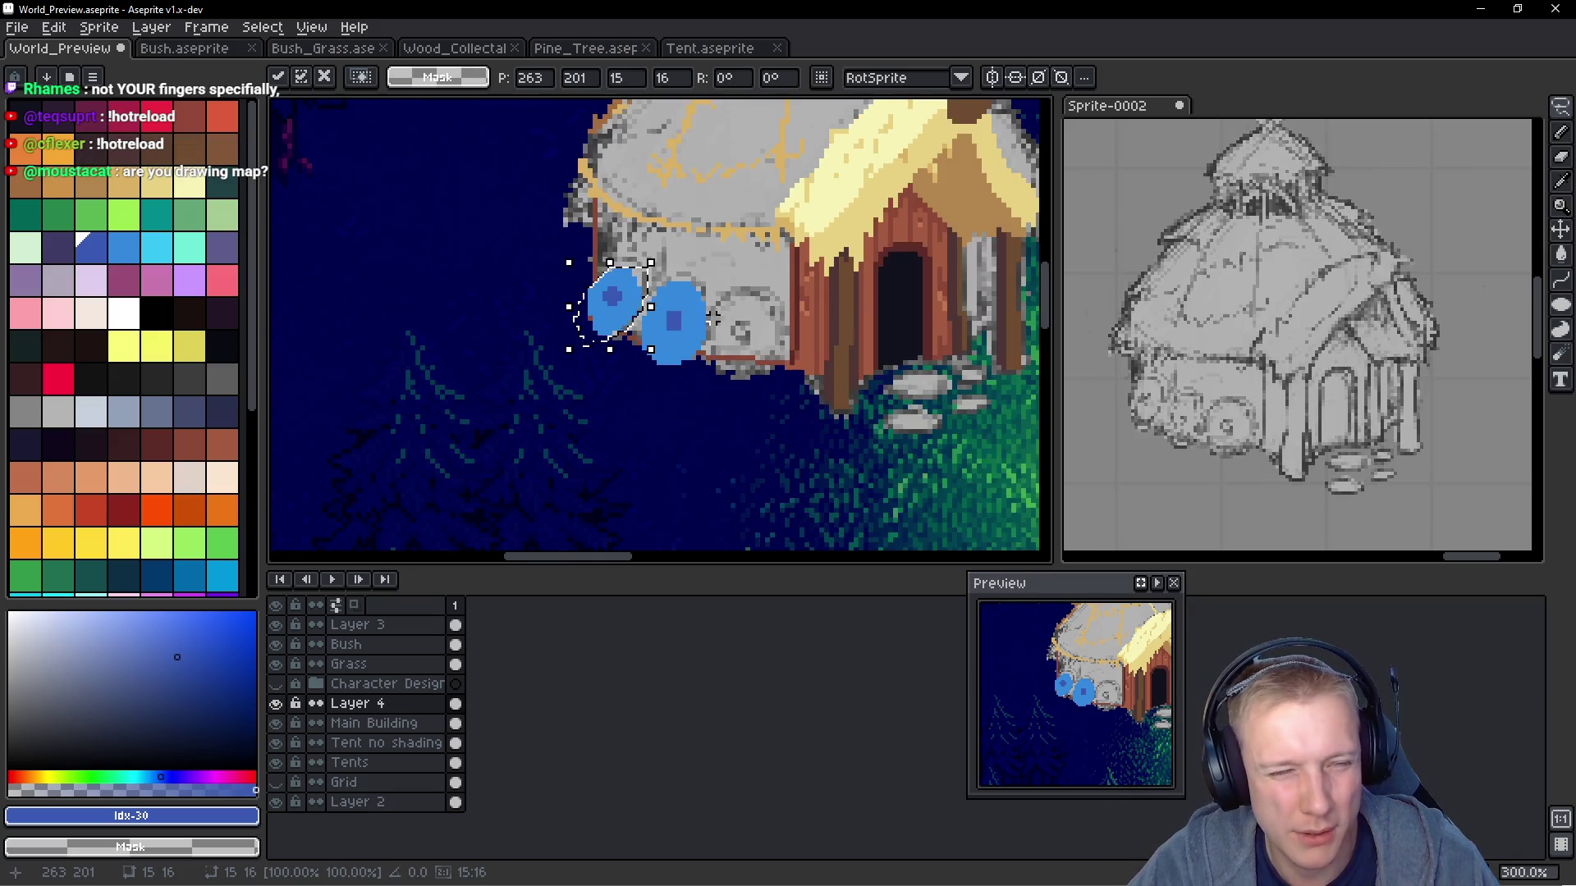
scroll(713, 320, "down", 1)
key("Return")
Sample a colour from the artwork and select the Filled Ellipse tool
scroll(650, 306, "up", 5)
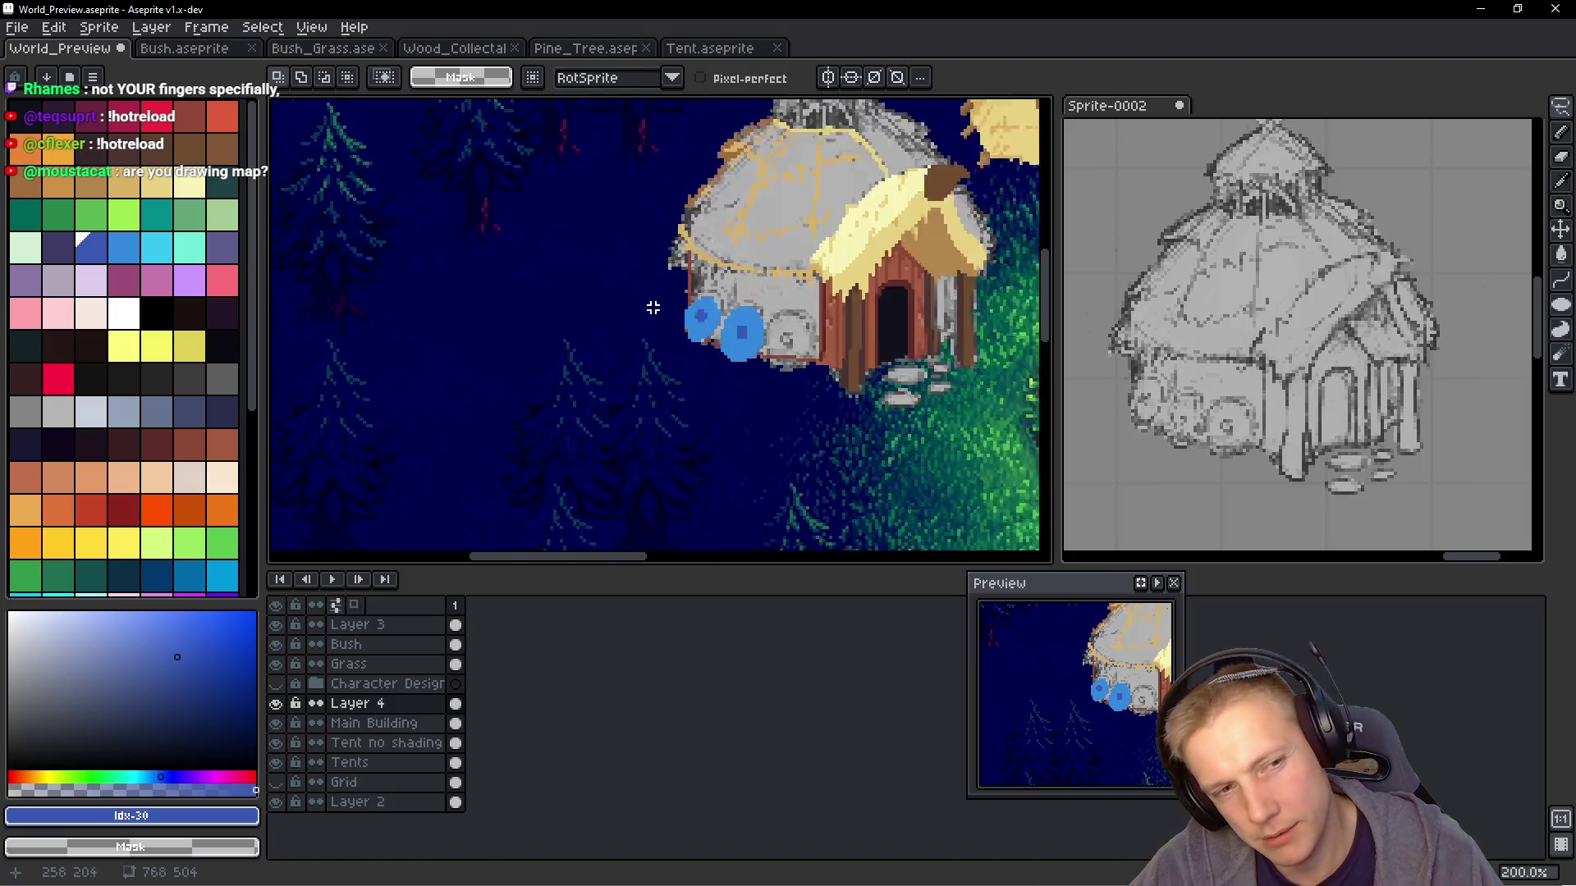
key("b")
scroll(769, 460, "down", 3)
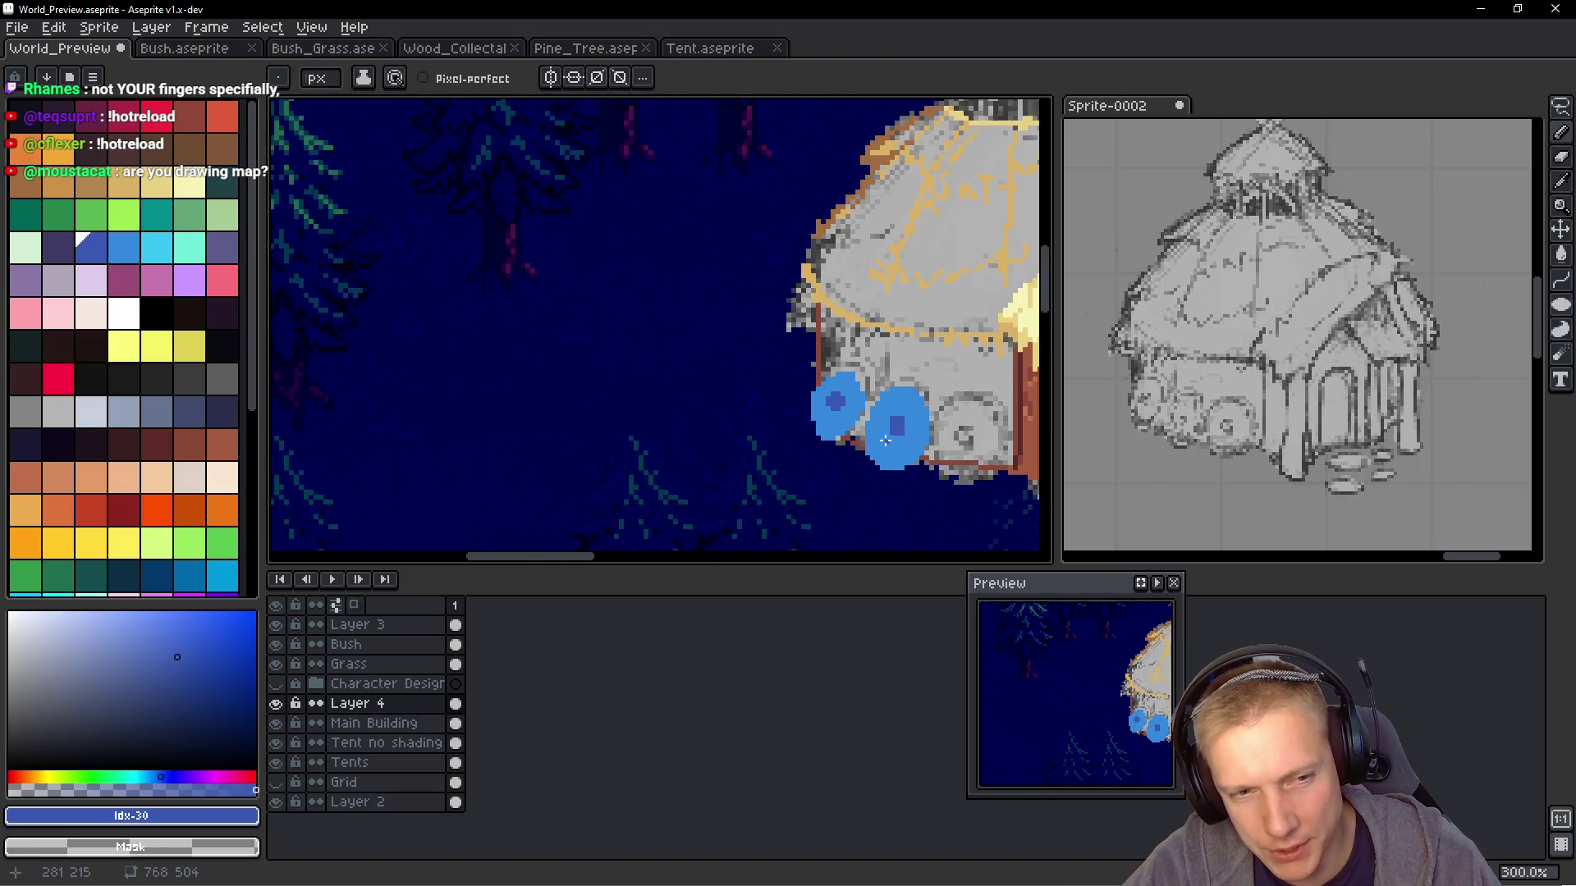
scroll(776, 486, "up", 3)
left_click(780, 431, "alt")
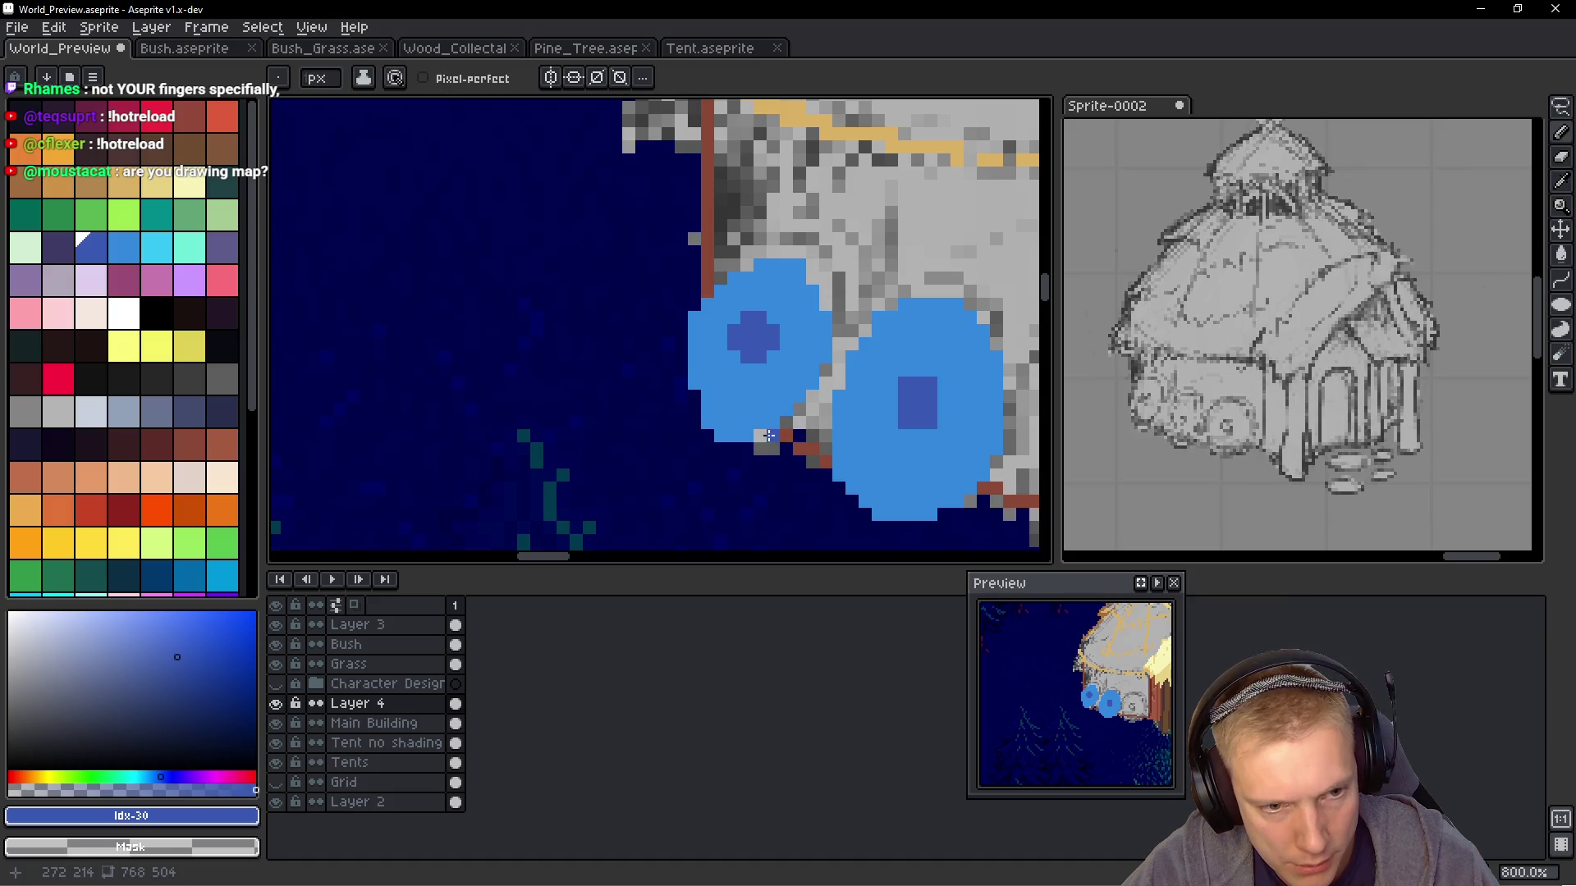
scroll(790, 437, "down", 5)
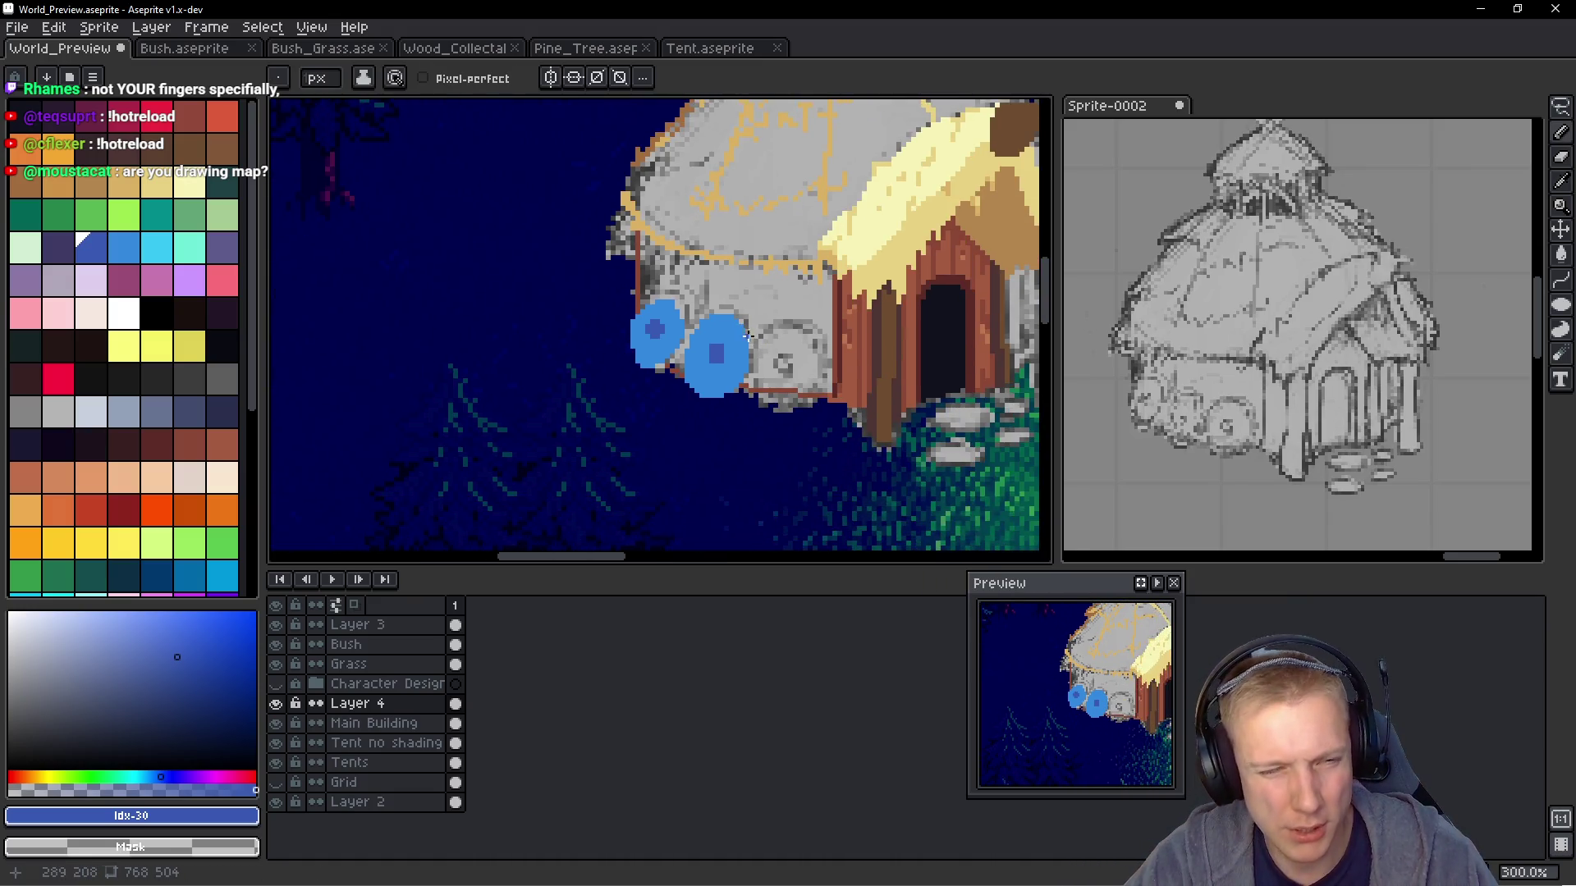
scroll(764, 332, "up", 2)
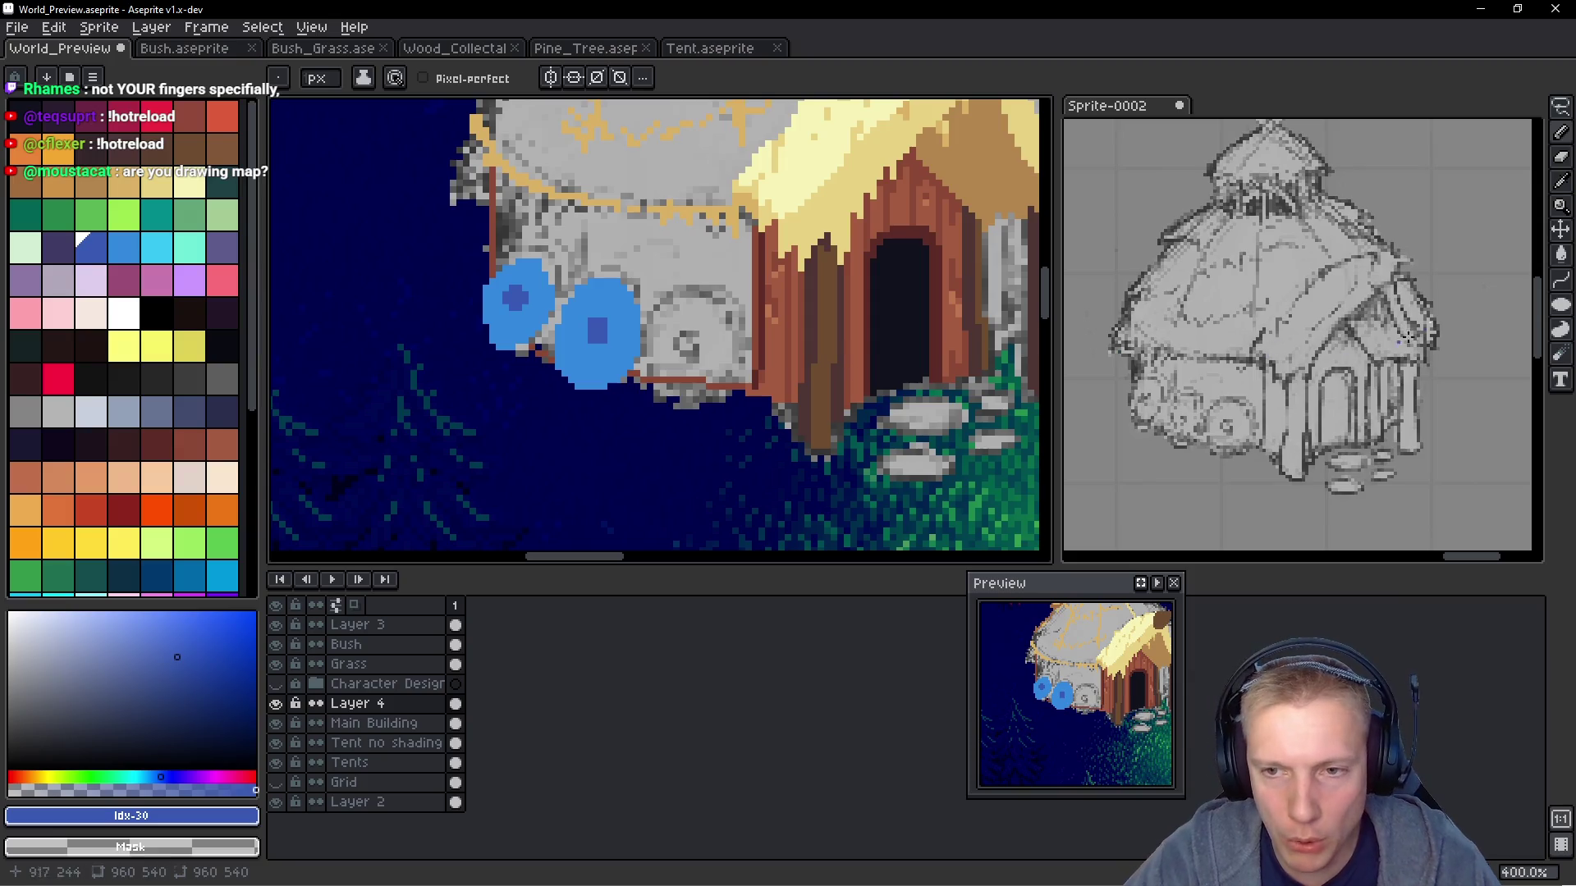
left_click(1558, 312)
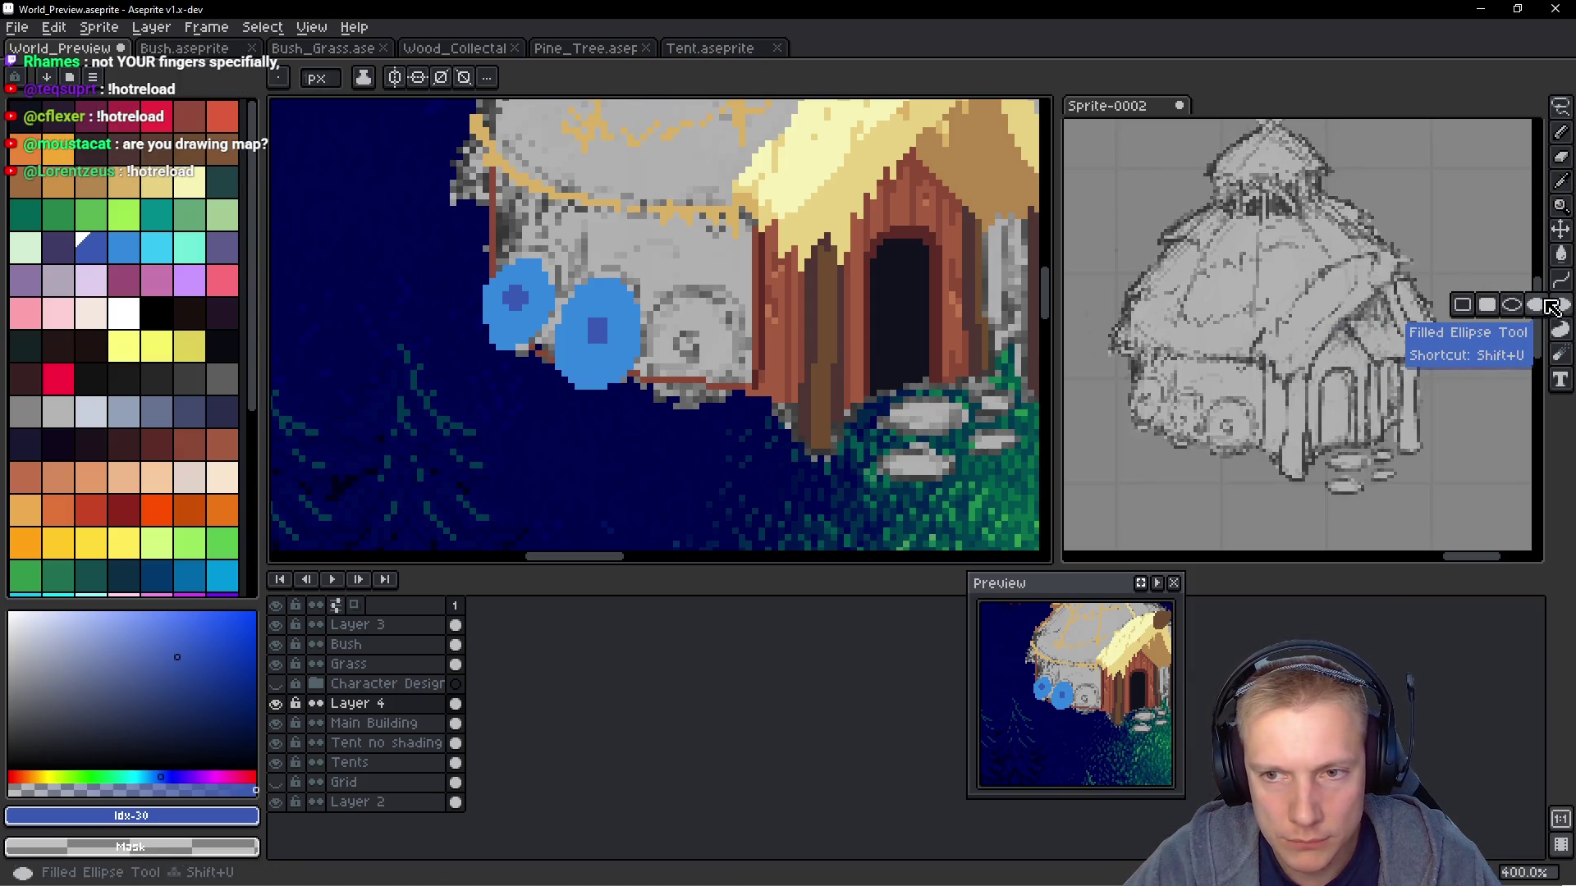
left_click(1552, 307)
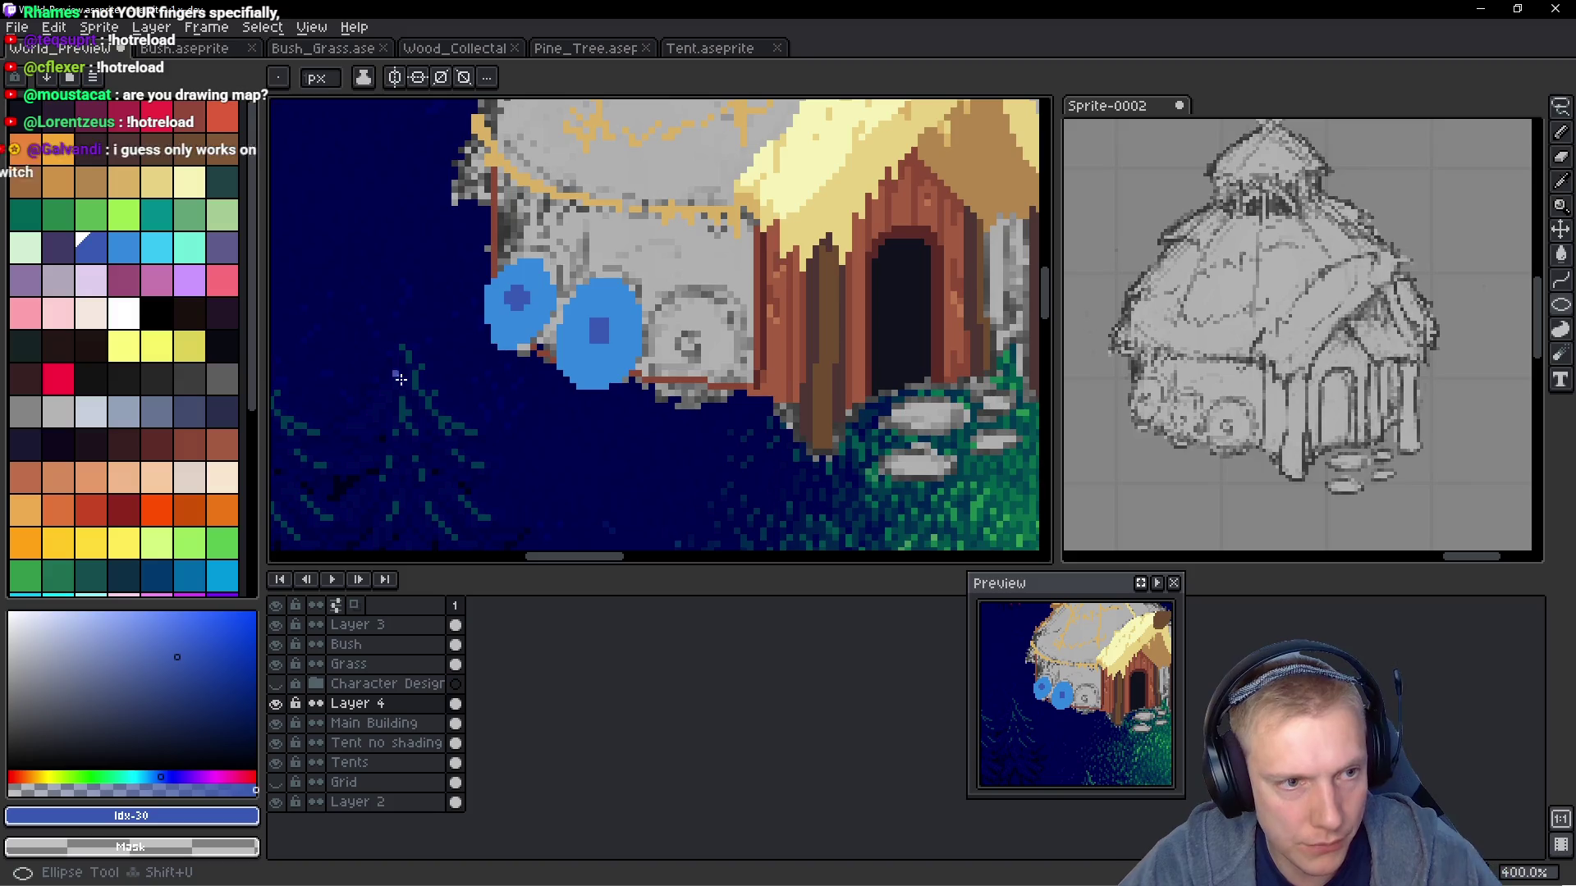
Draw a circle below the hut and fill it with the shield blue #3388dc
scroll(574, 353, "down", 2)
left_click_drag(595, 357, 695, 476)
key("q")
mouse_move(656, 337)
left_mouse_down()
mouse_move(702, 361)
mouse_move(657, 333)
left_mouse_up()
key("g")
left_click(580, 221, "alt")
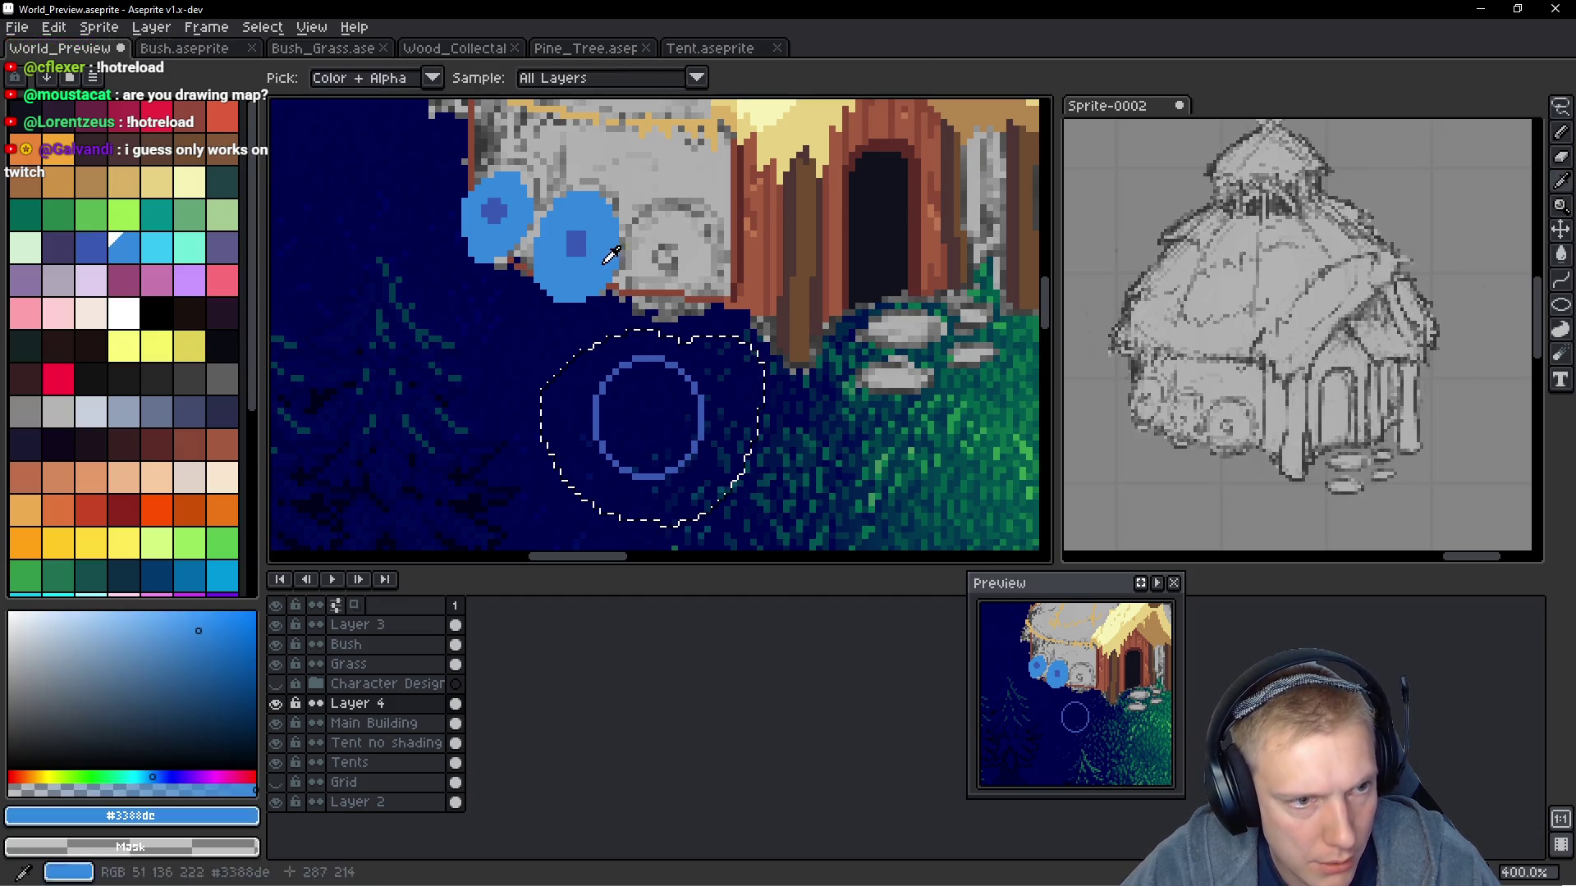
left_click(648, 414)
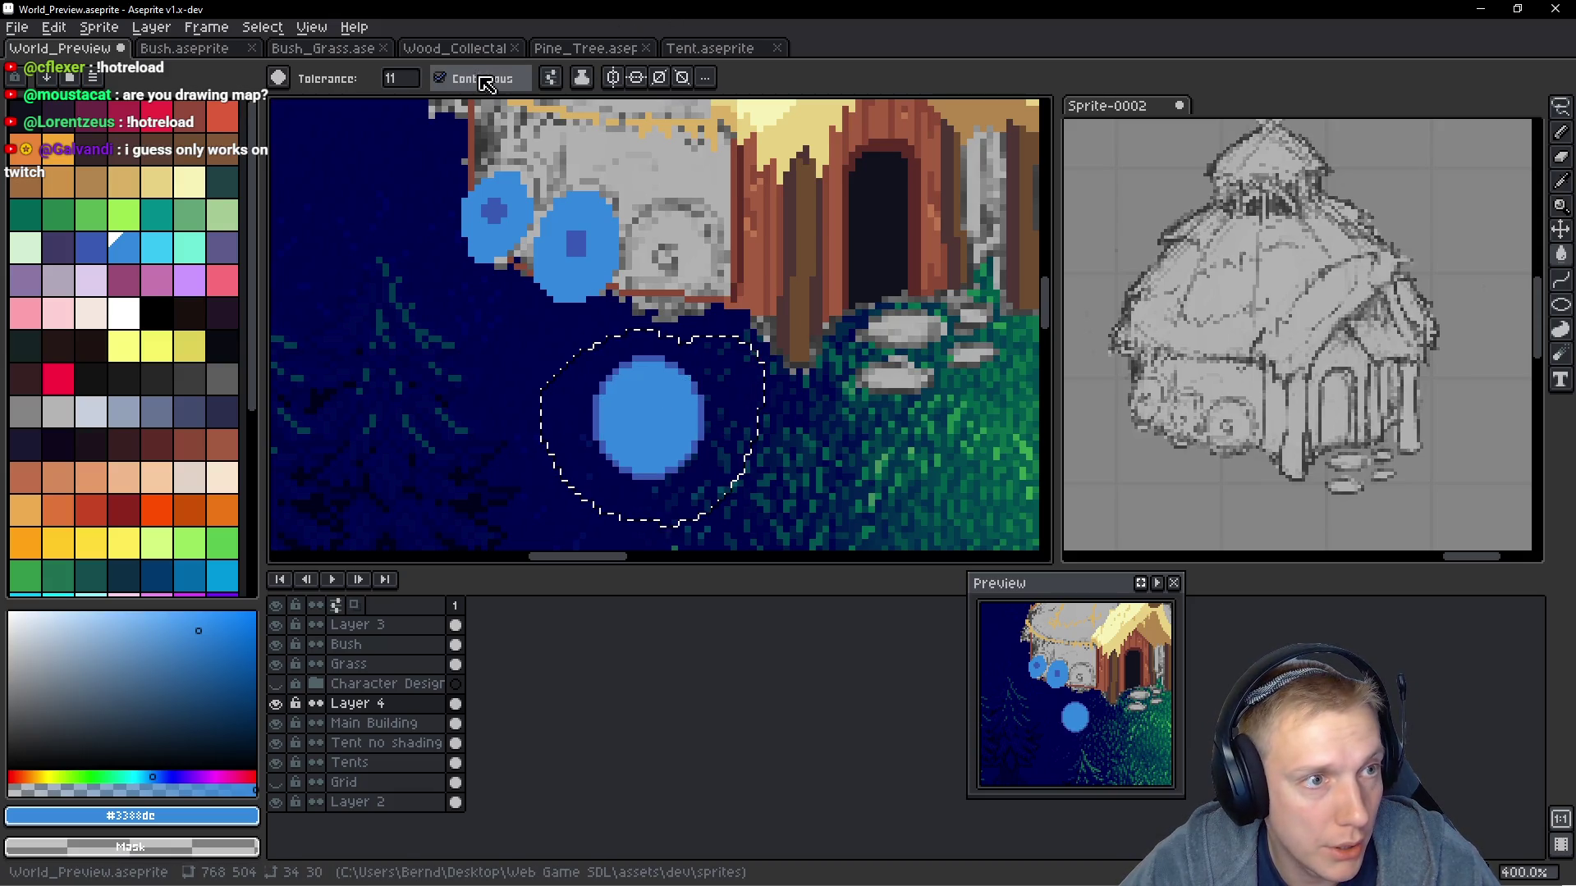
Paint a dark-blue #3859b3 centre inside the new circle
scroll(673, 484, "up", 3)
scroll(730, 340, "down", 1)
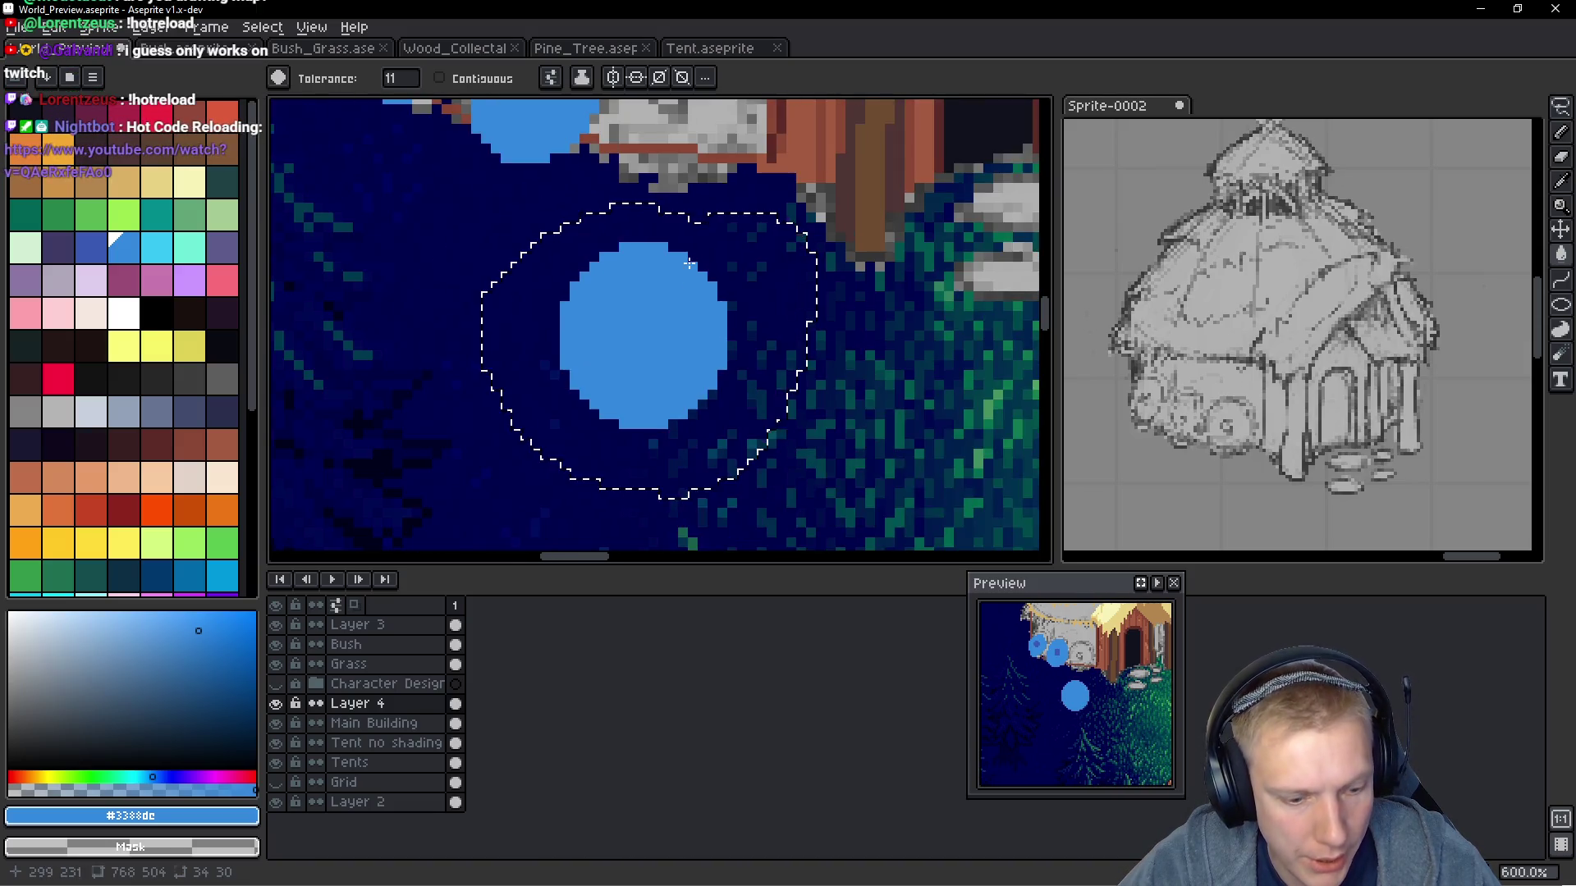
left_click_drag(532, 67, 573, 172)
key("b")
left_click(573, 172, "alt")
left_click(698, 440)
mouse_move(699, 440)
left_mouse_down()
mouse_move(686, 472)
mouse_move(630, 428)
mouse_move(686, 317)
mouse_move(693, 200)
mouse_move(615, 451)
left_mouse_up()
left_click(663, 441)
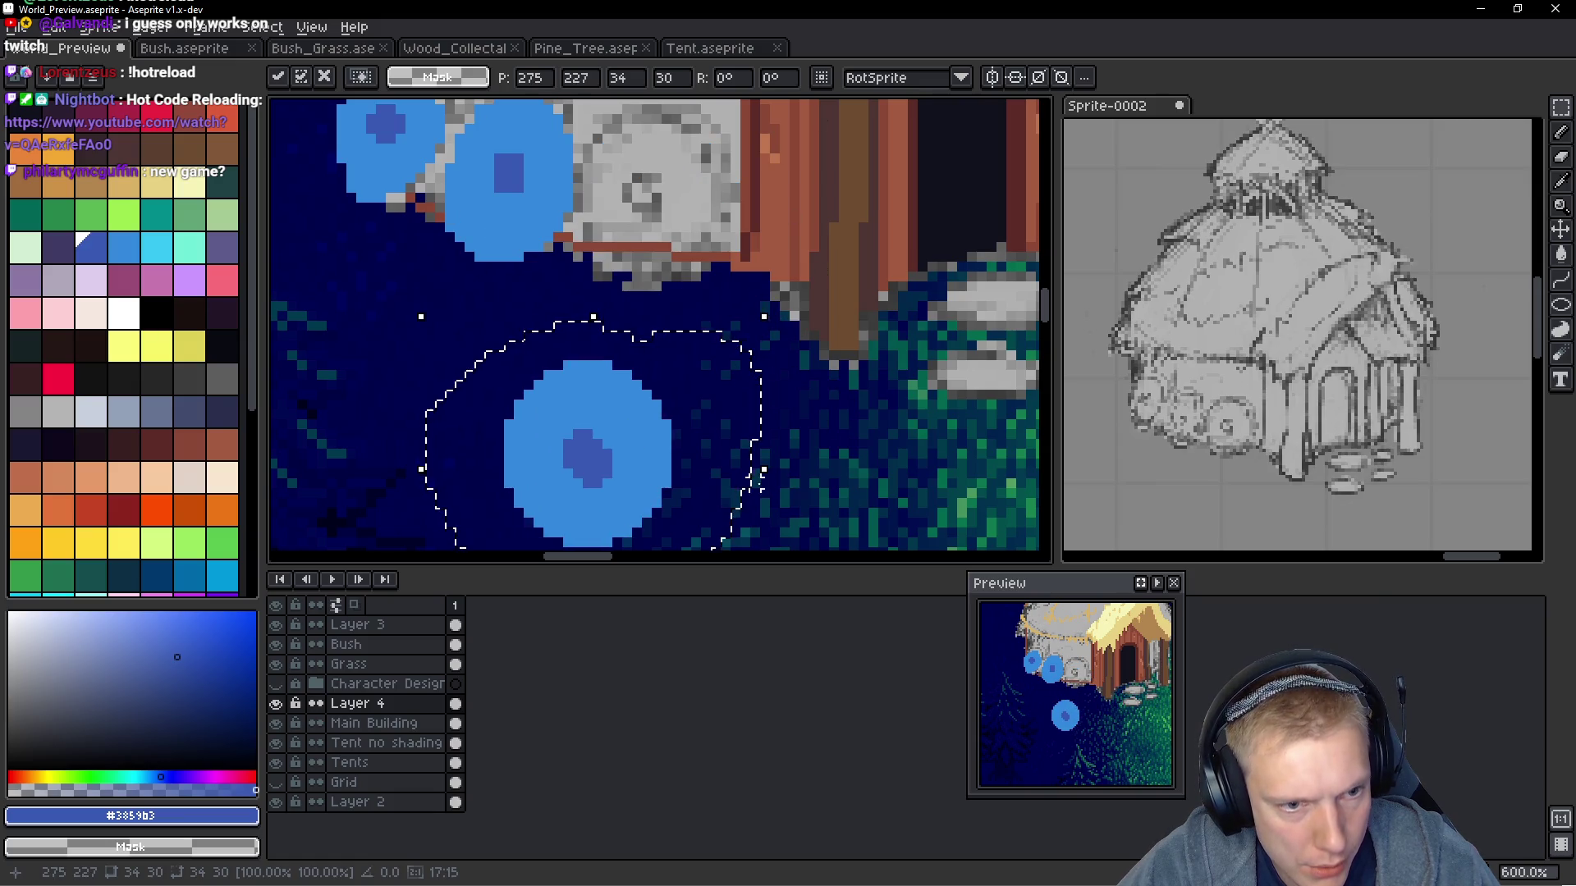
Resize and reshape the new shield, stretching its top edge
left_click_drag(762, 469, 754, 484)
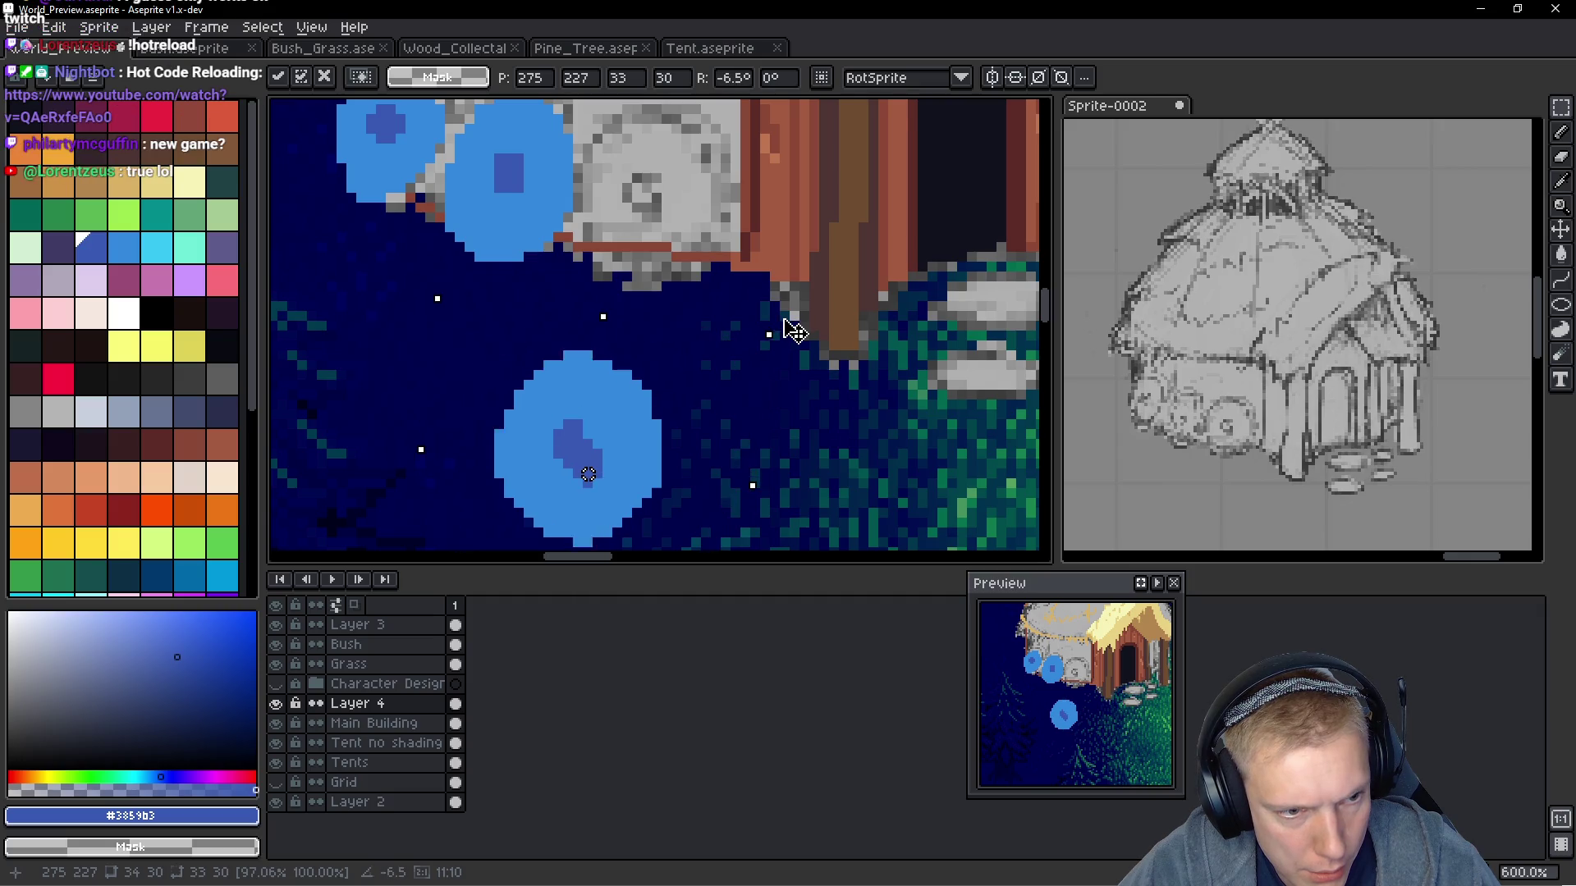
key("ctrl+d")
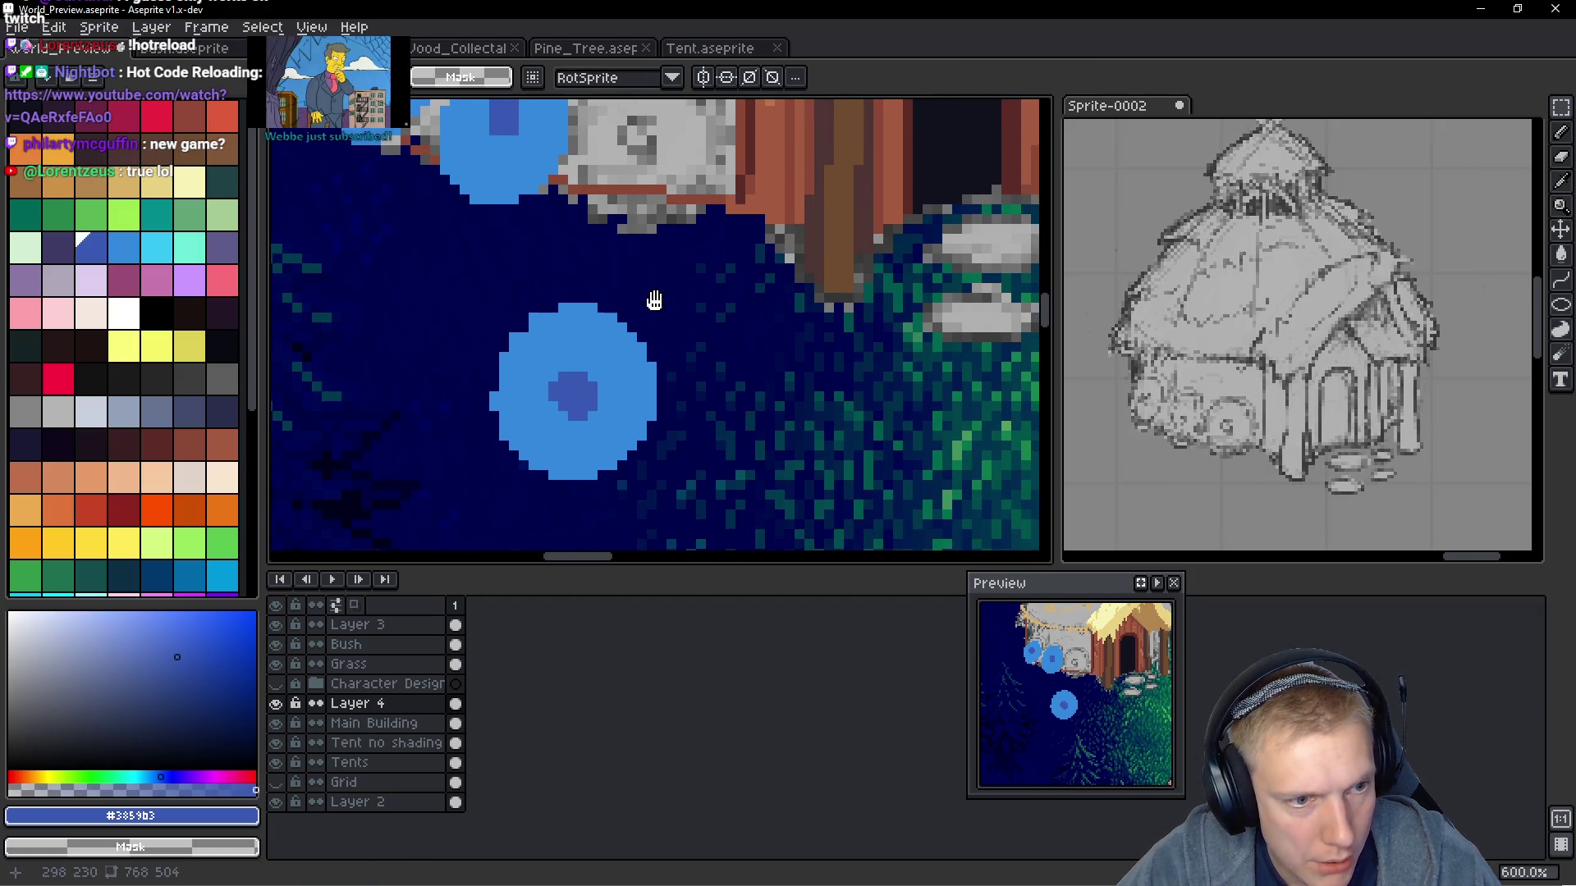
scroll(648, 328, "down", 2)
key("q")
mouse_move(661, 287)
left_mouse_down()
mouse_move(605, 257)
mouse_move(633, 514)
left_mouse_up()
mouse_move(633, 514)
left_mouse_down()
mouse_move(623, 271)
mouse_move(457, 451)
mouse_move(632, 296)
left_mouse_up()
key("ctrl+d")
key("ctrl+z")
key("ctrl+d")
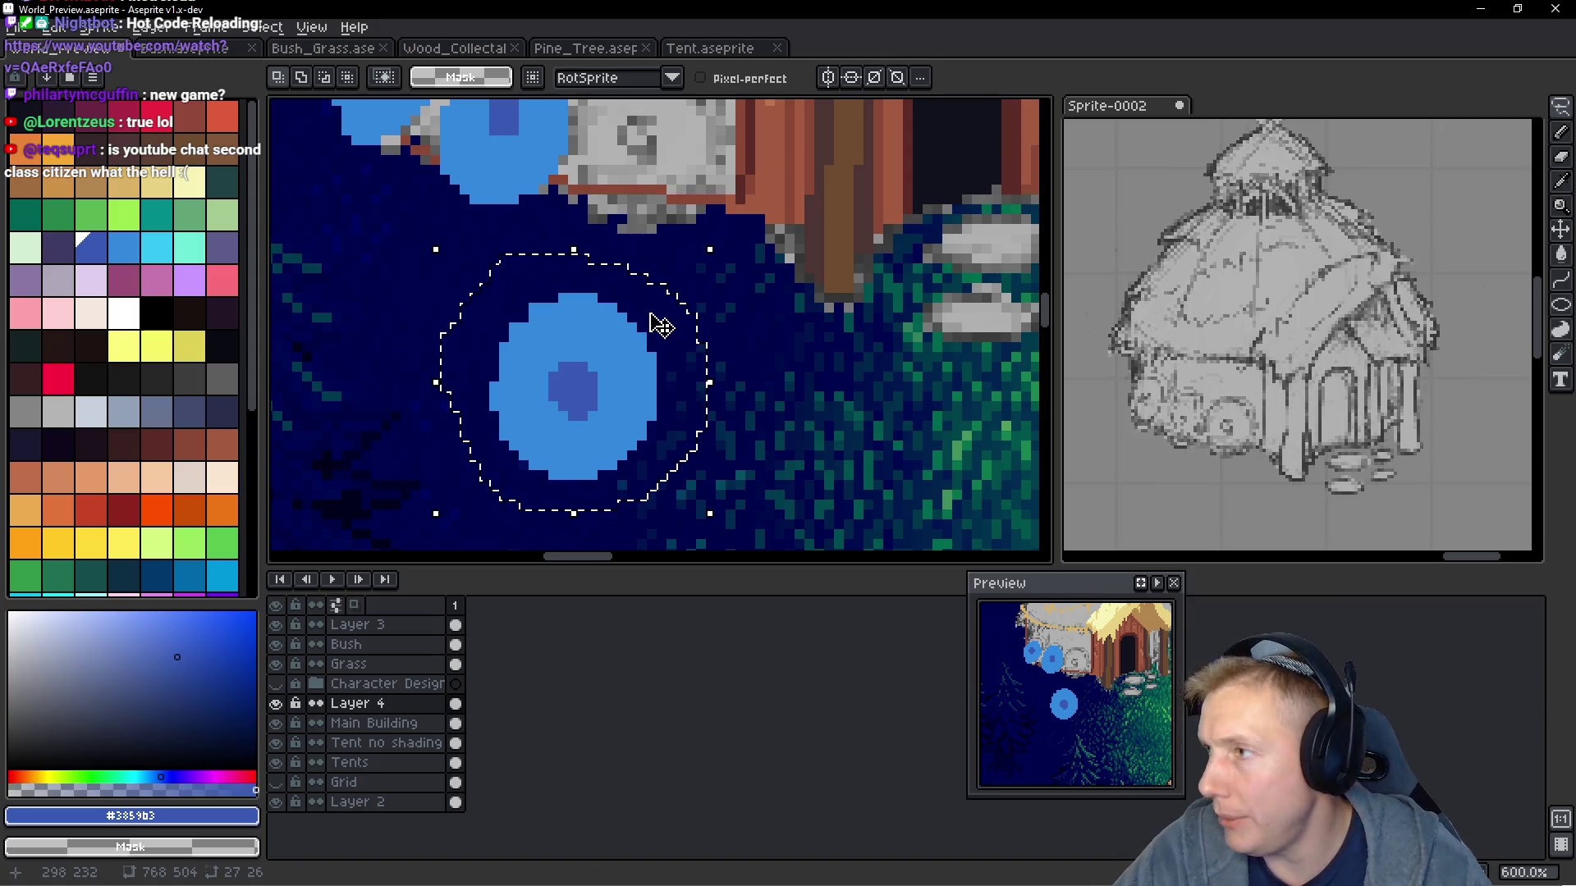
Narrow the new shield to 26 px wide and place it beside the other two
scroll(654, 324, "up", 1)
mouse_move(555, 399)
left_mouse_down()
mouse_move(637, 188)
mouse_move(628, 158)
mouse_move(561, 383)
left_mouse_up()
left_click_drag(669, 390, 654, 398)
mouse_move(545, 380)
left_mouse_down()
mouse_move(578, 347)
mouse_move(632, 158)
left_mouse_up()
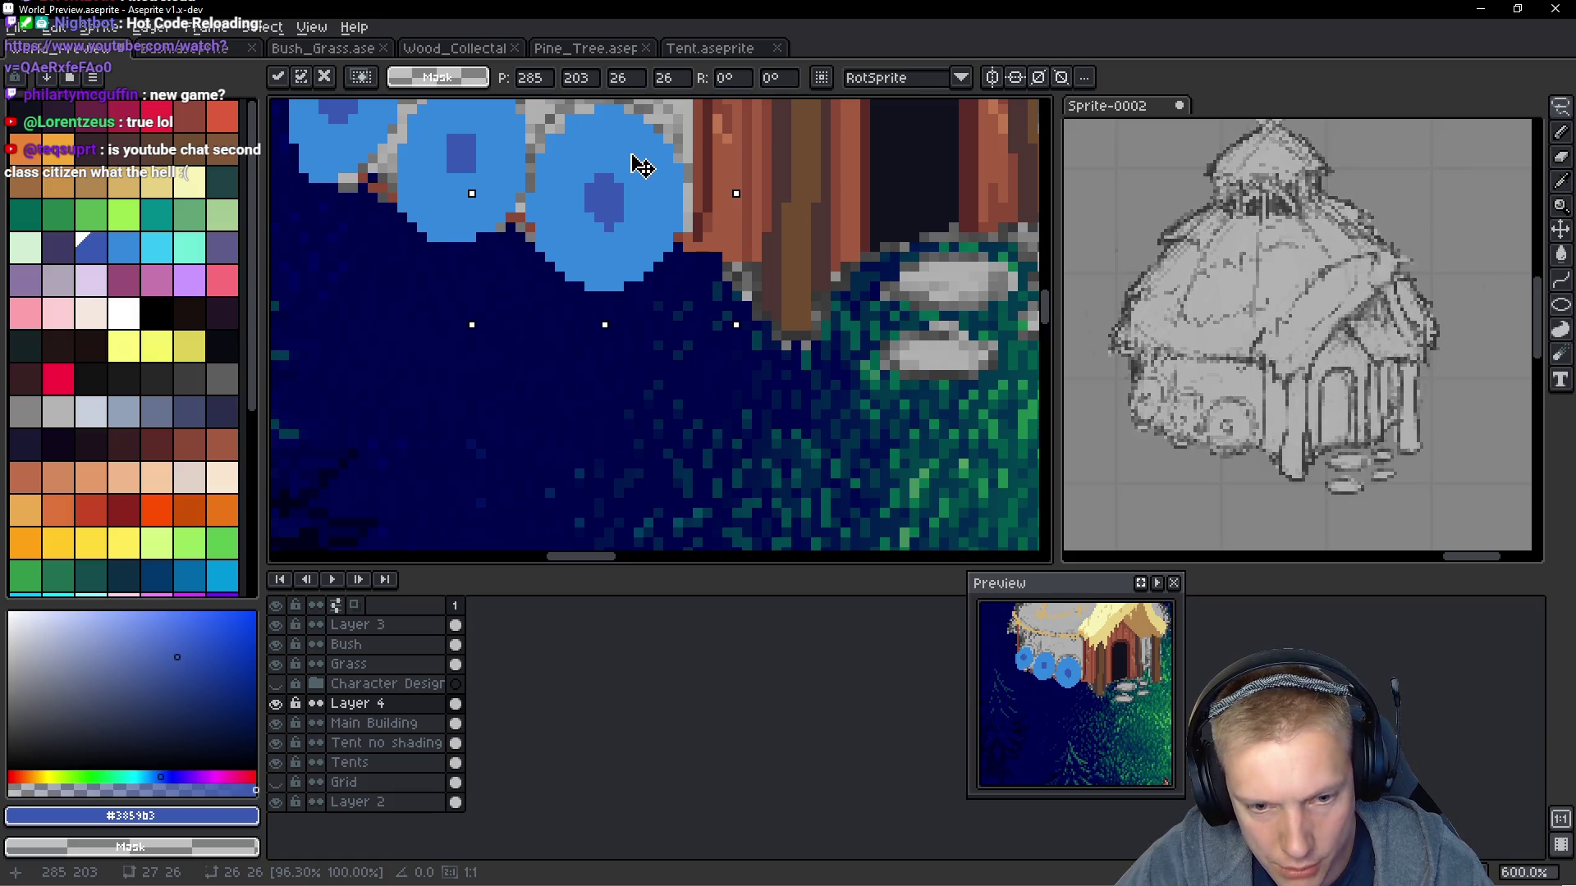
Nudge the third shield up one pixel and commit its placement
key("Up")
key("Return")
scroll(649, 181, "down", 5)
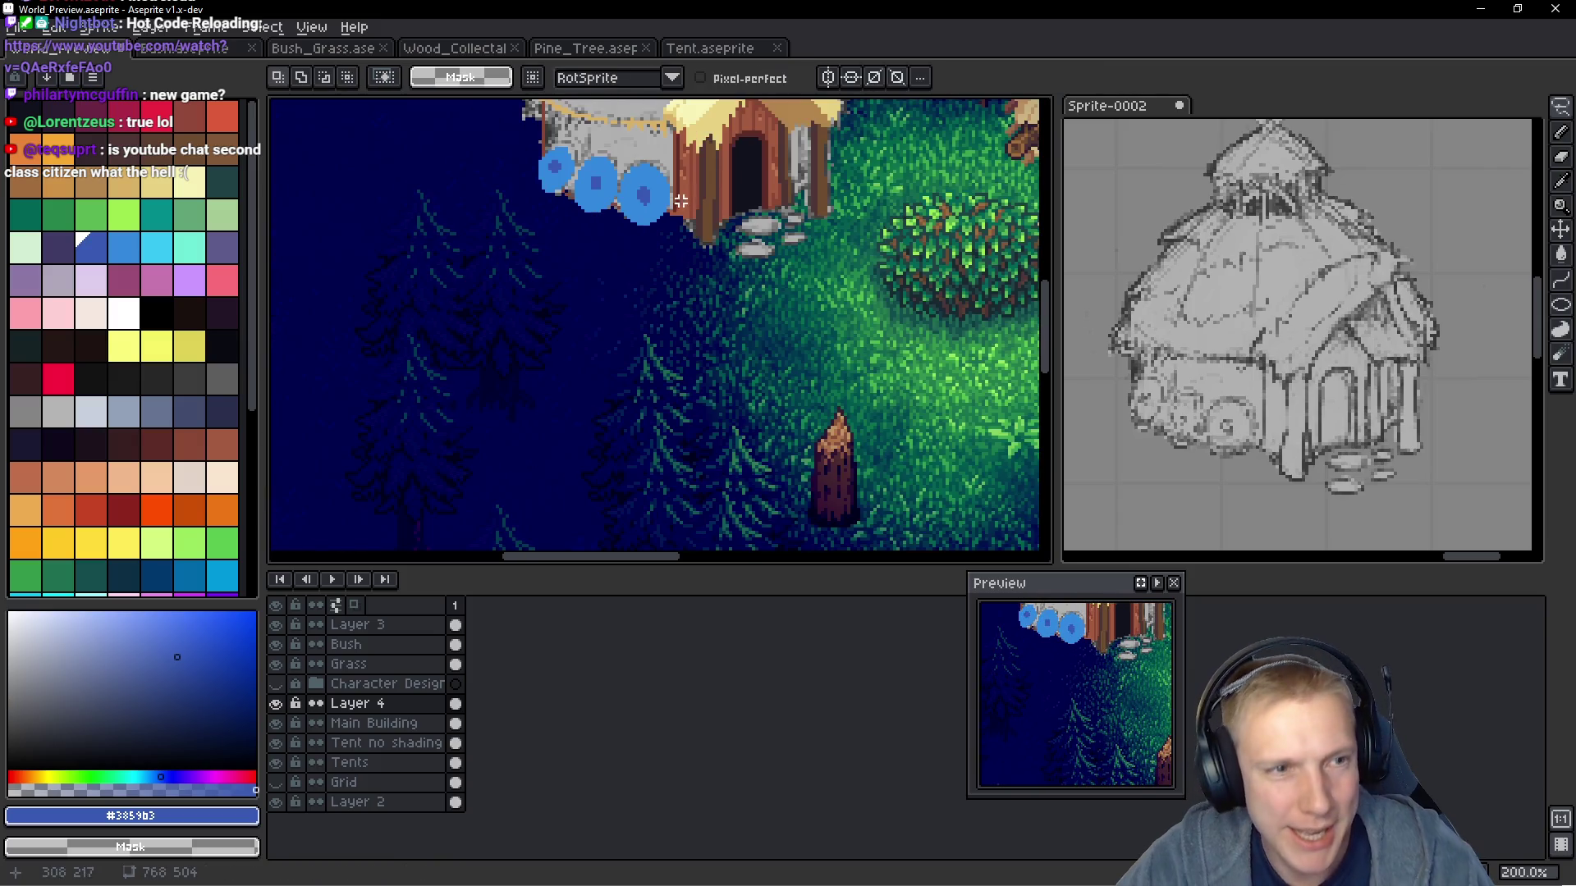
scroll(690, 262, "up", 1)
scroll(706, 289, "down", 1)
scroll(706, 289, "up", 4)
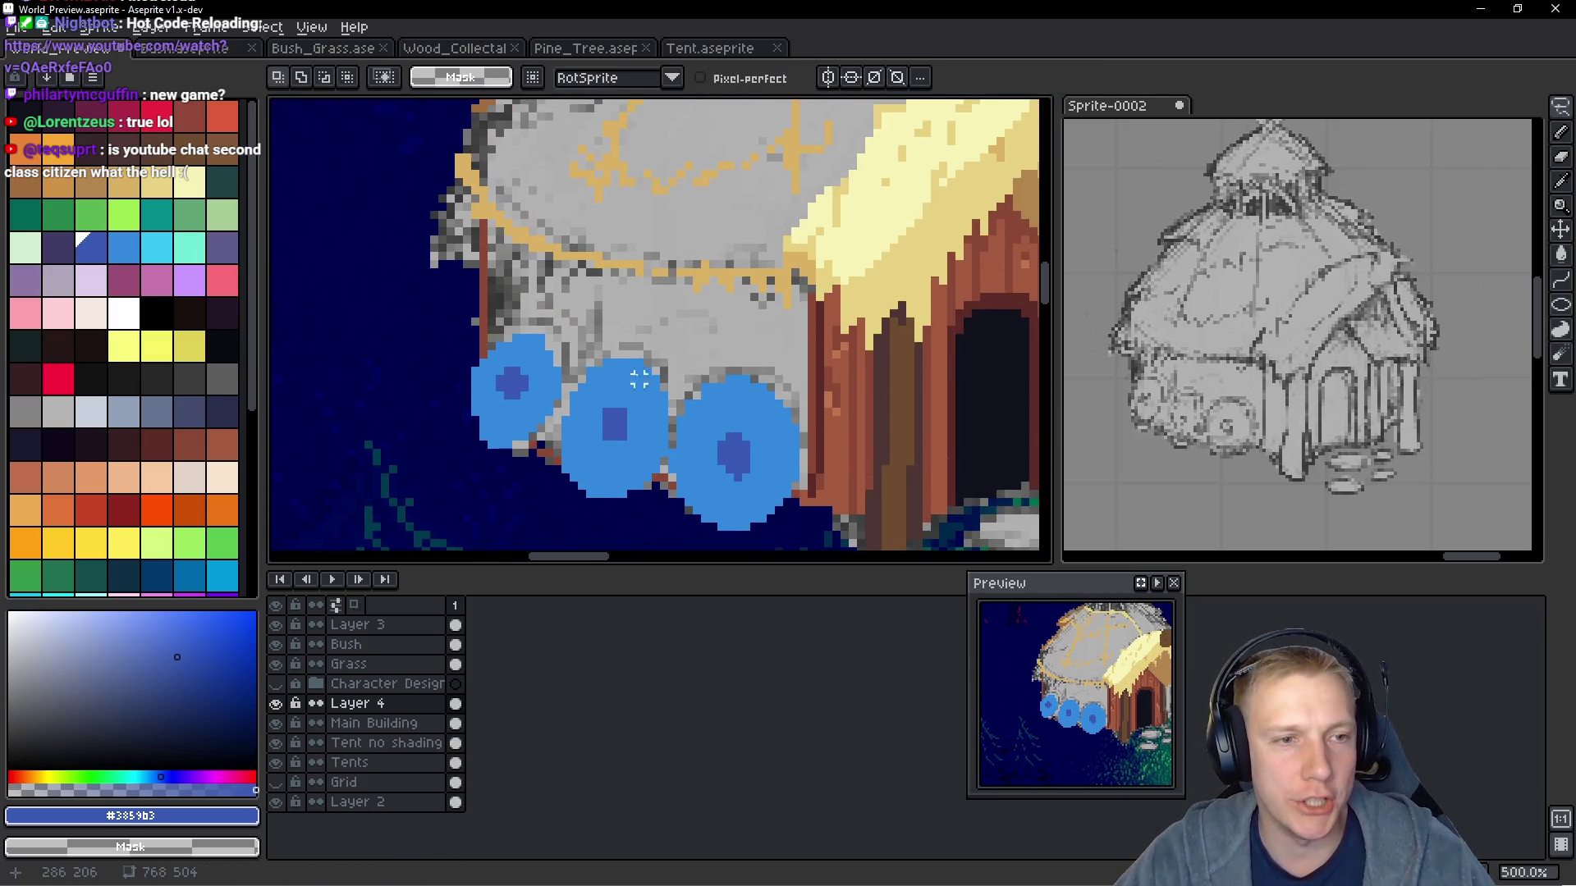
Flood-fill the wall behind the shields with the wall brown, enabling Contiguous to stop overflow
key("g")
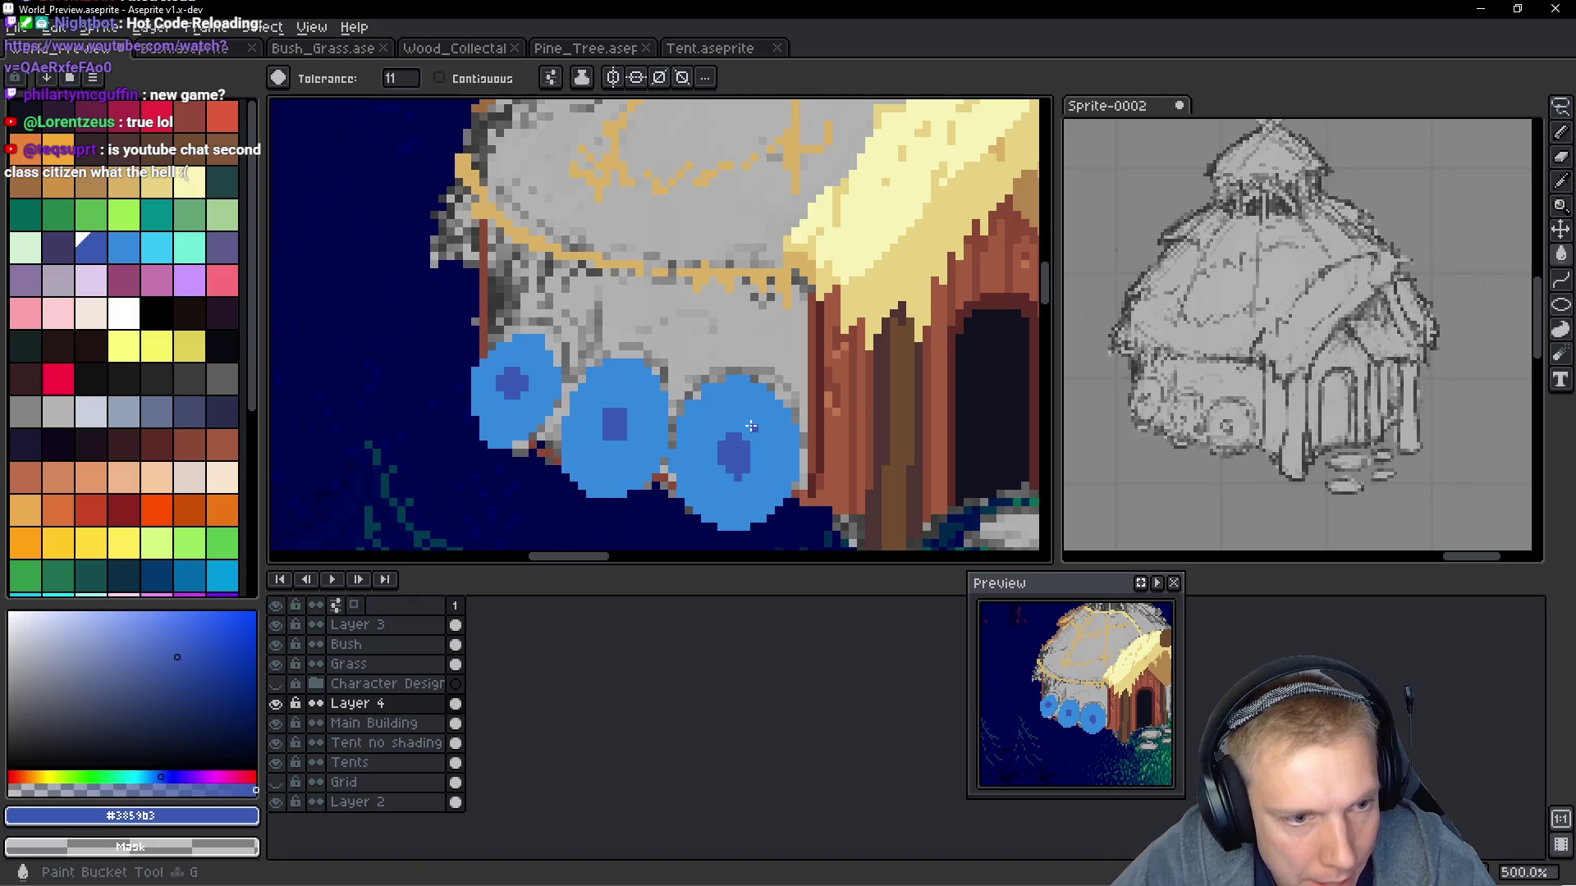
scroll(677, 456, "up", 2)
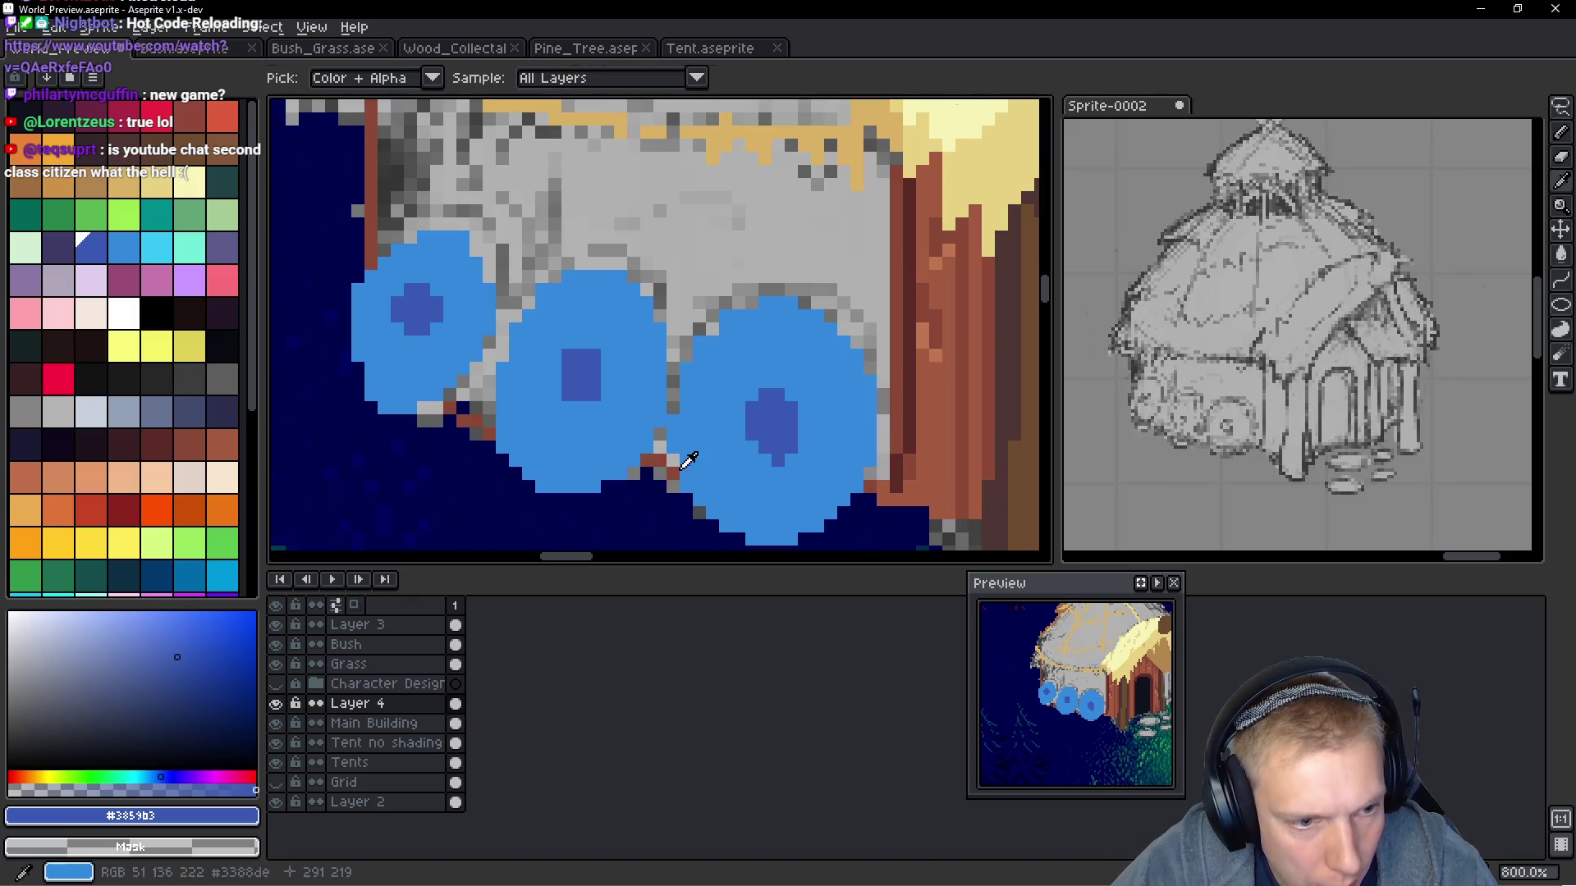
left_click(659, 469, "alt")
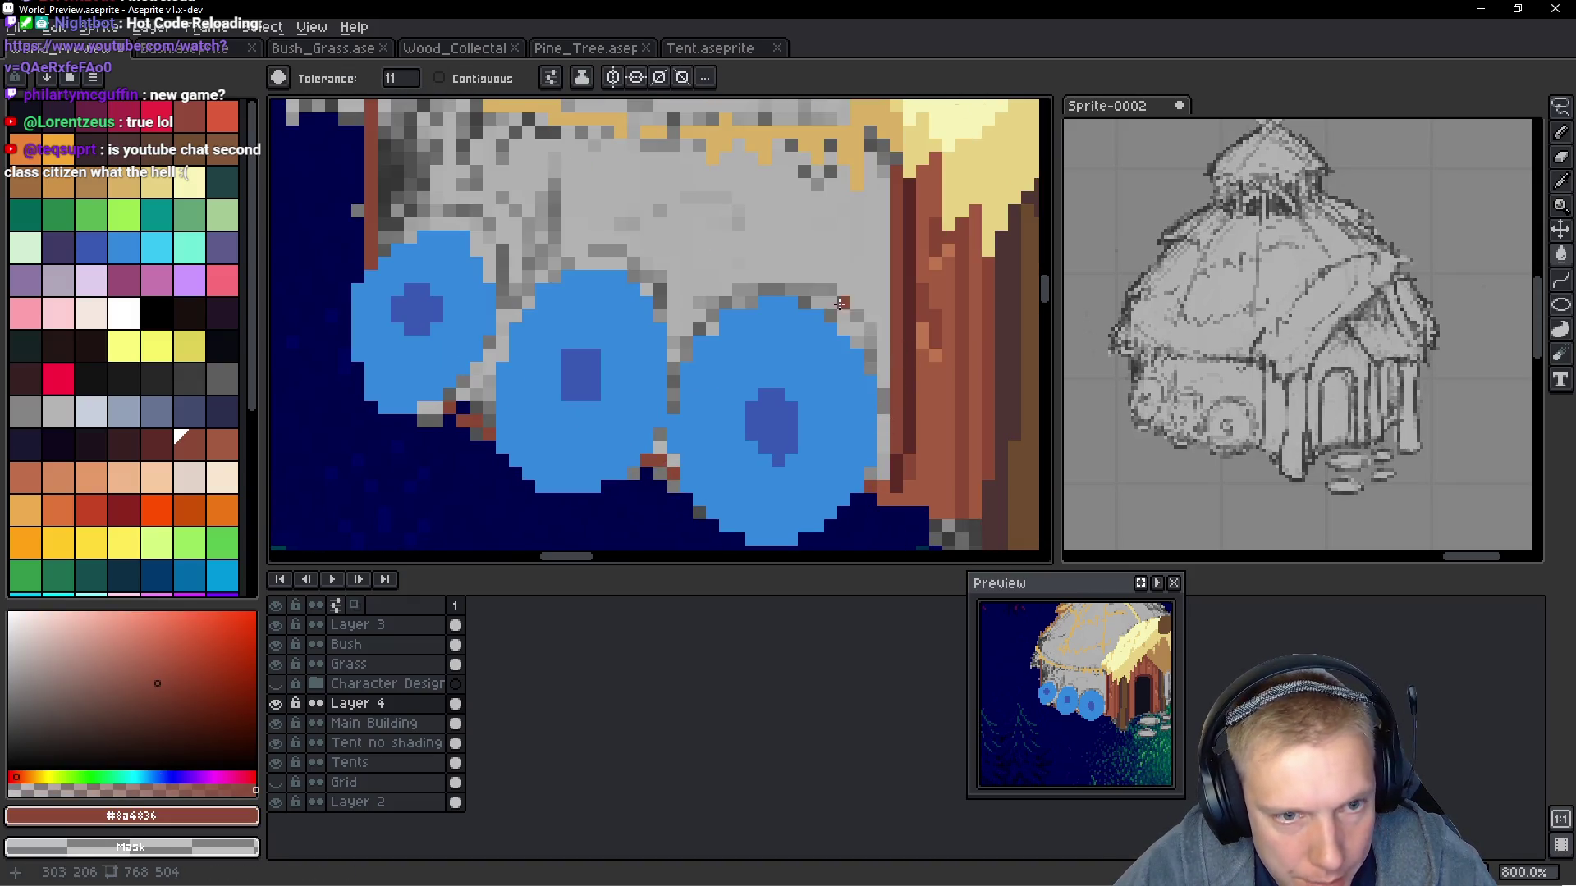
left_click(833, 277)
key("ctrl+z")
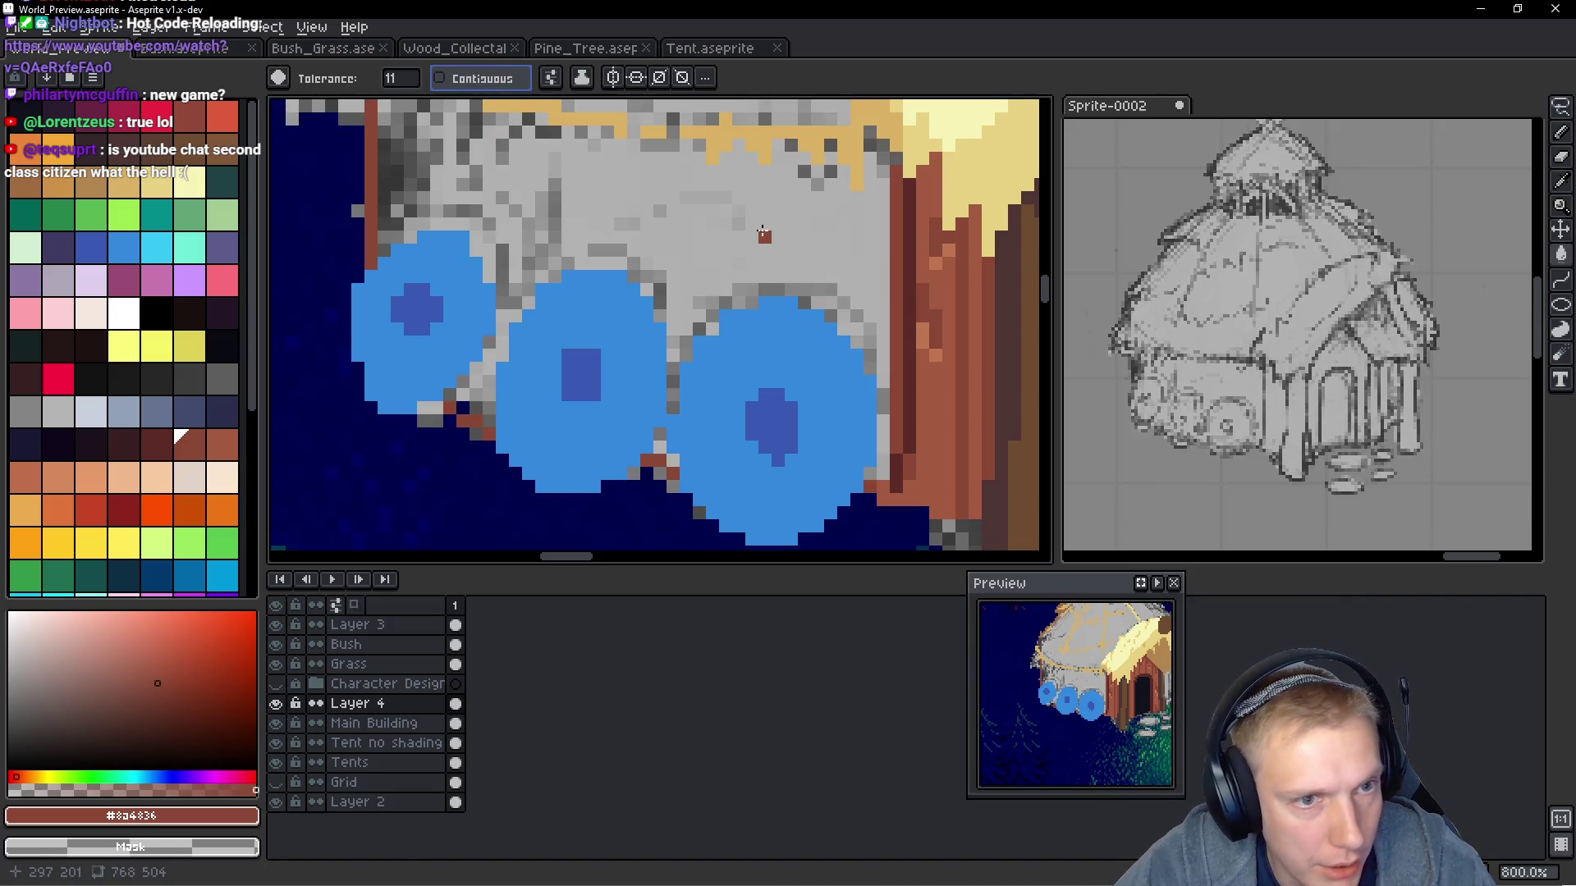
left_click(748, 235)
key("ctrl+z")
left_click(439, 78)
left_click(733, 250)
key("ctrl+z")
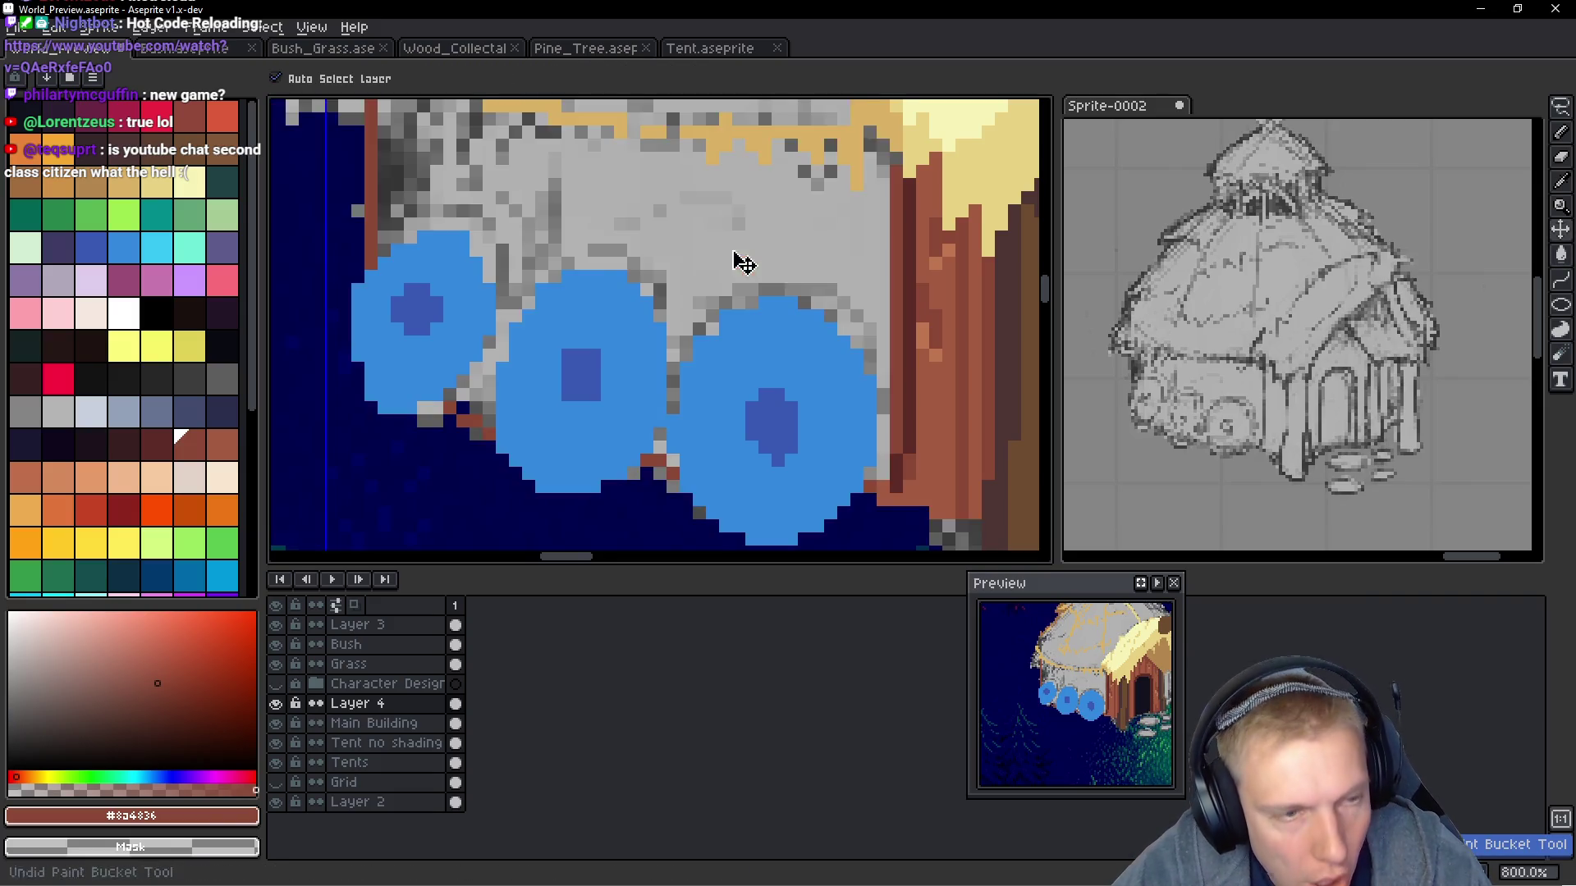
scroll(732, 247, "down", 1)
scroll(739, 218, "up", 3)
left_click(727, 218)
key("ctrl+z")
Sample tan and brown shades from the canvas and test a darker brown wall fill, then undo it
left_click(702, 177, "alt")
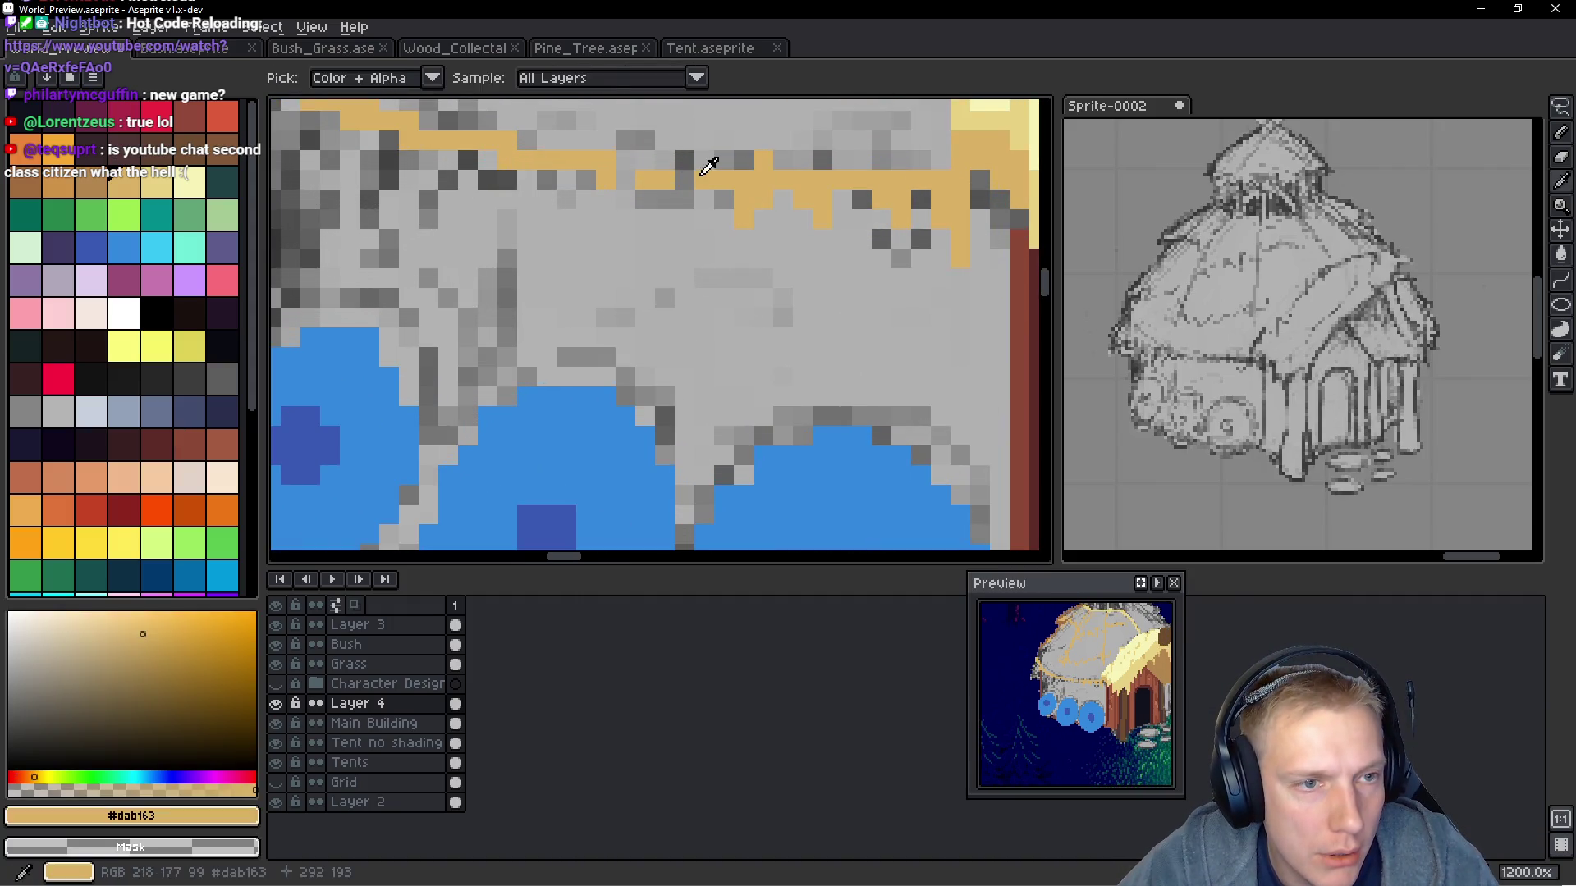
key("b")
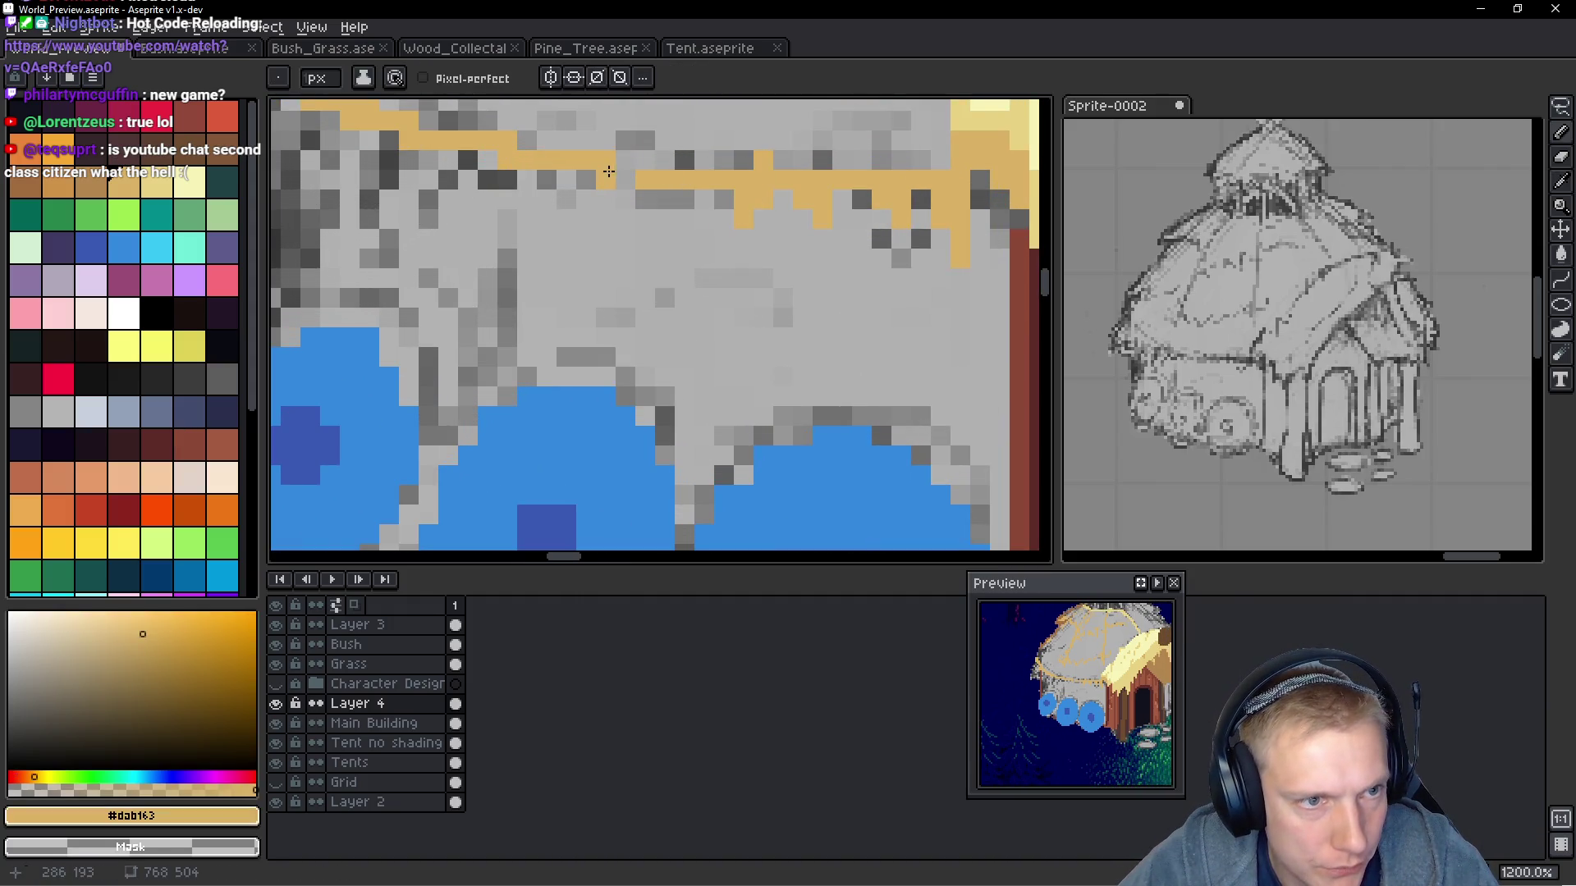
scroll(640, 189, "down", 4)
scroll(690, 219, "up", 2)
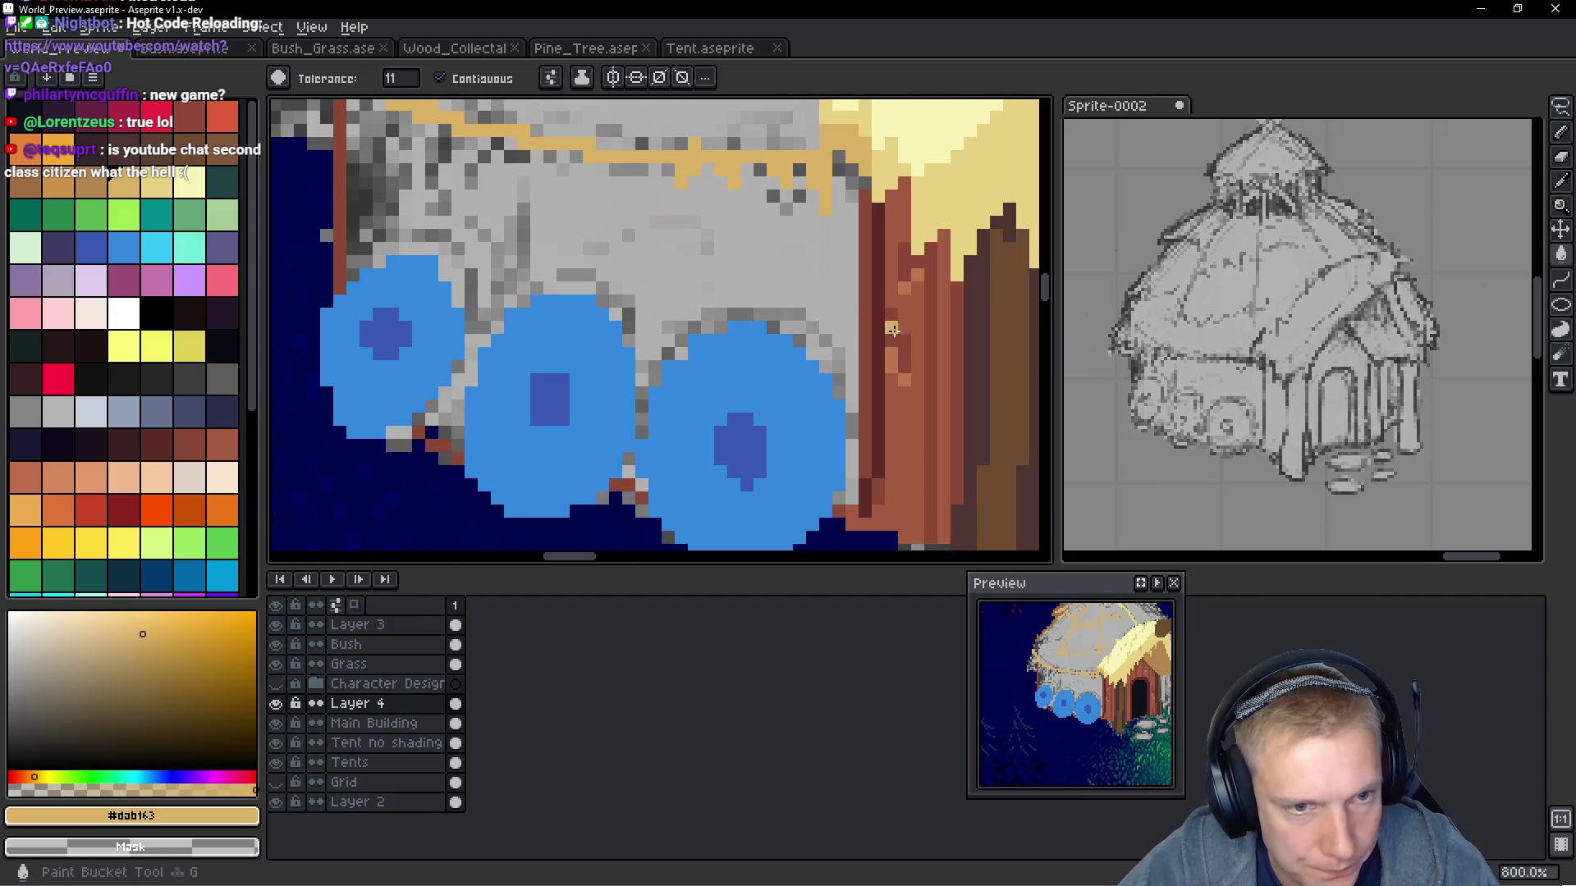
left_click(898, 290, "alt")
key("g")
scroll(903, 284, "down", 6)
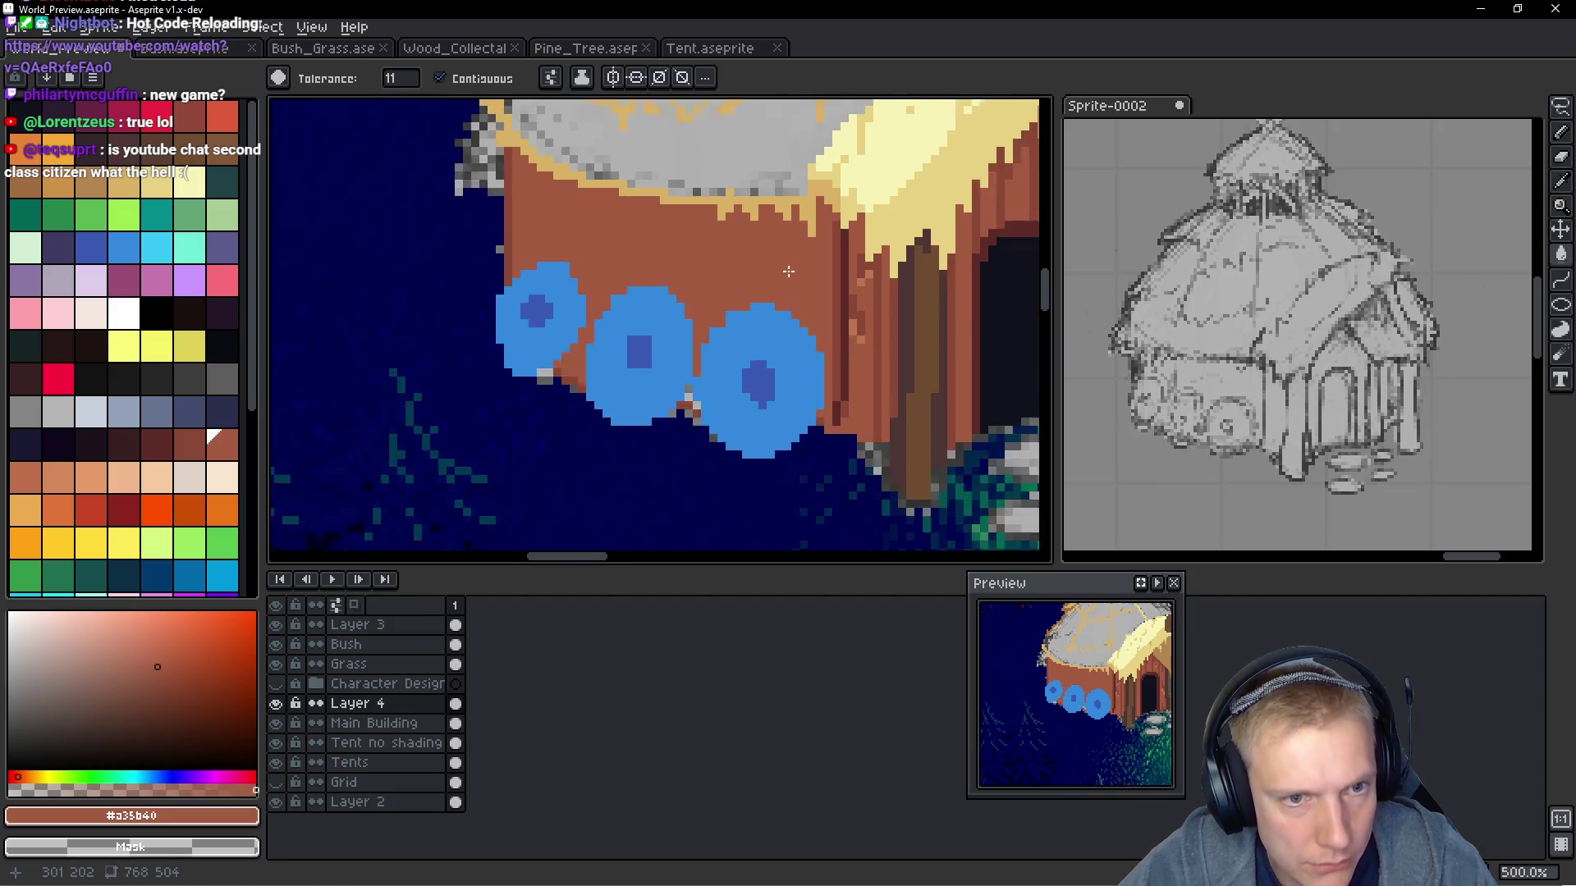
scroll(779, 271, "up", 9)
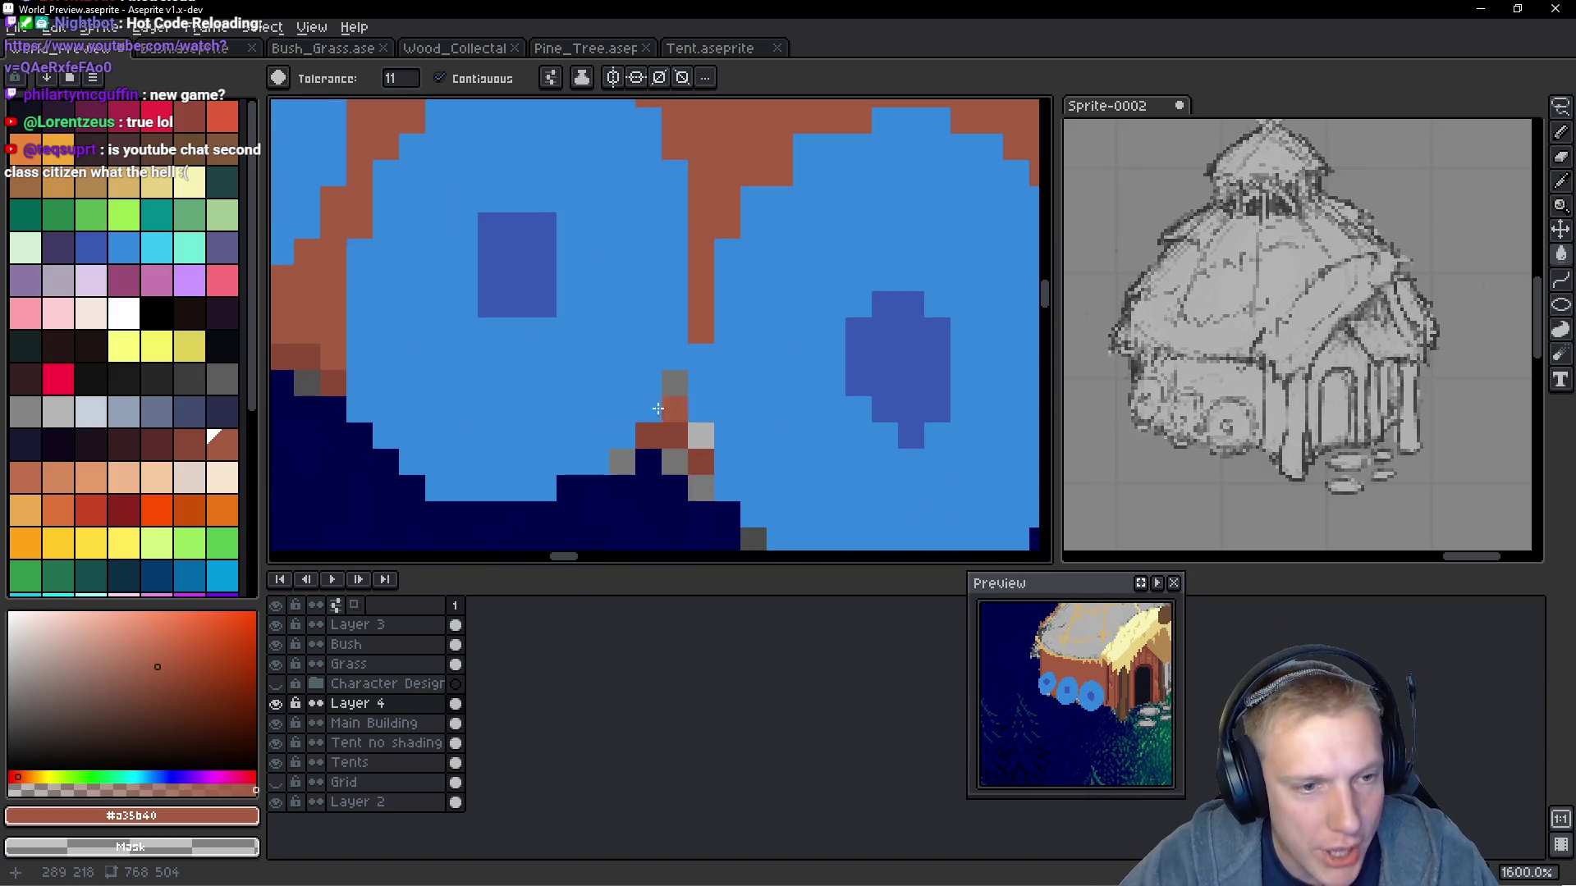
scroll(698, 431, "down", 2)
scroll(835, 408, "up", 2)
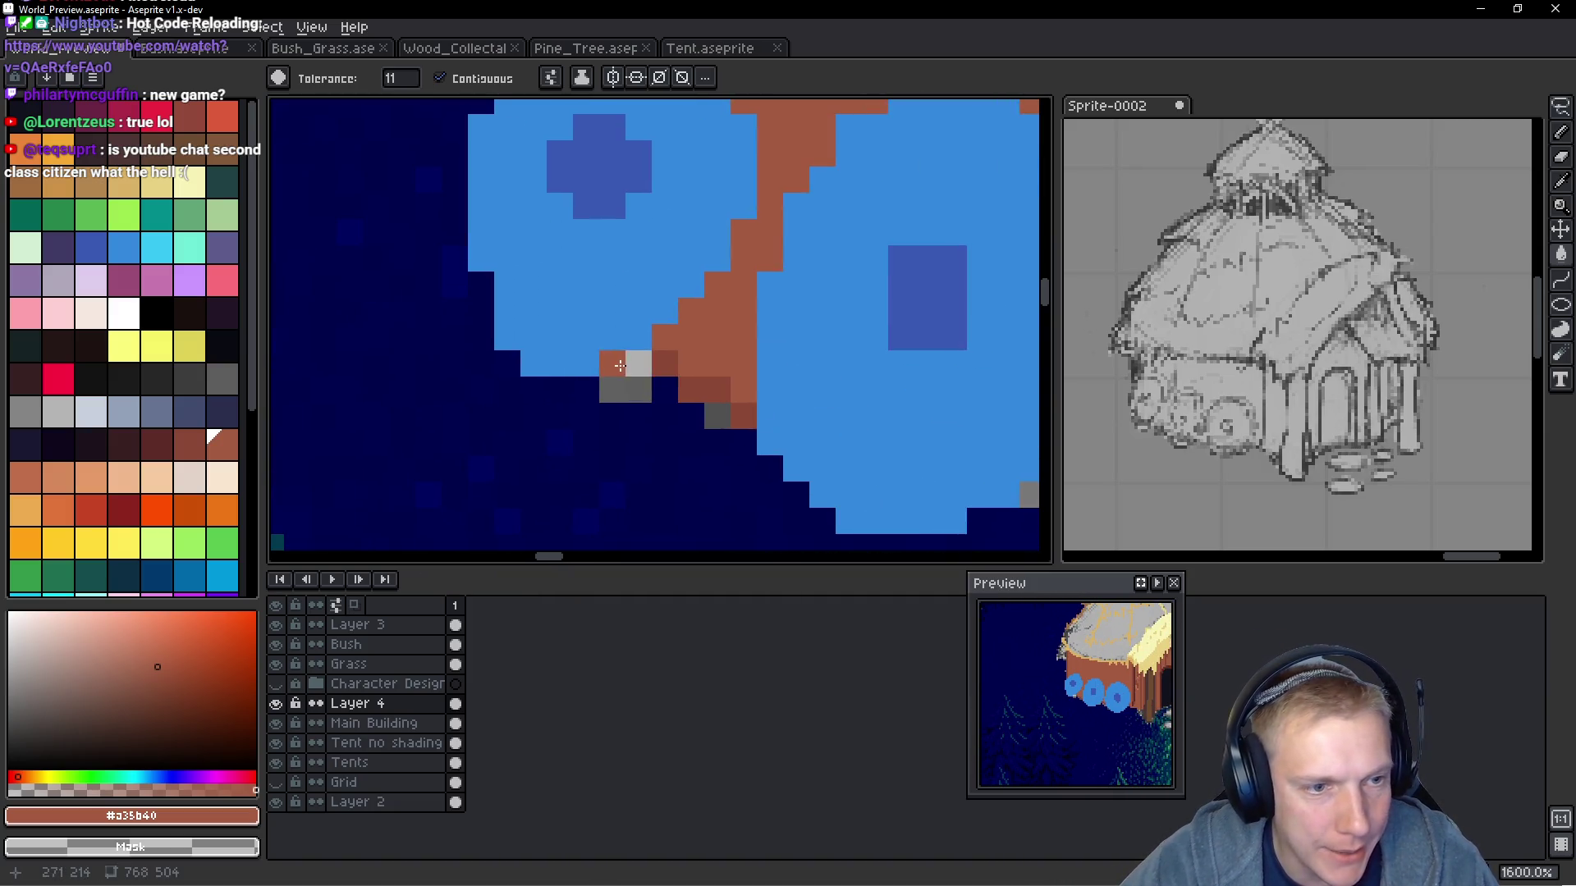
left_click(649, 362)
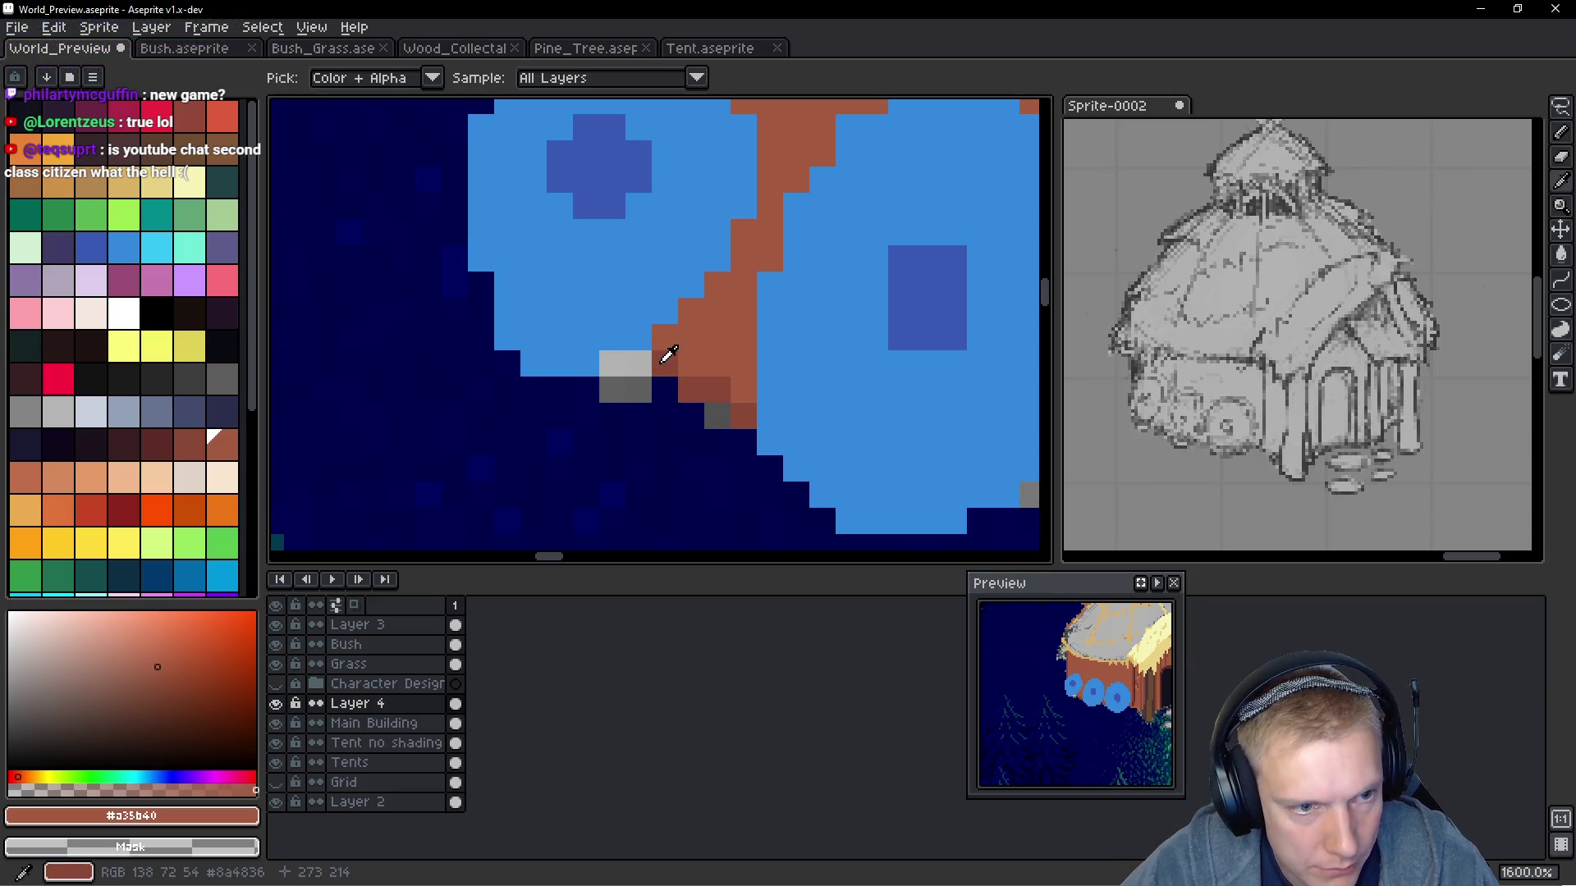
left_click(660, 354, "alt")
scroll(731, 382, "down", 6)
scroll(731, 381, "down", 1)
scroll(780, 328, "up", 4)
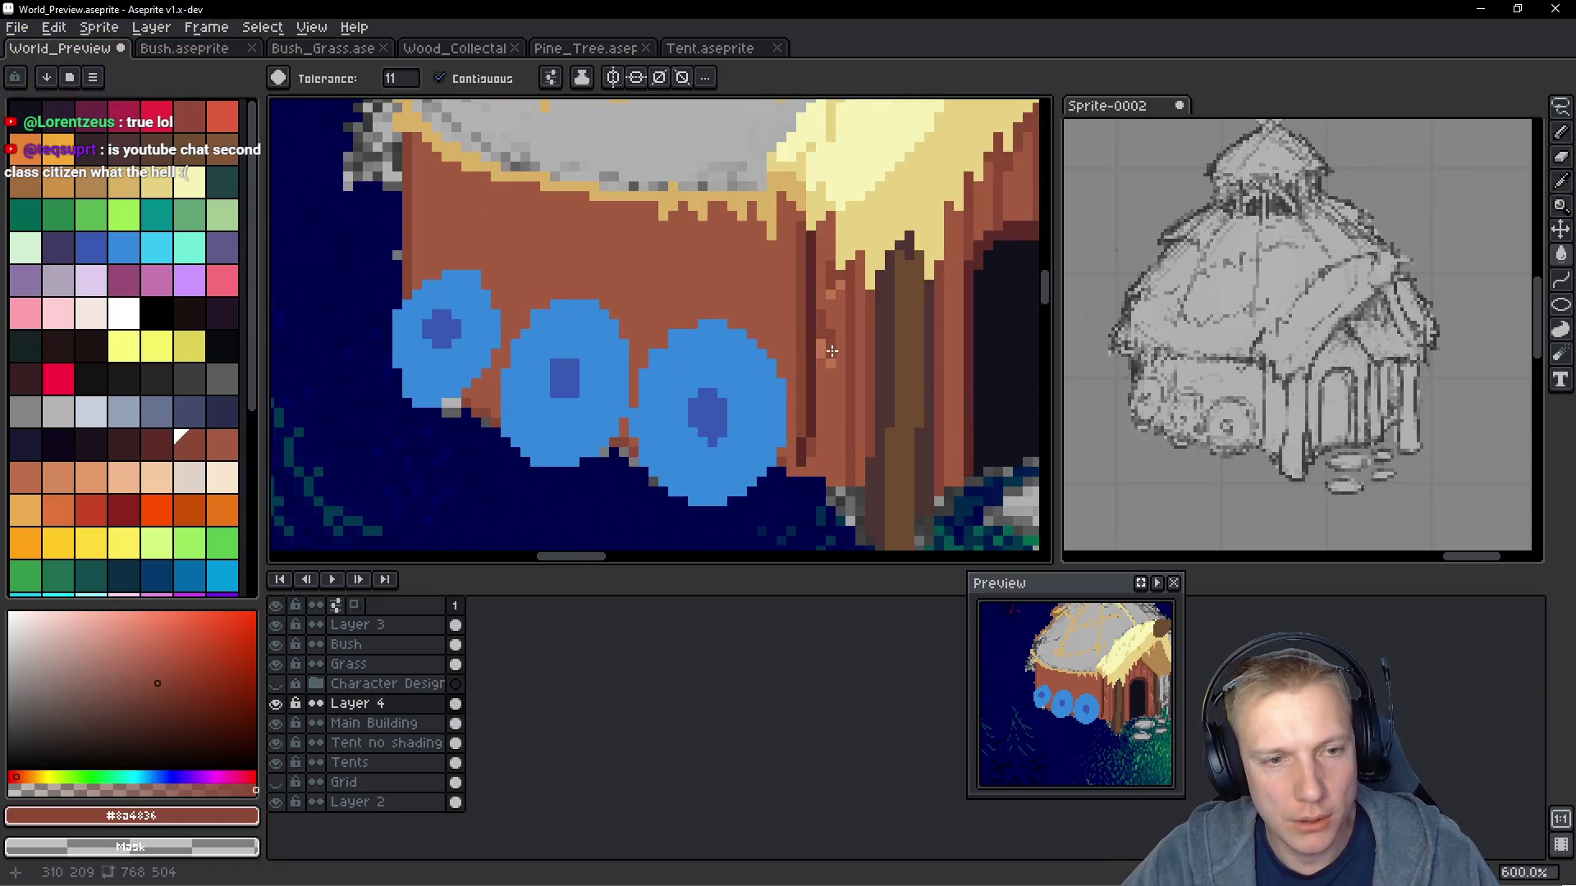
key("alt")
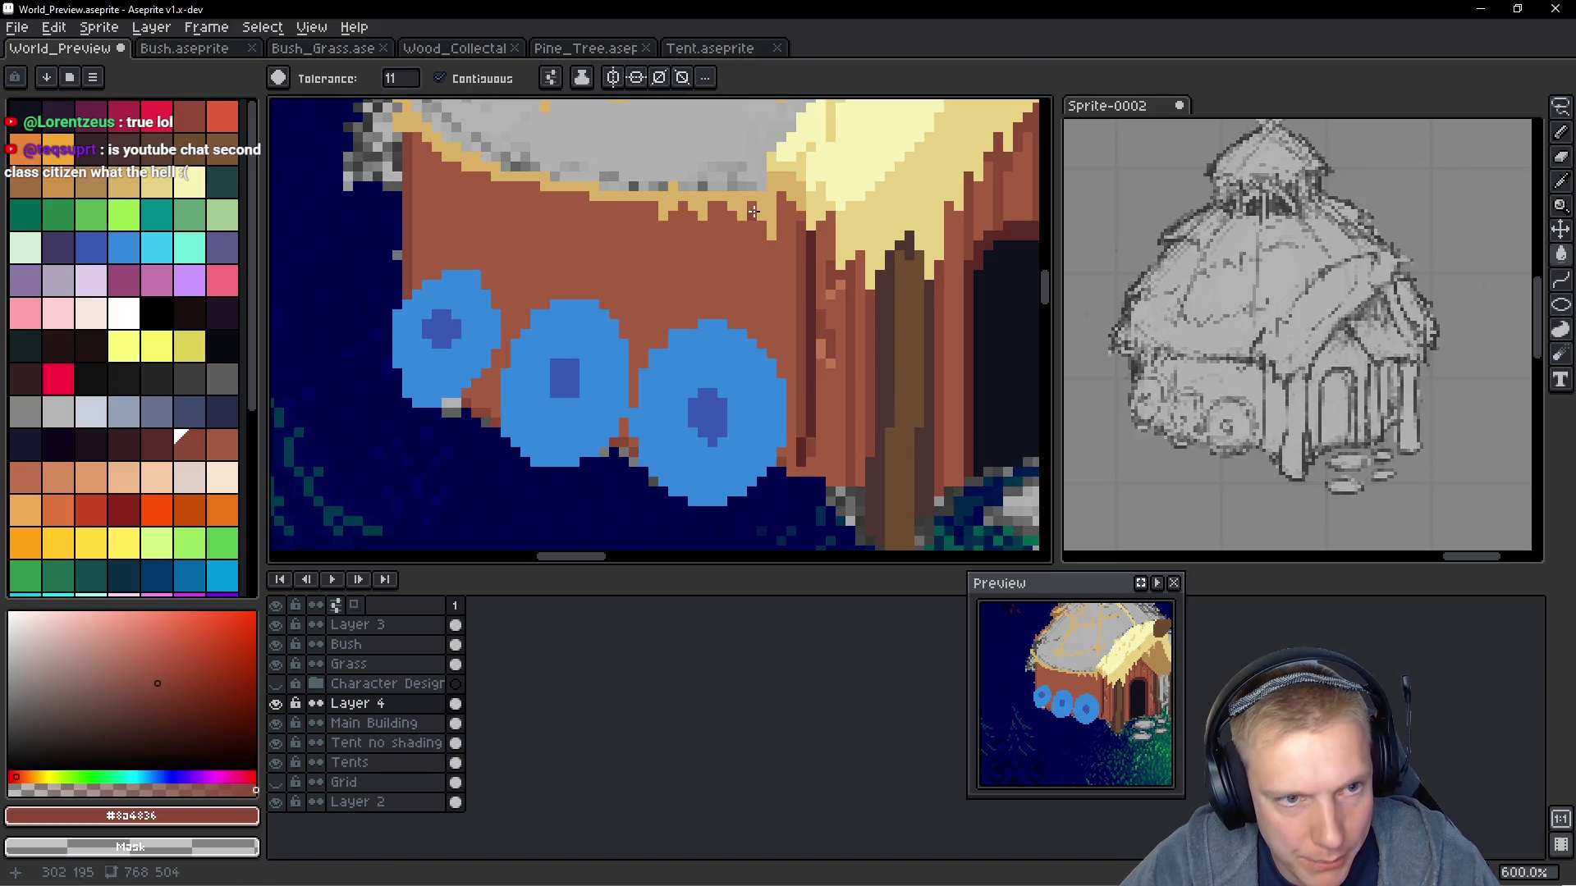
left_click(751, 210)
key("ctrl+z")
Pick the dark brown and draw several vertical plank lines down the hut wall
key("b")
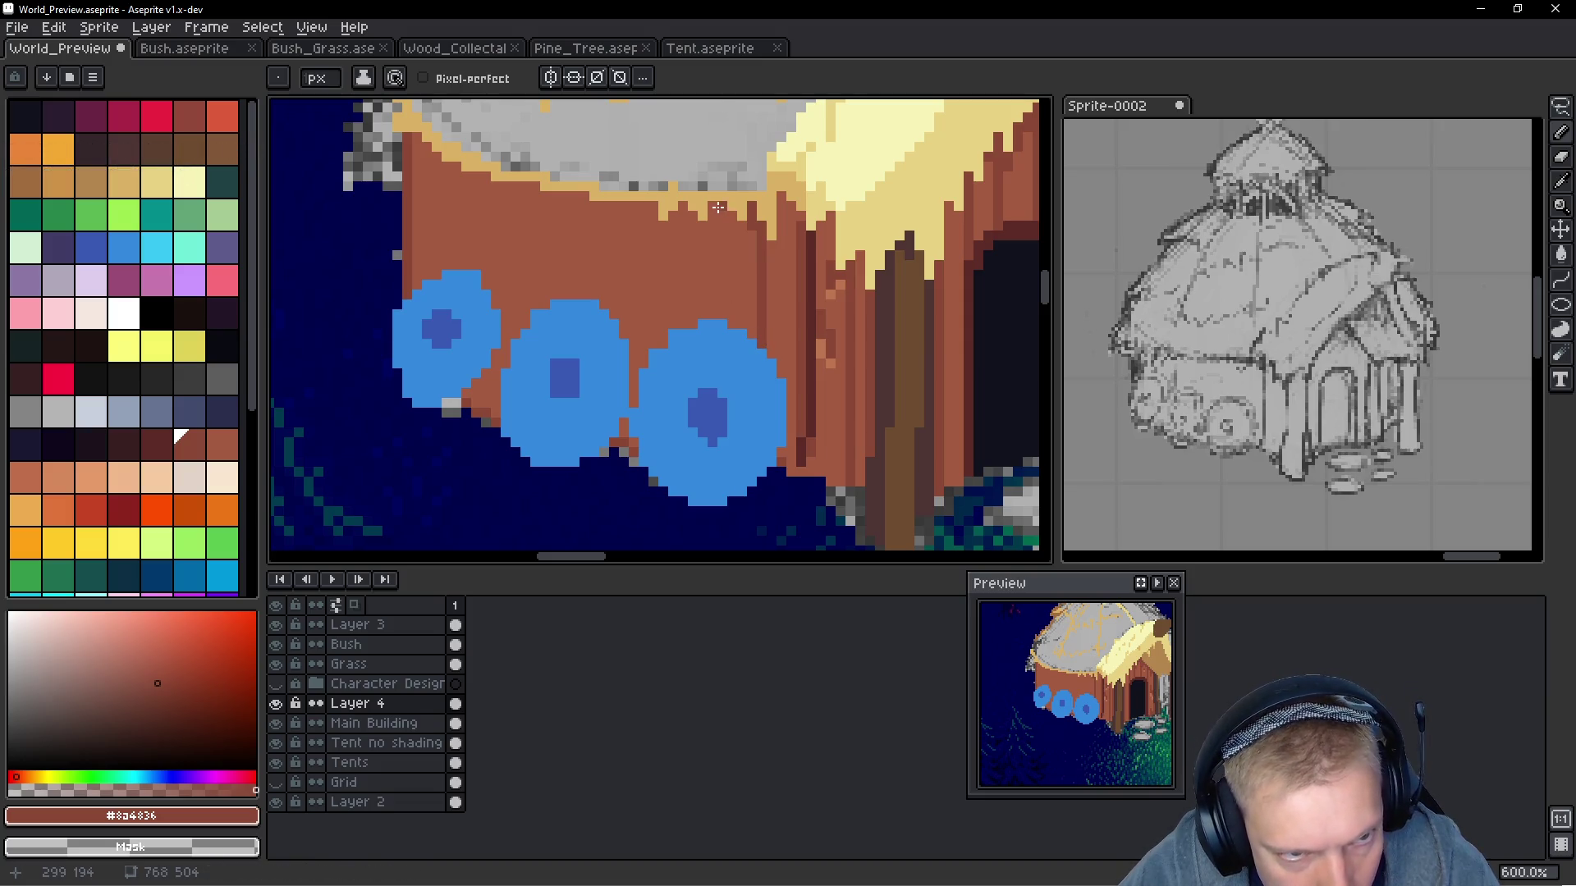
left_click(719, 310, "shift")
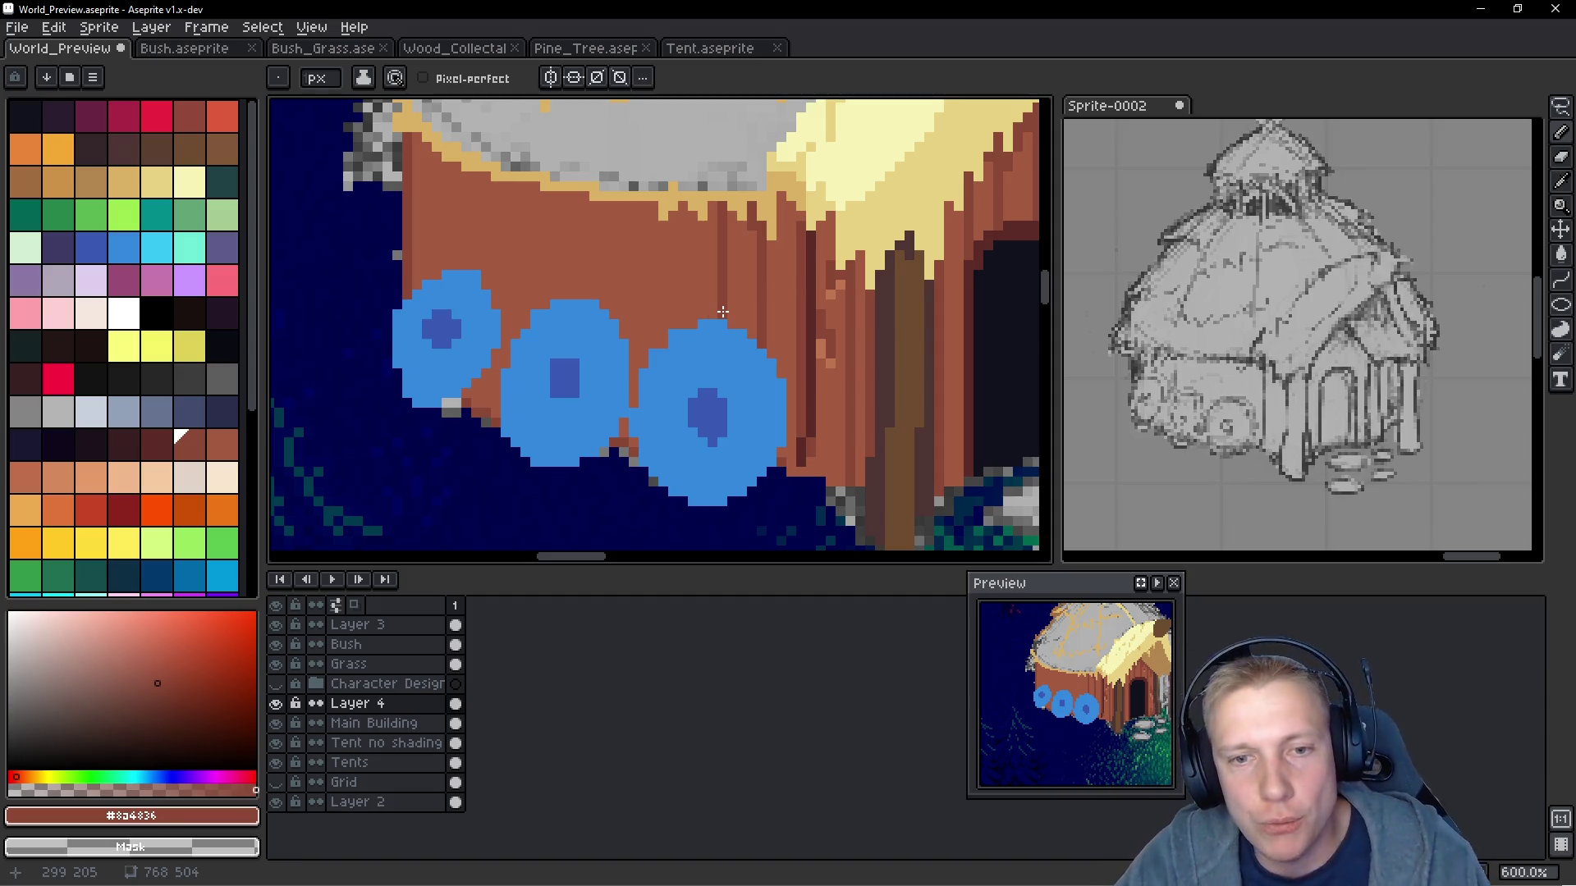
left_click(814, 290, "alt")
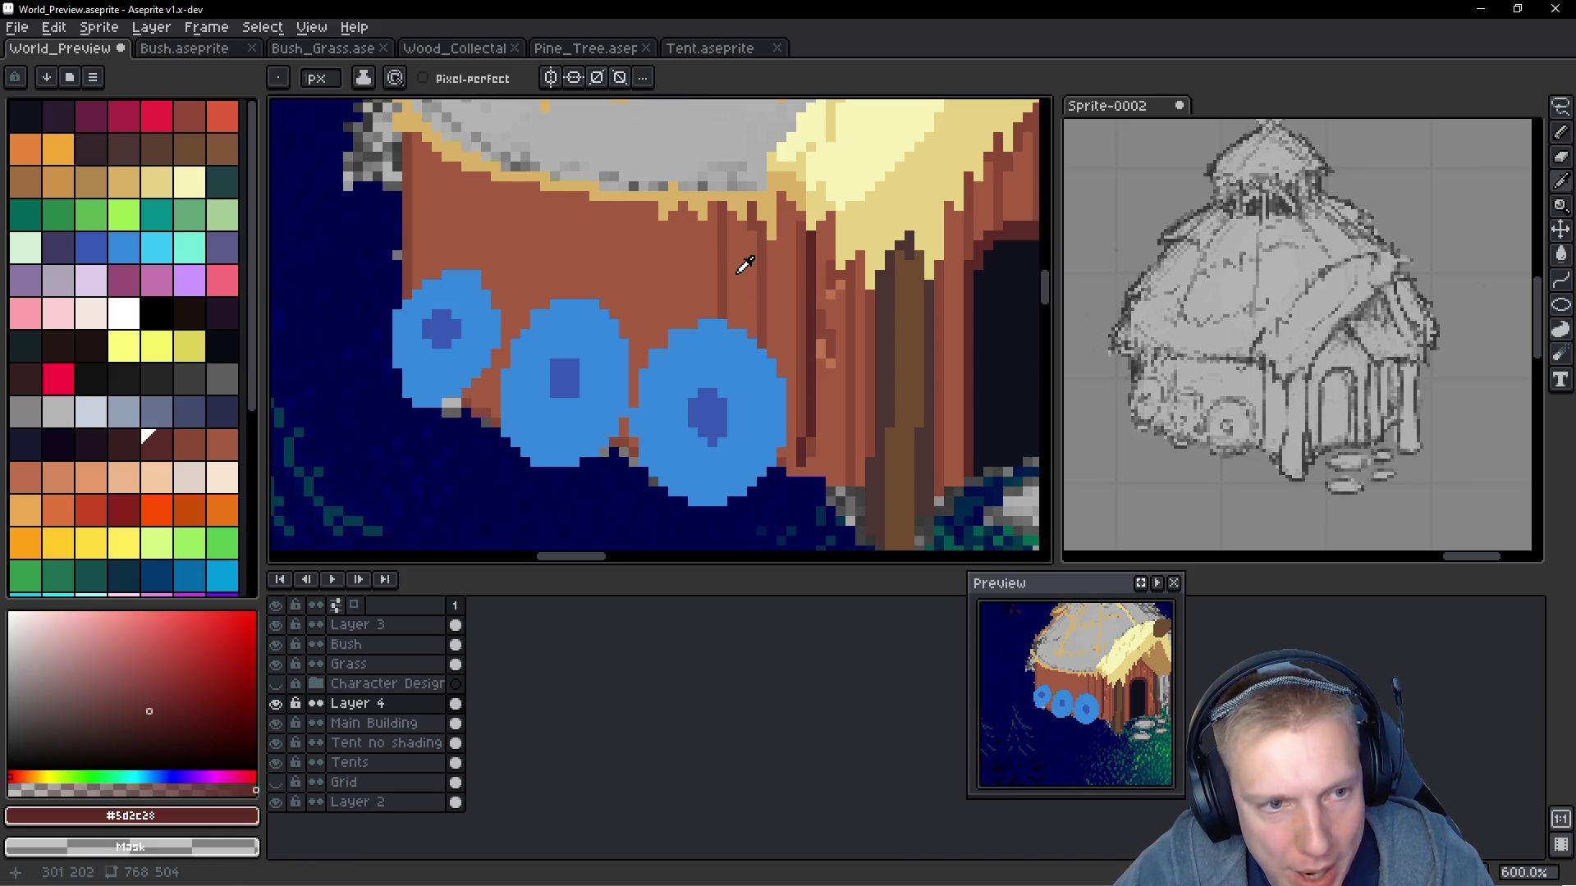
left_click(681, 227, "alt")
left_click_drag(678, 208, 680, 321)
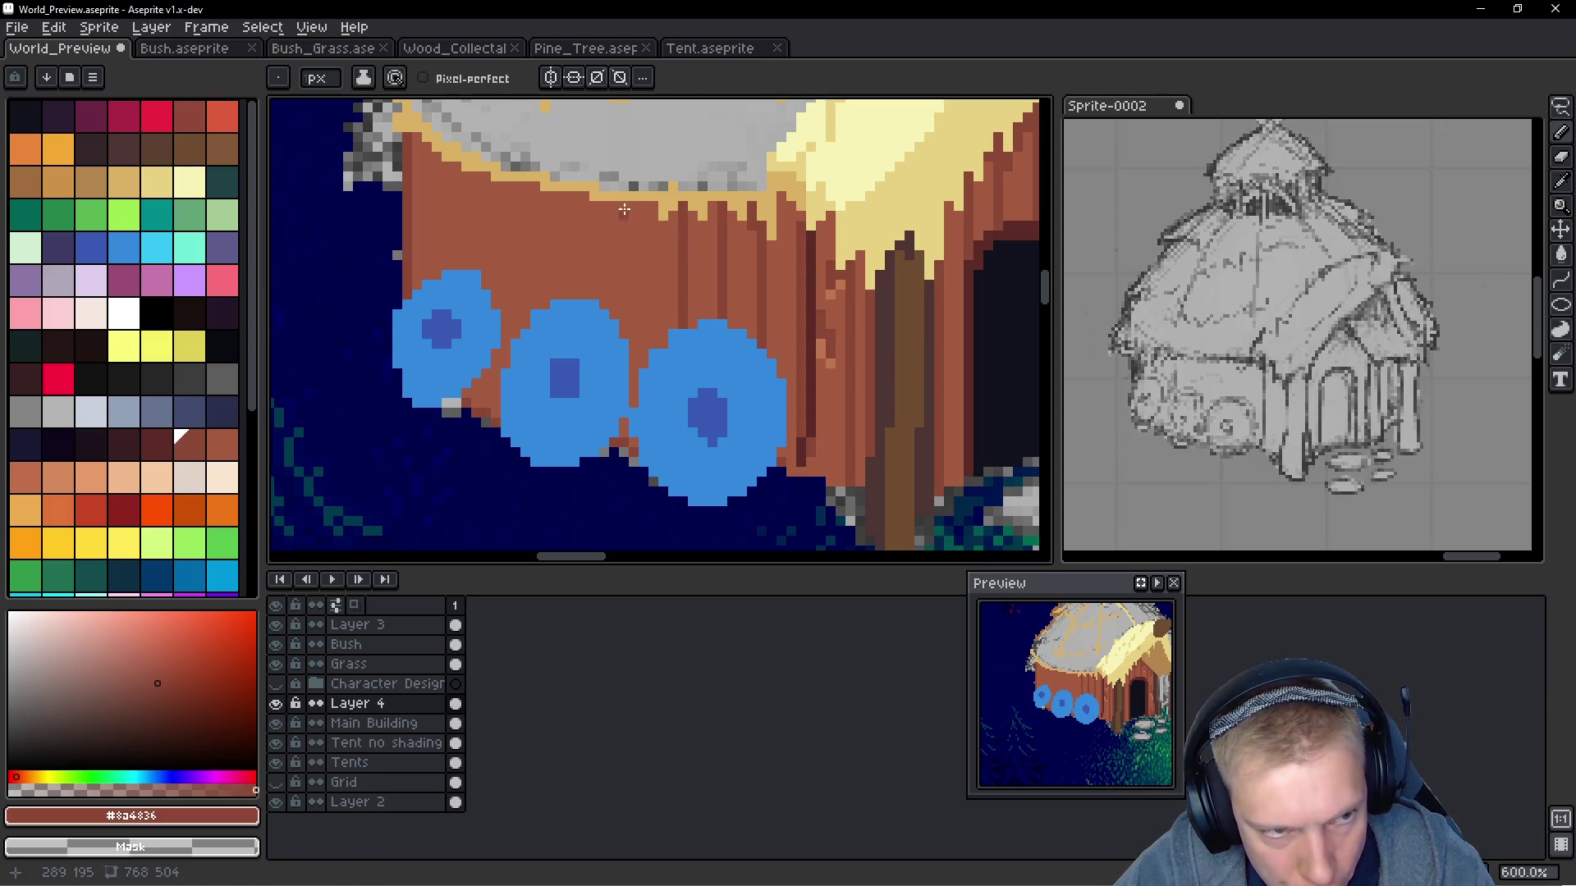
left_click_drag(644, 210, 638, 396)
scroll(787, 343, "down", 4)
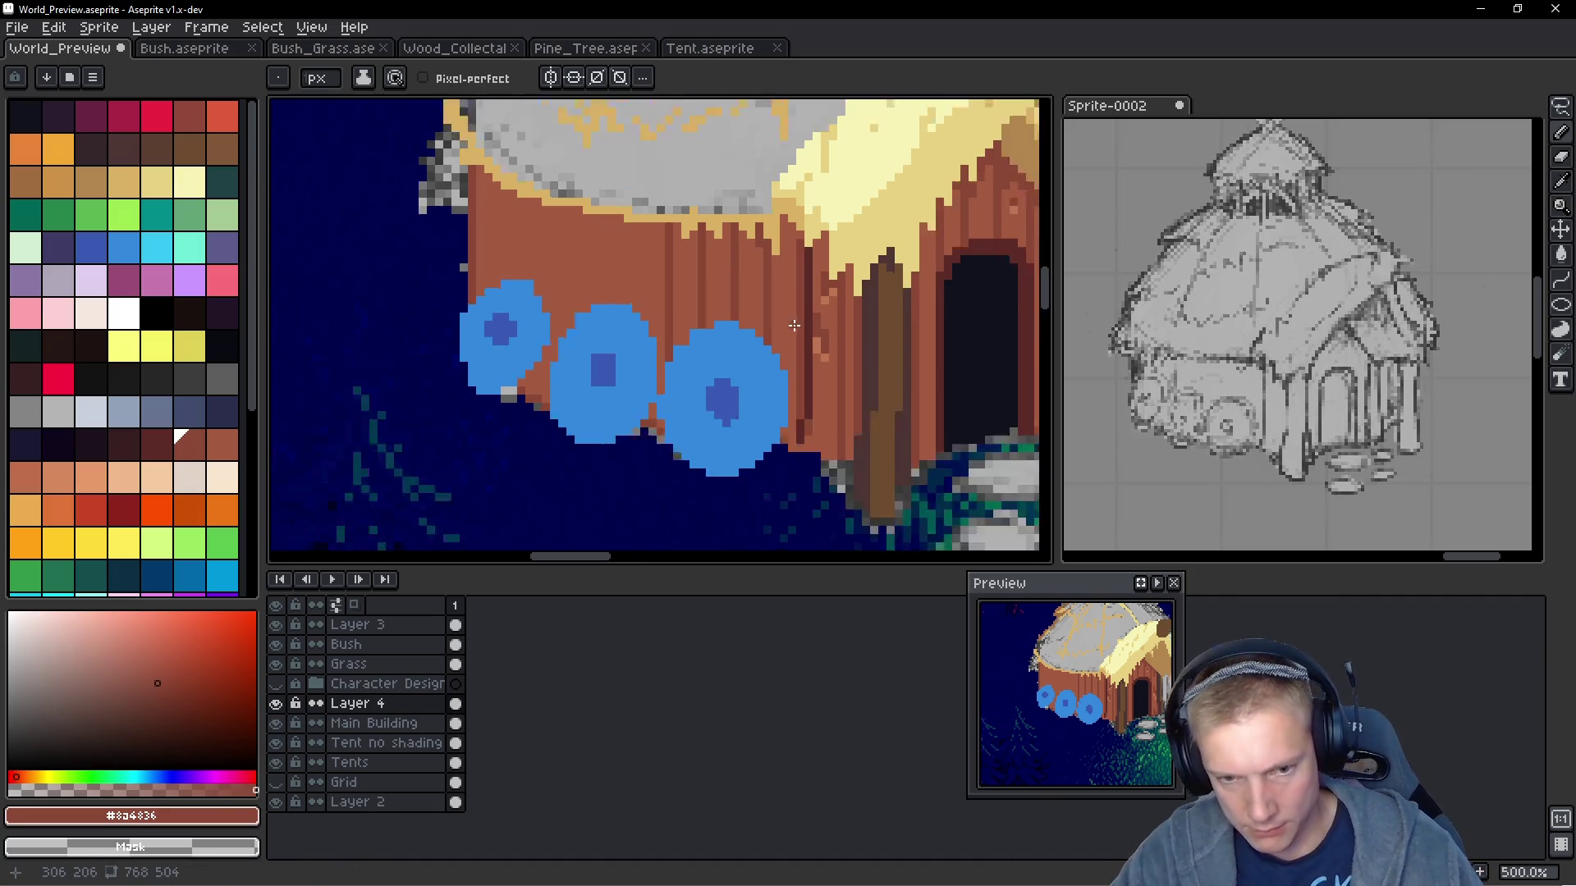
scroll(785, 336, "up", 5)
mouse_move(606, 180)
left_mouse_down()
mouse_move(620, 177)
mouse_move(623, 300)
left_mouse_up()
Draw three more vertical plank lines, plus a dark plank line near the wall's right side
left_click_drag(582, 158, 584, 296)
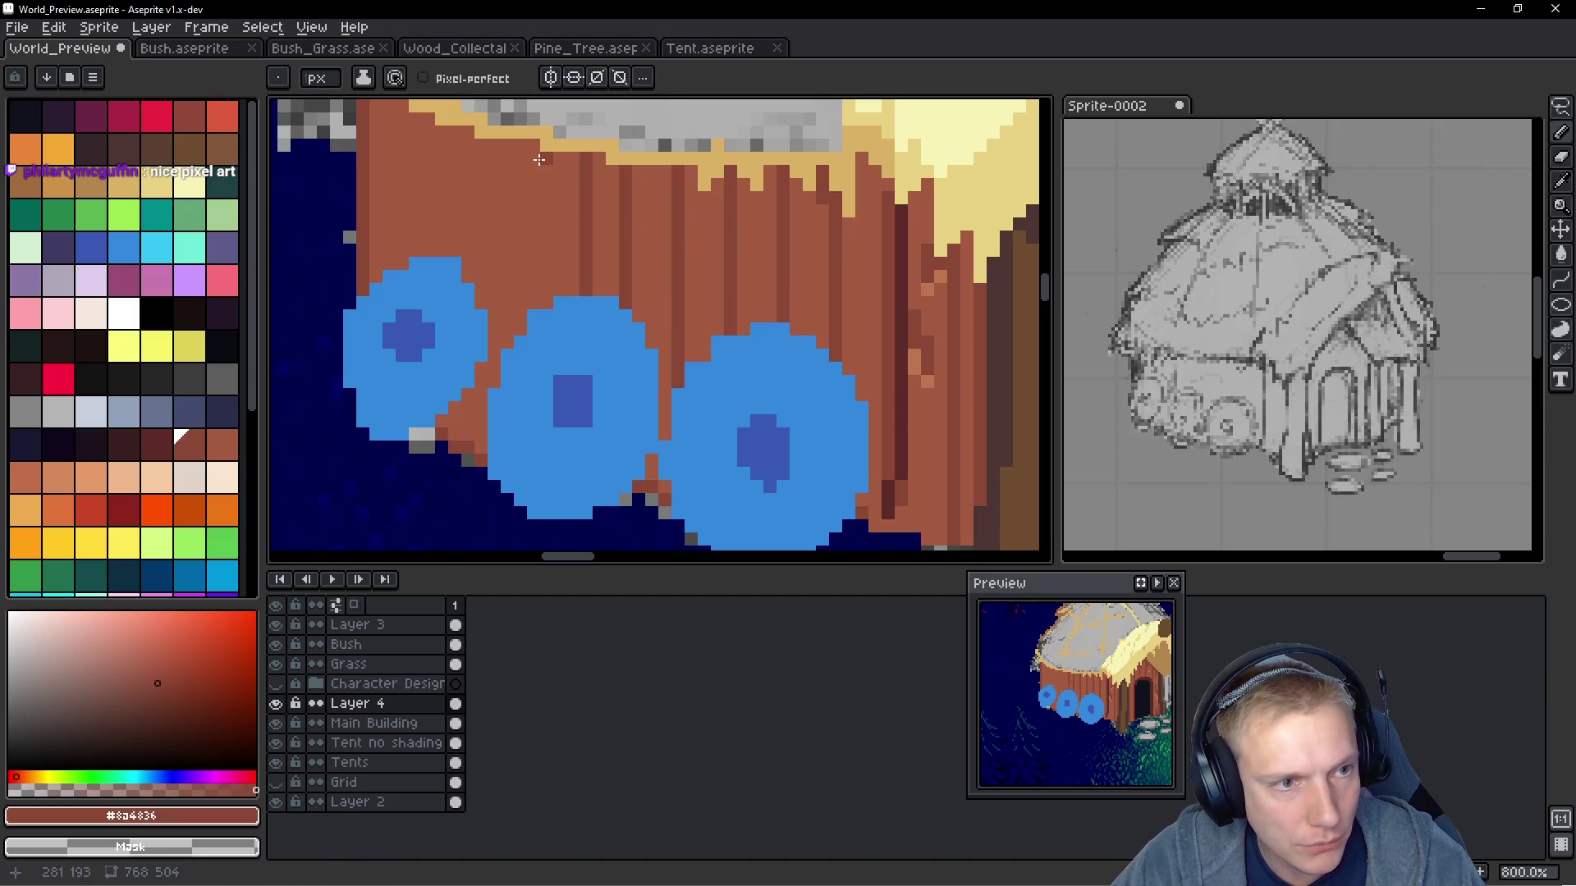
left_click_drag(544, 158, 545, 310)
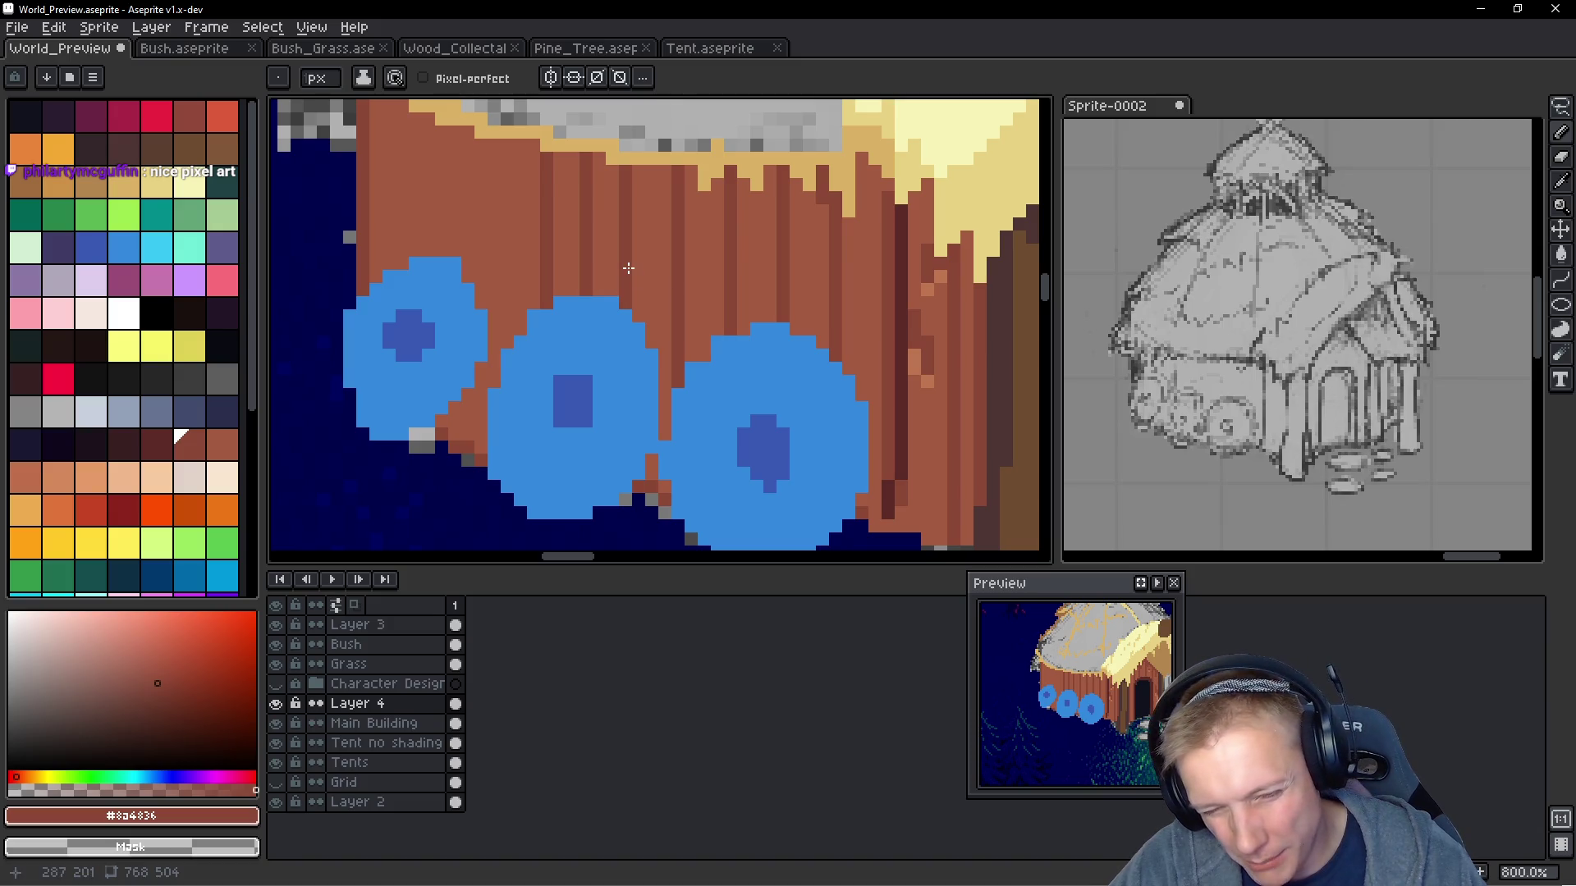
left_click_drag(507, 152, 506, 341)
left_click(904, 235, "alt")
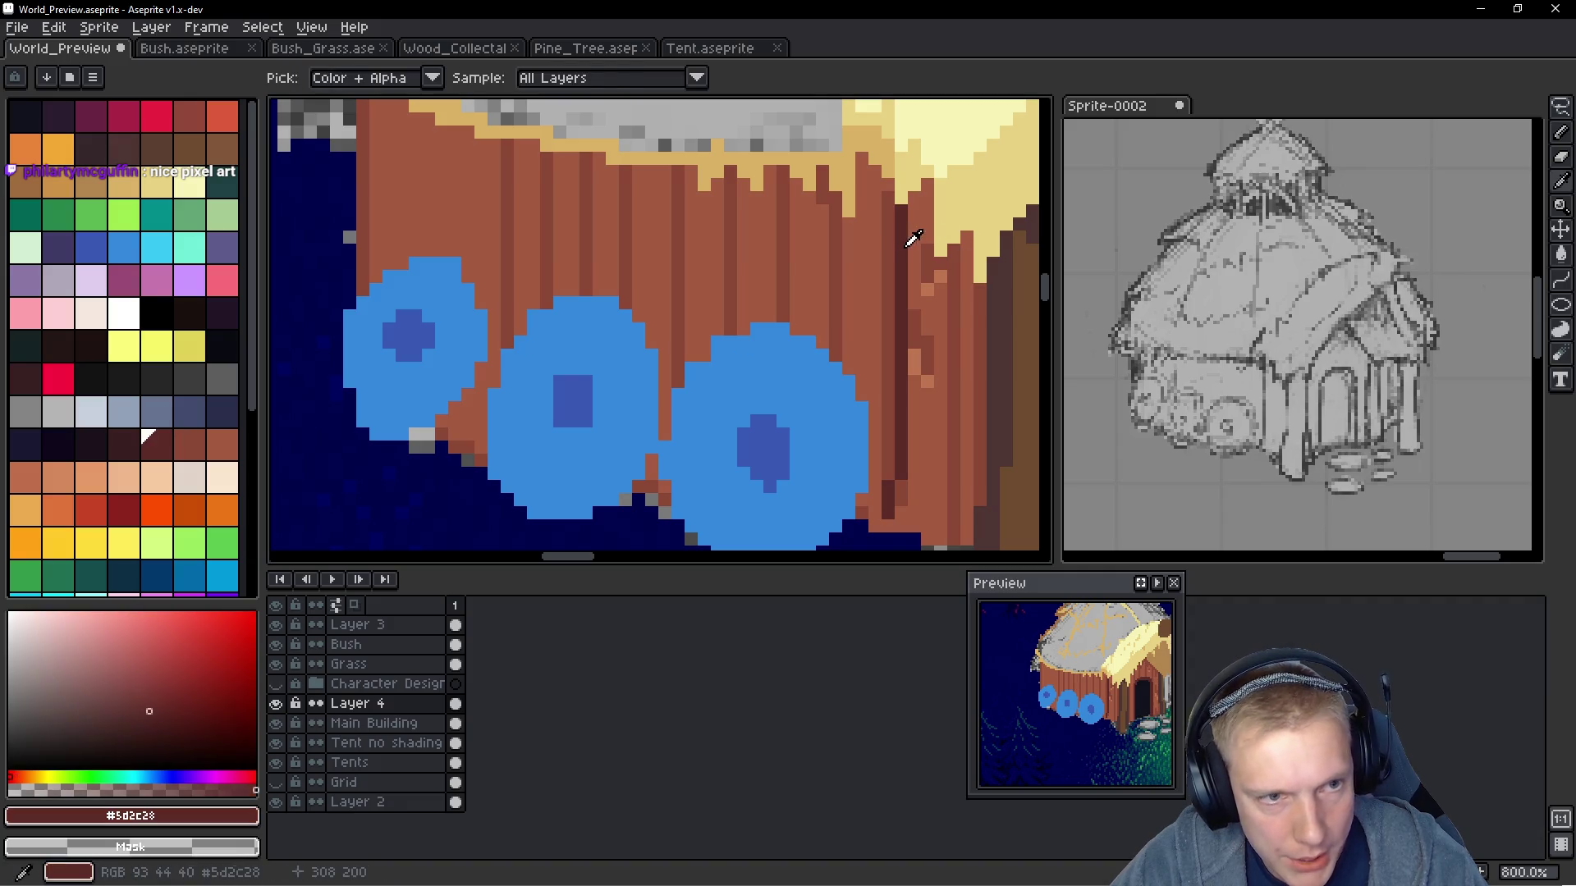
mouse_move(504, 177)
left_mouse_down()
mouse_move(493, 415)
mouse_move(492, 386)
left_mouse_up()
Add wall-brown and dark plank lines across the wall's left part up to the roof edge
scroll(593, 303, "up", 2)
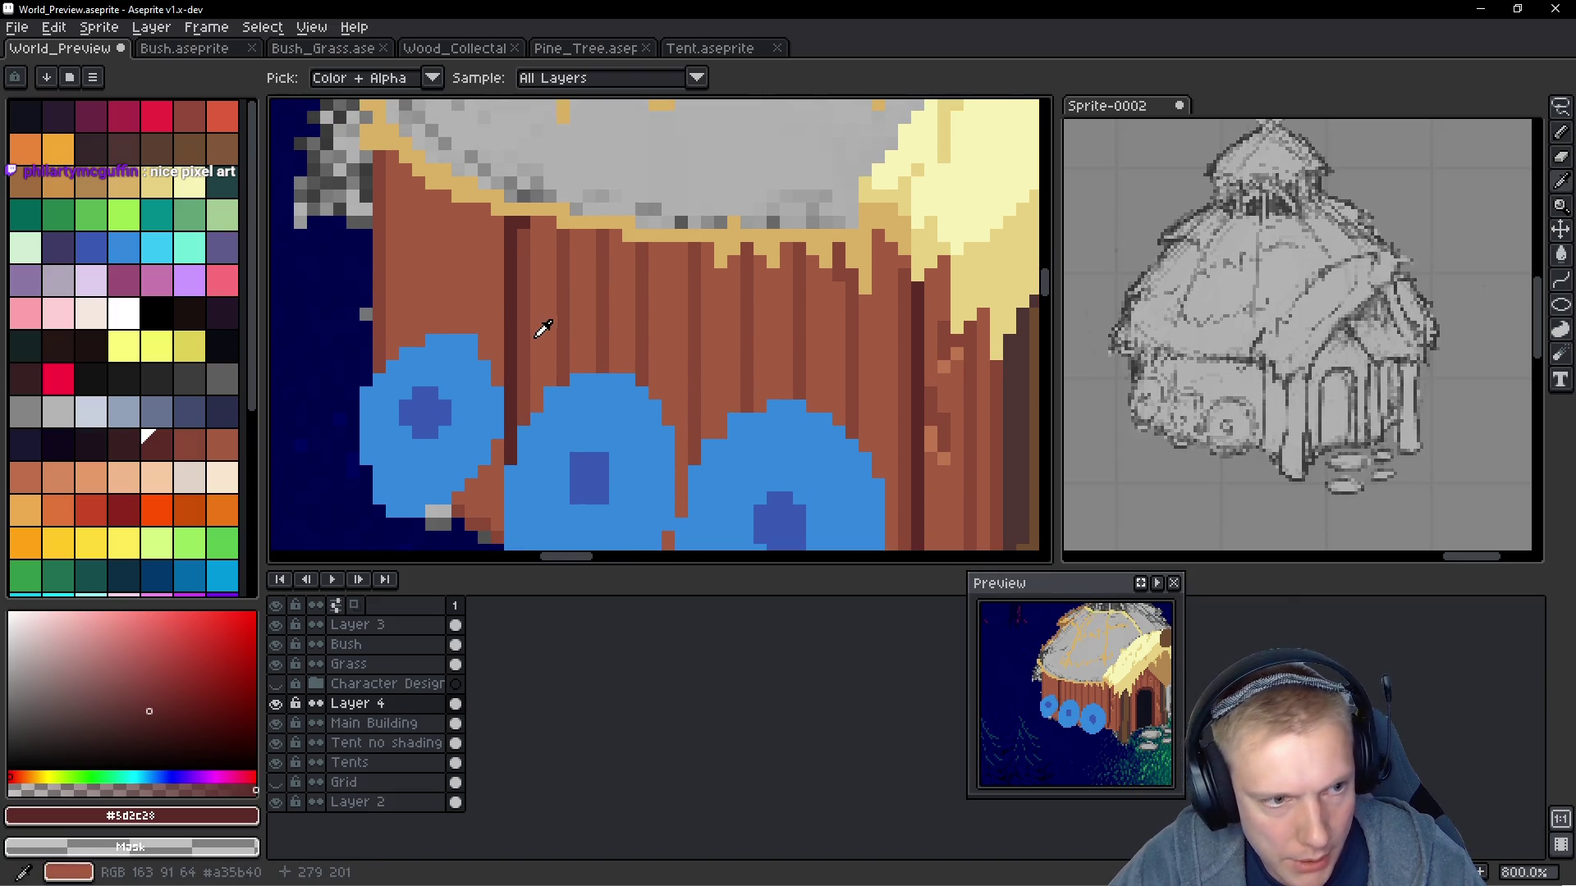
left_click(490, 225, "alt")
scroll(489, 388, "down", 1)
left_click_drag(501, 189, 500, 338)
left_click_drag(500, 462, 491, 320)
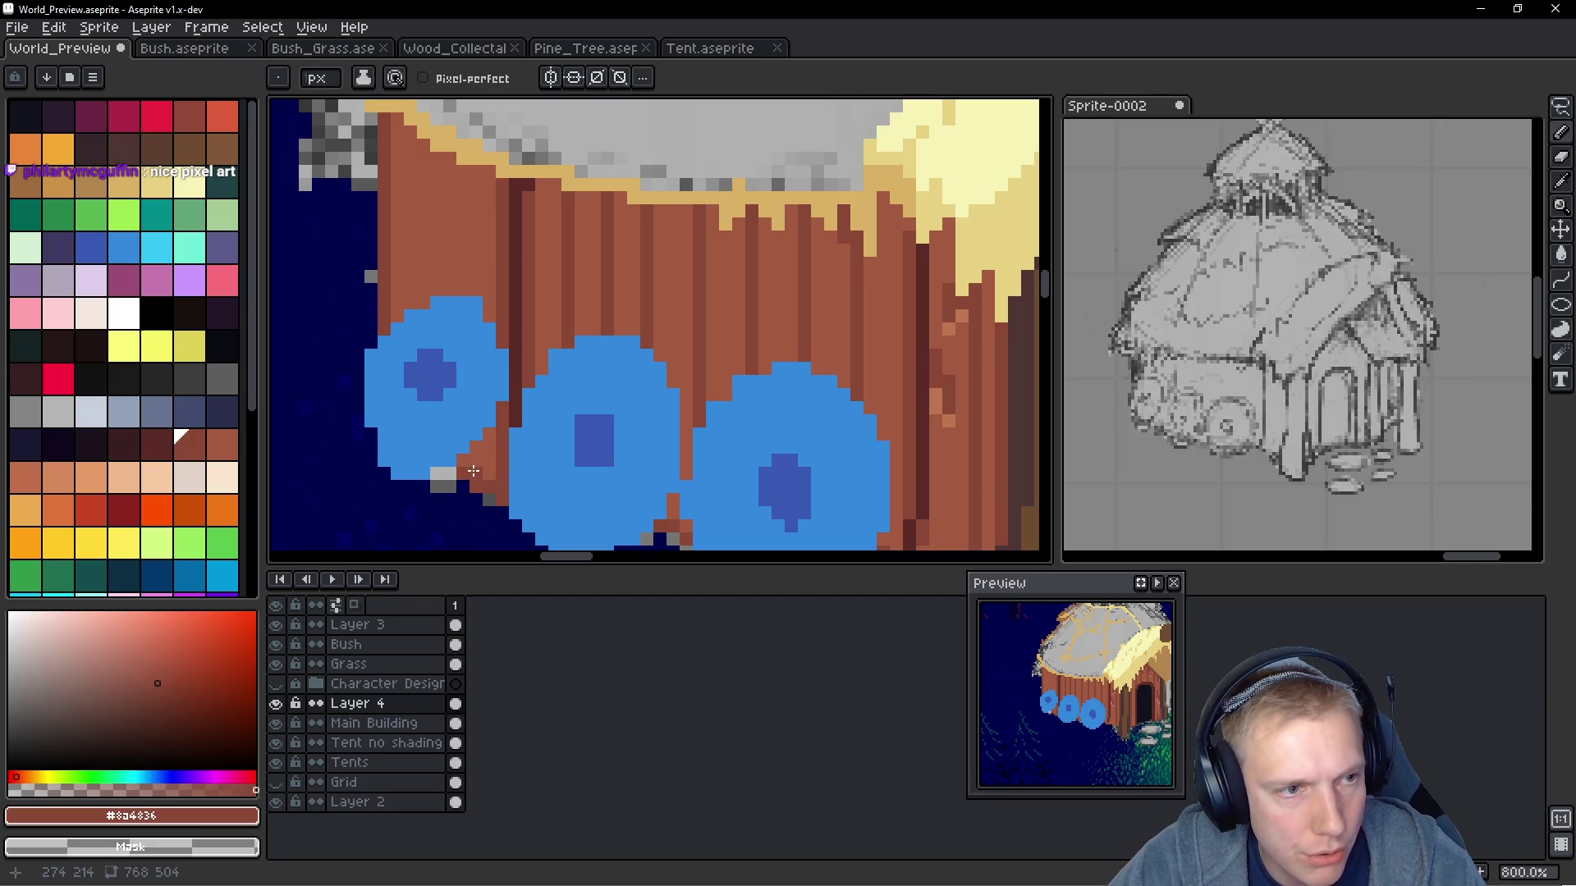
left_click_drag(476, 445, 474, 446)
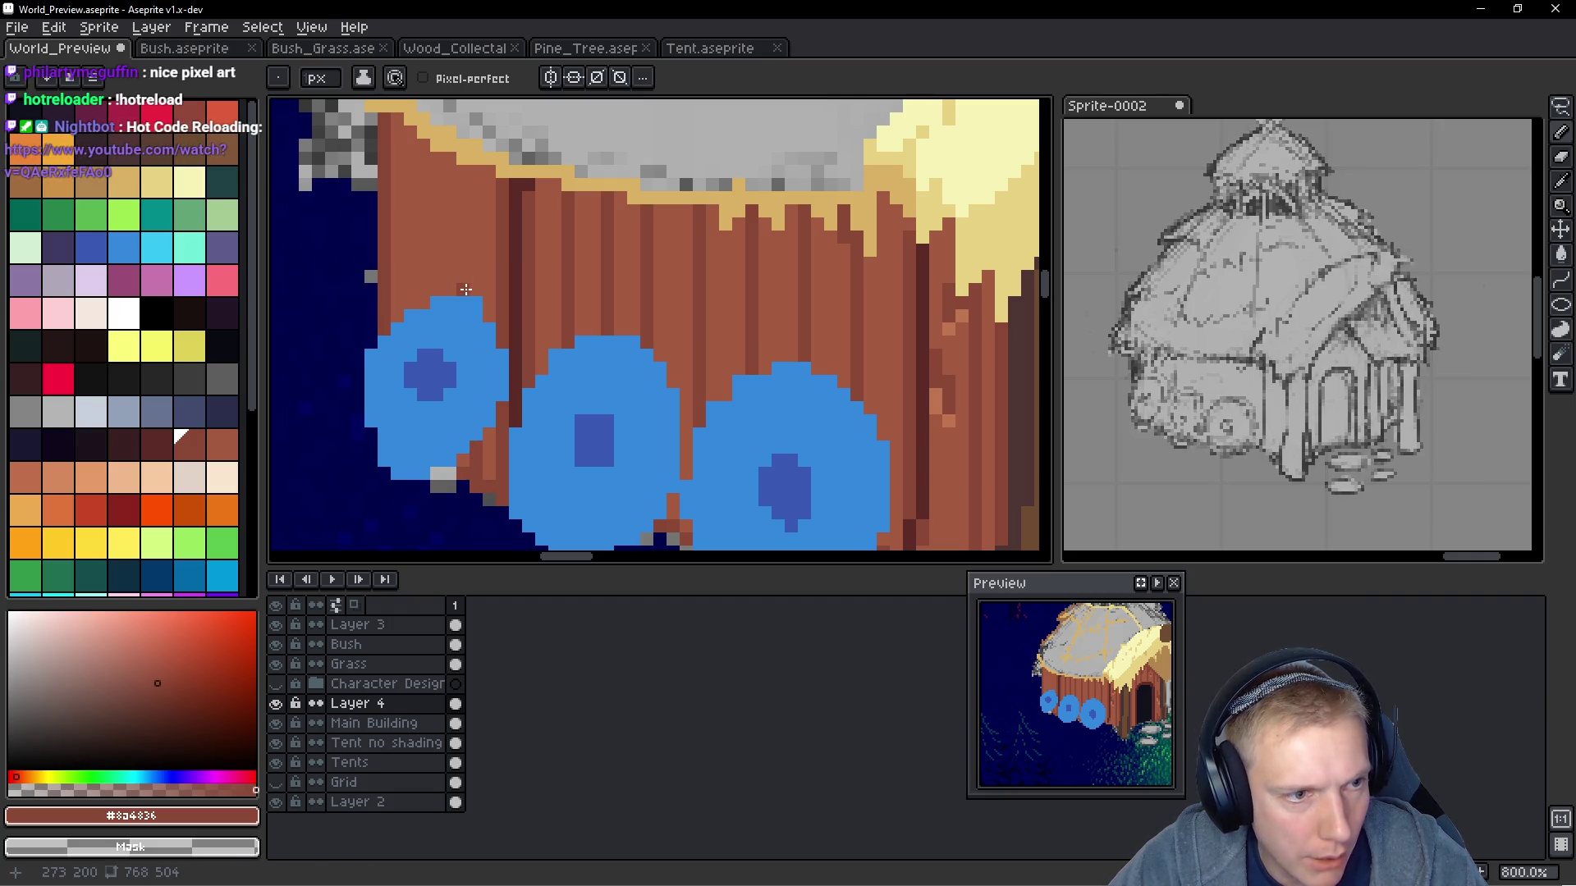
left_click_drag(474, 170, 478, 285)
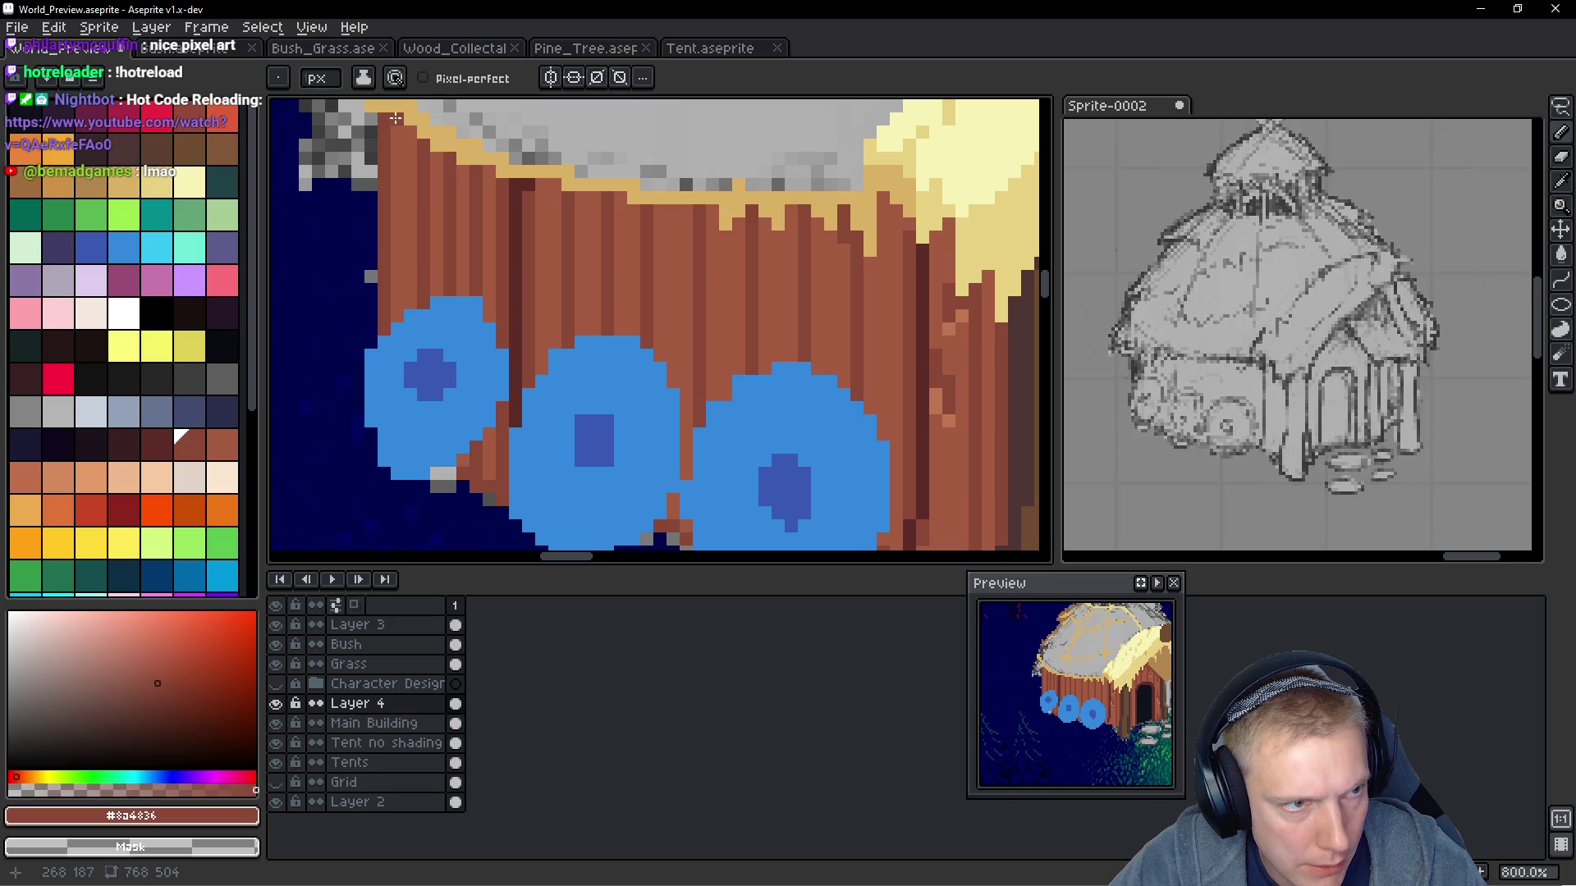
left_click_drag(395, 118, 399, 321)
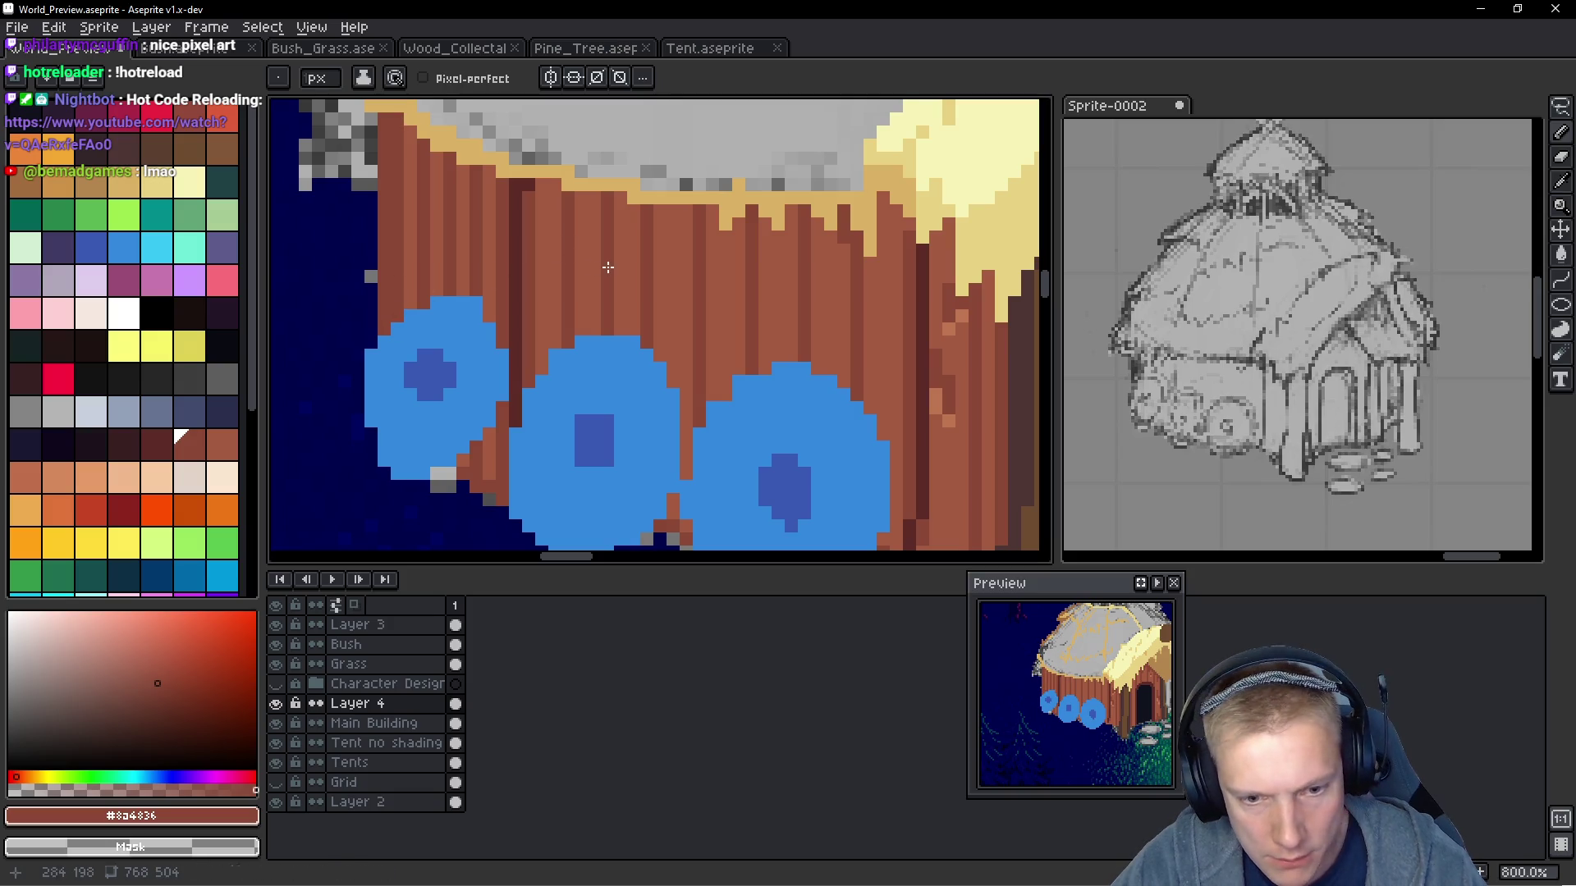
scroll(745, 317, "down", 7)
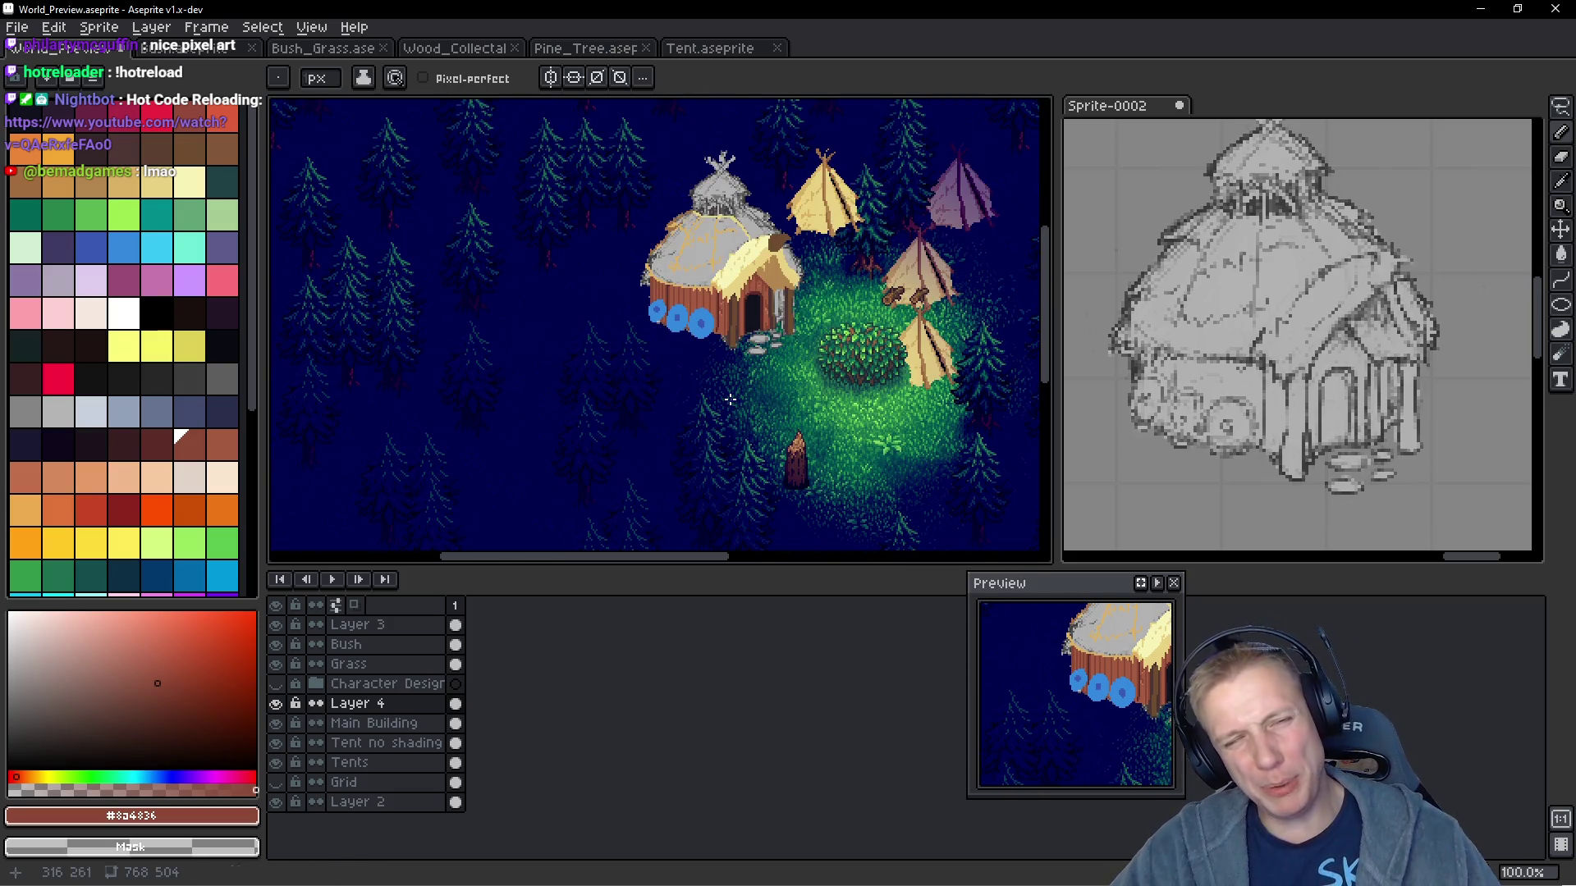
Paint tan pixels onto the grey roof and a brown rim along its left edge
scroll(700, 350, "up", 1)
scroll(699, 351, "down", 1)
scroll(689, 224, "up", 5)
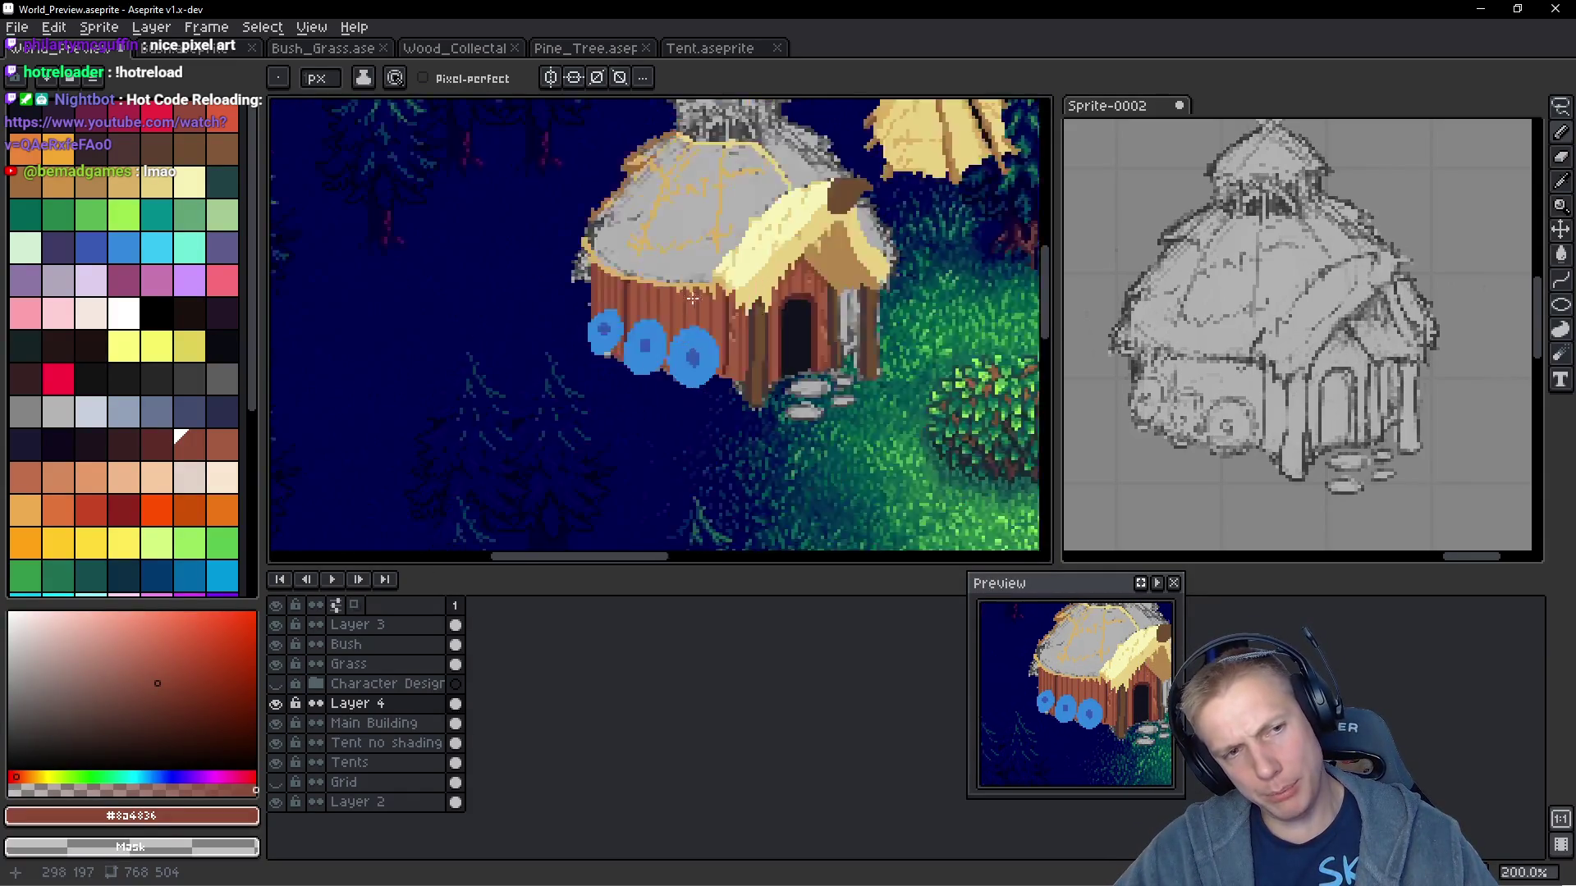
left_click_drag(689, 224, 759, 365)
scroll(768, 345, "down", 1)
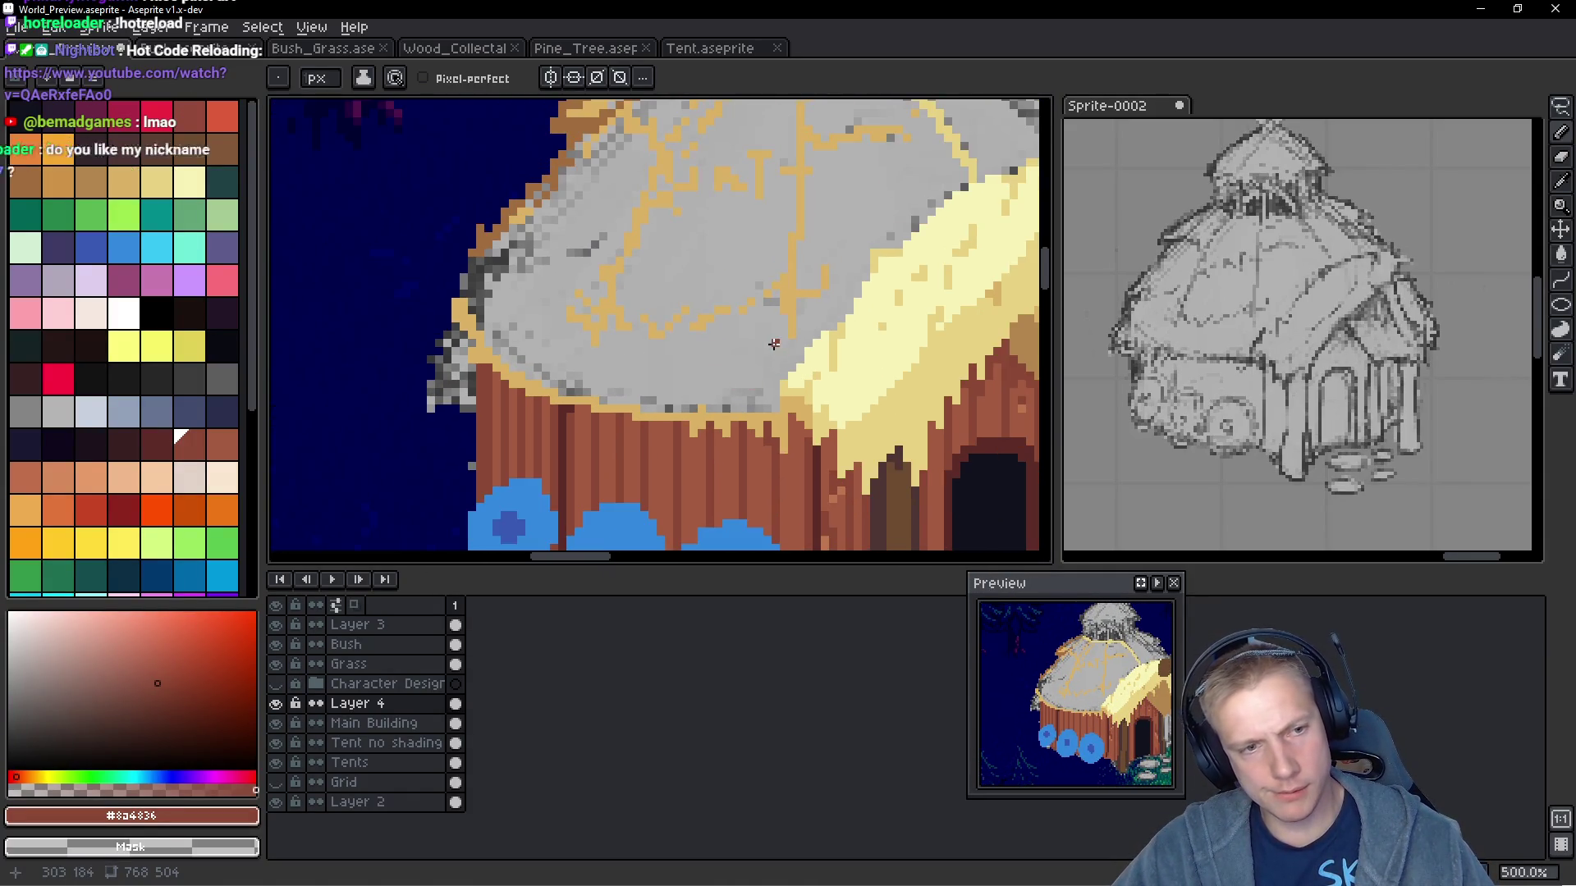
scroll(774, 336, "down", 1)
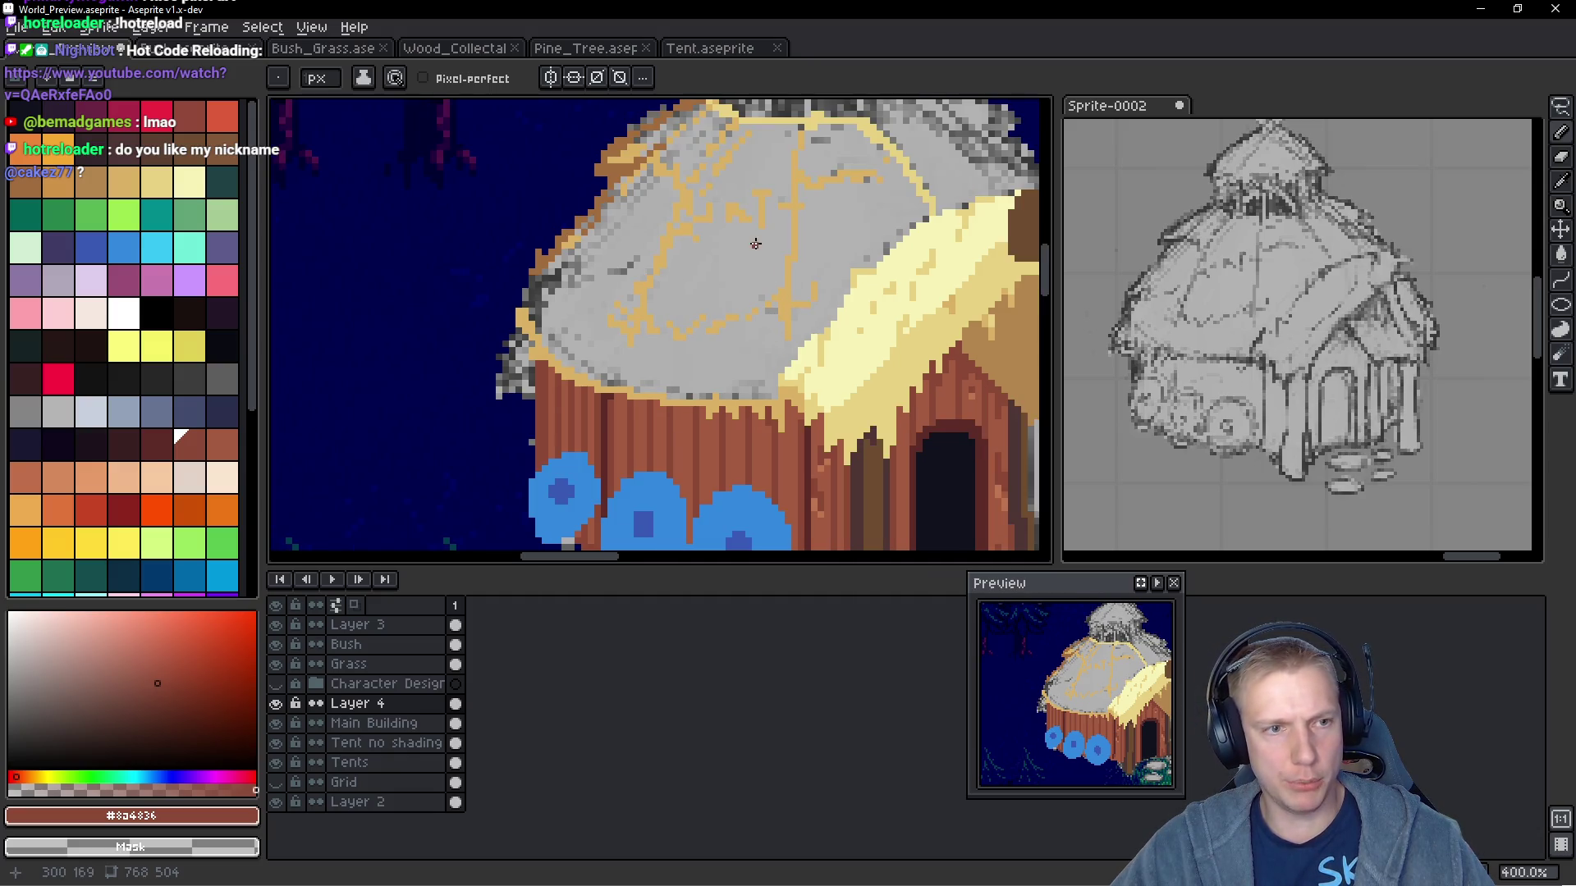
scroll(564, 279, "up", 2)
scroll(589, 282, "up", 3)
left_click(538, 182, "alt")
scroll(516, 295, "down", 1)
scroll(515, 296, "up", 1)
left_click_drag(506, 300, 484, 349)
left_click(484, 246, "alt")
mouse_move(504, 288)
left_mouse_down()
mouse_move(420, 327)
mouse_move(425, 355)
mouse_move(392, 381)
mouse_move(443, 385)
mouse_move(446, 436)
mouse_move(437, 351)
left_mouse_up()
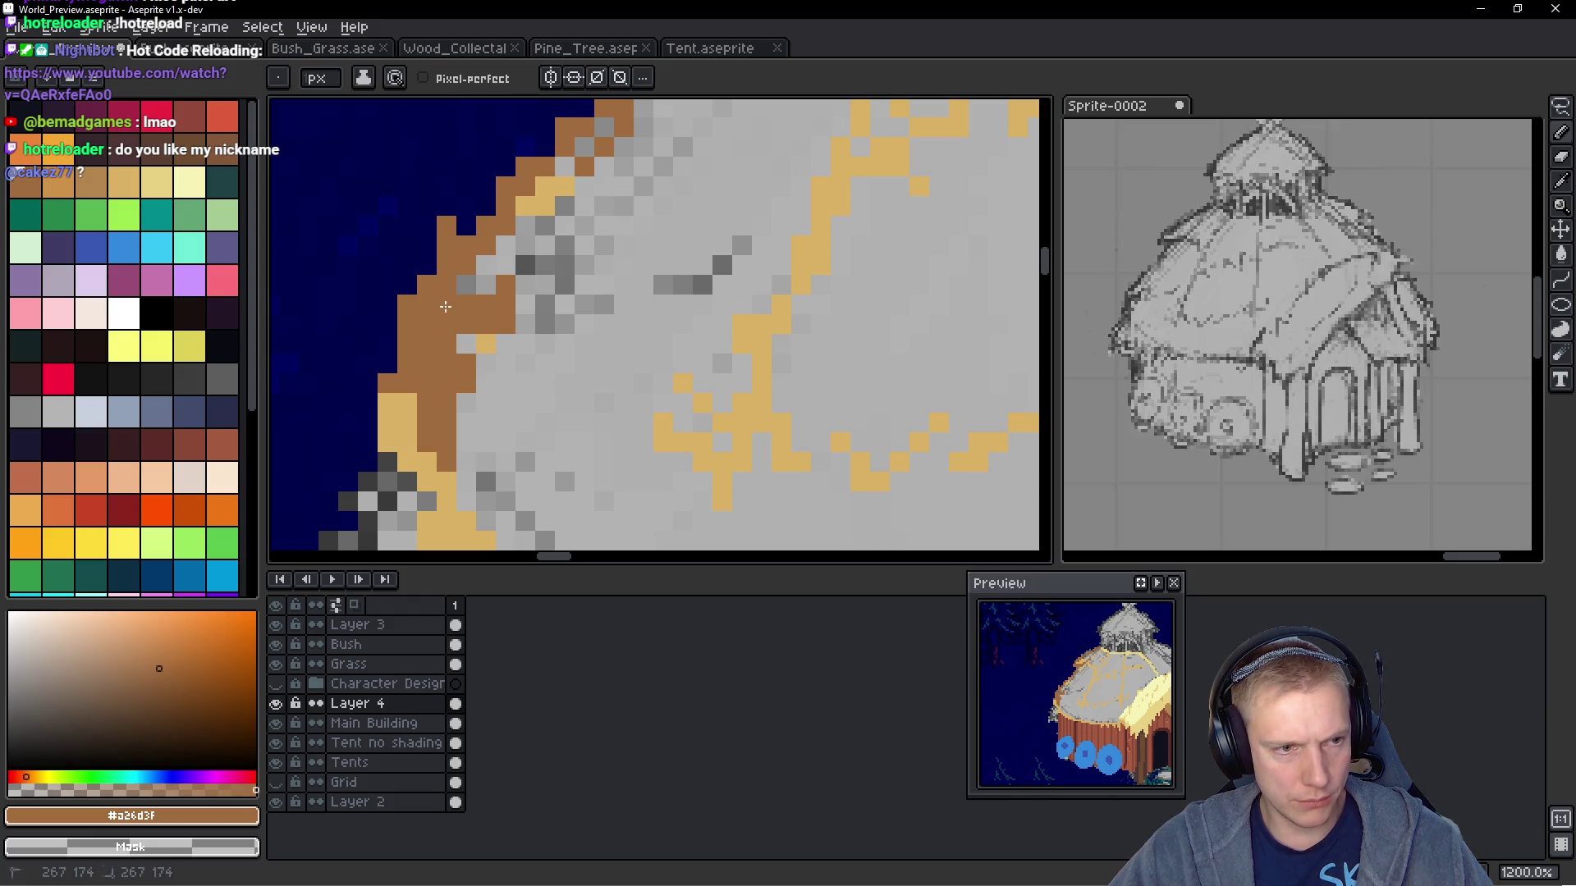
Add tan lines across the dome, then sample light yellow from the roof's lit side
left_click(546, 322)
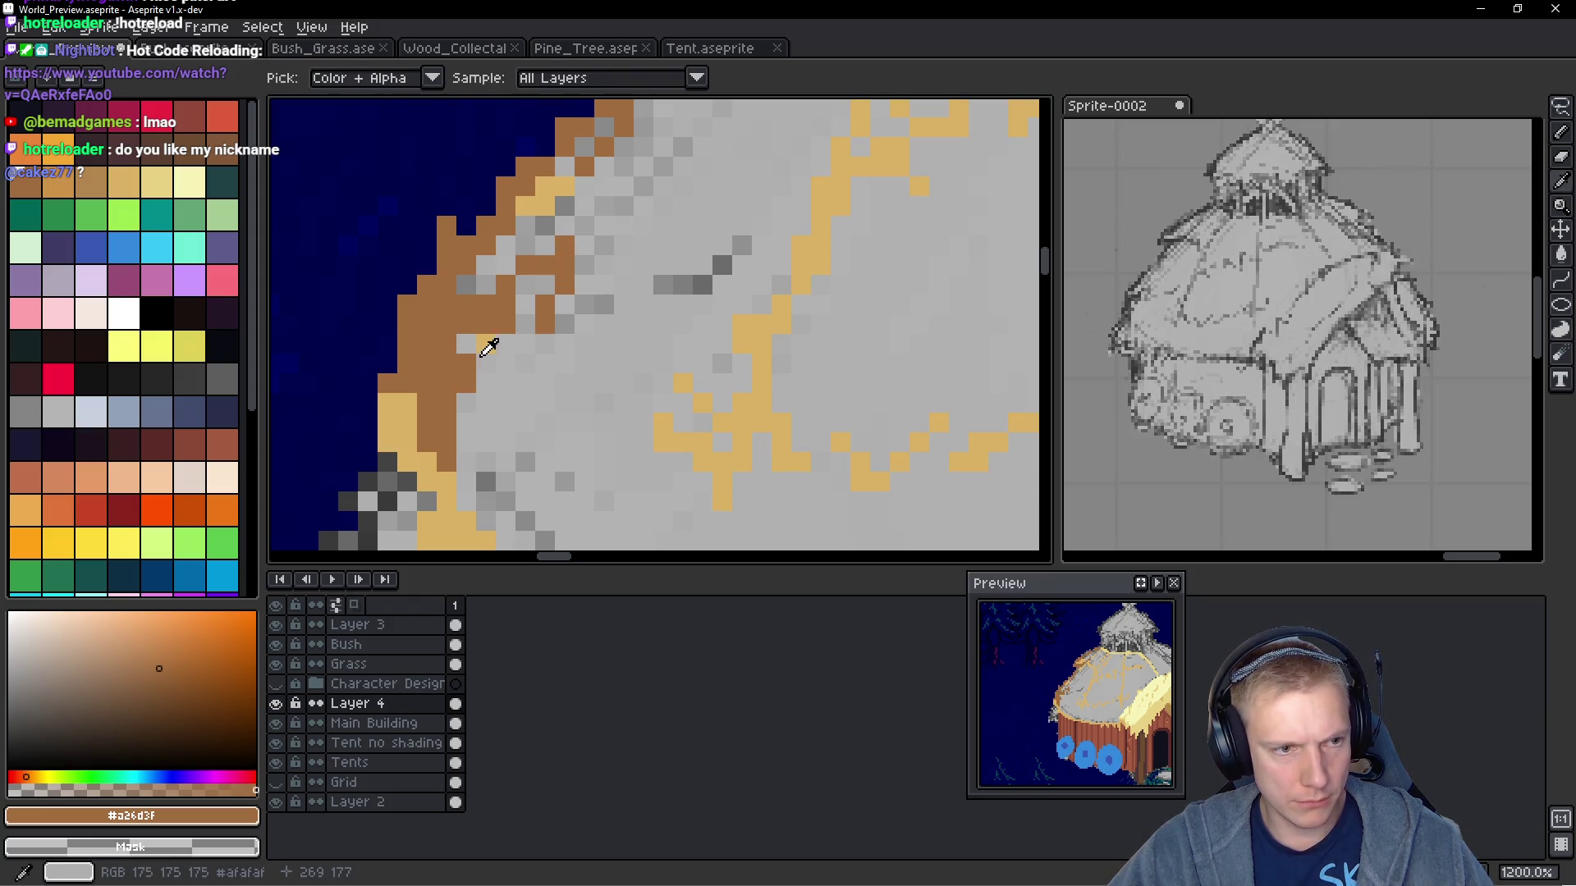
left_click(486, 343, "alt")
left_click(595, 222)
left_click_drag(589, 229, 692, 140)
left_click_drag(645, 285, 703, 285)
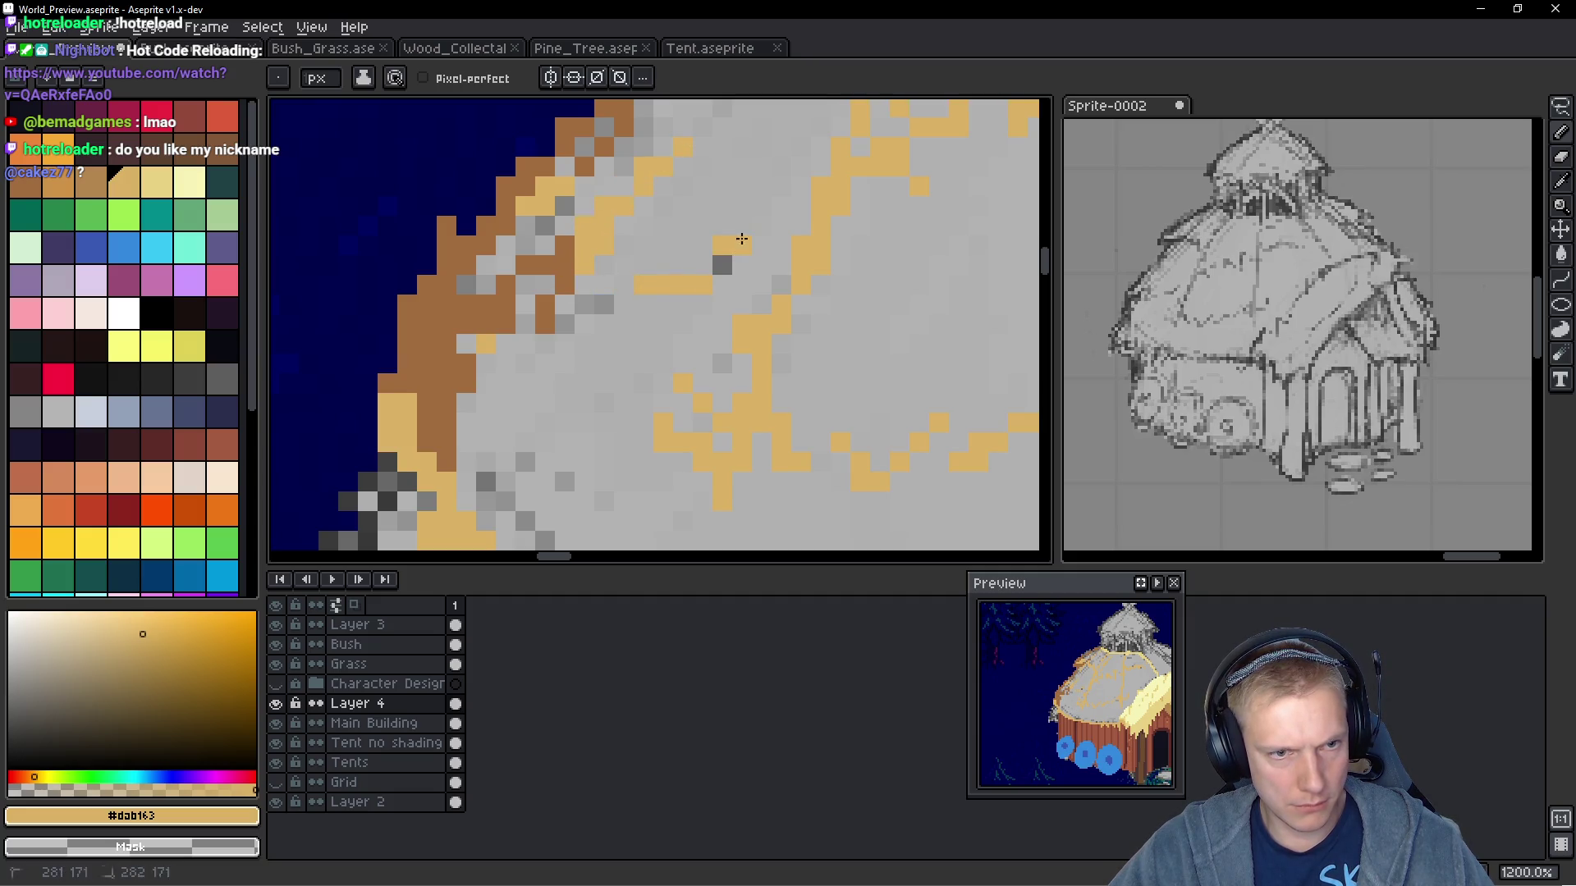
mouse_move(578, 306)
left_mouse_down()
mouse_move(562, 325)
mouse_move(475, 315)
left_mouse_up()
scroll(800, 207, "down", 4)
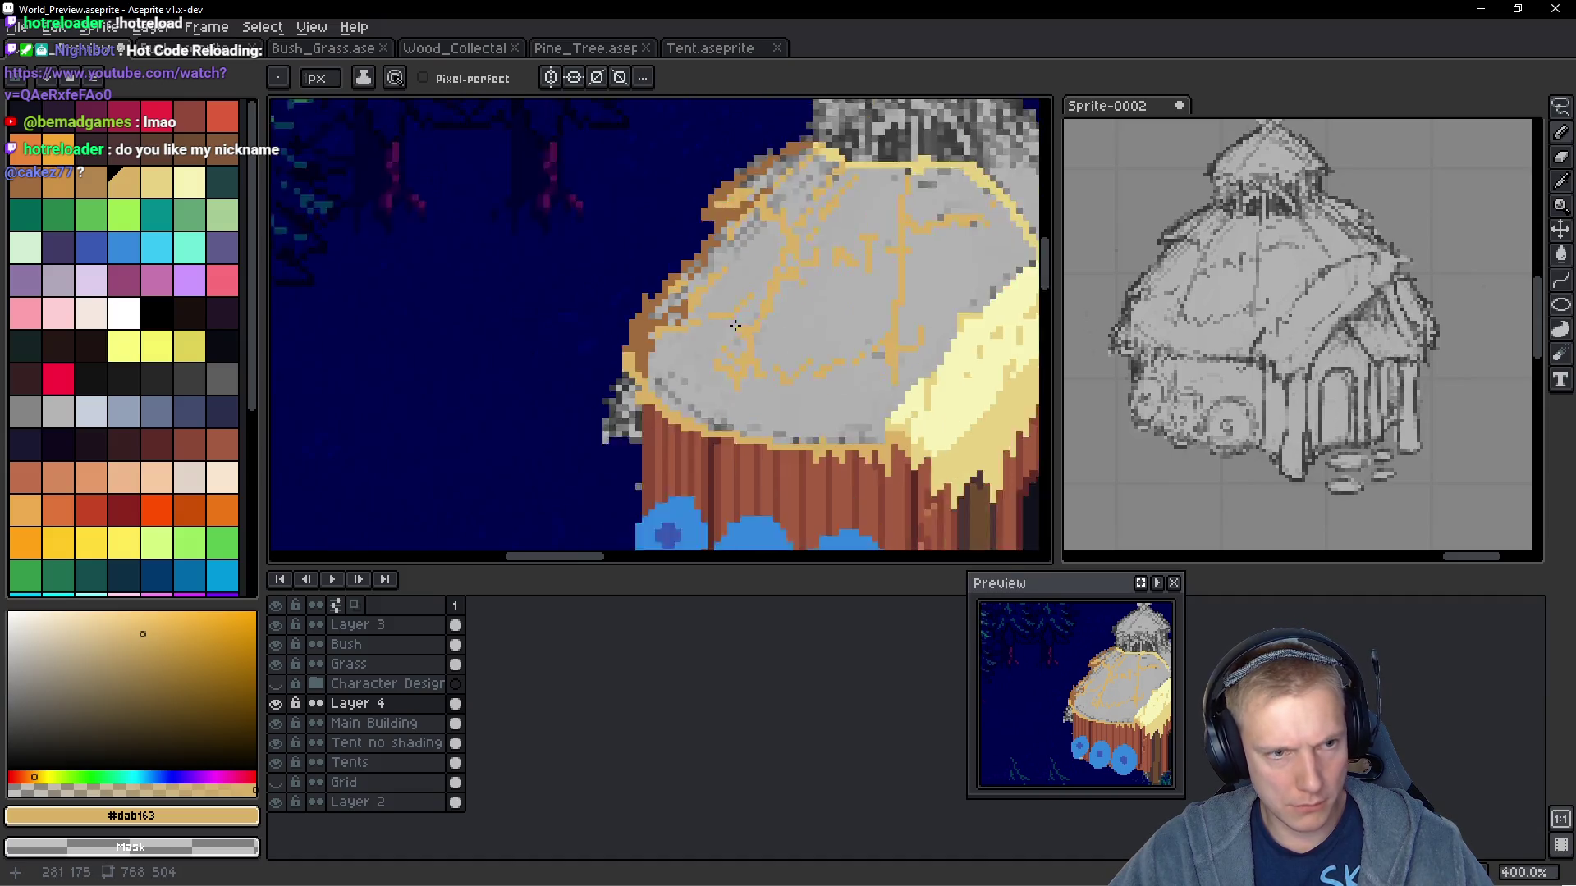
scroll(800, 208, "up", 3)
key("alt")
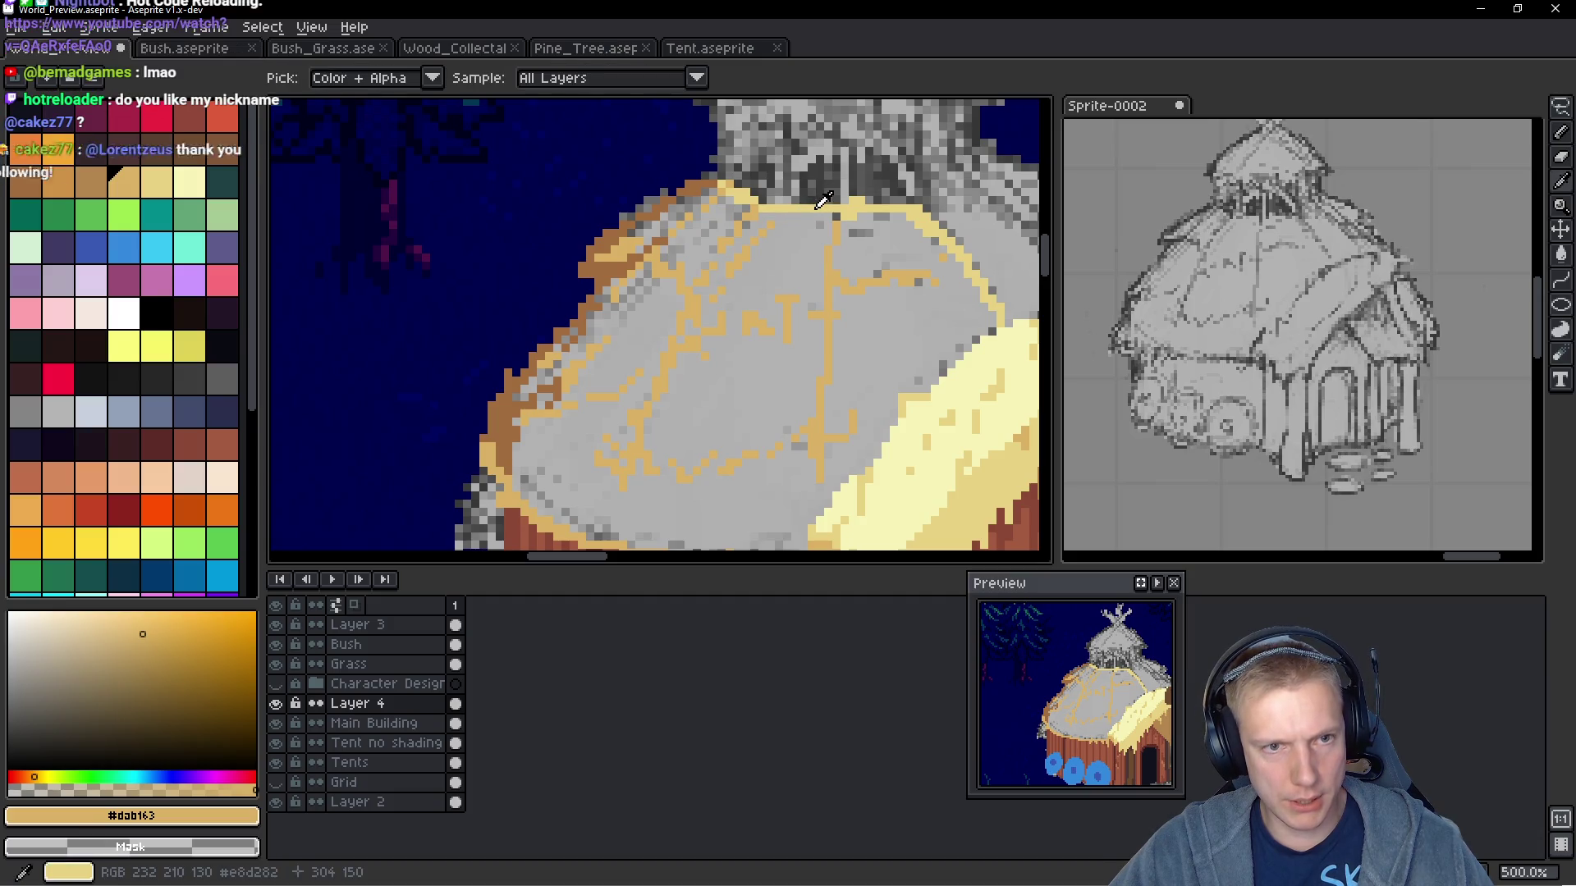
left_click(801, 208)
scroll(724, 237, "down", 2)
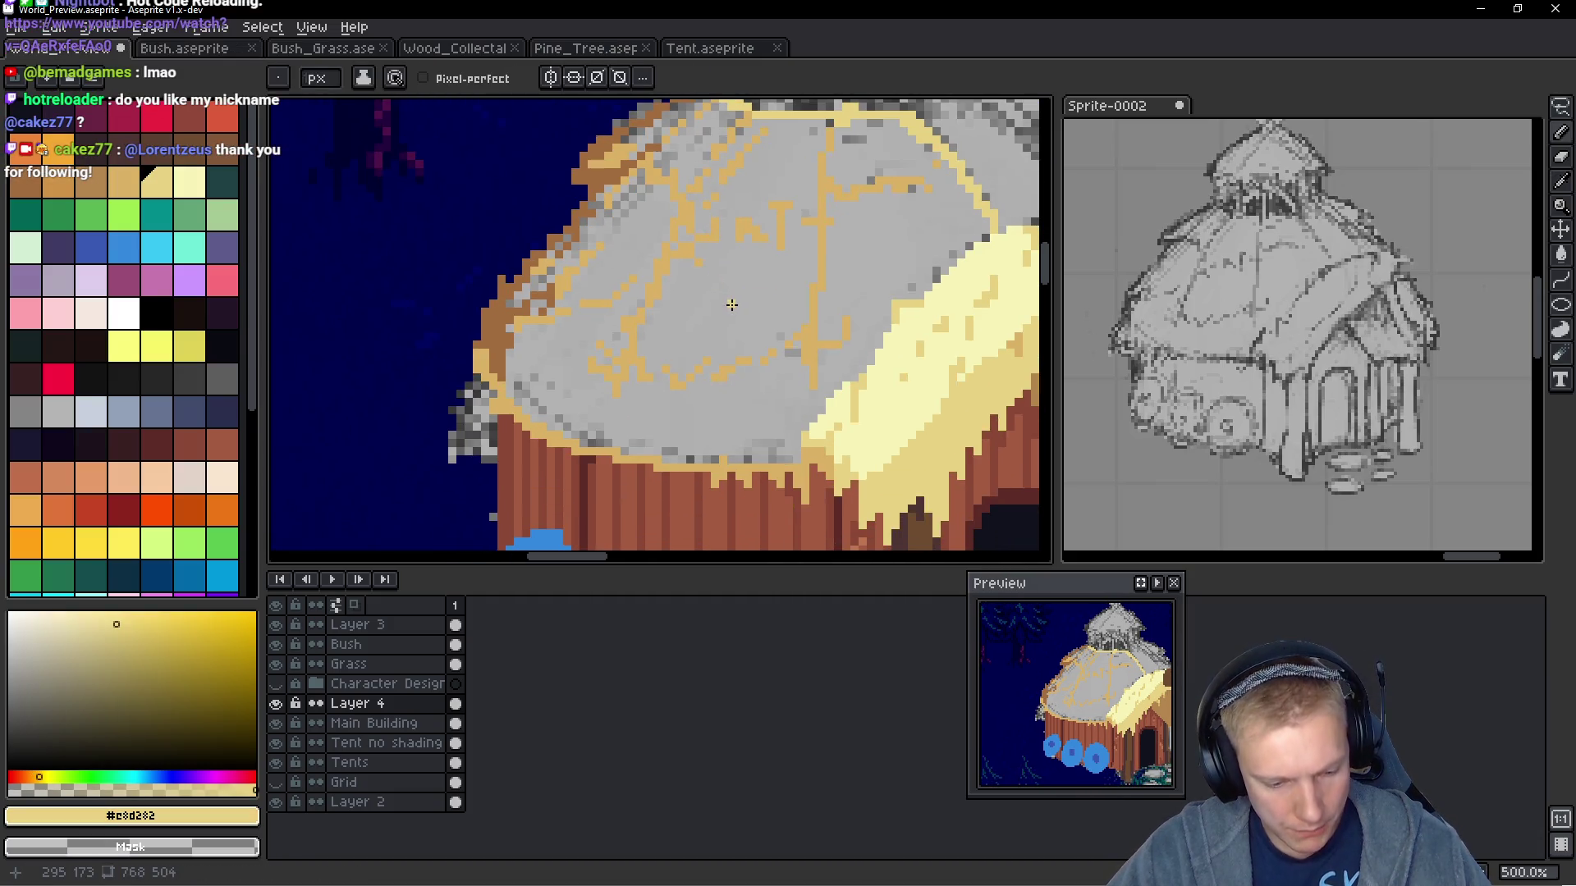
Fill the grey dome roof with straw yellow using the Paint Bucket
key("g")
left_click(730, 290)
scroll(751, 288, "down", 2)
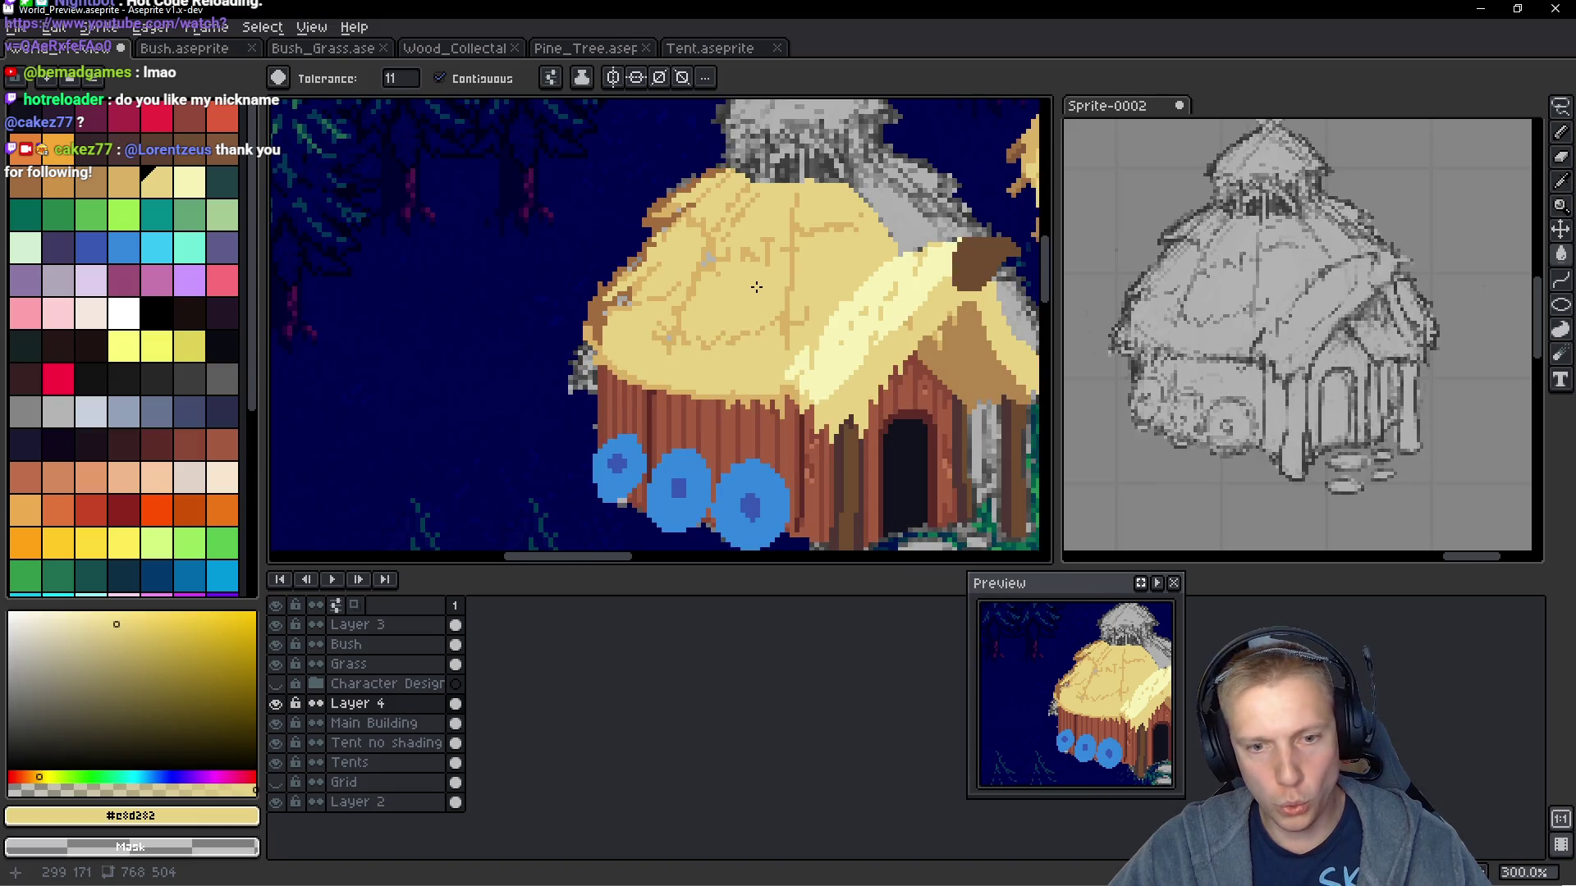
scroll(760, 289, "down", 2)
scroll(743, 303, "up", 6)
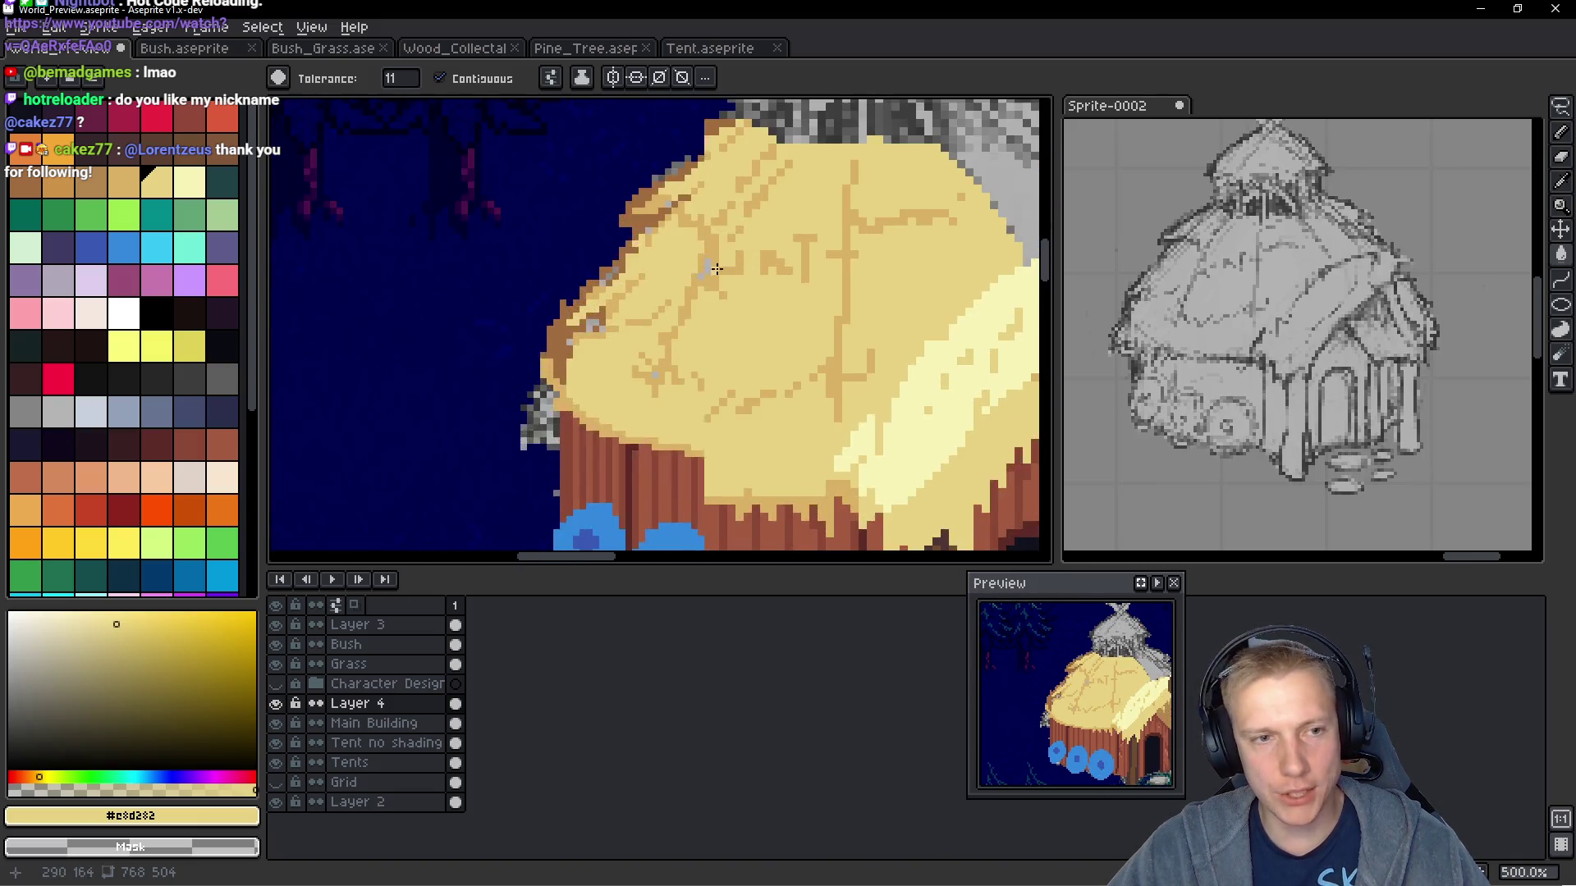
scroll(733, 313, "up", 1)
Pencil yellow over the leftover grey pixels in the roof's middle and left
key("b")
scroll(640, 345, "up", 1)
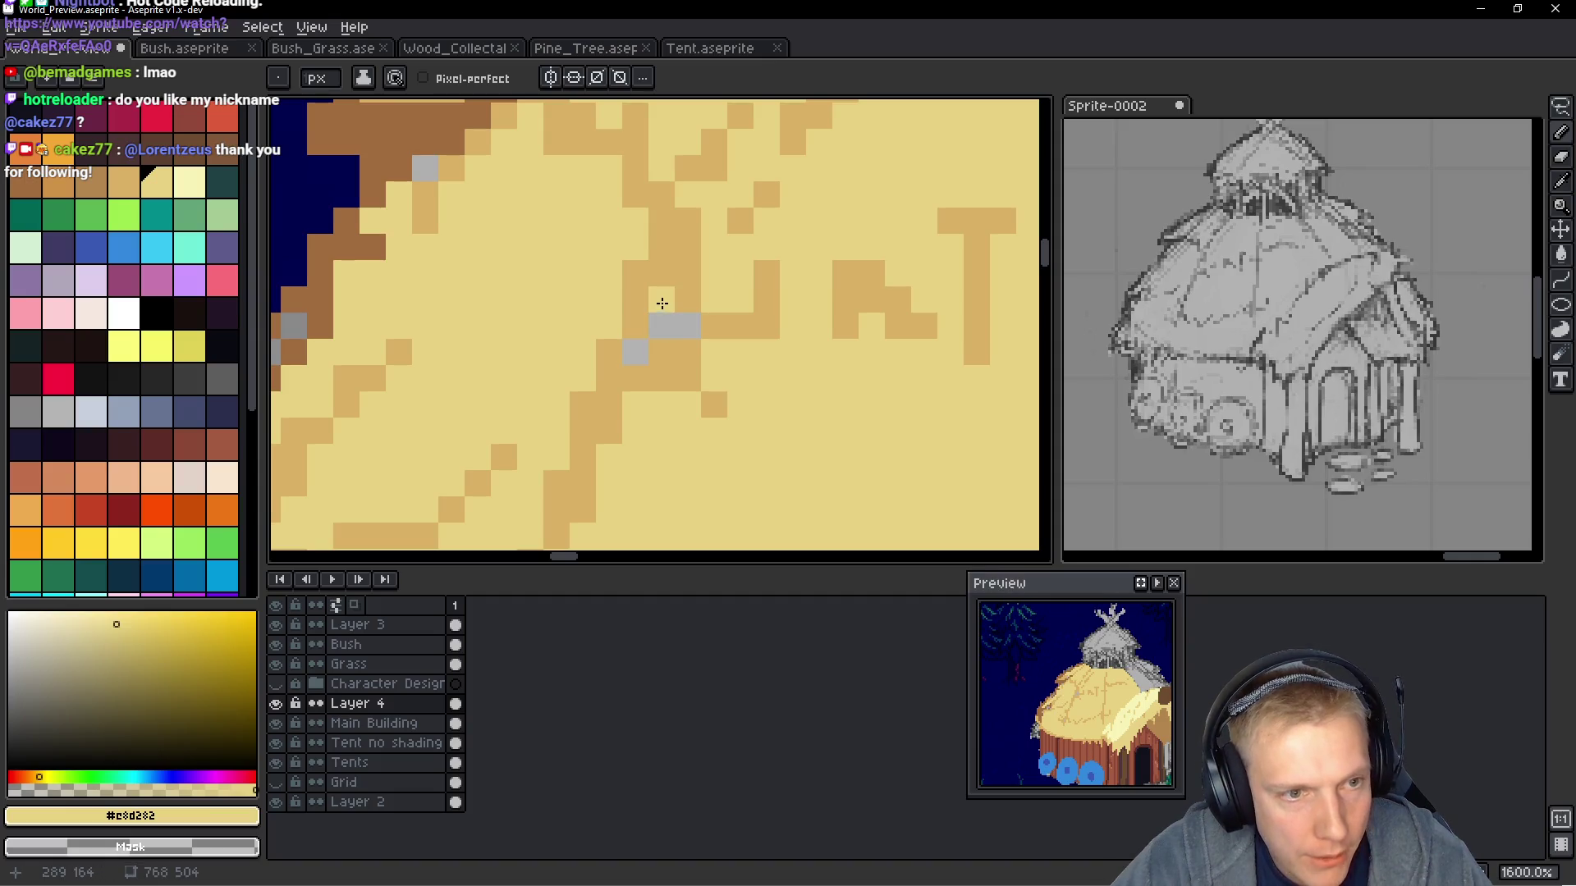
left_click_drag(688, 326, 625, 352)
left_click_drag(467, 246, 624, 295)
left_click(397, 383)
left_click(425, 355)
mouse_move(369, 410)
left_mouse_down()
mouse_move(398, 293)
mouse_move(439, 255)
left_mouse_up()
Cover the last stray grey specks on the roof in yellow and view the whole hut
left_click(456, 228)
left_click(430, 229)
left_click(378, 279)
left_click(350, 307)
left_click(692, 437)
left_click(692, 411)
scroll(693, 416, "down", 8)
left_click_drag(845, 317, 750, 341)
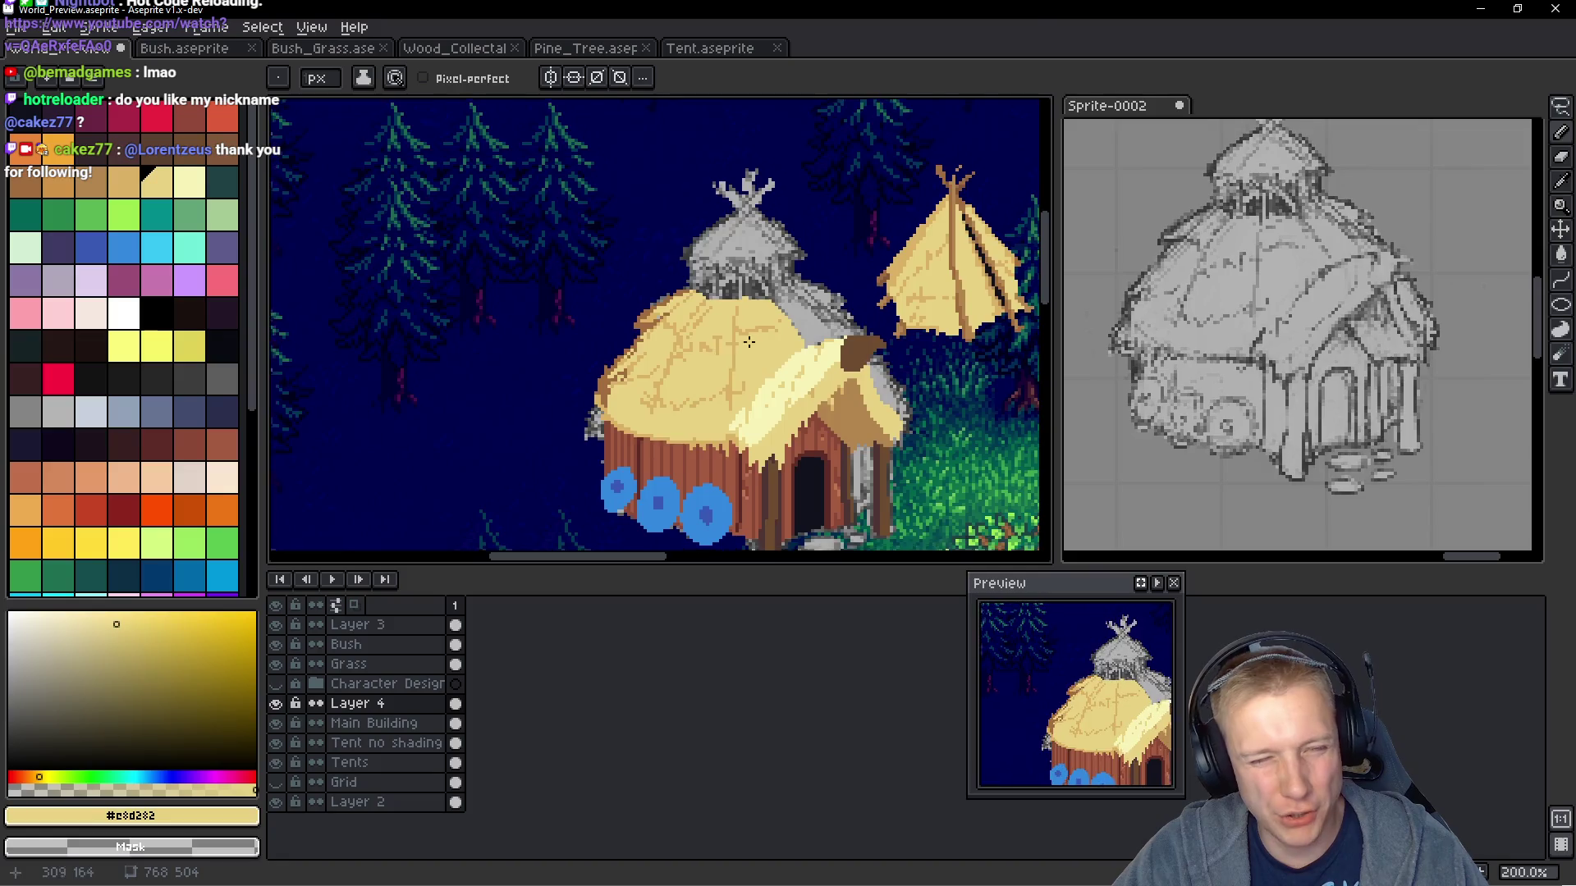
scroll(749, 341, "down", 2)
scroll(749, 341, "up", 2)
scroll(837, 408, "down", 1)
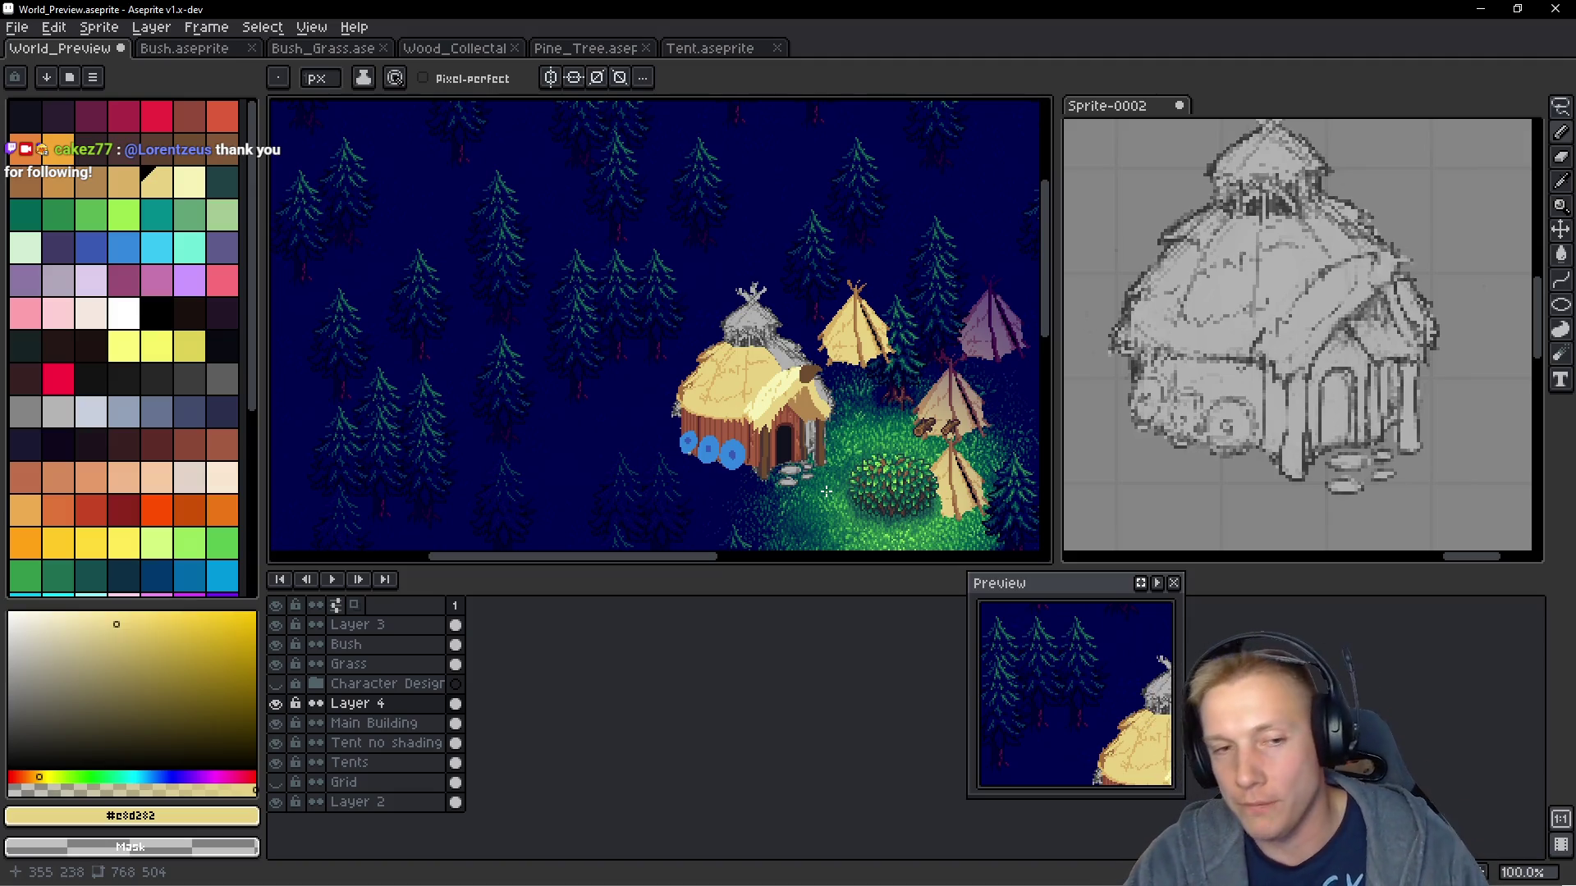
scroll(806, 319, "up", 3)
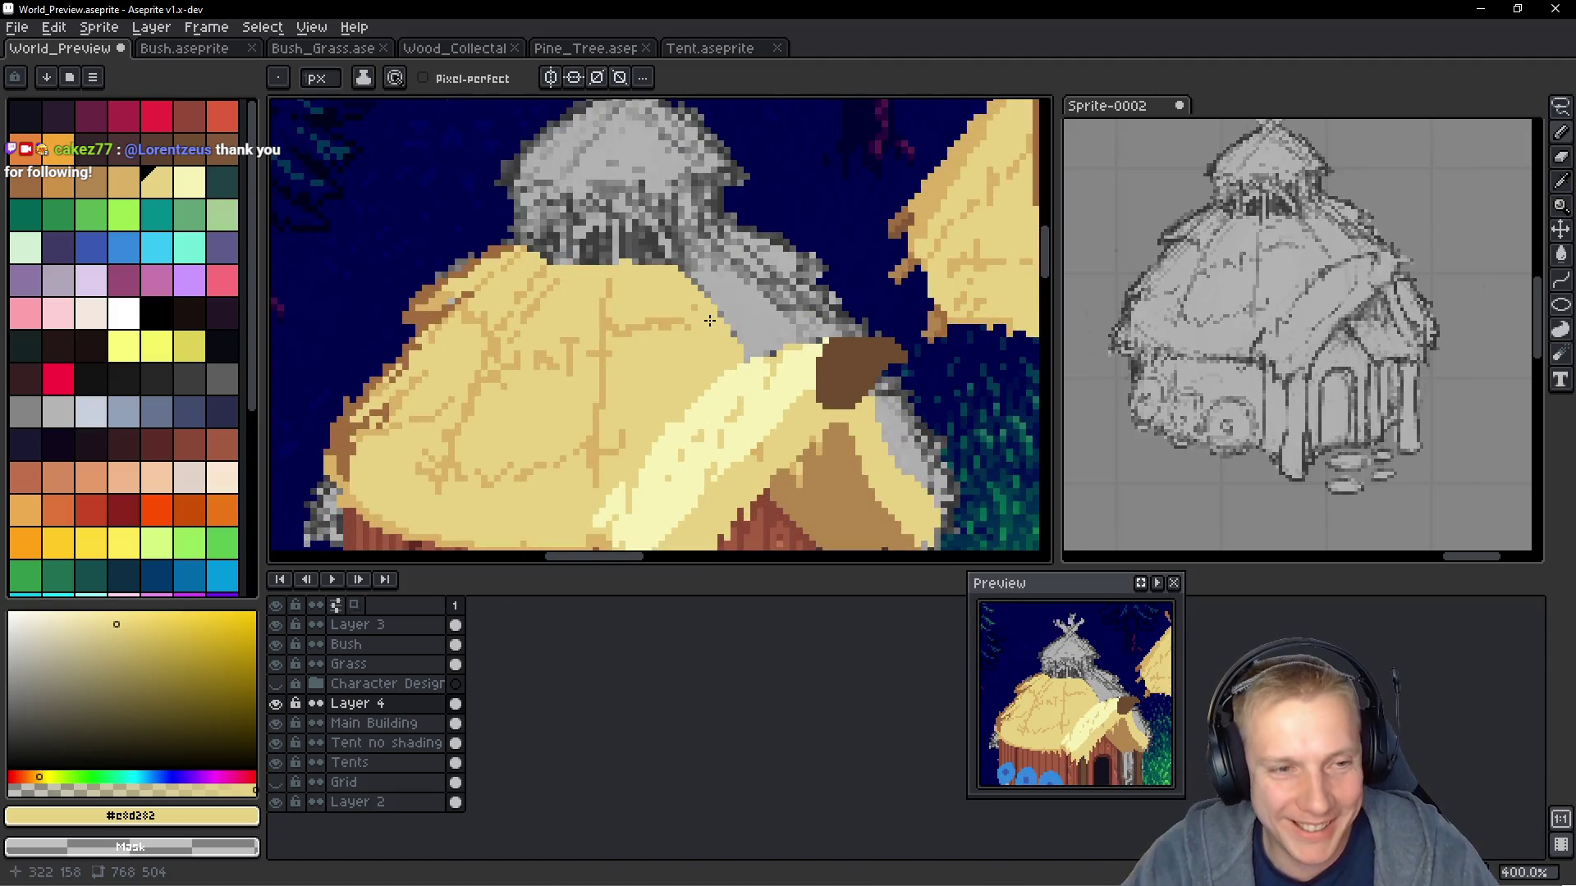
Line the roof's top edge with darker tan pixels where it meets the grey top
scroll(710, 321, "up", 5)
left_click(603, 324, "alt")
left_click_drag(719, 304, 724, 320)
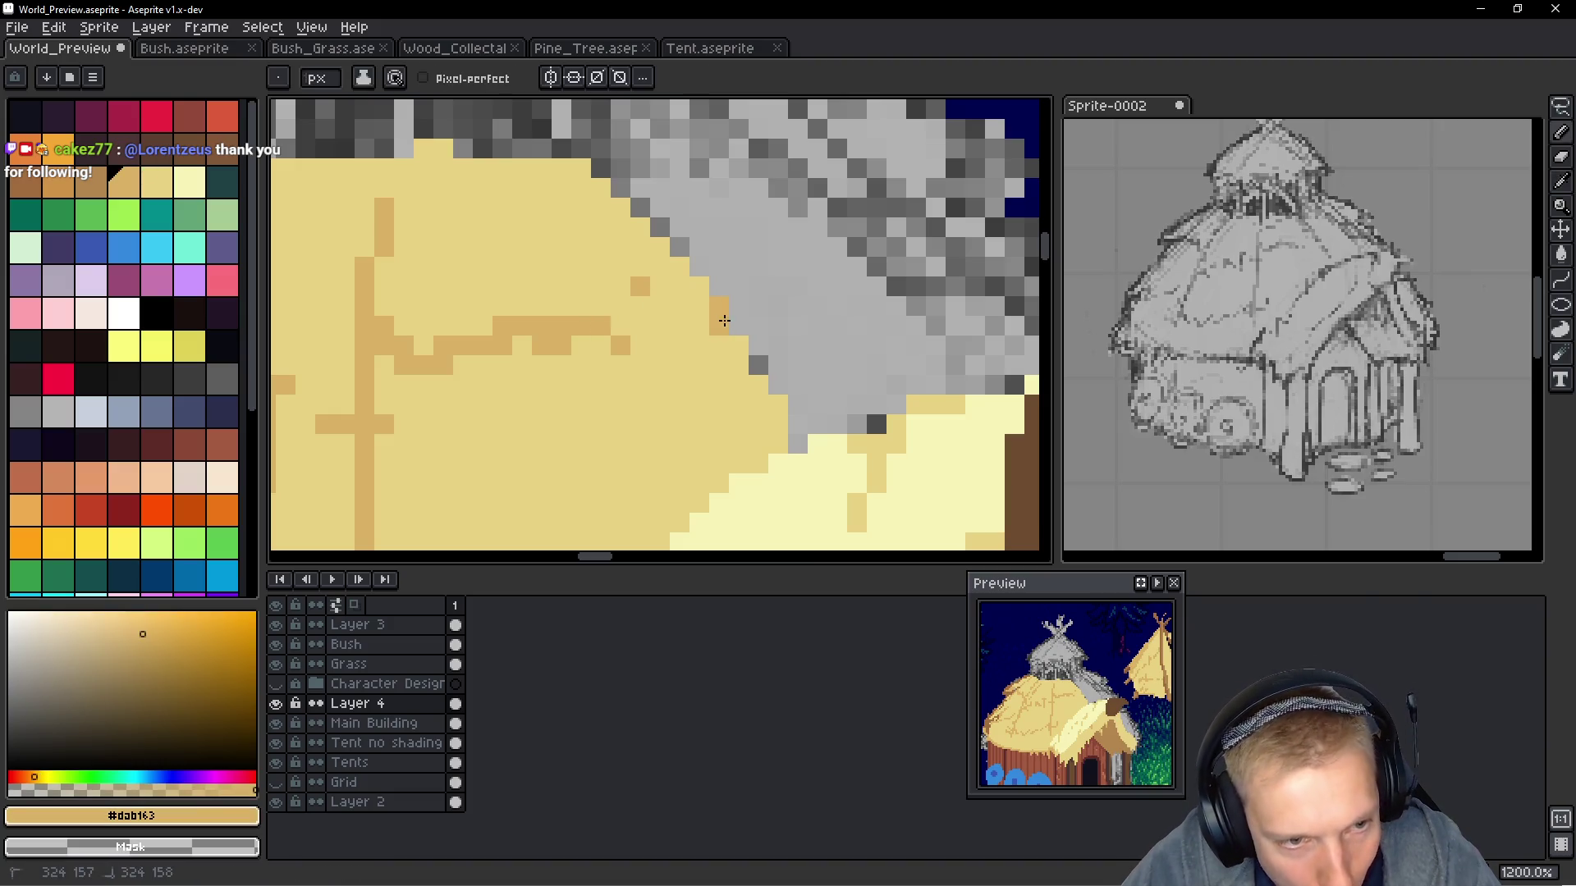
left_click(758, 380)
left_click_drag(679, 248, 600, 169)
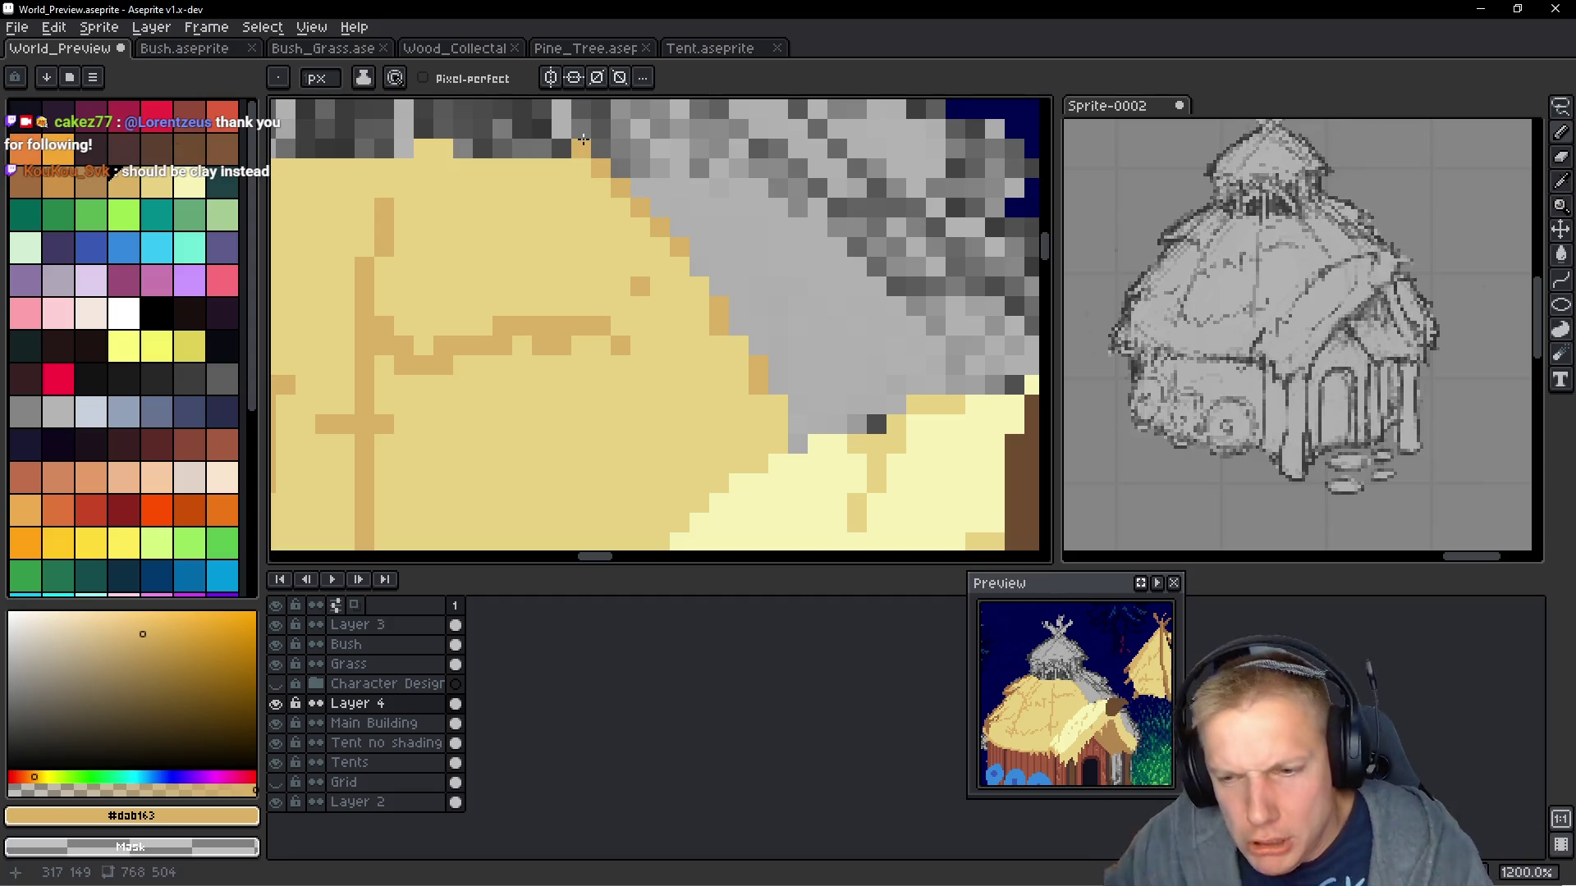
scroll(583, 140, "down", 9)
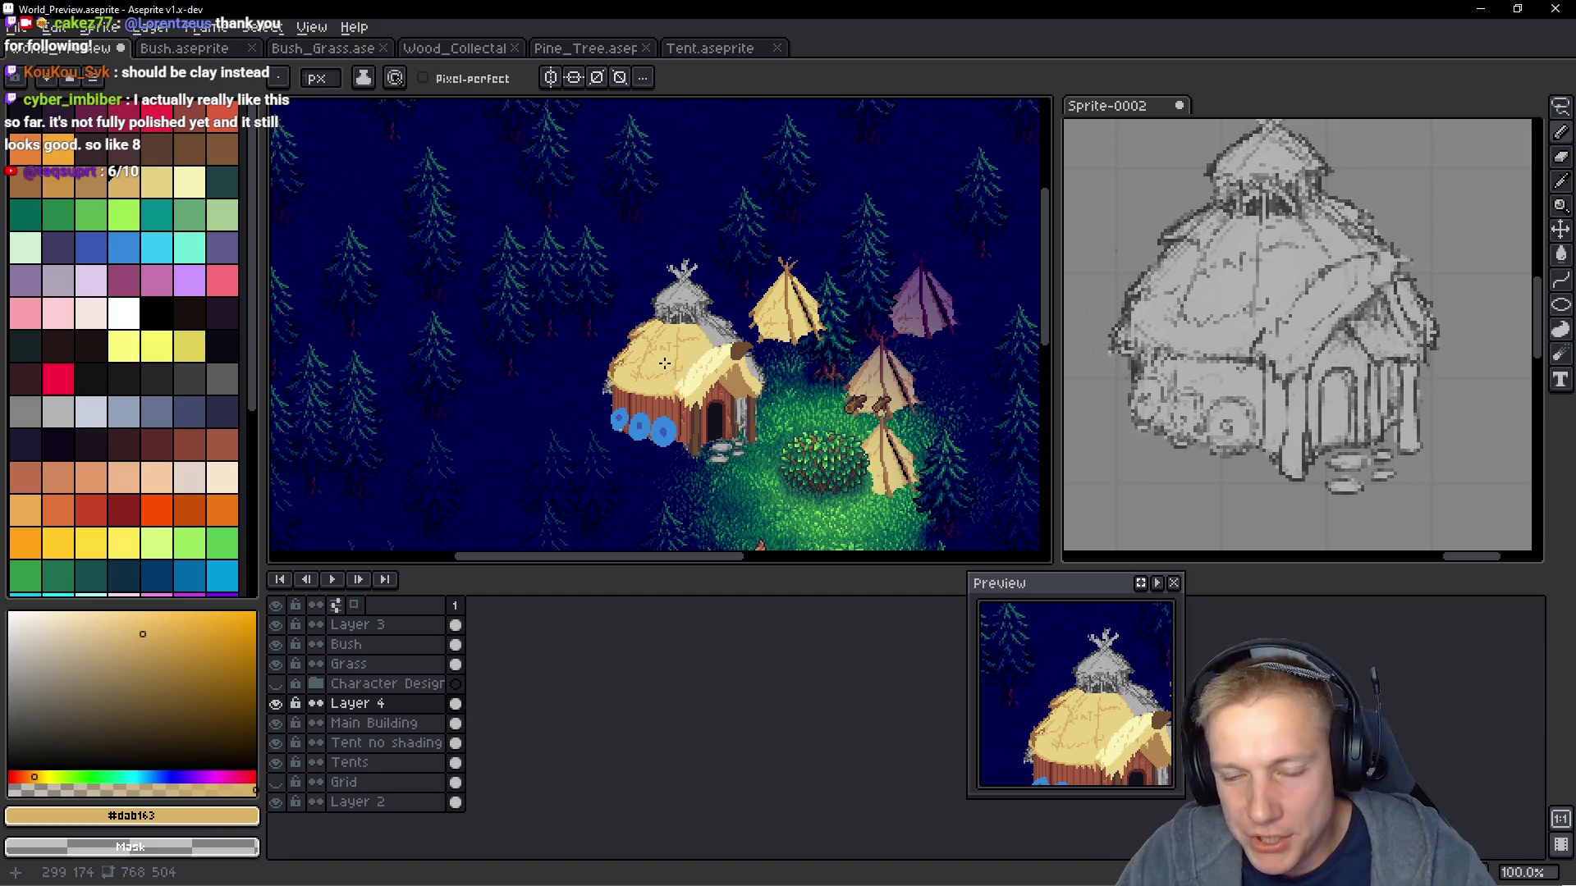
scroll(664, 364, "down", 1)
scroll(705, 376, "up", 4)
scroll(596, 403, "down", 1)
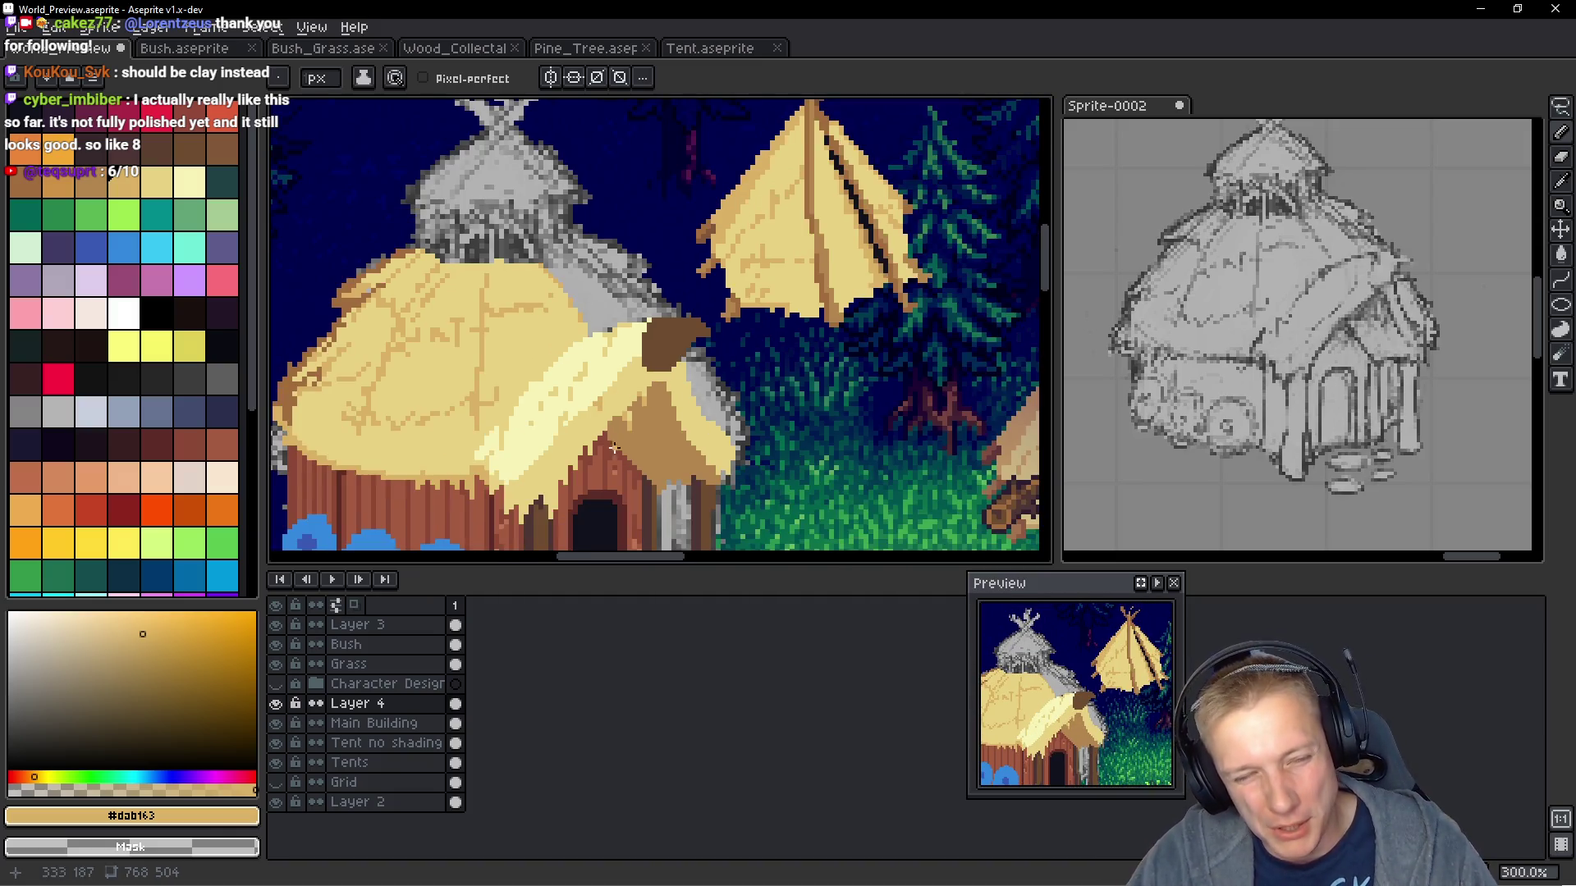
scroll(560, 426, "down", 1)
scroll(706, 339, "down", 1)
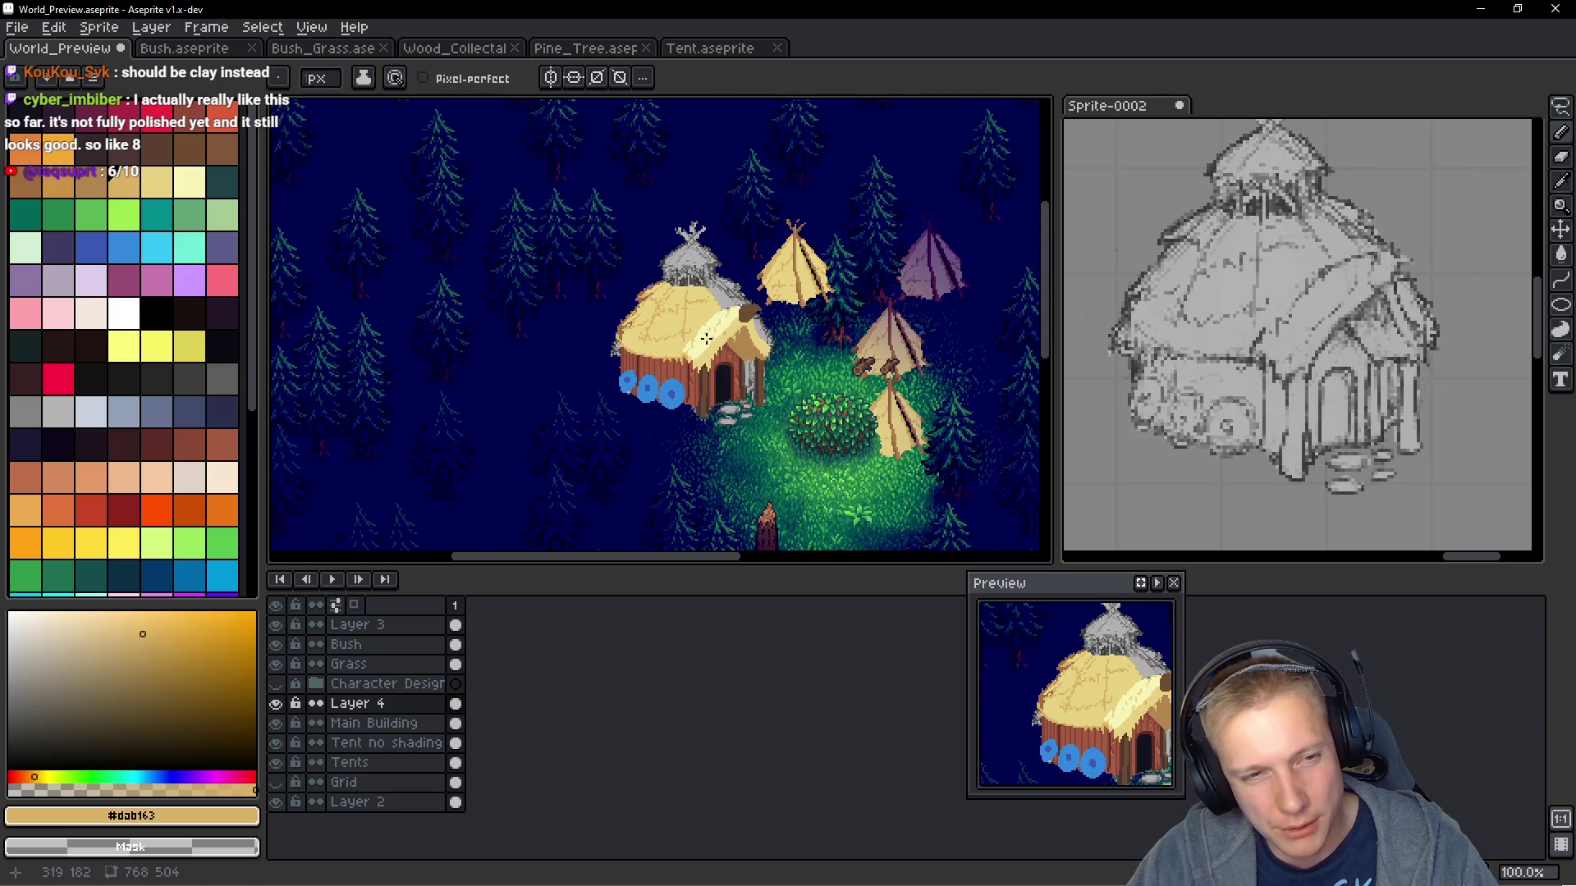
scroll(719, 343, "up", 6)
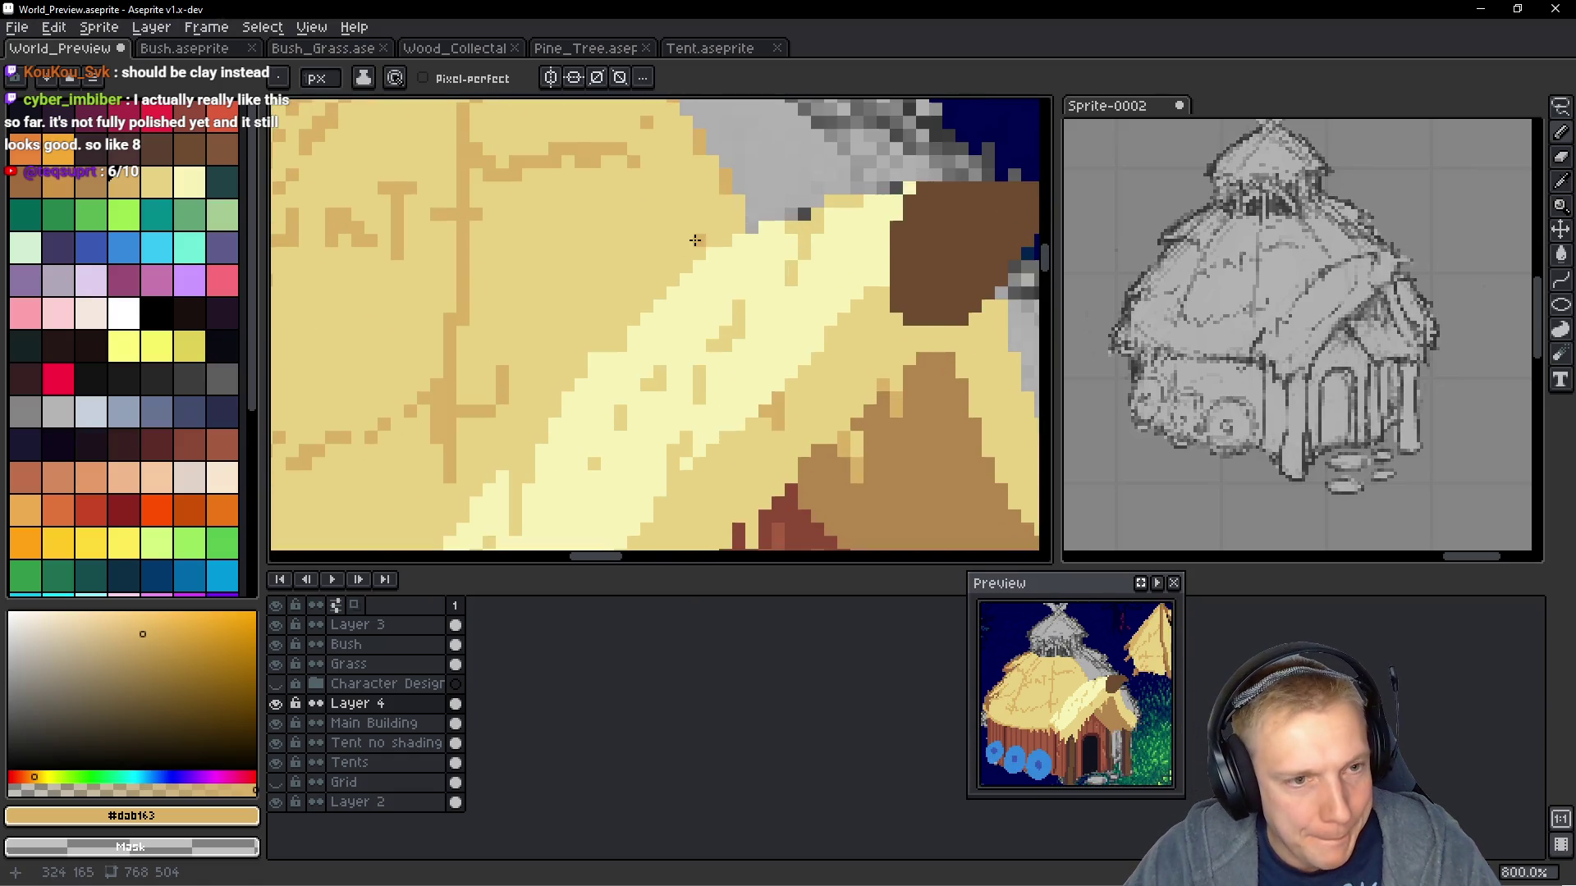
Outline the light diagonal strip of the roof in darker tan
mouse_move(720, 238)
left_mouse_down()
mouse_move(550, 405)
mouse_move(515, 468)
left_mouse_up()
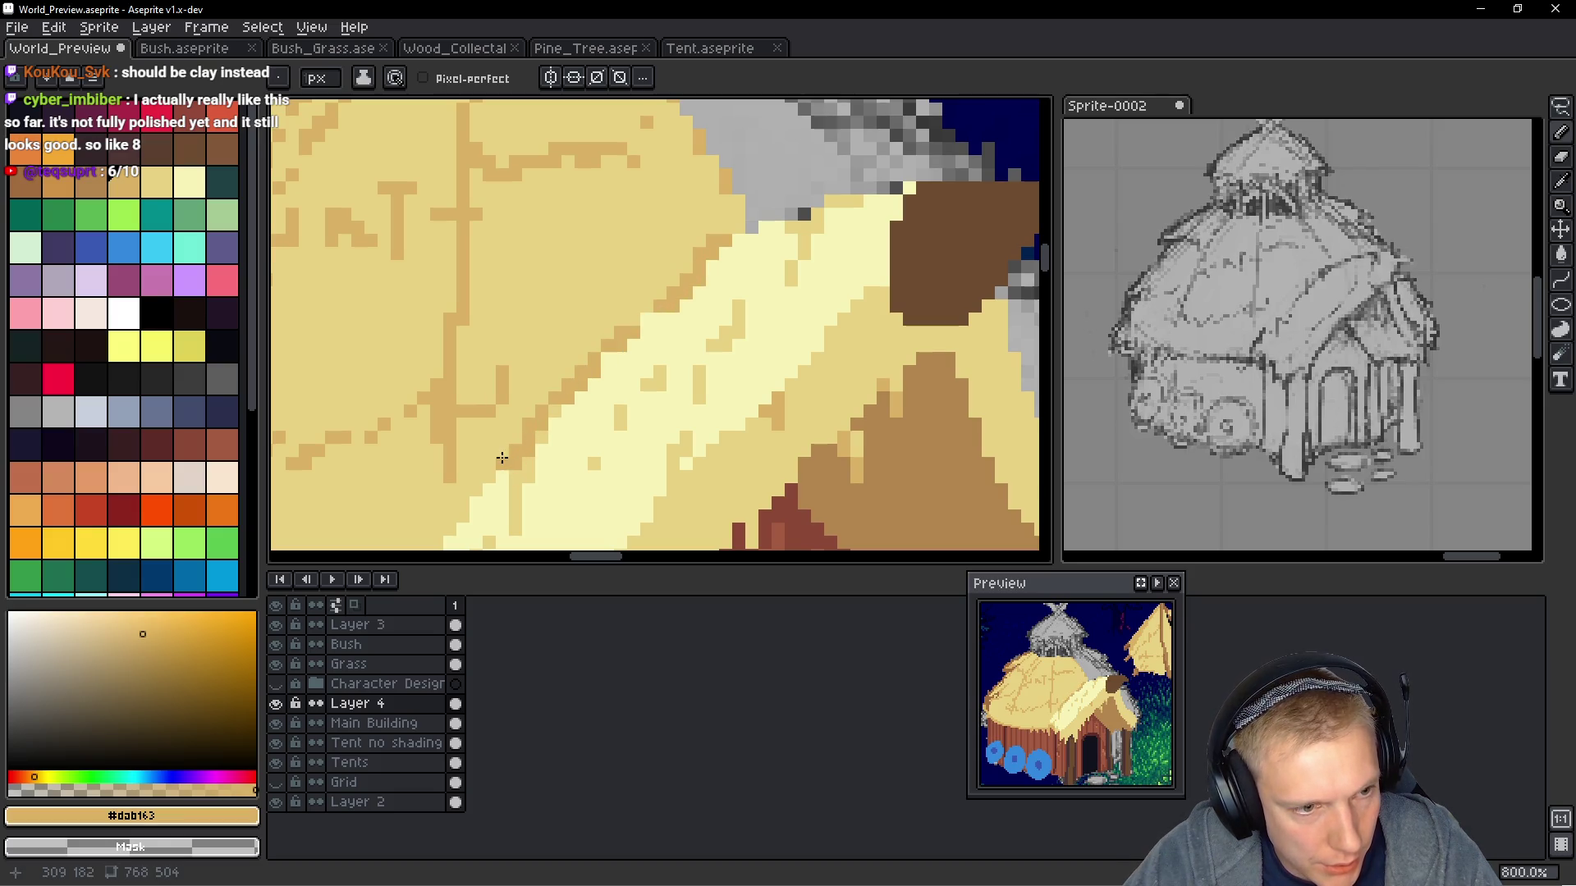
scroll(502, 458, "down", 3)
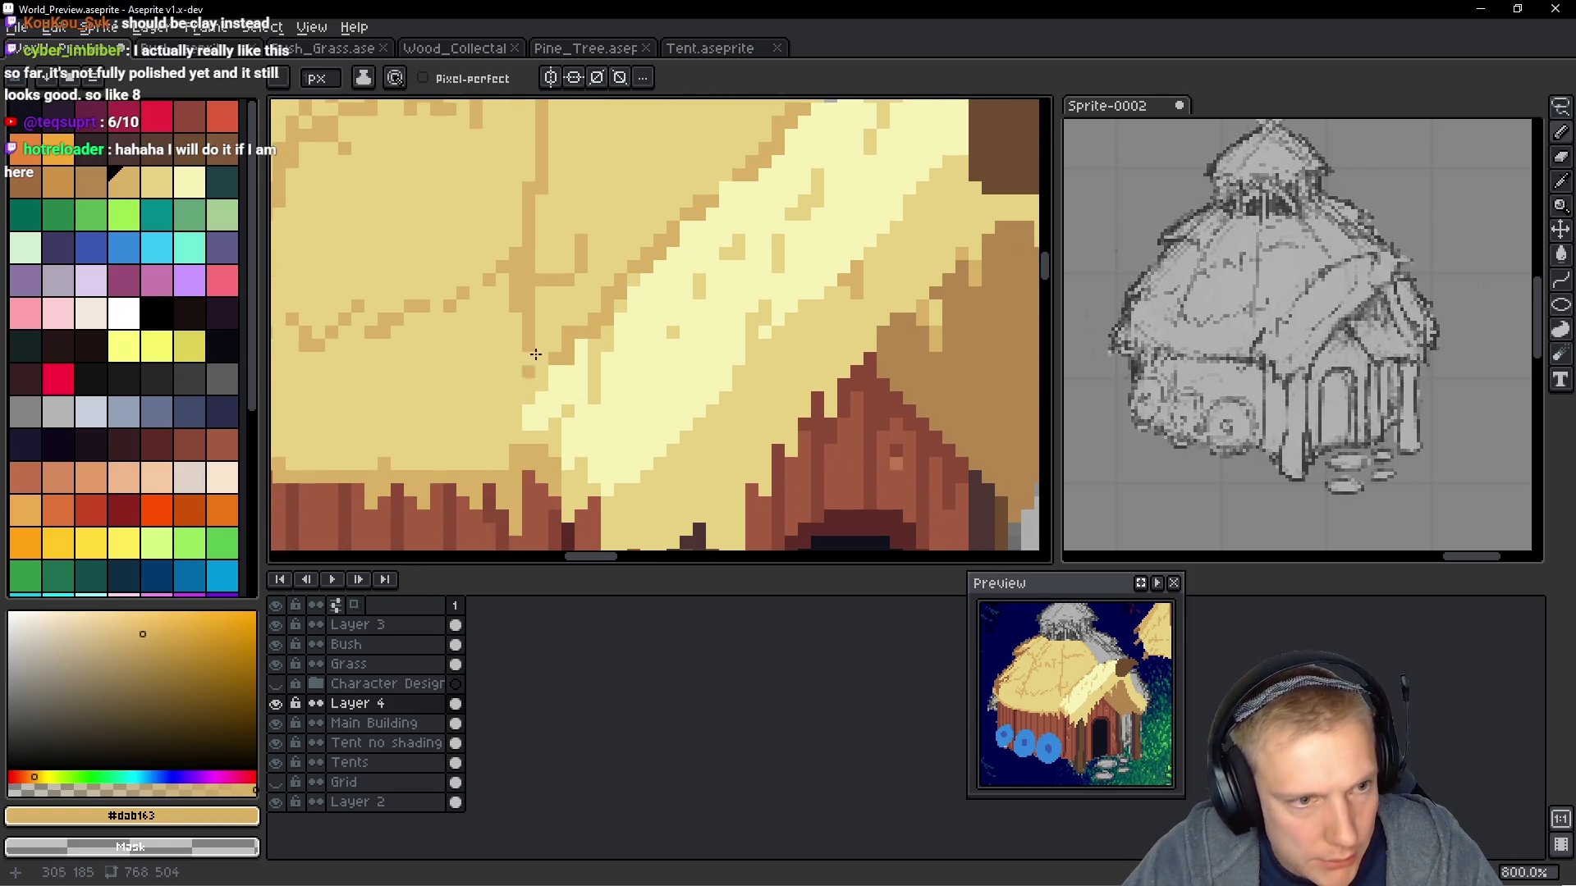
scroll(535, 354, "up", 3)
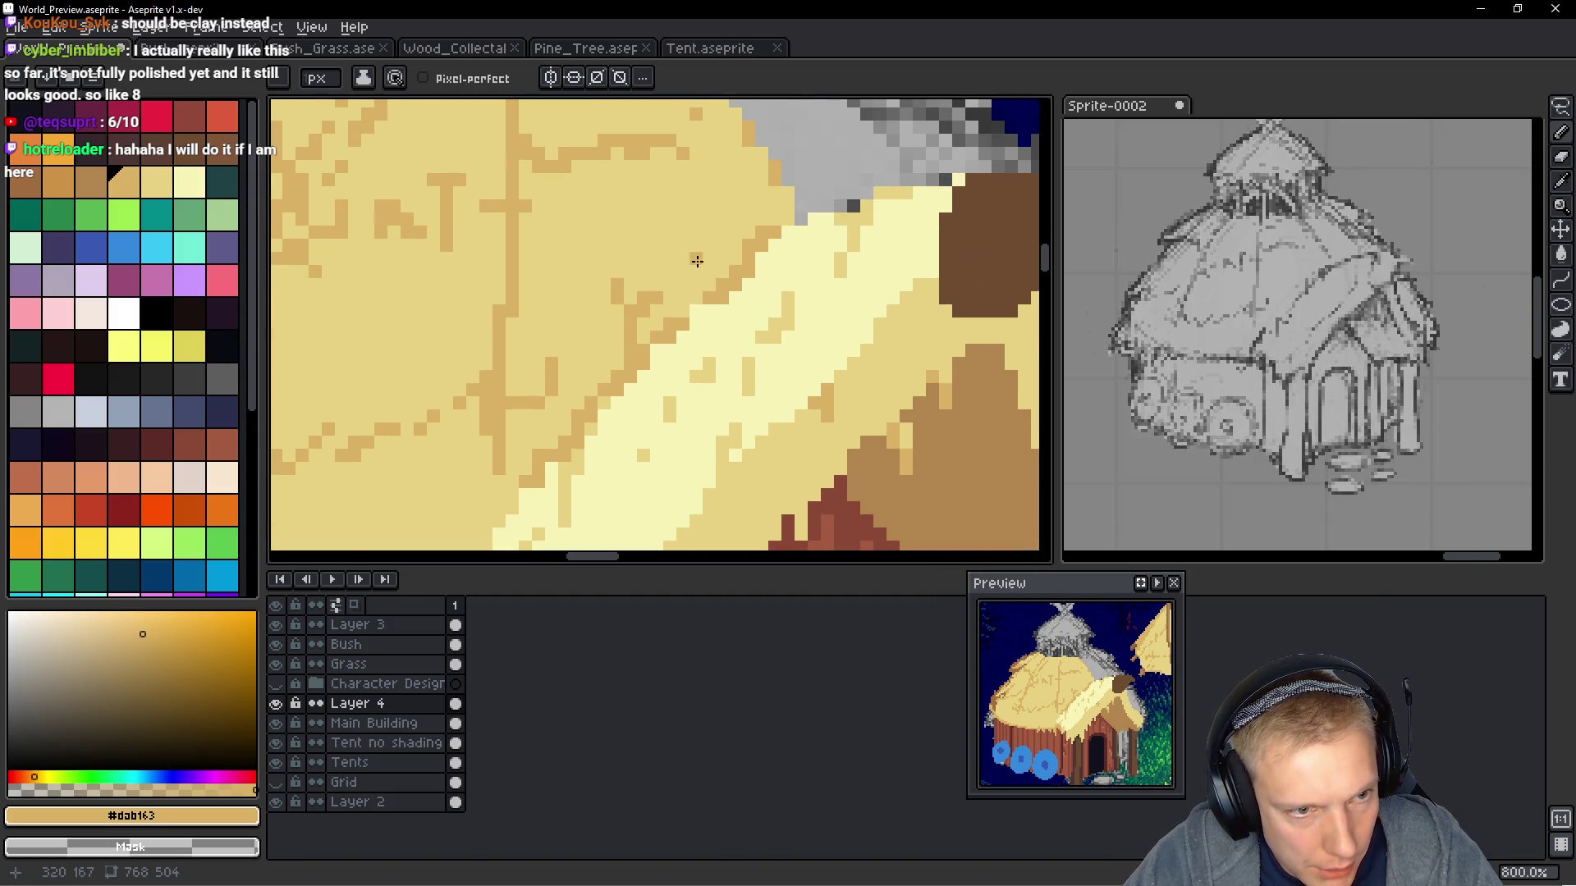
left_click_drag(692, 297, 703, 267)
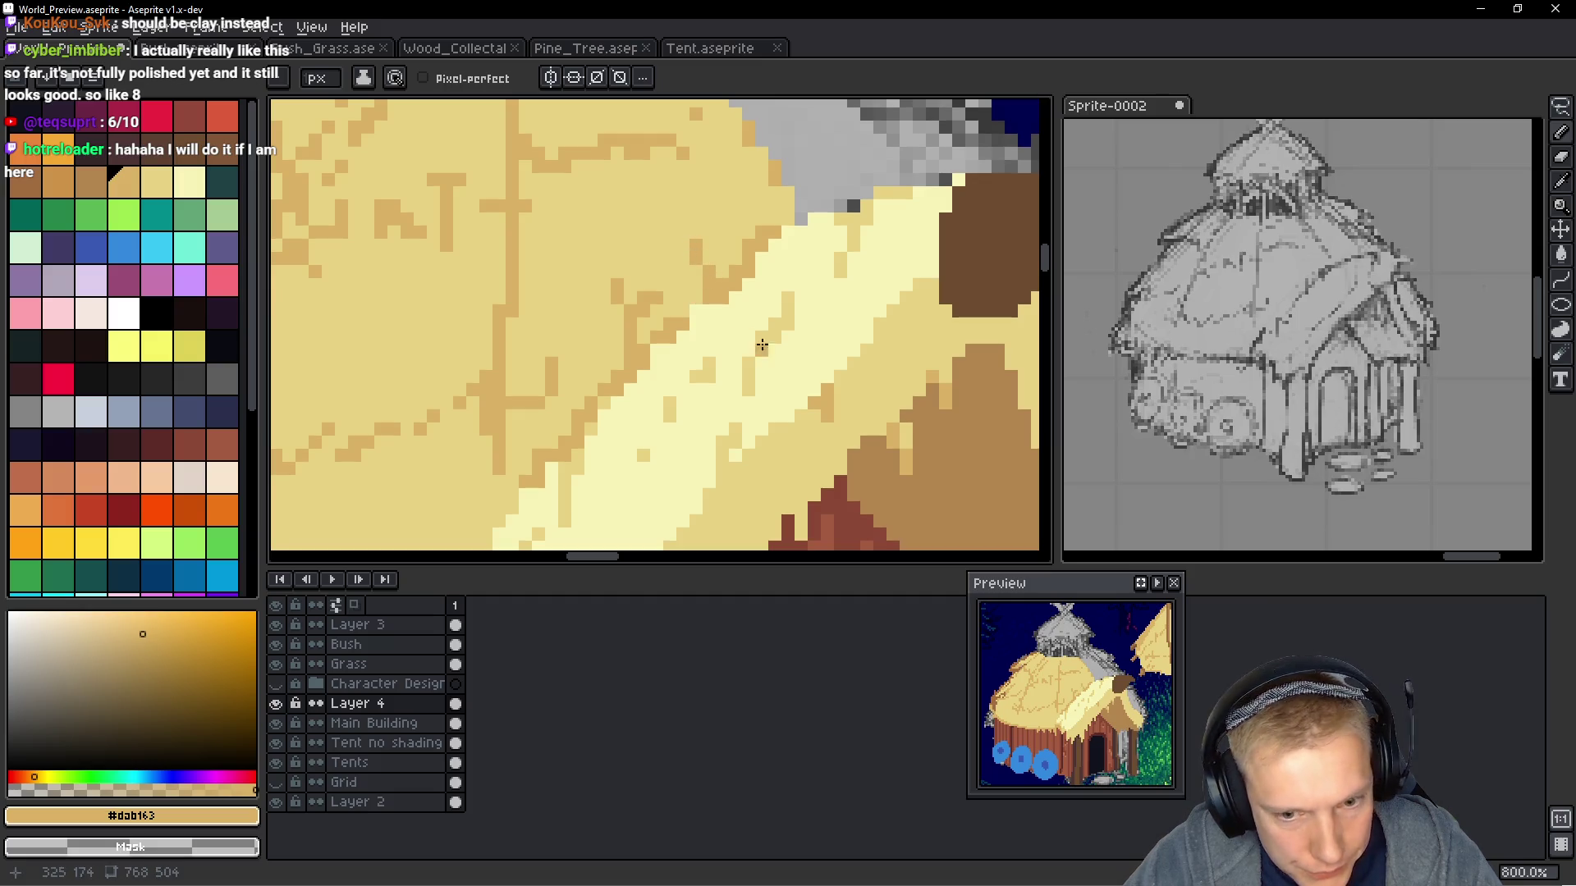
scroll(728, 411, "up", 2)
scroll(728, 411, "down", 3)
scroll(674, 428, "up", 3)
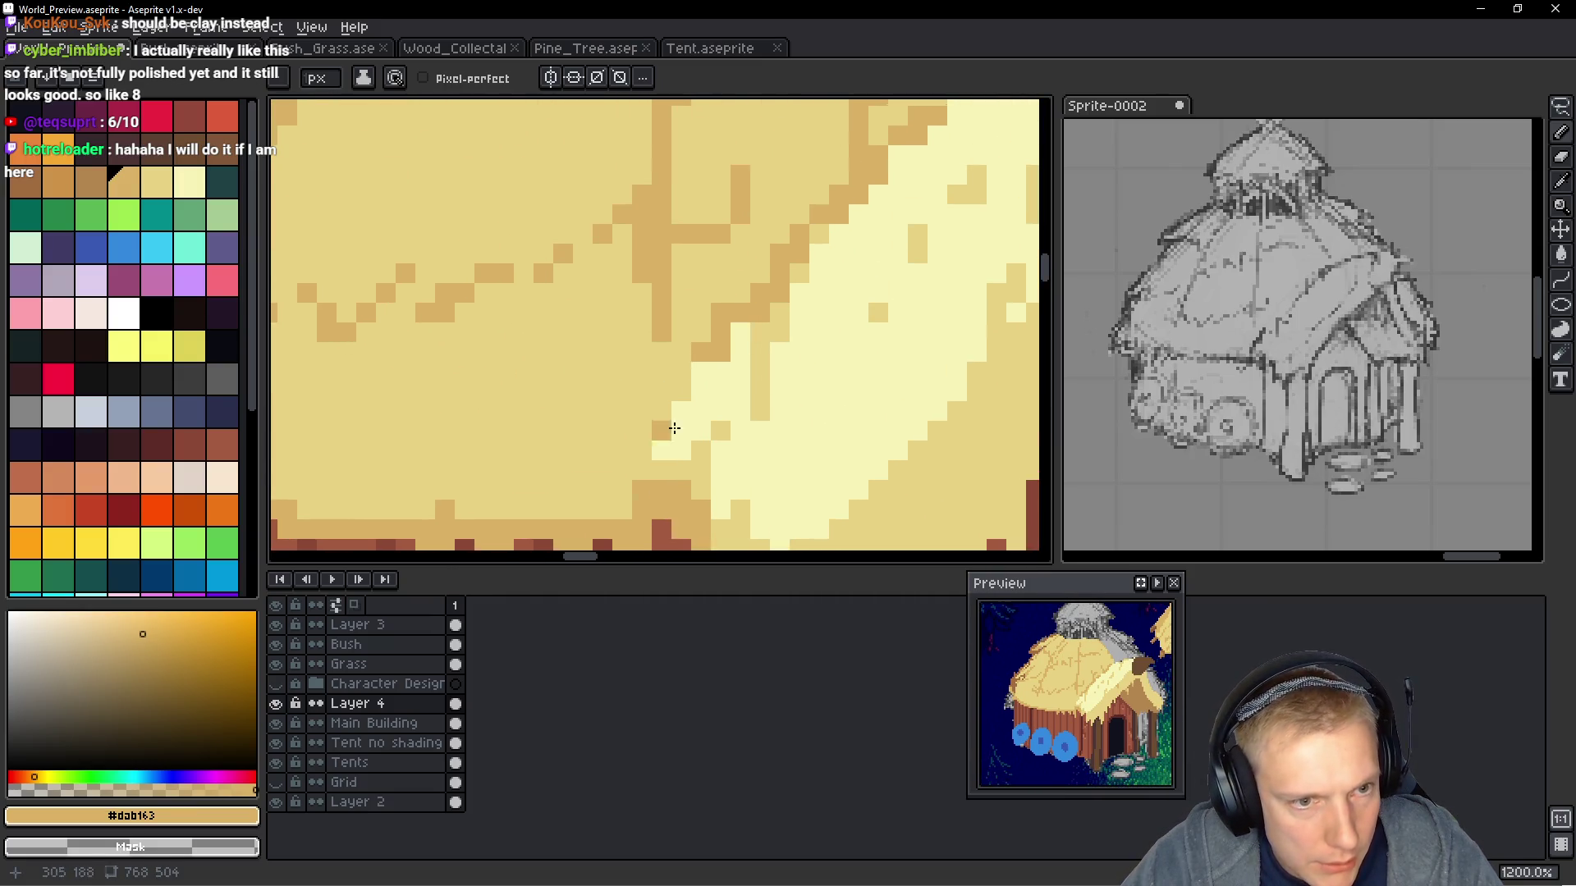
Touch up the strip's edge with light tan and add darker tan specks and columns
left_click(718, 297, "alt")
left_click_drag(722, 305, 820, 214)
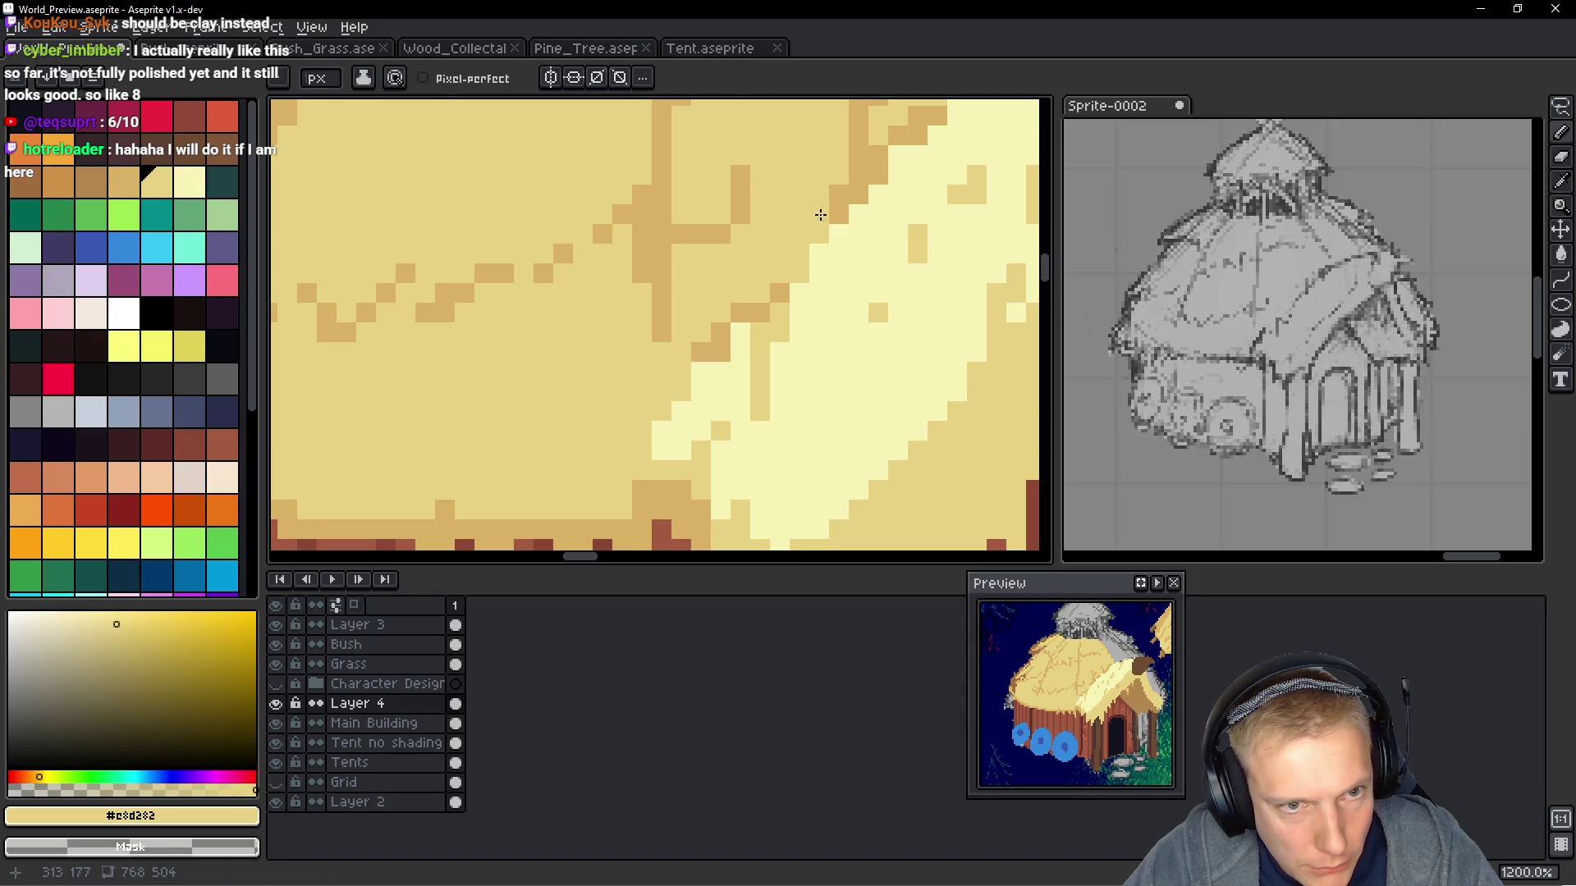
left_click(855, 184)
left_click(846, 194, "alt")
left_click(815, 235)
mouse_move(759, 345)
left_mouse_down()
mouse_move(780, 308)
mouse_move(759, 332)
left_mouse_up()
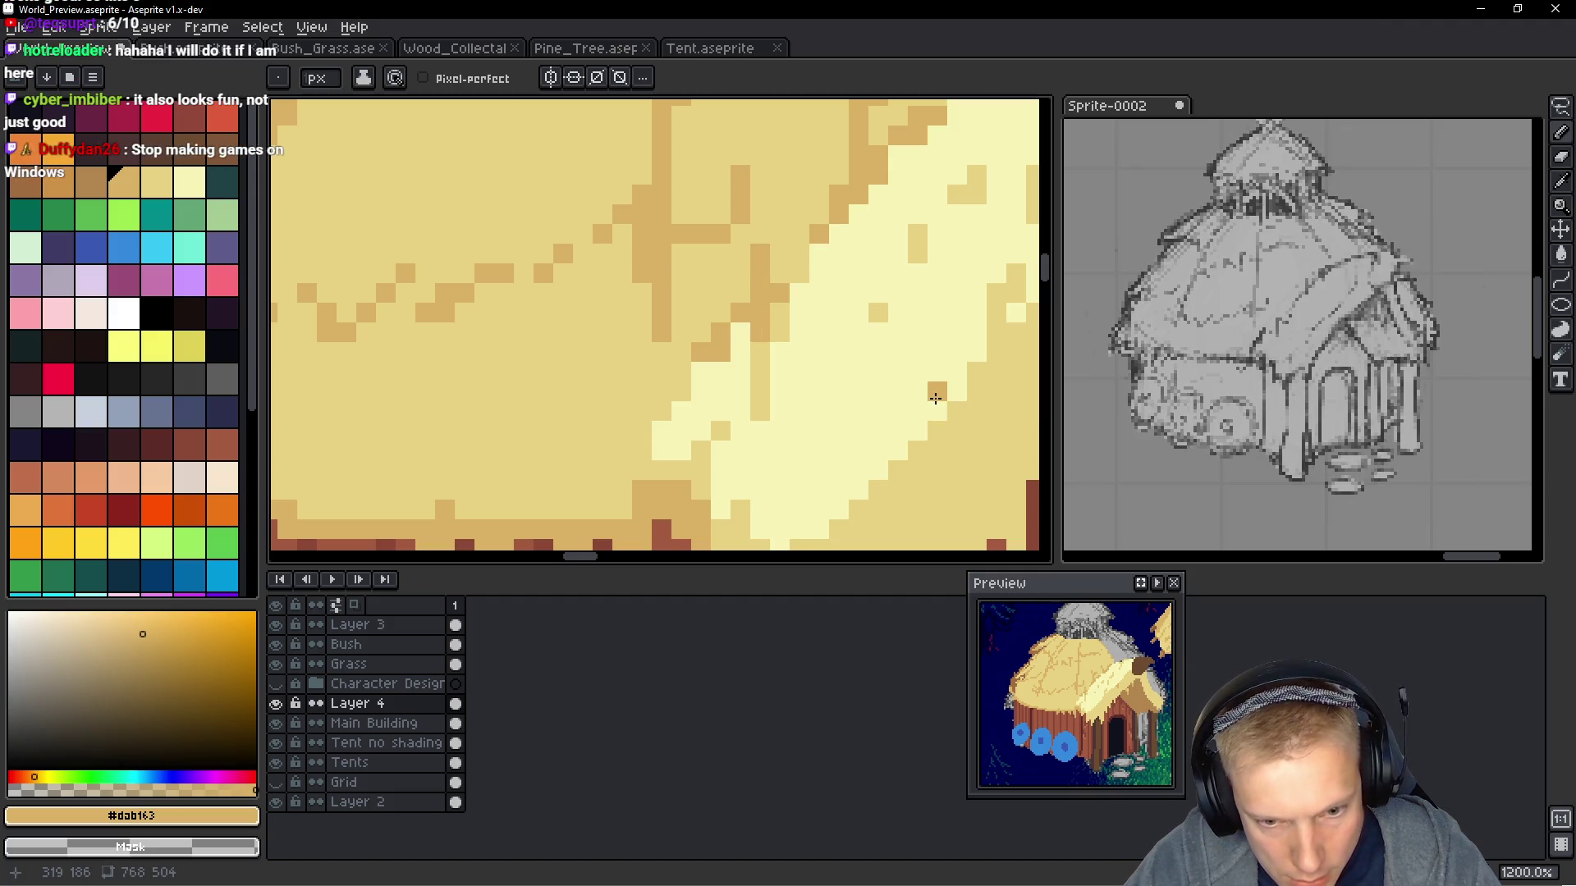
left_click_drag(760, 417, 799, 338)
left_click(683, 374)
left_click_drag(683, 392, 682, 354)
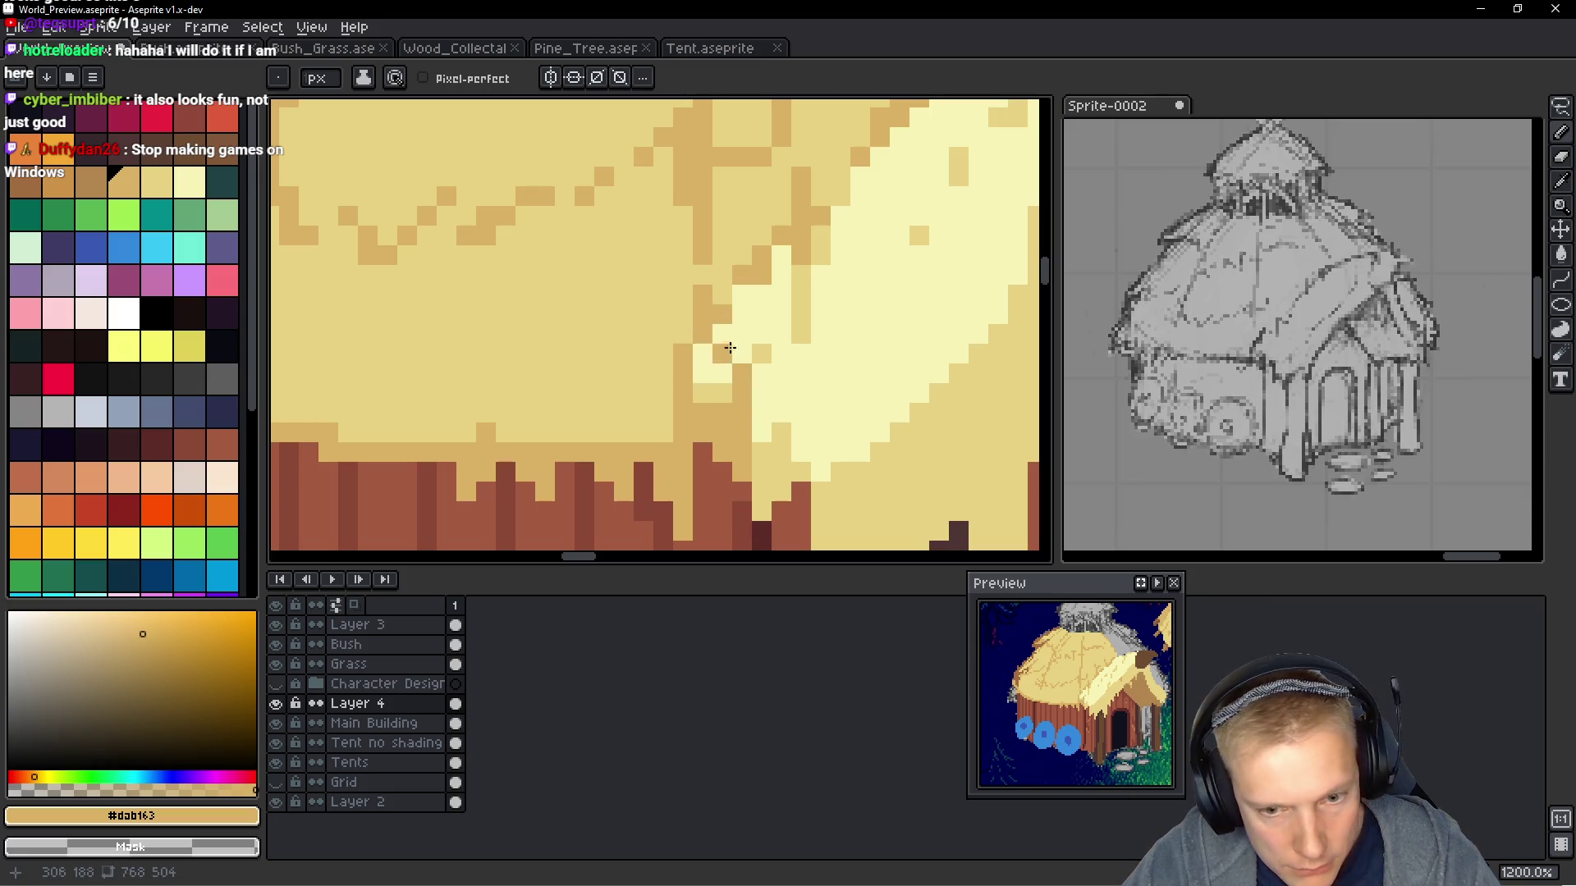
scroll(788, 315, "down", 2)
scroll(788, 315, "down", 5)
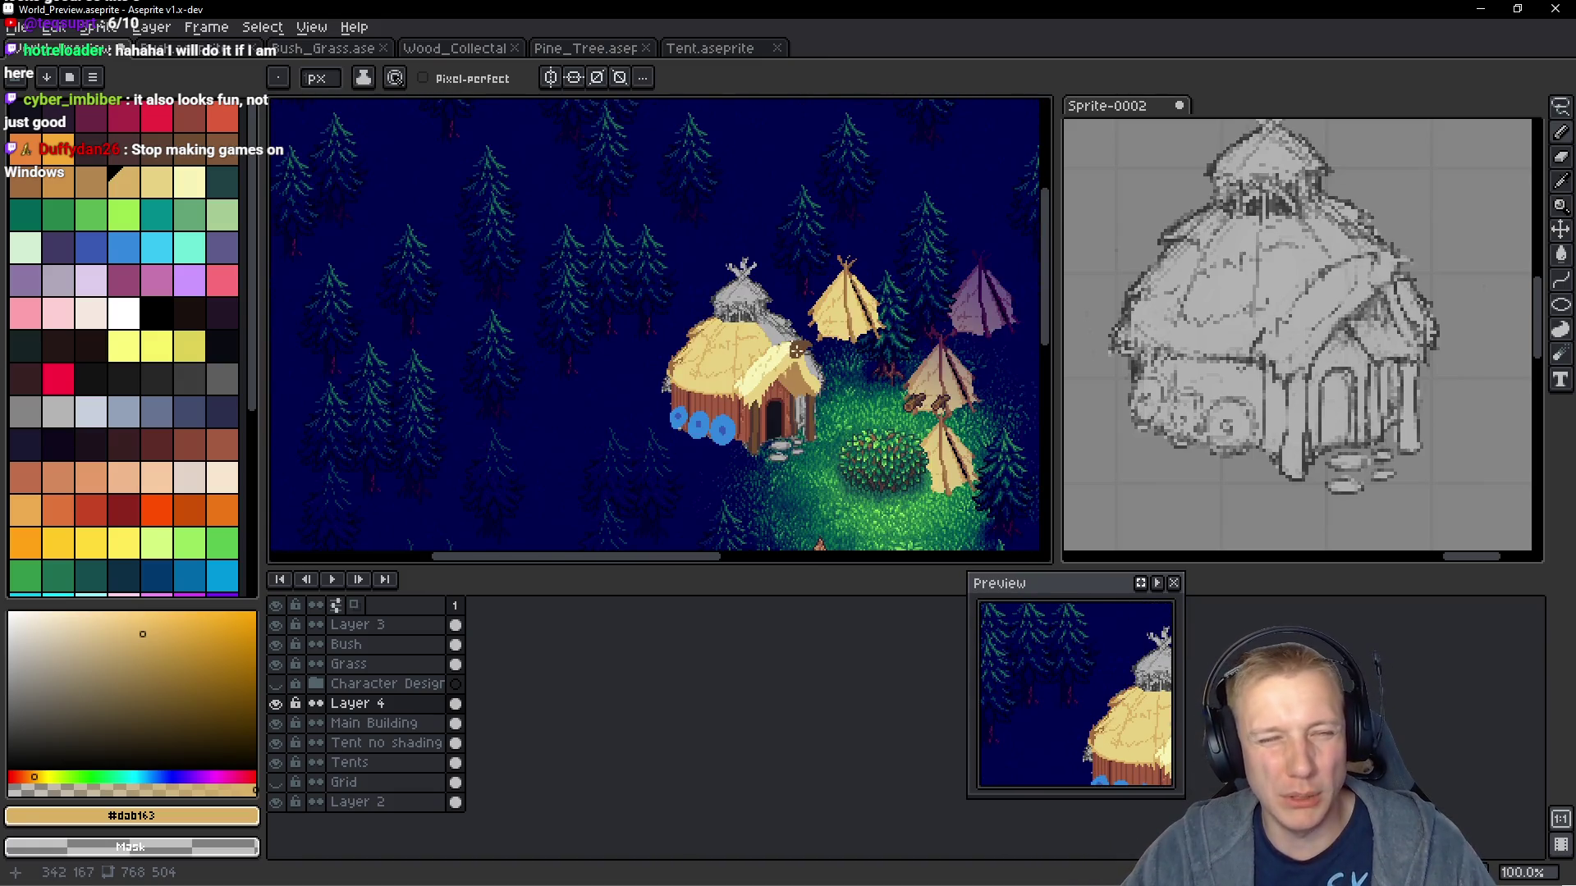
Eyedrop the tan thatch colour and paint a tan straw stroke across the grey roof strip
scroll(784, 353, "up", 3)
scroll(784, 353, "up", 2)
scroll(763, 365, "down", 1)
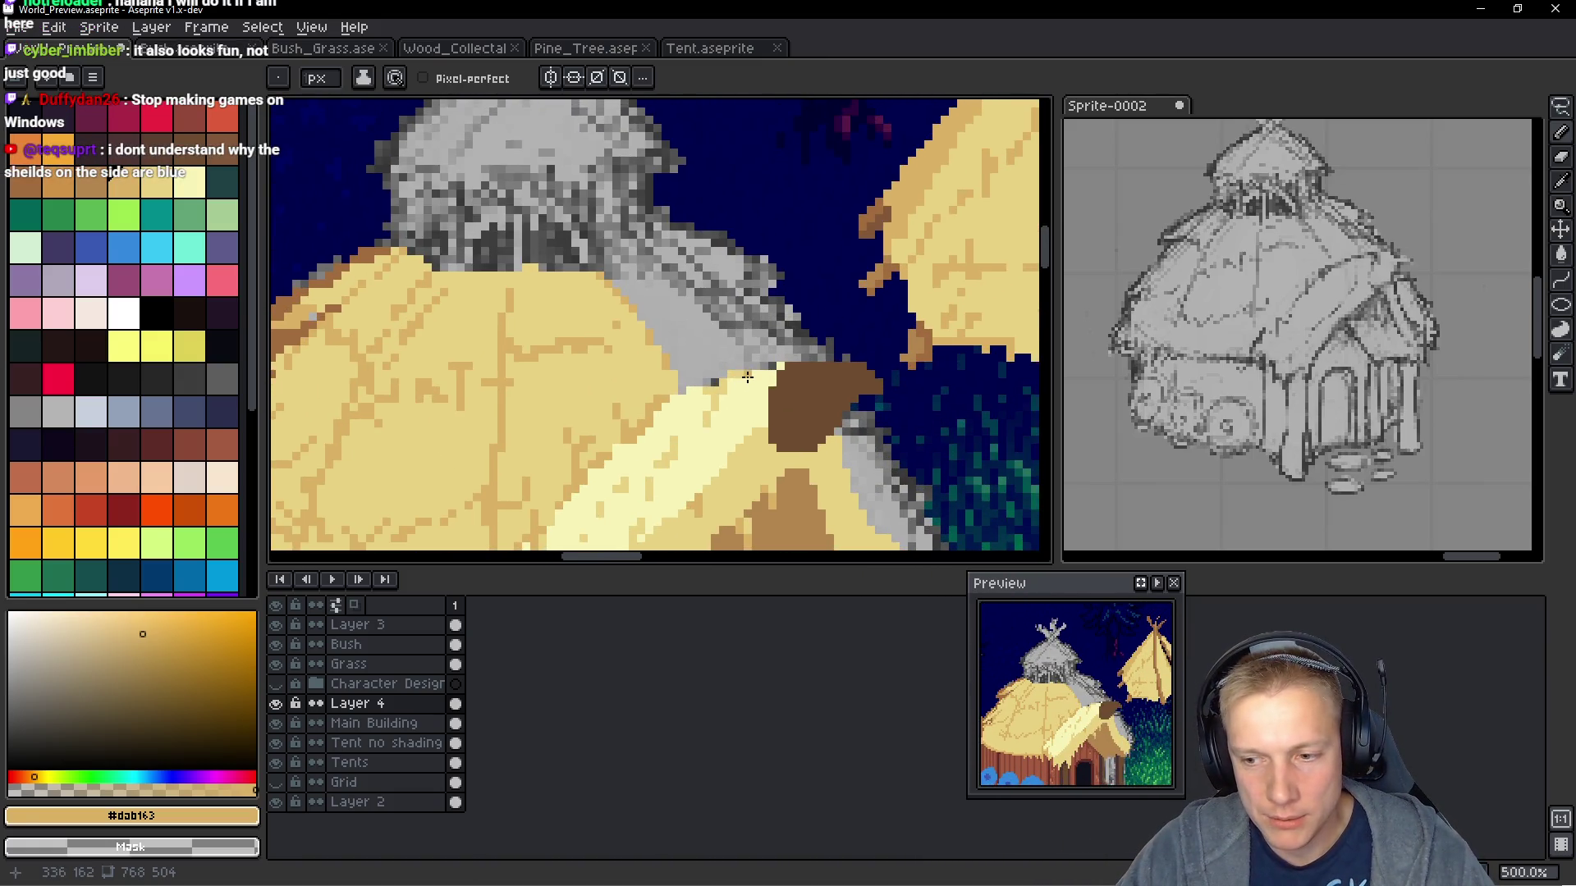
left_click(636, 355, "alt")
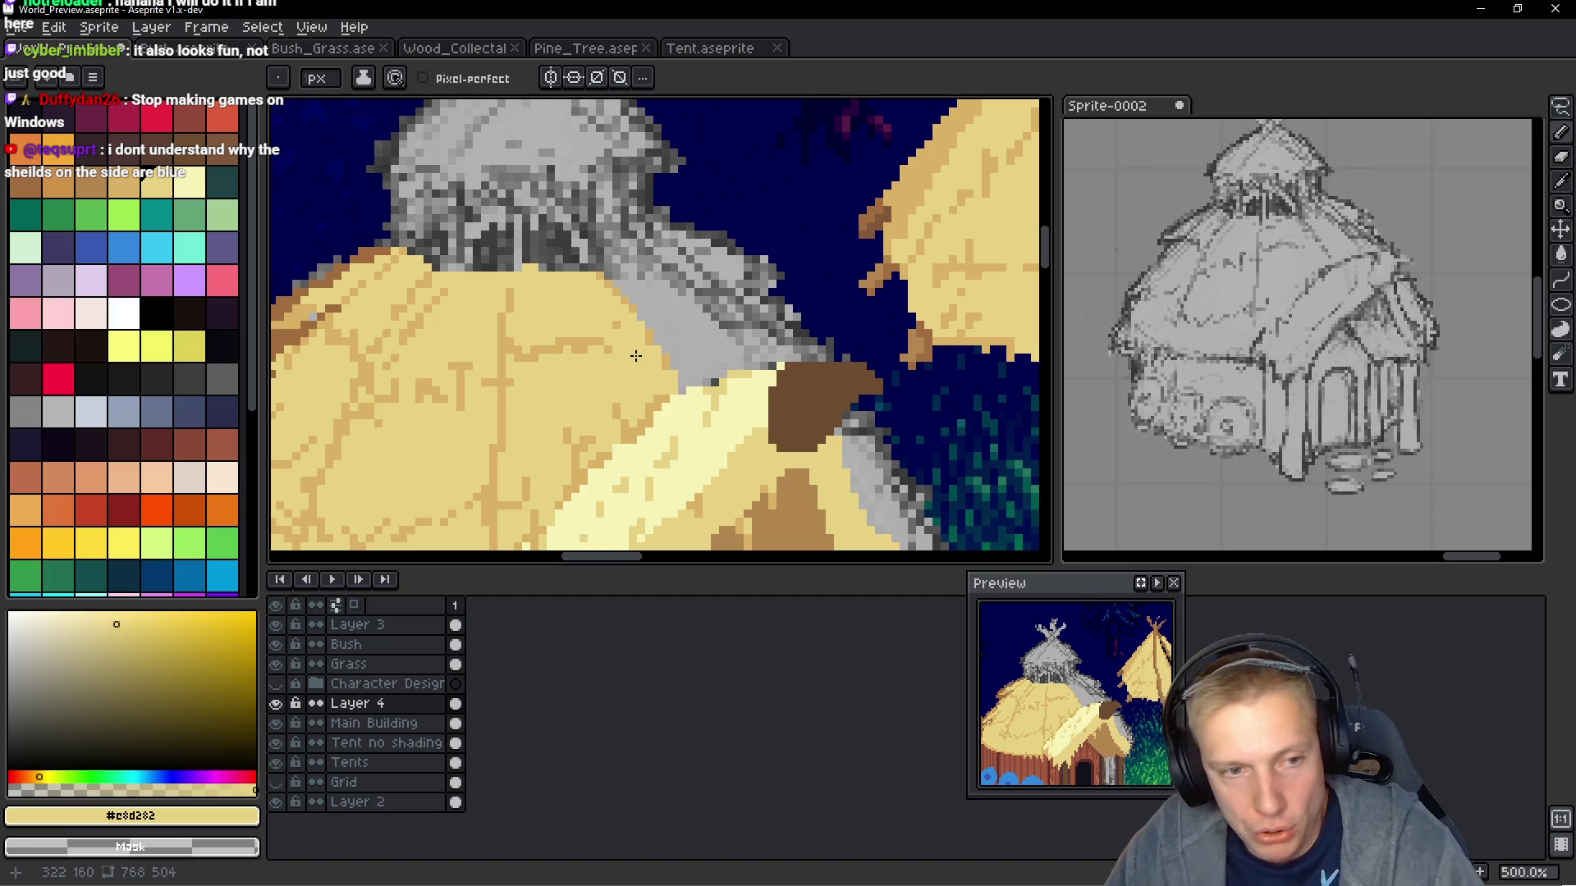
scroll(693, 256, "up", 2)
scroll(616, 301, "up", 2)
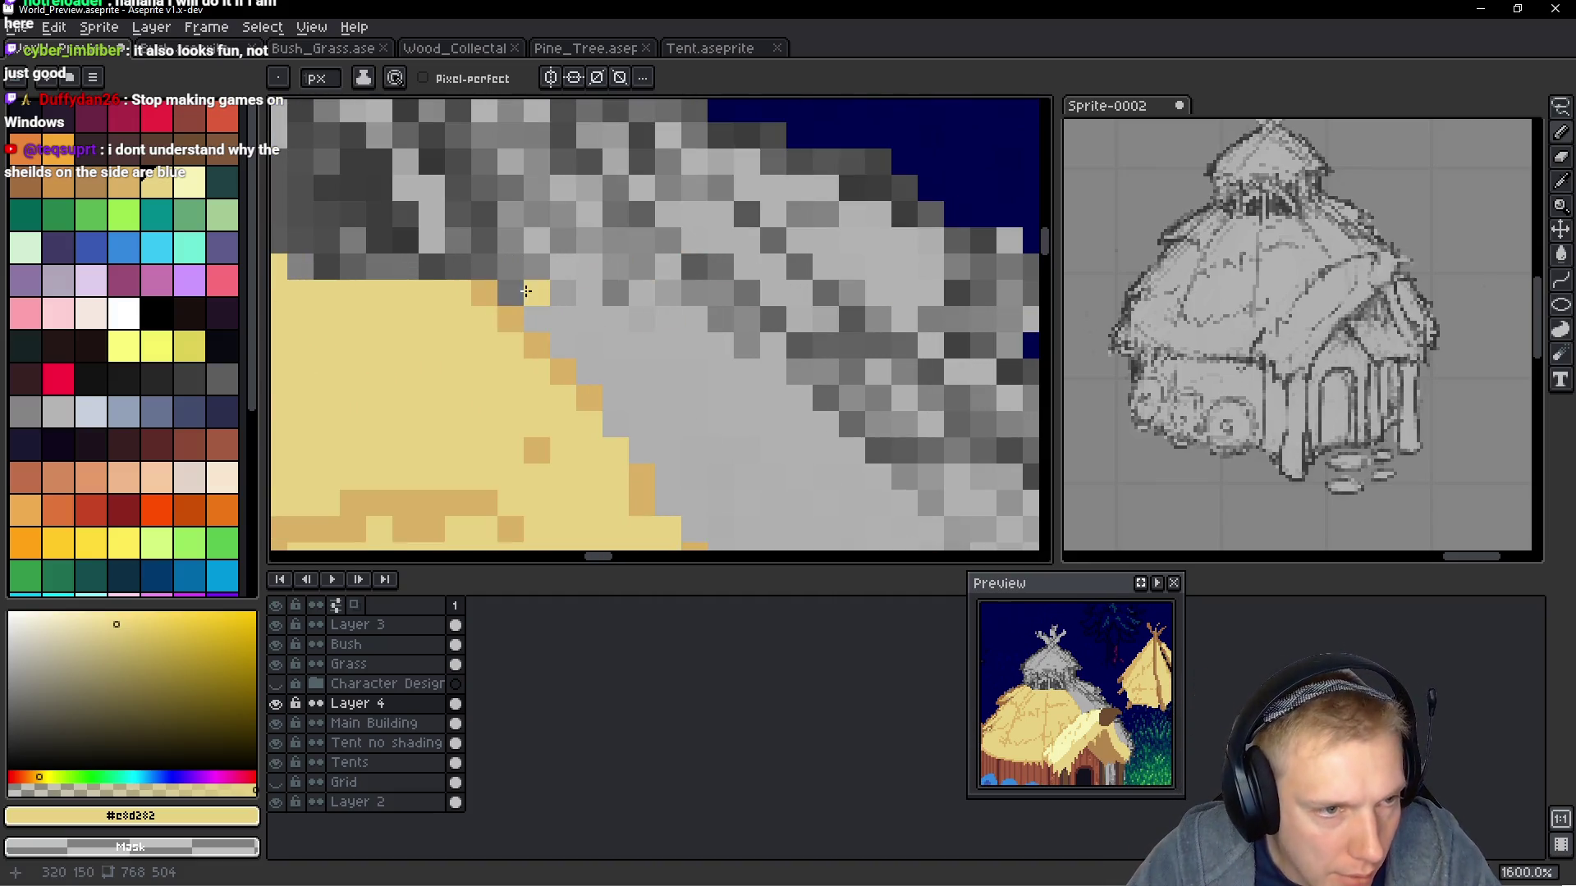
scroll(514, 302, "down", 8)
scroll(607, 298, "up", 5)
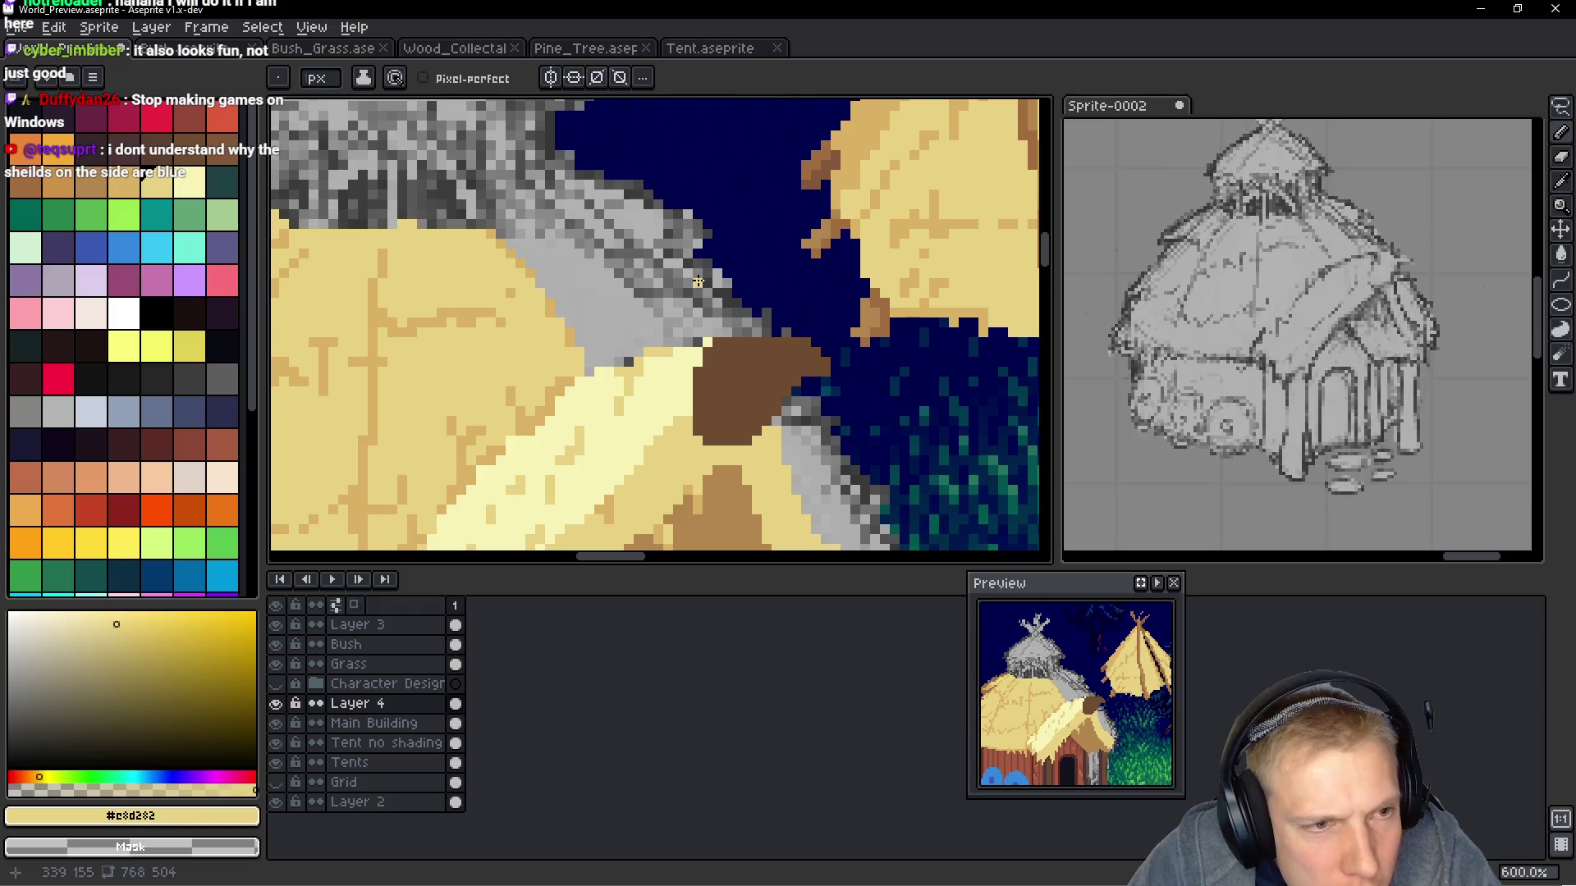
scroll(608, 298, "down", 1)
scroll(607, 298, "up", 3)
left_click(534, 309, "alt")
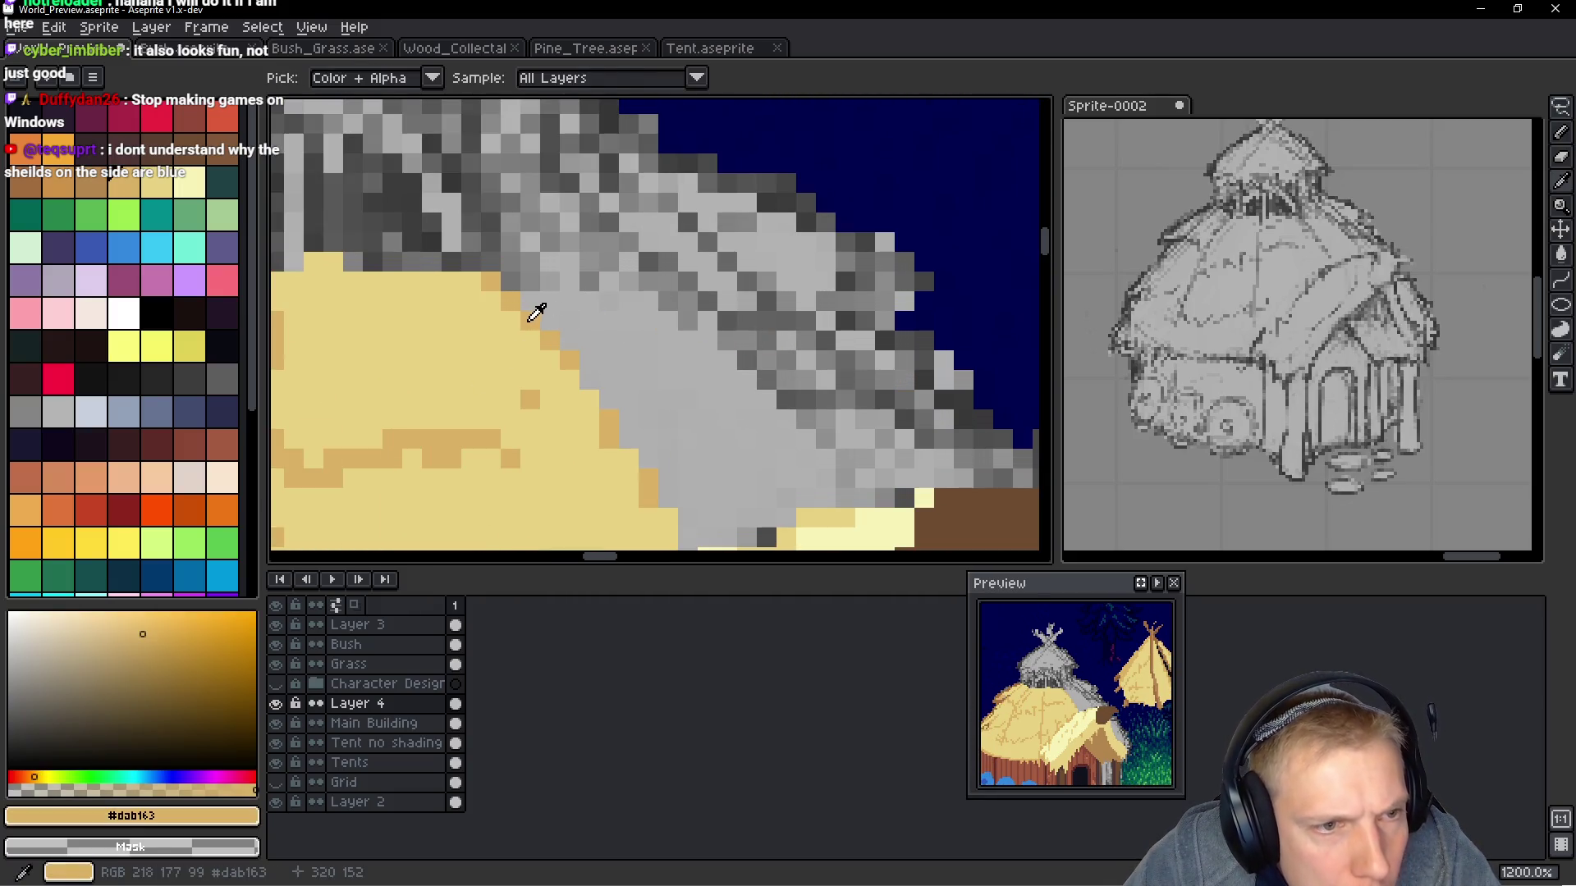
left_click(646, 262)
mouse_move(646, 262)
left_mouse_down()
mouse_move(751, 320)
mouse_move(808, 320)
mouse_move(727, 320)
mouse_move(760, 293)
mouse_move(700, 235)
mouse_move(776, 202)
mouse_move(825, 223)
left_mouse_up()
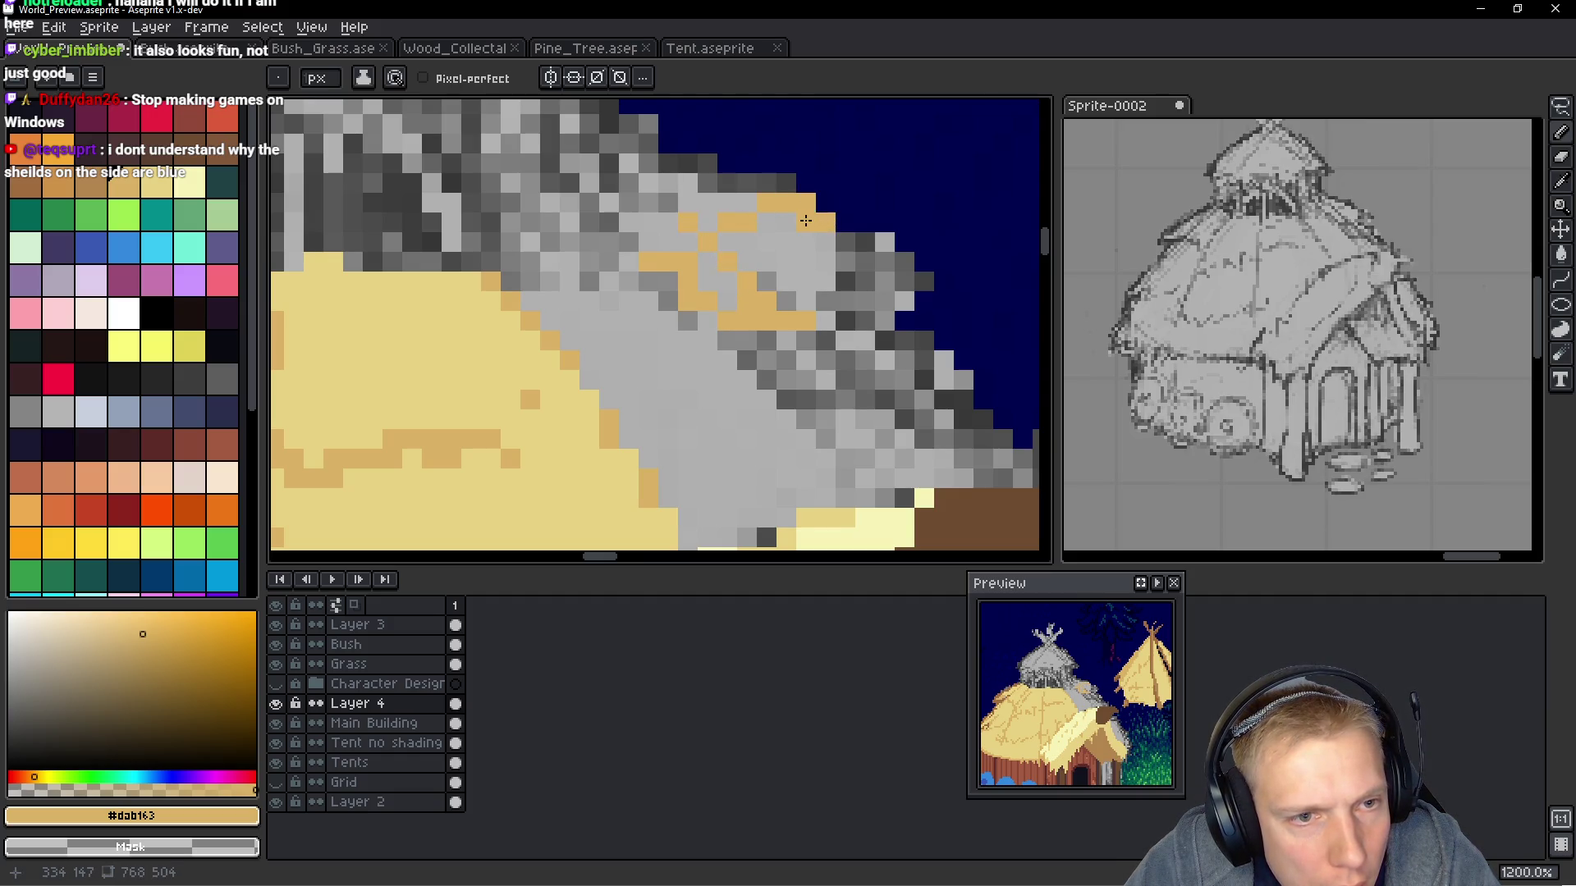
Eyedrop brown and outline the grey strip's sky-facing edge diagonally down the roof
scroll(668, 288, "down", 4)
scroll(482, 260, "up", 2)
left_click(489, 238, "alt")
scroll(489, 238, "down", 3)
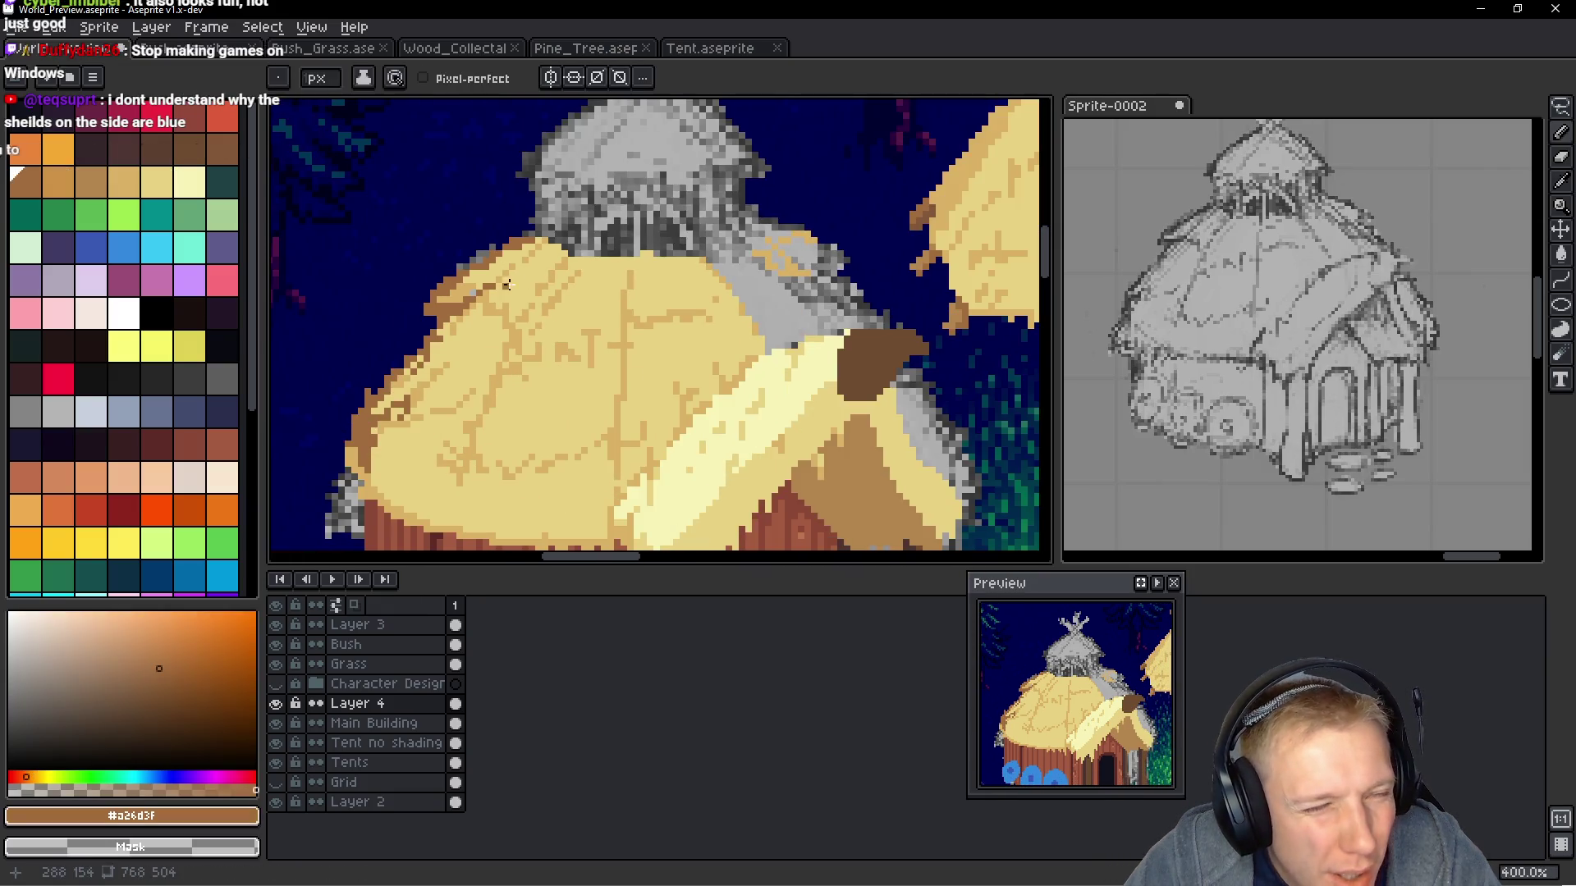
scroll(437, 289, "up", 3)
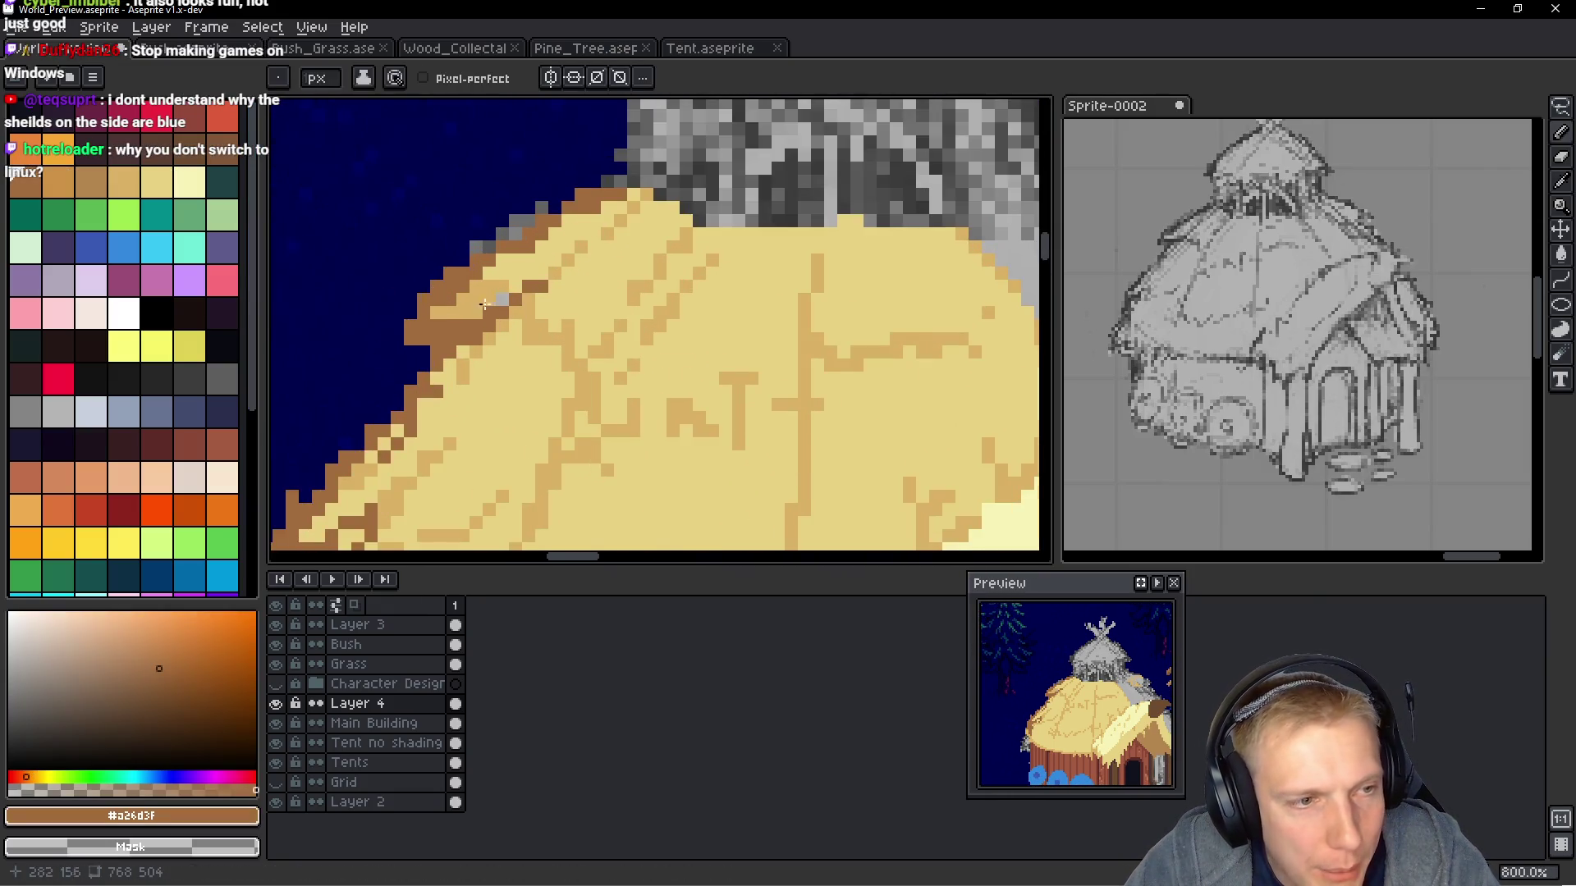
scroll(484, 305, "right", 5)
scroll(749, 215, "up", 1)
mouse_move(730, 269)
left_mouse_down()
mouse_move(784, 270)
mouse_move(841, 308)
left_mouse_up()
left_click(796, 287)
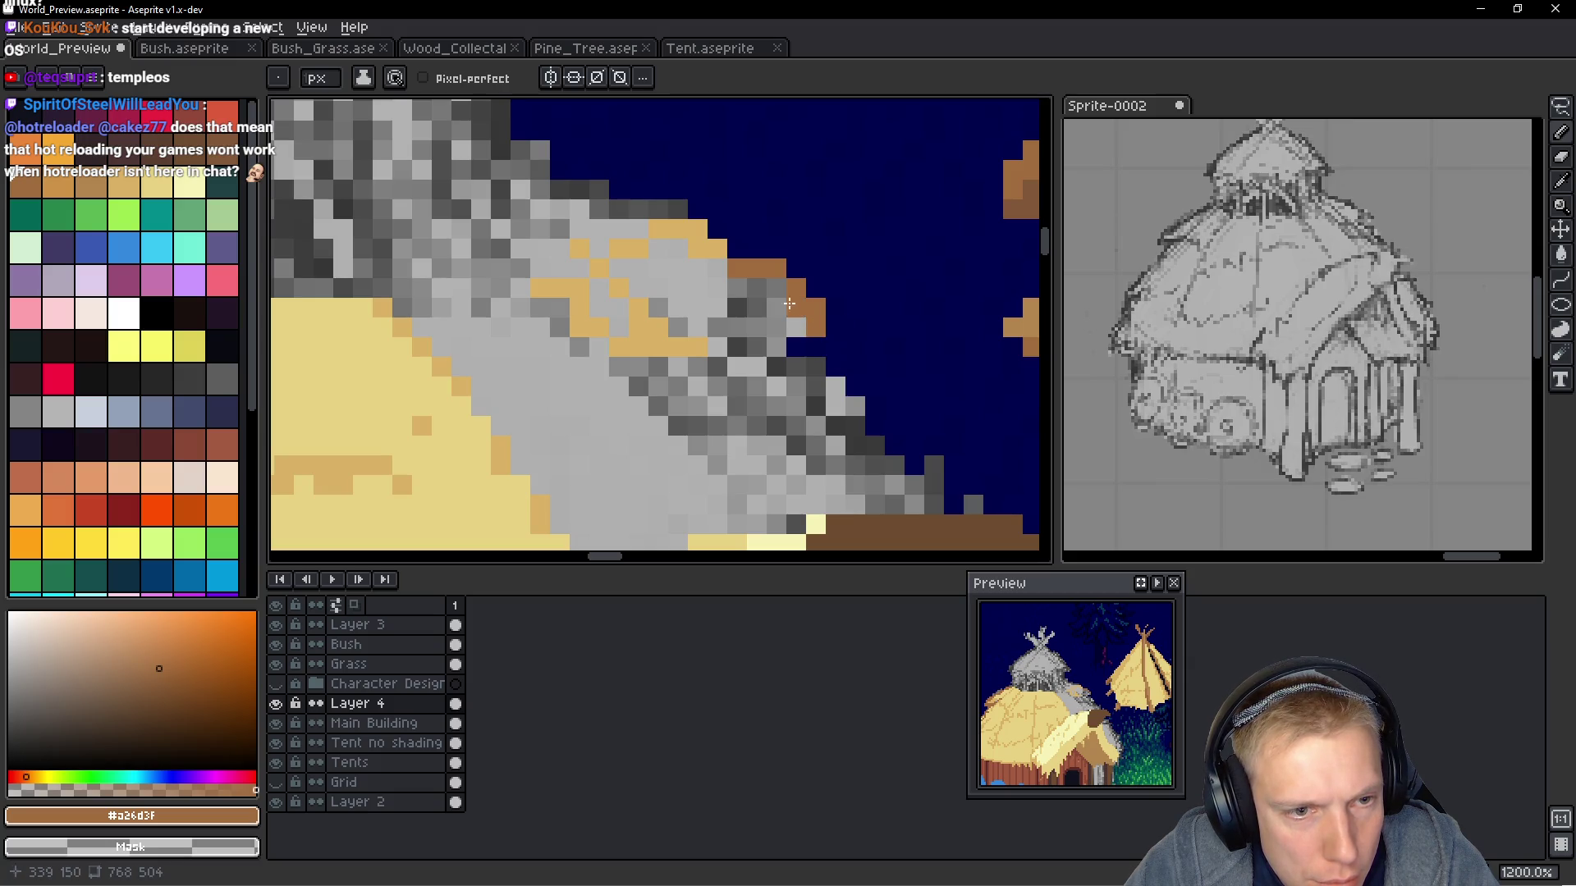
left_click_drag(777, 367, 815, 367)
left_click(815, 407)
left_click_drag(835, 424, 864, 444)
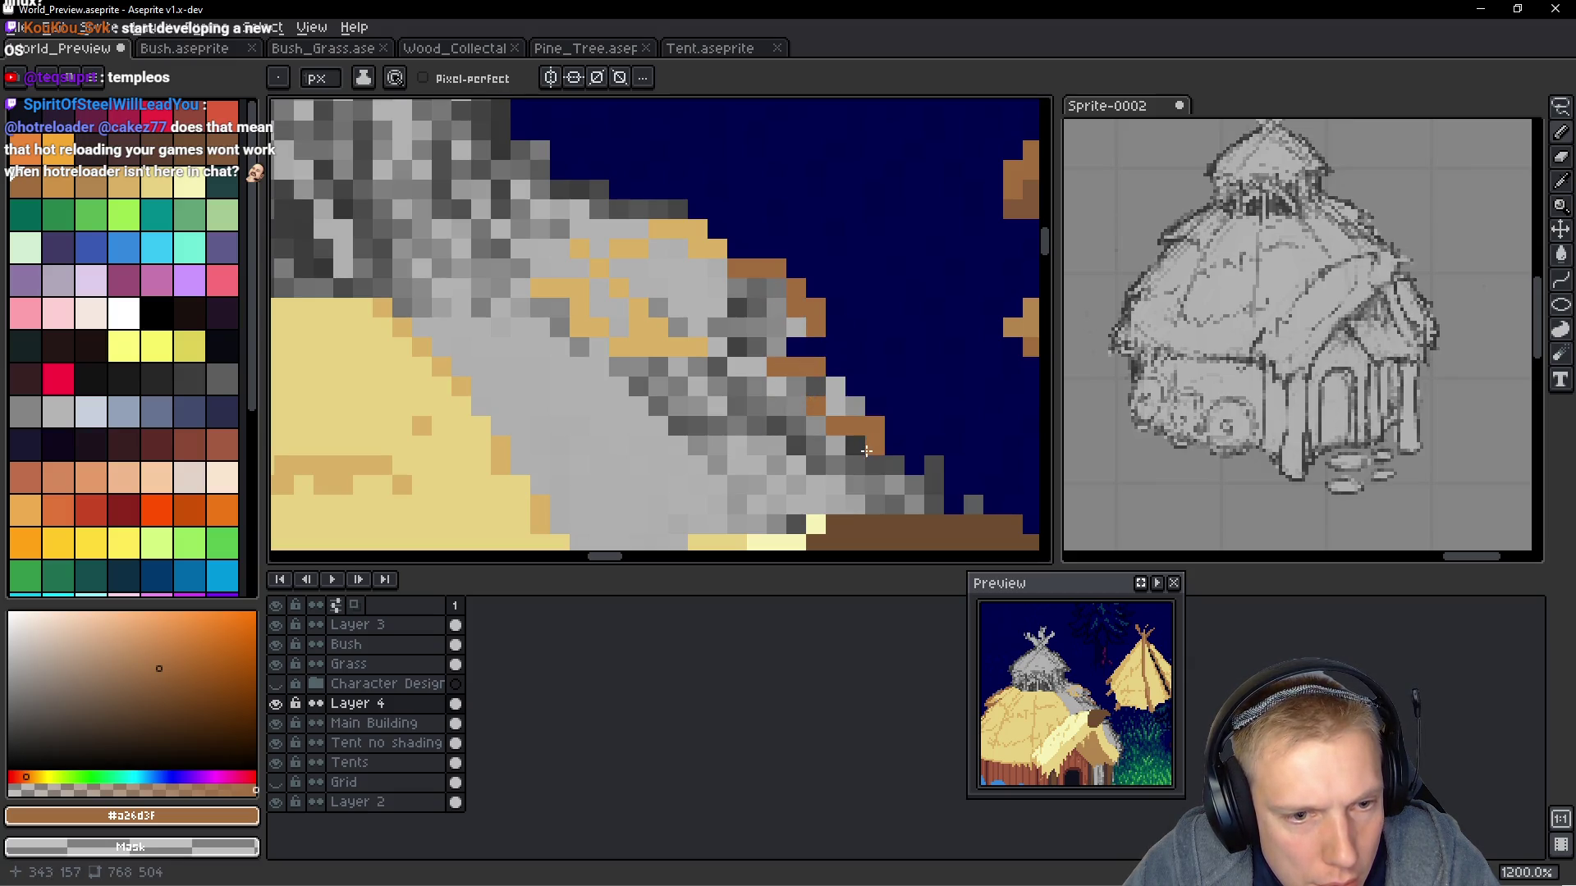
Add more brown pixels along the upper roof edge to complete the outline
left_click(716, 367)
left_click(737, 307)
left_click(756, 308)
left_click(559, 209)
left_click(697, 229)
left_click_drag(658, 229, 737, 249)
left_click(618, 209)
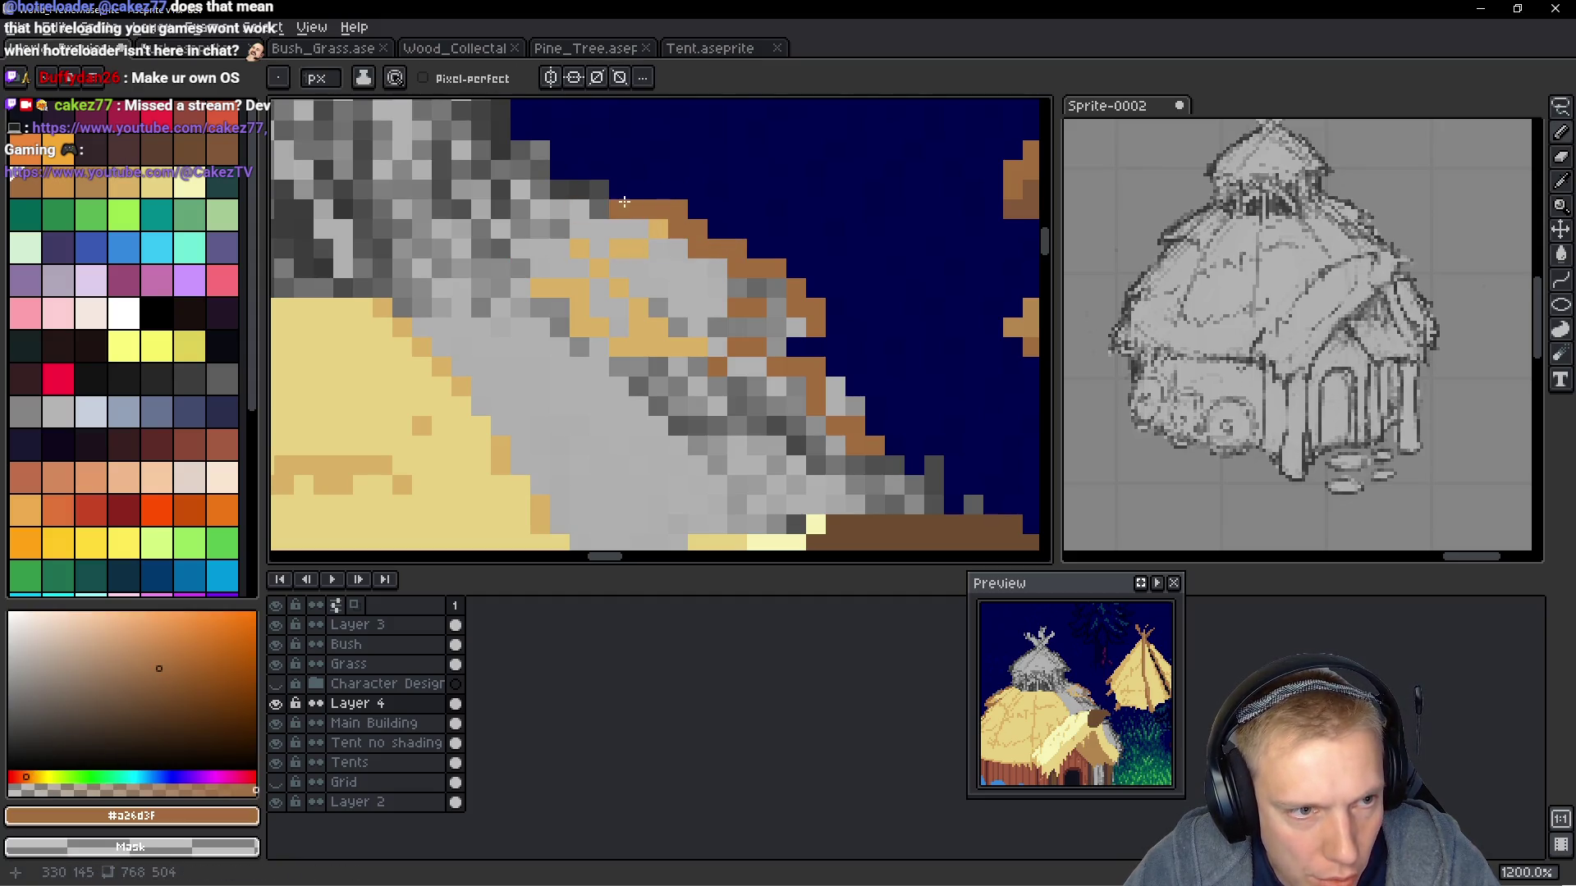
Dot extra tan straw pixels onto the grey strip near the roof edge, then re-sample brown
scroll(753, 433, "down", 2)
scroll(752, 434, "right", 3)
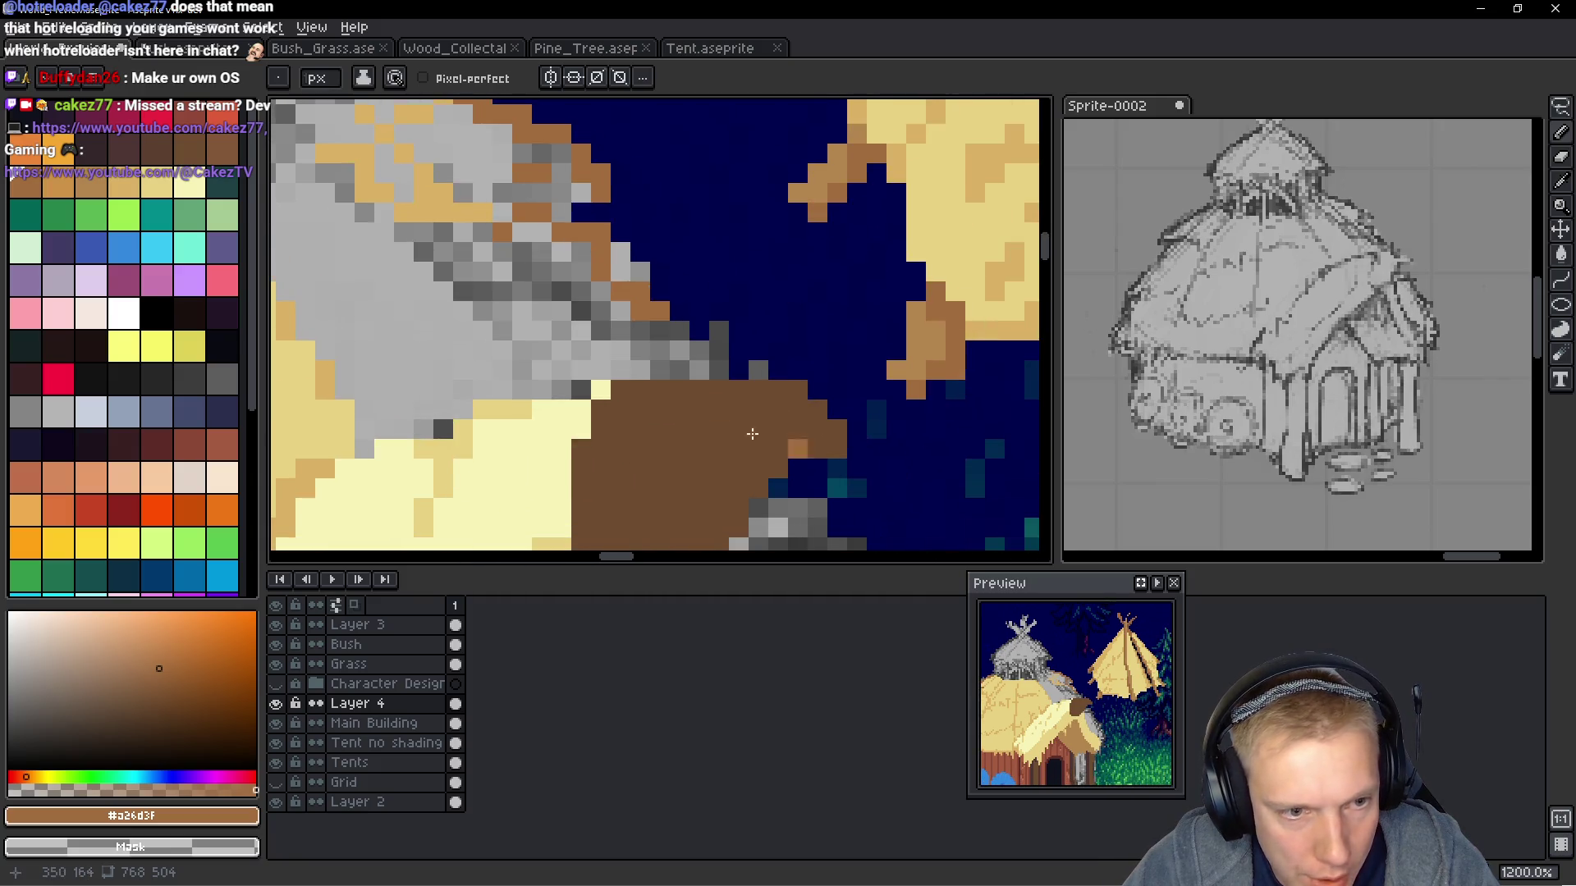
scroll(749, 330, "down", 3)
scroll(749, 331, "up", 2)
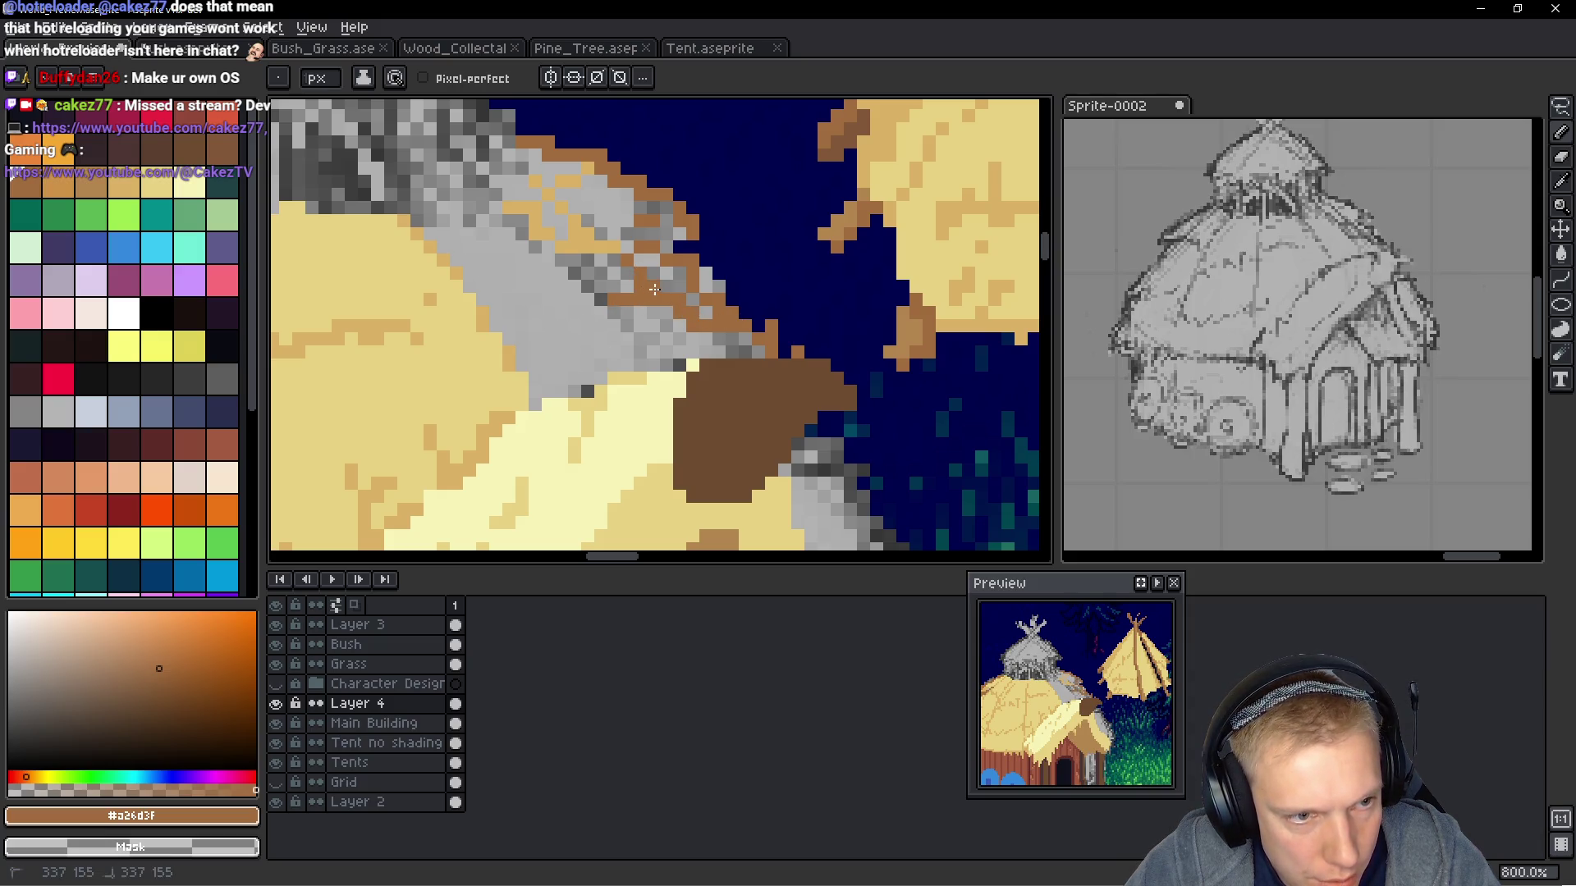
left_click(604, 236, "alt")
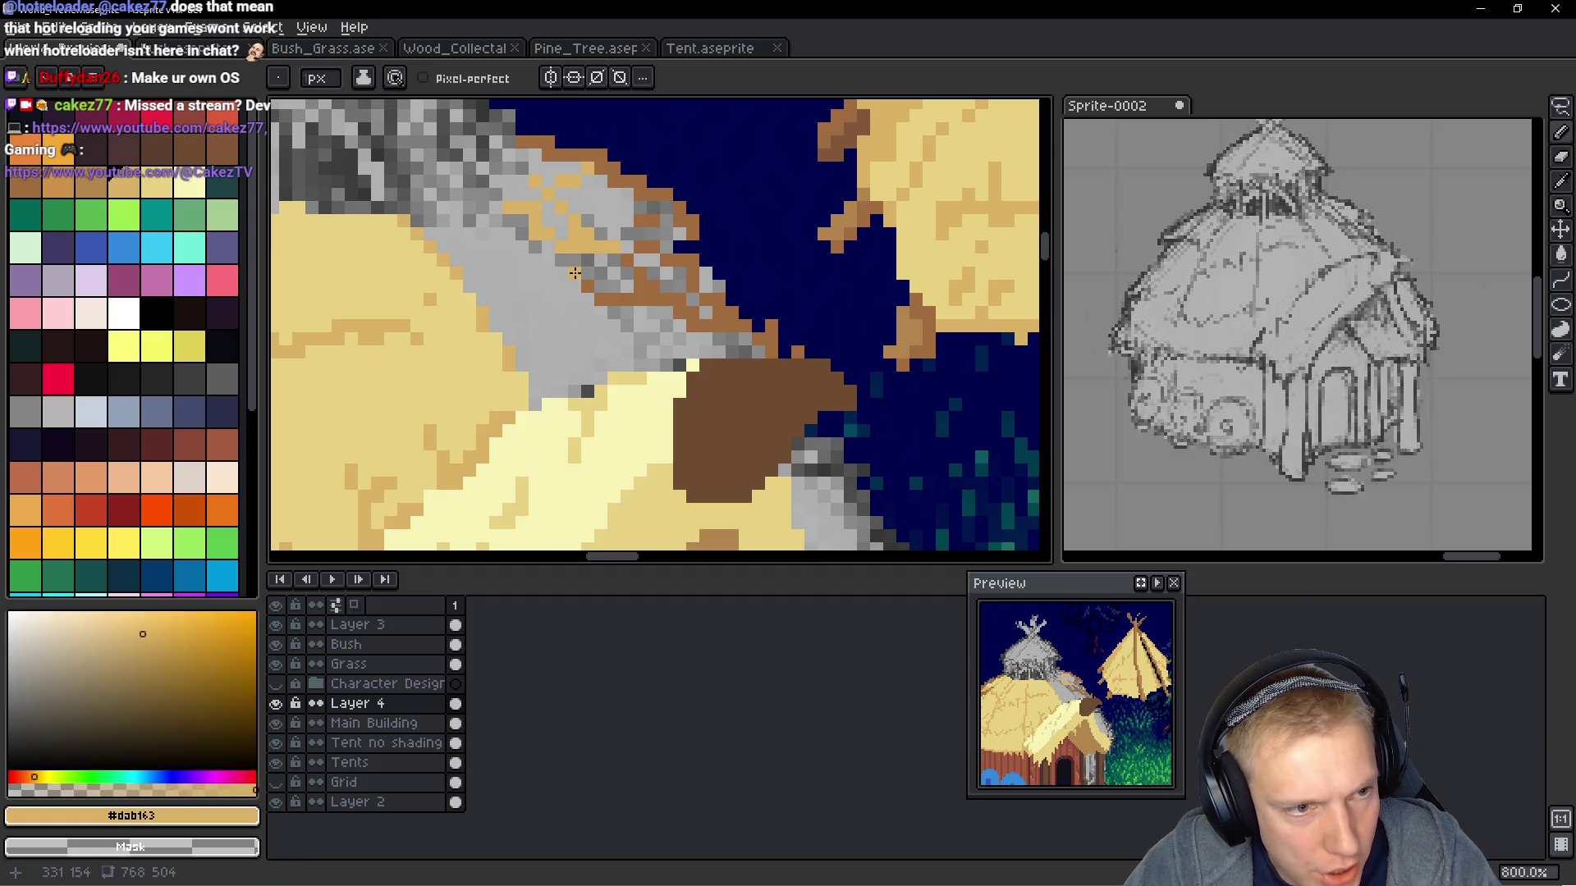
left_click(593, 274)
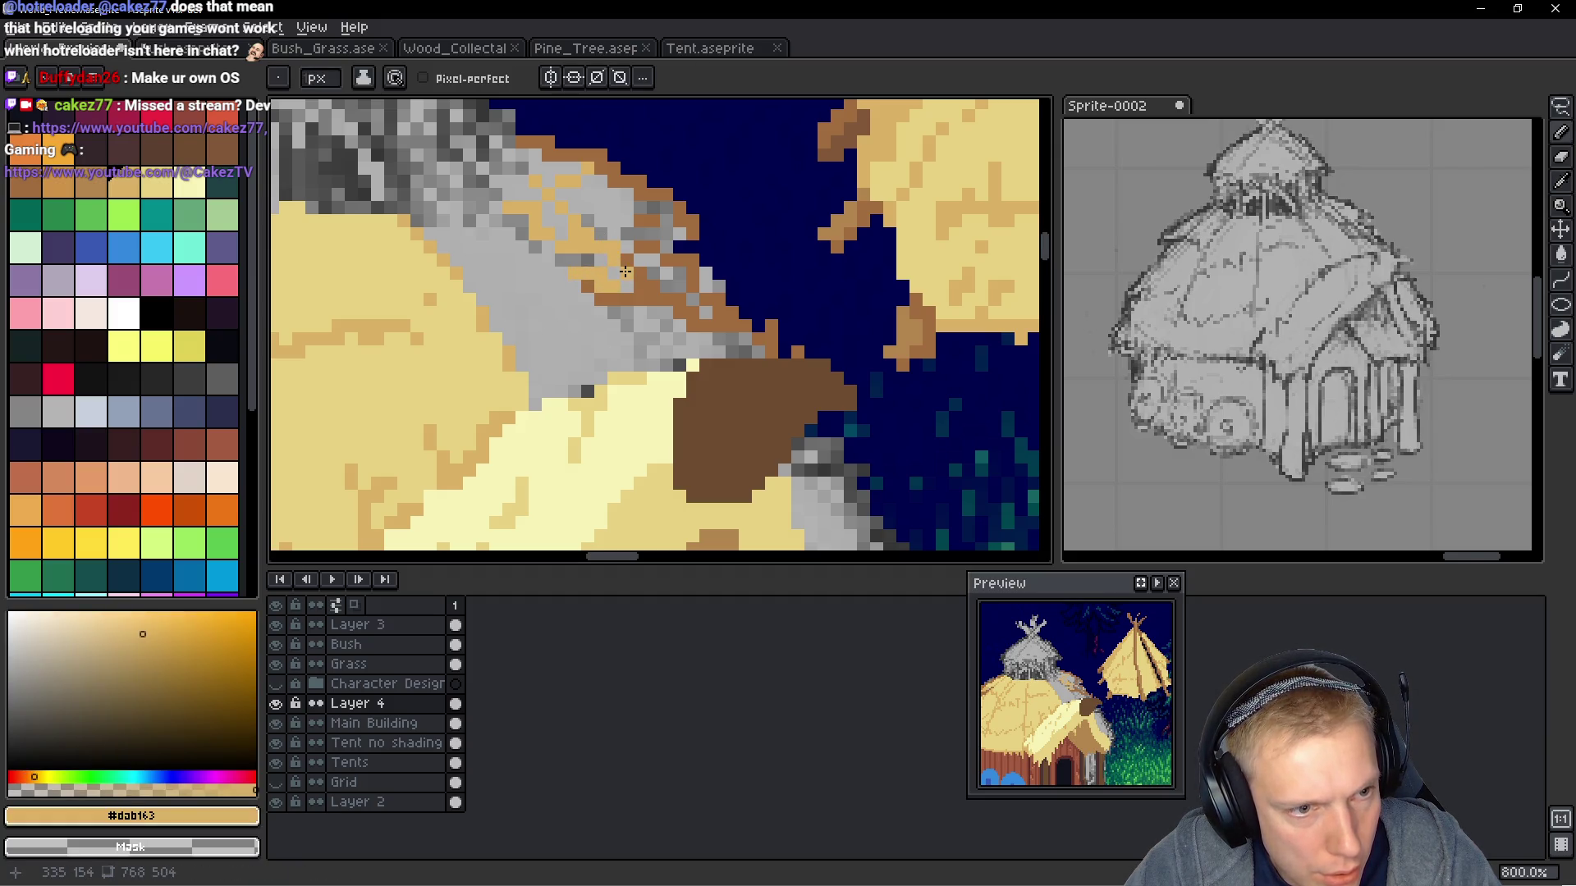
key("alt")
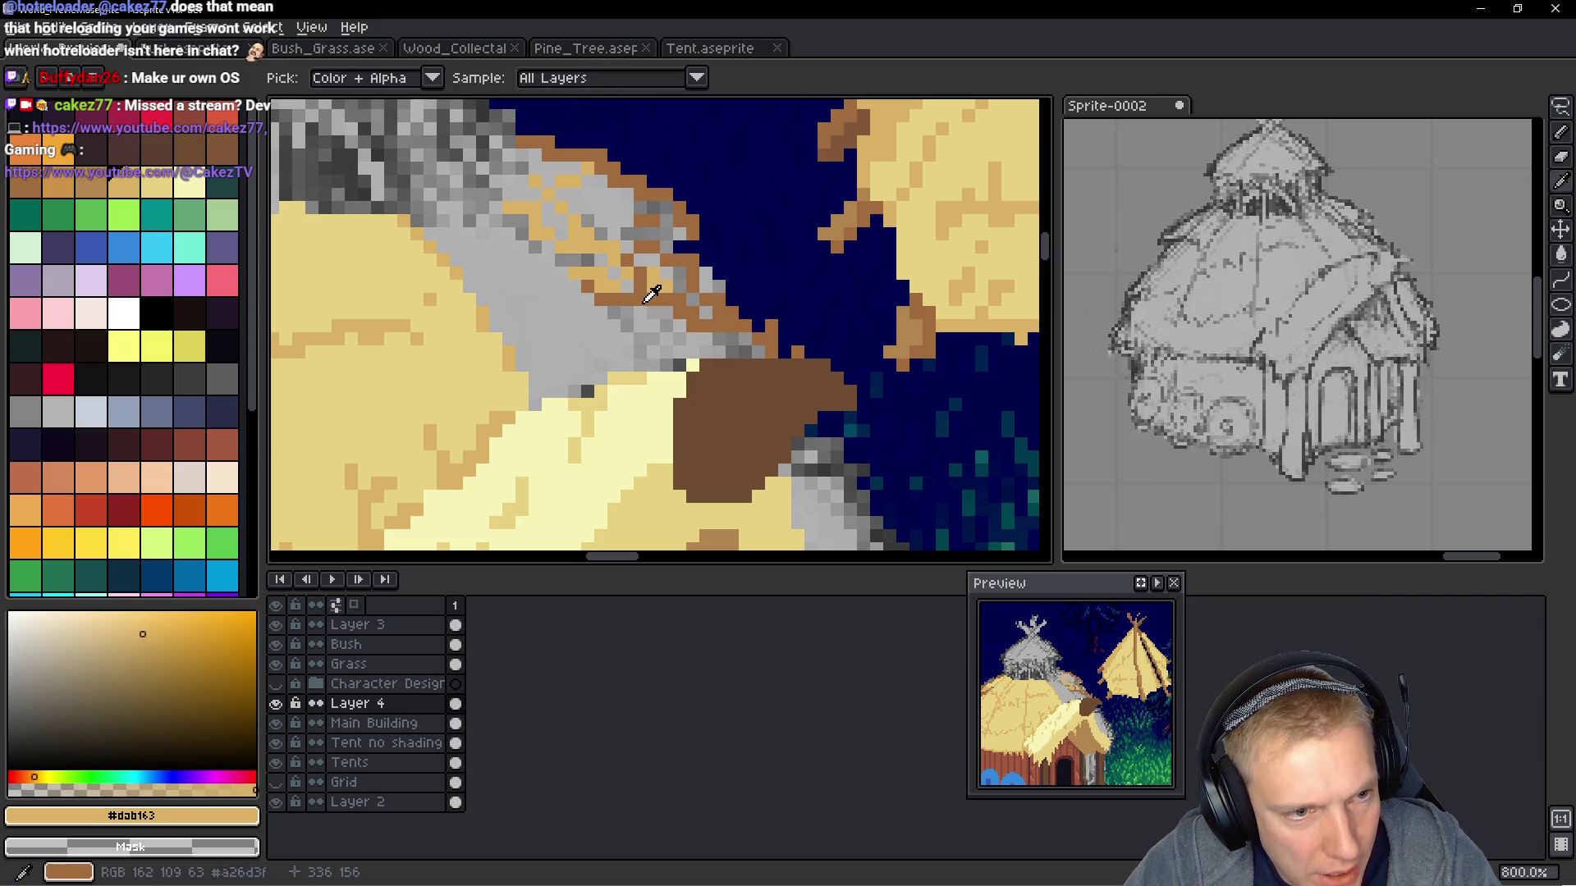
left_click(653, 278, "alt")
left_click(676, 281, "alt")
left_click(708, 312)
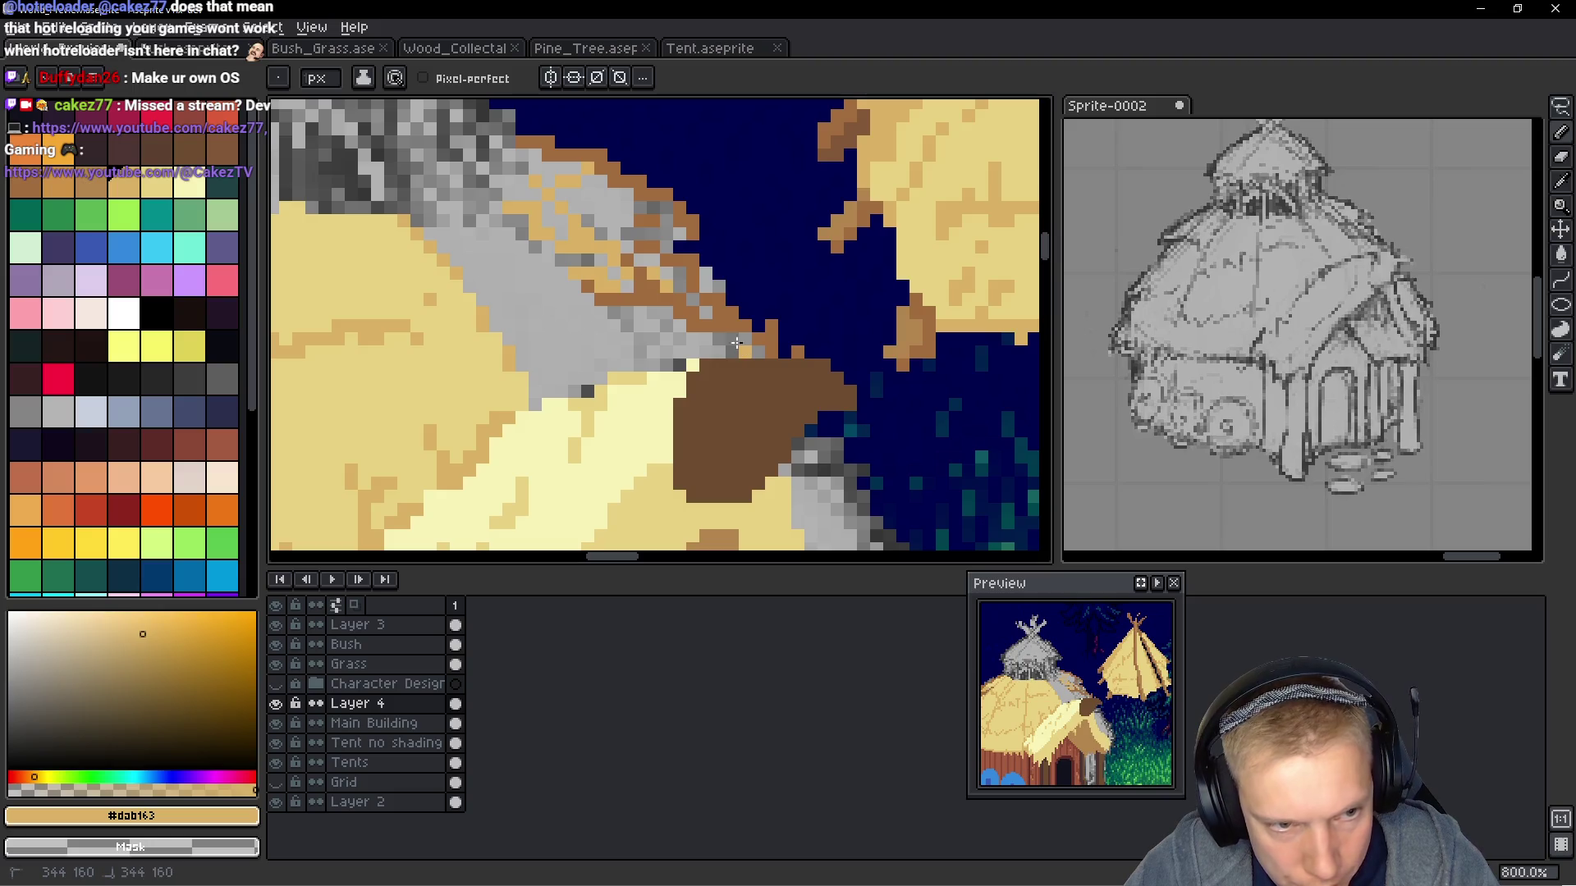
left_click_drag(736, 343, 731, 348)
scroll(743, 336, "down", 4)
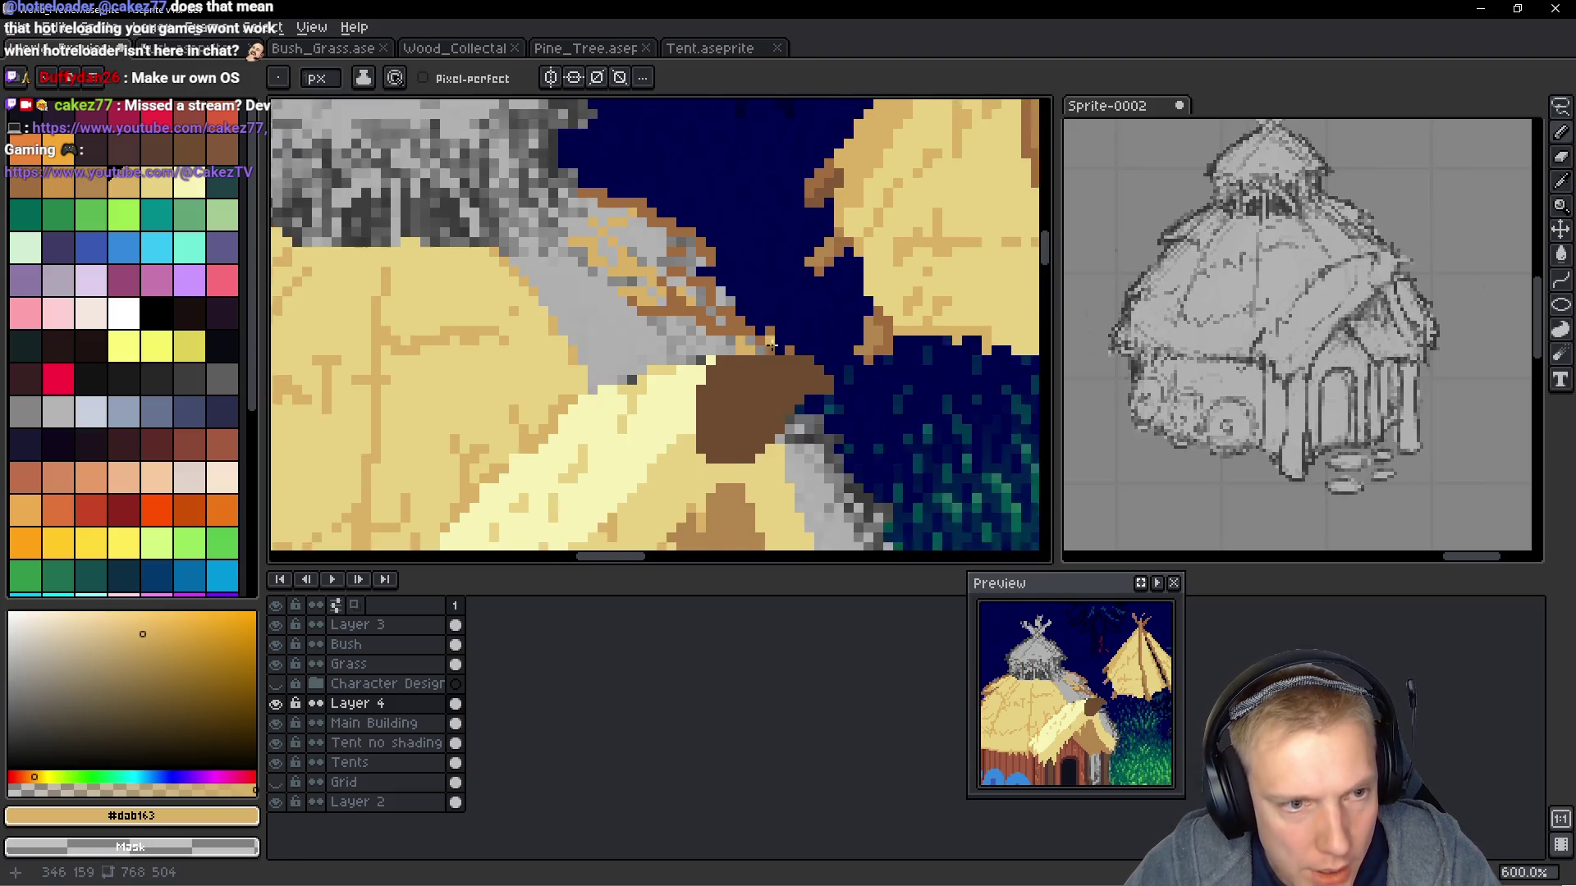
scroll(741, 316, "up", 6)
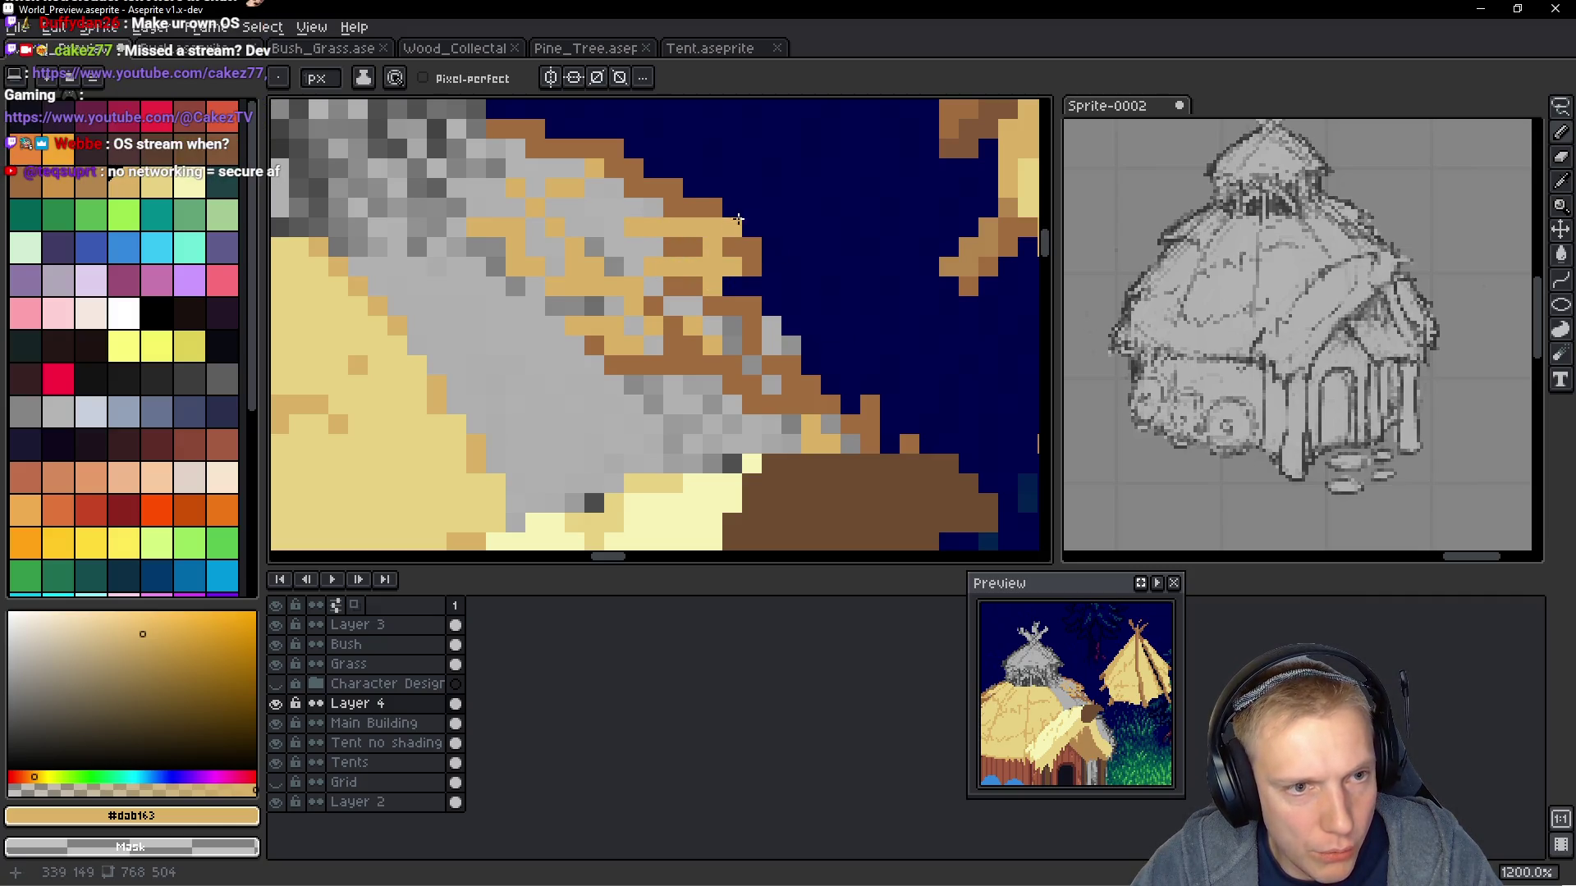
left_click(733, 226, "alt")
scroll(806, 223, "down", 8)
scroll(805, 223, "up", 1)
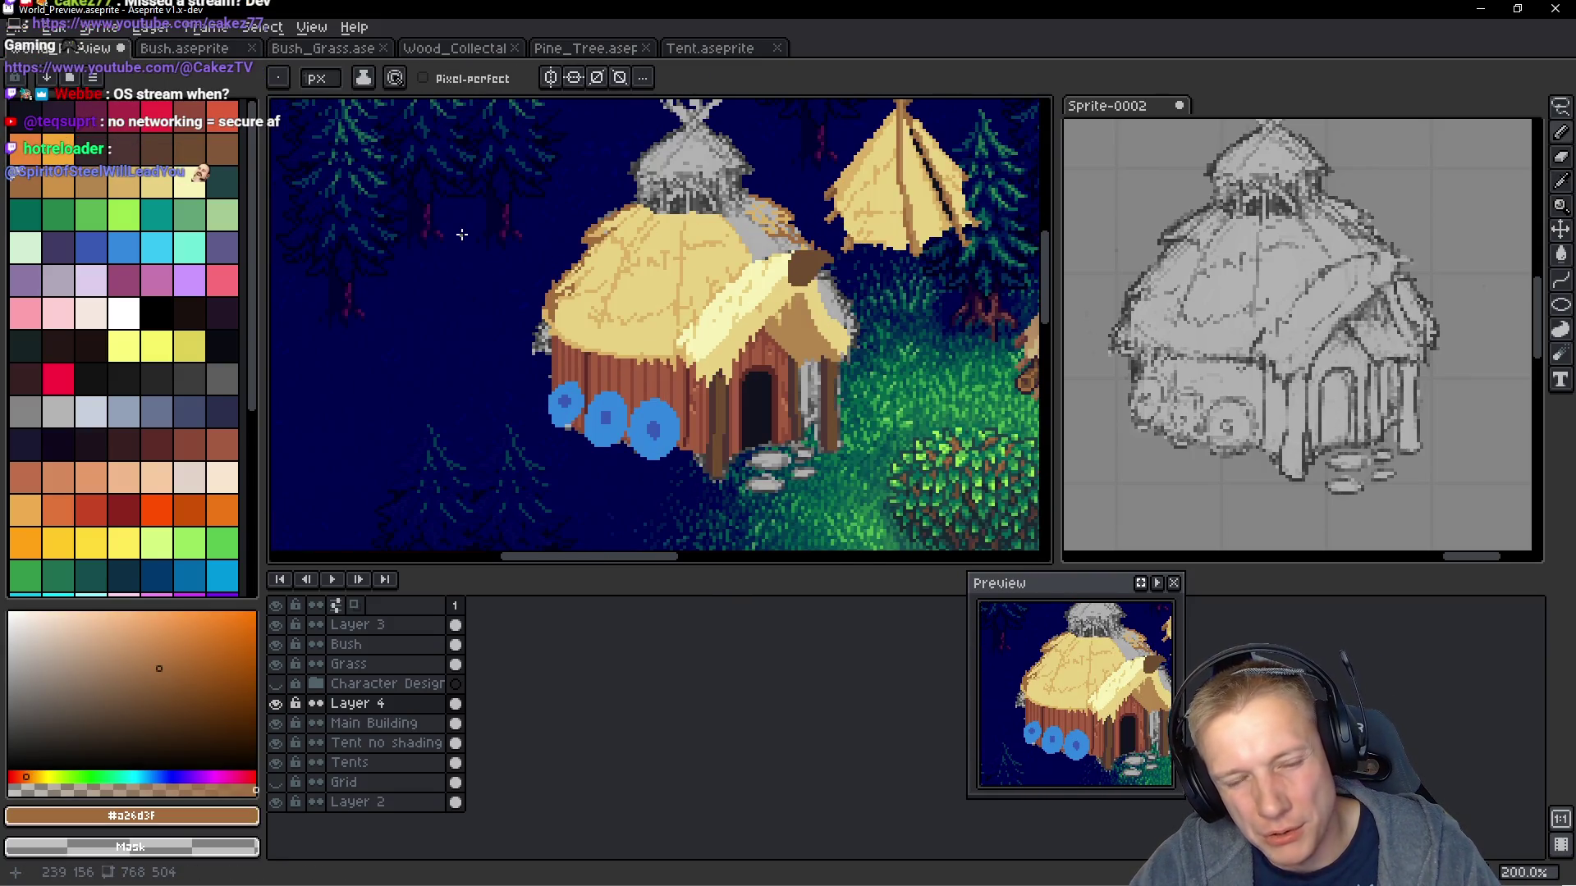
Eyedrop tan and paint tan pixels along the upper-right roof edge
scroll(547, 263, "up", 2)
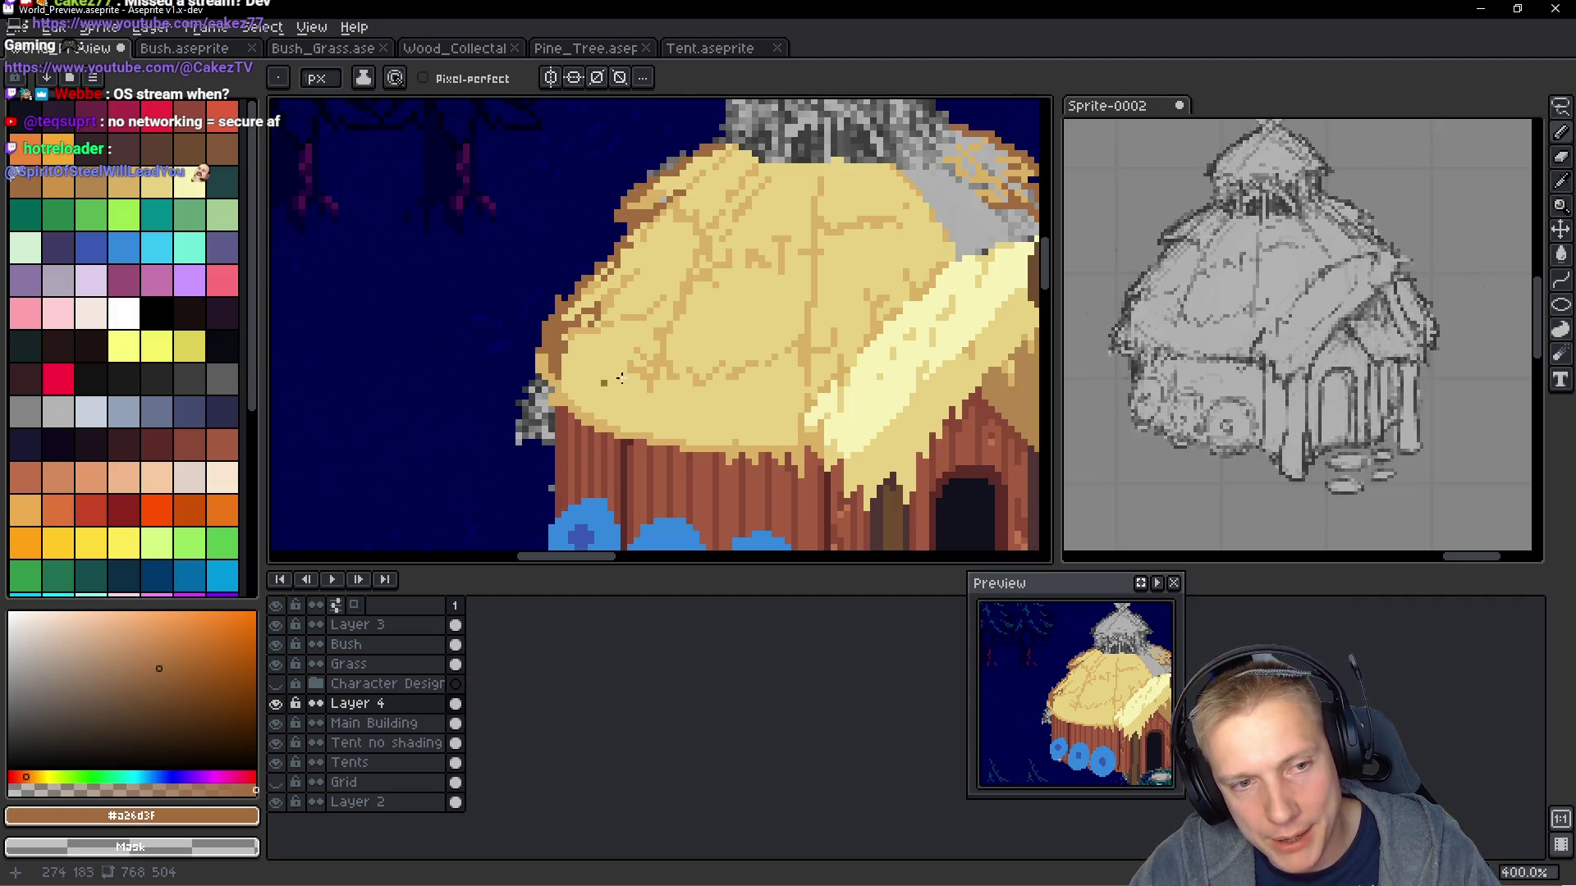
scroll(770, 316, "down", 2)
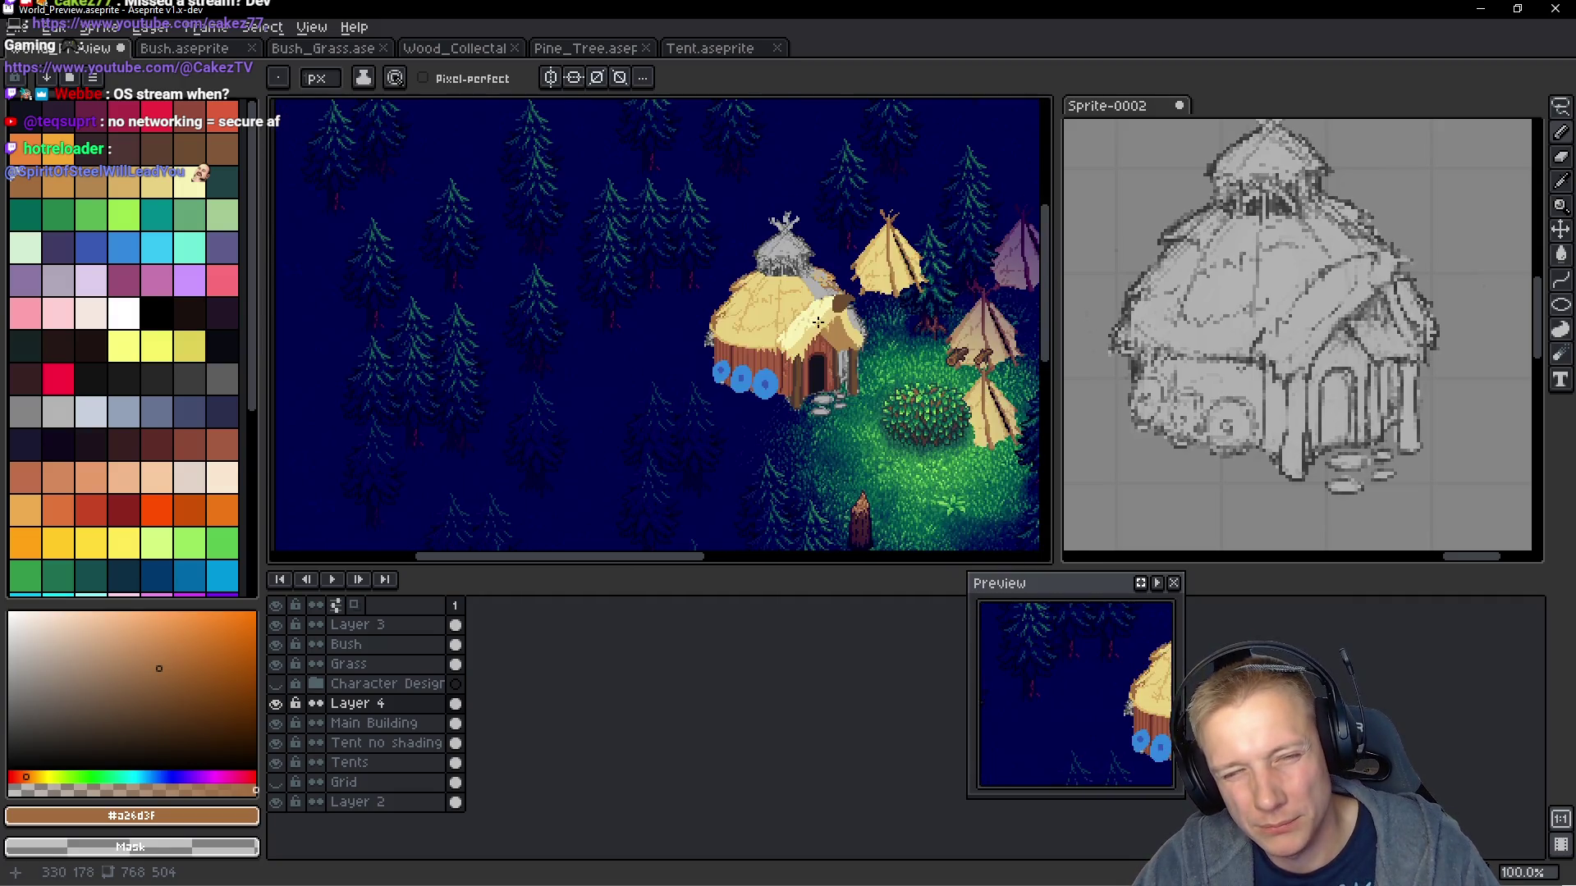
scroll(928, 265, "up", 2)
scroll(928, 265, "up", 1)
scroll(929, 265, "up", 3)
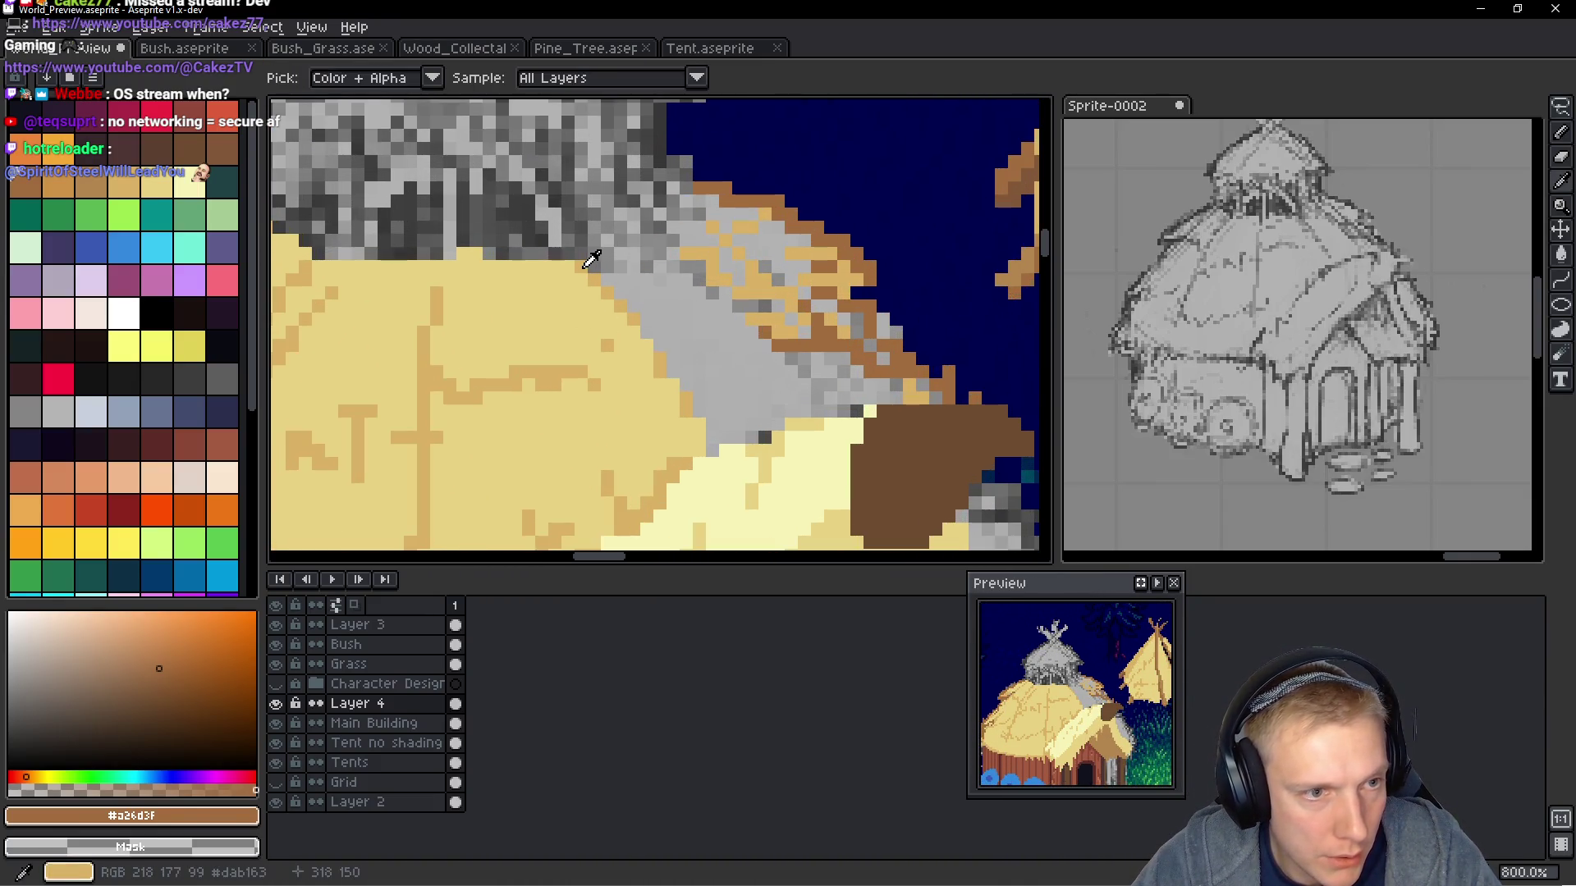
left_click(603, 246, "alt")
left_click(596, 250)
left_click(607, 267)
left_click(646, 240)
left_click(650, 215)
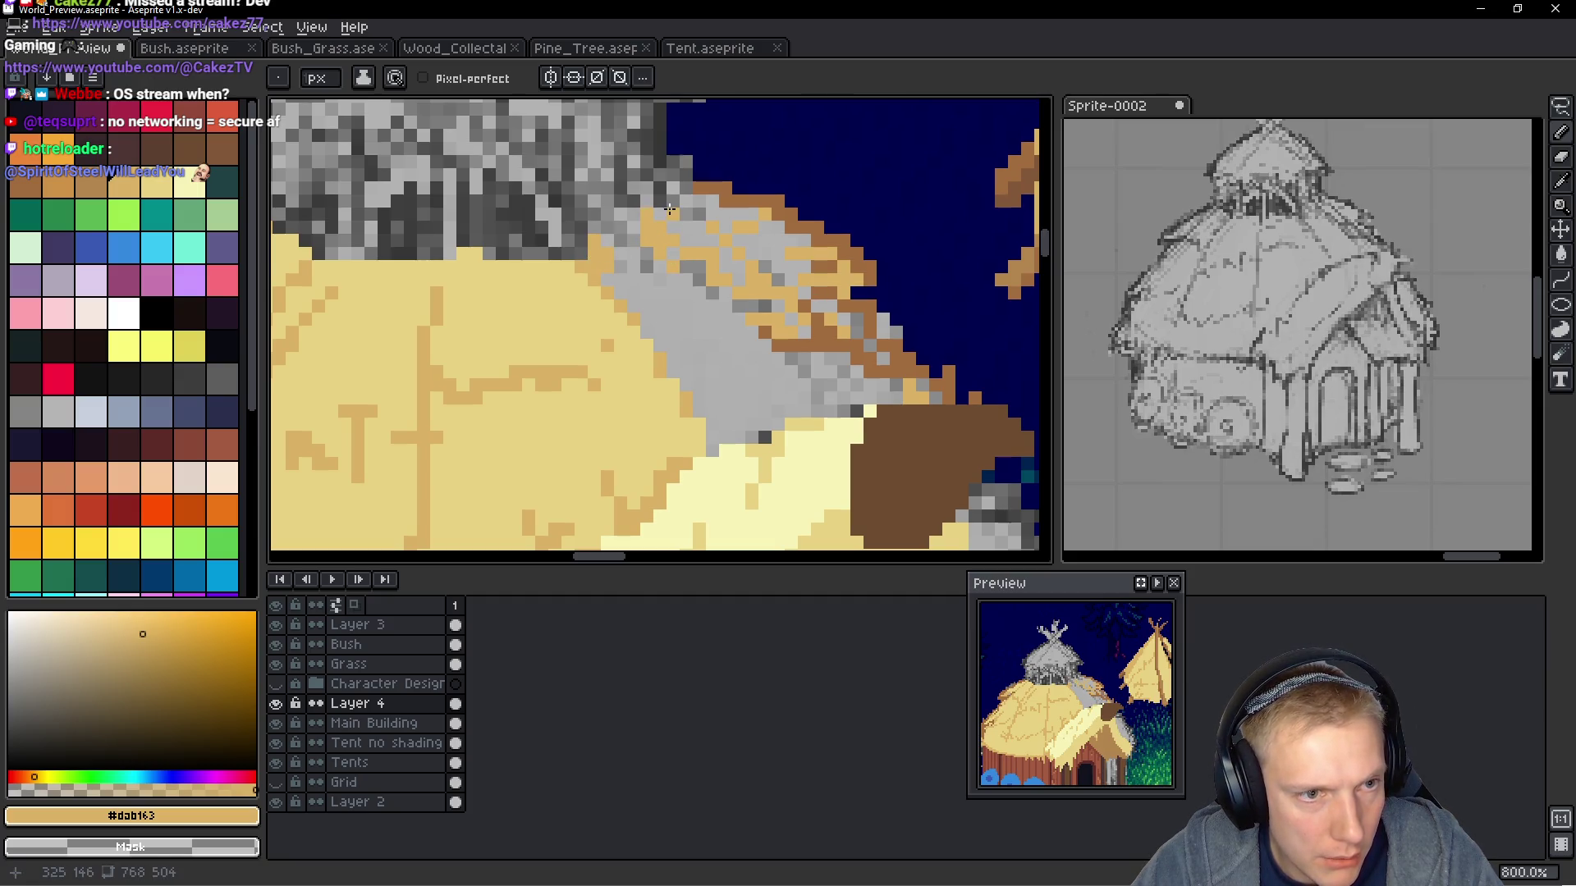
left_click(678, 177)
left_click(654, 190)
left_click(634, 204)
left_click(619, 177)
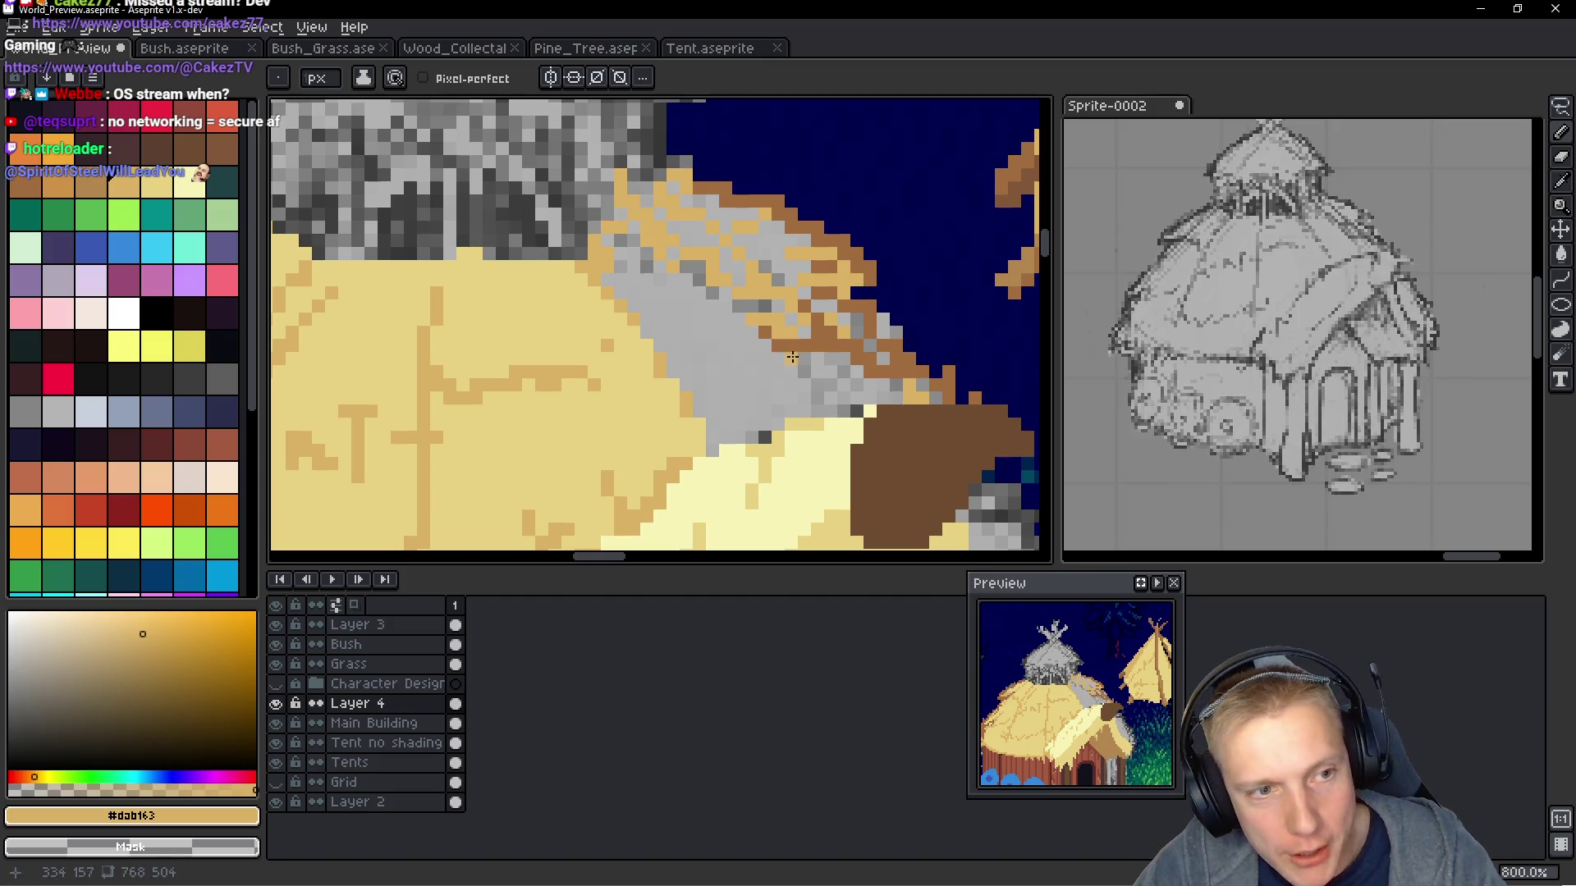
Bucket-fill the large and remaining grey roof patches with the pale straw colour
scroll(648, 311, "down", 2)
scroll(676, 413, "up", 2)
left_click(628, 355, "alt")
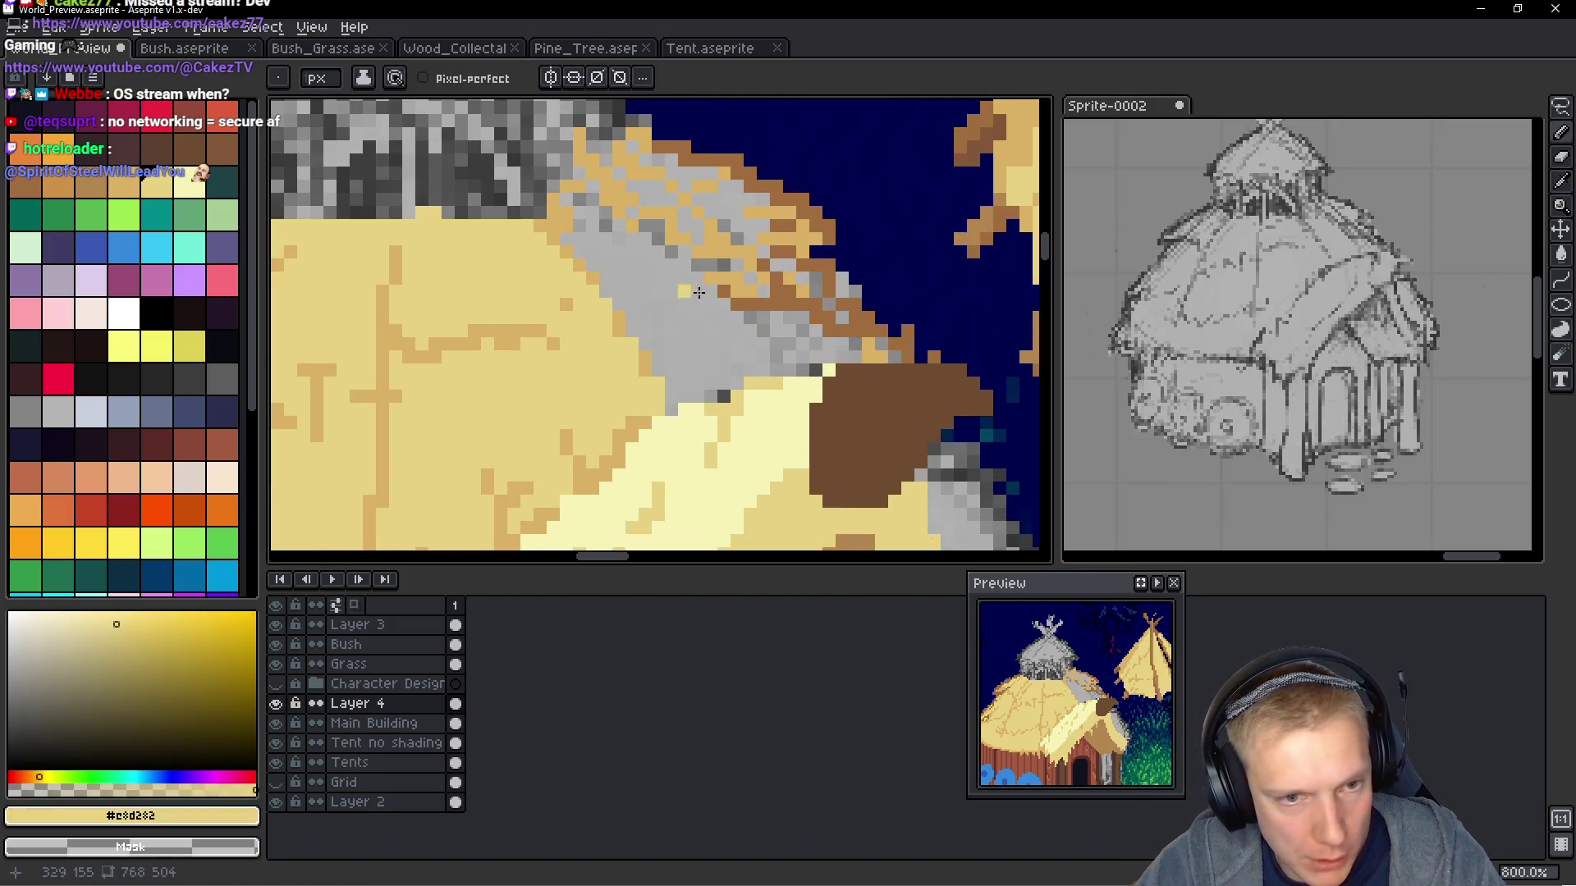
left_click(670, 327)
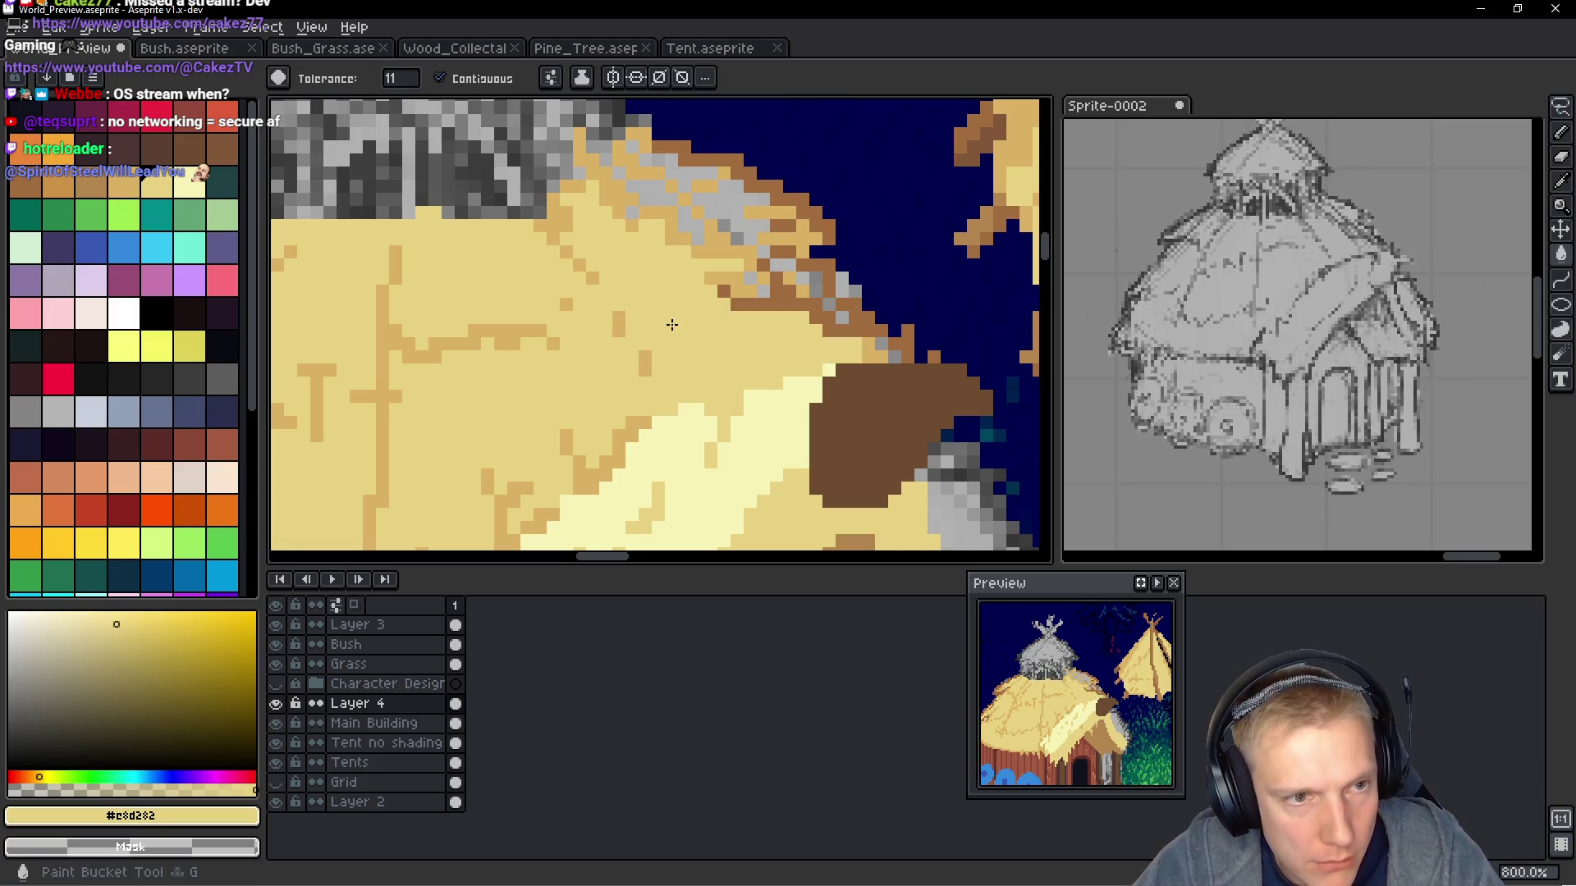
left_click(695, 226)
left_click(722, 210)
left_click(677, 190)
left_click(644, 192)
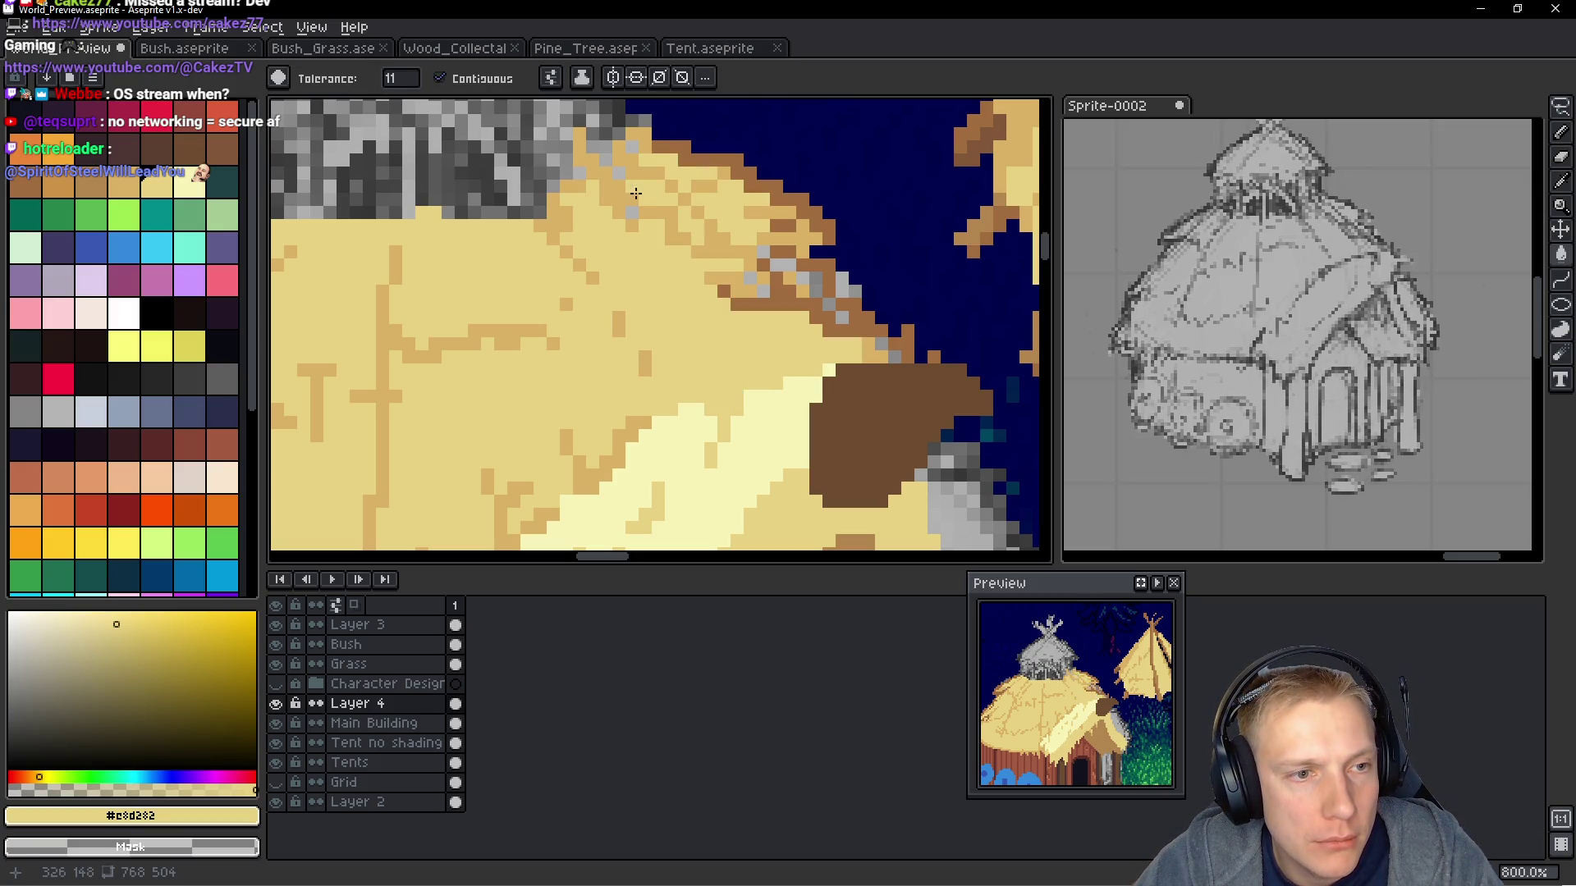
left_click(811, 283)
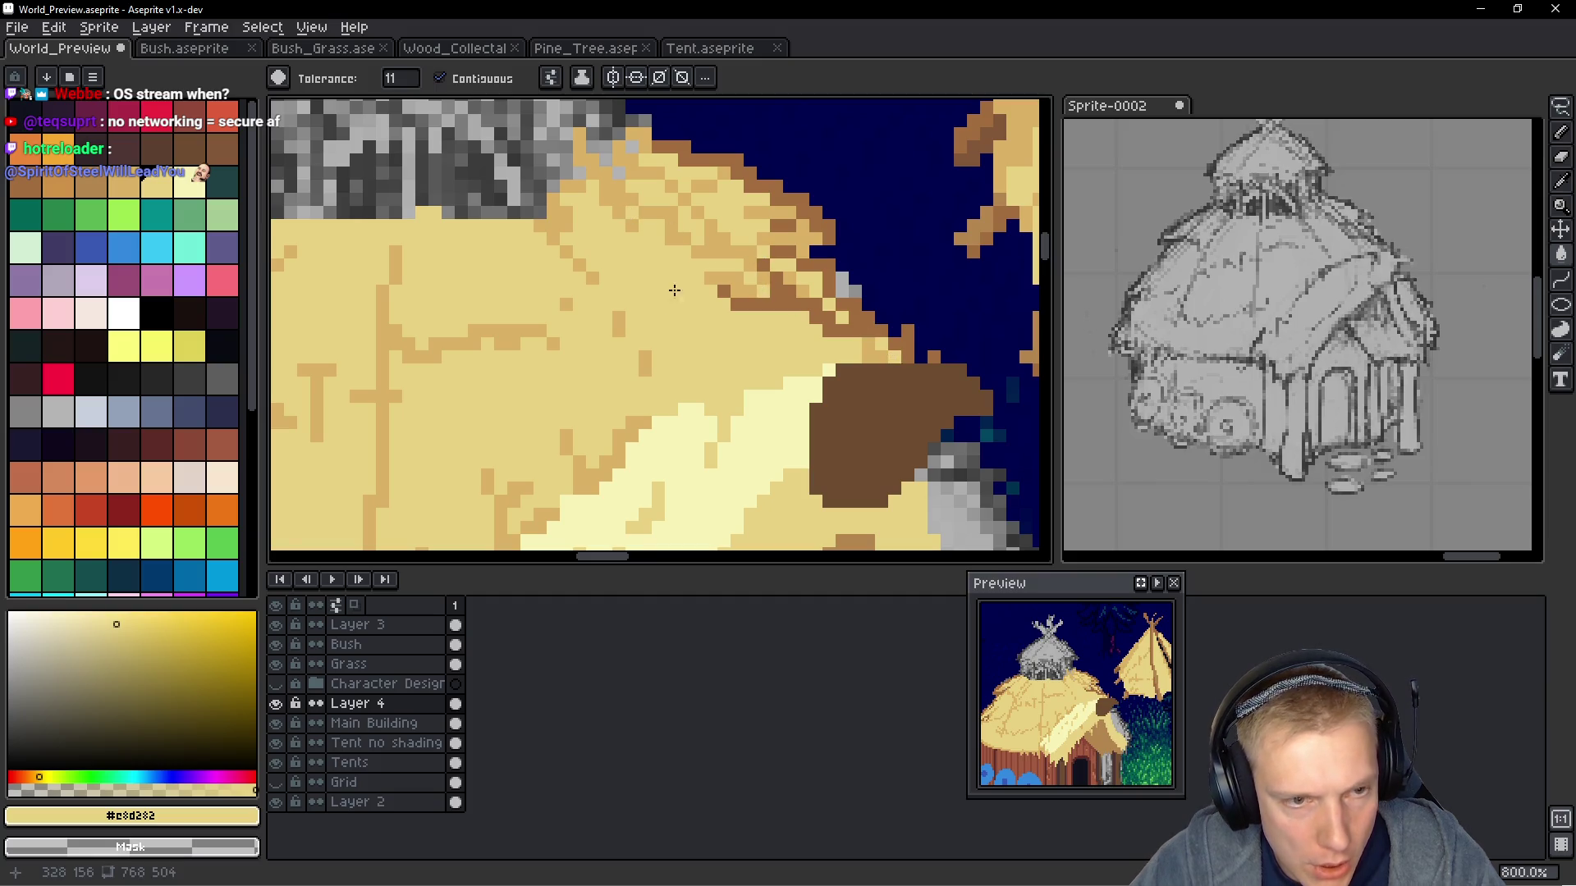
scroll(903, 335, "right", 2)
key("b")
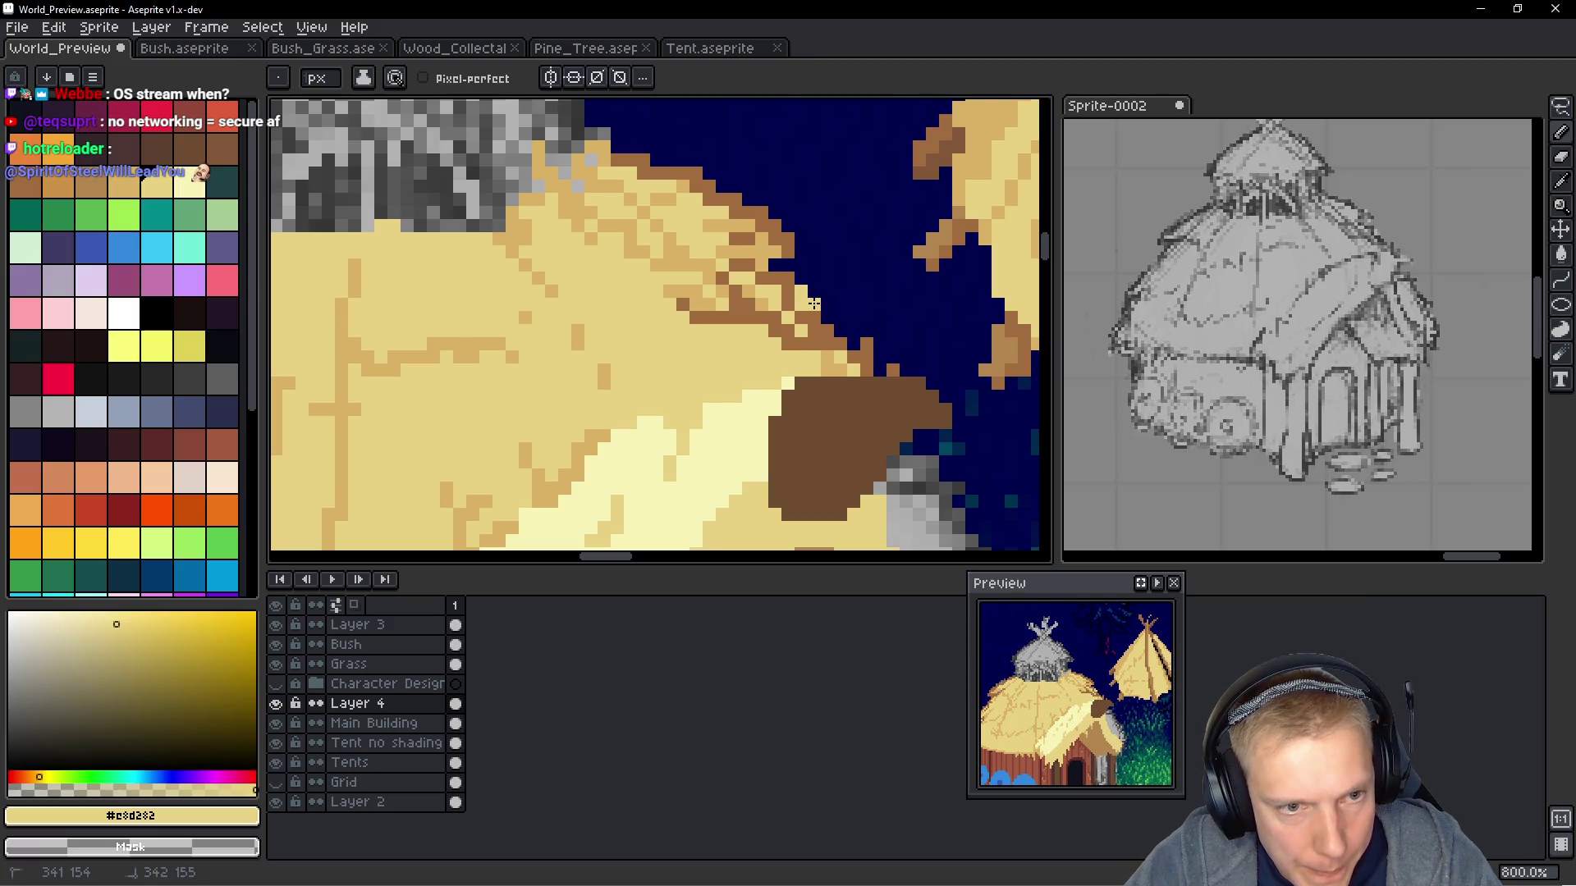
scroll(869, 302, "down", 5)
scroll(866, 307, "up", 5)
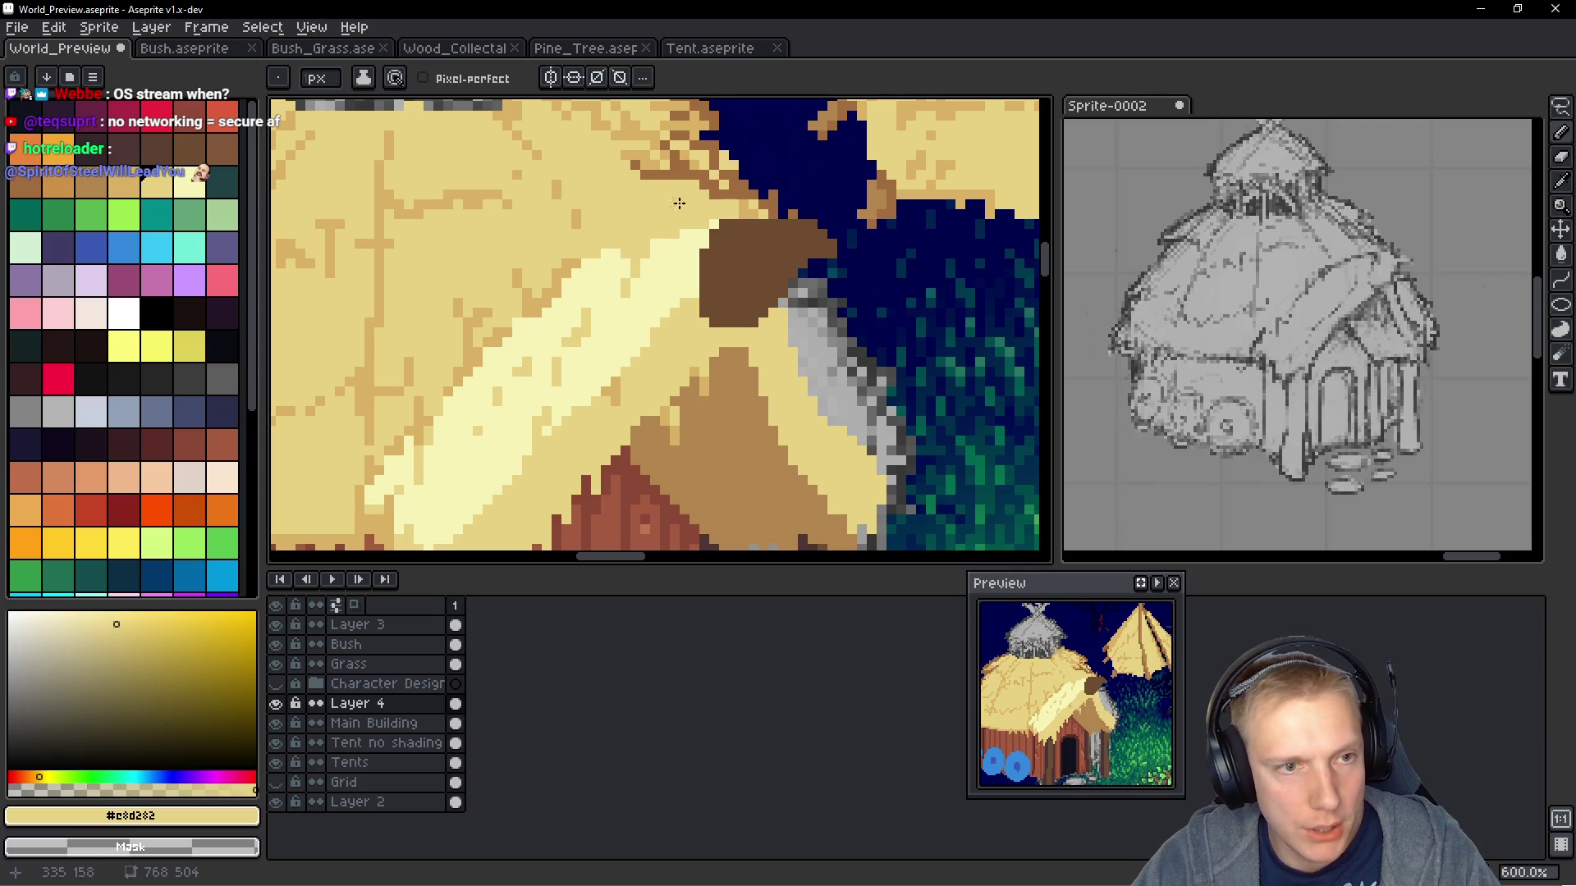
Eyedrop brown #a26d3f and draw a brown row and diagonal beside the grey strip
left_click(699, 162, "alt")
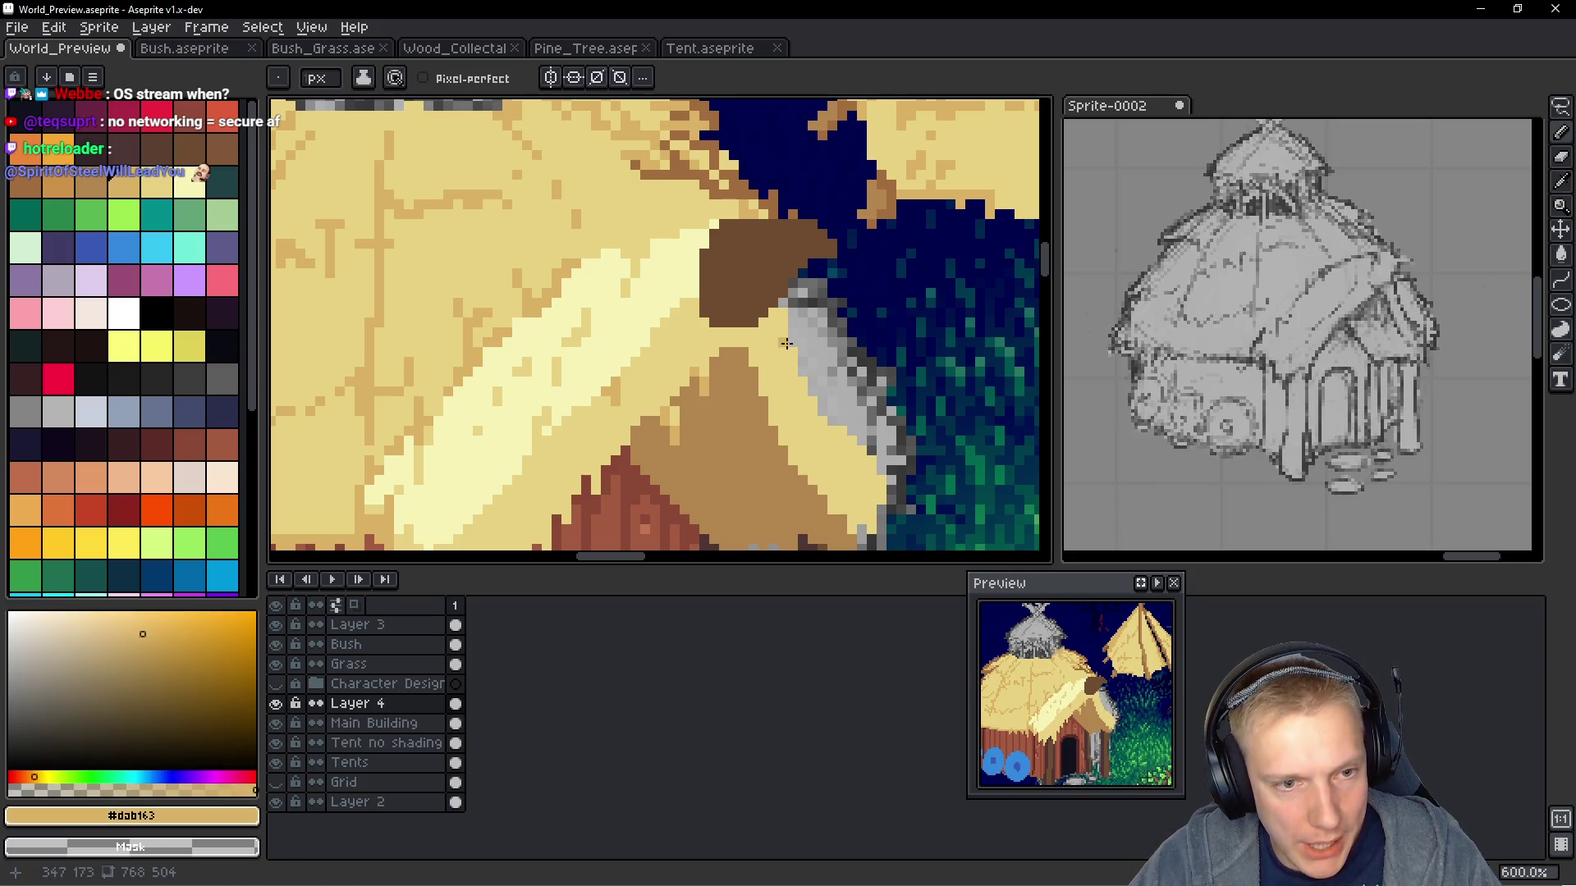
key("alt")
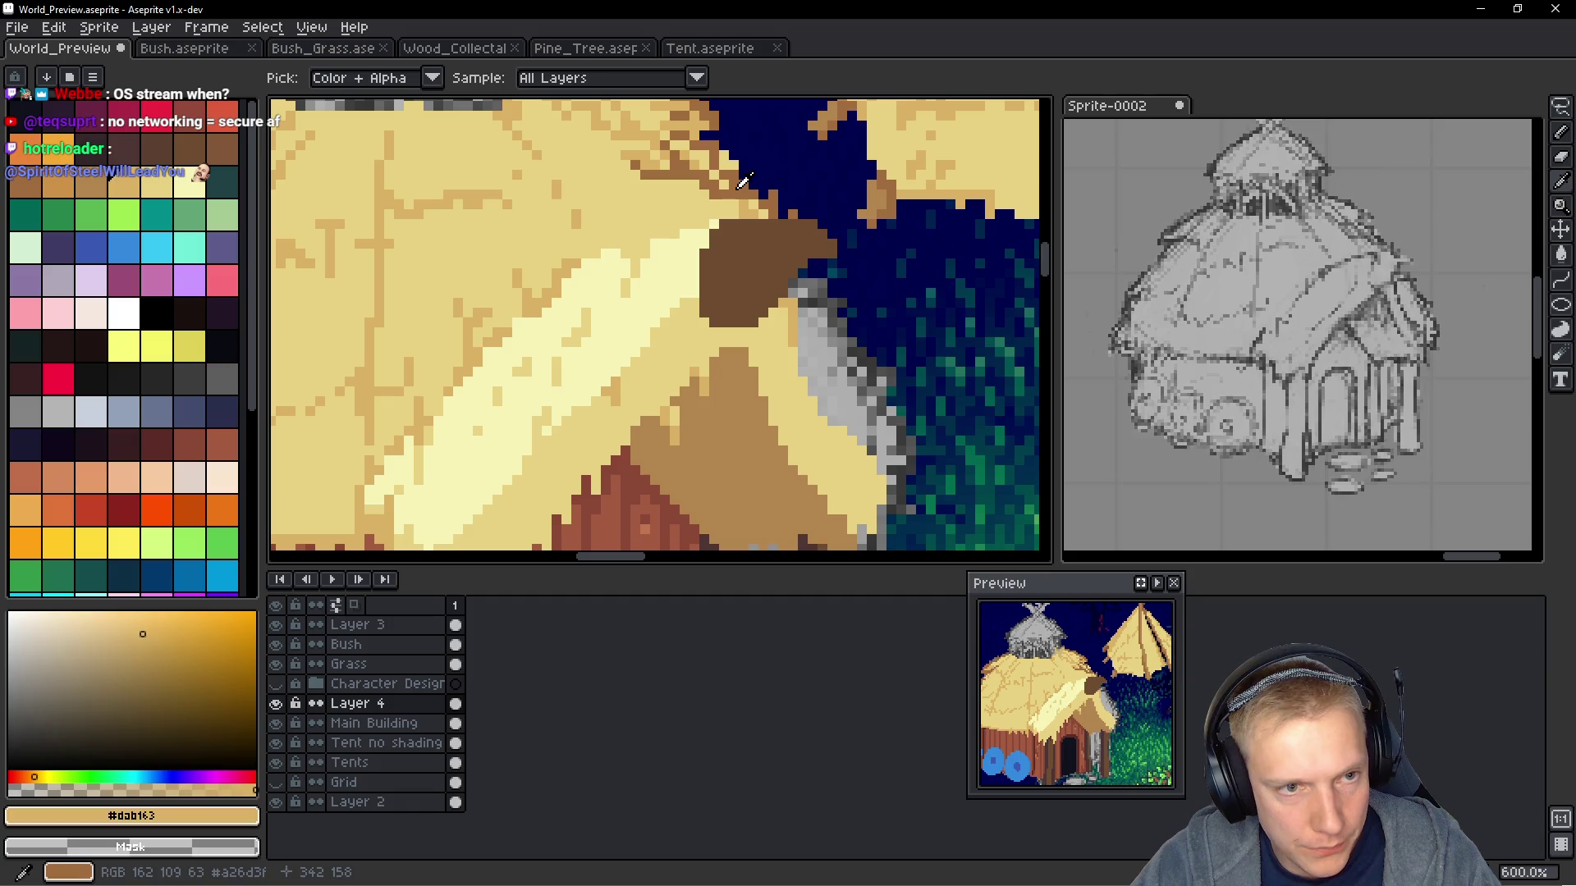
left_click(743, 180, "alt")
scroll(842, 274, "up", 2)
mouse_move(784, 307)
left_mouse_down()
mouse_move(866, 308)
mouse_move(821, 246)
left_mouse_up()
left_click(806, 287)
mouse_move(846, 326)
left_mouse_down()
mouse_move(943, 461)
mouse_move(841, 353)
mouse_move(886, 347)
left_mouse_up()
Extend the brown outline down the roof side, covering stray dark and grey pixels
mouse_move(843, 411)
left_mouse_down()
mouse_move(843, 433)
mouse_move(812, 407)
left_mouse_up()
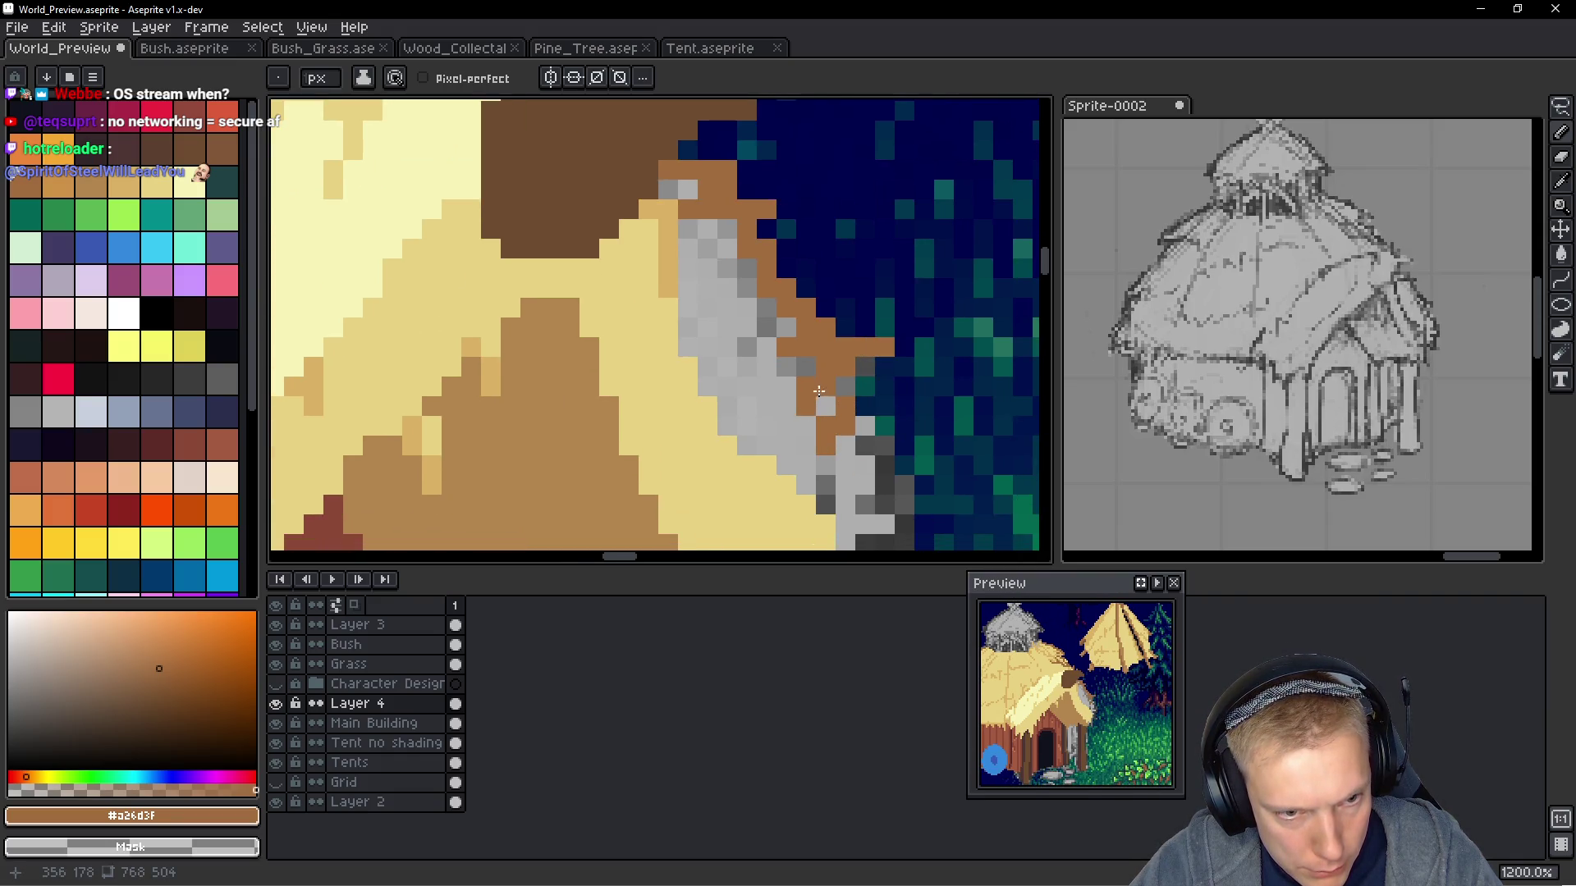
left_click(747, 347)
left_click_drag(853, 460, 830, 461)
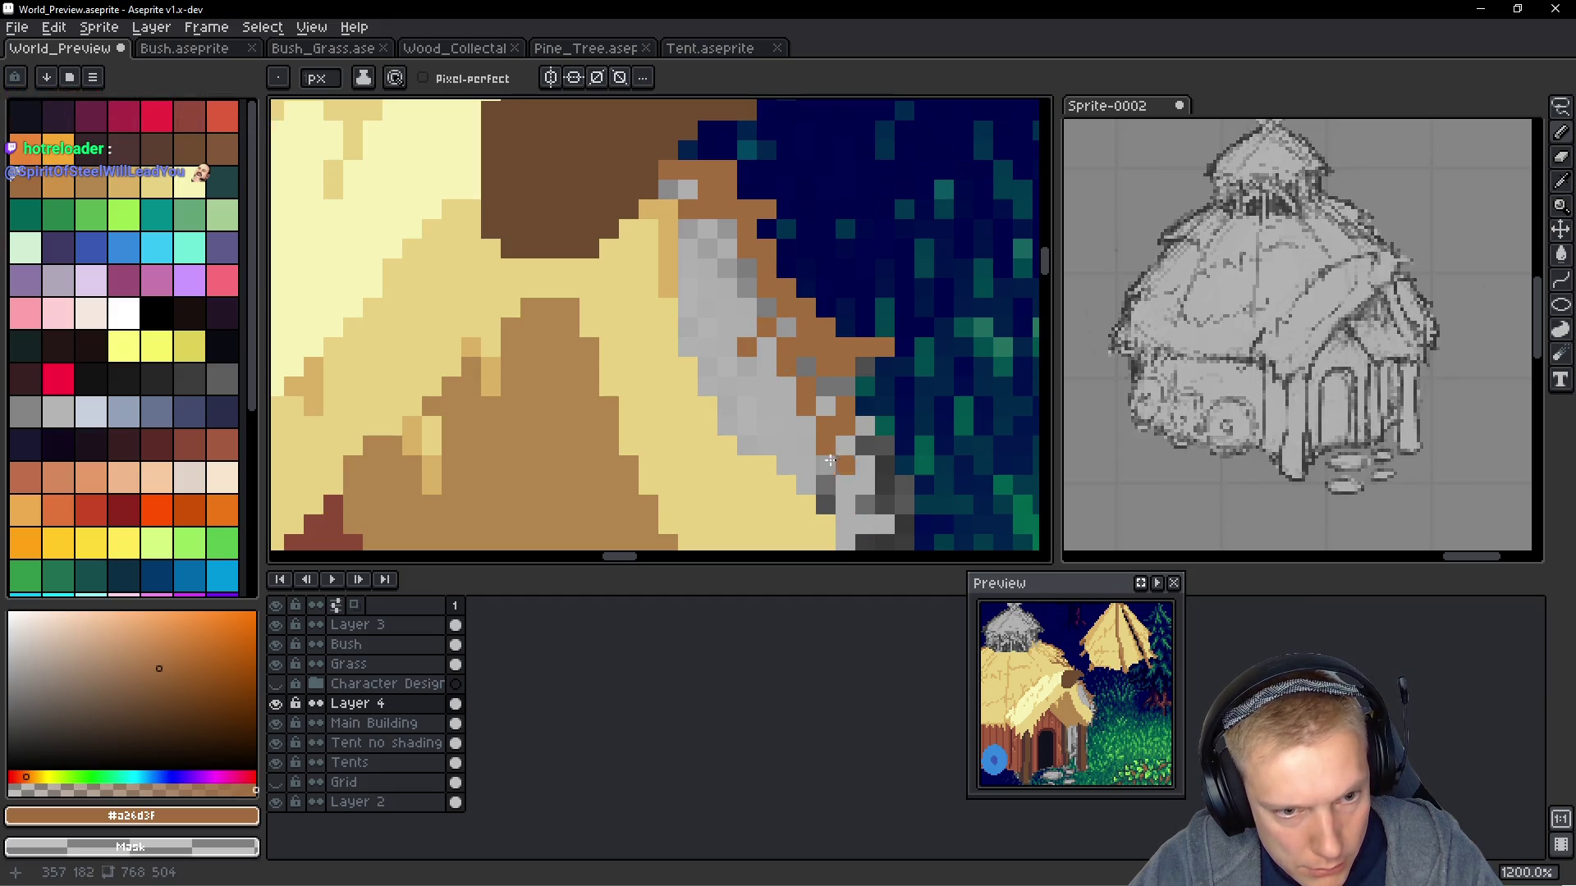
scroll(830, 461, "down", 3)
scroll(839, 397, "down", 3)
scroll(839, 397, "down", 2)
scroll(821, 452, "up", 5)
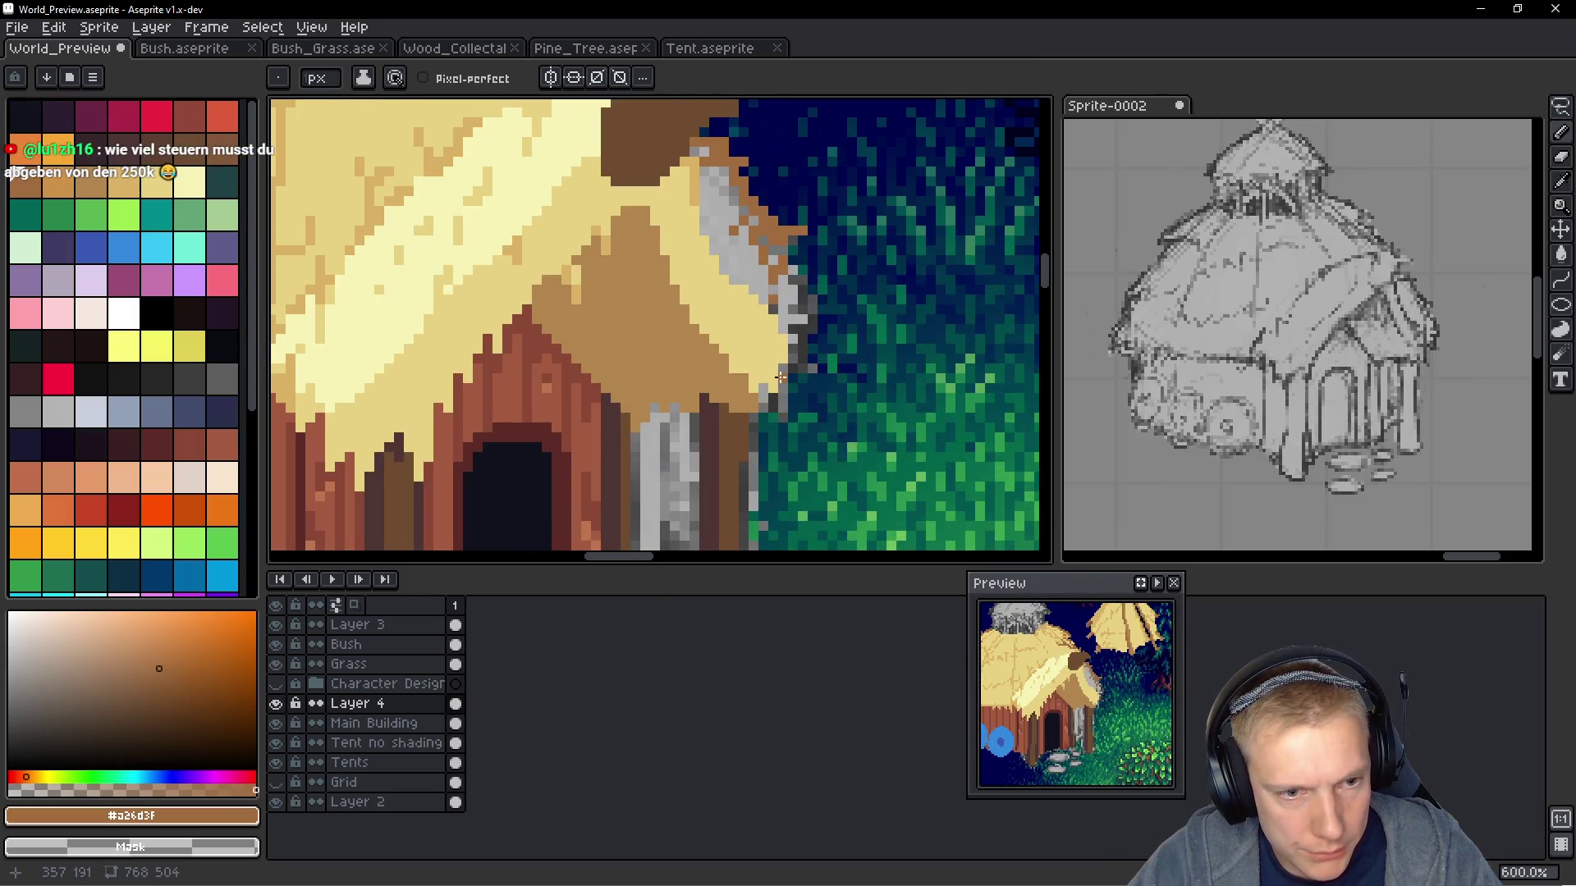
left_click_drag(798, 372, 809, 318)
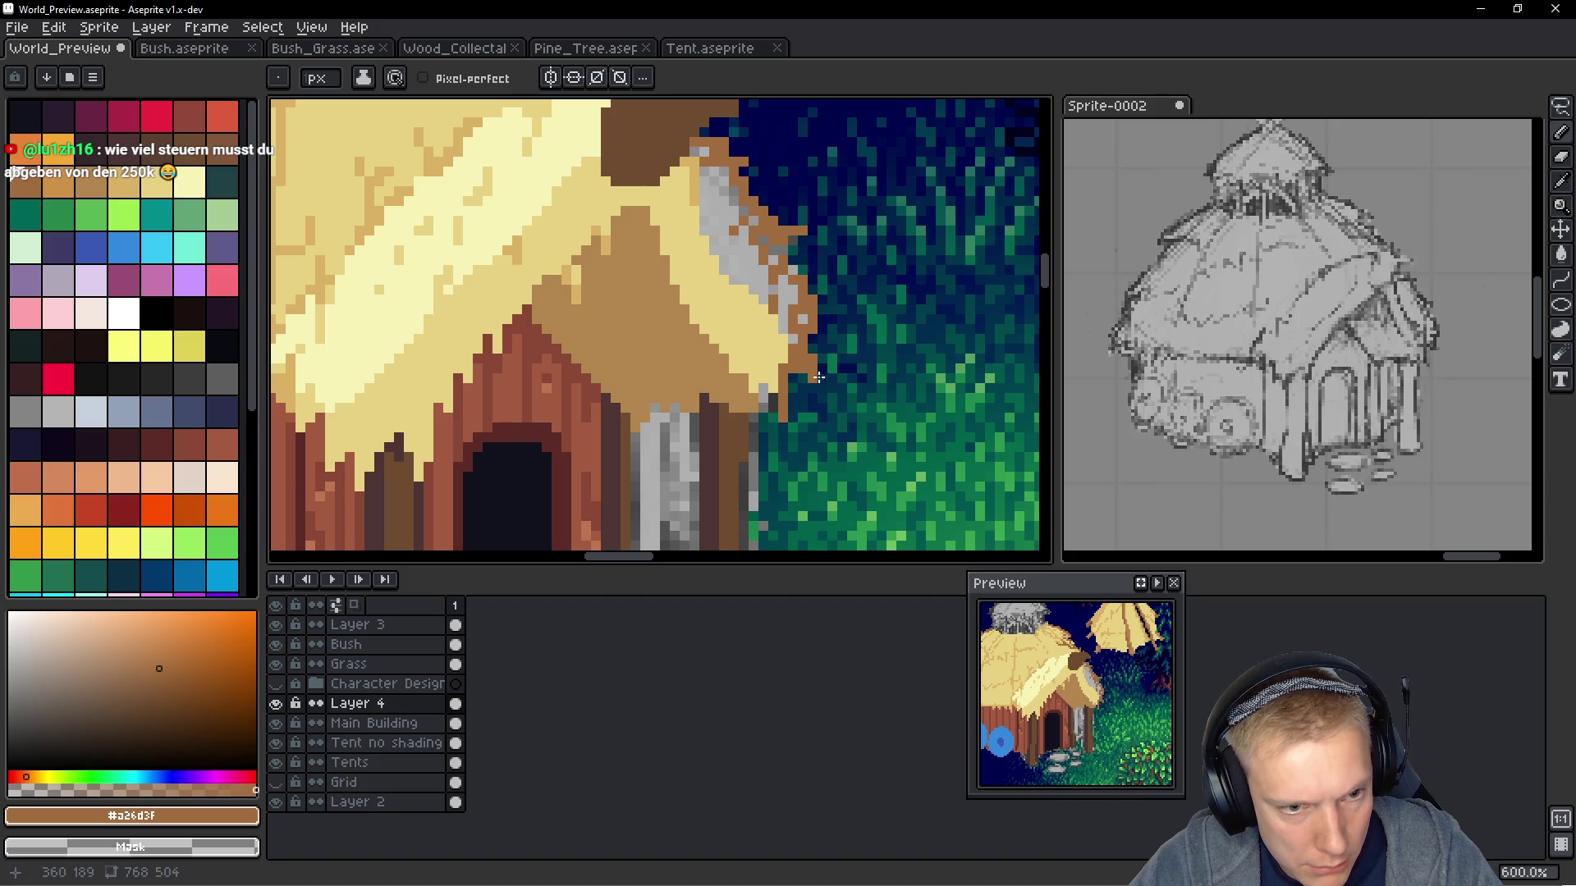
scroll(818, 377, "down", 5)
scroll(798, 449, "up", 1)
scroll(798, 449, "down", 1)
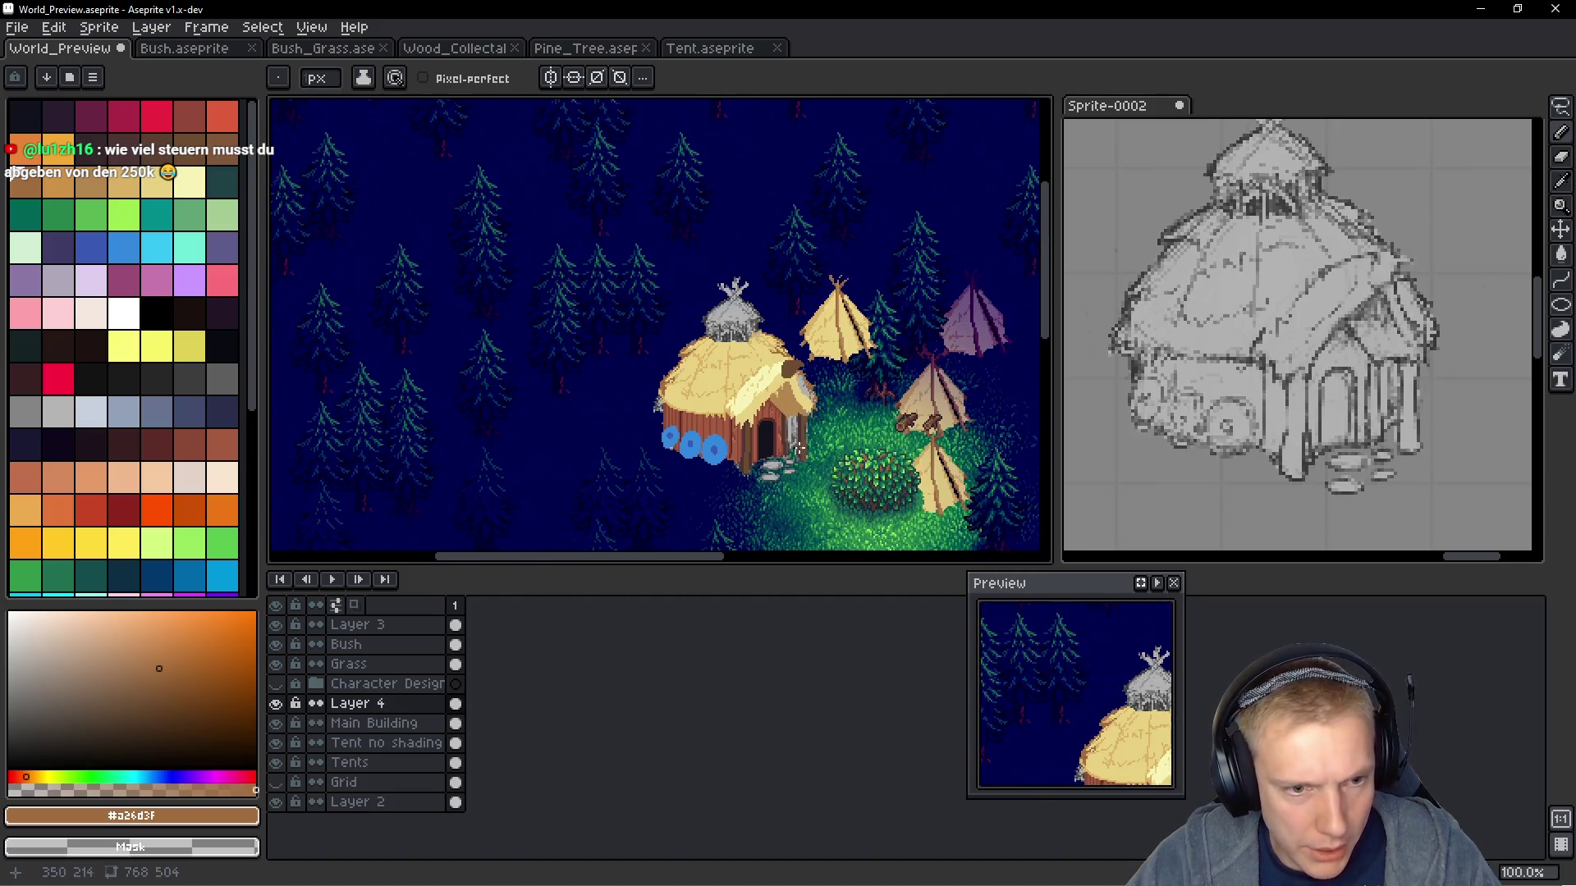
Sample wall browns #a35b40, #8a4836 and seam colour #5d2c28, marking a dark pixel on the post
scroll(798, 449, "up", 2)
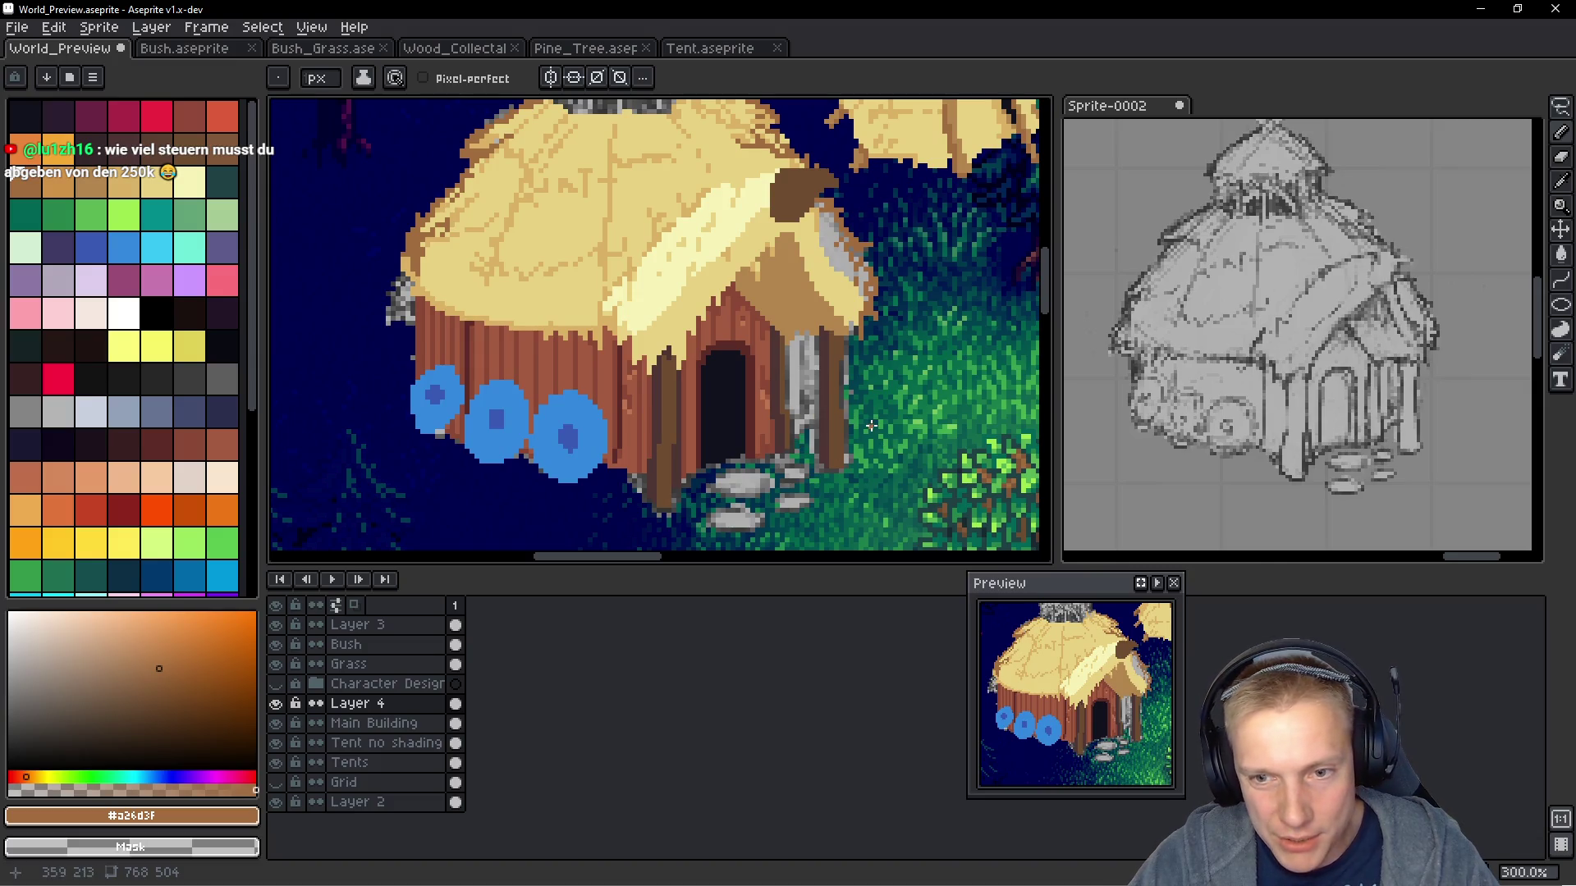
scroll(799, 410, "up", 1)
scroll(680, 425, "up", 1)
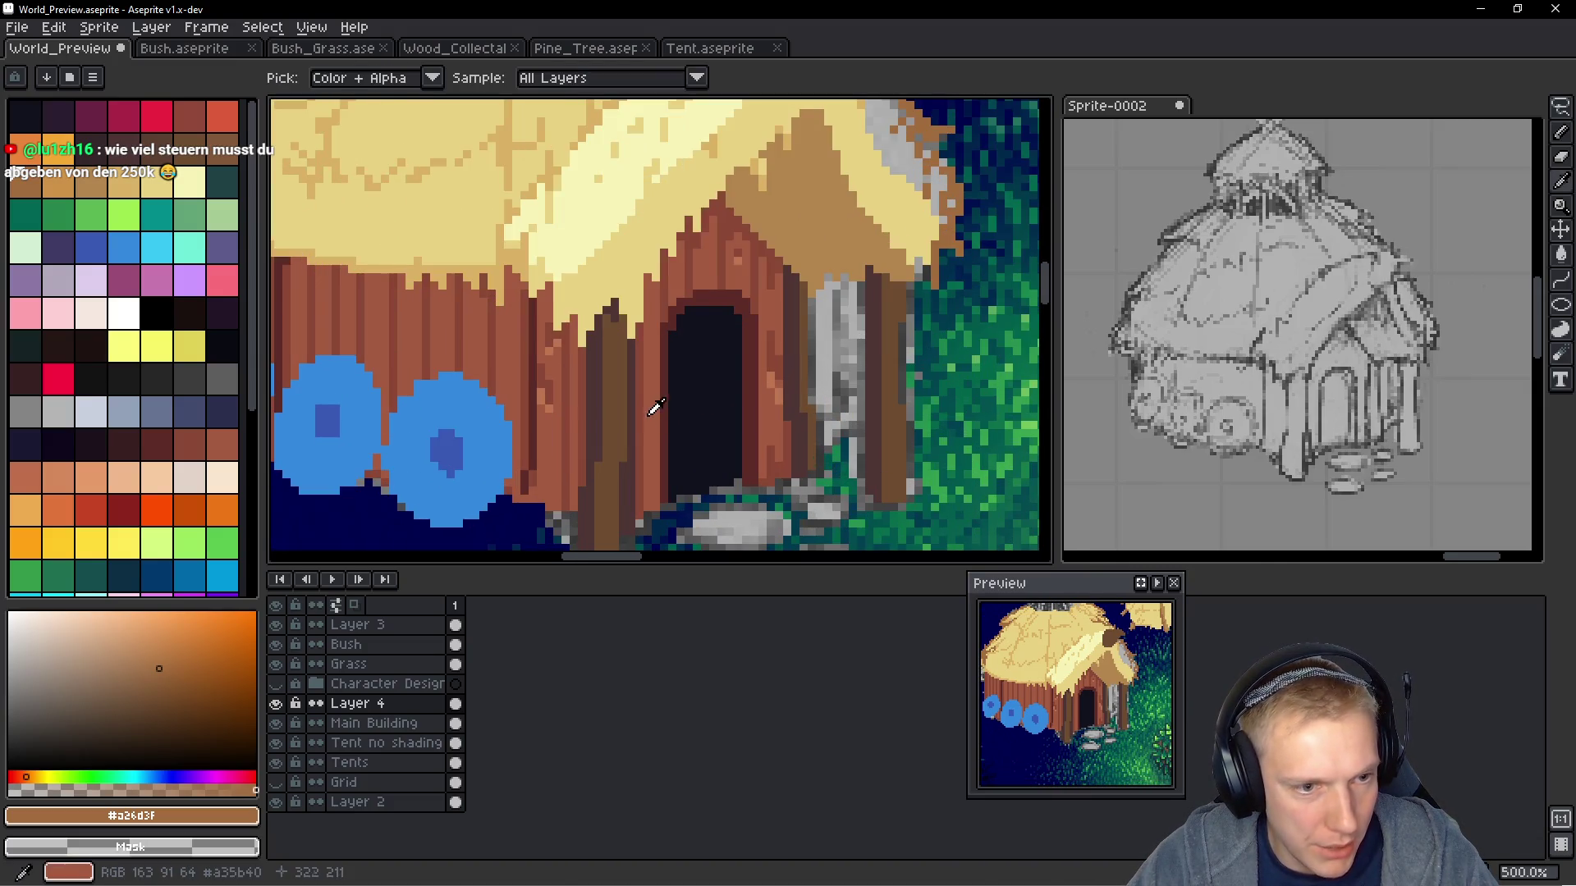
left_click(651, 405, "alt")
scroll(703, 377, "up", 2)
scroll(704, 307, "down", 2)
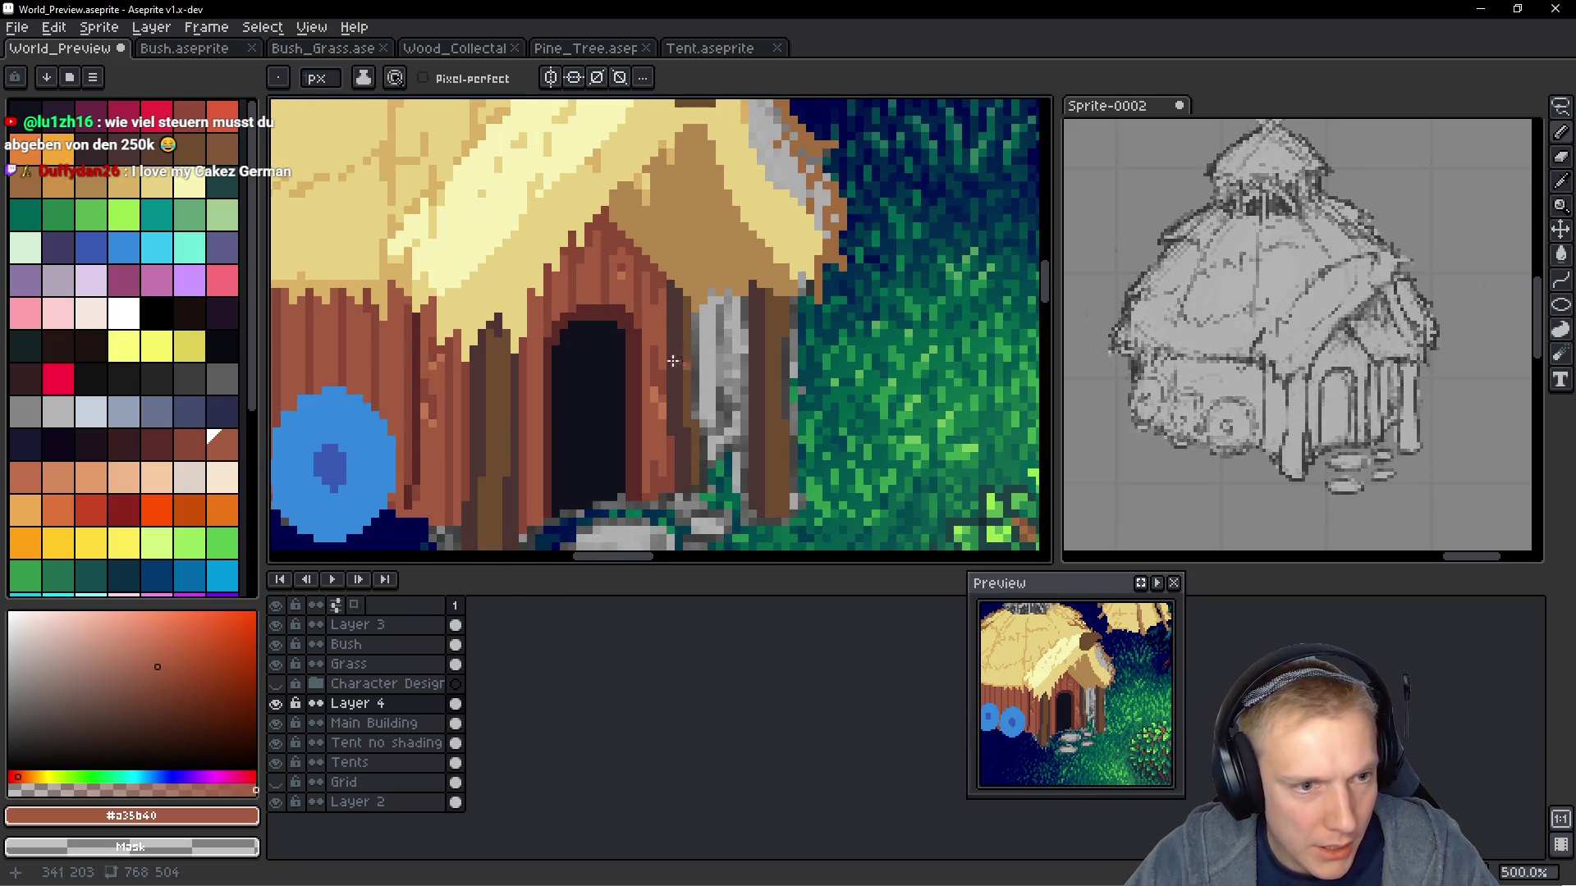
left_click(558, 338, "alt")
scroll(826, 366, "up", 2)
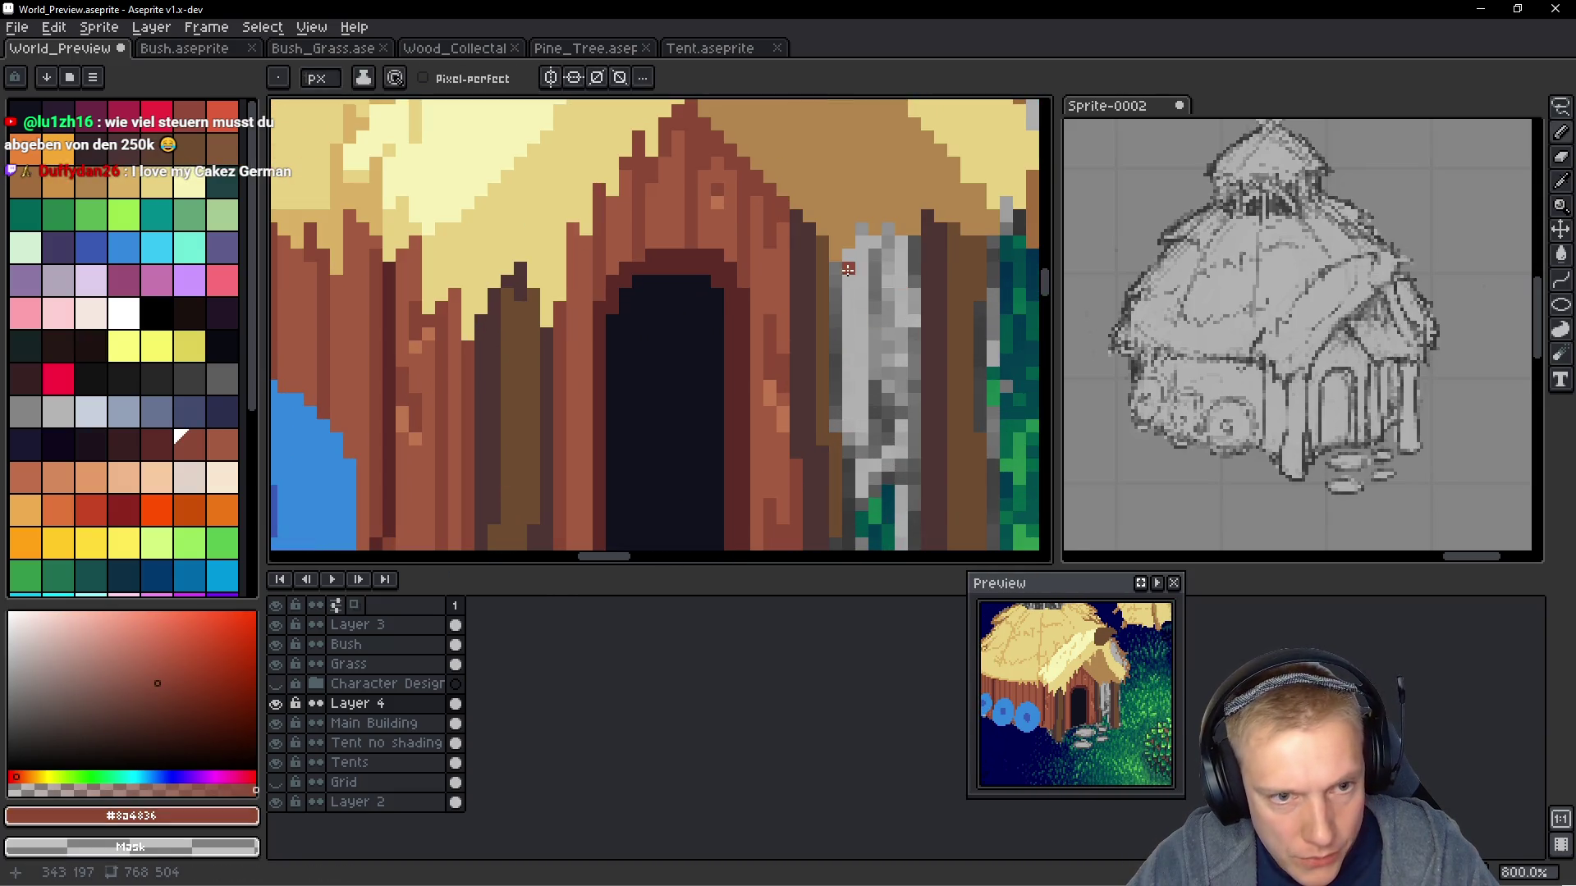
left_click(394, 329, "alt")
left_click(849, 279)
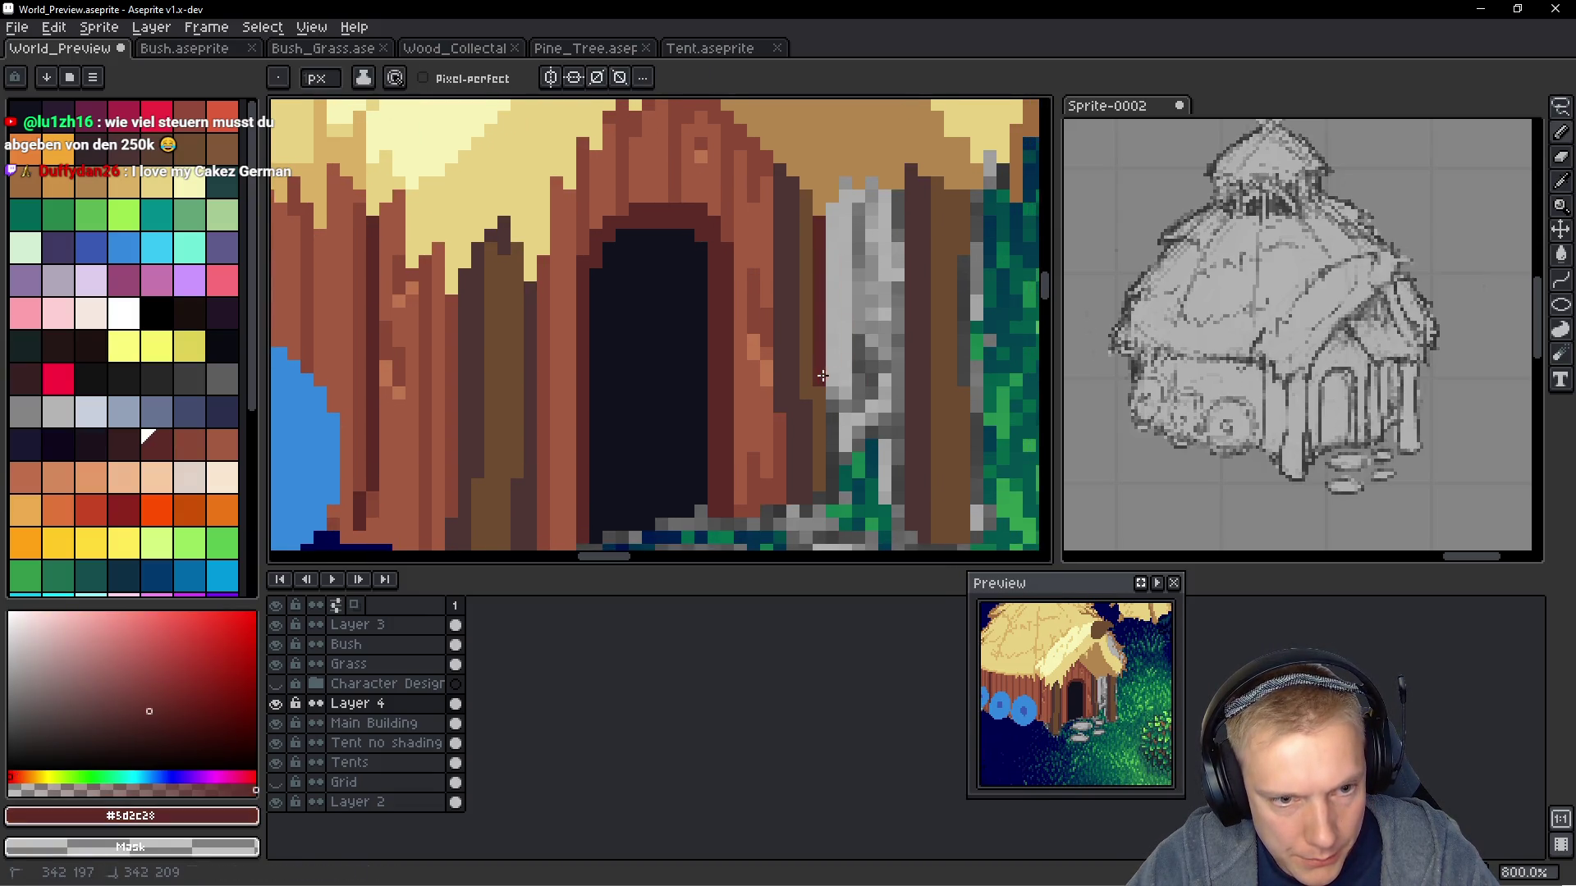
scroll(528, 393, "down", 2)
scroll(528, 393, "up", 2)
left_click(549, 323, "alt")
Paint over the grey post's left edge and top with wall brown #a35b40
scroll(467, 369, "right", 4)
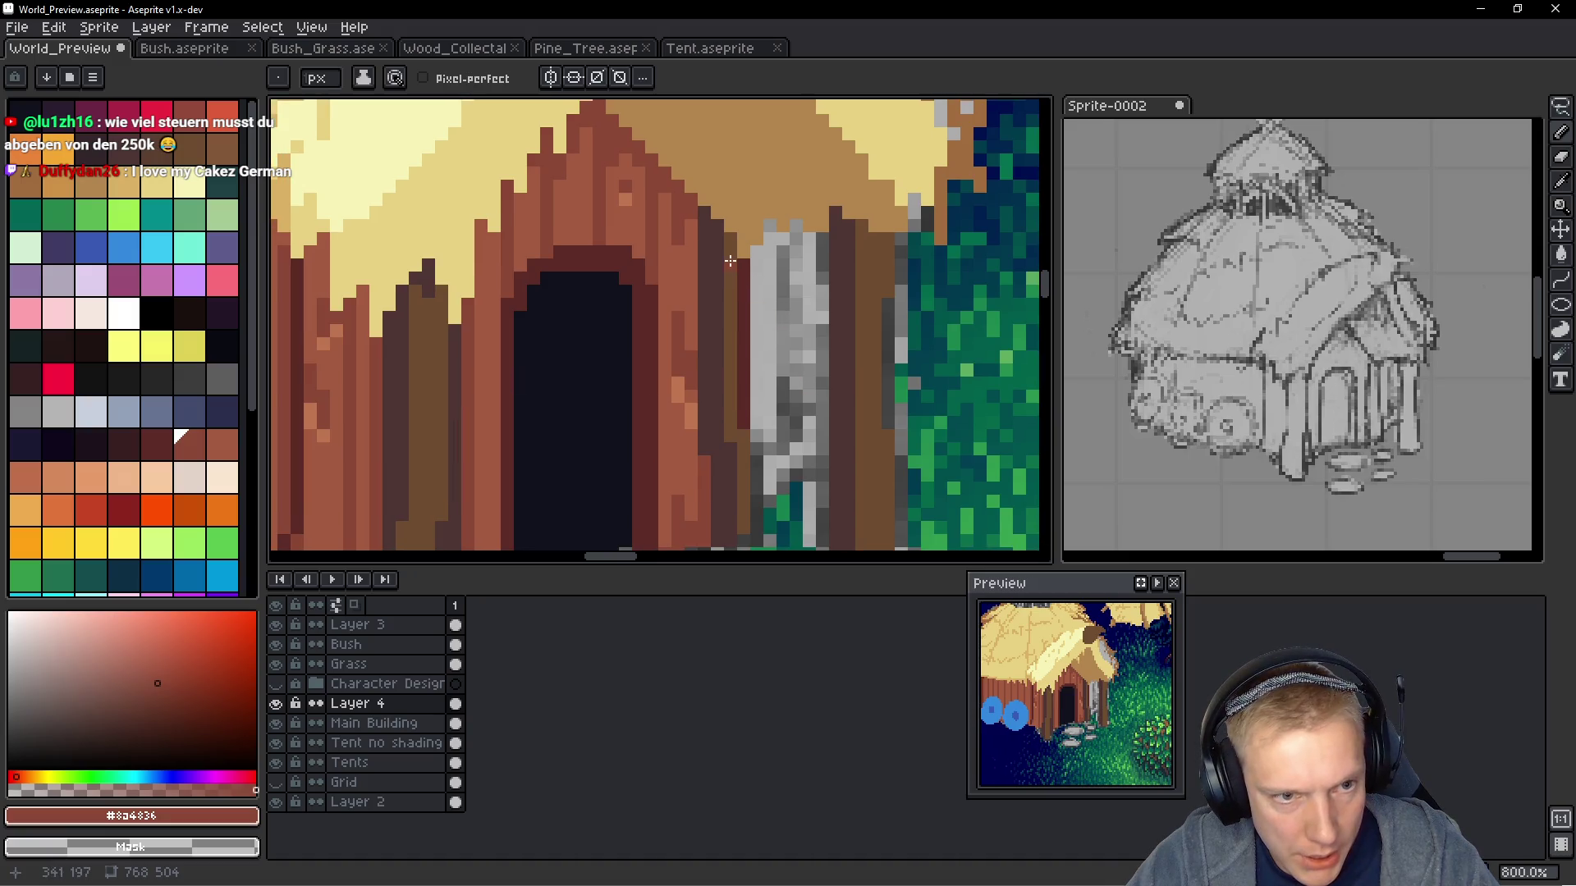
key("shift")
scroll(743, 345, "down", 2)
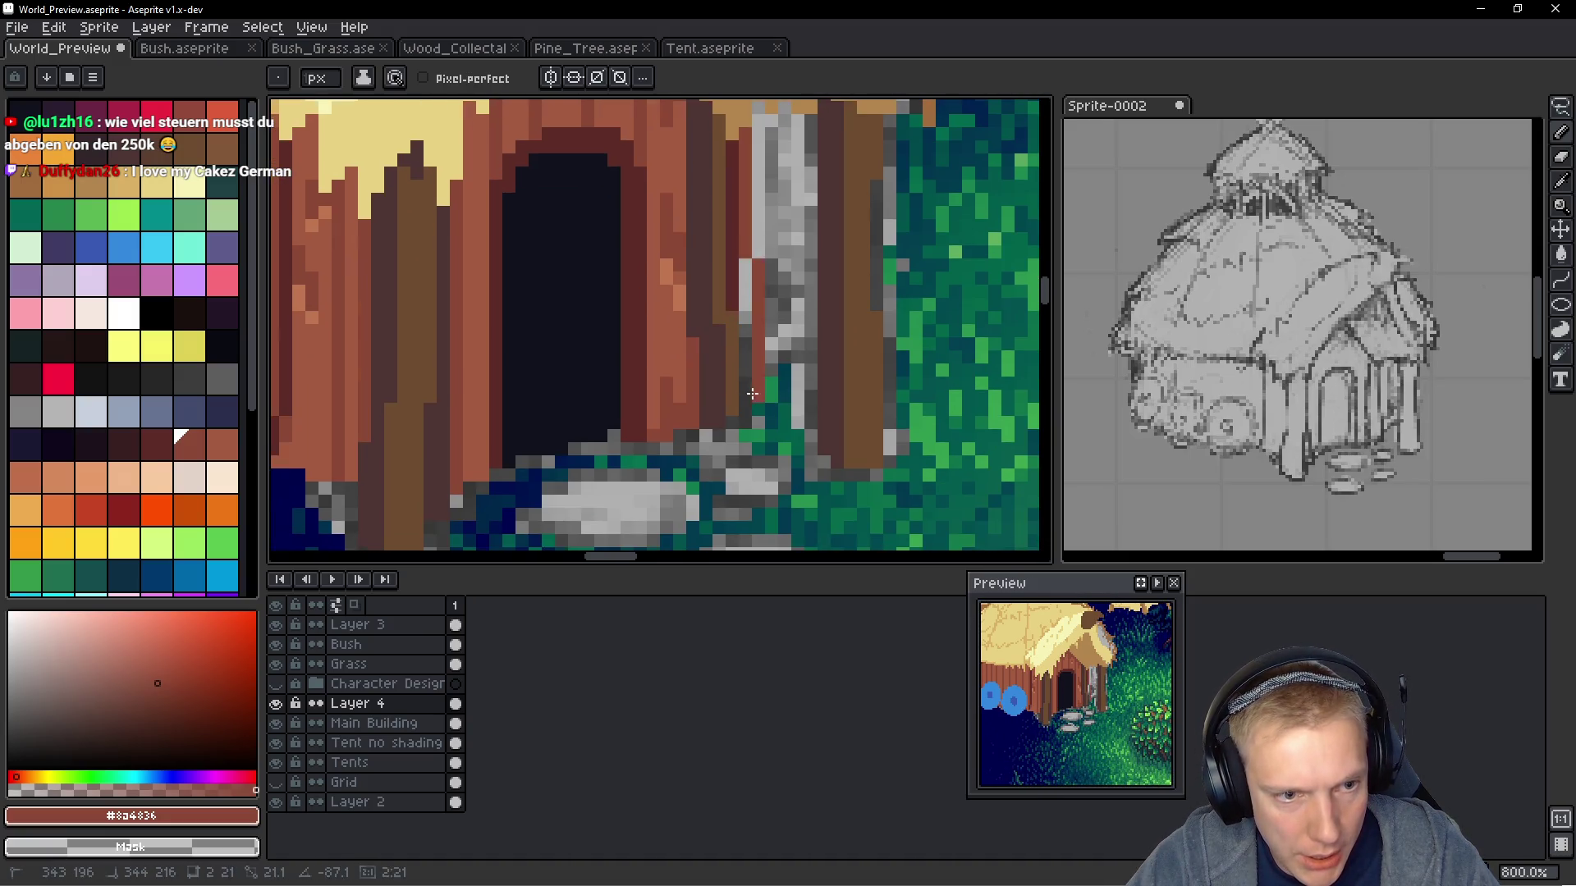
scroll(743, 394, "up", 2)
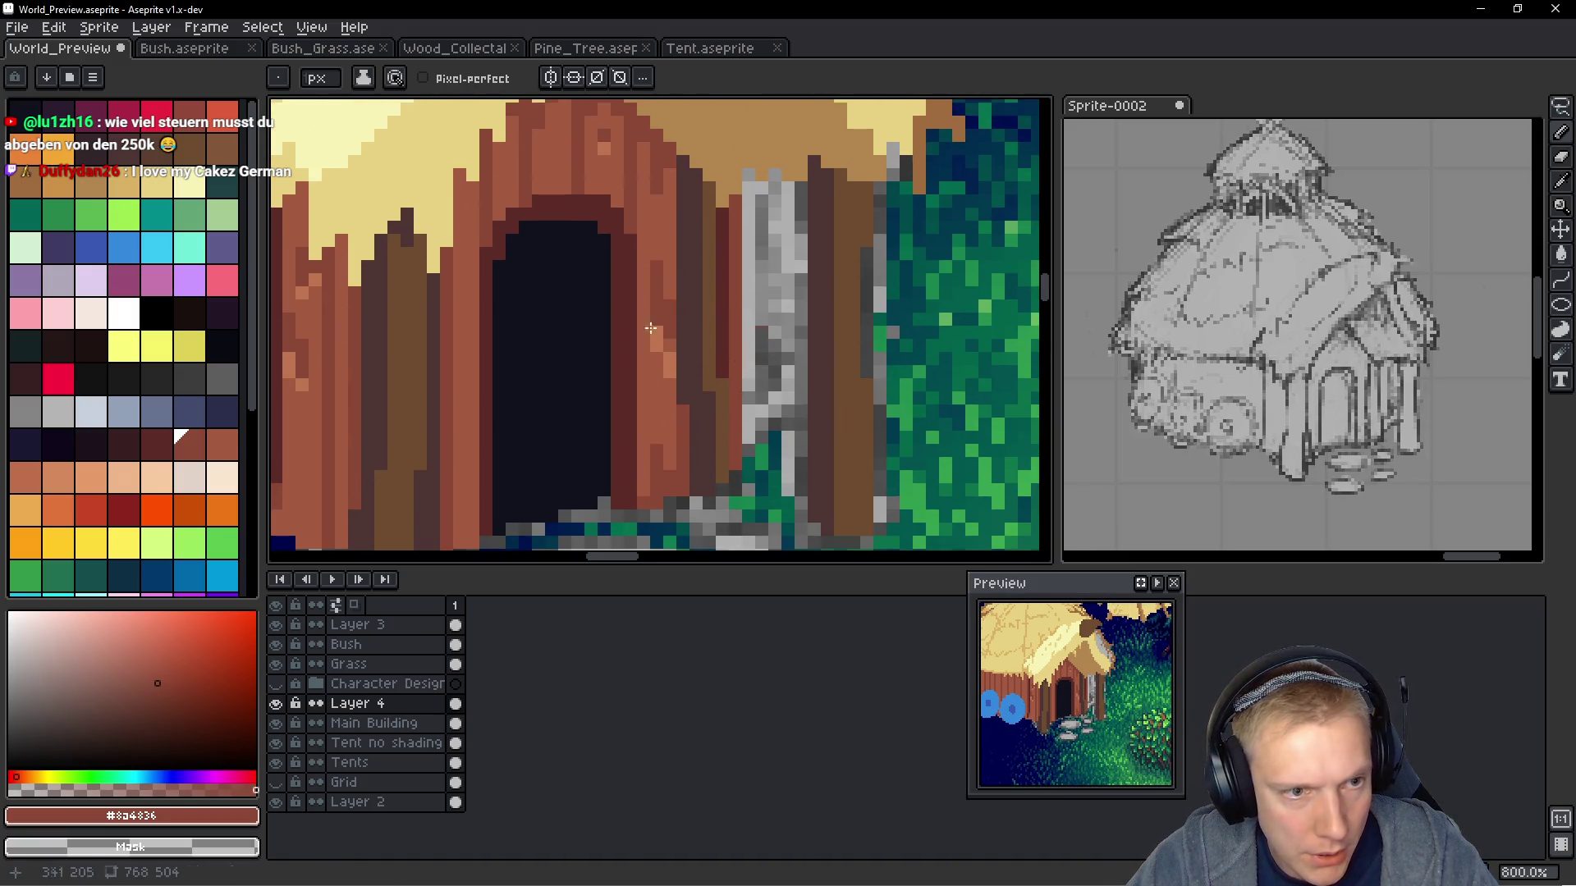
left_click(657, 372, "alt")
left_click_drag(750, 176, 751, 439)
left_click(789, 407)
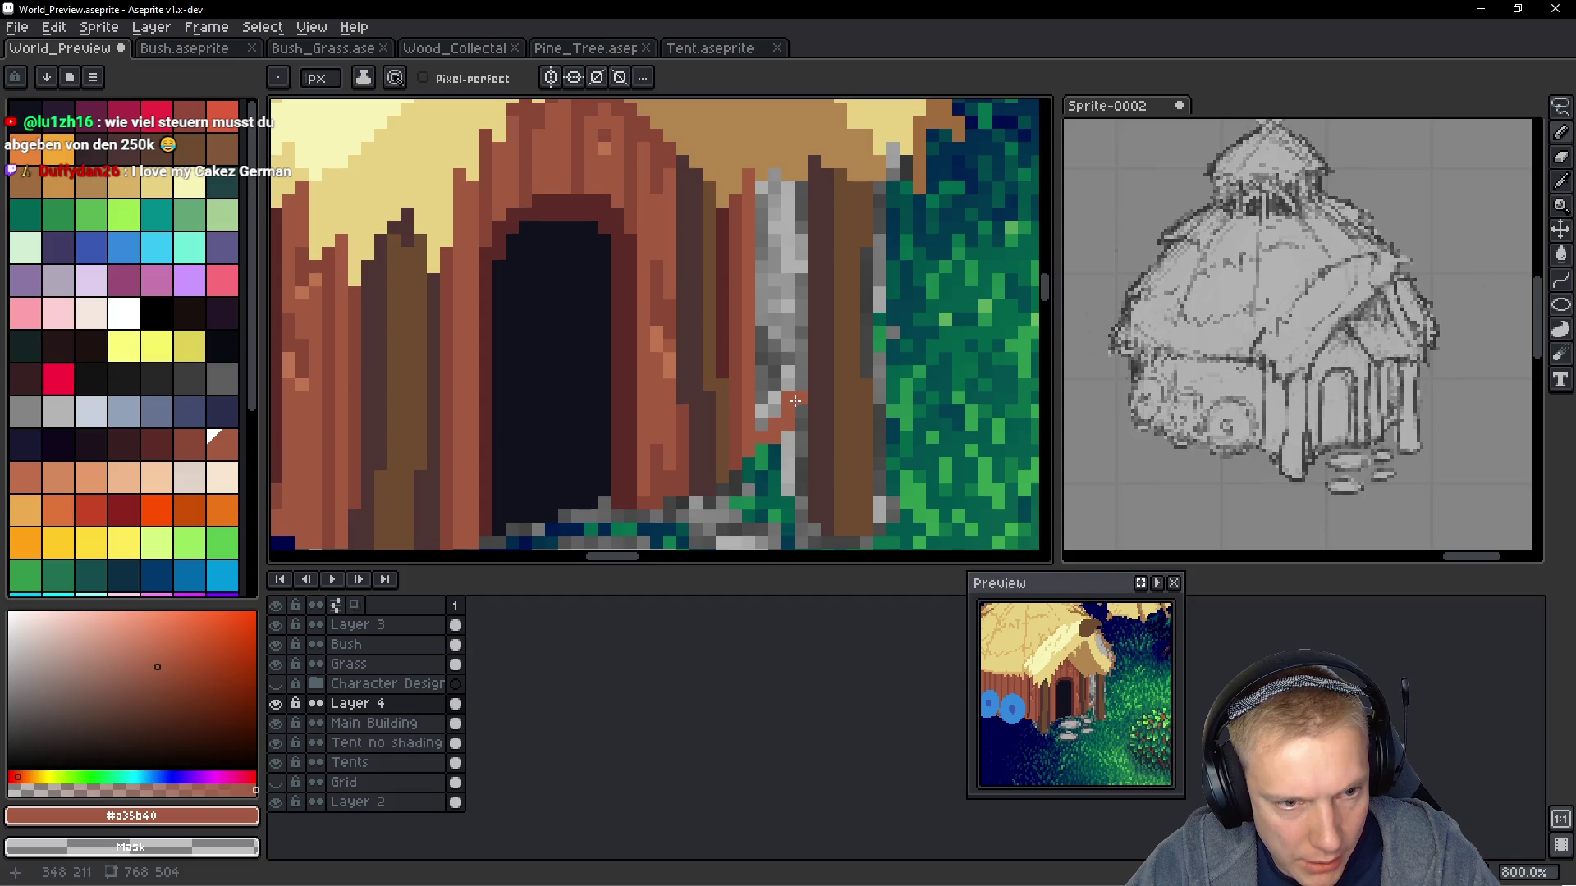
left_click_drag(788, 189, 780, 174)
left_click_drag(779, 230, 792, 189)
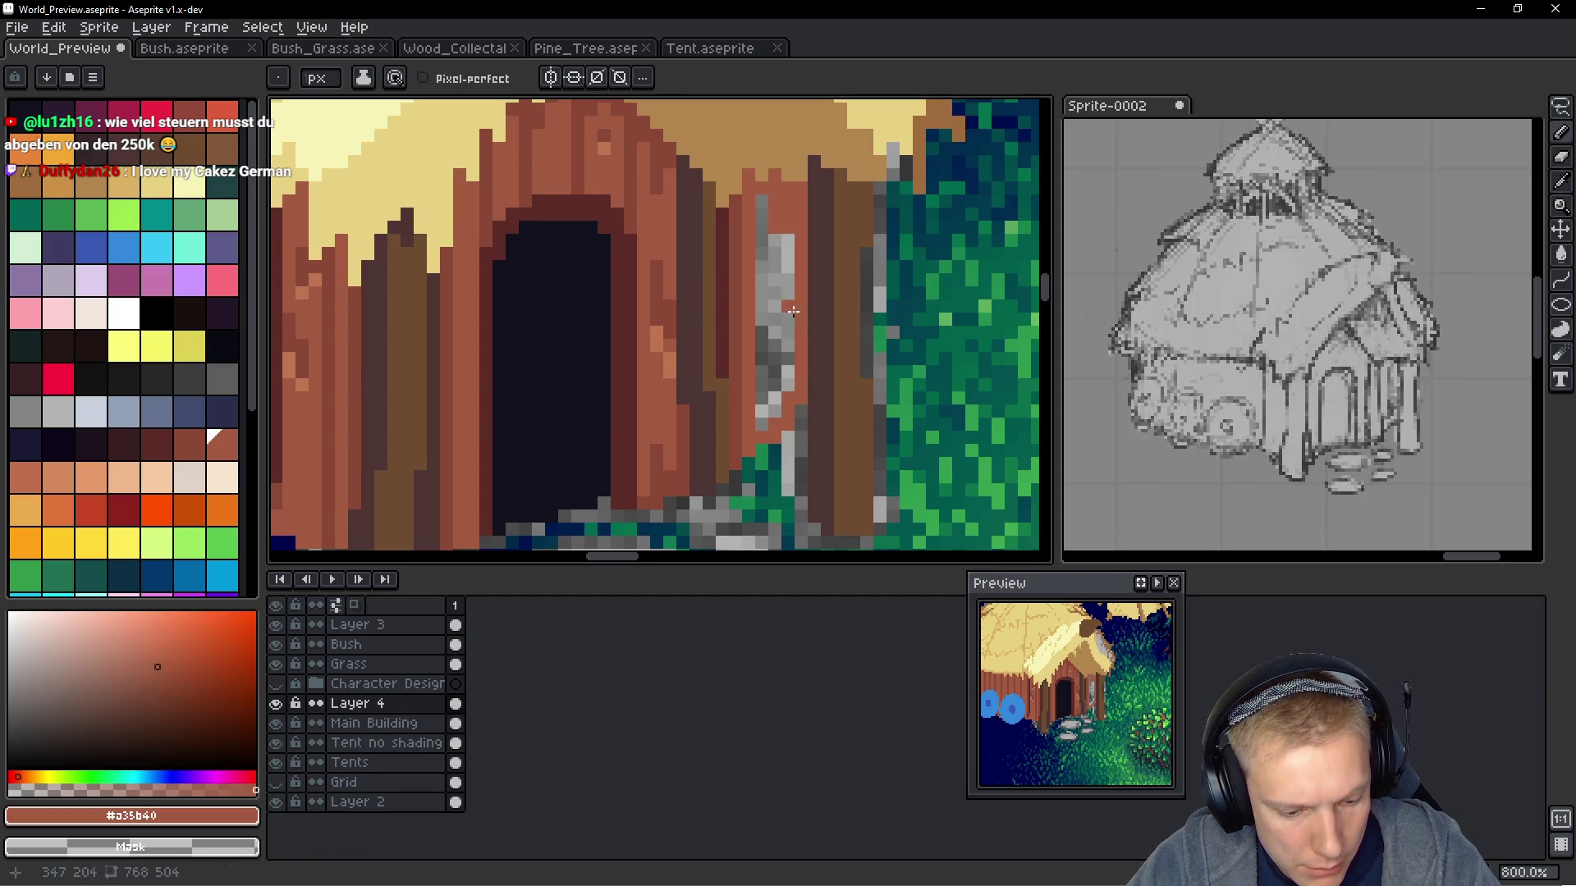
Draw straight dark vertical seams on the planks using #8a4836
key("w")
scroll(838, 294, "down", 6)
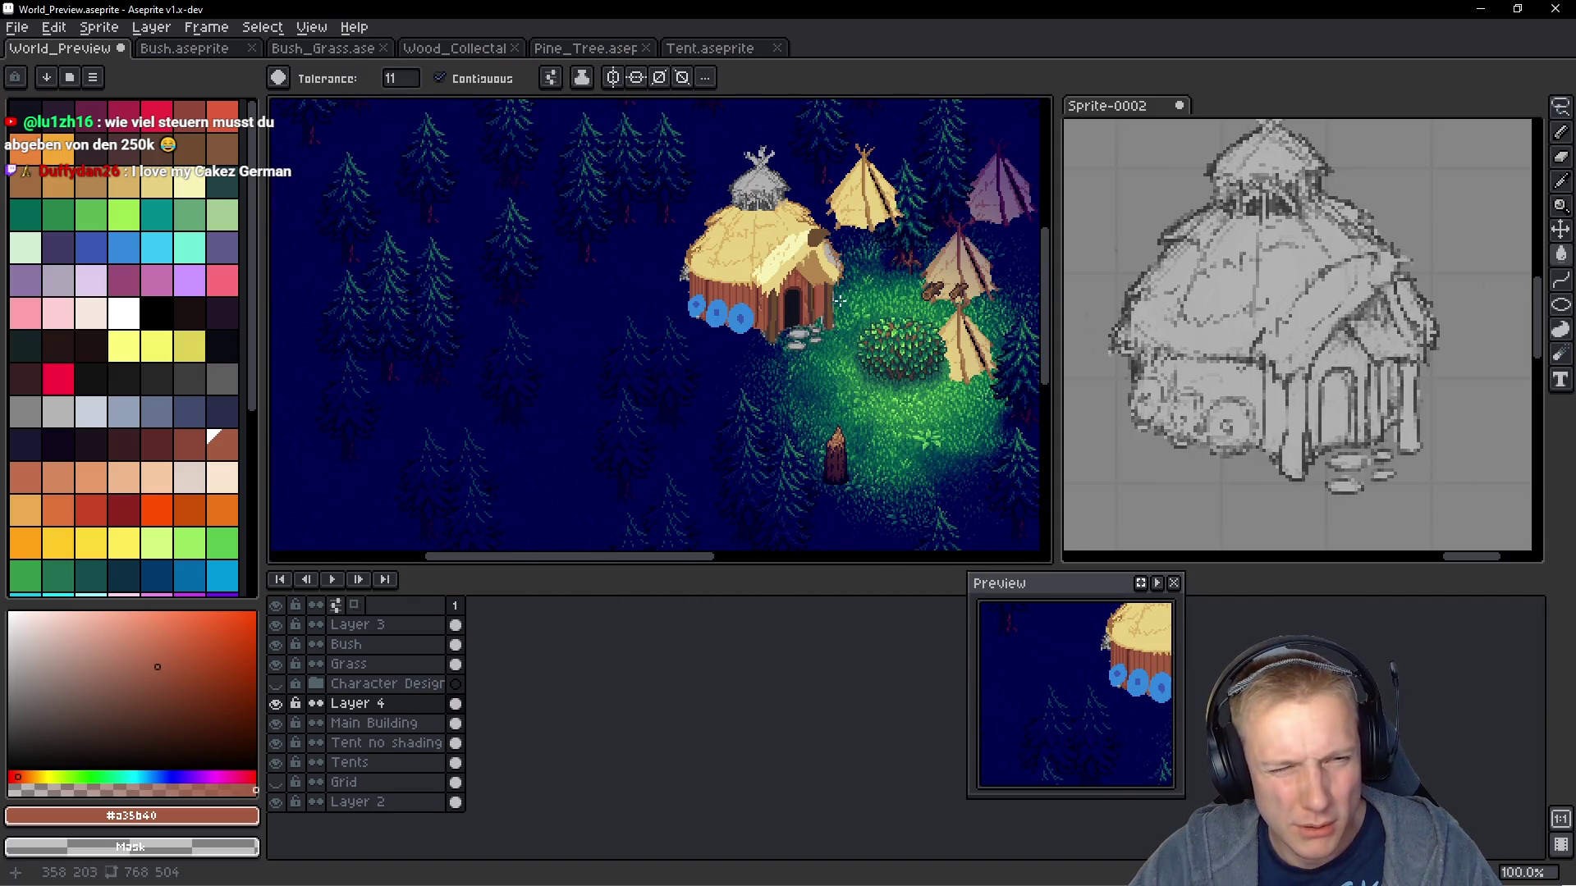
scroll(843, 302, "up", 1)
scroll(805, 310, "up", 3)
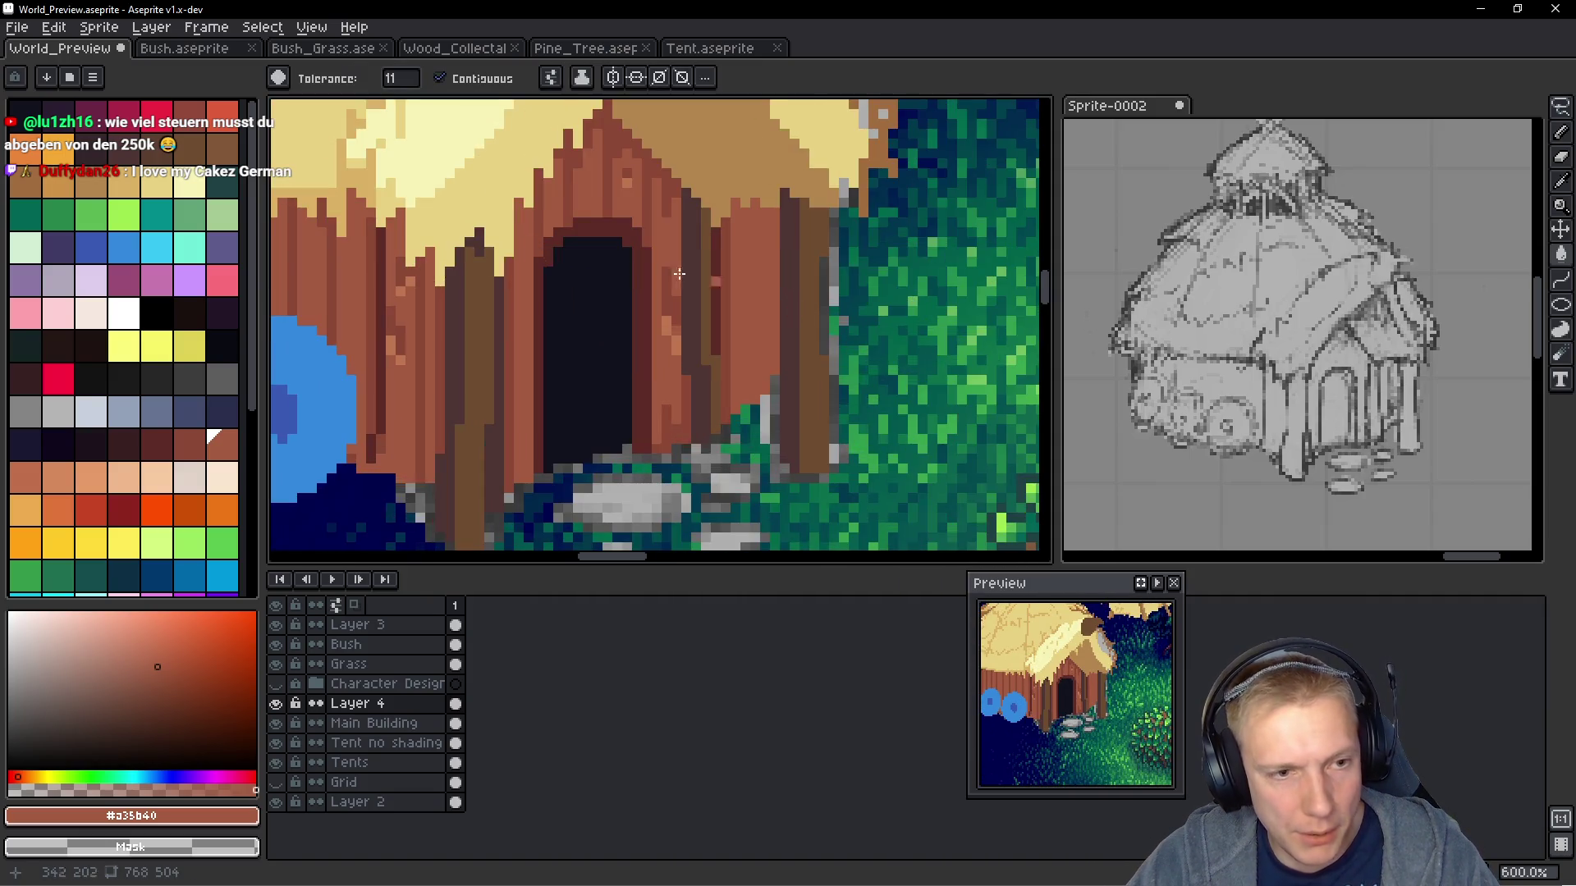
left_click(751, 279, "alt")
key("b")
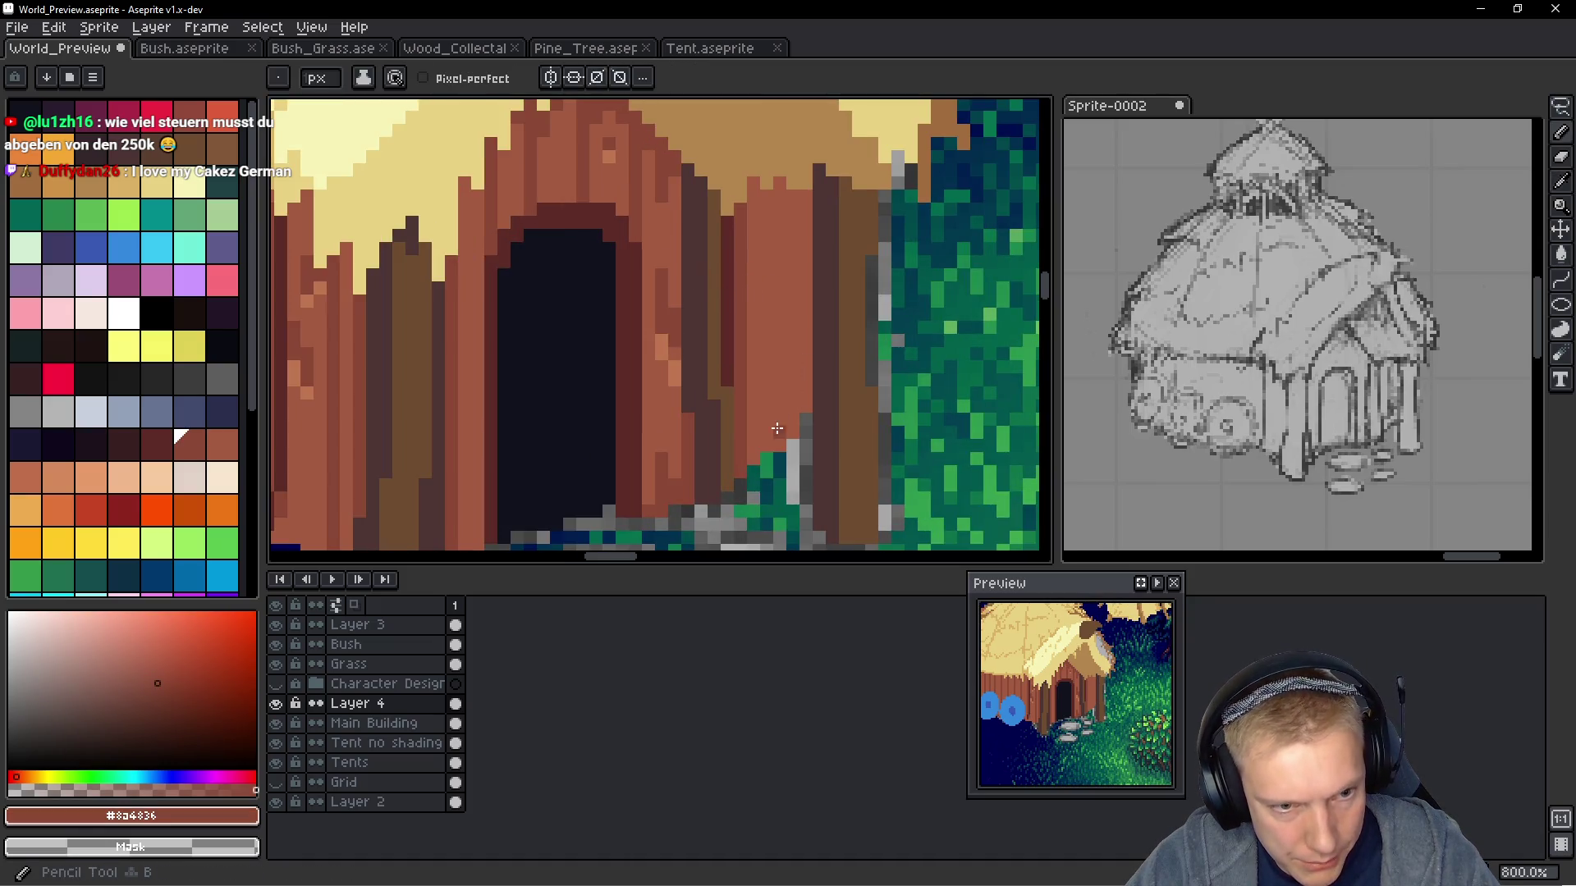
left_click_drag(753, 349, 782, 191)
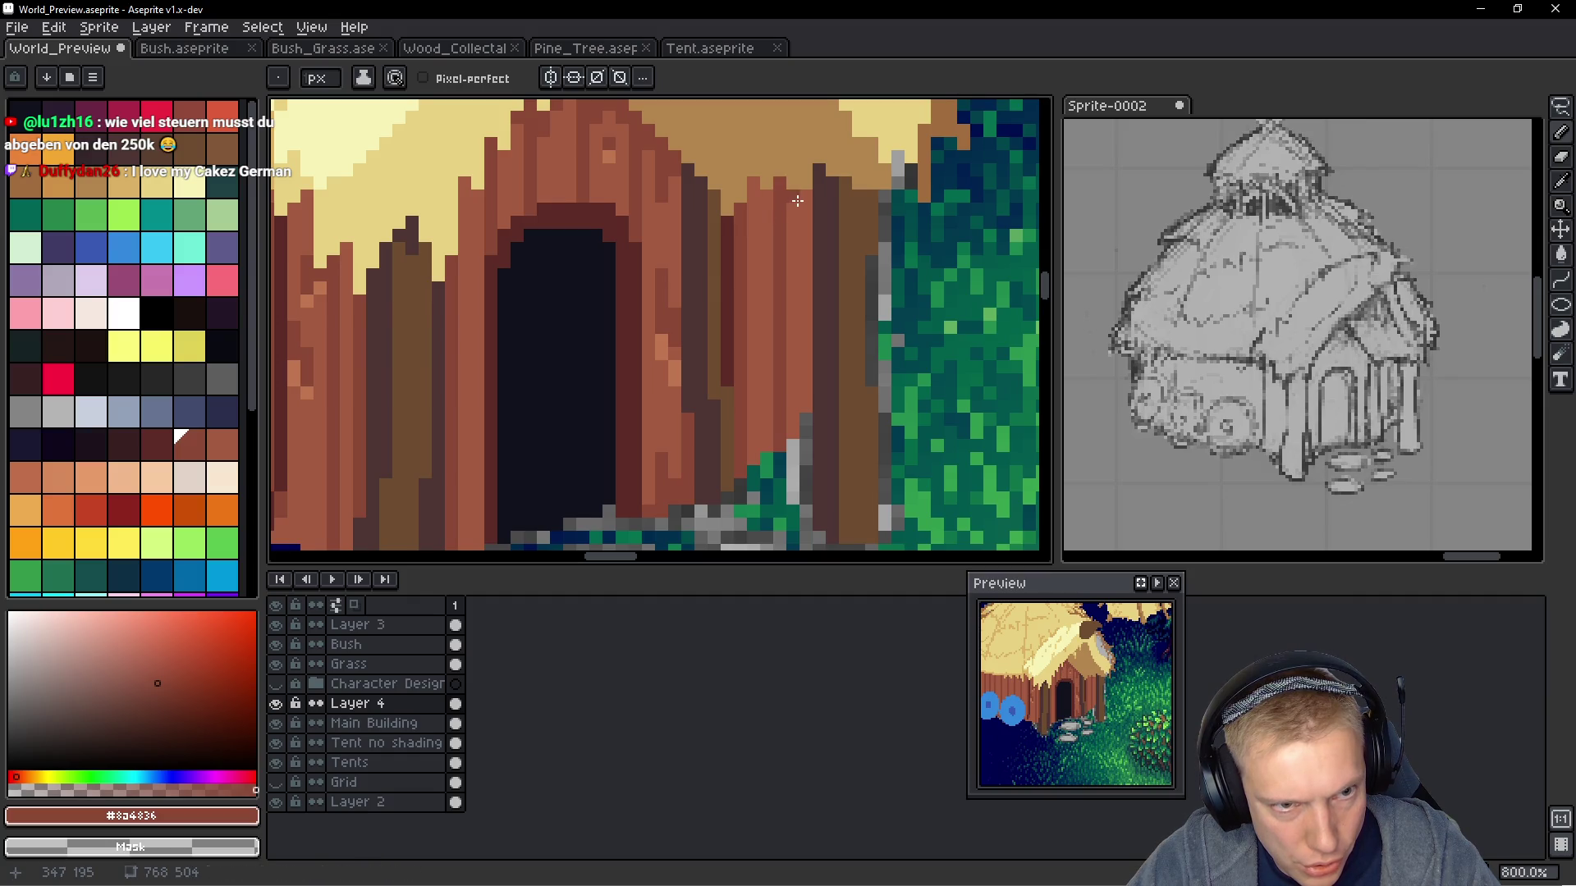
left_click(805, 386, "shift")
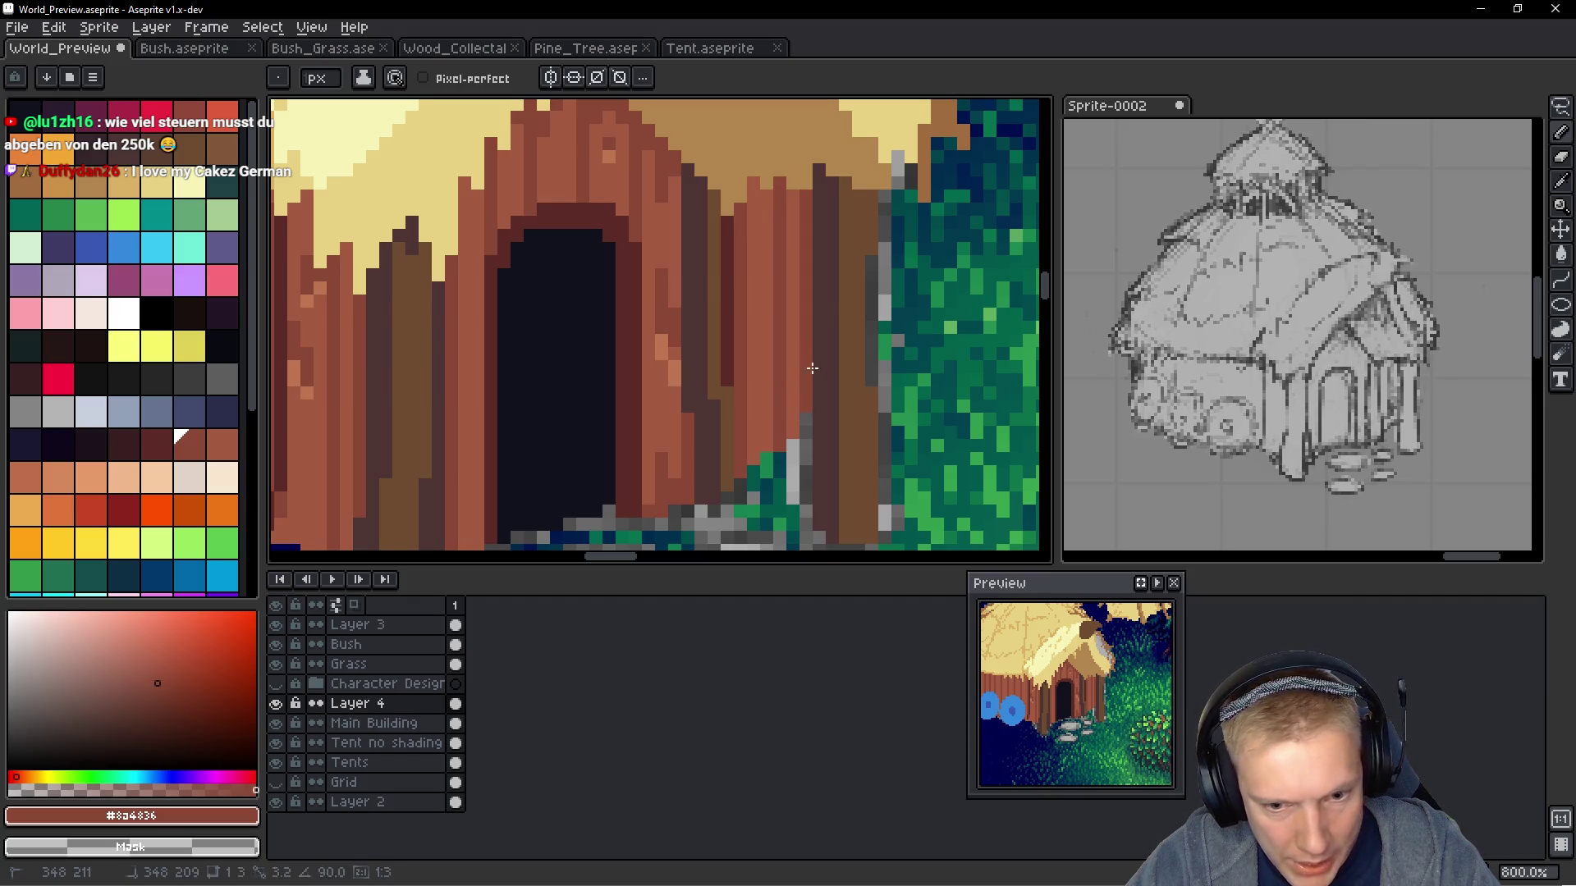
scroll(905, 293, "down", 3)
scroll(900, 313, "down", 1)
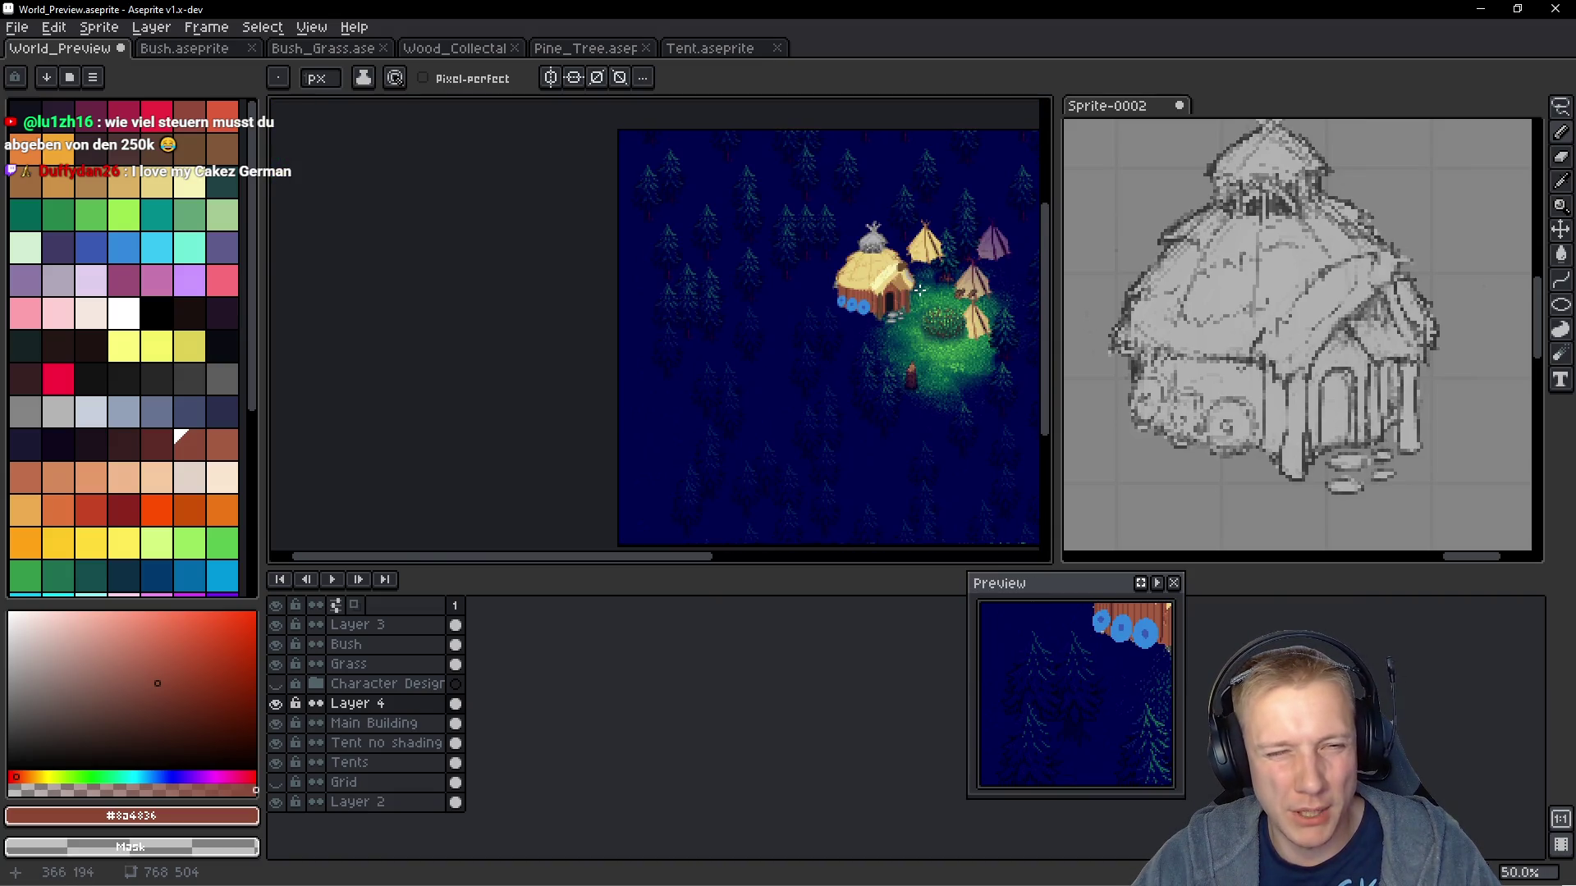
Eyedrop tan #dab163 and bucket-fill the grey roof strip with it
scroll(971, 292, "up", 6)
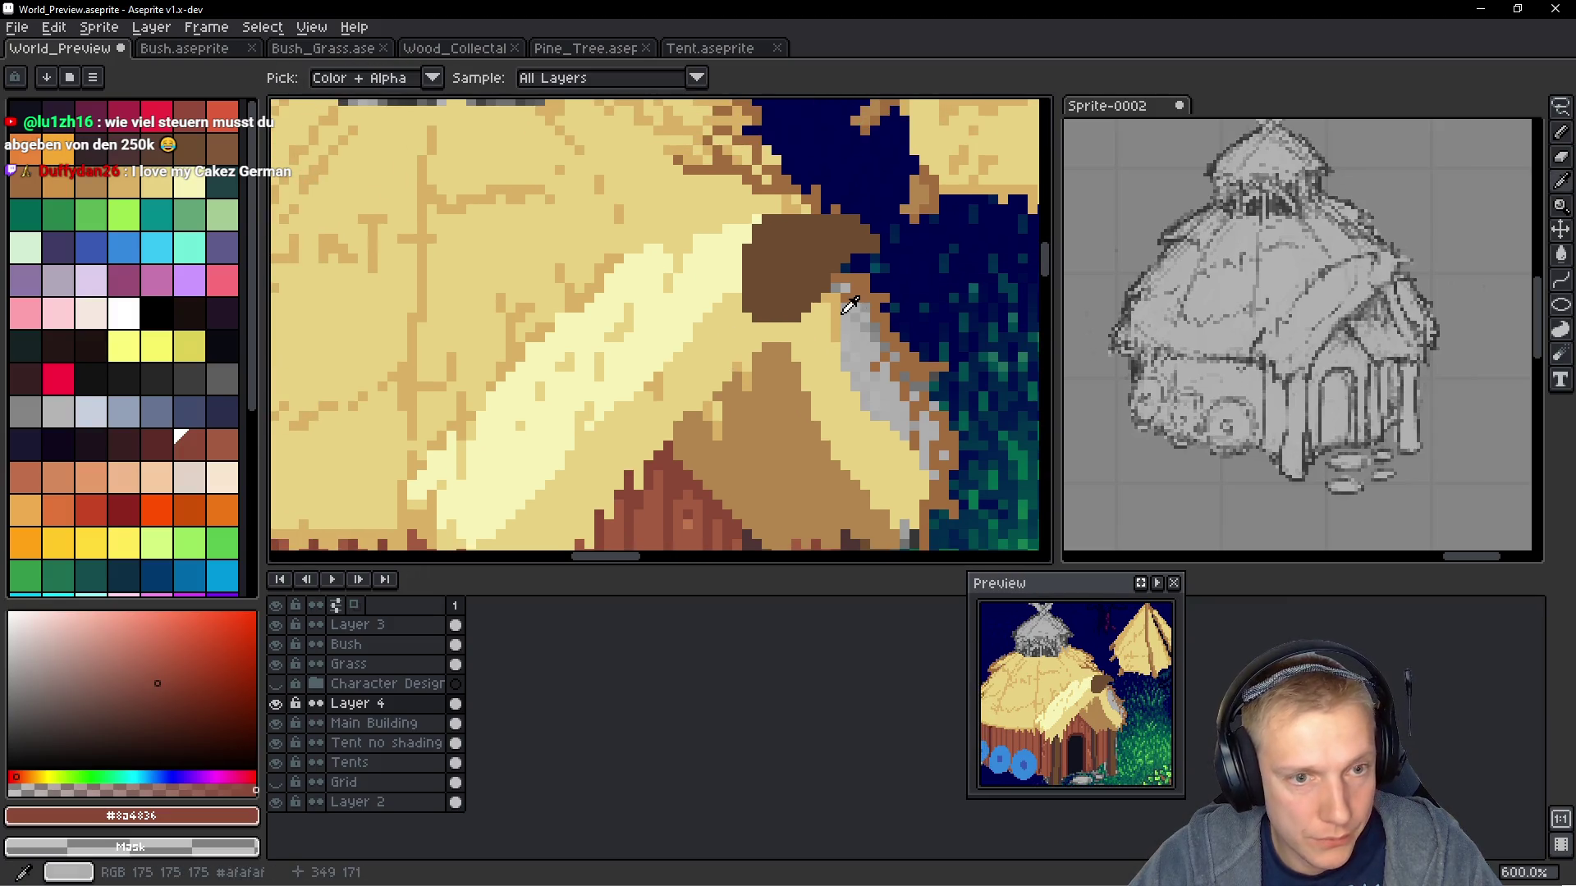
left_click(846, 308, "alt")
scroll(845, 312, "up", 3)
left_click(786, 336)
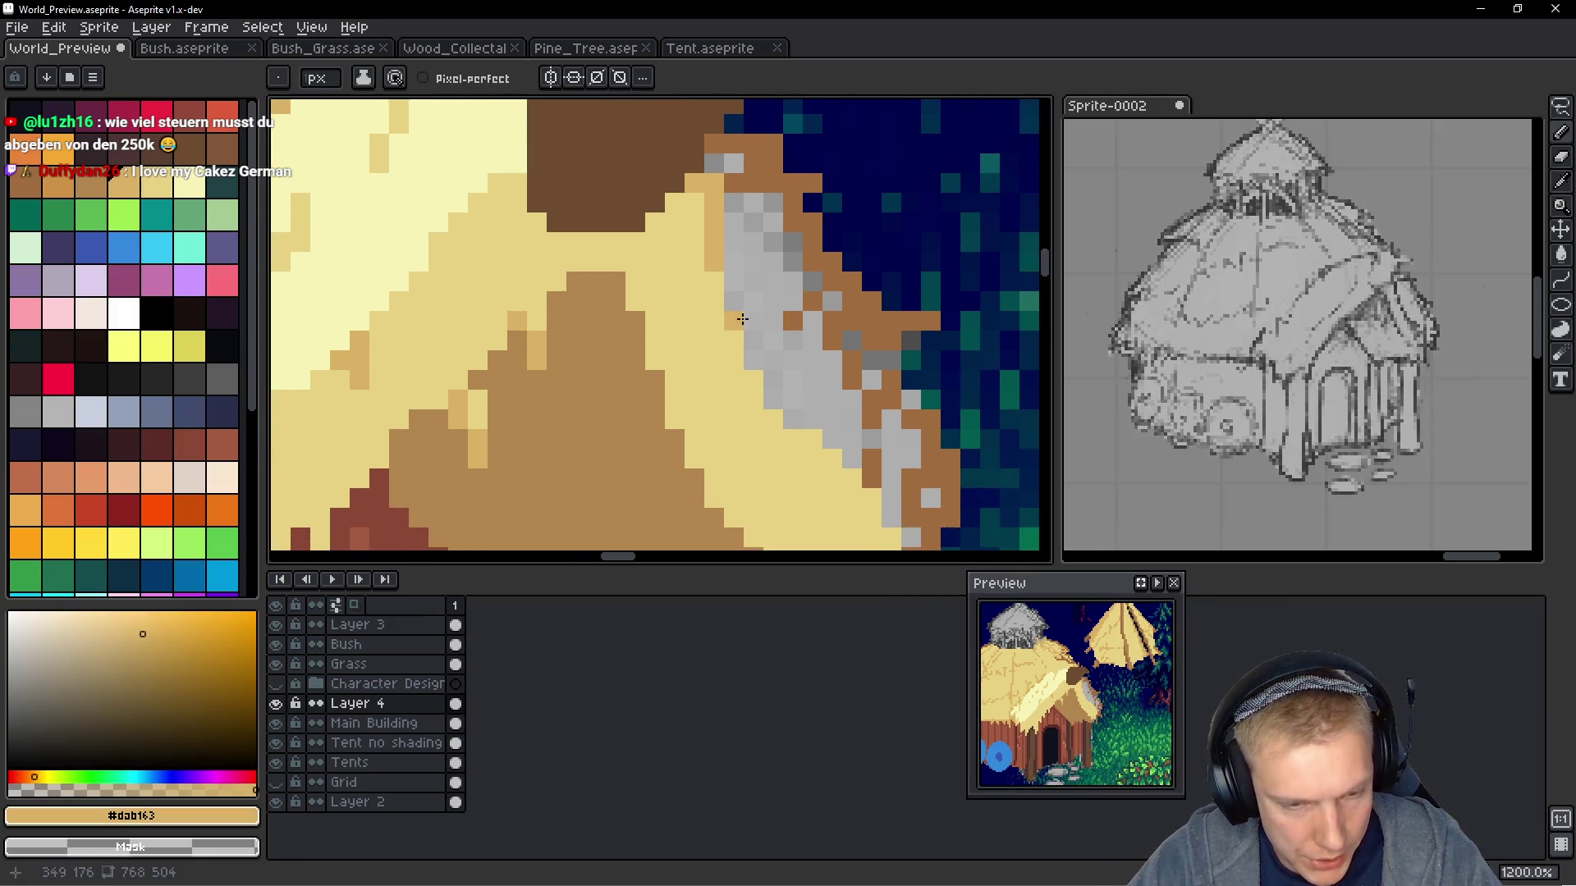
key("g")
left_click(747, 325)
Paint the leftover stray grey pixels around the roof edge tan with the Pencil
scroll(767, 317, "right", 3)
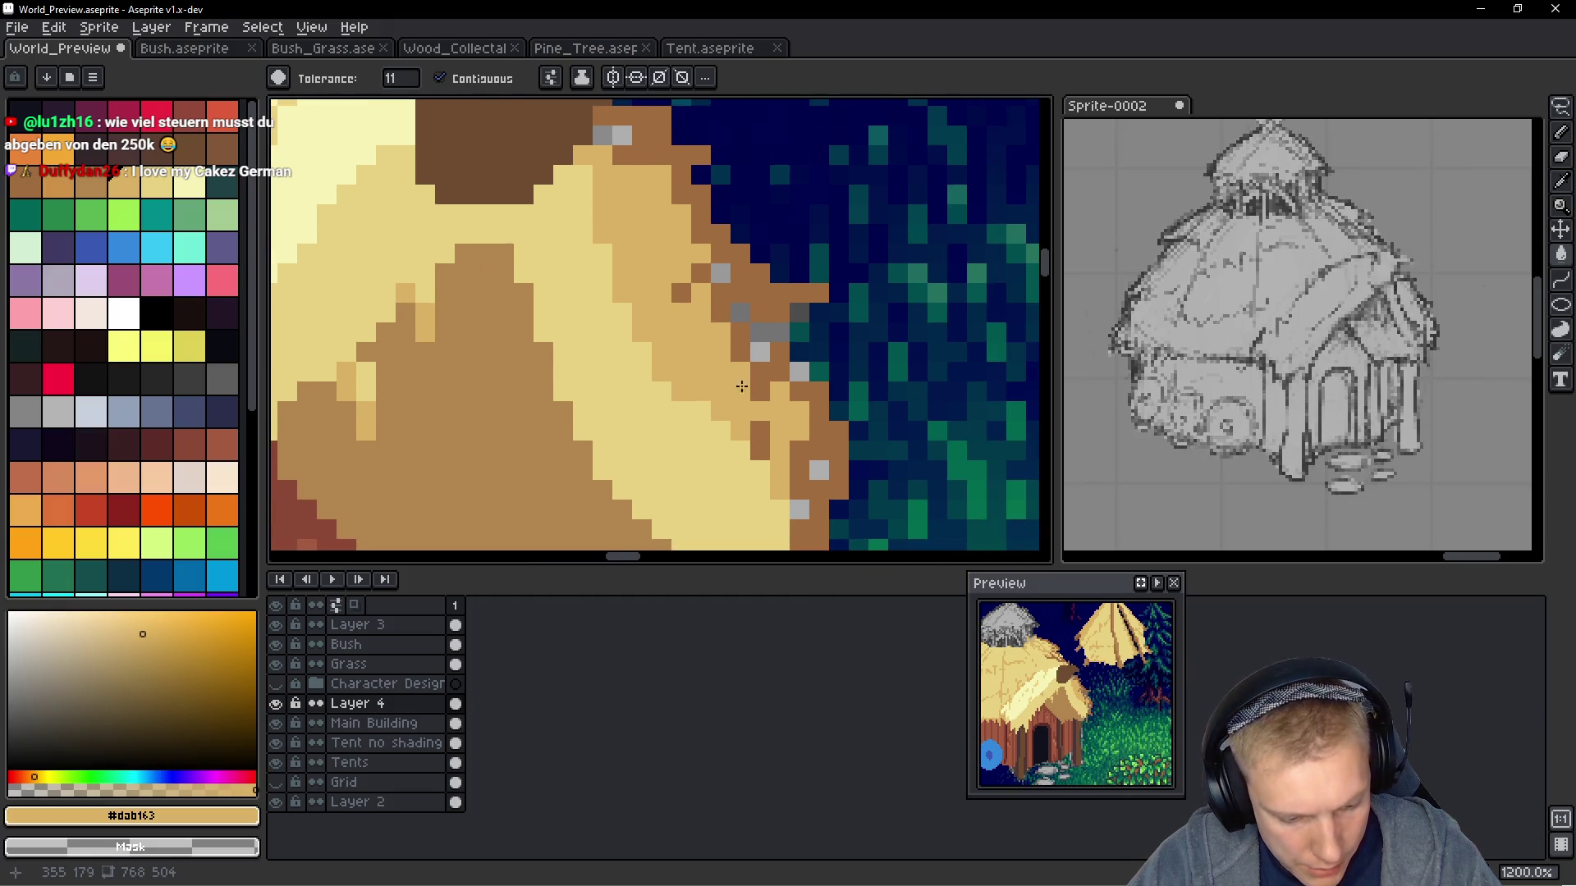
key("b")
left_click_drag(784, 348, 749, 326)
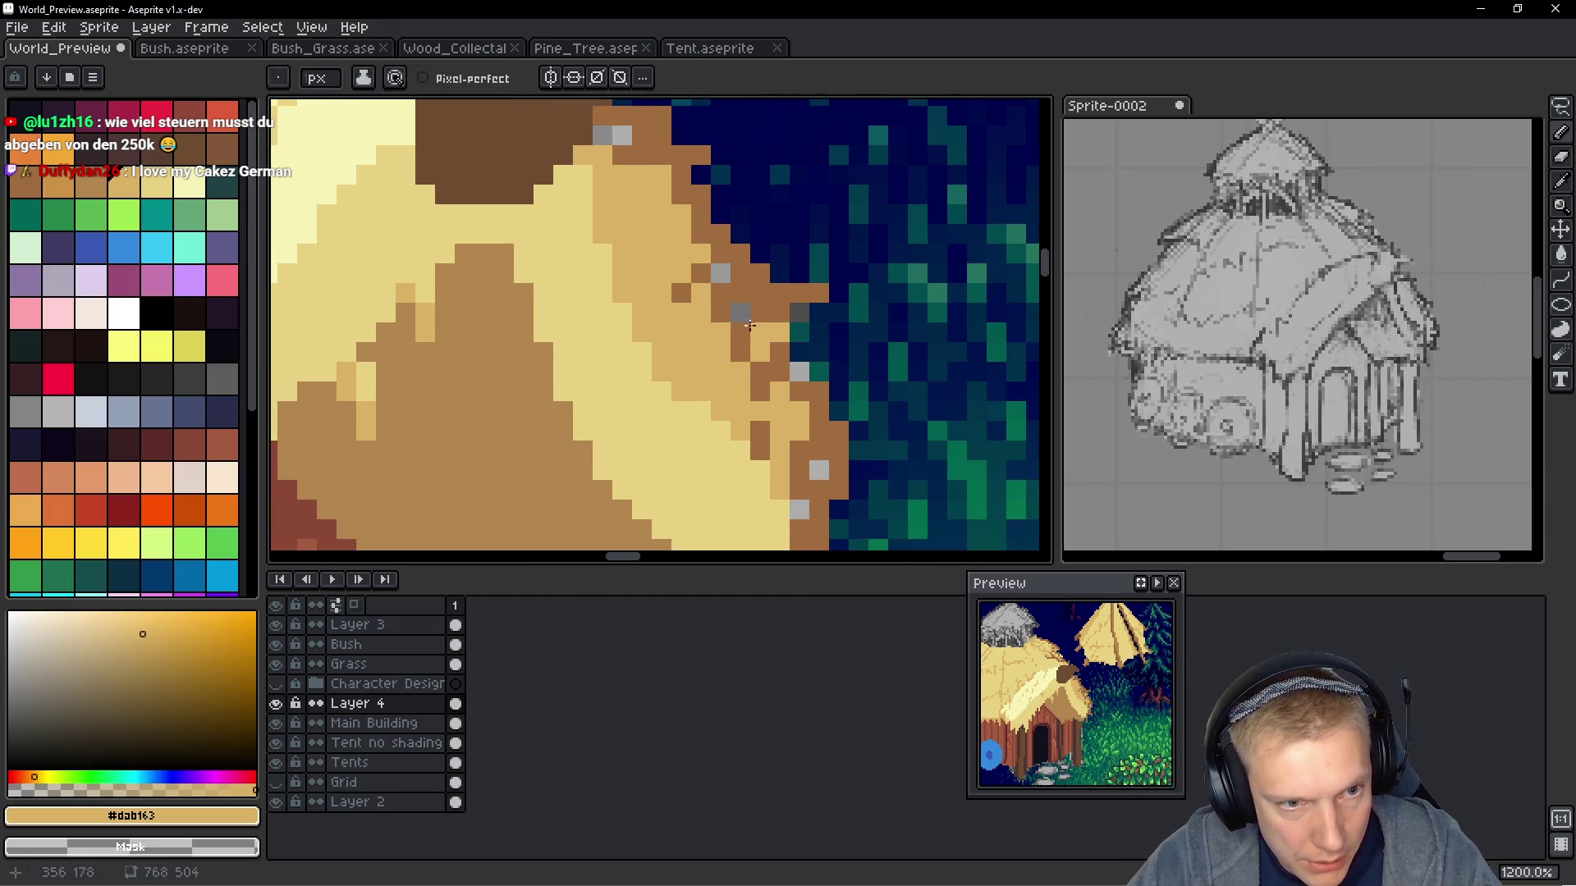
left_click(719, 278)
left_click_drag(601, 135, 621, 136)
left_click(814, 467)
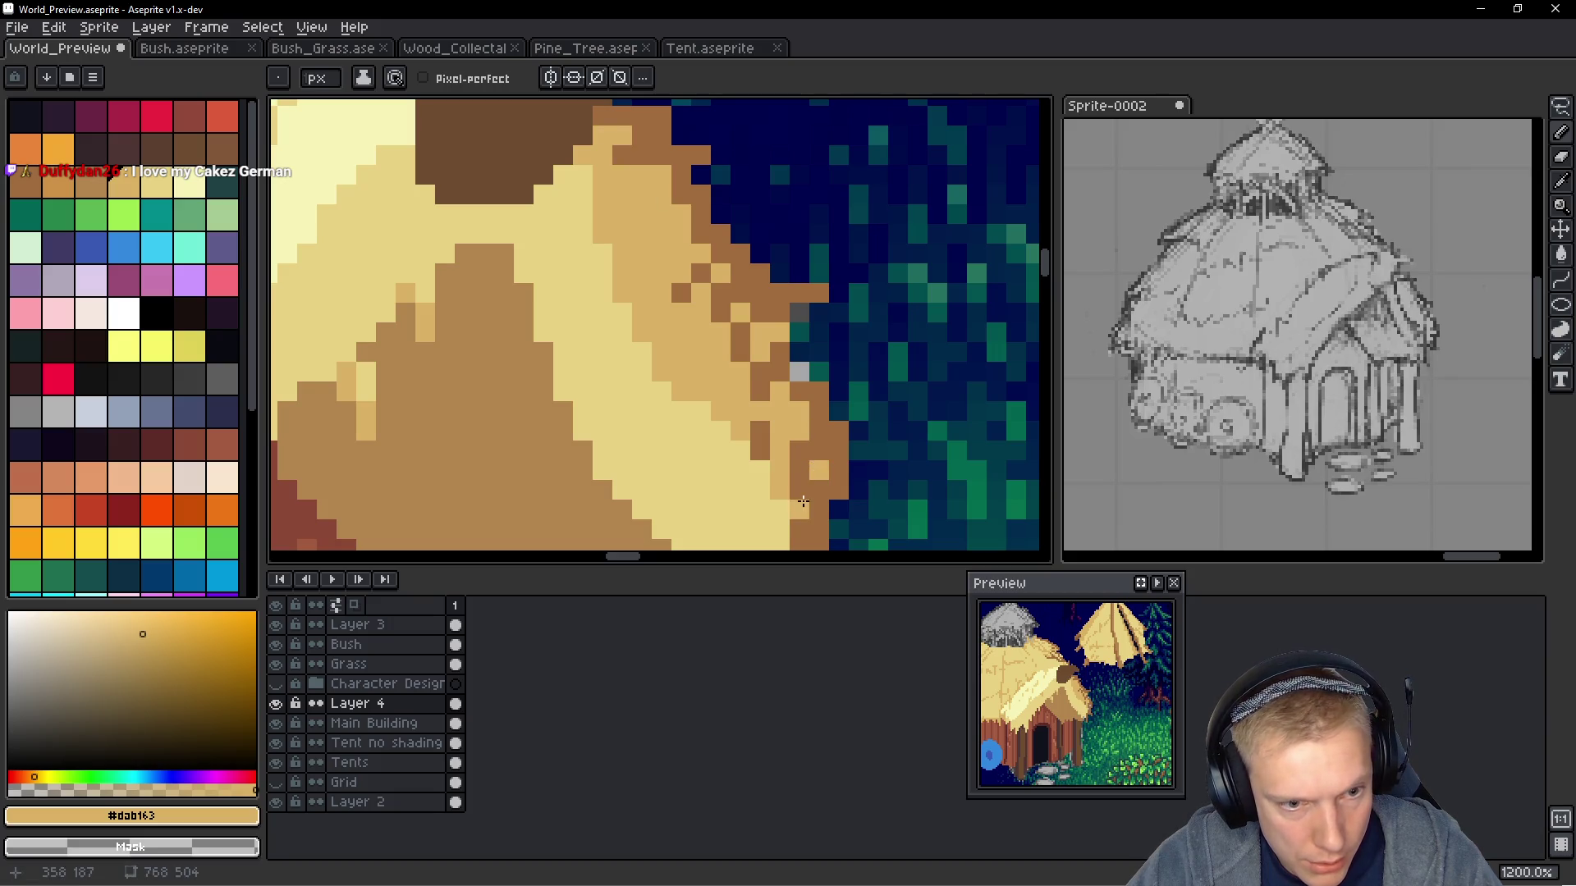
left_click(800, 372)
scroll(896, 329, "down", 8)
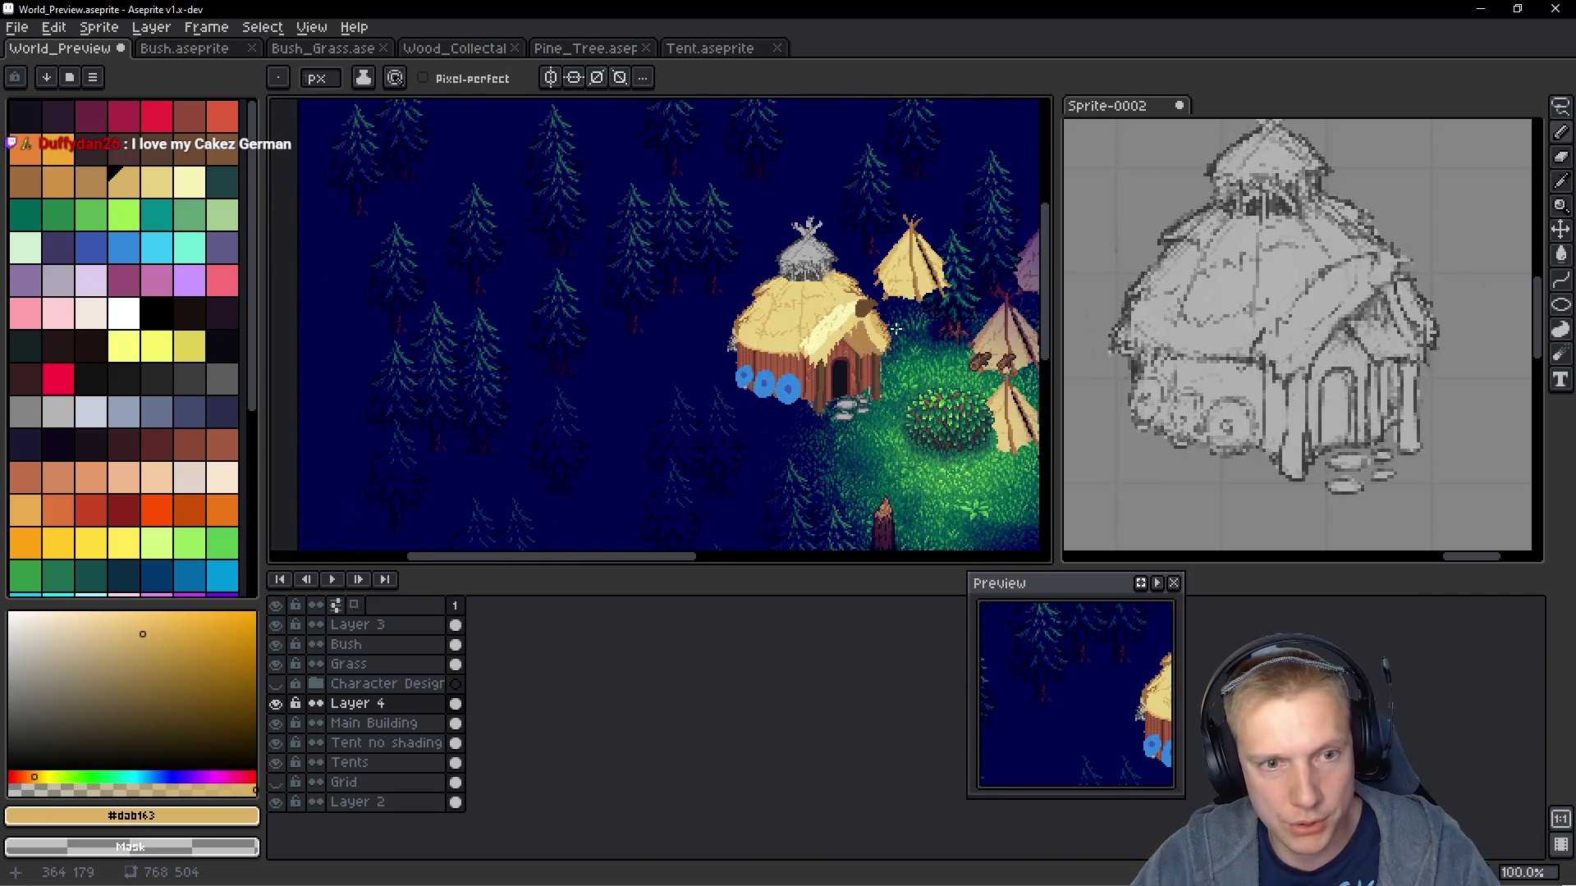
Pick the tan #b3864f from the thatch roof as the drawing colour
scroll(896, 328, "down", 1)
scroll(901, 327, "up", 1)
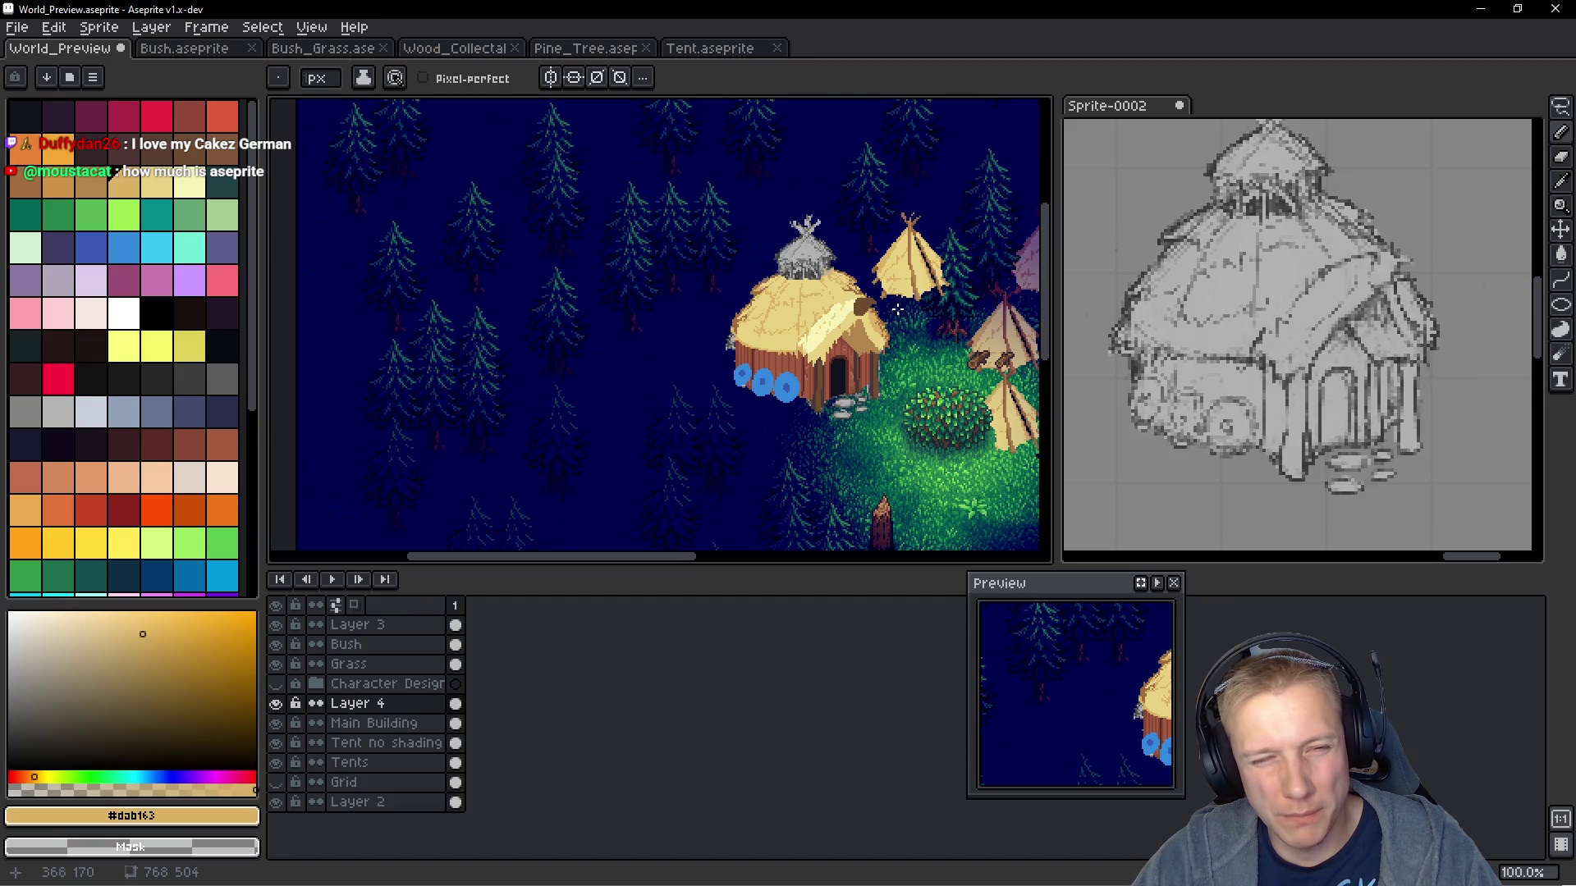
scroll(834, 299, "down", 1)
scroll(837, 308, "up", 2)
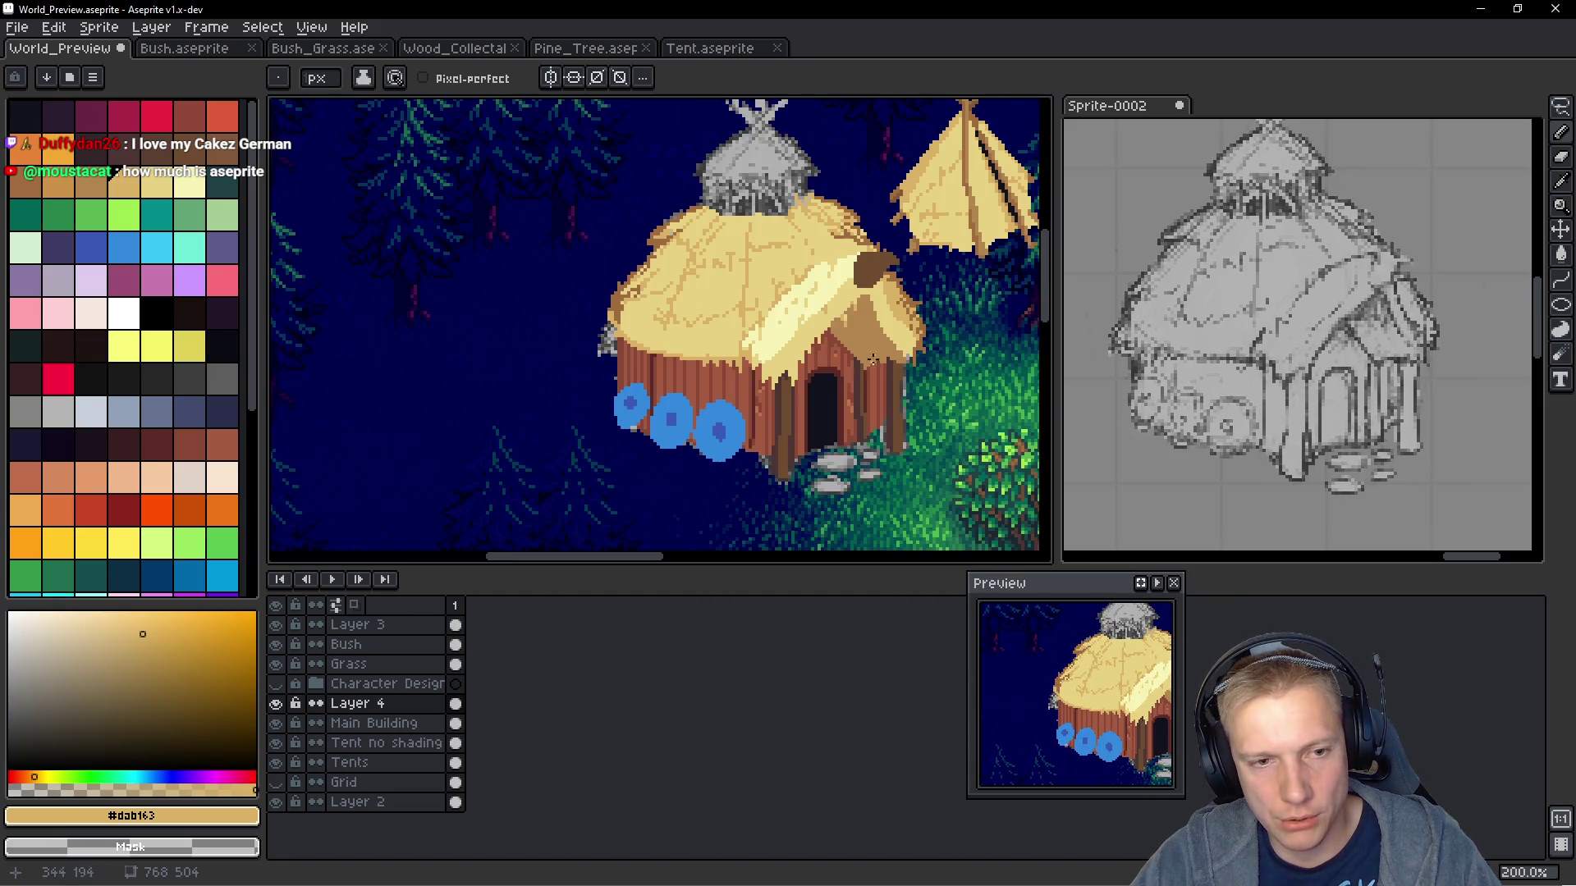
scroll(873, 360, "up", 4)
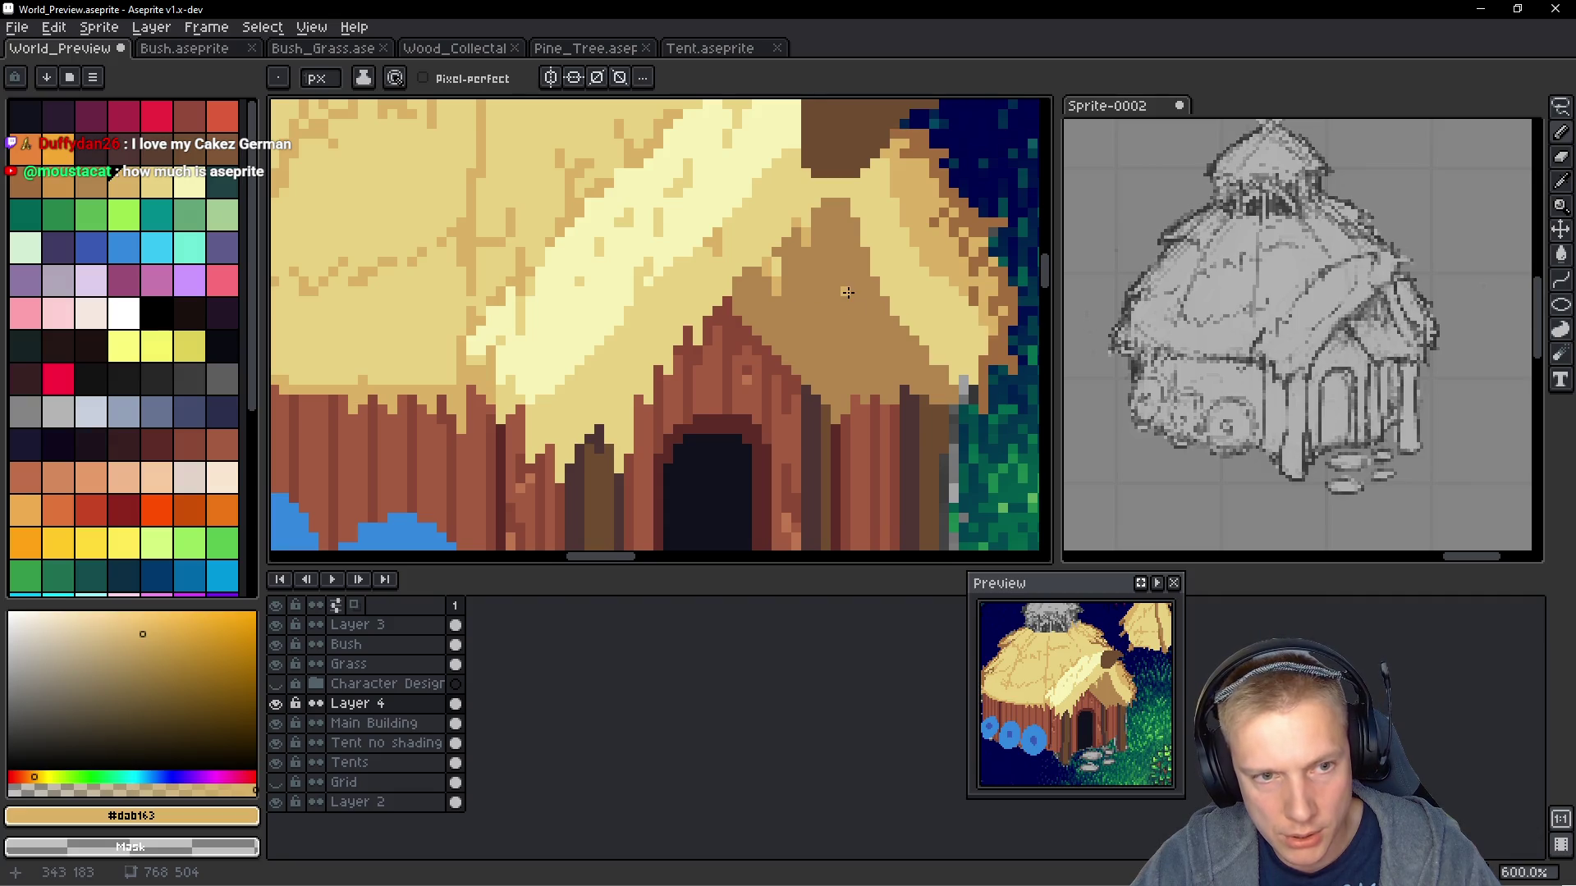
scroll(848, 292, "down", 5)
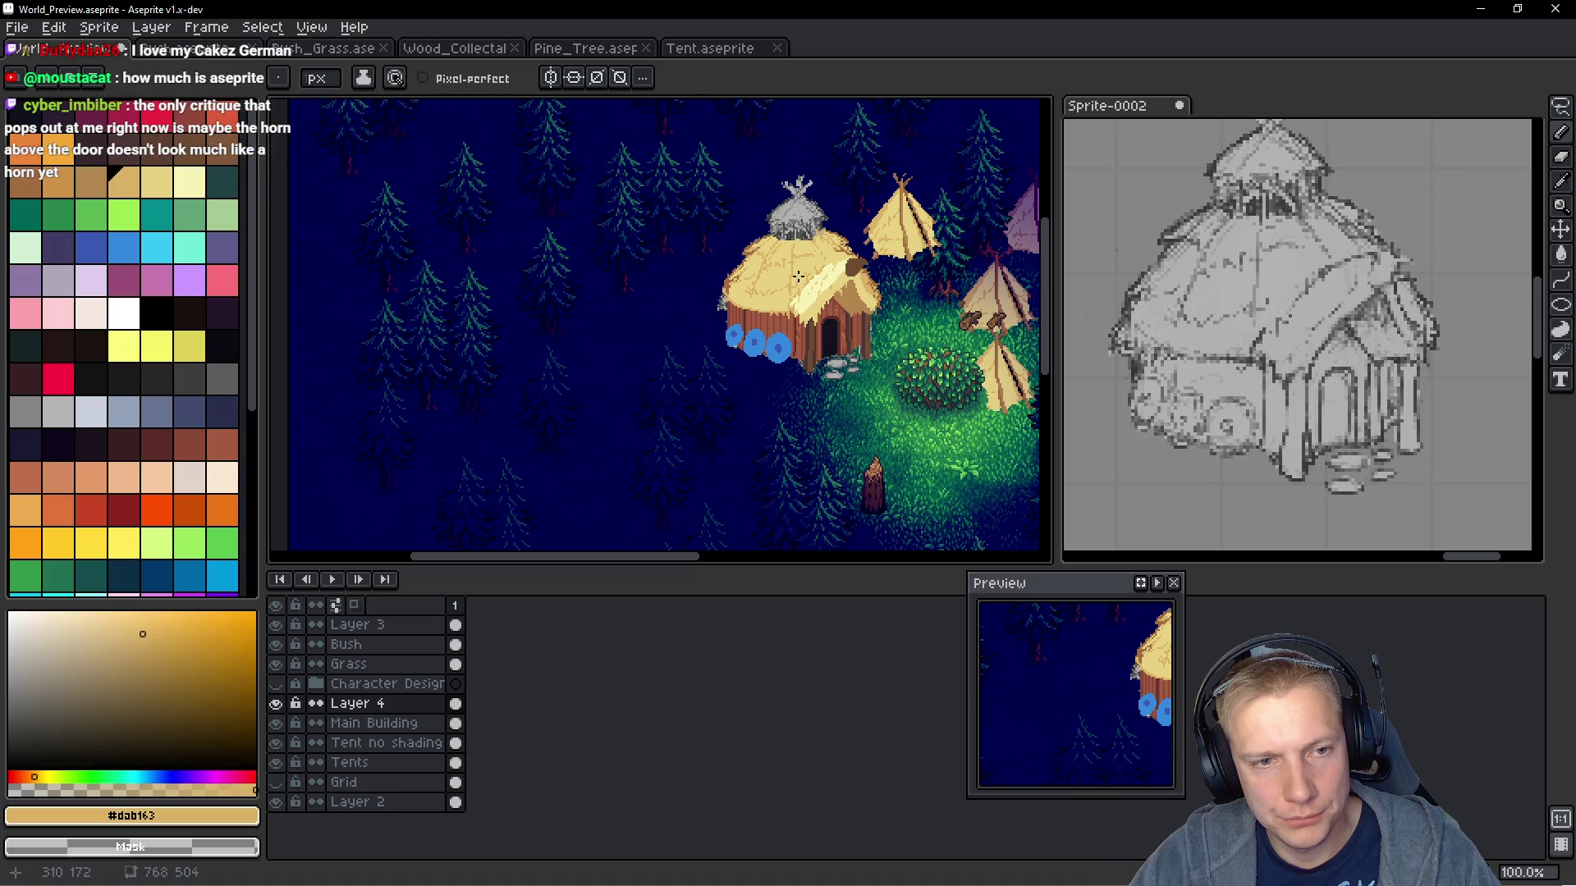
scroll(798, 280, "up", 4)
left_click(978, 309, "alt")
Set the Paint Bucket to non-contiguous fill mode
key("g")
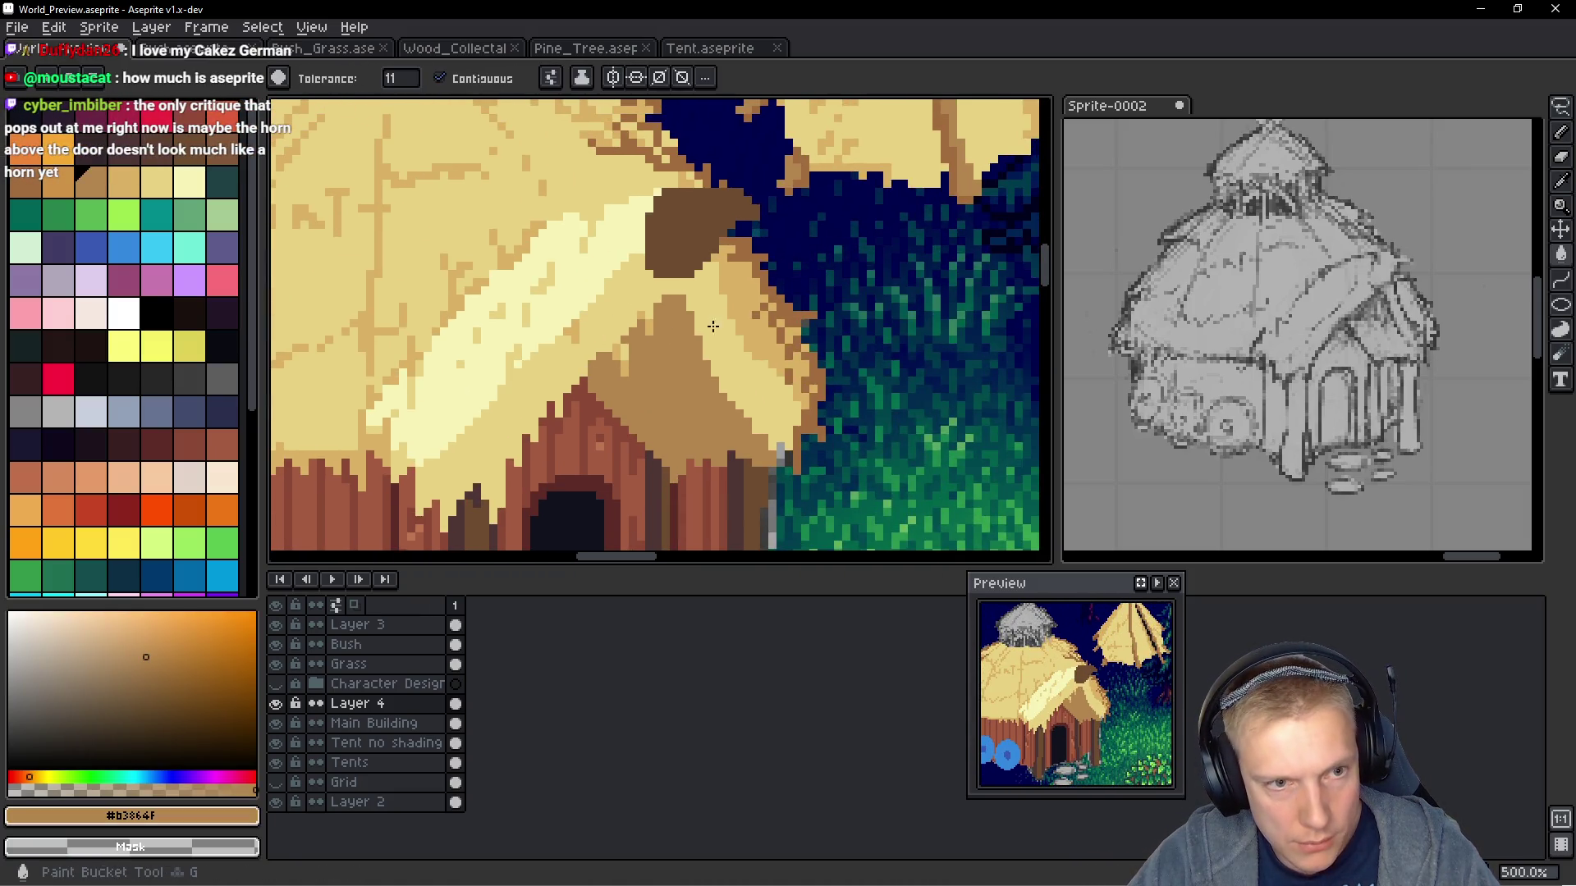
scroll(774, 289, "down", 1)
scroll(774, 289, "down", 2)
left_click(439, 78)
scroll(367, 187, "up", 3)
scroll(367, 187, "down", 5)
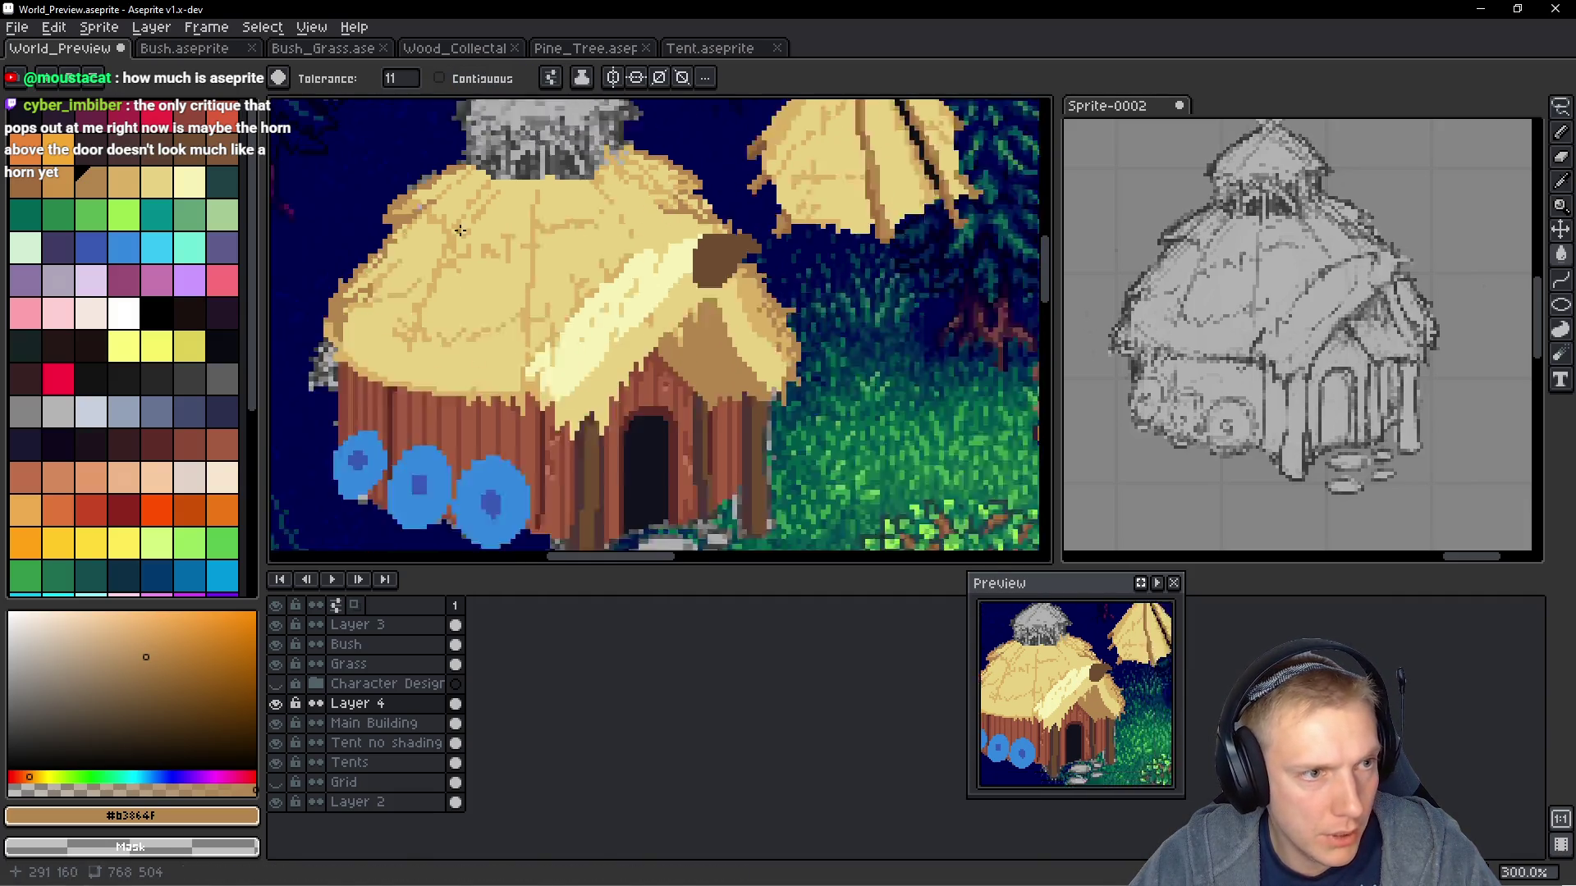
scroll(549, 231, "up", 3)
scroll(550, 231, "up", 4)
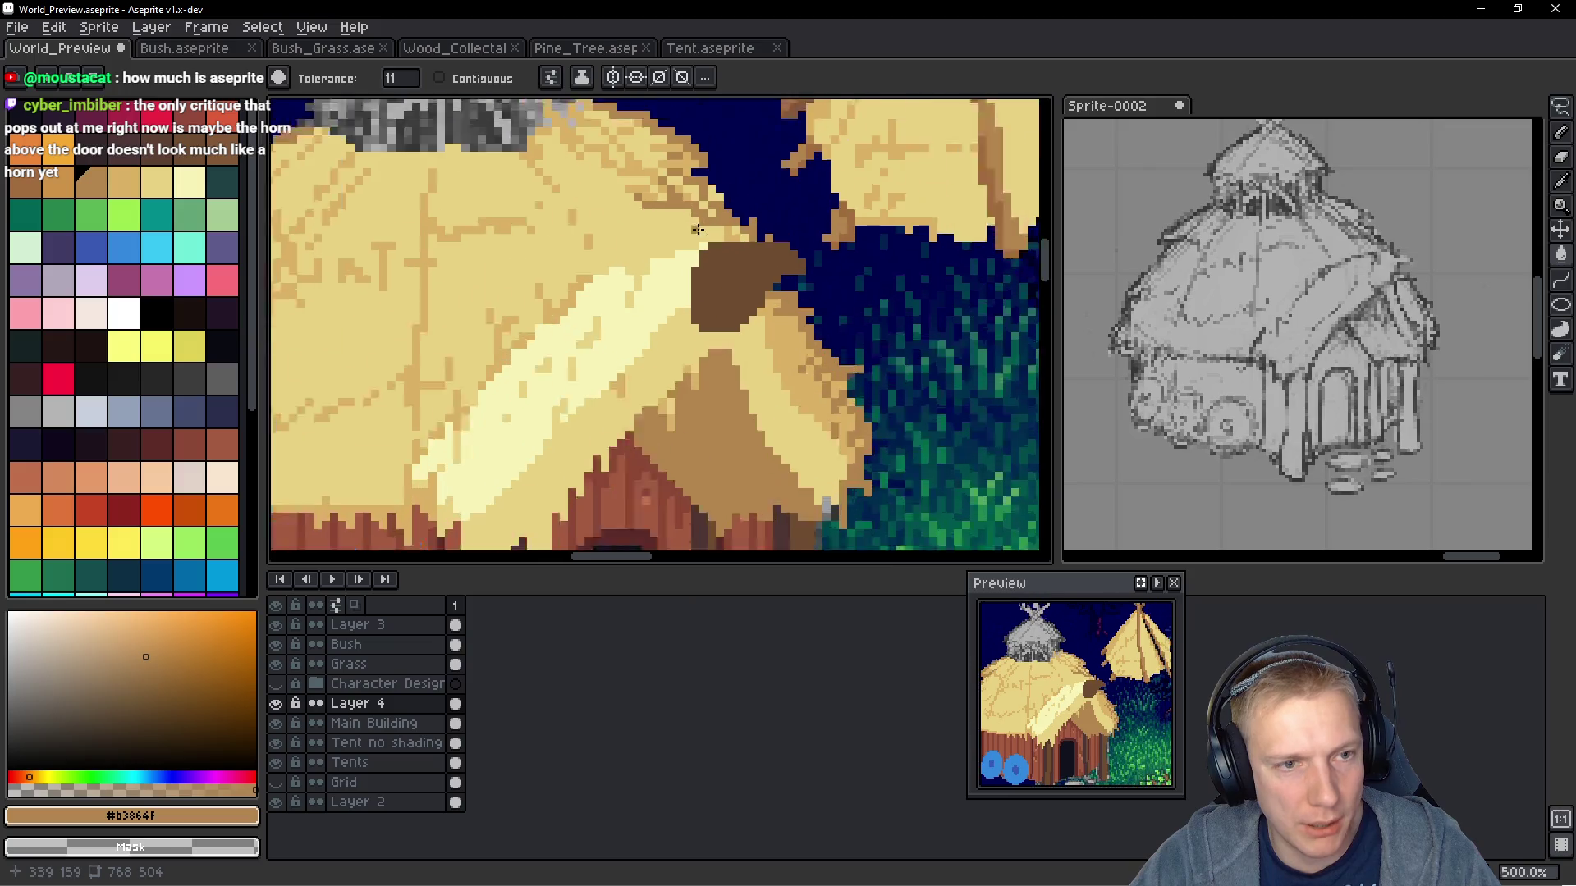
scroll(671, 175, "down", 1)
scroll(671, 174, "up", 2)
scroll(670, 175, "down", 5)
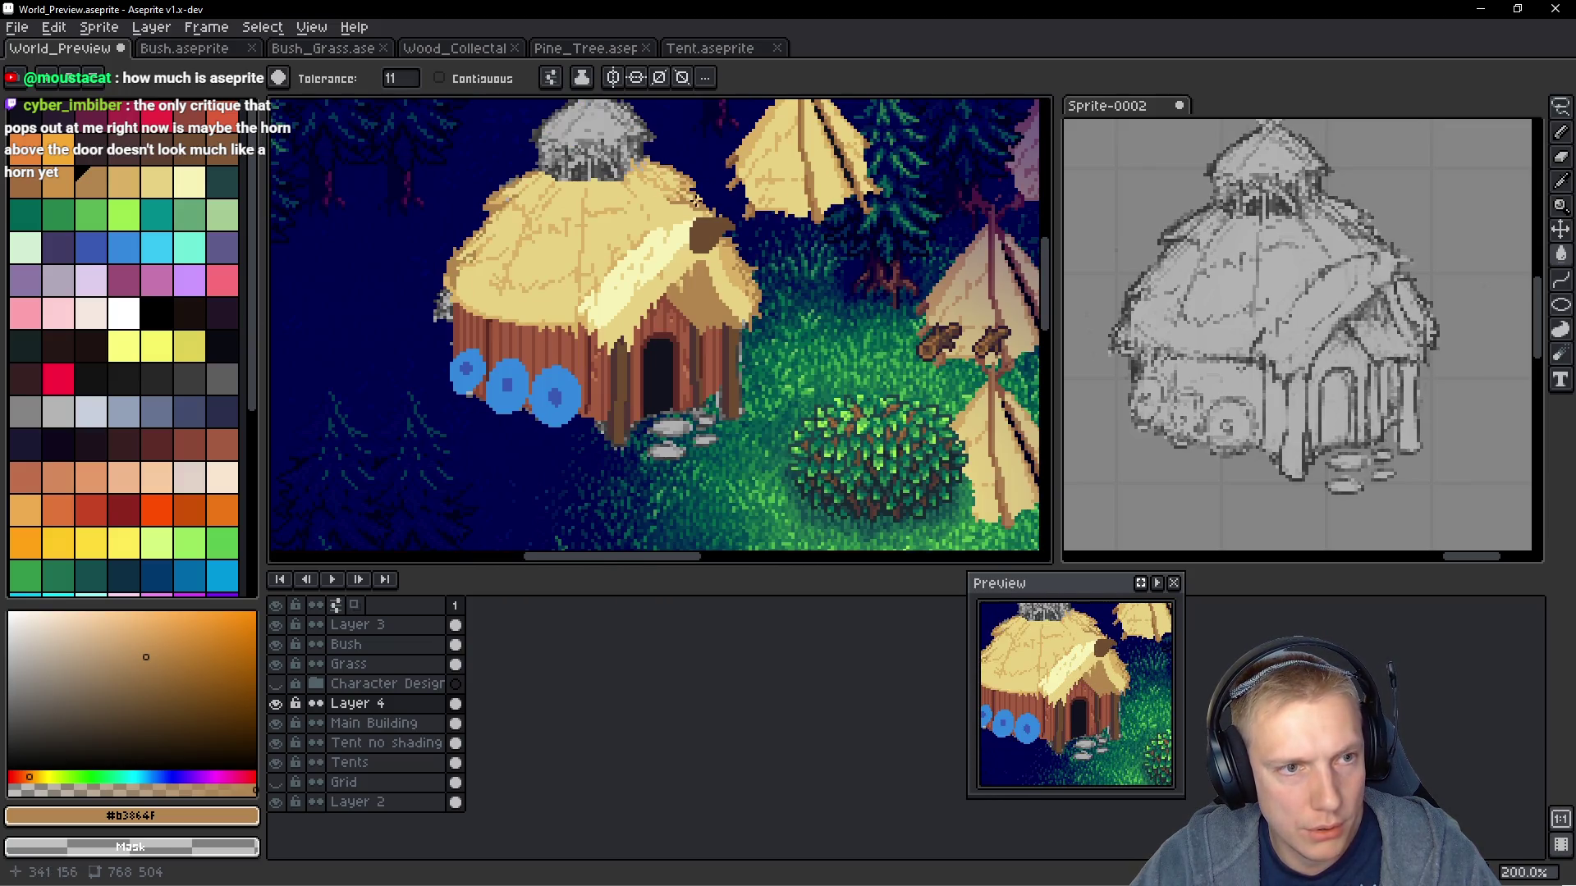
scroll(549, 220, "up", 3)
Switch back to the Pencil tool for freehand pixel drawing
key("b")
scroll(726, 317, "down", 4)
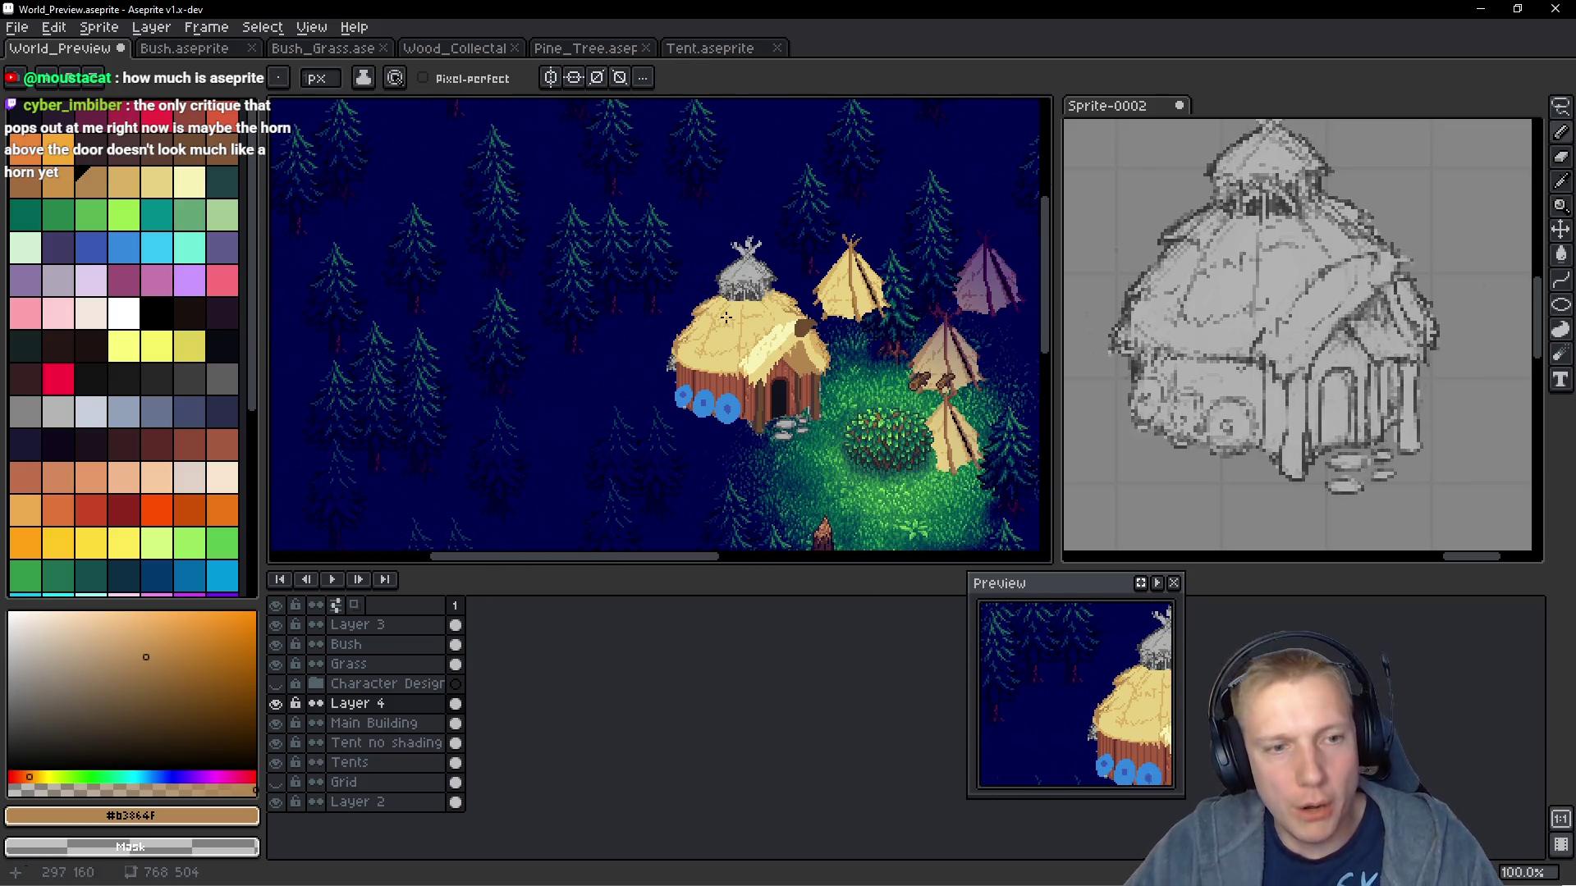
scroll(779, 382, "up", 4)
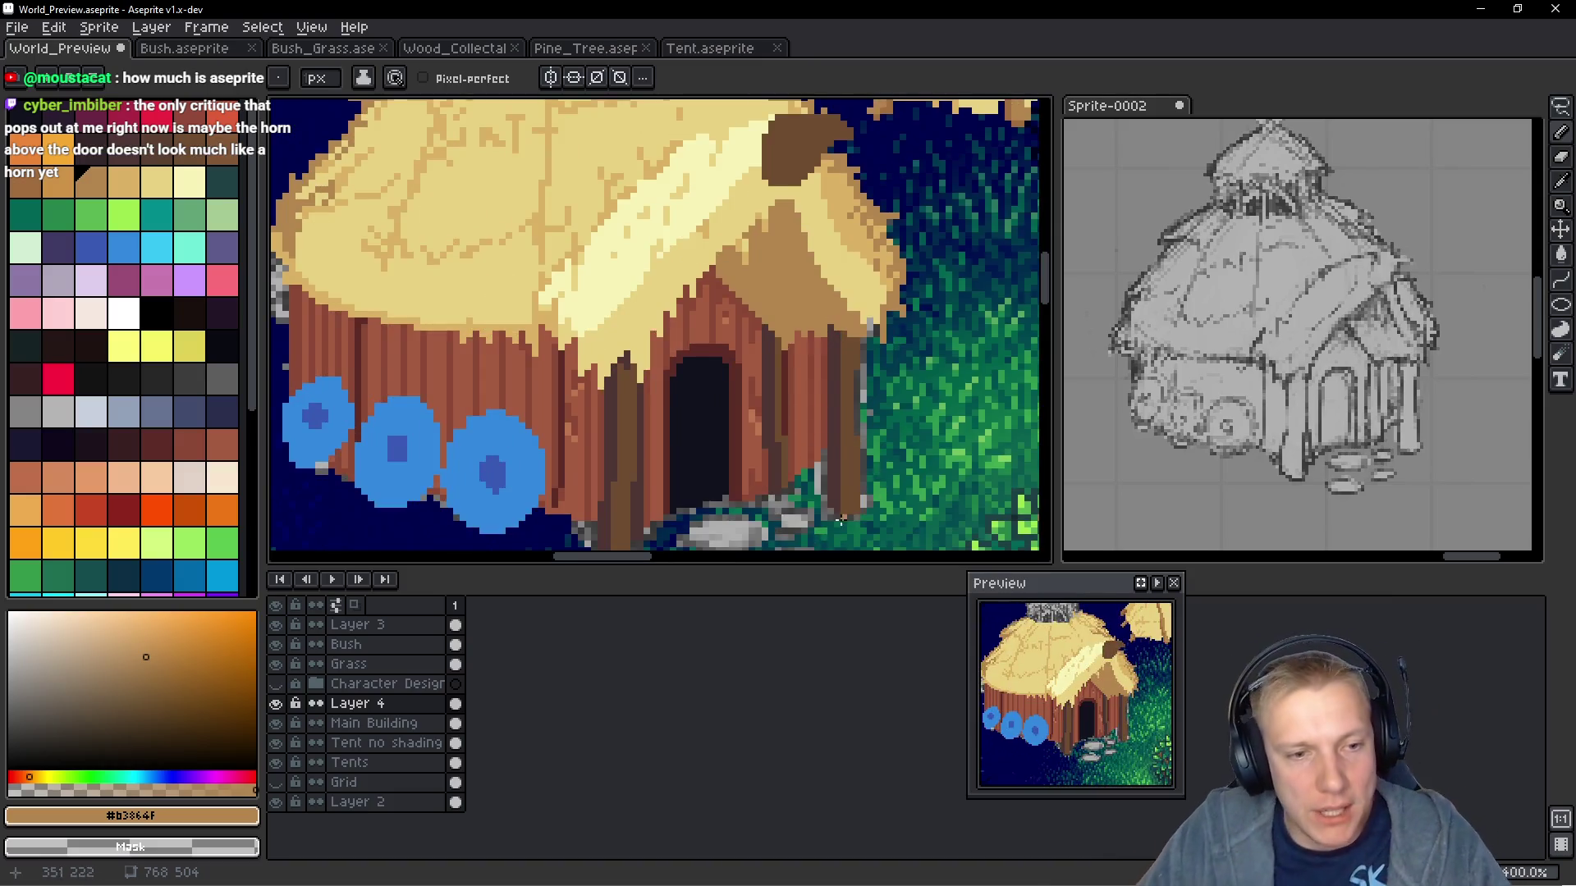
scroll(753, 304, "down", 1)
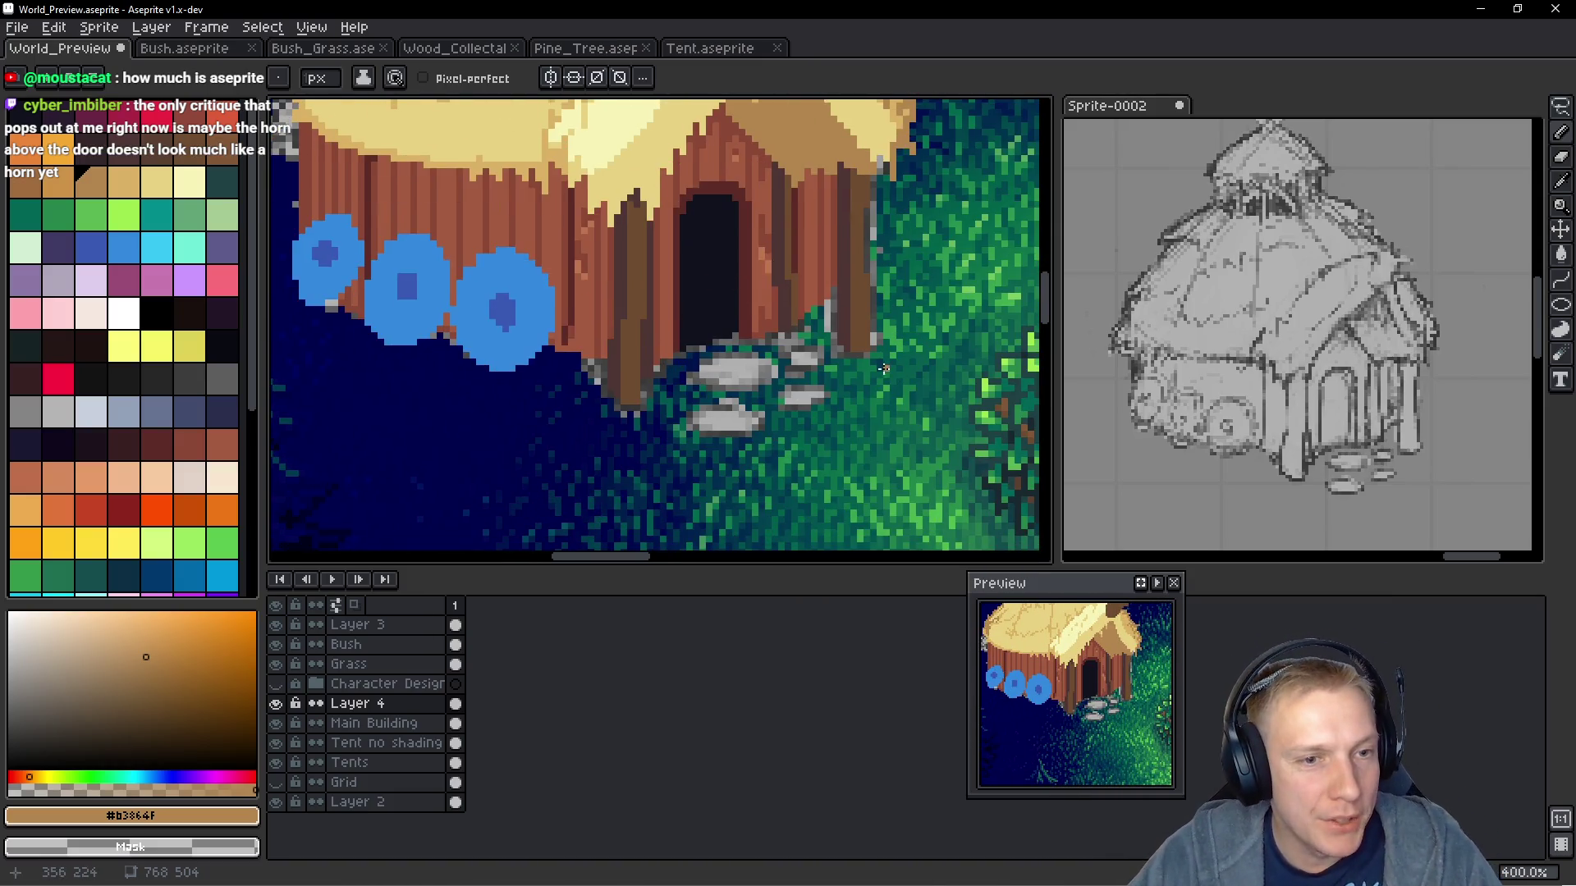
scroll(844, 430, "down", 2)
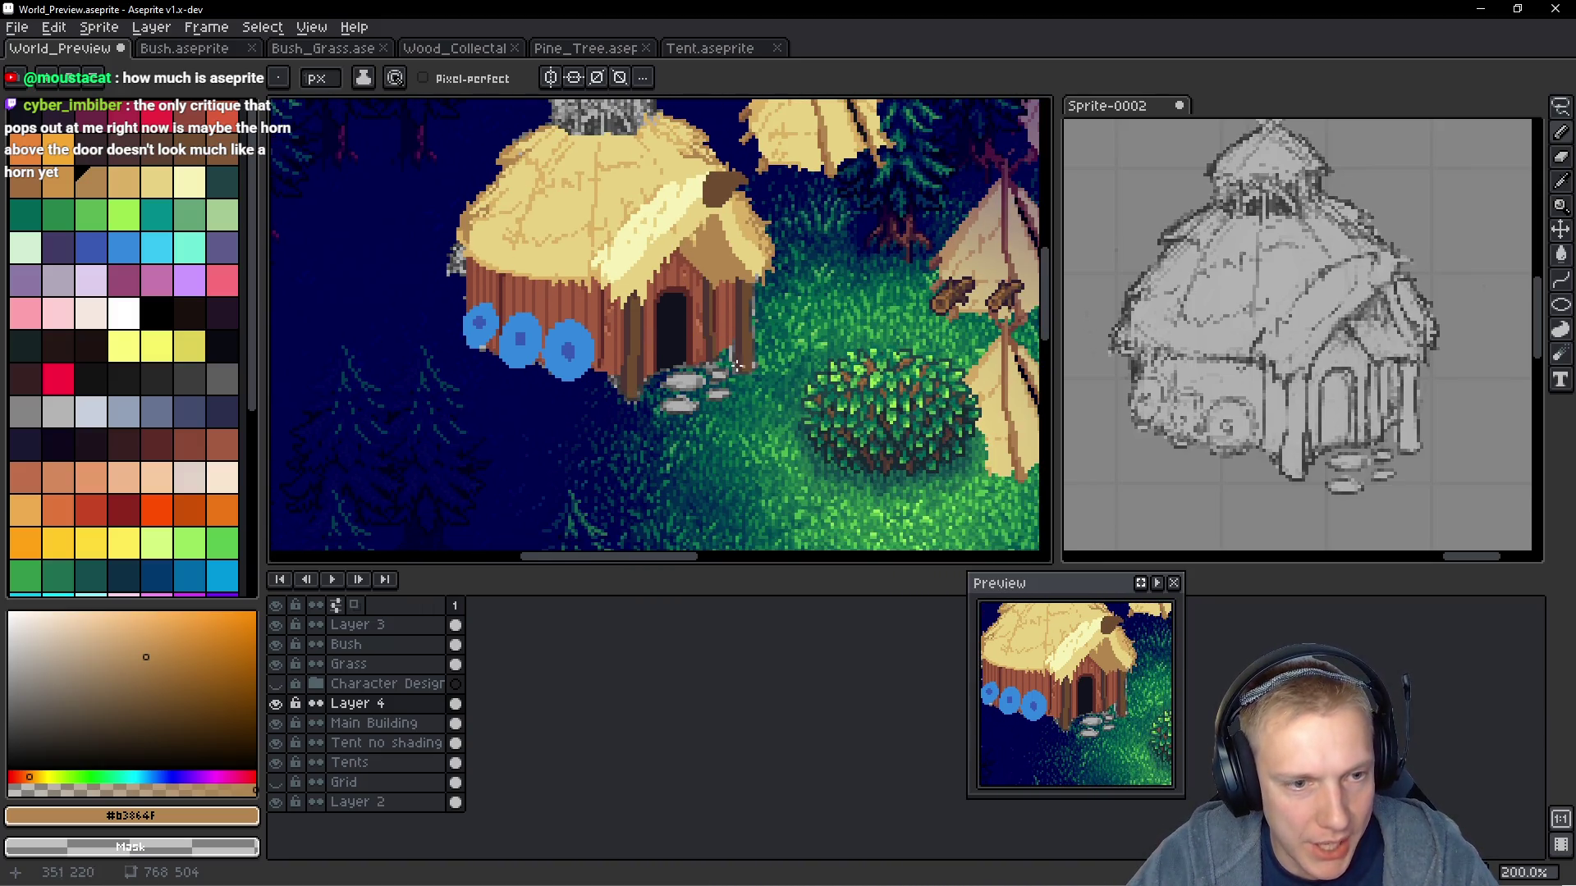
scroll(715, 417, "up", 2)
scroll(715, 417, "up", 3)
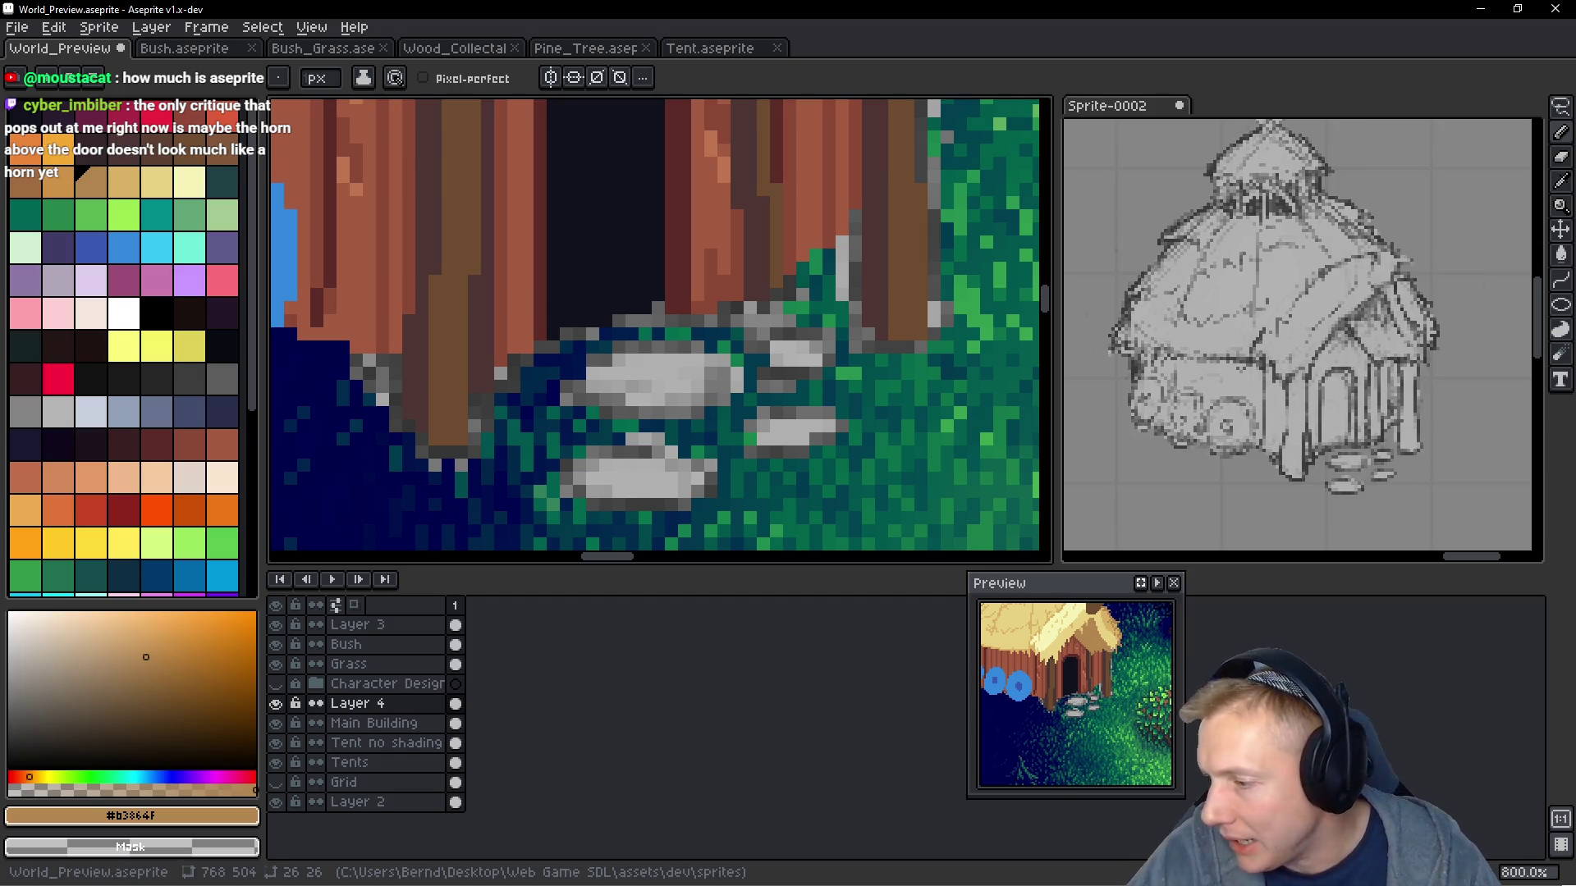
Search the Steam store for 'aseprite'
key("alt+Tab")
left_click(854, 157)
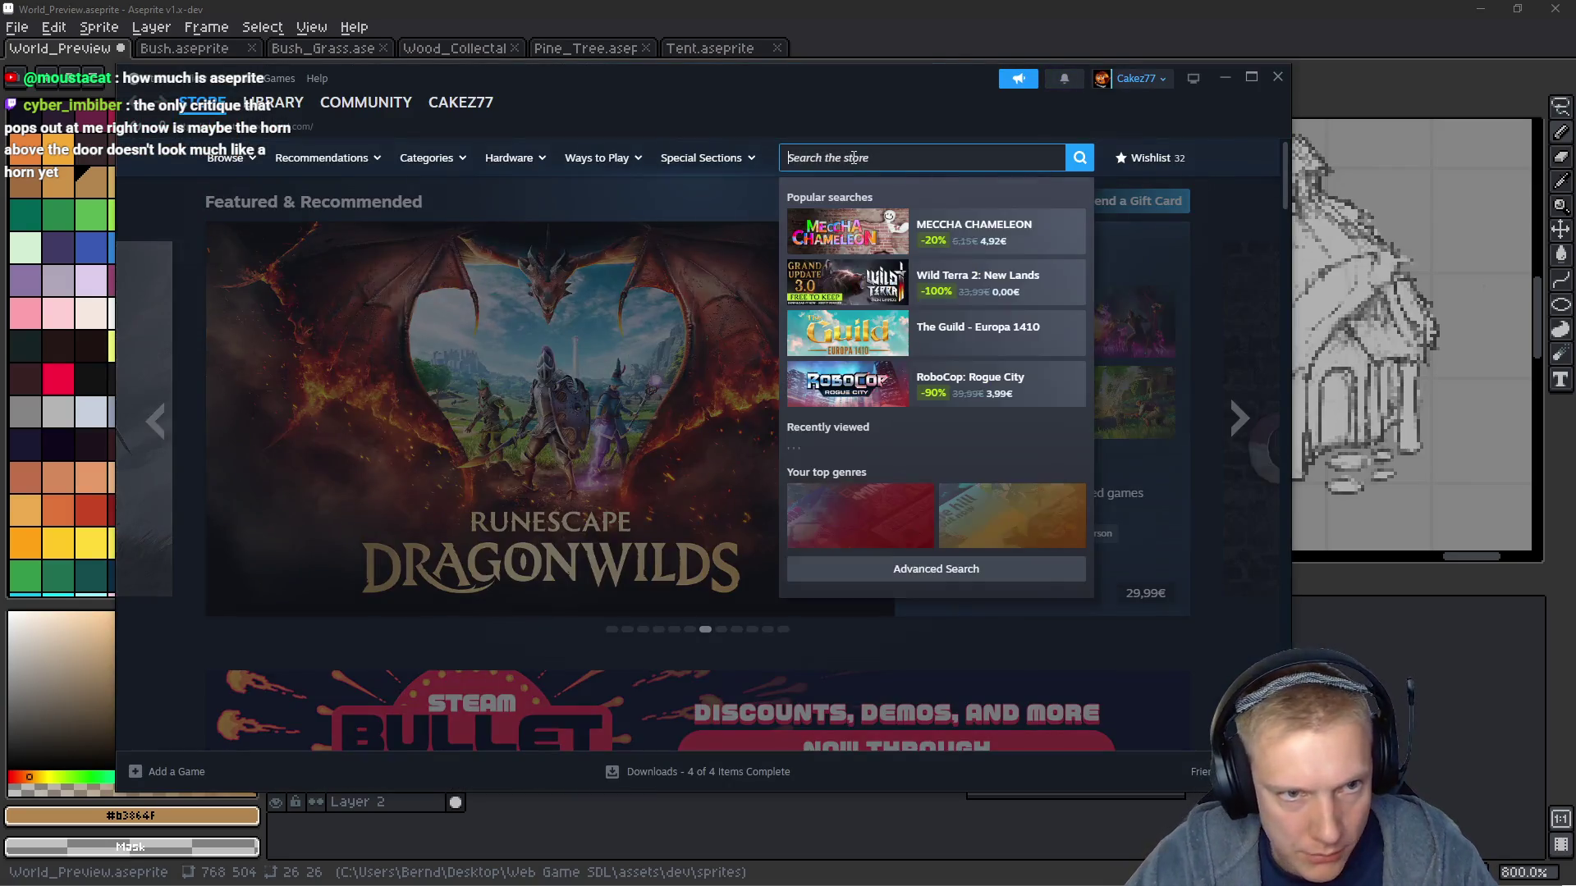
type("ase")
key("BackSpace")
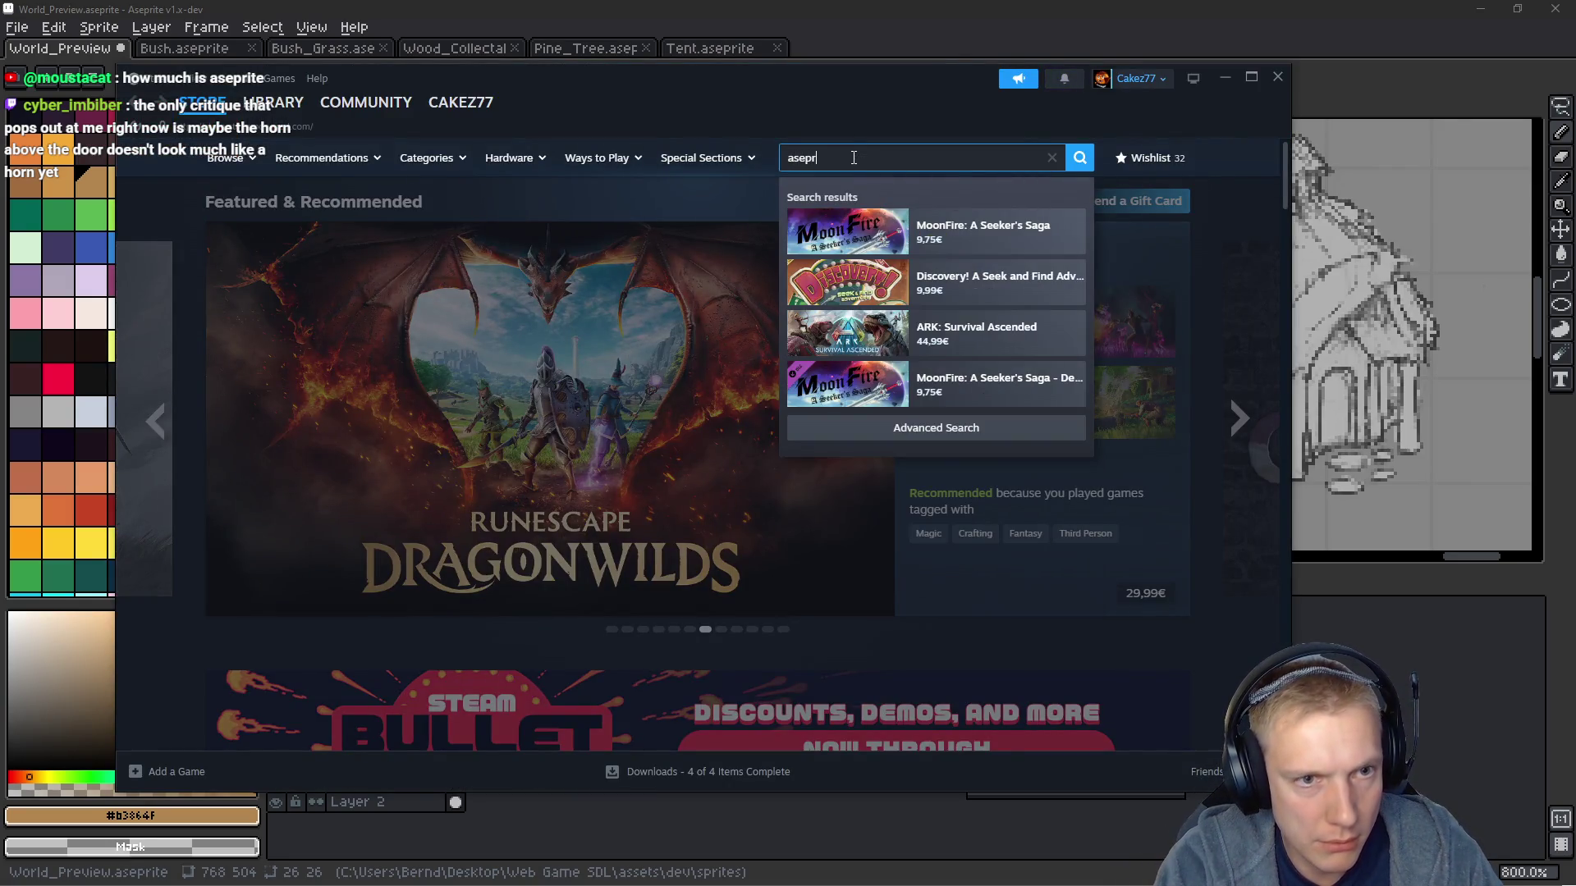
type("ite")
key("Return")
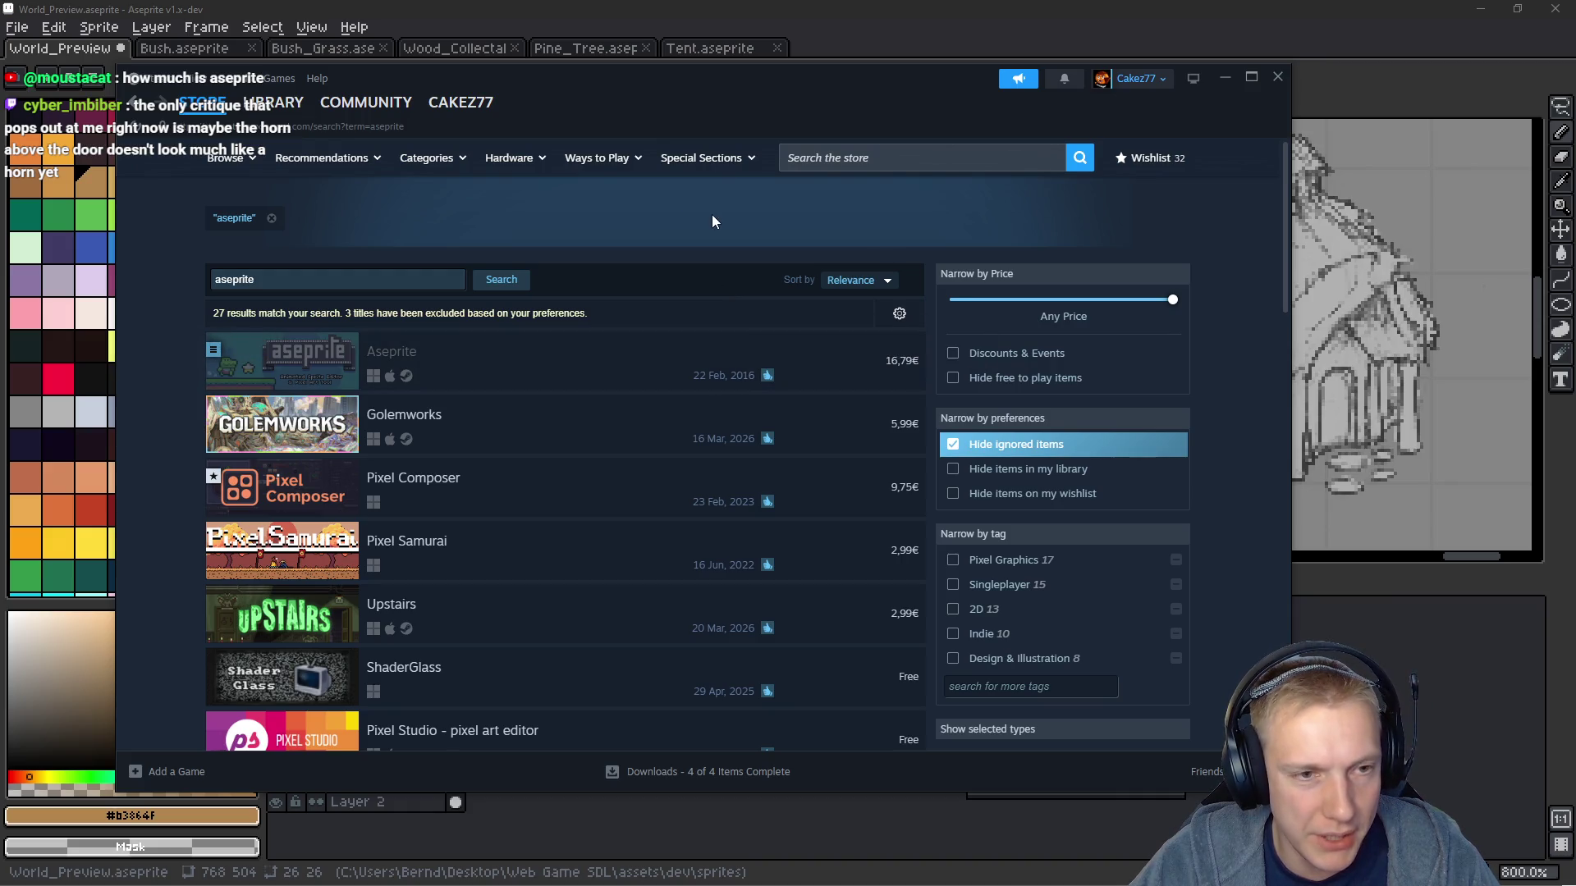
Return to the store front page and minimize Steam
key("alt+Left")
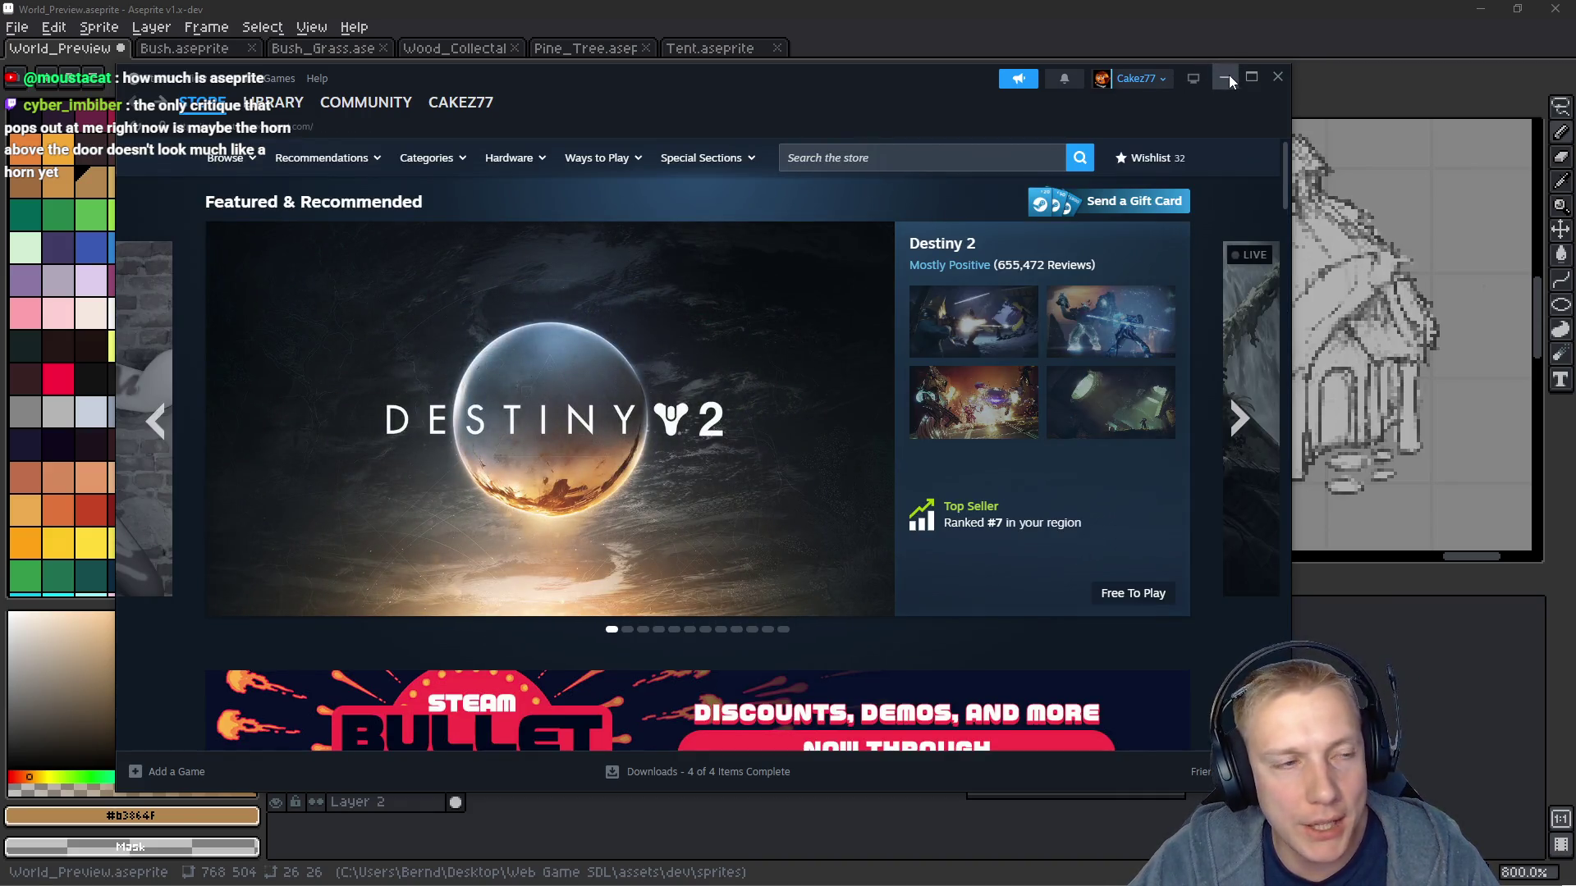
left_click(1225, 78)
scroll(928, 229, "down", 1)
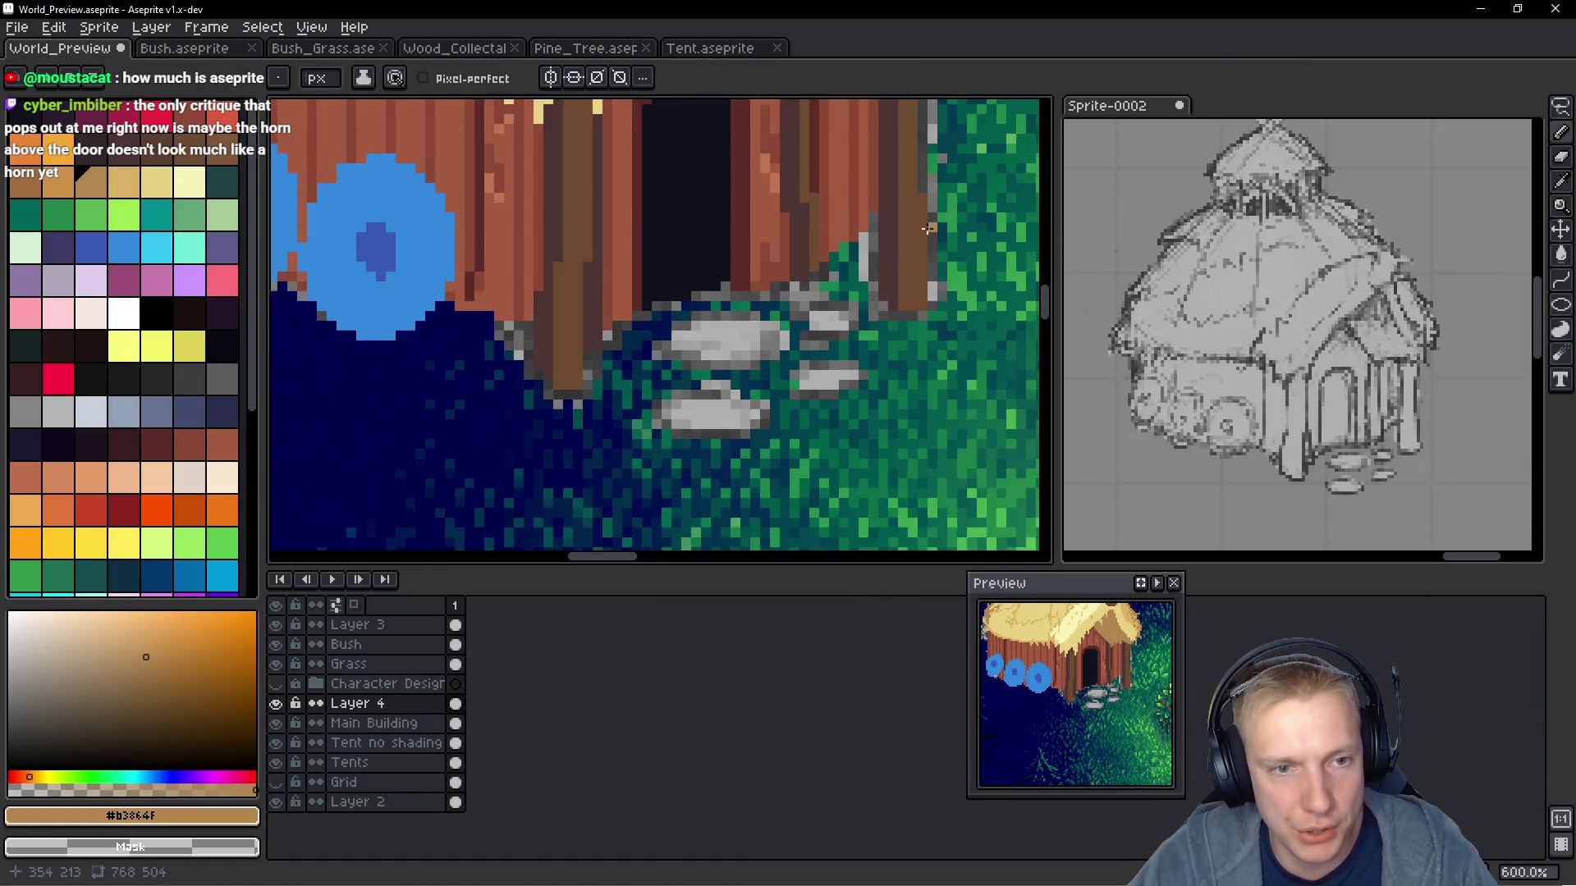
Take the dark brown #4d3533 from a wall plank and return to the Pencil
scroll(928, 229, "down", 4)
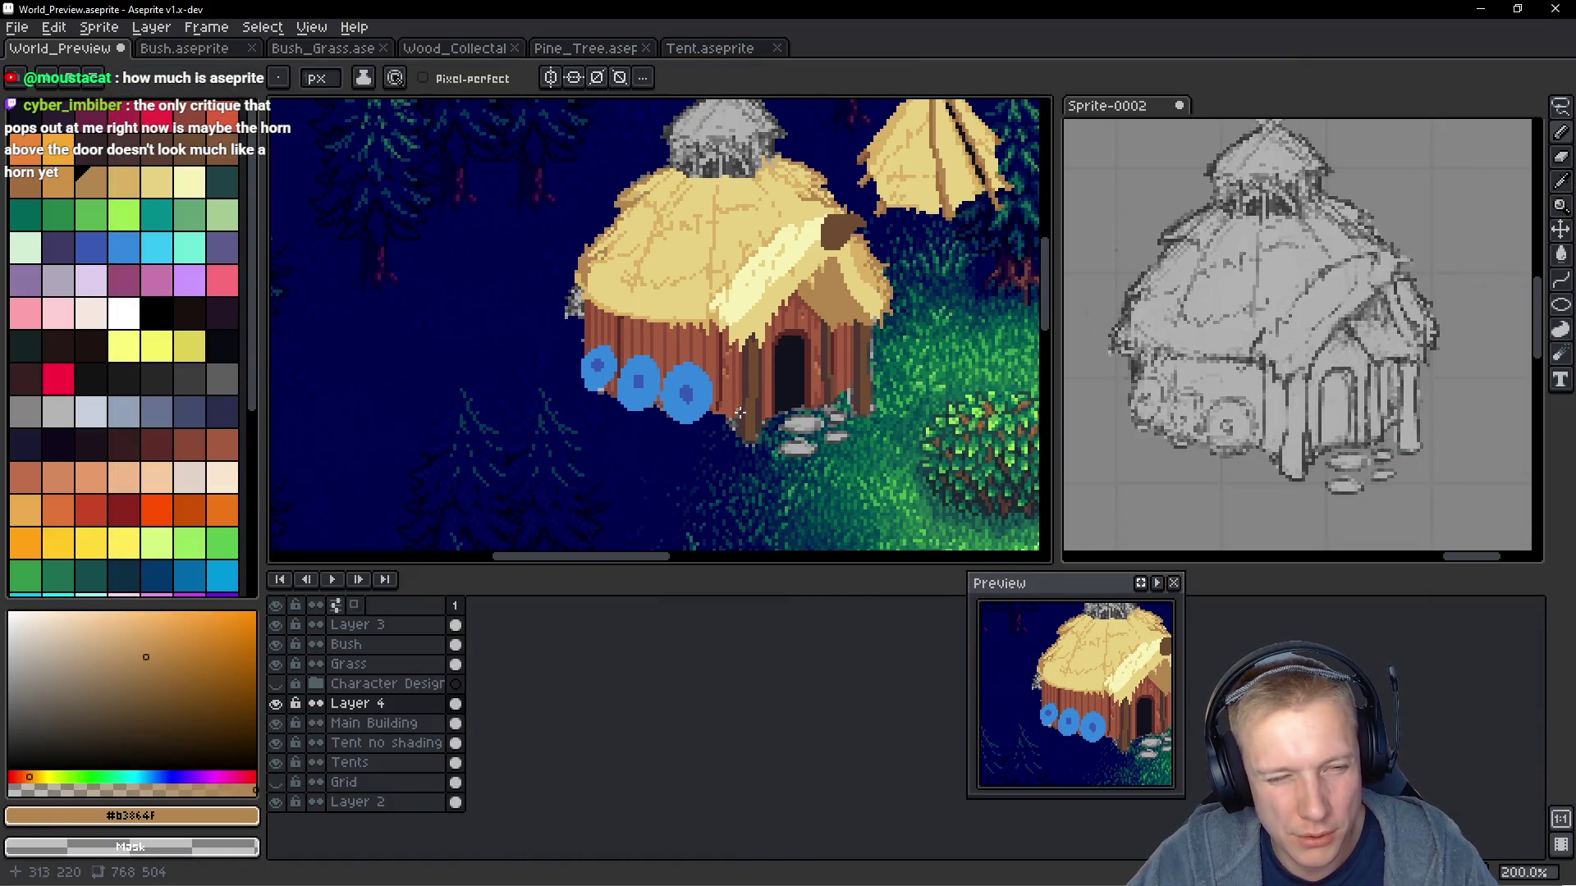
scroll(740, 413, "up", 3)
scroll(819, 420, "down", 3)
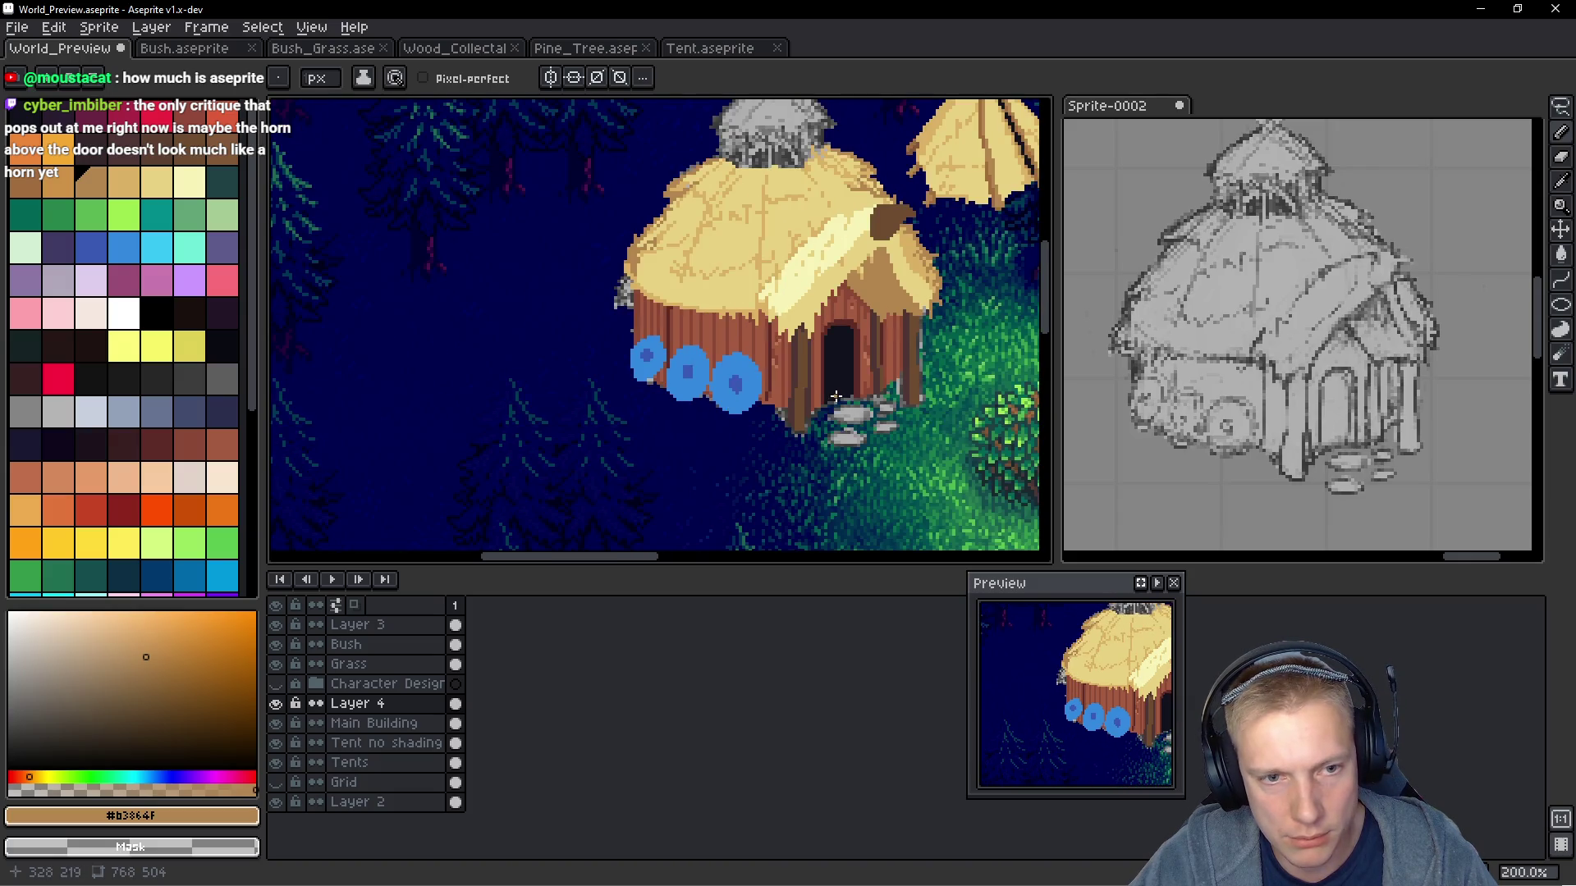
scroll(836, 397, "down", 2)
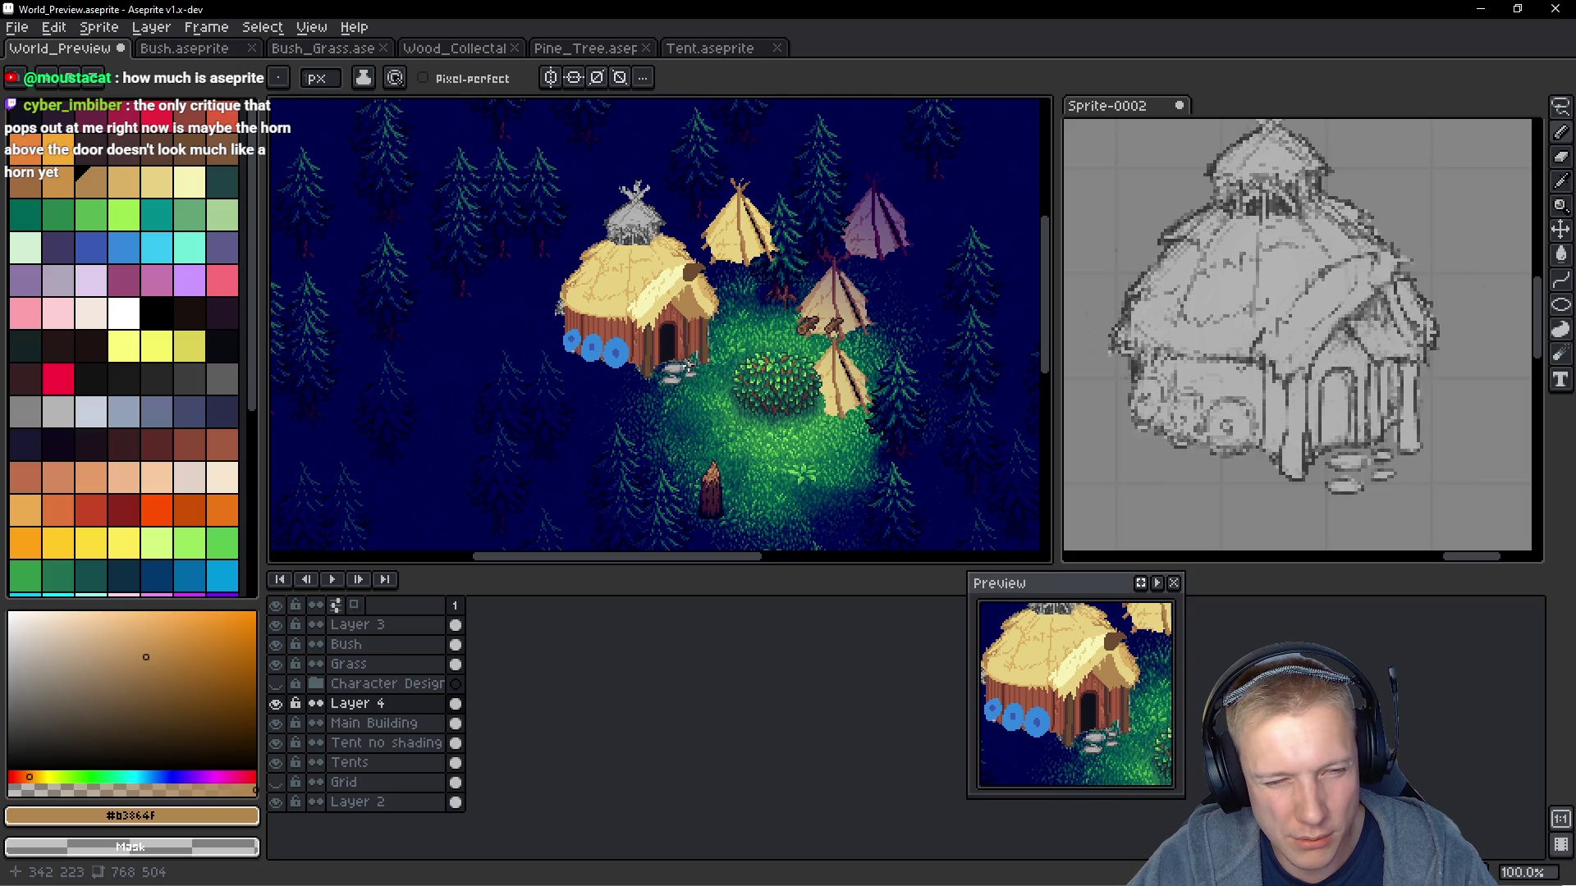
scroll(671, 323, "up", 3)
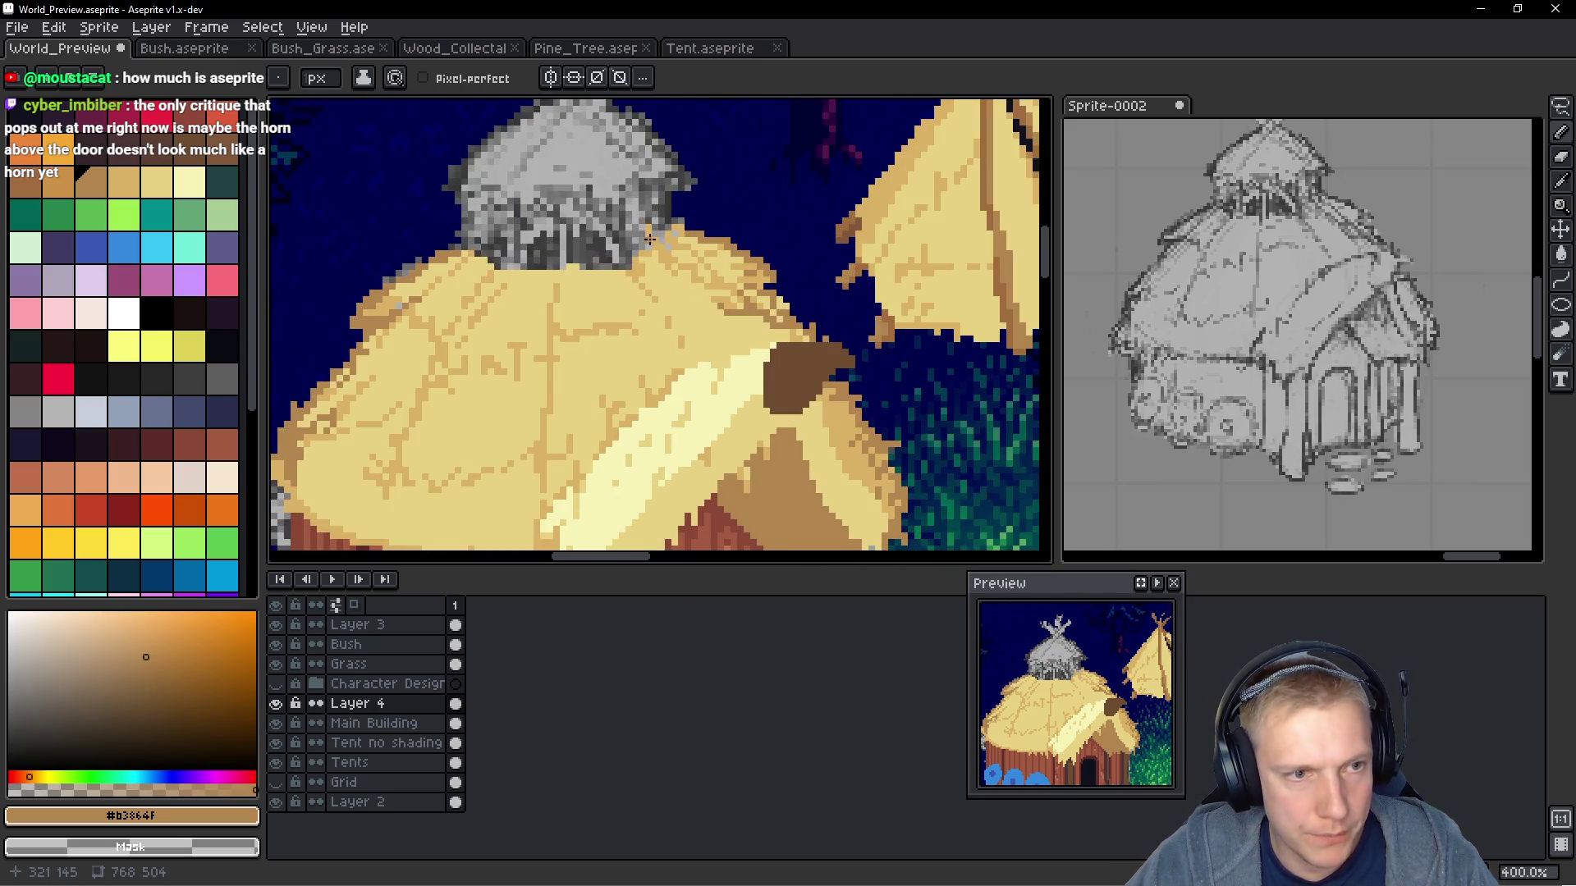
scroll(574, 329, "down", 5)
key("i")
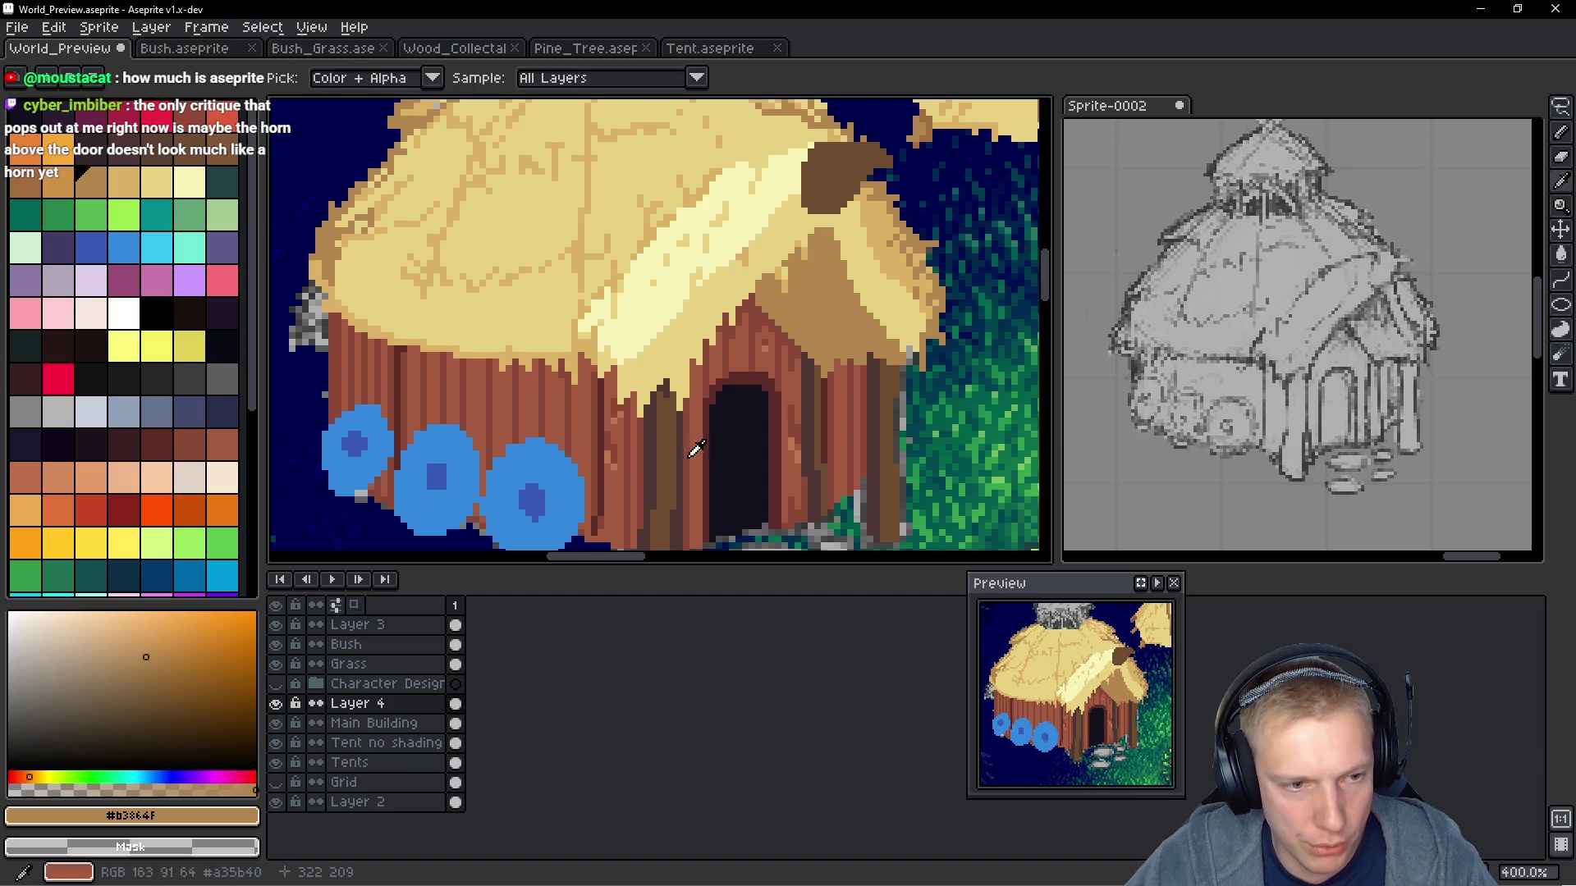
left_click(650, 426)
key("b")
Draw two curved dark beams and a vertical centre beam across the grey top
scroll(584, 155, "up", 5)
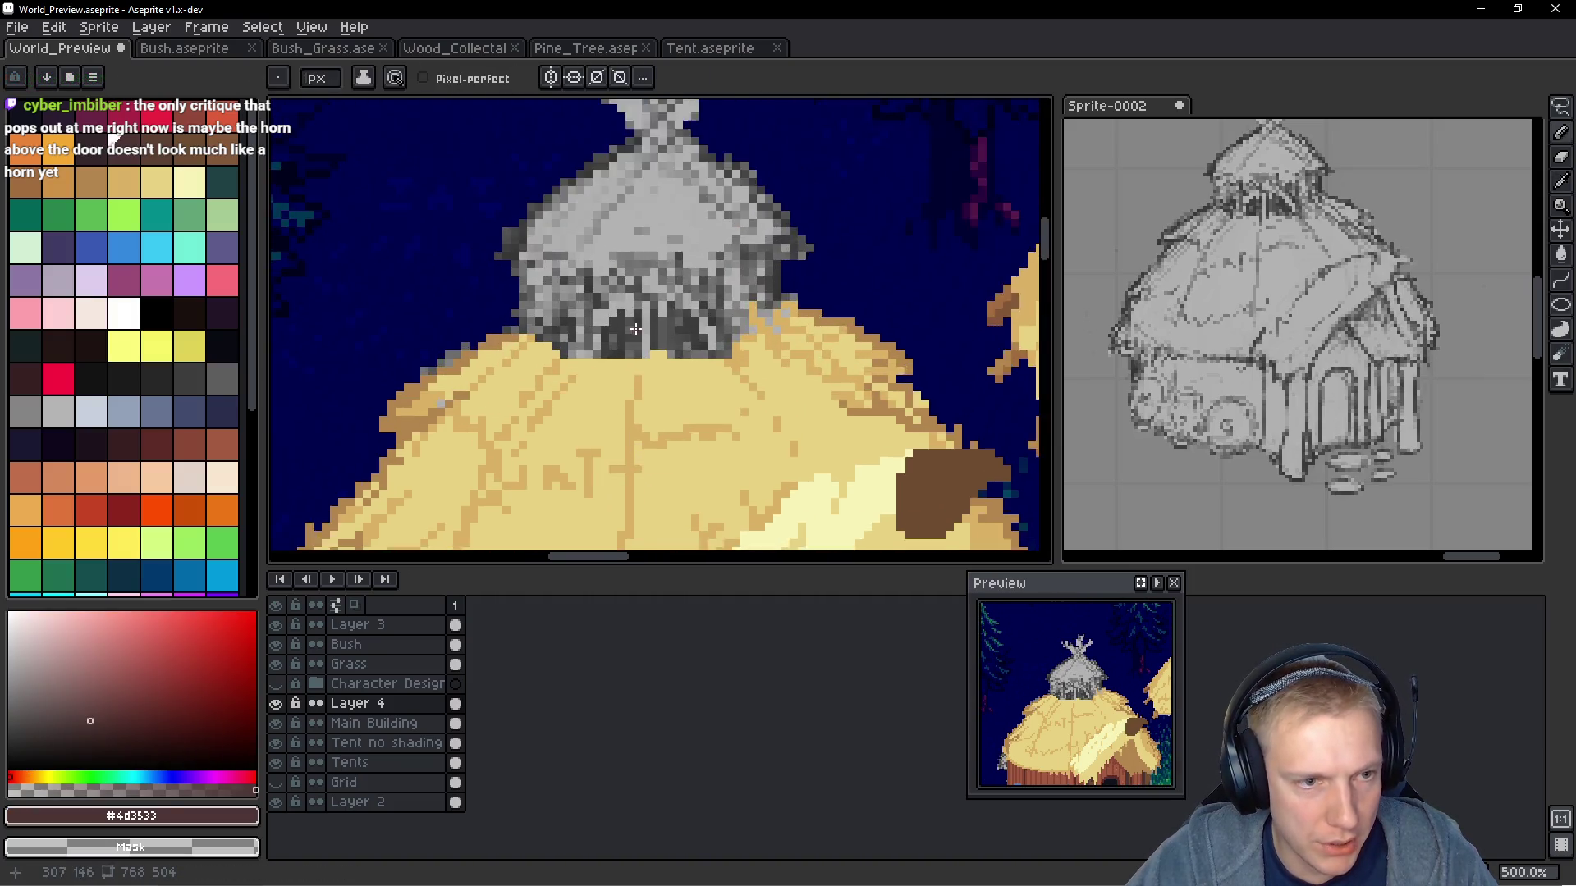
scroll(652, 335, "up", 1)
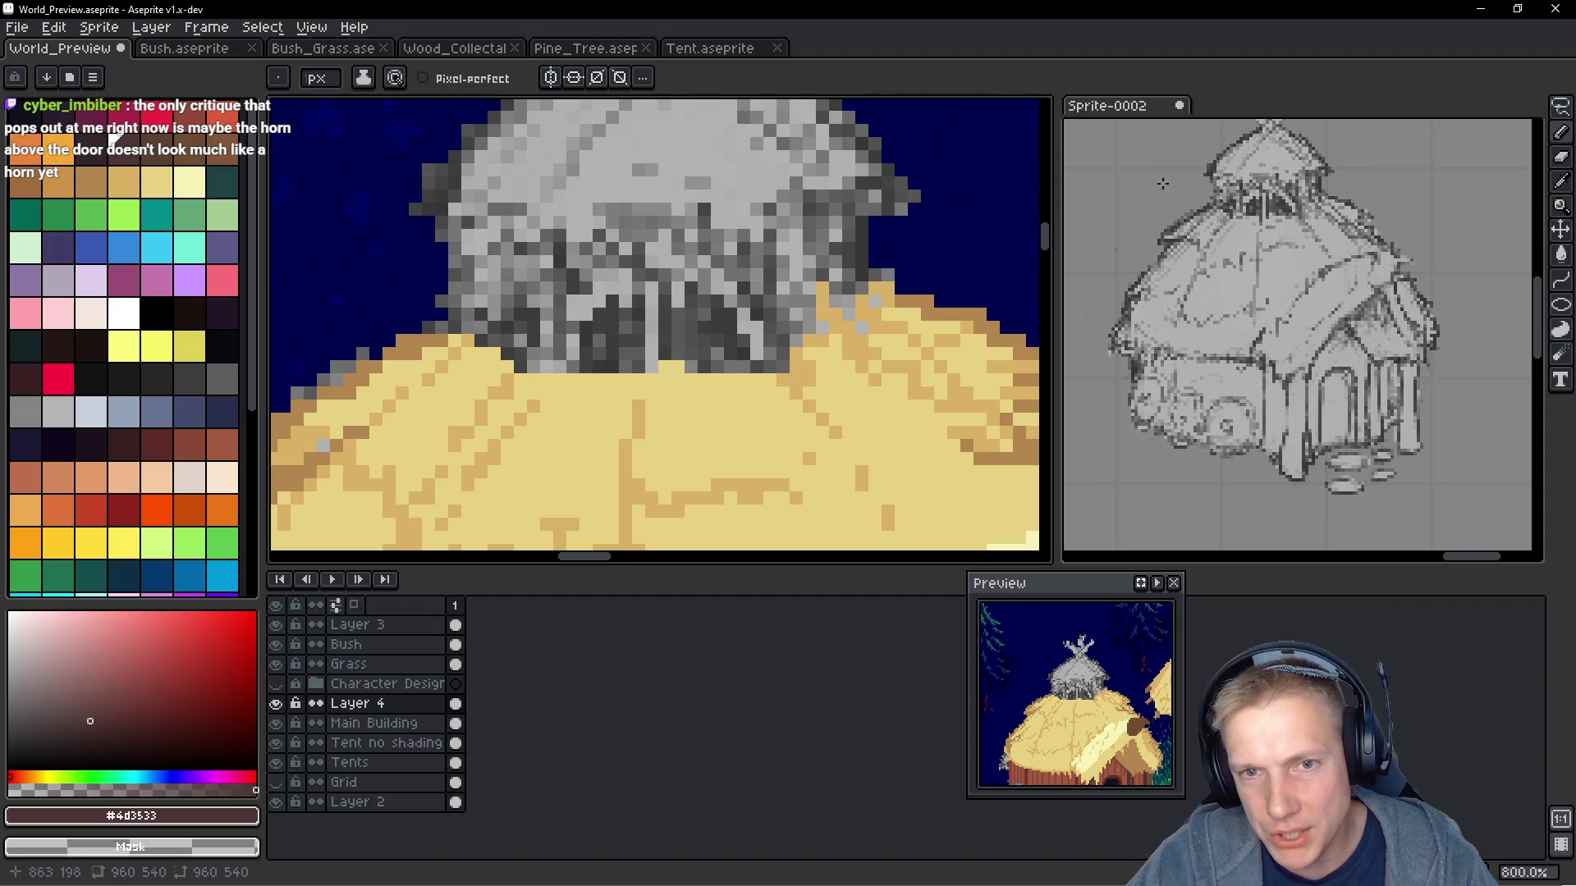
left_click(702, 320)
mouse_move(632, 406)
left_mouse_down()
mouse_move(708, 320)
mouse_move(637, 374)
mouse_move(676, 364)
left_mouse_up()
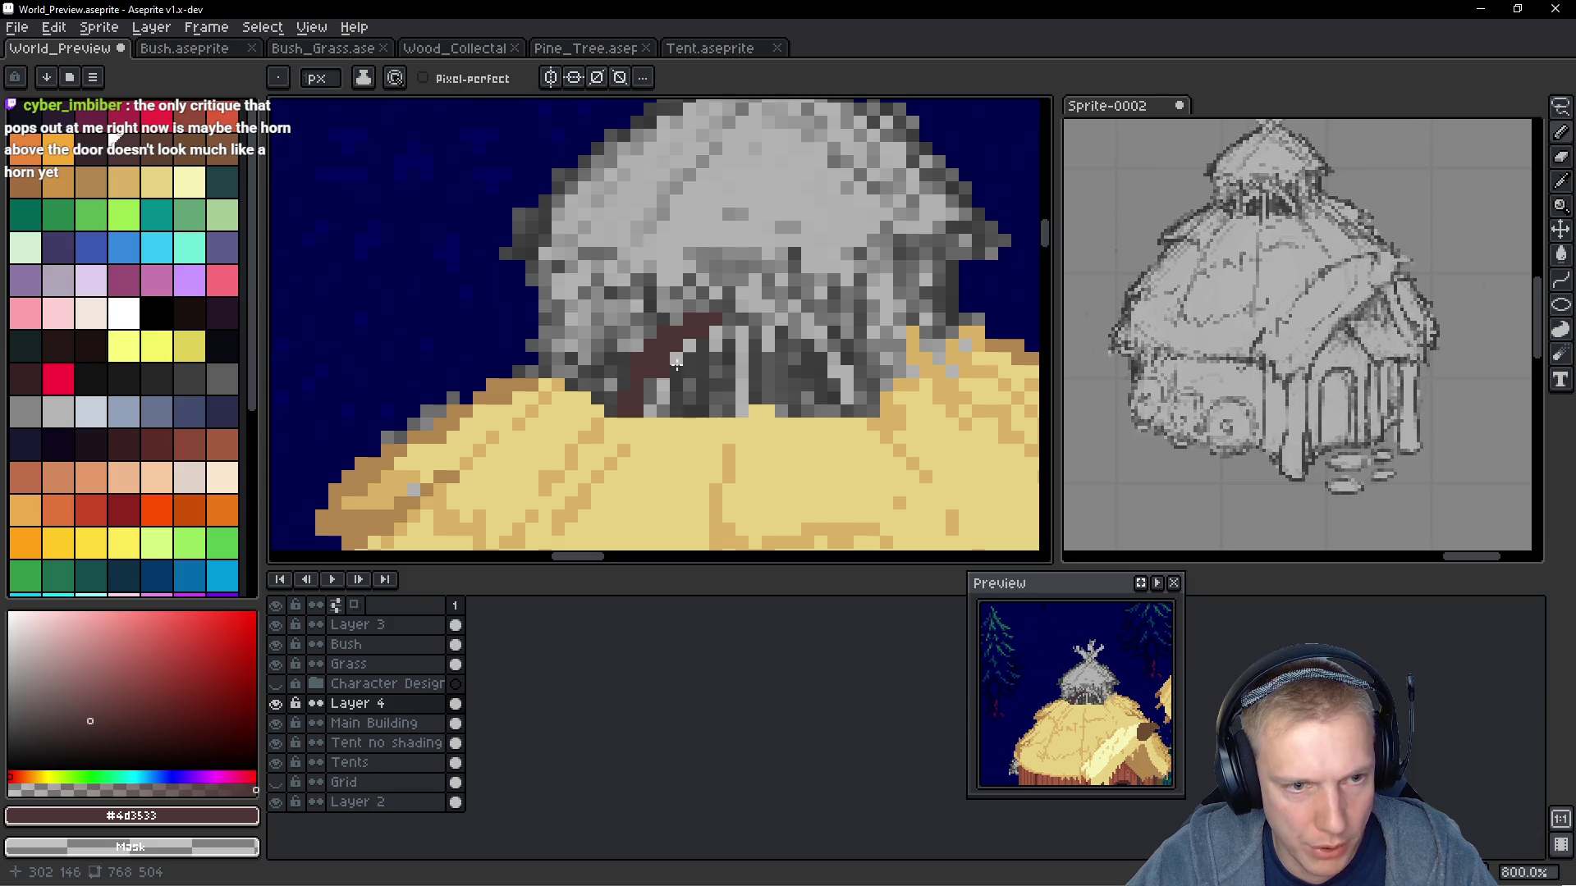
mouse_move(793, 330)
left_mouse_down()
mouse_move(876, 413)
mouse_move(845, 349)
mouse_move(792, 308)
left_mouse_up()
left_click_drag(739, 359, 743, 406)
left_click_drag(756, 318, 755, 403)
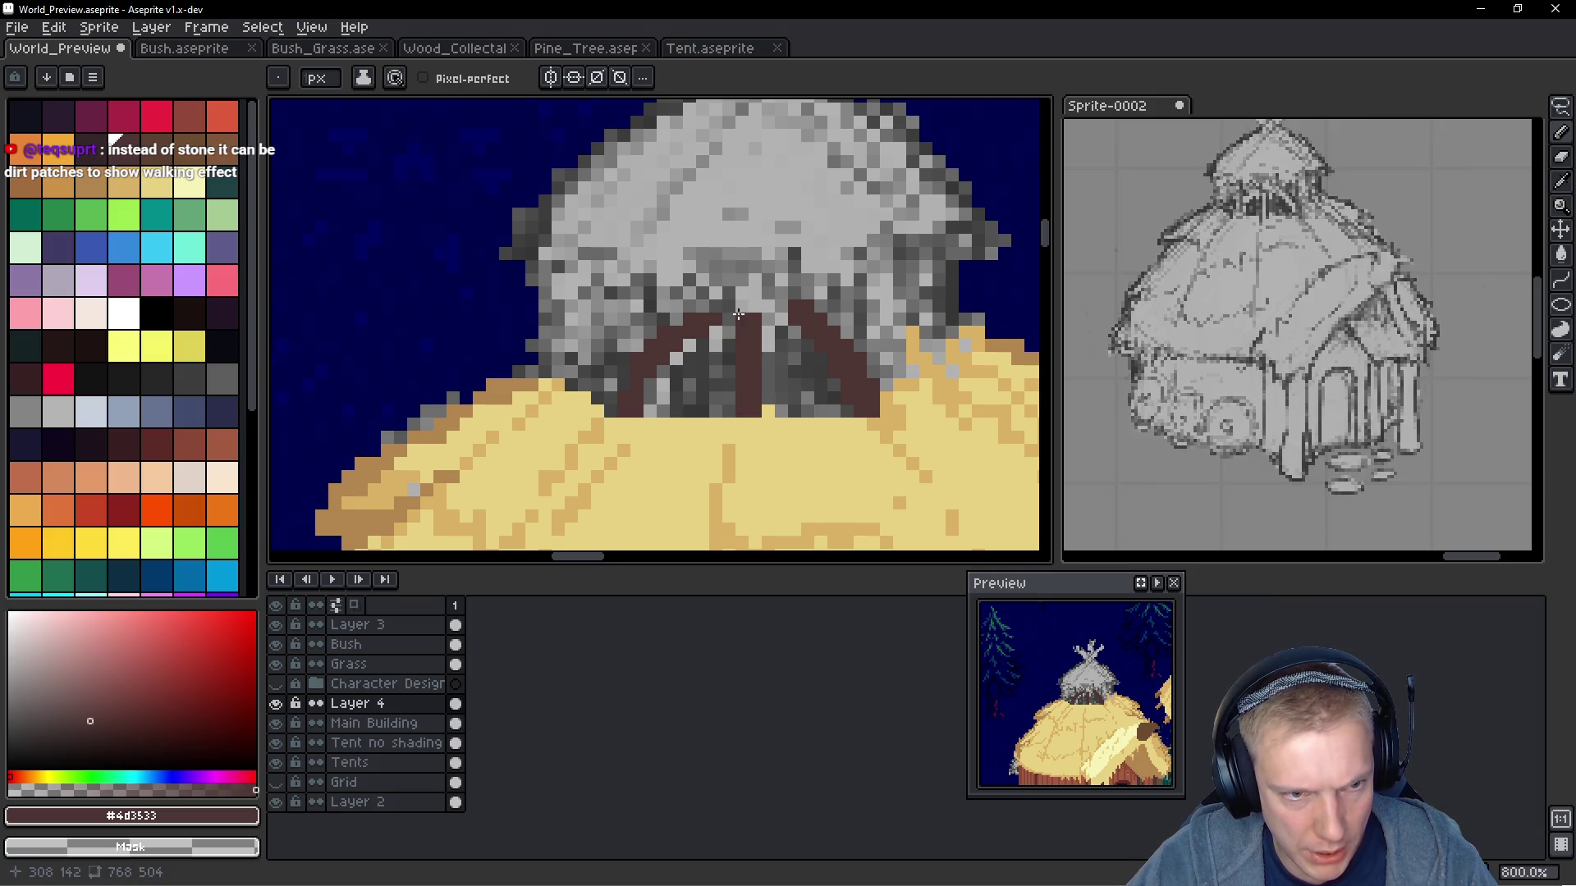
left_click(782, 304)
left_click(699, 344)
left_click_drag(699, 307, 686, 315)
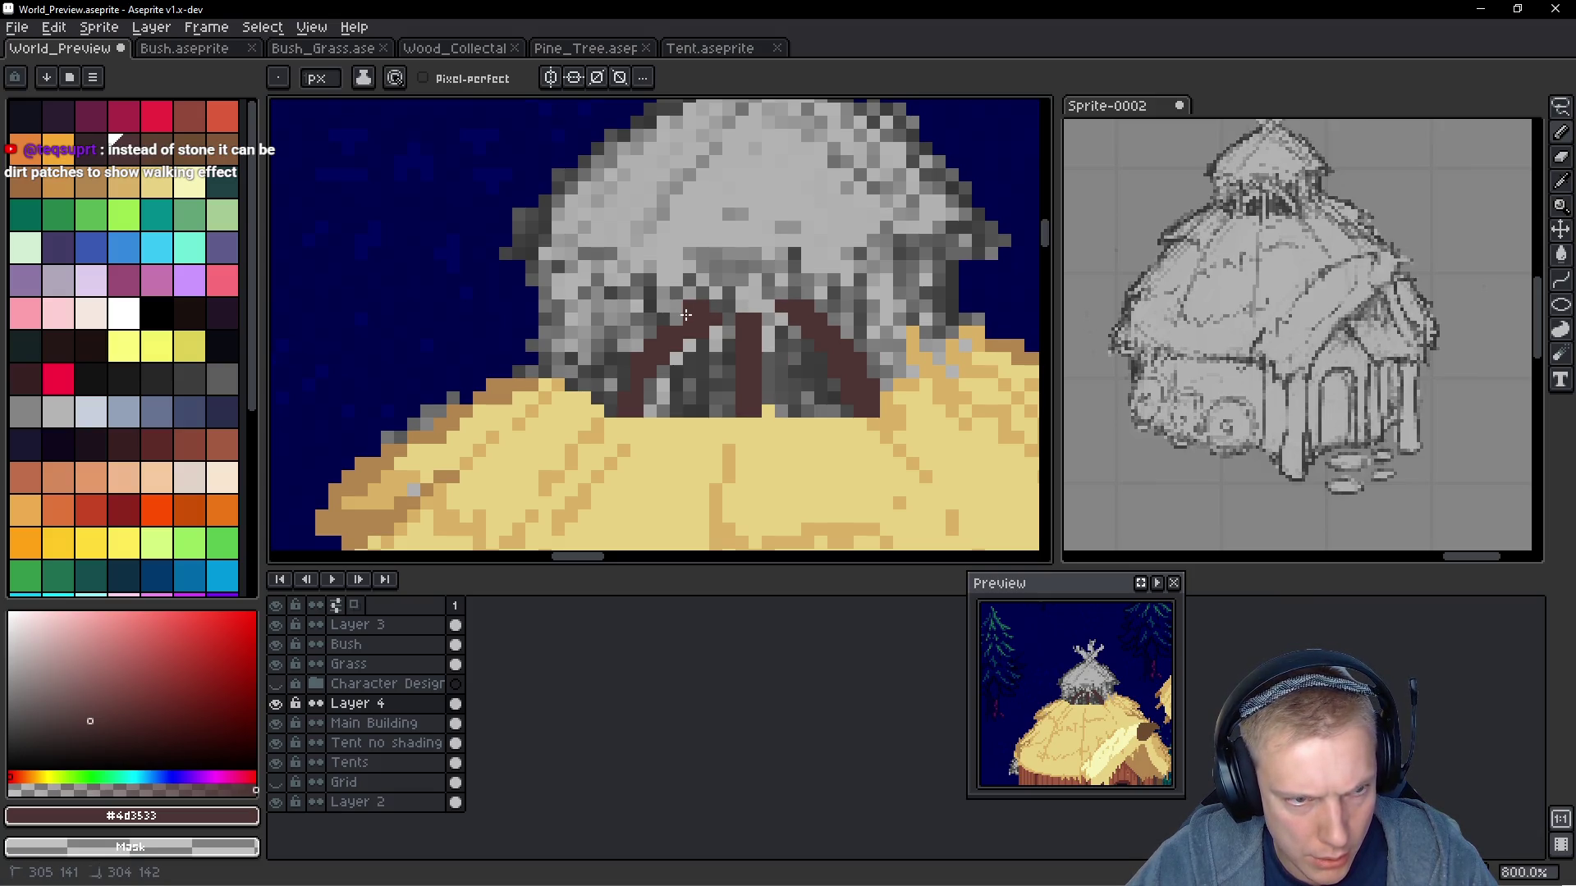
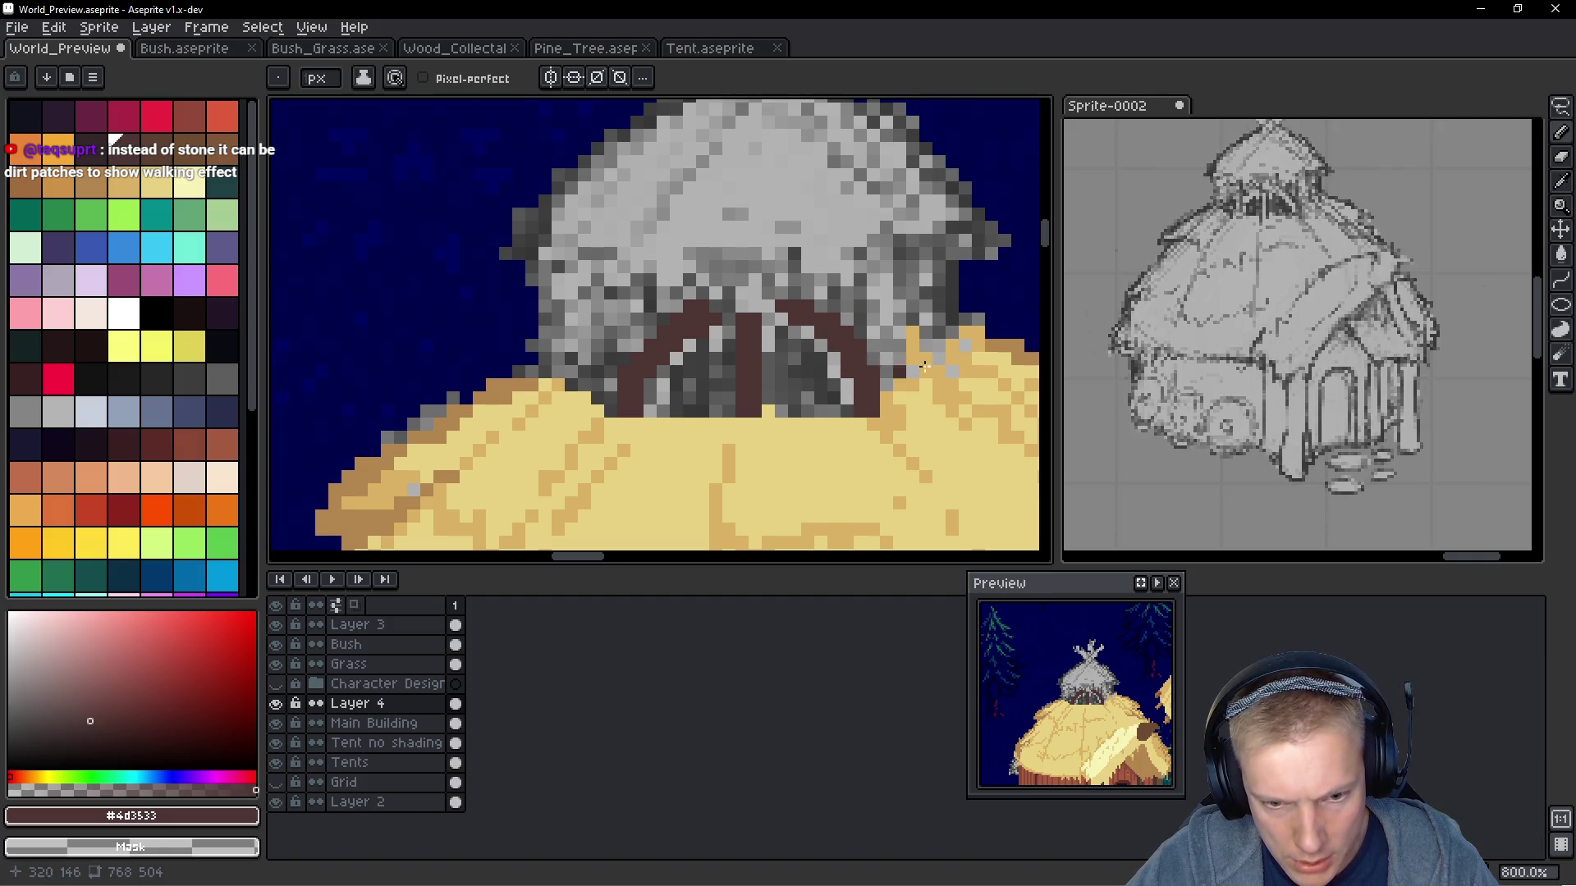
Fill the arched doorway on the hut's upper roof with dark navy
scroll(776, 348, "left", 2)
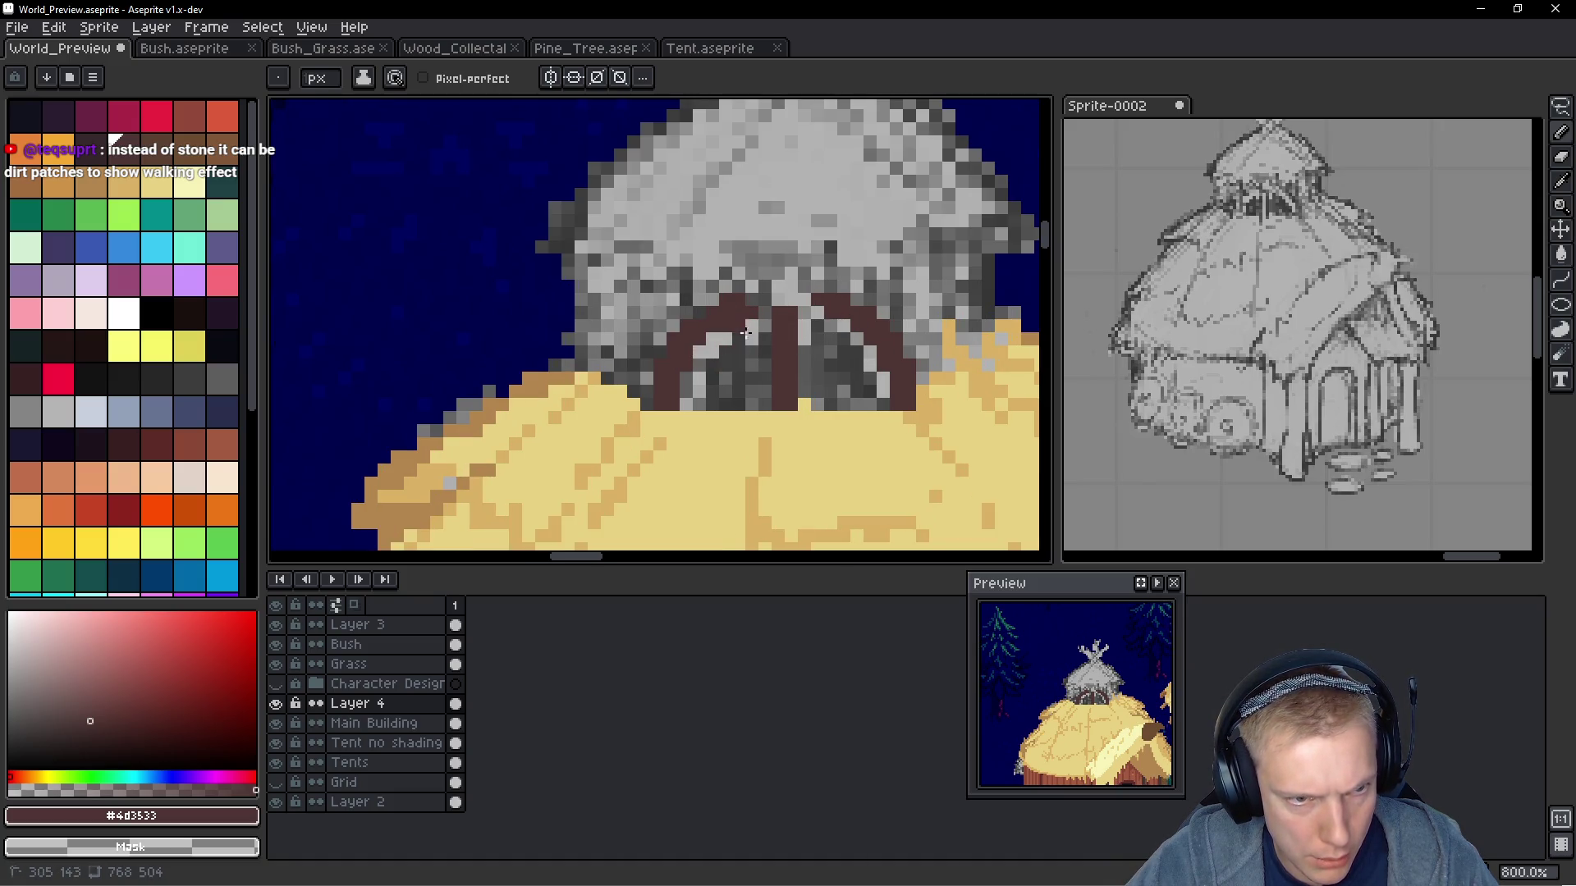
scroll(700, 314, "down", 5)
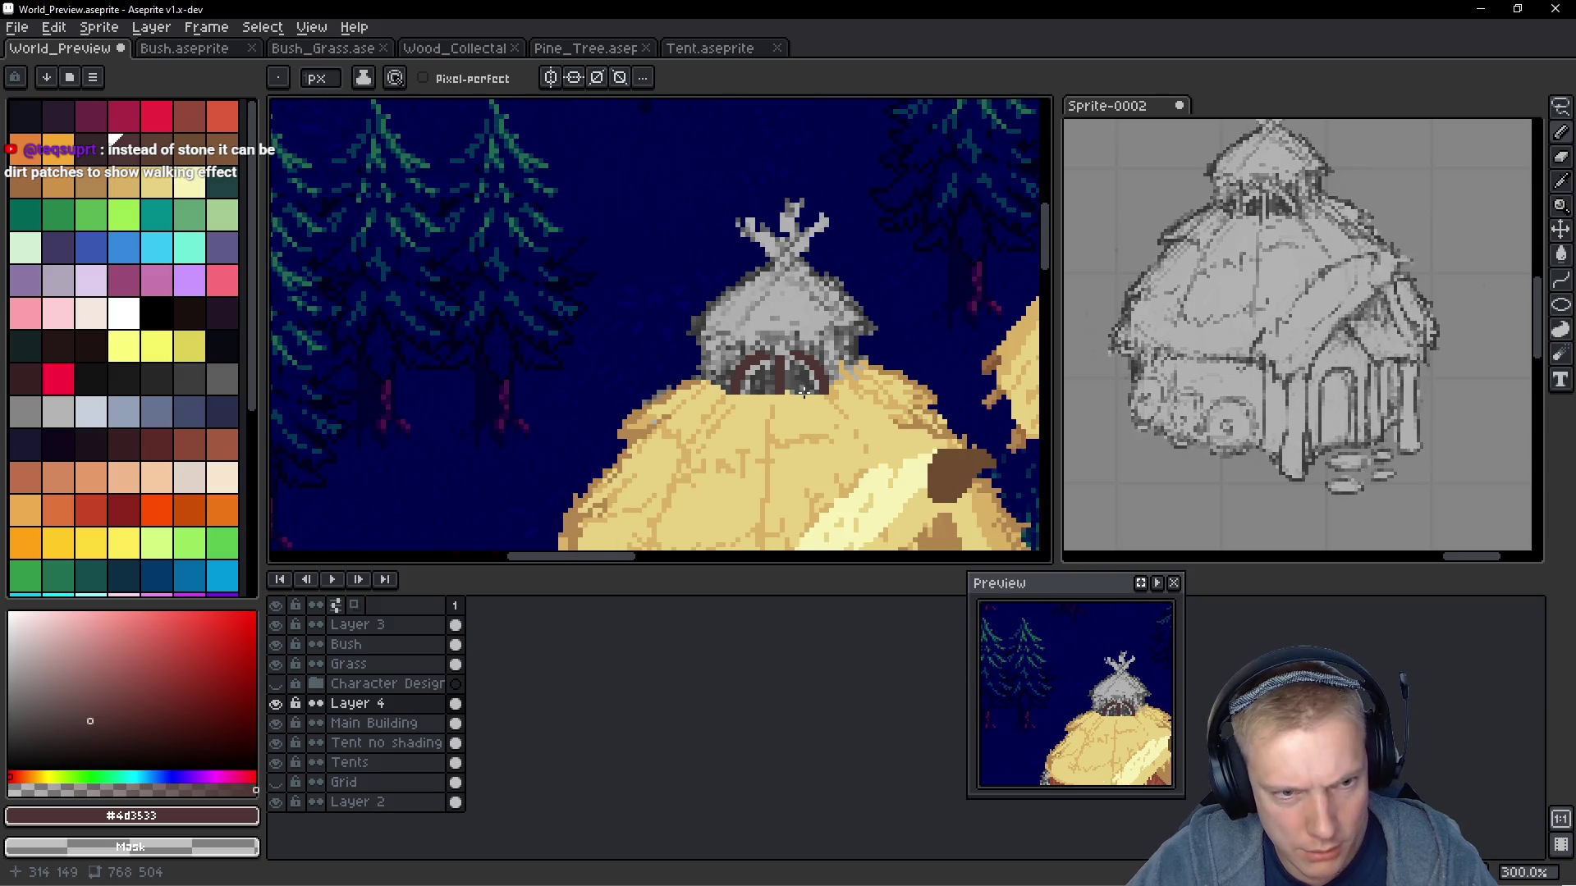
scroll(823, 373, "up", 4)
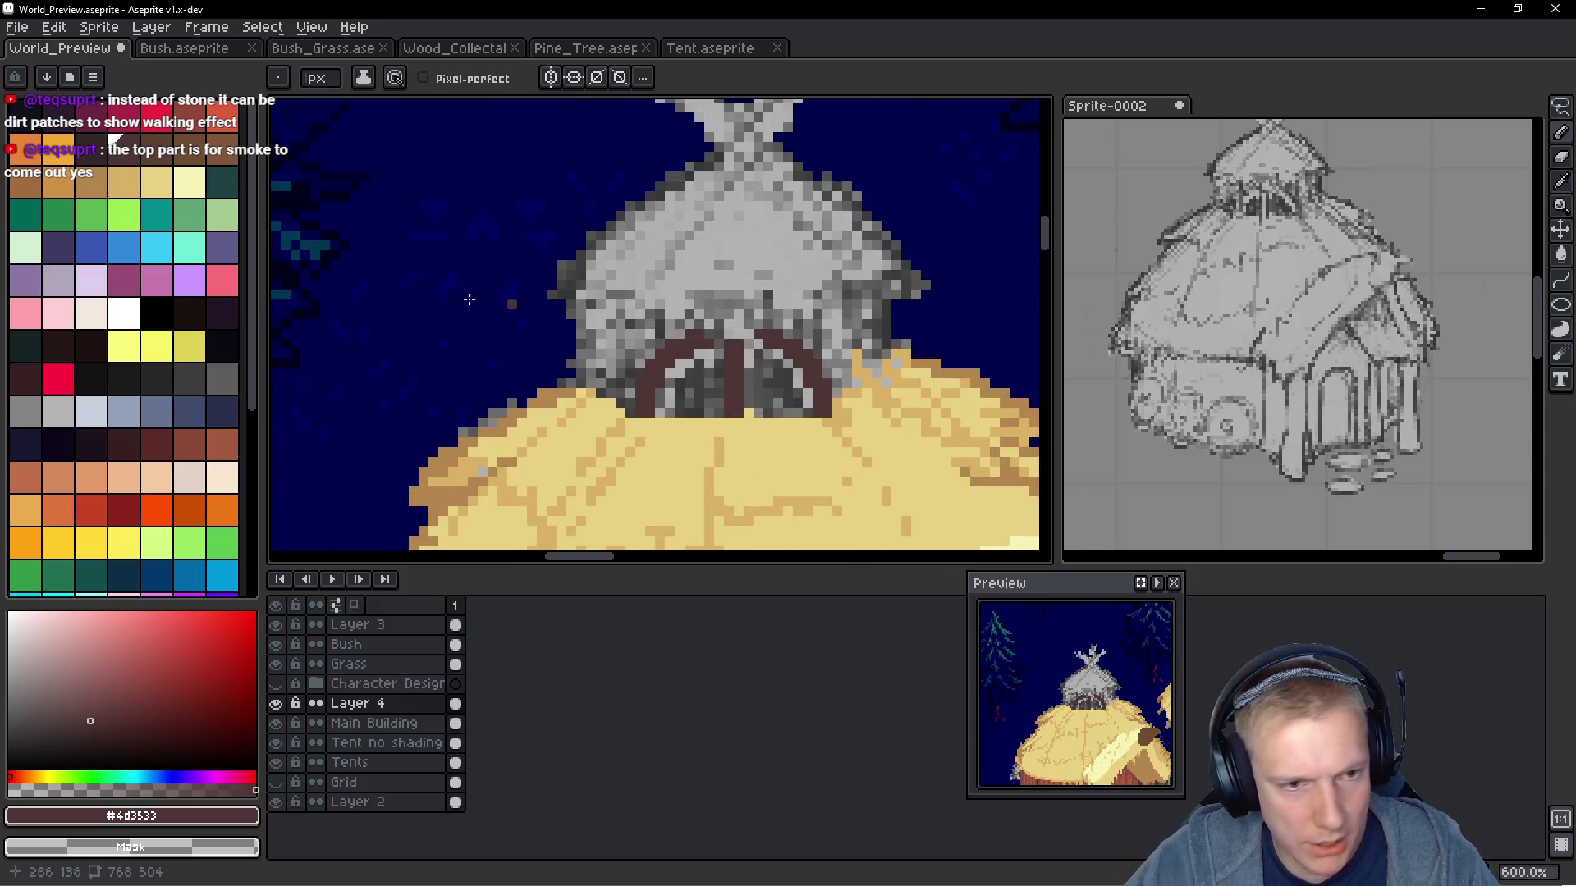
scroll(761, 350, "up", 2)
mouse_move(784, 304)
left_mouse_down()
mouse_move(793, 374)
mouse_move(802, 294)
mouse_move(870, 381)
mouse_move(763, 408)
mouse_move(753, 292)
mouse_move(830, 384)
left_mouse_up()
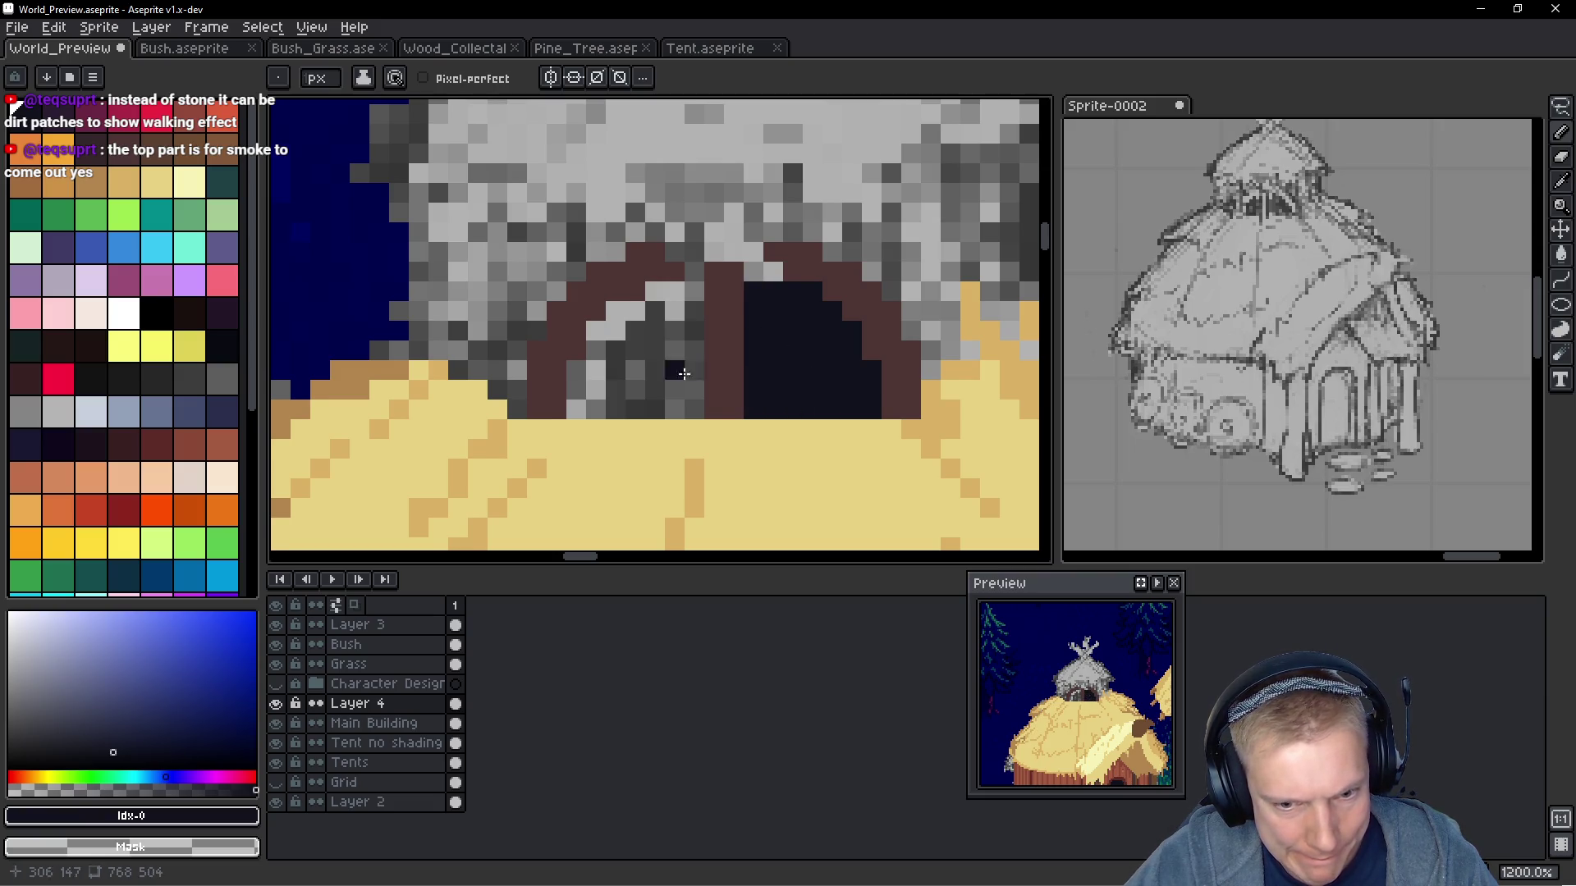
mouse_move(688, 403)
left_mouse_down()
mouse_move(699, 300)
mouse_move(602, 325)
mouse_move(592, 387)
mouse_move(639, 404)
mouse_move(679, 305)
mouse_move(627, 342)
left_mouse_up()
mouse_move(641, 423)
left_mouse_down()
mouse_move(619, 422)
mouse_move(660, 422)
left_mouse_up()
left_click_drag(817, 423, 832, 416)
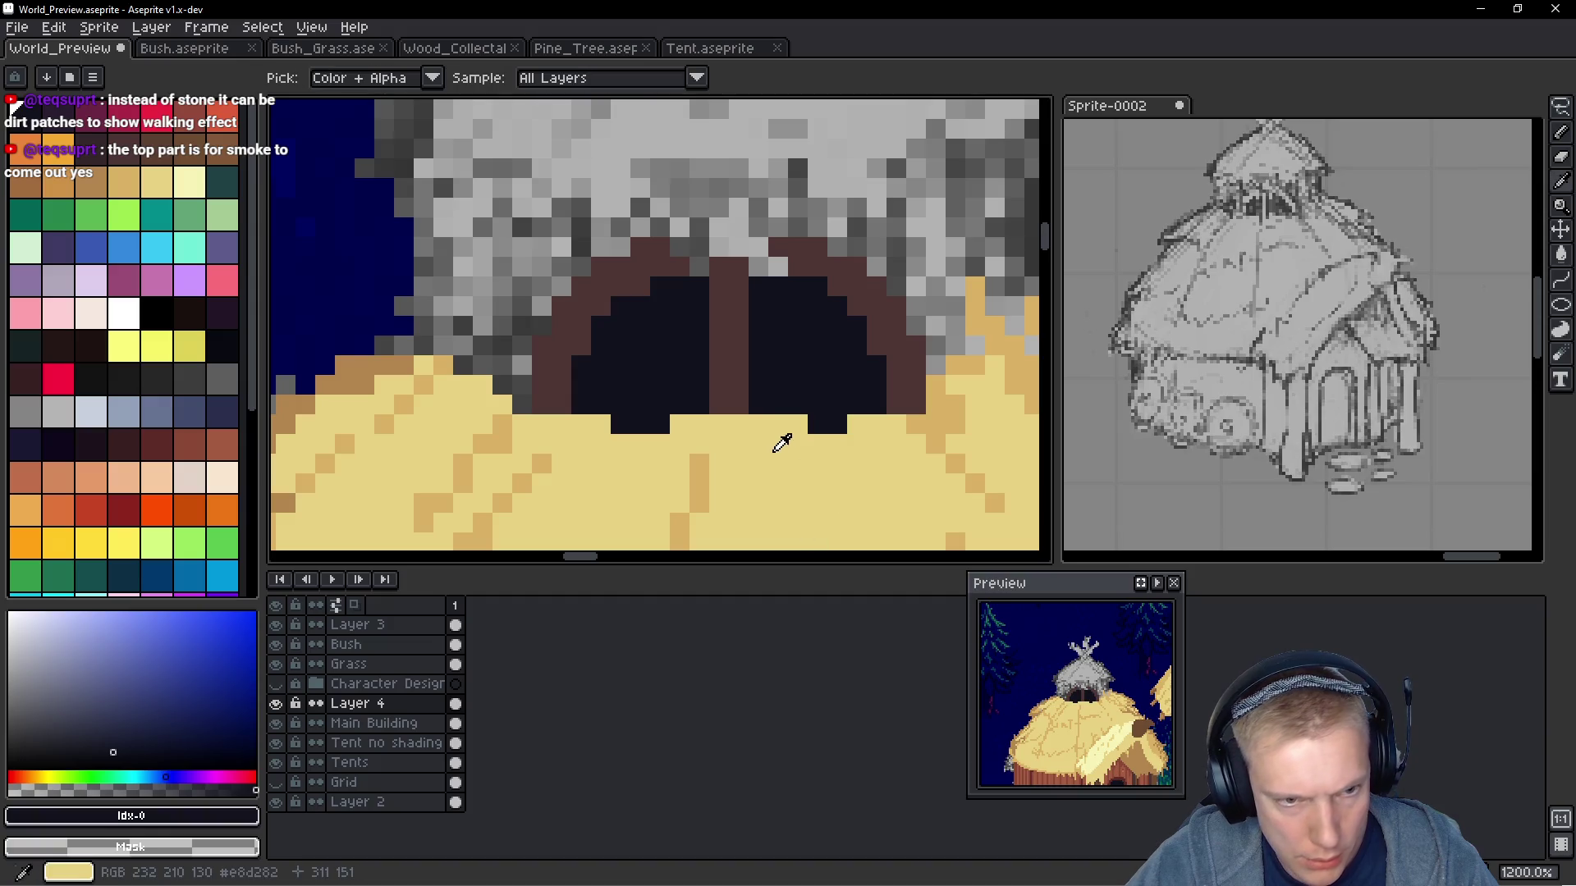
Sample the thatch's sand colour and dot a jagged sand edge along the doorway bottom
left_click(781, 440, "alt")
left_click_drag(817, 424, 812, 406)
left_click(798, 384)
left_click(857, 403)
key("ctrl+z")
left_click(877, 404)
left_click(635, 427)
key("ctrl+z")
left_click(679, 404)
key("ctrl+z")
left_click(701, 402)
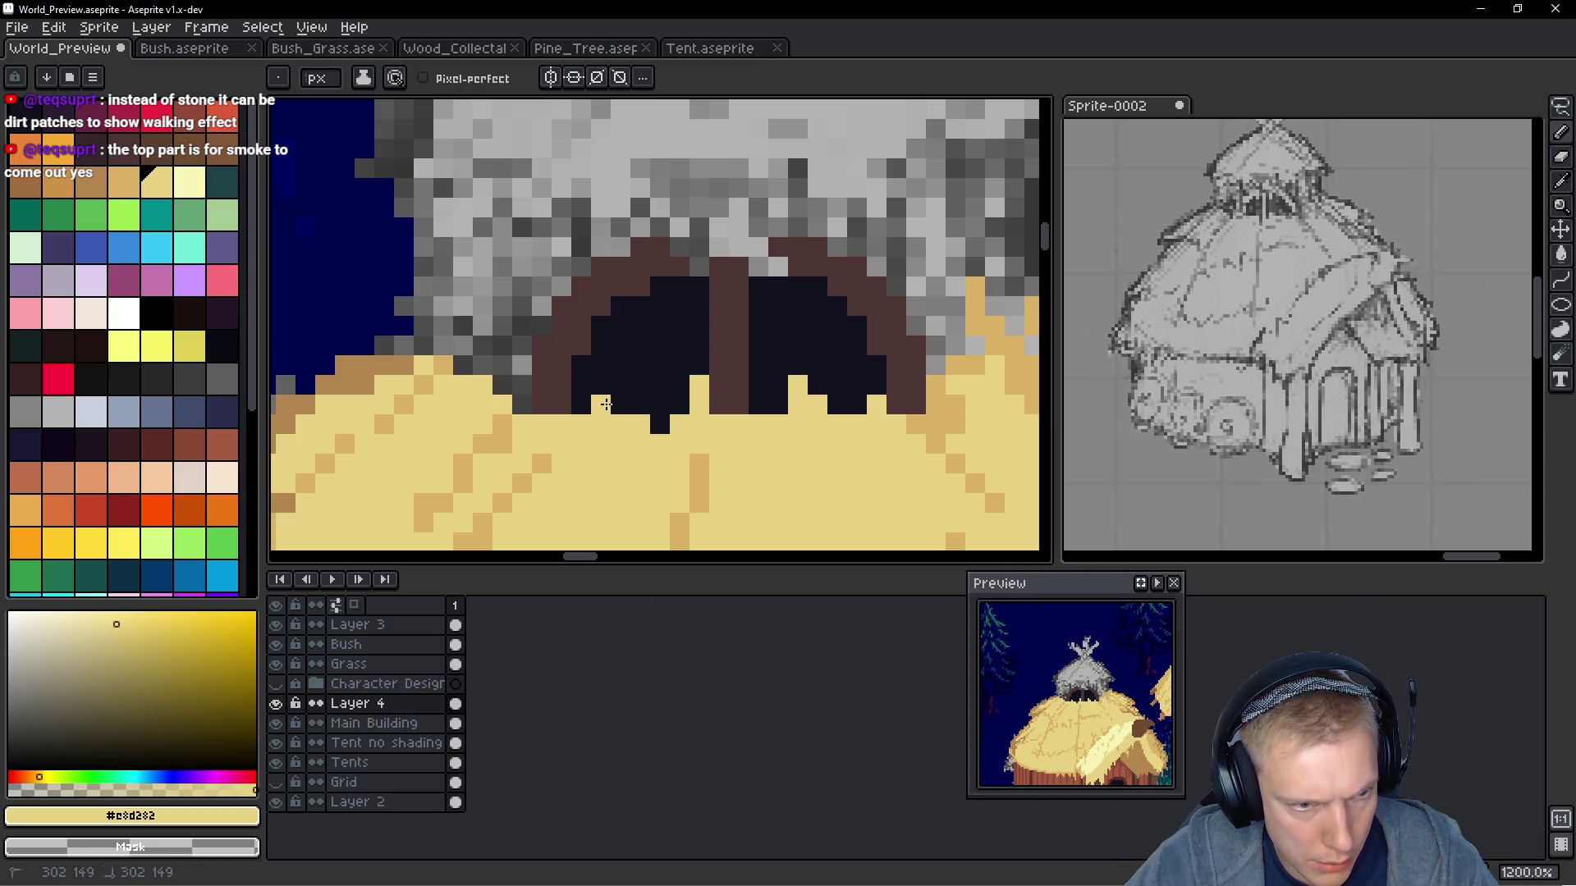
scroll(821, 410, "down", 8)
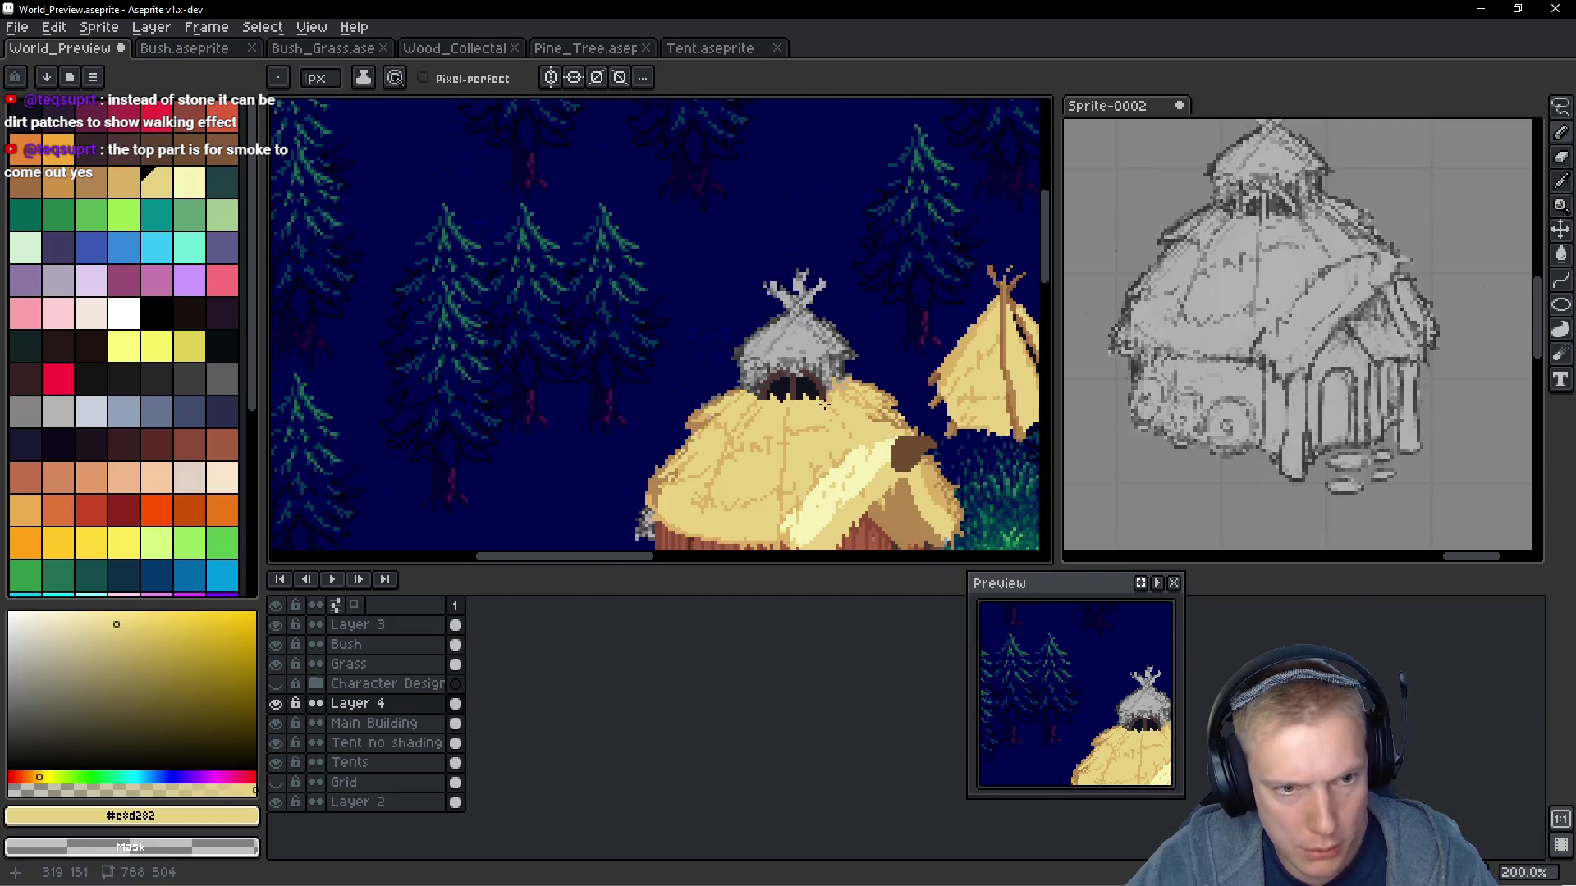
Pick the doorway brown and draw a thickened diagonal stick at the roof peak, cleaning stray pixels
scroll(824, 428, "up", 10)
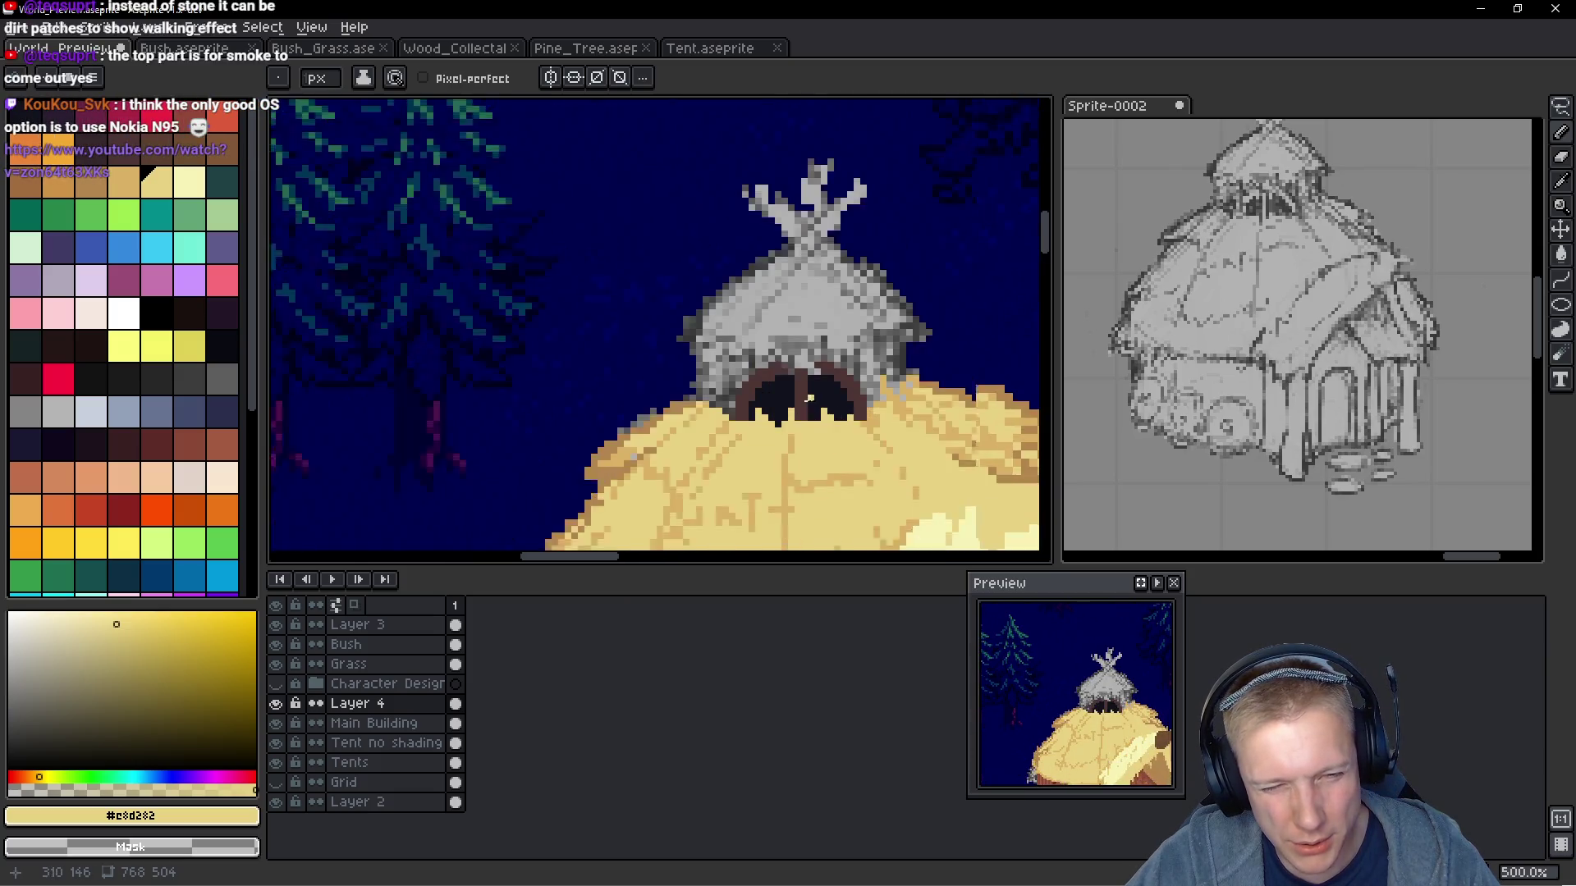
scroll(685, 347, "down", 7)
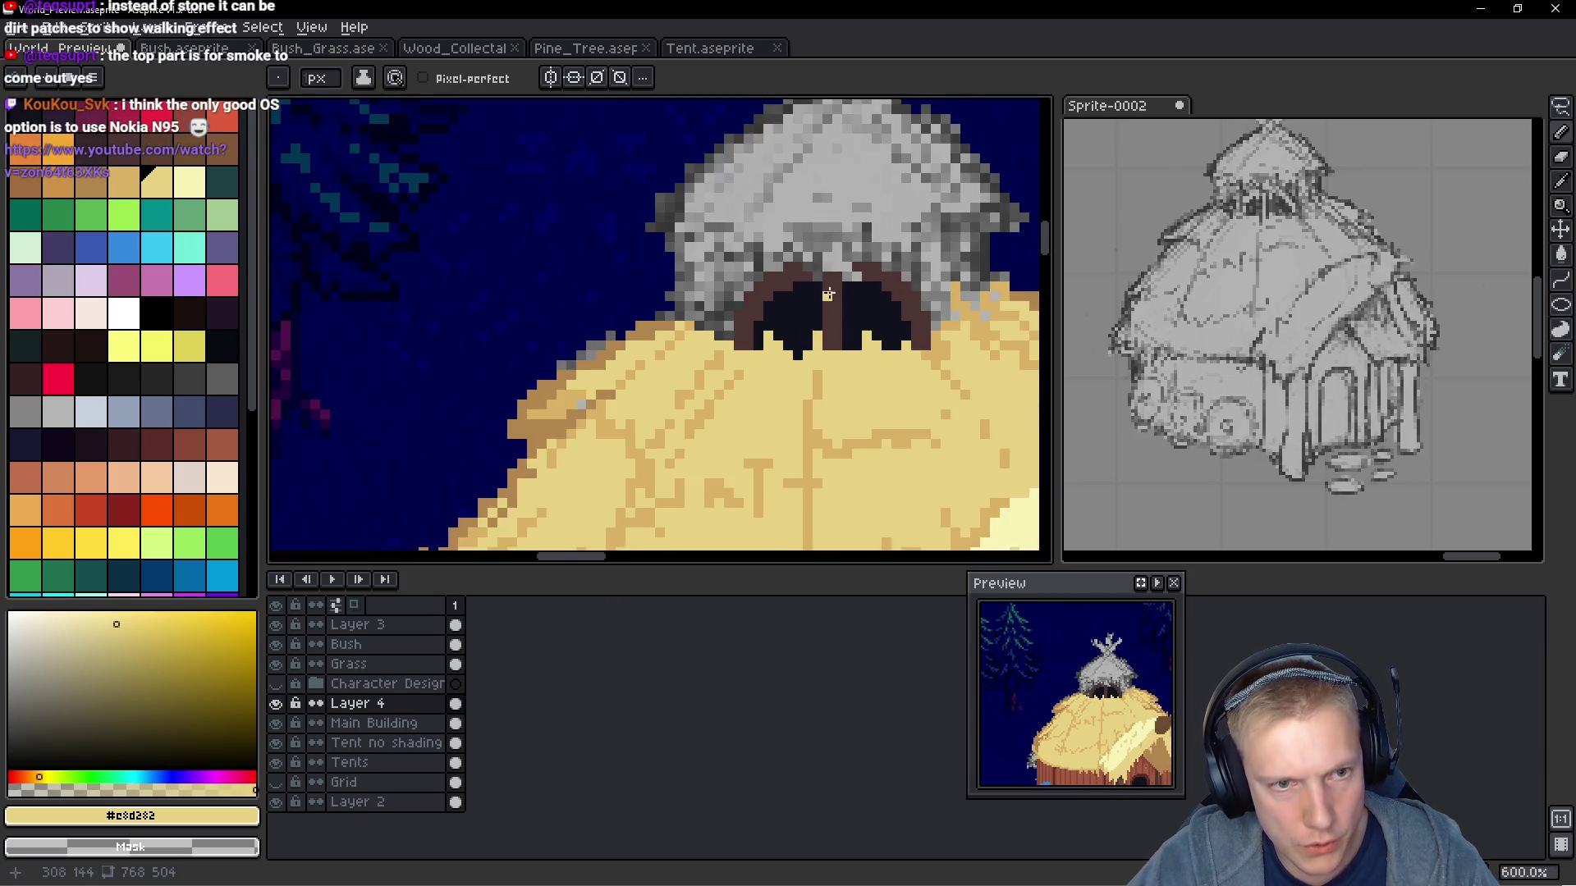
scroll(825, 296, "up", 2)
scroll(800, 326, "down", 2)
scroll(800, 326, "down", 2)
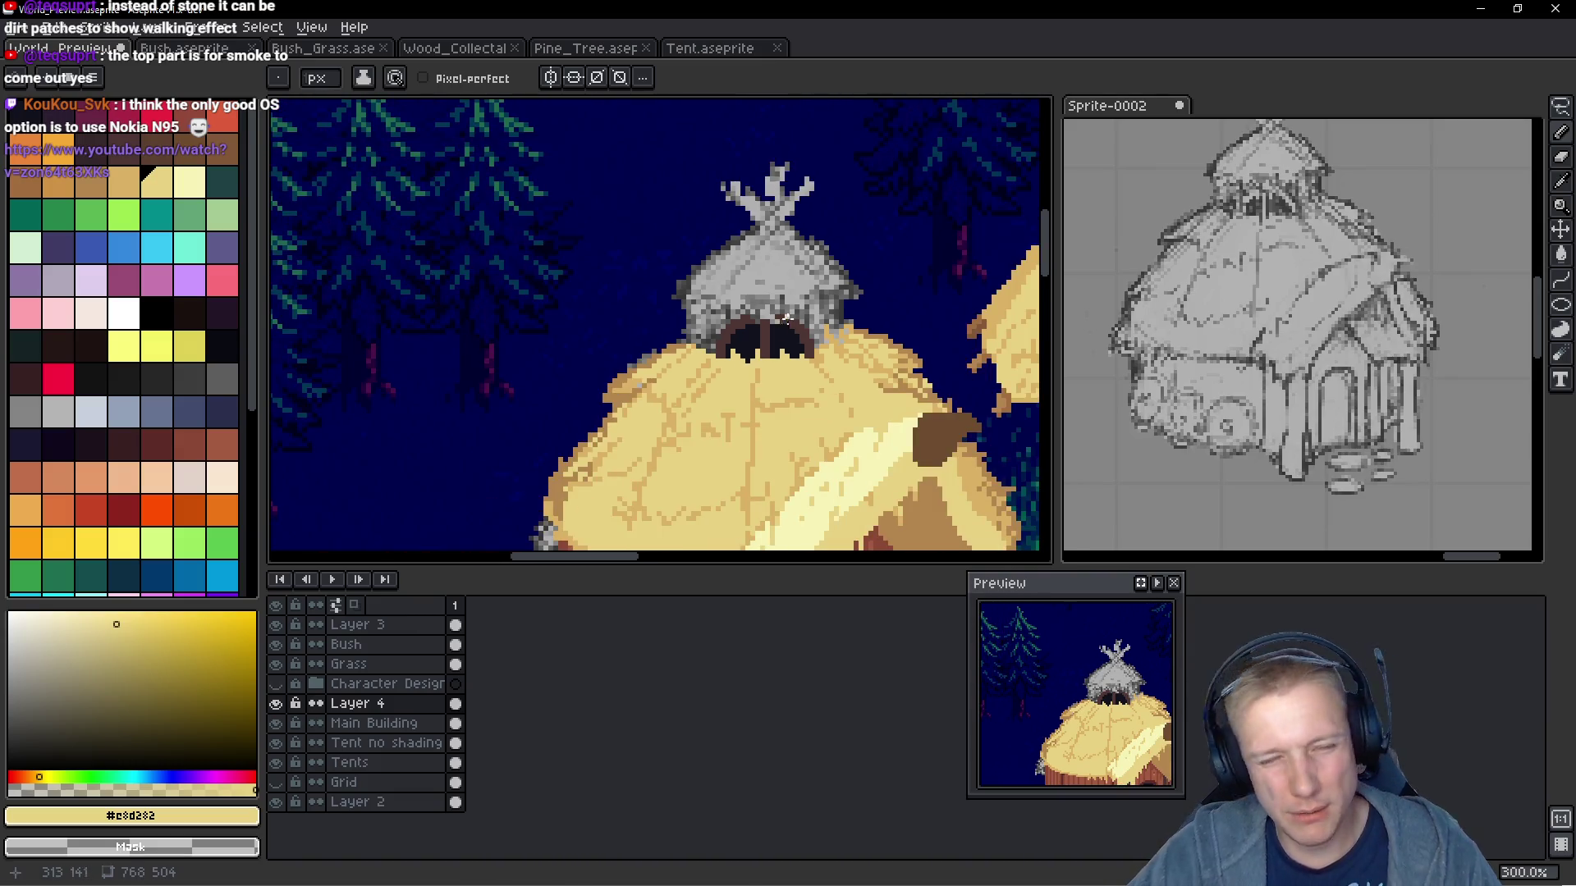
scroll(778, 316, "up", 1)
scroll(779, 316, "down", 1)
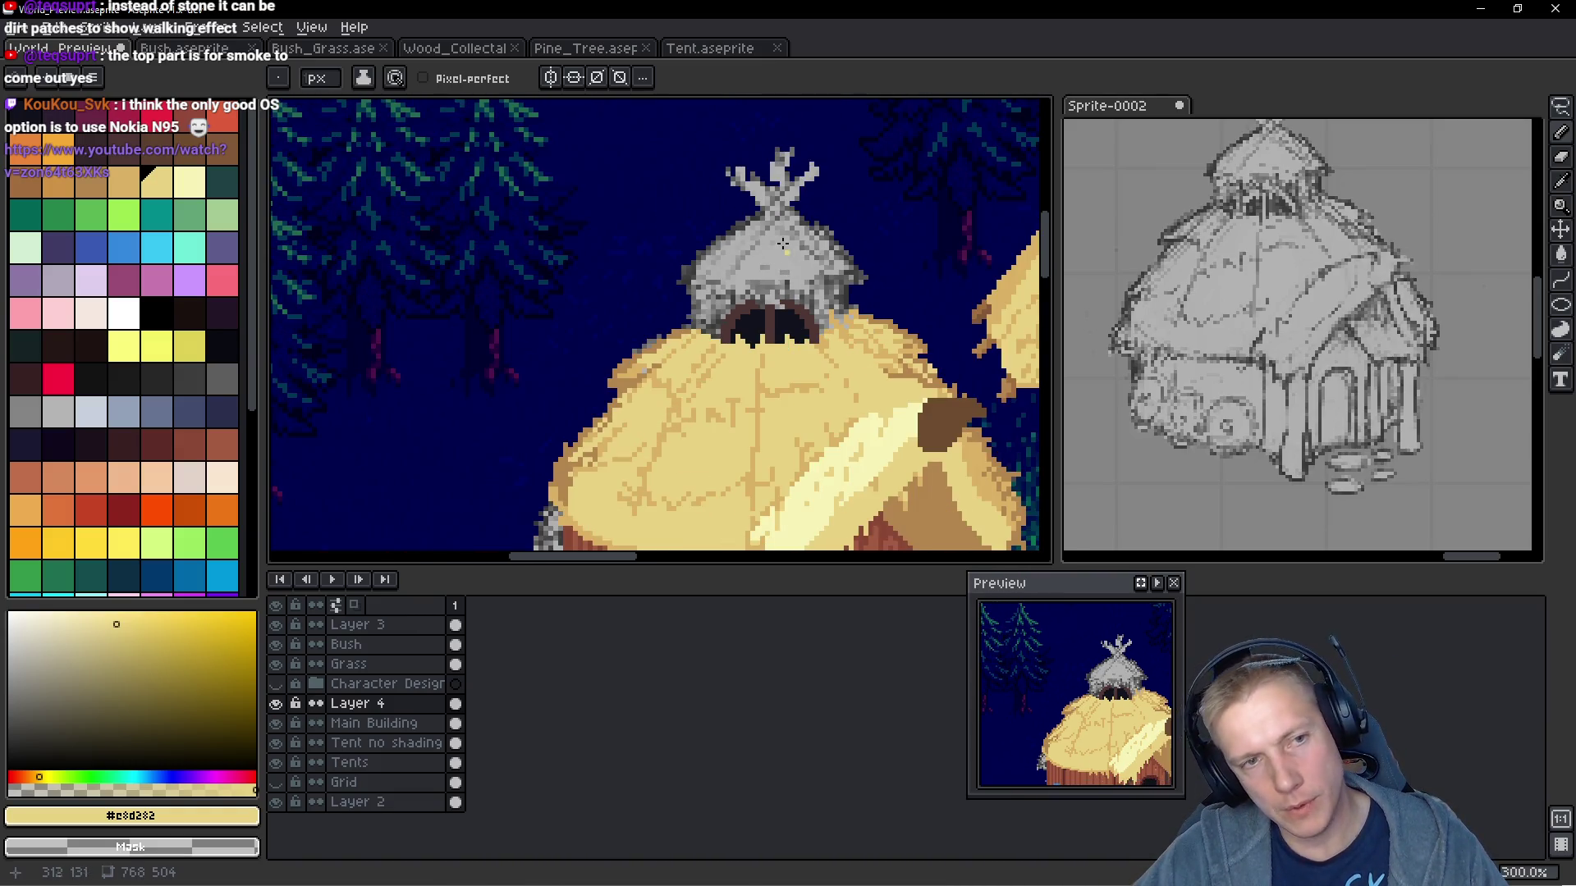
scroll(778, 345, "up", 1)
key("alt")
left_click(778, 371, "alt")
scroll(802, 282, "up", 1)
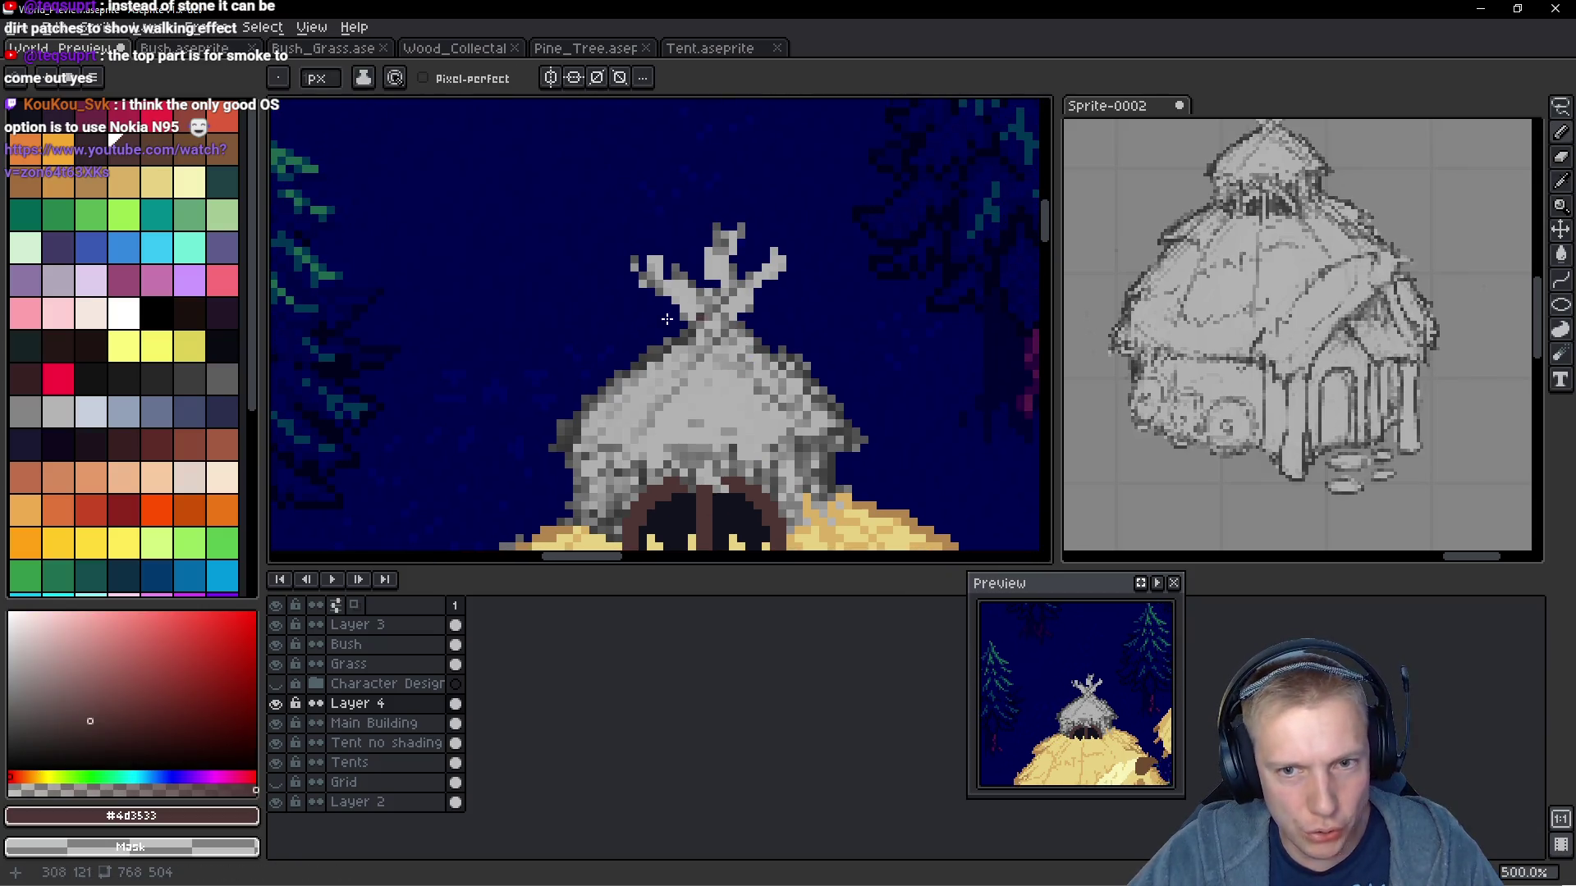
scroll(678, 289, "up", 1)
scroll(726, 327, "down", 5)
left_click_drag(726, 327, 715, 287)
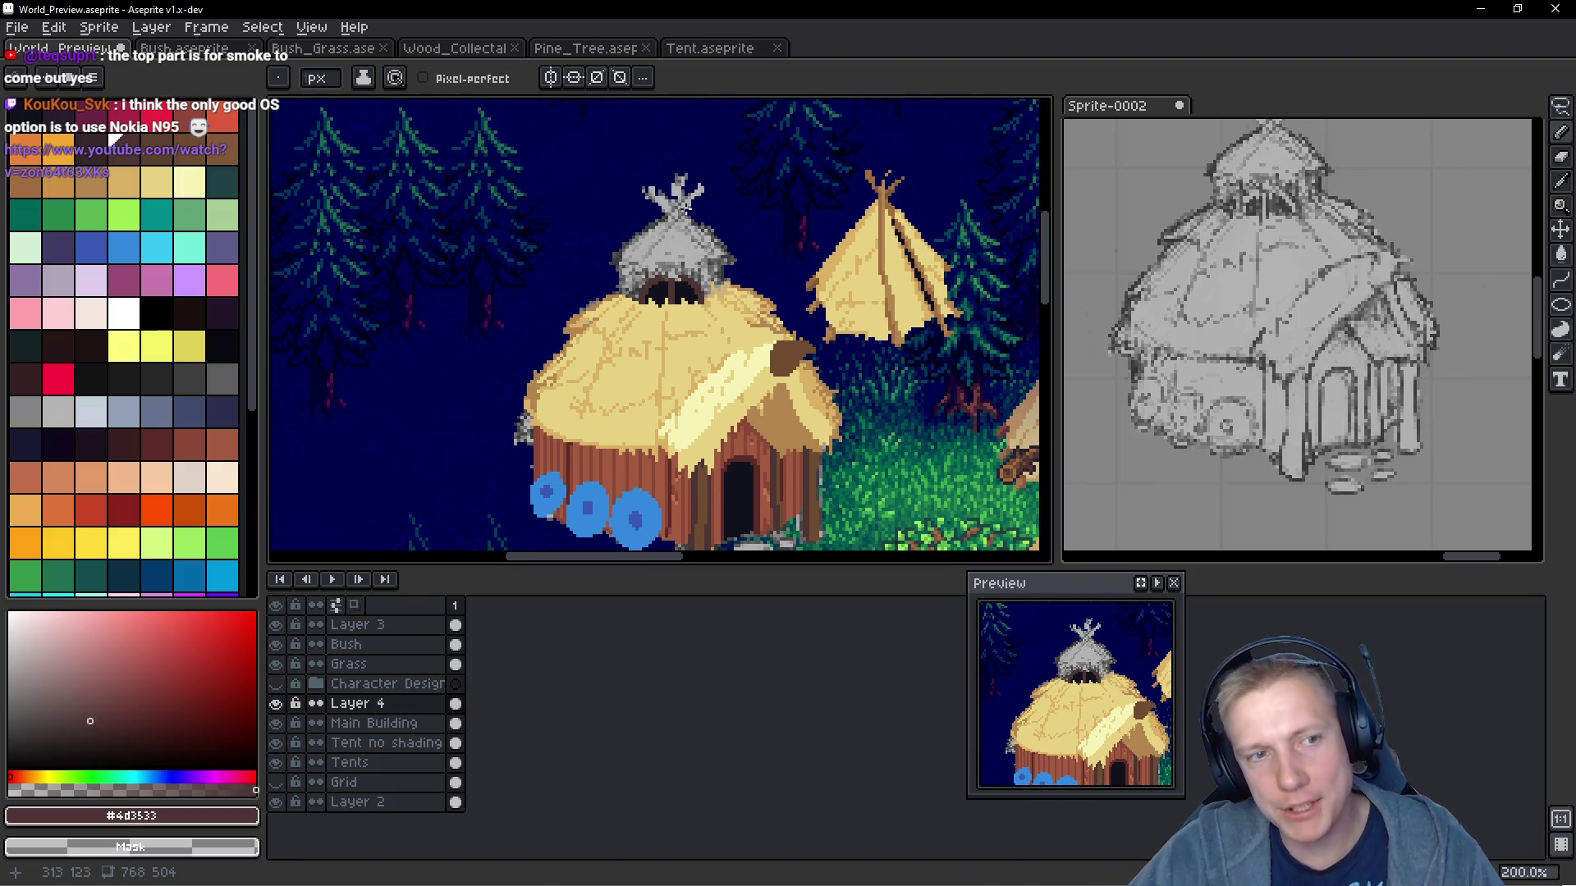
scroll(666, 206, "up", 2)
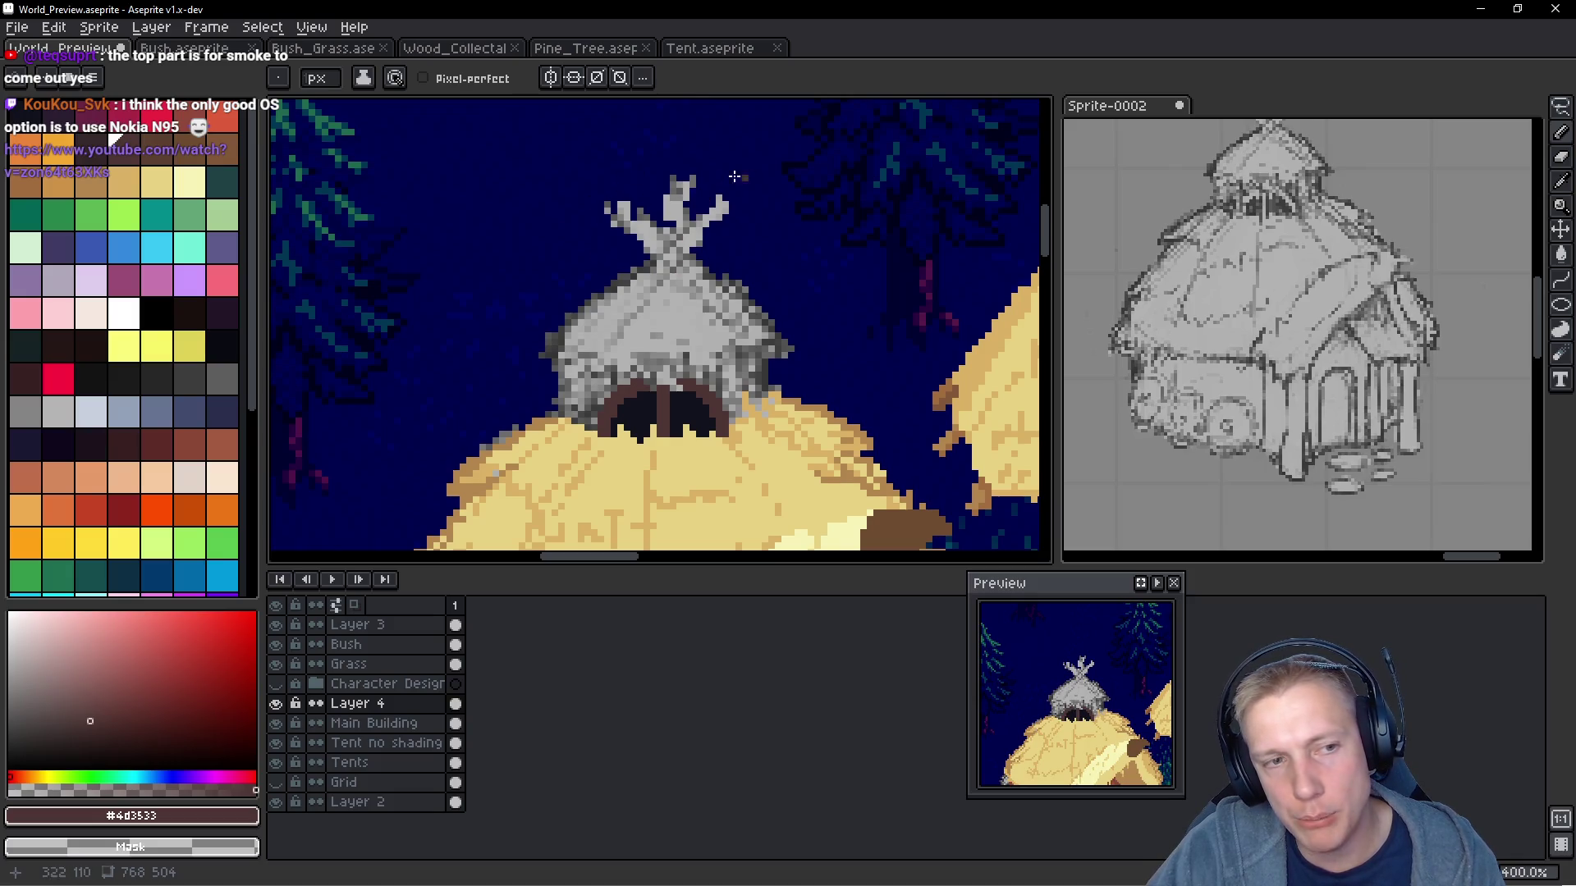
scroll(657, 238, "up", 3)
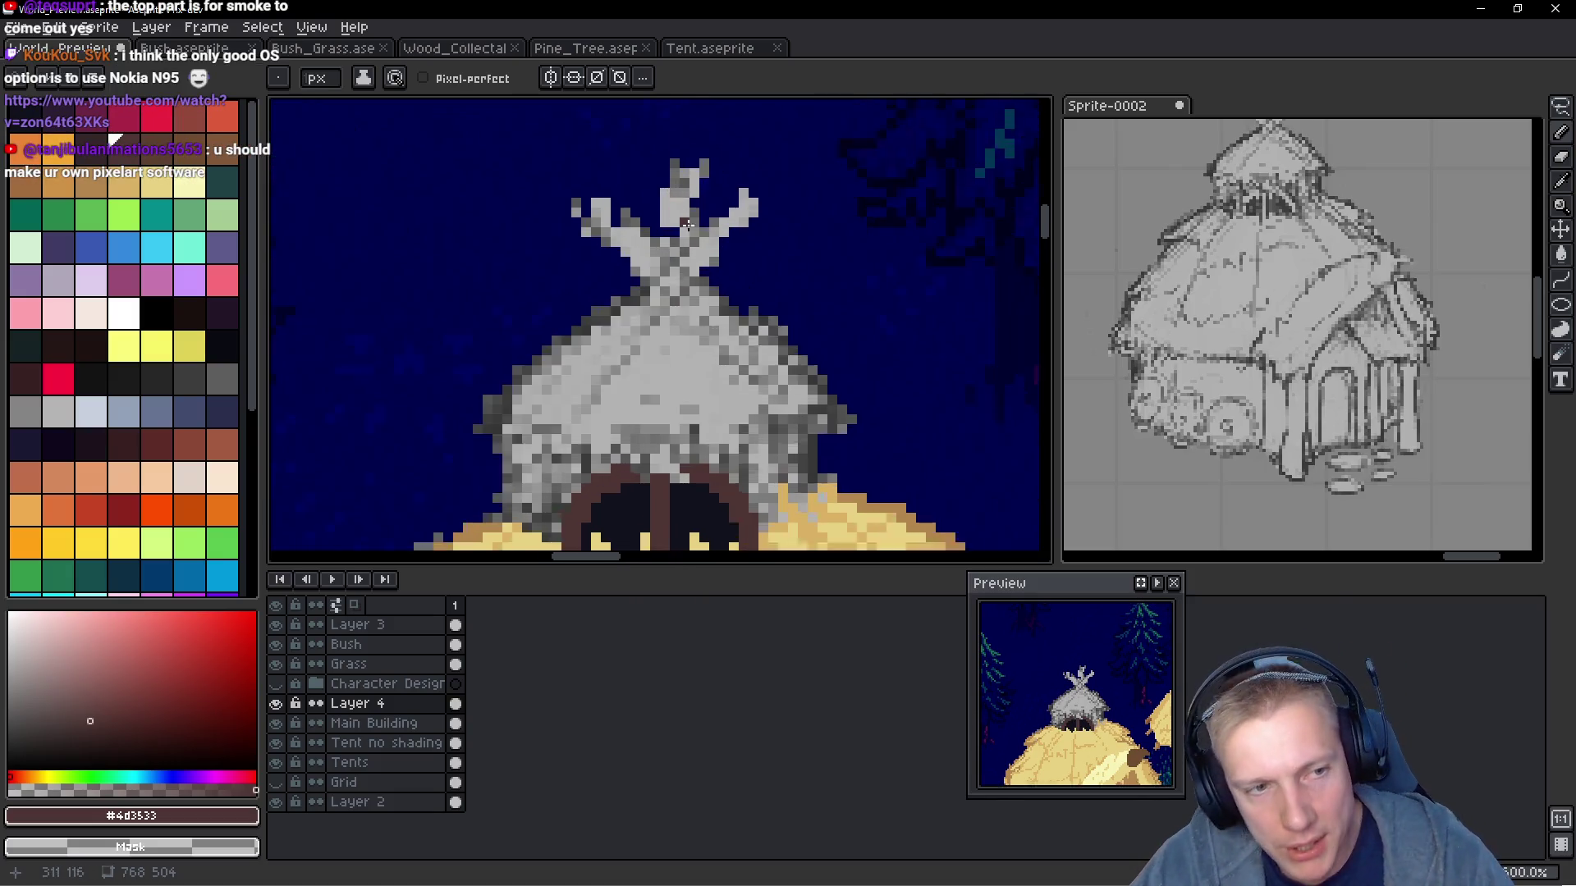
mouse_move(655, 274)
left_mouse_down()
mouse_move(559, 193)
mouse_move(574, 236)
mouse_move(646, 289)
mouse_move(608, 254)
mouse_move(632, 277)
left_mouse_up()
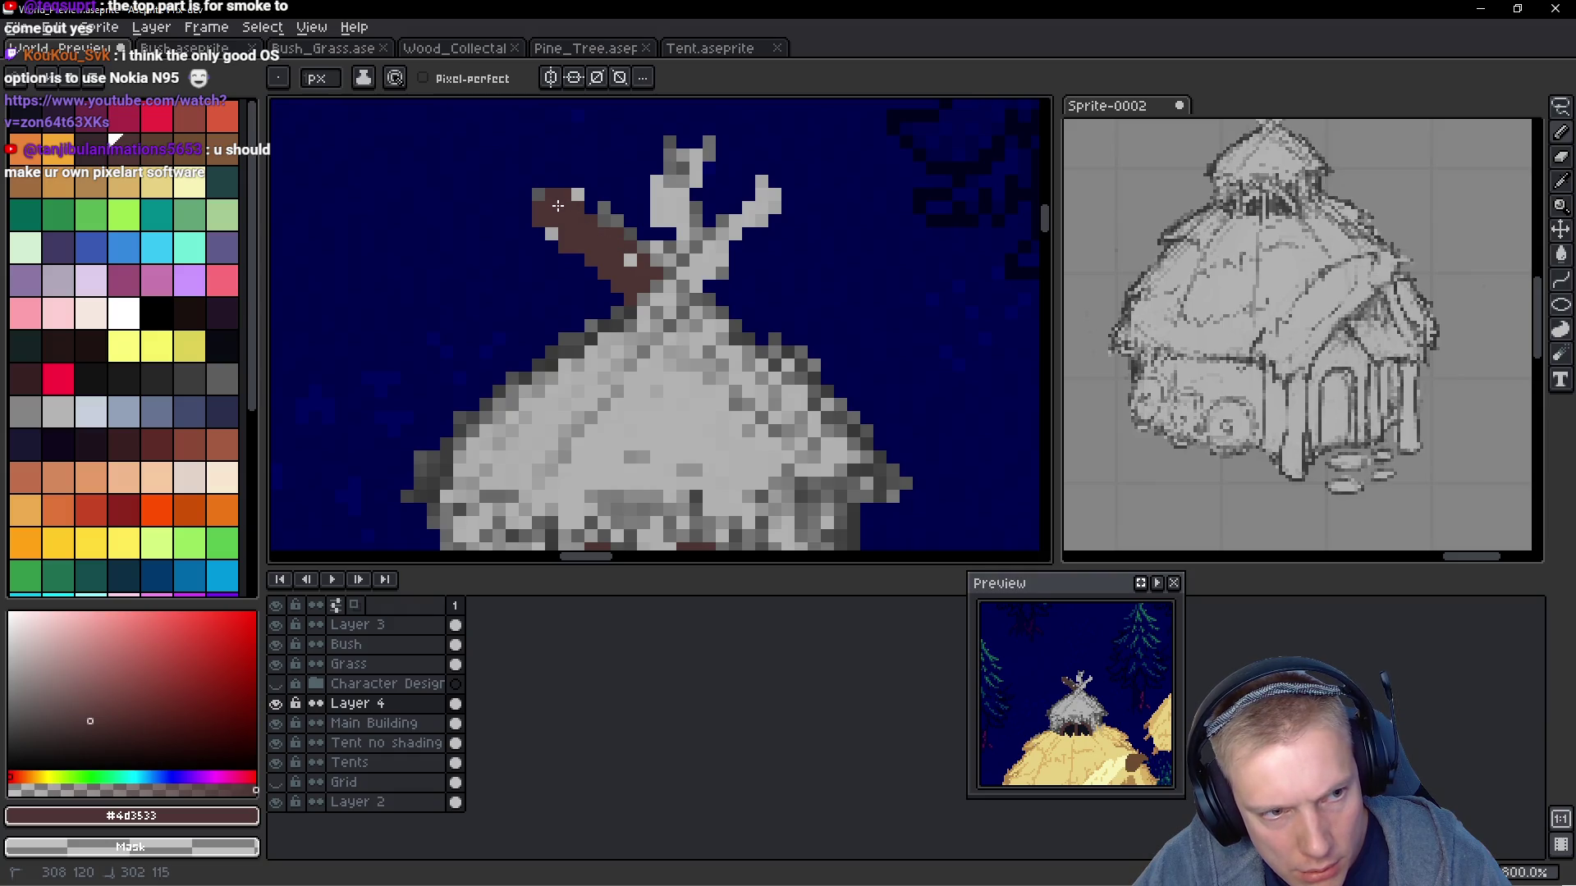
scroll(622, 243, "down", 5)
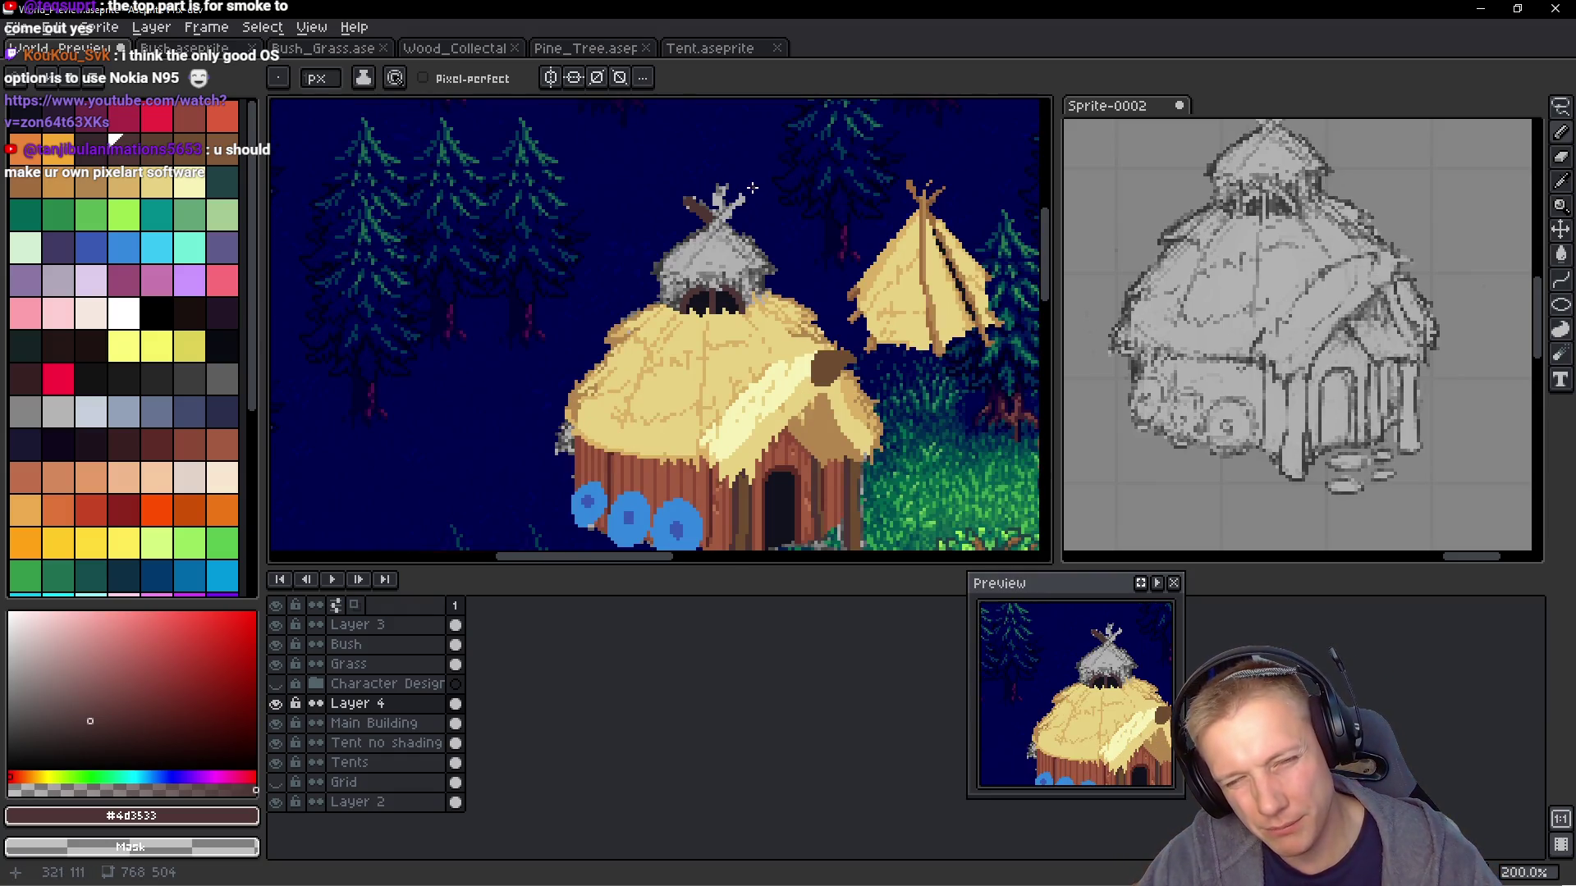
scroll(724, 219, "up", 6)
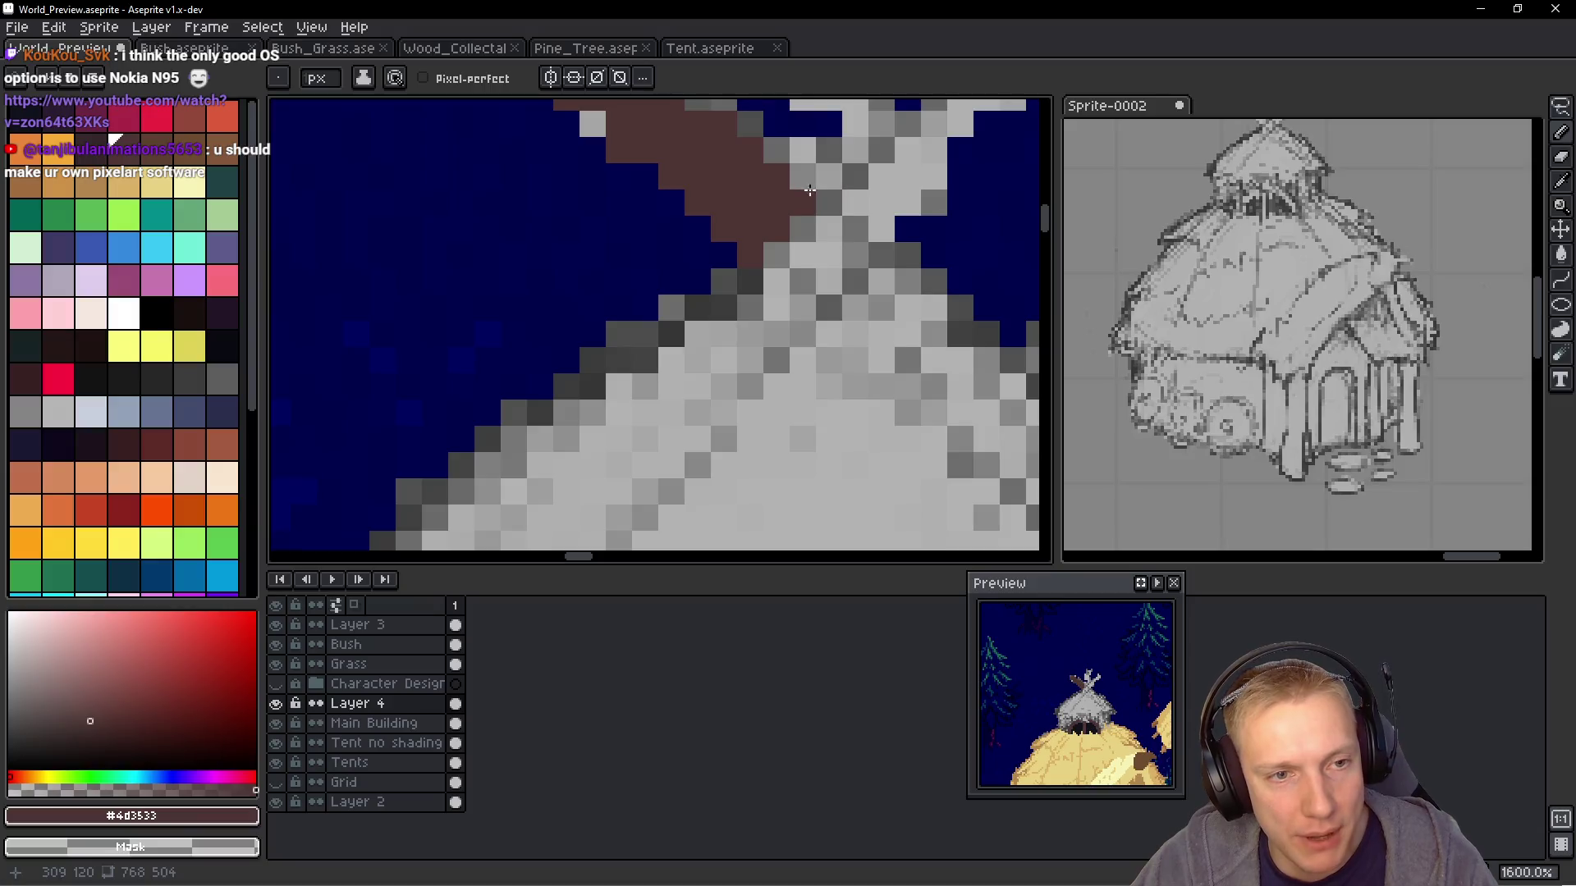
left_click(532, 296)
left_click(638, 300)
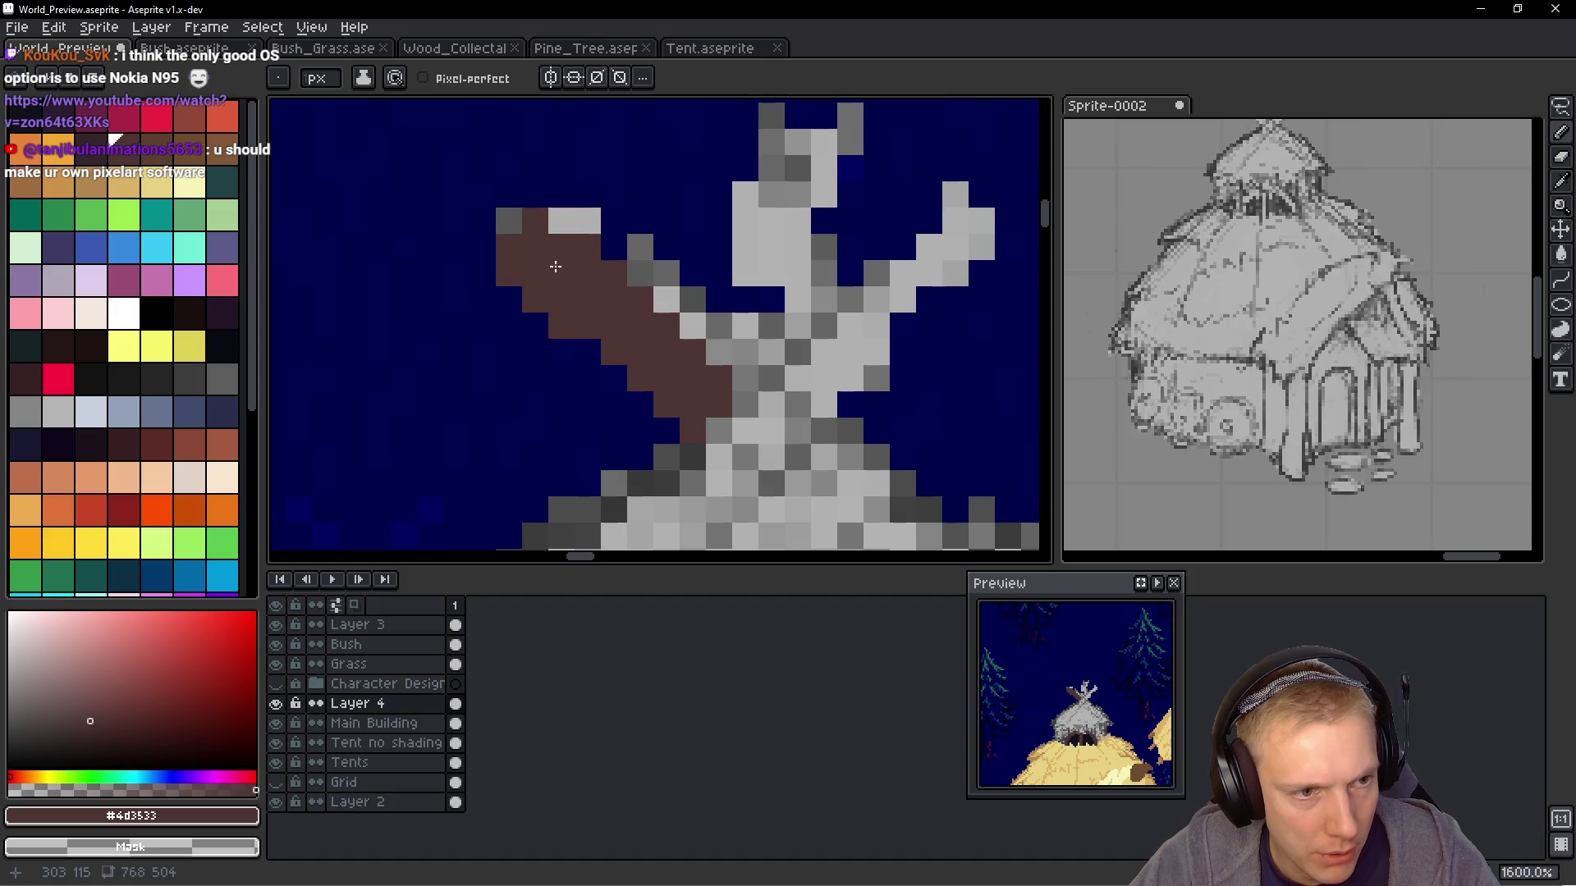
right_click(562, 325)
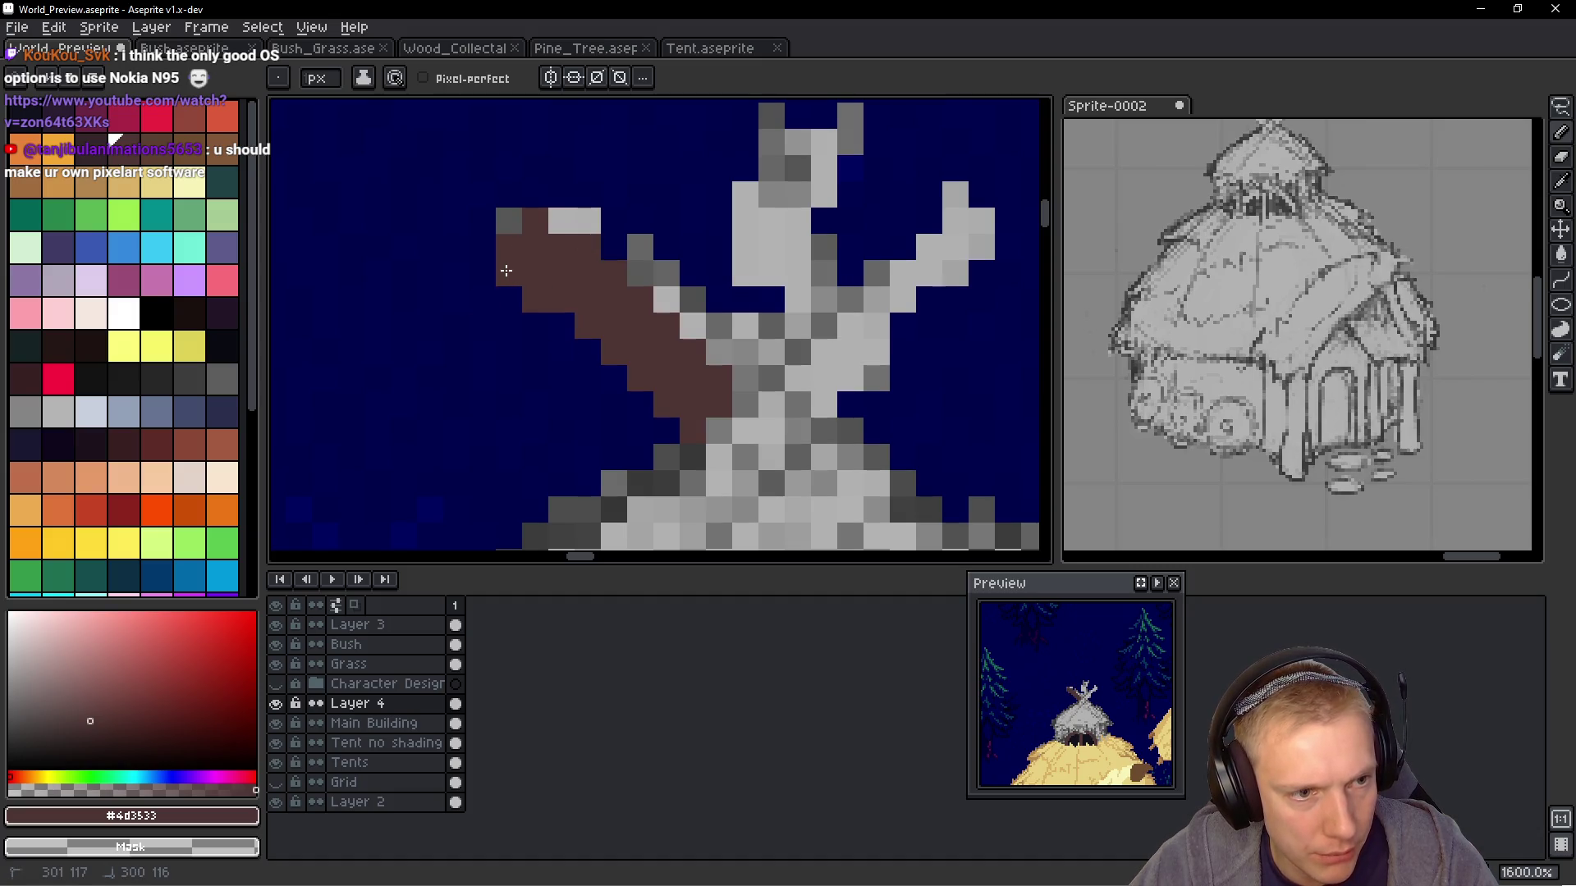
scroll(726, 298, "down", 4)
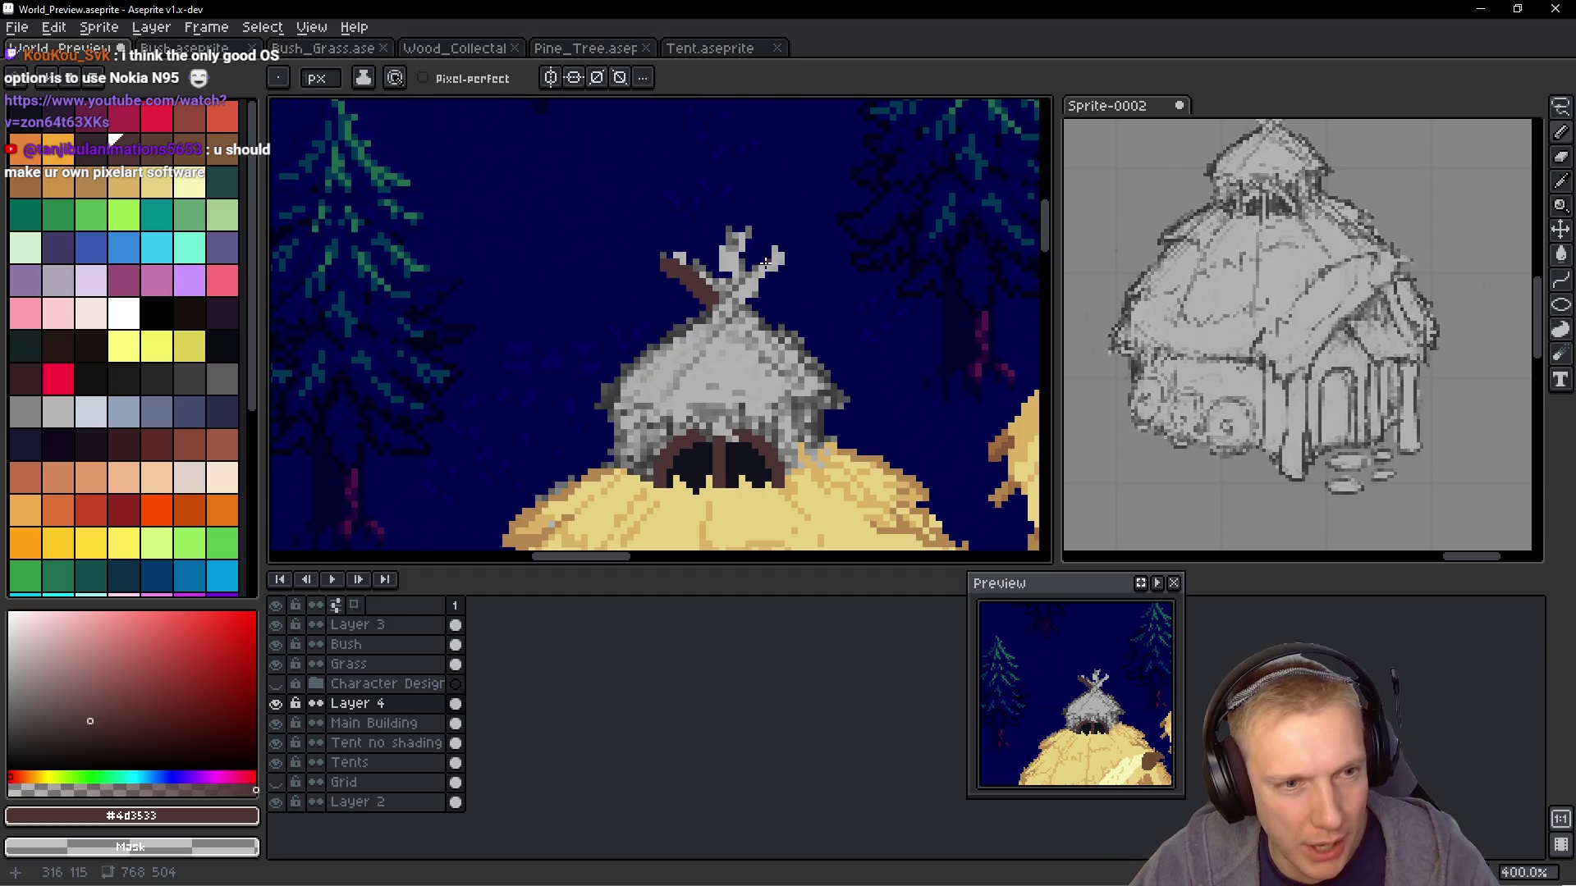
scroll(726, 298, "up", 3)
left_click_drag(686, 306, 612, 233)
Draw the right-hand brown stick crossing at the peak and trim its tip
scroll(815, 317, "down", 5)
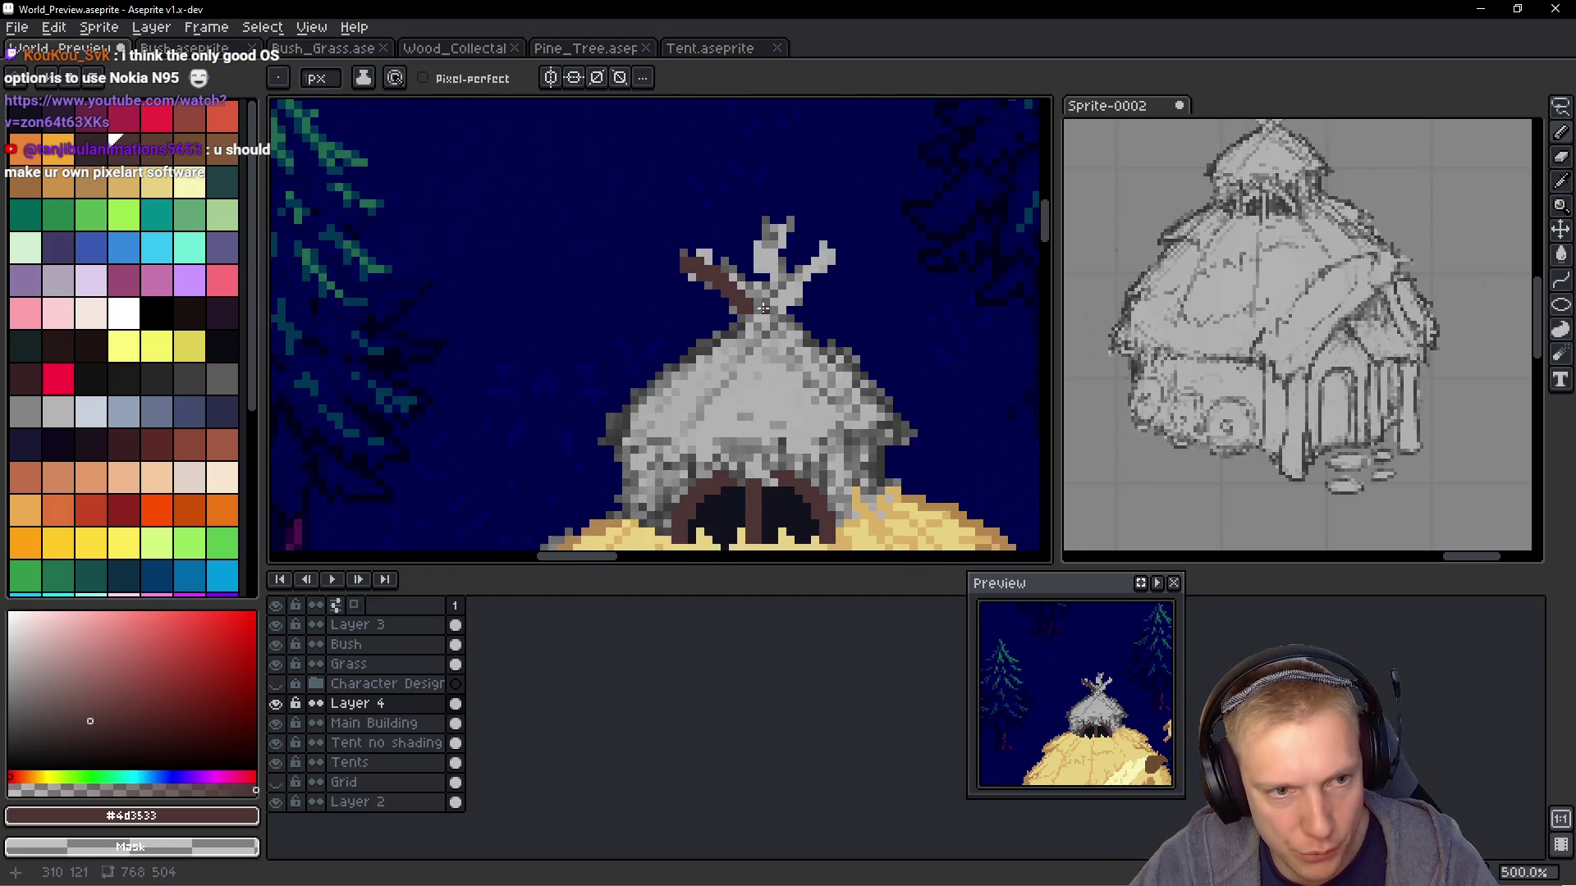
scroll(815, 316, "up", 3)
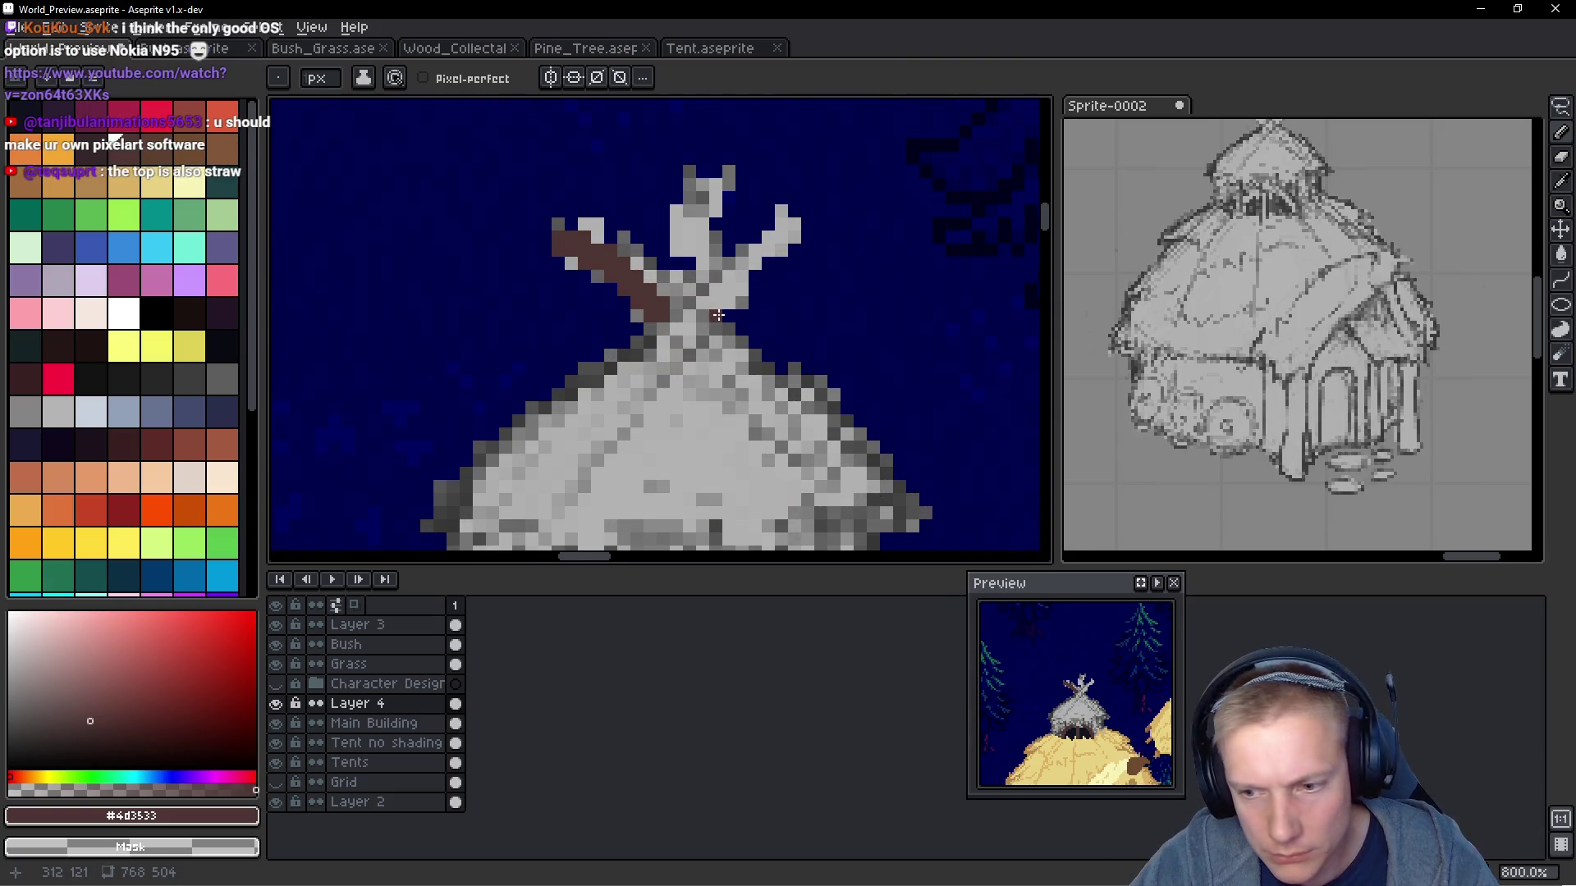
scroll(725, 311, "down", 4)
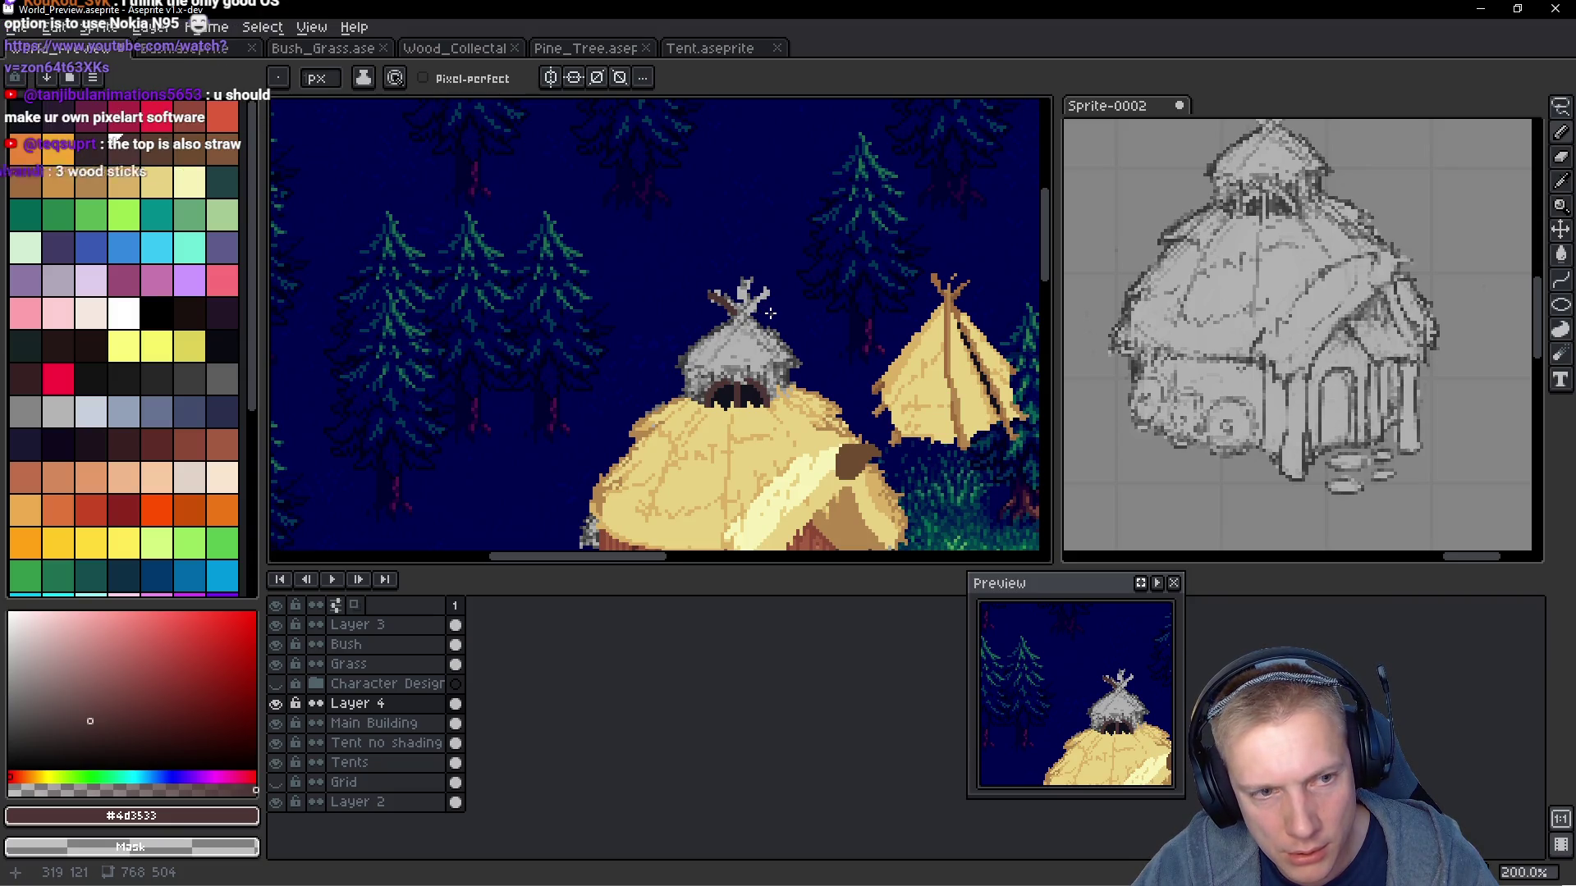
scroll(748, 312, "up", 2)
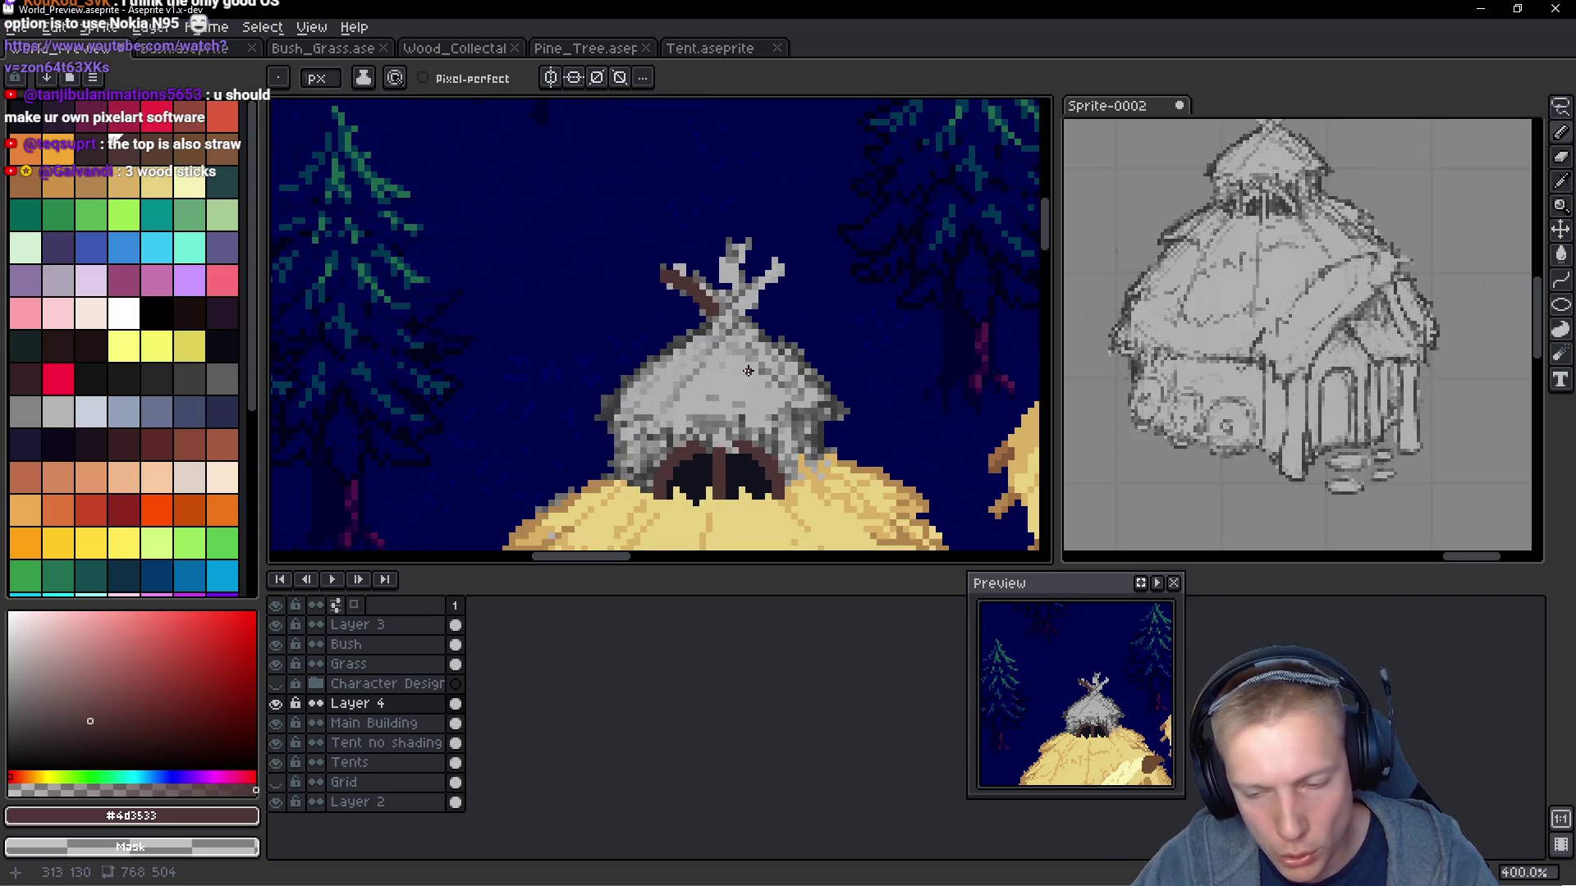
scroll(771, 367, "up", 6)
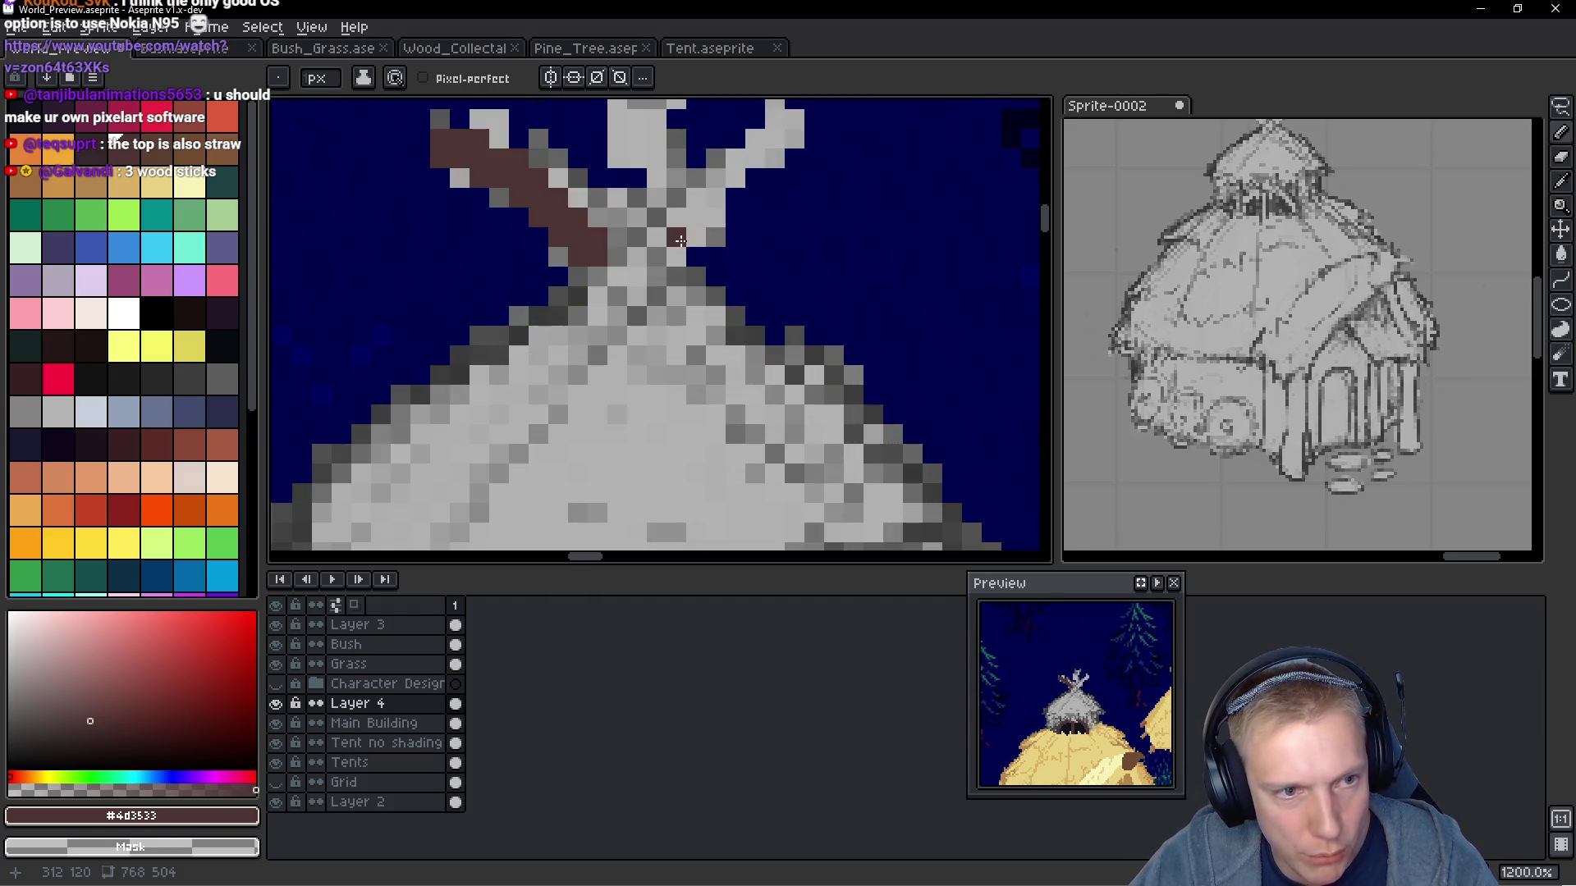
mouse_move(684, 246)
left_mouse_down()
mouse_move(810, 125)
mouse_move(833, 156)
mouse_move(742, 155)
left_mouse_up()
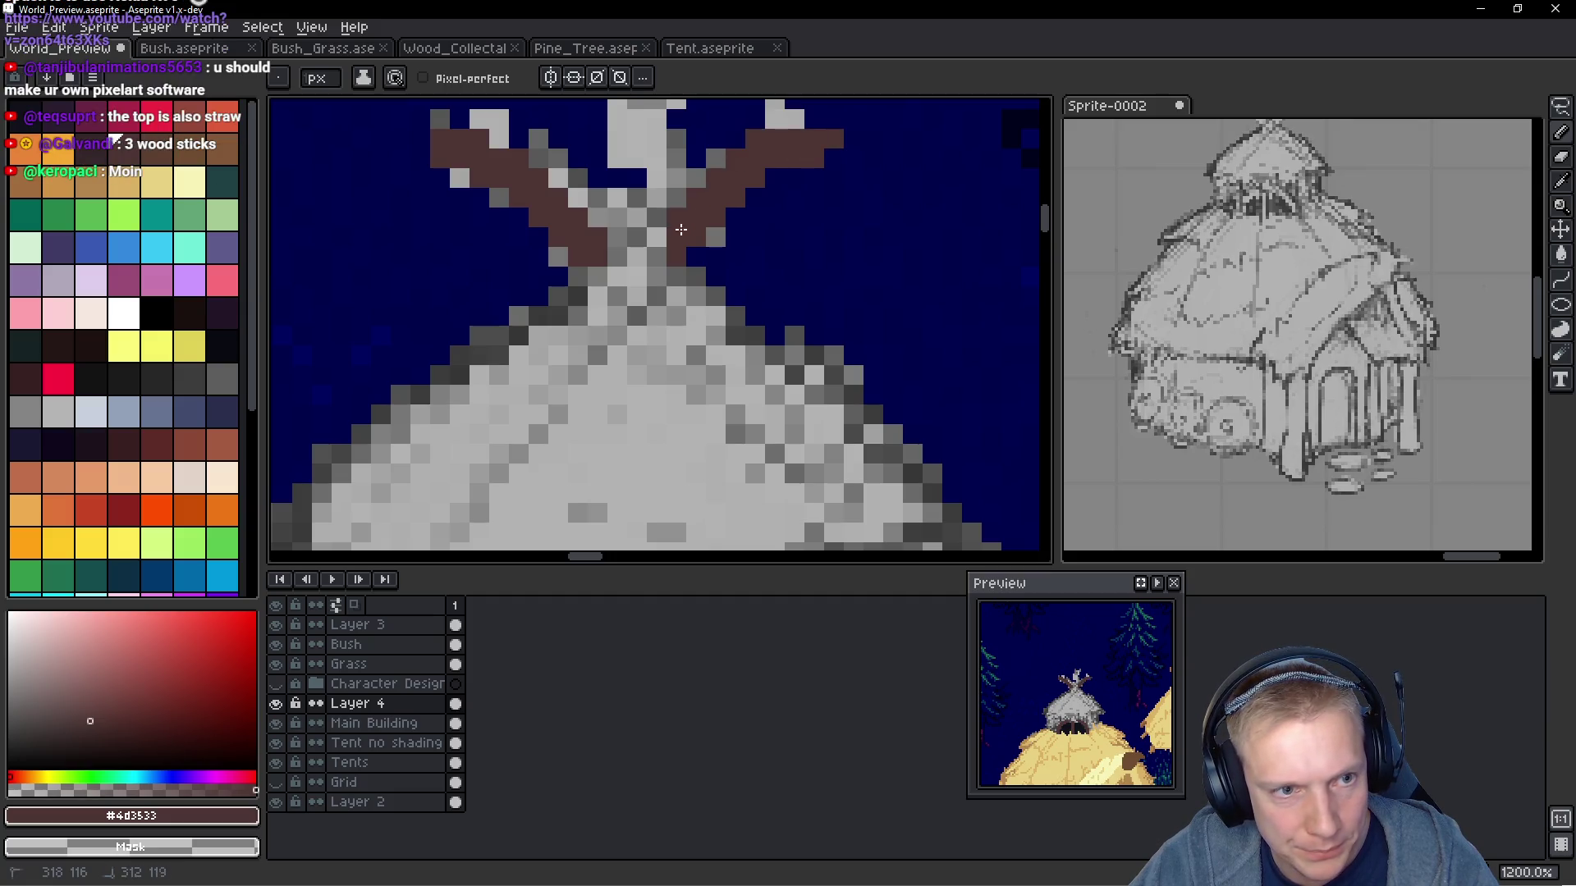
right_click(834, 139)
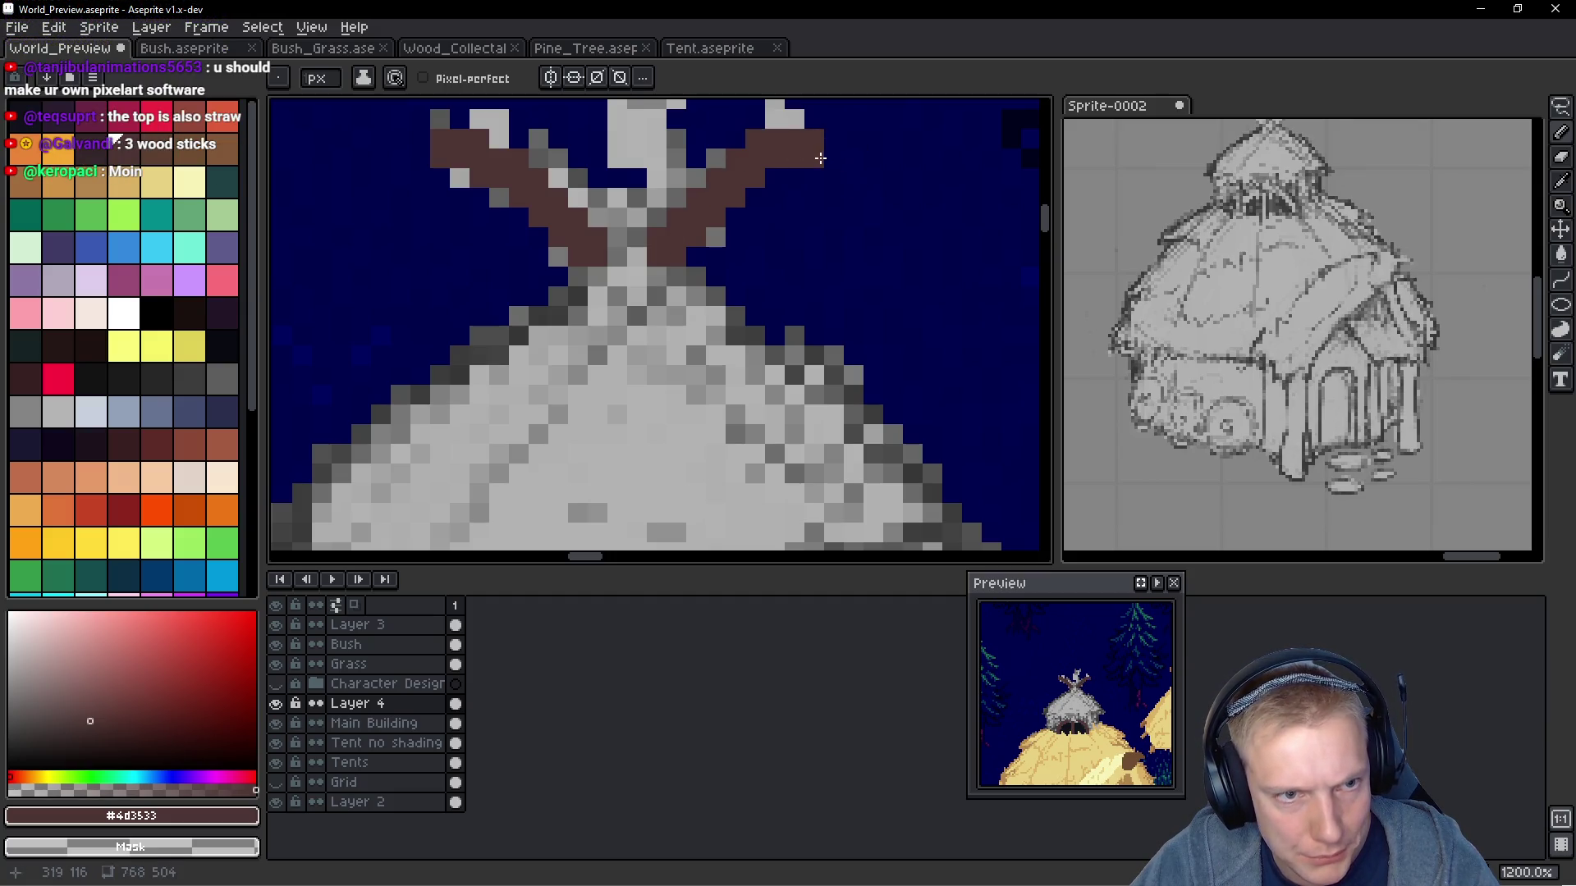
Add a short upright brown stick in the middle of the roof peak
left_click_drag(891, 178, 877, 277)
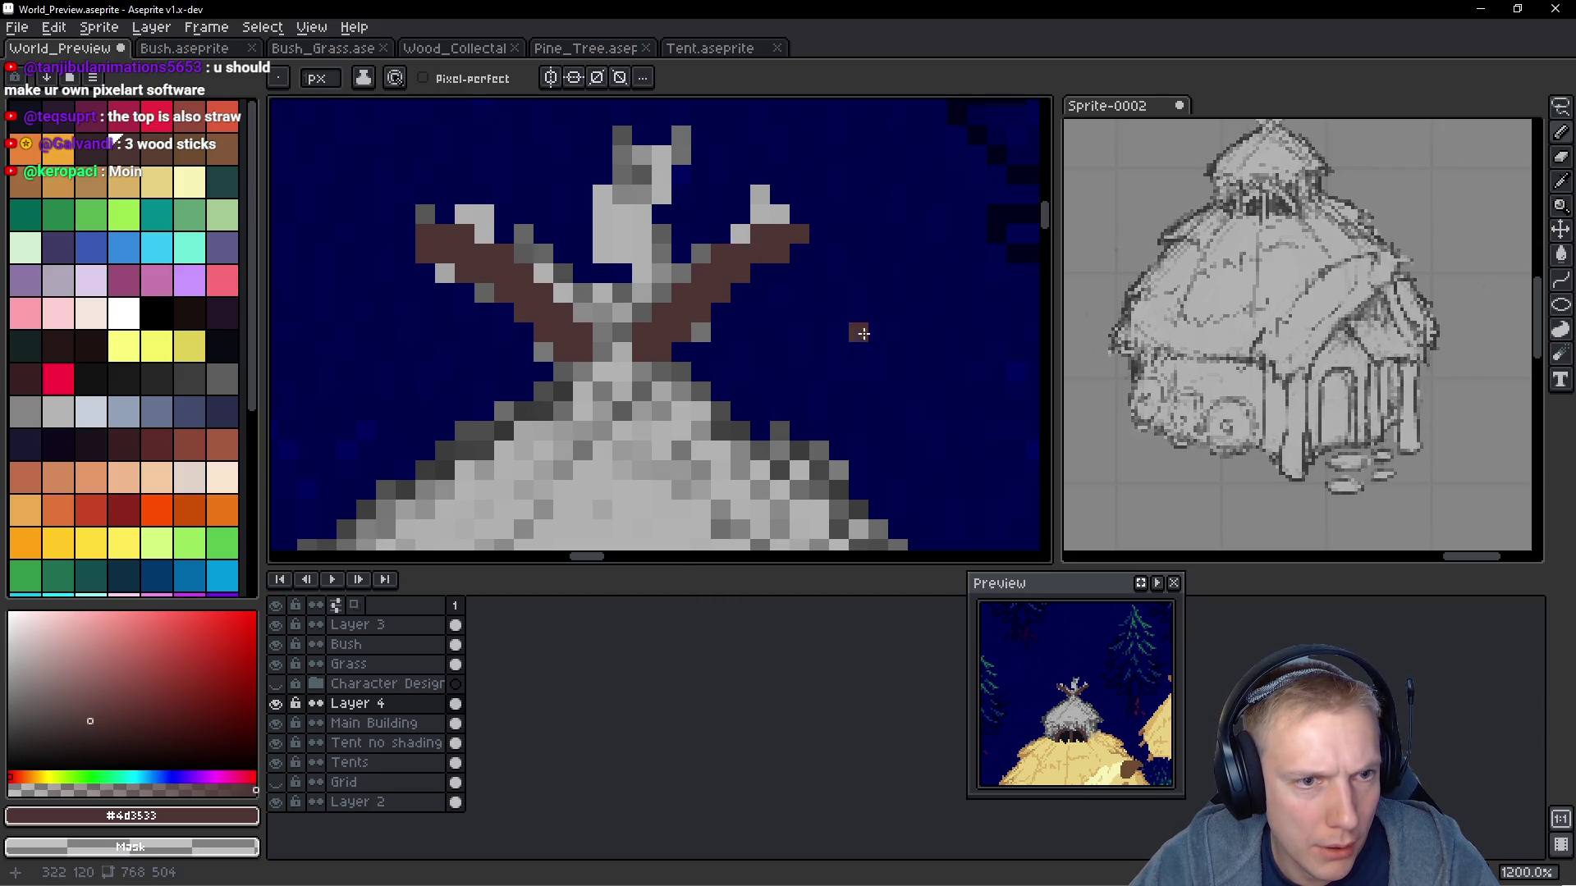
scroll(852, 334, "down", 3)
scroll(792, 291, "up", 3)
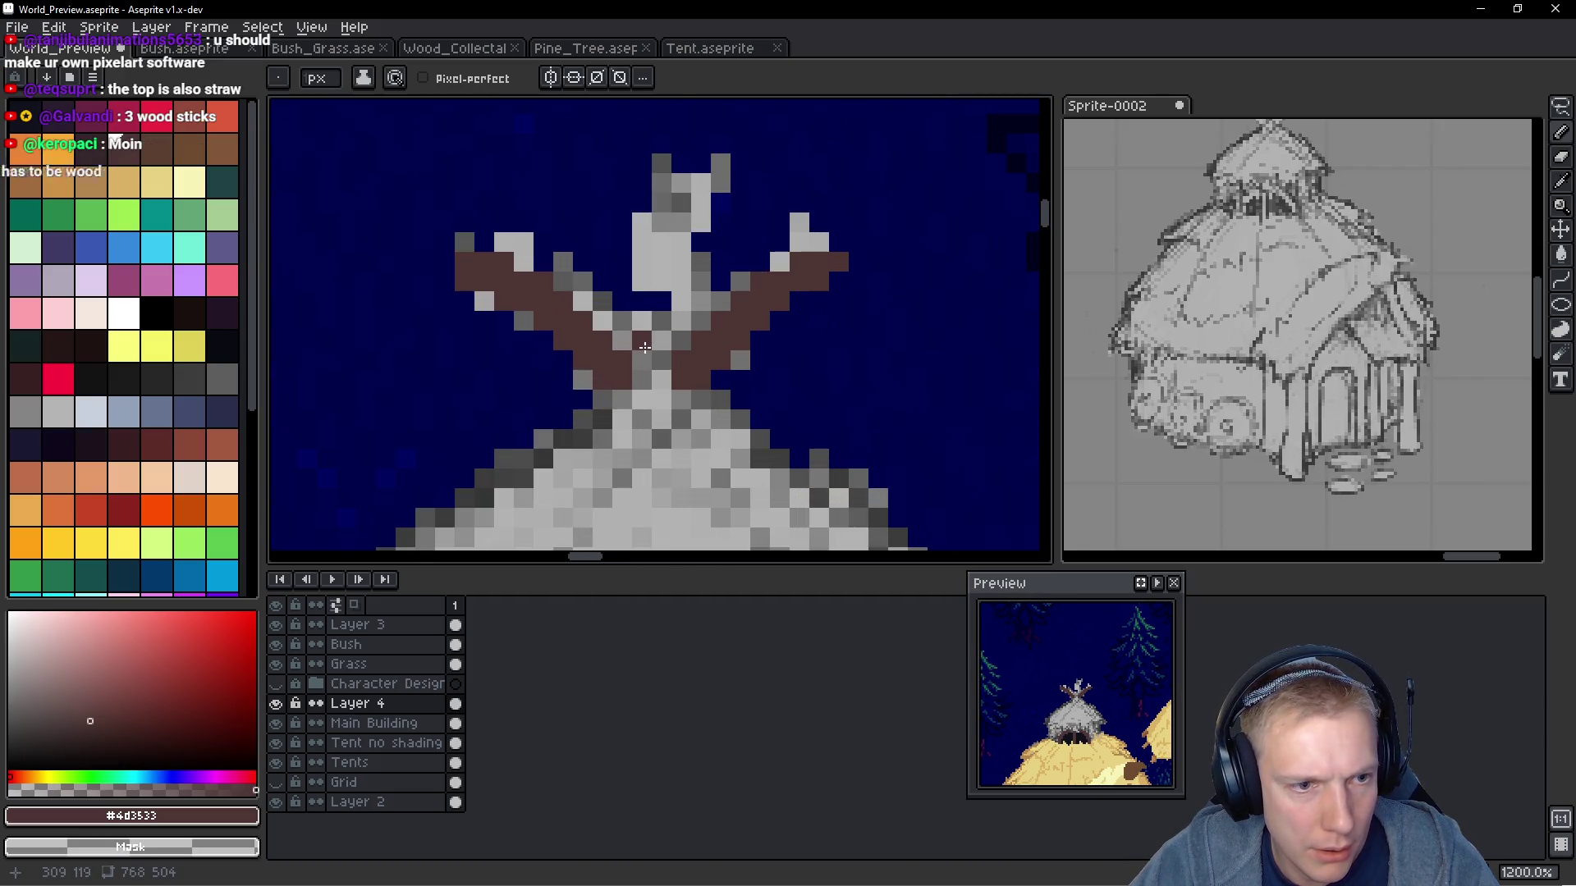
left_click_drag(641, 338, 637, 177)
mouse_move(655, 324)
left_mouse_down()
mouse_move(662, 221)
mouse_move(667, 336)
mouse_move(669, 244)
mouse_move(638, 257)
mouse_move(700, 176)
left_mouse_up()
scroll(700, 176, "down", 5)
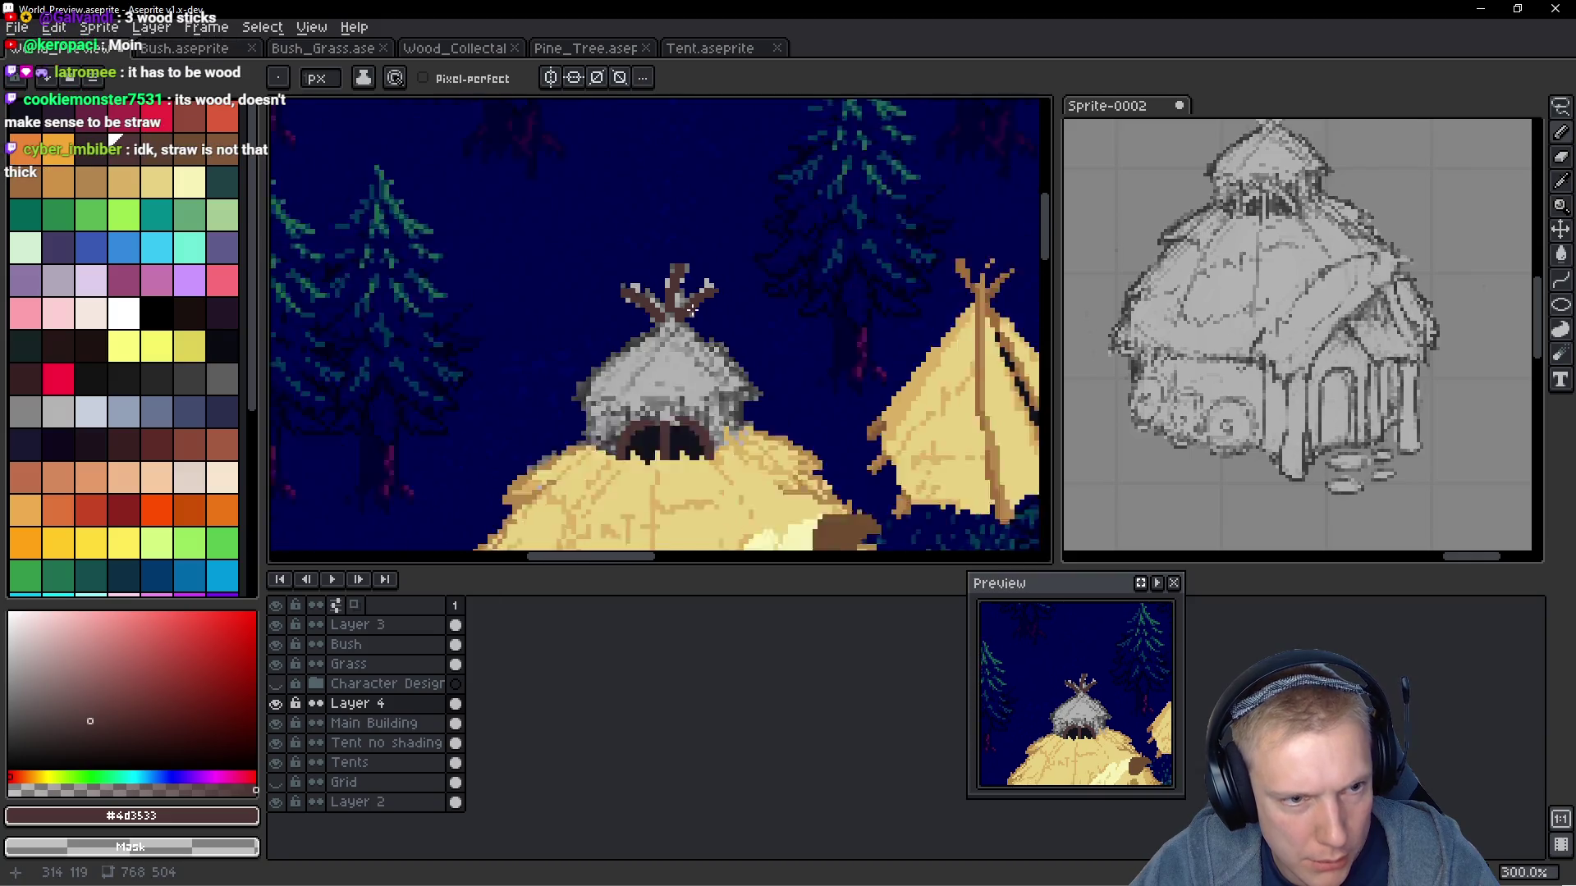
Sample a light straw yellow and draw two diagonal straw strokes across the grey roof
scroll(706, 306, "up", 3)
scroll(682, 194, "up", 2)
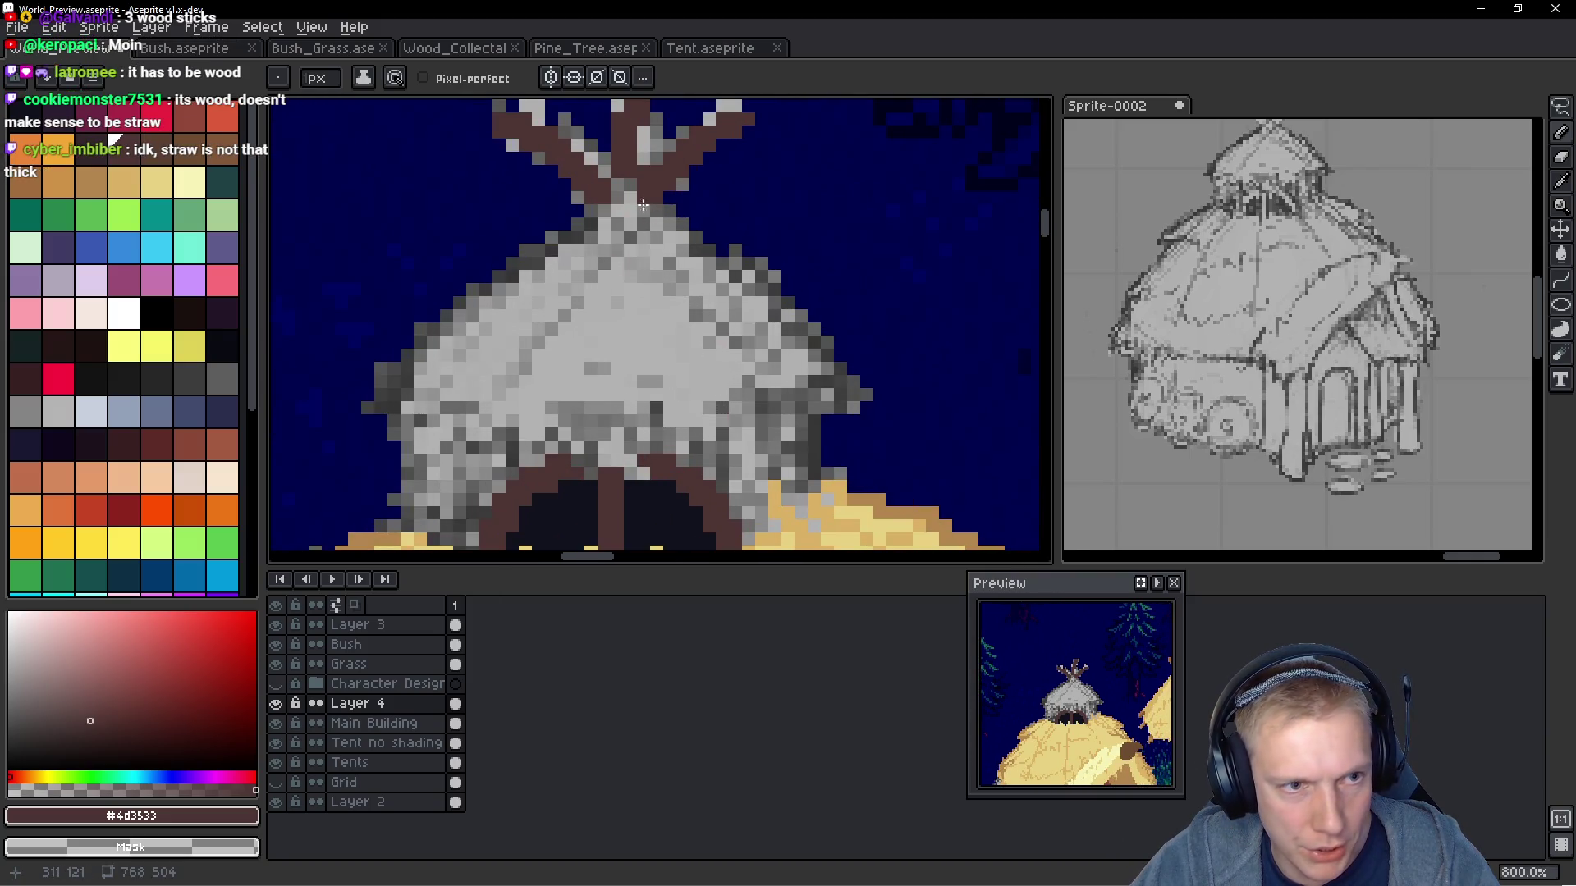
scroll(643, 206, "down", 2)
scroll(673, 328, "up", 2)
left_click(694, 410, "alt")
scroll(694, 284, "down", 2)
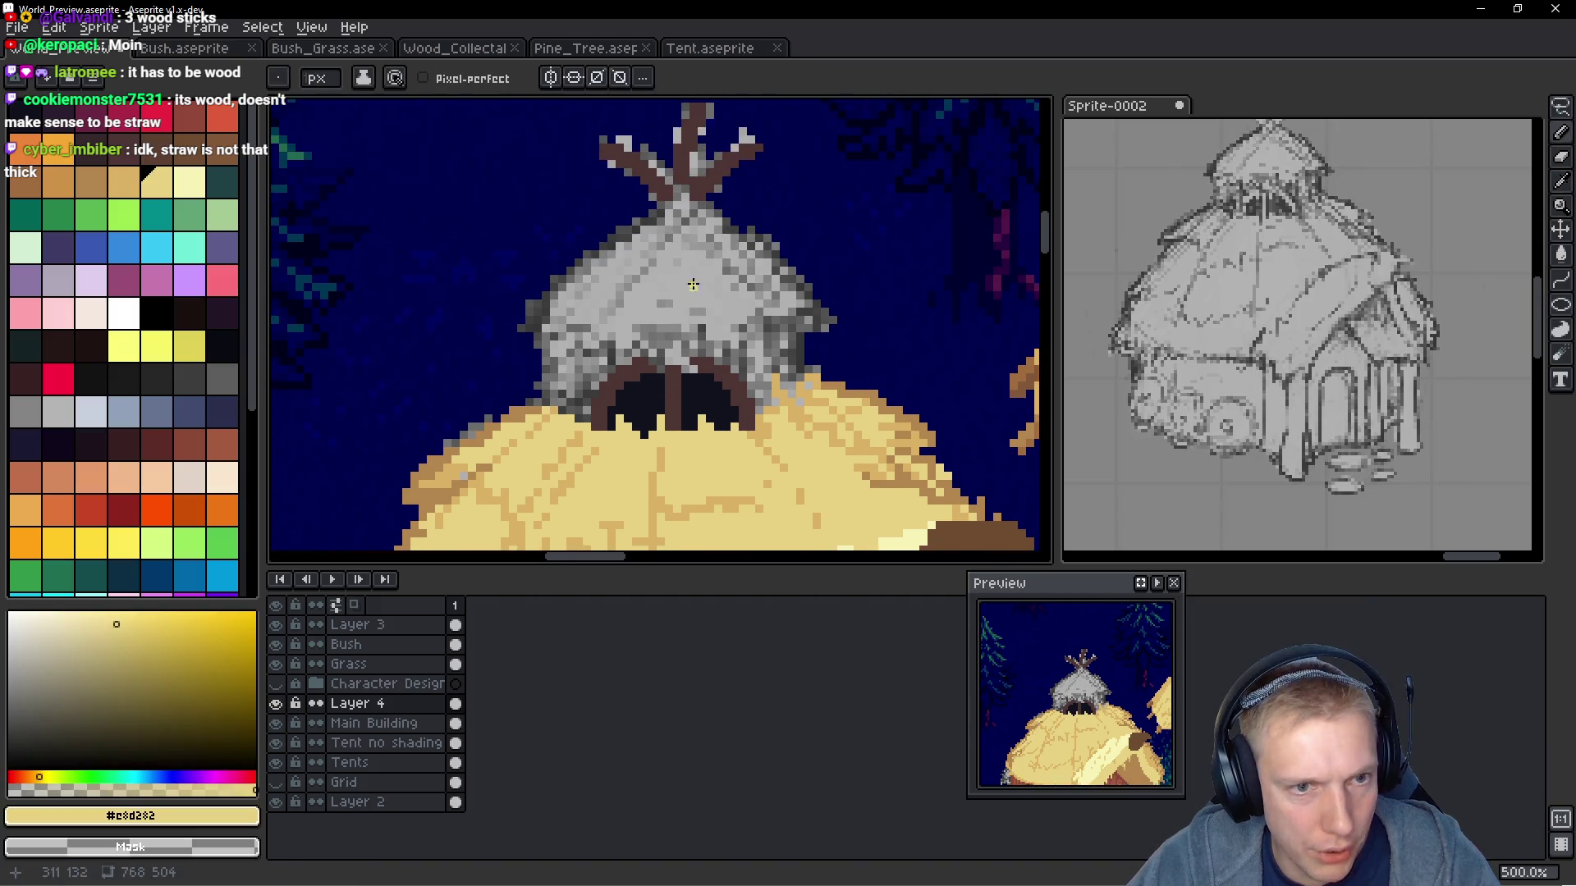
scroll(765, 252, "up", 2)
scroll(734, 298, "up", 2)
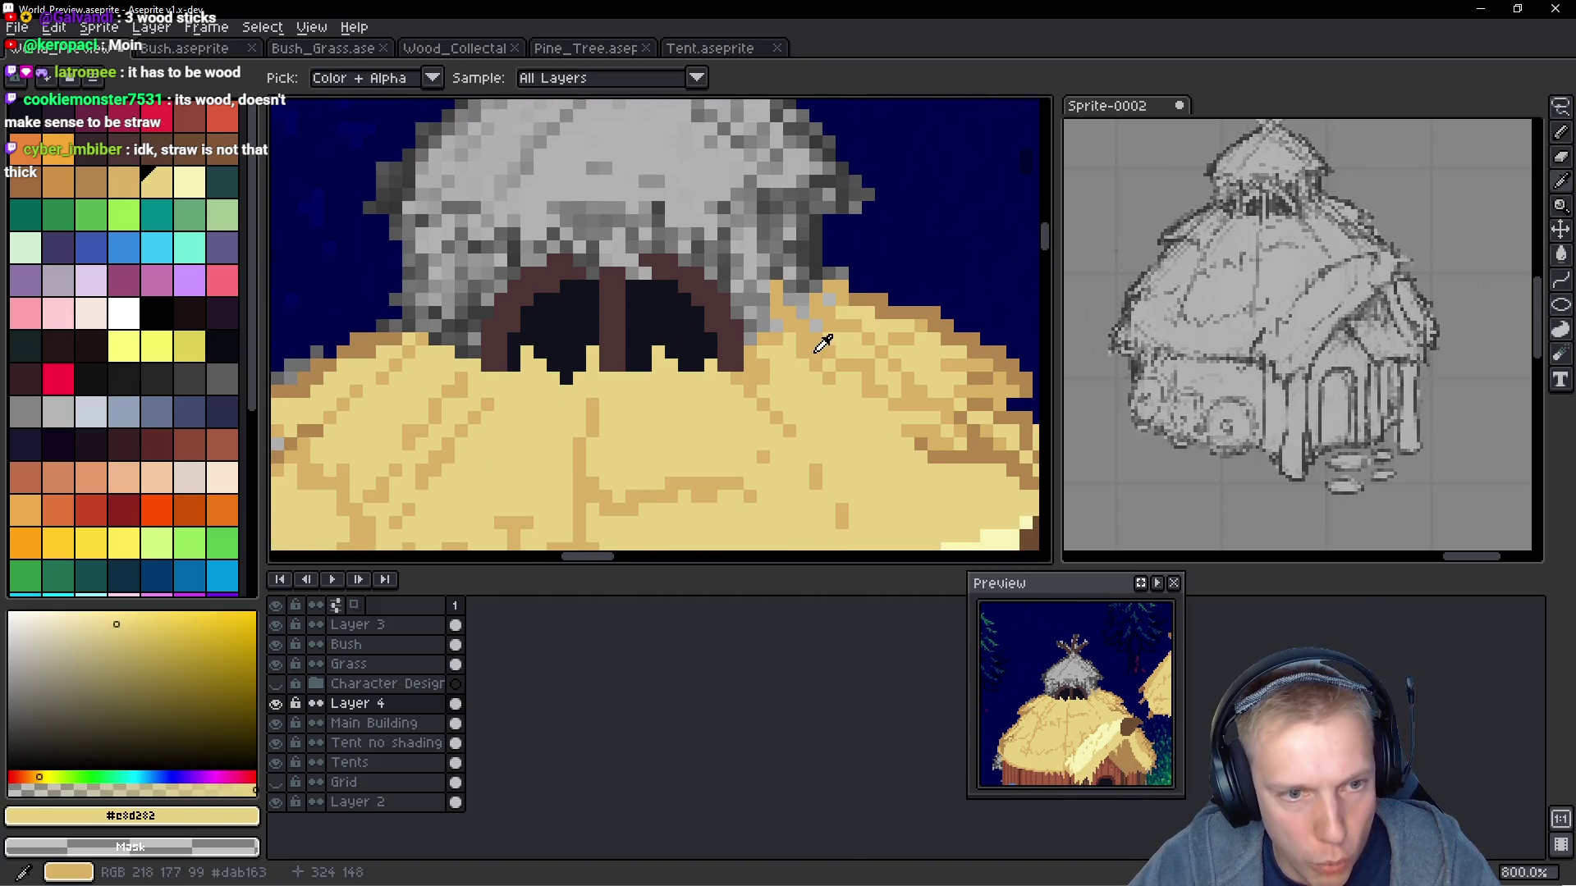
left_click(820, 344, "alt")
scroll(762, 375, "down", 2)
left_click_drag(681, 256, 711, 300)
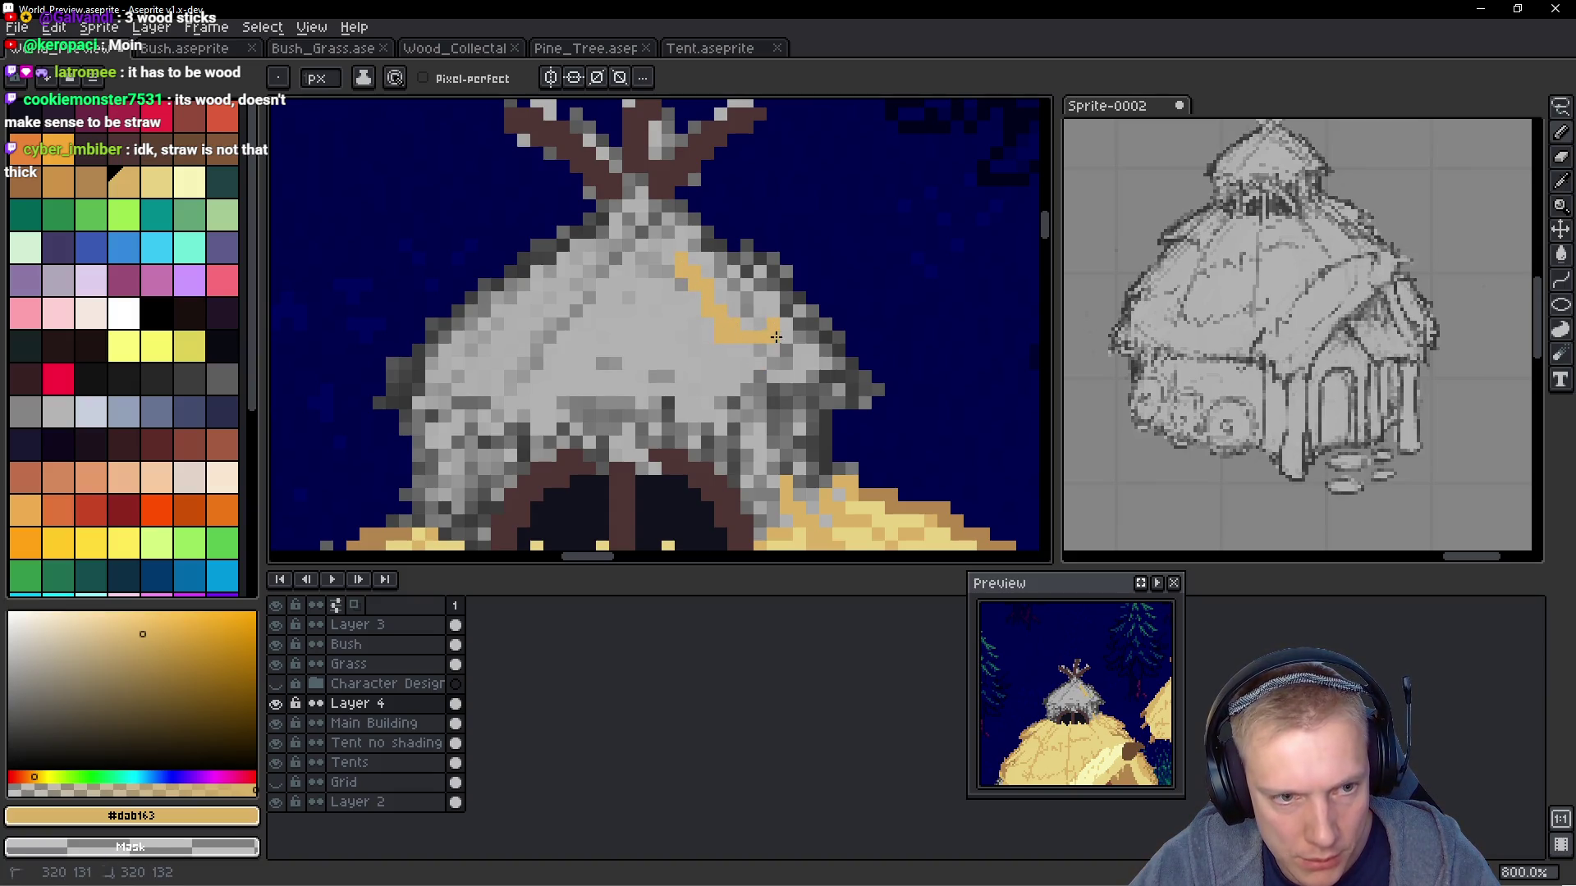
left_click(676, 345)
left_click_drag(673, 227, 634, 279)
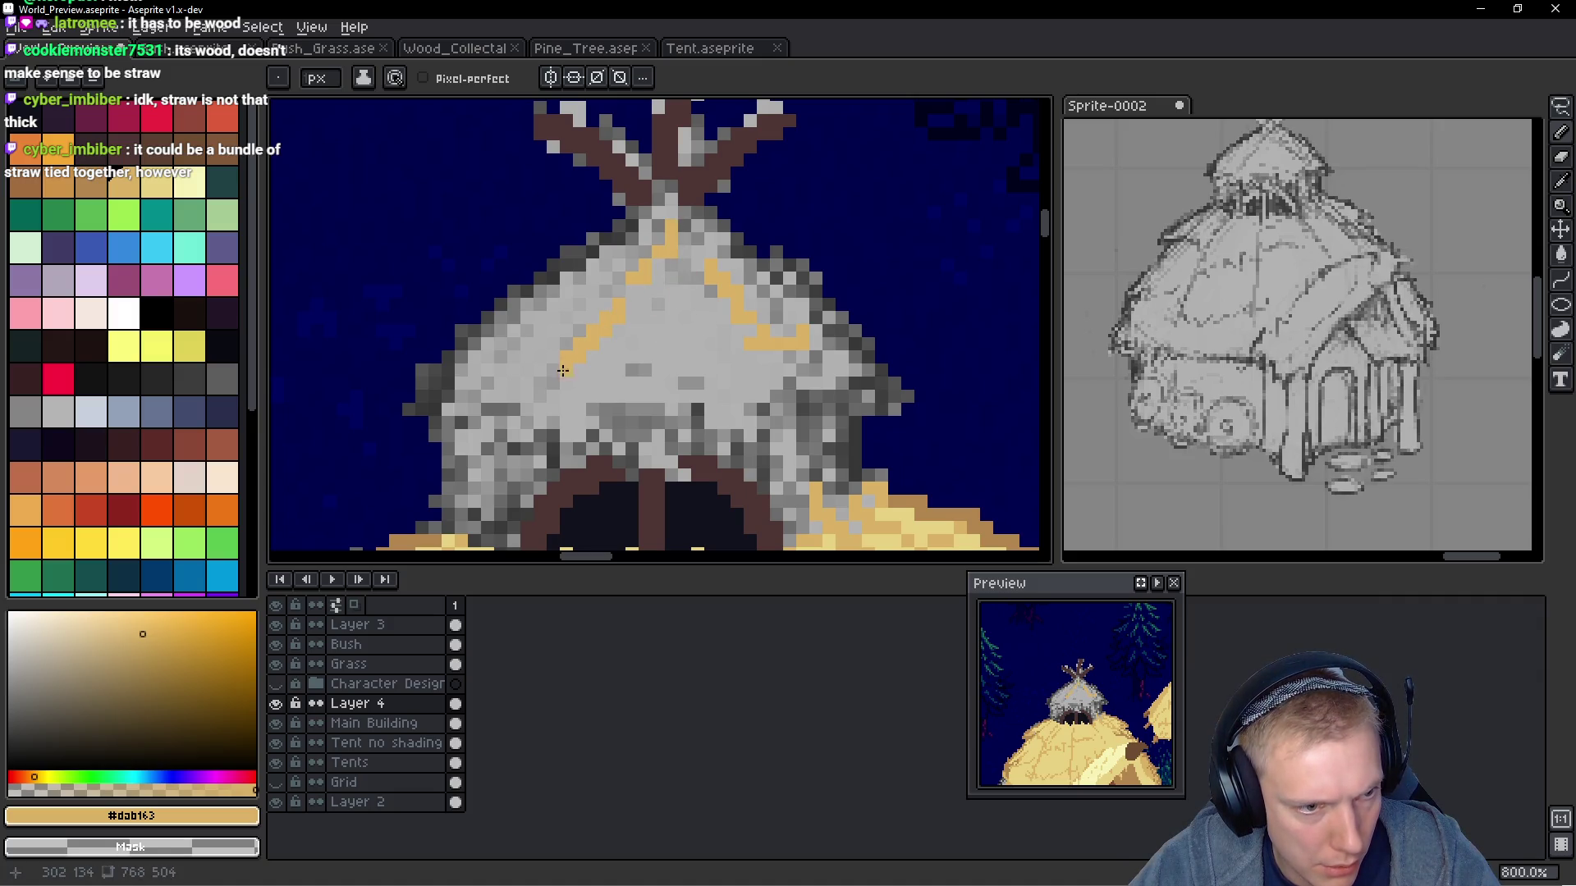
scroll(579, 408, "down", 5)
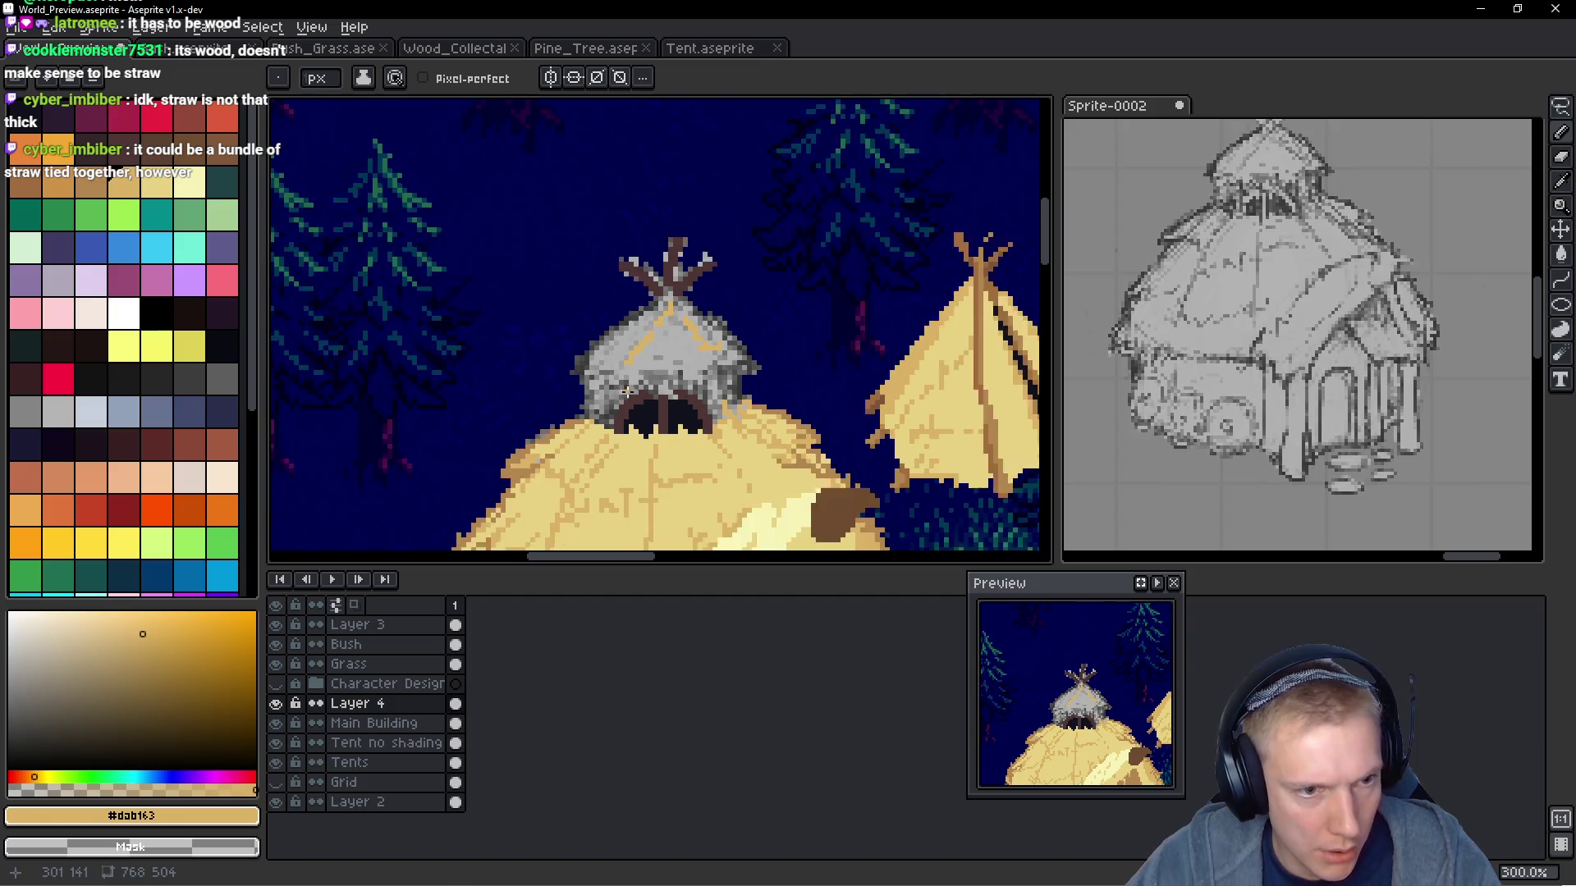
scroll(584, 383, "up", 4)
scroll(584, 382, "down", 2)
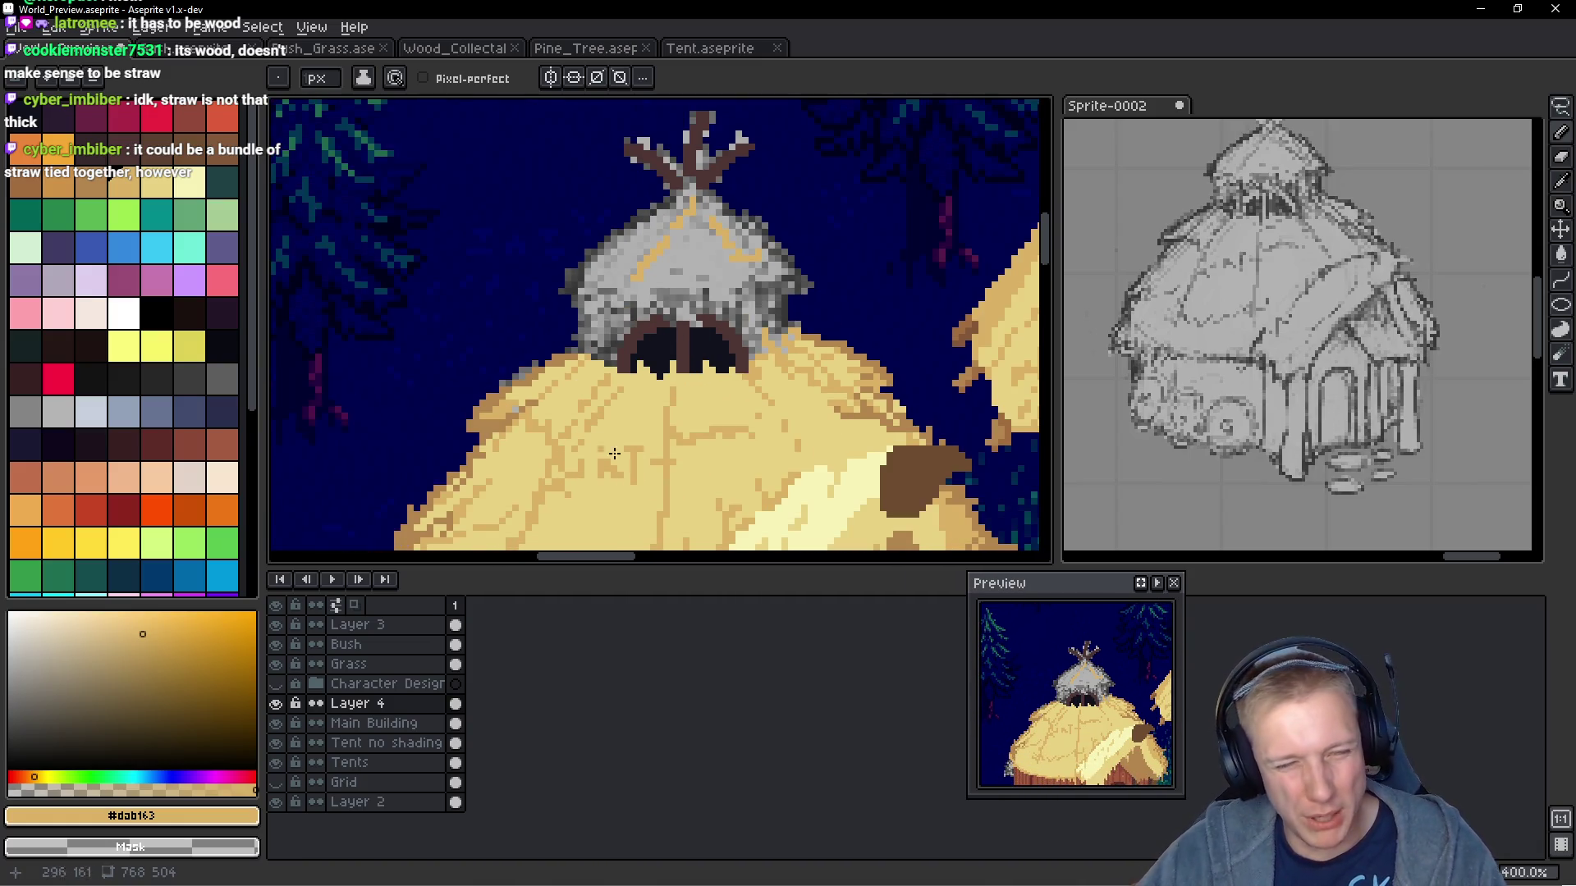
scroll(631, 317, "right", 5)
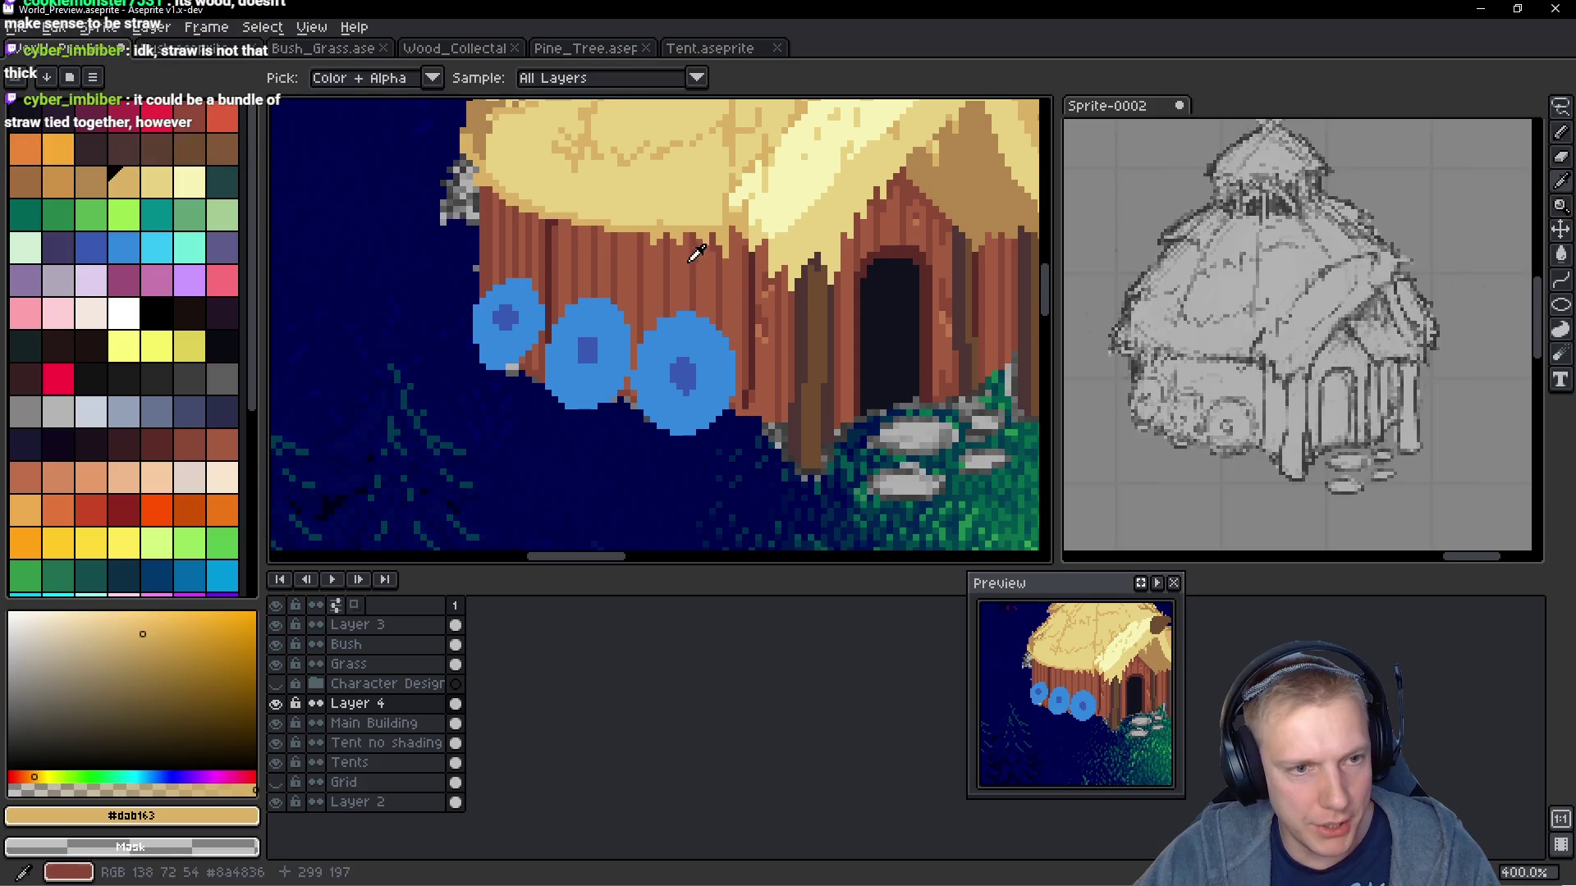
Sample the red-brown wall colour and paint the wall left of the doorway
left_click(693, 246, "alt")
scroll(596, 419, "left", 5)
scroll(597, 419, "up", 4)
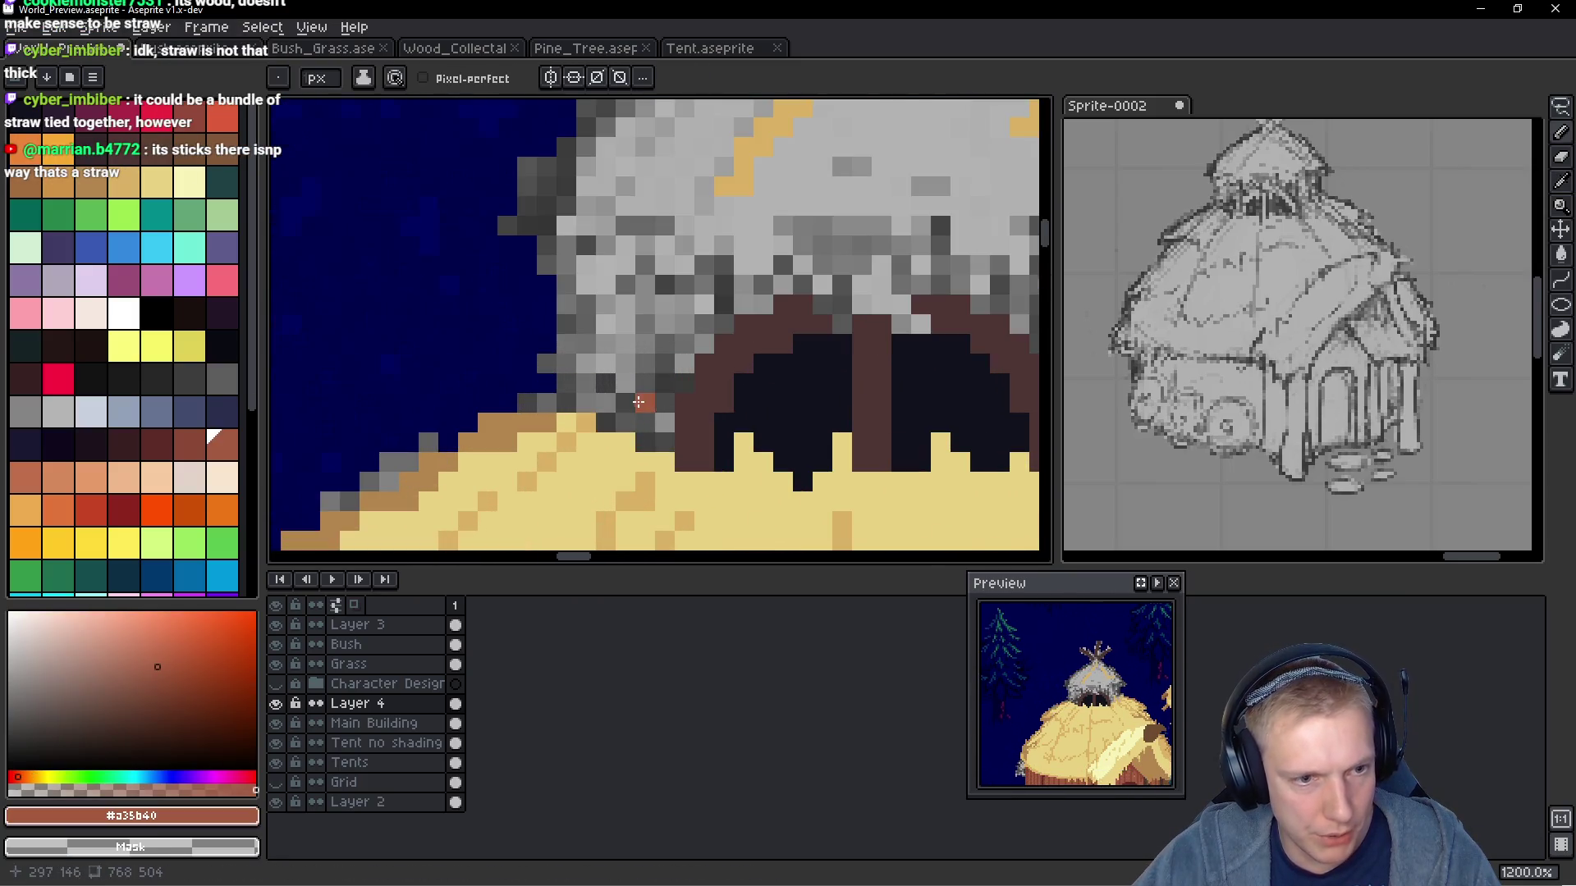
left_click(664, 442)
left_click(661, 261, "shift")
mouse_move(645, 271)
left_mouse_down()
mouse_move(645, 452)
mouse_move(617, 278)
mouse_move(612, 379)
mouse_move(586, 404)
mouse_move(572, 246)
mouse_move(575, 371)
mouse_move(685, 378)
mouse_move(682, 283)
mouse_move(692, 340)
left_mouse_up()
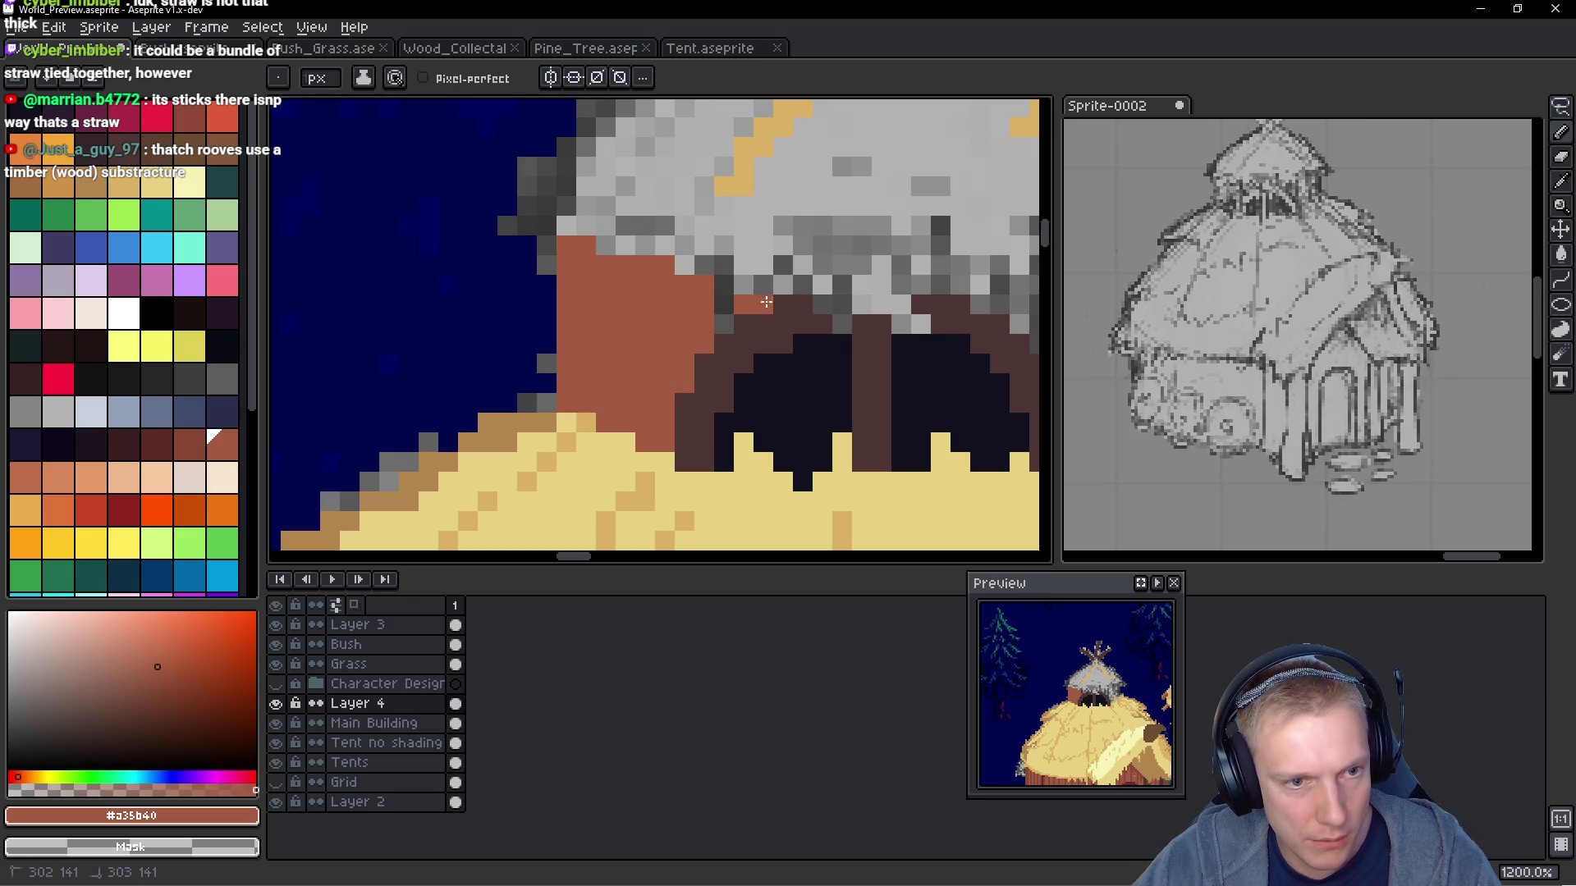
Extend the brown wall above and right of the doorway, undoing a stray pixel
left_click_drag(792, 290, 782, 285)
left_click(822, 286)
mouse_move(829, 343)
left_mouse_down()
mouse_move(829, 316)
mouse_move(797, 381)
left_mouse_up()
left_click(798, 381)
key("ctrl+z")
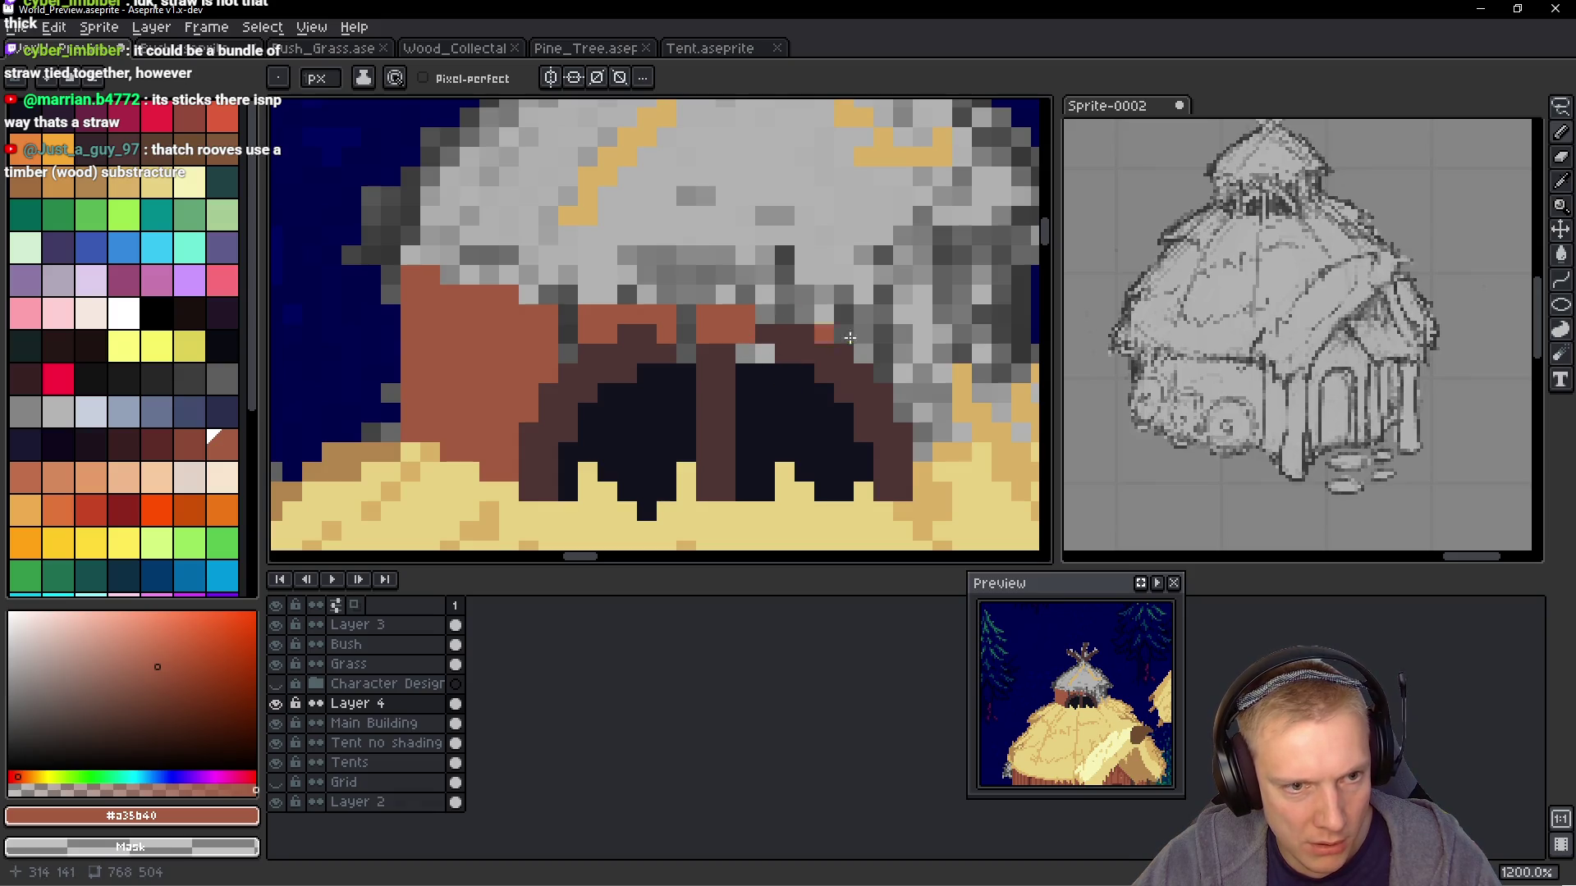
left_click(823, 316)
left_click_drag(863, 312, 863, 355)
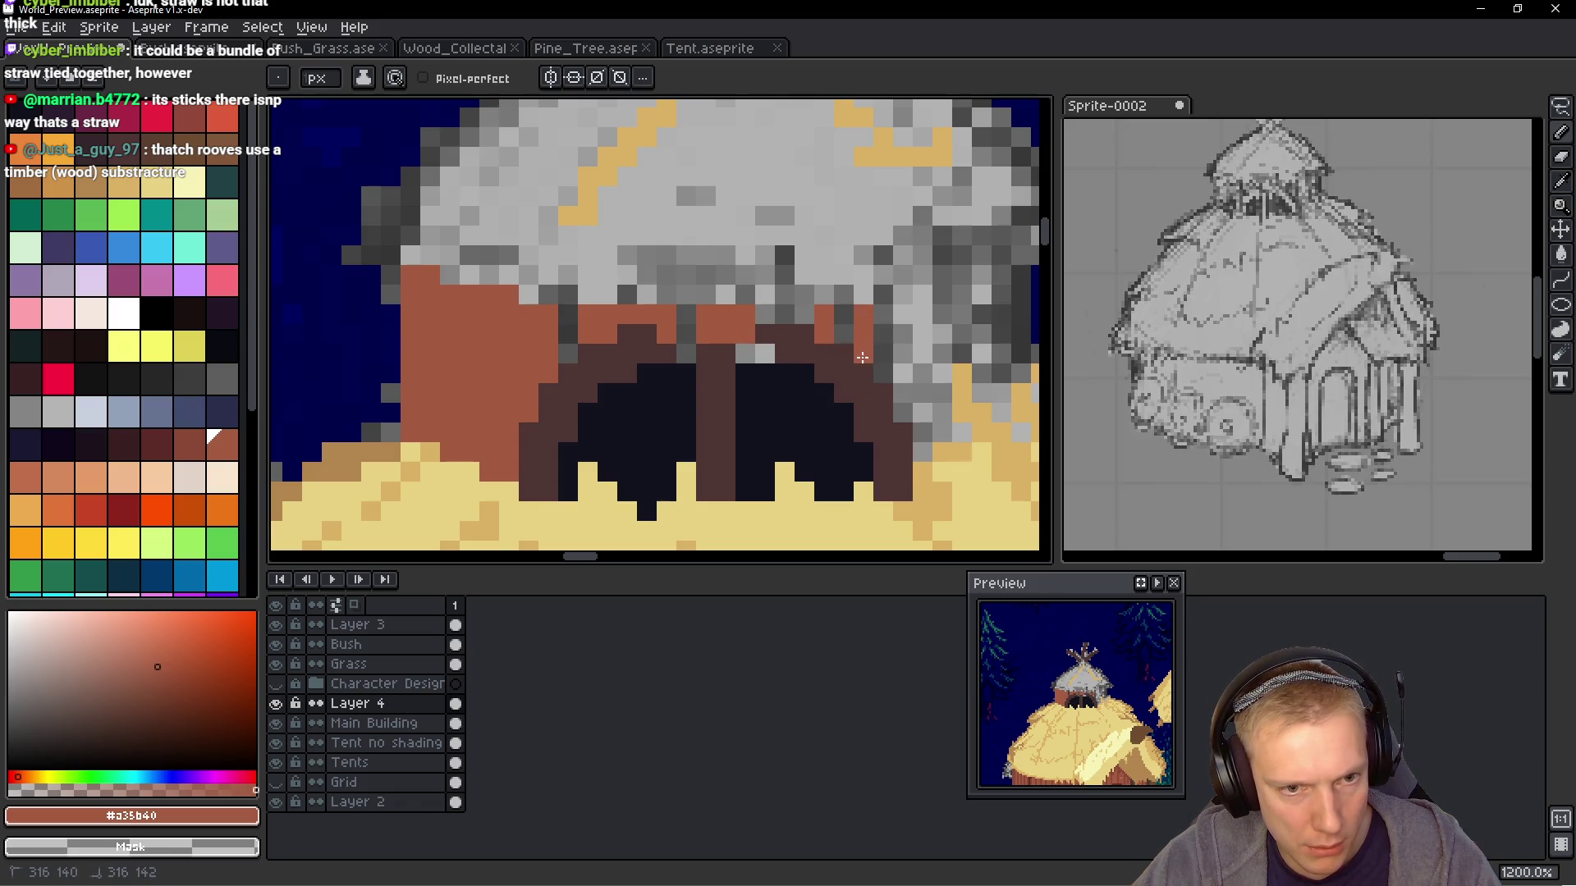
left_click(845, 315)
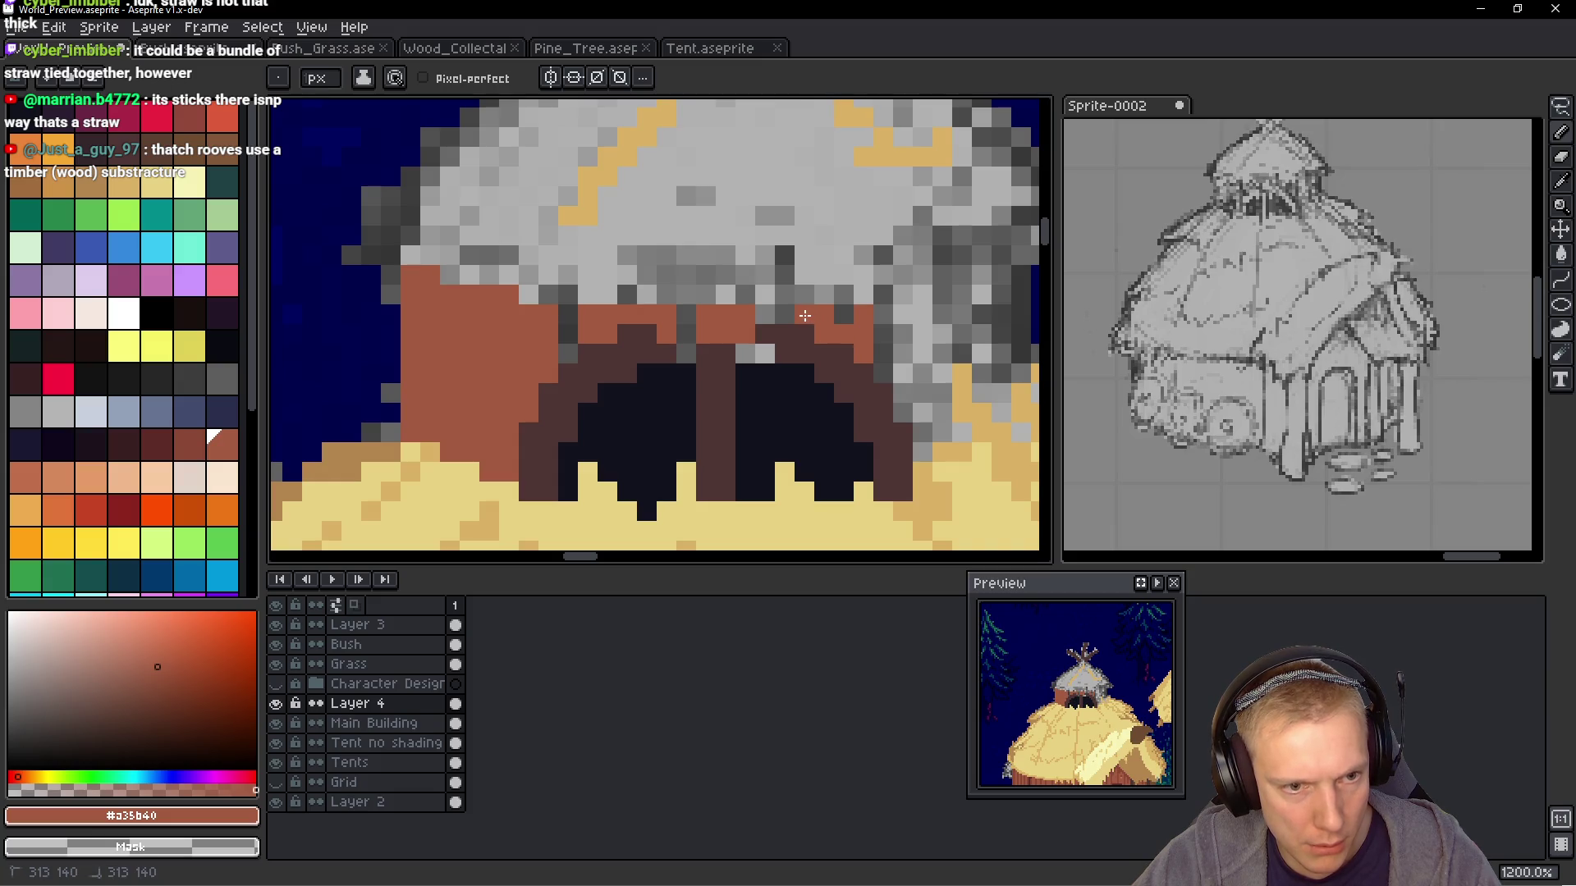
Shade the wall darker and paint a dark brown row under the roof eaves
scroll(820, 345, "down", 5)
scroll(853, 341, "up", 3)
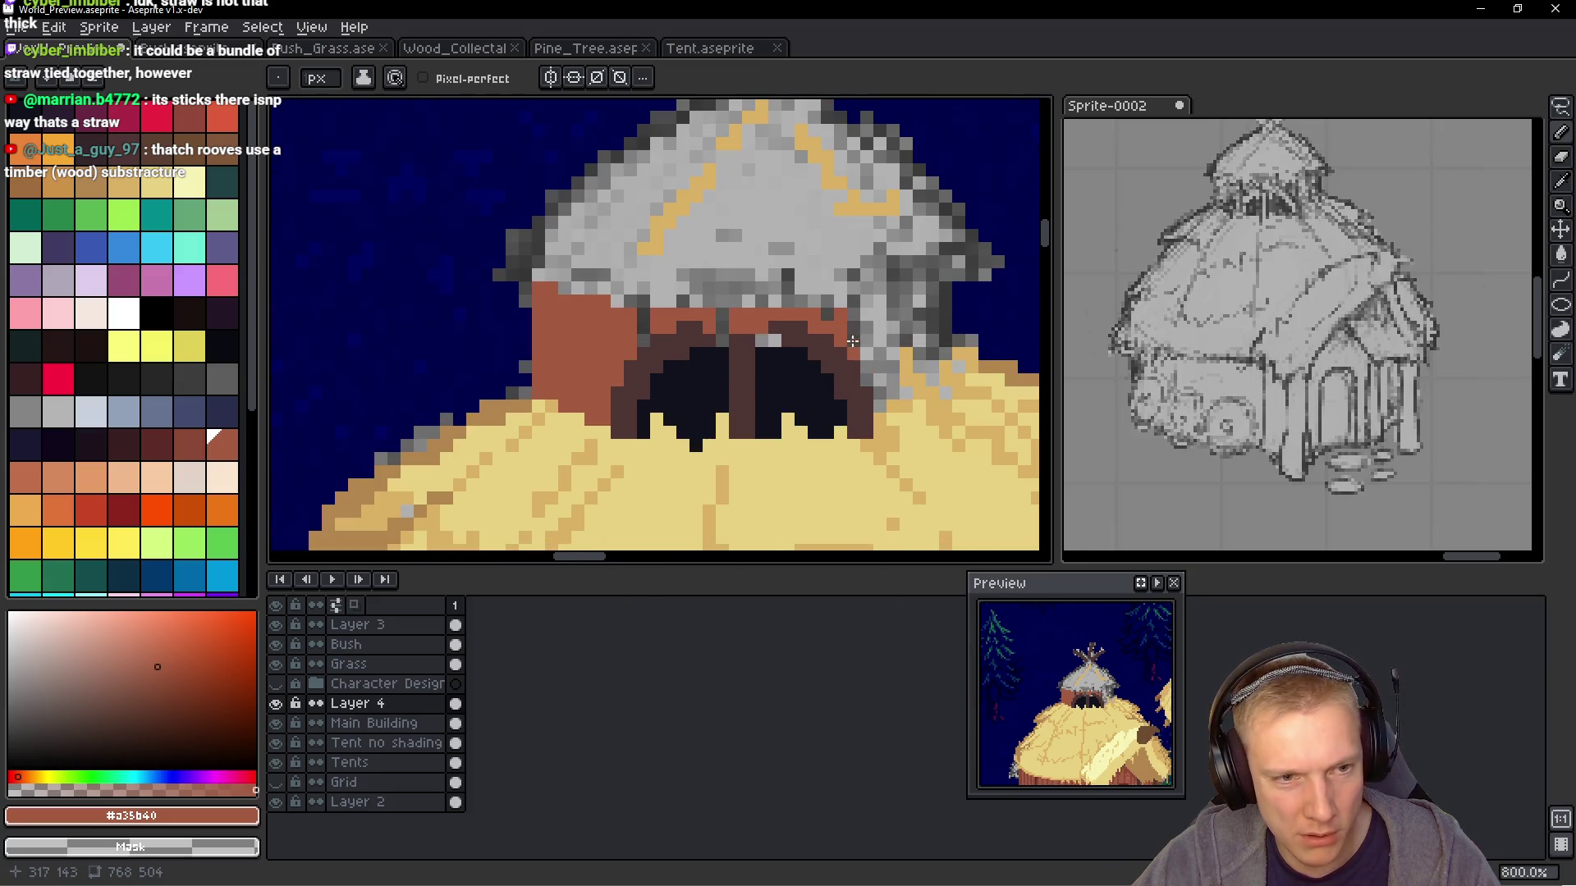
scroll(742, 318, "up", 3)
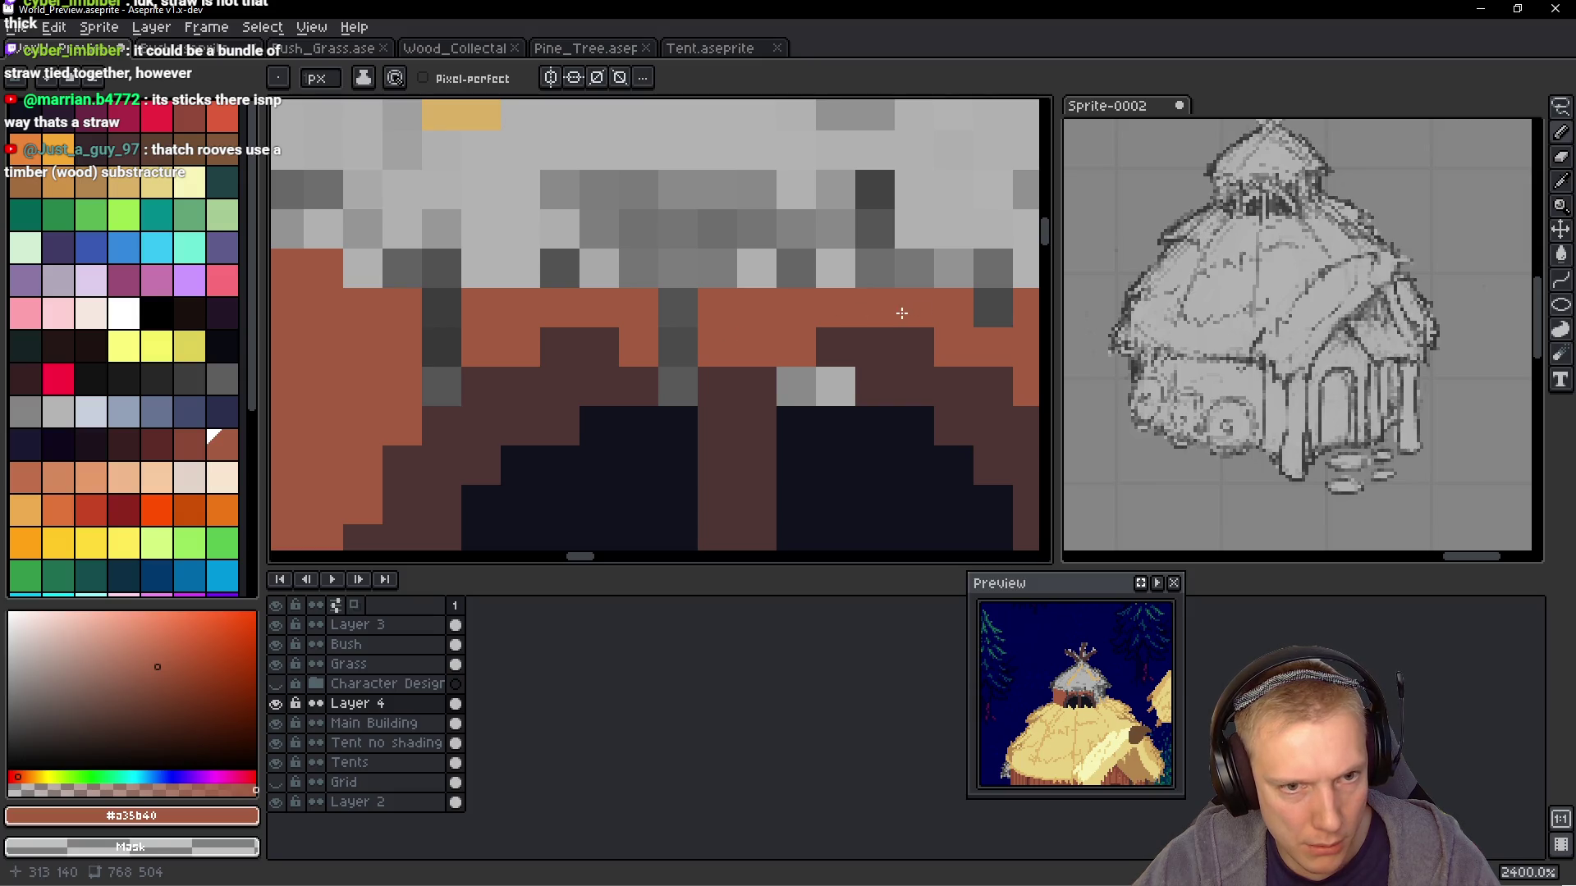
scroll(964, 349, "down", 7)
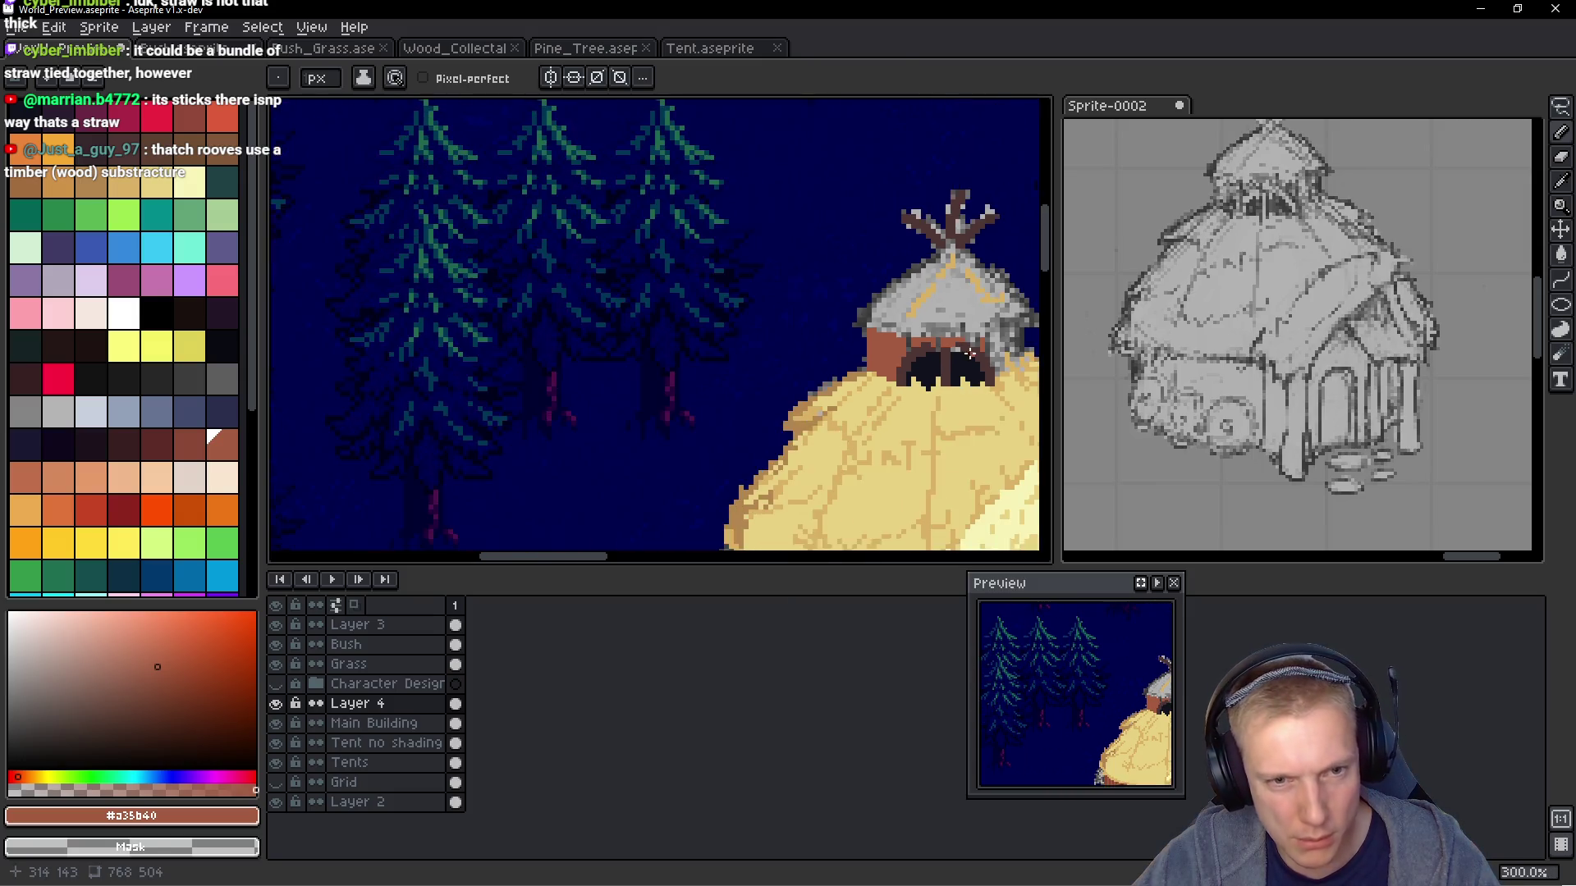
scroll(970, 353, "up", 4)
left_click_drag(658, 393, 657, 374)
mouse_move(643, 313)
left_mouse_down()
mouse_move(662, 361)
mouse_move(663, 337)
left_mouse_up()
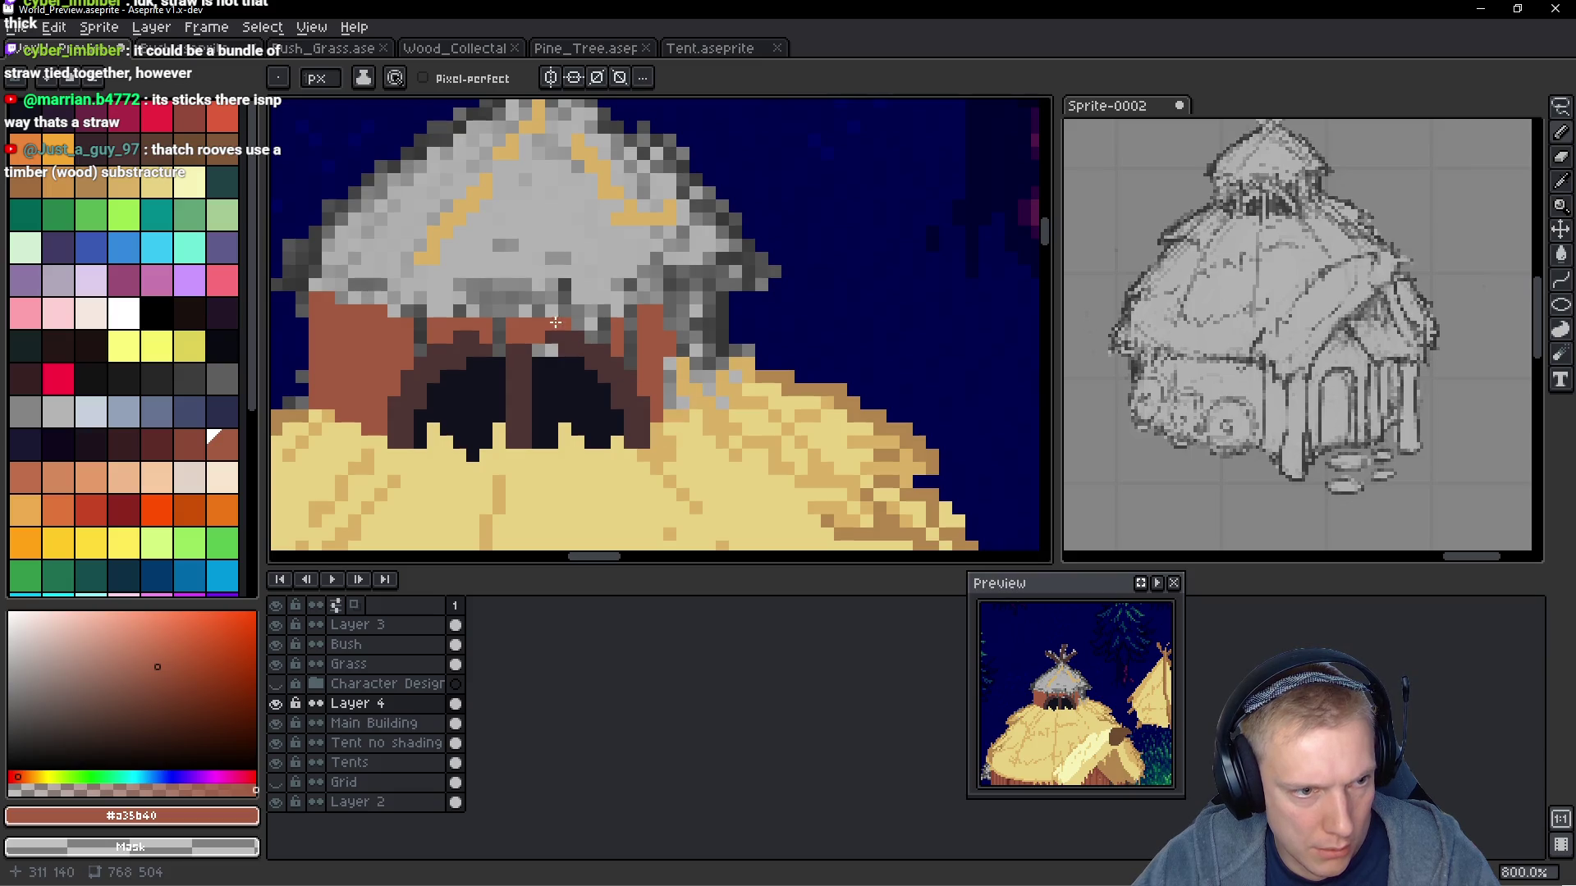
left_click_drag(576, 322, 592, 337)
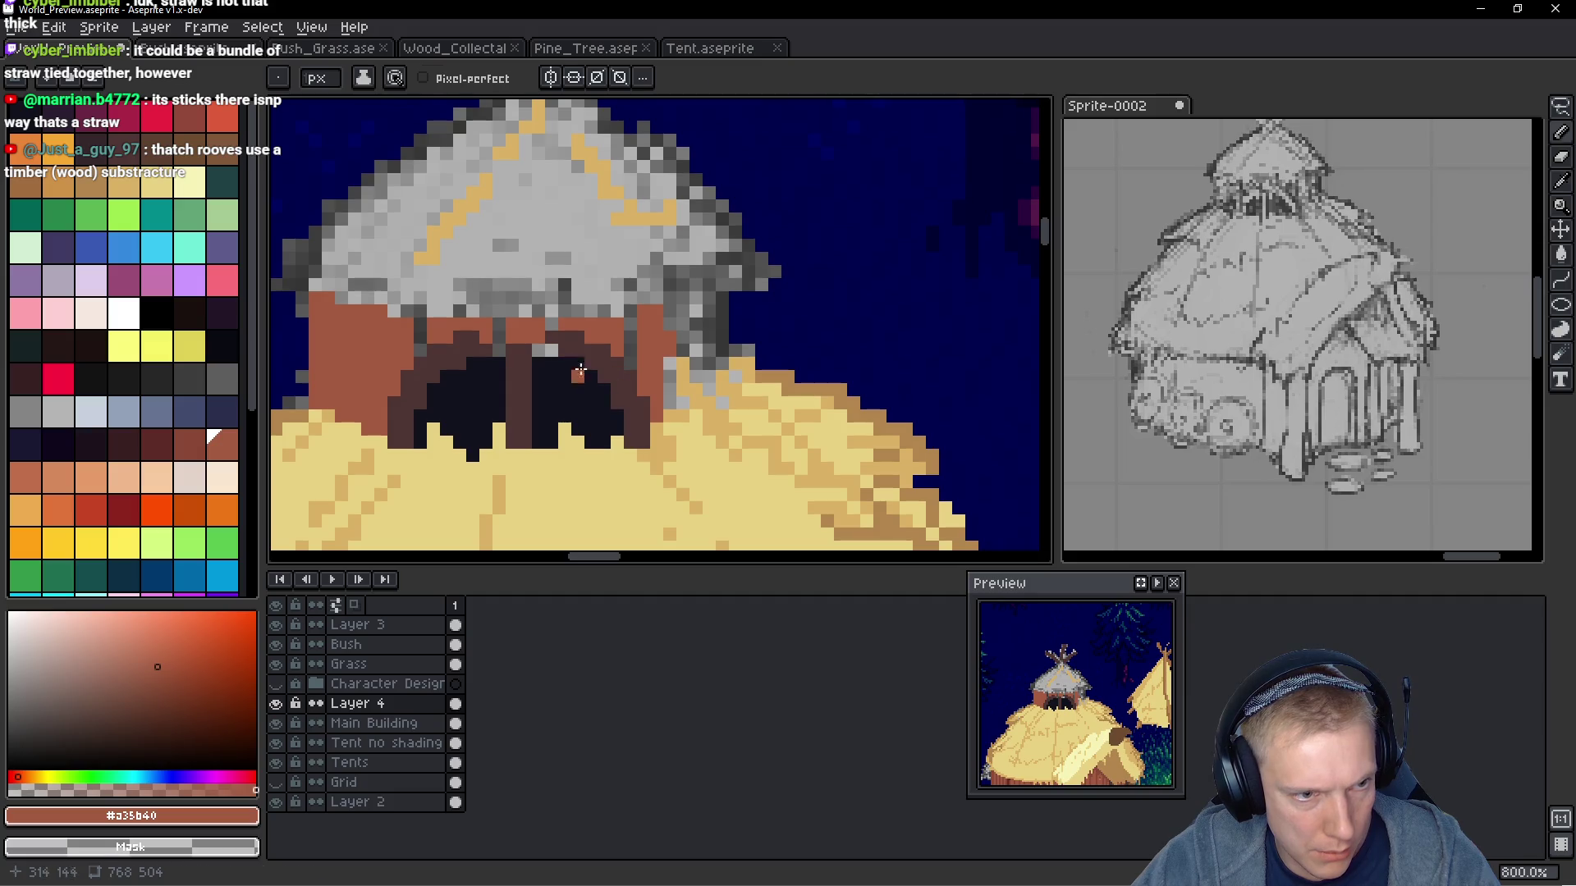
left_click(581, 371, "alt")
left_click_drag(476, 340, 556, 337)
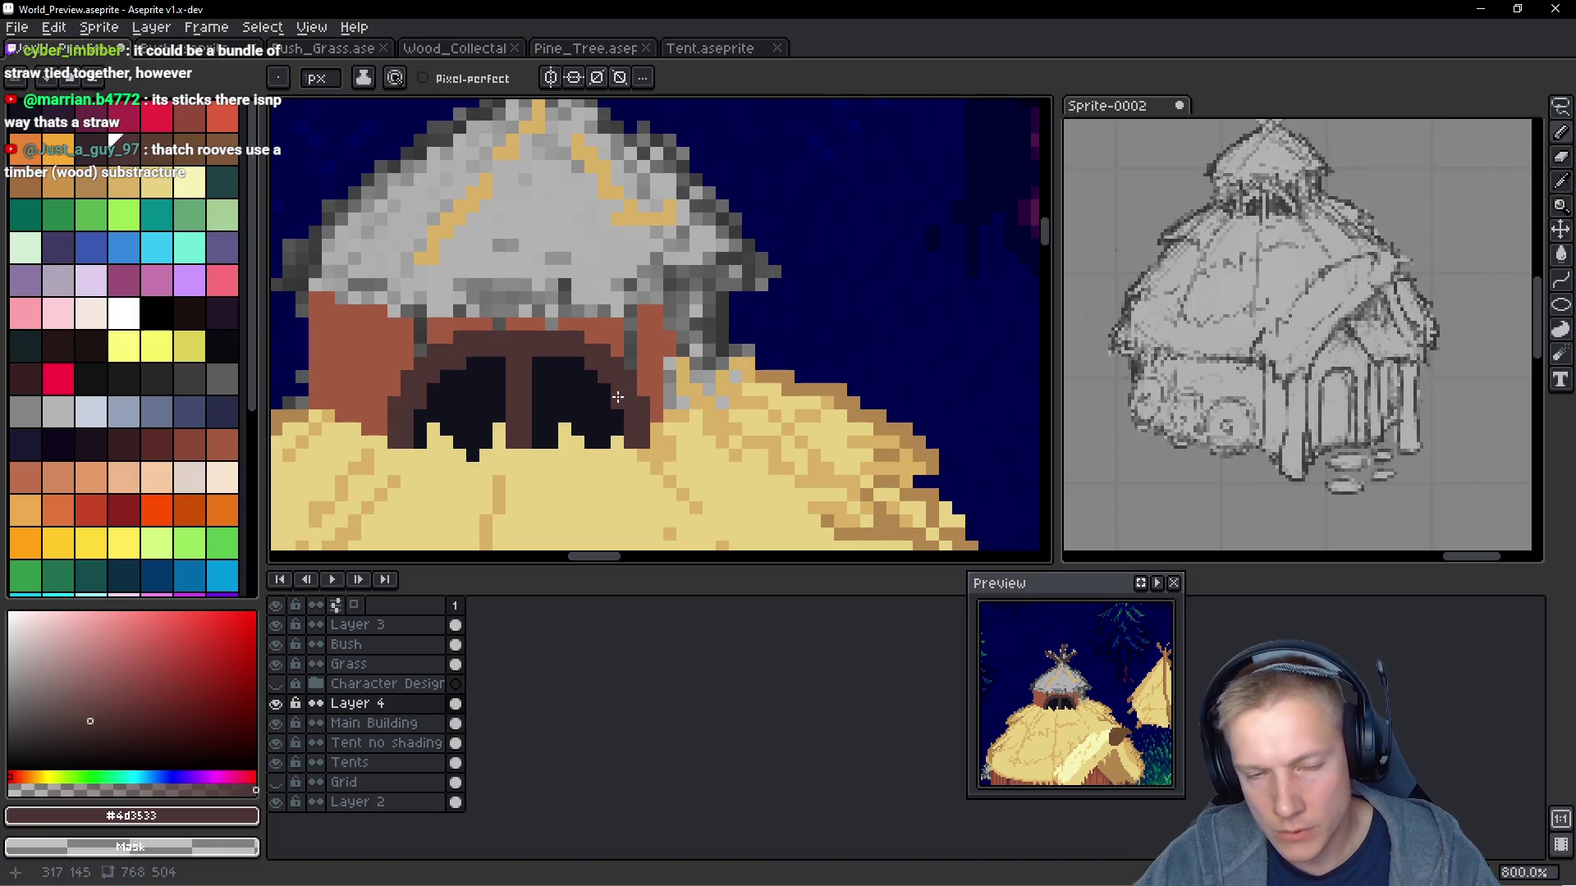
left_click(661, 353, "alt")
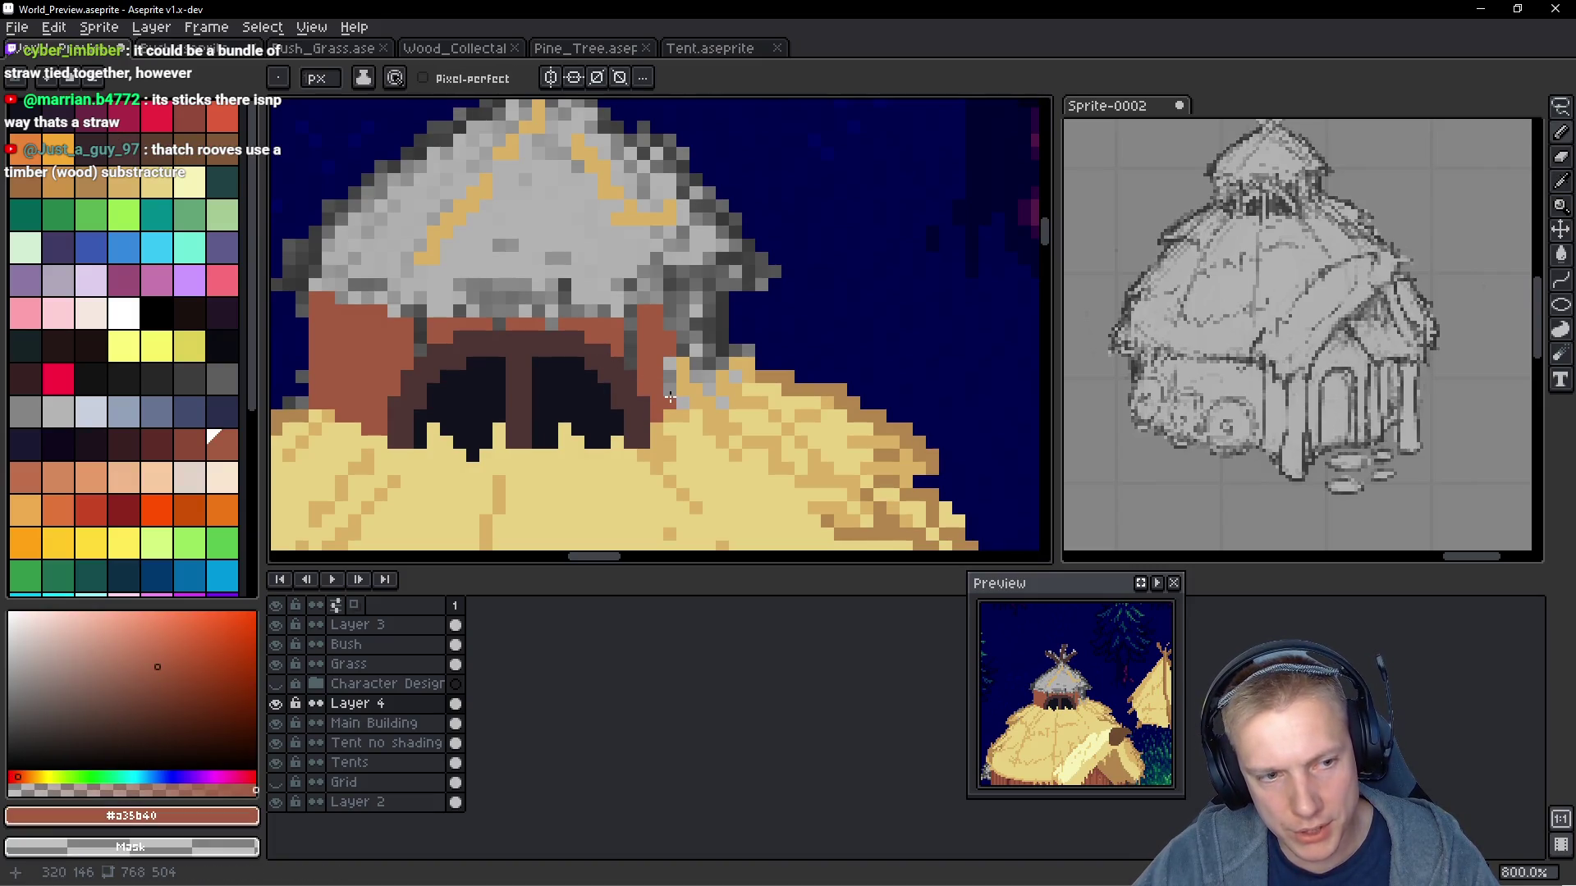
left_click_drag(704, 381, 710, 337)
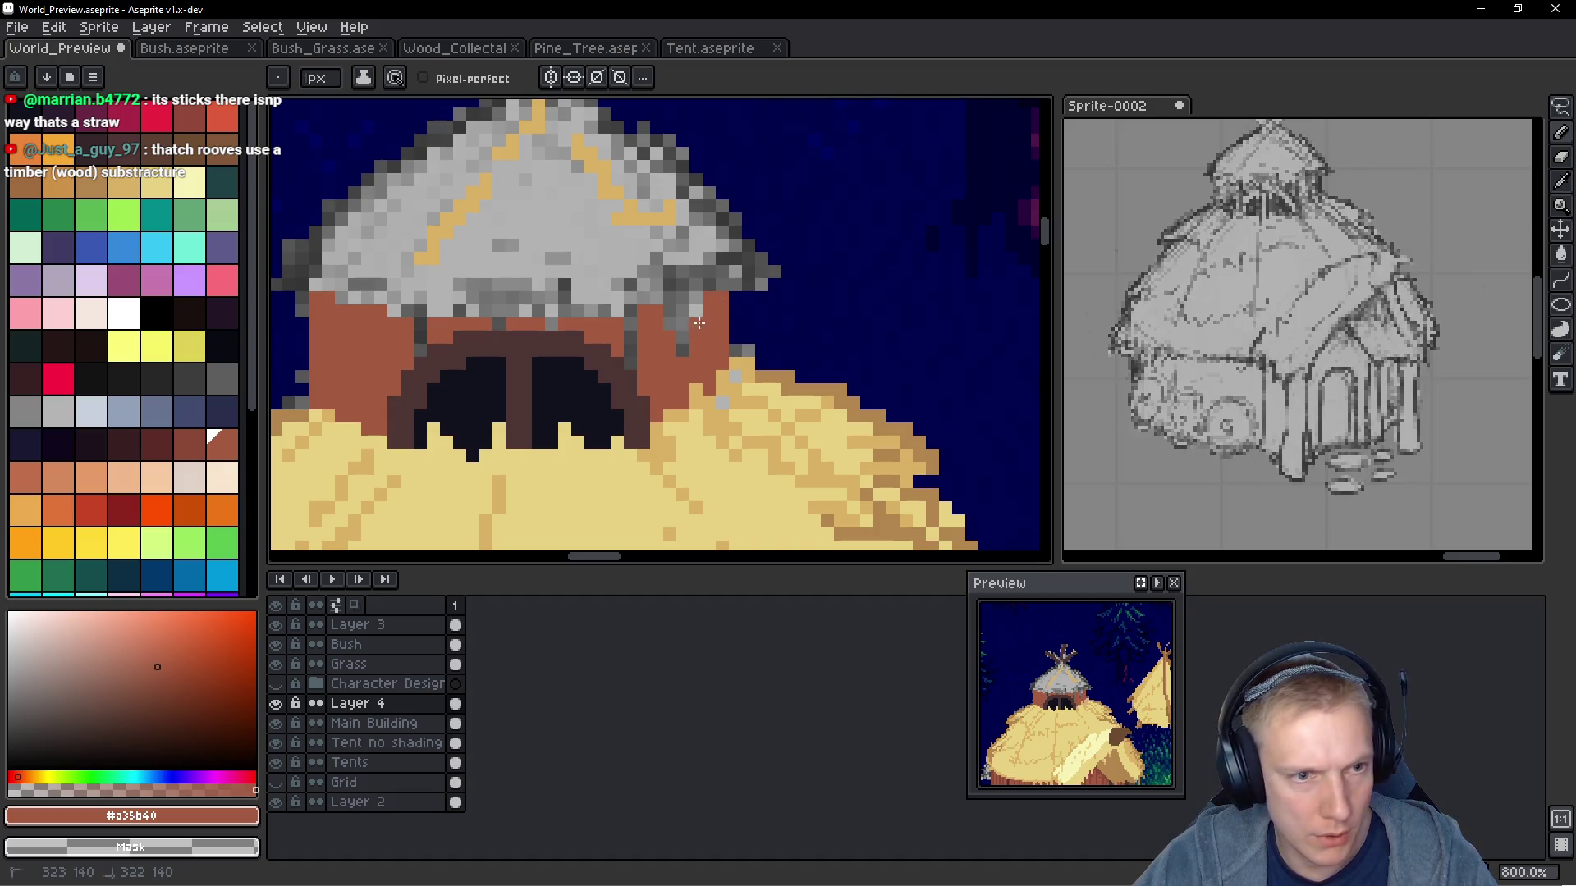
Add tan and light straw strokes and pixels onto the upper wall
scroll(681, 306, "down", 6)
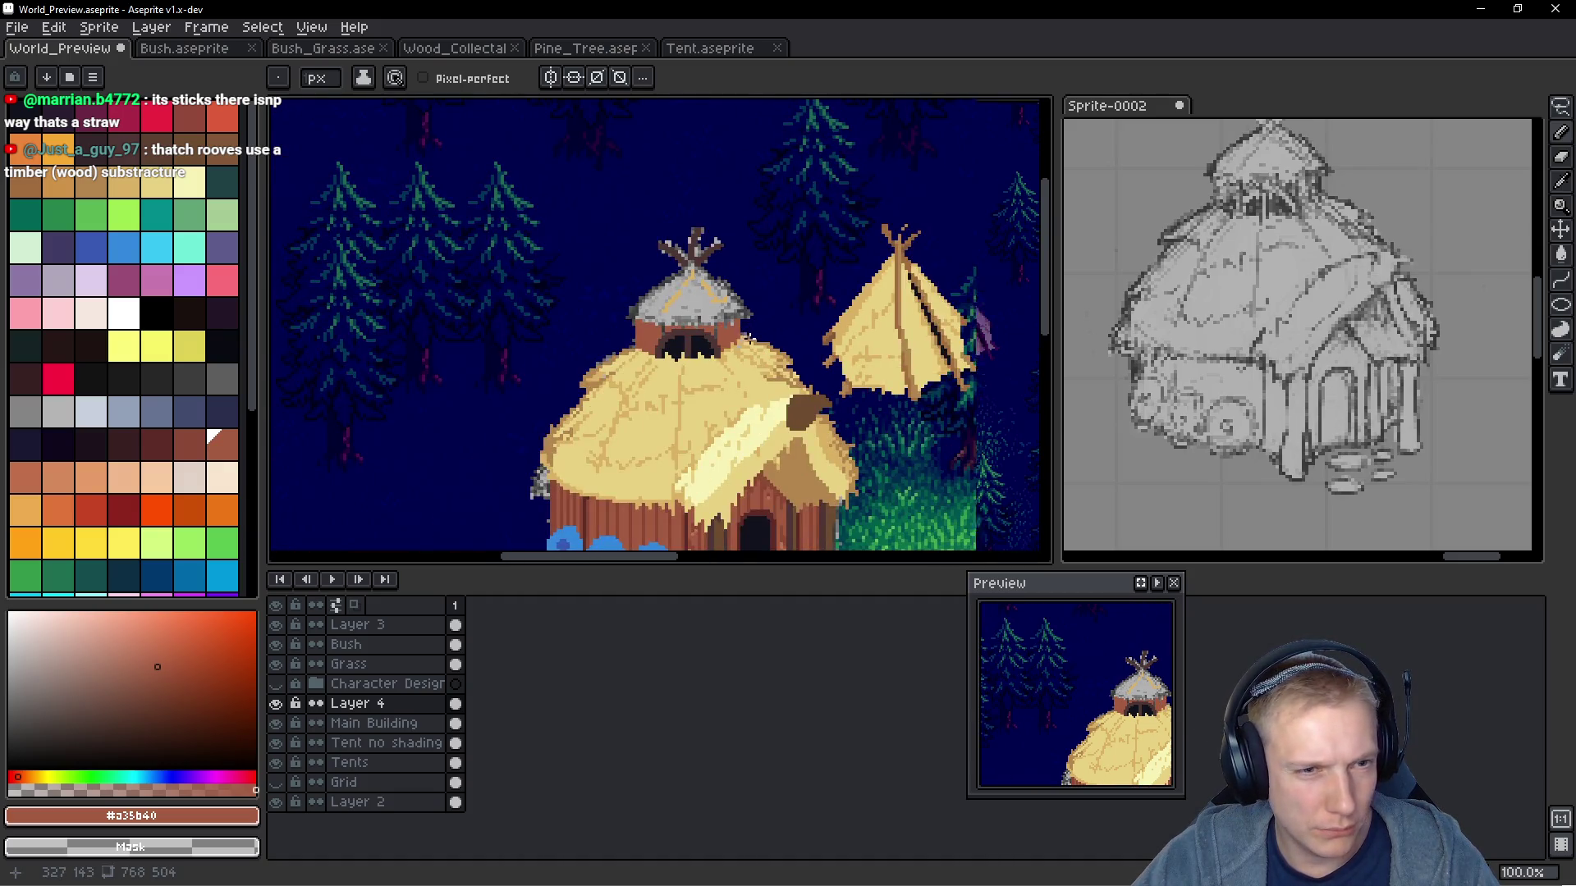
scroll(720, 353, "up", 8)
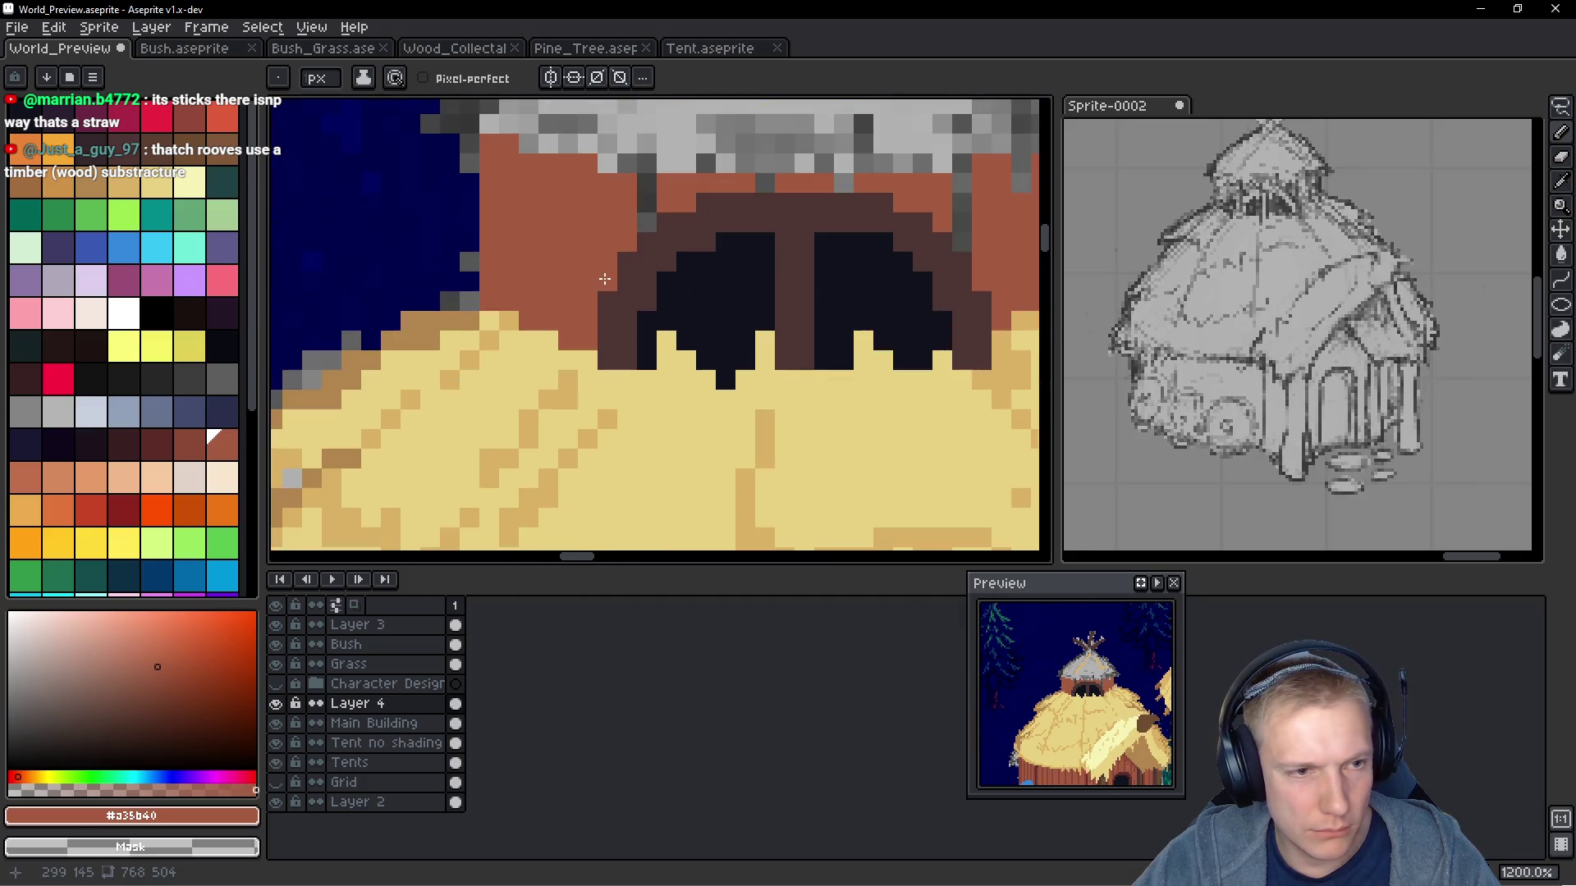
left_click(472, 314, "alt")
left_click(480, 300)
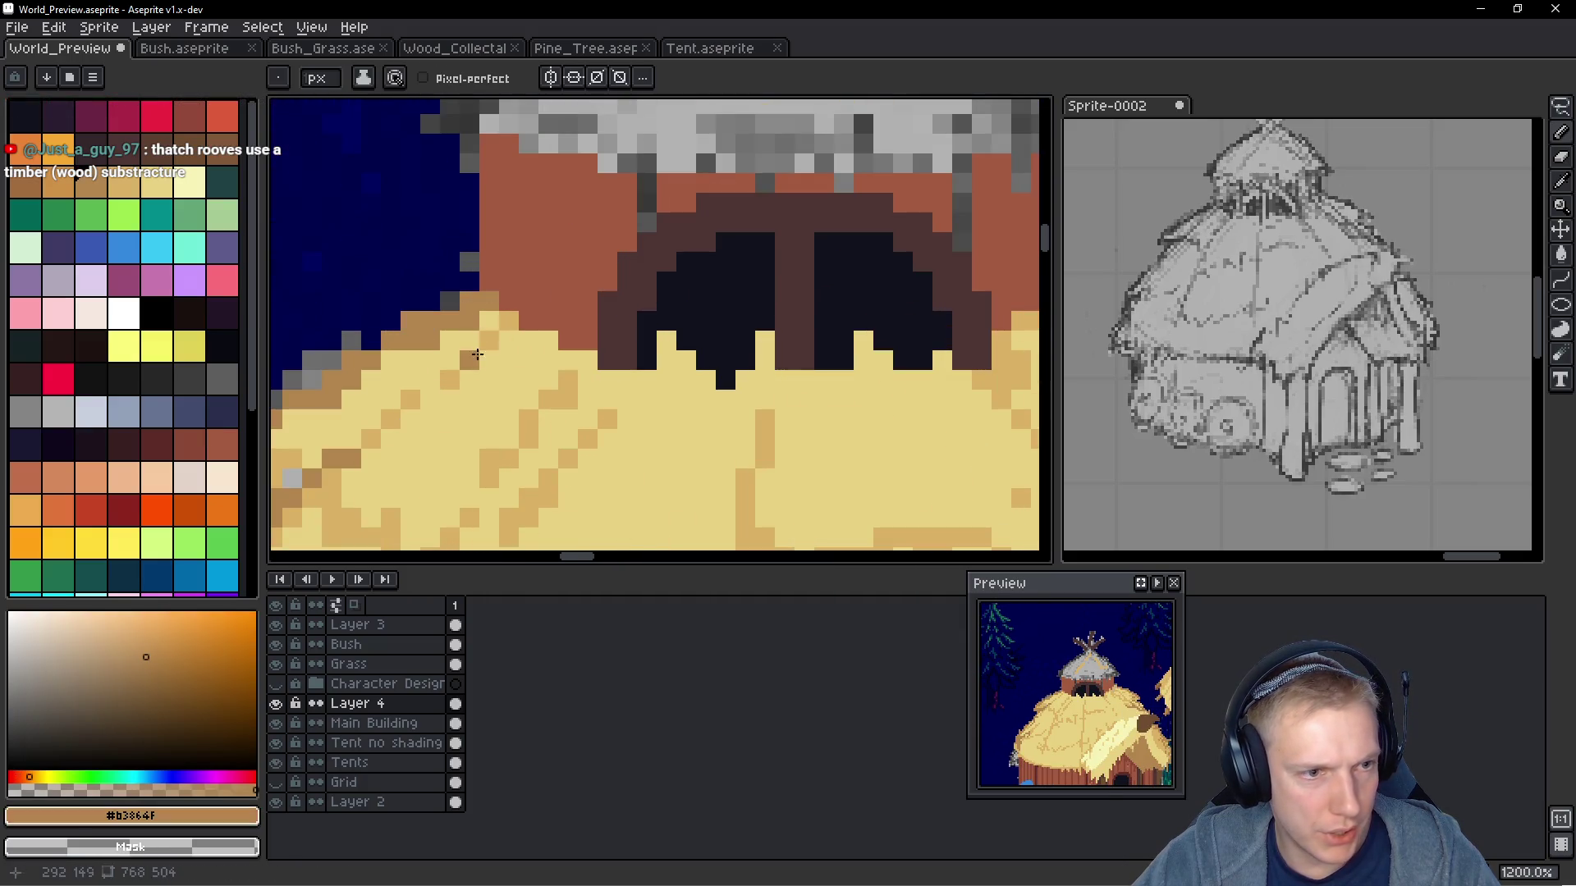
left_click_drag(509, 302, 509, 261)
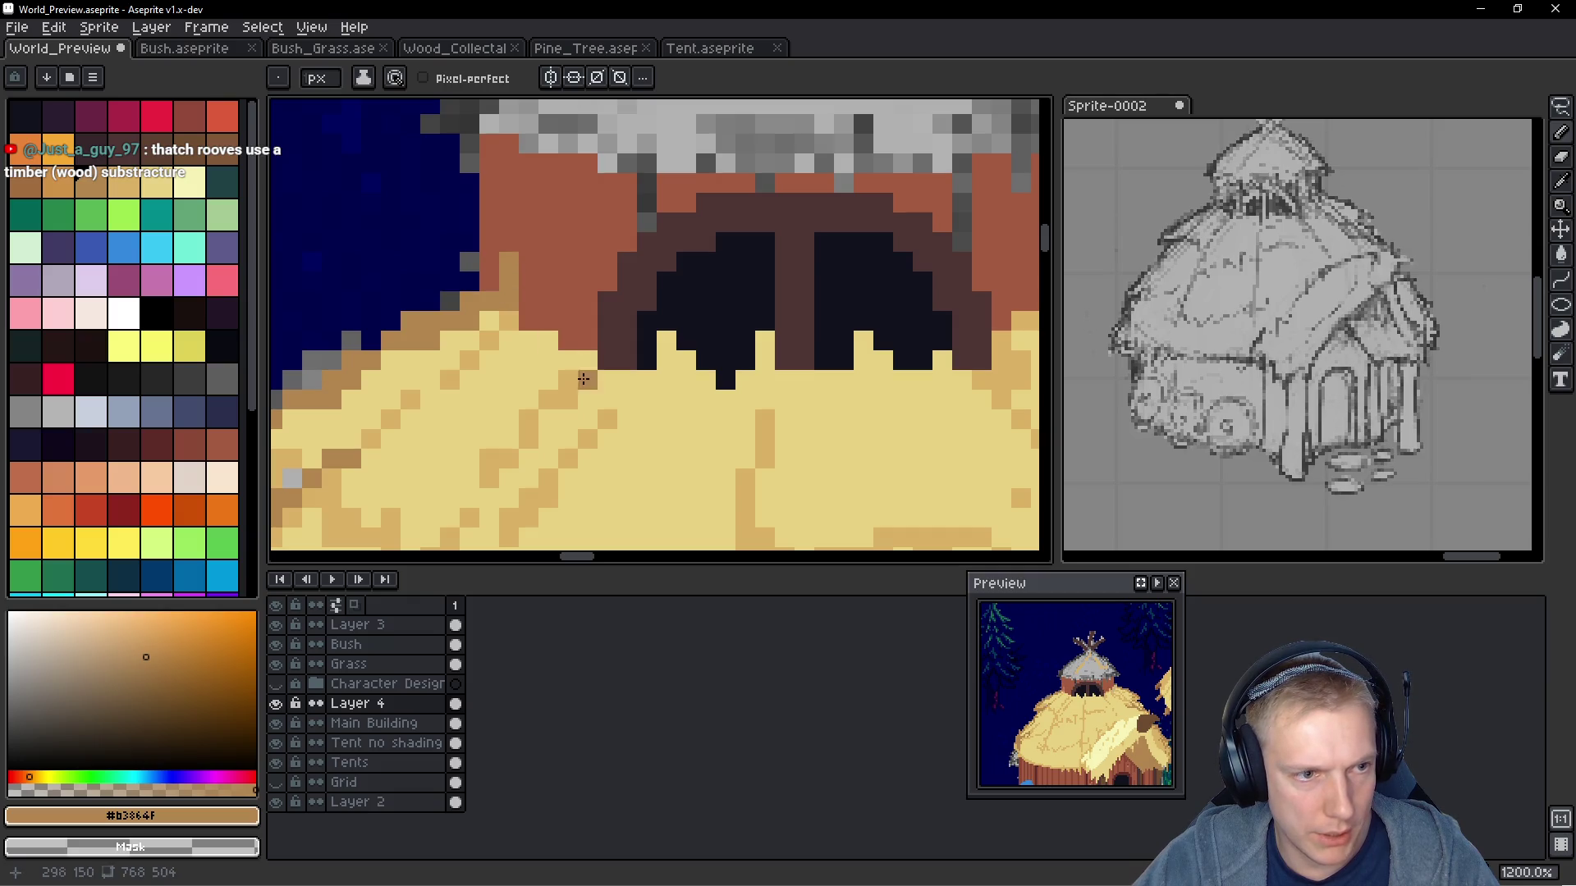
left_click(548, 336, "alt")
left_click_drag(548, 329, 548, 298)
left_click(633, 348)
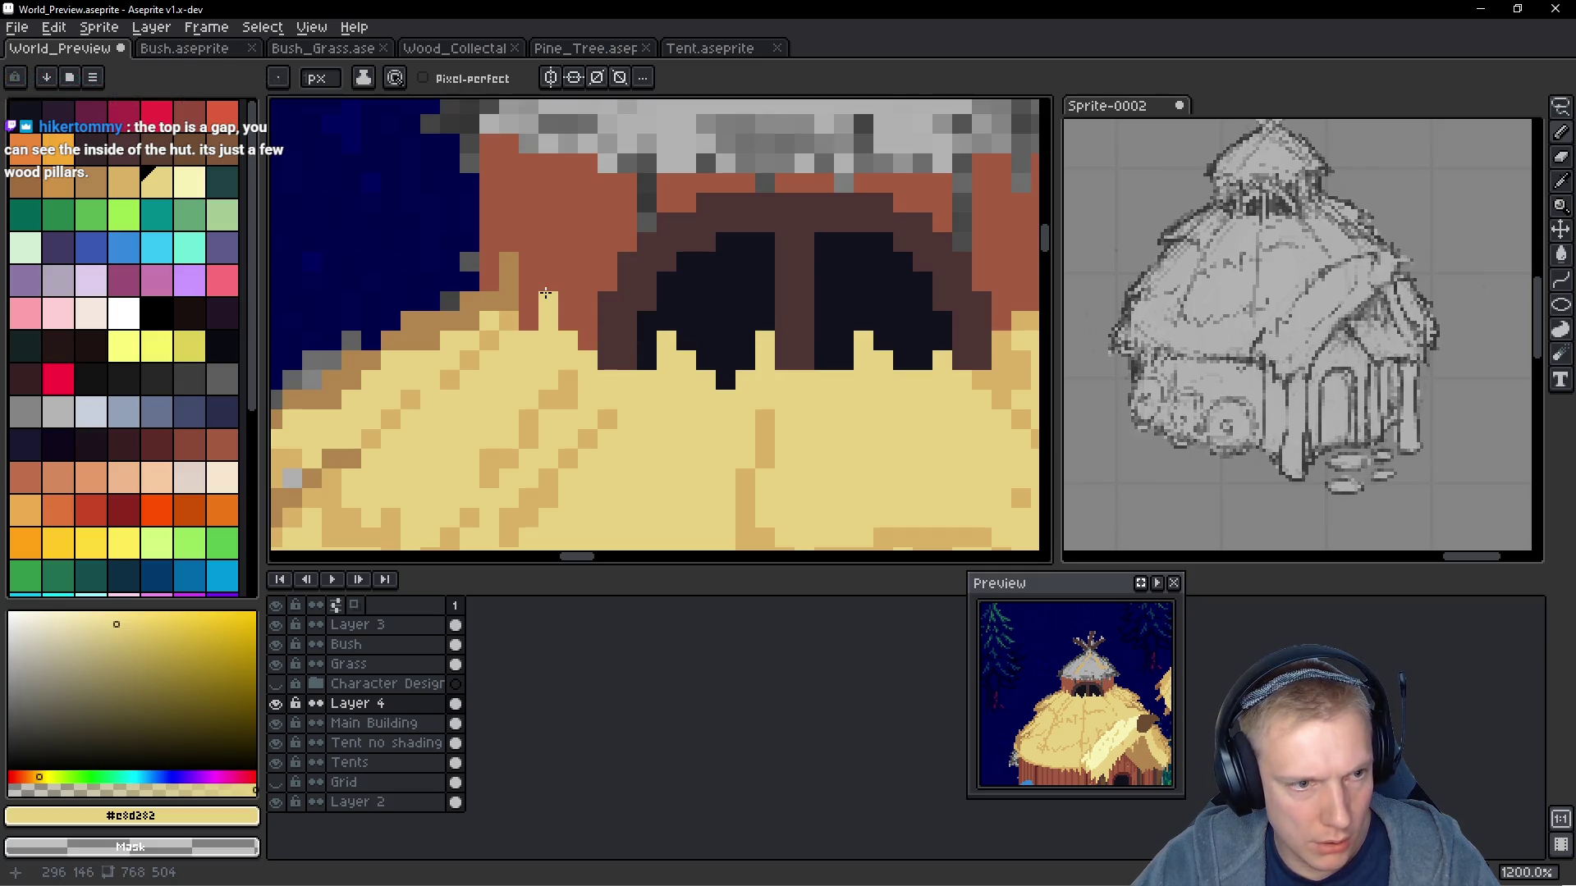
left_click(568, 322)
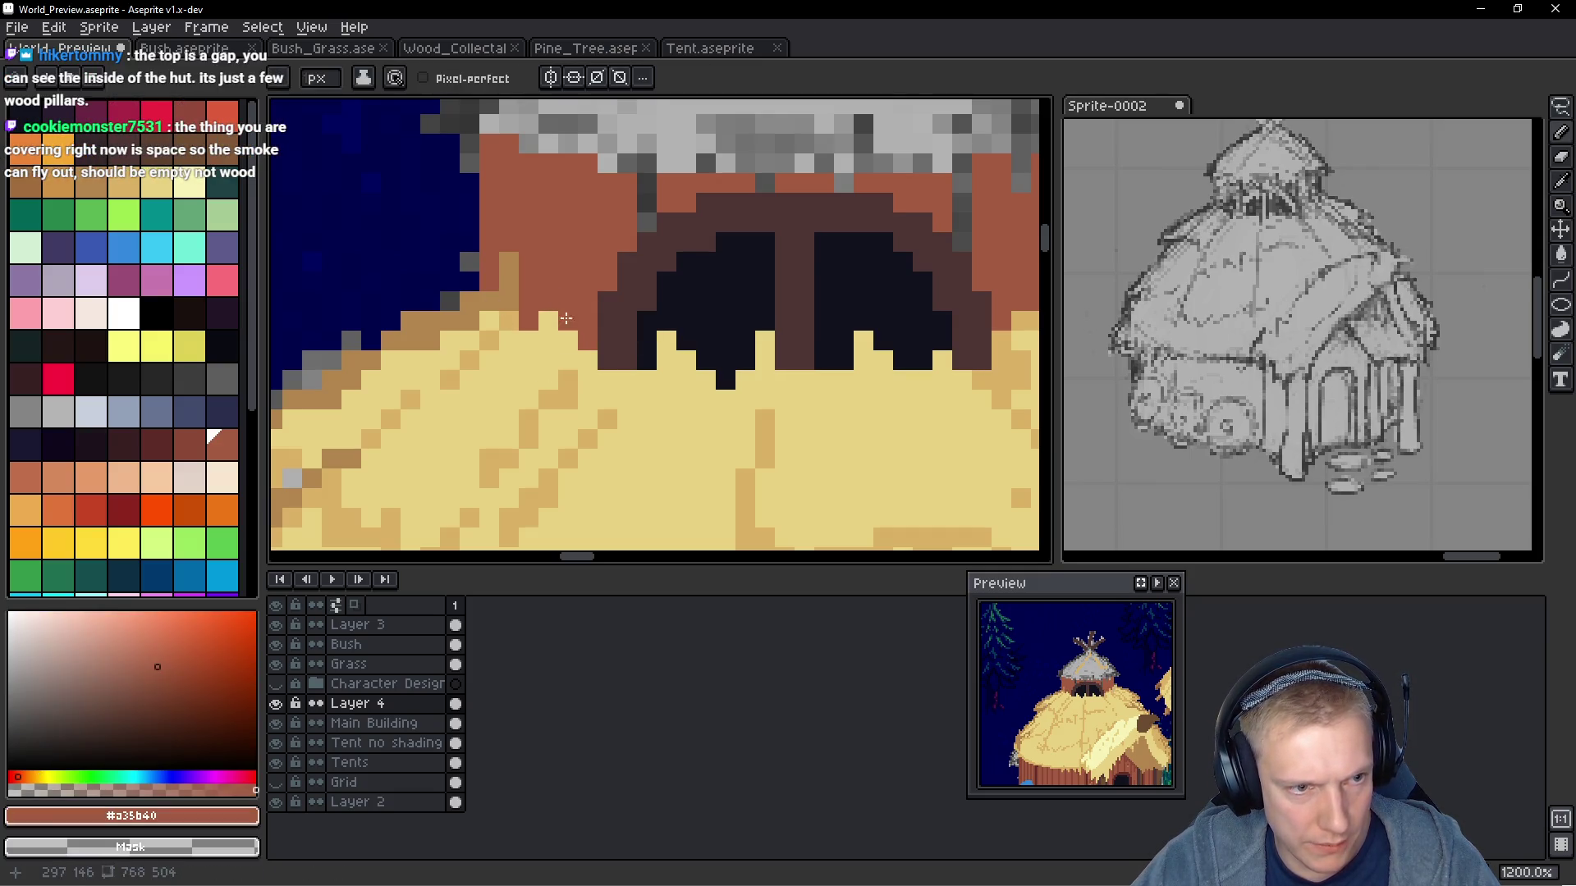
left_click(572, 338, "alt")
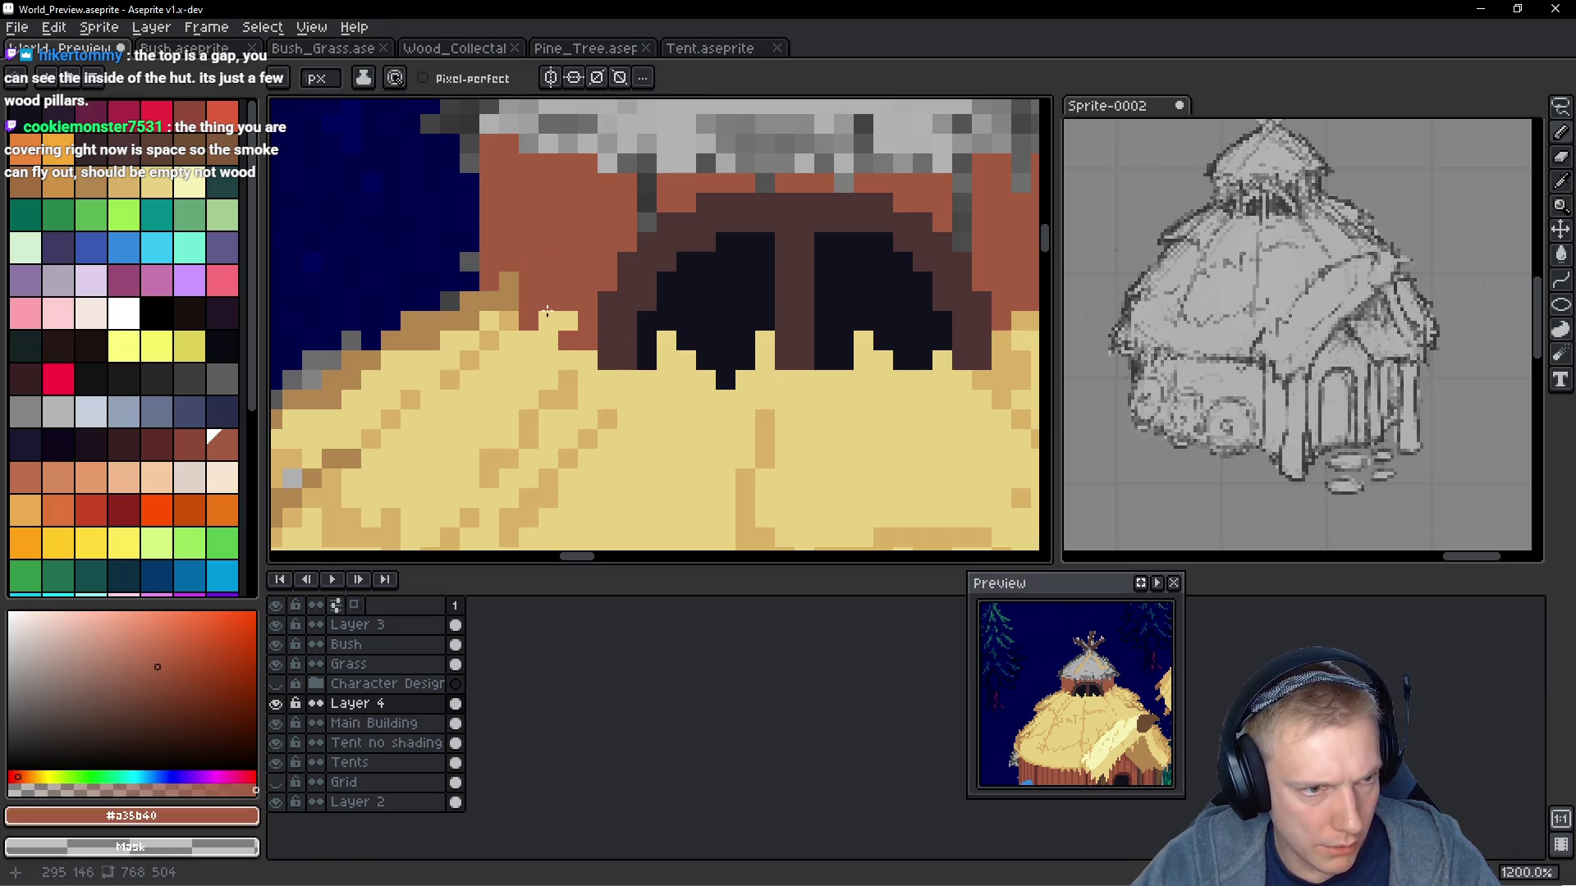
scroll(500, 211, "down", 3)
scroll(600, 302, "up", 4)
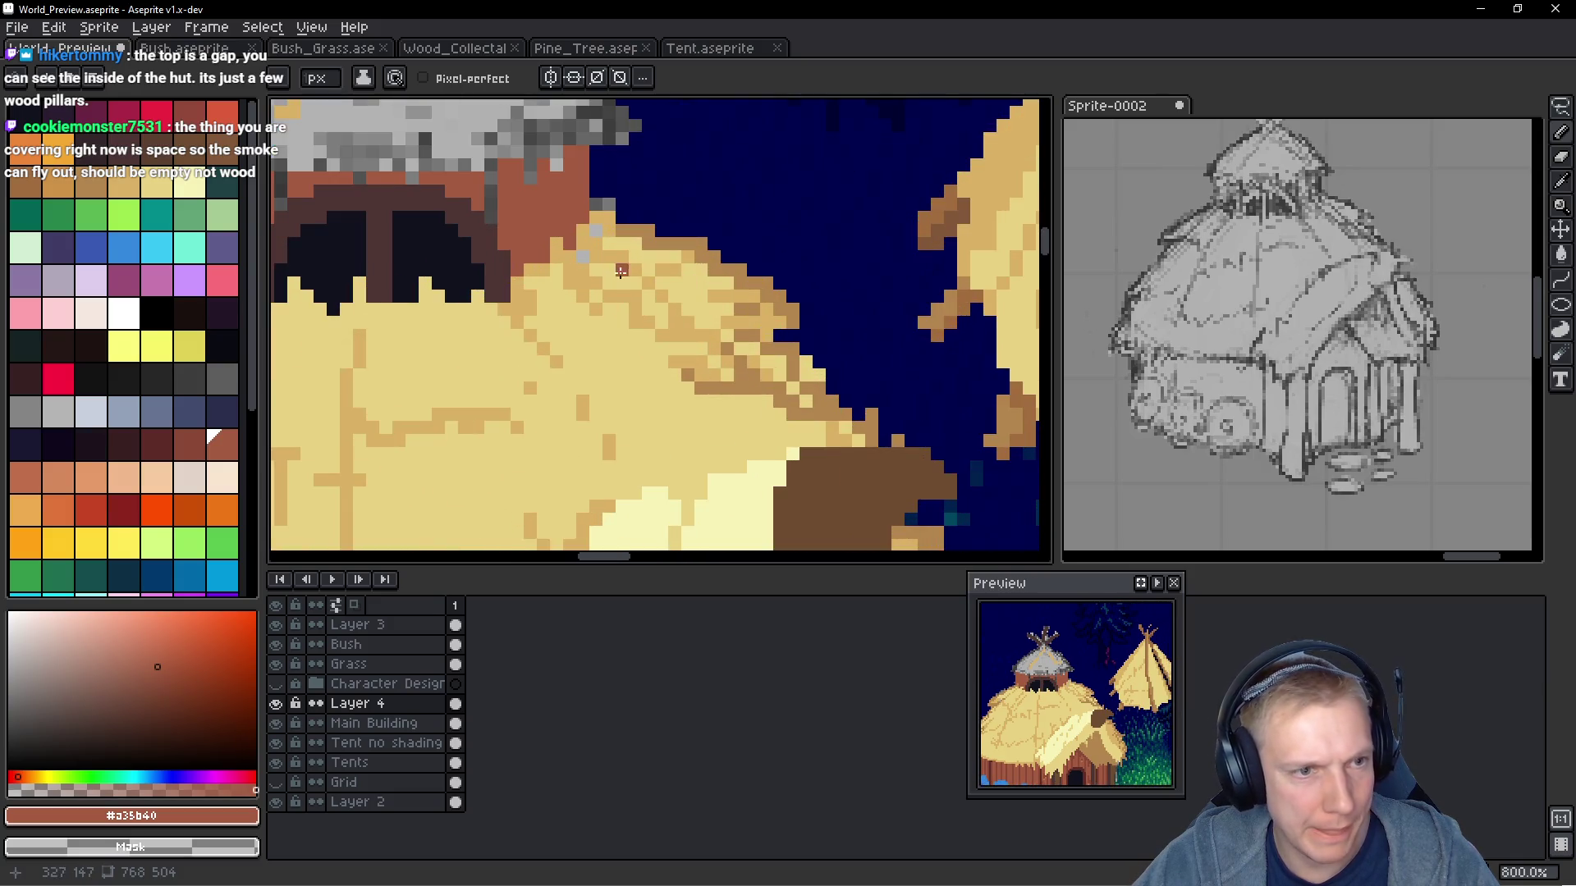
Recolour several grey roof-edge pixels with light and mid straw colours
left_click(649, 295, "alt")
left_click(581, 273)
left_click(607, 220)
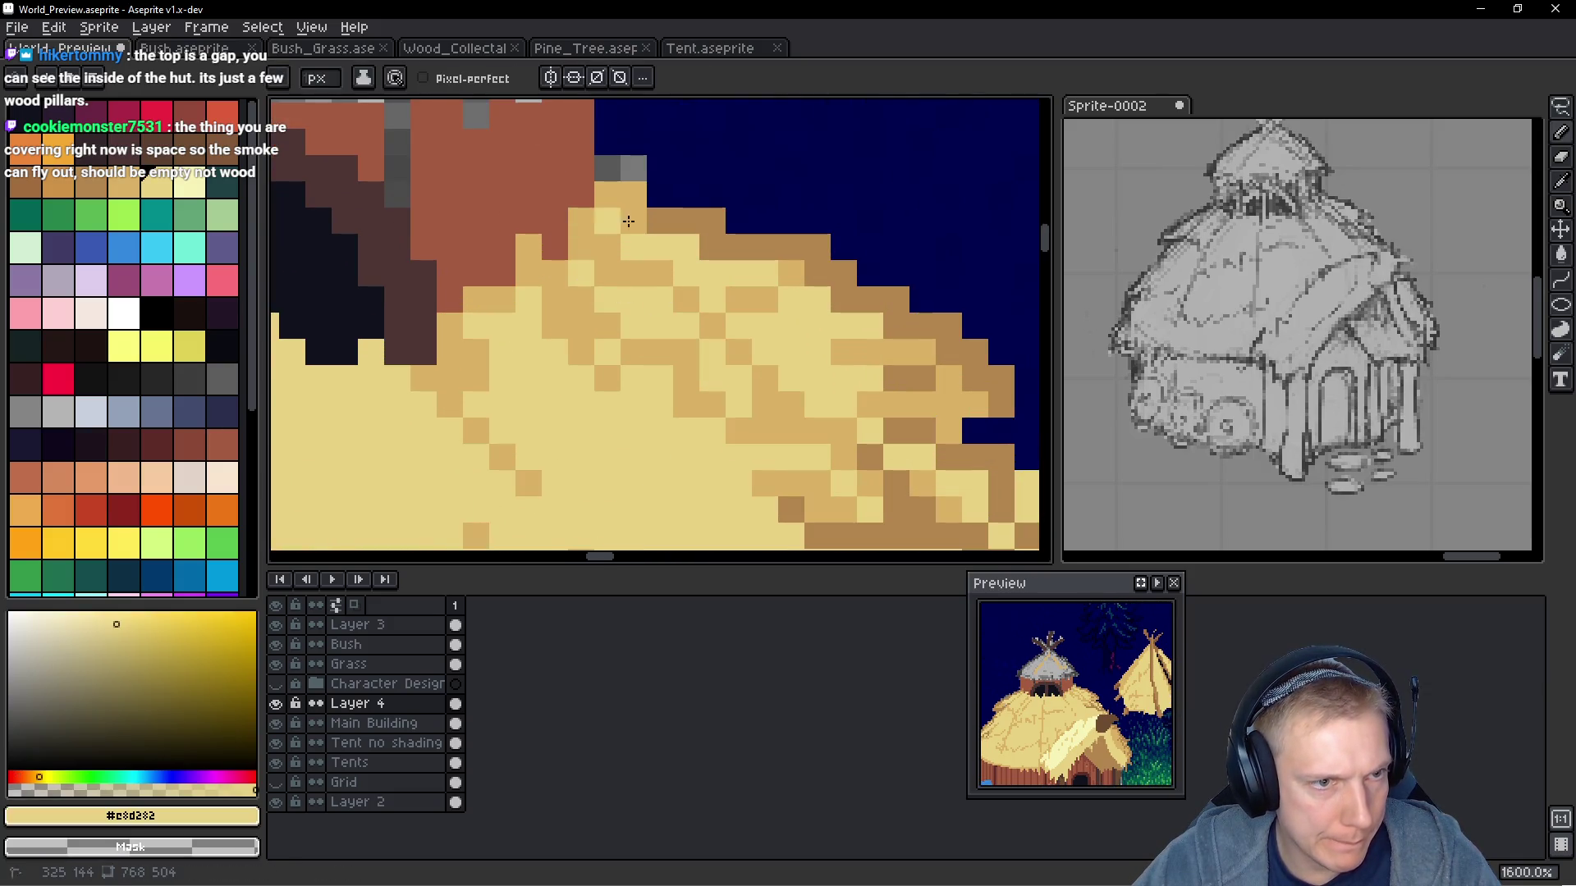
left_click_drag(669, 230, 784, 320)
left_click(703, 309, "alt")
left_click(689, 283)
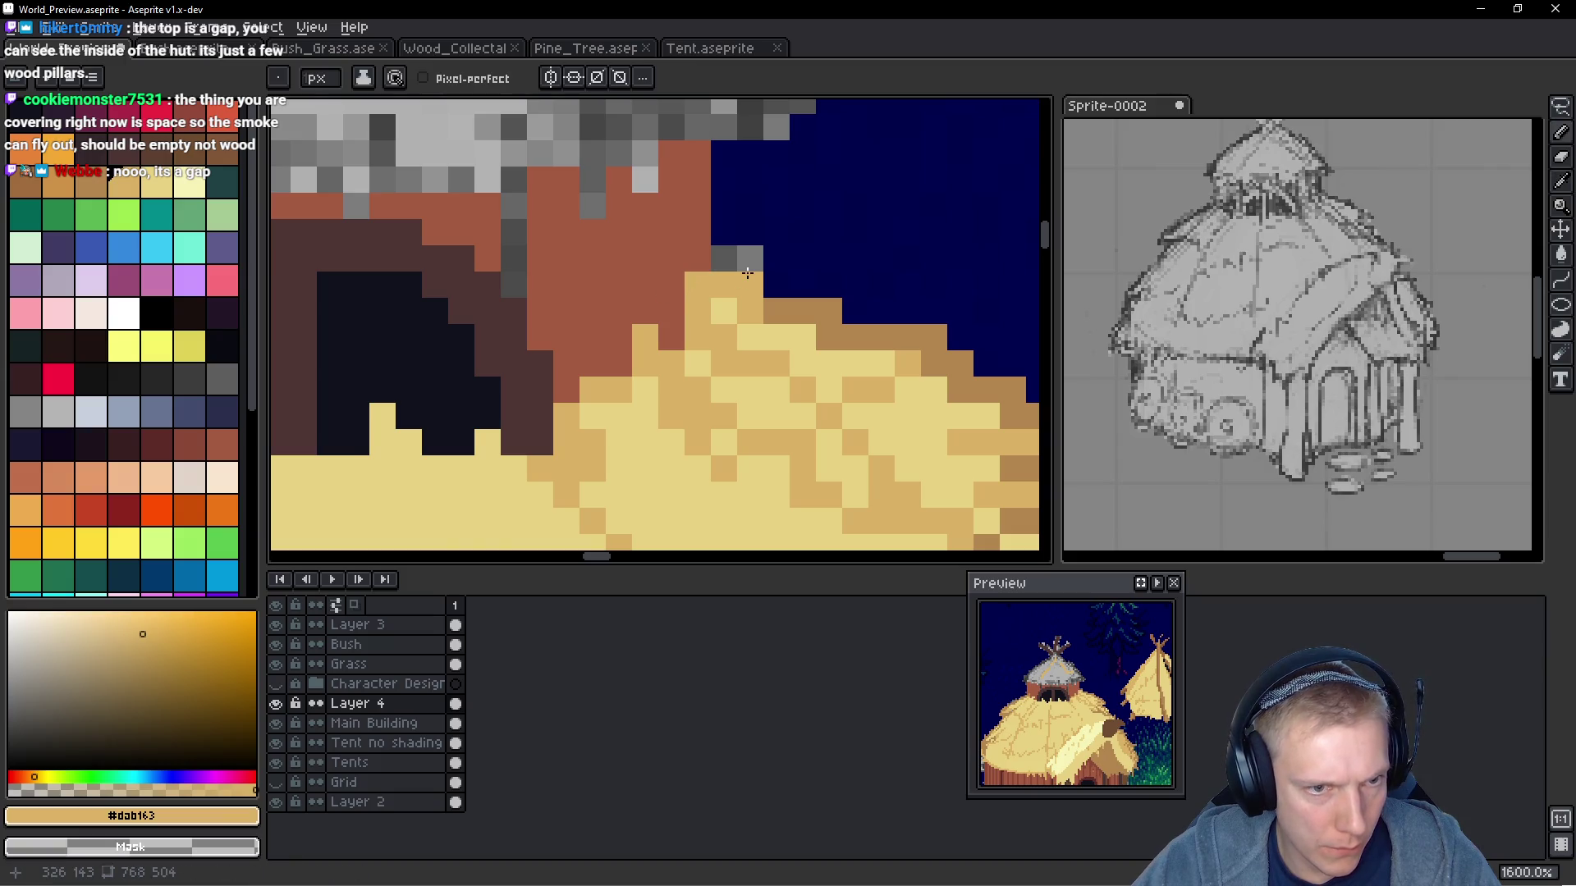
scroll(760, 270, "down", 2)
scroll(760, 270, "up", 1)
scroll(738, 274, "down", 3)
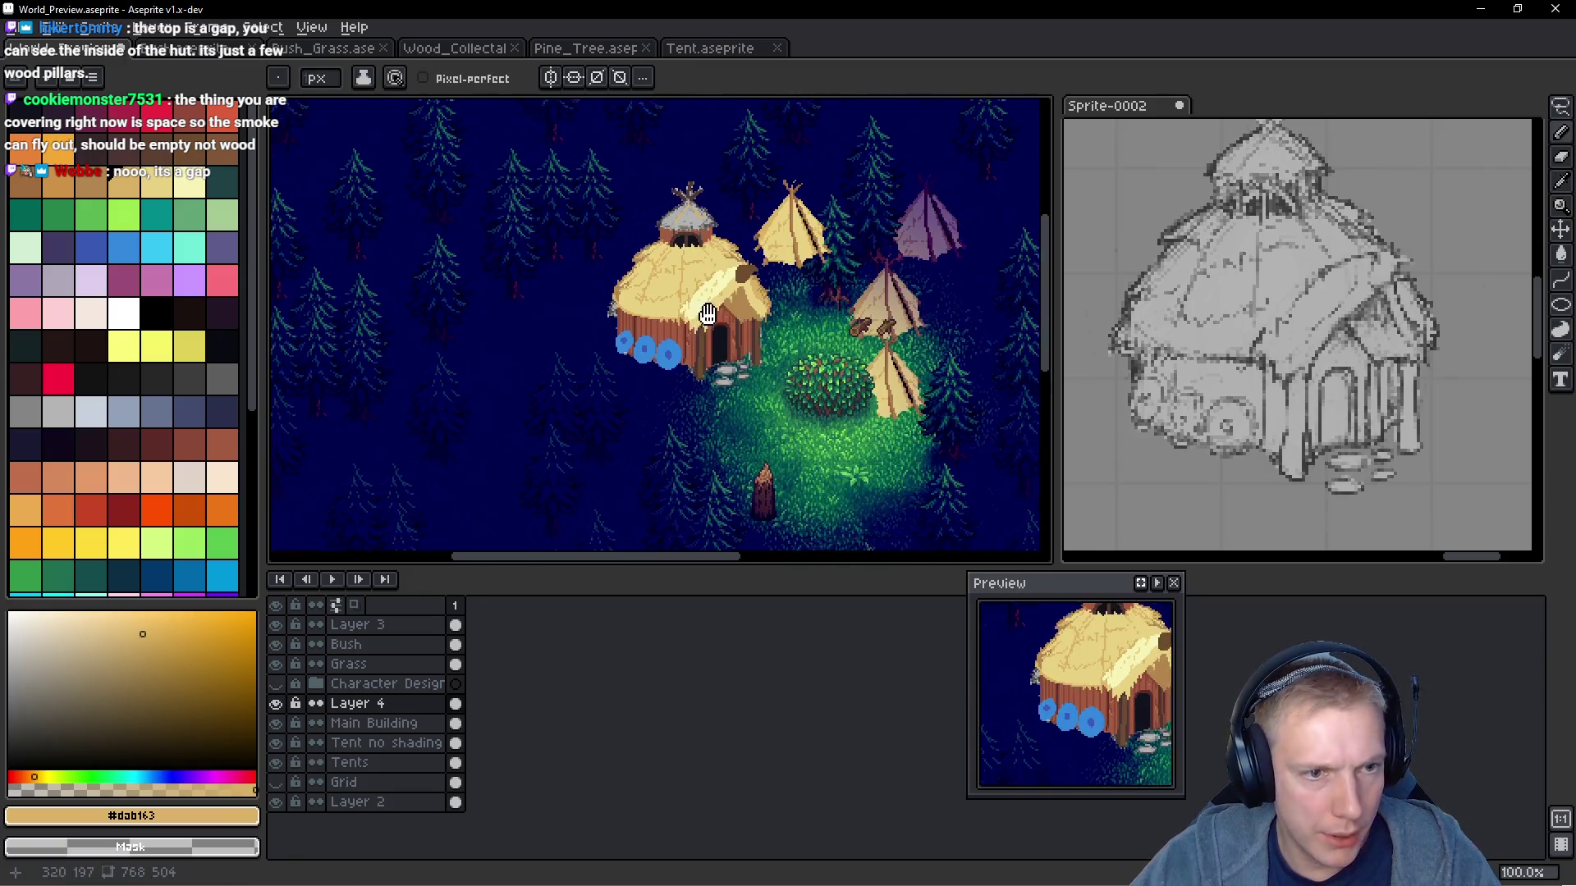
scroll(728, 276, "up", 3)
Sample the wall brown and draw dark vertical plank lines across the wall's right side
left_click(721, 229, "alt")
scroll(704, 306, "down", 2)
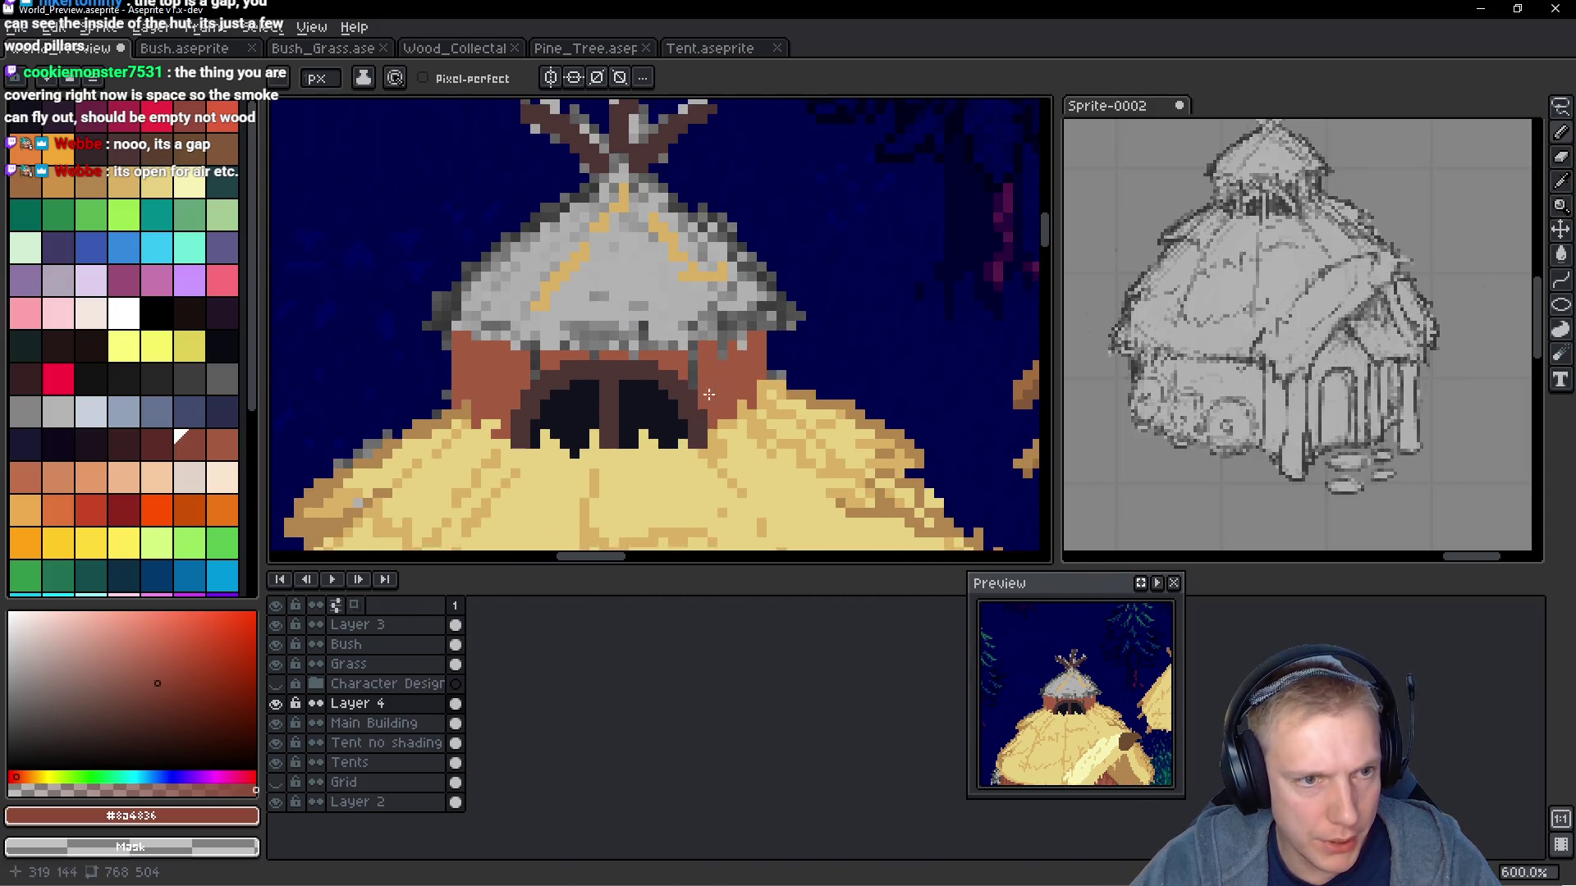
scroll(589, 402, "up", 3)
left_click_drag(327, 406, 329, 353)
left_click_drag(743, 396, 743, 427)
left_click_drag(826, 378, 834, 490)
left_click_drag(879, 351, 879, 464)
mouse_move(933, 379)
left_mouse_down()
mouse_move(932, 406)
mouse_move(933, 308)
left_mouse_up()
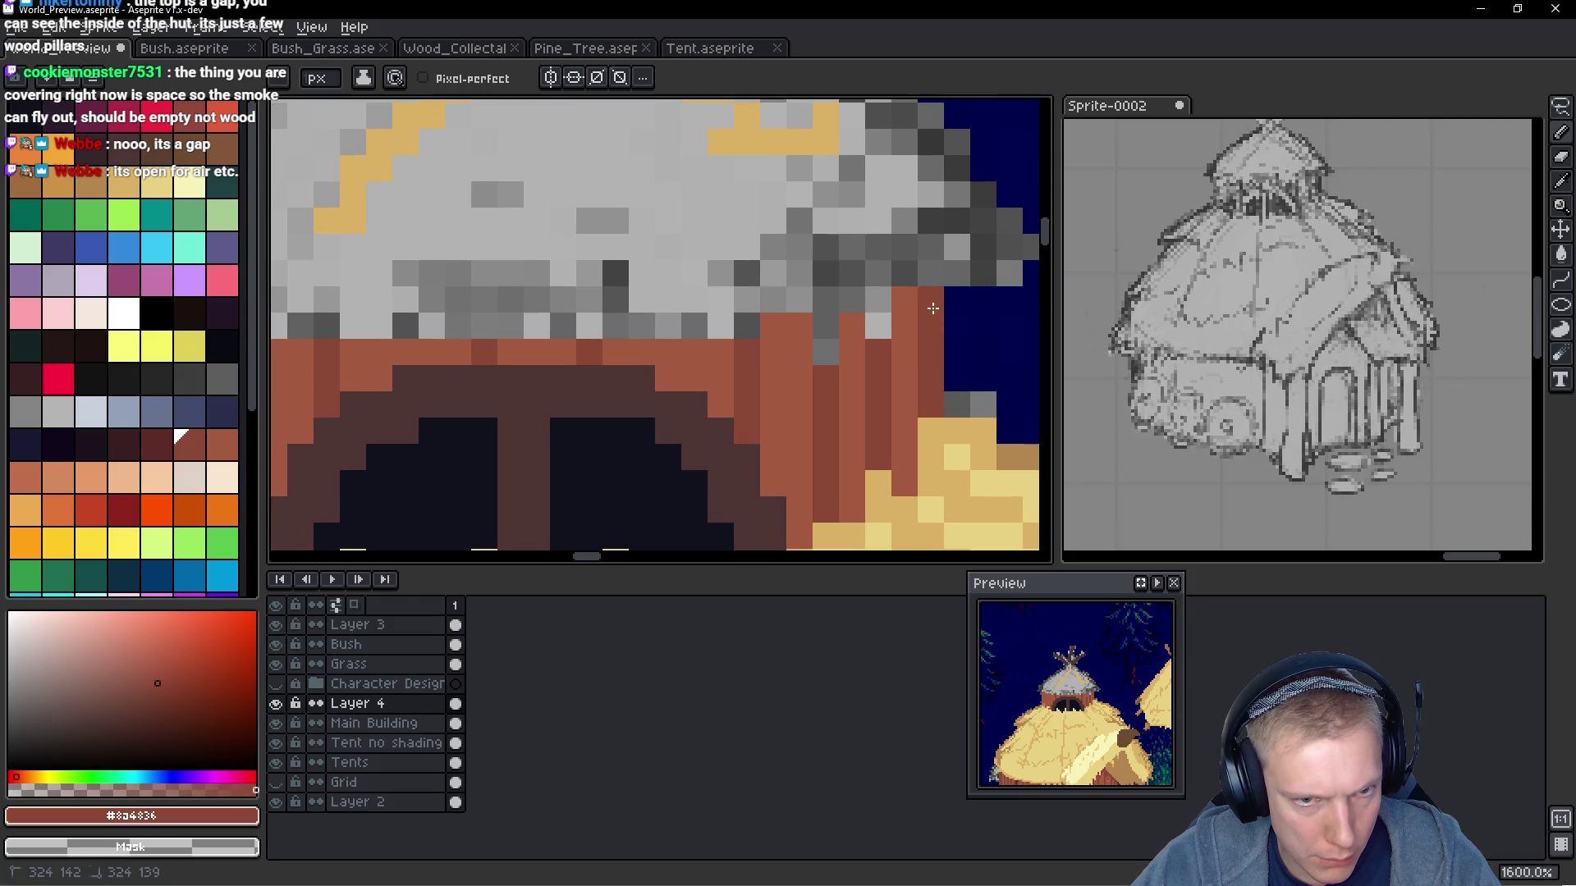
Draw four more dark plank lines on the wall's left side
scroll(609, 422, "left", 5)
mouse_move(547, 287)
left_mouse_down()
mouse_move(547, 234)
mouse_move(554, 469)
left_mouse_up()
left_click_drag(501, 243, 495, 422)
left_click_drag(442, 208, 442, 365)
left_click_drag(414, 207, 414, 402)
scroll(683, 351, "down", 8)
scroll(683, 351, "down", 1)
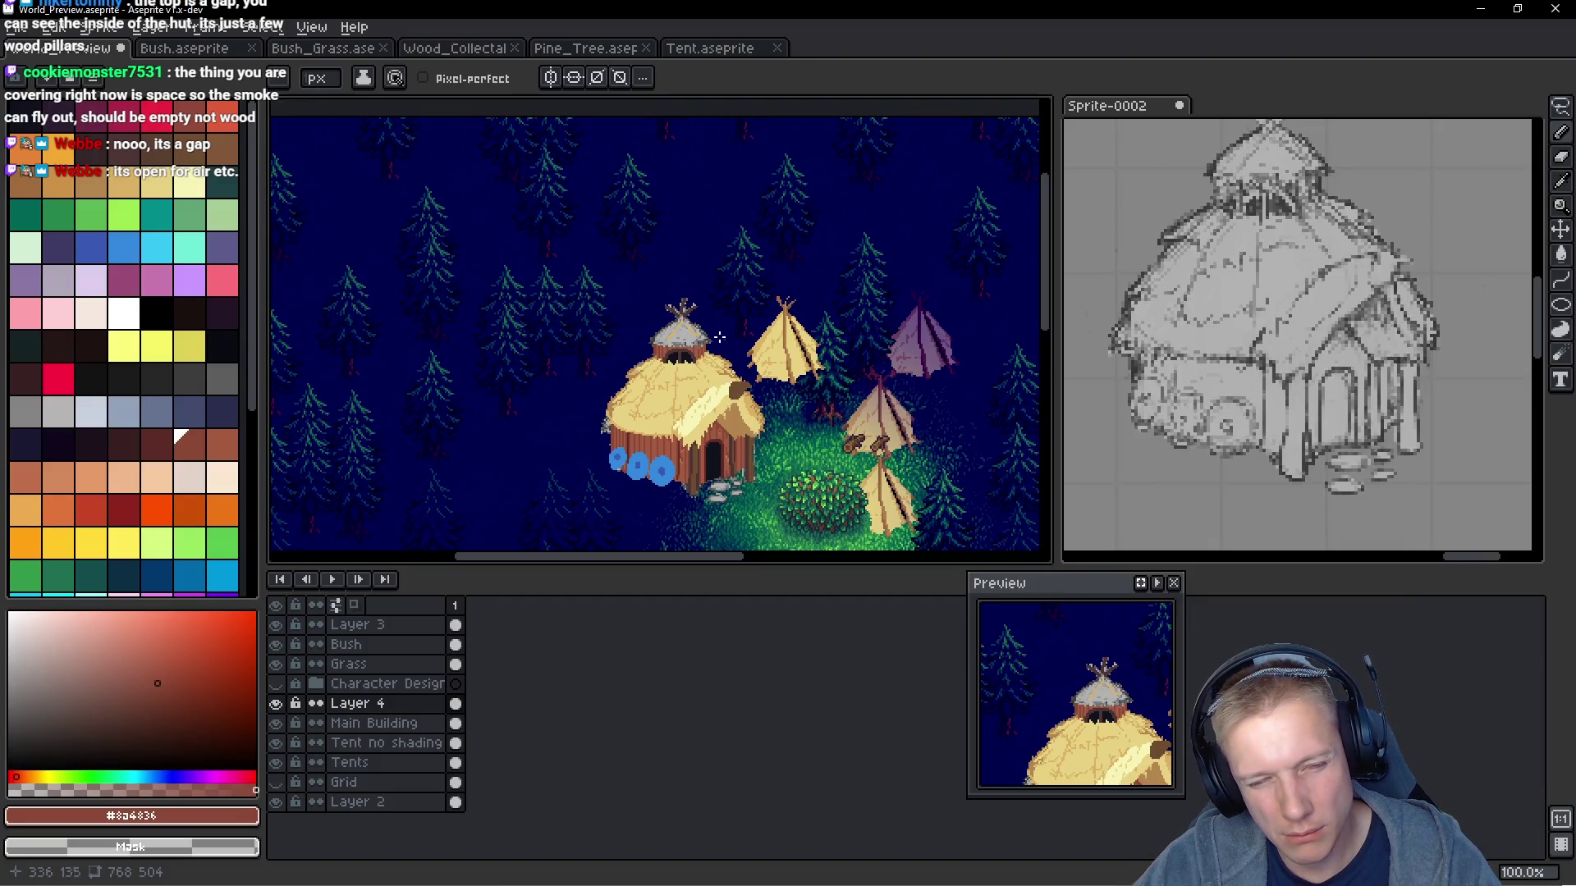
Pick the roof's tan #dab163 and draw a tan straw streak across the grey roof
scroll(719, 337, "up", 3)
scroll(728, 382, "down", 2)
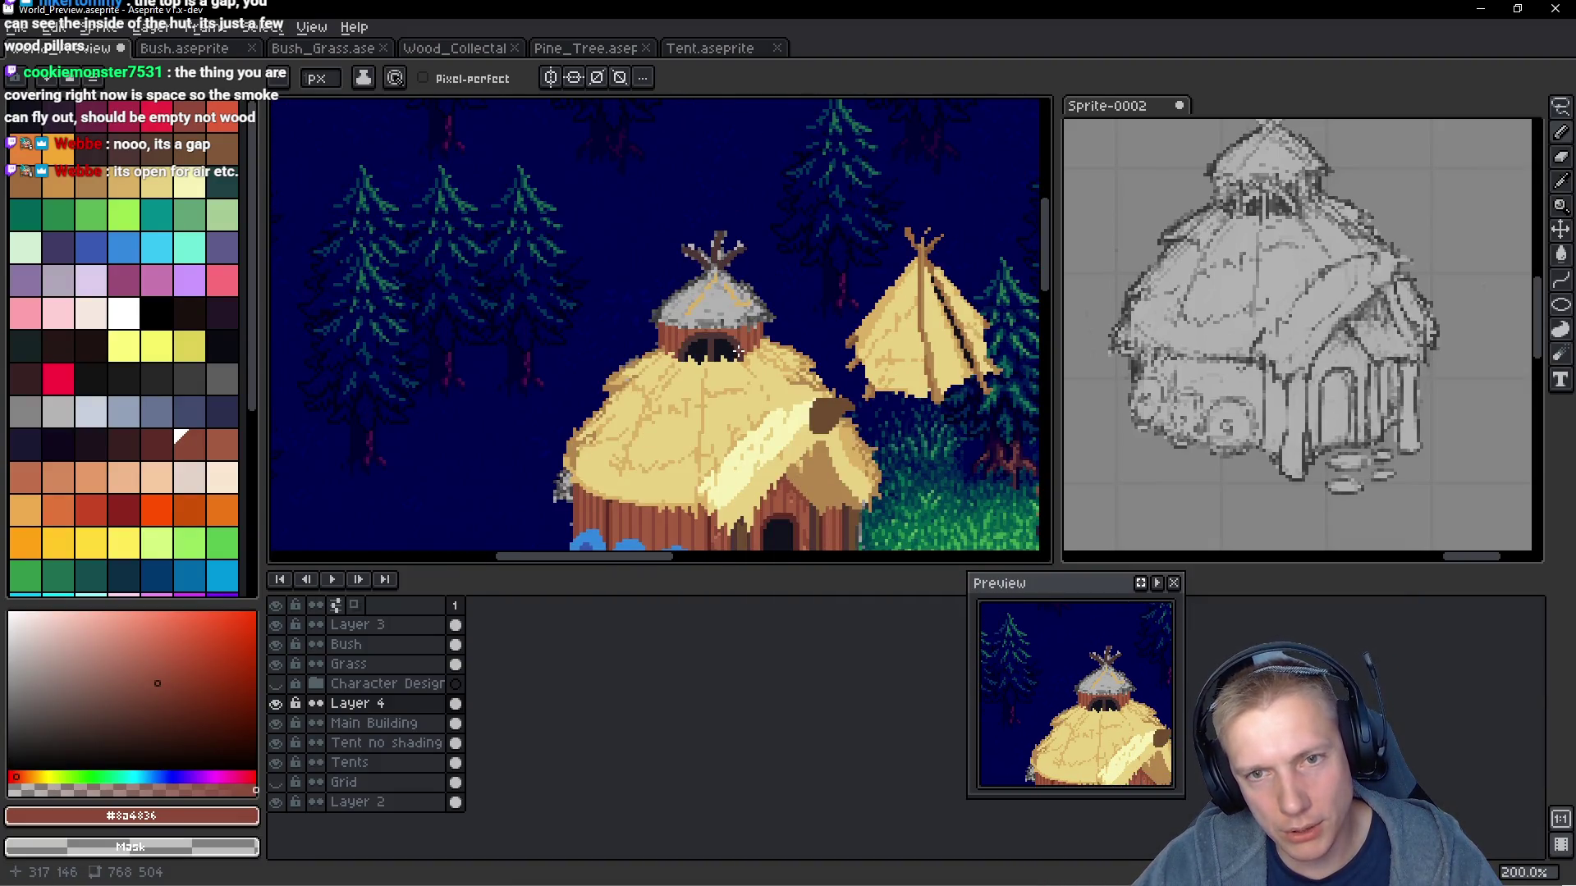
scroll(736, 353, "up", 1)
scroll(737, 356, "up", 2)
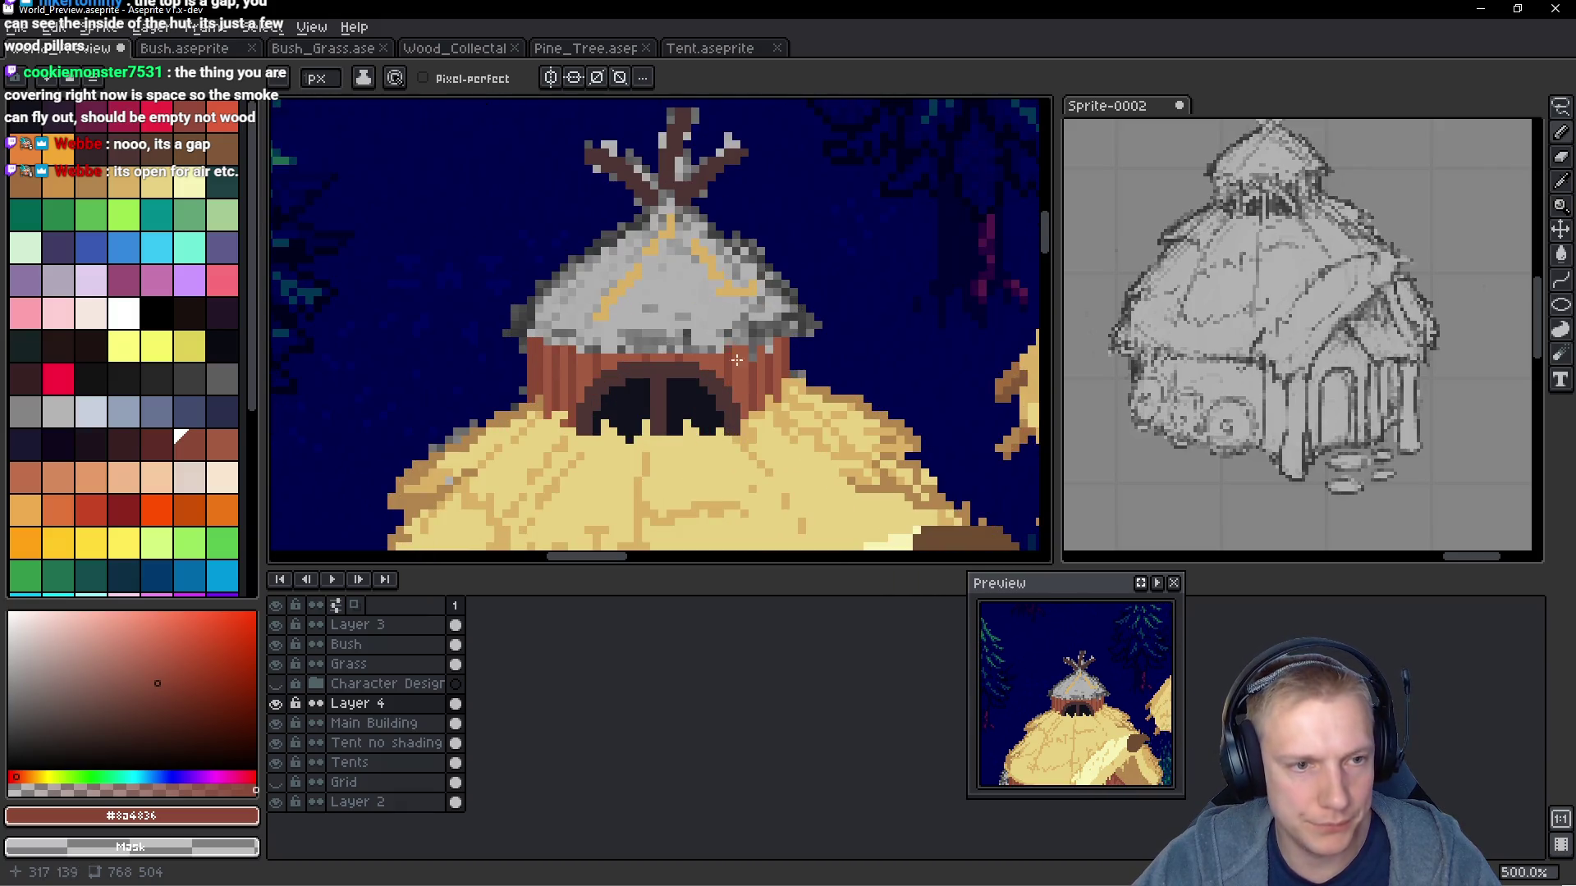
scroll(621, 288, "up", 2)
left_click(629, 280, "alt")
scroll(608, 353, "up", 3)
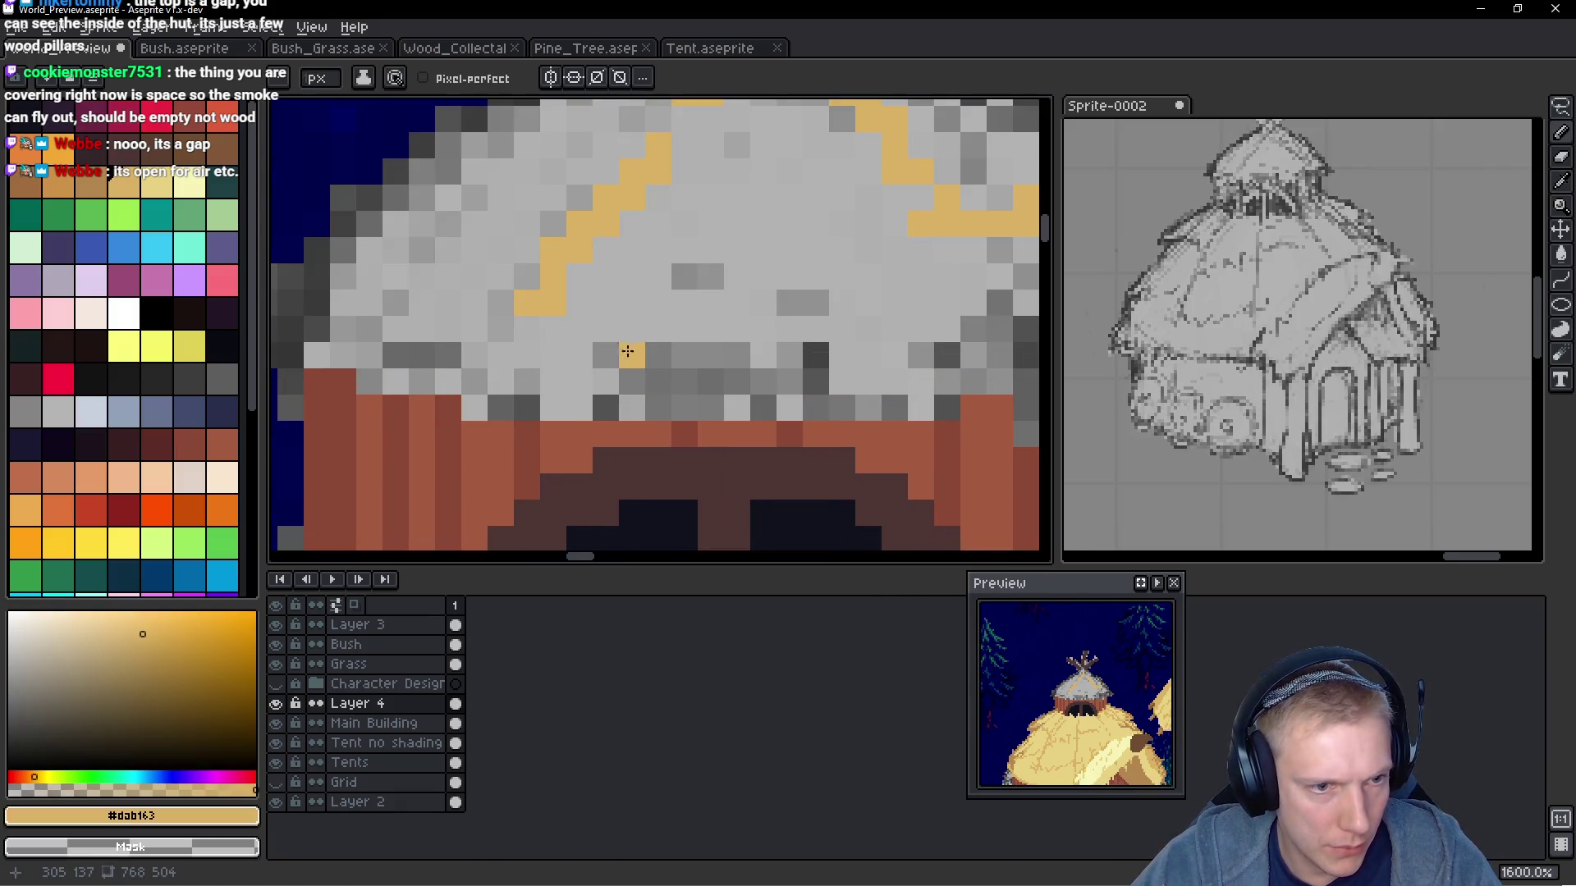
key("ctrl+z")
left_click_drag(664, 364, 643, 285)
left_click(465, 337)
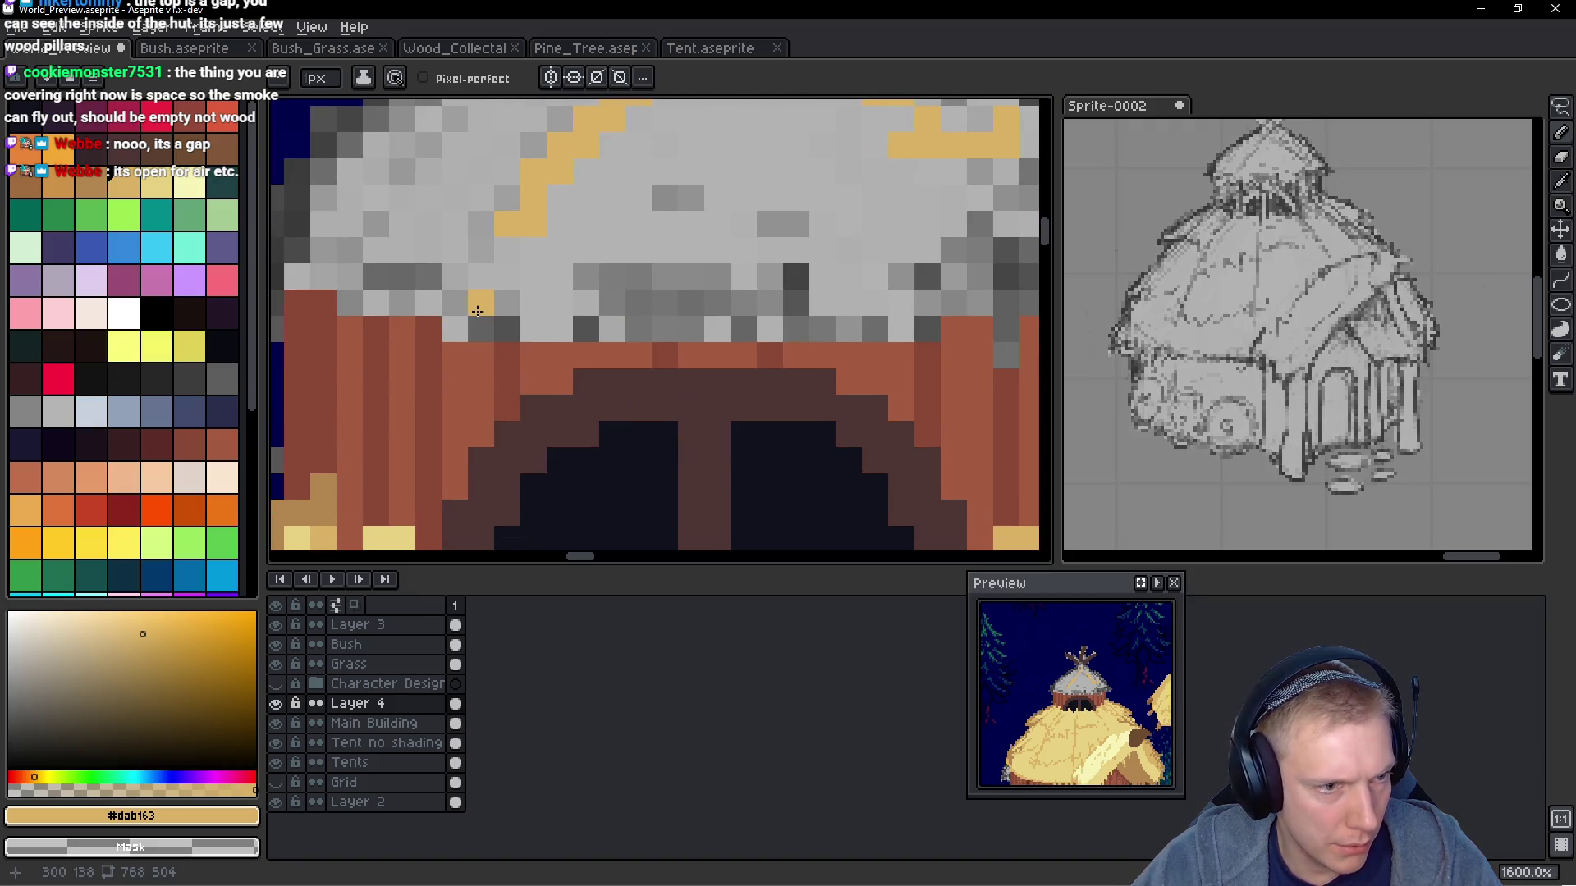
left_click_drag(454, 303, 376, 277)
Turn a stray tan pixel on the roof back to light grey
scroll(410, 230, "up", 3)
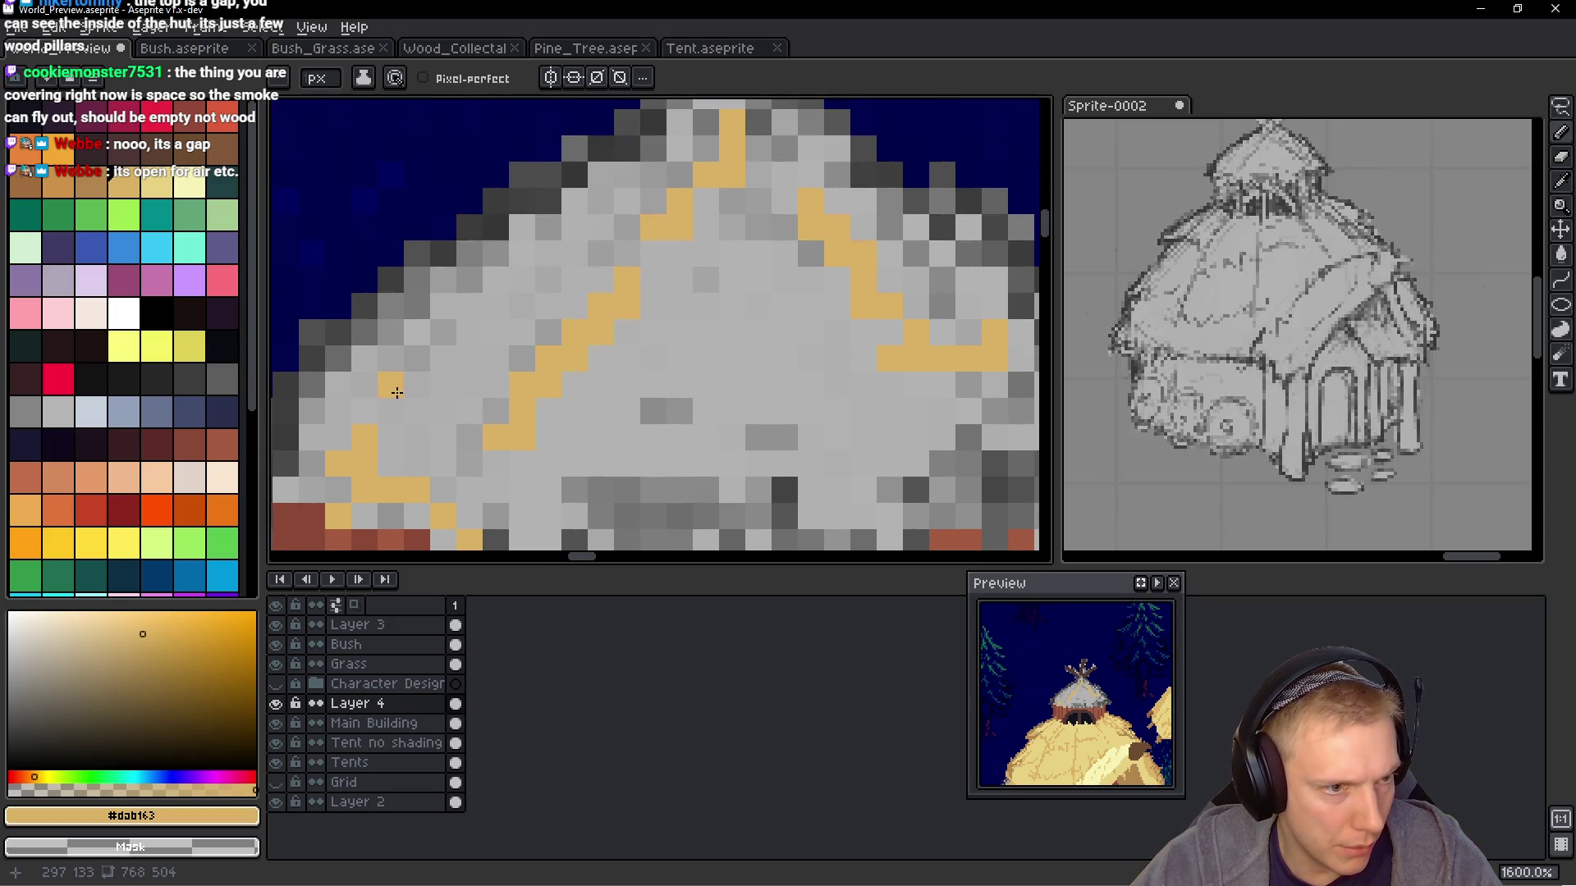
left_click(581, 442, "alt")
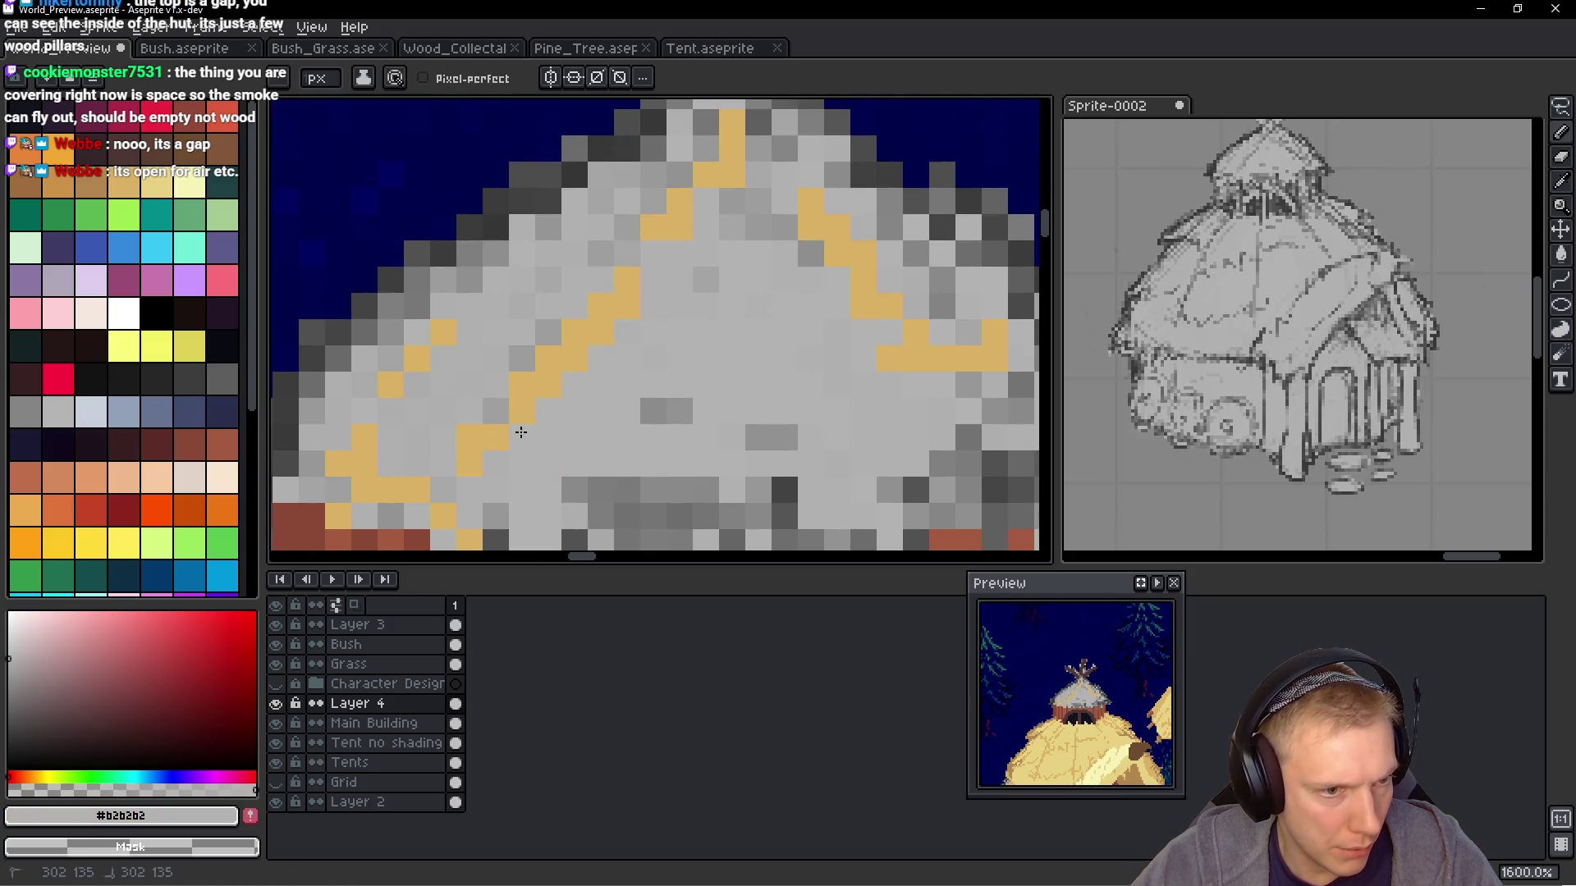
left_click(546, 339, "alt")
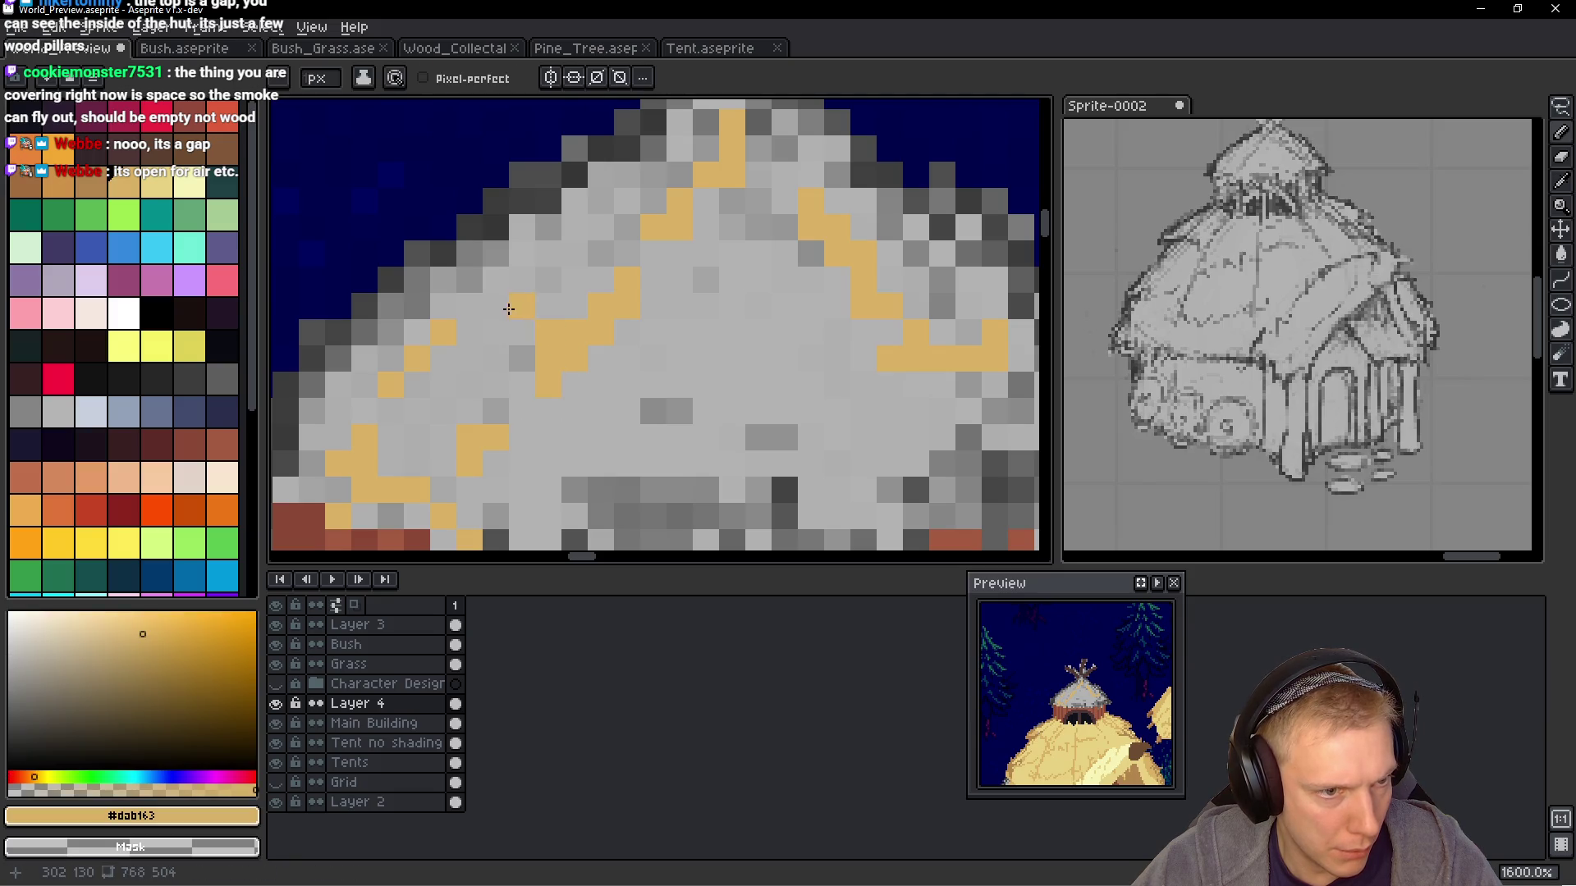
right_click(547, 347)
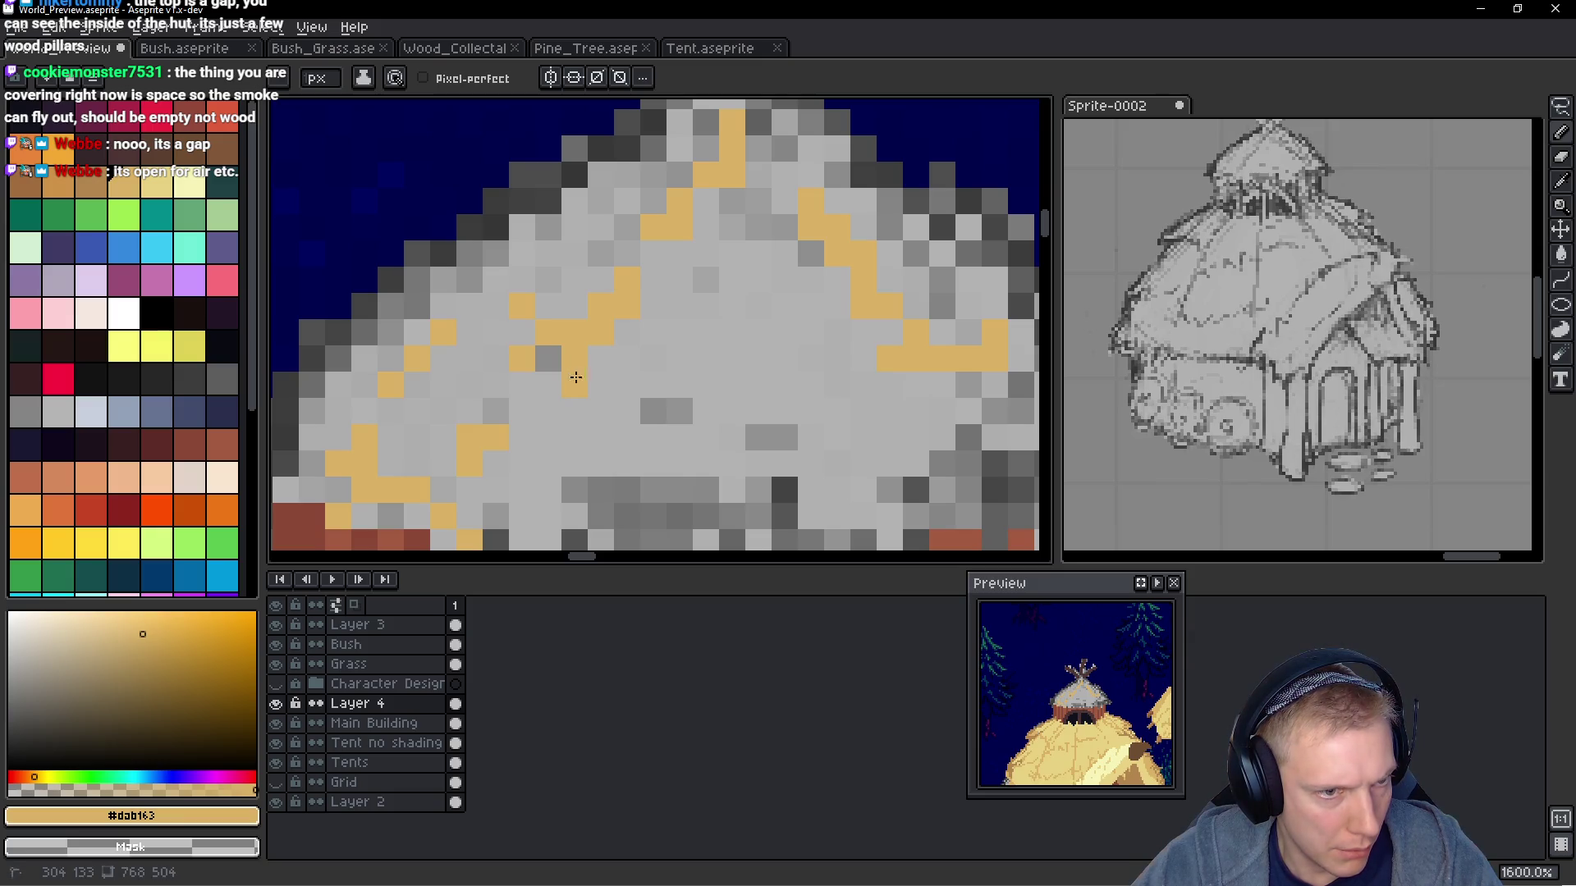
Add a short tan stroke down the roof's right edge toward the lower eave
scroll(575, 378, "up", 3)
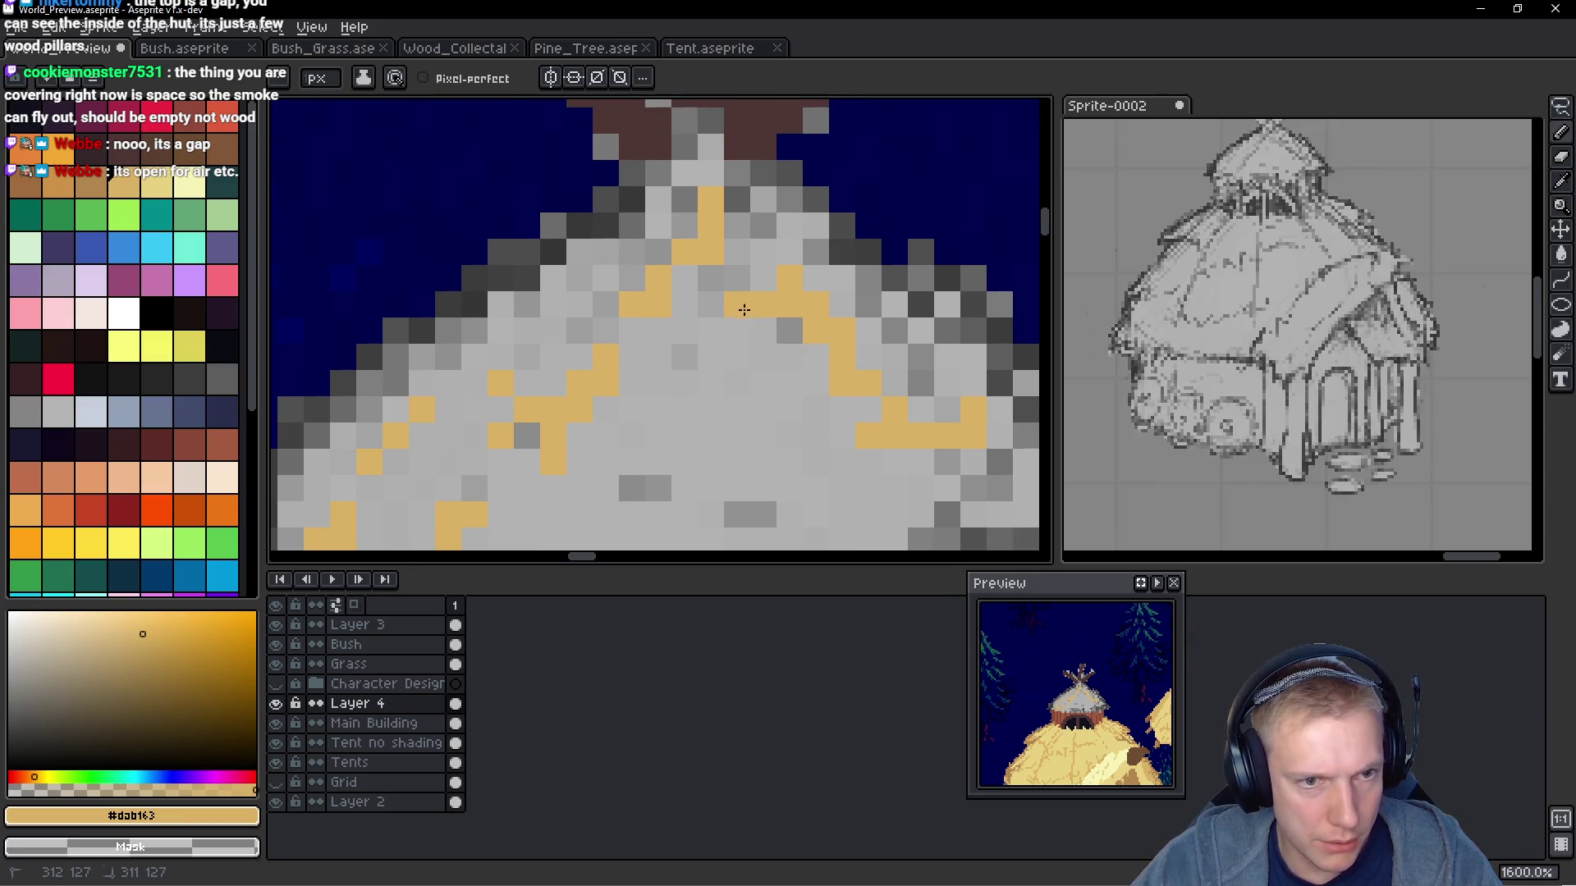
scroll(795, 400, "down", 4)
scroll(796, 400, "up", 3)
left_click(749, 390)
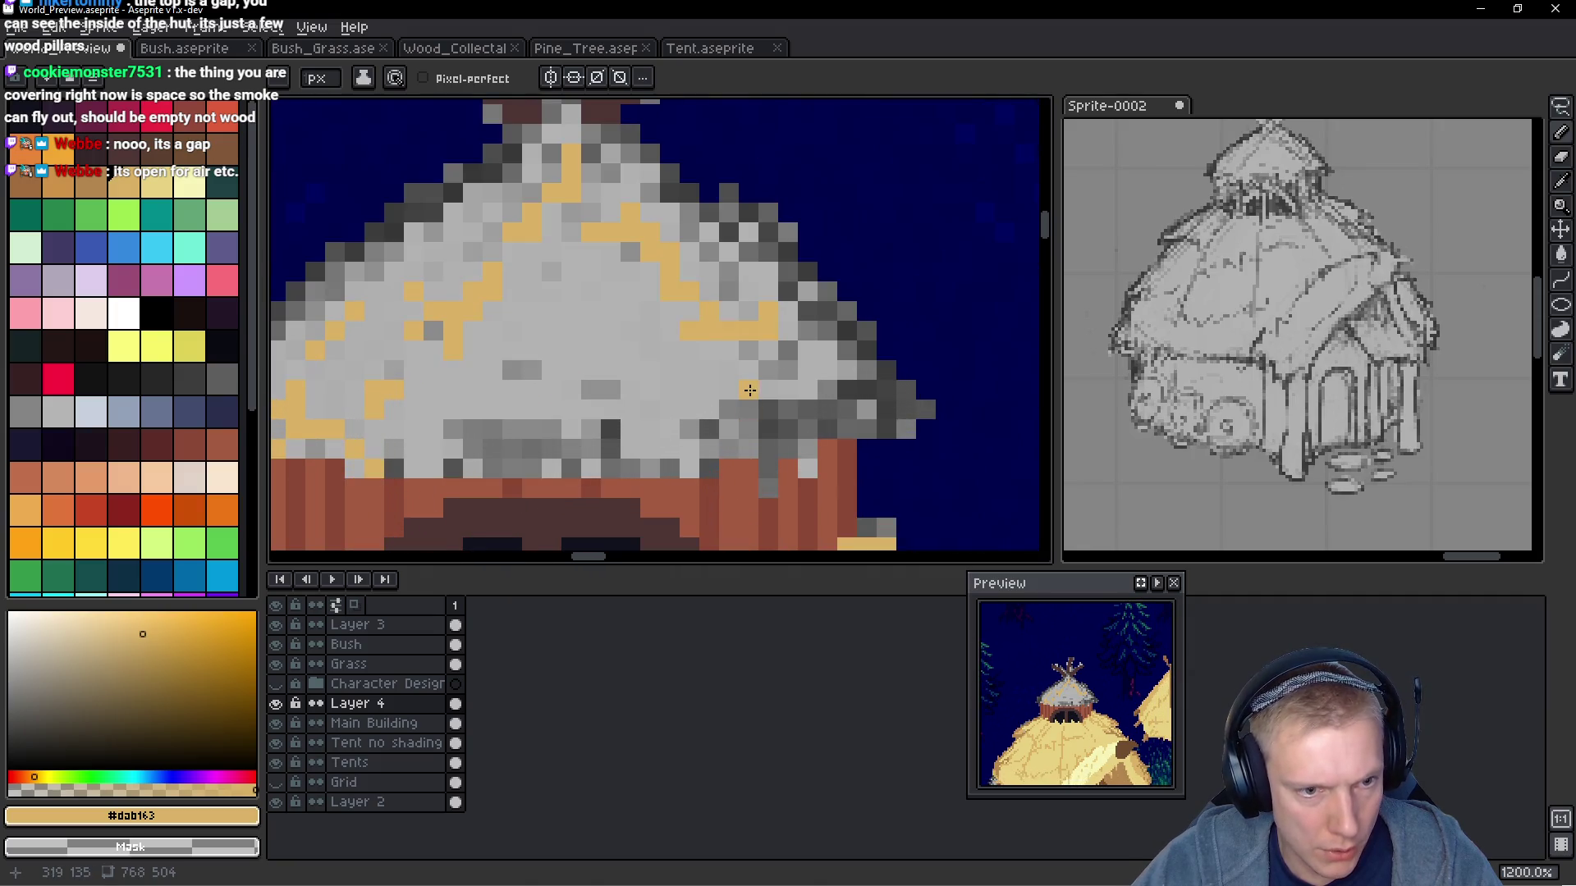
mouse_move(758, 408)
left_mouse_down()
mouse_move(768, 457)
mouse_move(828, 377)
mouse_move(867, 377)
mouse_move(916, 338)
left_mouse_up()
scroll(788, 423, "down", 2)
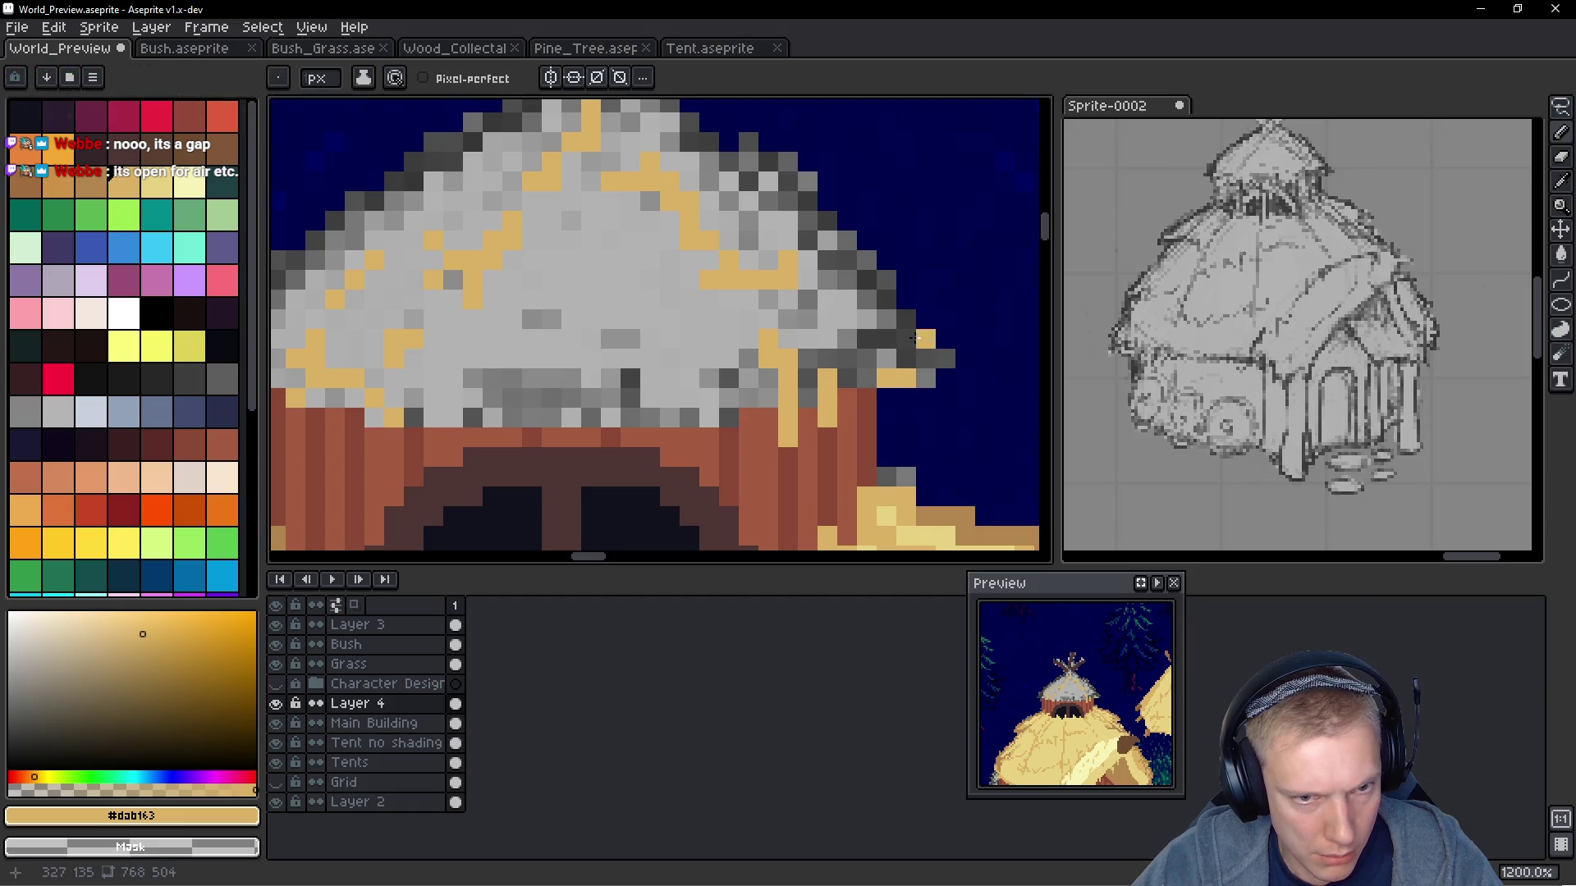
scroll(911, 365, "down", 3)
scroll(928, 415, "up", 1)
key("alt")
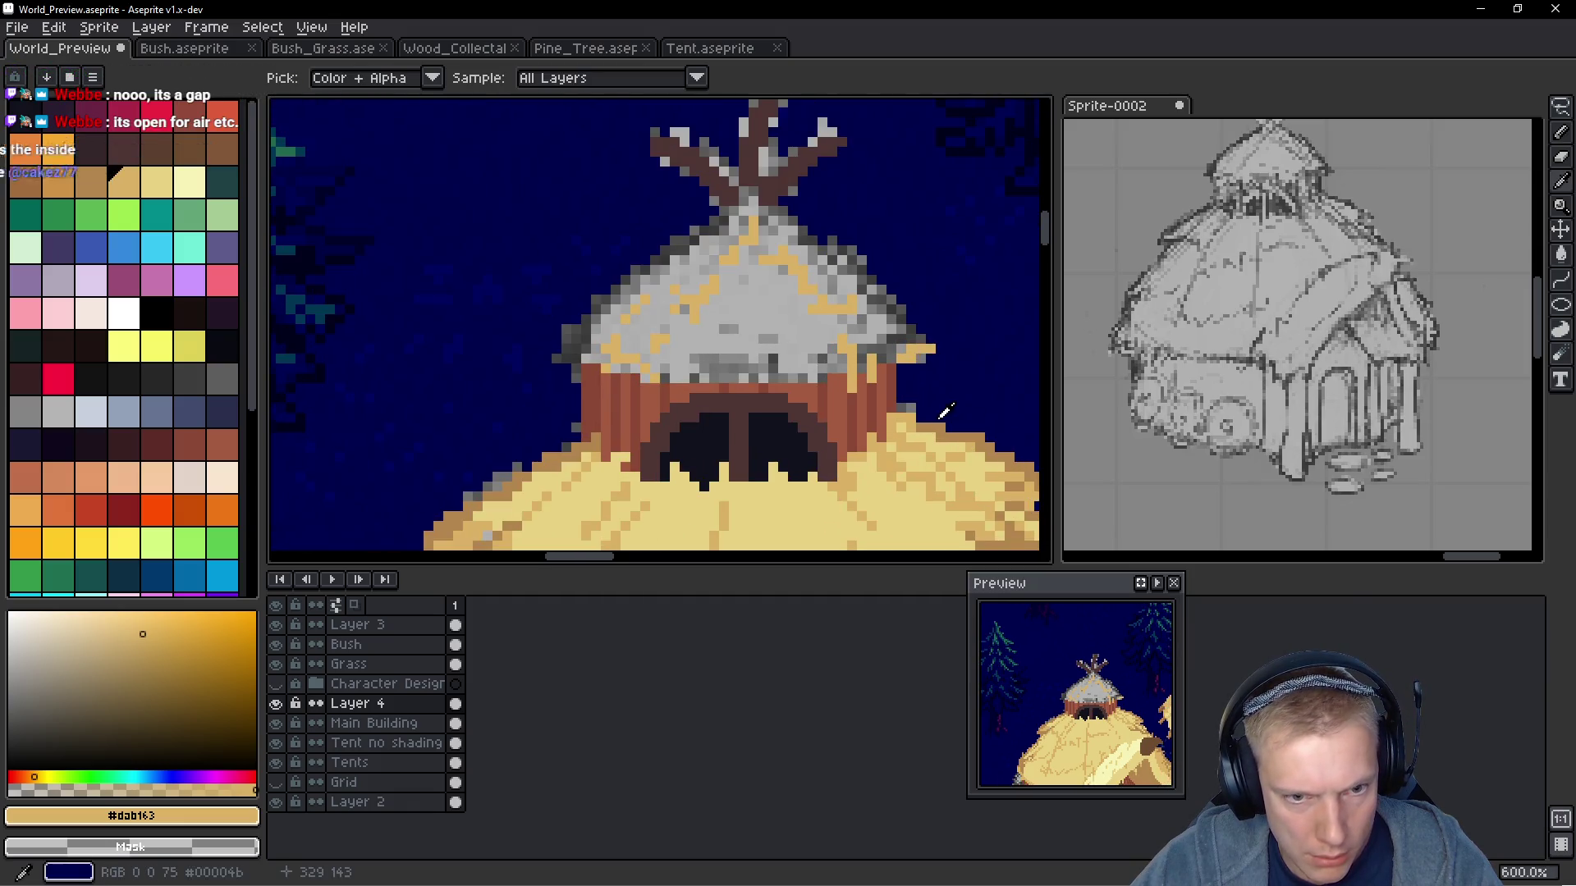
Pick the darker brown #b3864f and outline the roof's right slope in brown
left_click(941, 427, "alt")
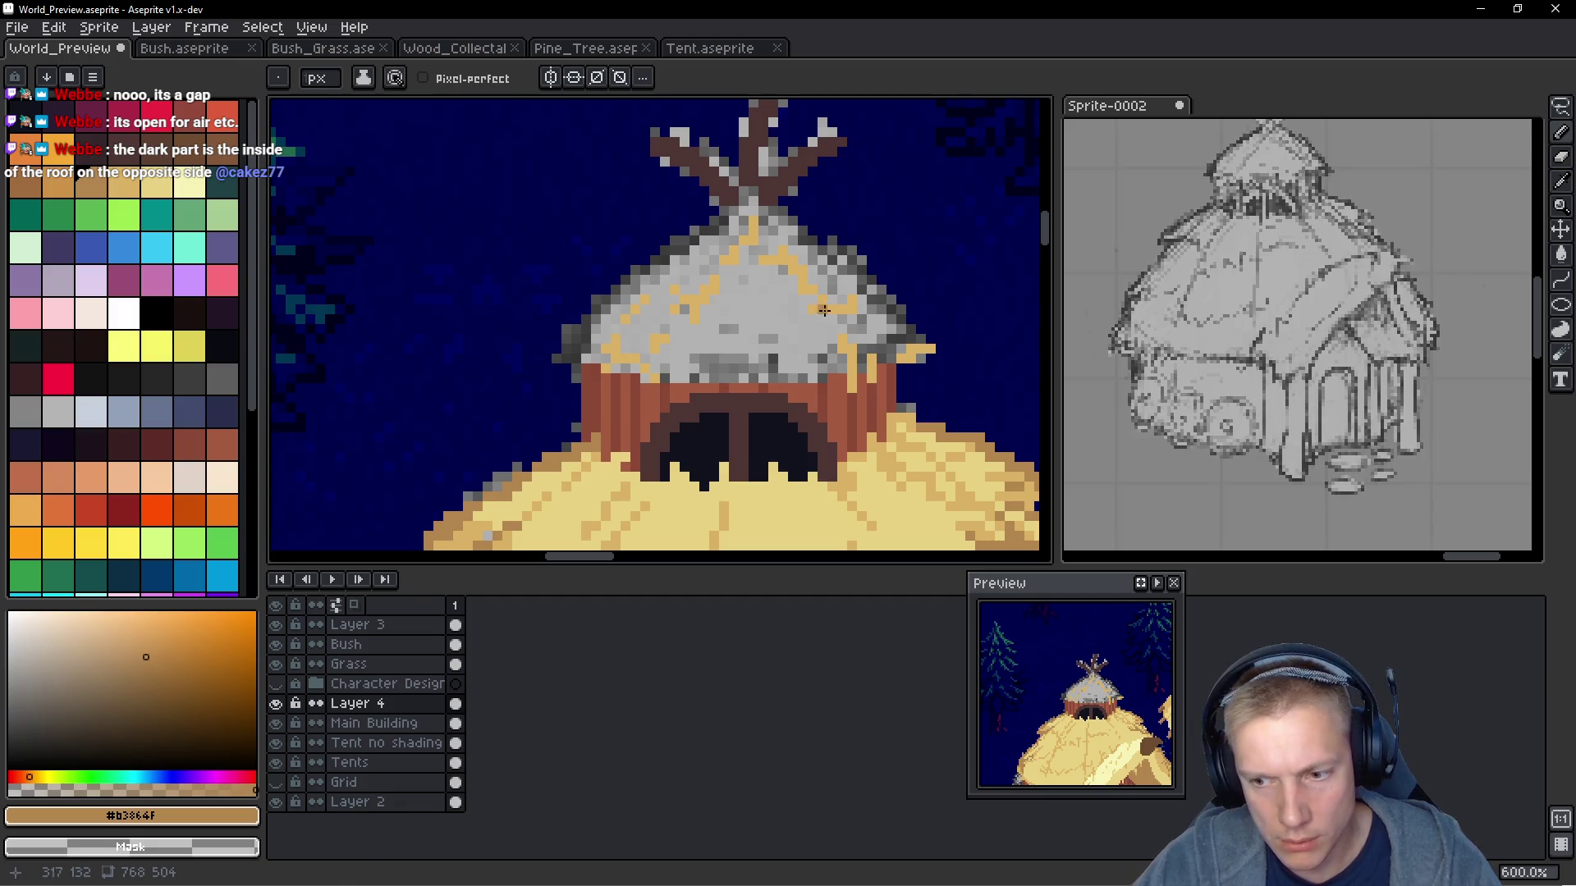
scroll(829, 313, "up", 4)
left_click_drag(812, 374, 840, 369)
scroll(759, 419, "down", 4)
mouse_move(698, 414)
left_mouse_down()
mouse_move(704, 158)
mouse_move(739, 394)
left_mouse_up()
scroll(764, 320, "up", 6)
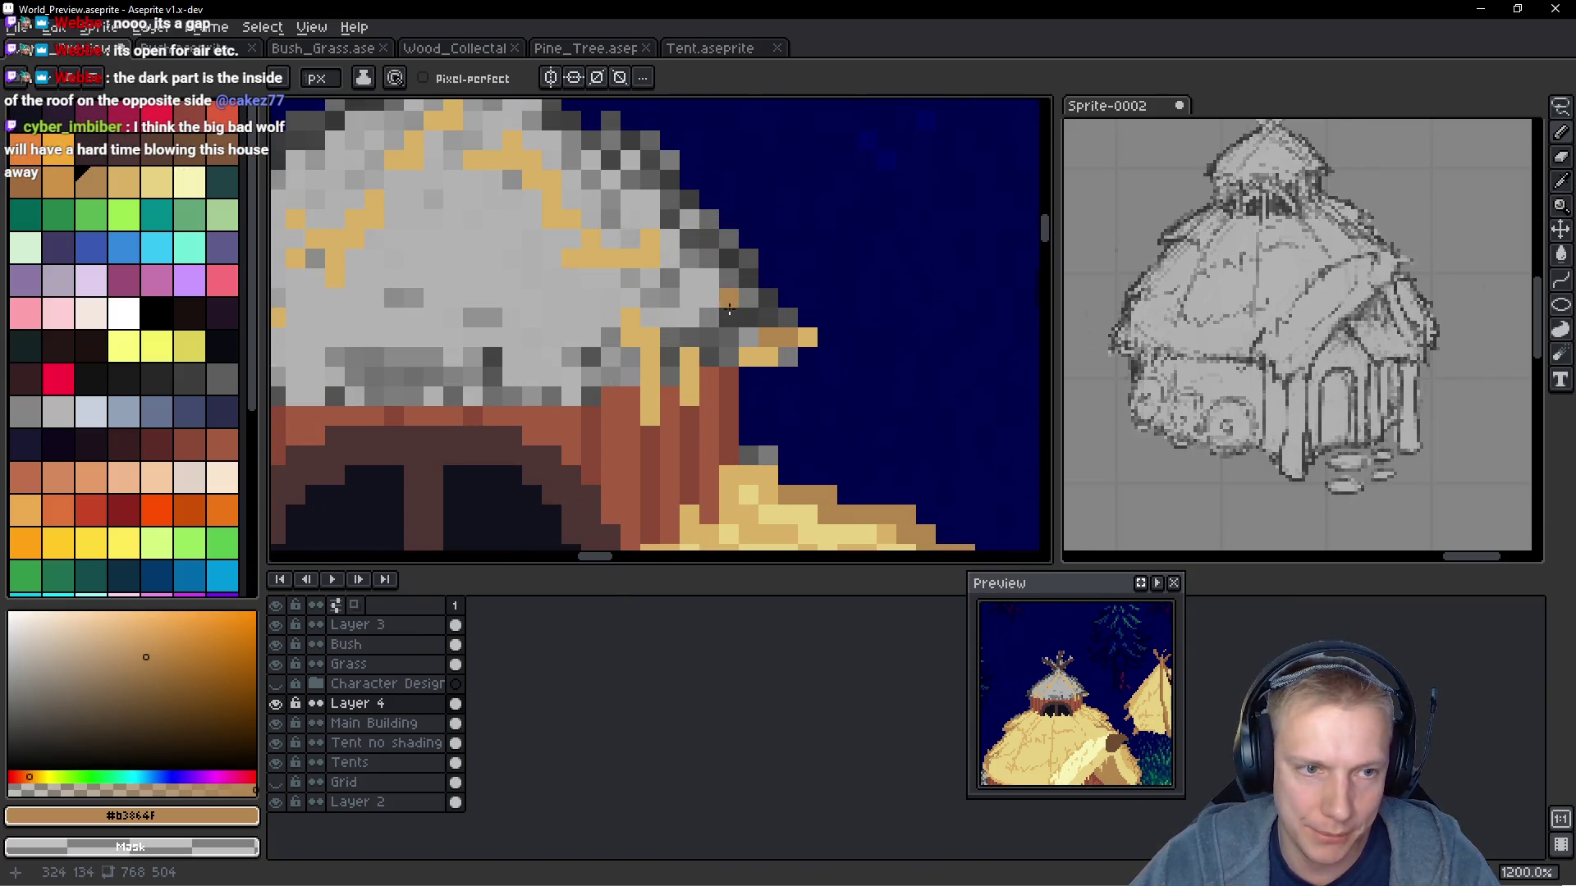
mouse_move(763, 320)
left_mouse_down()
mouse_move(696, 313)
mouse_move(734, 234)
mouse_move(705, 197)
mouse_move(730, 340)
mouse_move(641, 262)
mouse_move(607, 176)
left_mouse_up()
left_click_drag(620, 217, 768, 365)
left_click(712, 287)
left_click(673, 248)
left_click(633, 288)
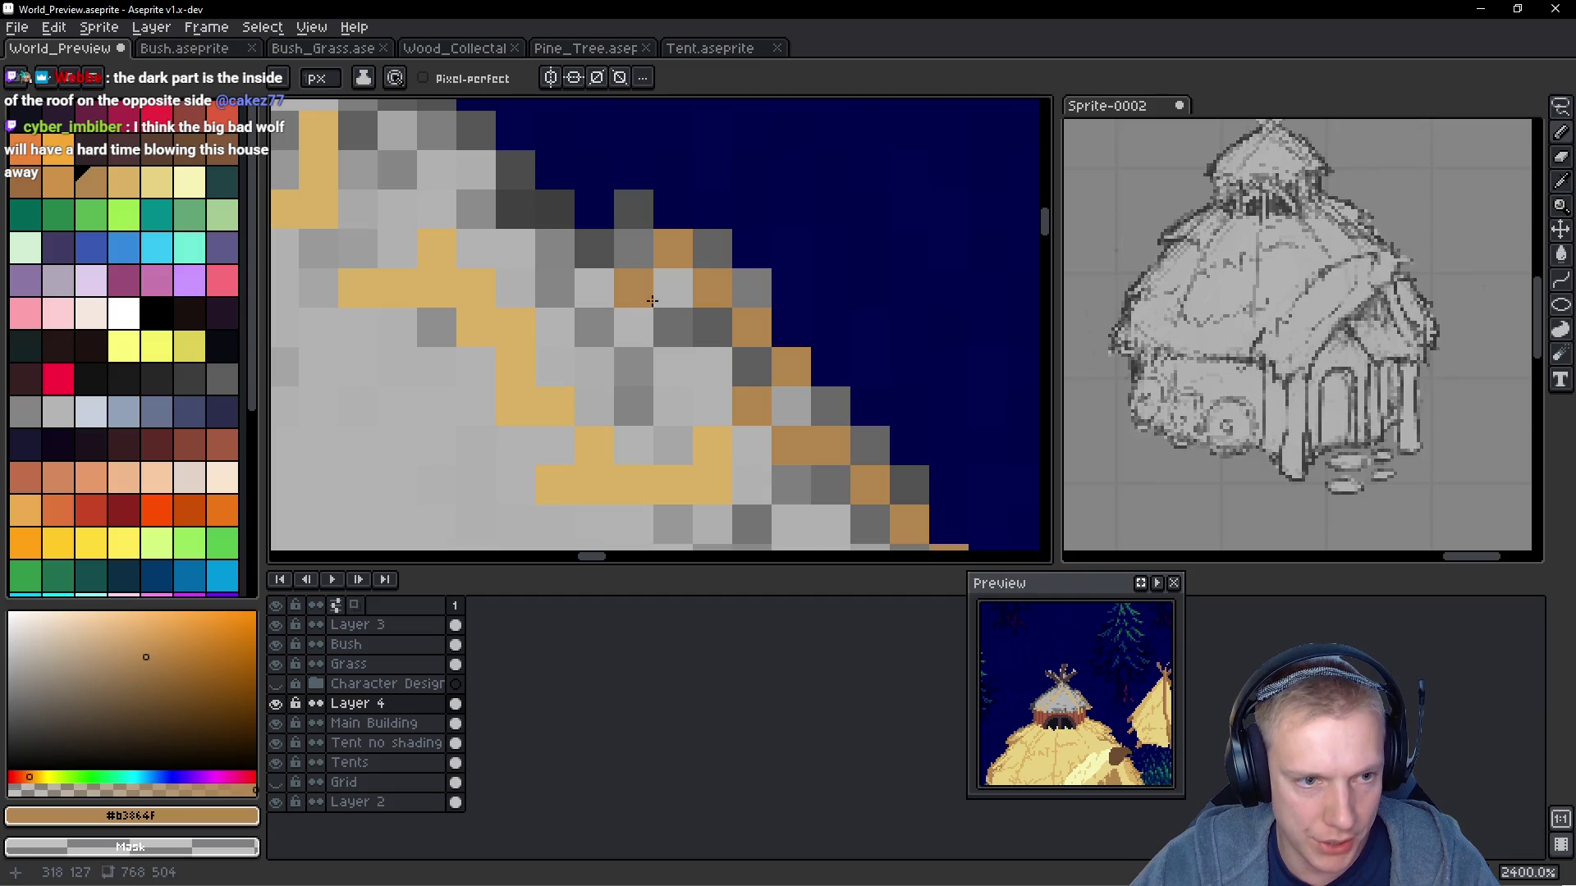
left_click(691, 321)
left_click(594, 249)
left_click(555, 209)
left_click(515, 209)
Repaint the dark grey pixels along the upper left roof edge brown
scroll(576, 321, "down", 3)
scroll(575, 321, "up", 3)
left_click(673, 243)
left_click(673, 284)
left_click(633, 284)
left_click(602, 284)
mouse_move(602, 284)
left_mouse_down()
mouse_move(679, 268)
mouse_move(604, 239)
mouse_move(540, 244)
left_mouse_up()
left_click(604, 239)
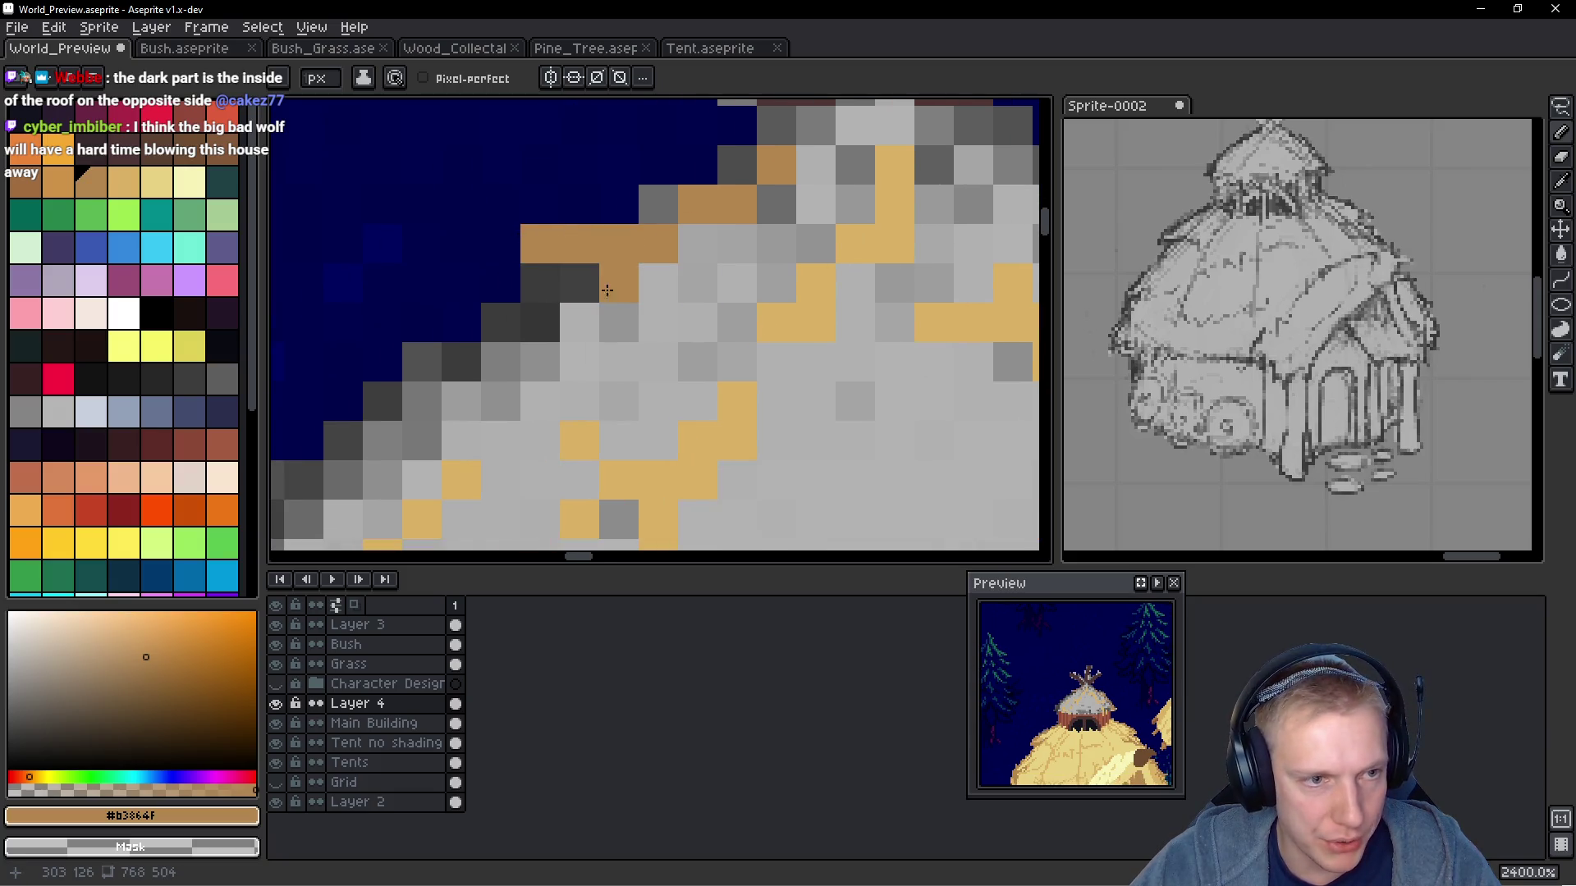
left_click(579, 284)
left_click(619, 283)
mouse_move(531, 334)
left_mouse_down()
mouse_move(563, 342)
mouse_move(629, 255)
left_mouse_up()
left_click(560, 284)
left_click(560, 324)
left_click(599, 284)
key("ctrl+z")
left_click(599, 284)
left_click(597, 328)
left_click_drag(593, 332, 662, 274)
Continue the brown outline down the diagonal left roof edge
left_click(583, 254)
left_click(550, 264)
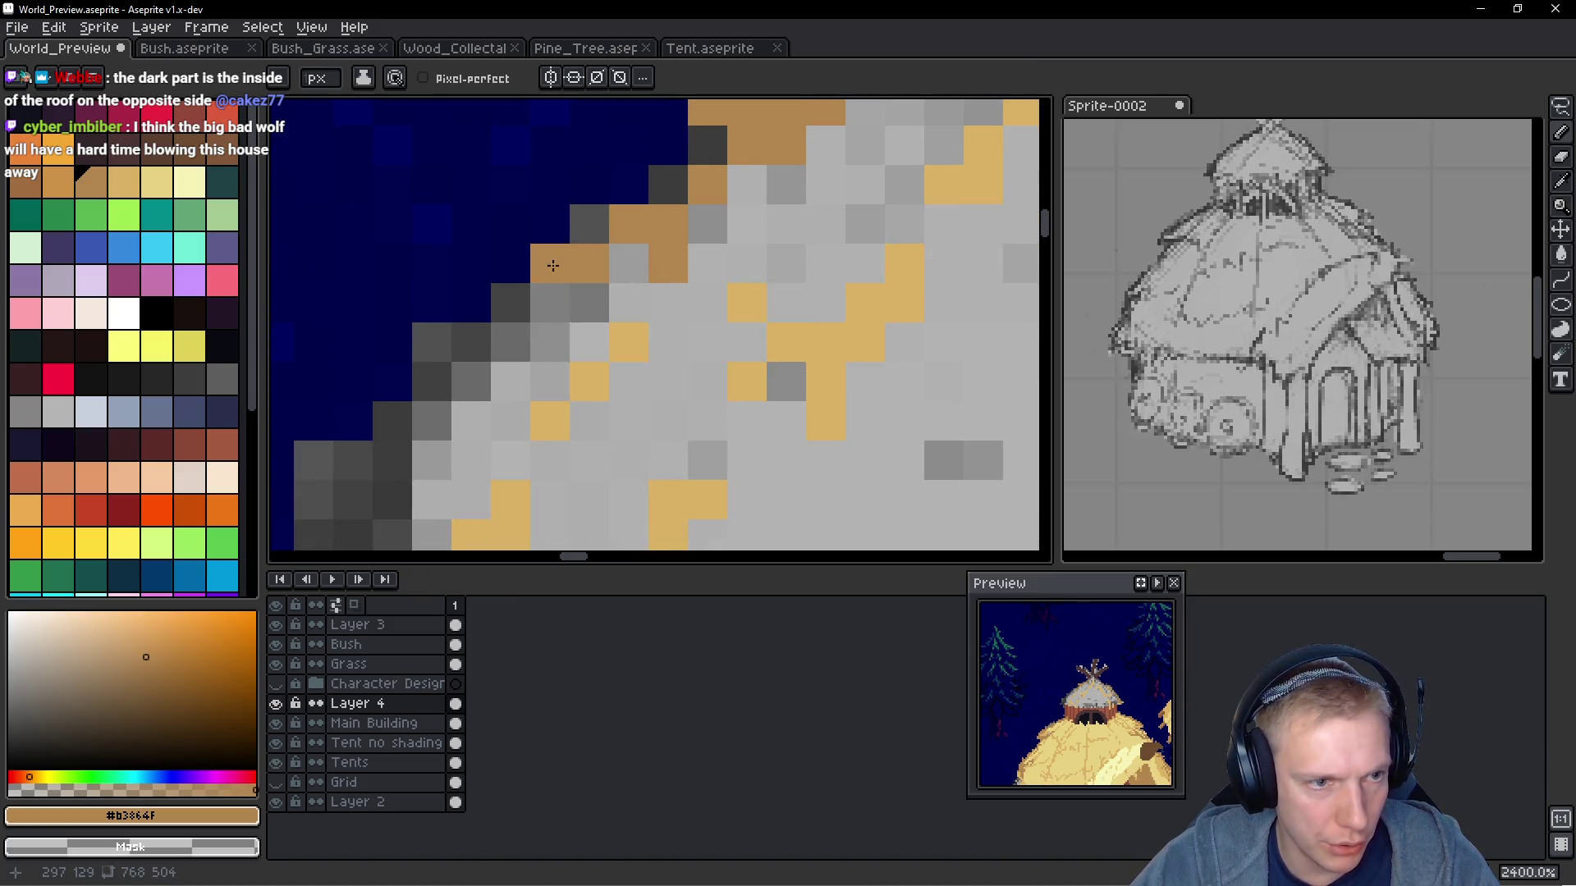
left_click(510, 303)
left_click(511, 342)
left_click(472, 382)
left_click_drag(513, 389, 545, 317)
key("ctrl+z")
left_click(544, 317)
left_click(502, 271)
left_click(480, 312)
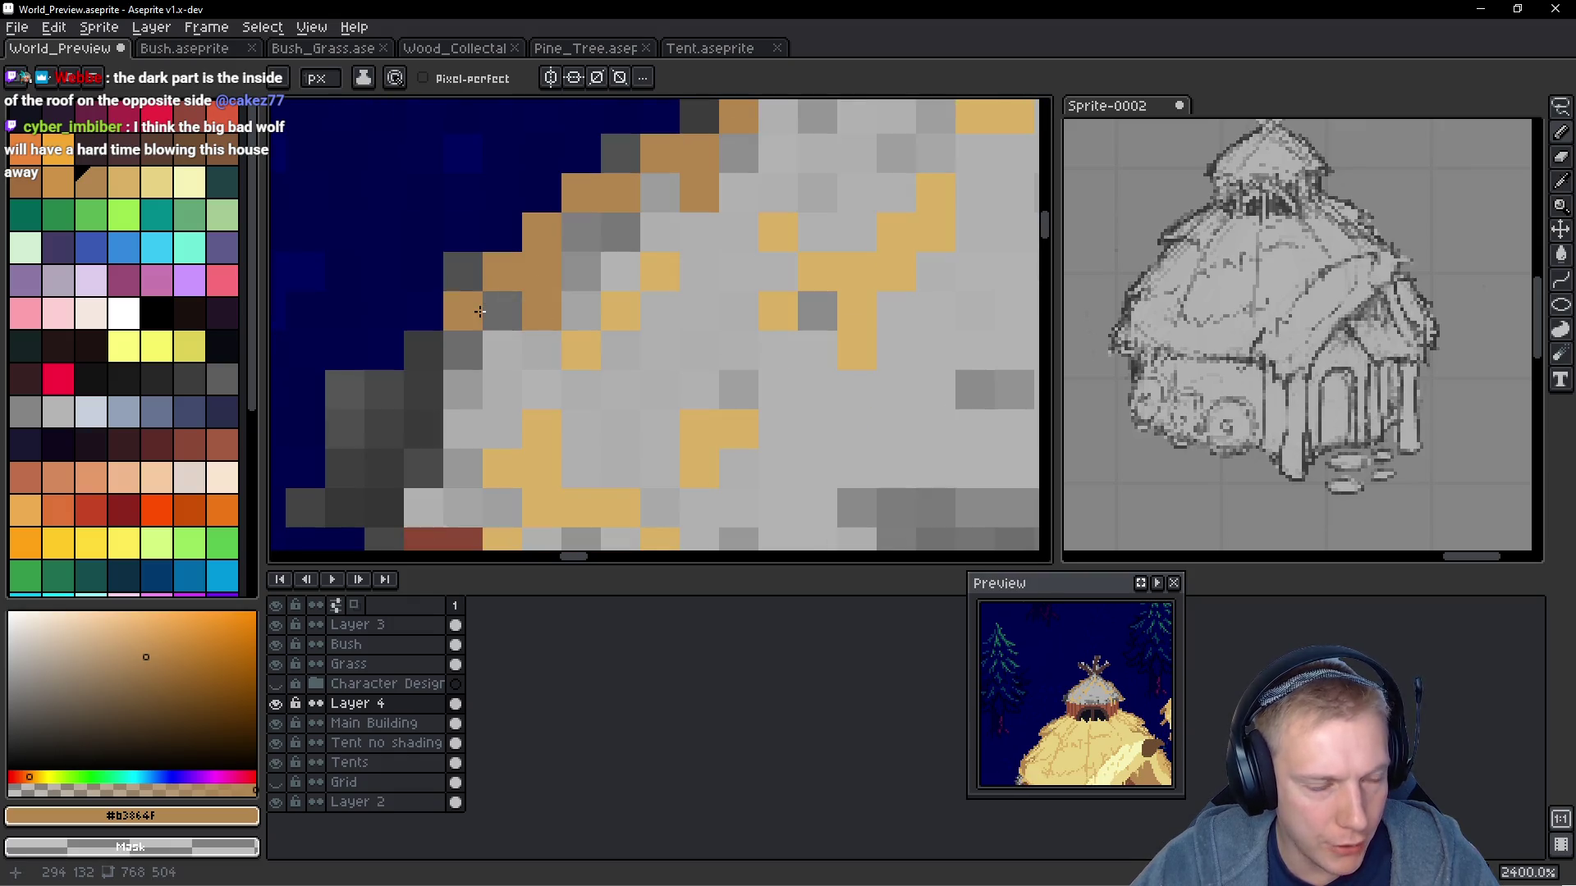
left_click(424, 350)
left_click(423, 390)
left_click(423, 430)
Paint the lower-left roof corner and eave pixels brown, including the dark grey corner pixel
left_click_drag(380, 432, 467, 349)
left_click(466, 348)
left_click(469, 385)
left_click(430, 385)
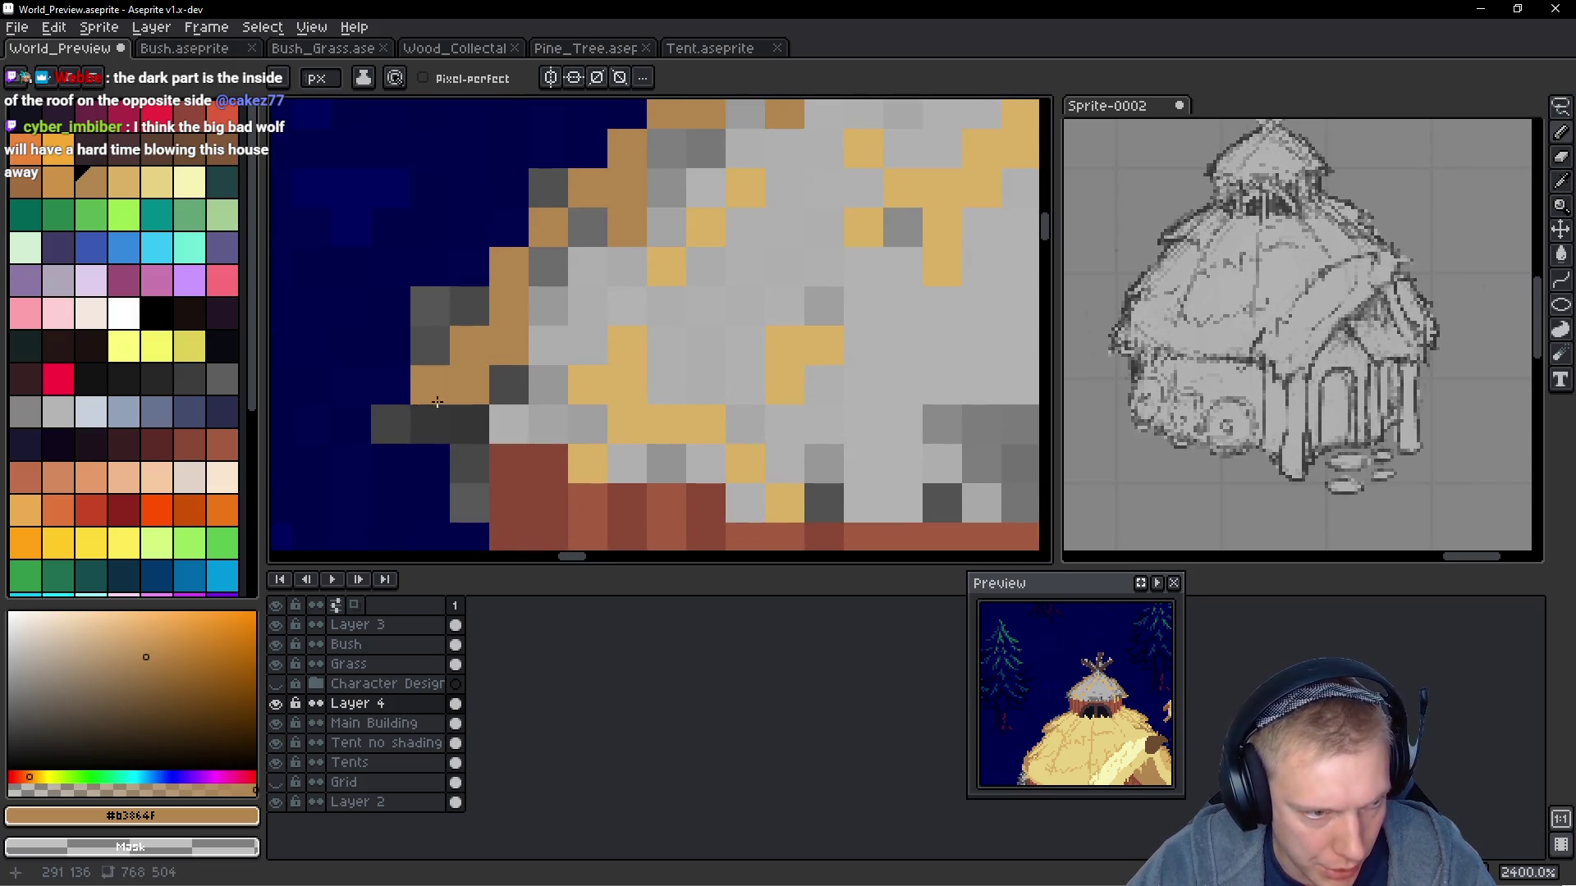
left_click(430, 425)
left_click(390, 425)
left_click(470, 464)
left_click(472, 484)
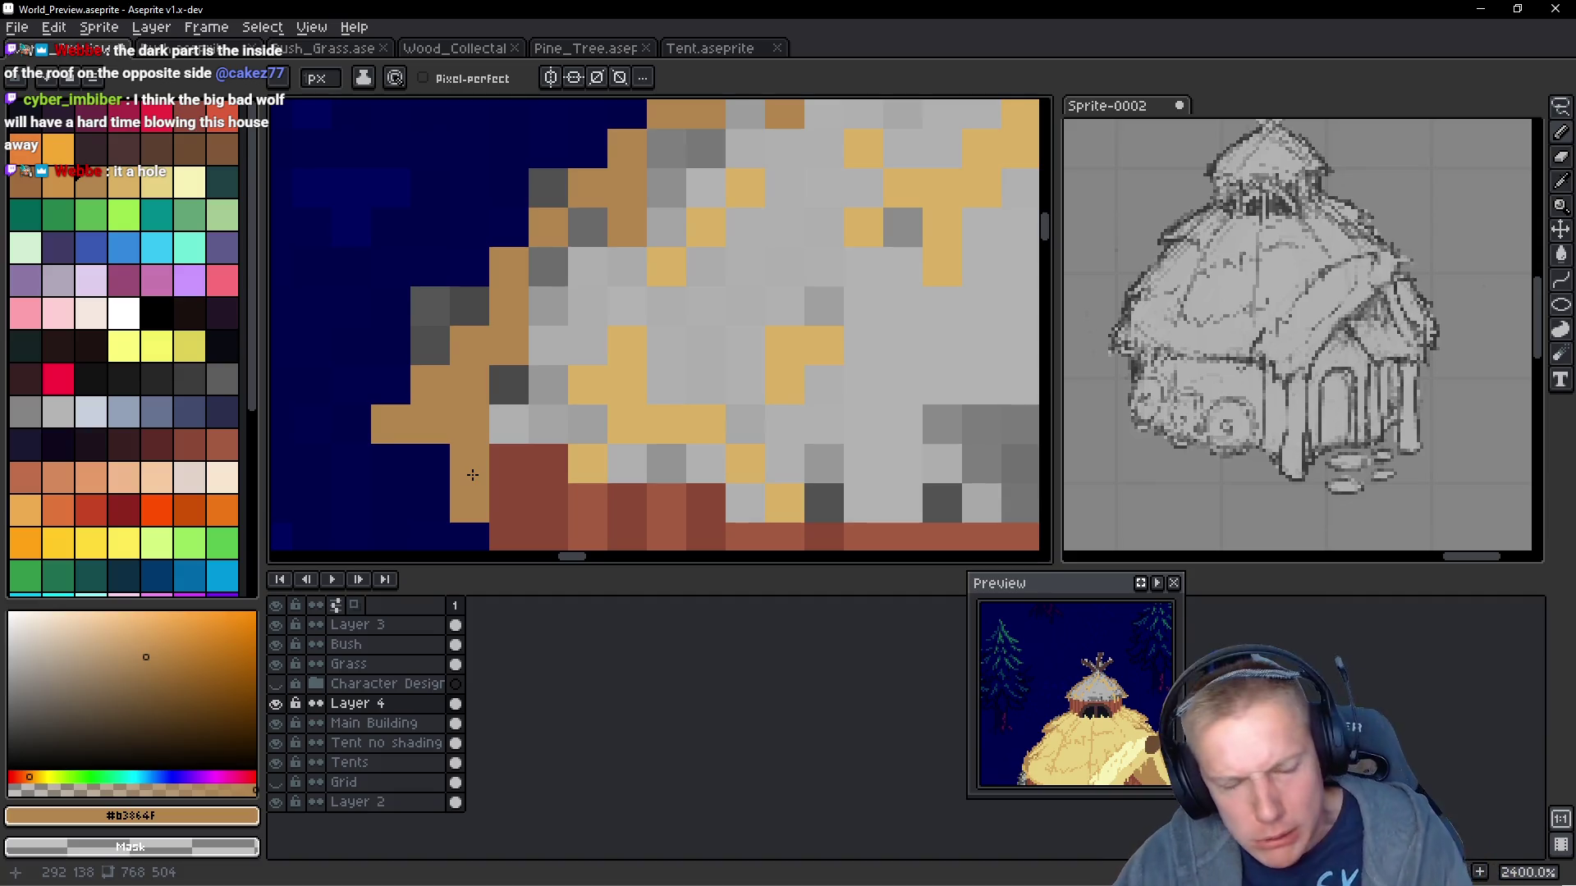
left_click(548, 384)
left_click(509, 385)
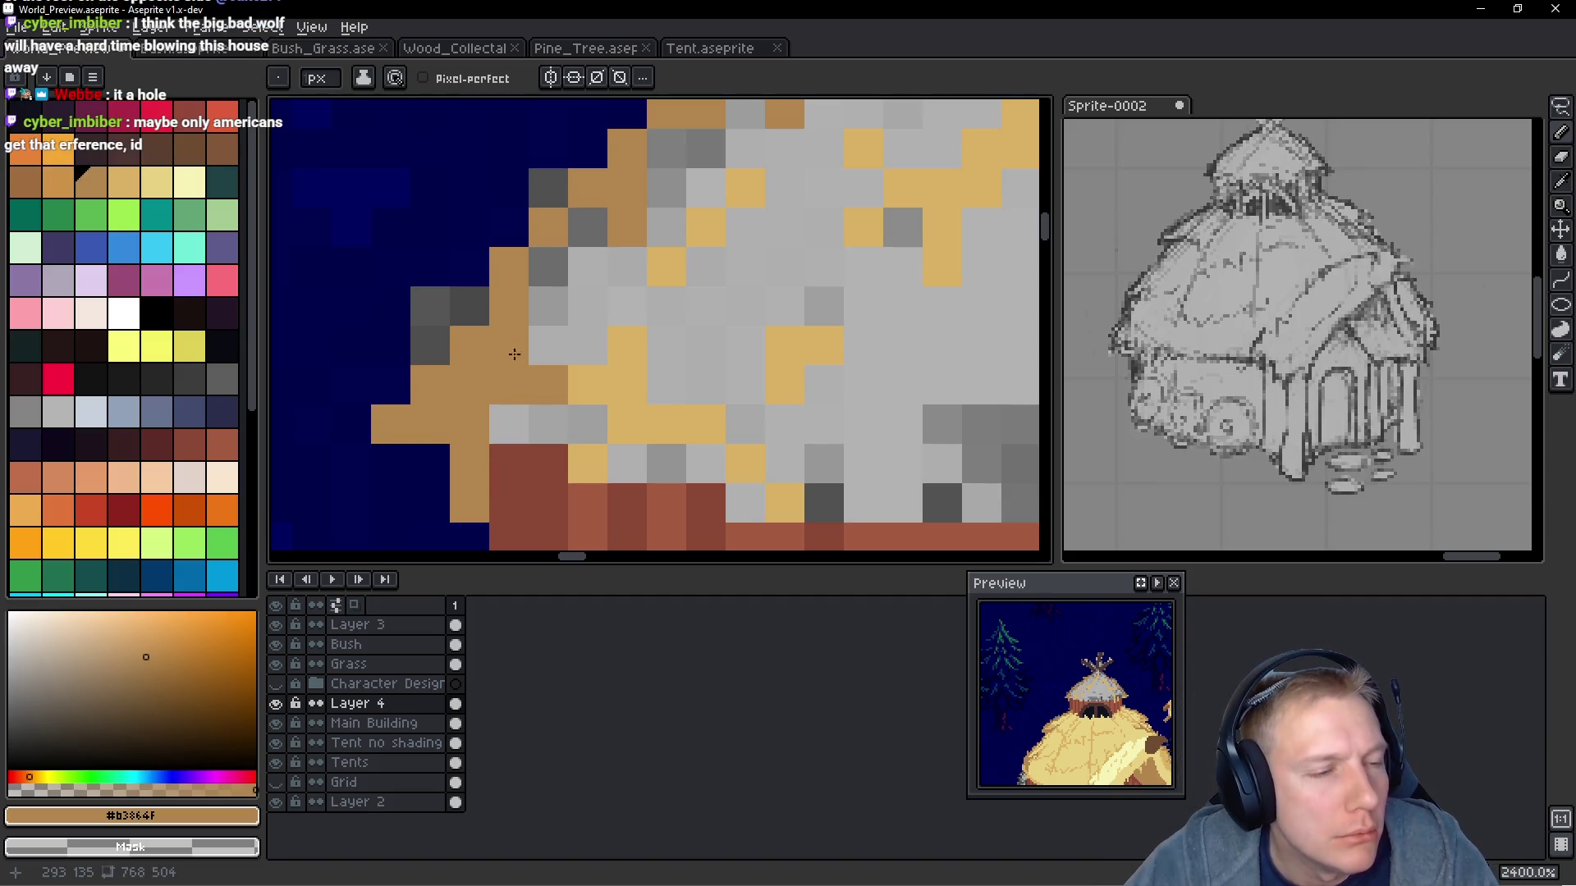
scroll(514, 354, "down", 3)
scroll(736, 325, "down", 3)
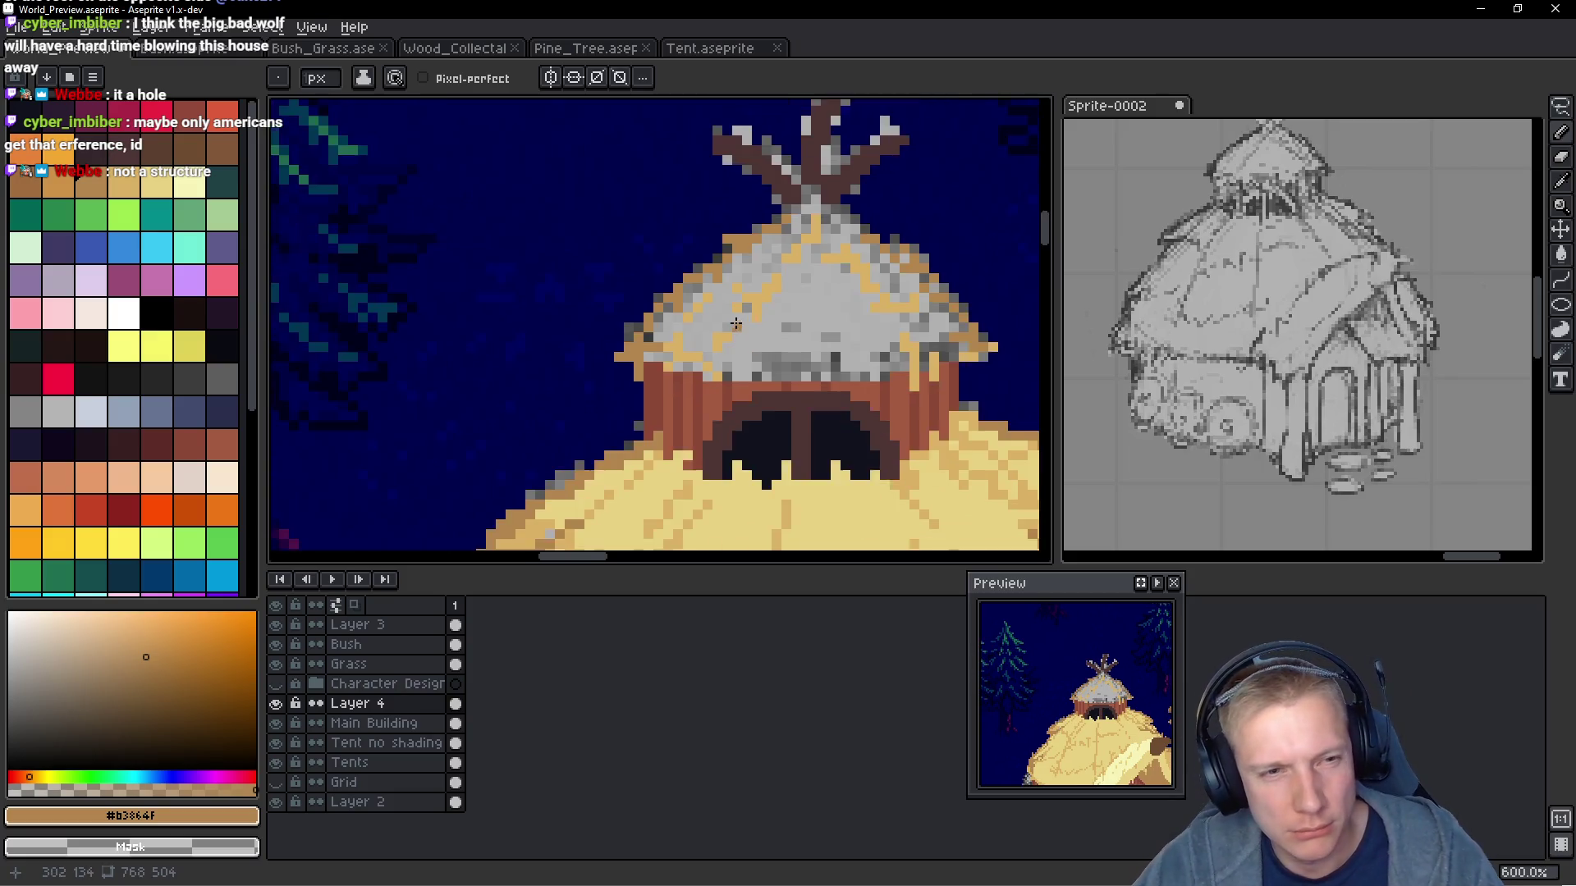
Paint tan straw along the roof's bottom edge, extending it right and down the wall
scroll(736, 324, "down", 1)
scroll(800, 329, "up", 1)
scroll(793, 375, "up", 1)
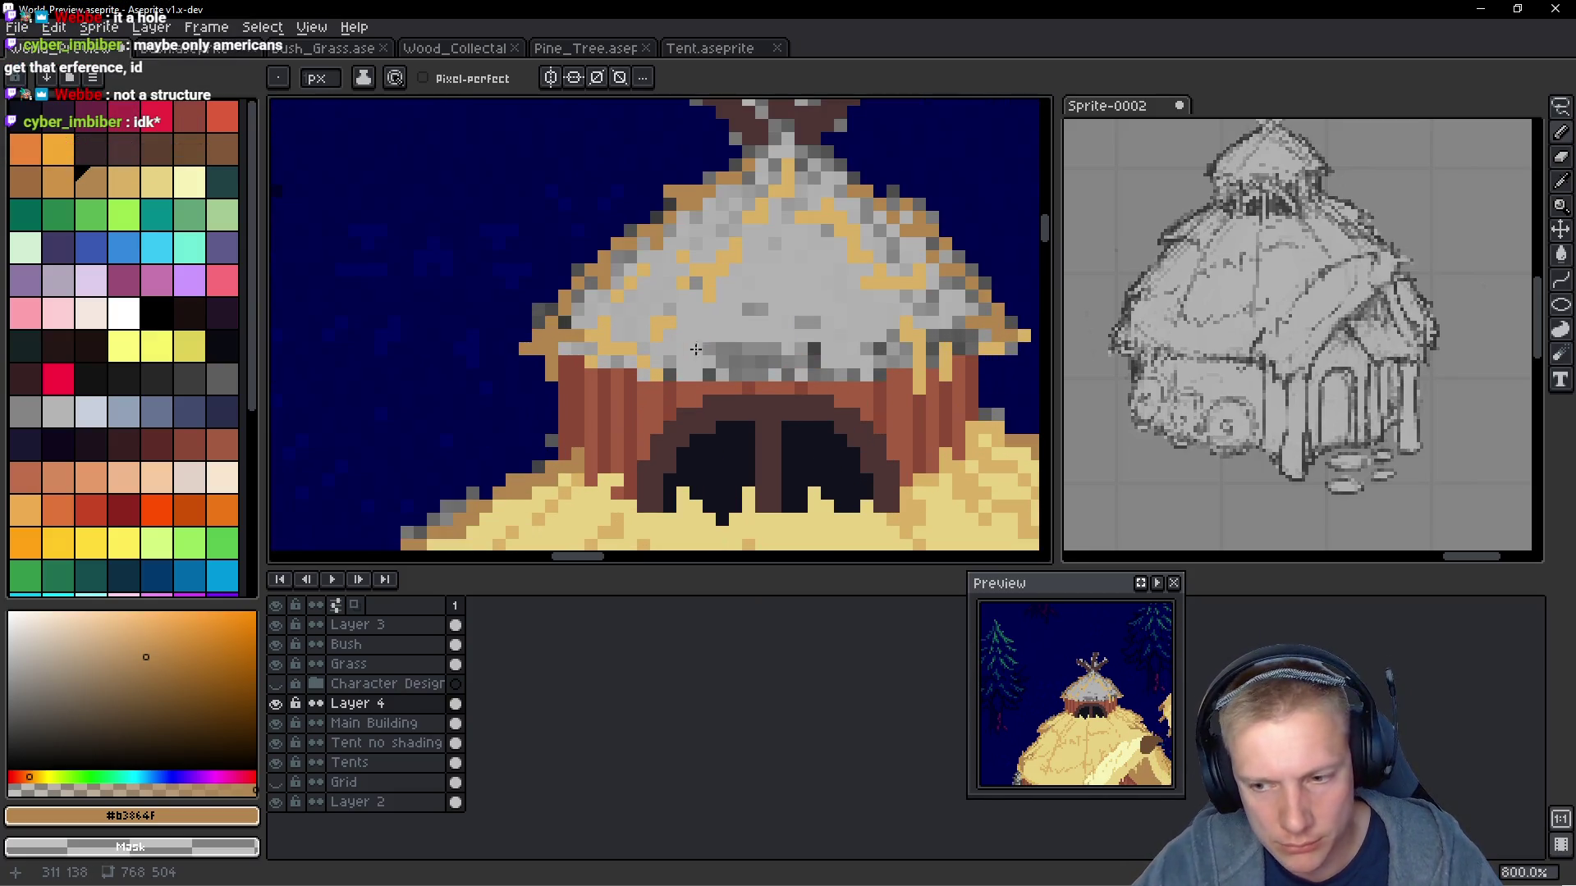
left_click(616, 335, "alt")
scroll(712, 371, "up", 3)
mouse_move(709, 369)
left_mouse_down()
mouse_move(656, 327)
mouse_move(672, 346)
left_mouse_up()
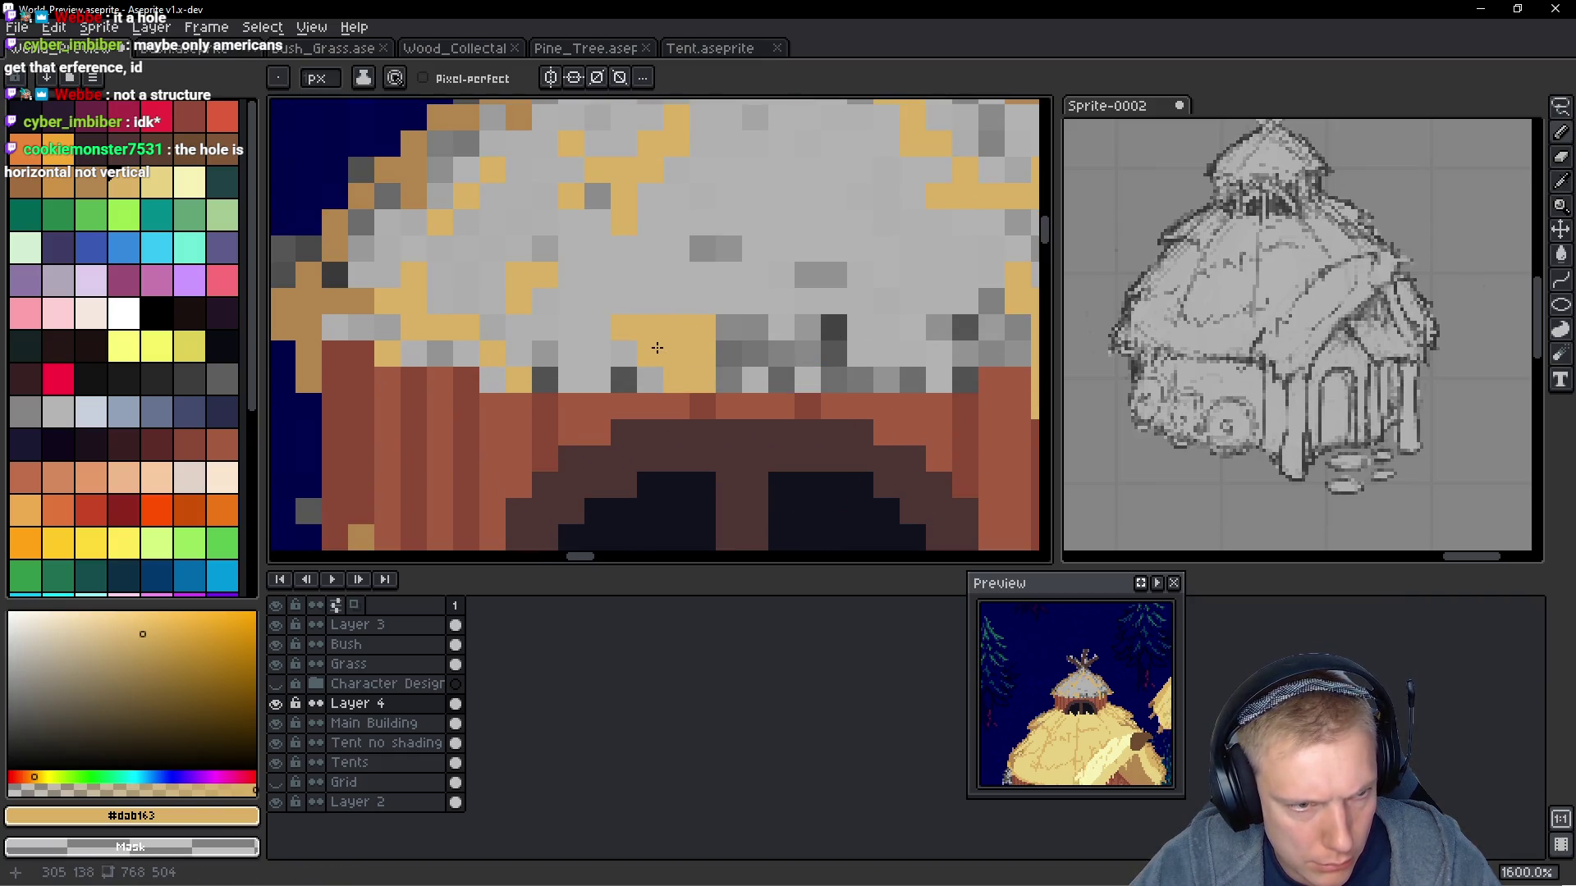
mouse_move(727, 345)
left_mouse_down()
mouse_move(759, 353)
mouse_move(833, 328)
mouse_move(837, 372)
mouse_move(807, 353)
left_mouse_up()
left_click(808, 302)
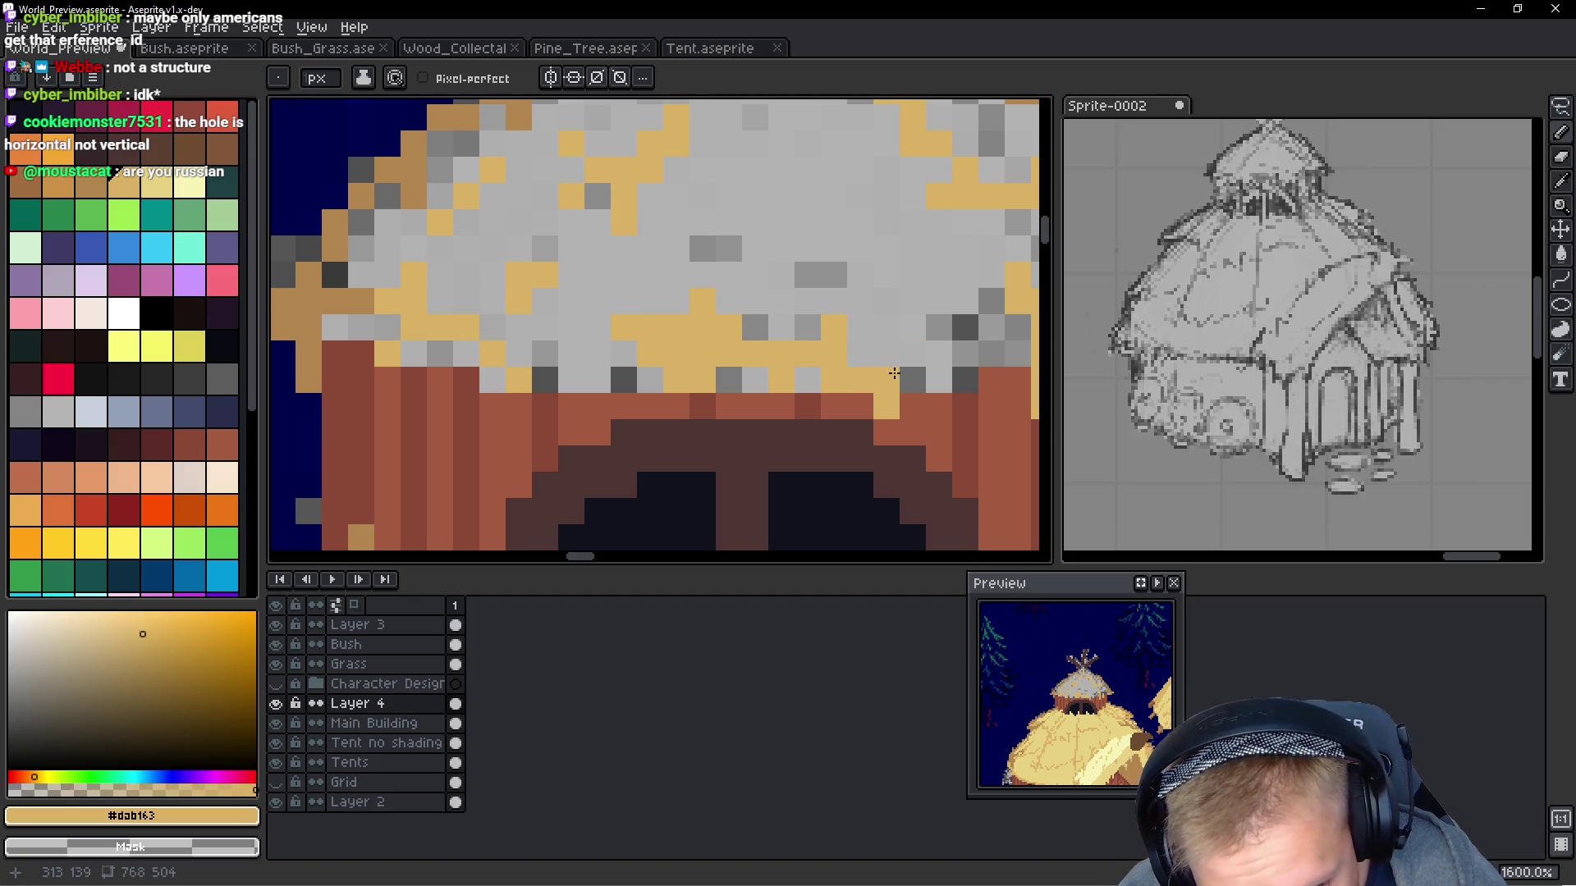
scroll(875, 378, "right", 3)
mouse_move(876, 396)
left_mouse_down()
mouse_move(876, 435)
mouse_move(903, 381)
mouse_move(877, 353)
left_mouse_up()
Repaint two roof-edge pixels brown and add a short brown strand on the thatch
scroll(903, 362, "down", 3)
scroll(984, 394, "up", 1)
scroll(983, 394, "up", 4)
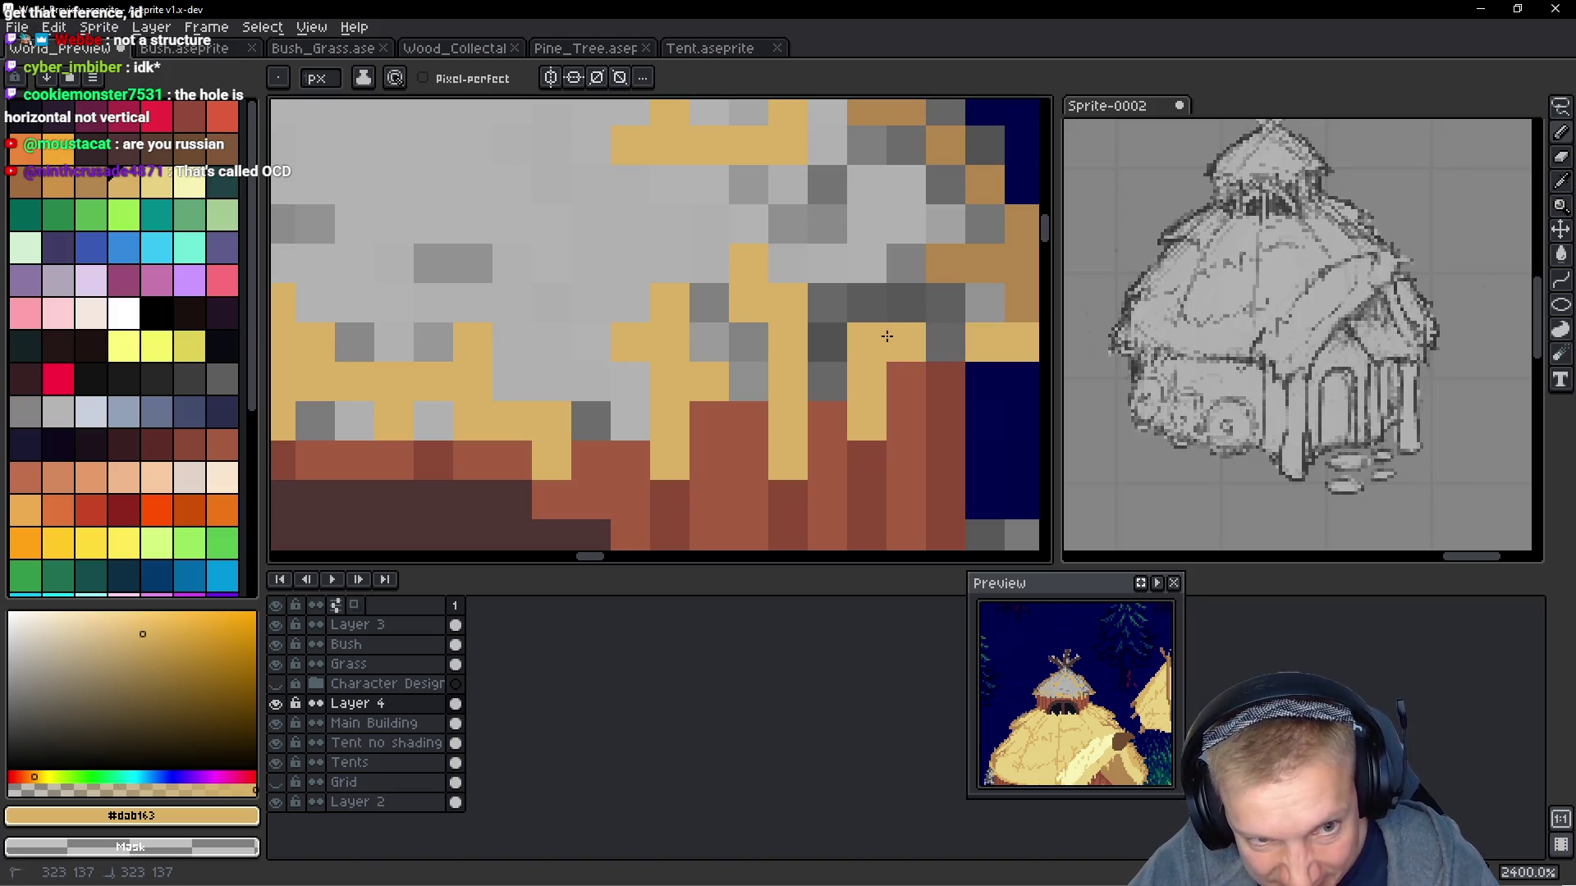
scroll(920, 342, "down", 2)
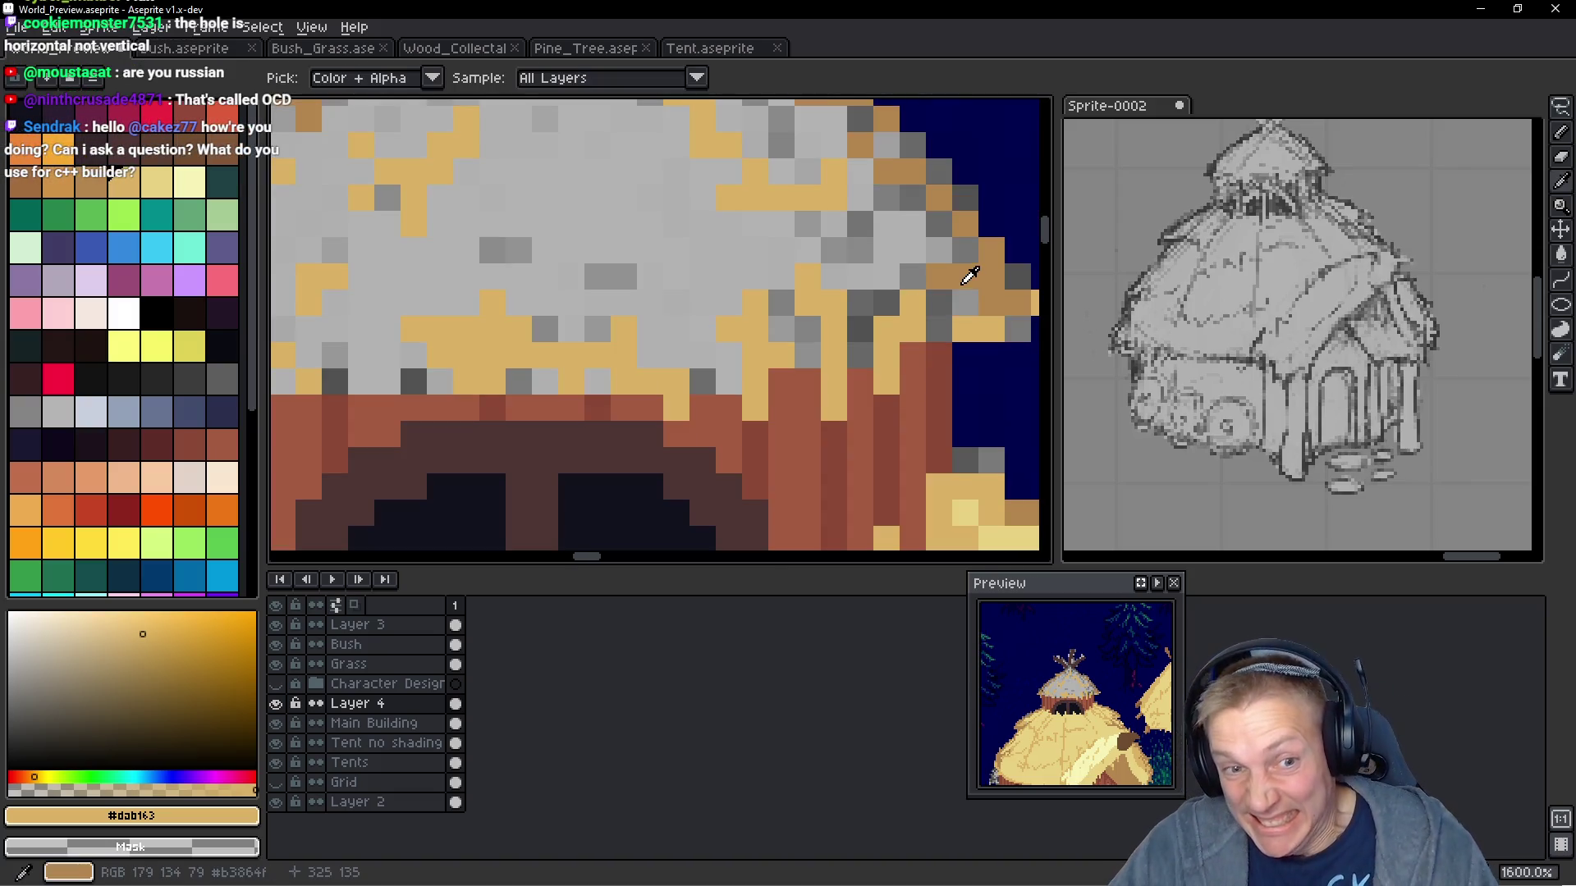
left_click(966, 271, "alt")
left_click(886, 279)
left_click(857, 325)
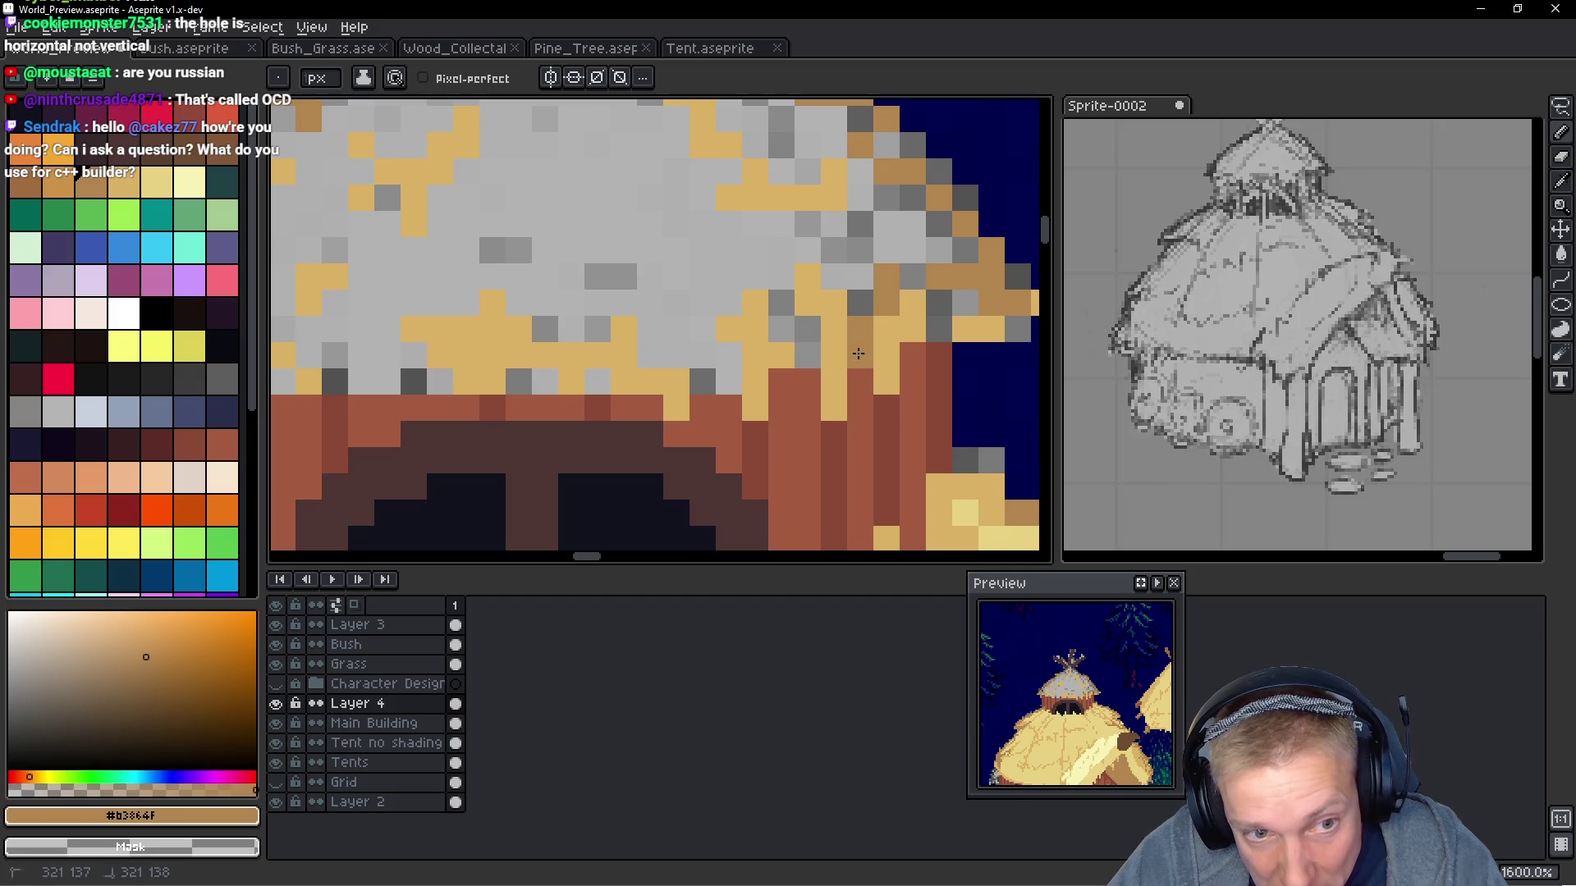
scroll(943, 354, "down", 5)
scroll(943, 353, "up", 4)
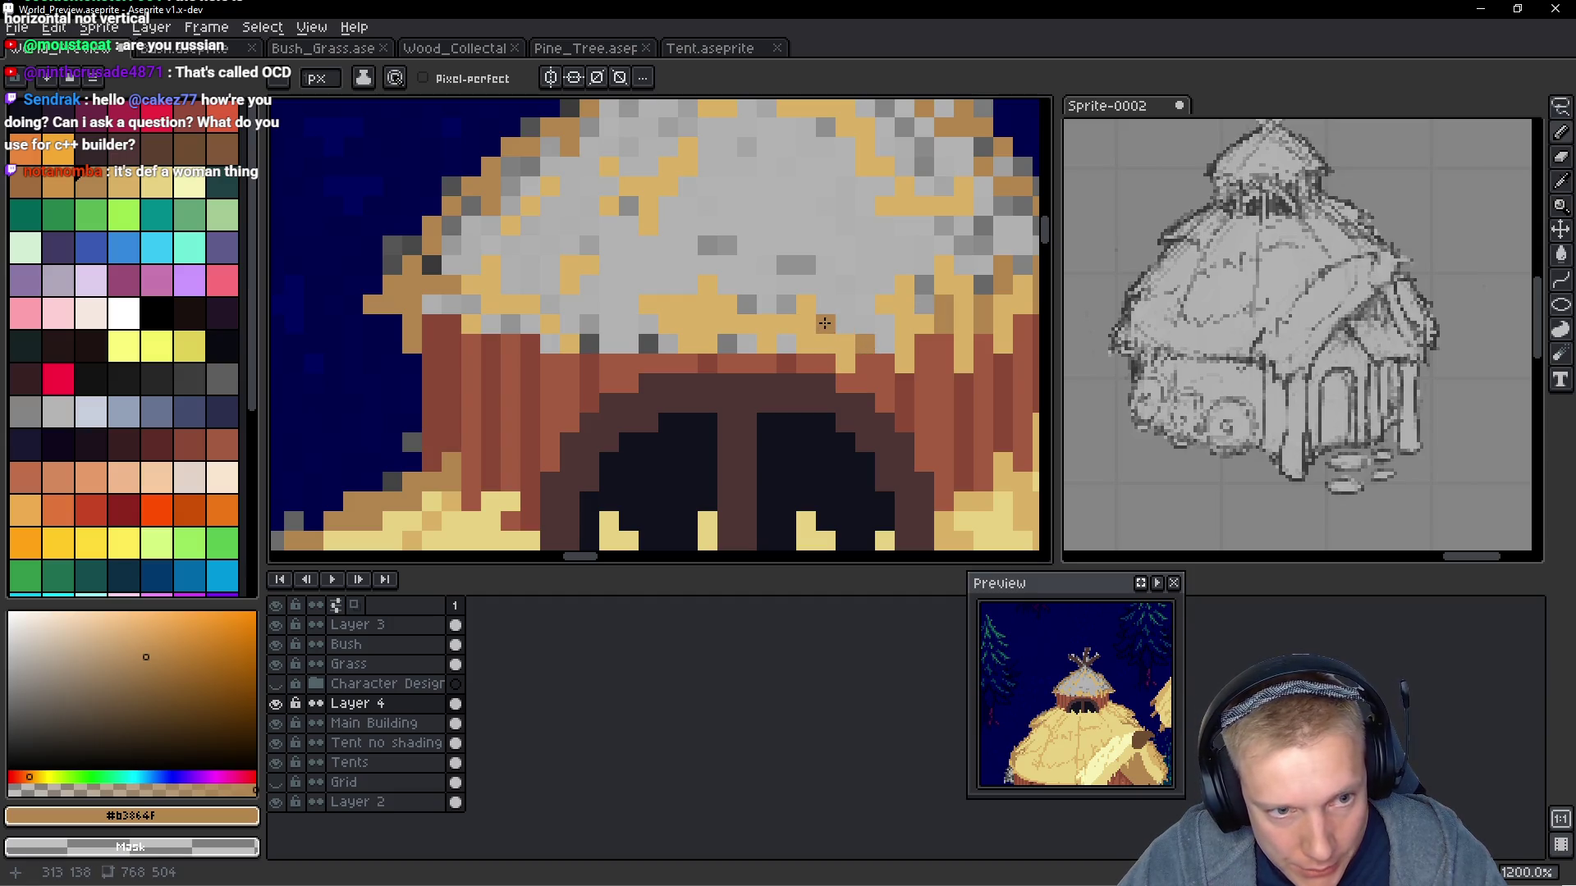
left_click_drag(825, 324, 822, 292)
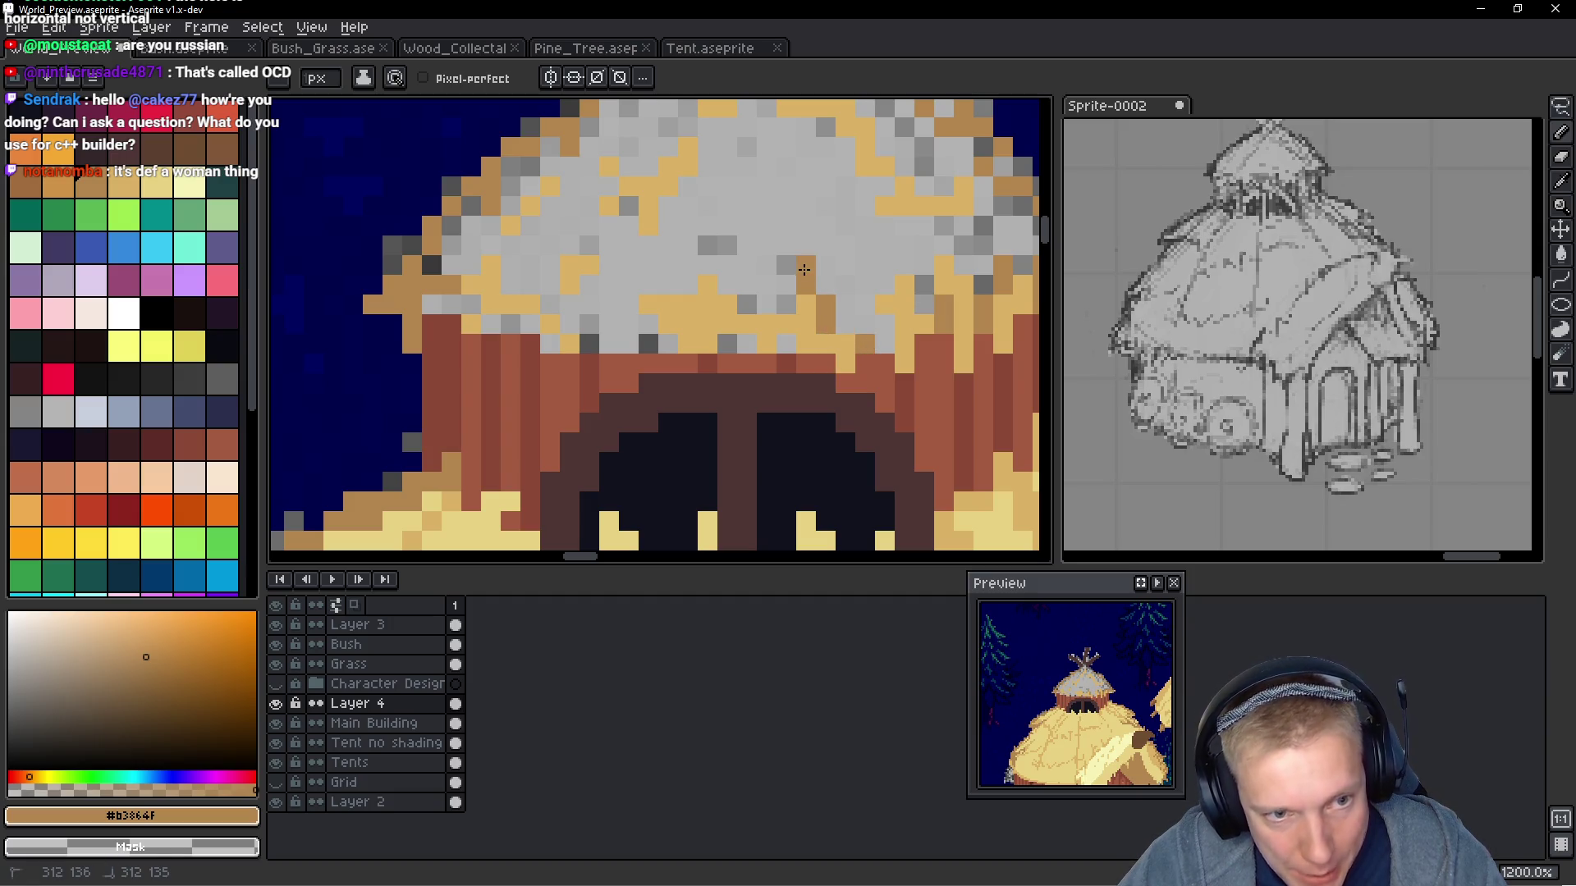
left_click(806, 303)
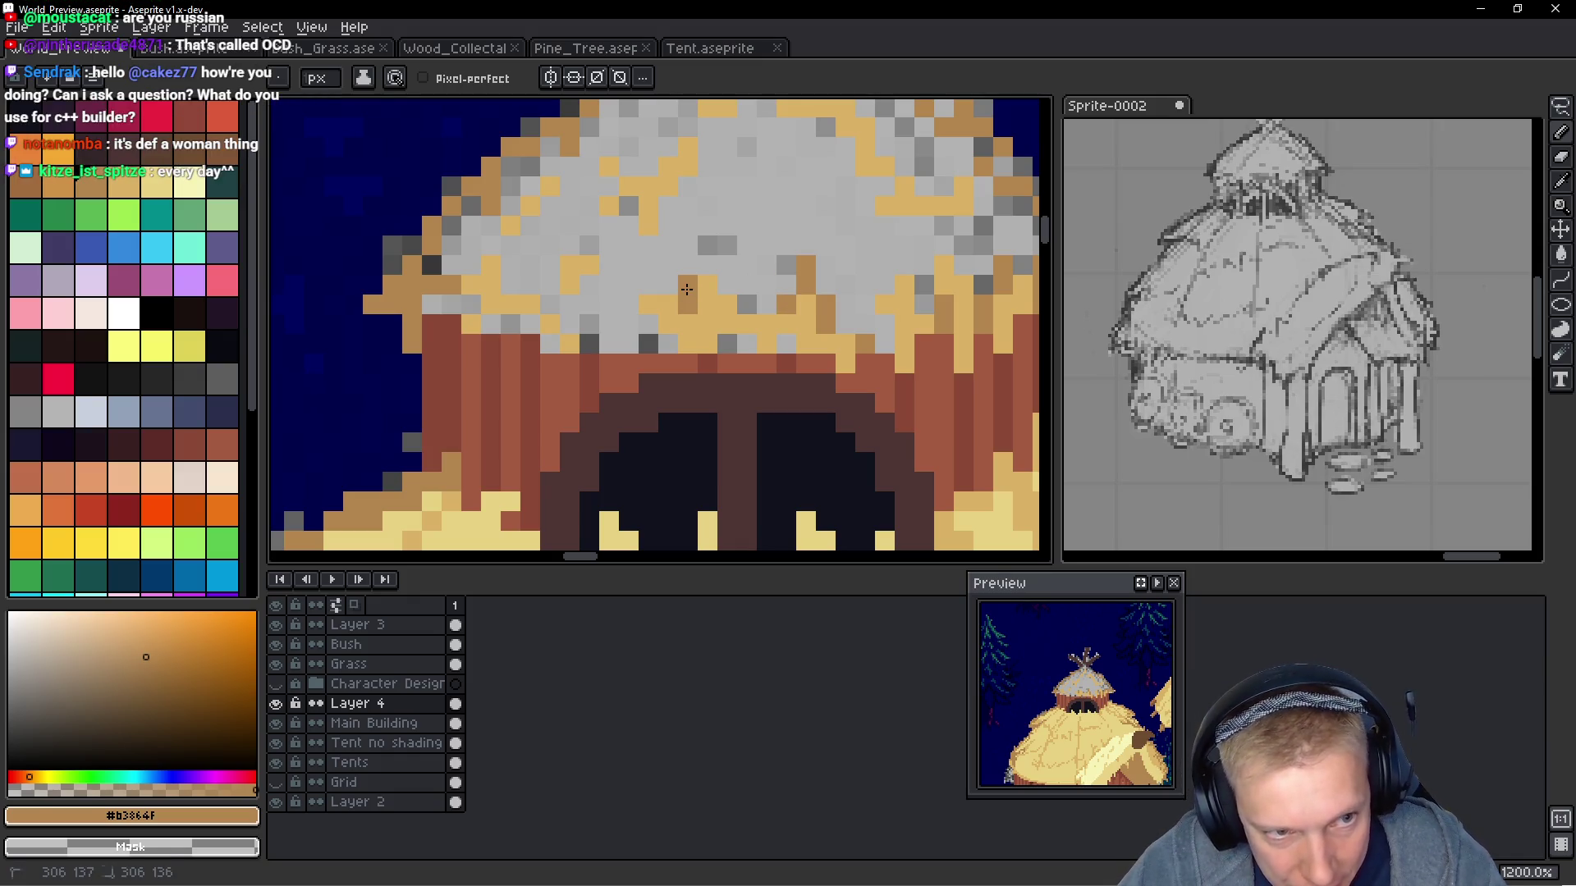
Sample the roof's tan and dot tan pixels onto the top of the roof
scroll(705, 244, "down", 4)
scroll(750, 276, "up", 4)
scroll(763, 295, "down", 3)
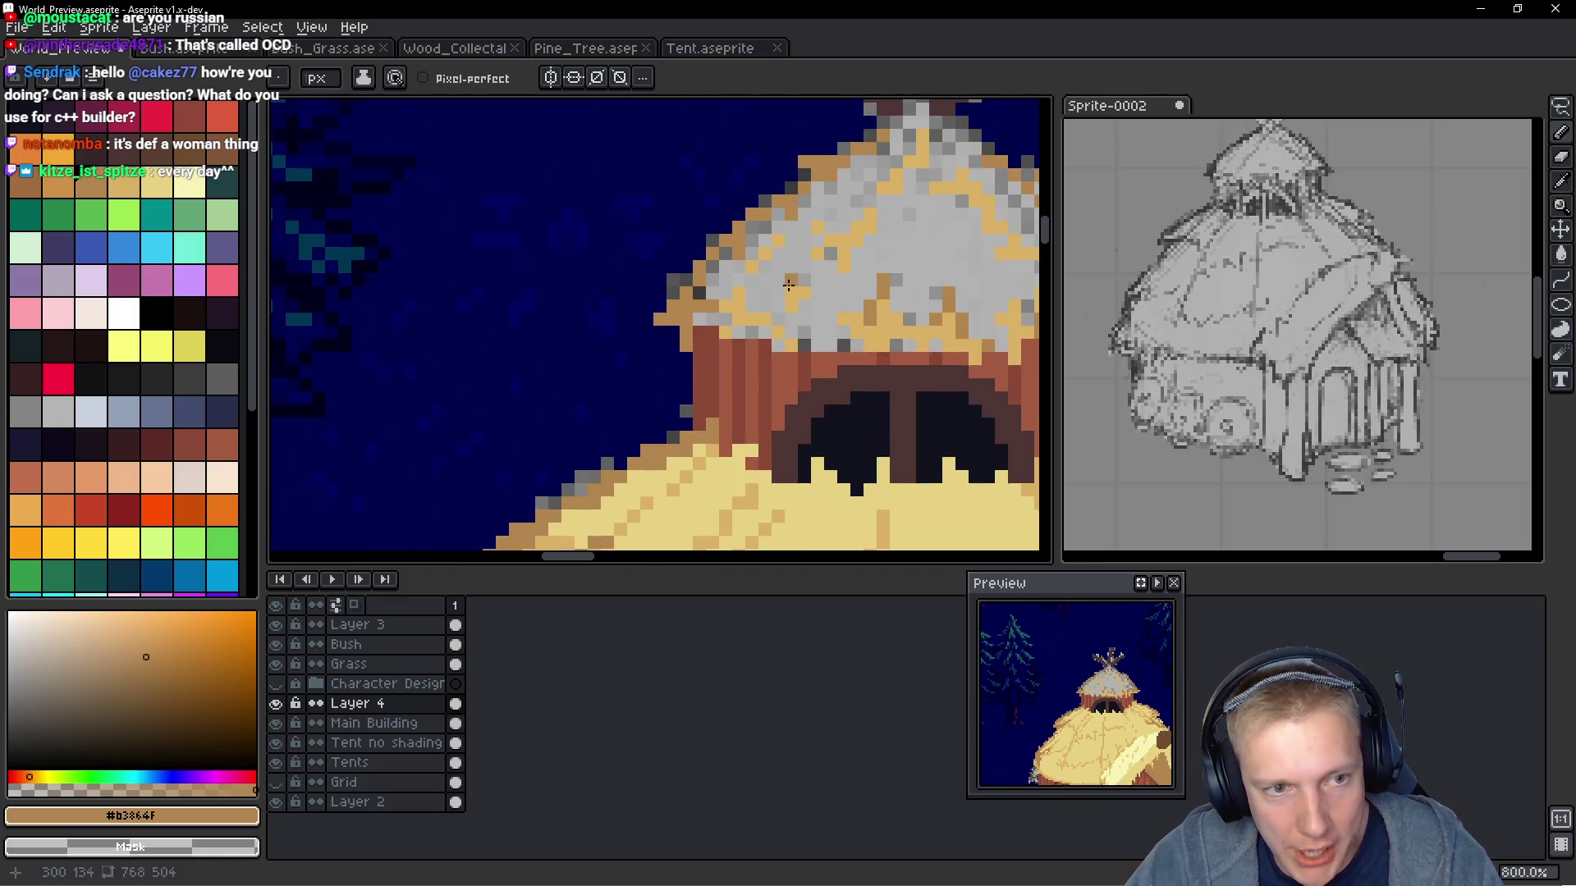
scroll(764, 304, "up", 2)
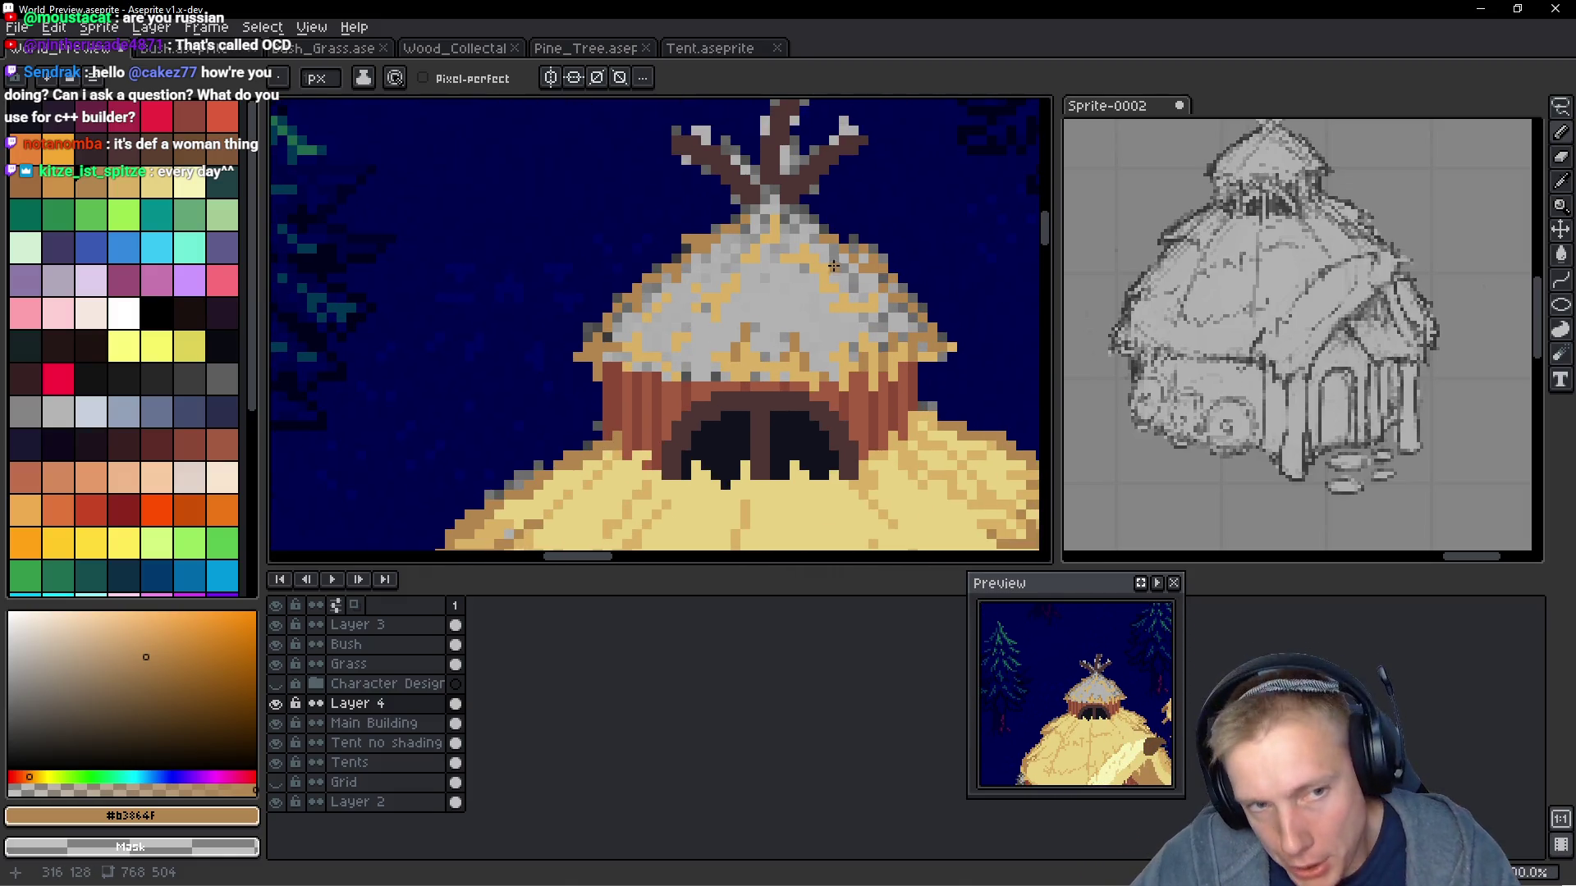
key("alt")
left_click(783, 247, "alt")
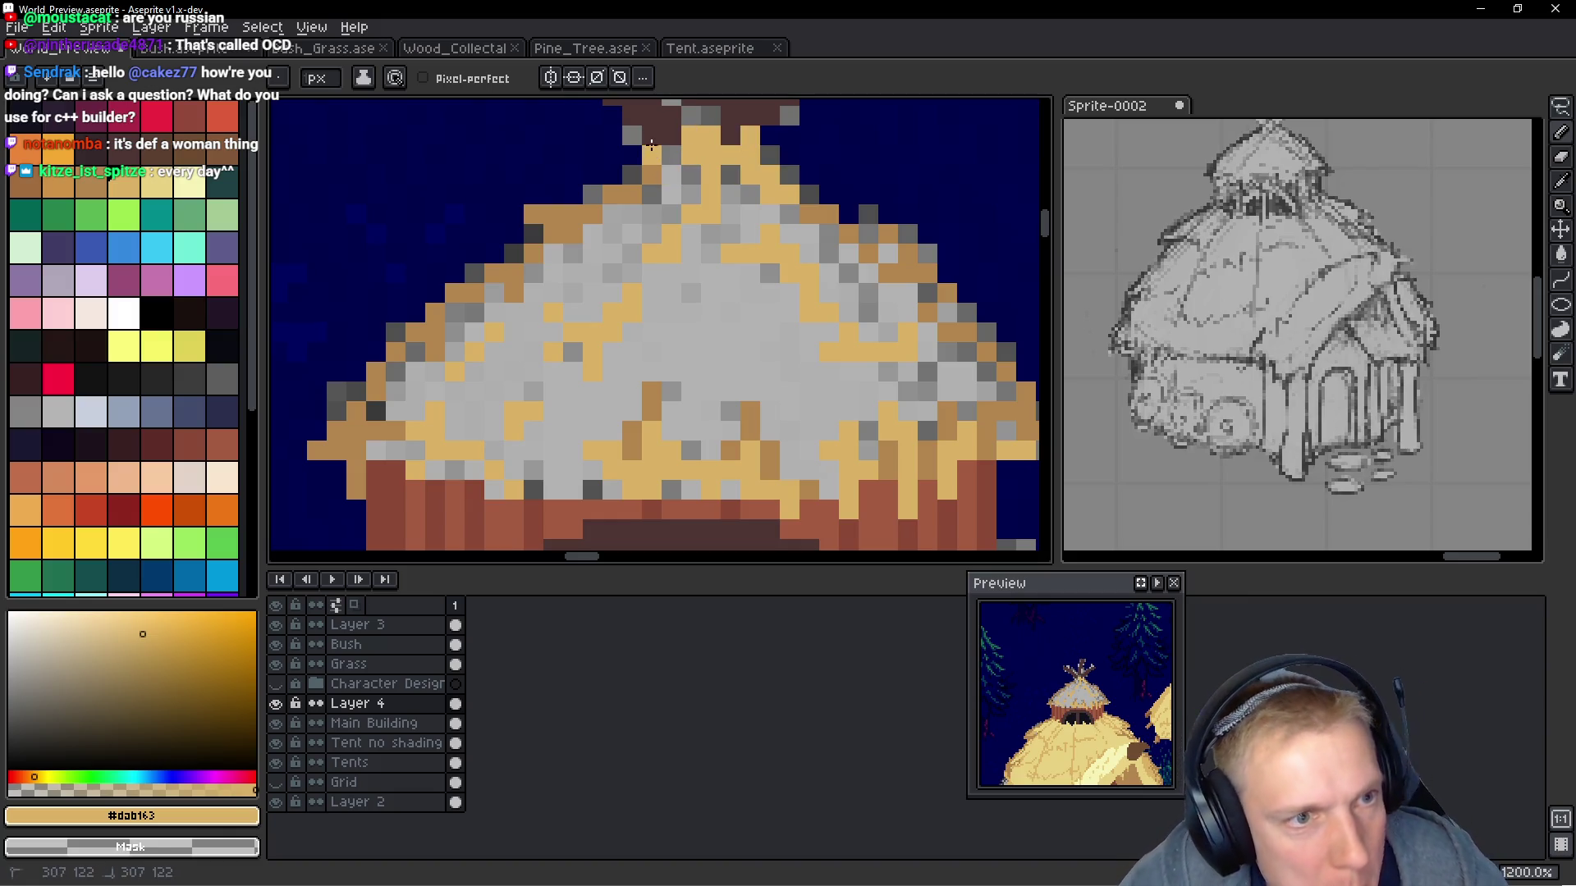
left_click(650, 140)
left_click(672, 157)
scroll(691, 188, "down", 5)
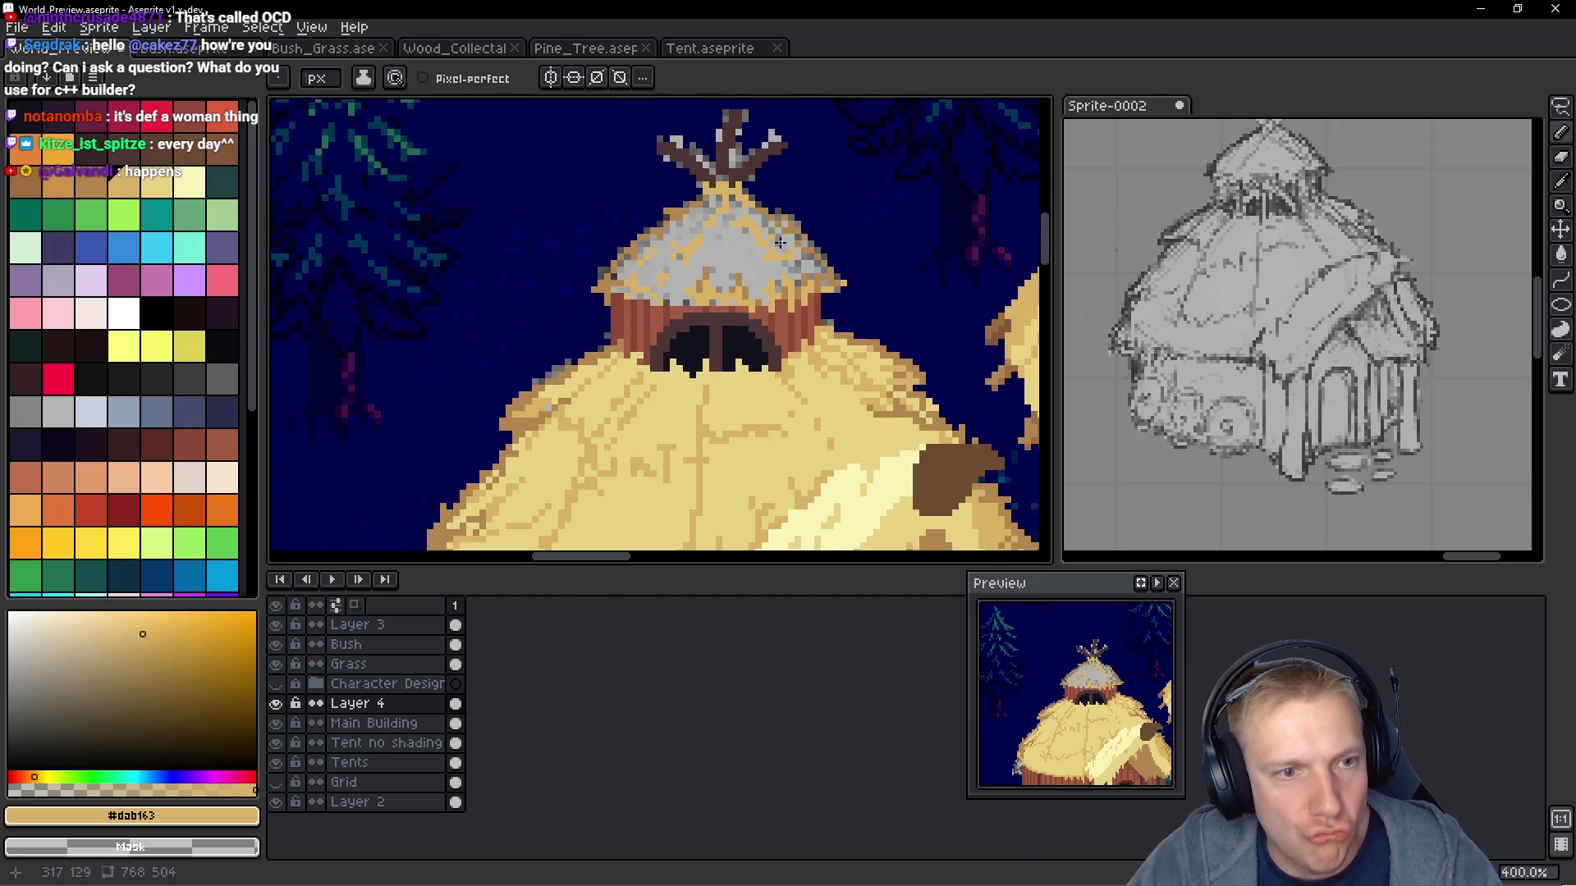
left_click(756, 383, "alt")
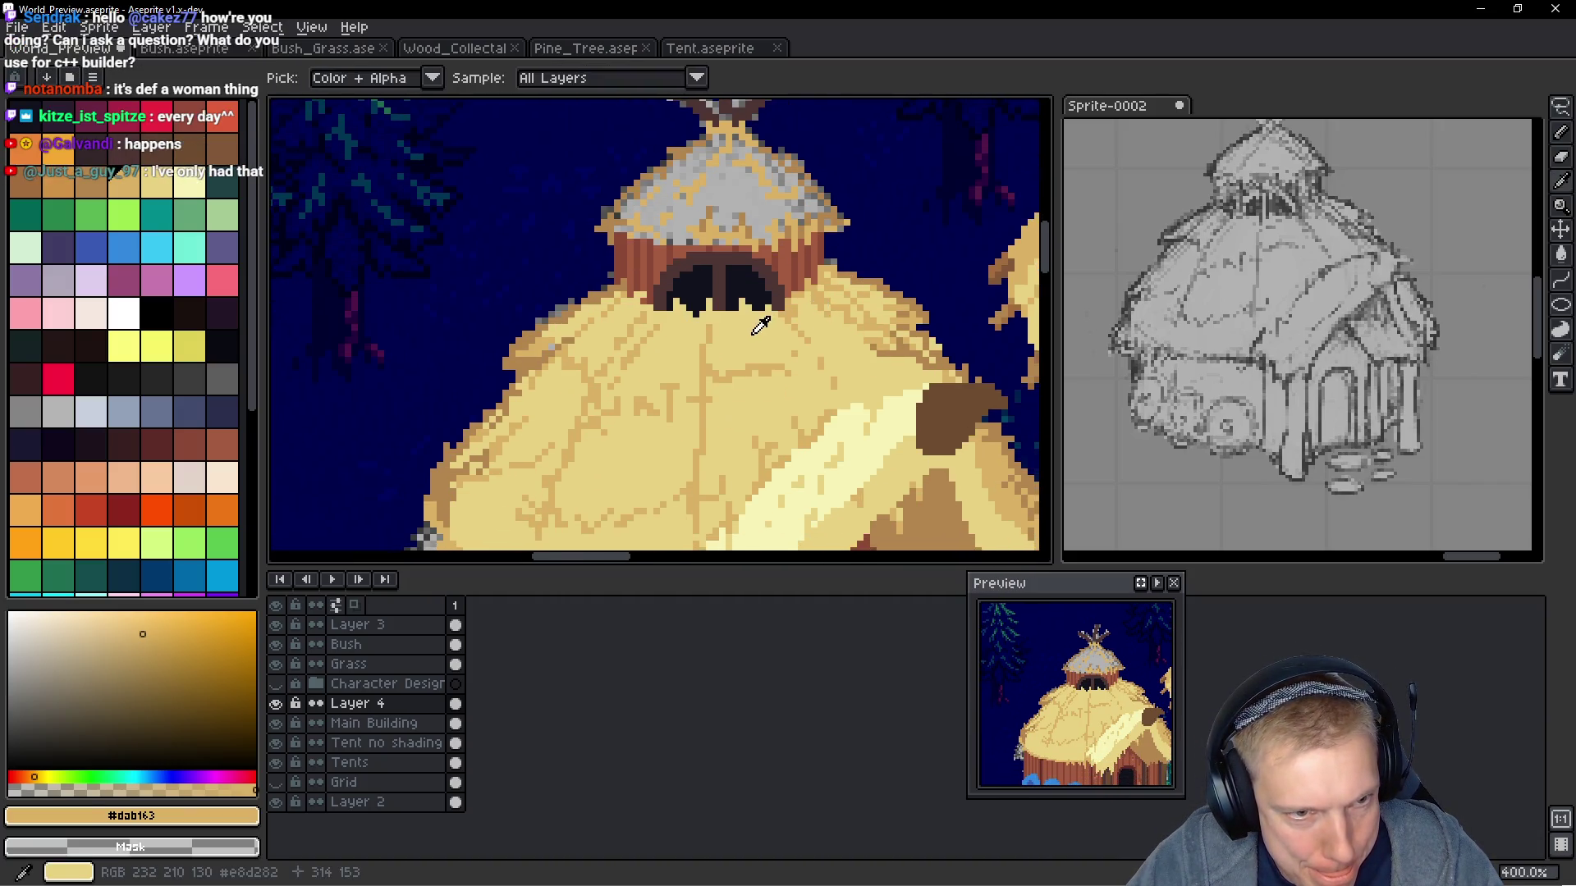
Fill the grey upper roof light tan with a Contiguous paint-bucket fill, leaving the background untouched
left_click_drag(772, 375, 756, 383)
key("g")
left_click(715, 265)
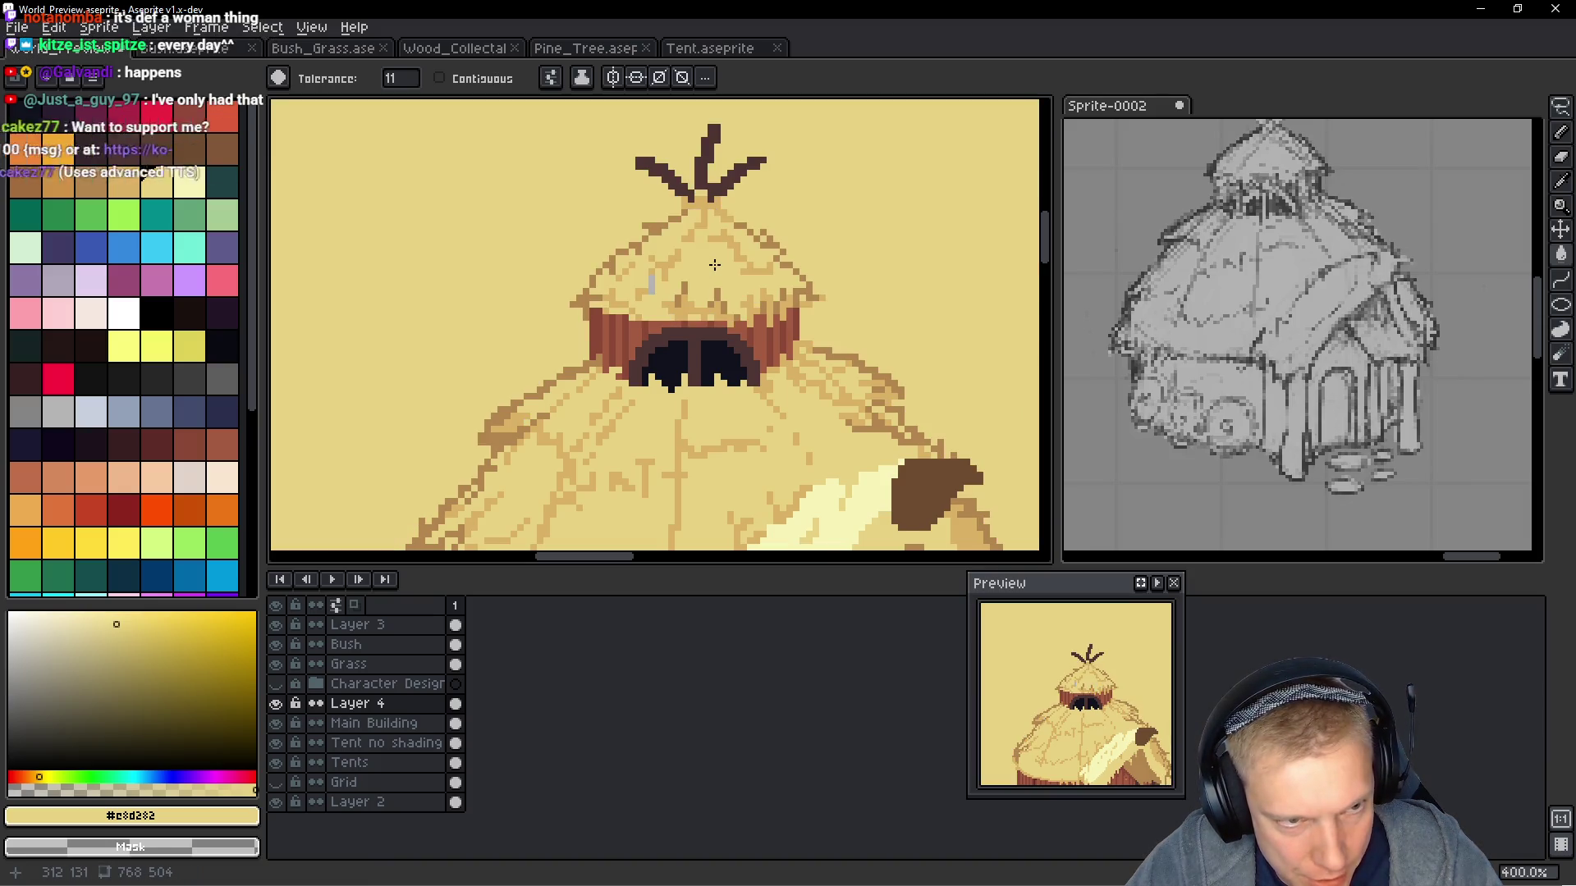
key("ctrl+z")
left_click(439, 78)
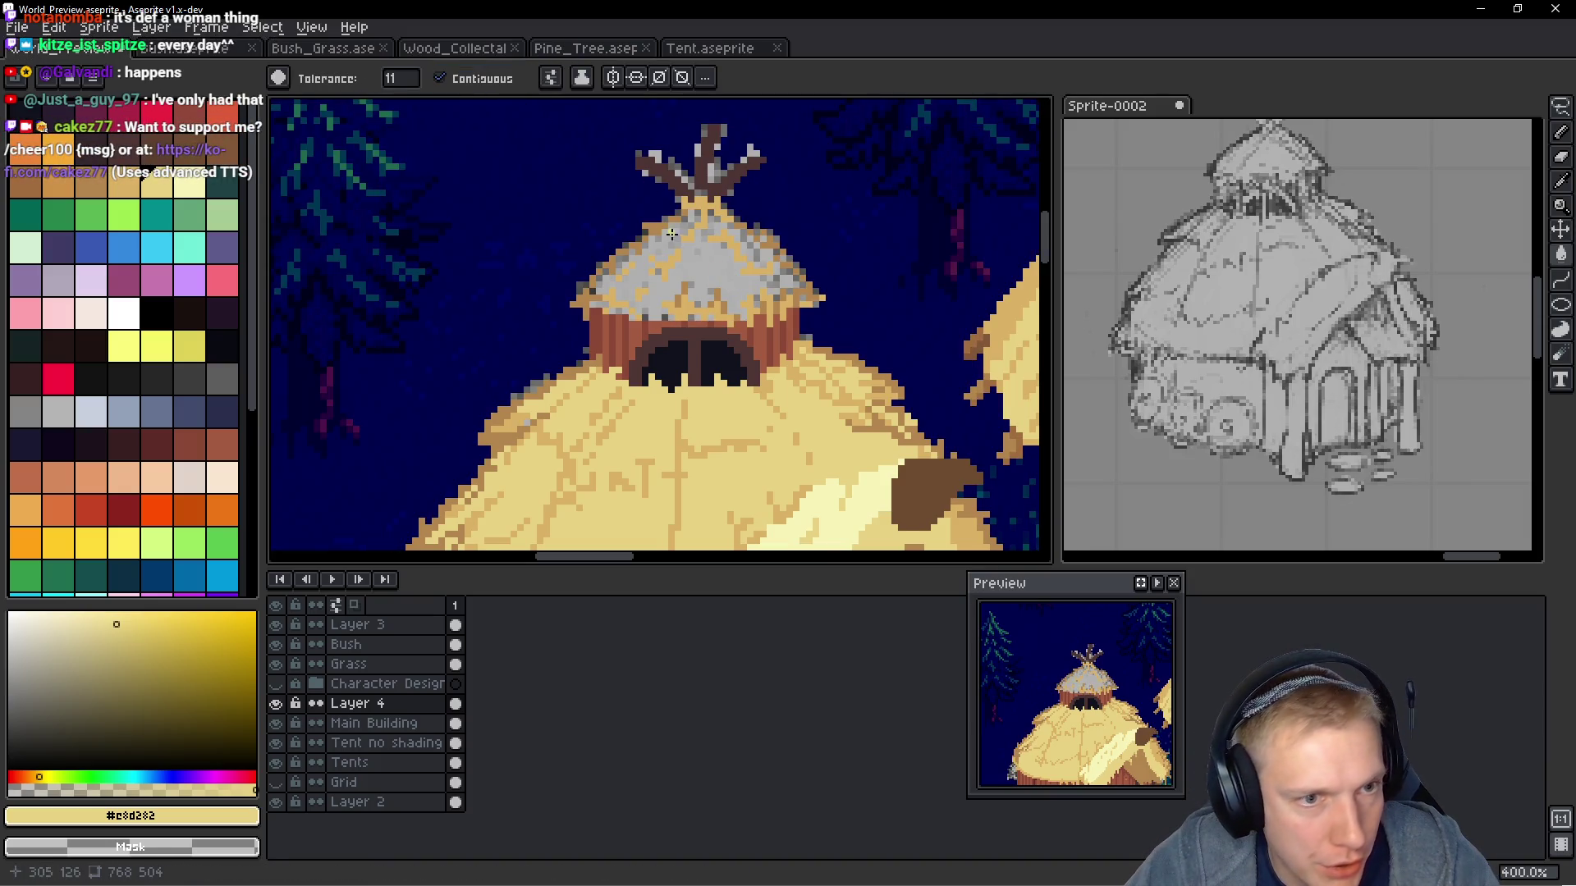
left_click(713, 276)
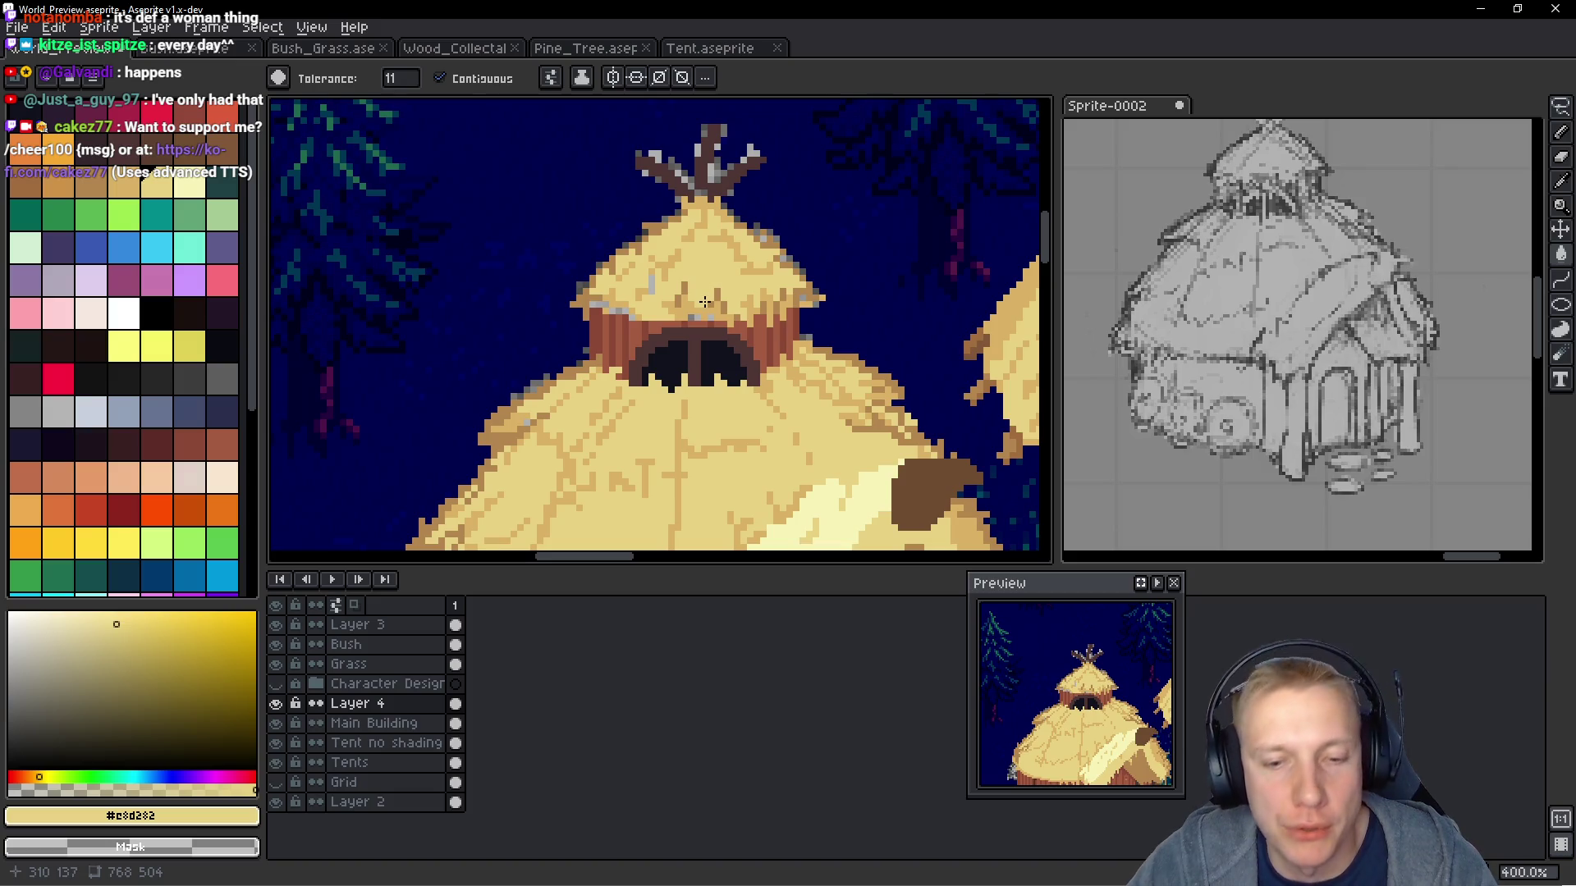
scroll(705, 302, "down", 3)
scroll(756, 326, "up", 2)
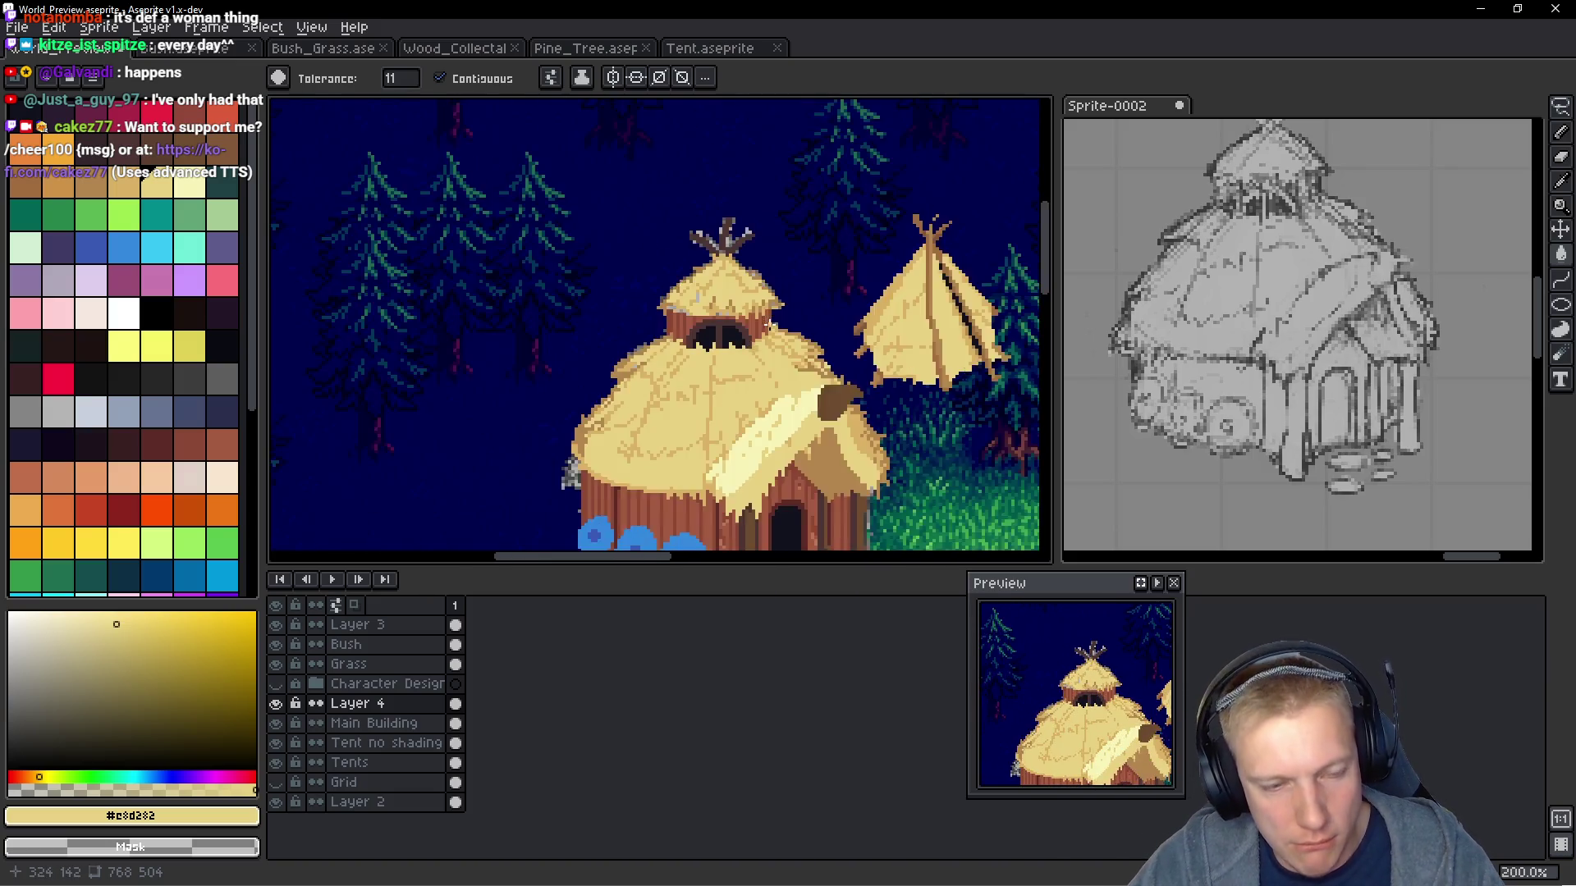
key("b")
scroll(692, 307, "up", 4)
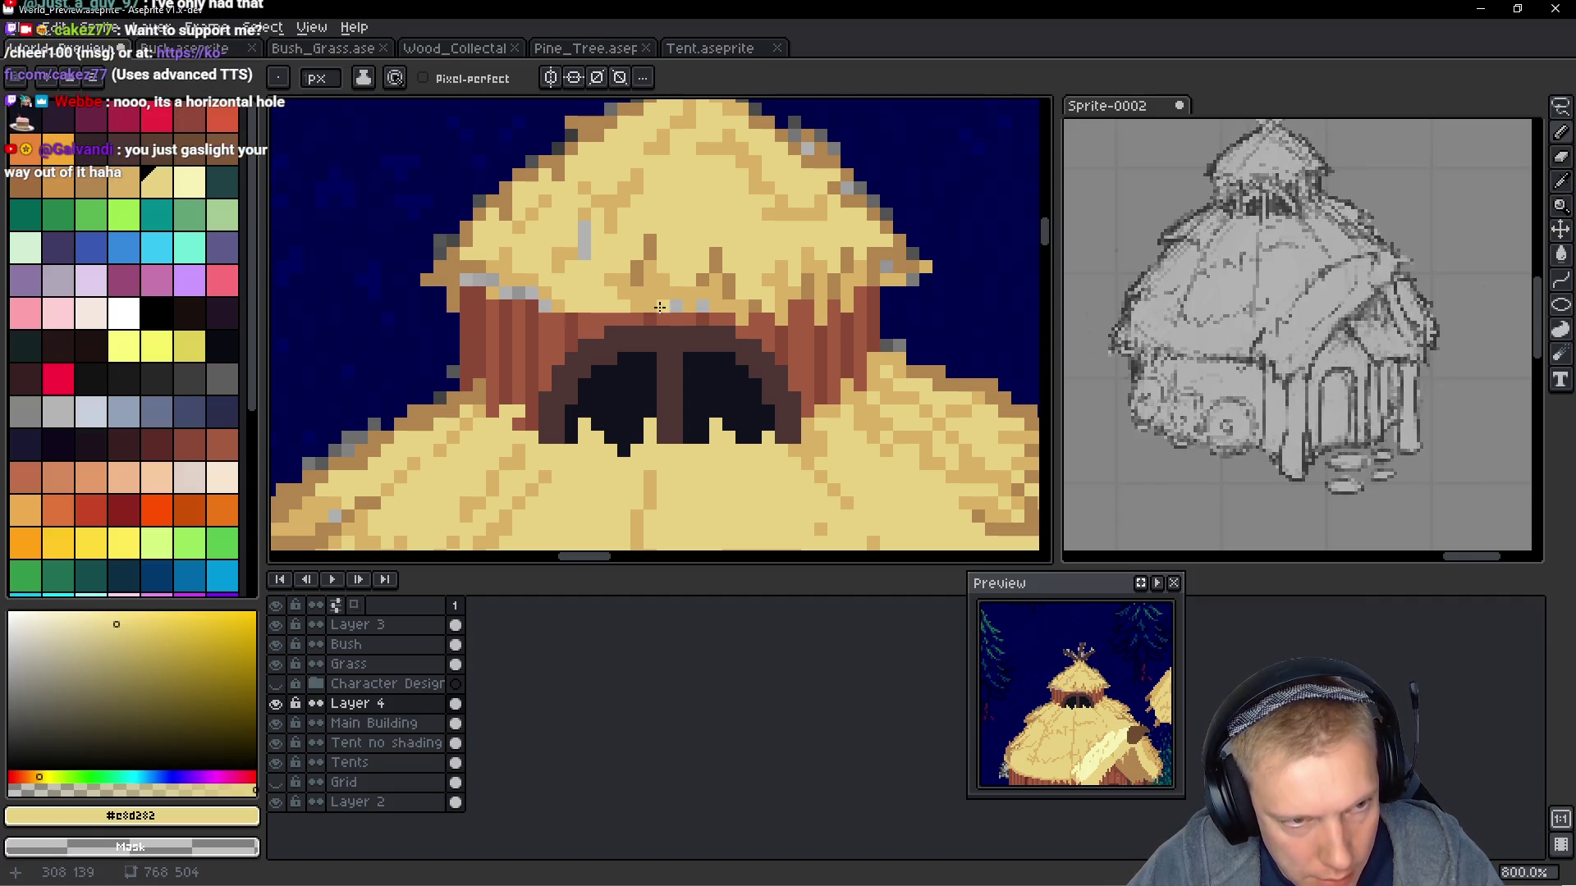
Paint leftover grey specks on the upper roof edge tan, sampling mid and darker thatch shades
left_click_drag(577, 228, 584, 258)
left_click_drag(505, 292, 526, 292)
left_click(468, 281)
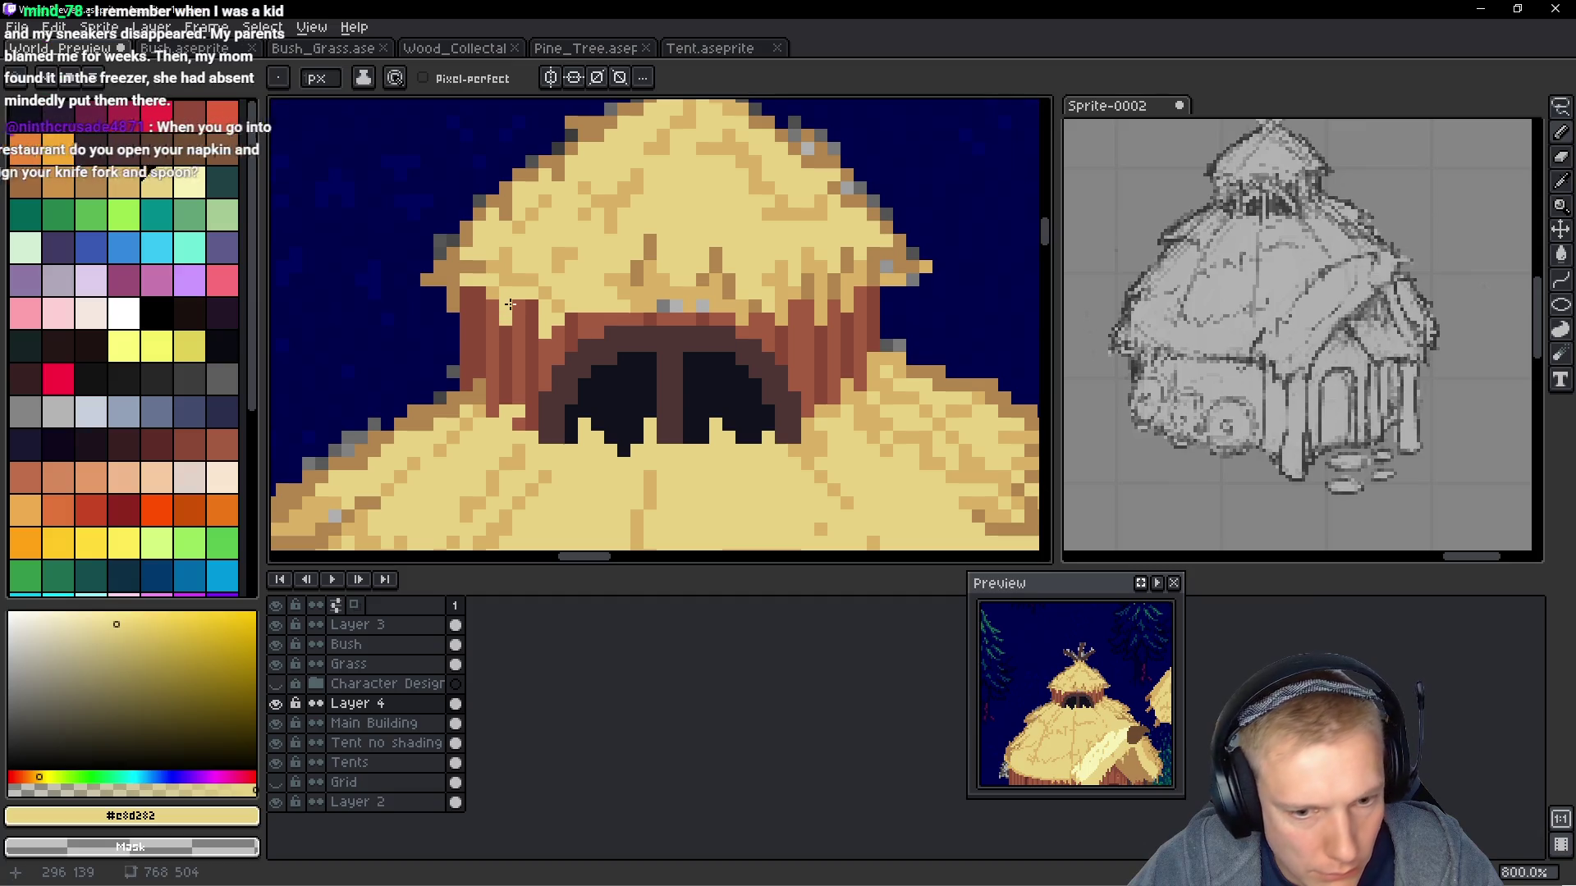
left_click(679, 294, "alt")
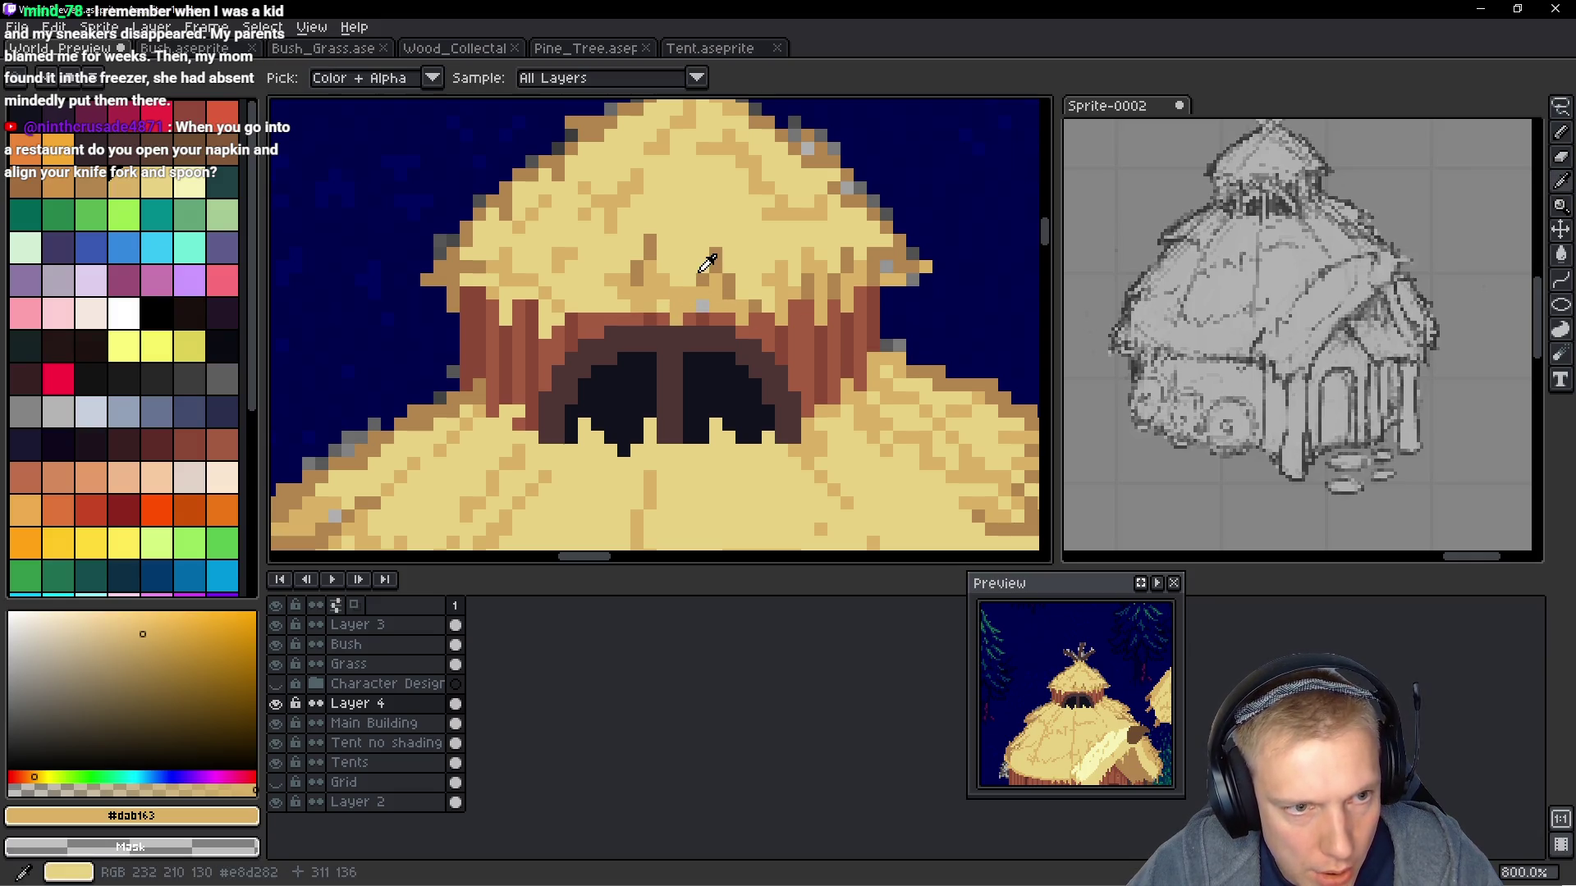
left_click(703, 299, "alt")
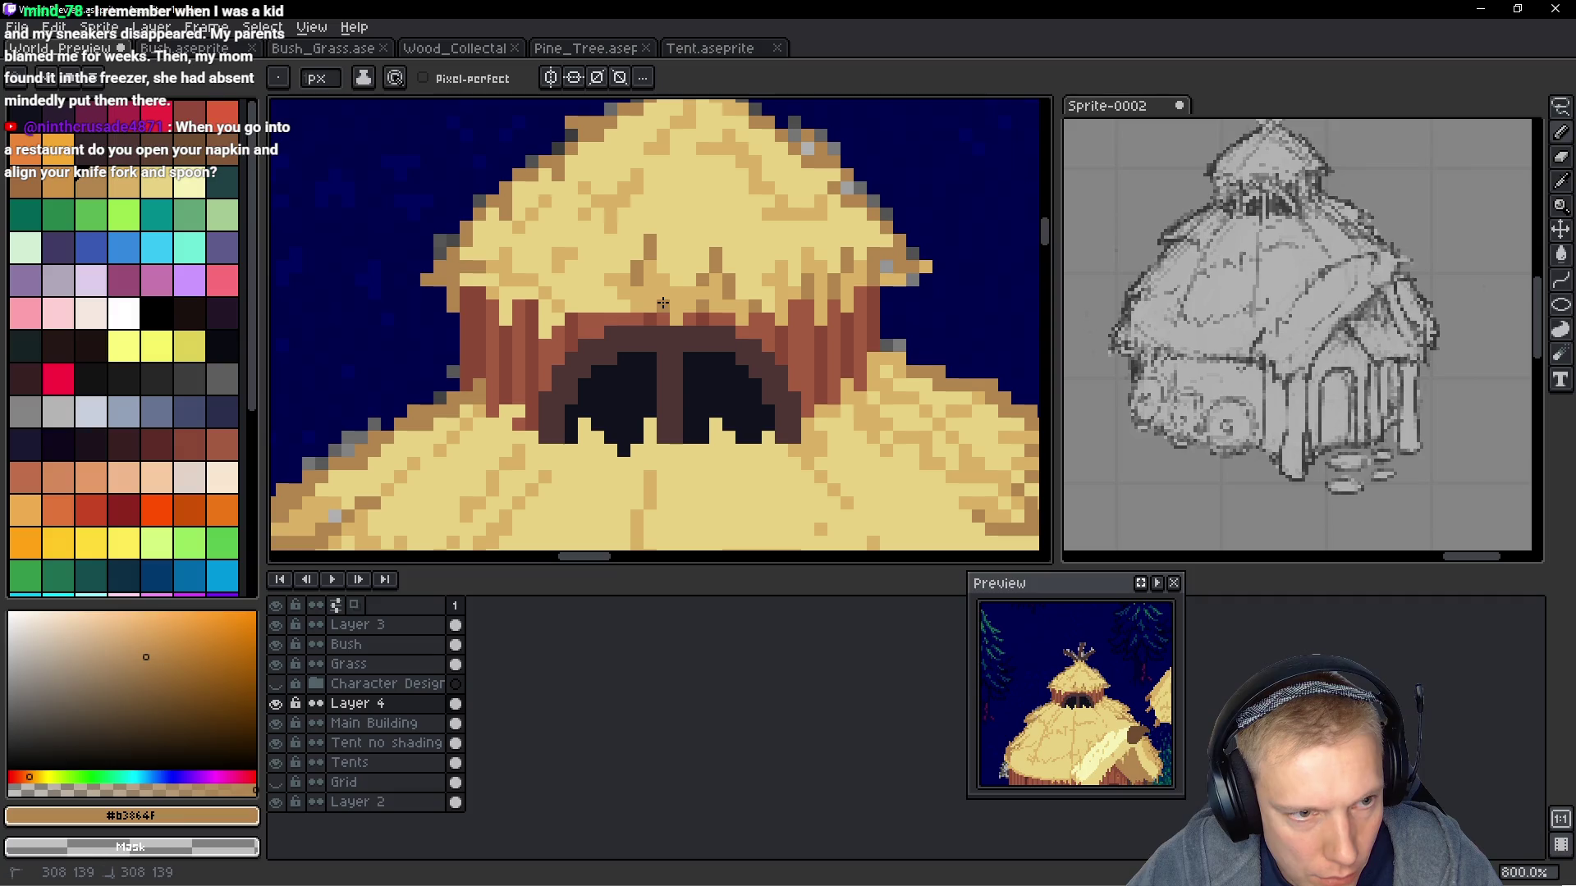
scroll(663, 296, "down", 5)
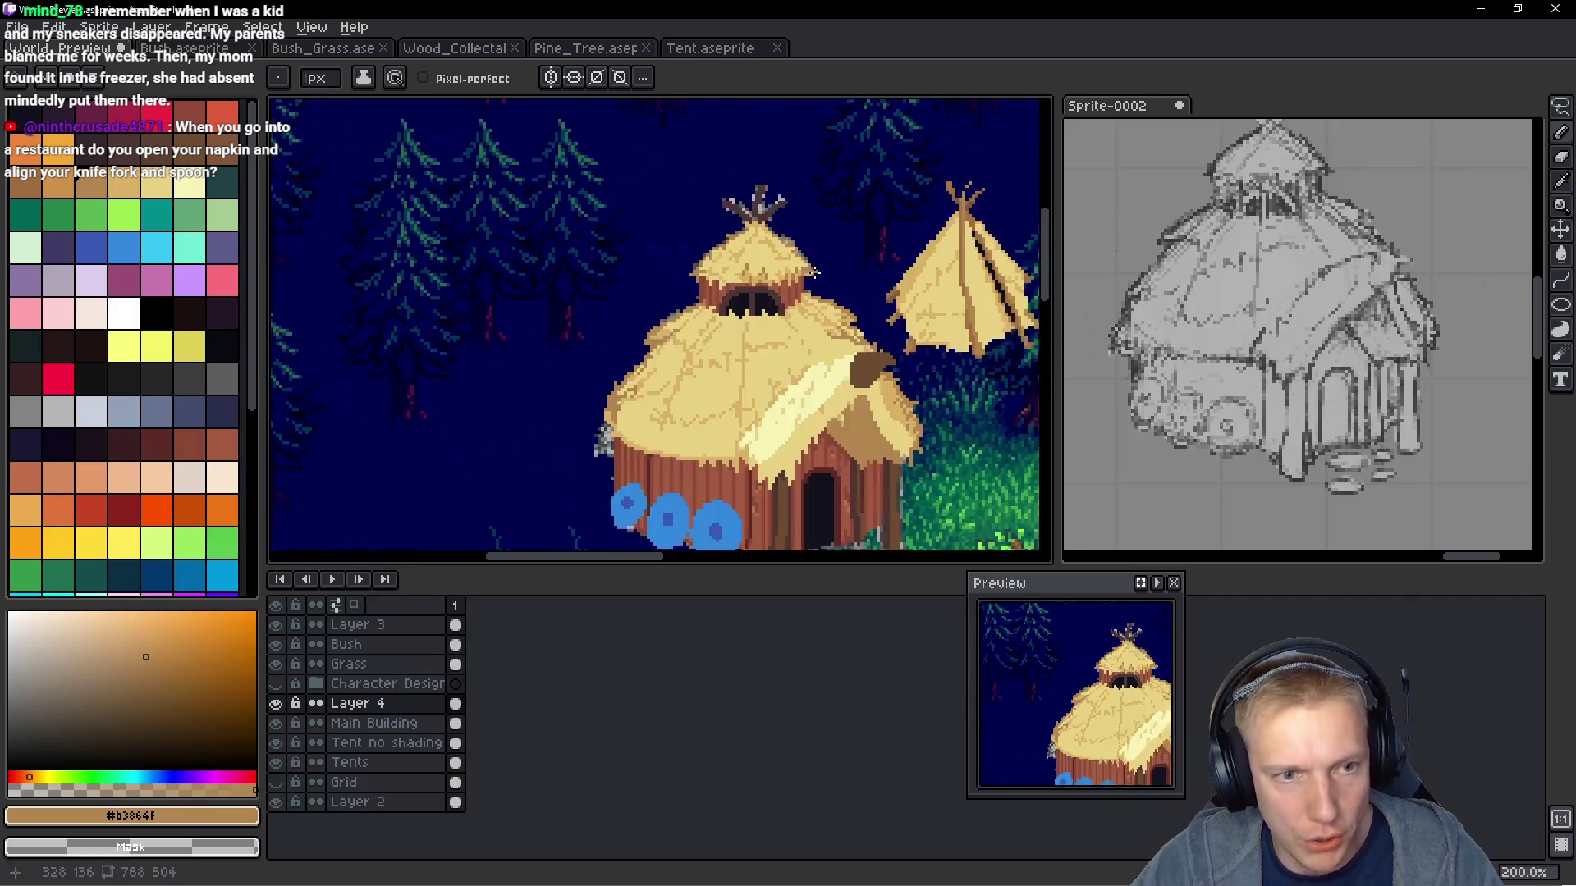
Zoom in on the roof and sample the dark brown of the roof sticks
scroll(814, 276, "up", 1)
scroll(814, 277, "down", 2)
scroll(828, 291, "up", 1)
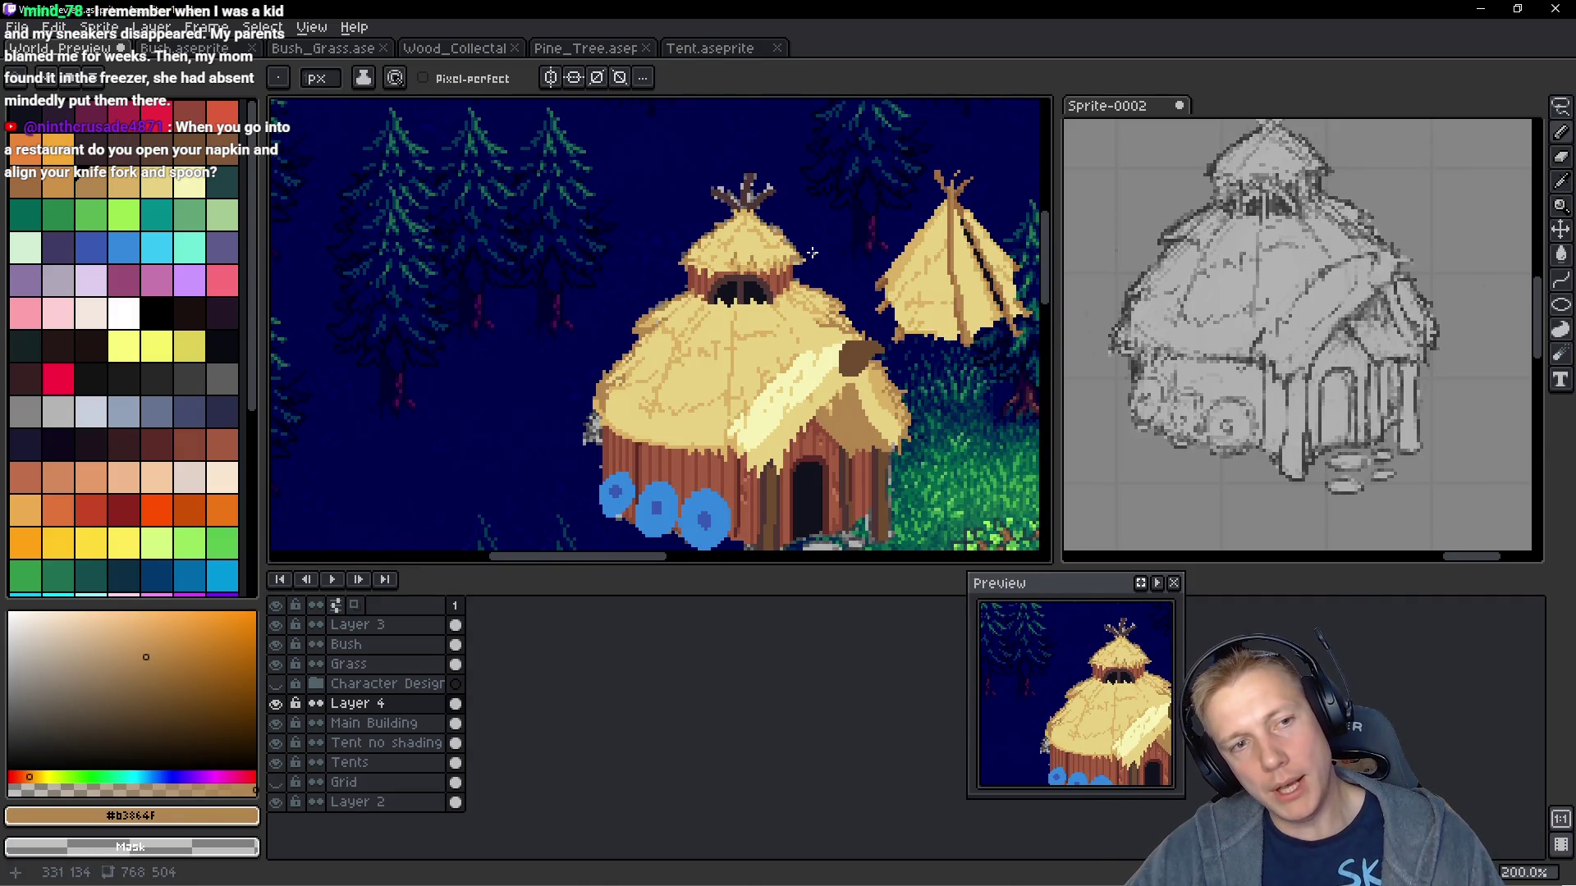
scroll(738, 215, "up", 4)
scroll(825, 183, "up", 4)
left_click(759, 193, "alt")
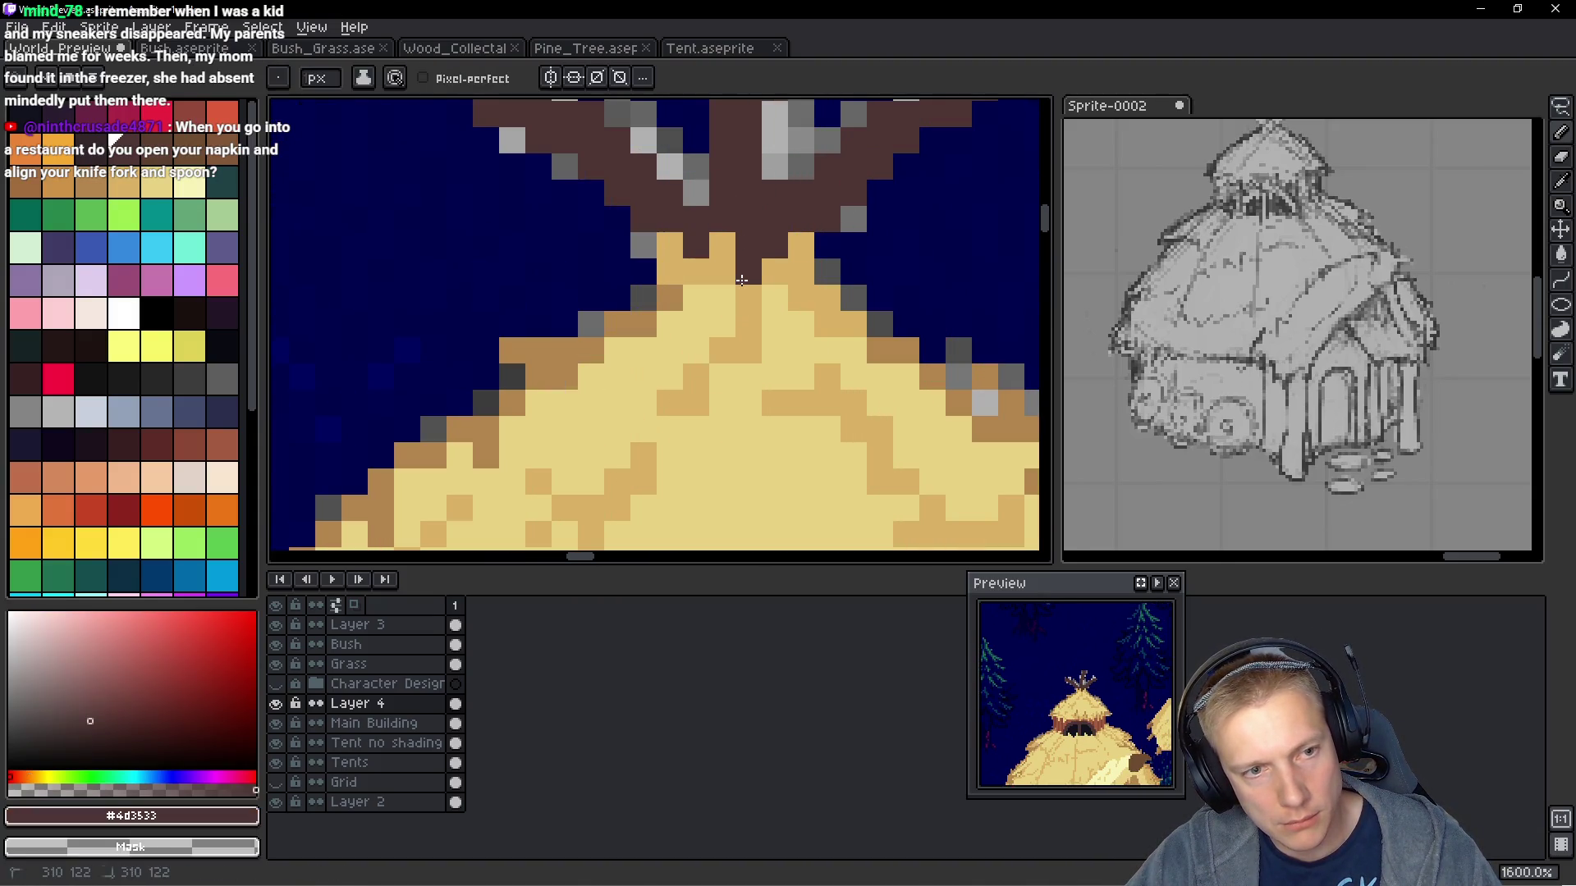
Sample the mid brown #6c4c30 from a tent peg as the drawing colour
scroll(771, 267, "down", 2)
scroll(803, 278, "down", 2)
scroll(803, 278, "down", 2)
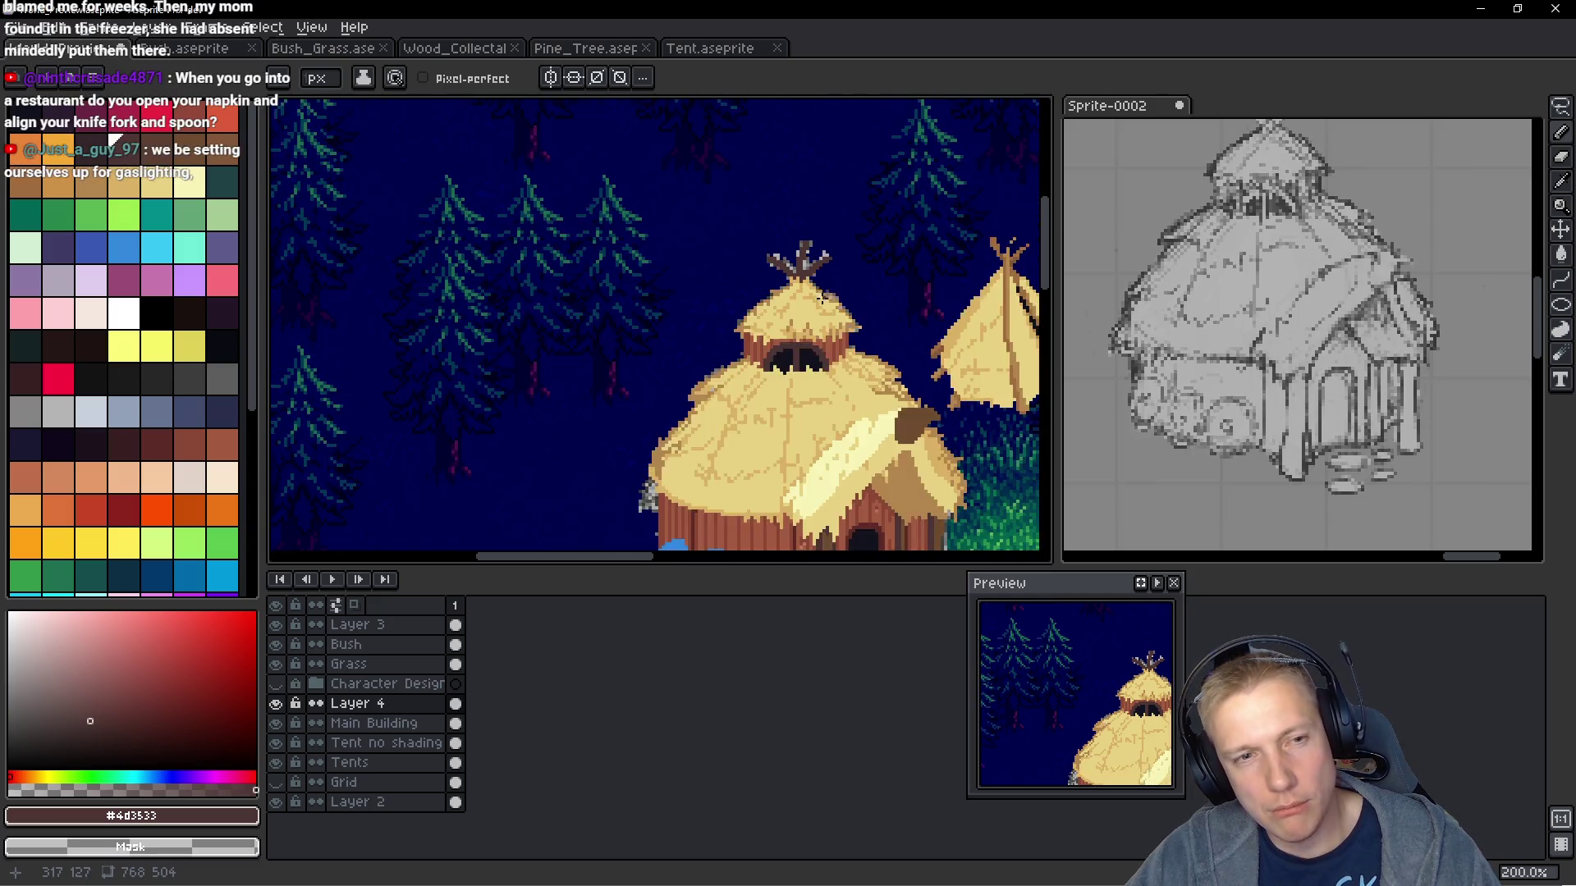
scroll(802, 279, "up", 4)
scroll(629, 211, "down", 1)
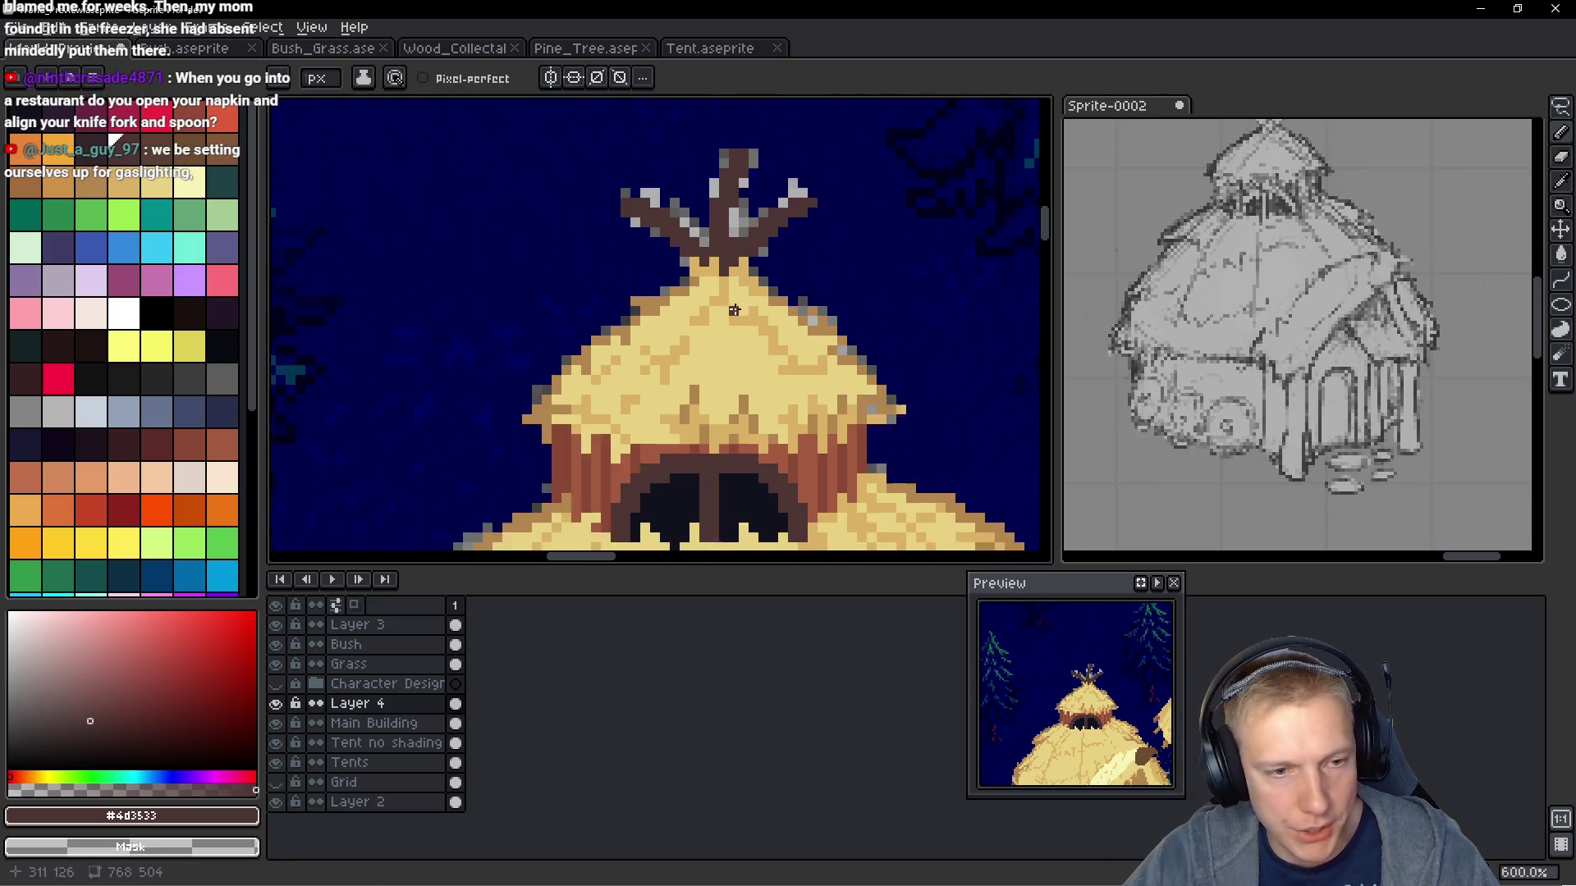
scroll(629, 210, "up", 2)
scroll(669, 229, "down", 3)
scroll(694, 283, "down", 1)
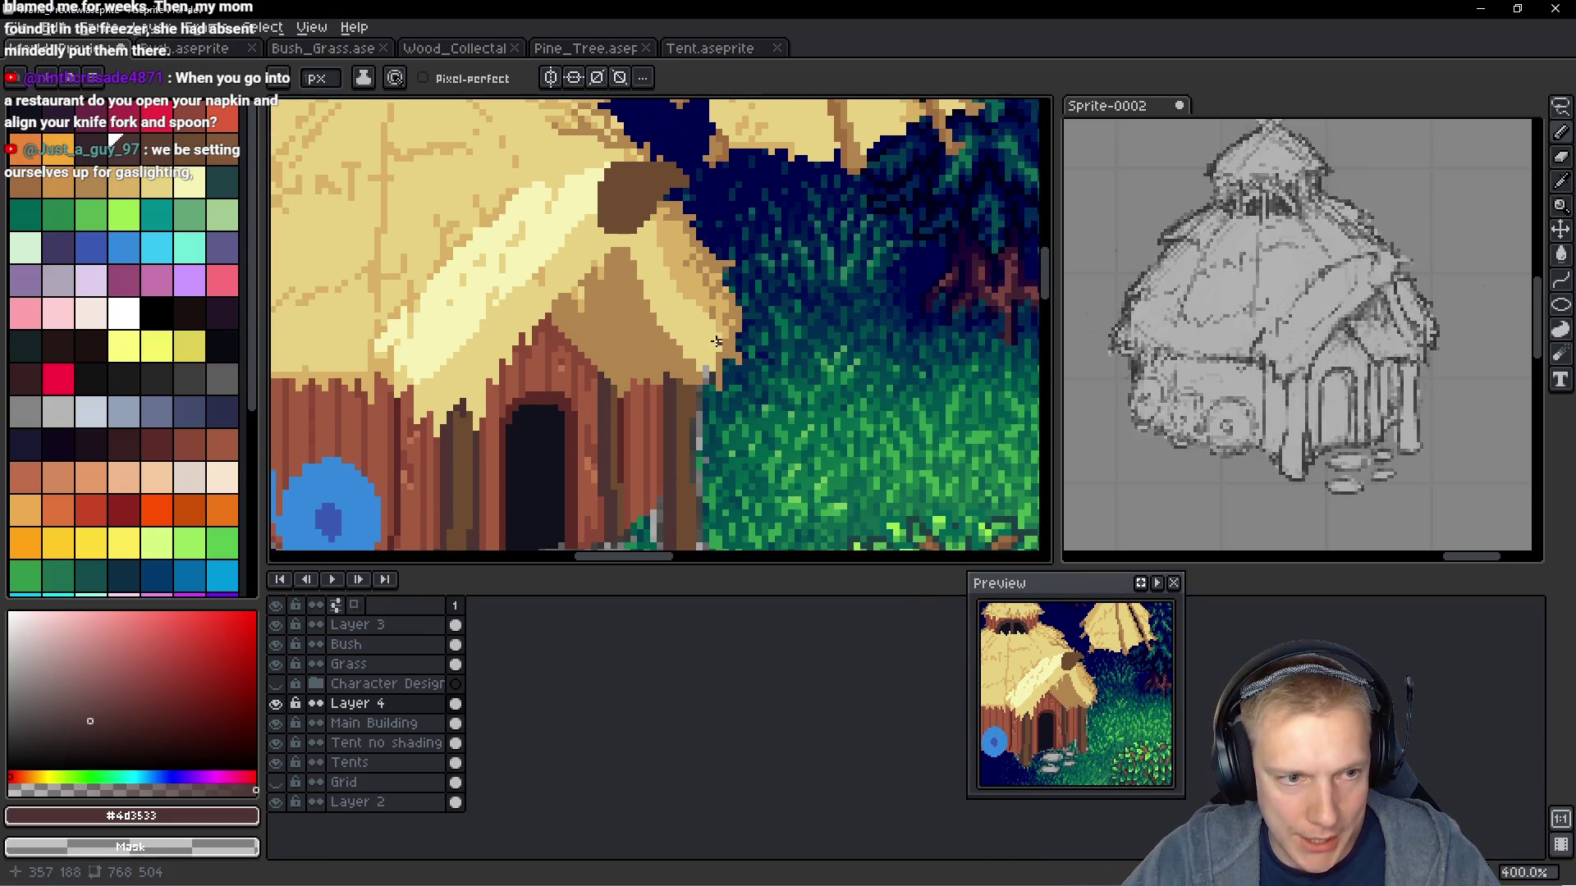
scroll(739, 418, "down", 5)
scroll(832, 279, "up", 3)
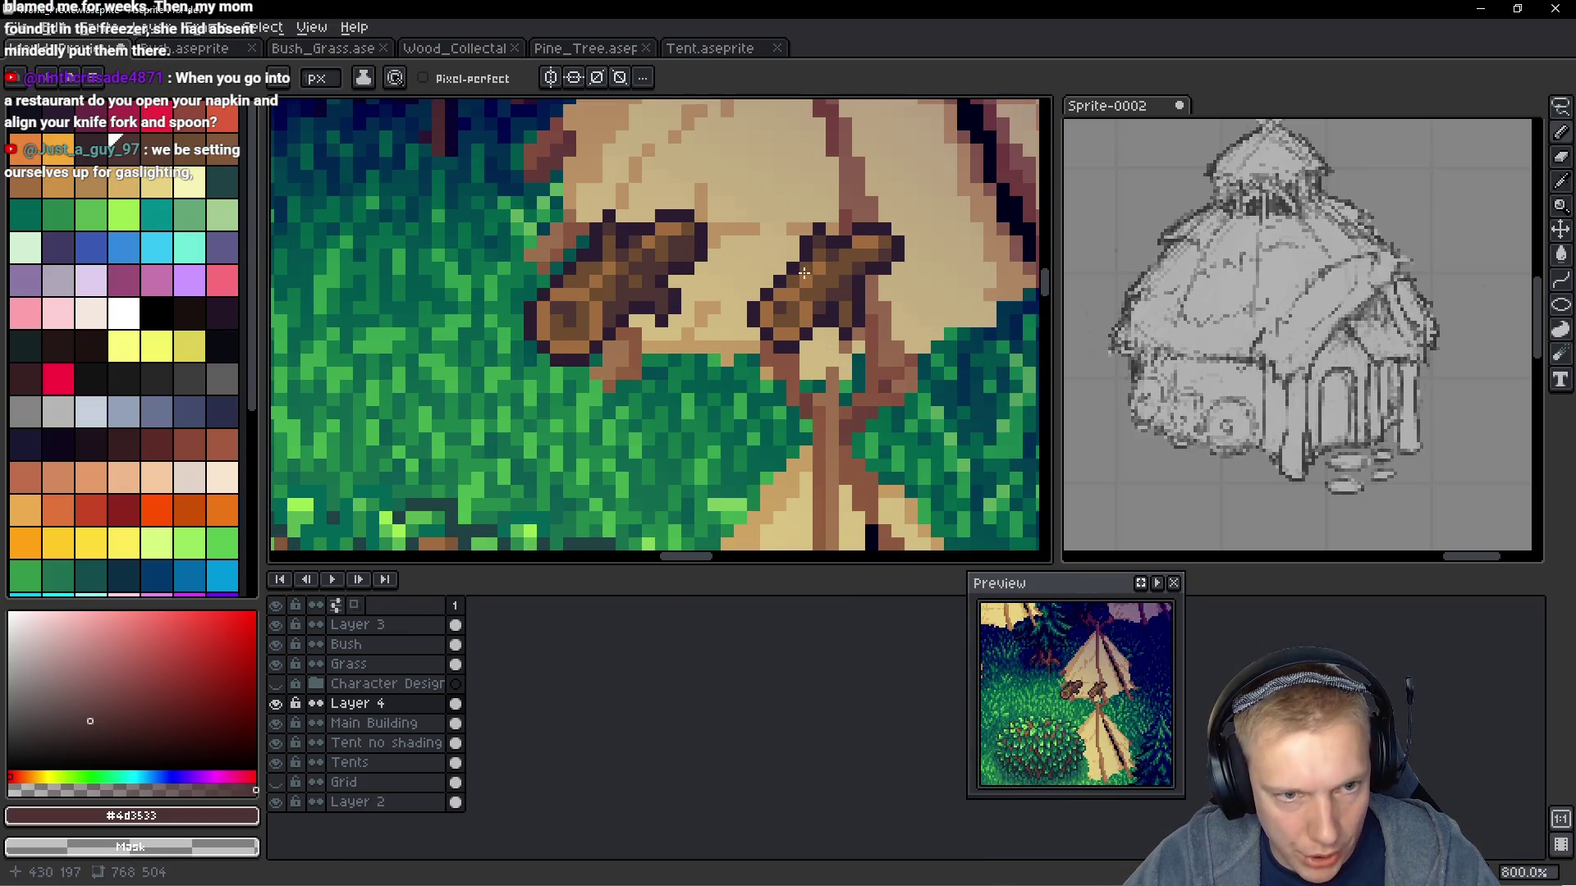
scroll(831, 275, "up", 1)
left_click(857, 300, "alt")
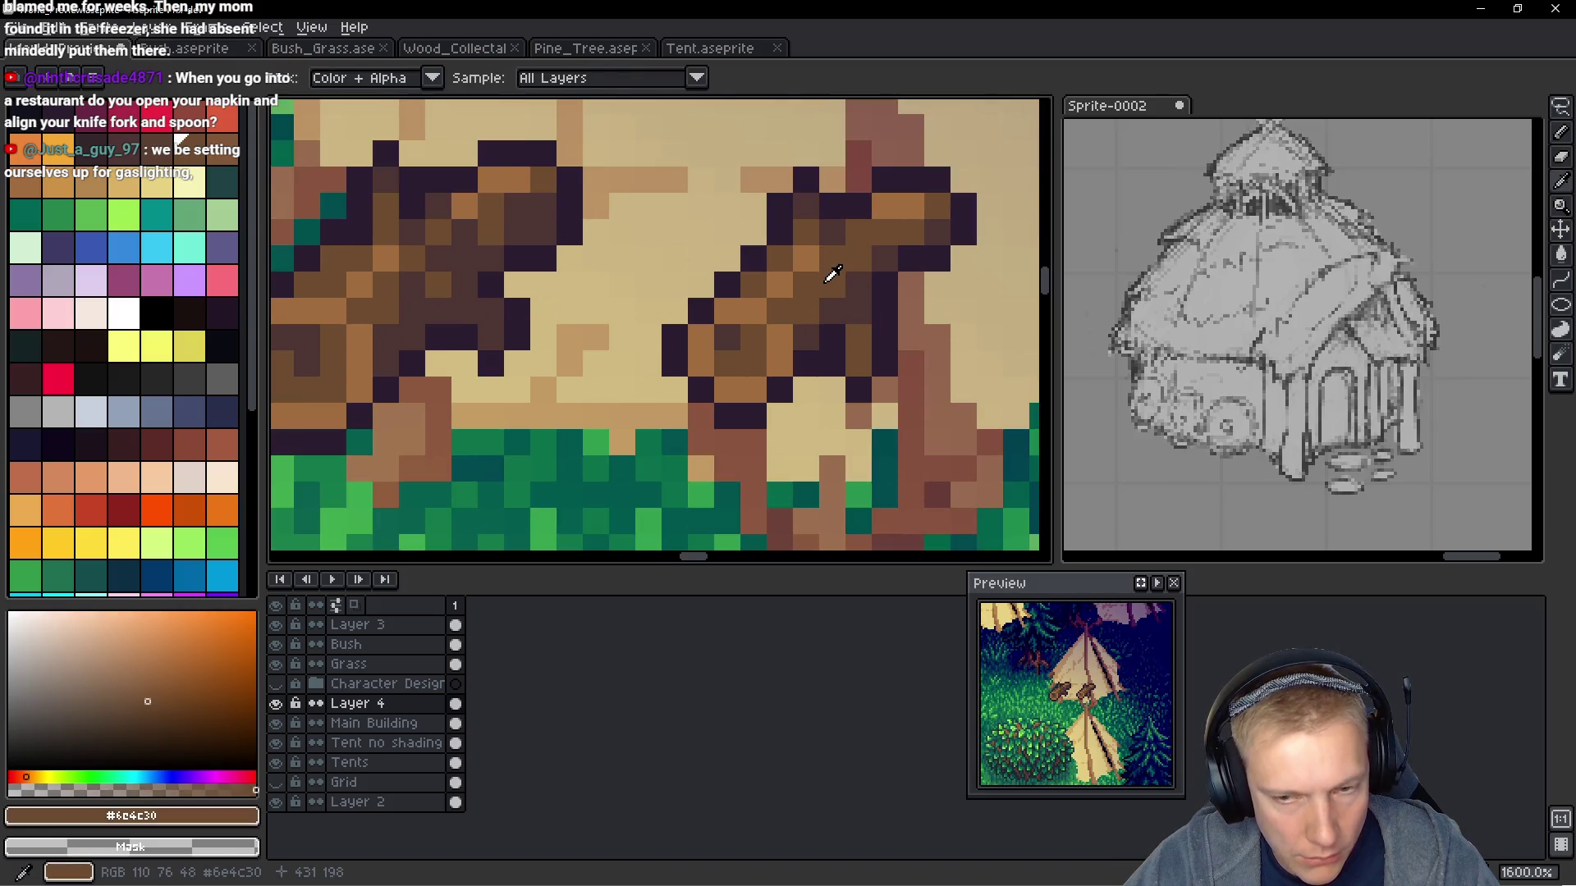
scroll(857, 301, "down", 2)
scroll(856, 302, "down", 3)
scroll(843, 408, "up", 1)
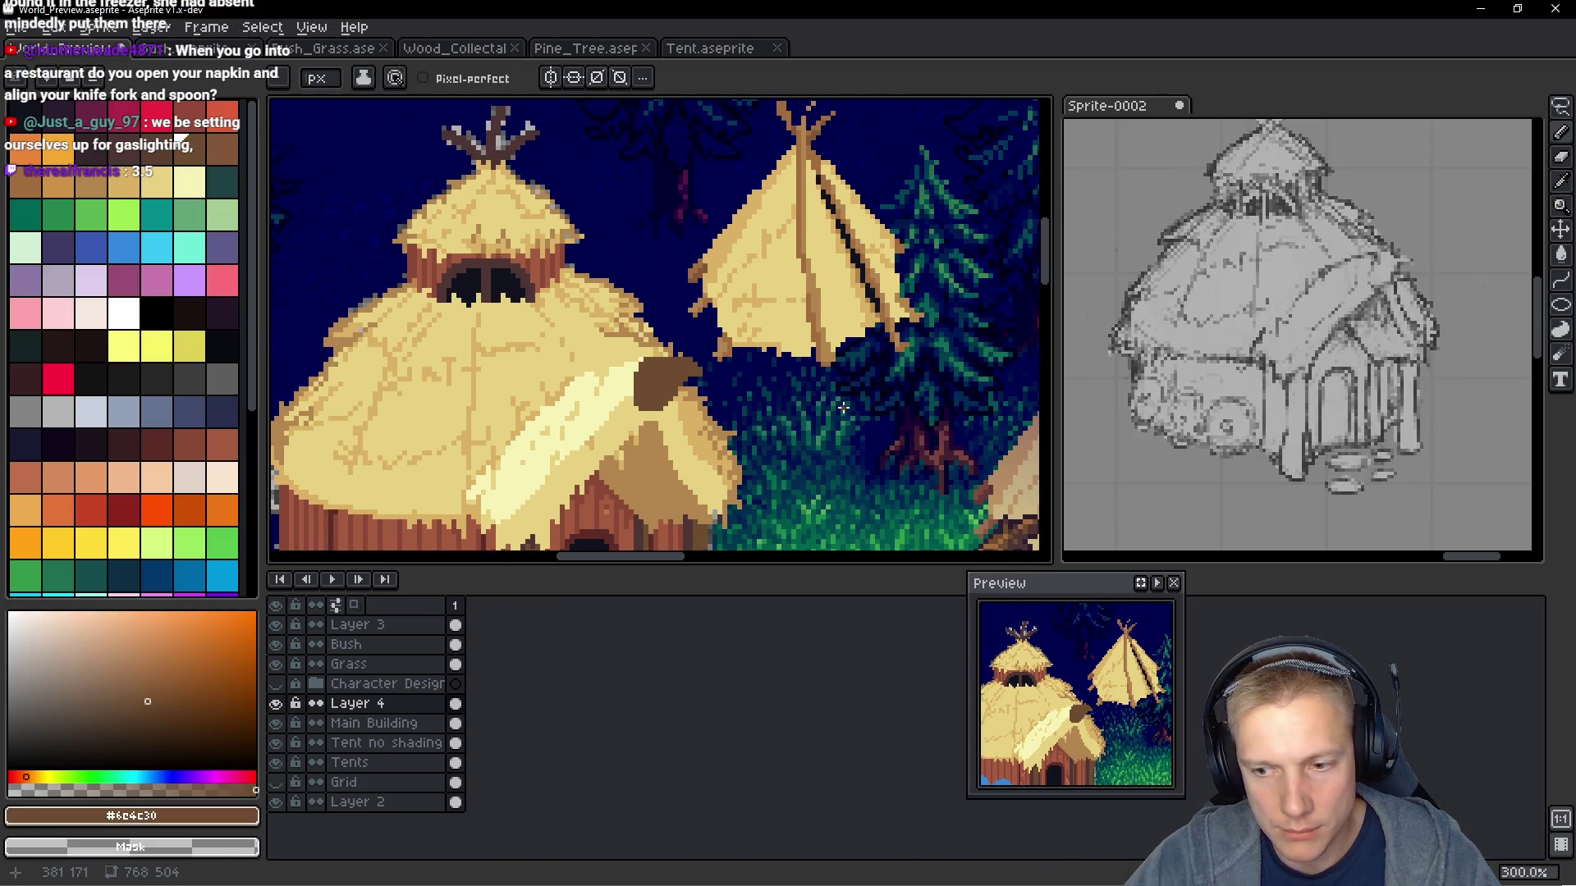
scroll(493, 170, "up", 2)
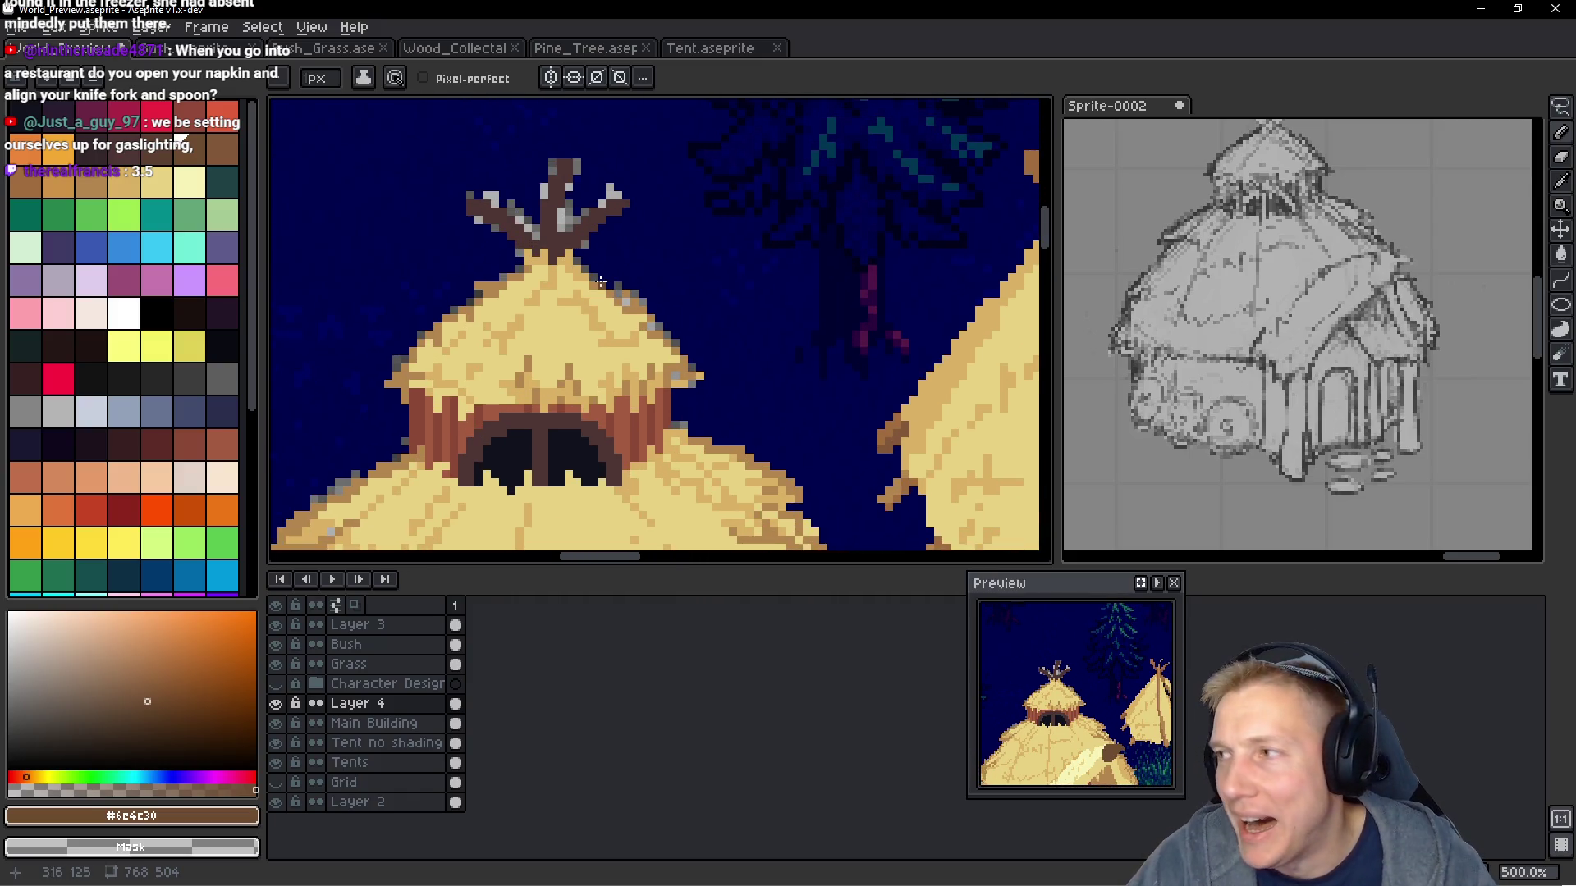
scroll(528, 230, "down", 4)
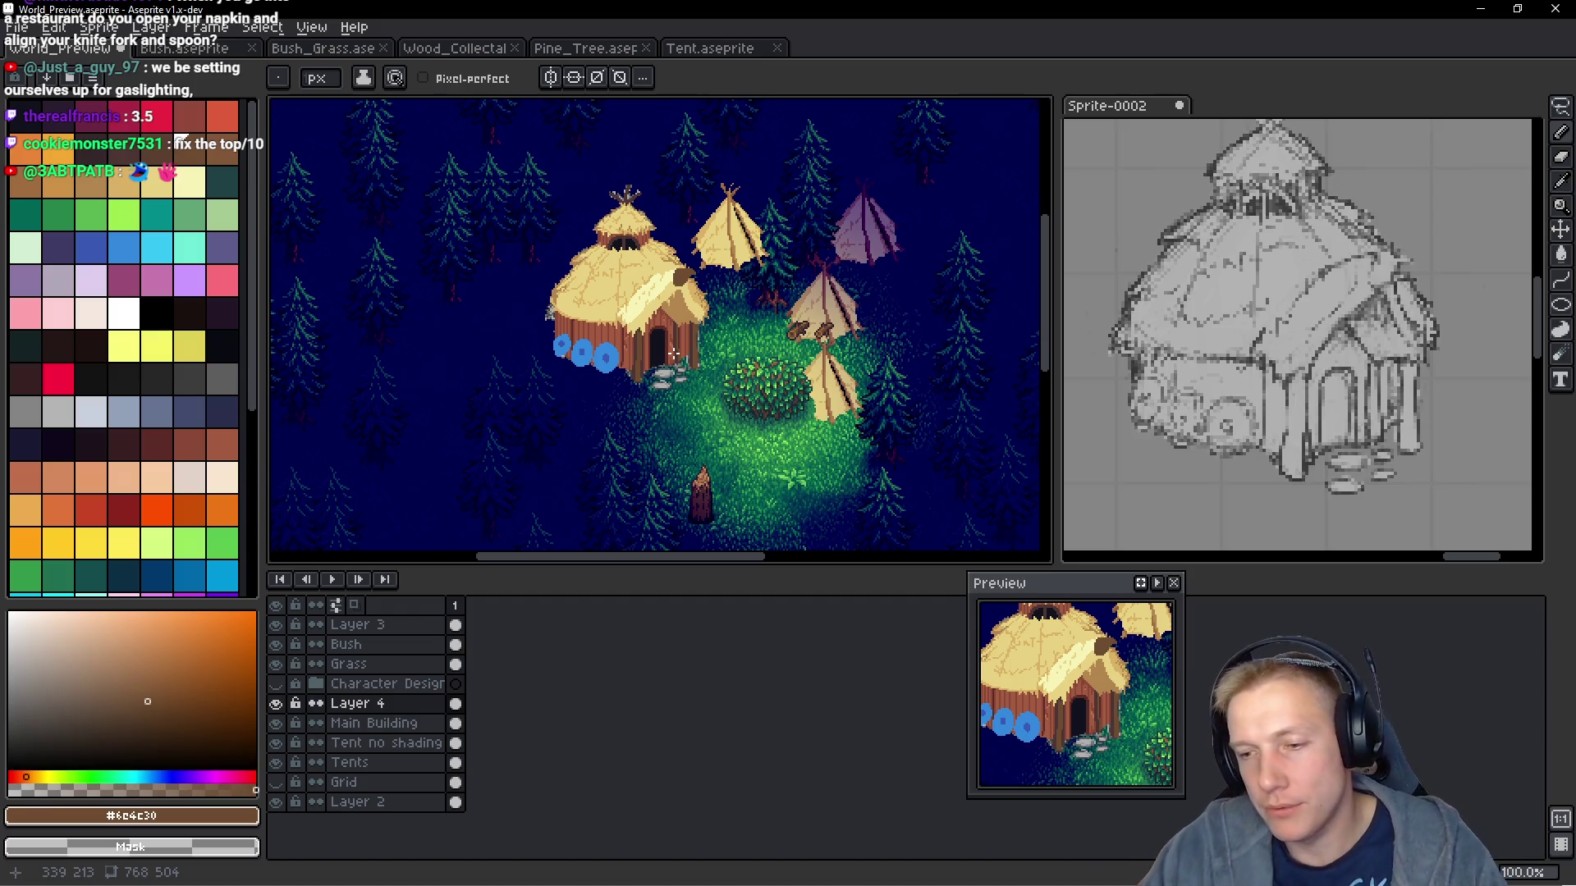
scroll(644, 199, "up", 7)
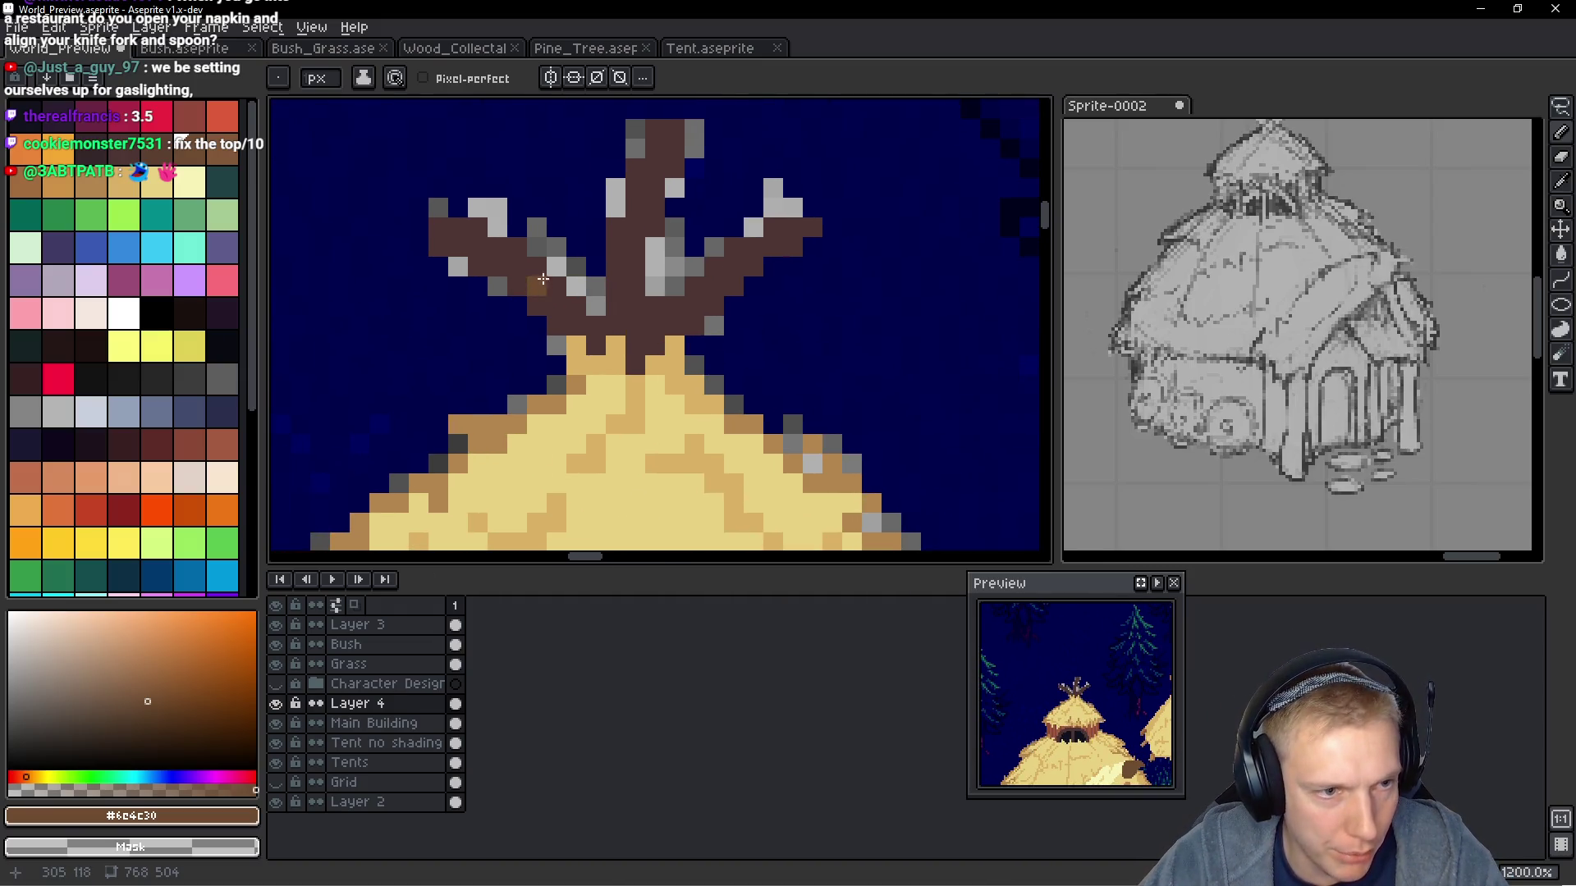
Lighten the left branch and the trunk pixels below the hut's peak
left_click_drag(552, 280, 509, 247)
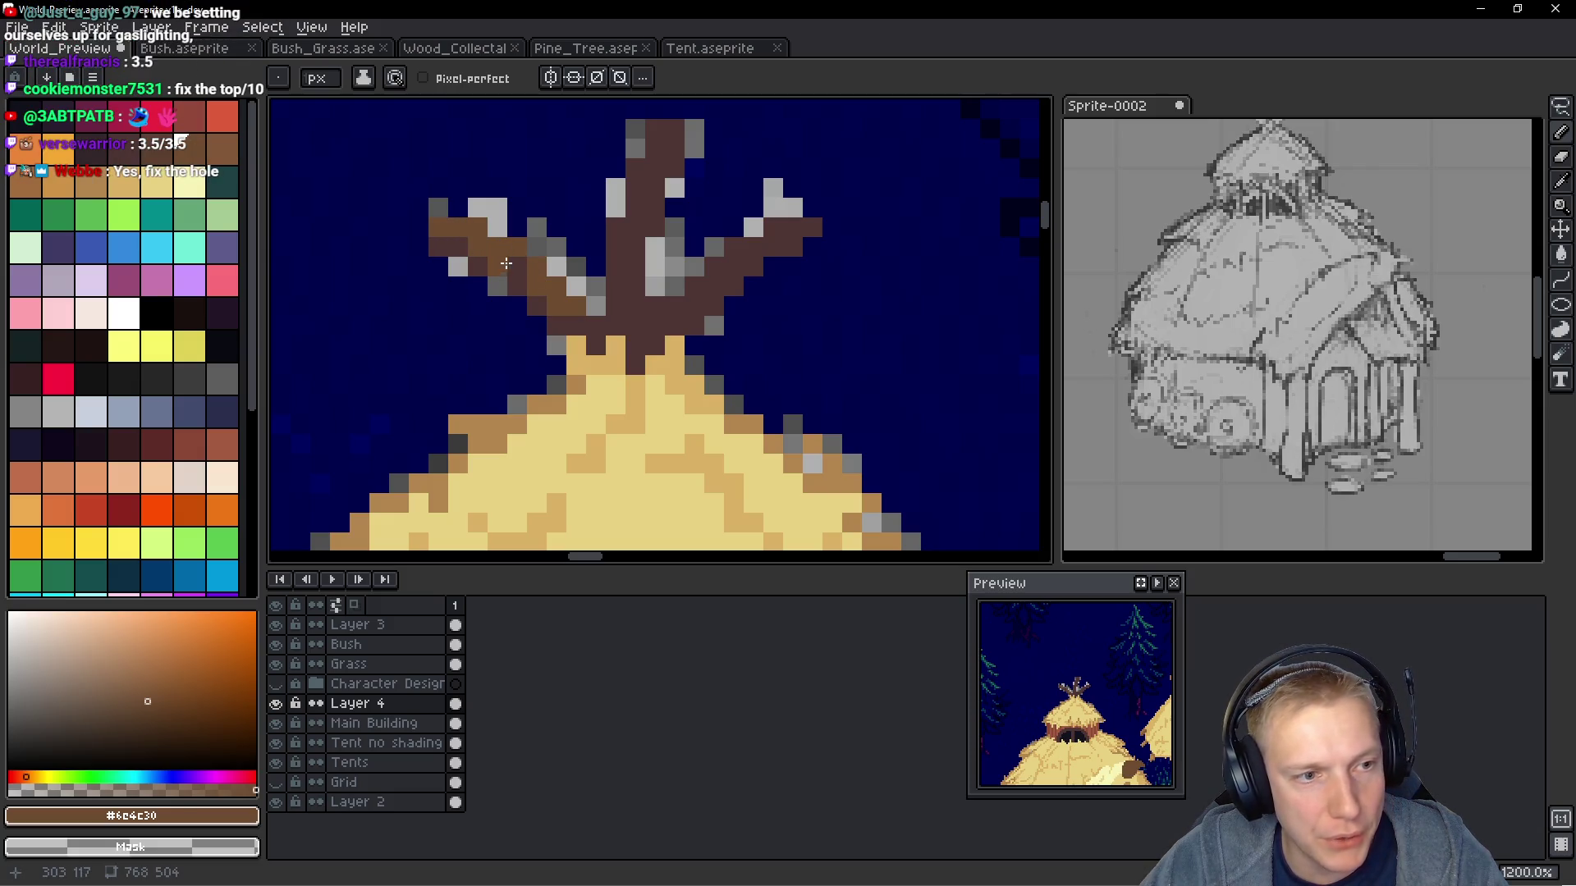
left_click(635, 188)
left_click(655, 168)
left_click(634, 218)
mouse_move(615, 205)
left_mouse_down()
mouse_move(617, 280)
mouse_move(549, 252)
left_mouse_up()
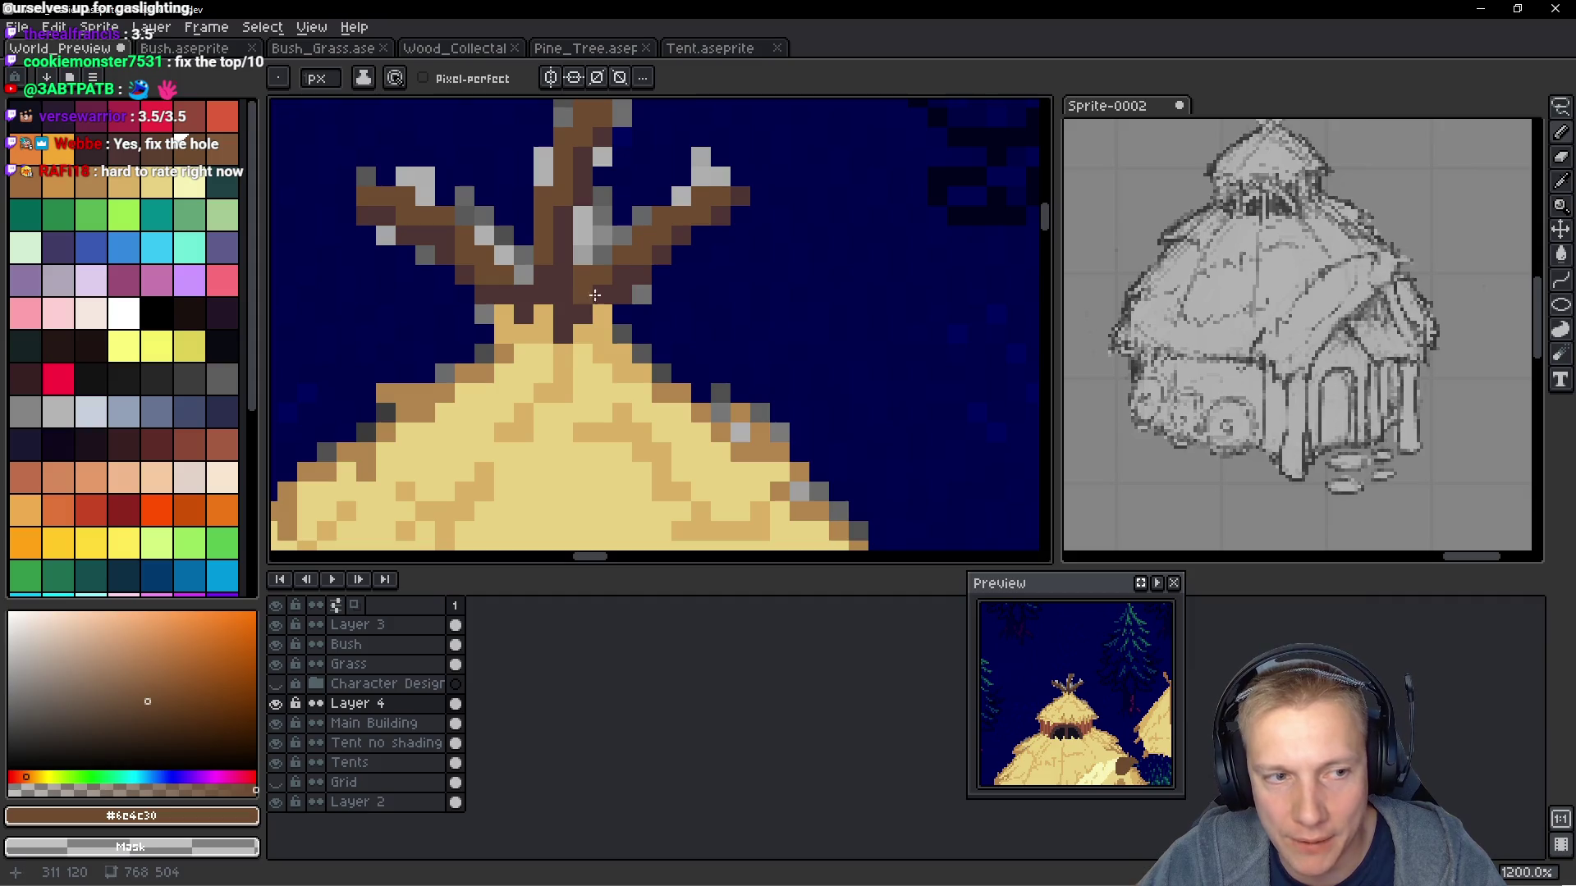
Sample the darkest brown and darken the pixels at the base of the sticks
scroll(593, 270, "down", 4)
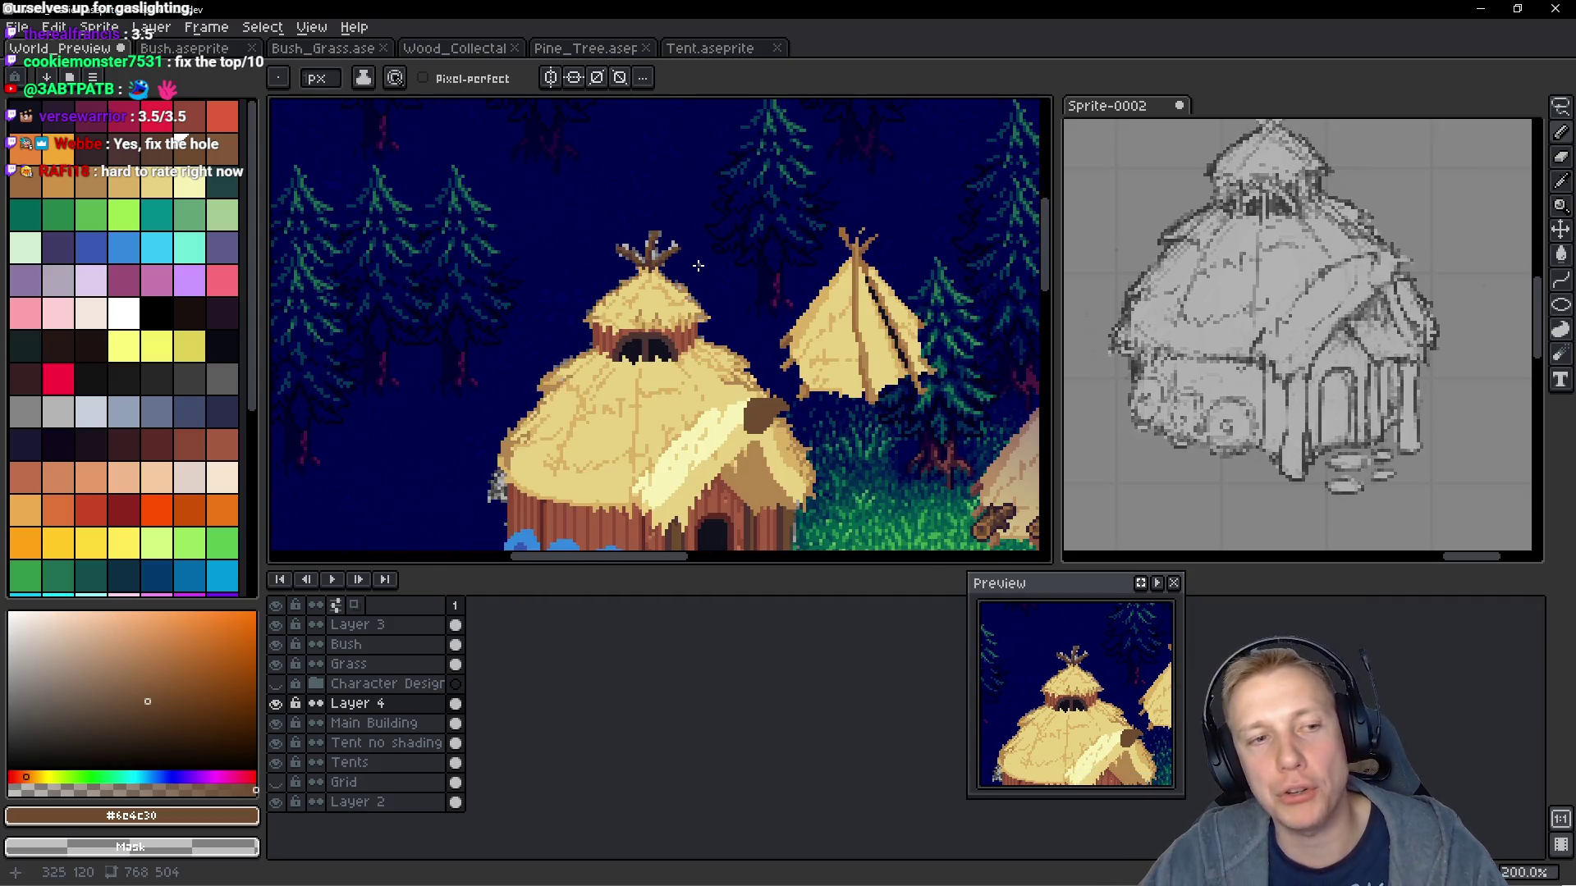
scroll(566, 173, "up", 4)
left_click(568, 175, "alt")
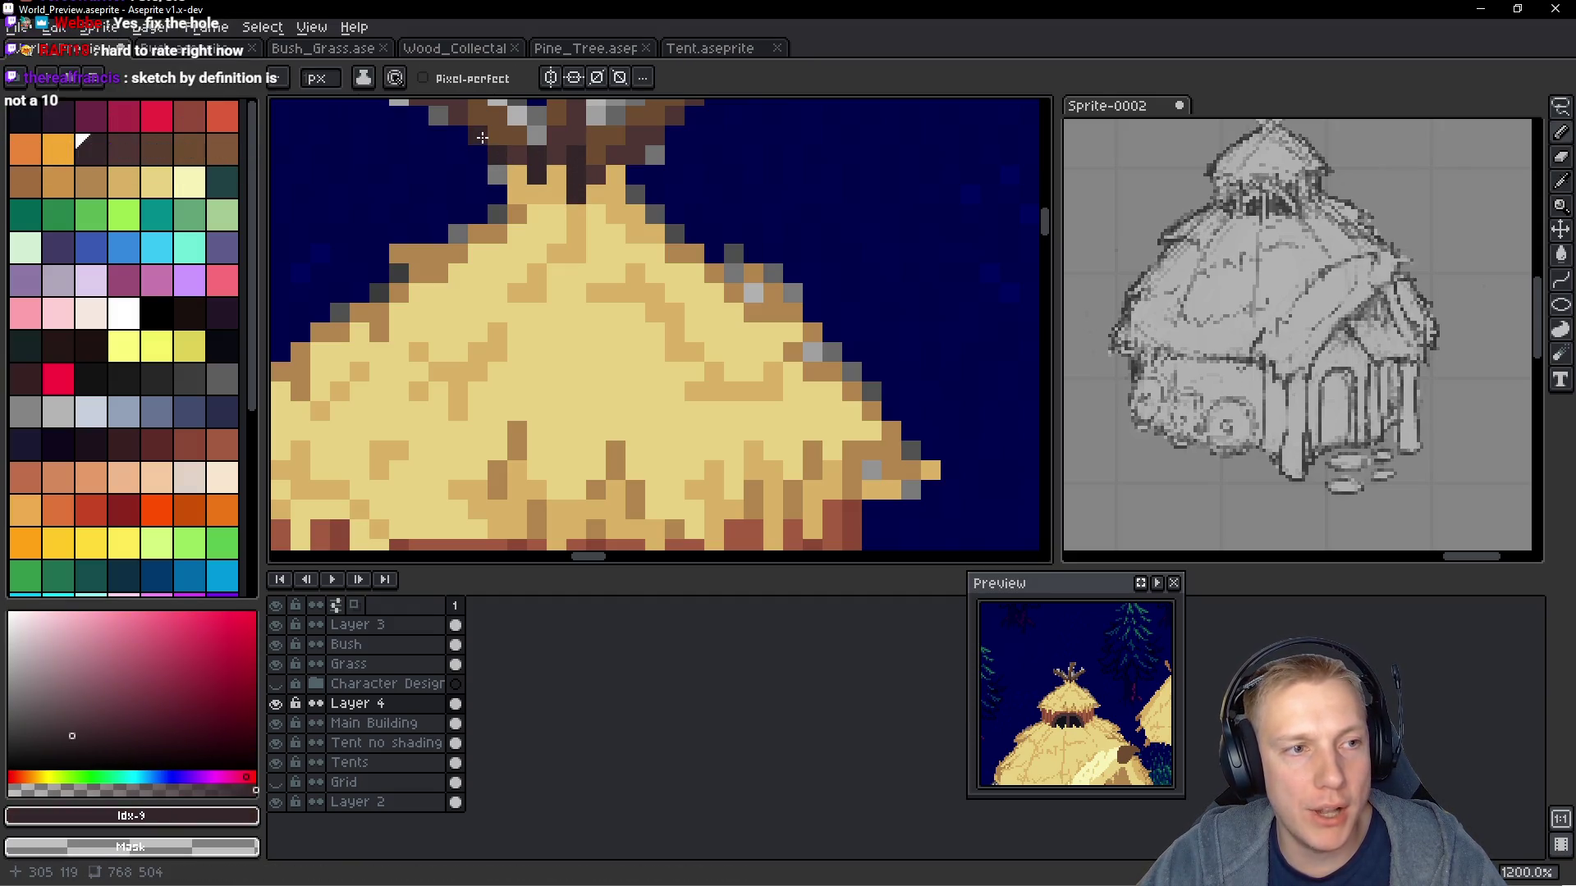
left_click_drag(528, 142, 544, 248)
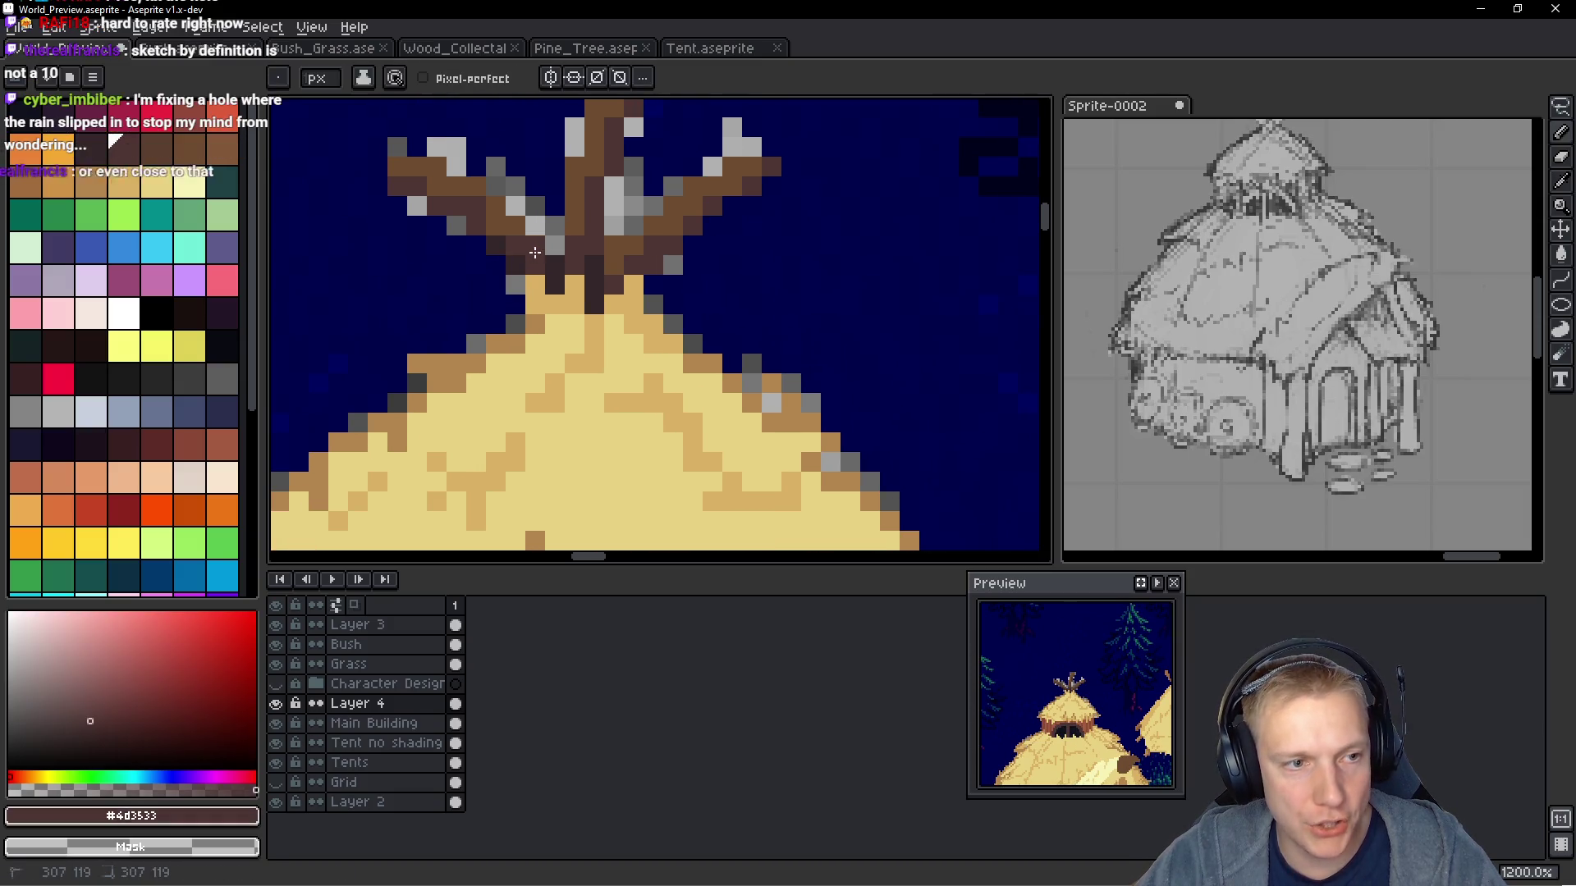
left_click(495, 223, "alt")
left_click(576, 263)
left_click_drag(584, 257, 593, 233)
left_click(572, 266)
left_click(614, 265)
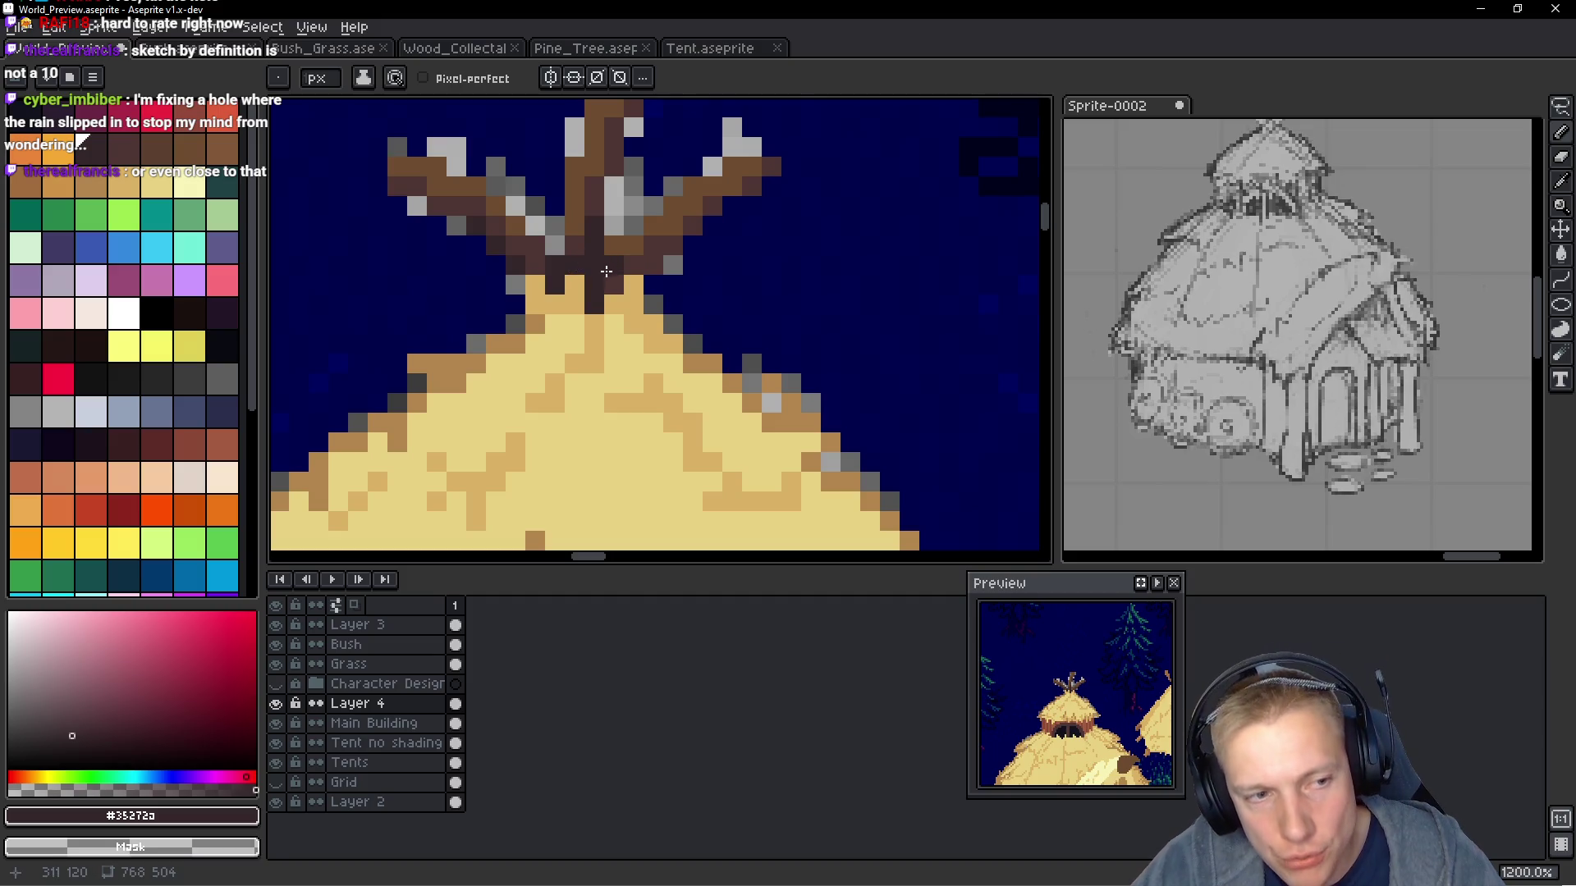
Repaint the light and grey stick pixels dark brown, then lasso-select the right branch
left_click(652, 256, "alt")
left_click(622, 253)
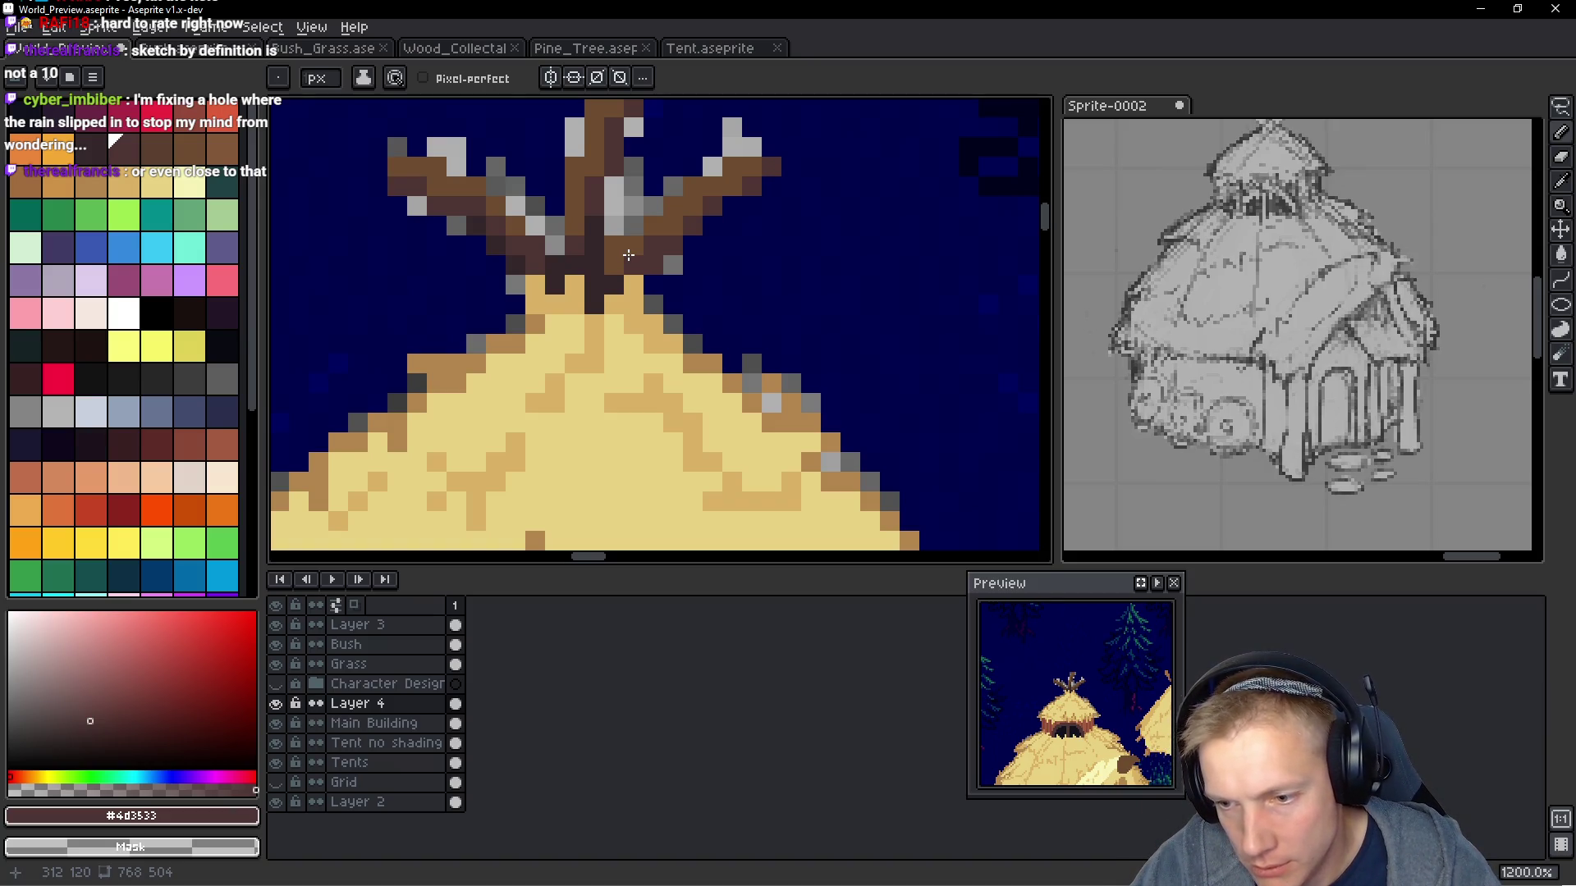
scroll(641, 262, "up", 1)
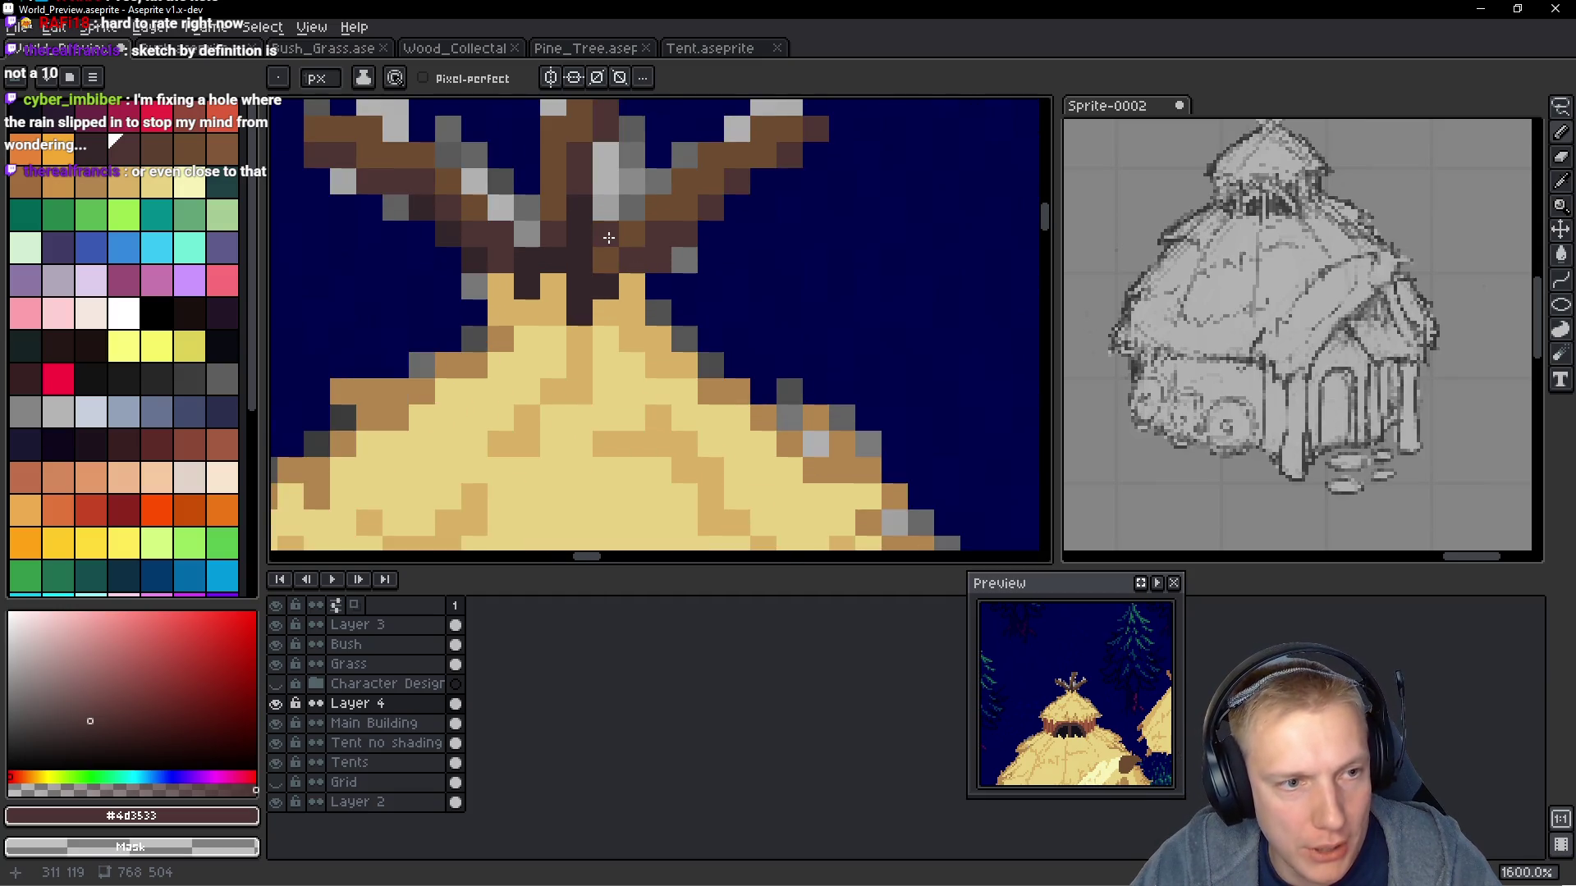
left_click(683, 284)
key("ctrl+z")
key("ctrl+z")
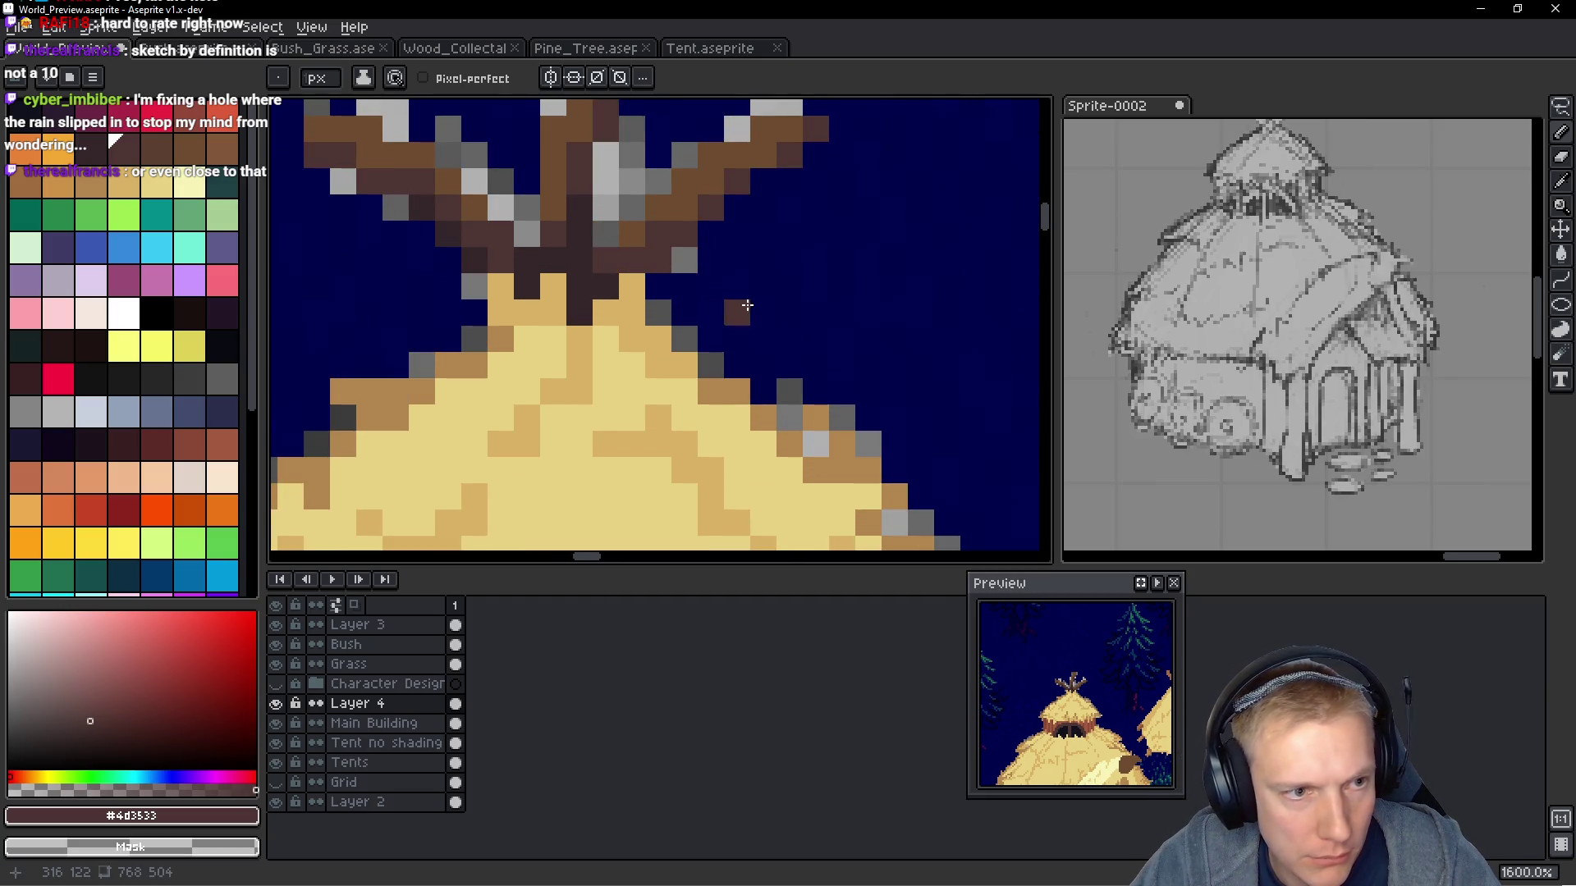
left_click(631, 246)
left_click(605, 235)
scroll(662, 263, "down", 1)
key("q")
mouse_move(809, 148)
left_mouse_down()
mouse_move(739, 138)
mouse_move(672, 255)
mouse_move(800, 147)
left_mouse_up()
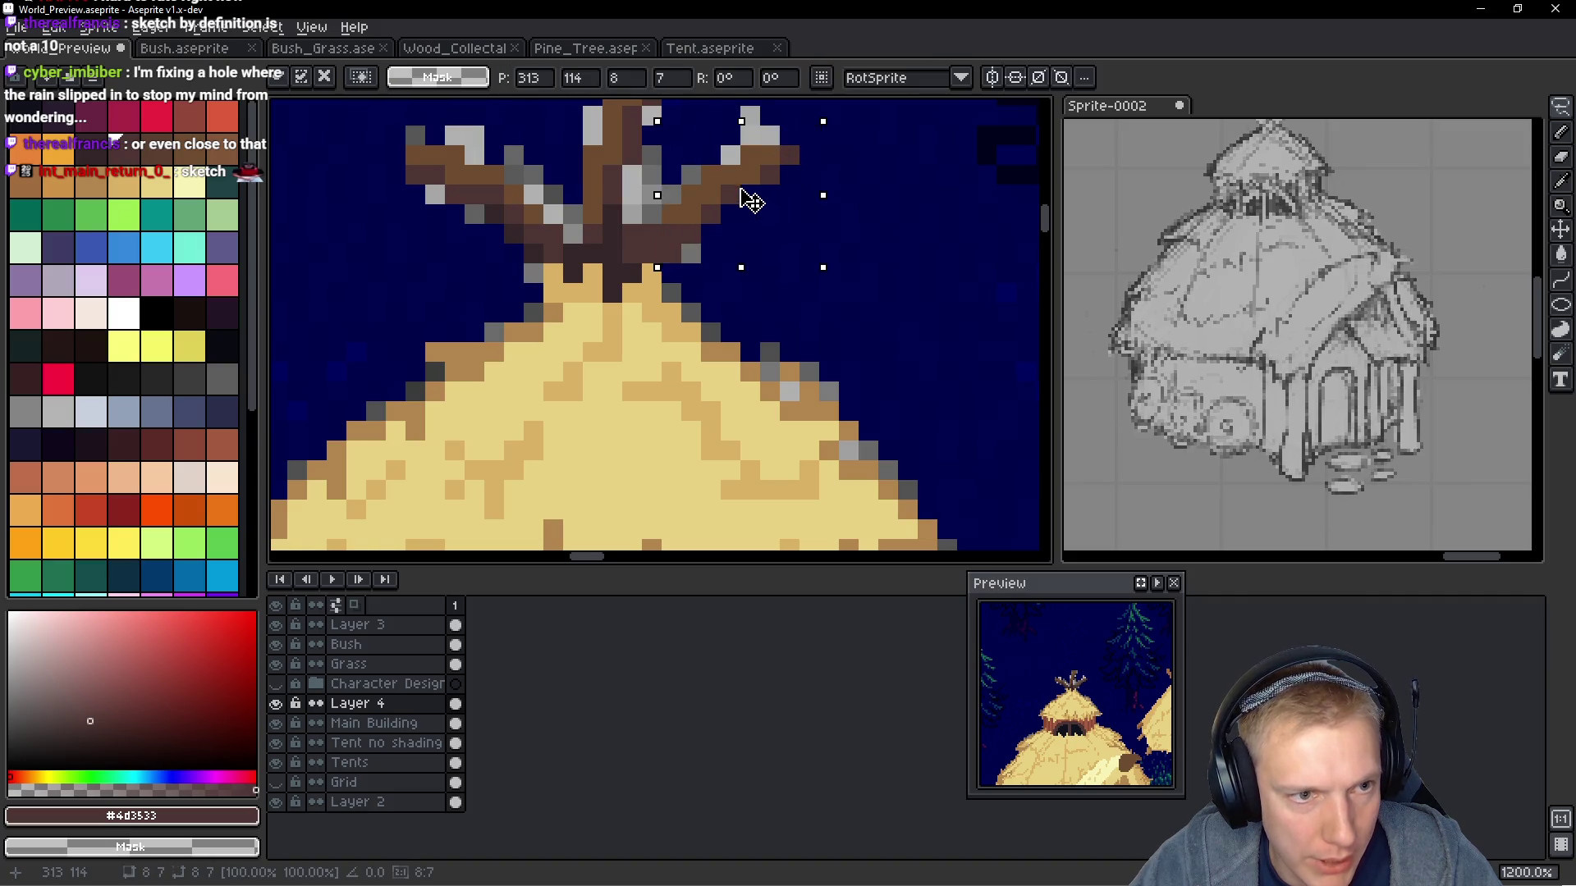
key("ctrl+d")
scroll(791, 239, "down", 7)
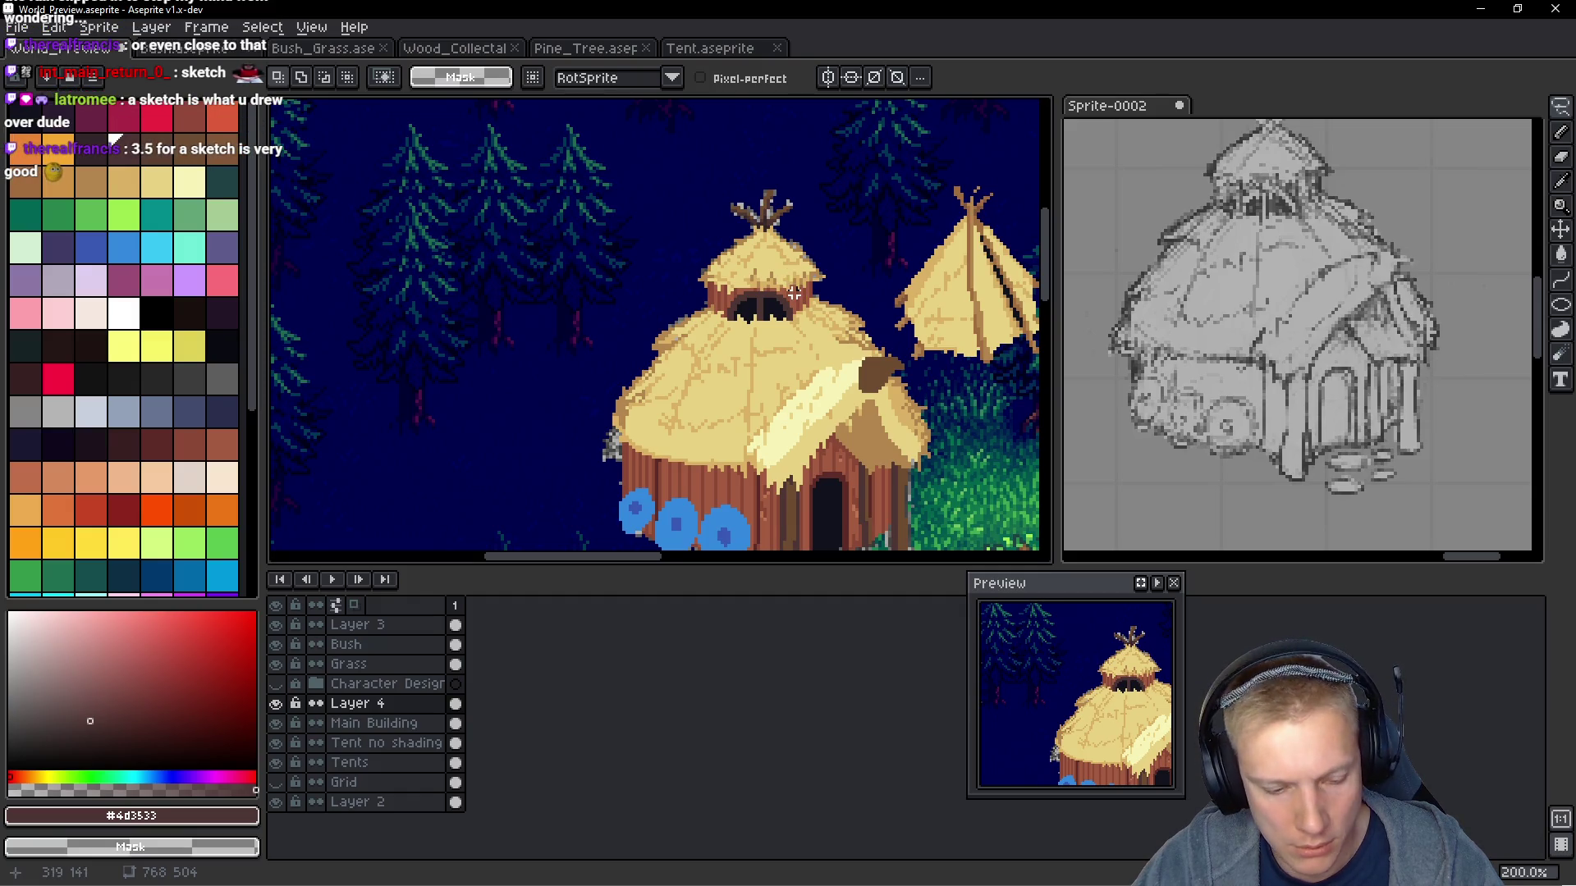
key("g")
scroll(754, 235, "up", 2)
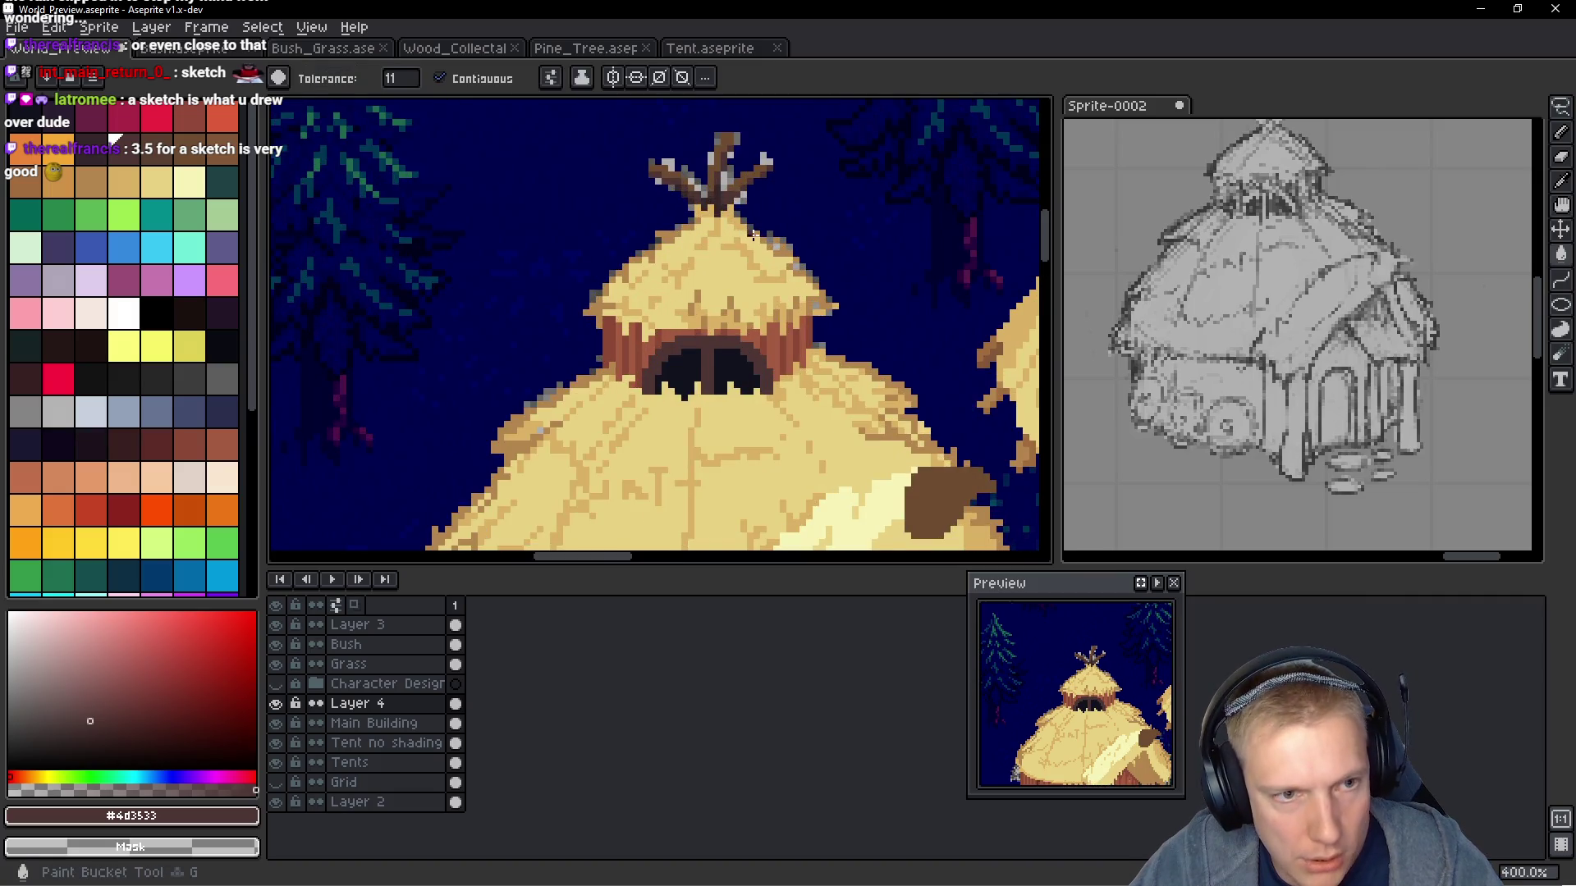
scroll(788, 243, "up", 3)
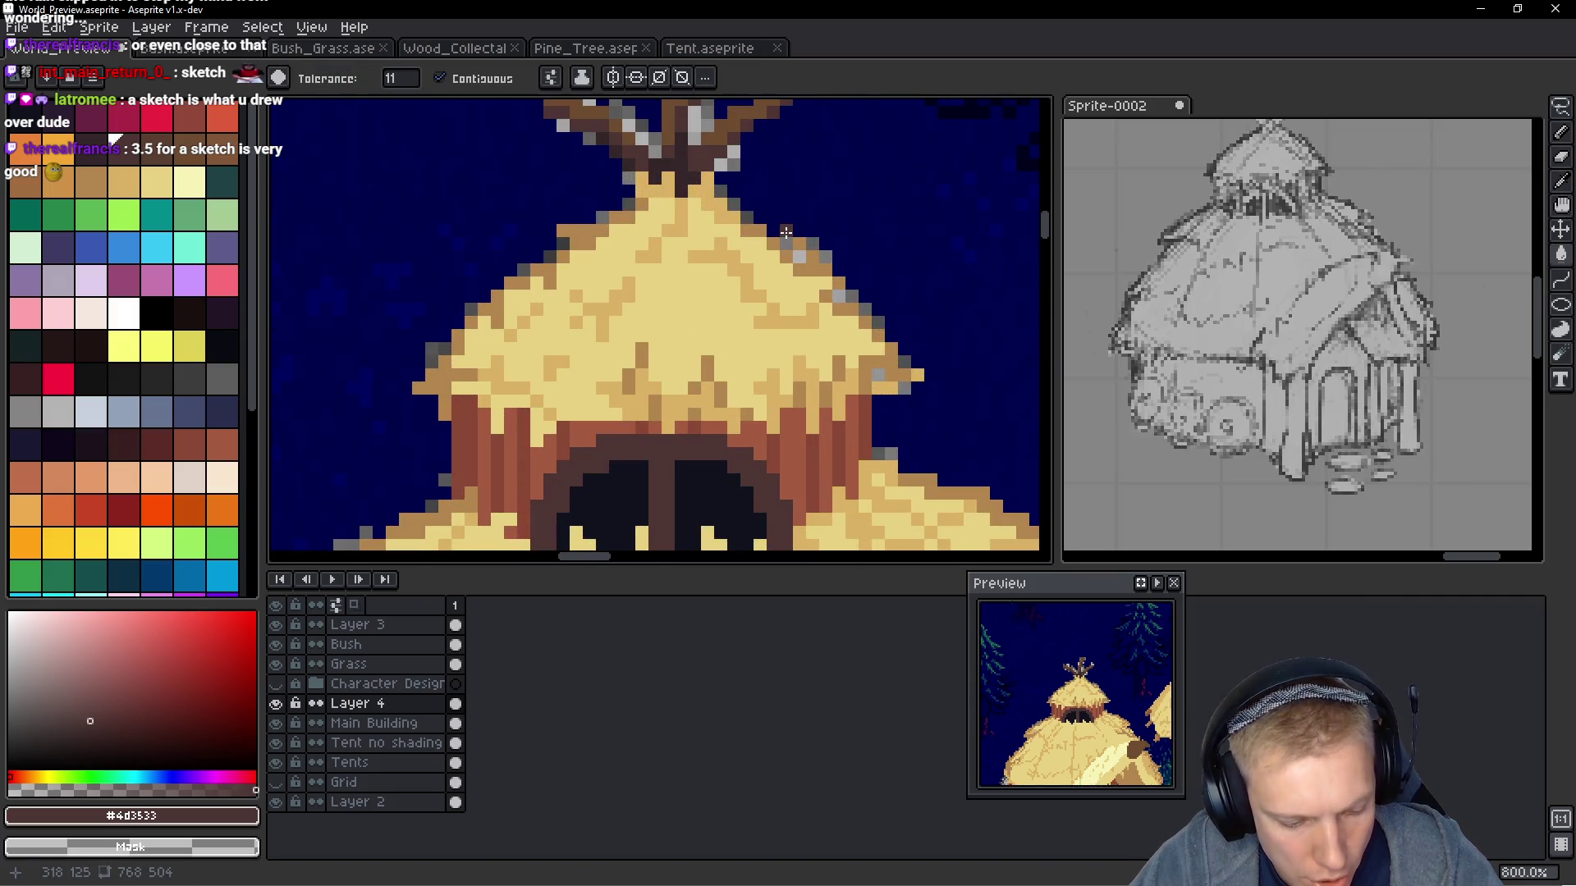
left_click(786, 232, "ctrl")
scroll(786, 232, "down", 5)
scroll(846, 321, "up", 2)
left_click(749, 372, "ctrl")
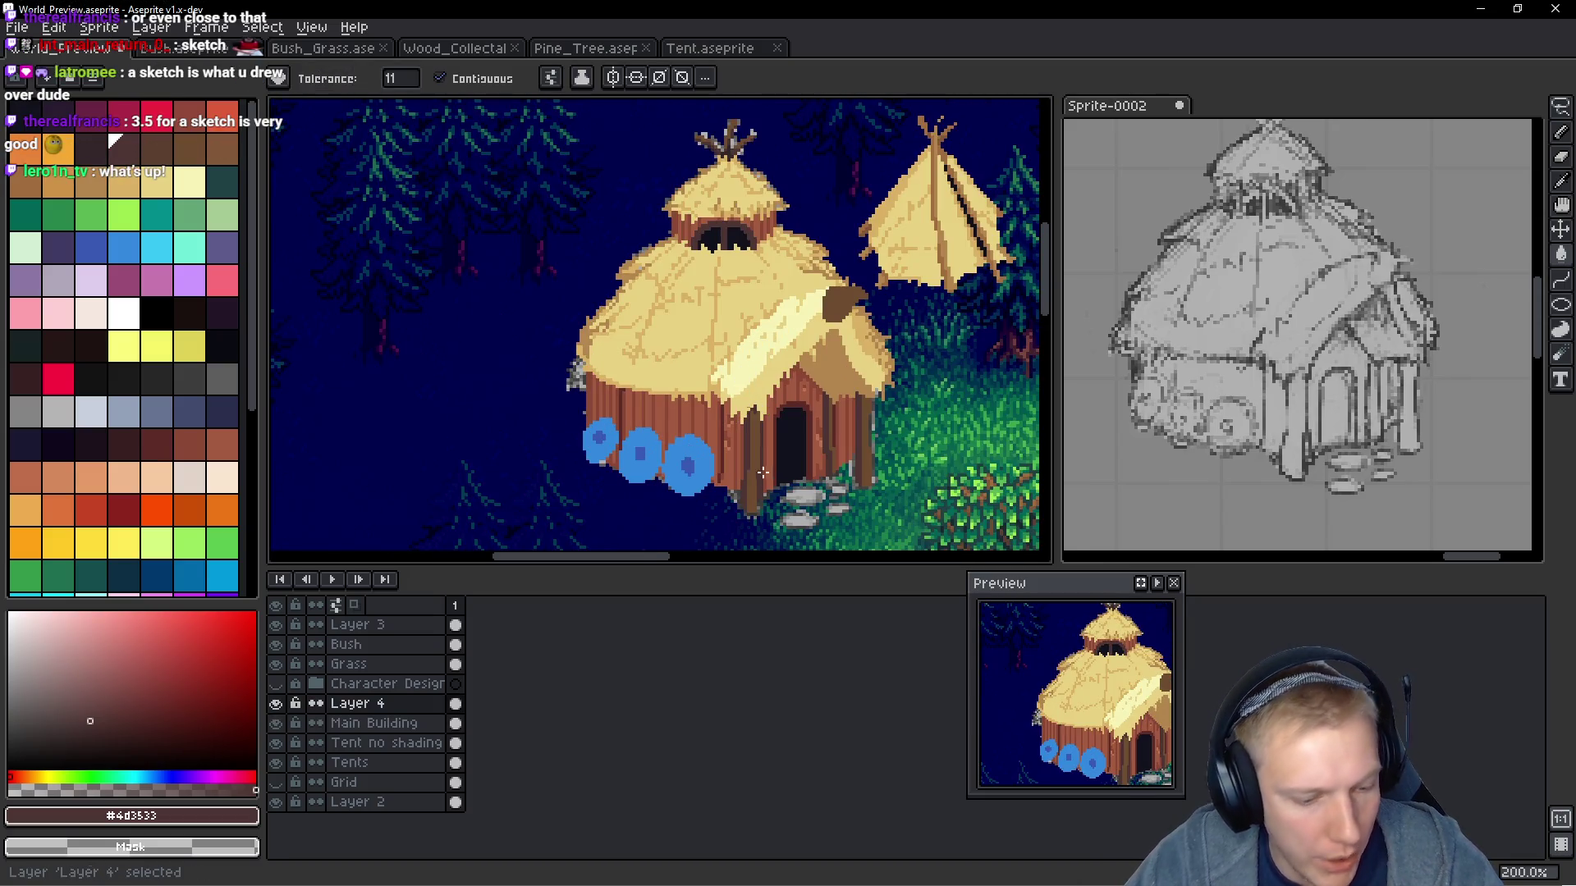
key("b")
scroll(821, 534, "up", 3)
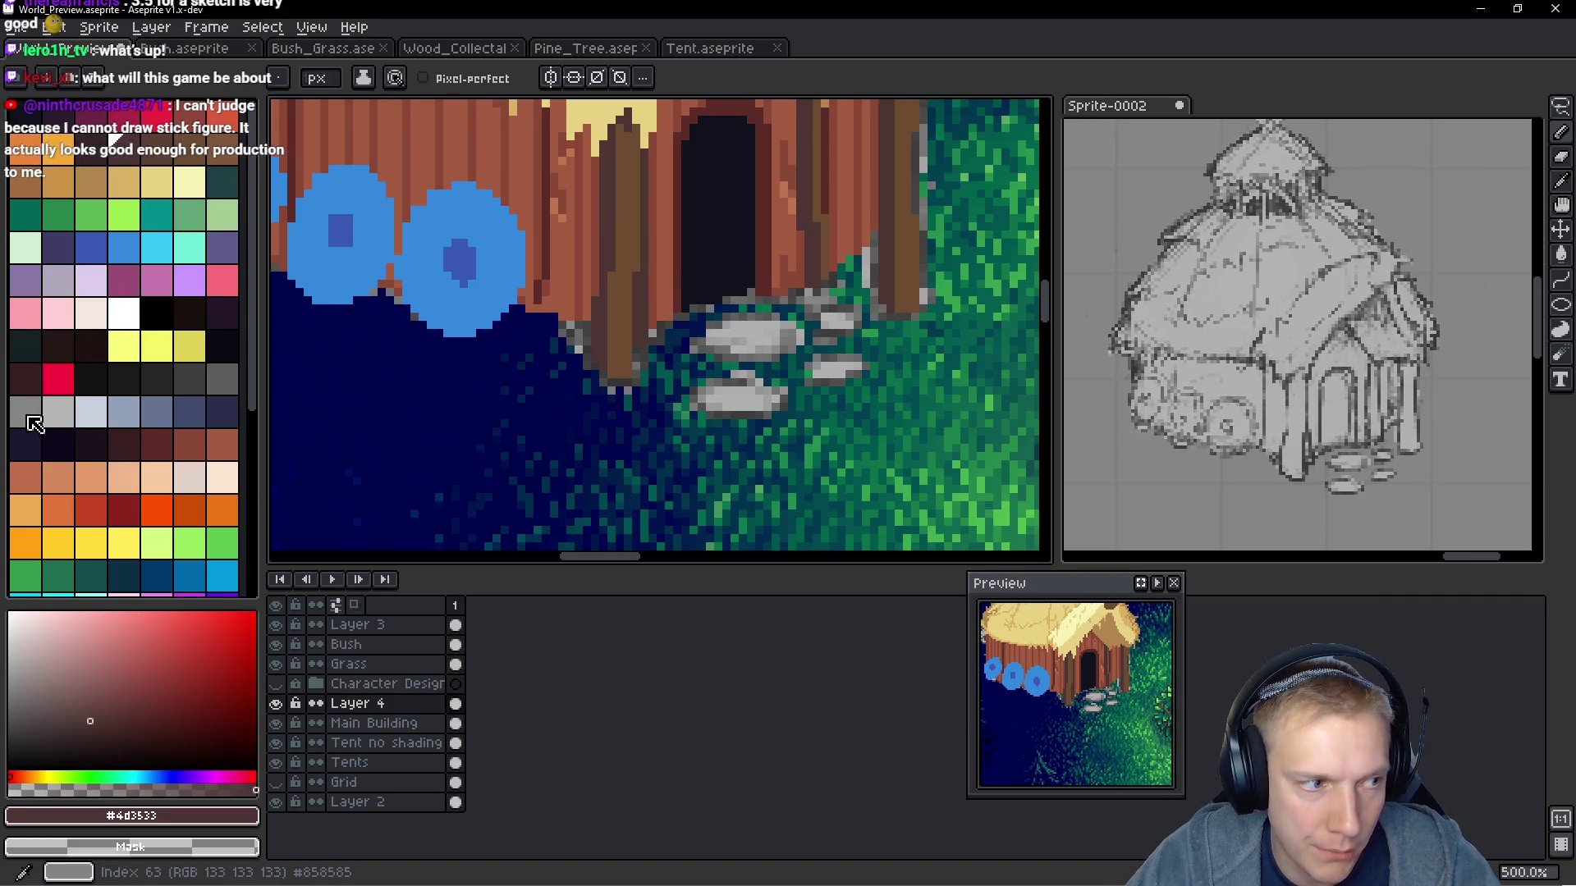
Pick grey swatch 63 and flatten the upper stepping stones to mid-grey
left_click(35, 423)
scroll(769, 326, "up", 5)
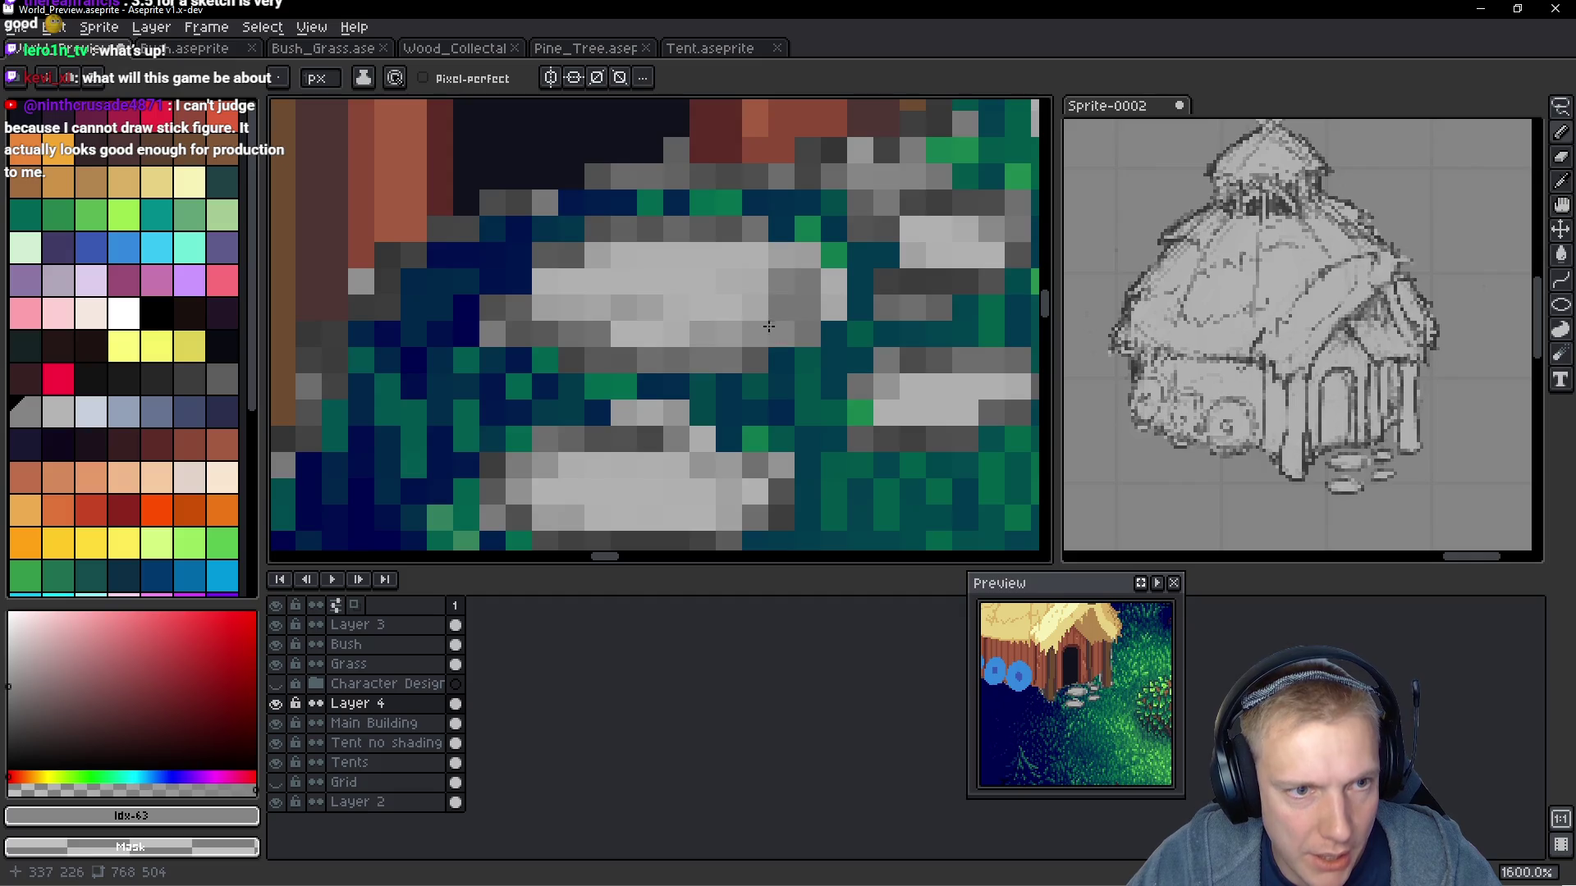
mouse_move(756, 229)
left_mouse_down()
mouse_move(598, 238)
mouse_move(546, 270)
mouse_move(519, 316)
mouse_move(574, 361)
mouse_move(813, 332)
mouse_move(743, 357)
mouse_move(756, 254)
mouse_move(750, 269)
left_mouse_up()
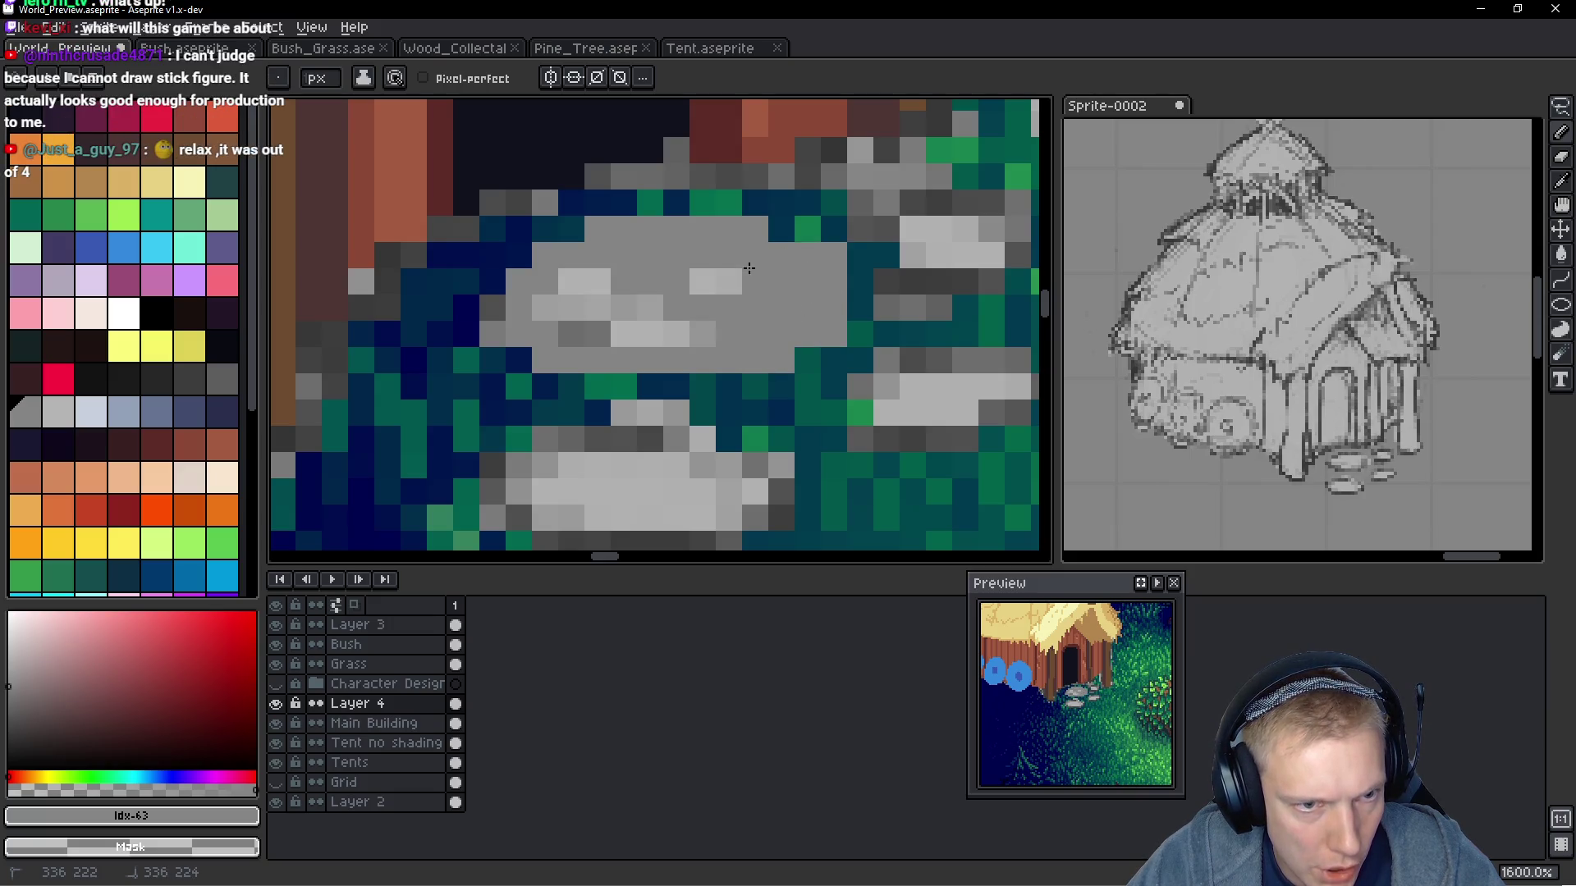
mouse_move(842, 254)
left_mouse_down()
mouse_move(831, 316)
mouse_move(546, 308)
mouse_move(651, 324)
left_mouse_up()
scroll(651, 323, "down", 2)
scroll(497, 374, "up", 2)
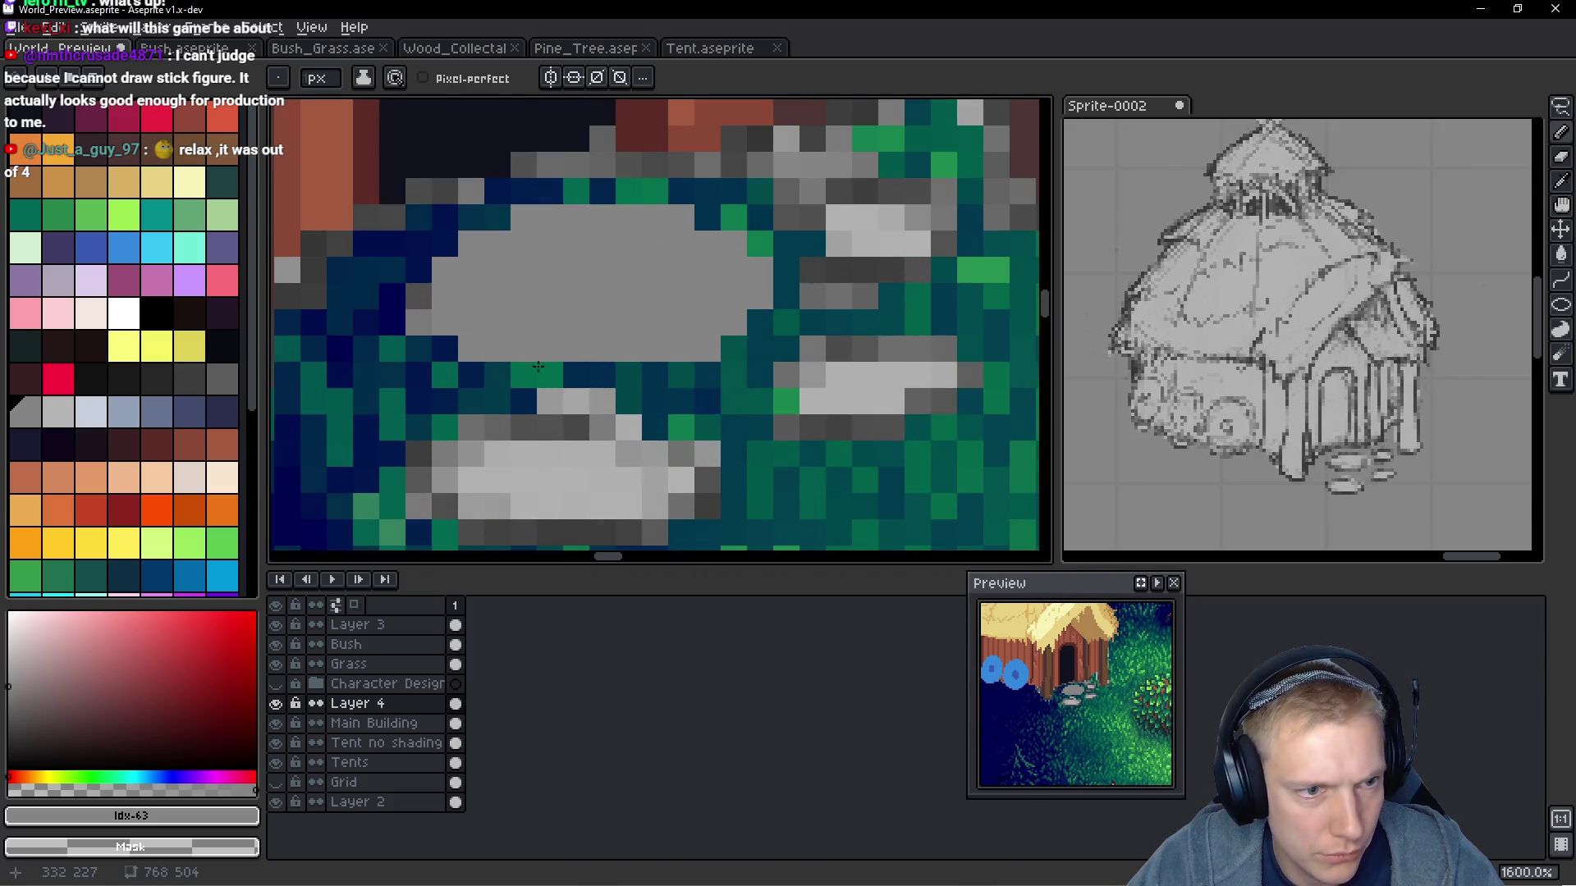
scroll(657, 328, "down", 1)
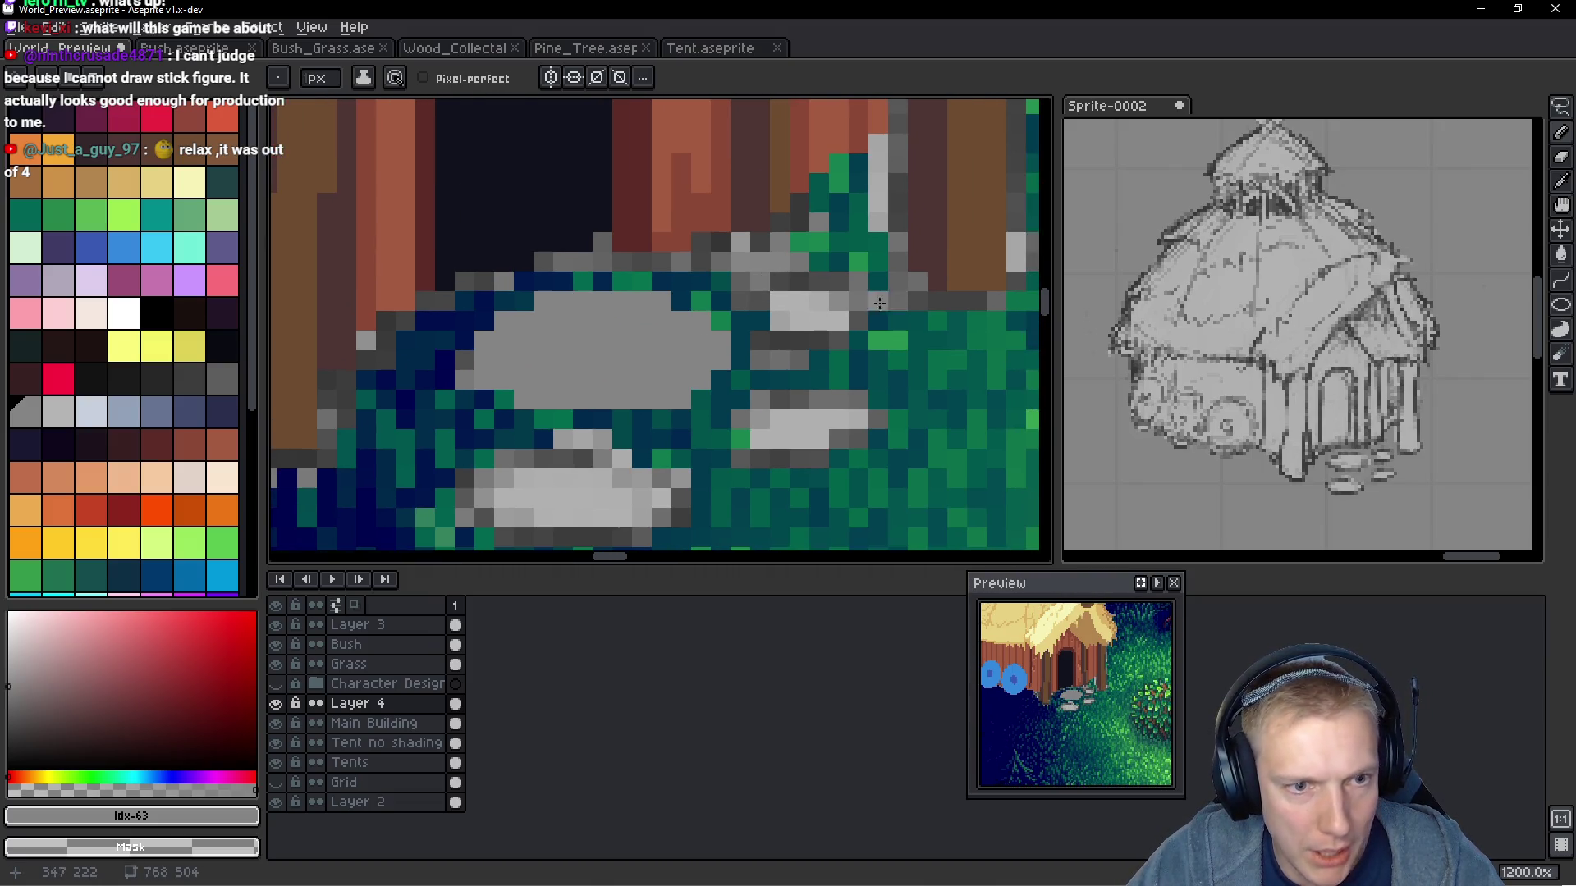
scroll(863, 289, "up", 1)
mouse_move(862, 289)
left_mouse_down()
mouse_move(764, 279)
mouse_move(739, 332)
mouse_move(837, 303)
mouse_move(776, 357)
mouse_move(858, 354)
mouse_move(886, 308)
mouse_move(882, 341)
left_mouse_up()
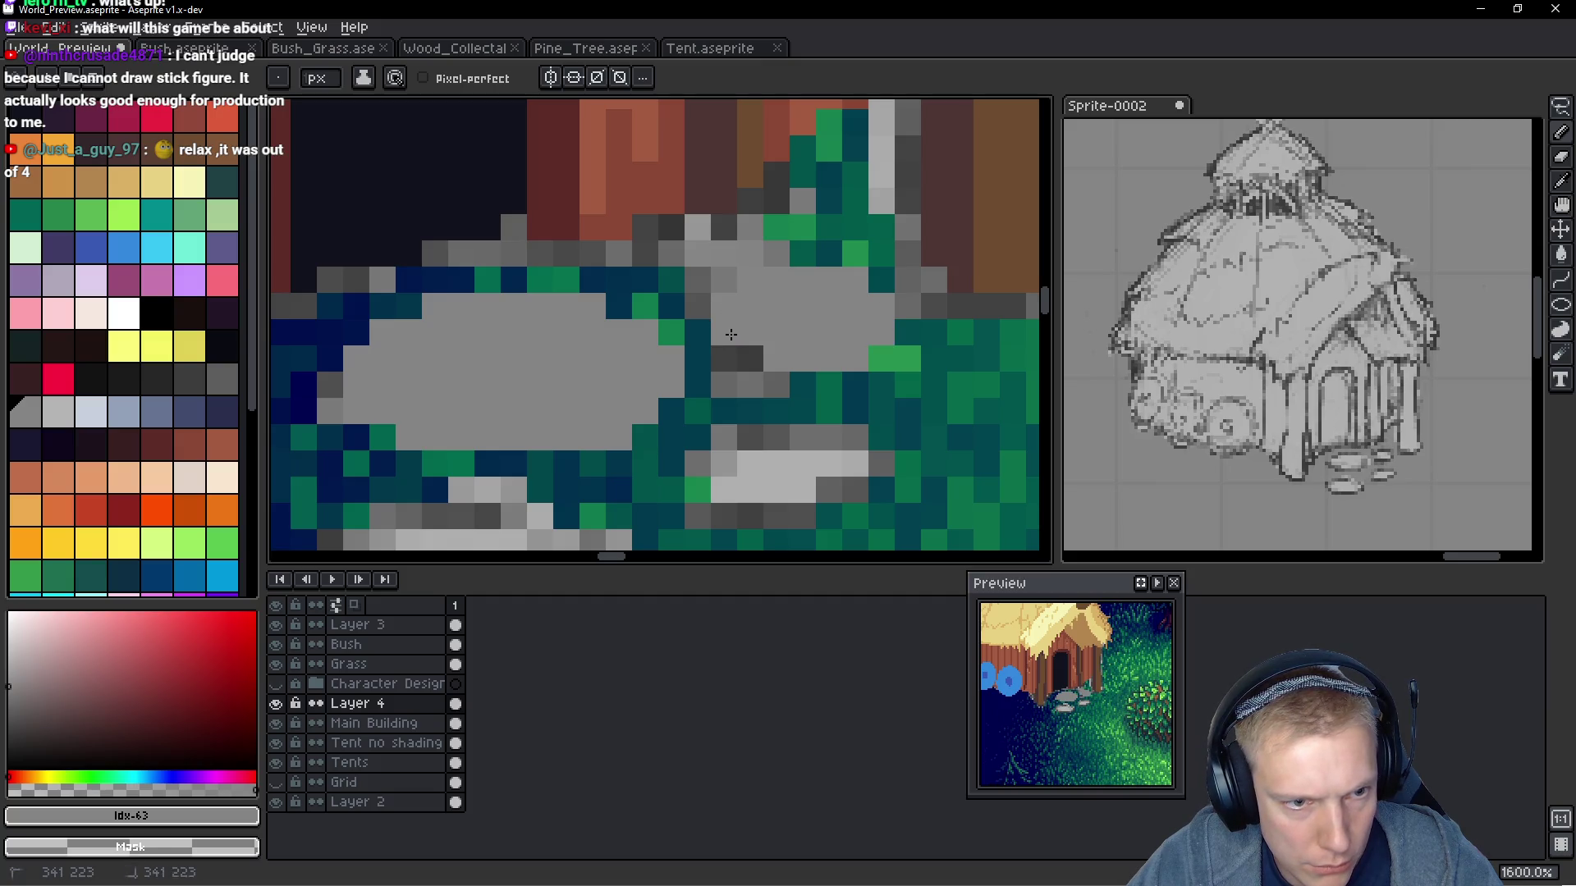
Paint the lower stone and its edge gaps mid-grey, undoing overshooting strokes
mouse_move(842, 466)
left_mouse_down()
mouse_move(920, 363)
mouse_move(924, 325)
mouse_move(808, 316)
mouse_move(861, 382)
mouse_move(944, 345)
mouse_move(873, 357)
mouse_move(955, 315)
left_mouse_up()
mouse_move(694, 338)
left_mouse_down()
mouse_move(623, 338)
mouse_move(508, 407)
mouse_move(787, 385)
mouse_move(558, 398)
mouse_move(605, 365)
mouse_move(504, 443)
left_mouse_up()
key("ctrl+z")
key("ctrl+z")
key("ctrl+z")
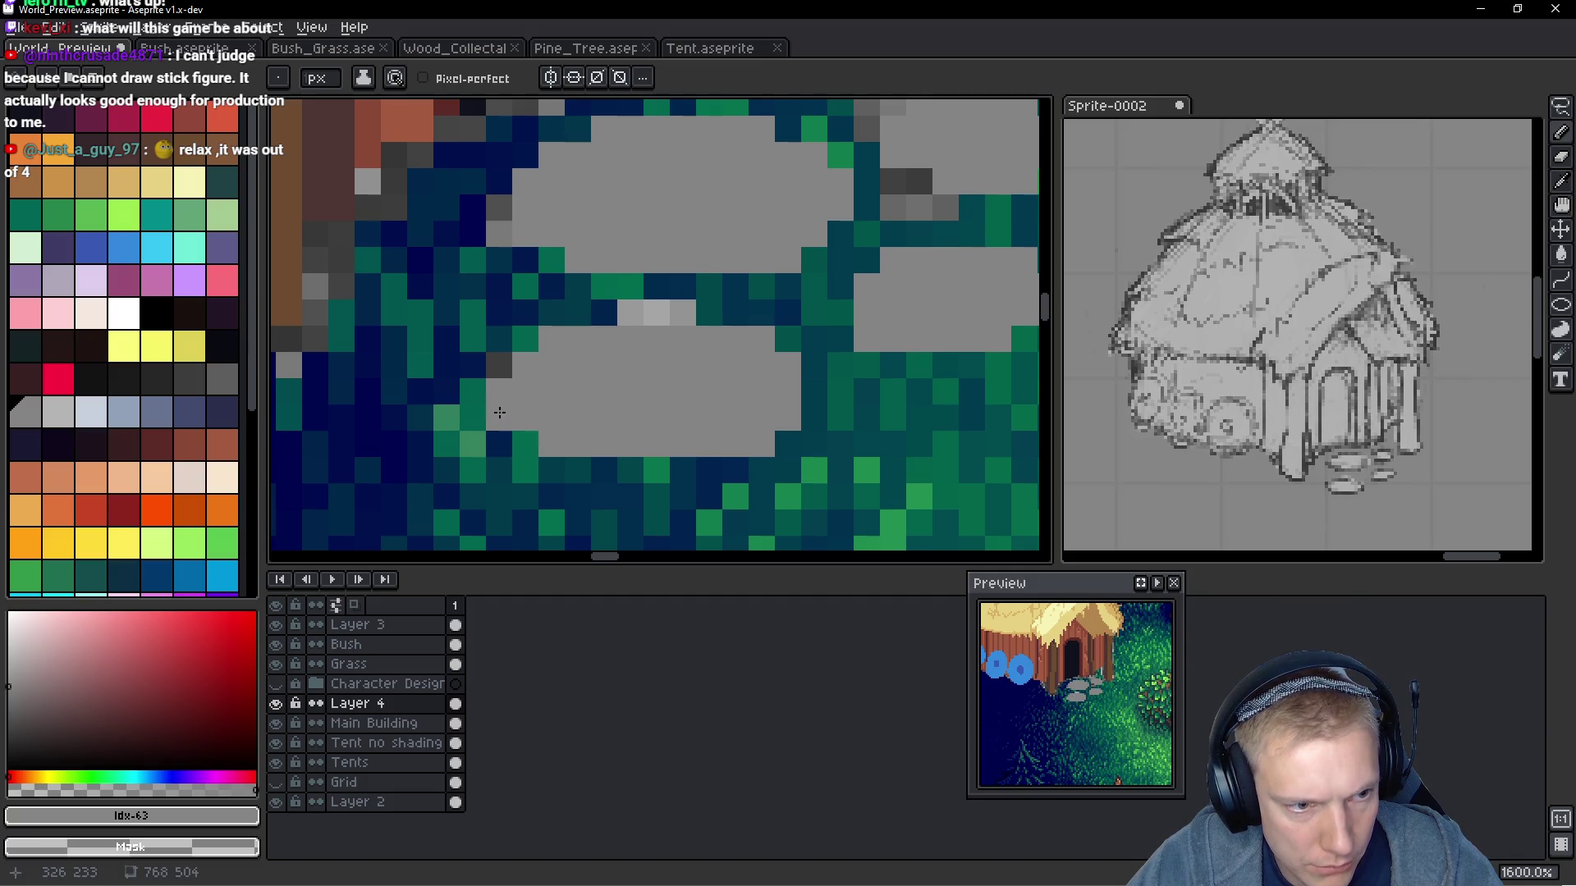
left_click(501, 365)
left_click(525, 345)
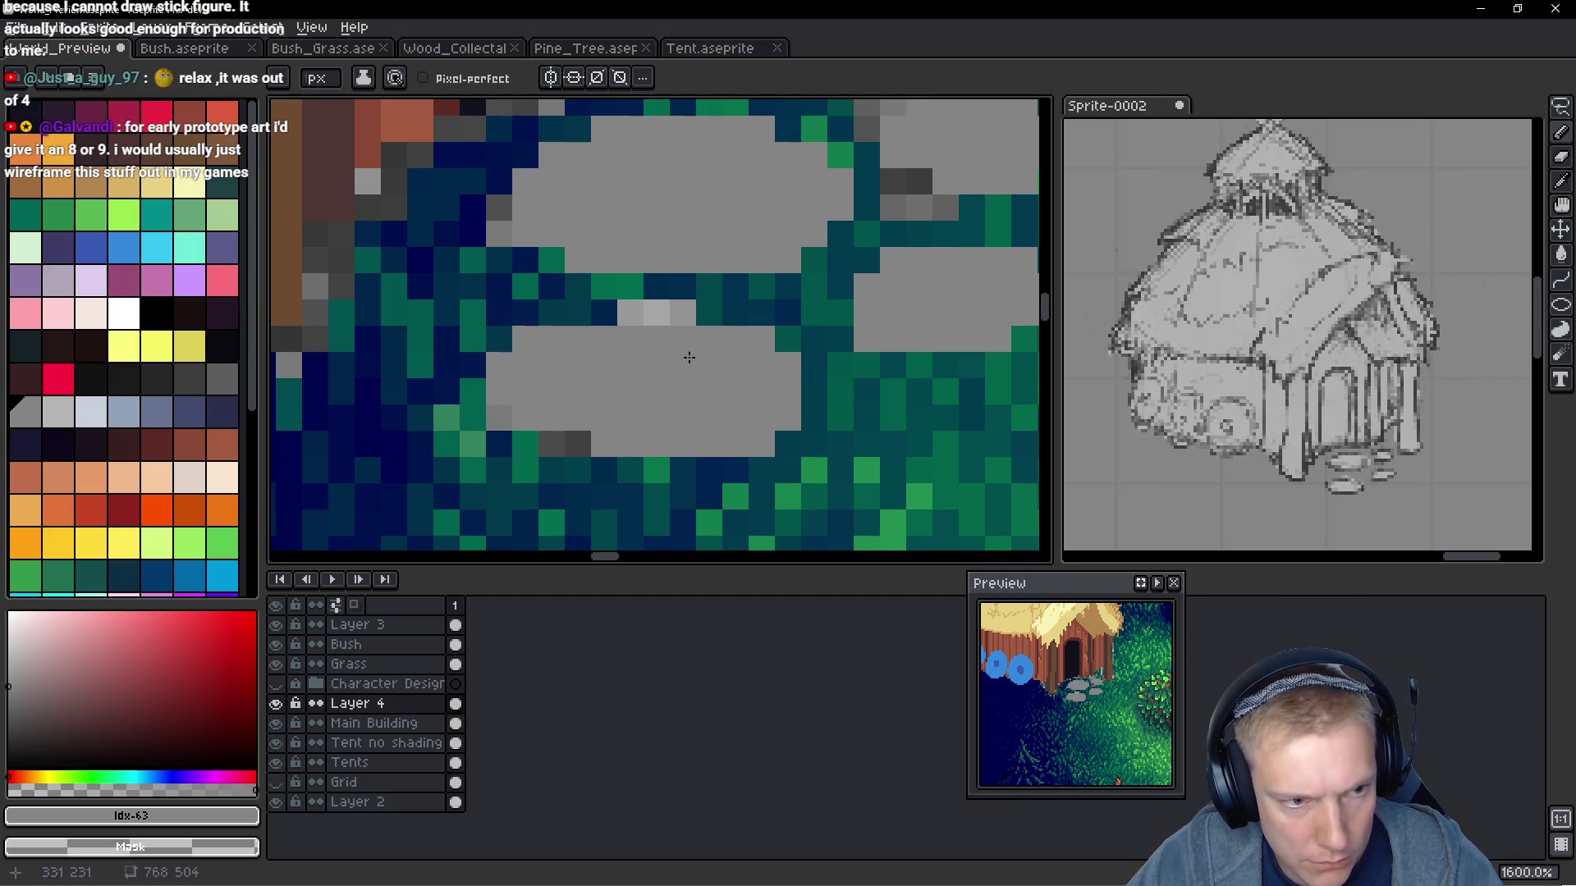
key("ctrl+z")
key("ctrl+z")
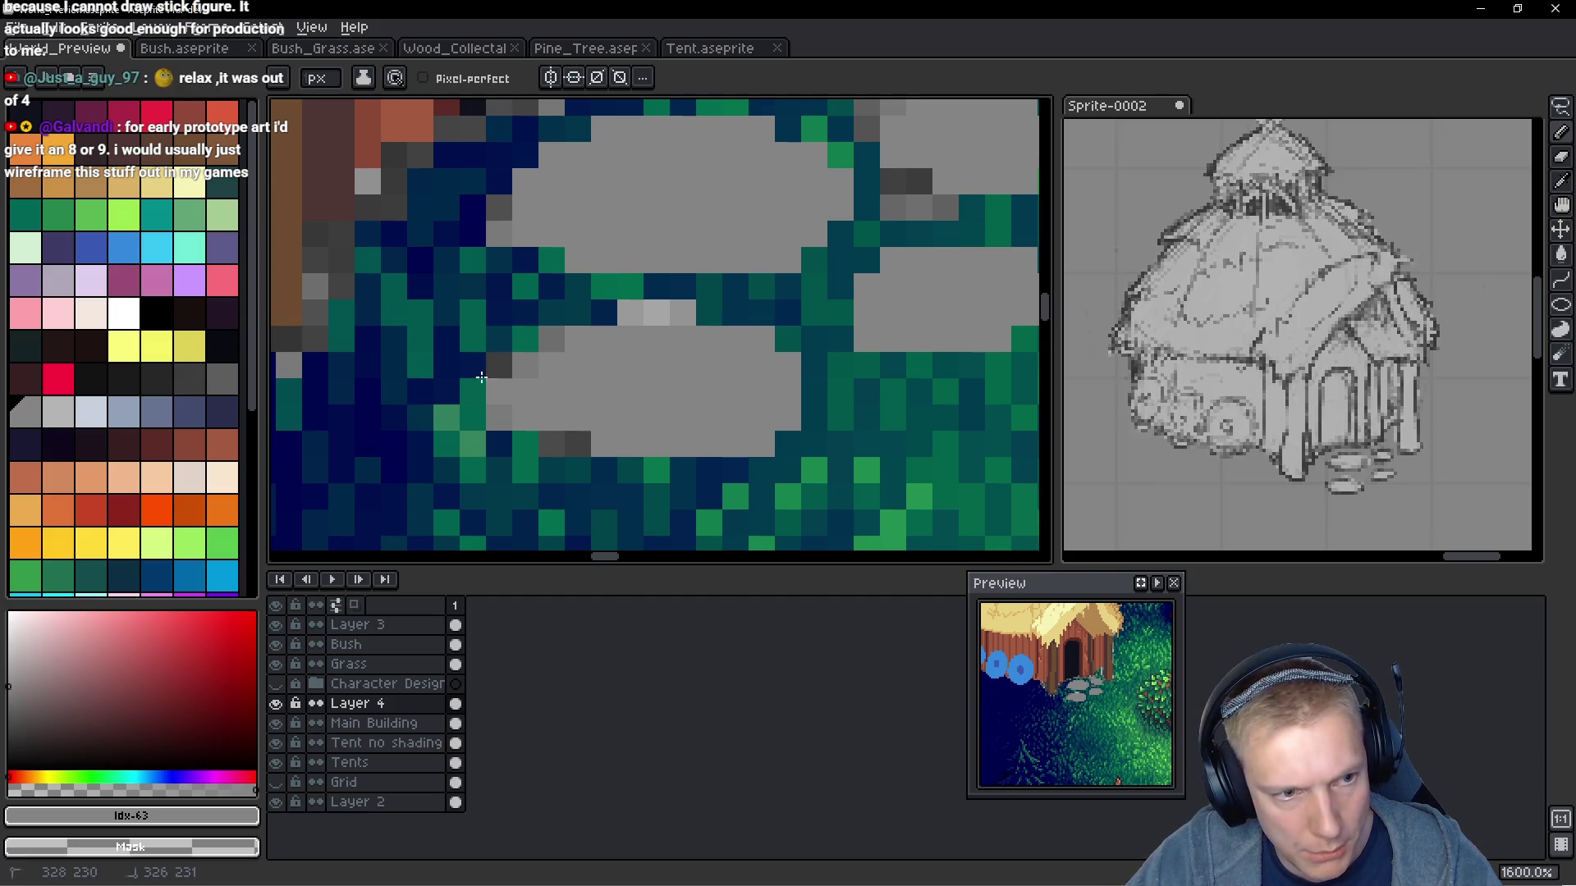
mouse_move(548, 431)
left_mouse_down()
mouse_move(526, 443)
mouse_move(525, 365)
mouse_move(484, 395)
left_mouse_up()
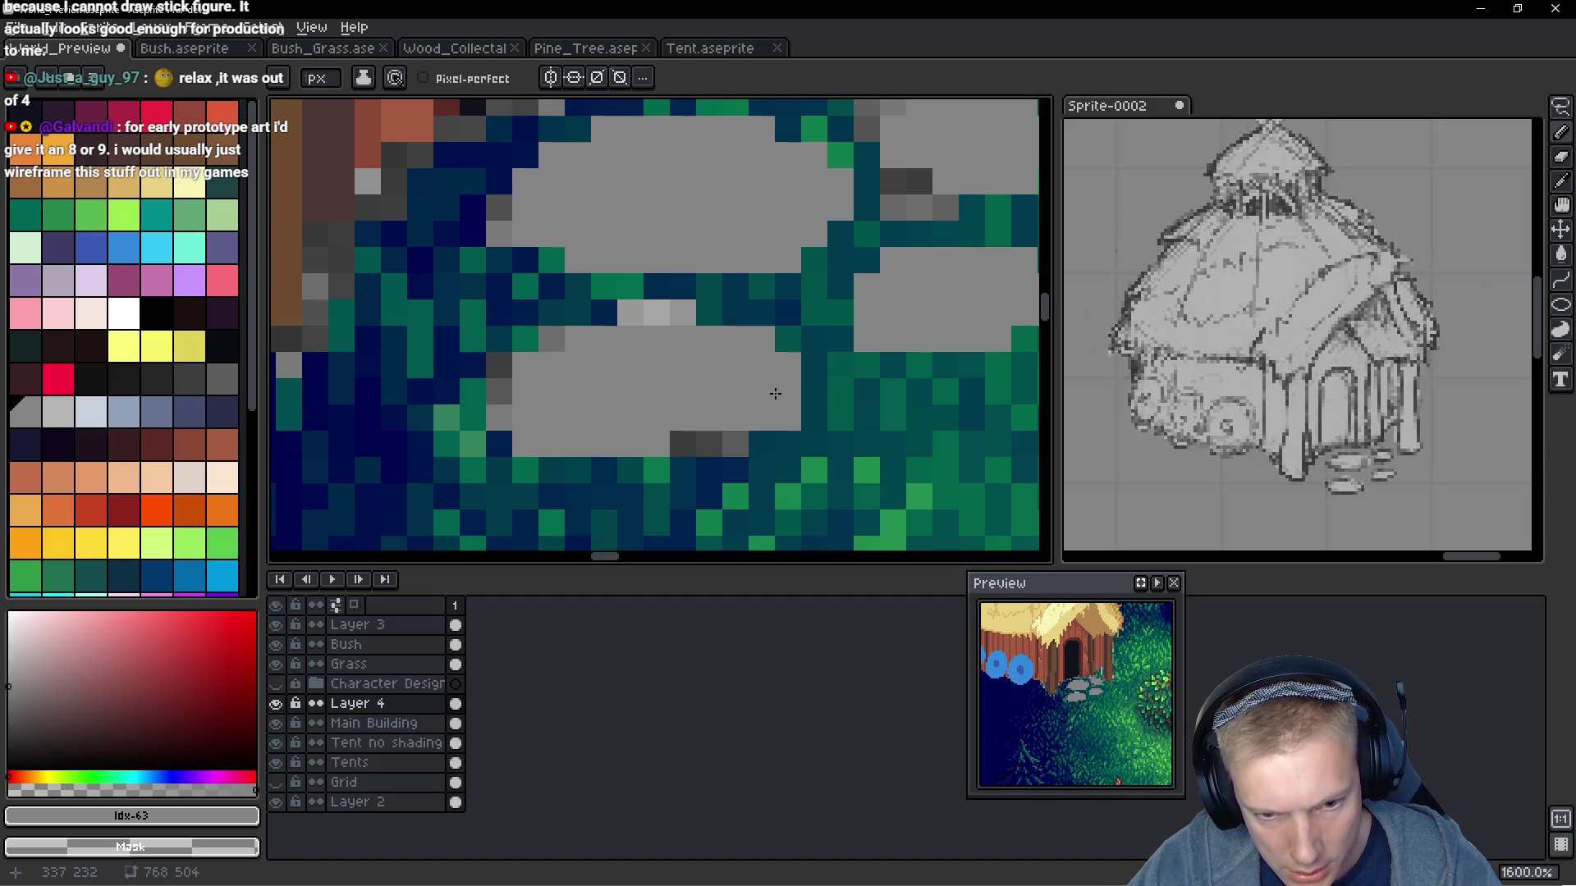
scroll(817, 386, "down", 5)
scroll(804, 384, "up", 2)
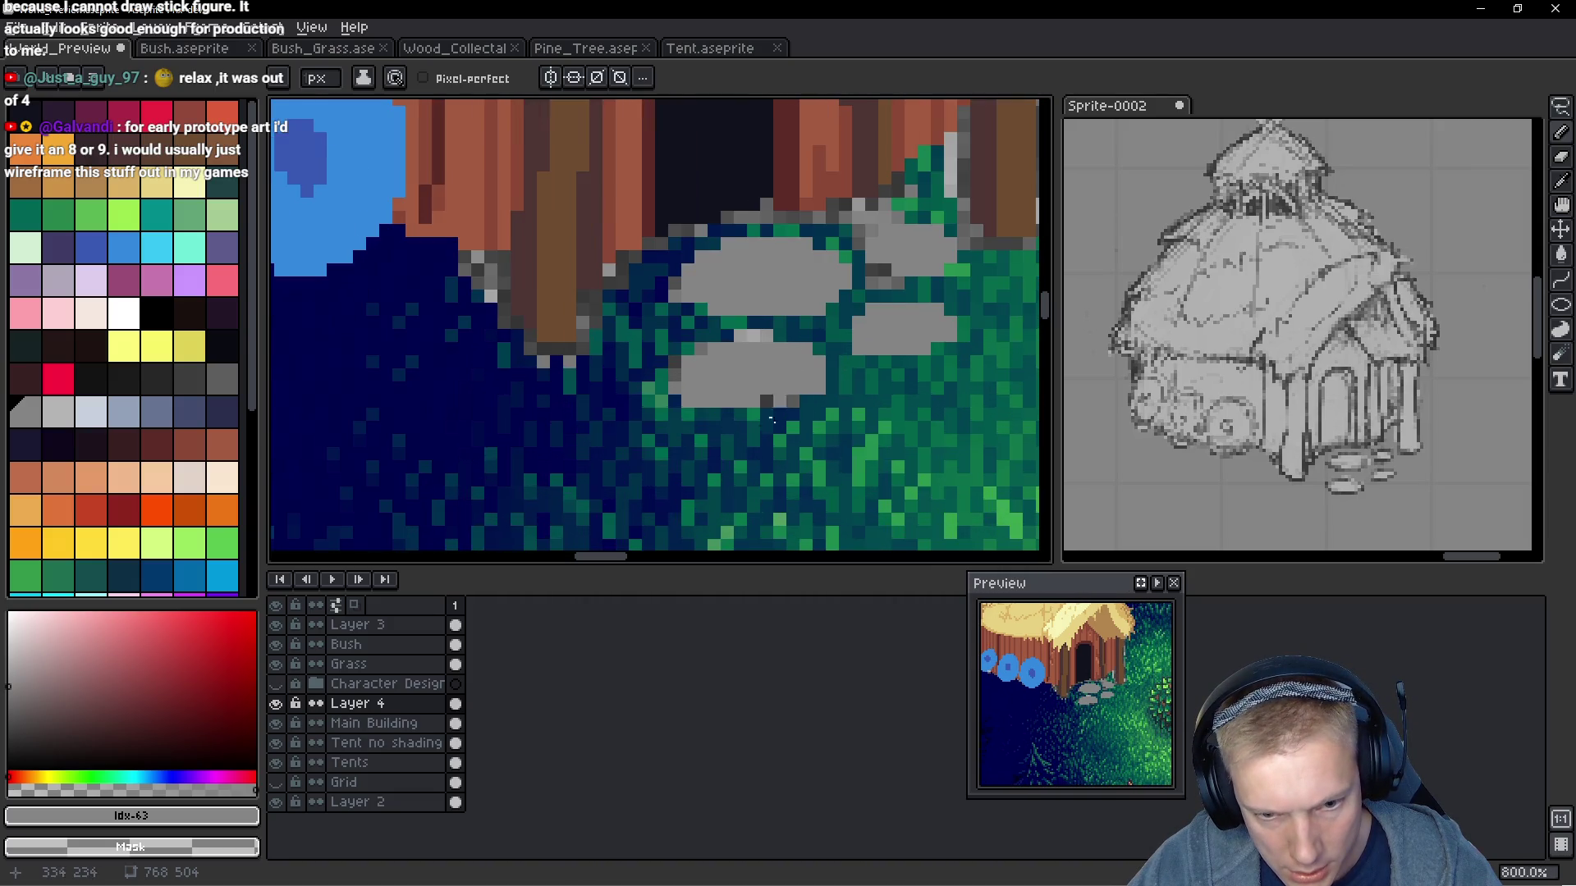
left_click(674, 359)
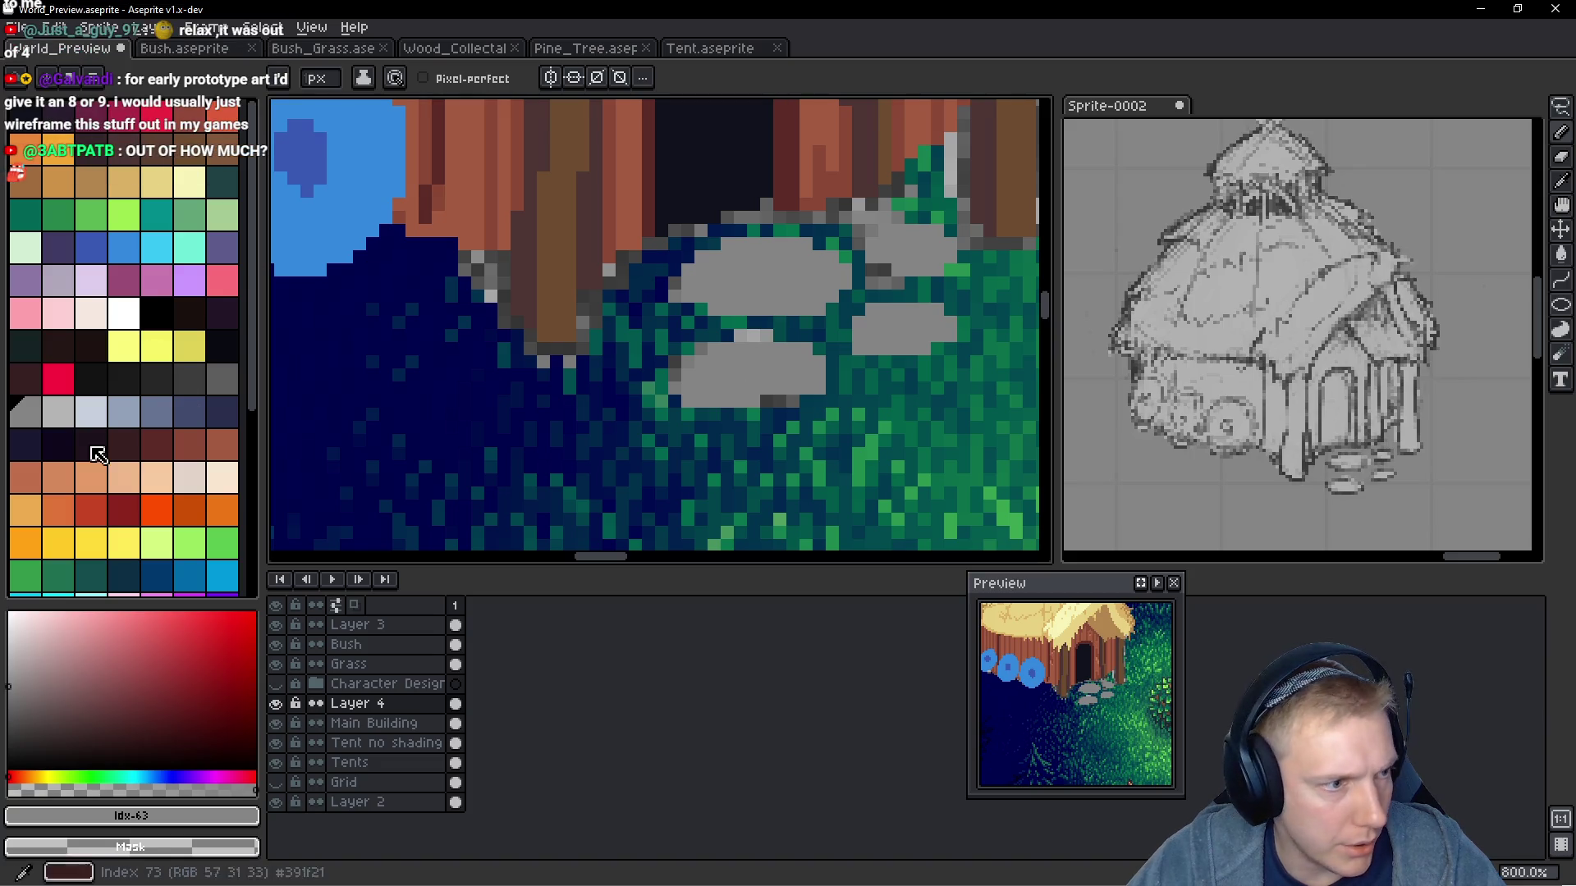
left_click(225, 379)
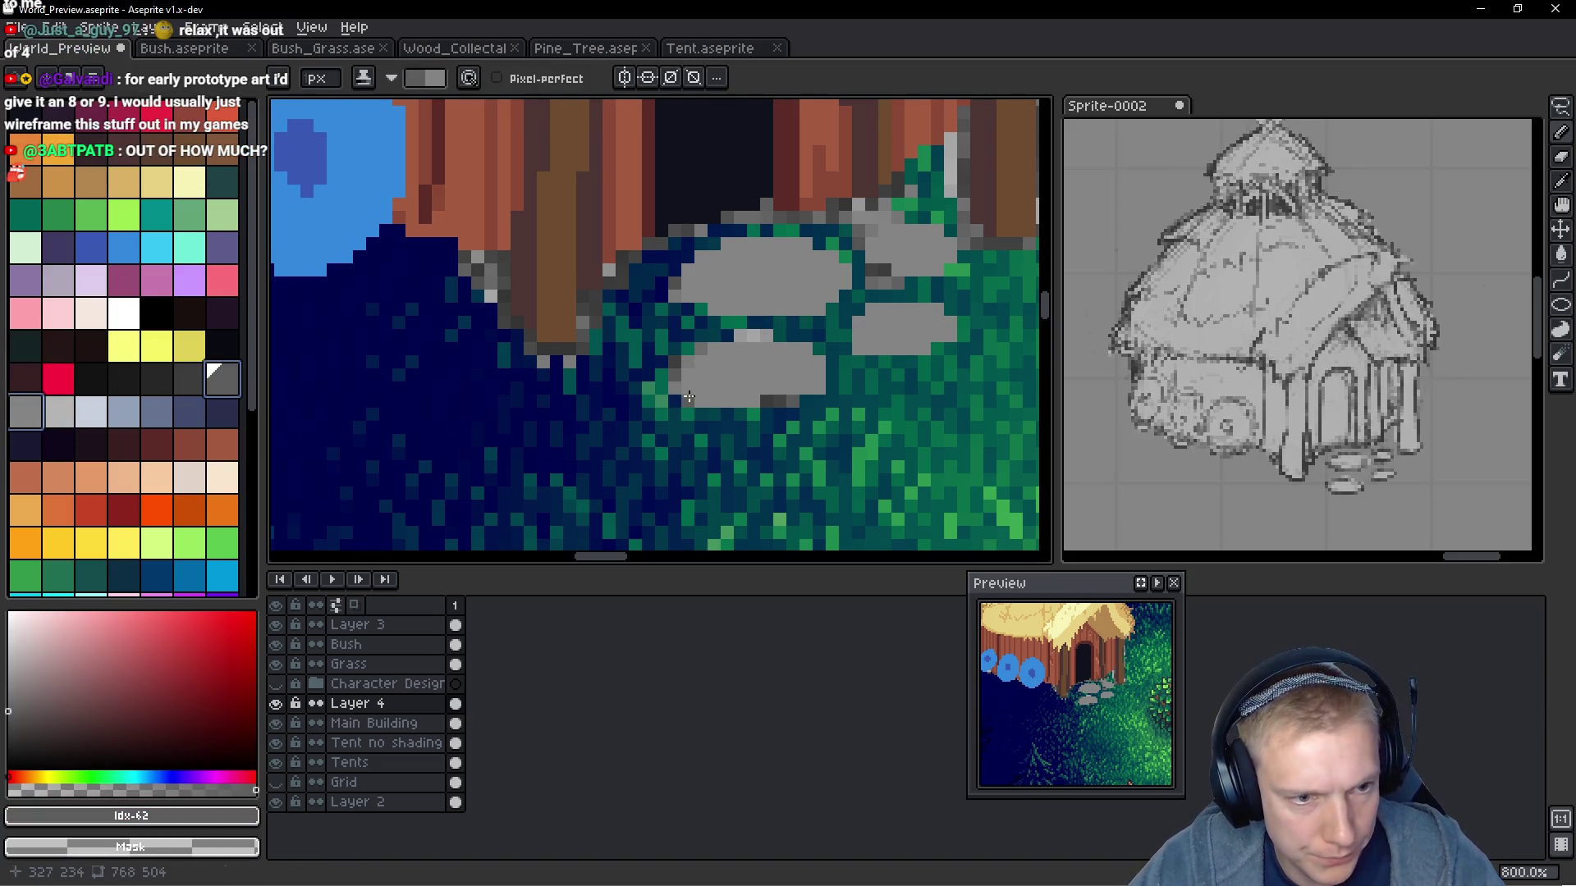
Shade the bottom and left edges of all four stepping stones in darker grey
left_click_drag(696, 403, 823, 389)
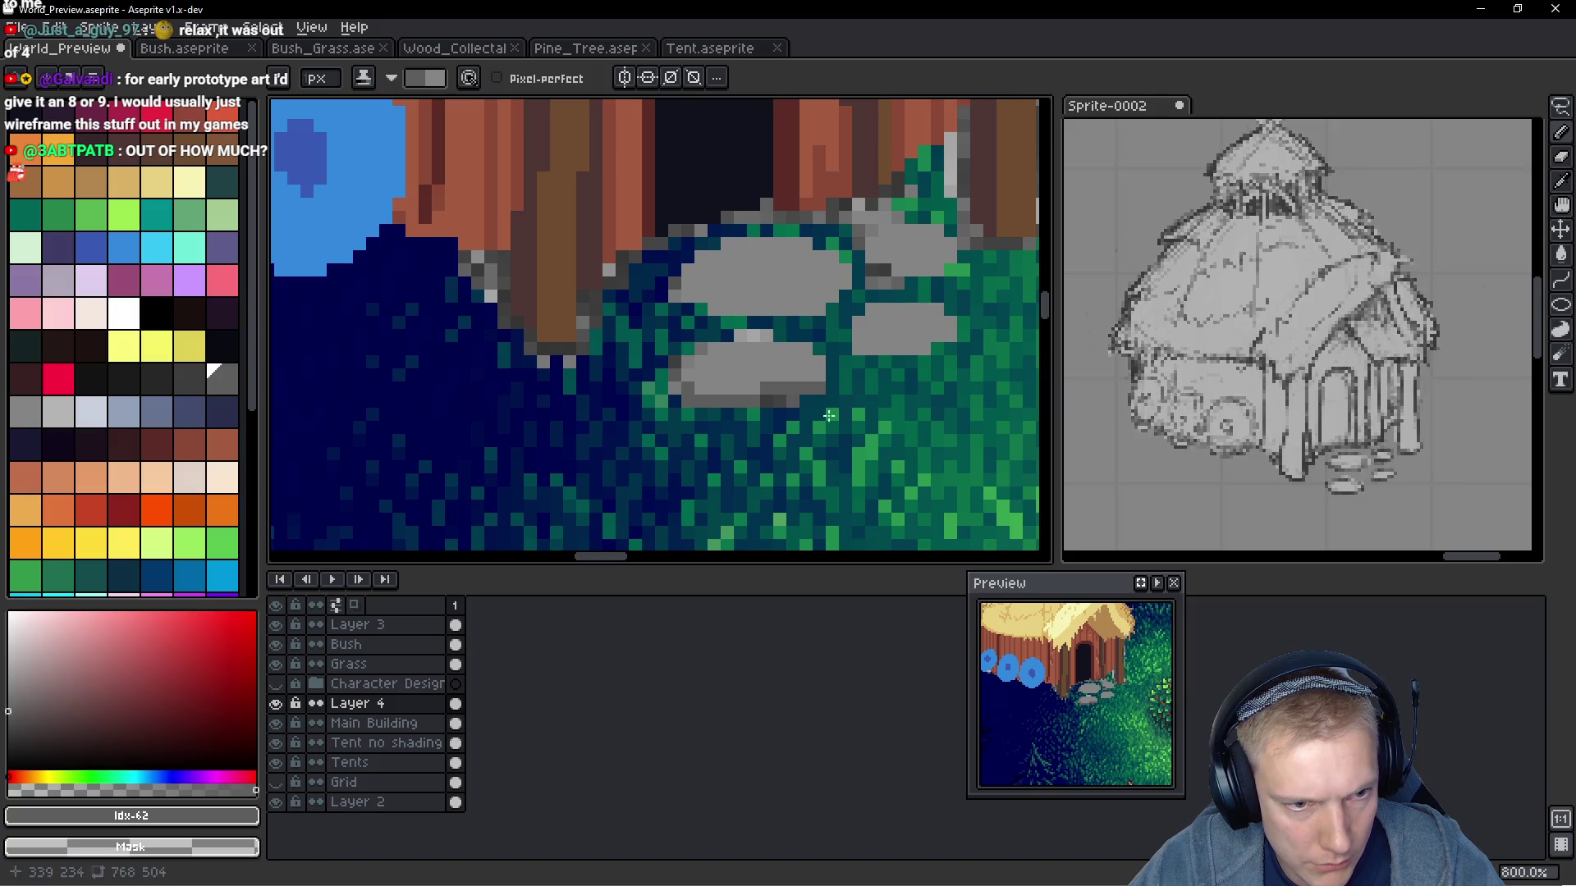
left_click(280, 723)
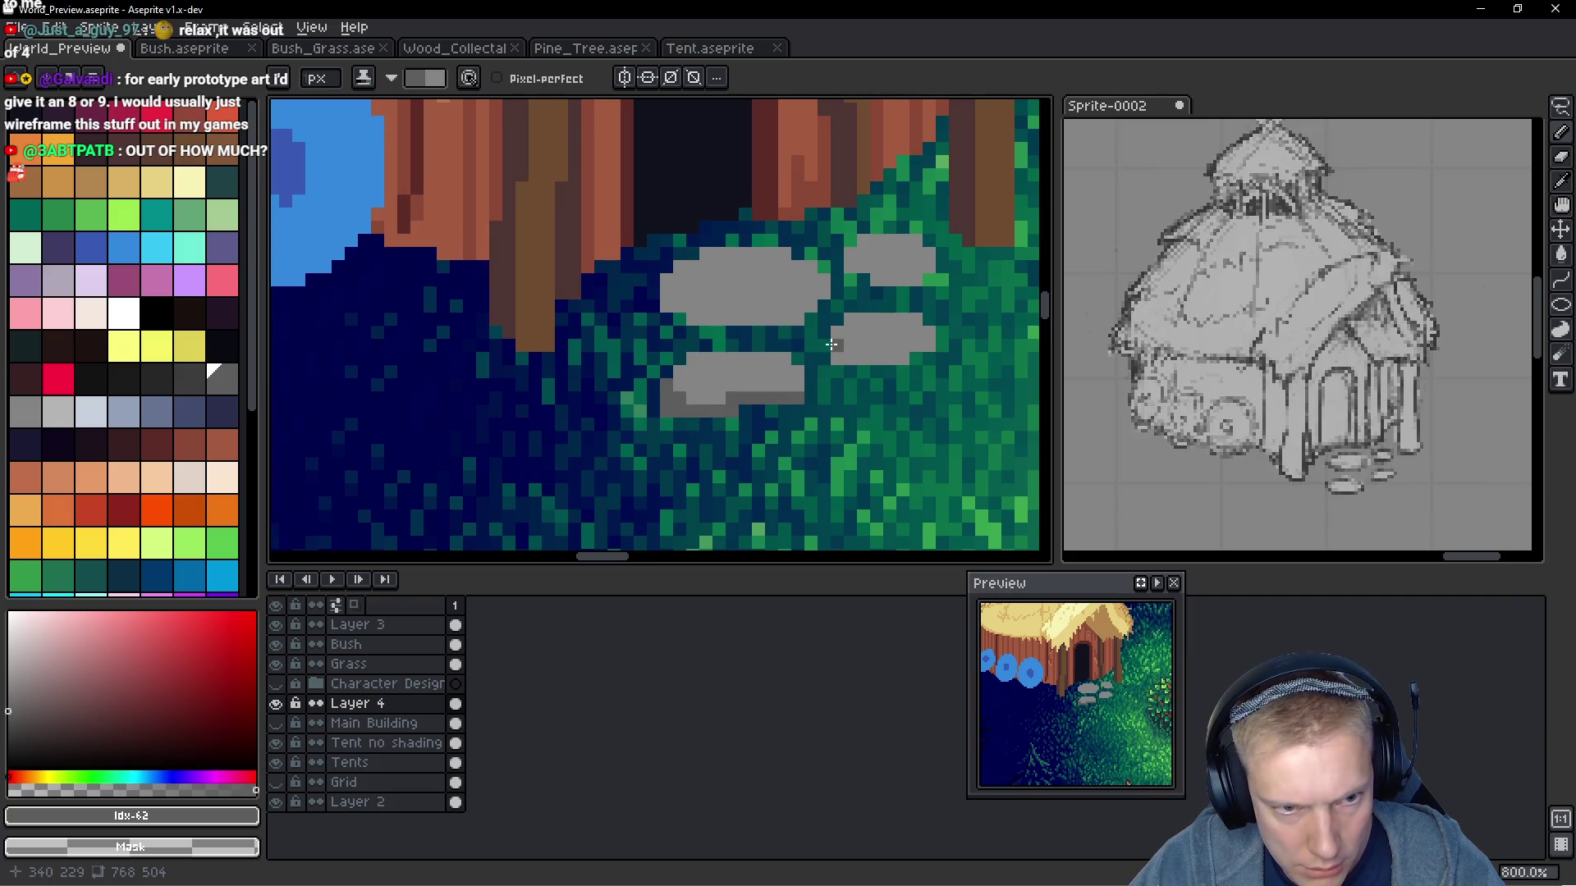
left_click_drag(831, 359, 936, 346)
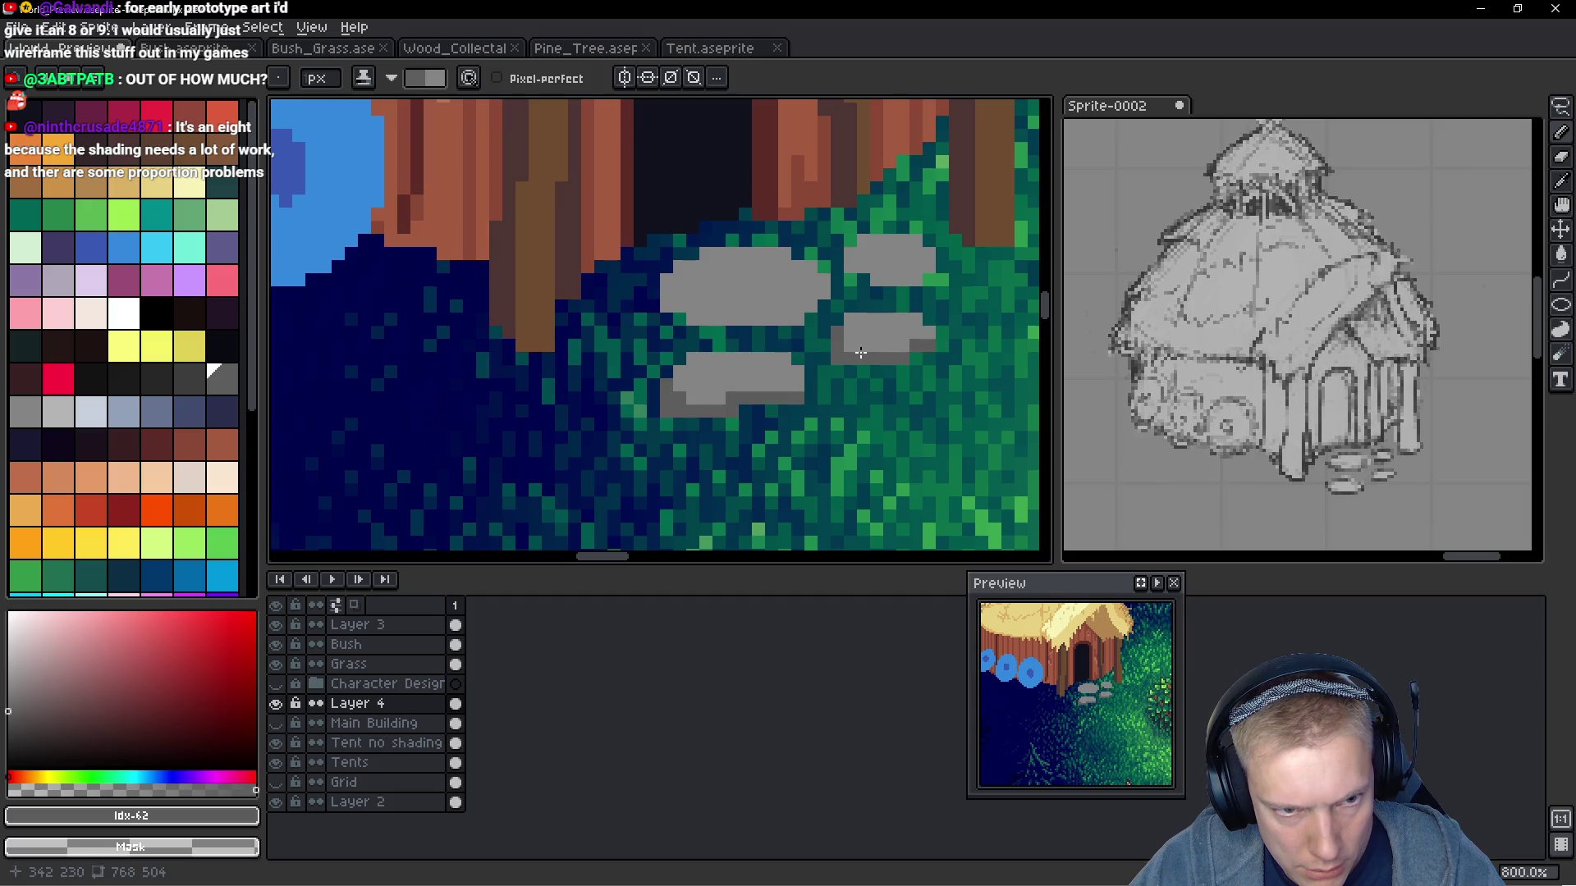
mouse_move(666, 276)
left_mouse_down()
mouse_move(668, 308)
mouse_move(710, 320)
mouse_move(810, 310)
mouse_move(734, 269)
left_mouse_up()
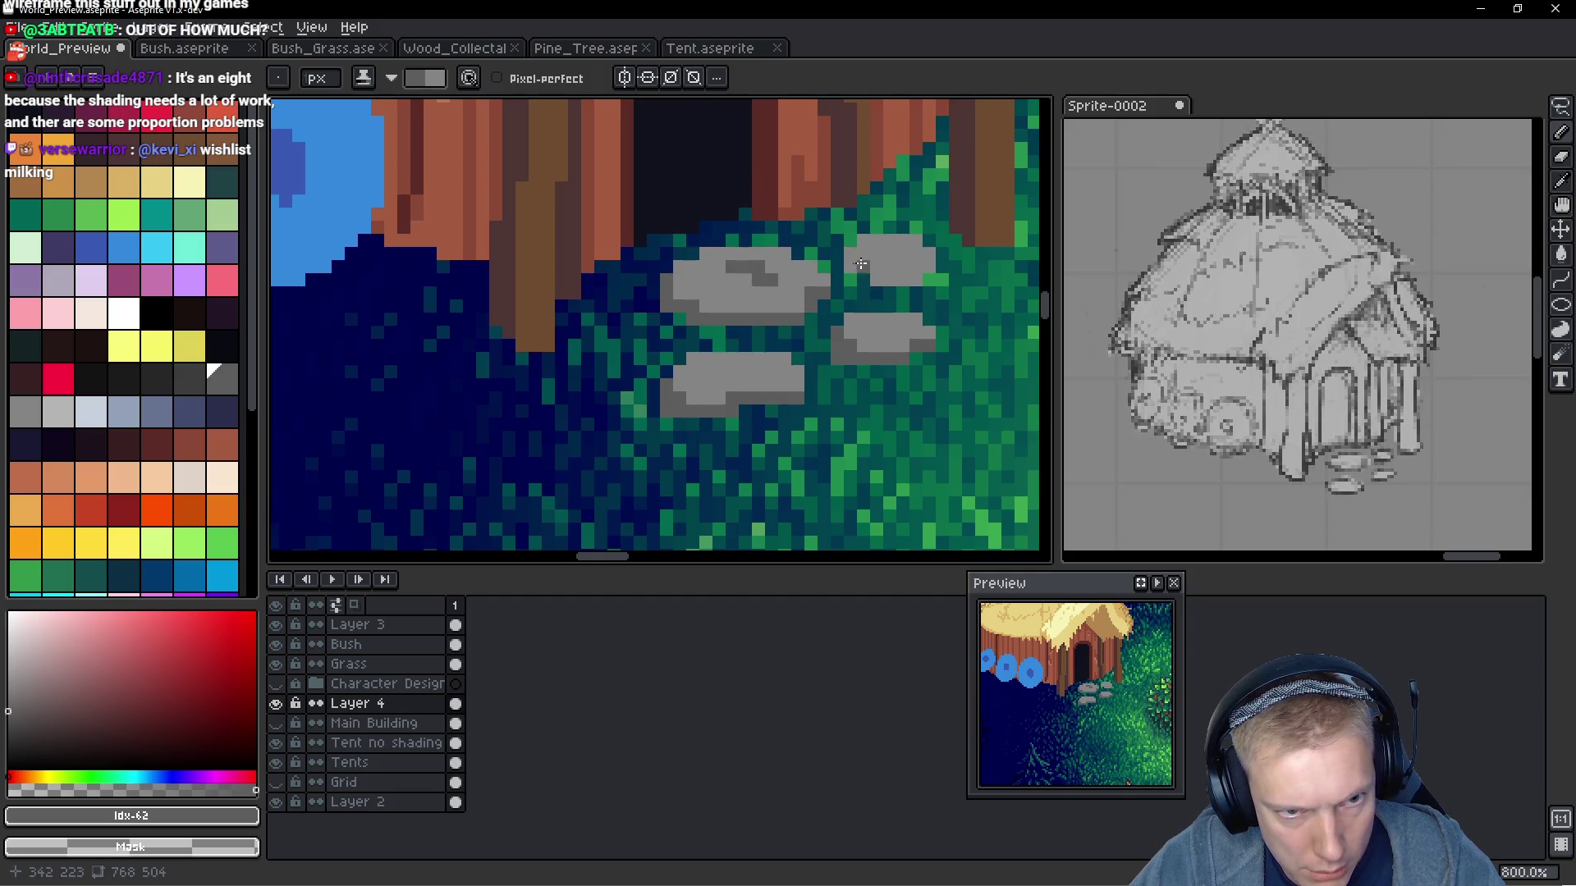
left_click_drag(860, 264, 917, 290)
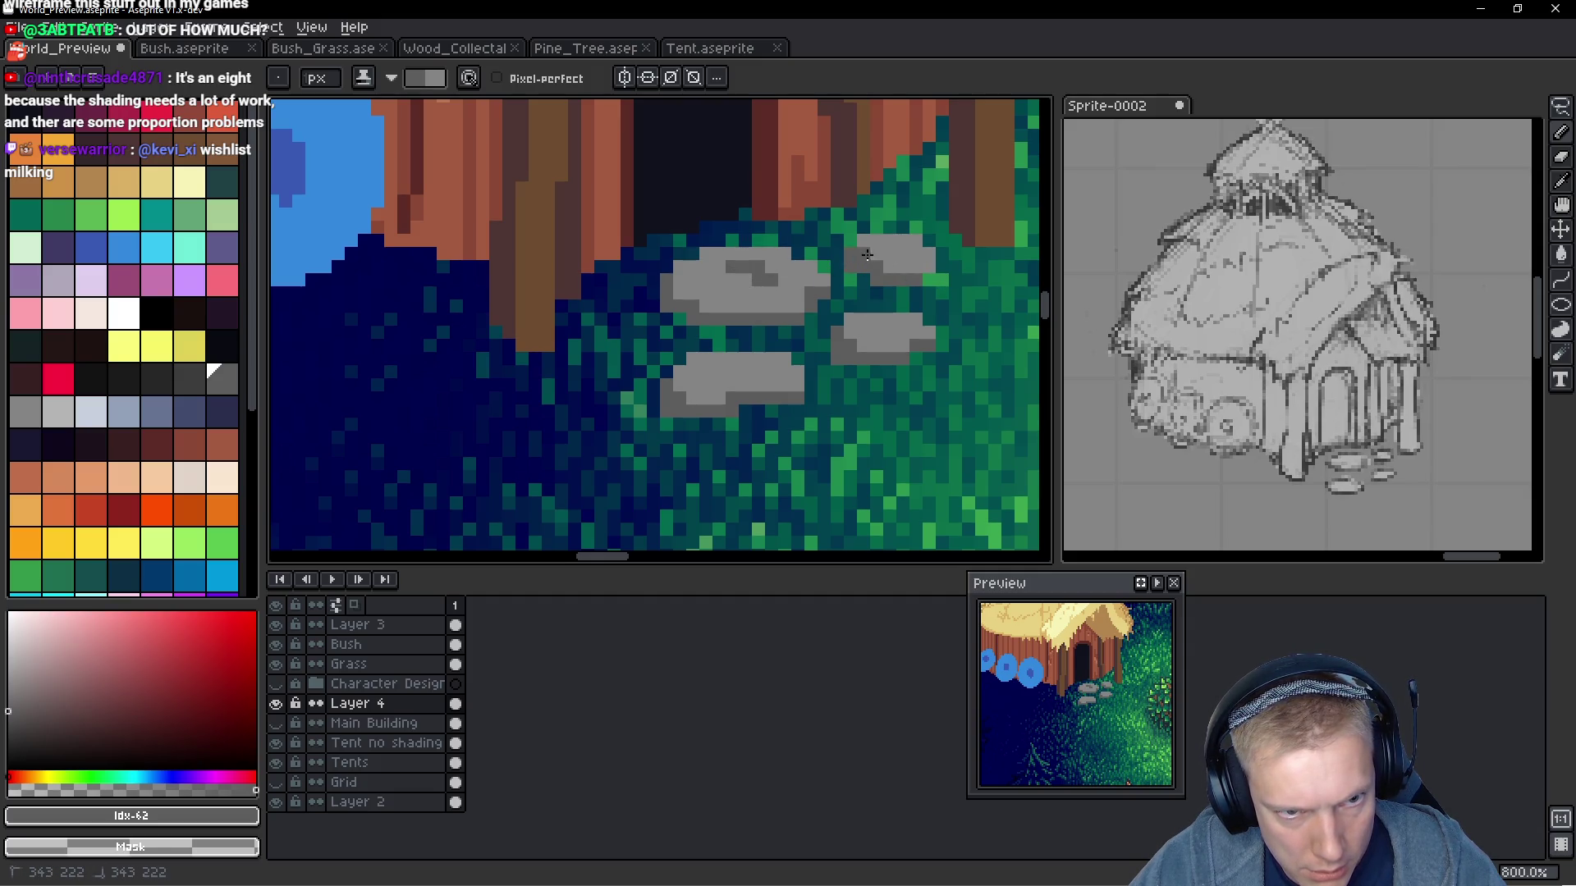
scroll(949, 287, "down", 6)
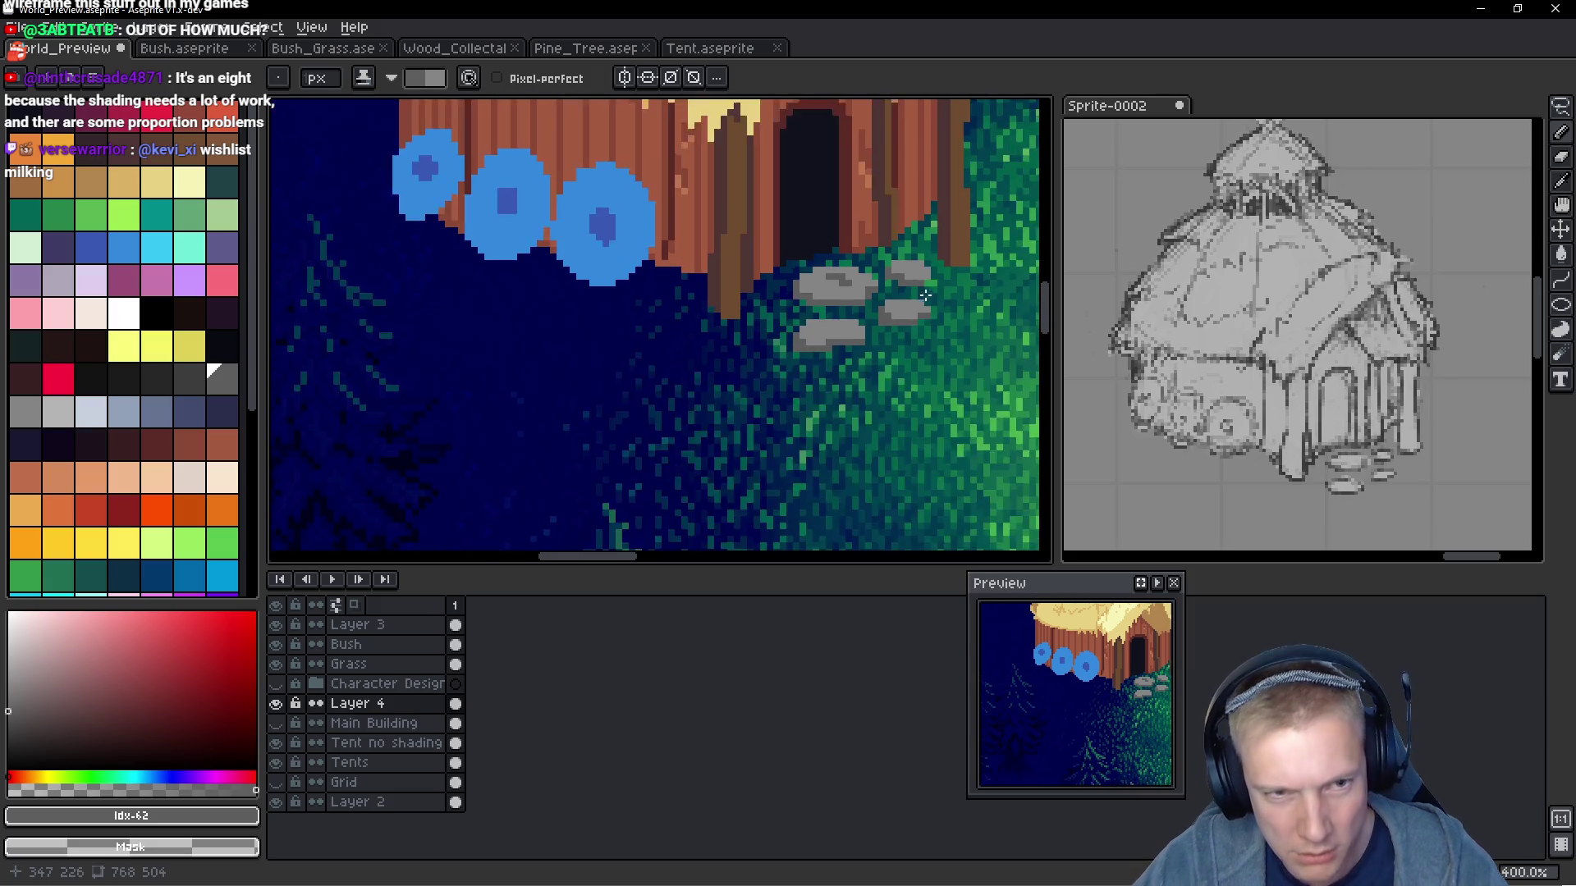
scroll(923, 315, "up", 8)
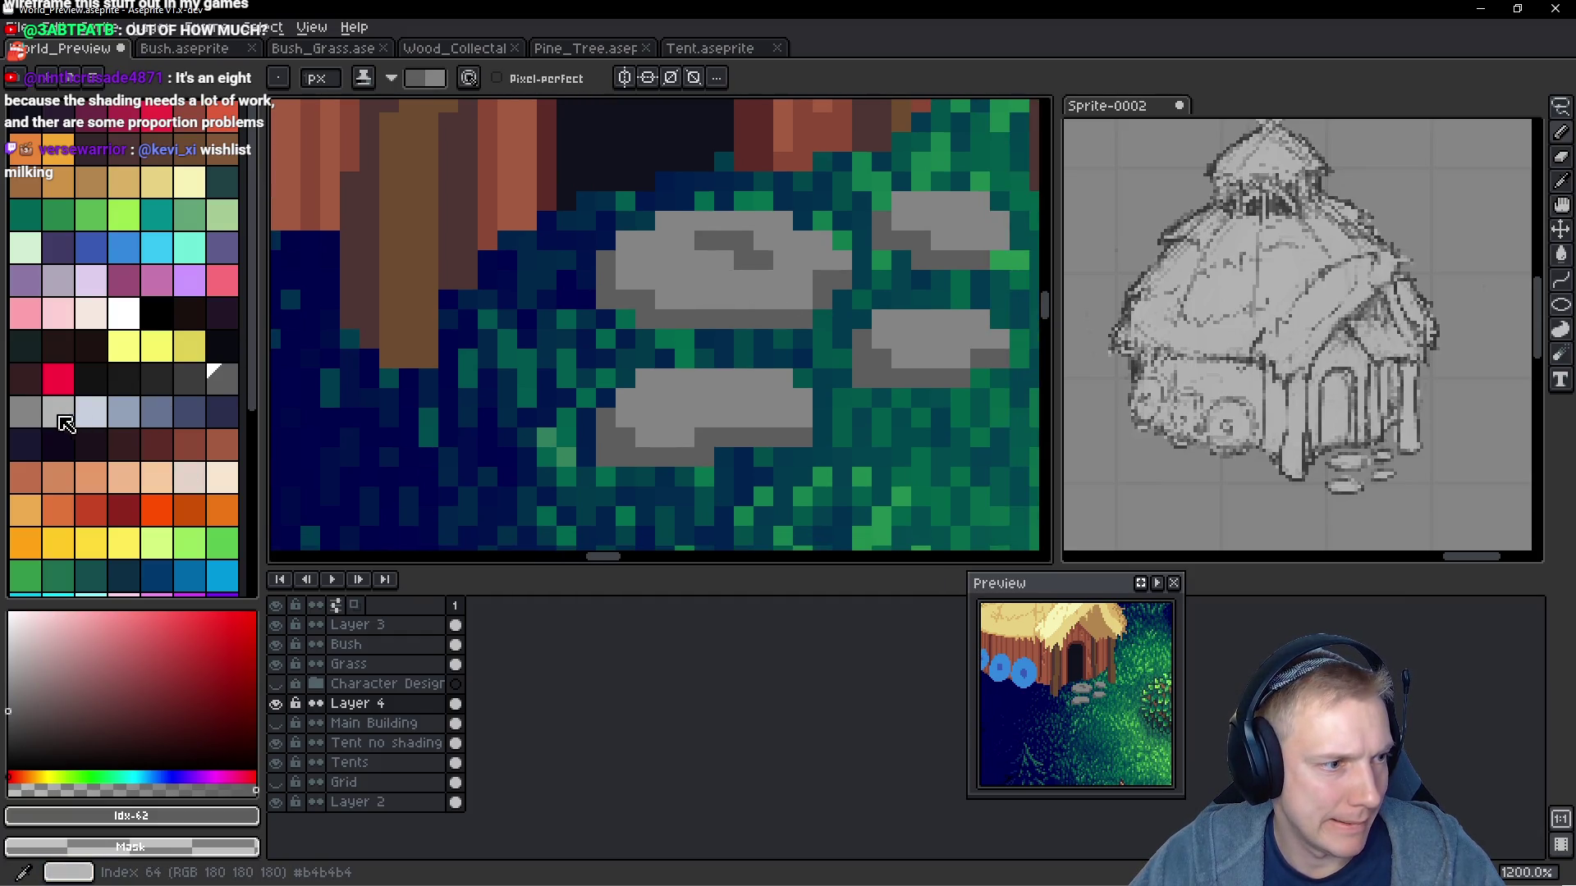
Try light grey highlight pixels on the stones, then undo them
left_click(89, 413)
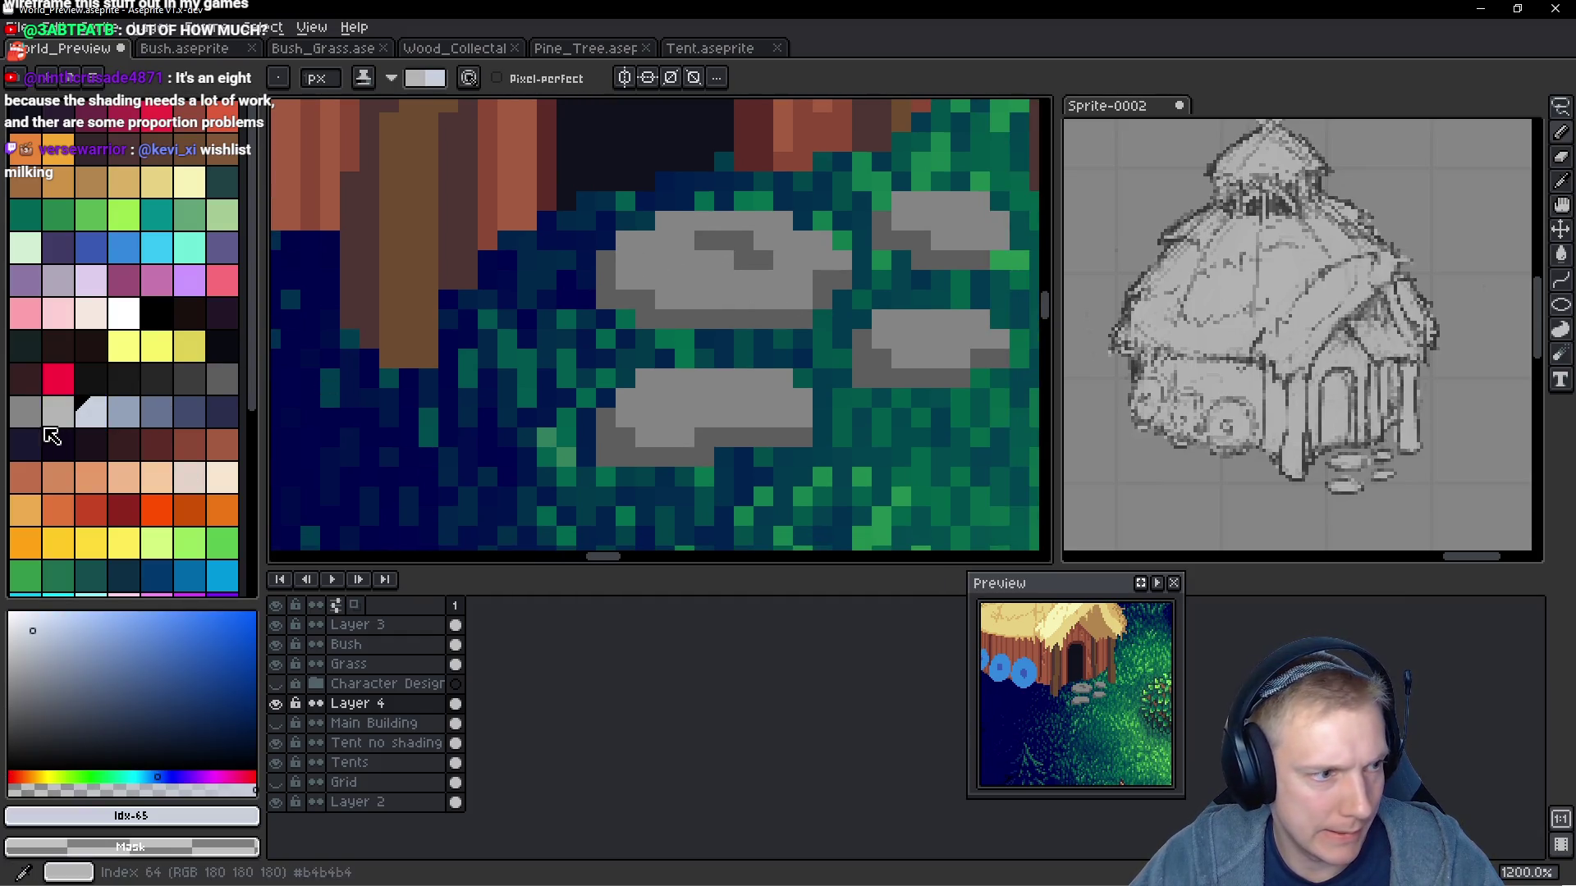
left_click(58, 412)
left_click(722, 260)
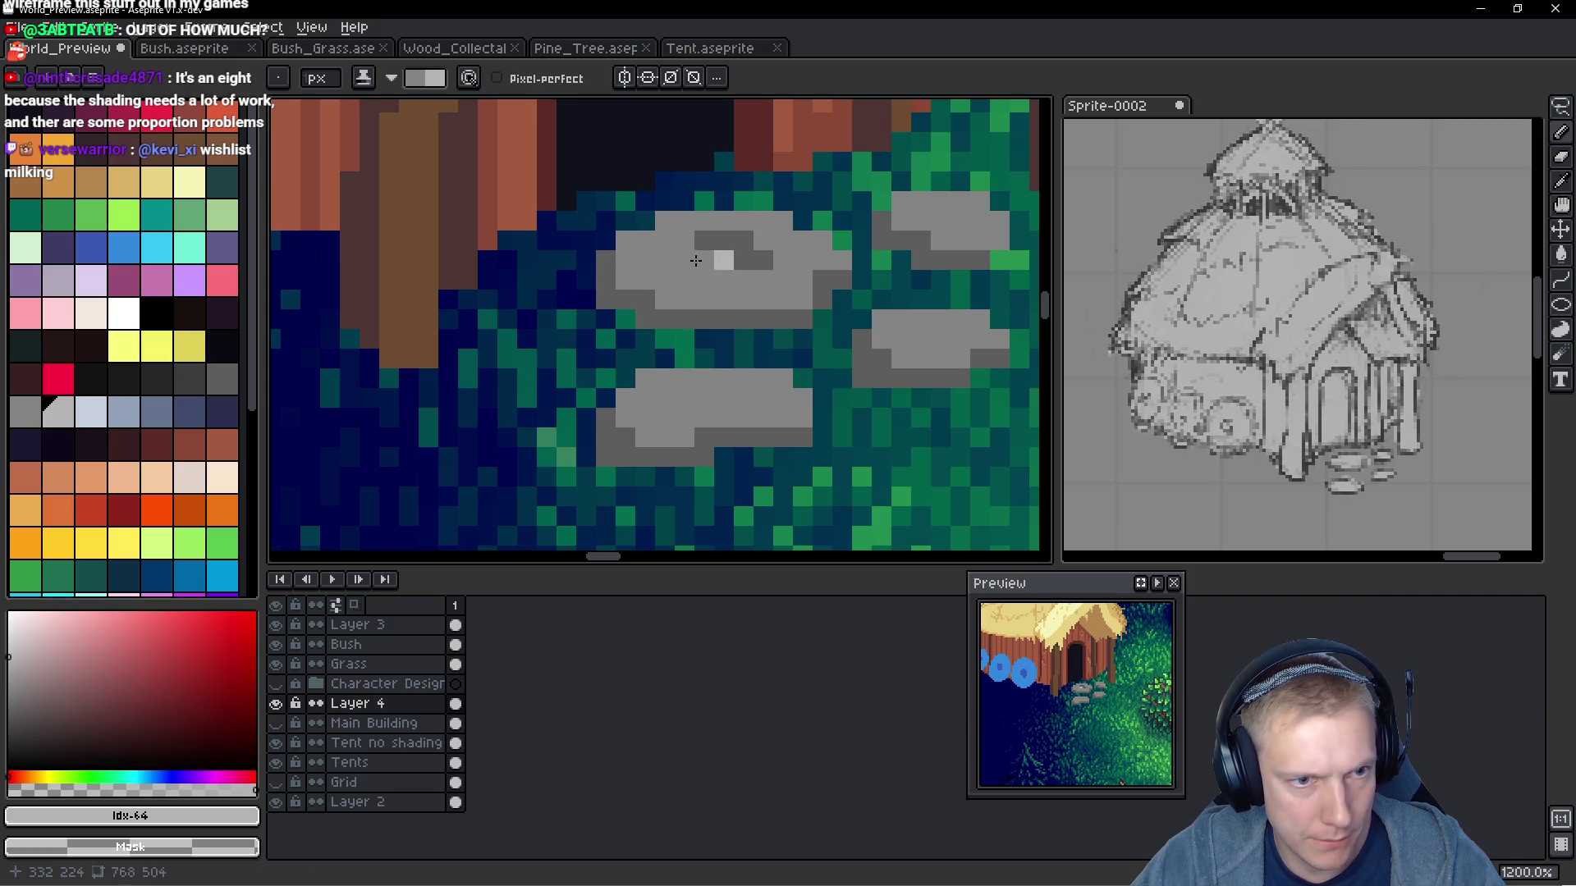
left_click_drag(950, 214, 976, 226)
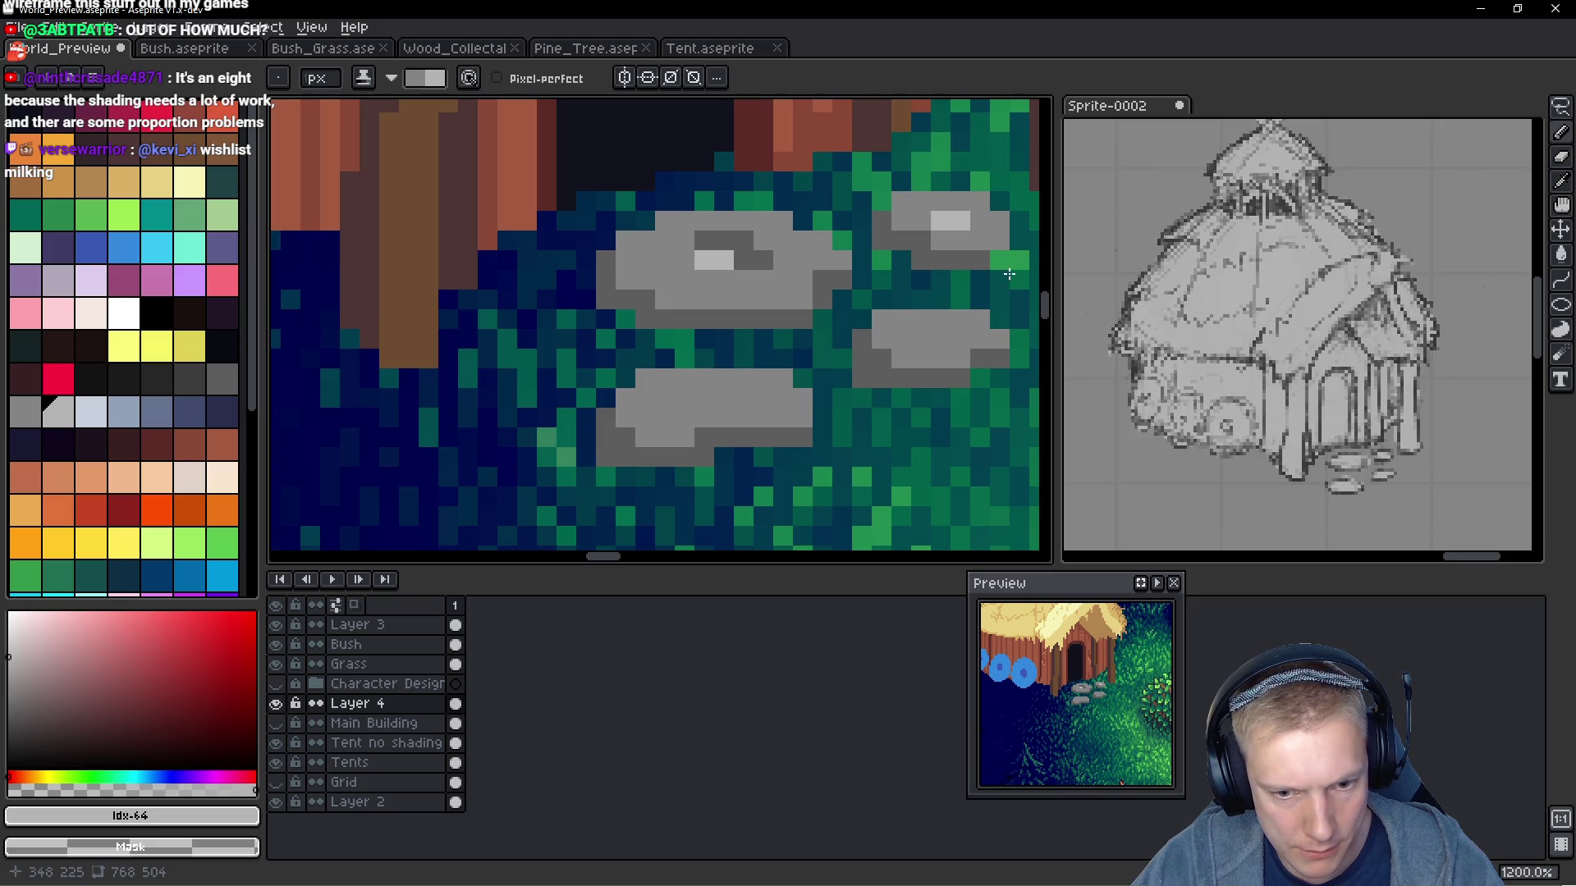
key("ctrl+z")
key("ctrl+z")
key("ctrl+z")
scroll(534, 312, "down", 8)
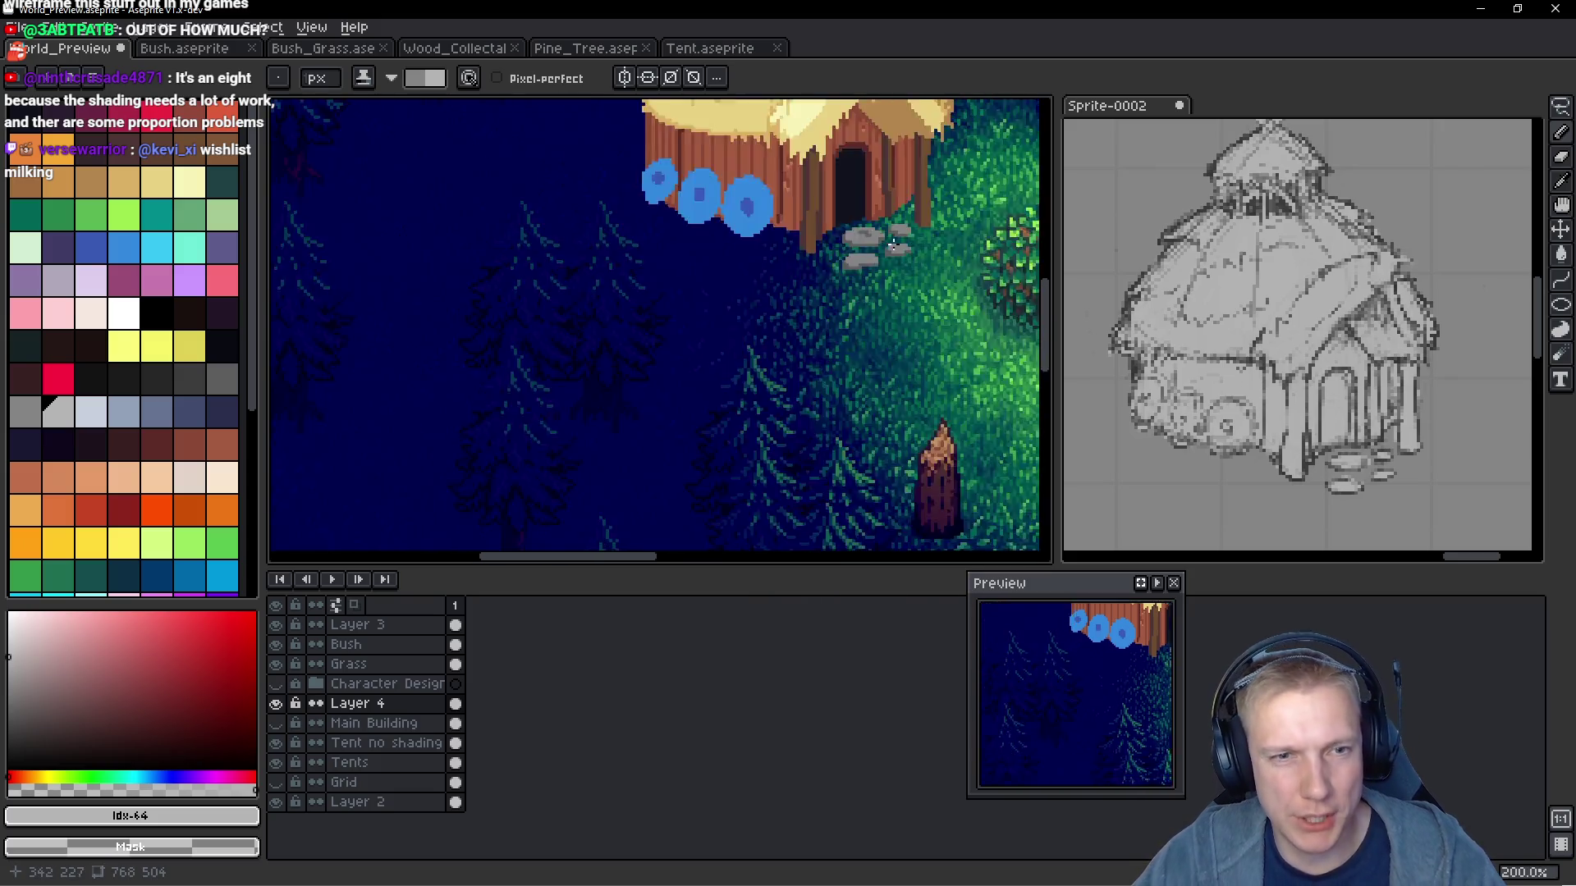
Pan to the bush and tents, enlarge the canvas vertically, and move the Preview over Sprite-0002
scroll(808, 283, "up", 1)
left_click_drag(808, 361, 722, 287)
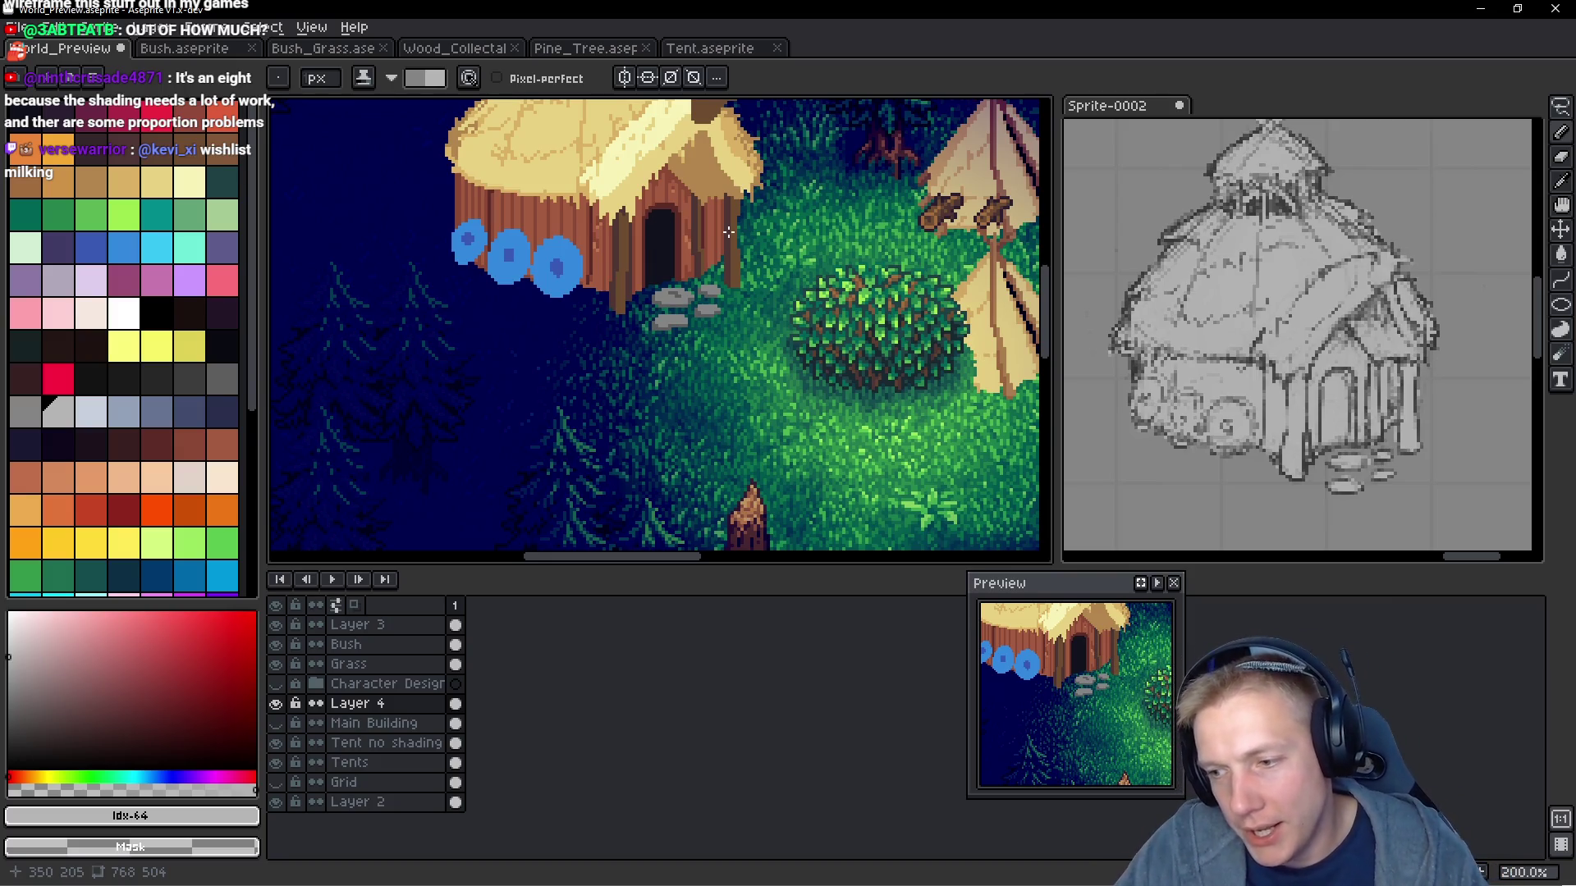
scroll(729, 233, "down", 2)
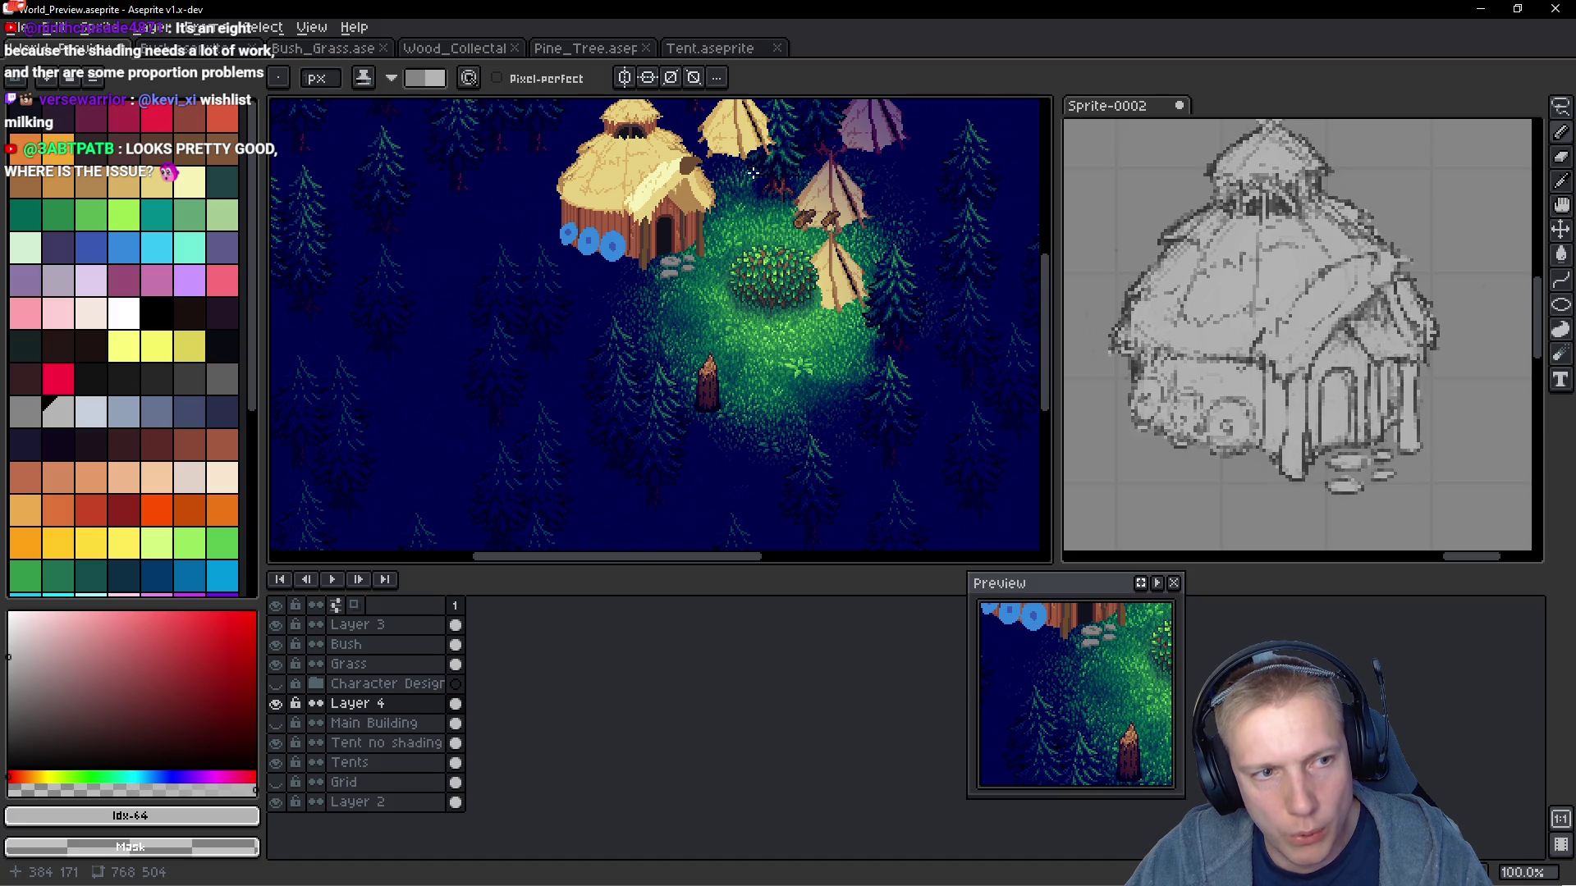
scroll(727, 186, "down", 1)
scroll(709, 247, "up", 2)
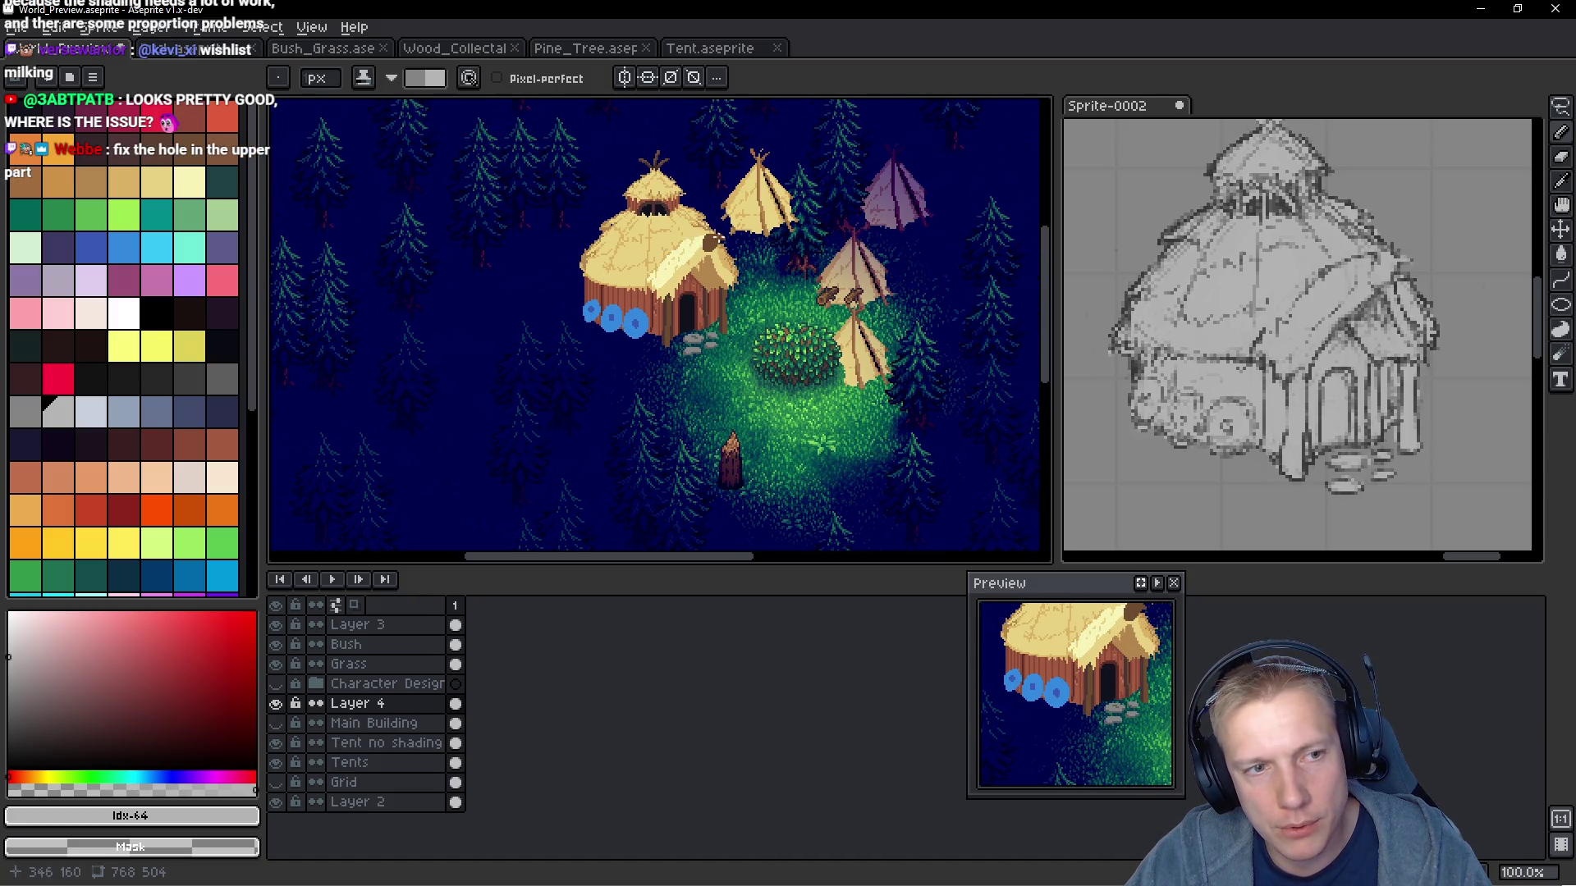
left_click_drag(709, 248, 873, 314)
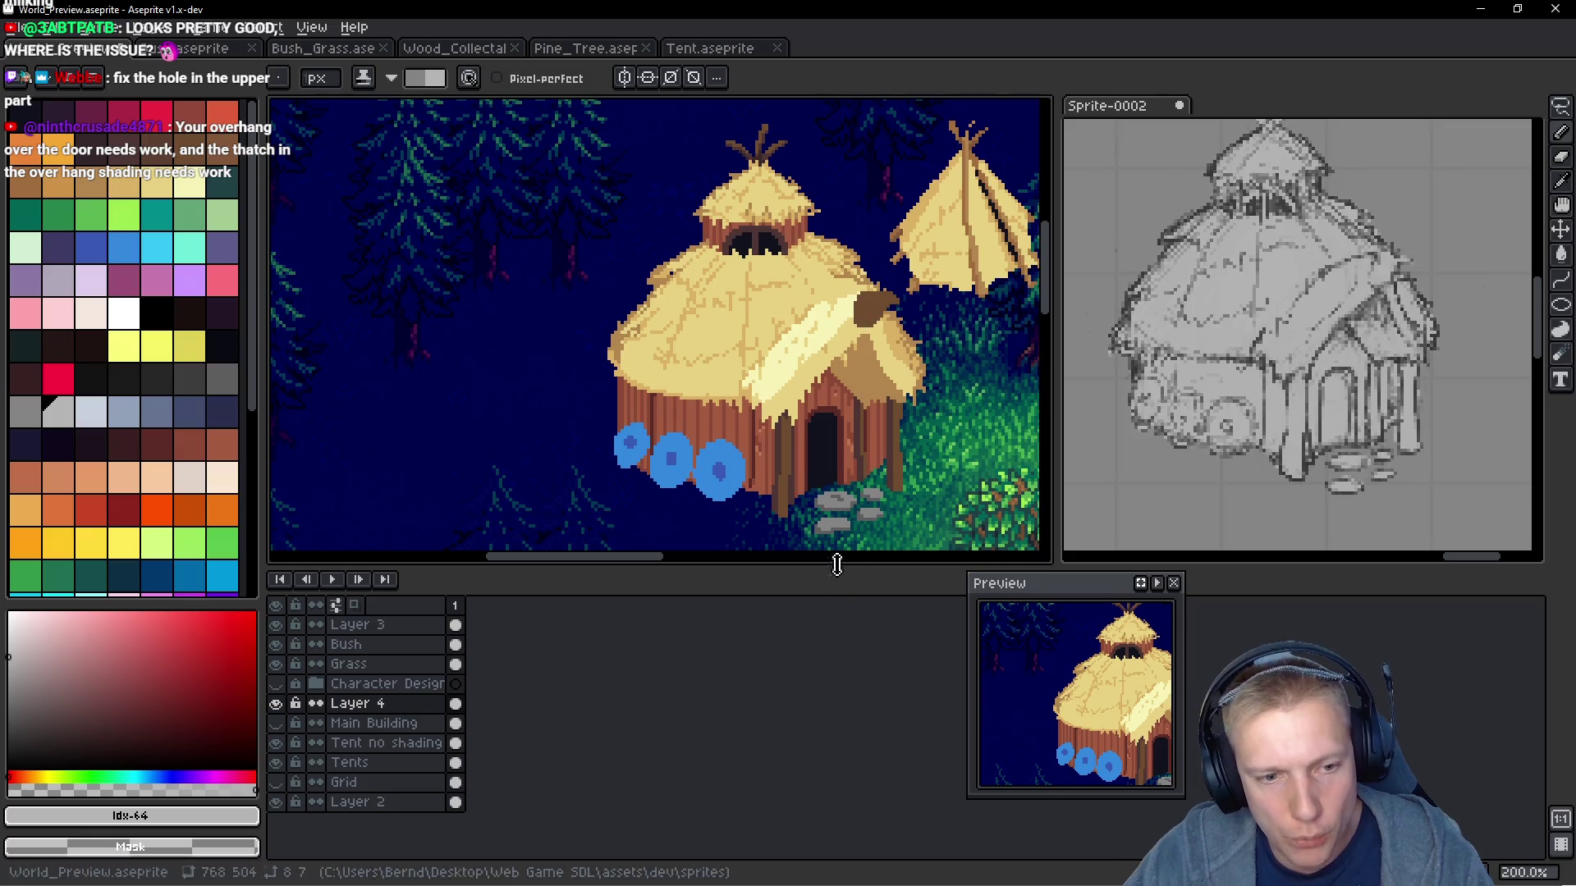
left_click_drag(839, 566, 845, 649)
mouse_move(1080, 585)
left_mouse_down()
mouse_move(1255, 134)
mouse_move(1274, 130)
left_mouse_up()
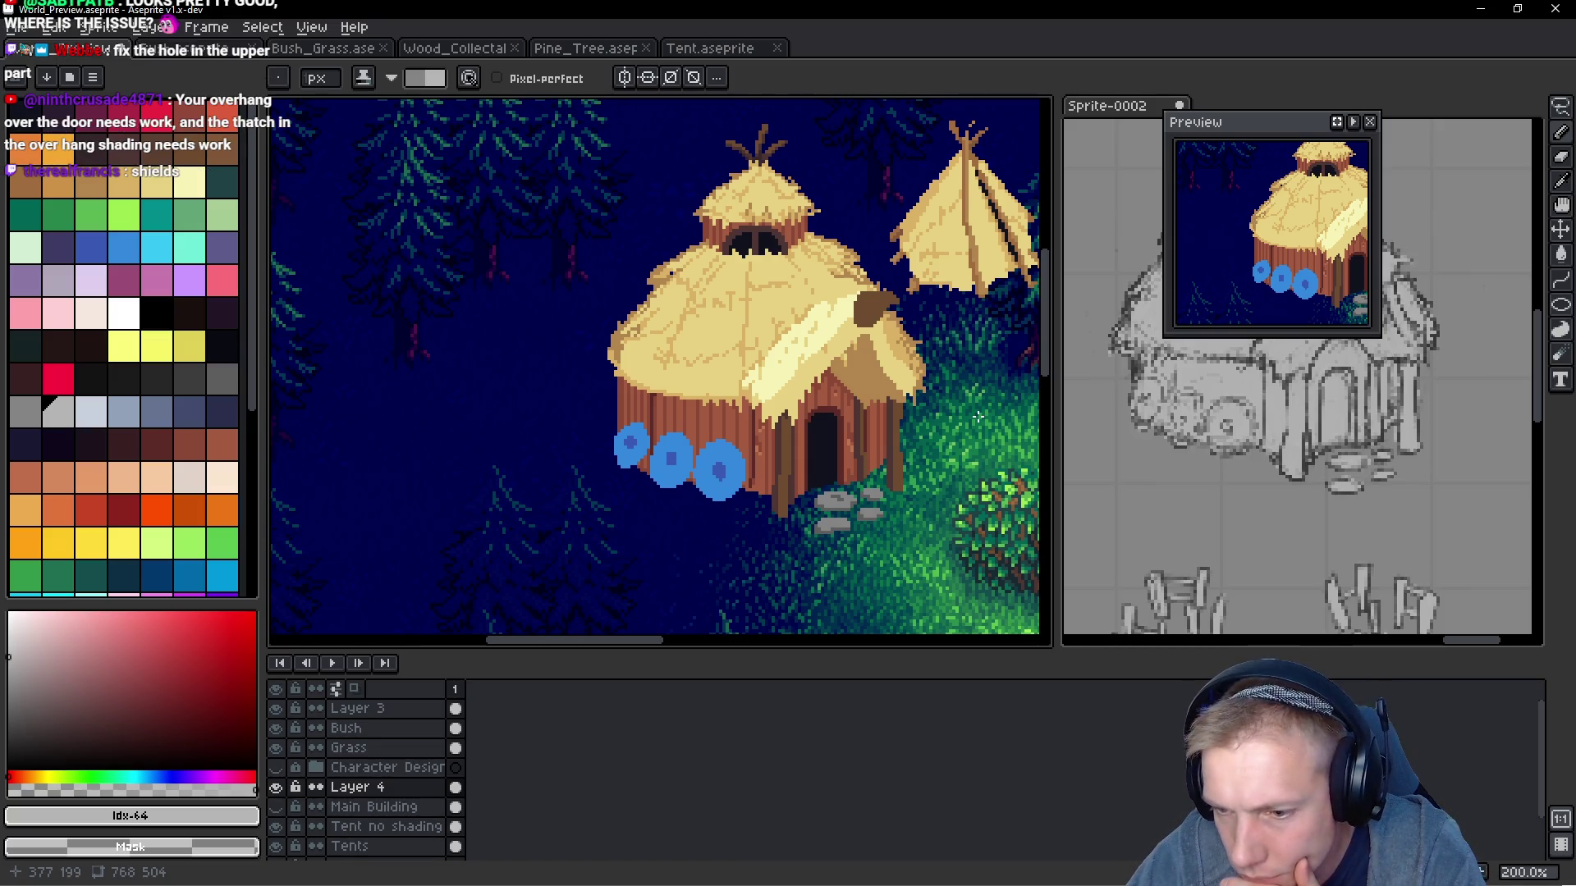
mouse_move(811, 547)
left_mouse_down()
mouse_move(617, 443)
mouse_move(369, 427)
mouse_move(706, 435)
mouse_move(715, 383)
left_mouse_up()
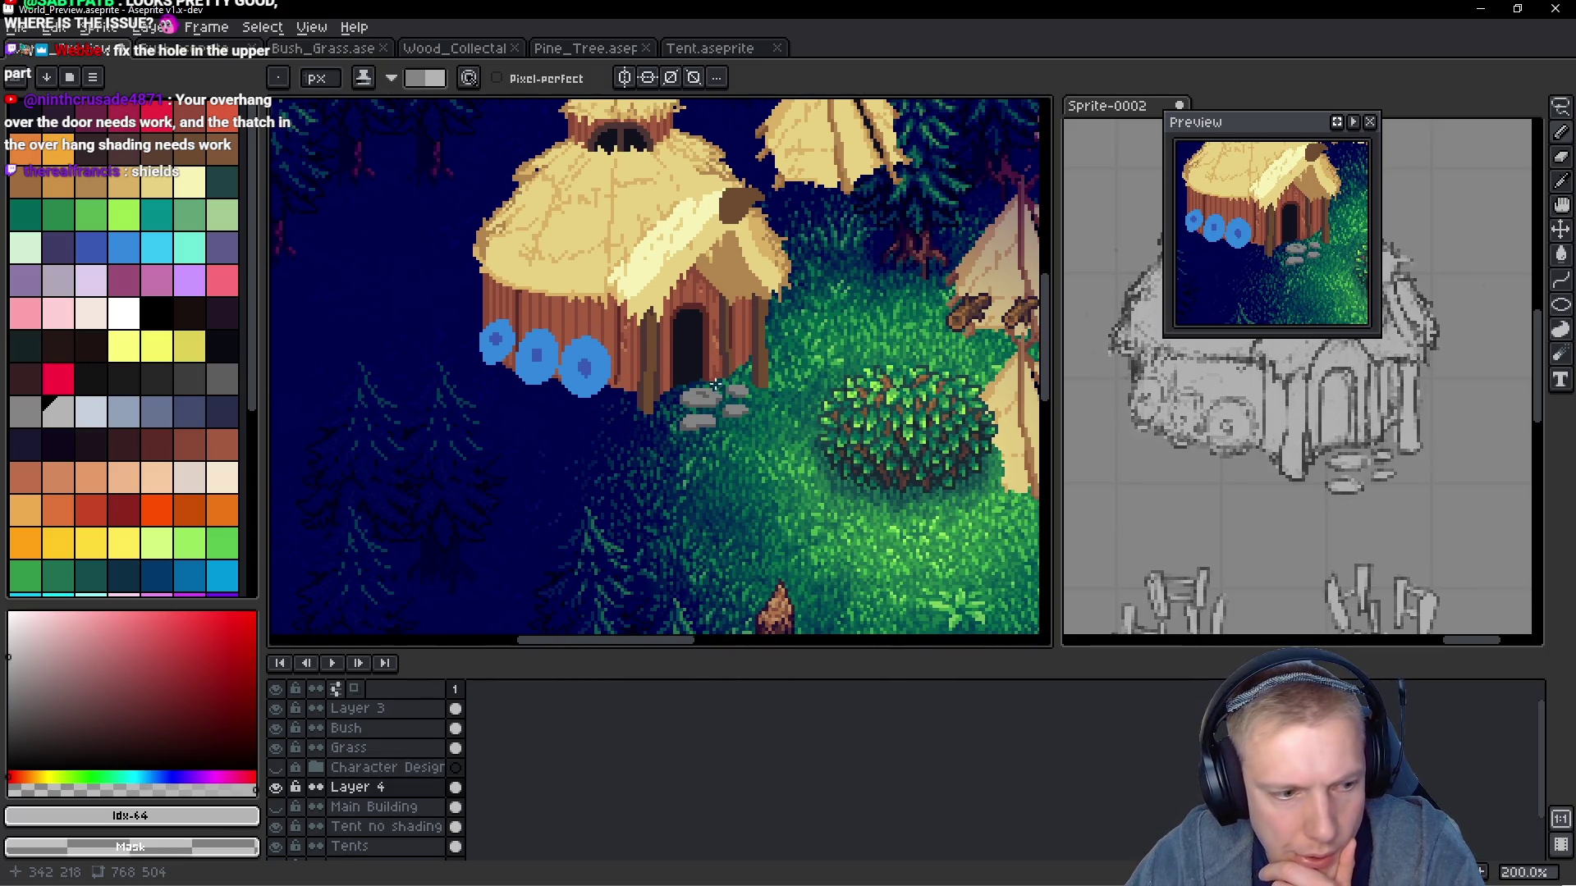
scroll(394, 780, "down", 3)
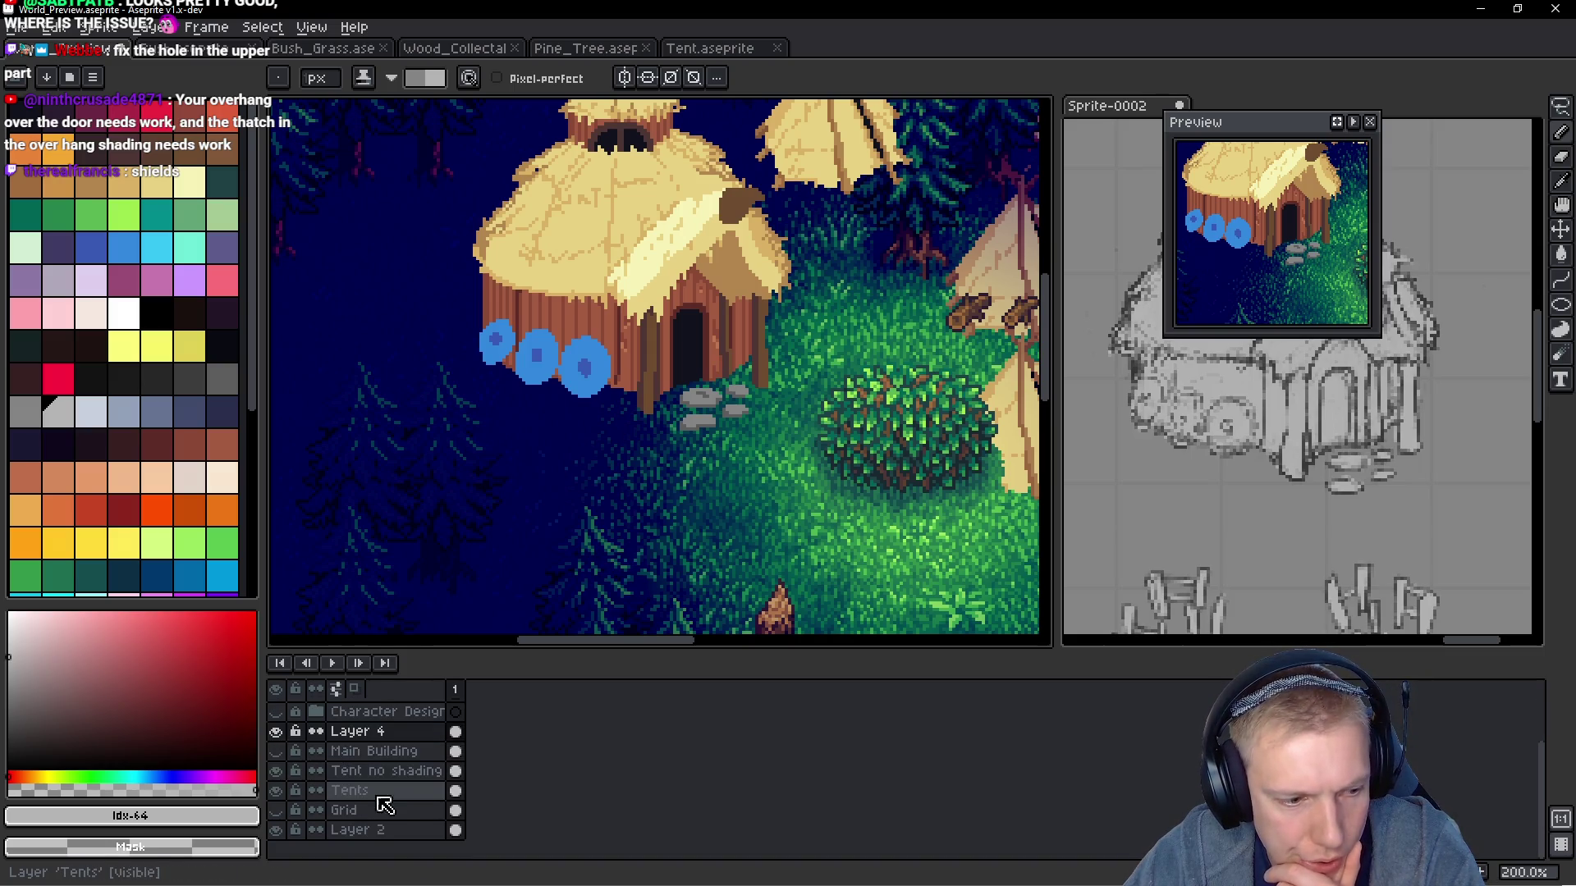
scroll(503, 432, "down", 3)
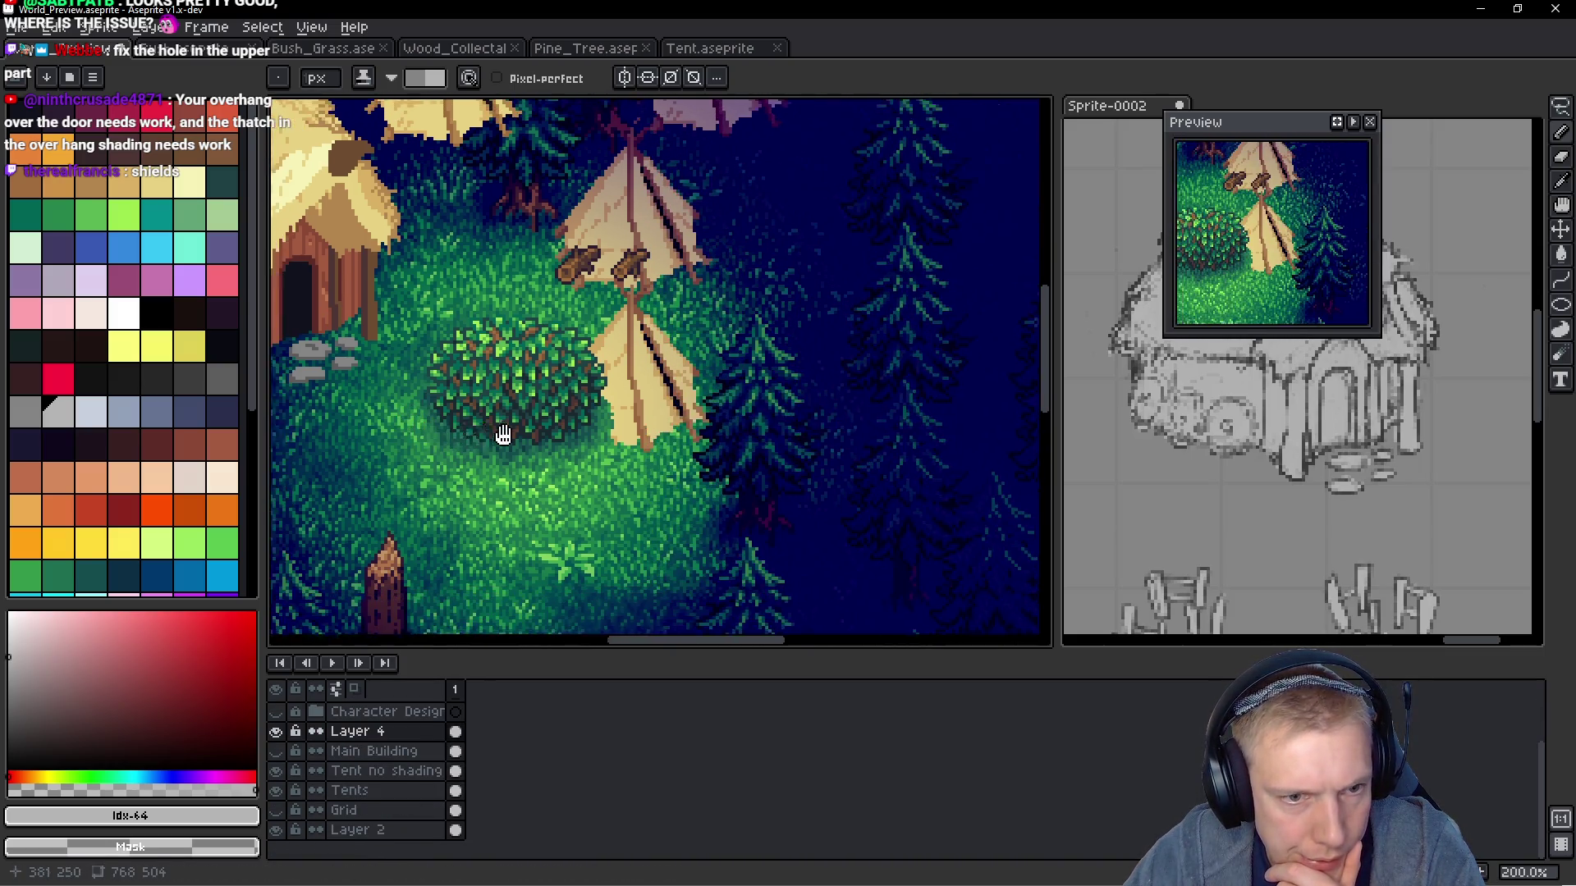
scroll(715, 419, "up", 3)
left_click_drag(715, 419, 768, 350)
scroll(788, 456, "up", 2)
scroll(788, 456, "down", 2)
scroll(745, 394, "up", 2)
scroll(361, 763, "up", 1)
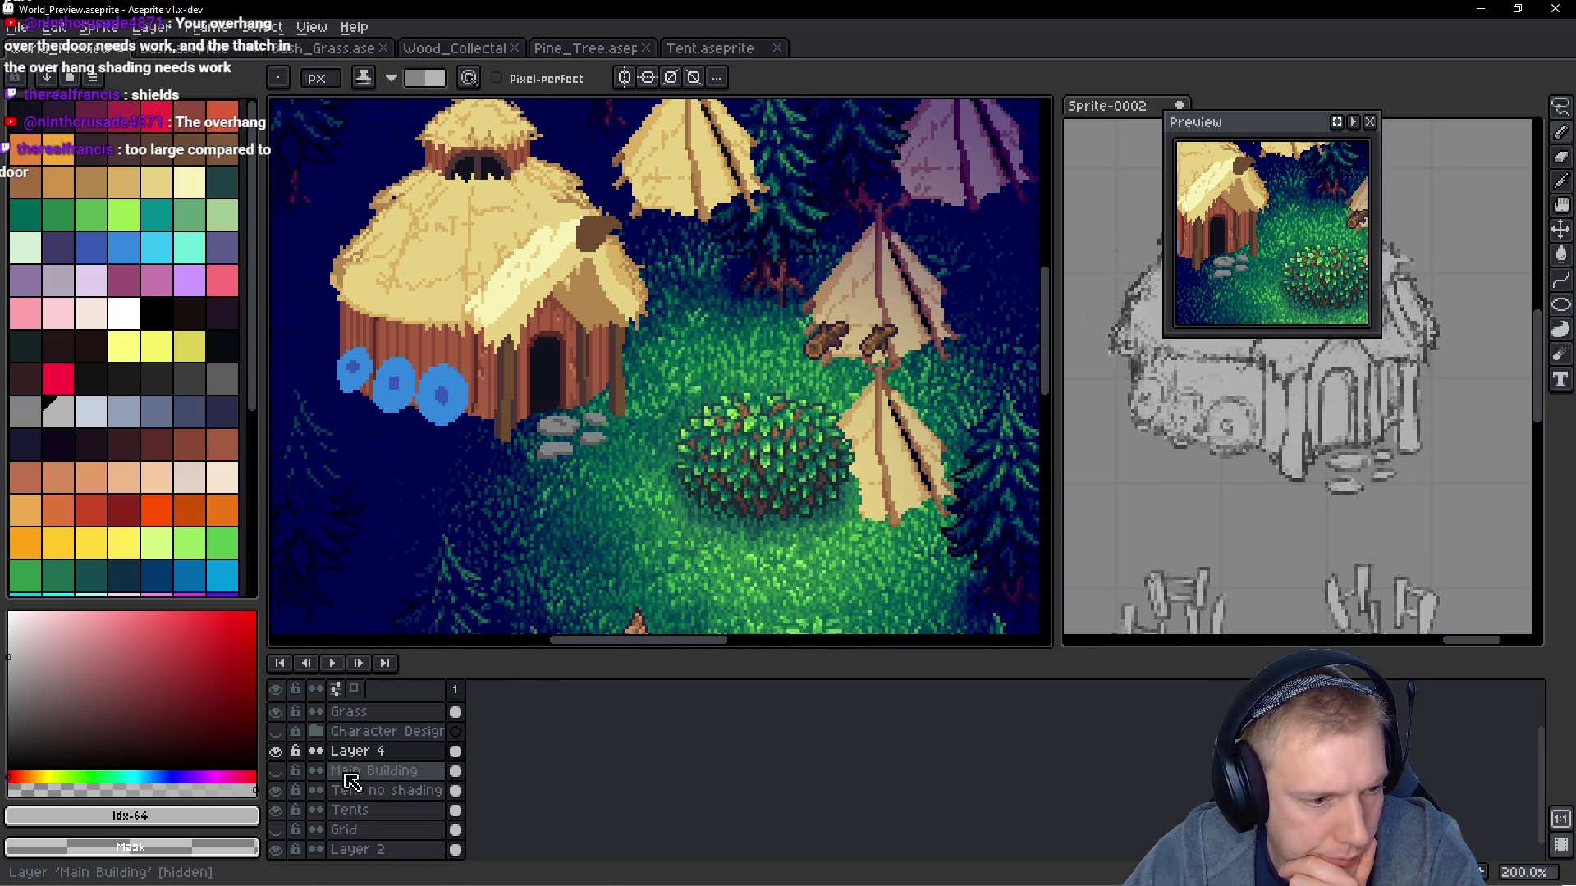
left_click(278, 733)
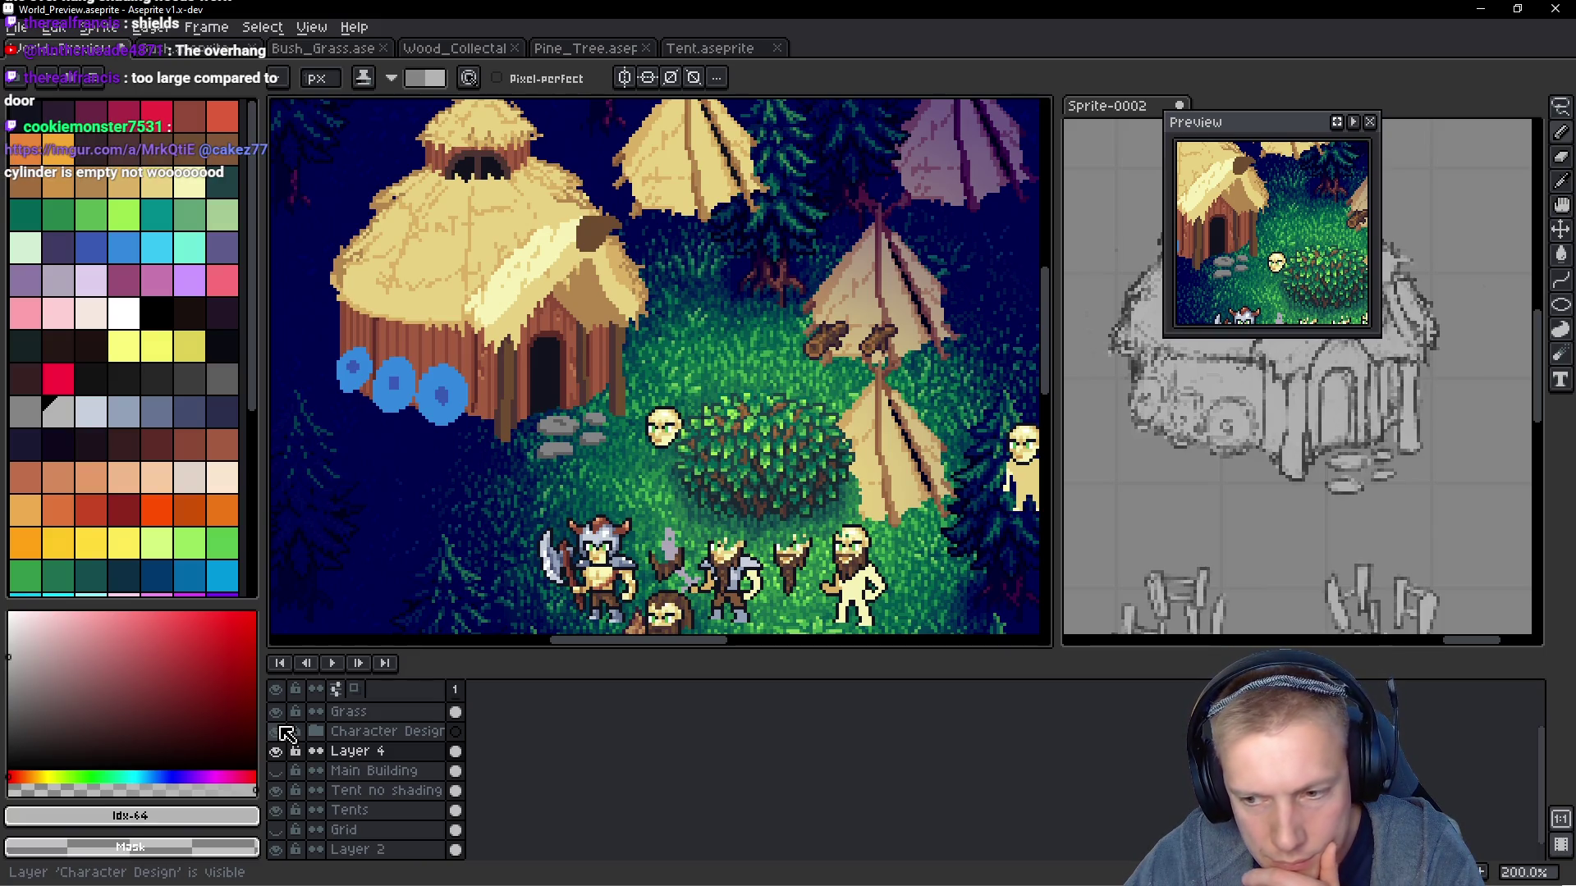
left_click(278, 731)
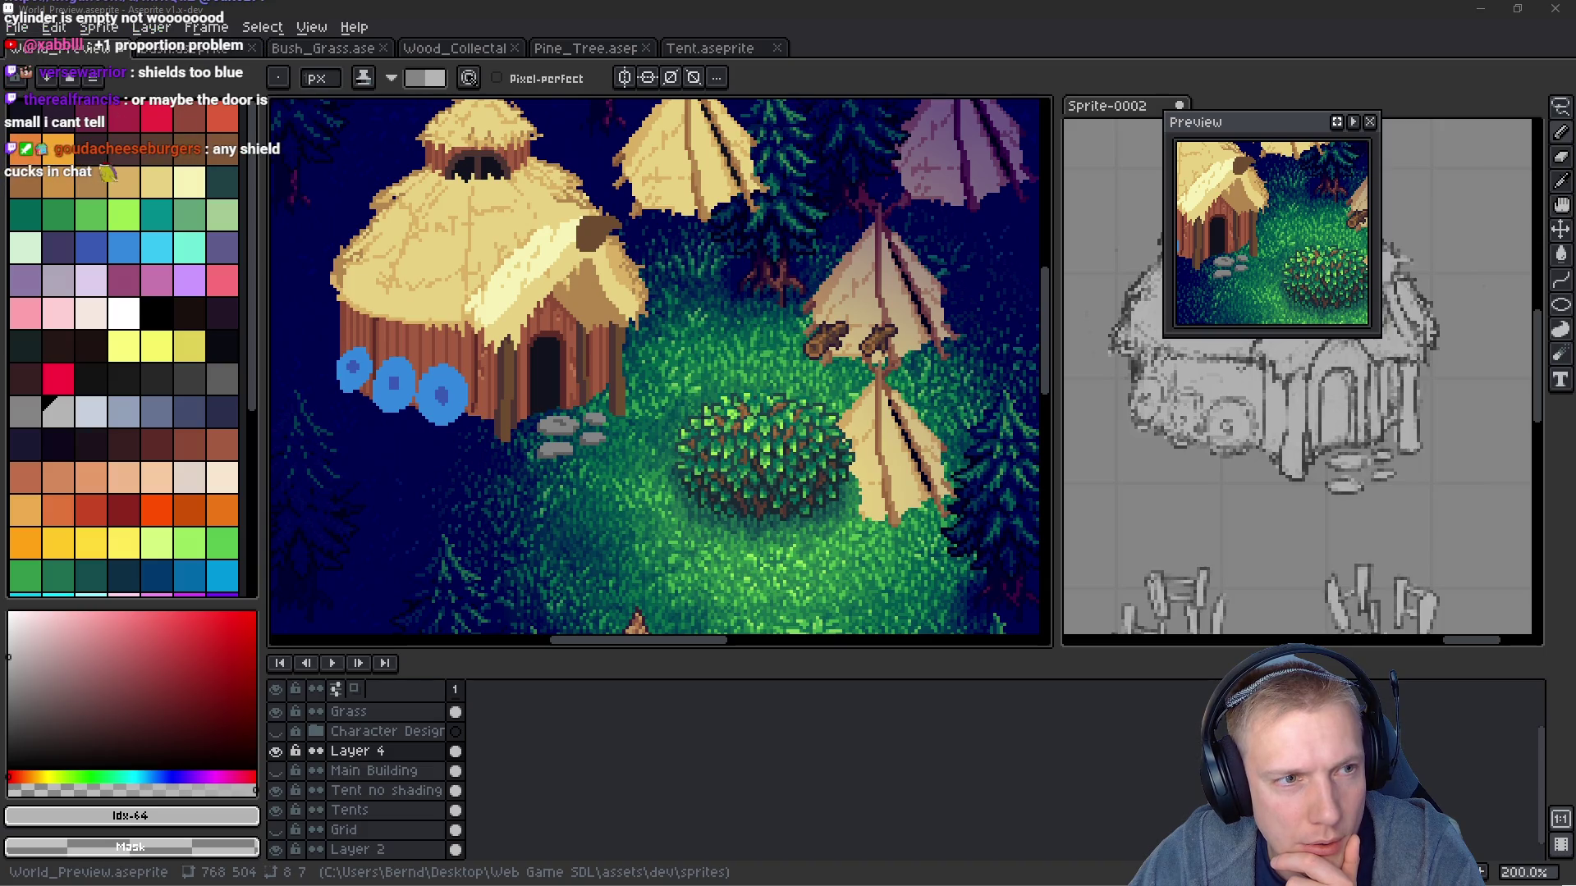
key("alt+Tab")
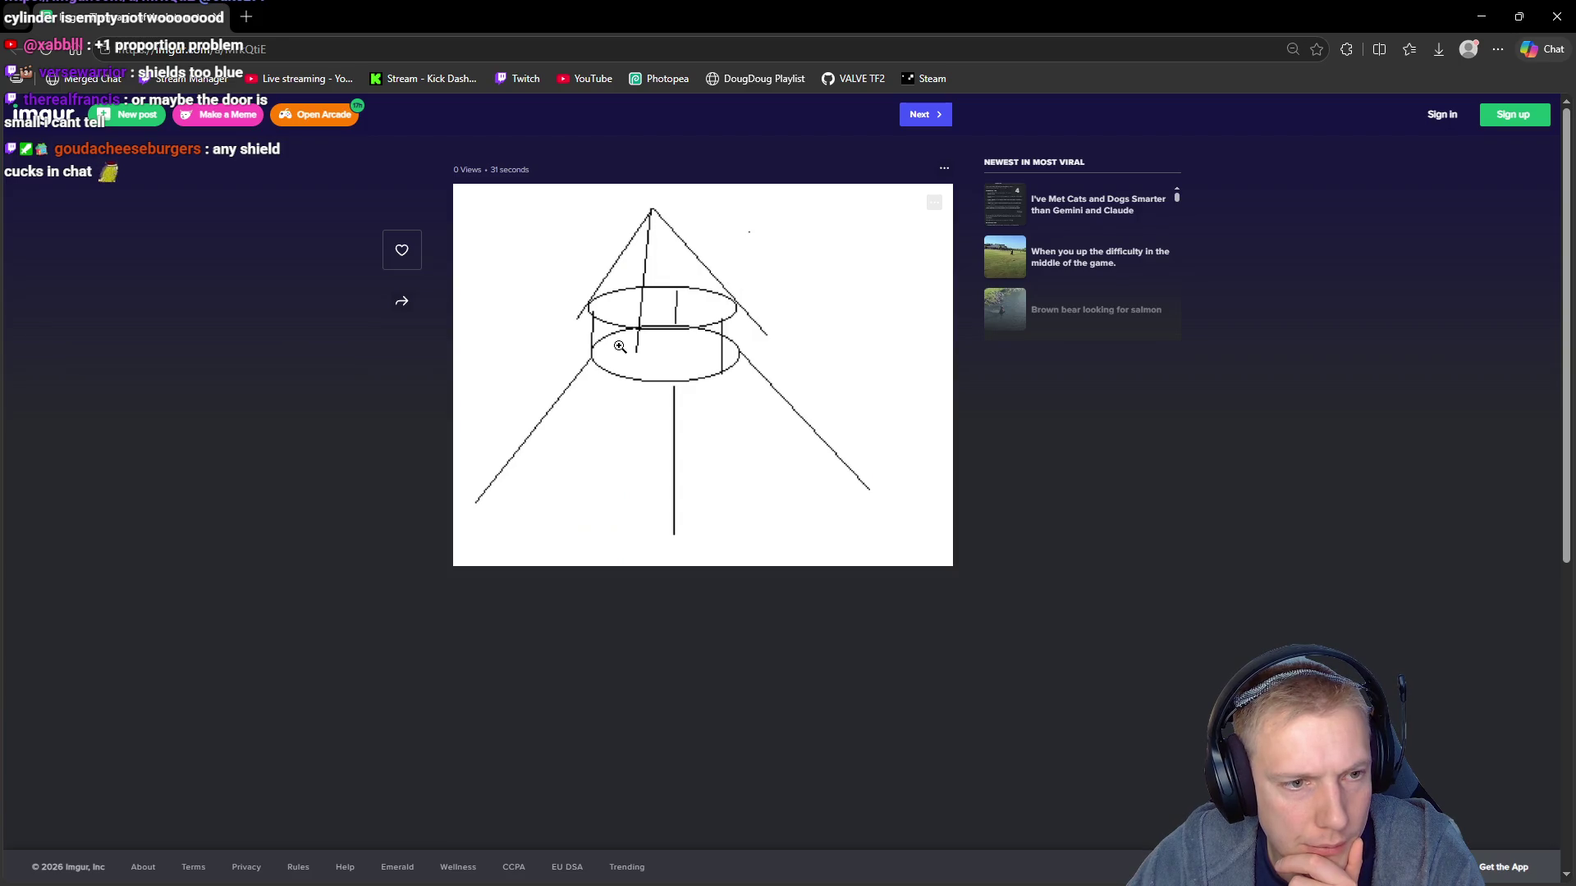
key("alt+Tab")
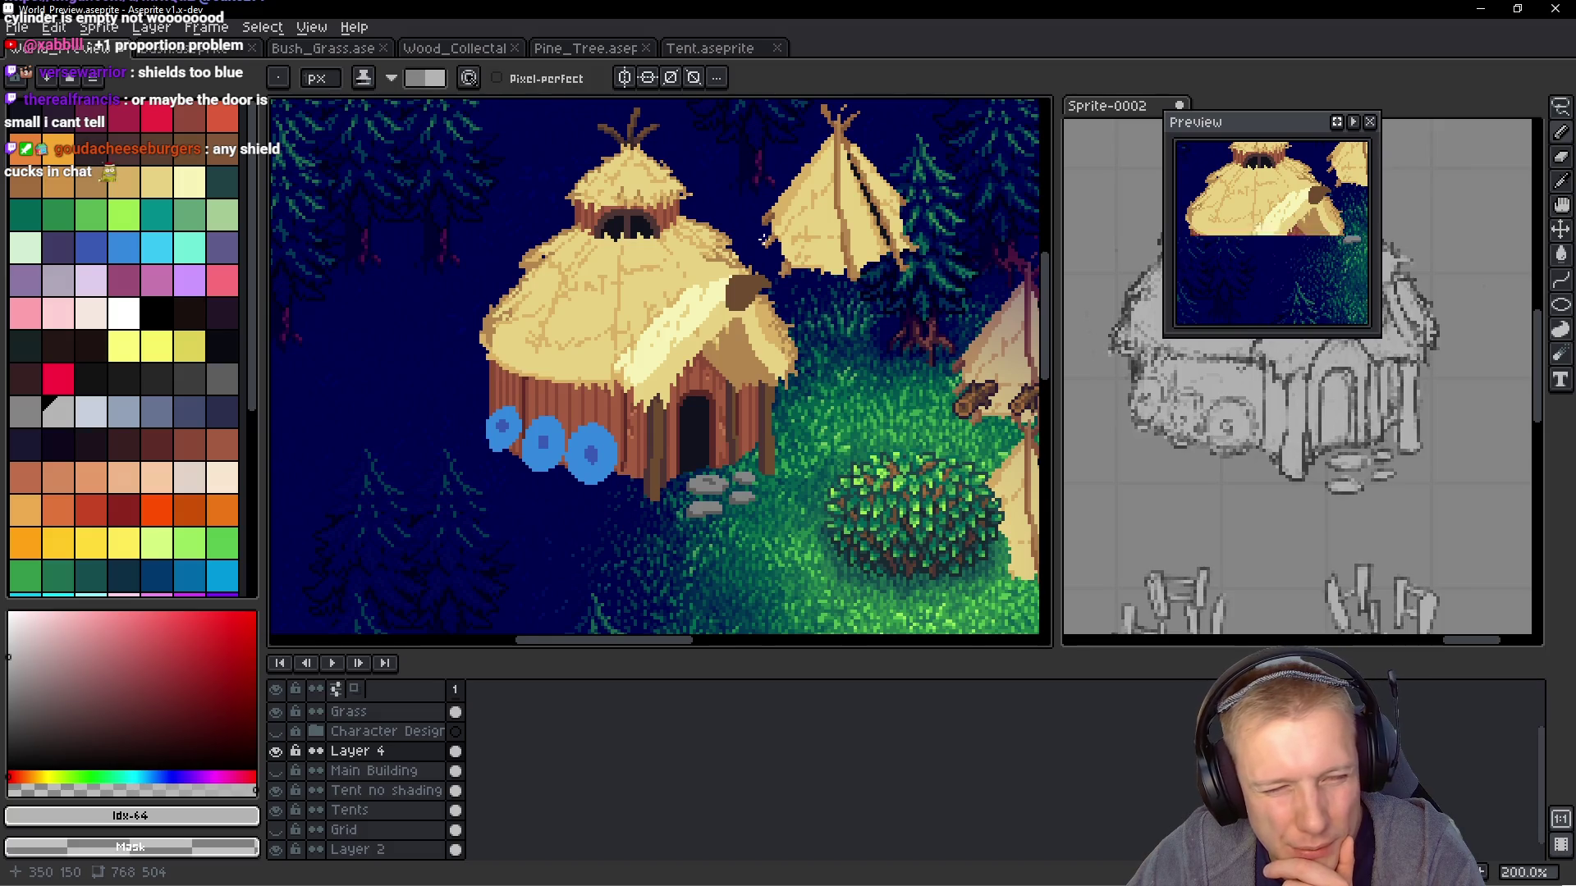
Zoom into the hut roof and eyedrop dark brown #4d3533 from the hut
scroll(739, 233, "down", 1)
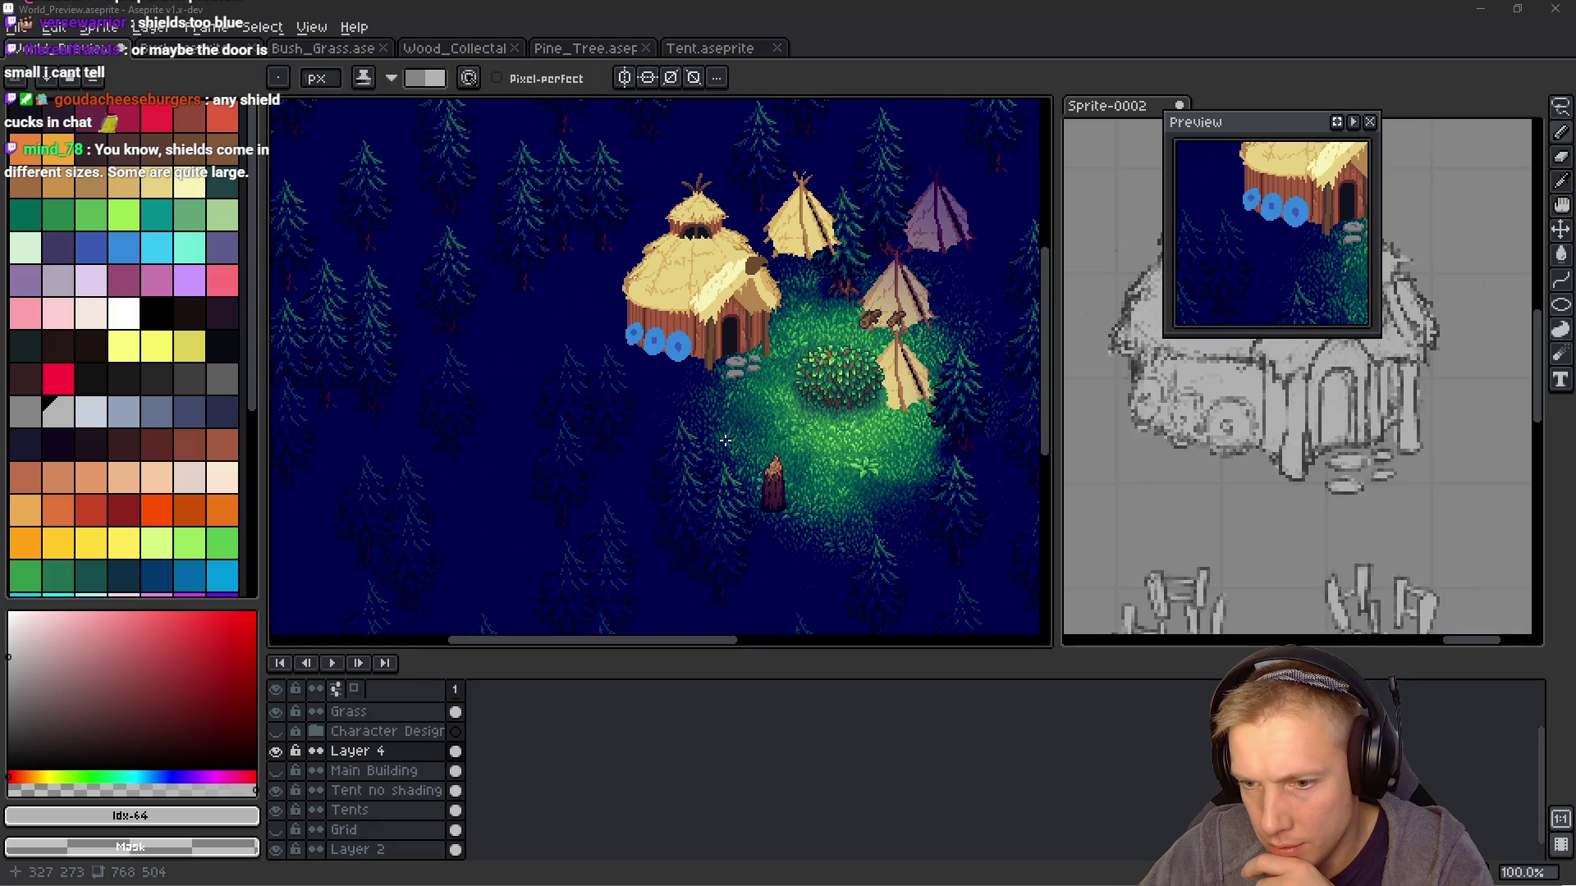
scroll(756, 443, "up", 3)
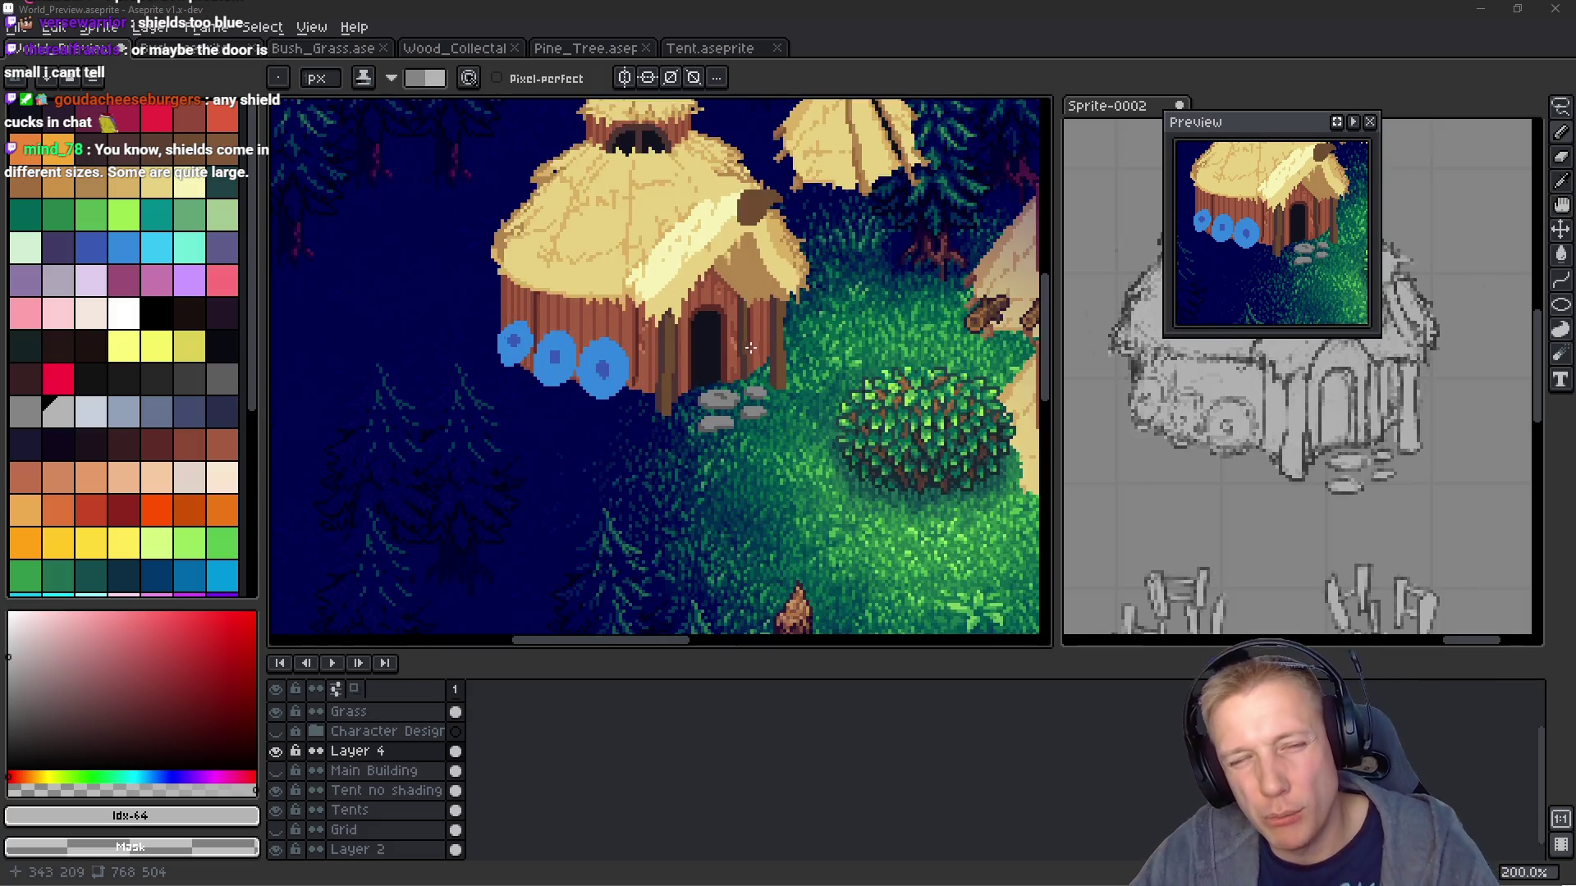
scroll(714, 361, "up", 1)
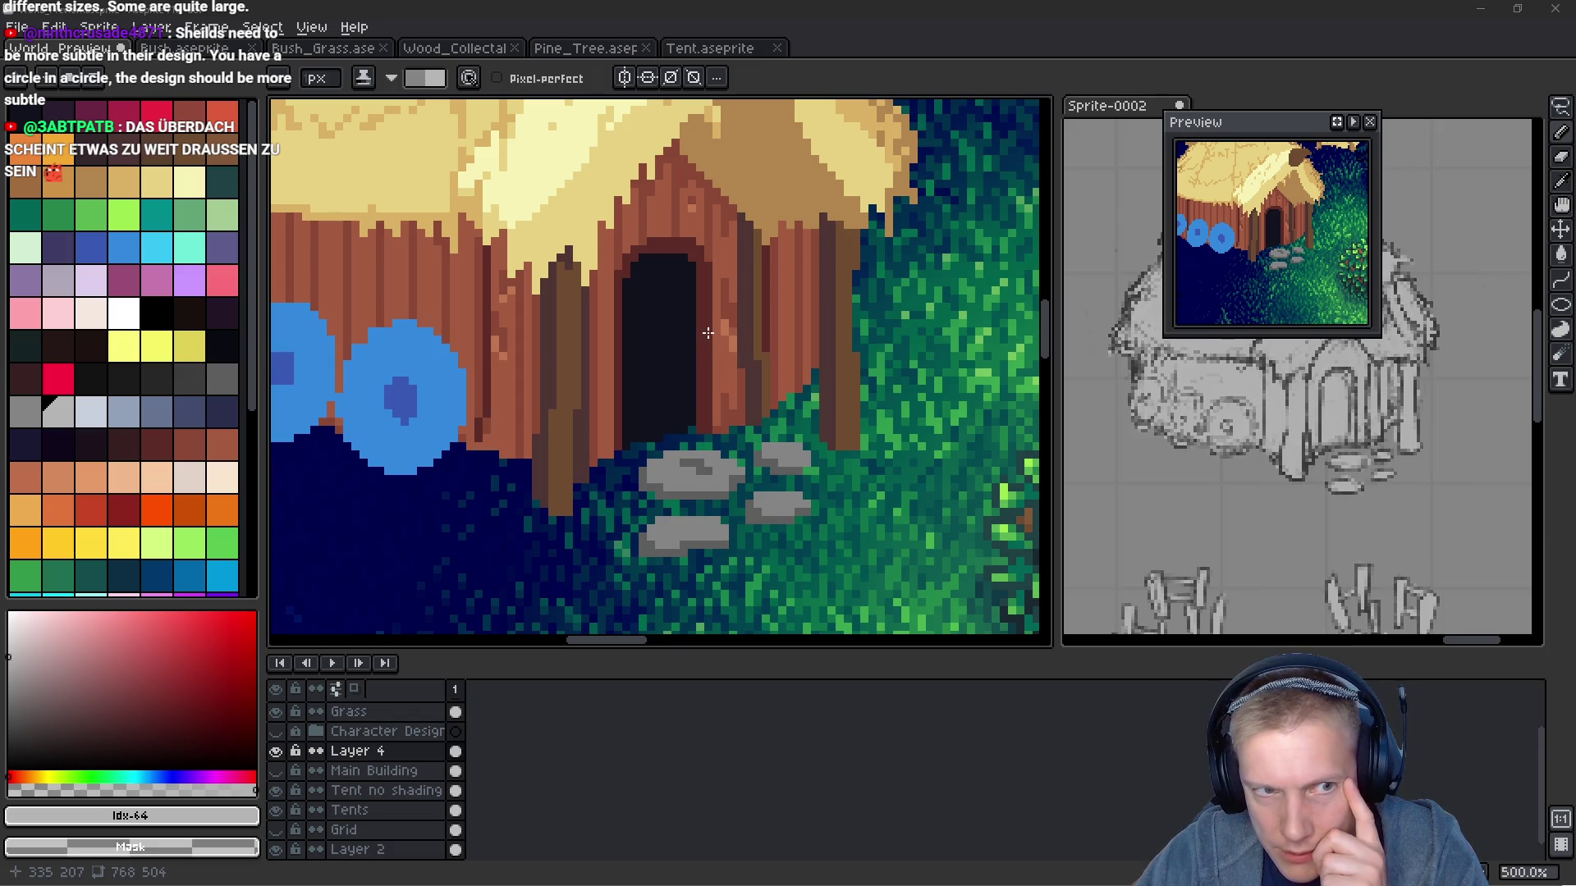
scroll(708, 332, "down", 5)
scroll(711, 332, "up", 1)
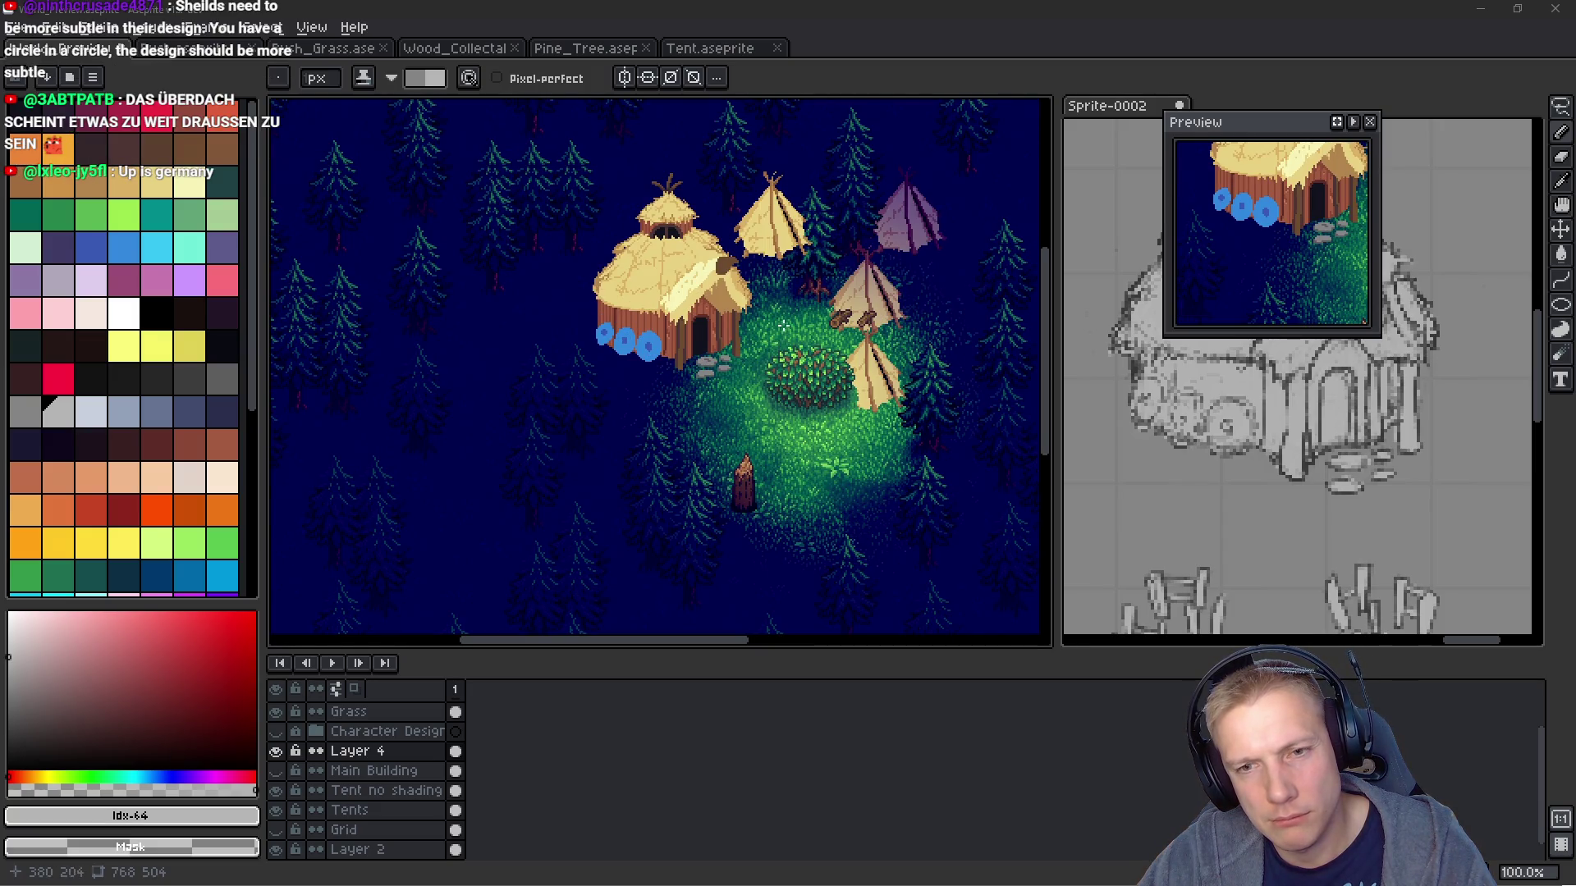
scroll(763, 364, "up", 2)
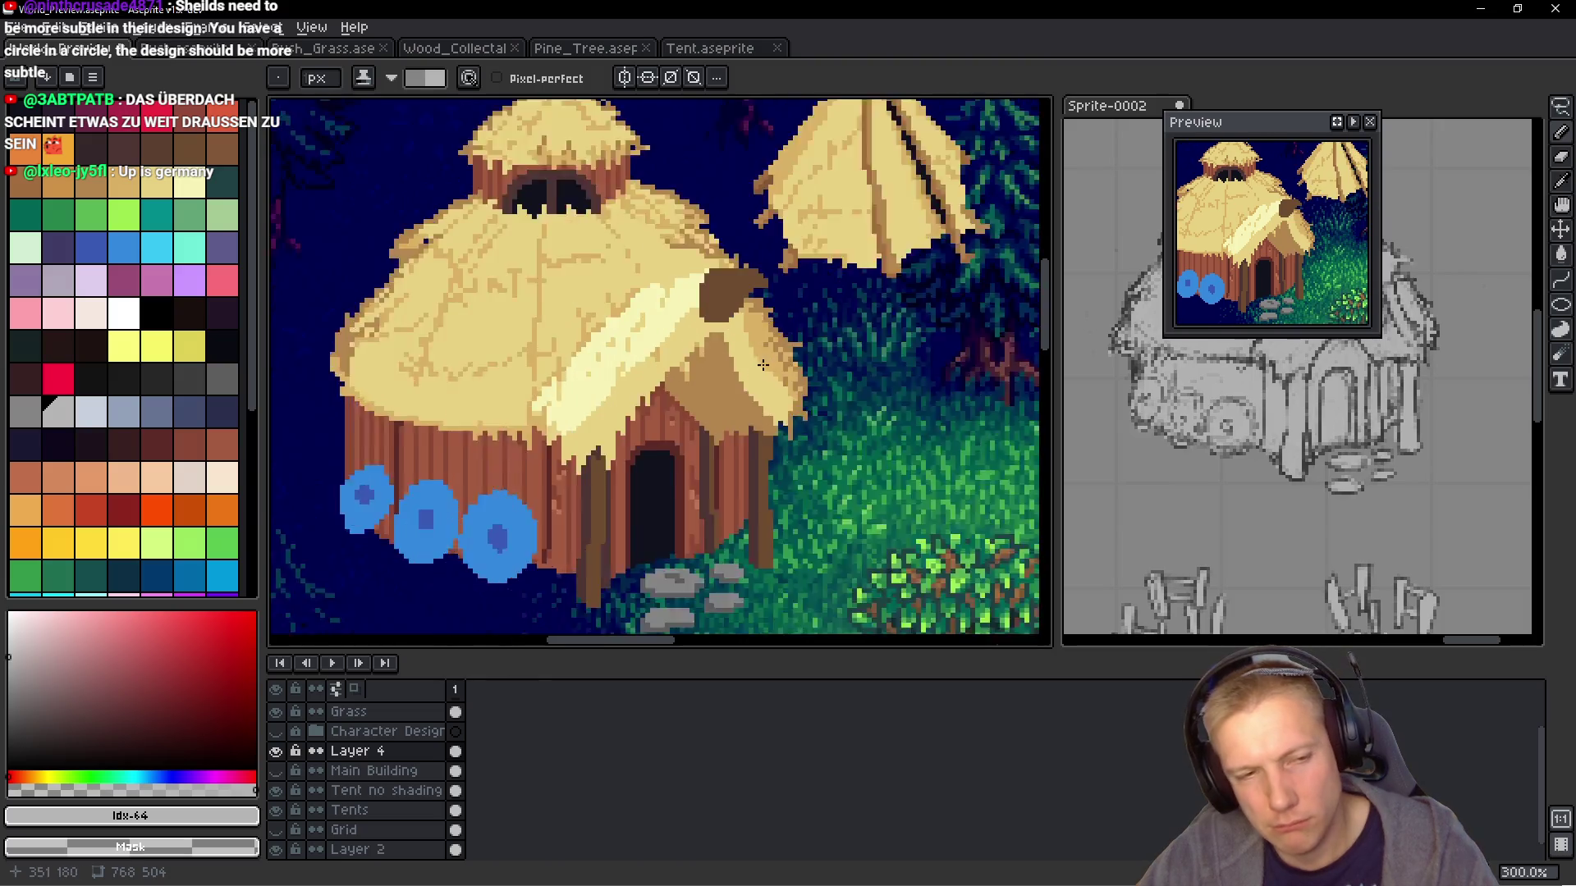
scroll(764, 364, "up", 1)
left_click(749, 403, "alt")
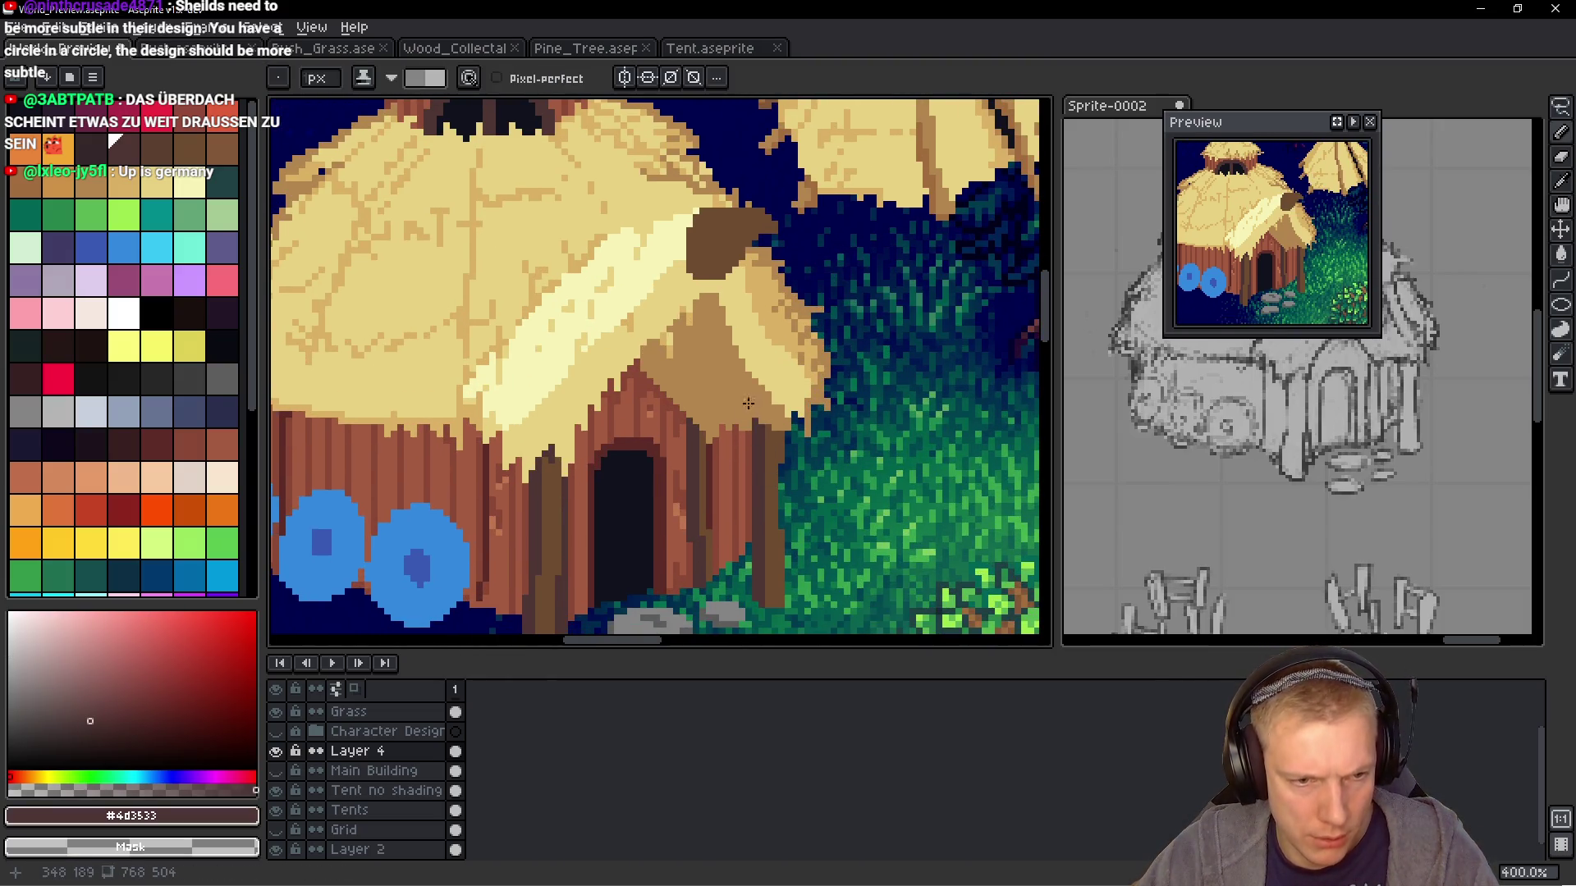
Choose brown swatch Idx-12 and paint over the overhang's brown tuft, removing stray tip pixels
left_click_drag(749, 403, 727, 430)
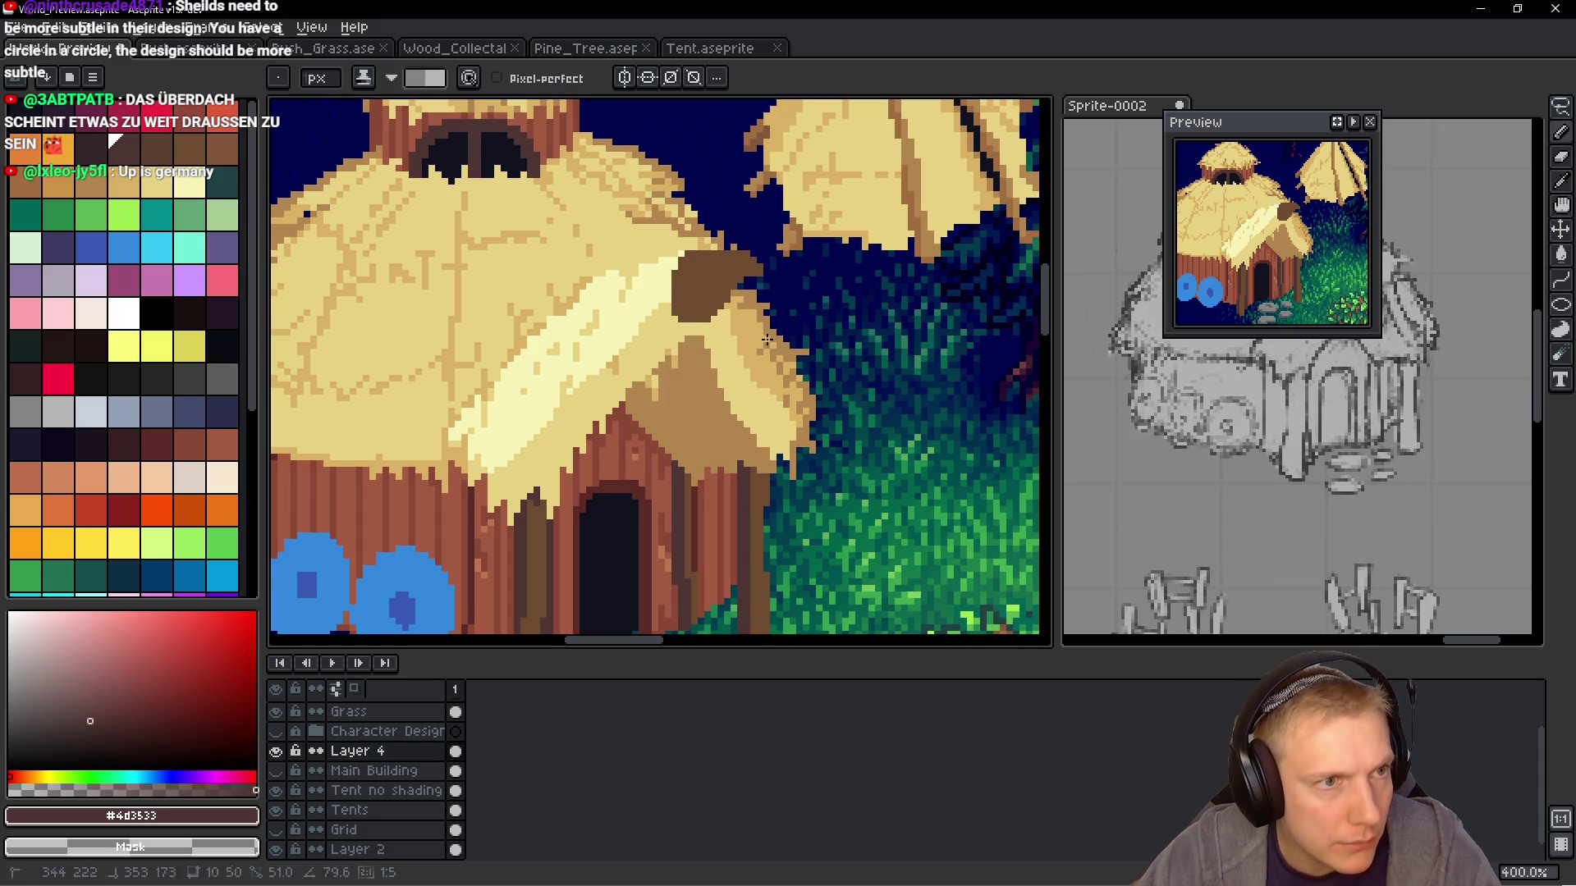
left_click(124, 154)
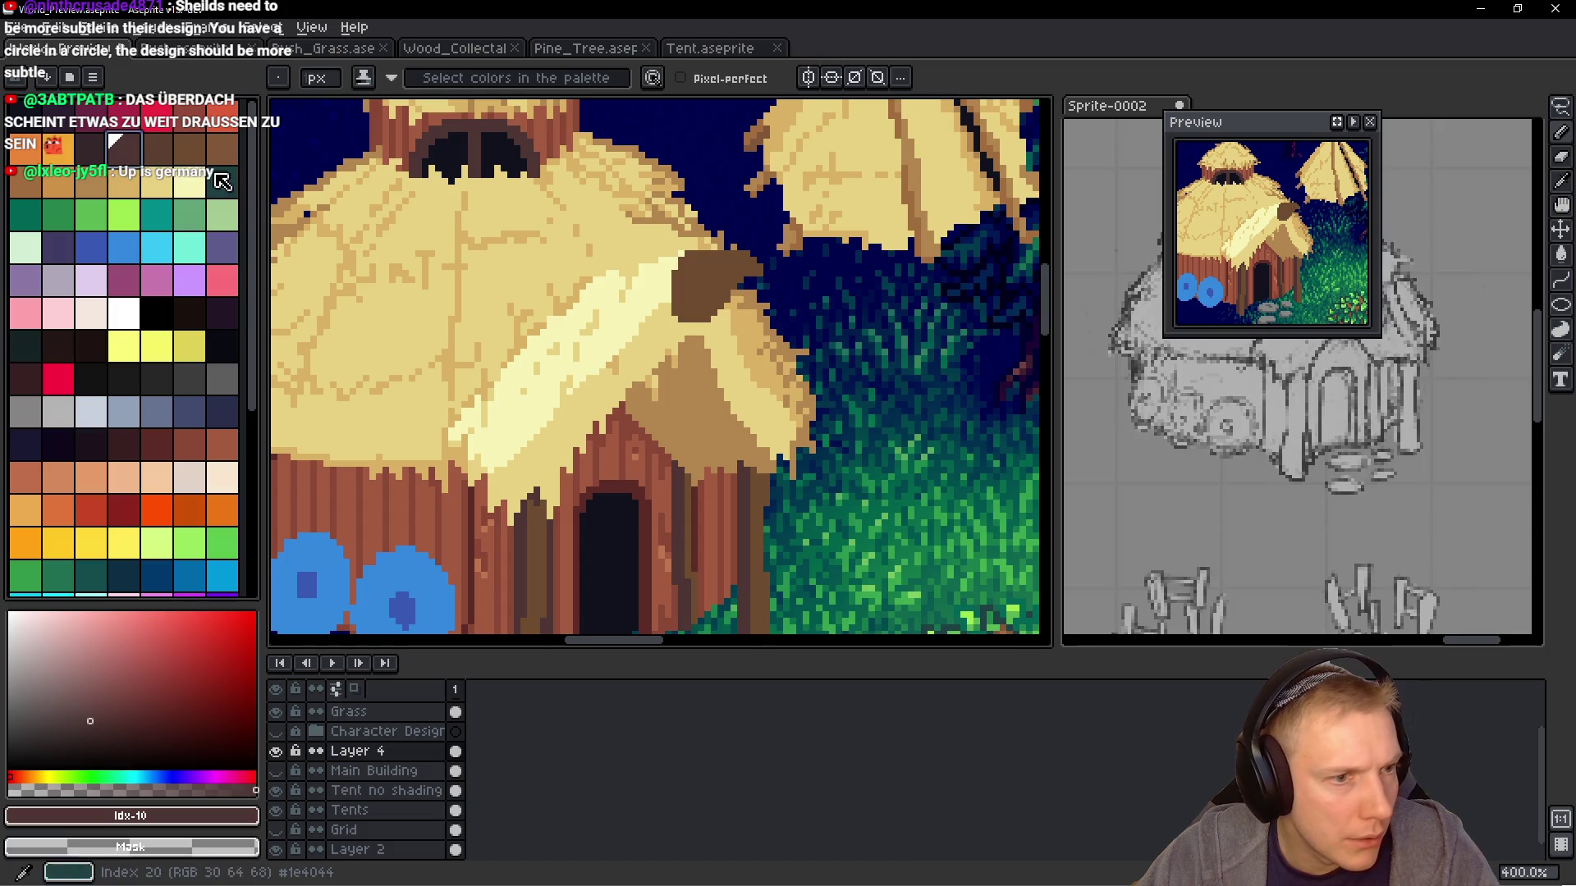
left_click(774, 490, "alt")
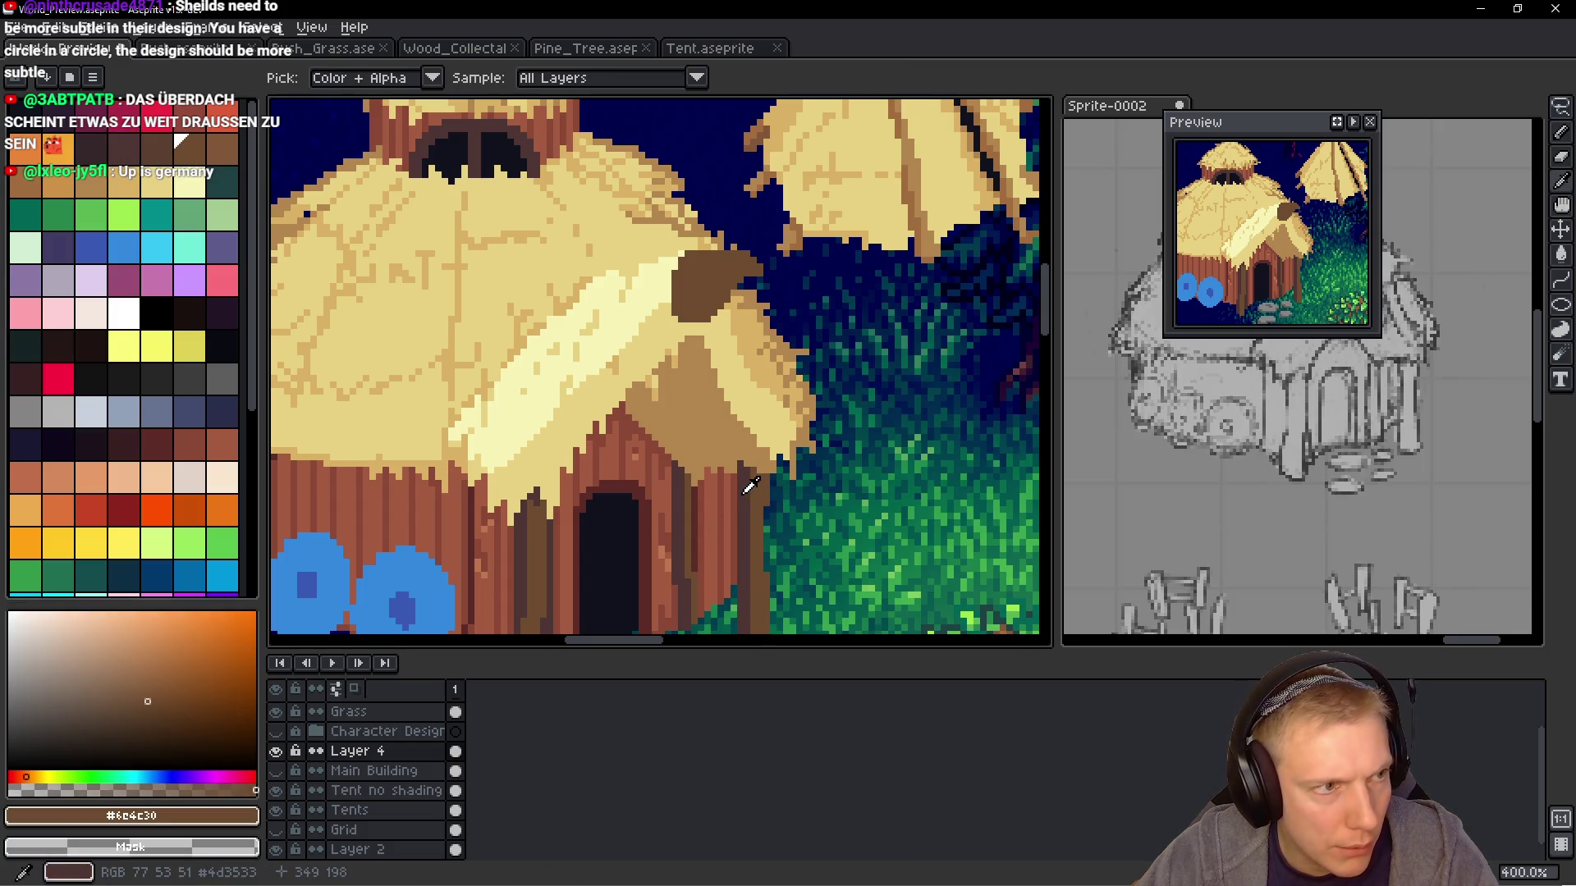
left_click(753, 490, "alt")
left_click(189, 154)
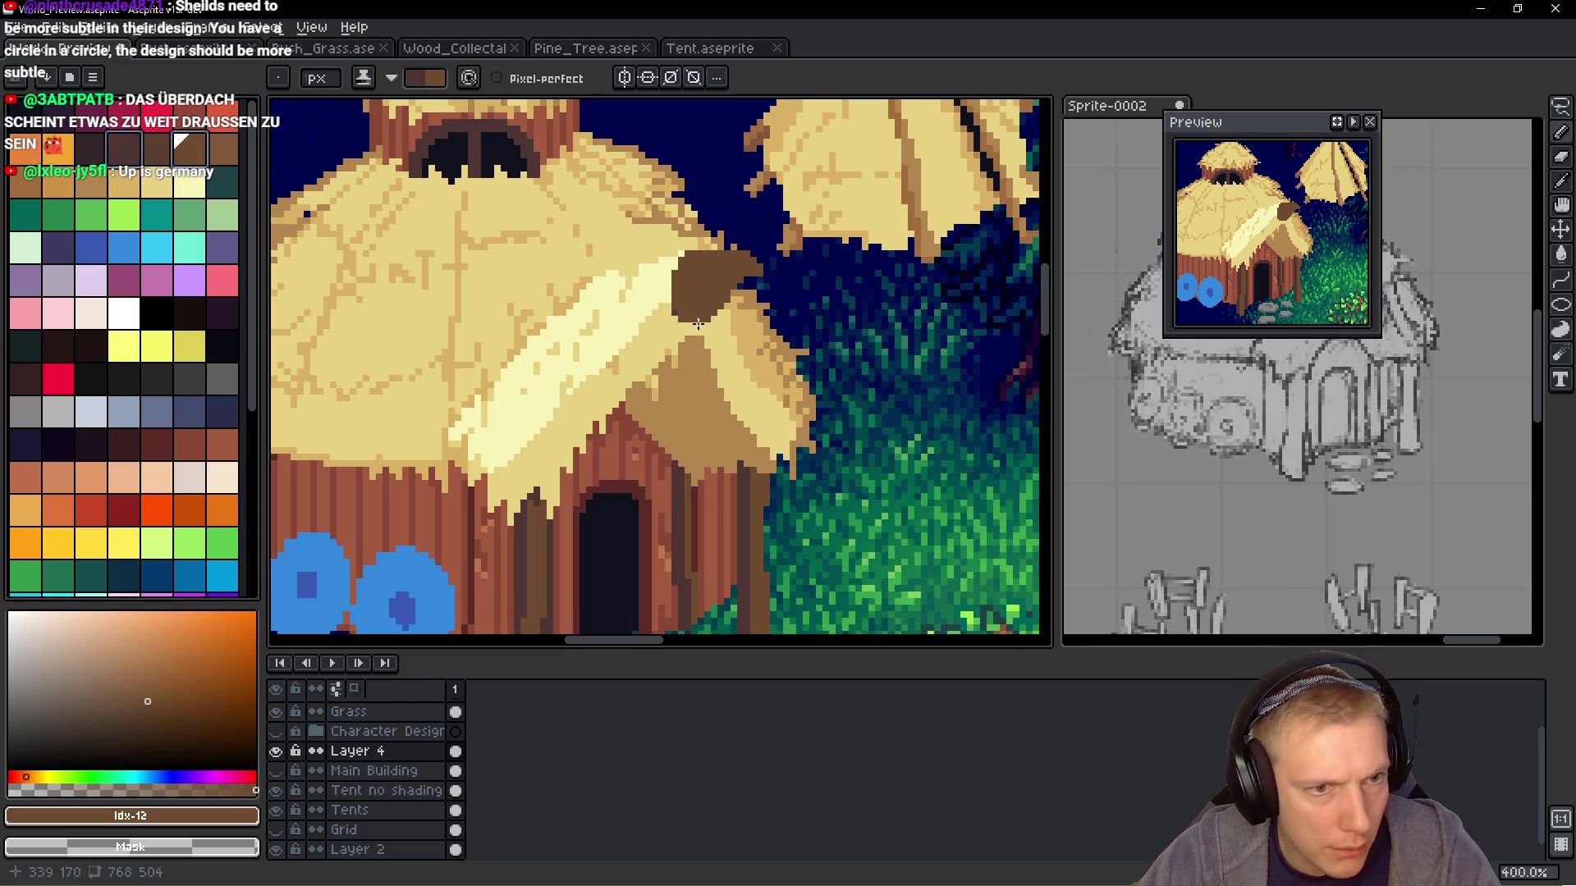
mouse_move(674, 291)
left_mouse_down()
mouse_move(708, 320)
mouse_move(709, 300)
mouse_move(759, 265)
left_mouse_up()
key("ctrl+z")
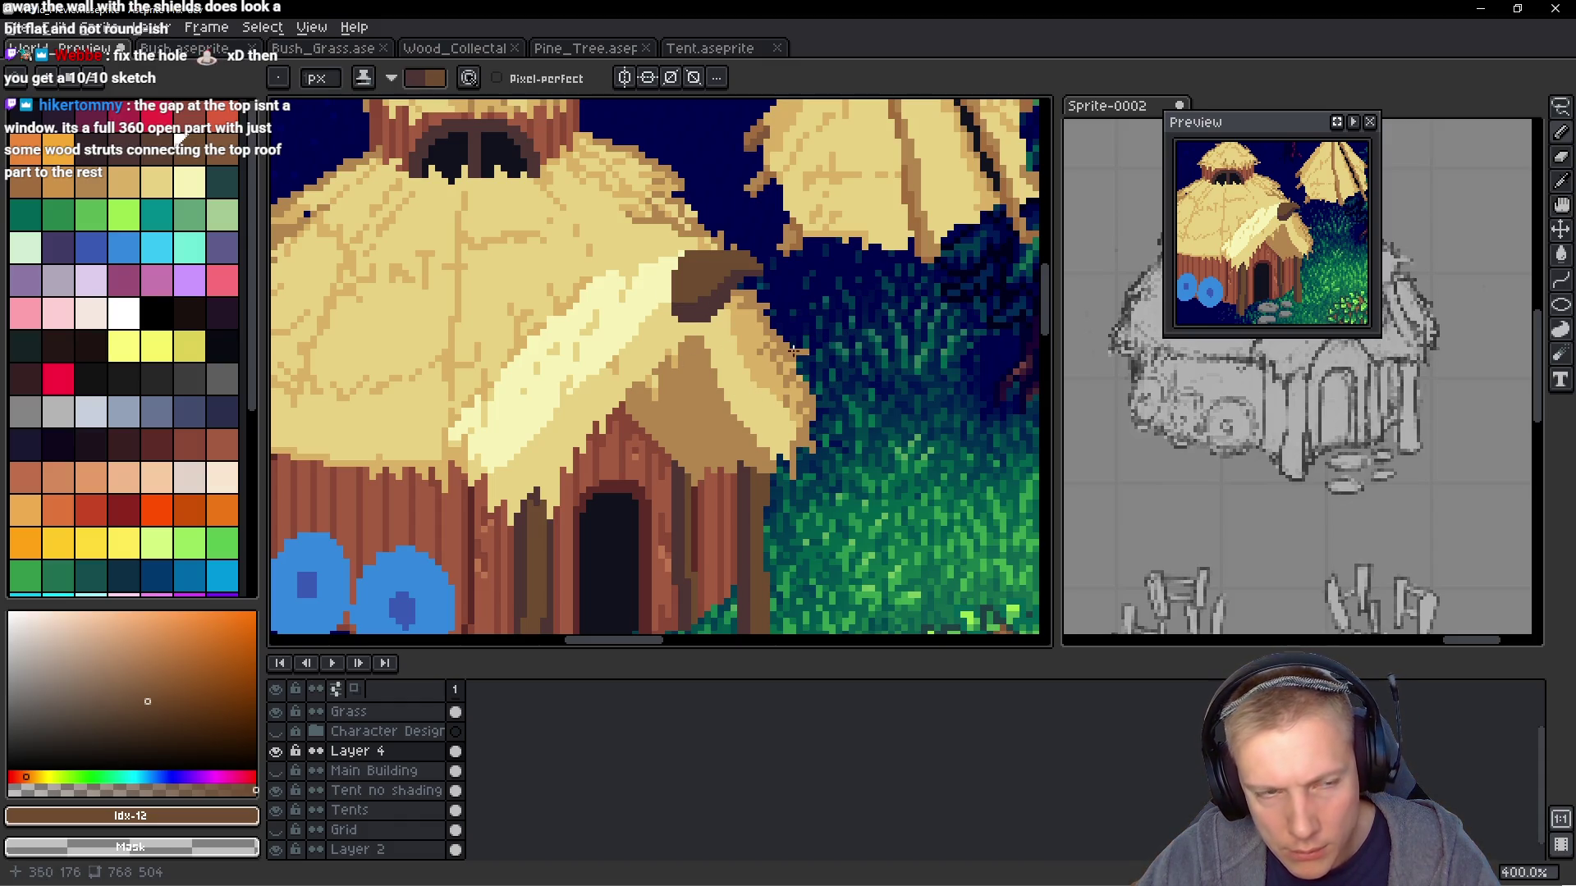
scroll(668, 259, "down", 5)
scroll(808, 289, "up", 2)
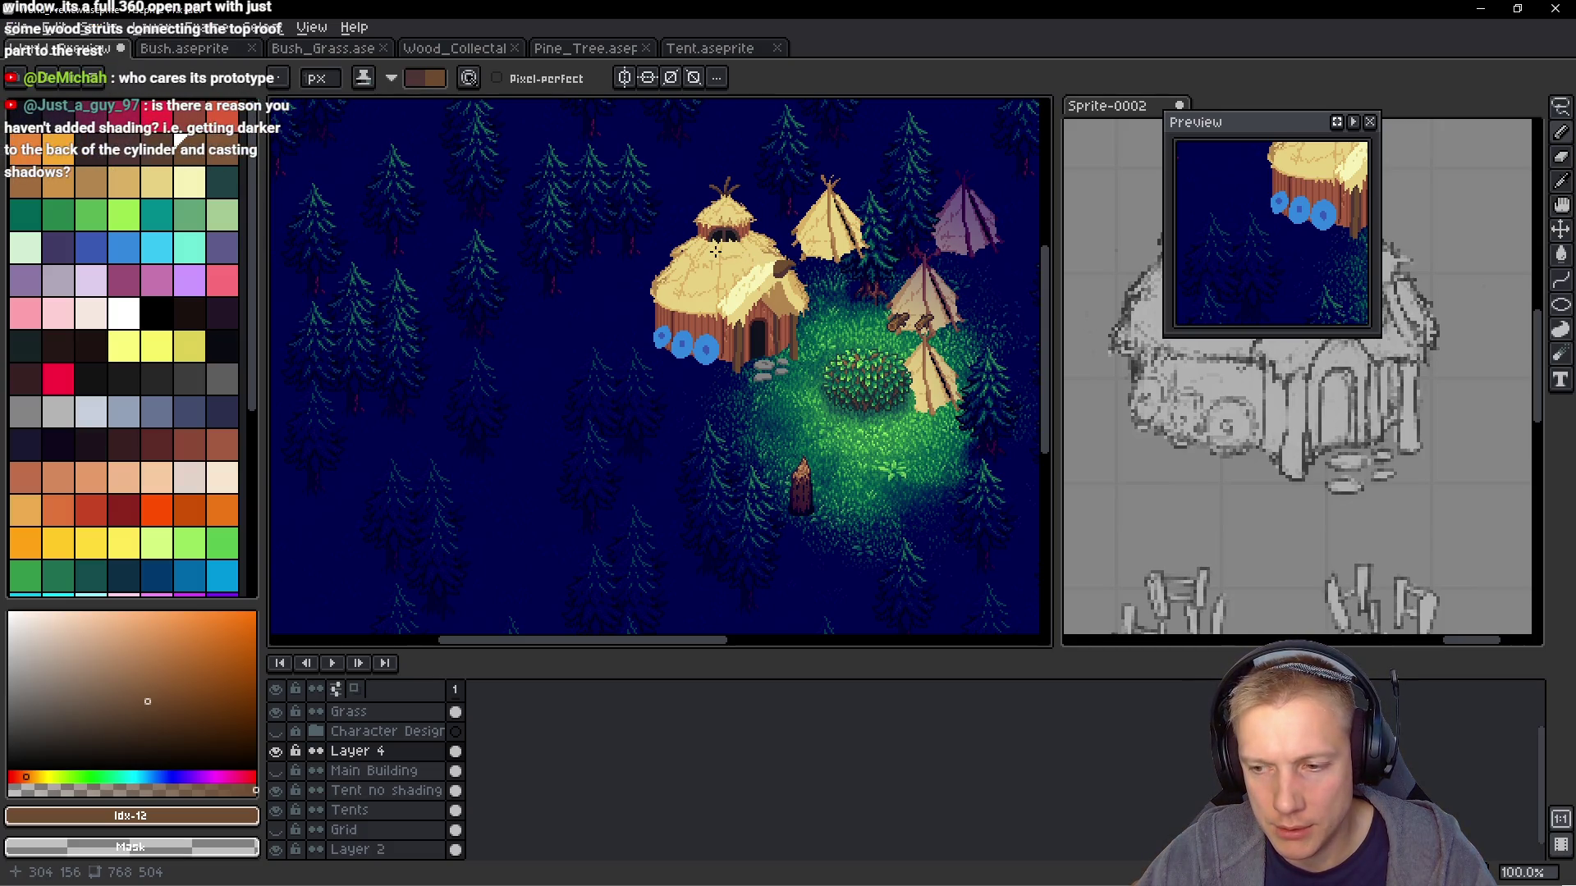
scroll(722, 246, "up", 1)
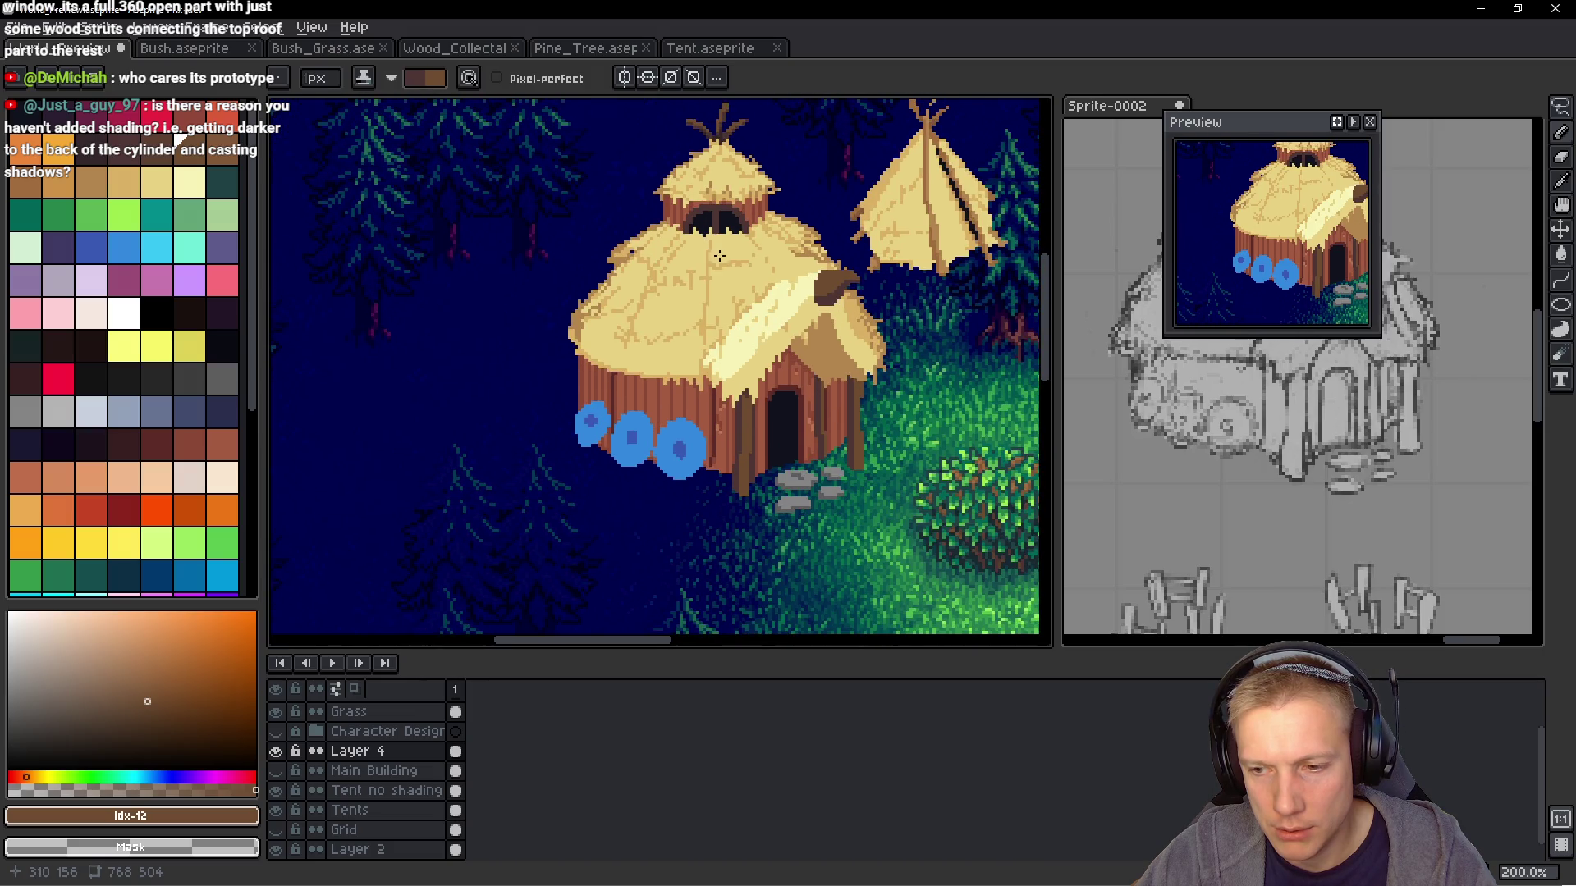
scroll(700, 263, "down", 1)
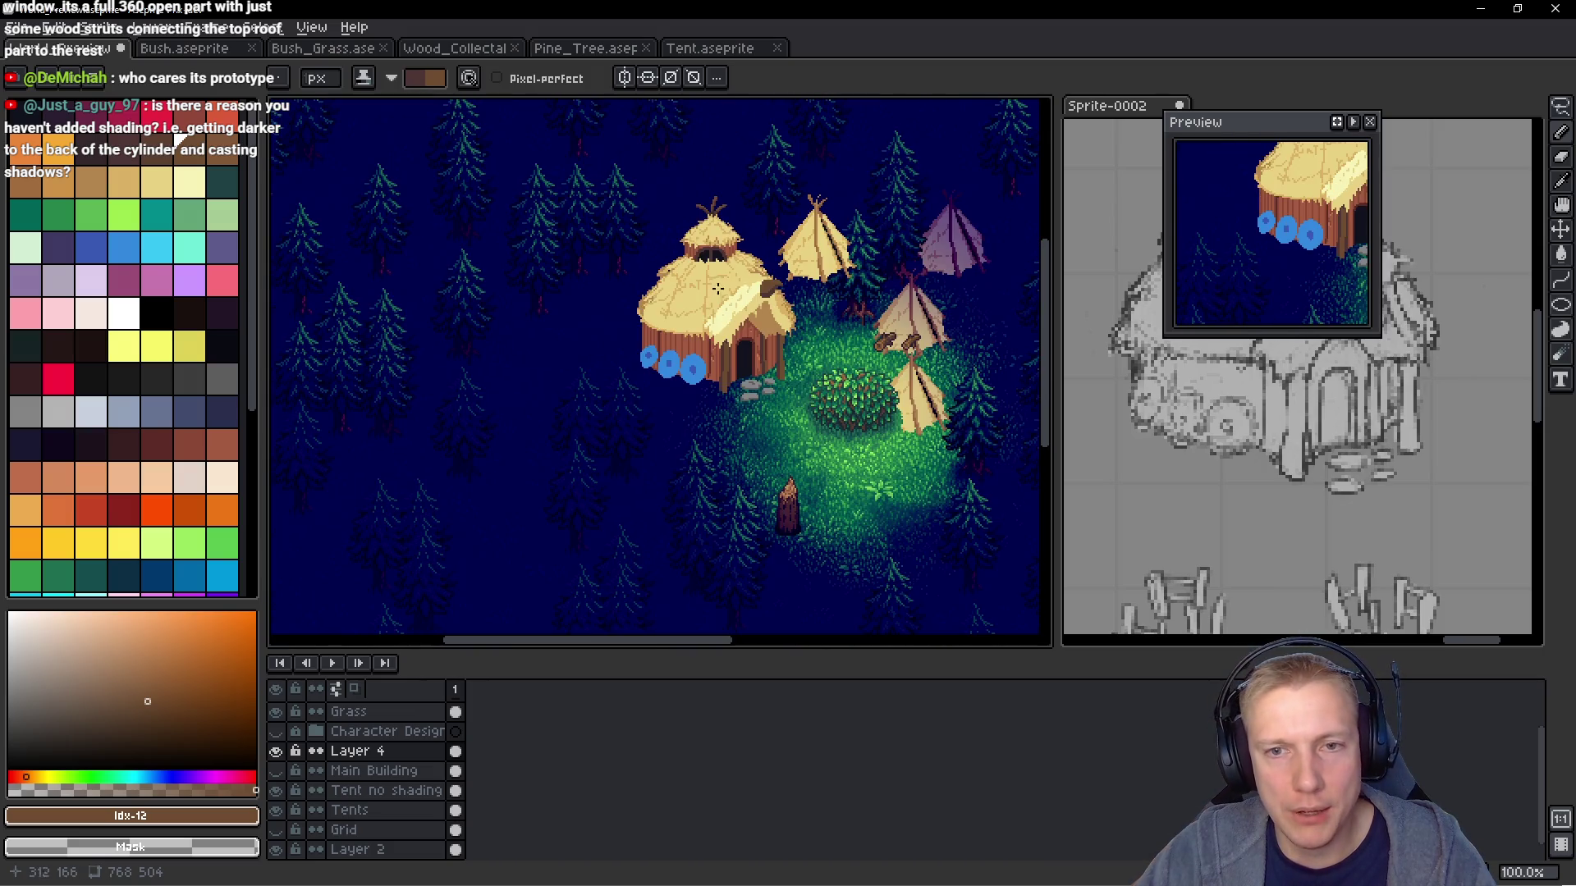
scroll(714, 300, "up", 1)
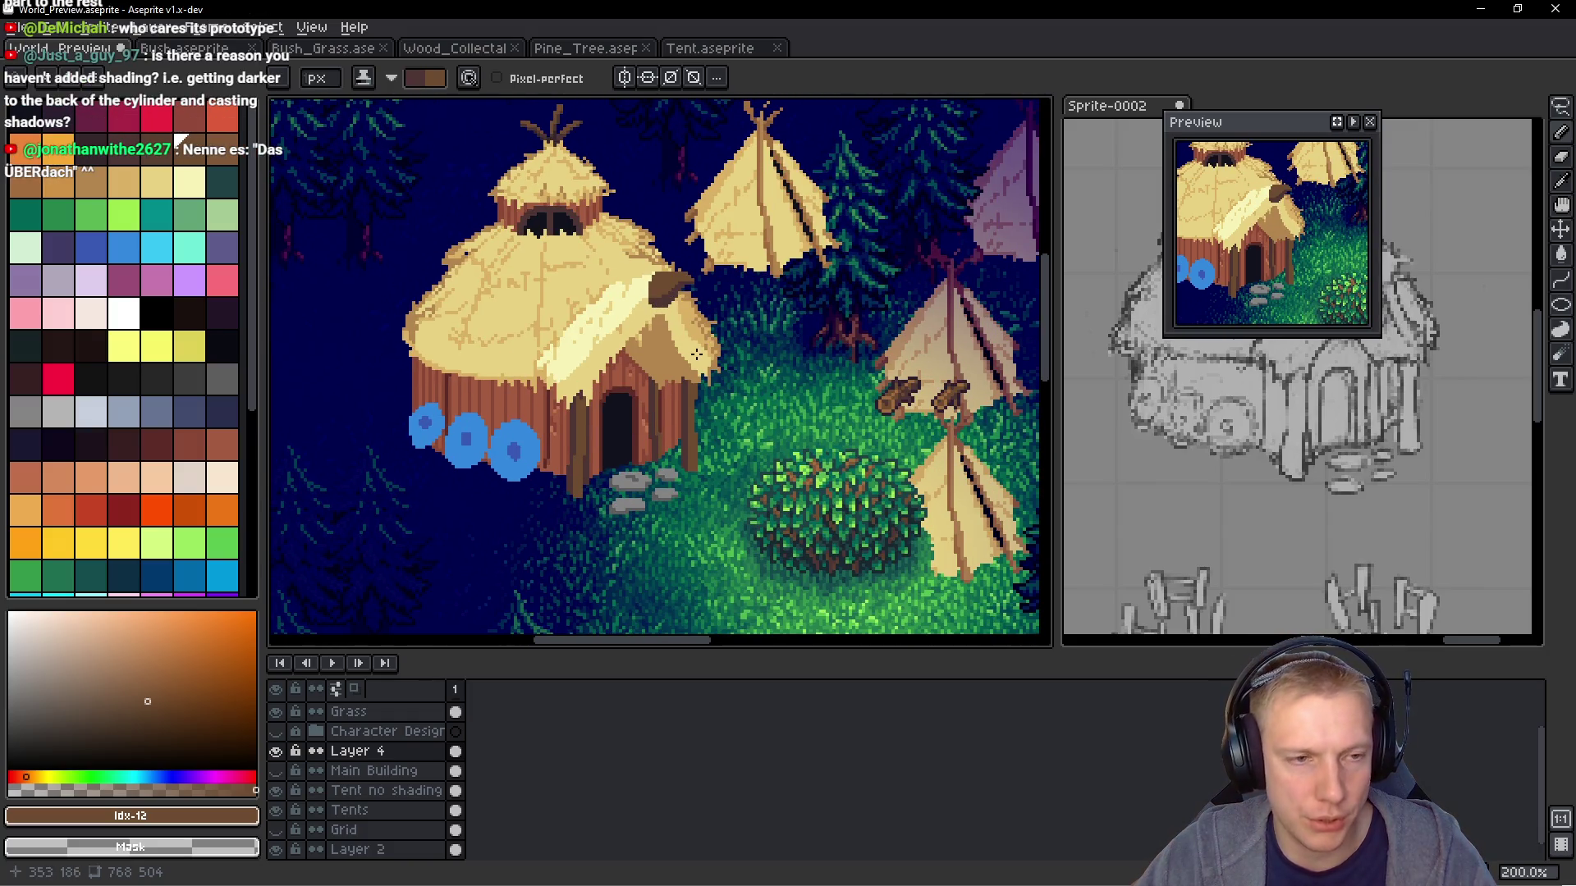
Copy the selected hut and paste it into a new blank sprite
key("m")
key("ctrl+shift+d")
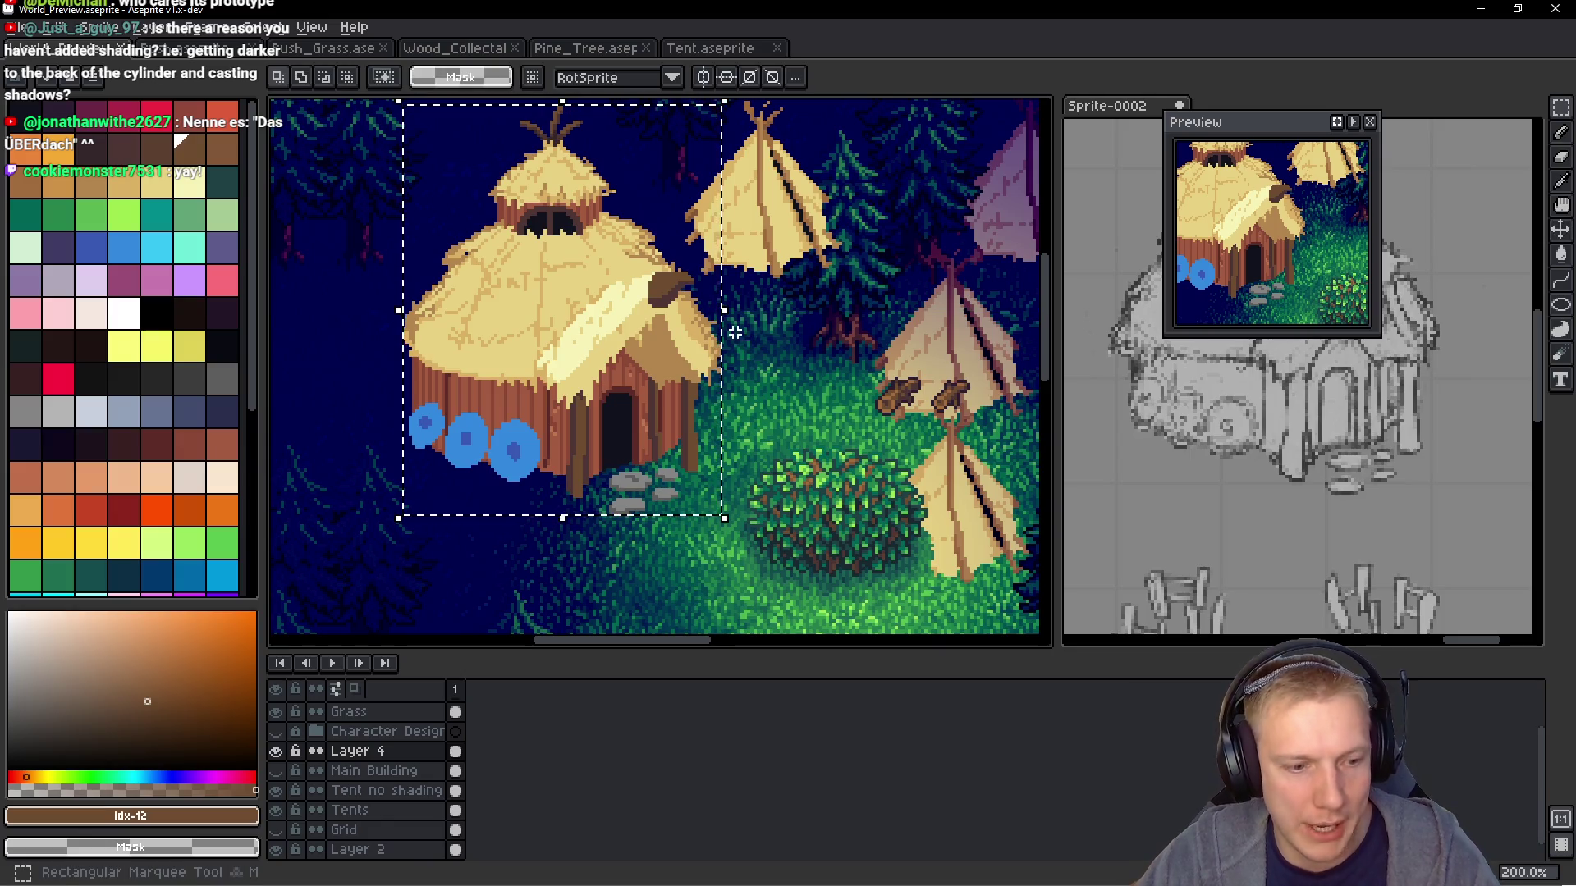
key("ctrl+n")
key("Return")
key("ctrl+v")
scroll(662, 411, "up", 1)
Widen the canvas by 6 px on the right and 4 px on the left
key("ctrl+alt+c")
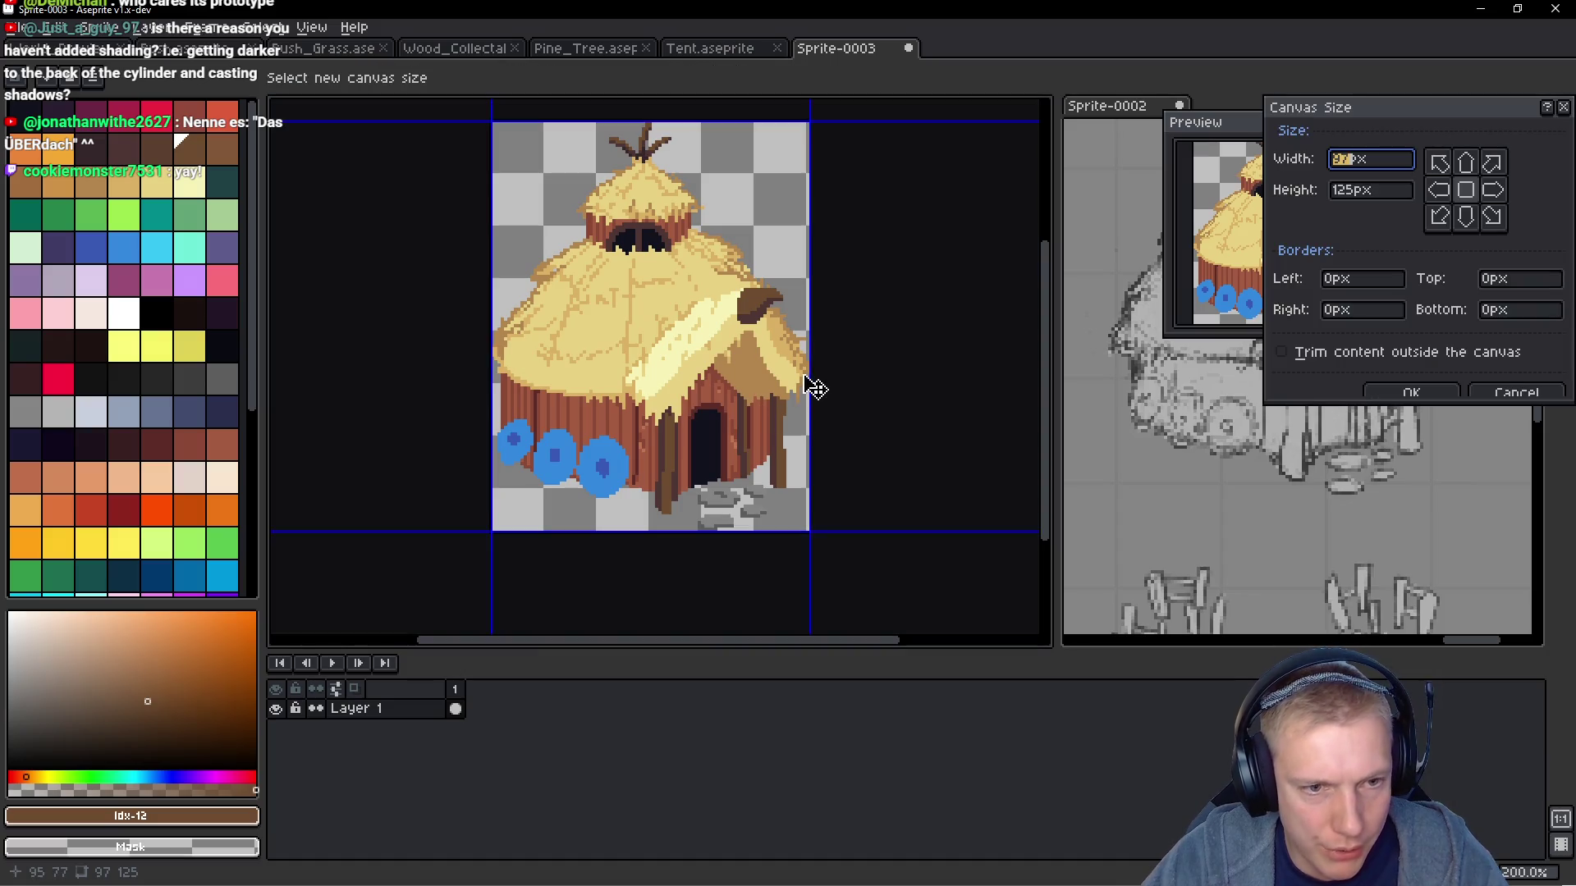
left_click_drag(809, 373, 829, 375)
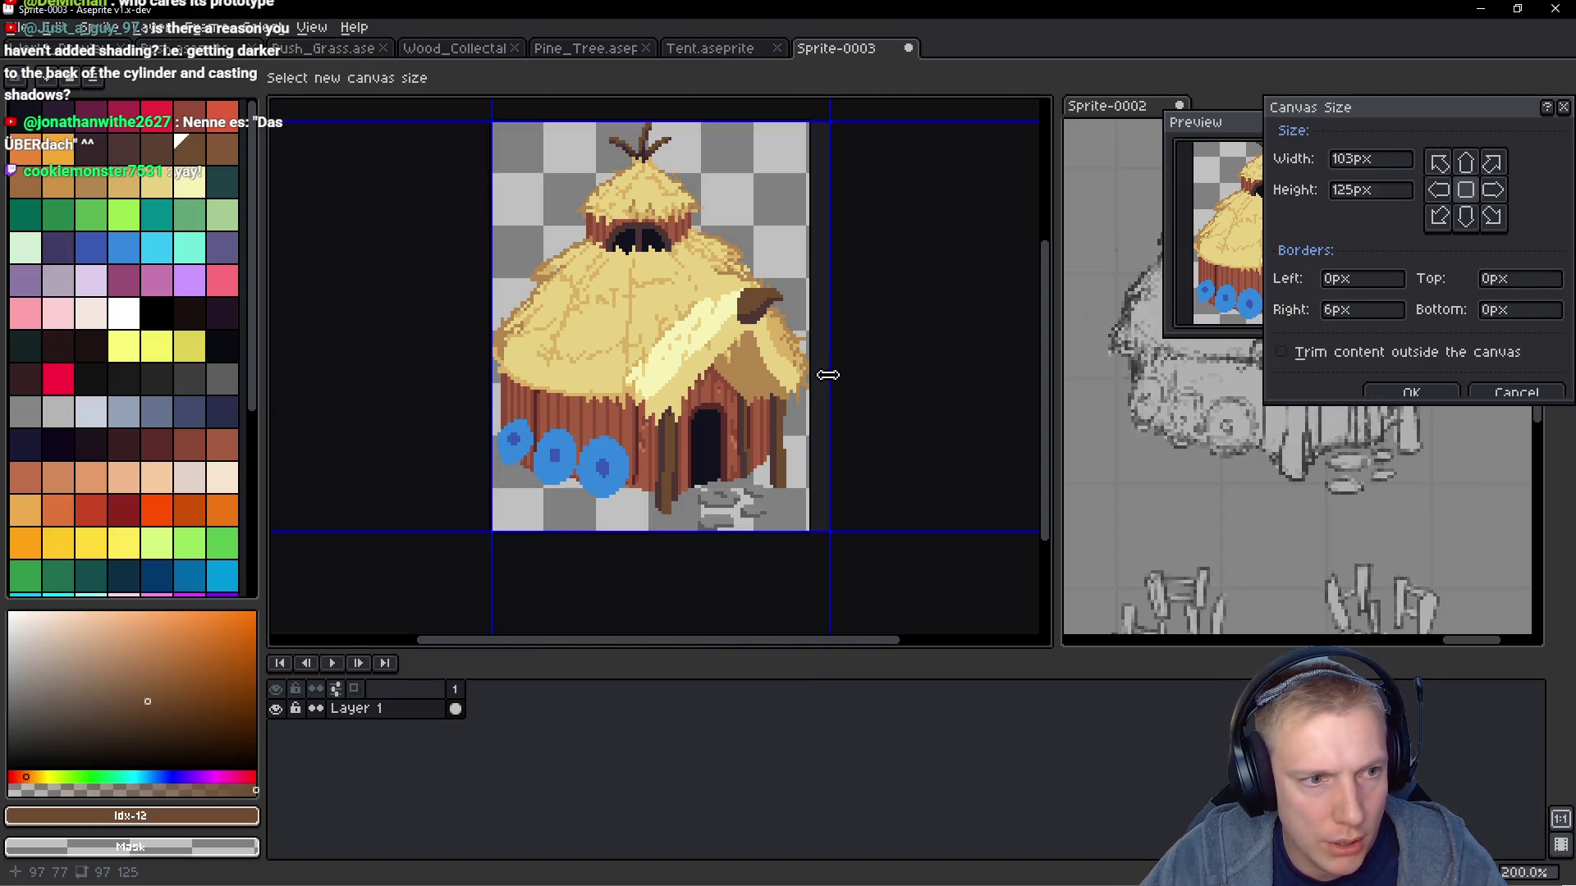
left_click_drag(491, 368, 461, 366)
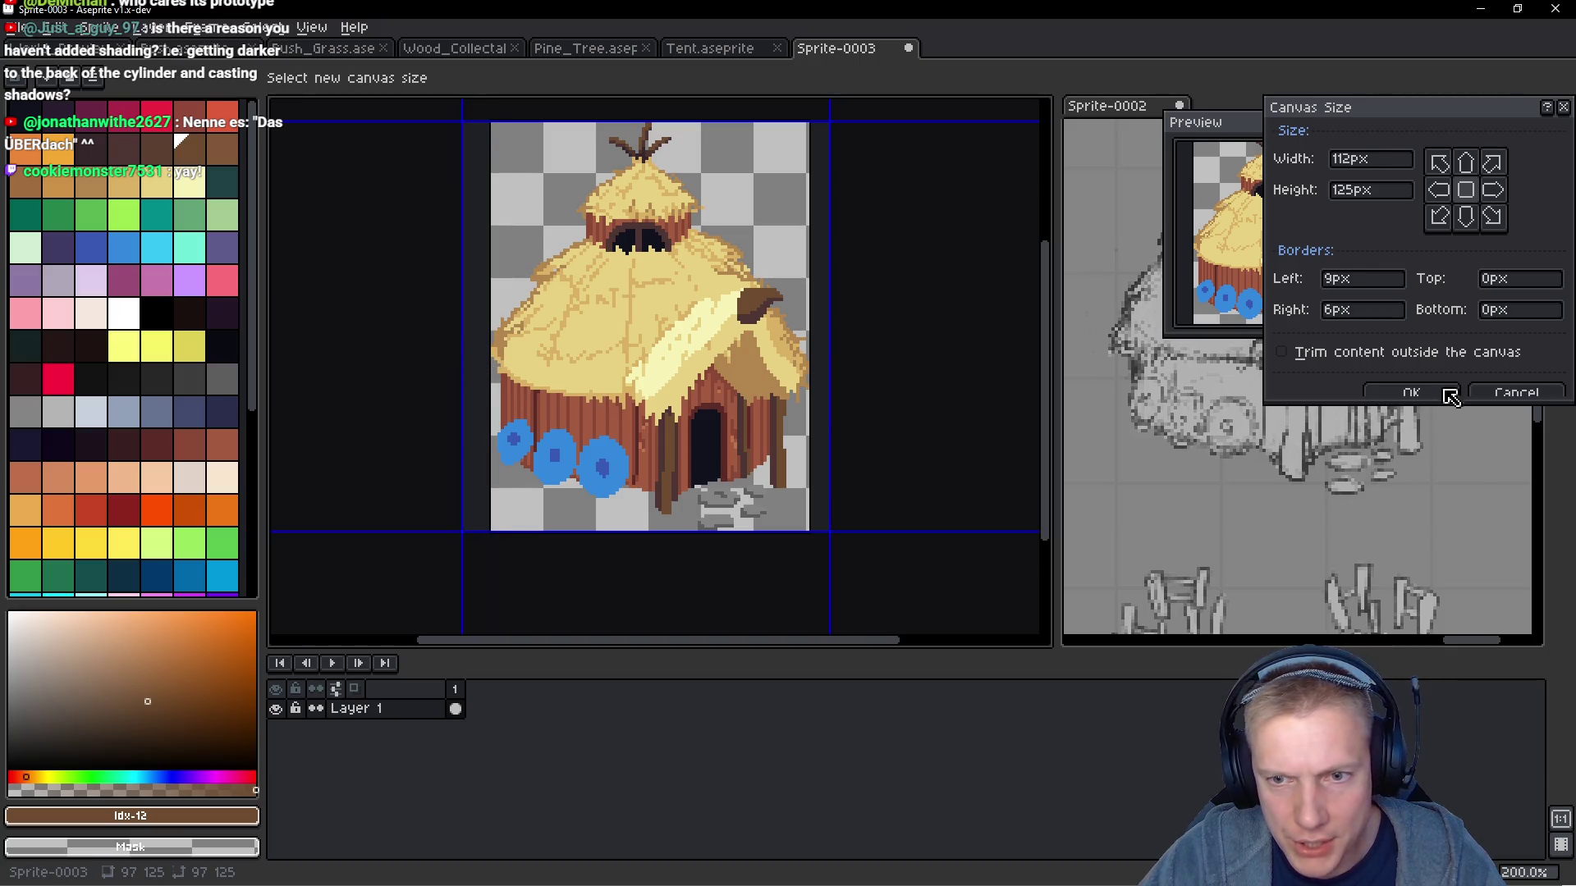
left_click(1411, 392)
left_click_drag(643, 461, 697, 450)
Extend the canvas 2 px at the top and 6 px at the bottom, making it 112×133
key("ctrl+alt+c")
left_click_drag(633, 162, 633, 154)
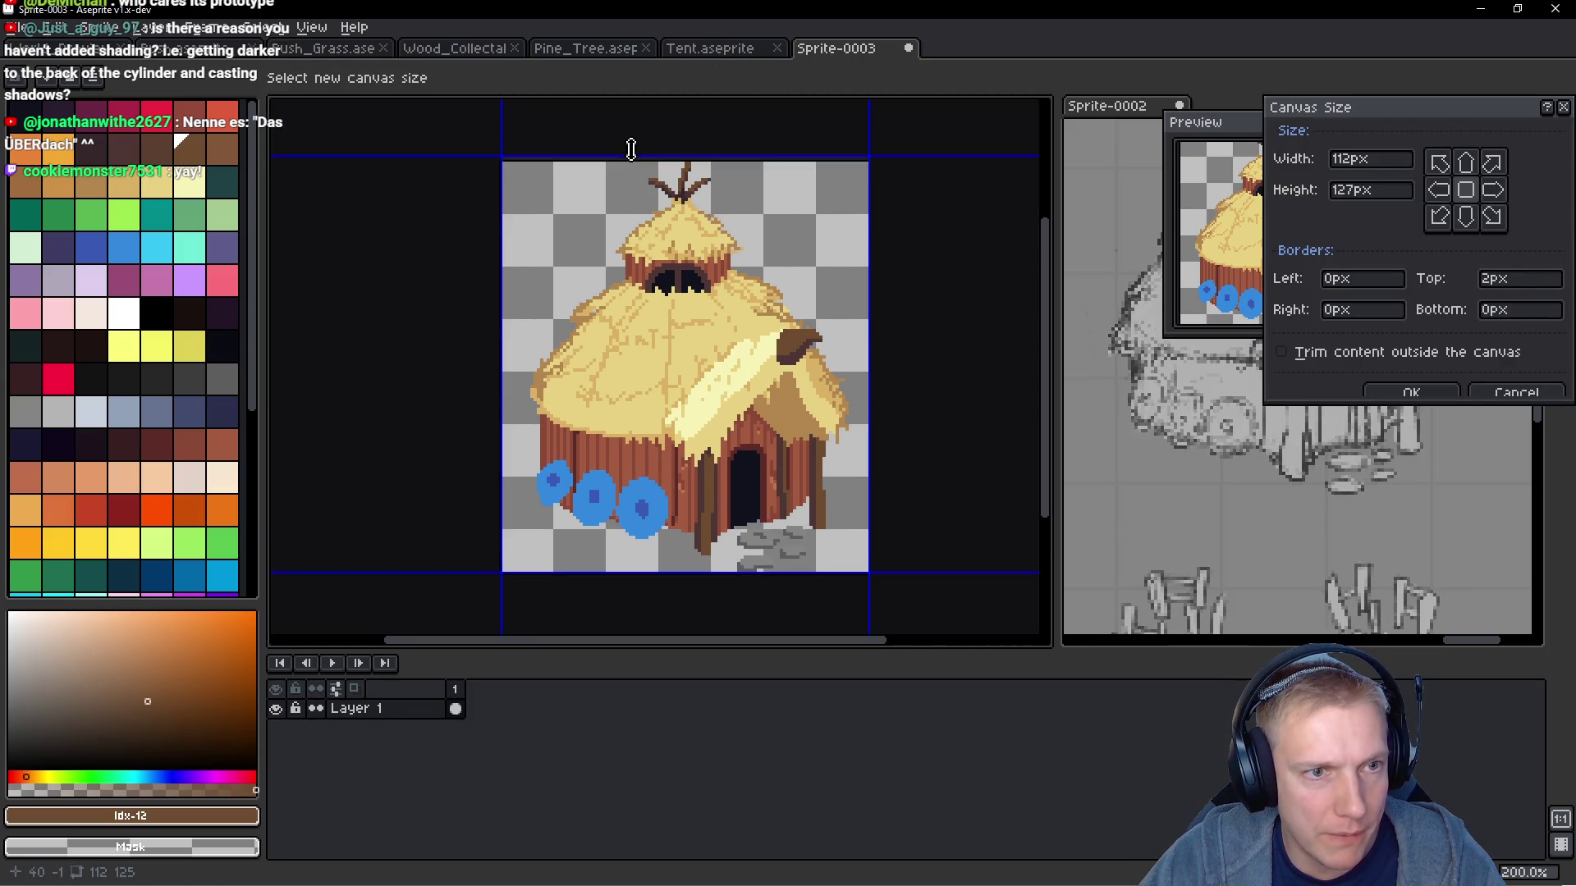
left_click_drag(684, 460, 684, 480)
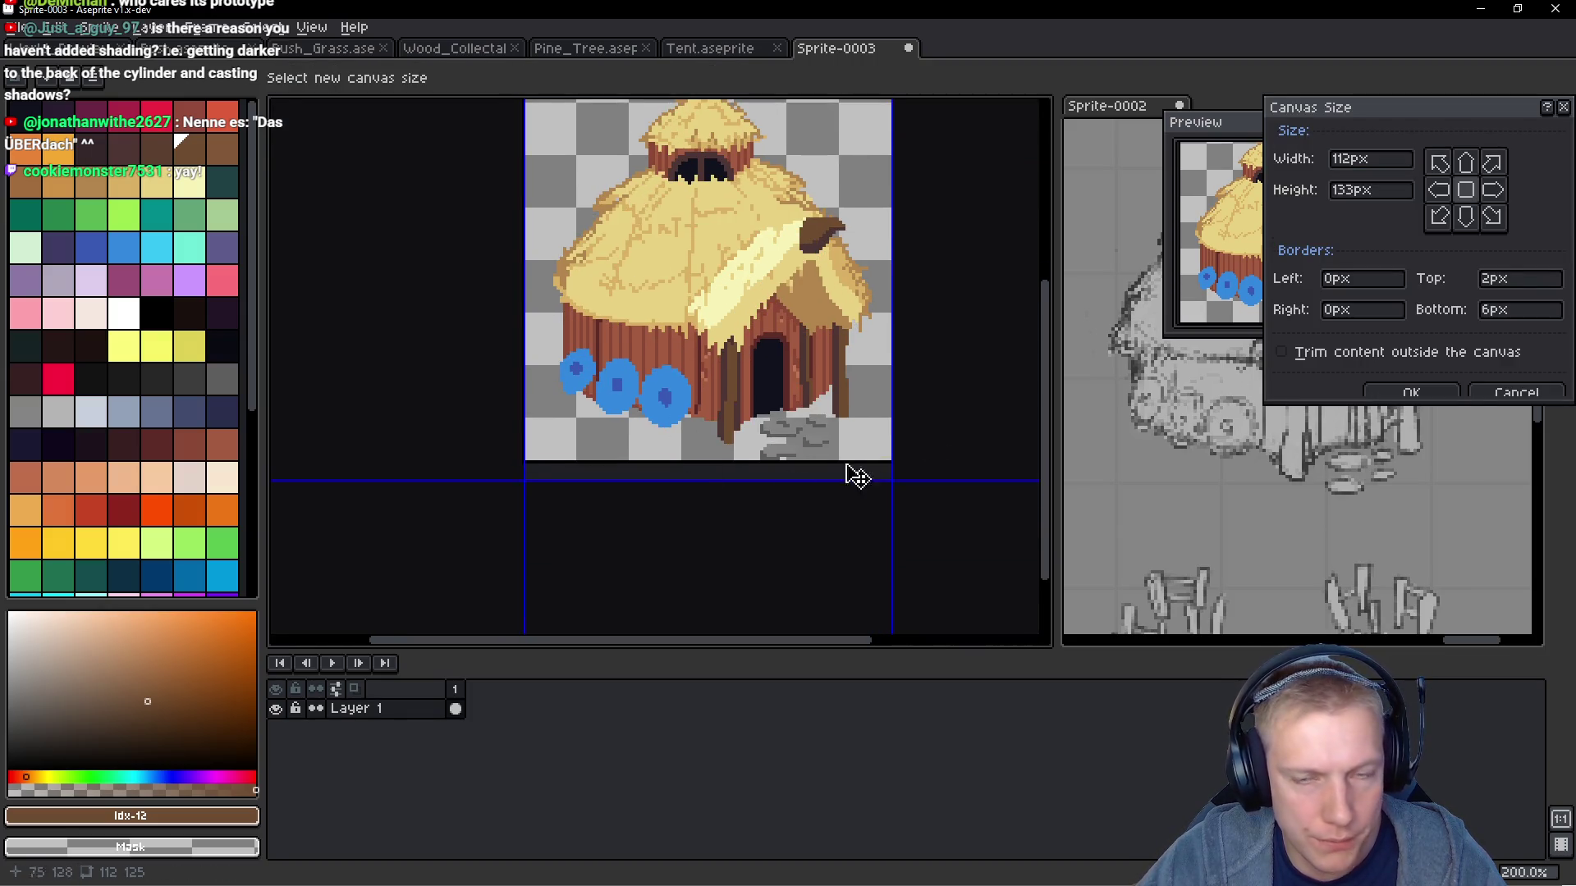
left_click(1412, 394)
left_click_drag(691, 513, 698, 526)
scroll(802, 546, "up", 4)
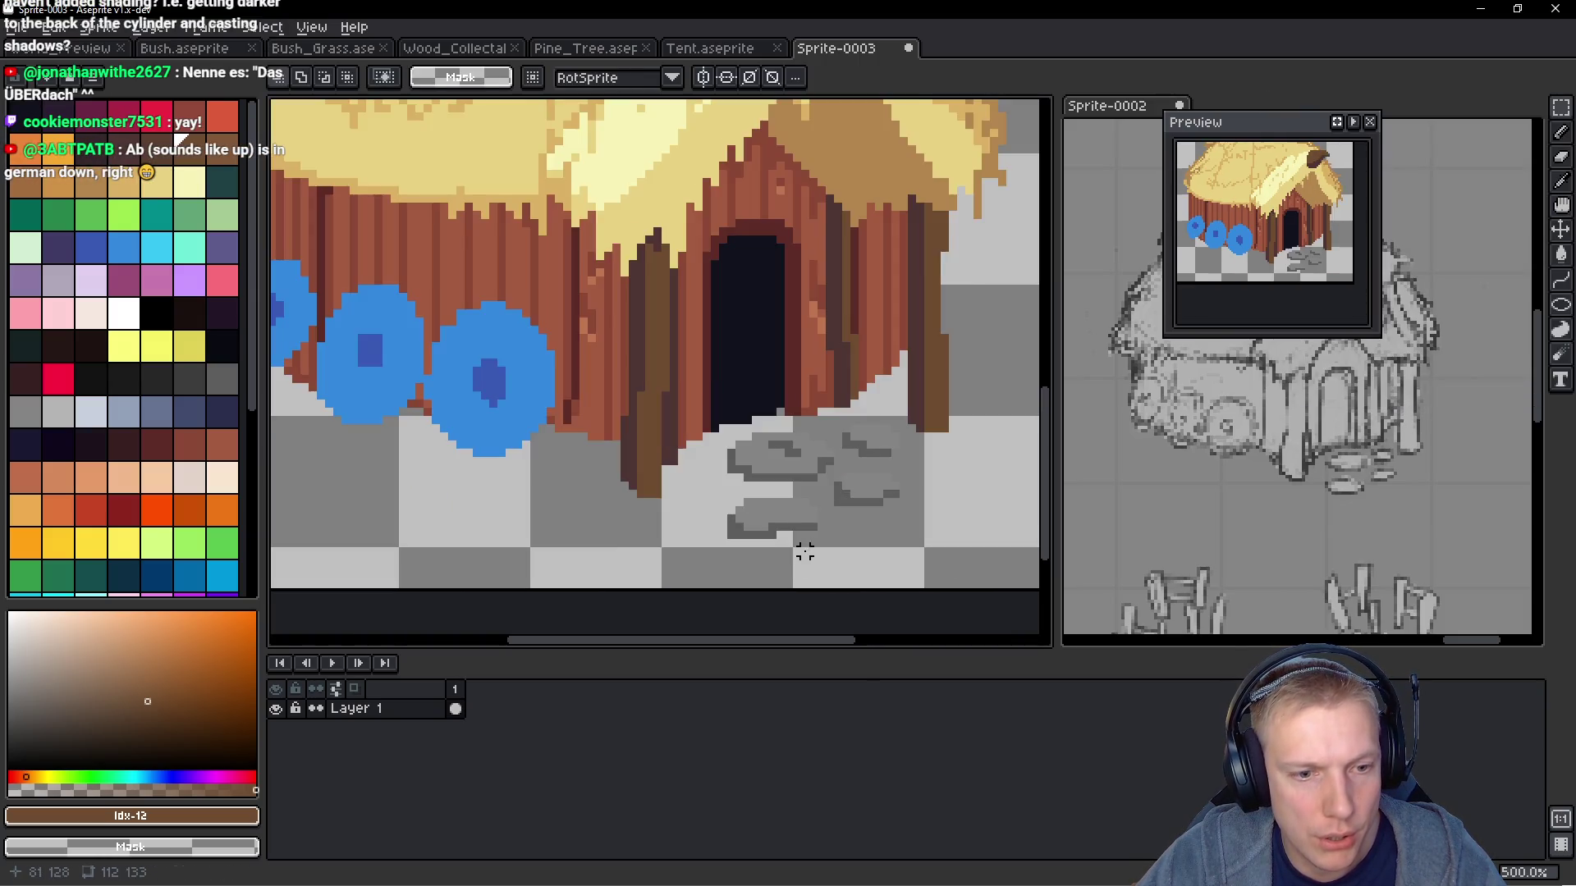
Select the stones by the door and the roof sticks to check their extents
left_click_drag(826, 440, 703, 485)
mouse_move(756, 425)
left_mouse_down()
mouse_move(648, 425)
mouse_move(804, 451)
mouse_move(828, 440)
mouse_move(652, 472)
mouse_move(825, 480)
mouse_move(778, 460)
left_mouse_up()
scroll(771, 460, "down", 3)
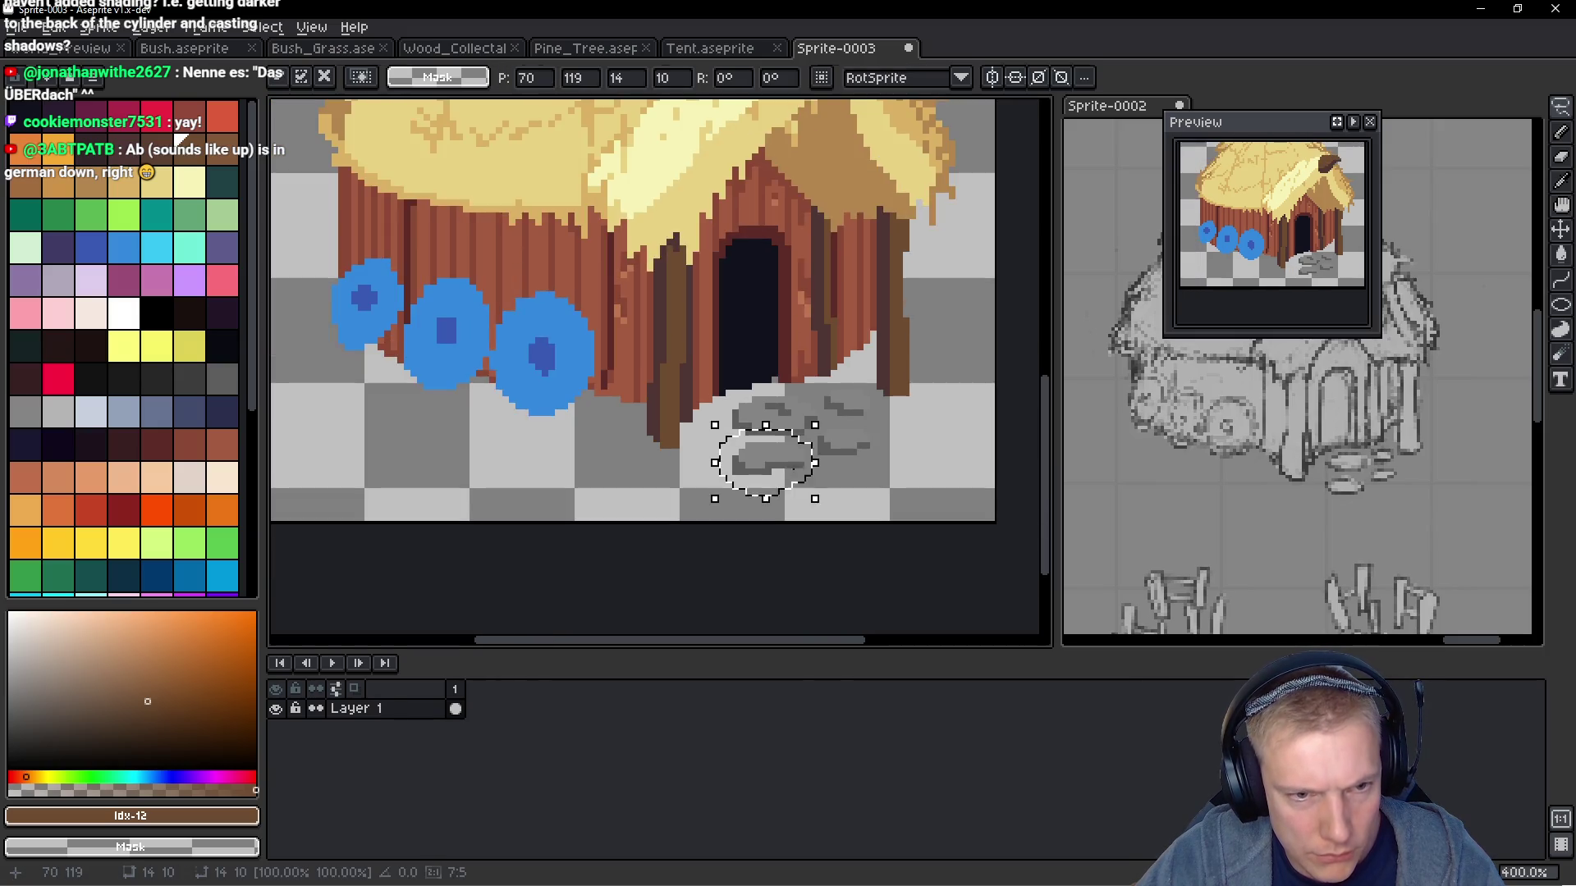
scroll(656, 328, "up", 3)
scroll(722, 320, "down", 2)
scroll(755, 156, "up", 3)
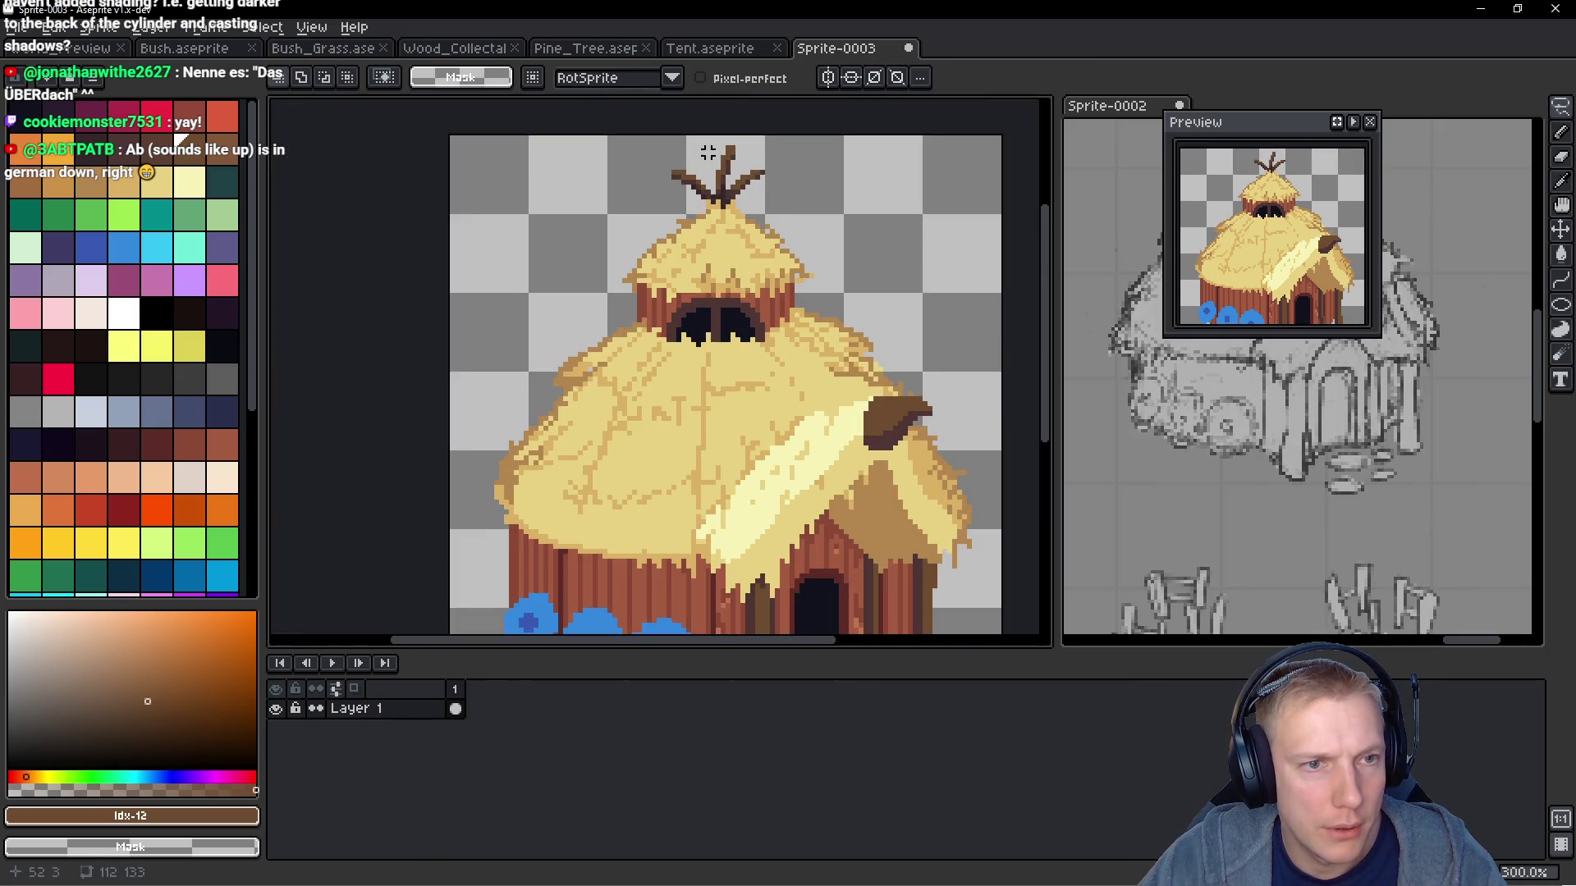
mouse_move(755, 156)
left_mouse_down()
mouse_move(698, 127)
mouse_move(767, 148)
mouse_move(755, 144)
left_mouse_up()
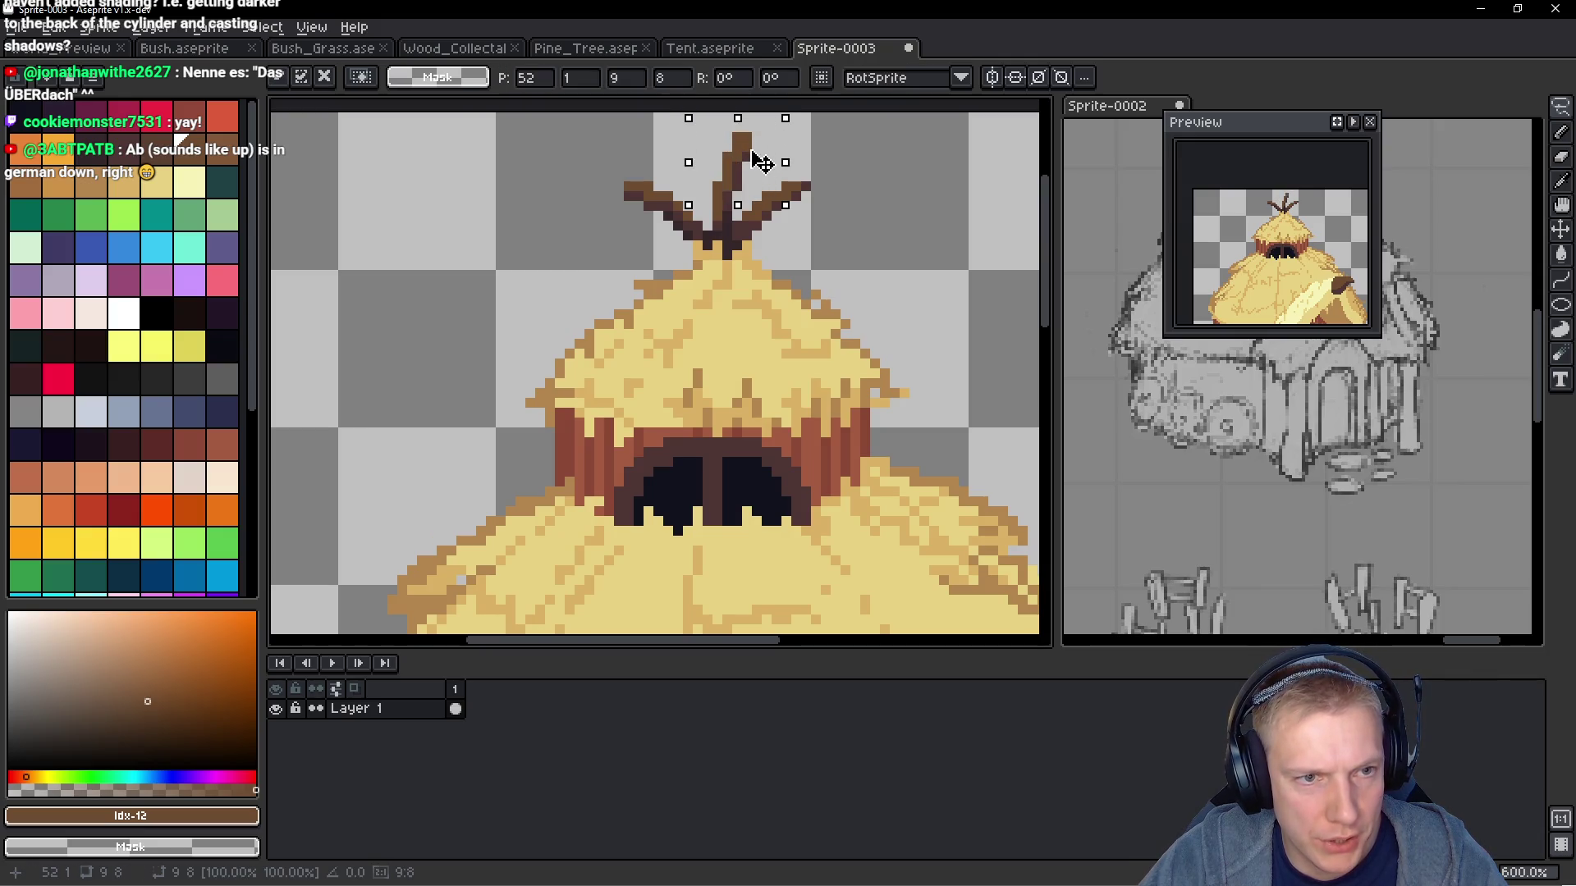
key("ctrl+d")
scroll(697, 205, "down", 2)
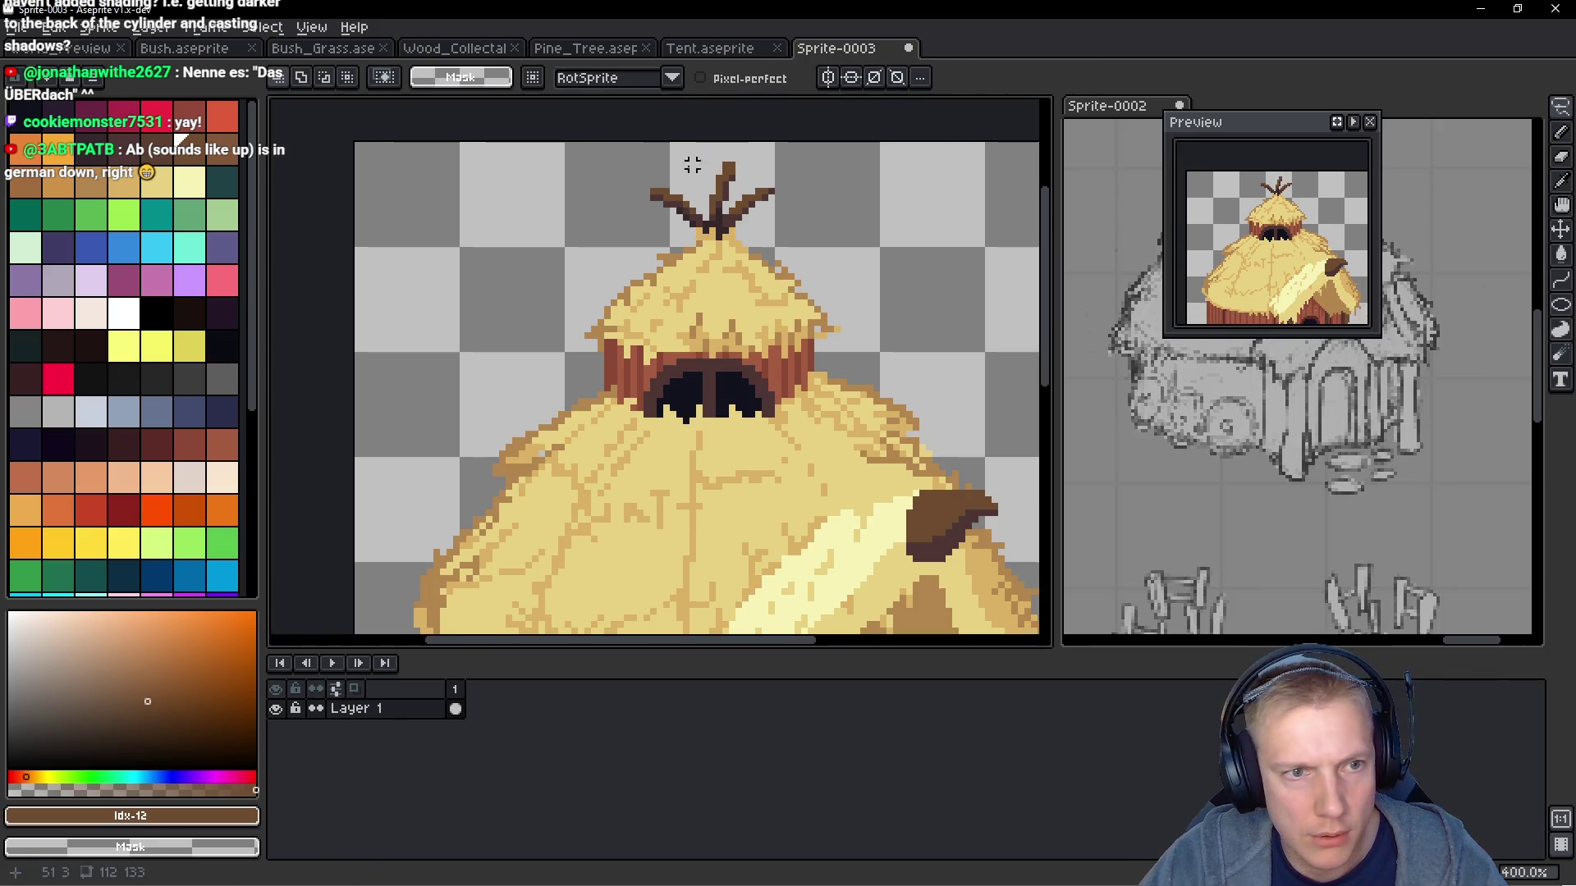
Trim 2 px off the top and the extra bottom space, leaving a 112×126 canvas
key("ctrl+alt+c")
left_click_drag(665, 141, 665, 154)
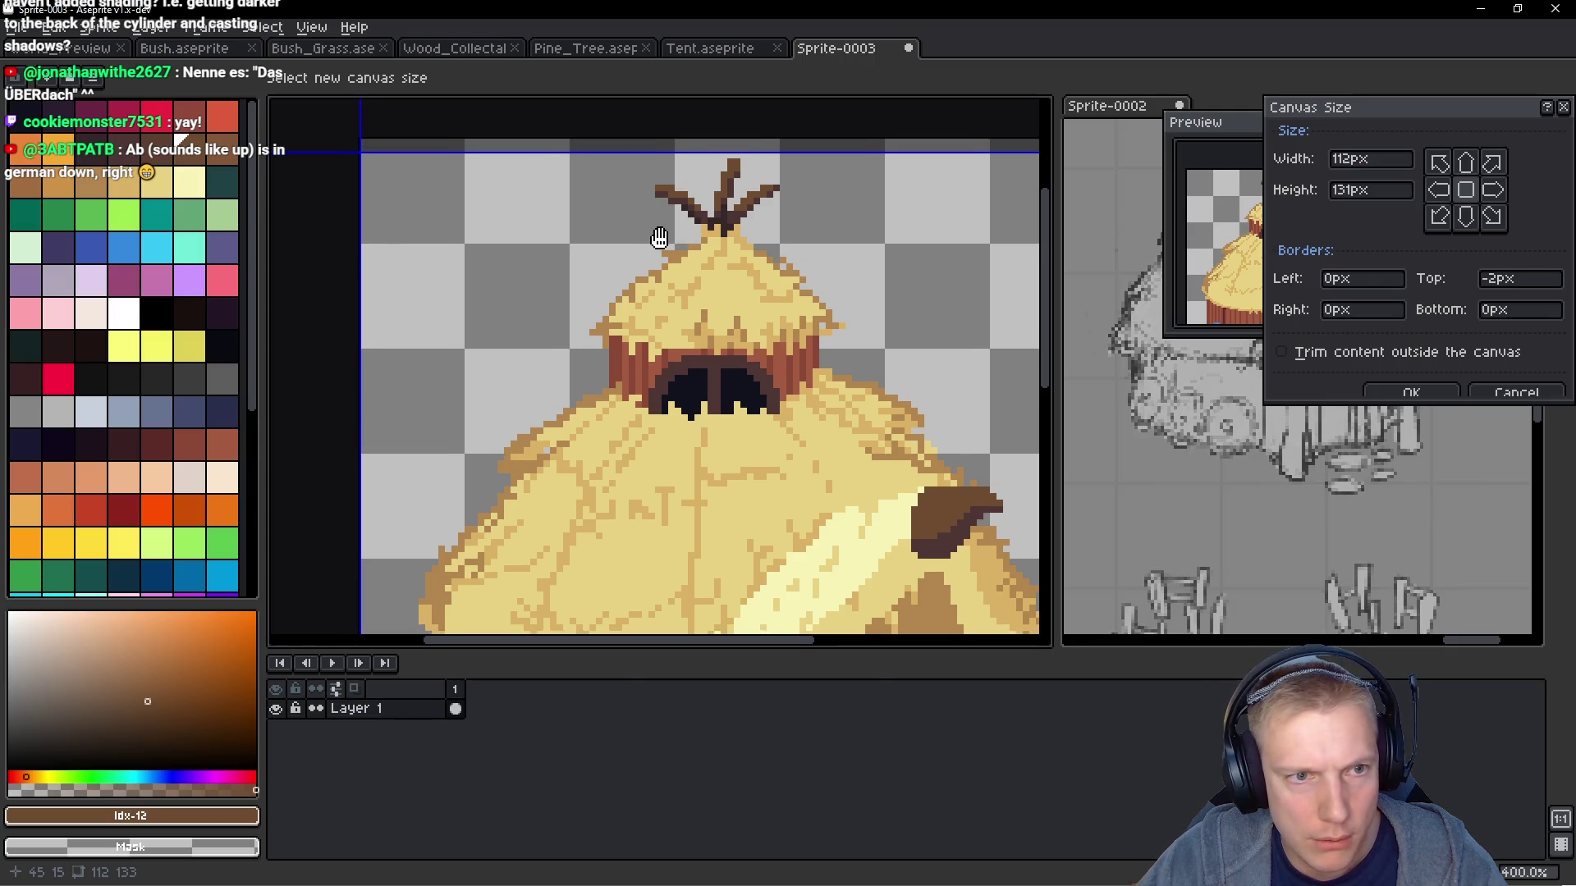
scroll(668, 214, "down", 5)
left_click_drag(761, 444, 763, 411)
left_click(1409, 393)
scroll(781, 362, "down", 3)
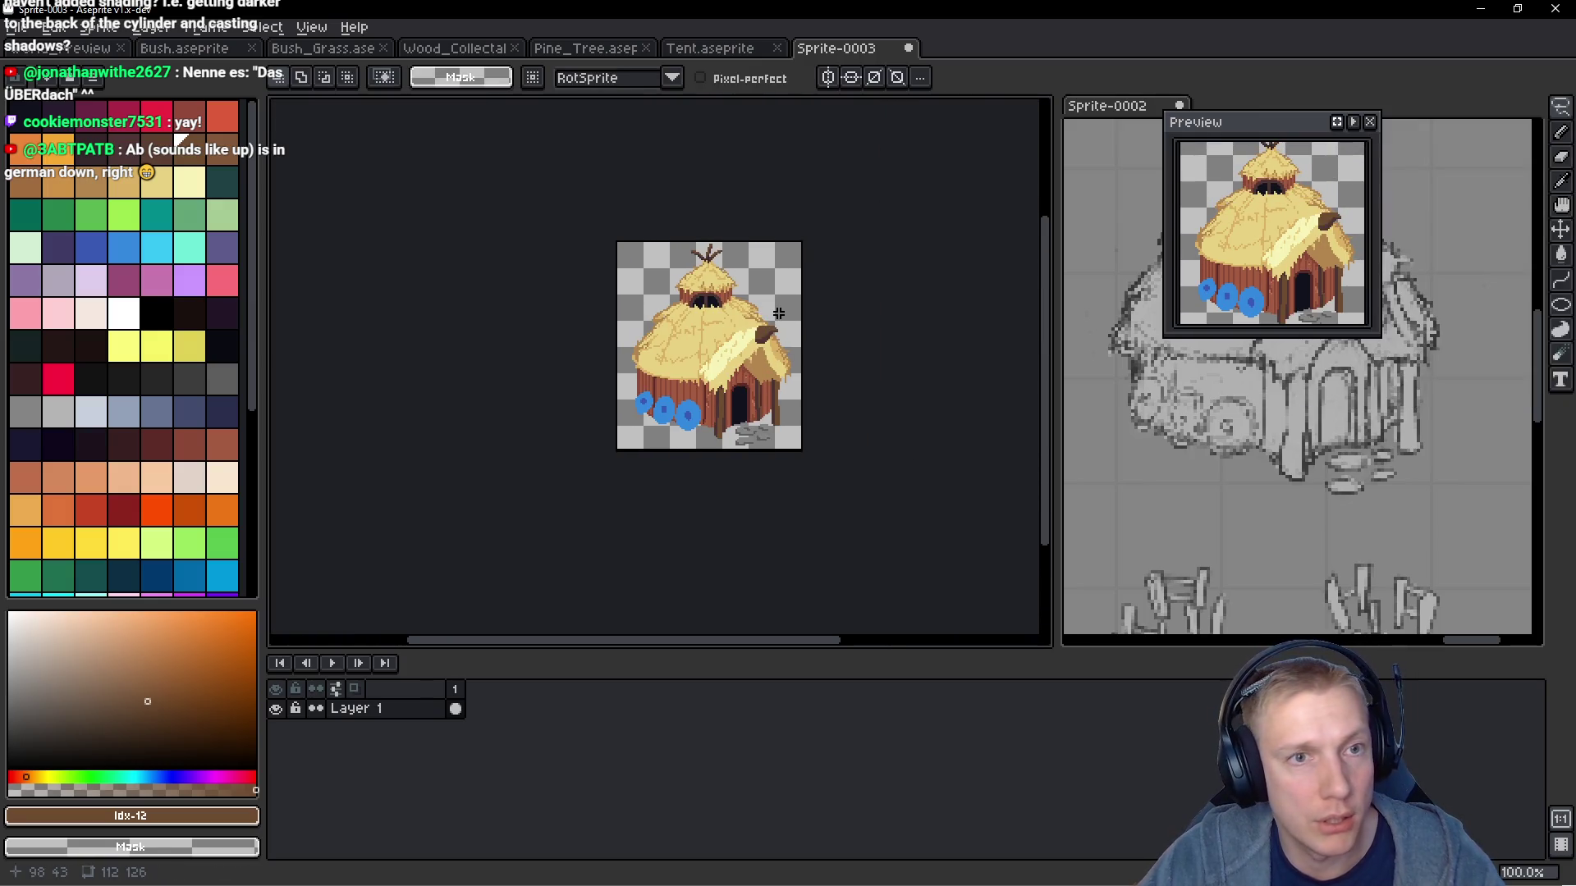
key("ctrl+s")
Choose Viking_Base.aseprite from the name suggestions and confirm overwriting the old file
type("Main")
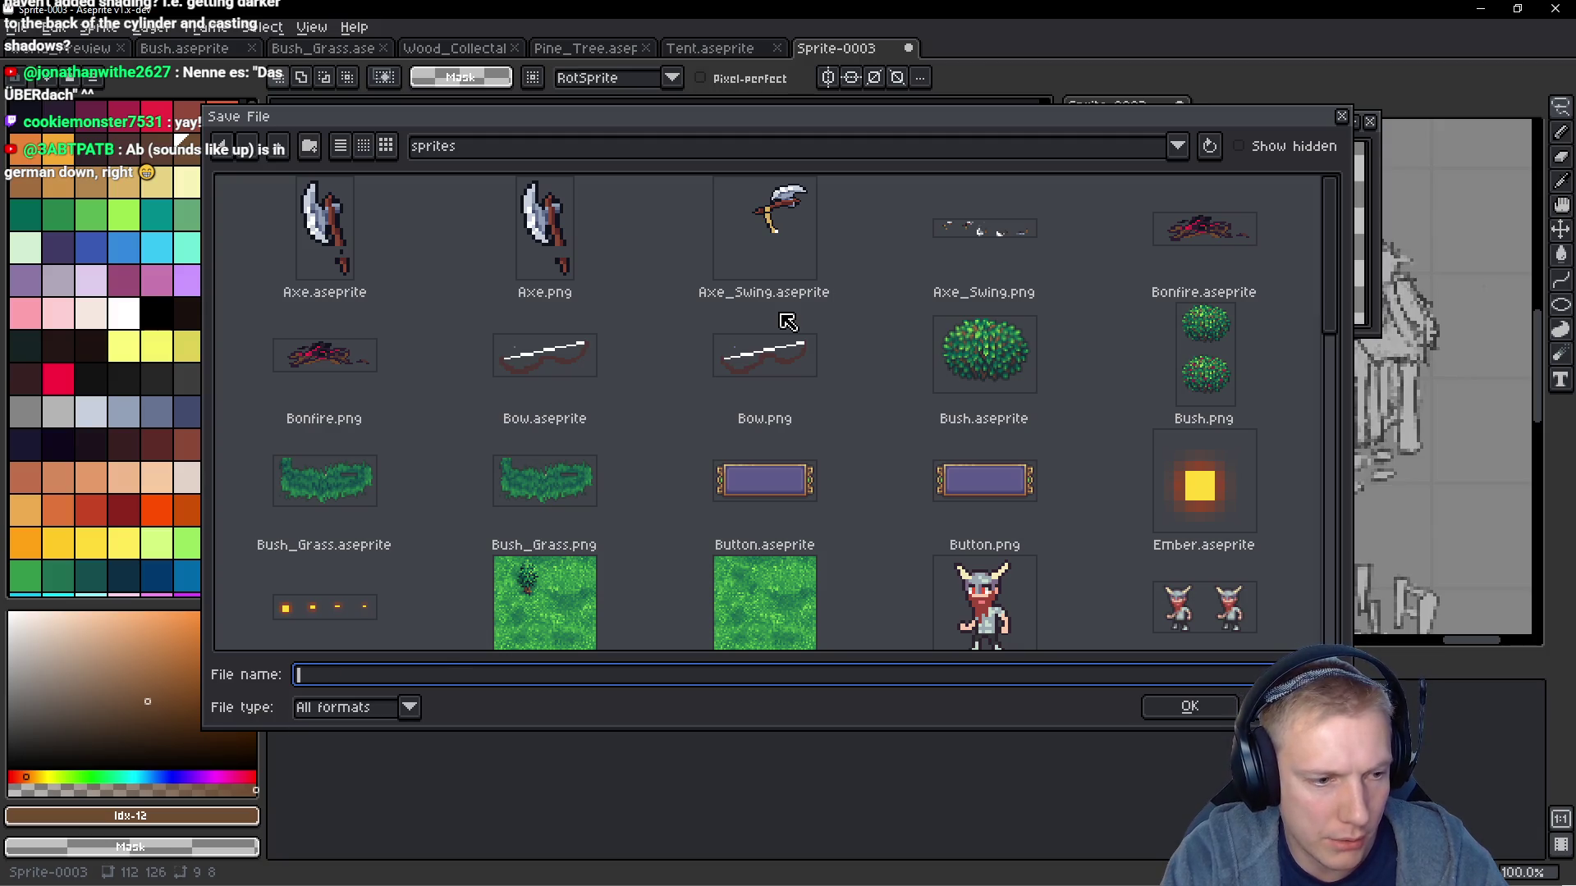
type("V")
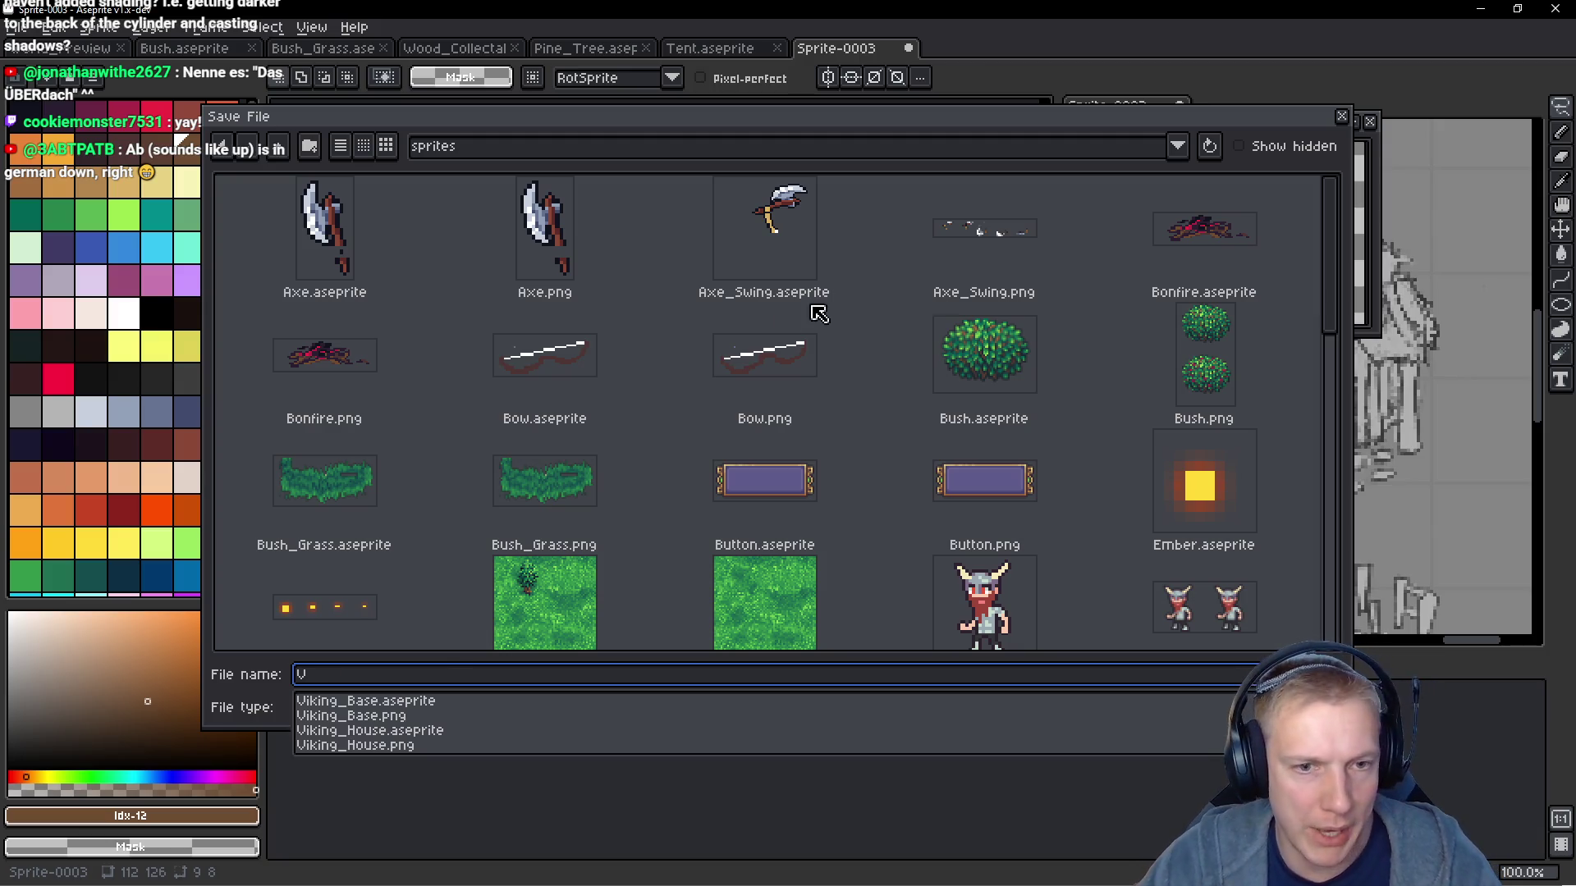
scroll(903, 369, "down", 10)
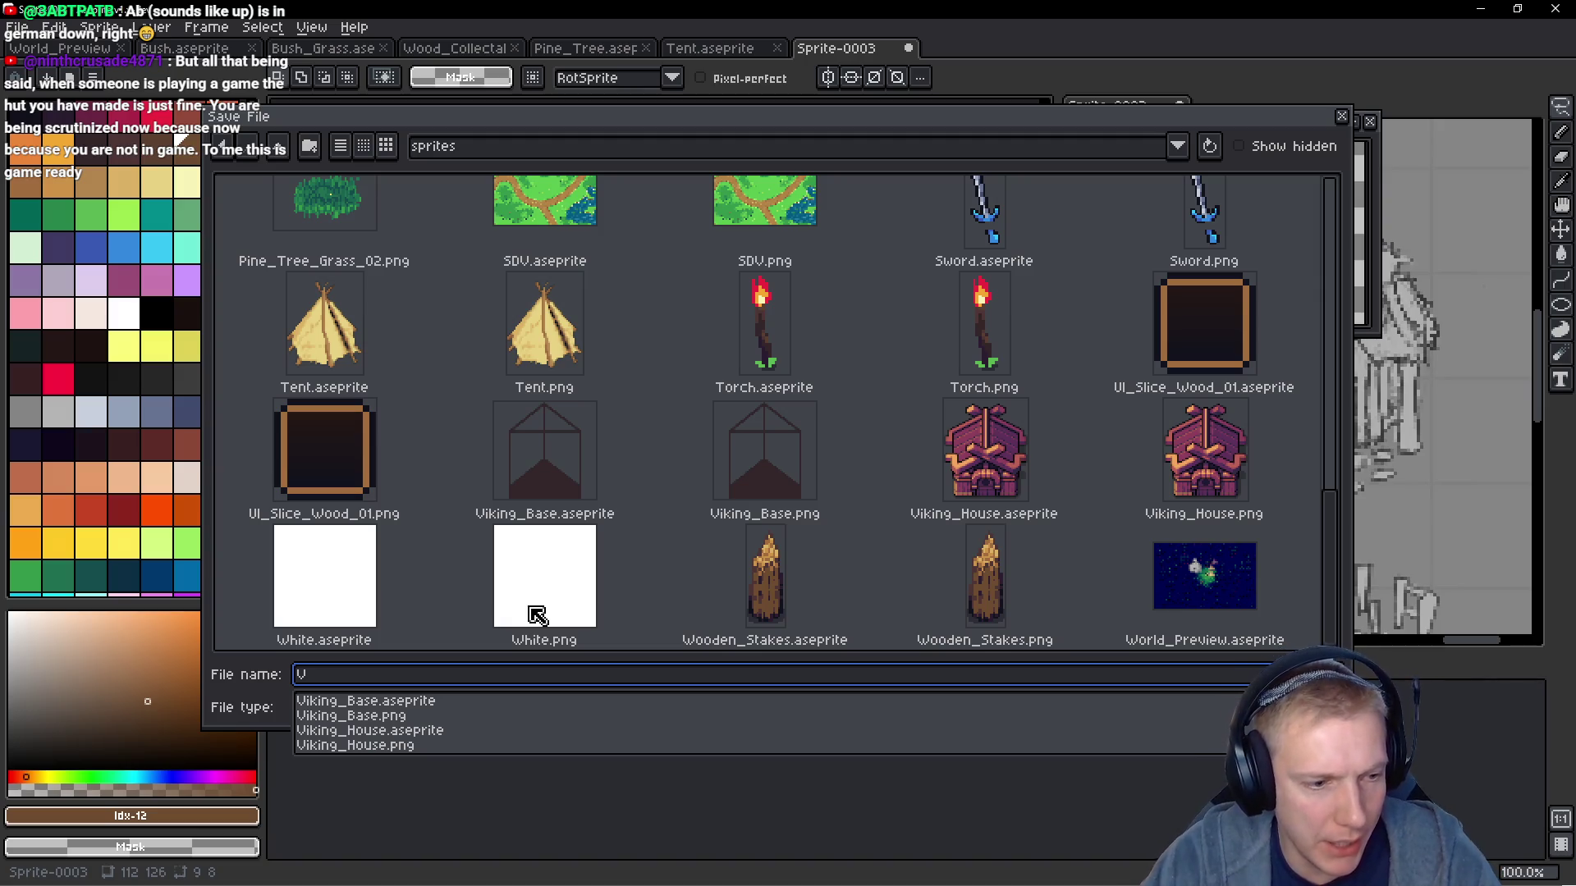
key("Down")
key("Return")
key("Return")
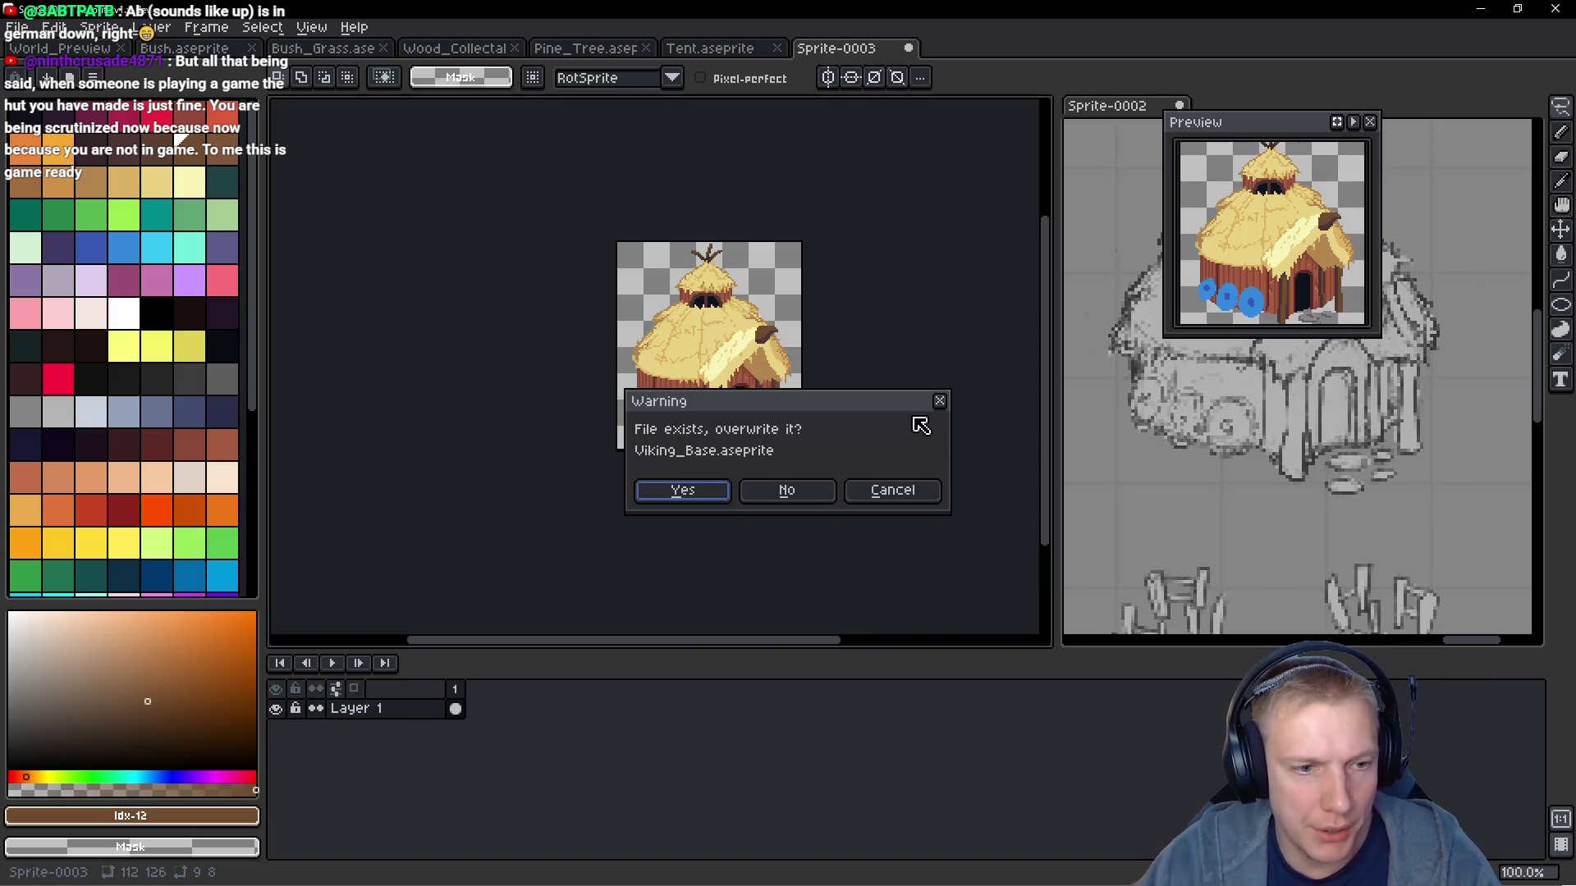
left_click(680, 492)
scroll(861, 337, "right", 2)
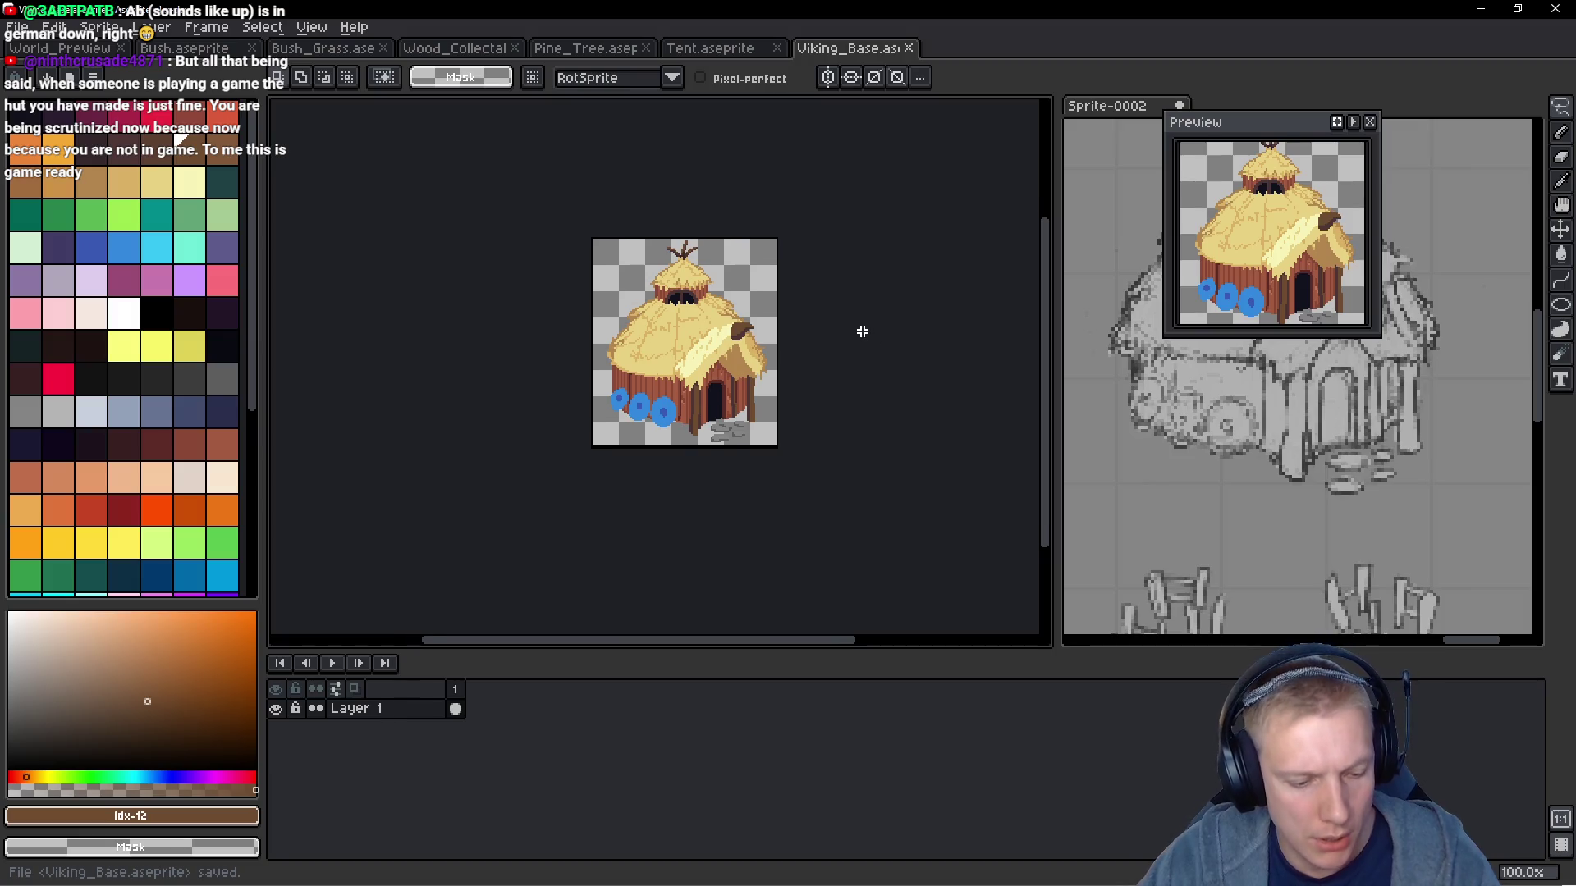
key("i")
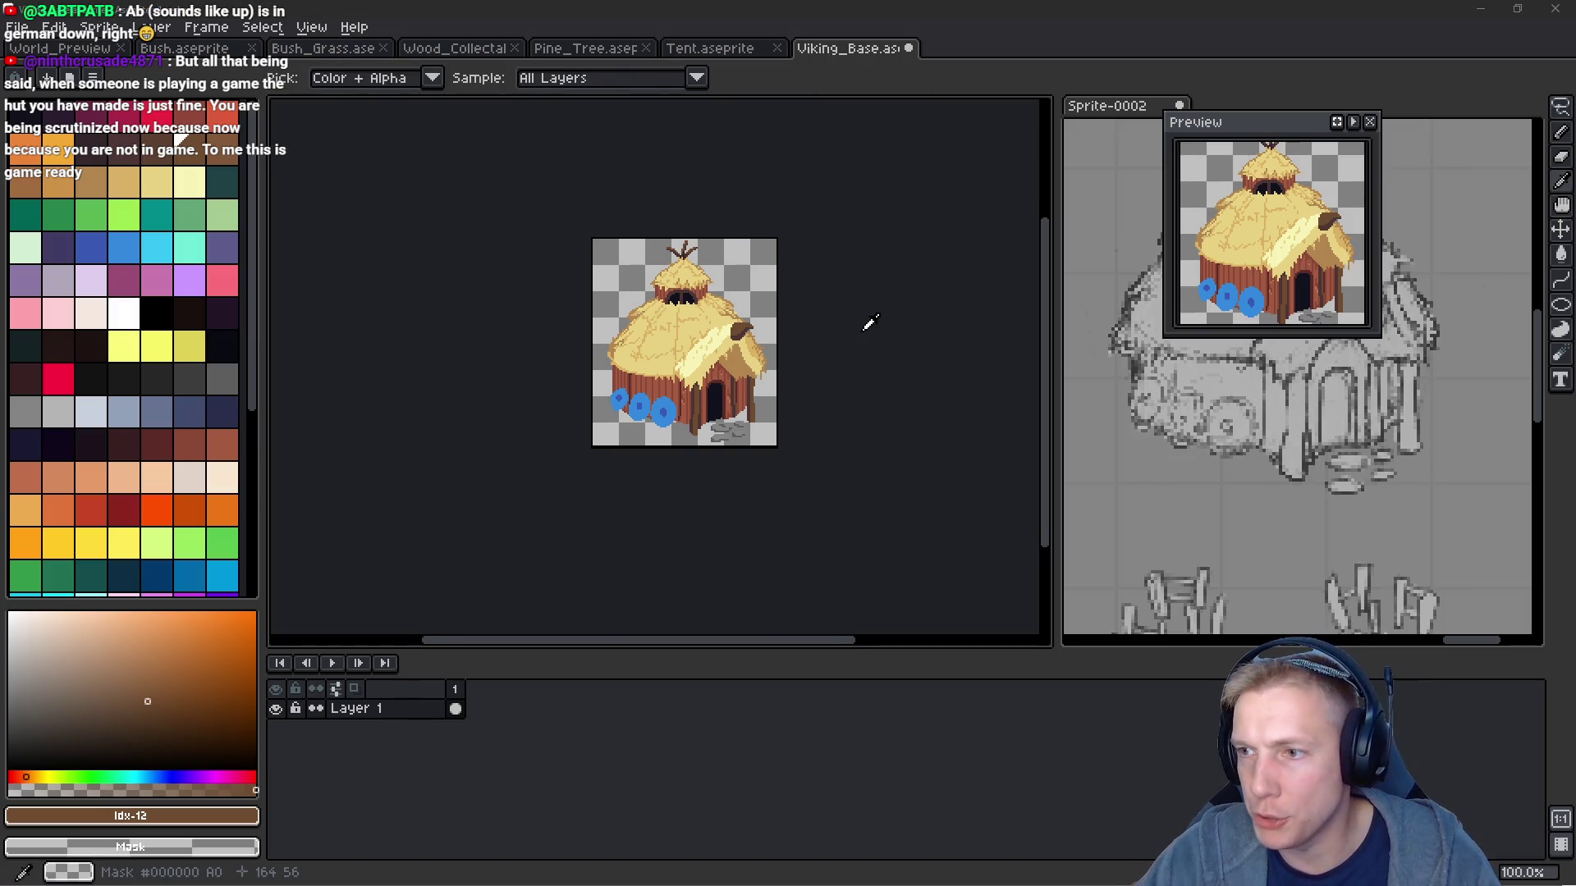
Add a // Viking Base comment and opening brace below the folded Debug Testing block
key("alt+Tab")
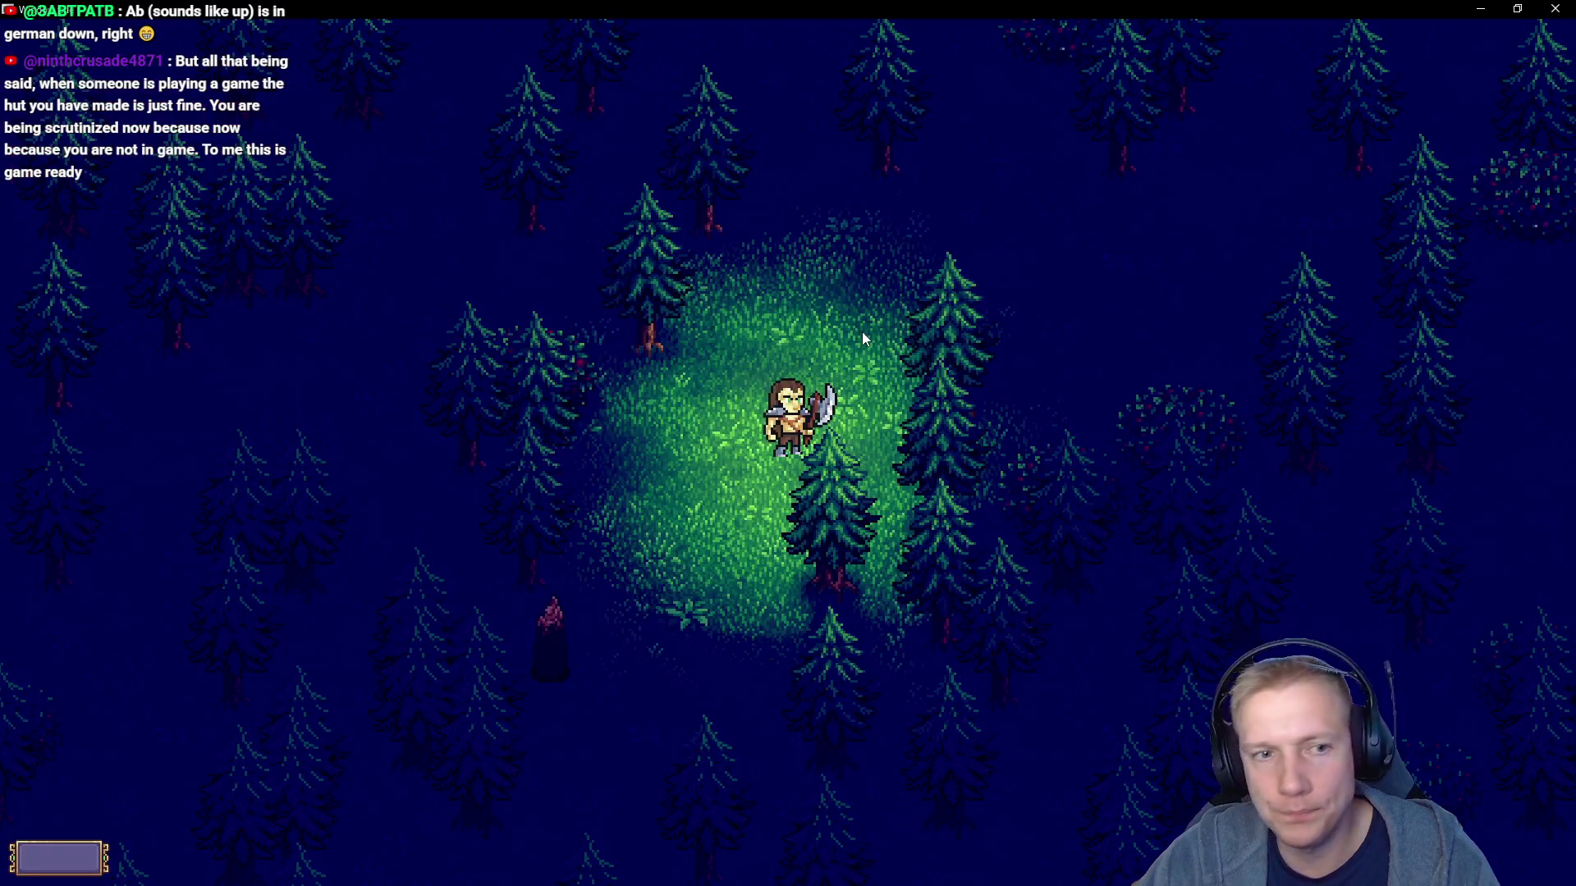
key("alt+Tab")
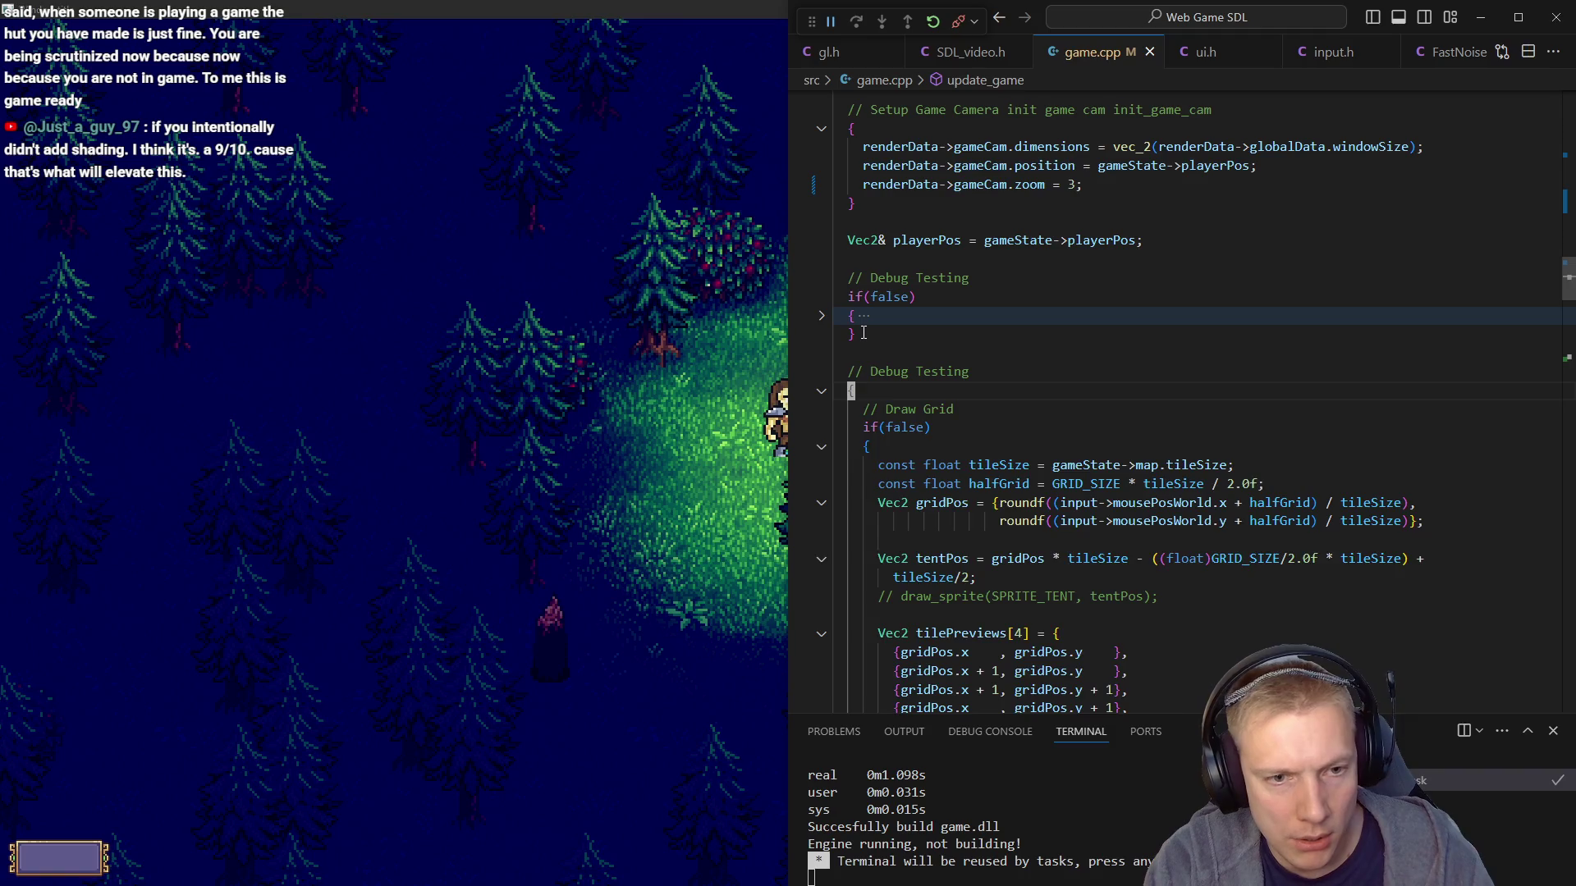
key("ctrl+shift+bracketleft")
key("Up")
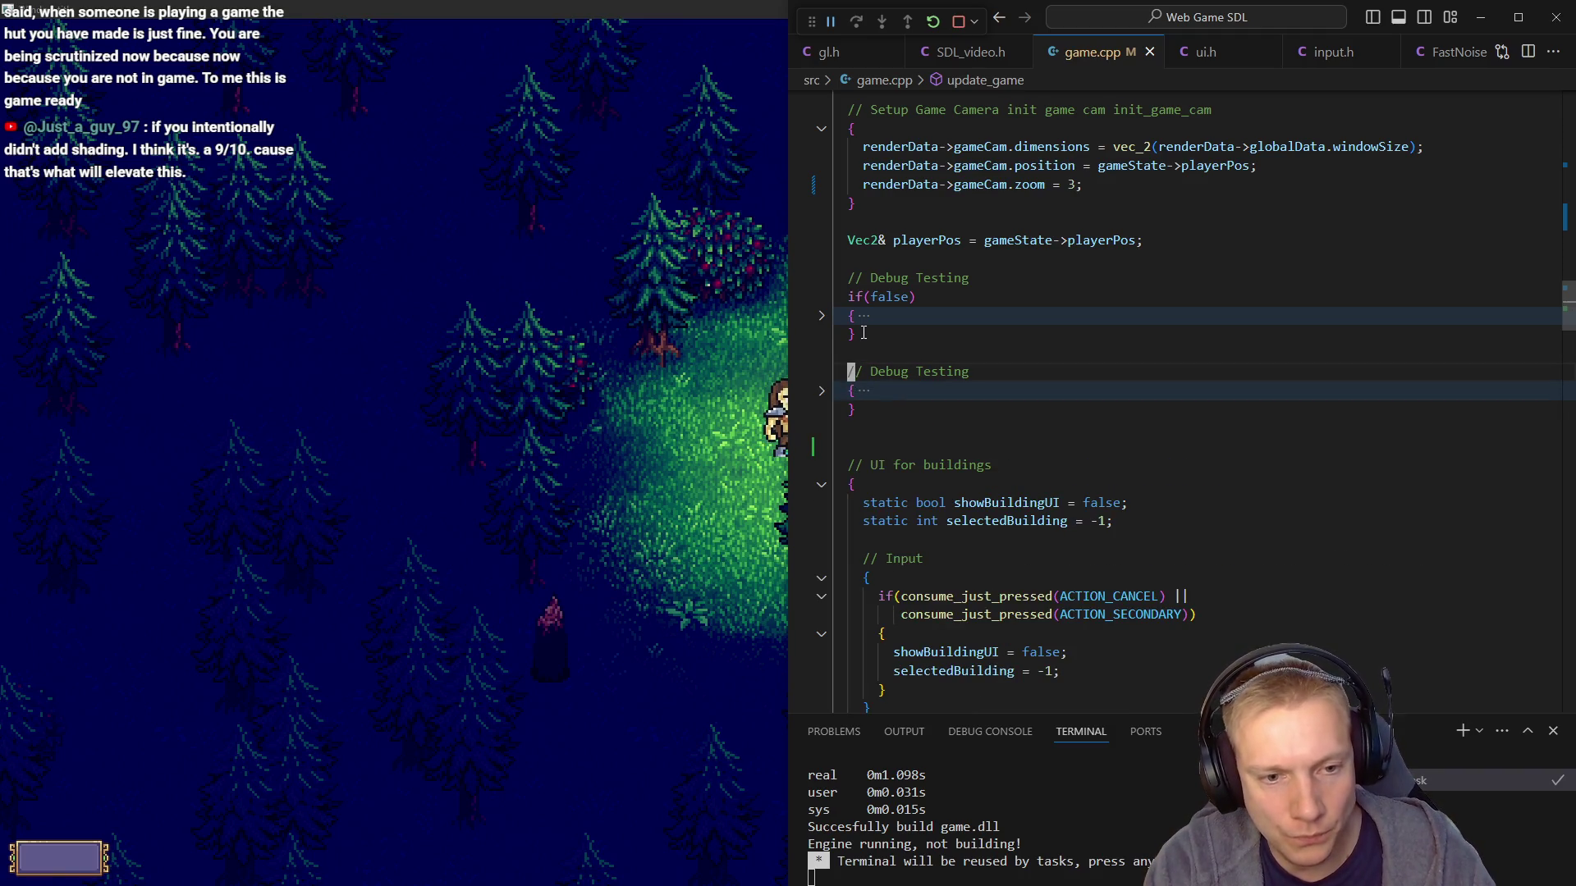
key("Return")
key("Return")
type("//")
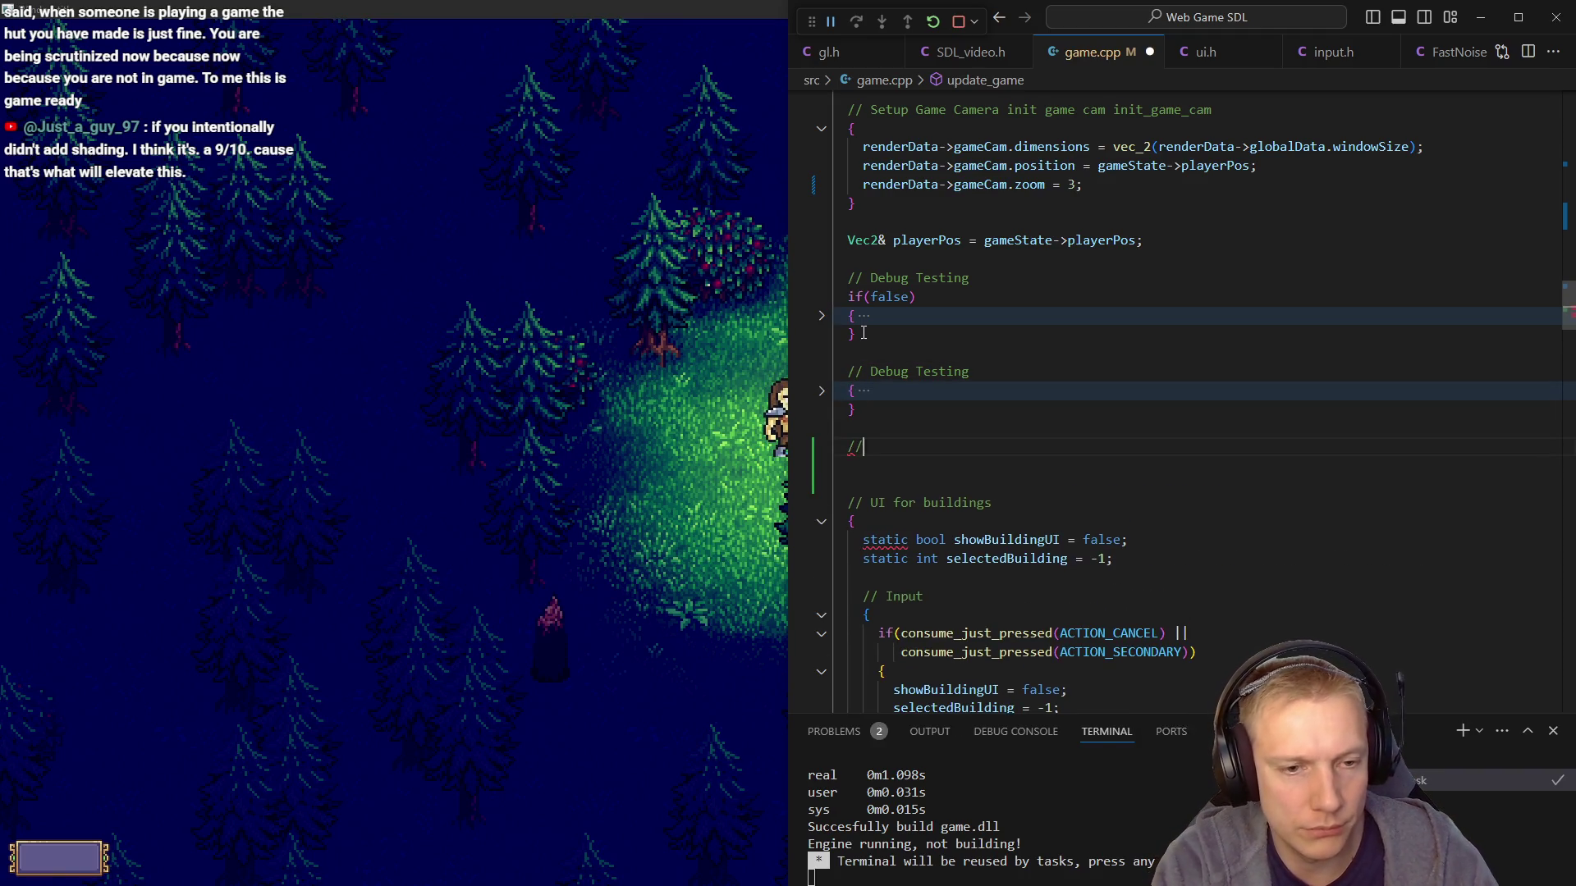
type(" Viking Base")
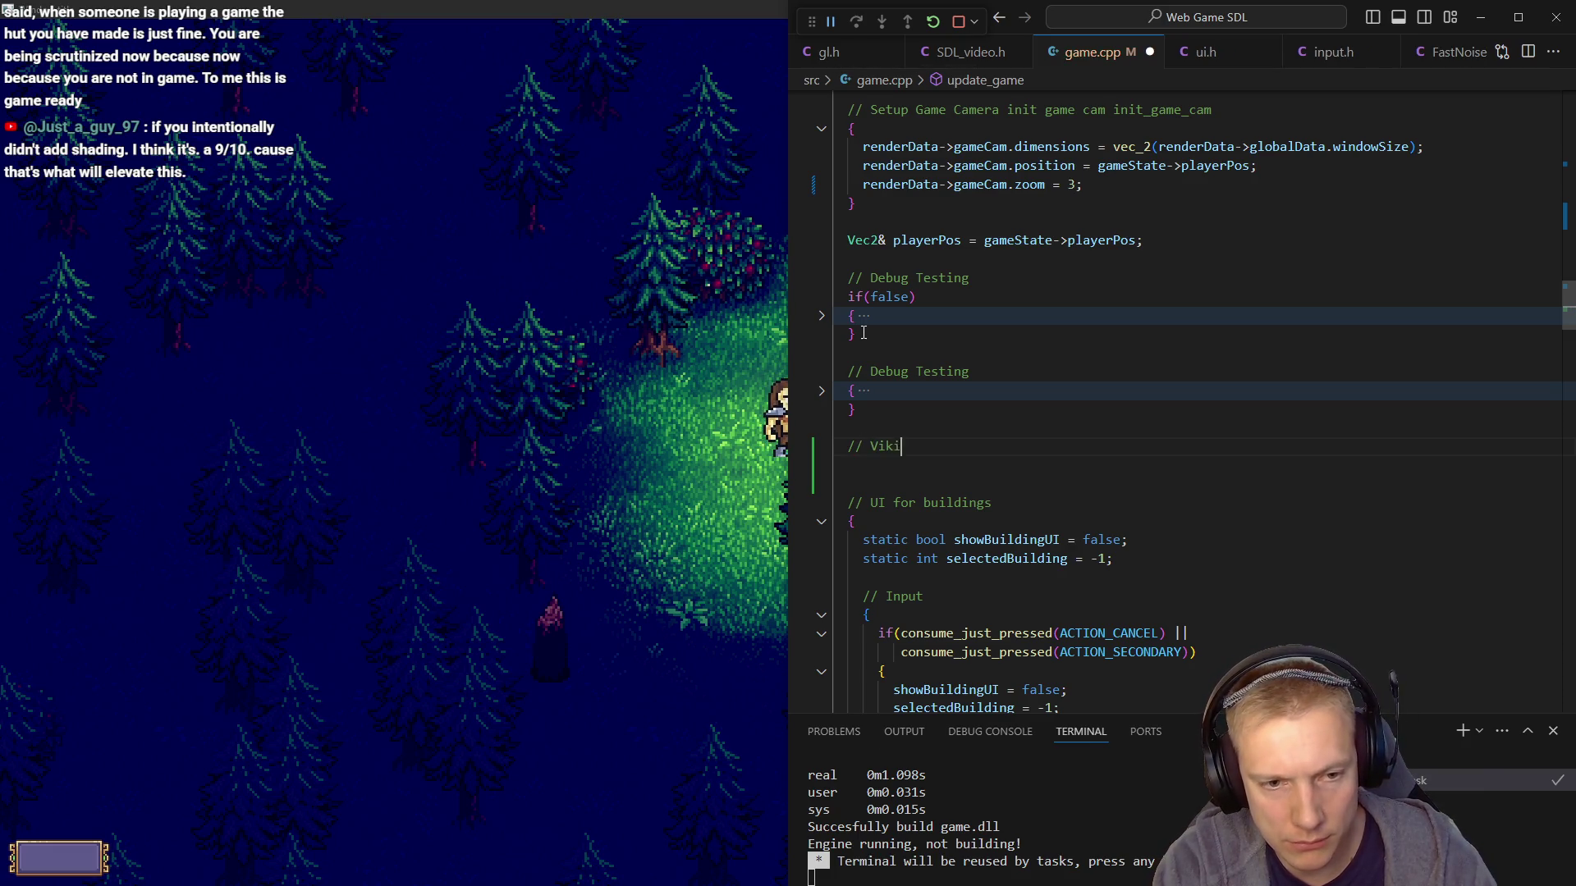
key("Return")
type("{")
key("Return")
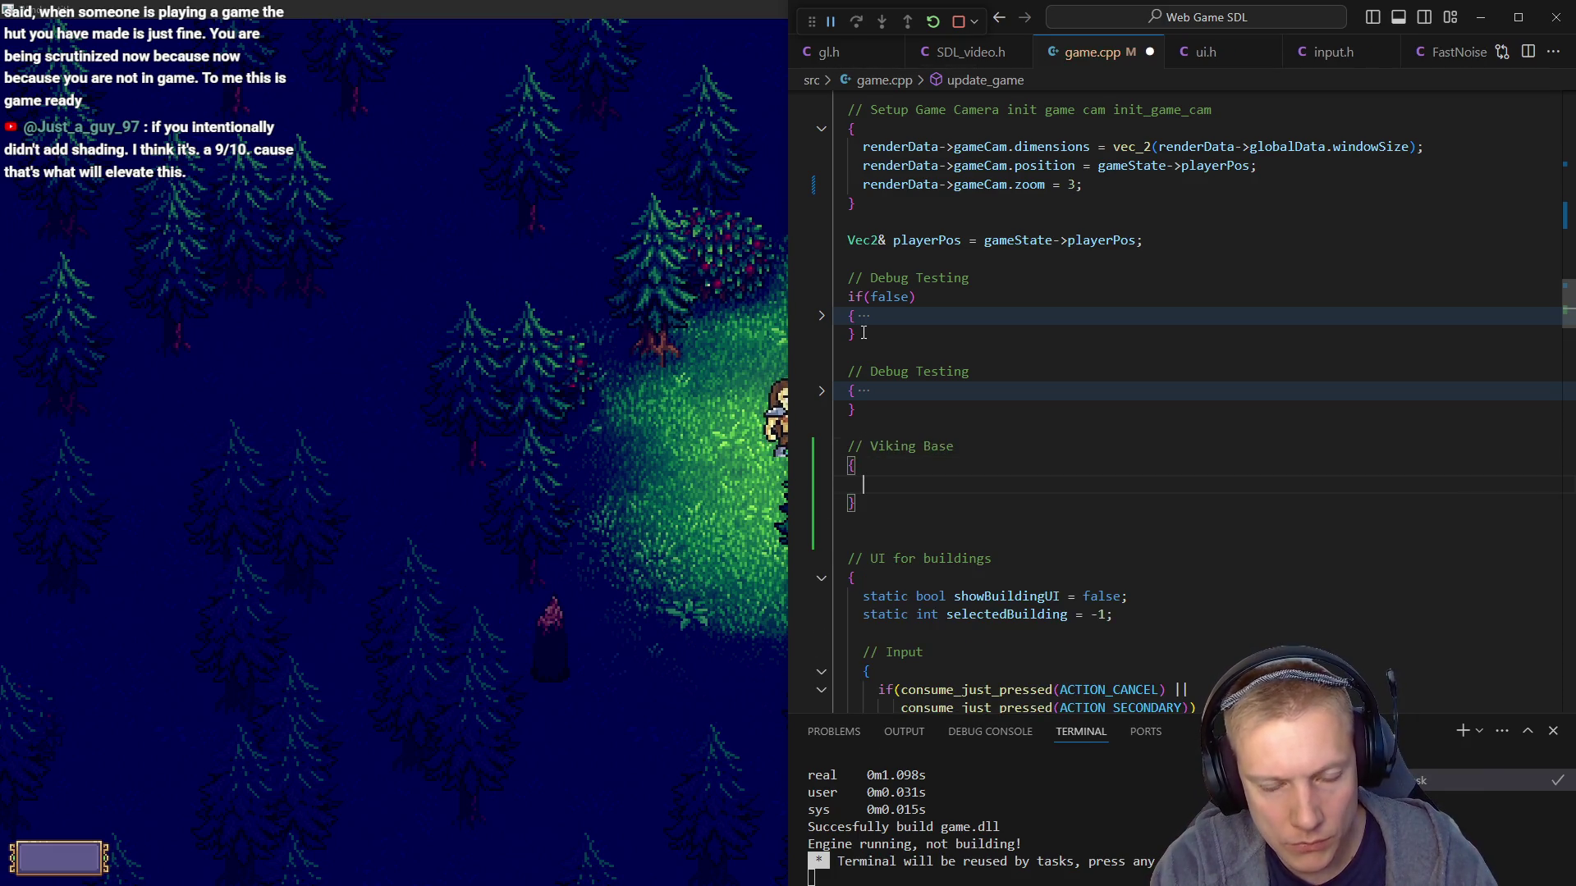
Write draw_sprite(SPRITE_VIKING_BASE, {0, 0}); inside the block and start the build
type("draw_sp")
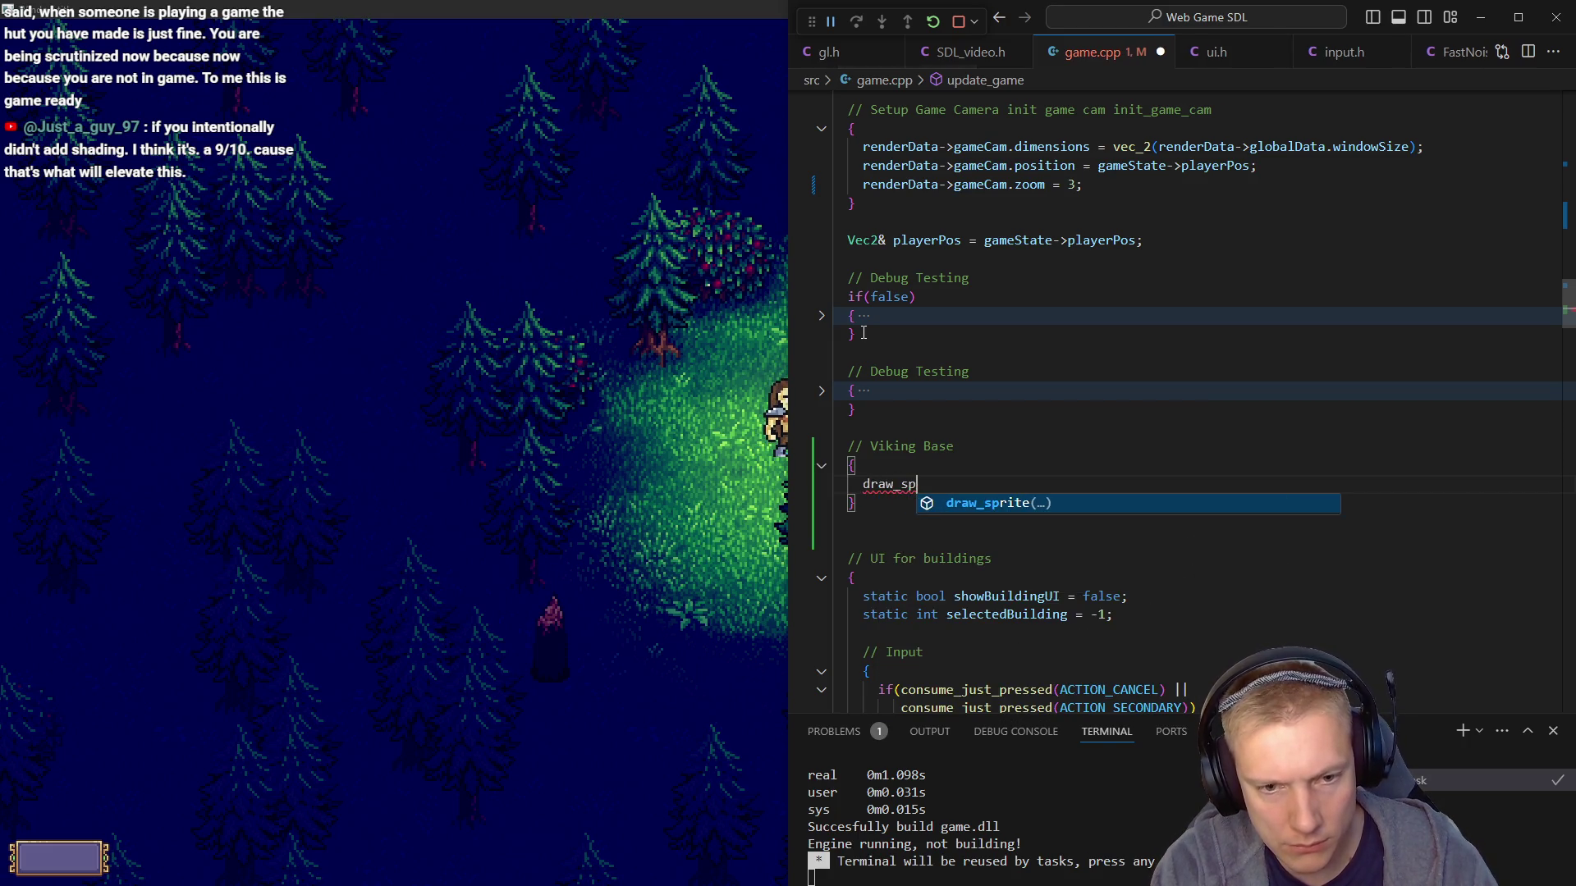
key("Tab")
type("(")
type("vik")
key("BackSpace")
key("BackSpace")
key("BackSpace")
type("sp")
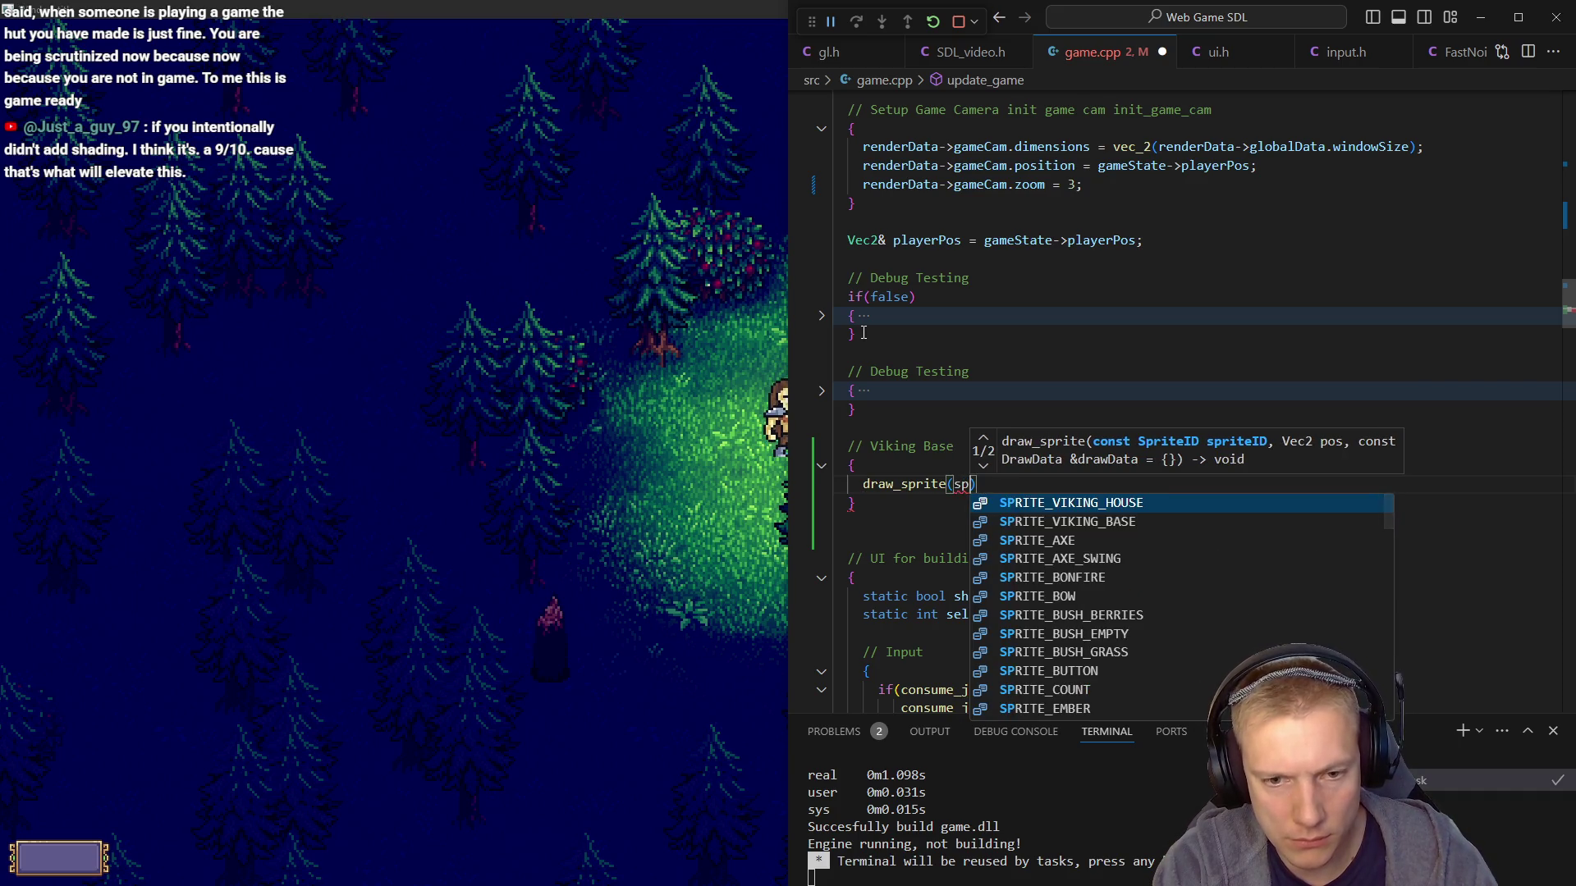
key("Down")
key("Tab")
type(", ")
type("{0, 0});")
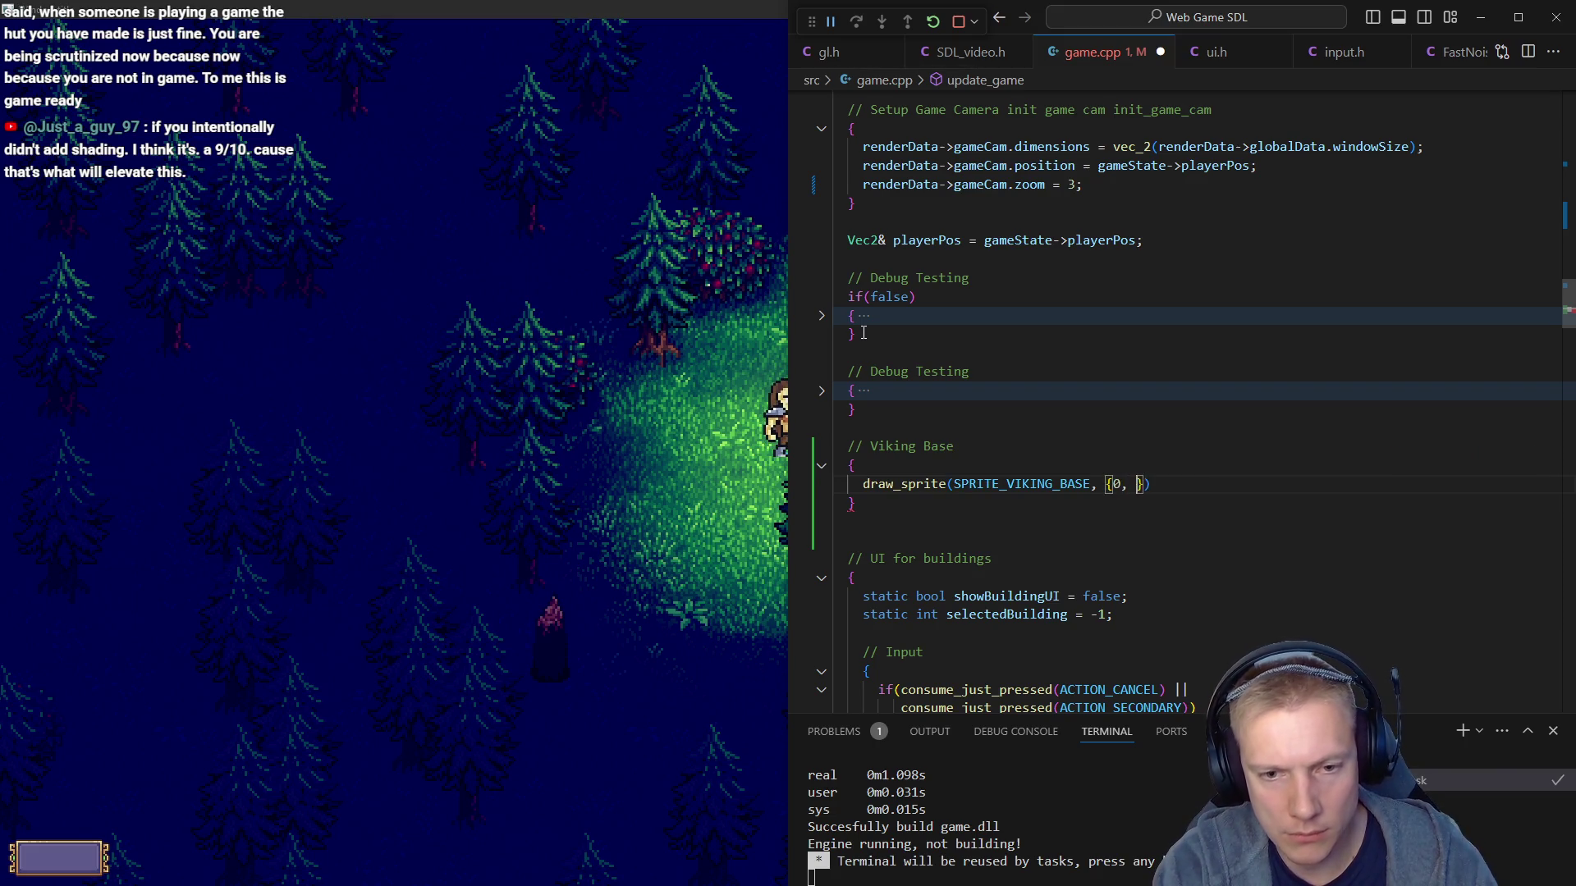
key("ctrl+shift+b")
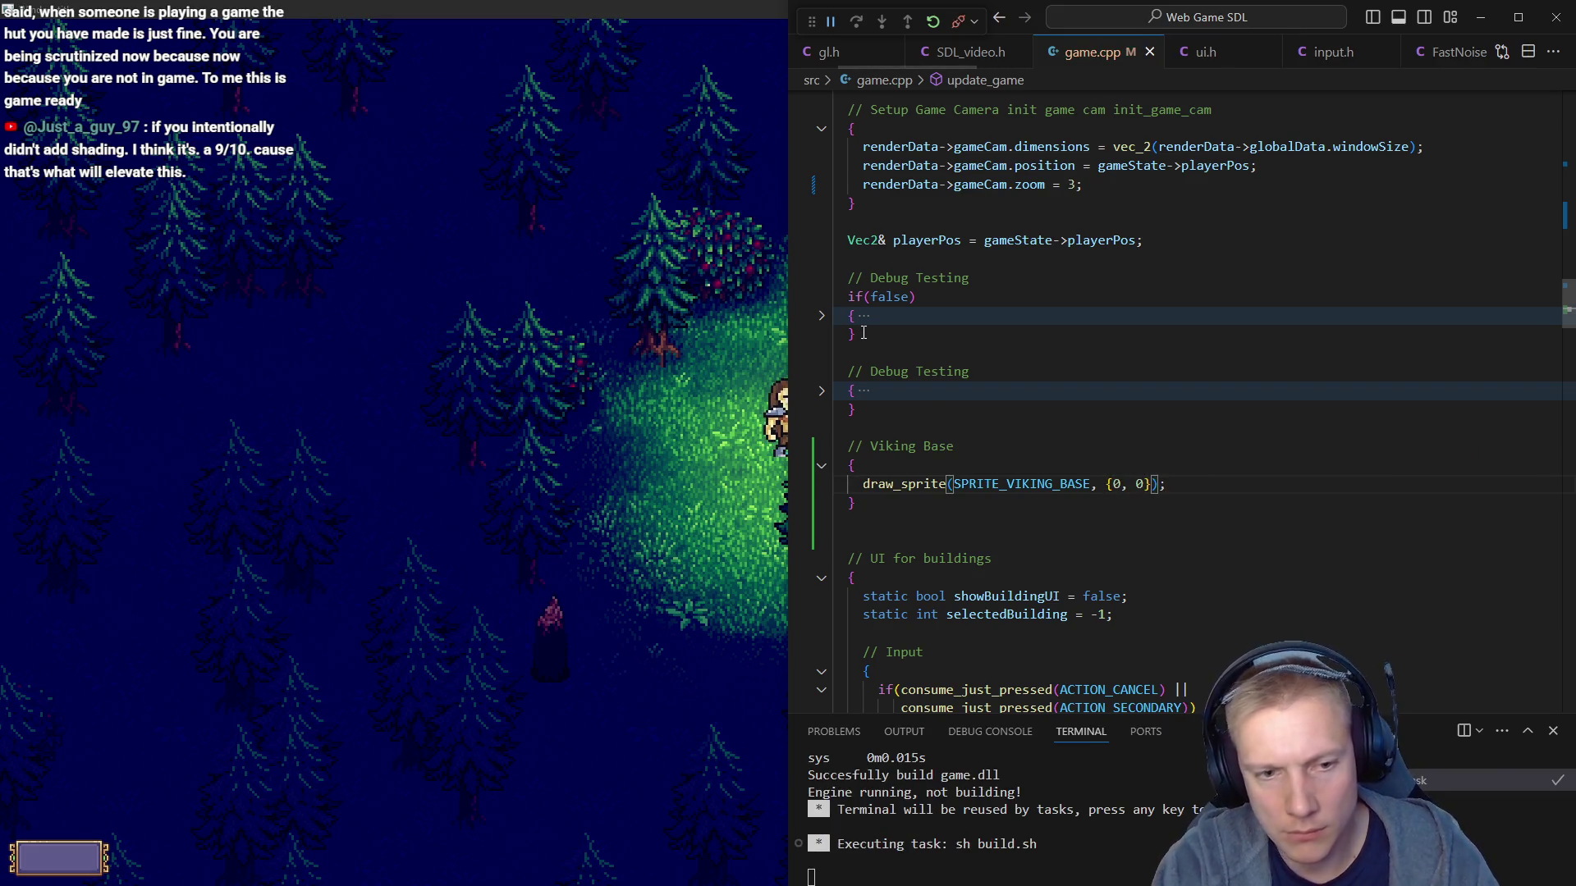
key("alt+Tab")
Walk the viking toward the hut, then rerun the build from the code editor
key("s")
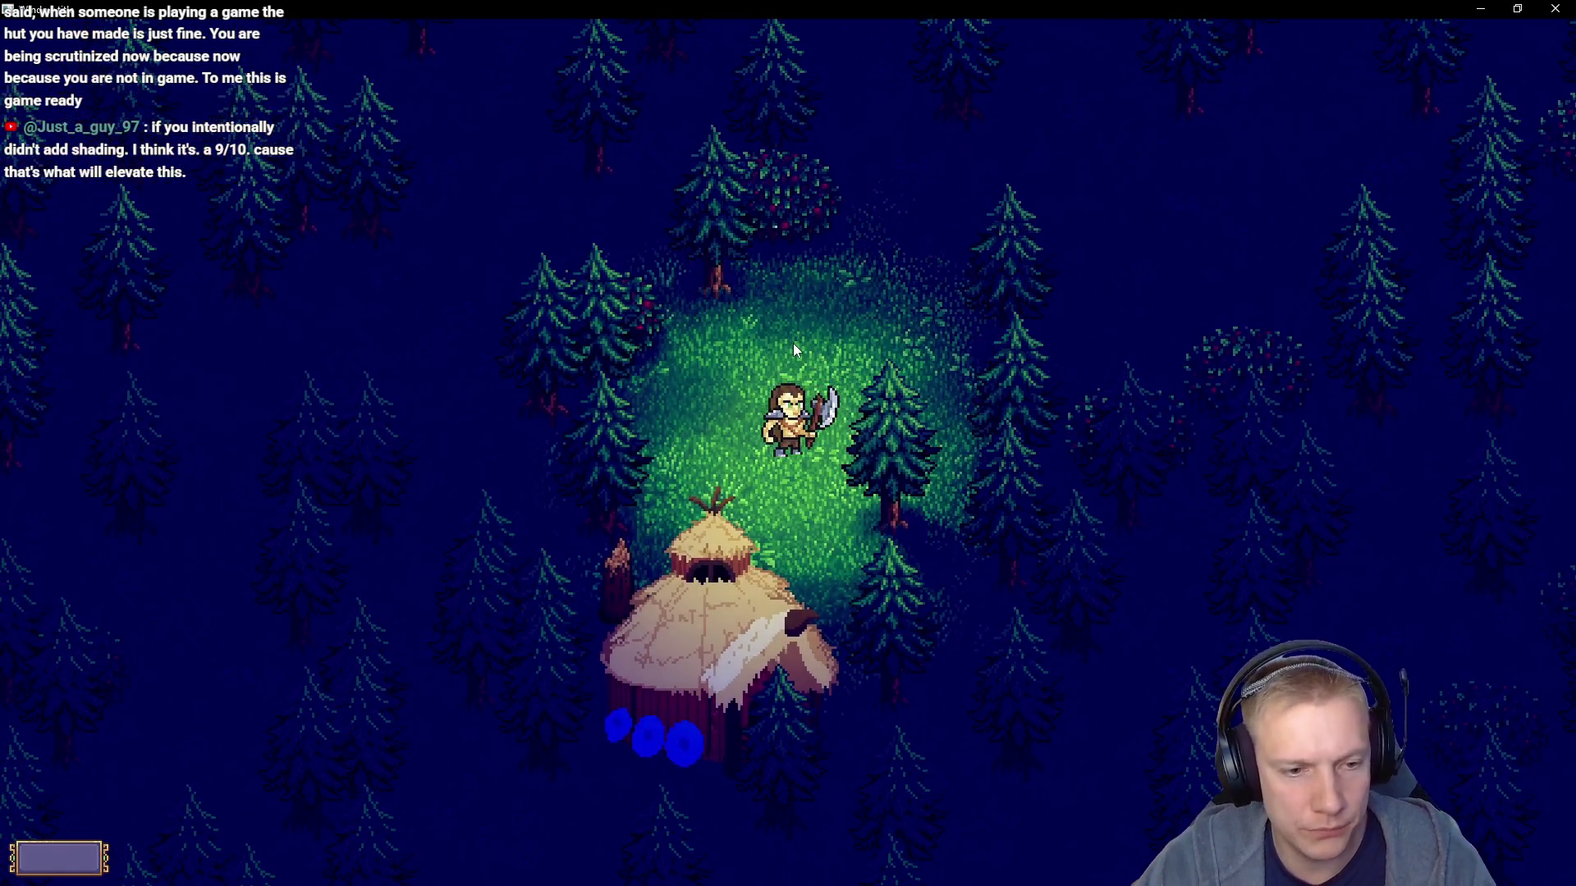
key("s")
key("s")
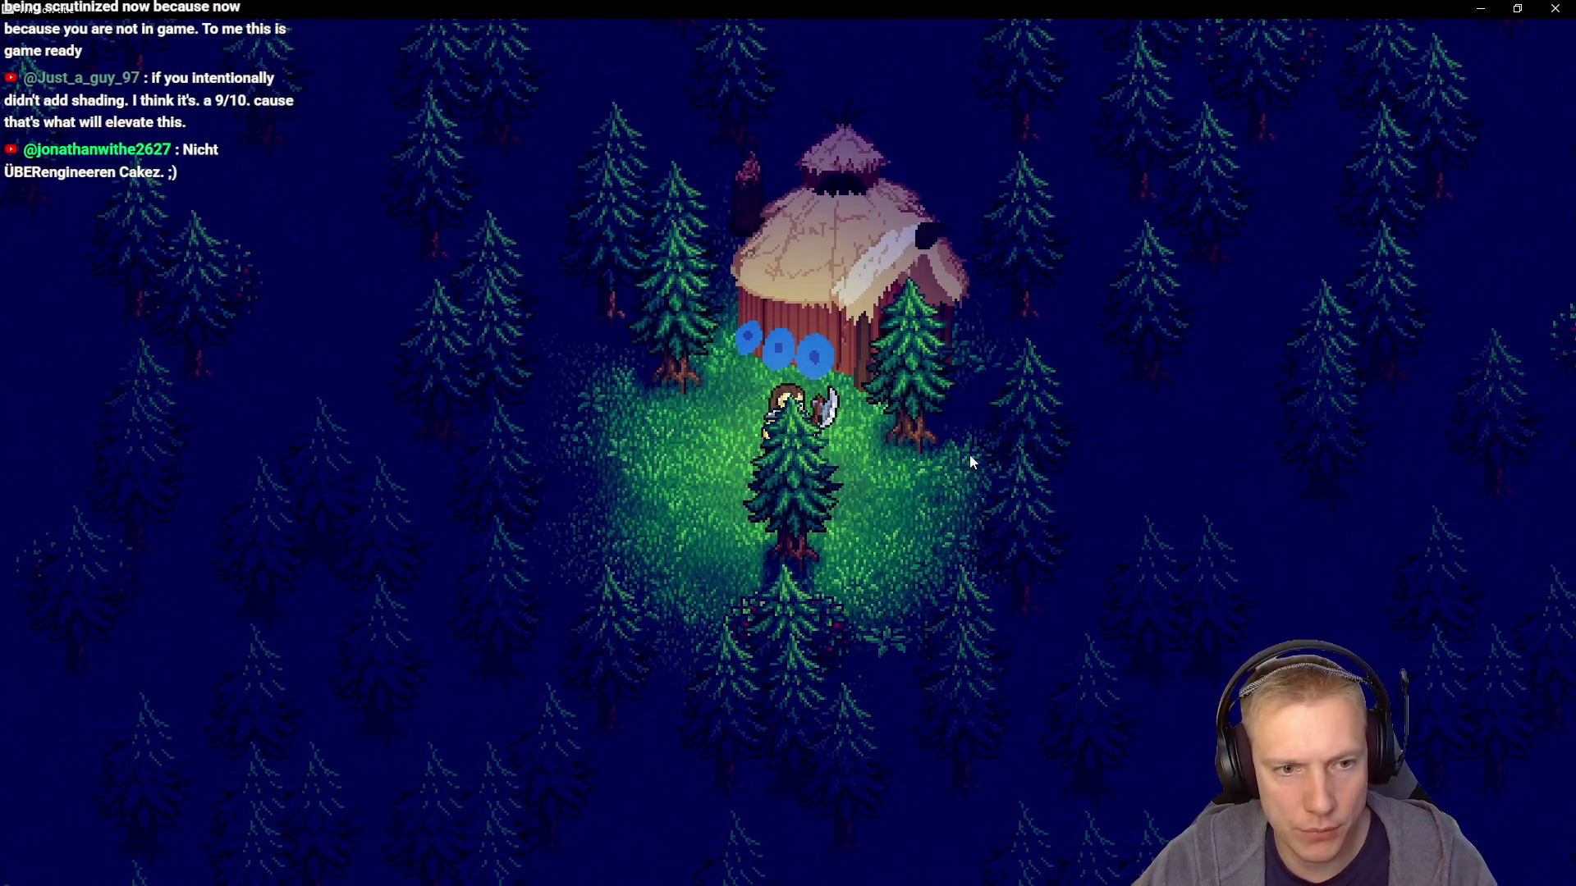
key("d")
key("d")
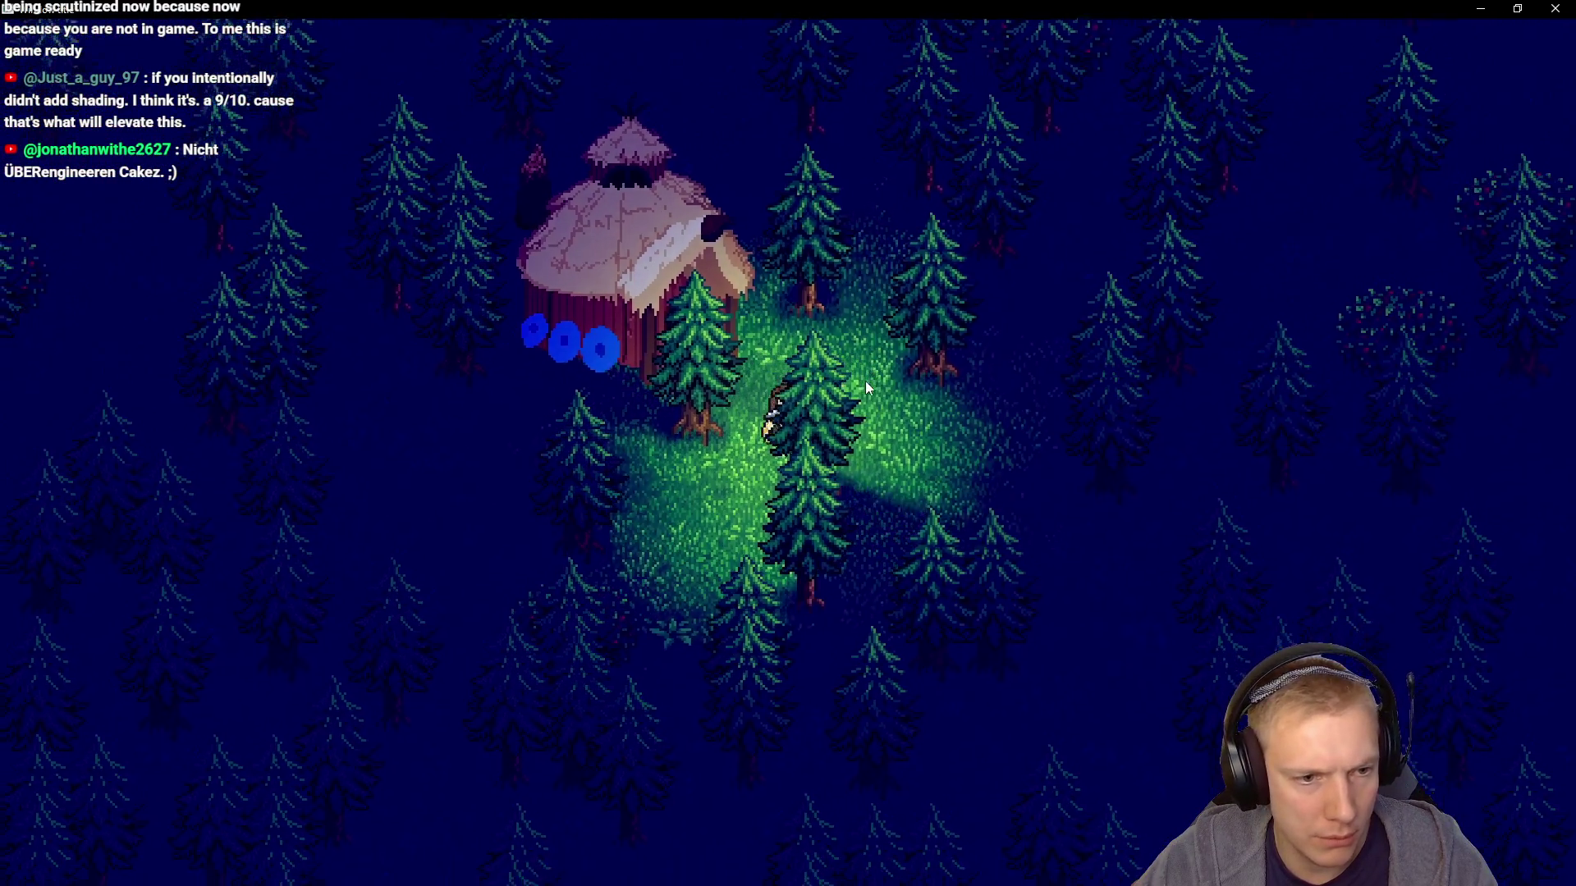
key("s")
key("w")
key("d")
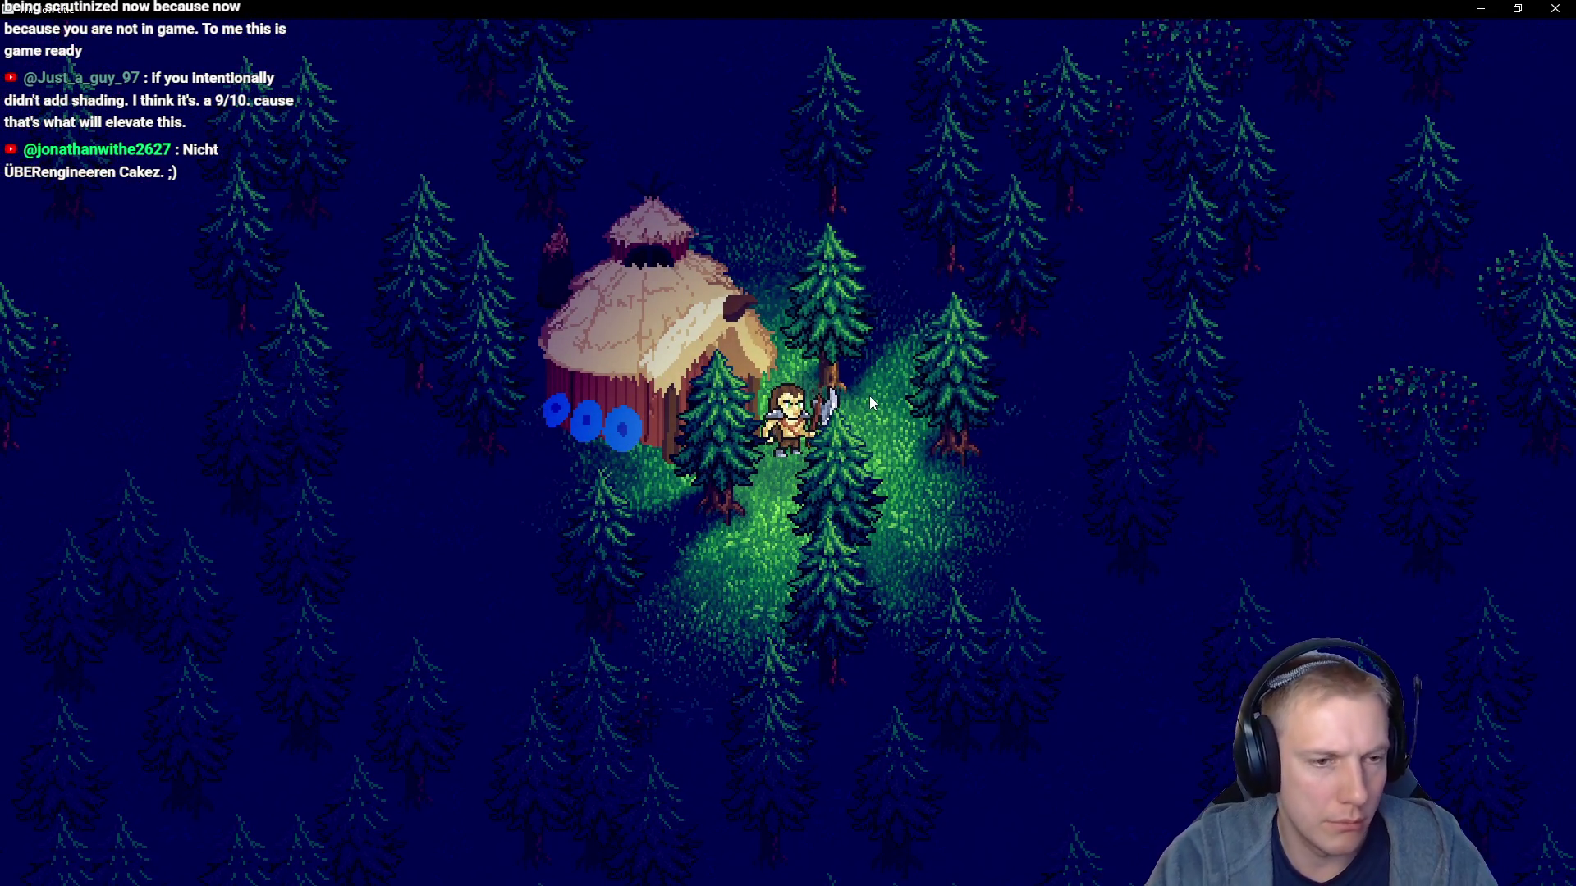
key("alt+Tab")
key("ctrl+shift+b")
key("alt+Tab")
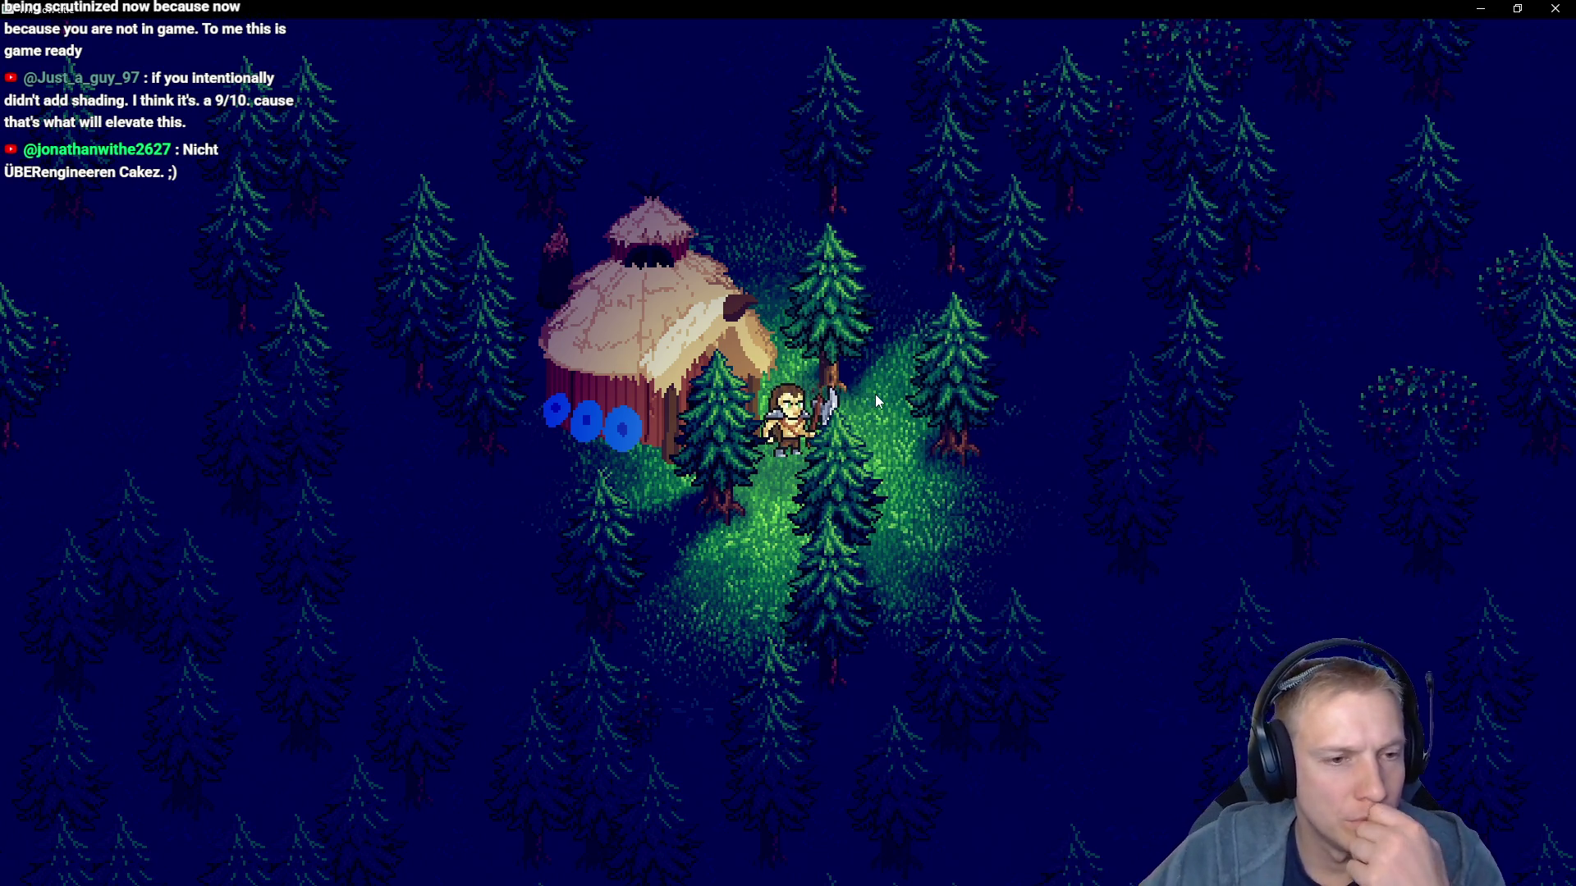
Walk beside the hut and chop down the neighbouring pine with the axe
key("s")
key("a")
key("s")
key("w")
key("a")
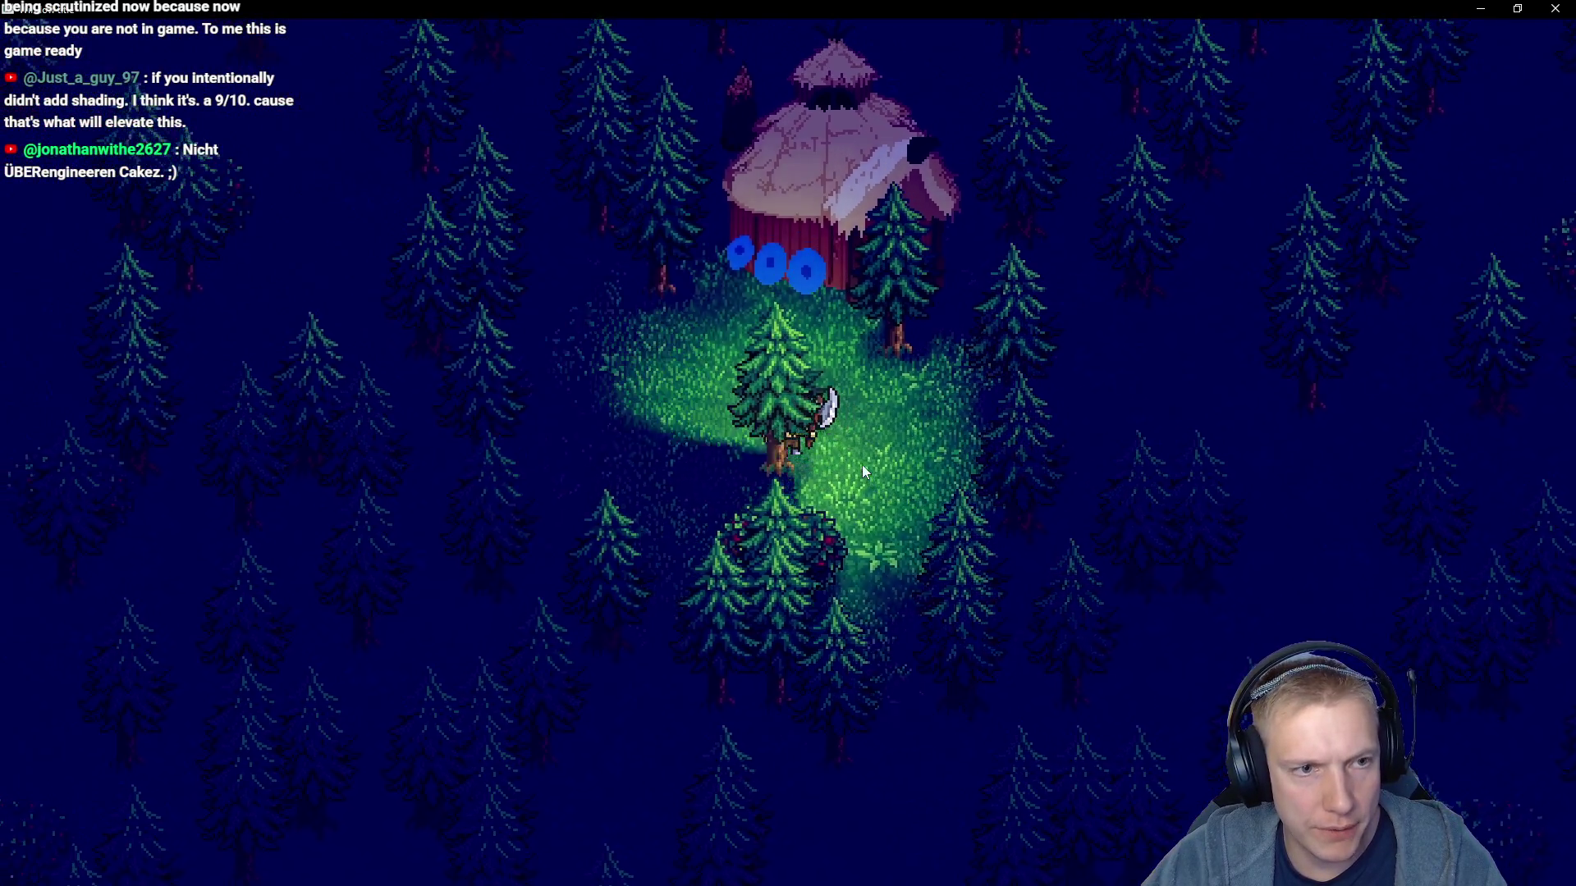
key("d")
key("s")
key("a")
left_click(714, 421)
left_click(714, 414)
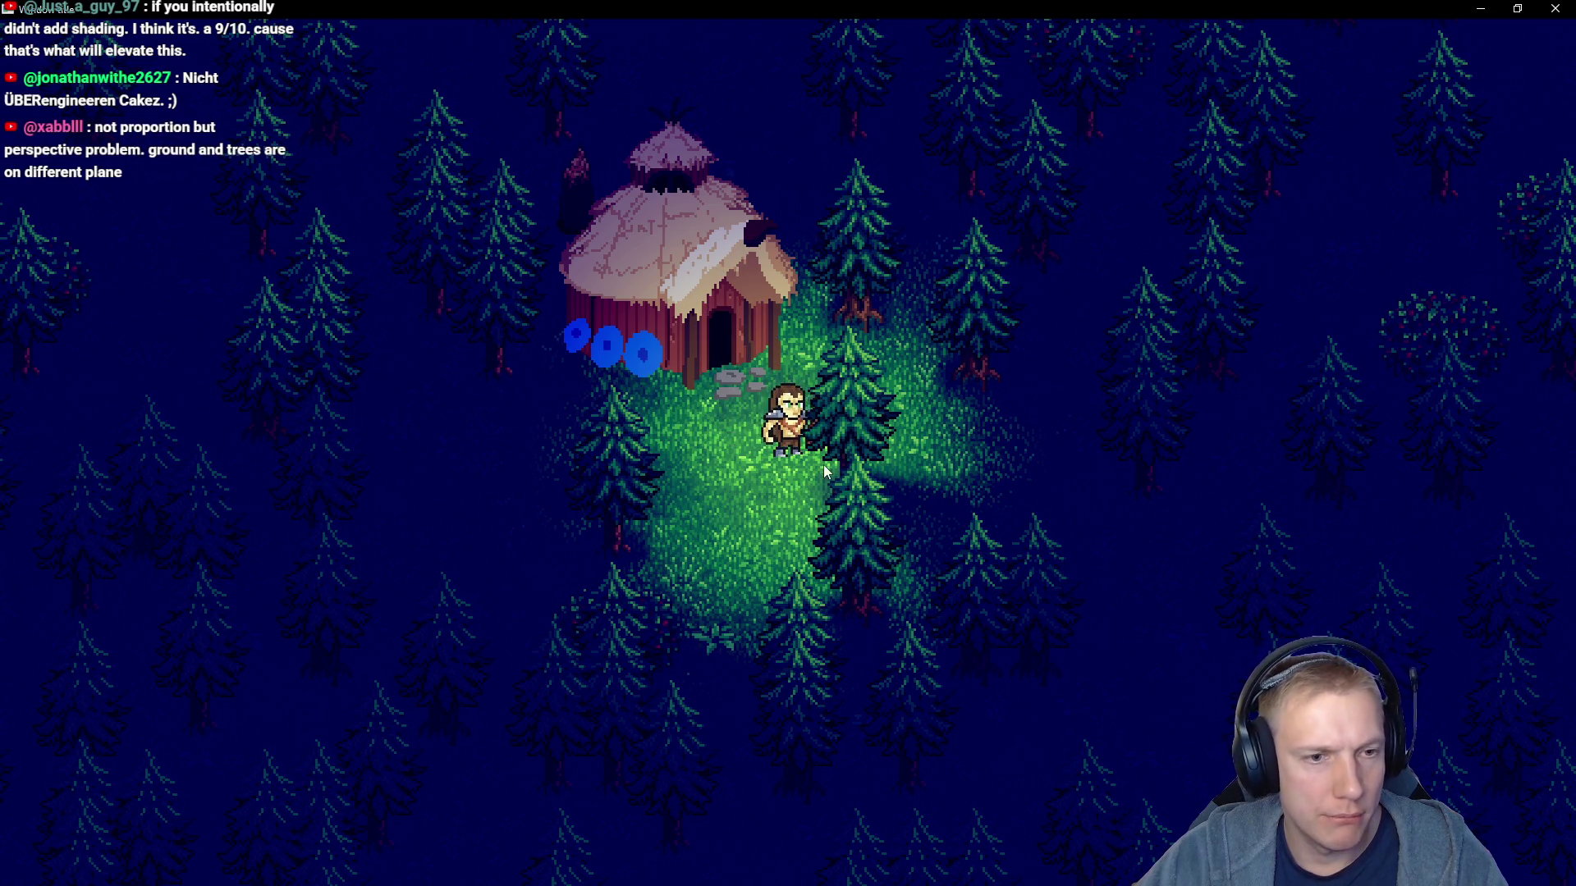
key("s")
key("d")
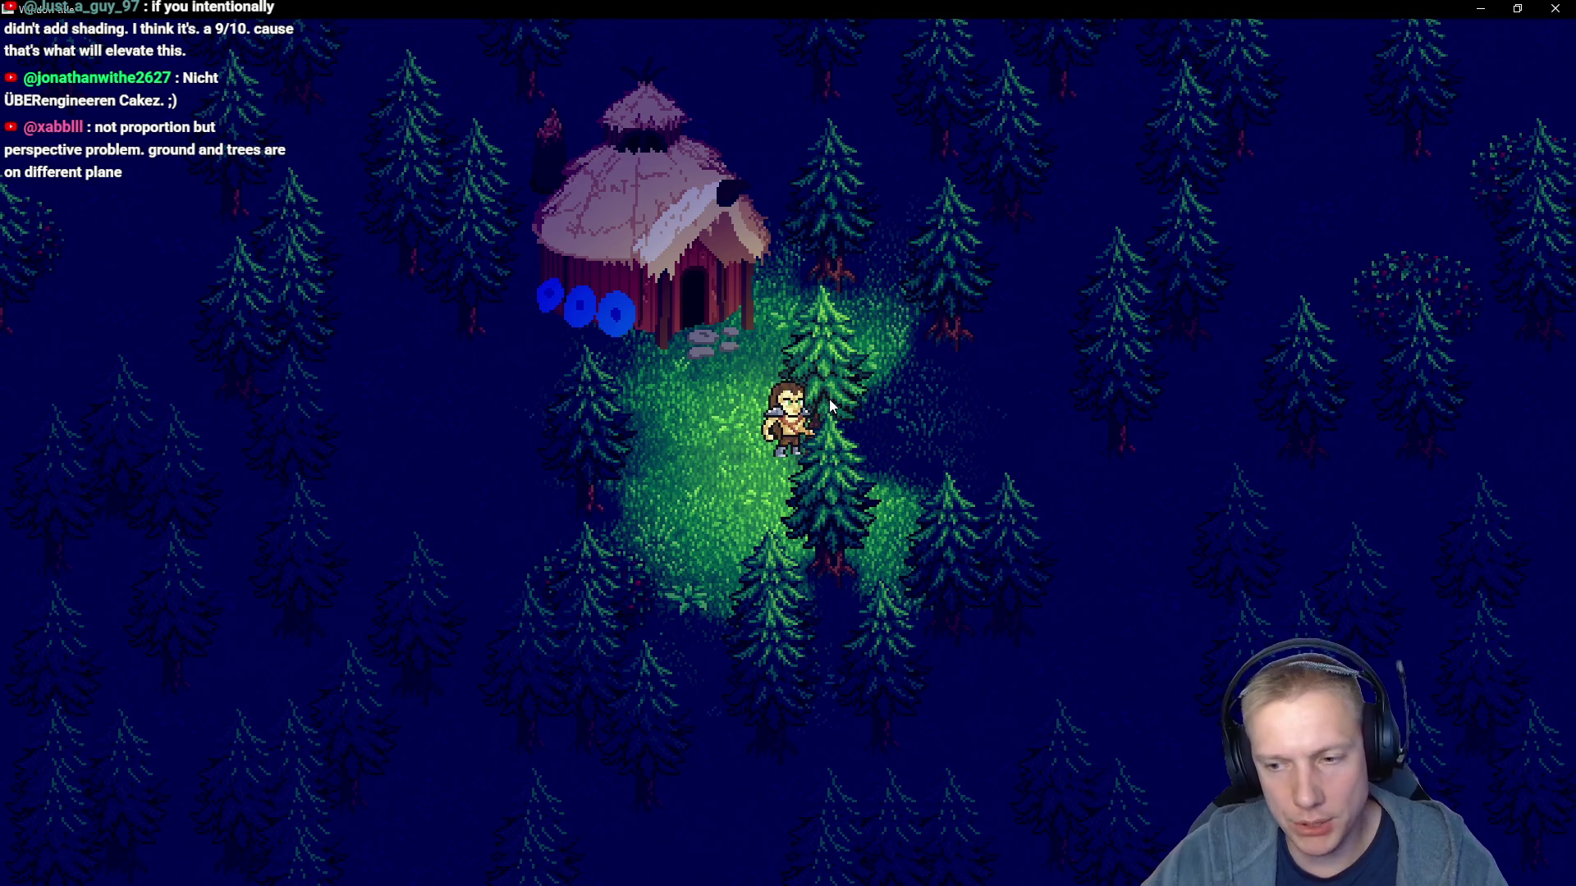
left_click(829, 399)
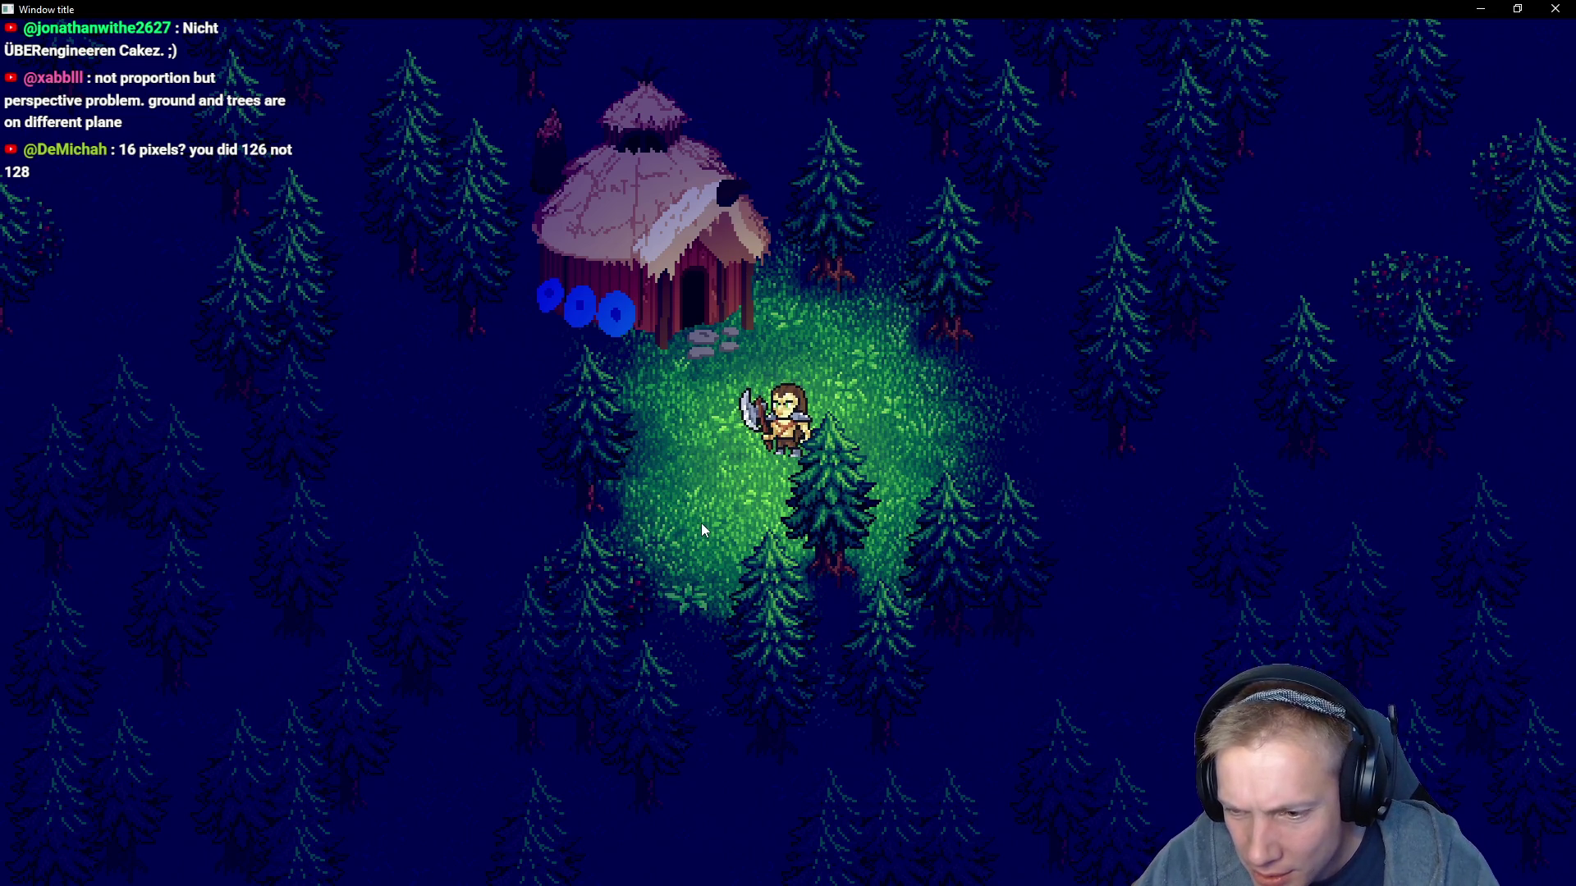
key("alt+Tab")
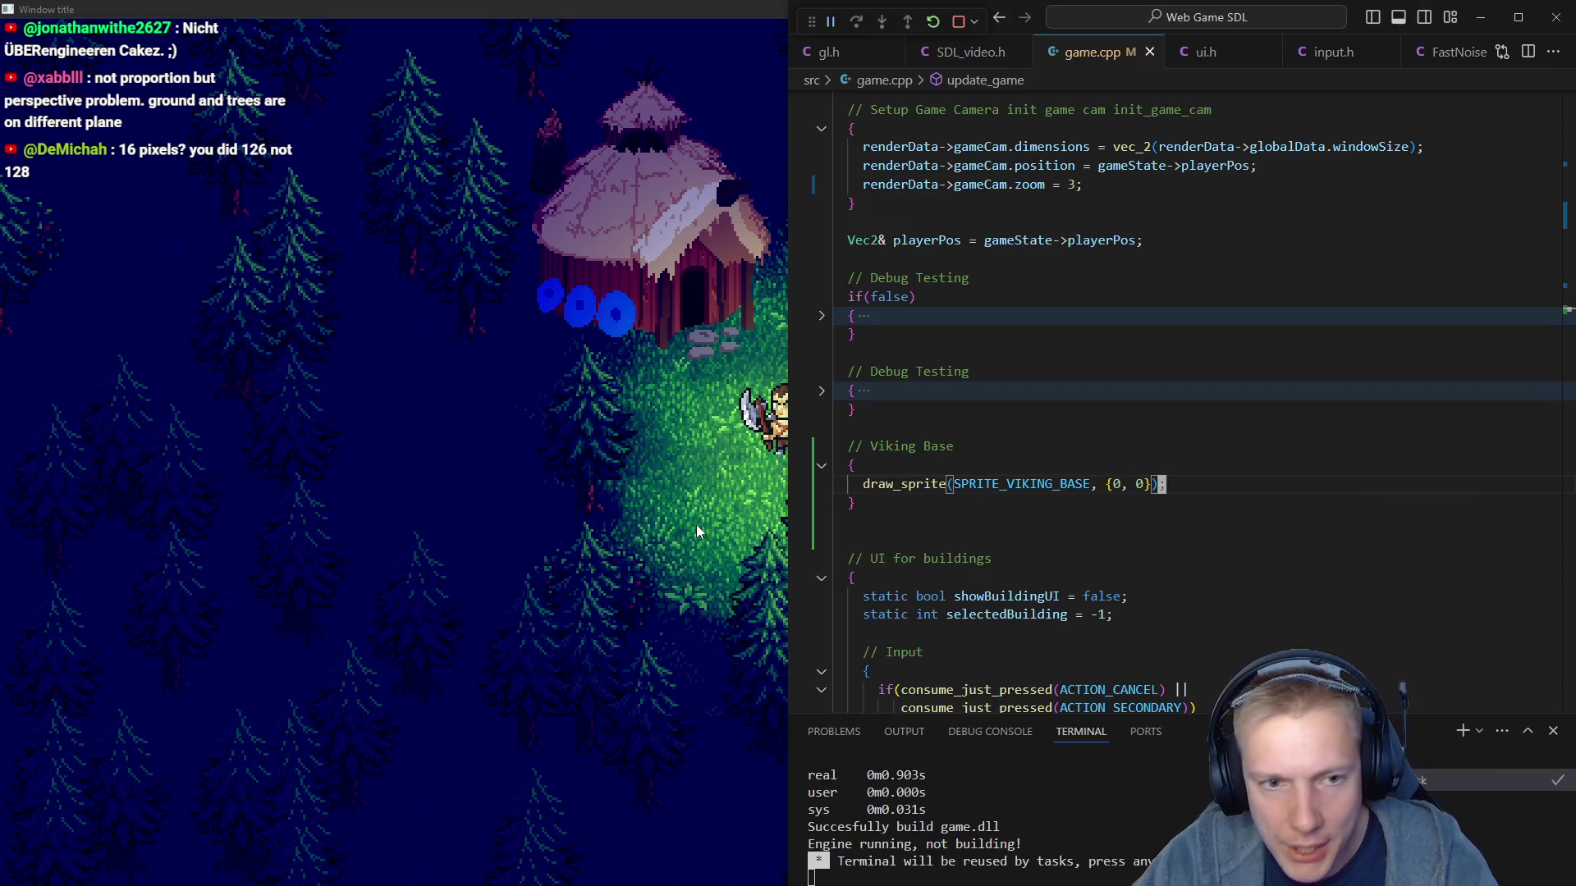
Add 2 px at the bottom of Viking_Base for 112×128, save, and relaunch the game
key("alt+Tab")
scroll(722, 328, "up", 3)
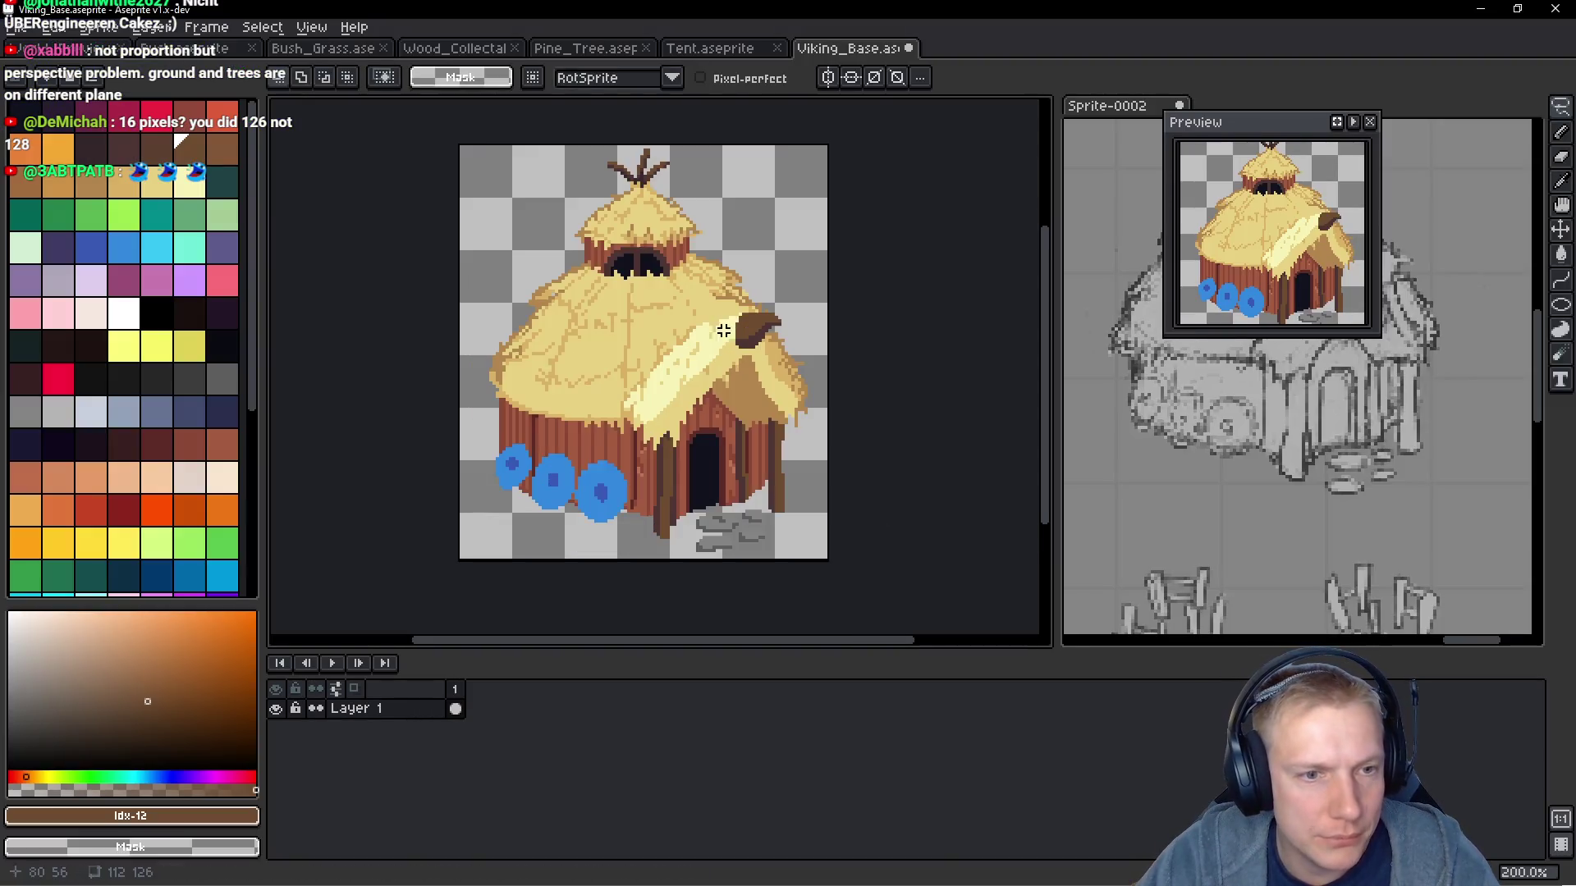
scroll(734, 423, "down", 1)
key("ctrl+alt+c")
left_click_drag(708, 409, 707, 417)
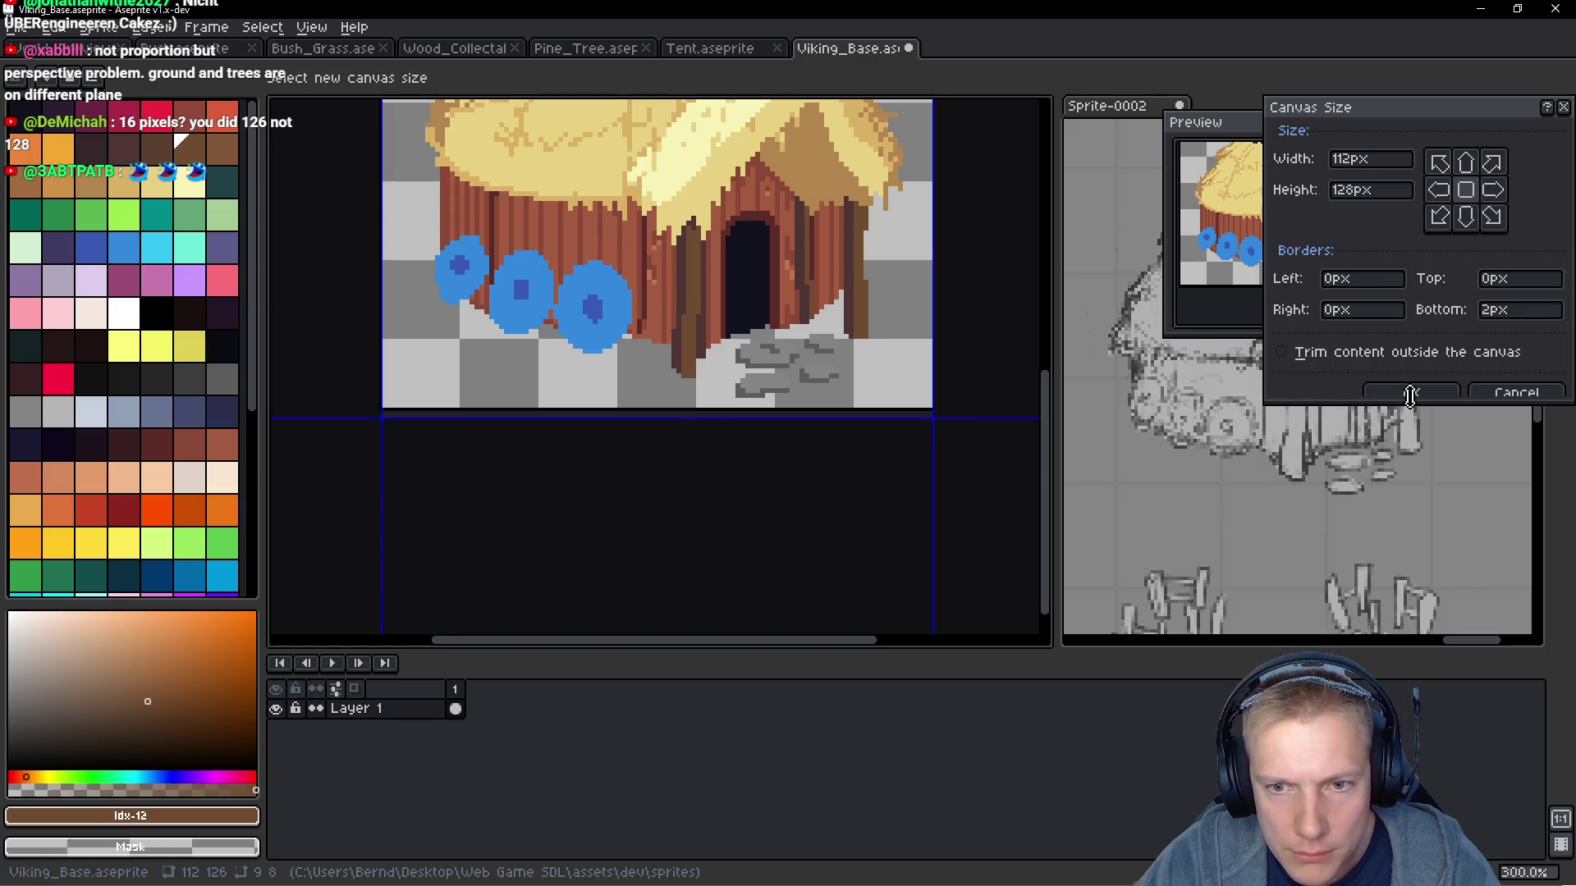
left_click(1410, 392)
key("ctrl+s")
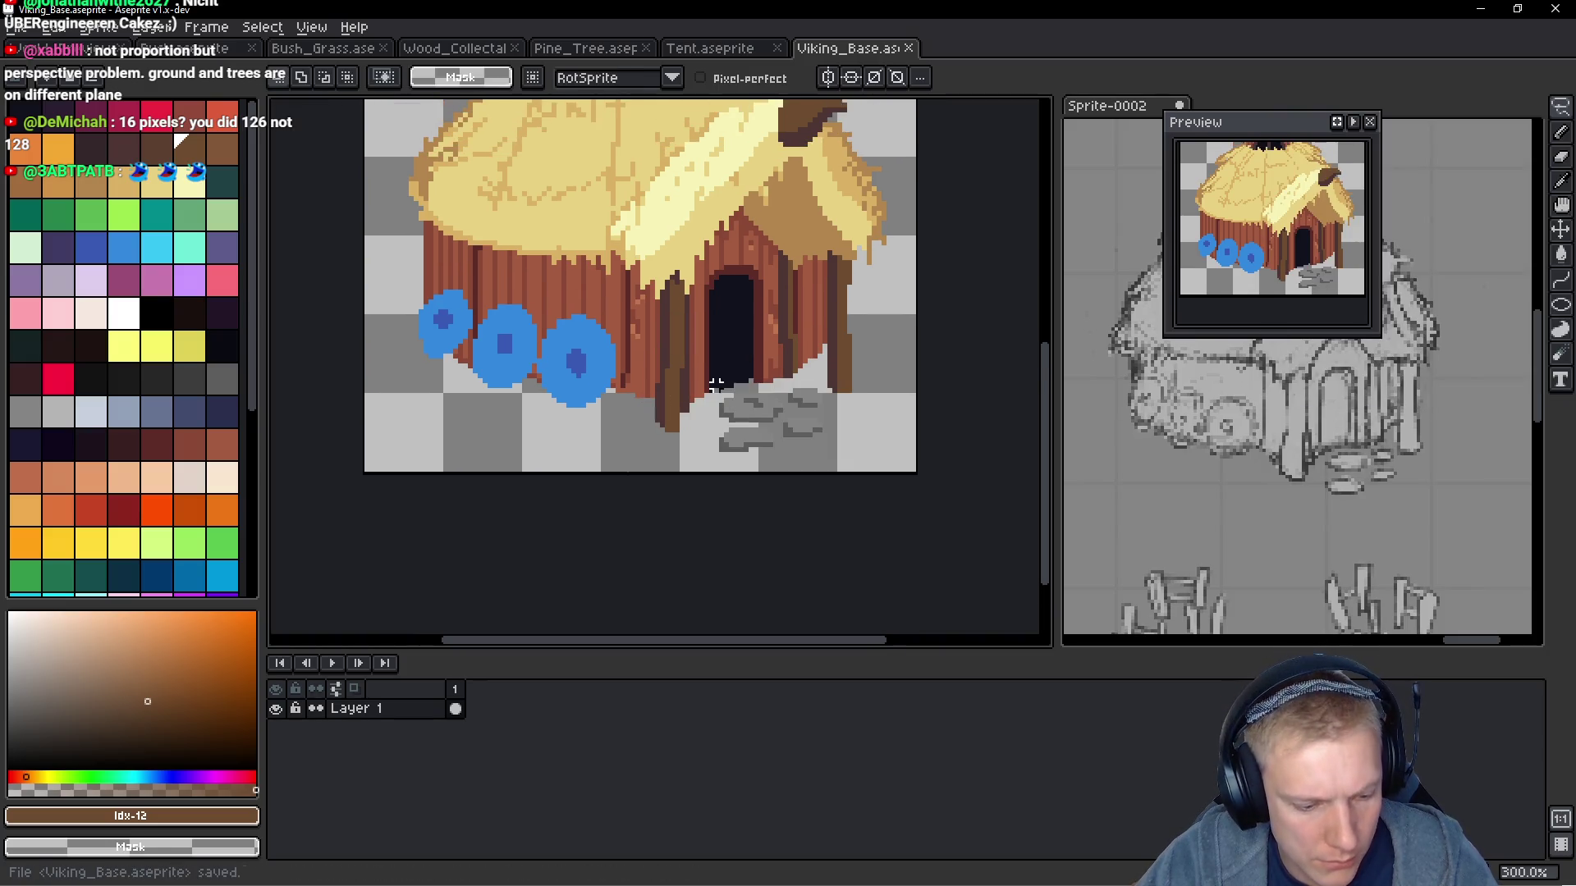
key("alt+Tab")
key("F5")
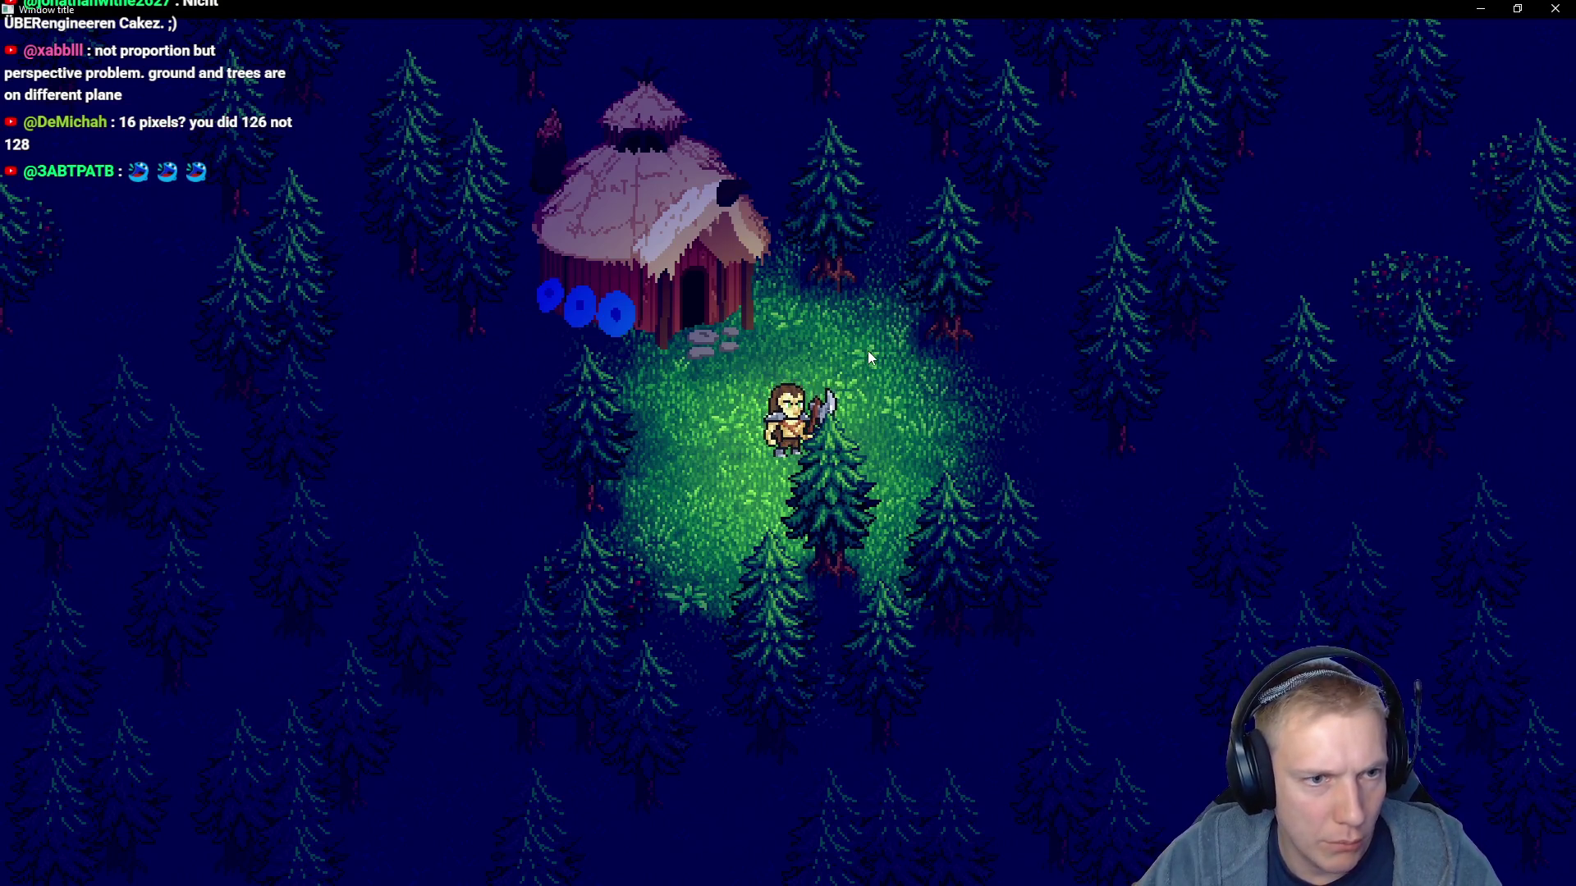
Chop down the trees in front of the hut and the pine to its right
key("w")
key("a")
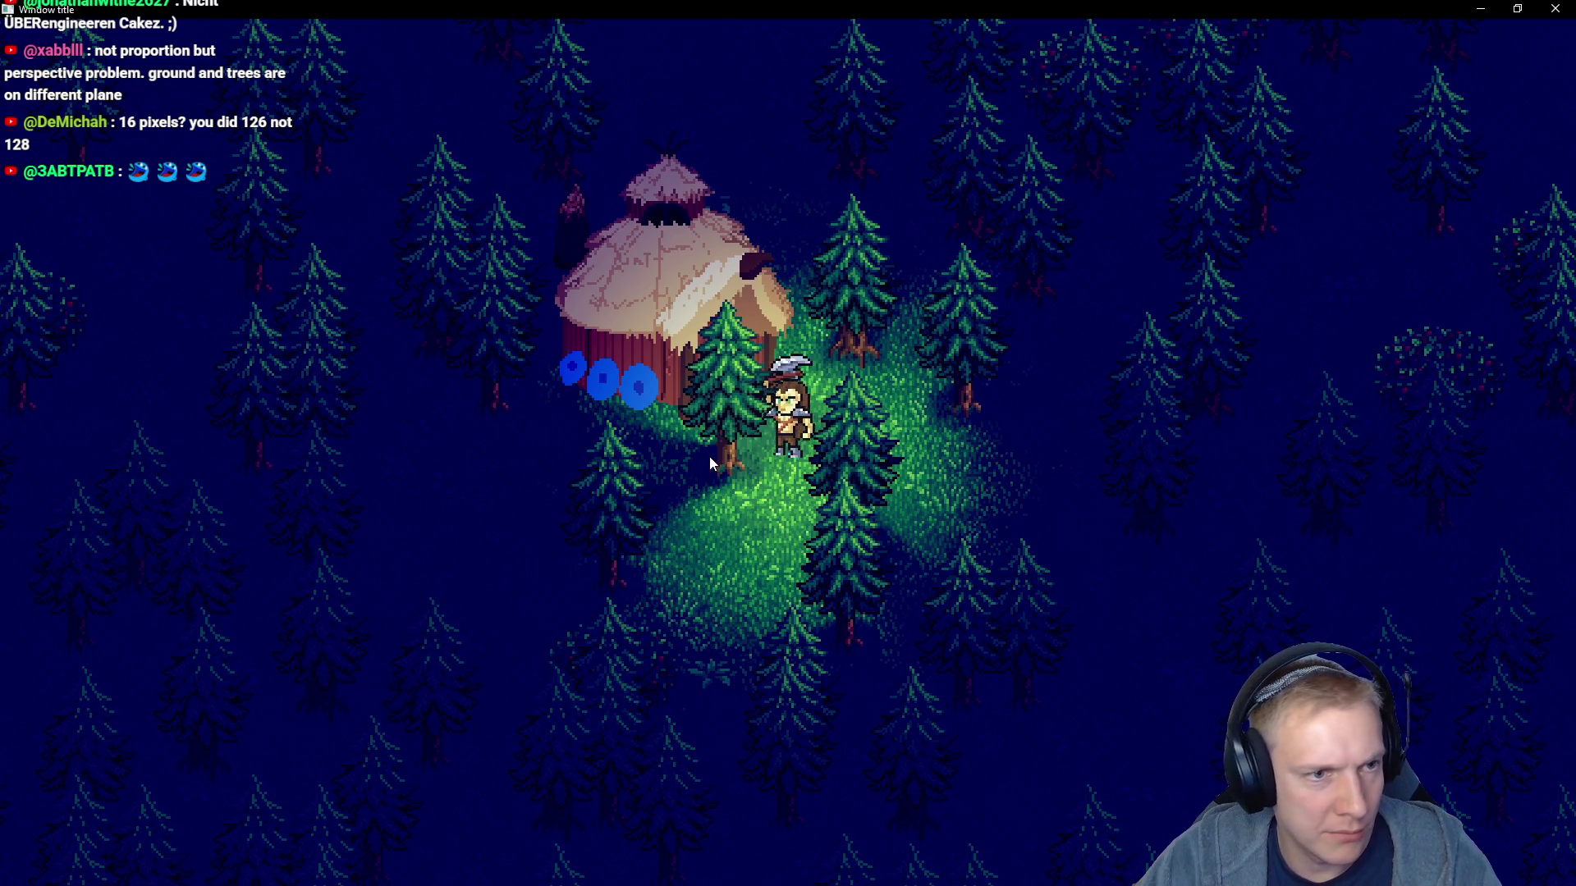
left_click(711, 456)
left_click(725, 455)
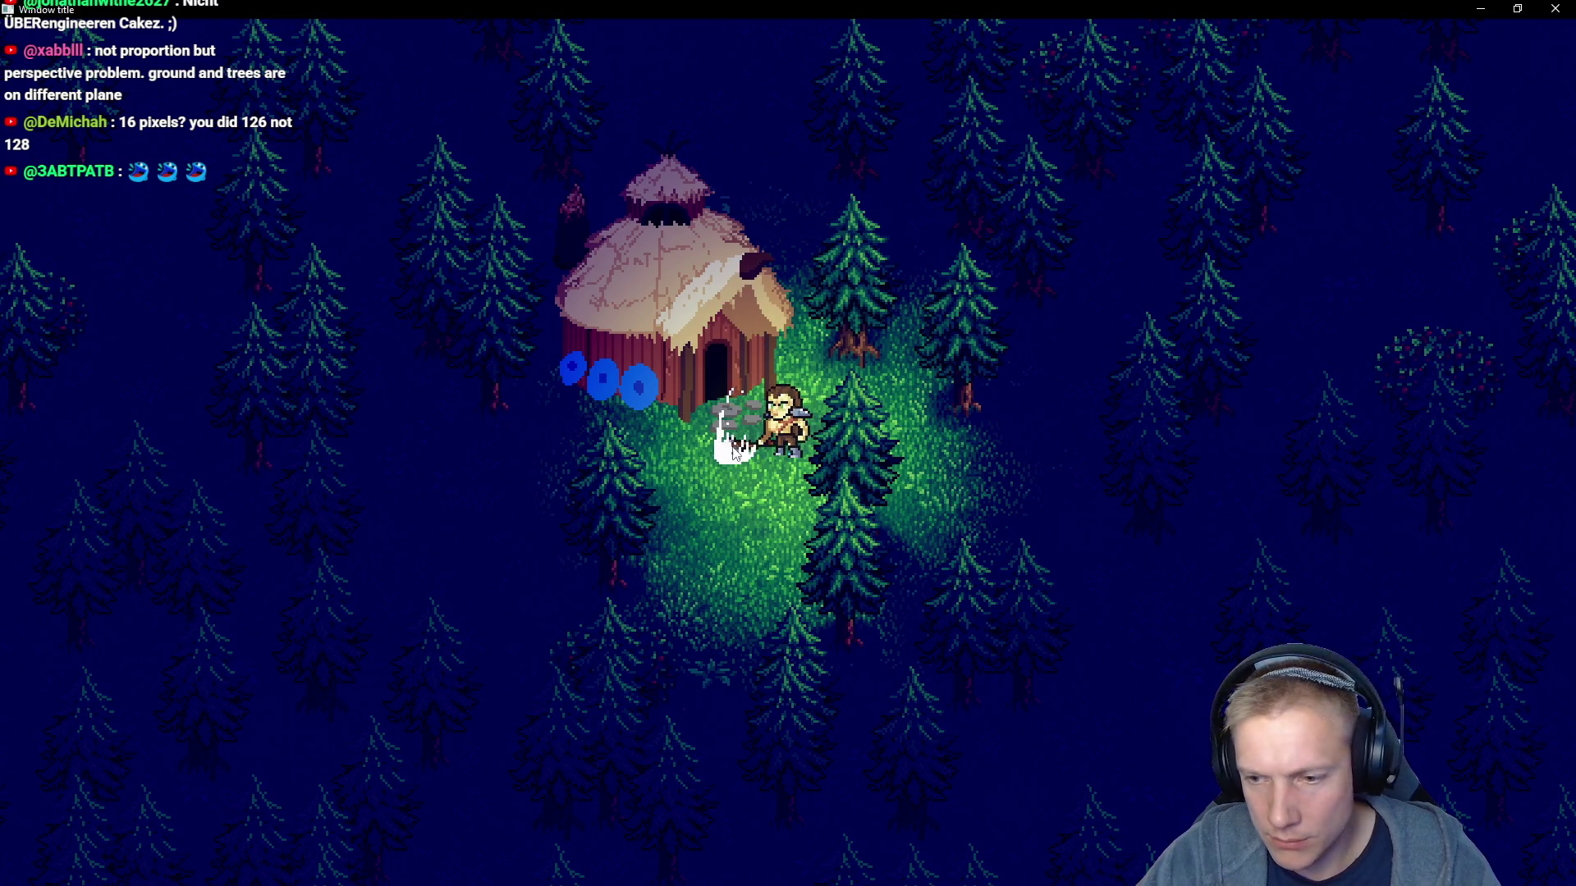
left_click(752, 457)
key("s")
key("d")
left_click(848, 422)
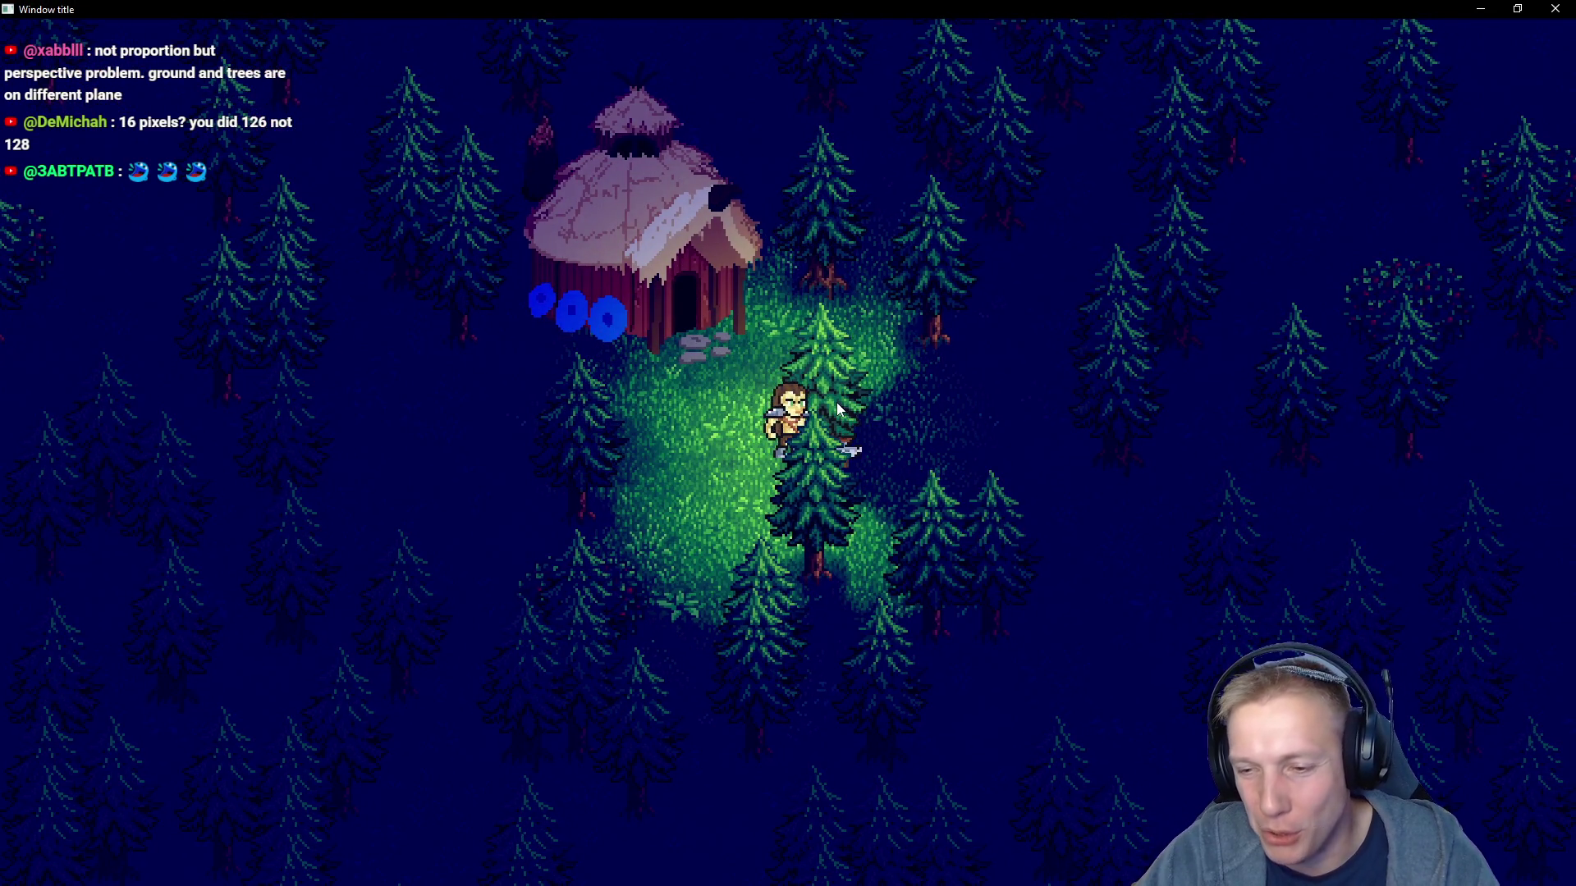
left_click(845, 392)
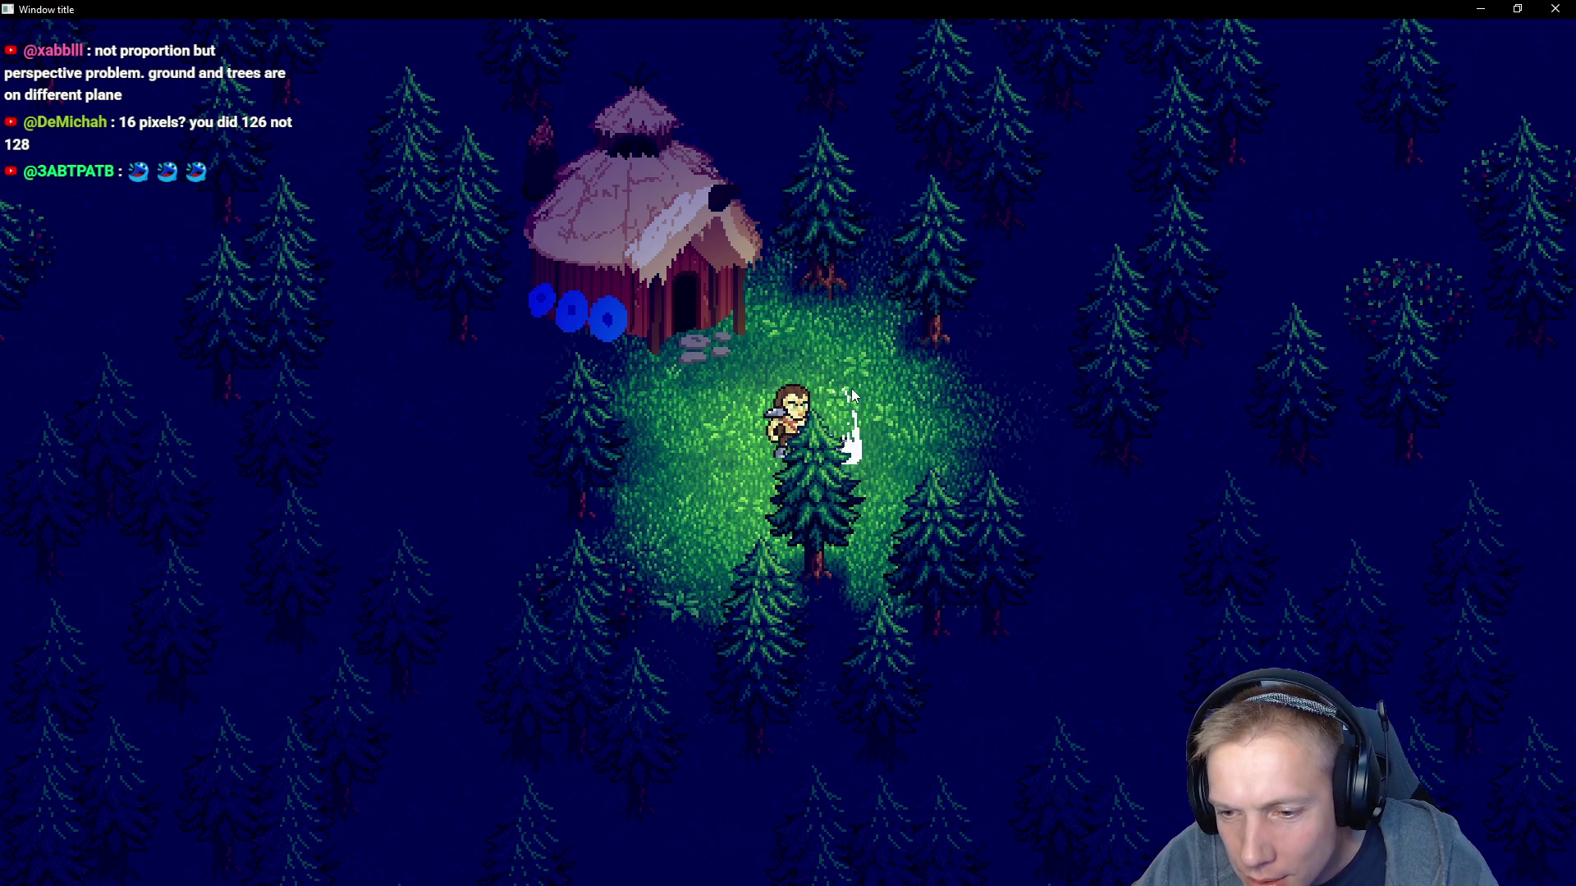
Circle behind the hut and chop down the pines beside it
key("w")
left_click(825, 358)
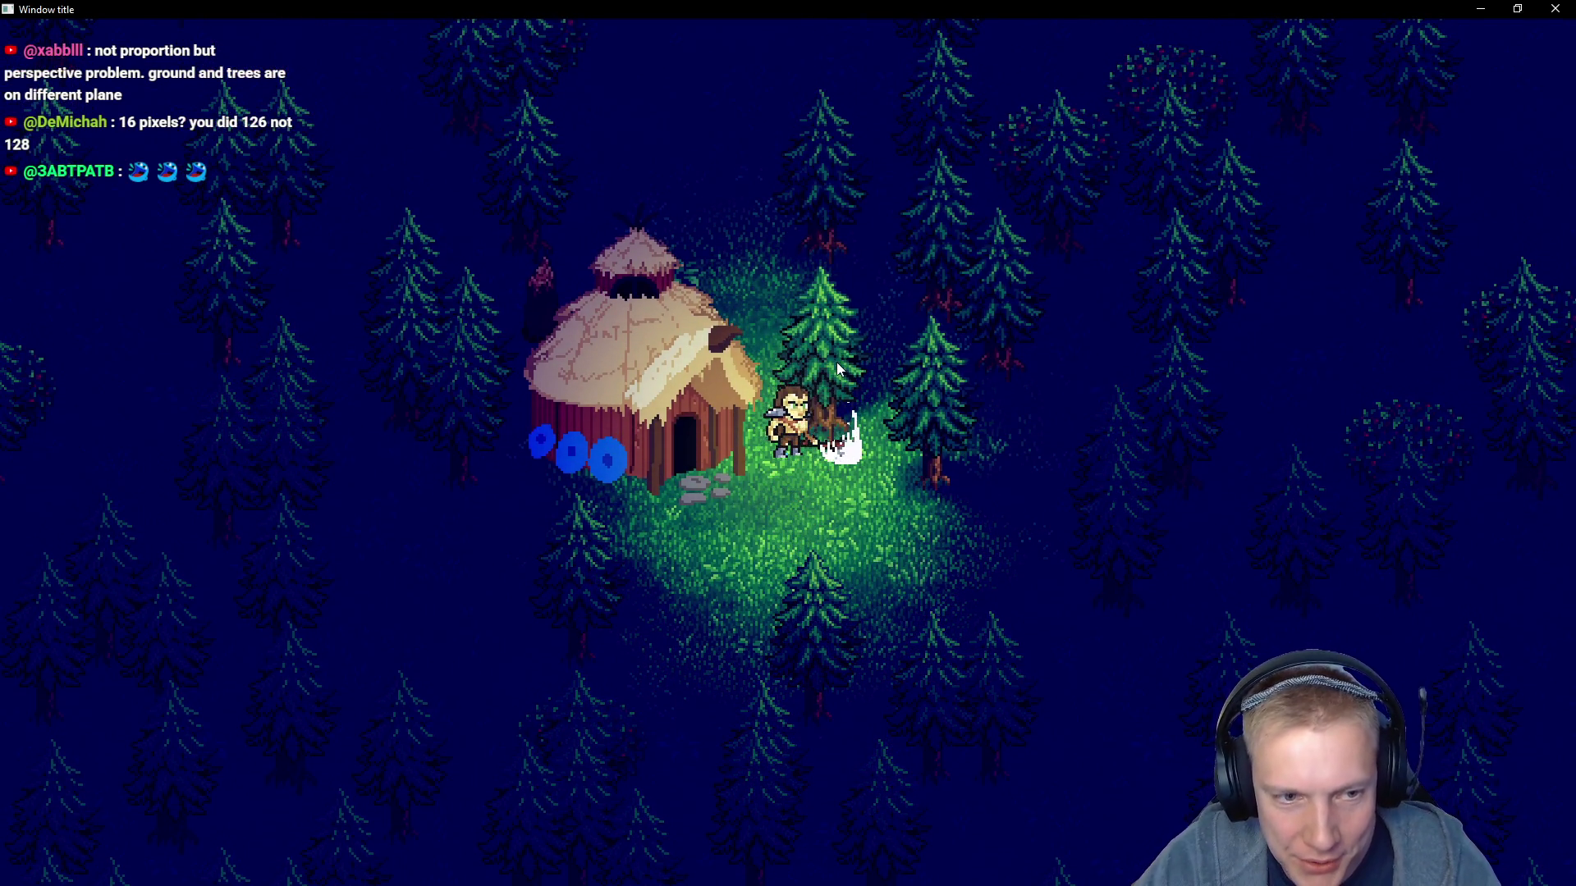
key("a")
key("w")
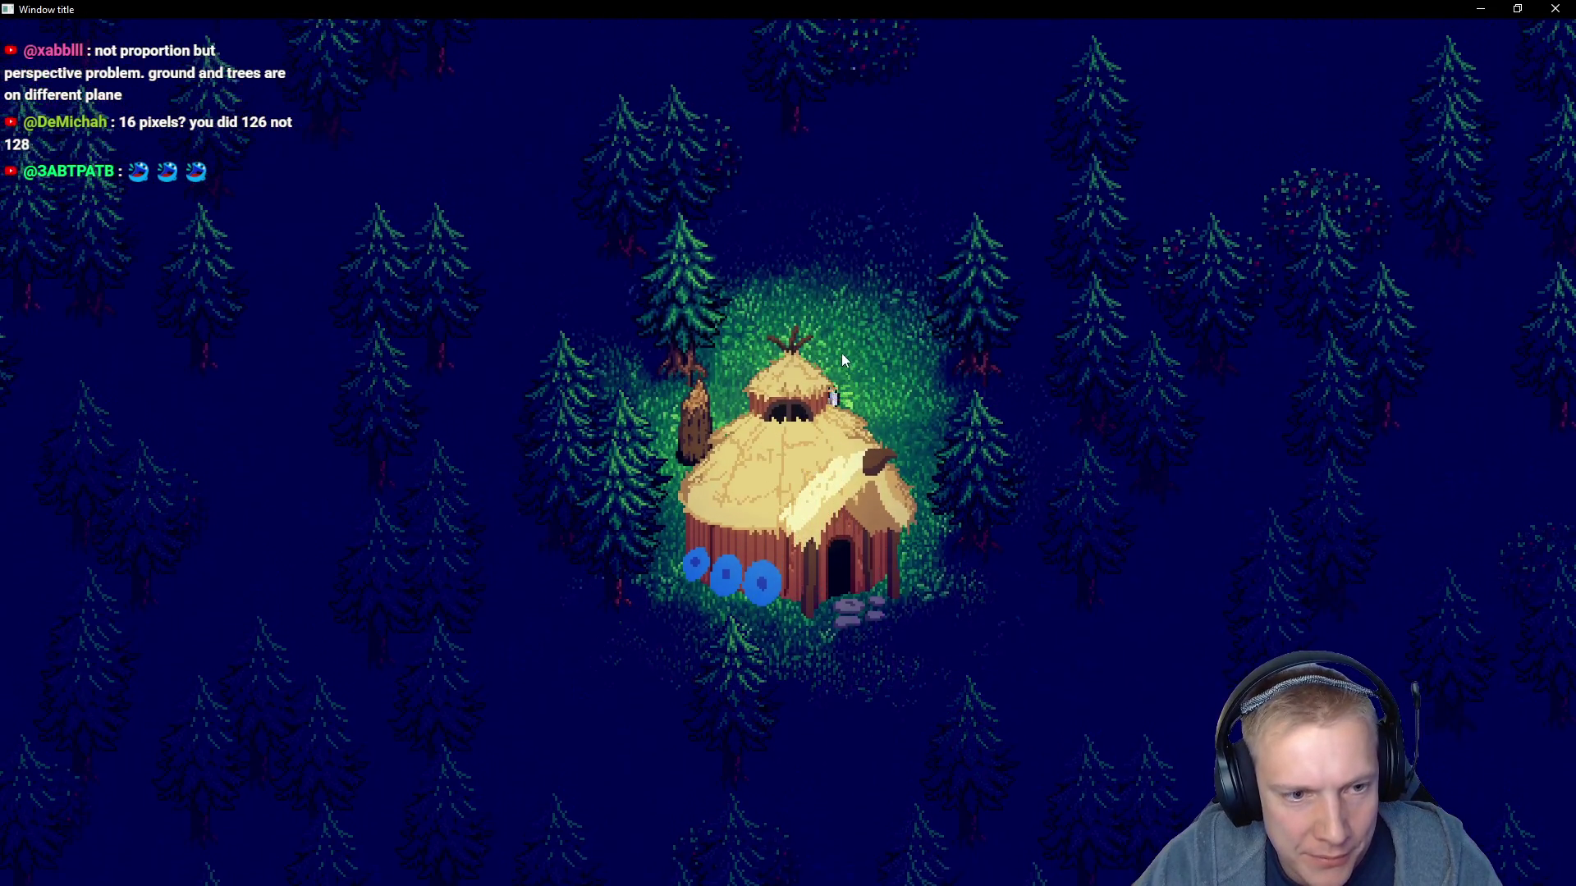
key("w")
key("d")
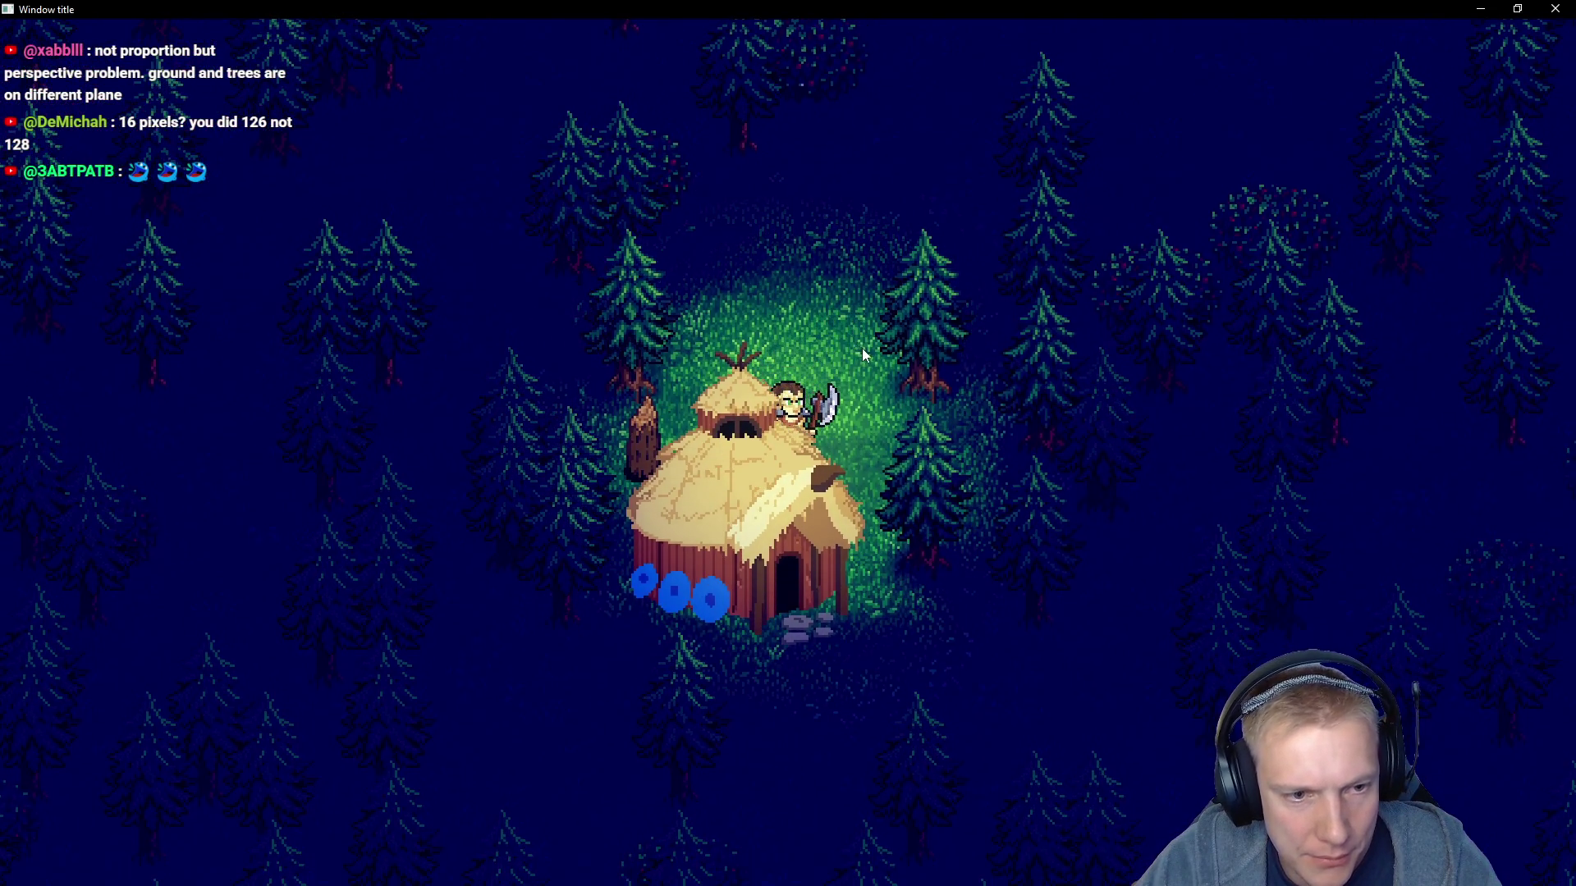
key("s")
key("d")
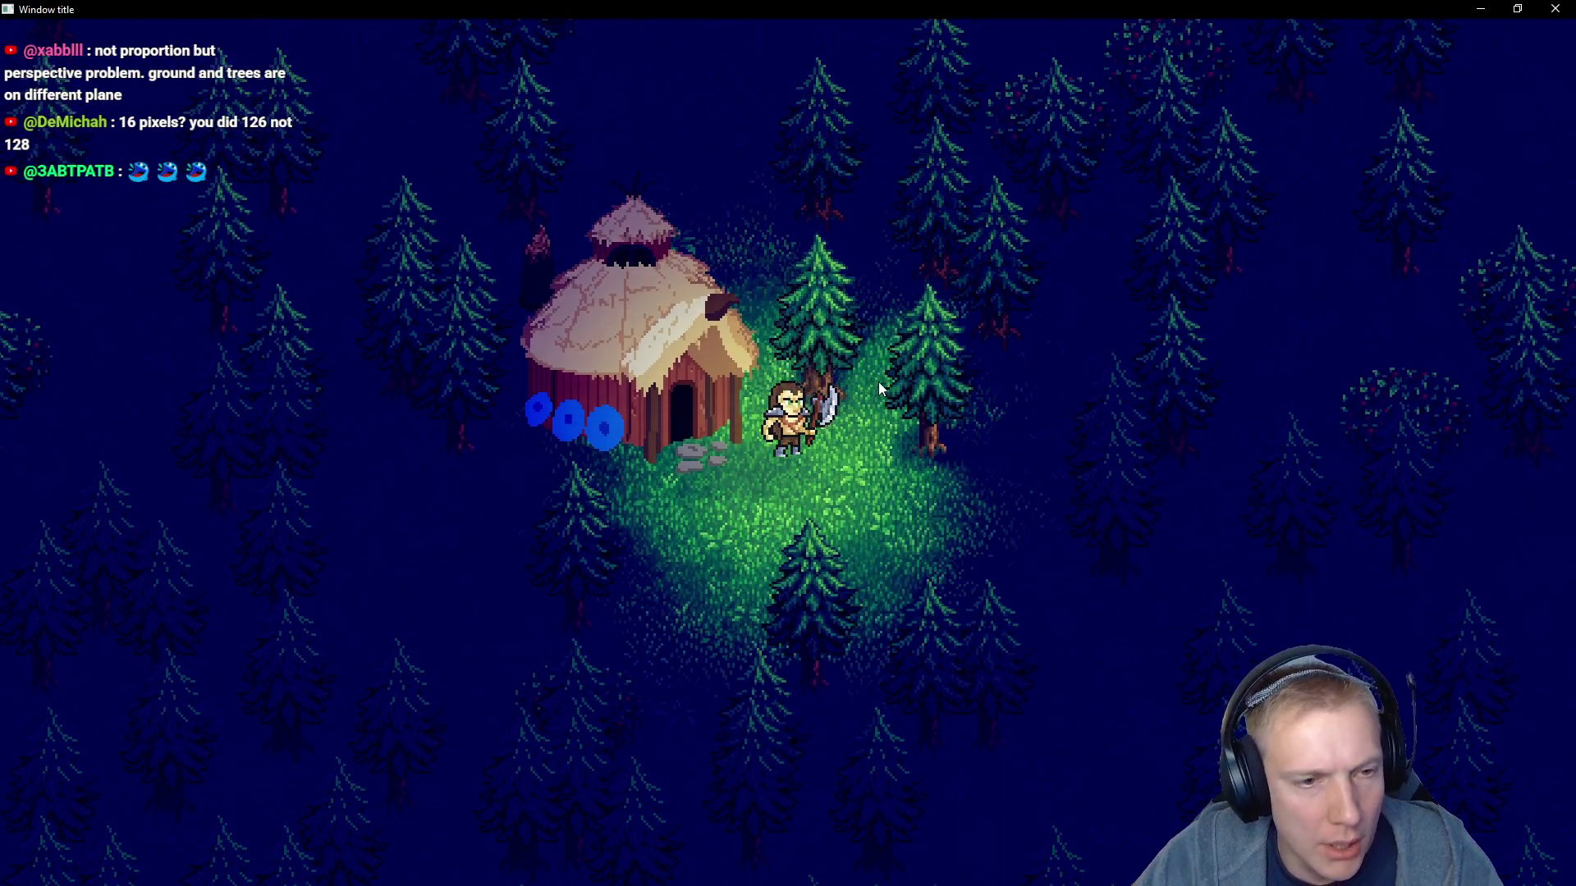
left_click(842, 411)
left_click(846, 420)
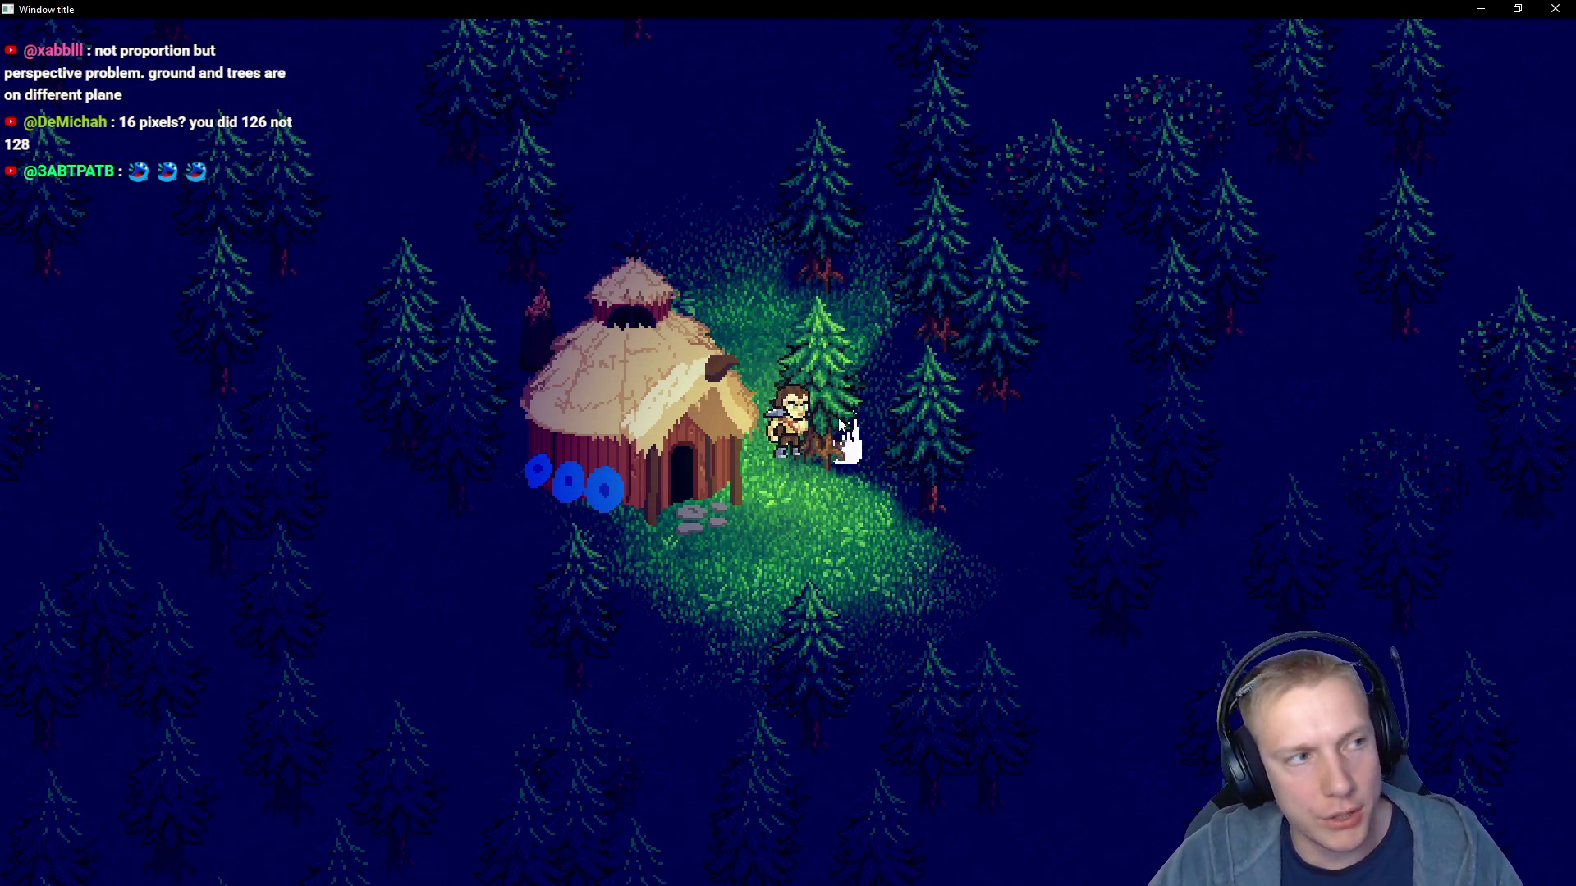
left_click(852, 426)
key("s")
key("d")
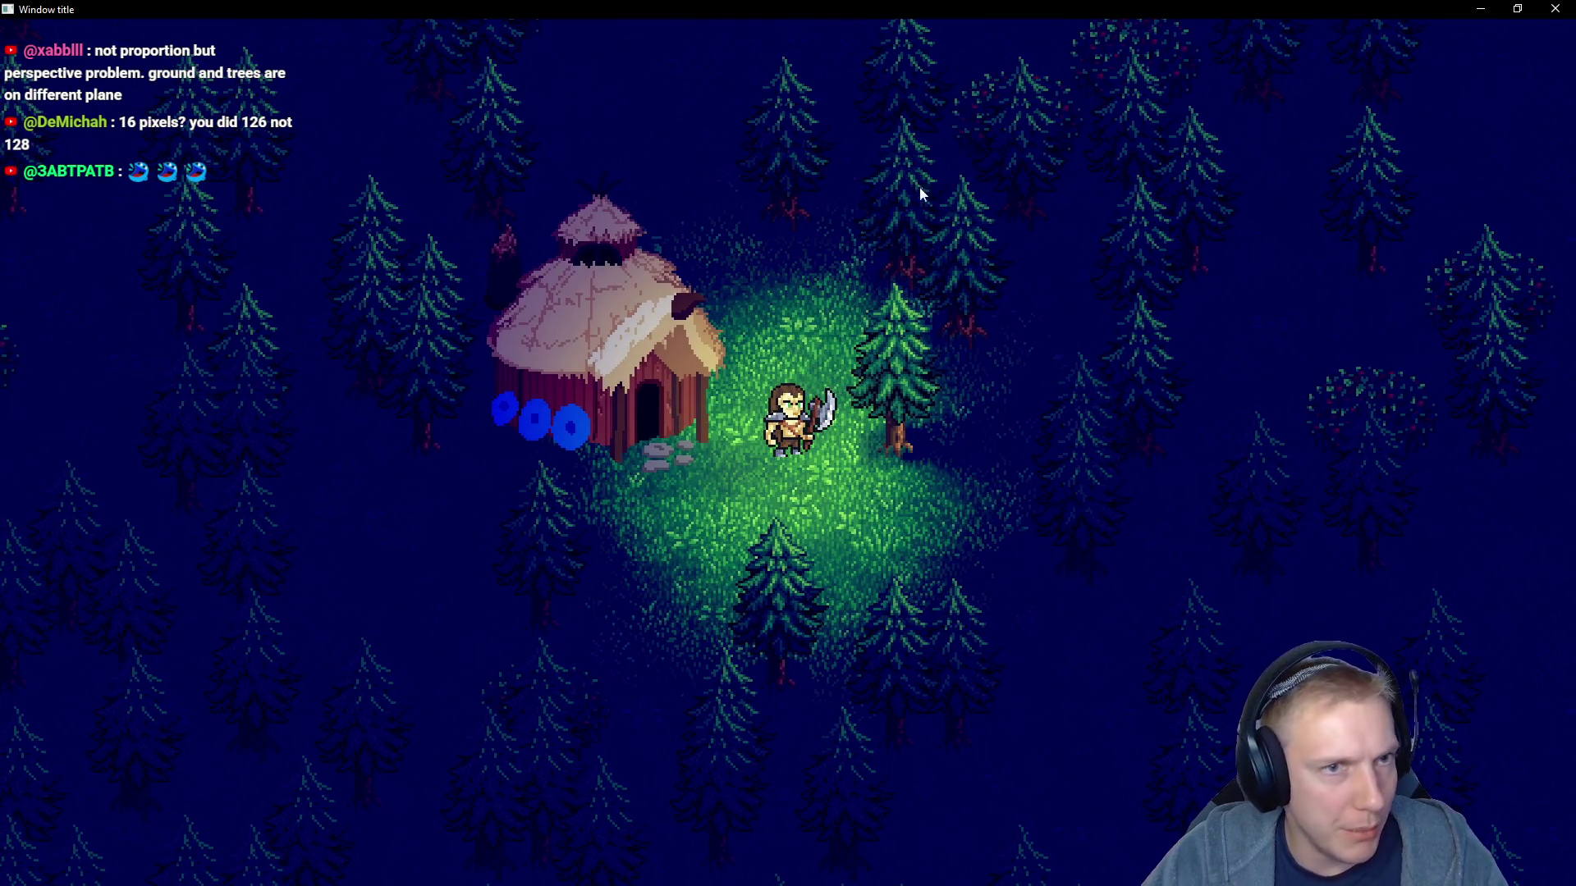
Restore and close the game window, relaunch it with F5, and maximize it
left_click(1517, 10)
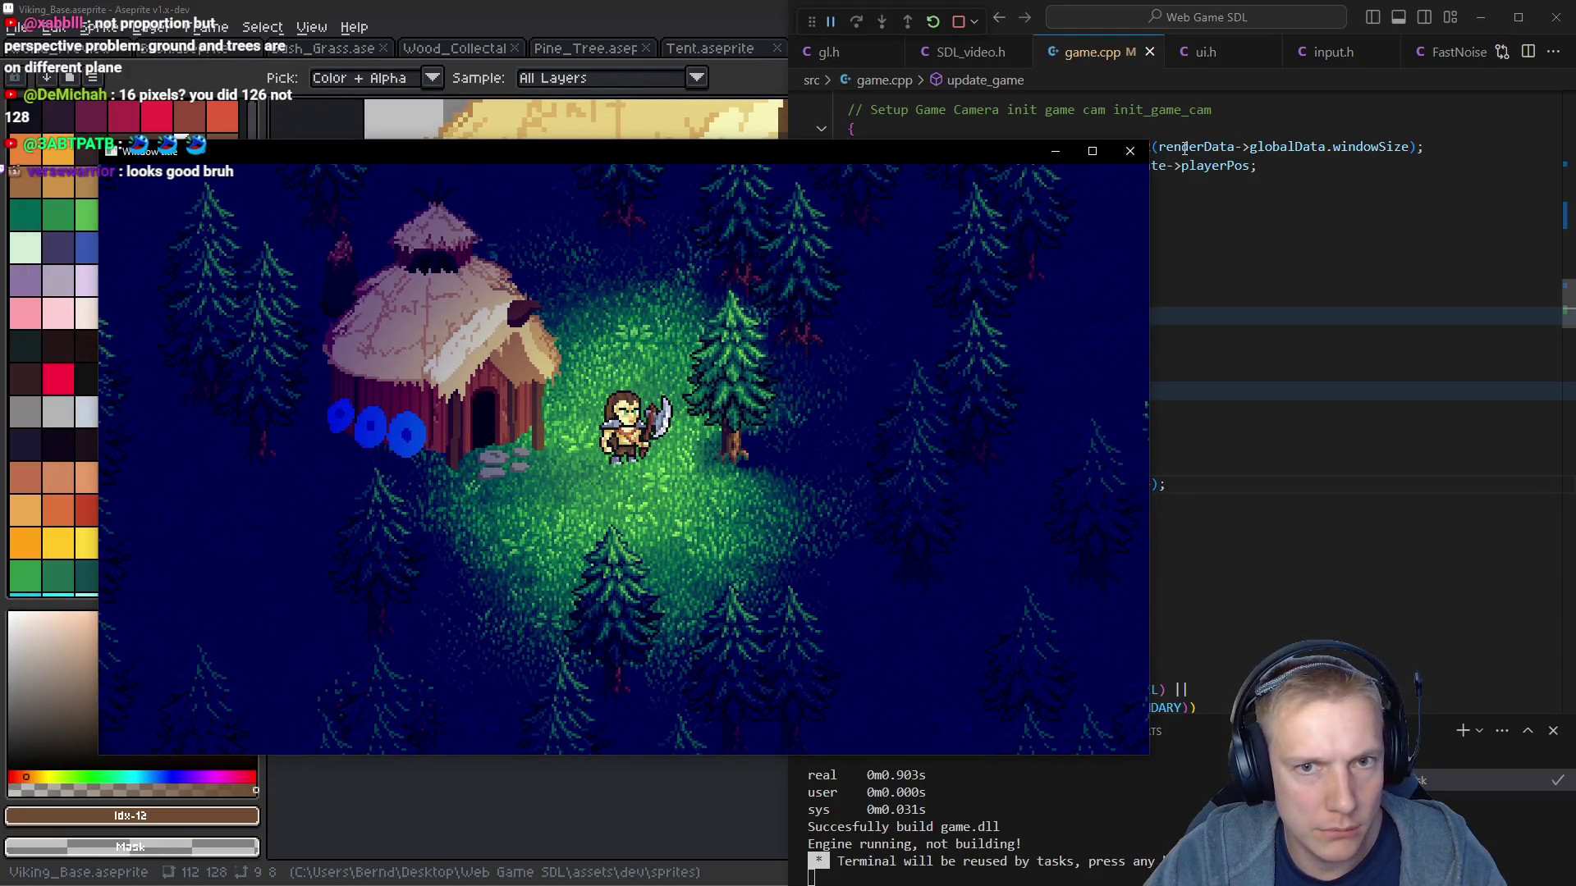
left_click(1130, 151)
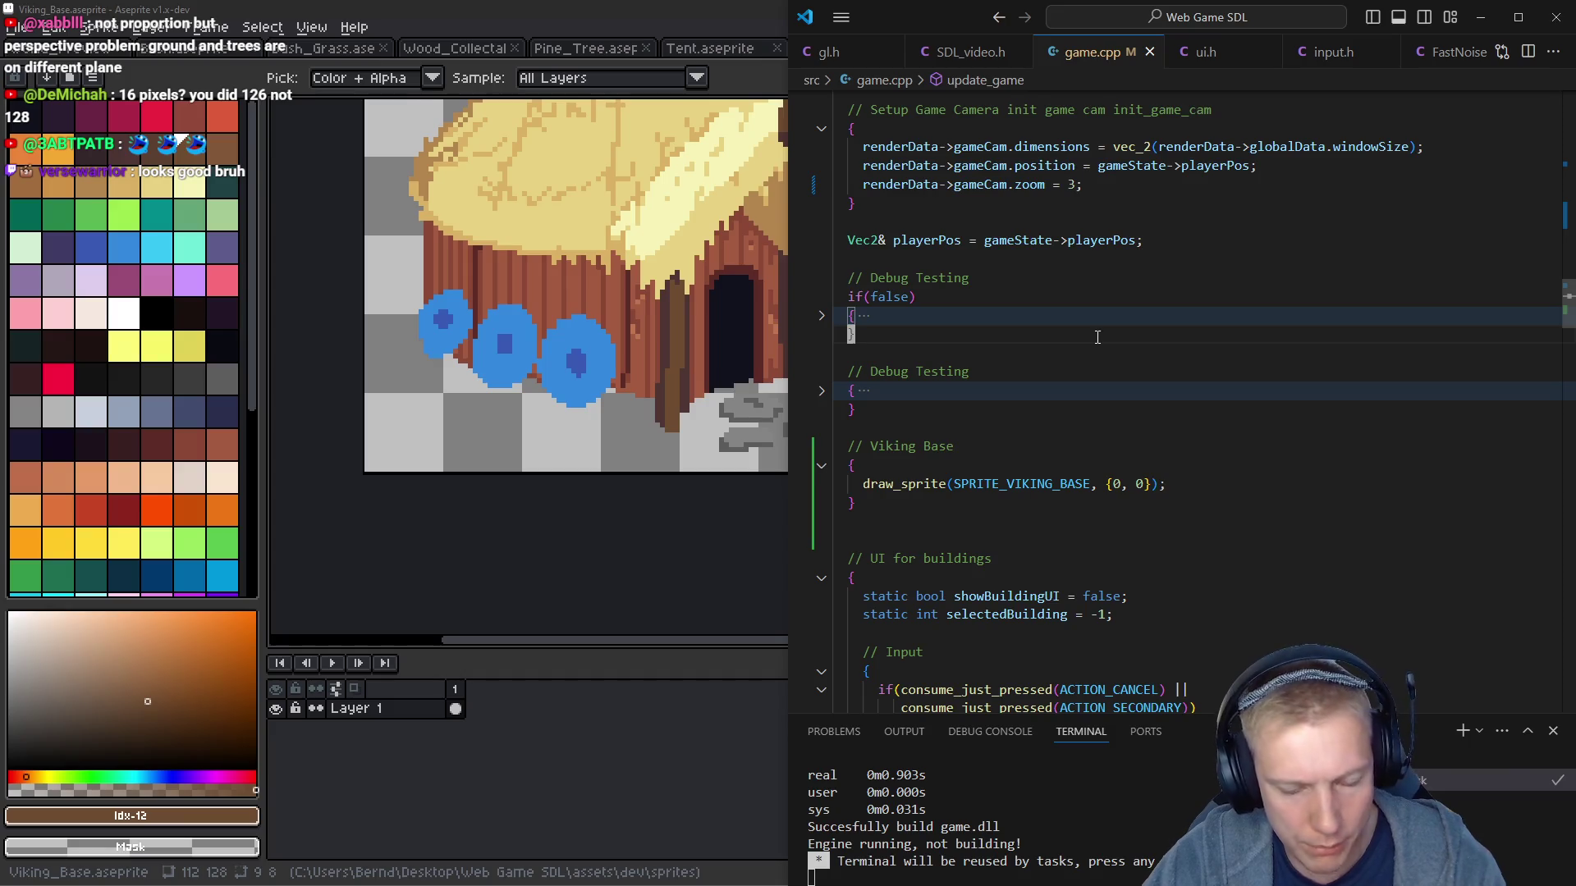
key("F5")
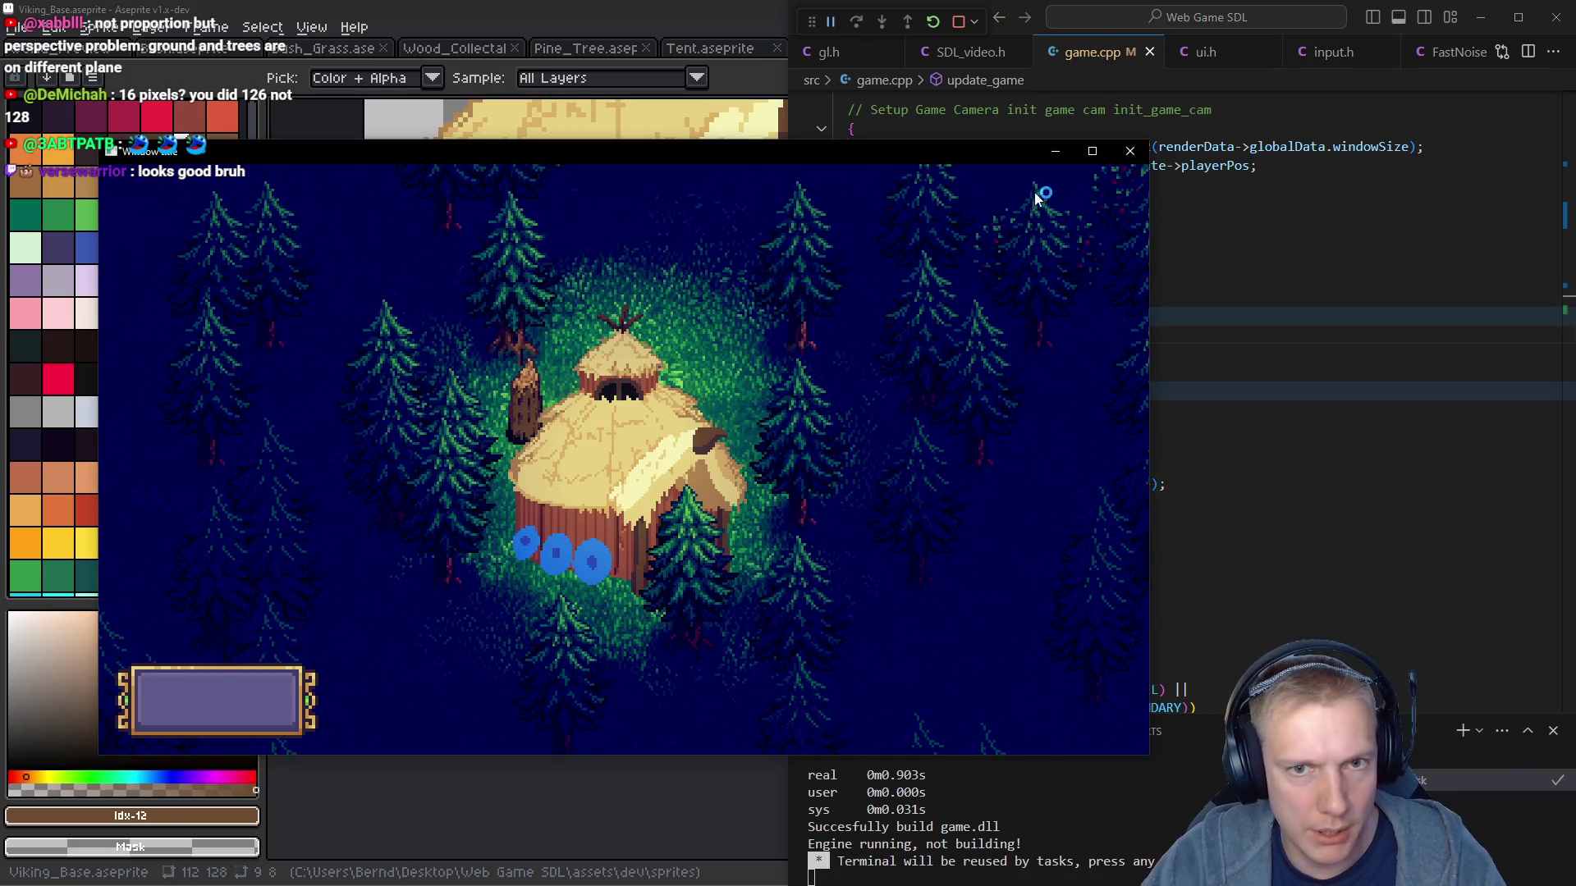
left_click(1091, 152)
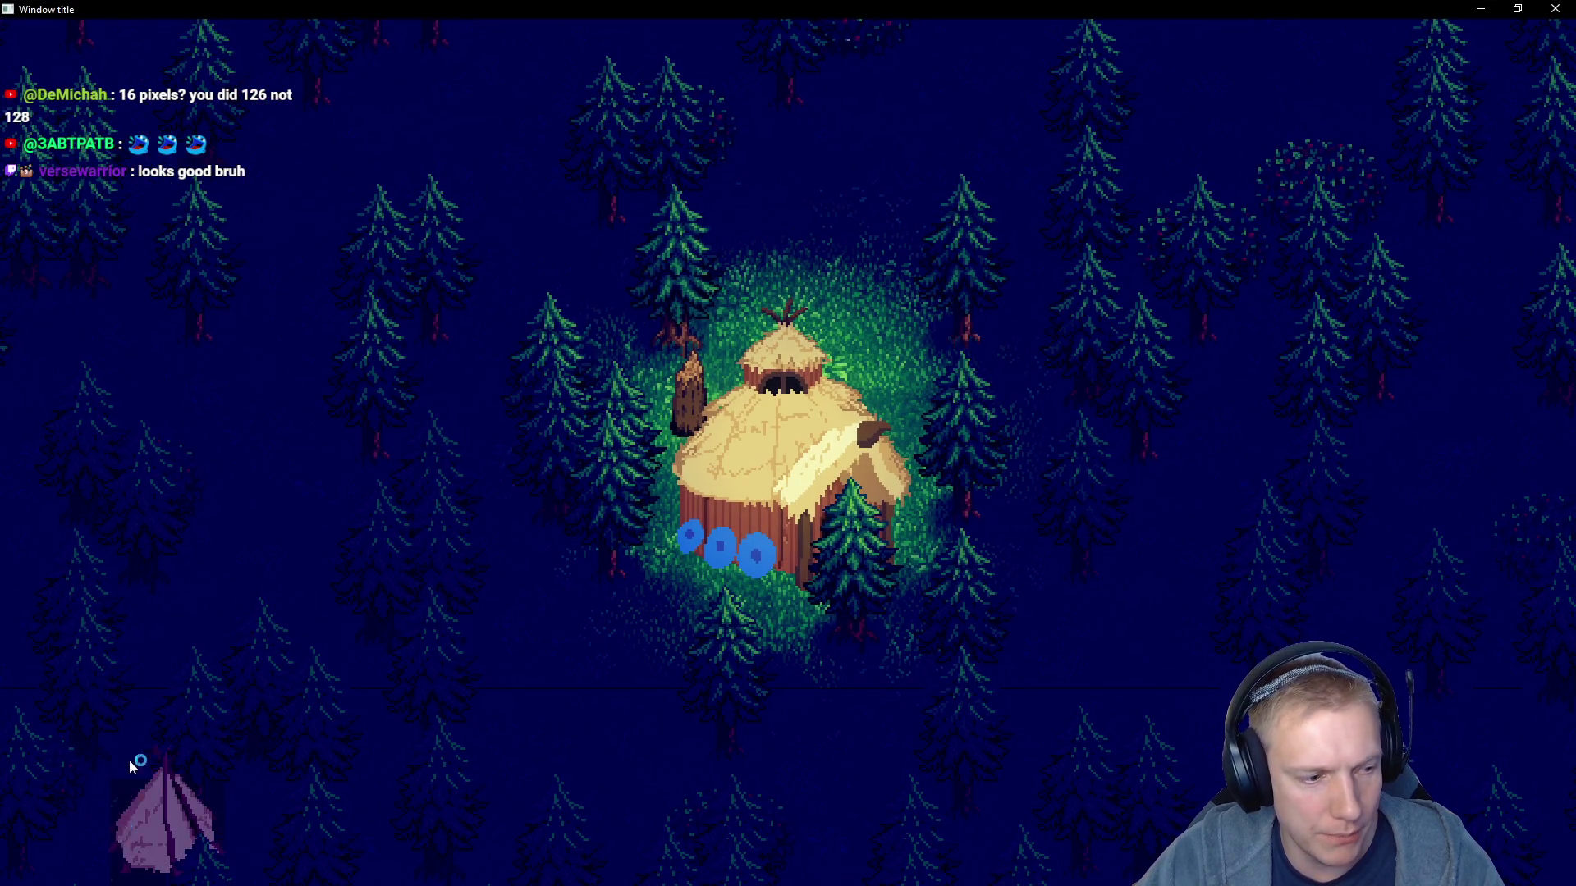
Place three tents beside the hut and at the left of the clearing, then stop placing
left_click(837, 302)
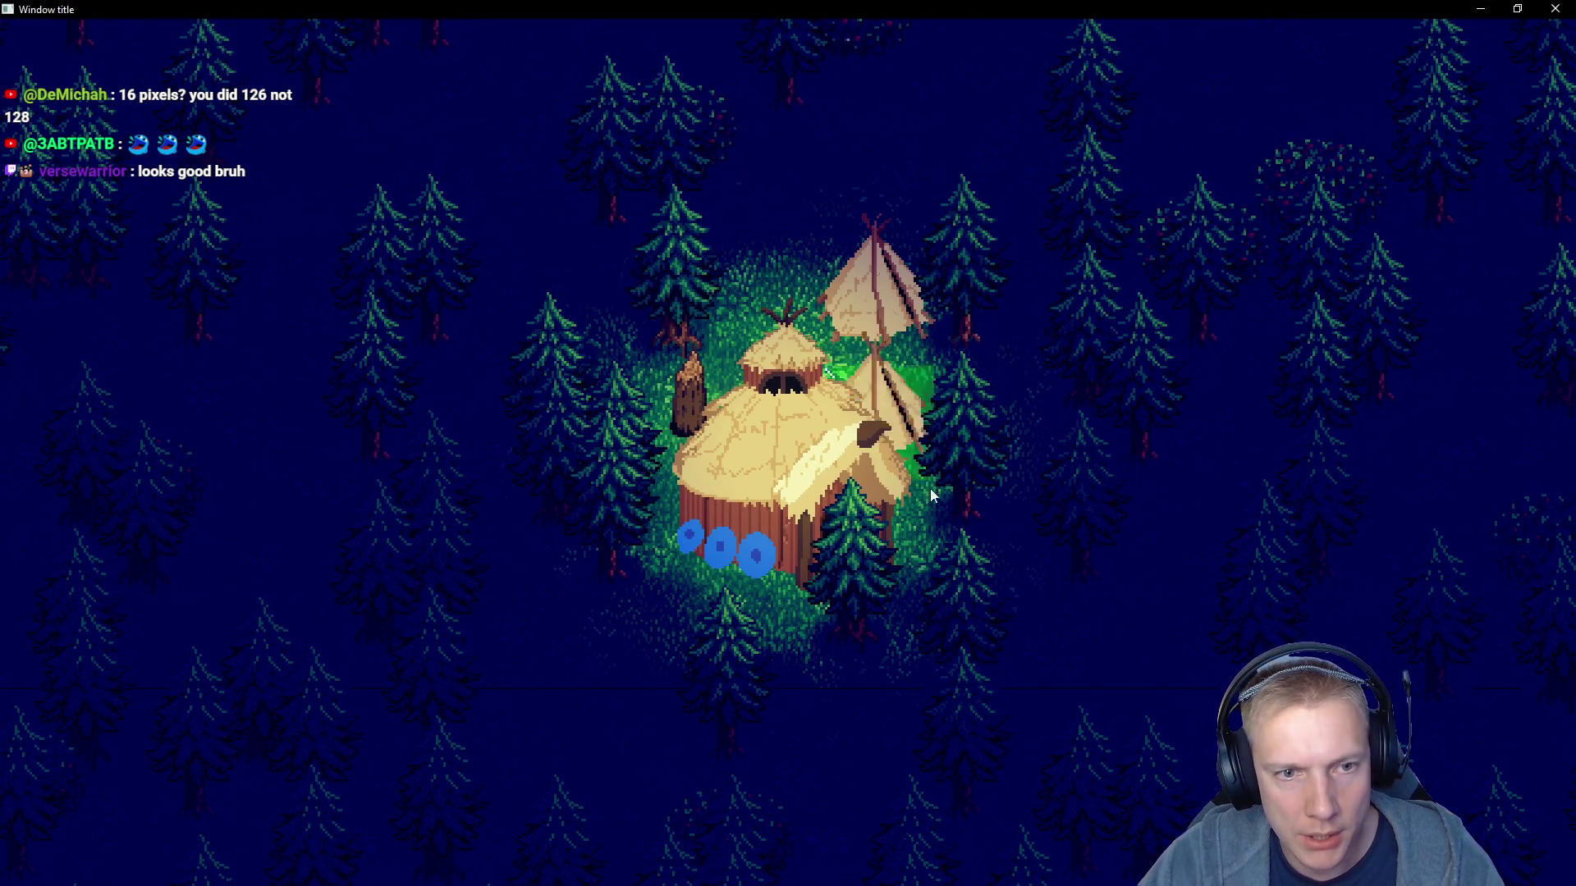
key("s")
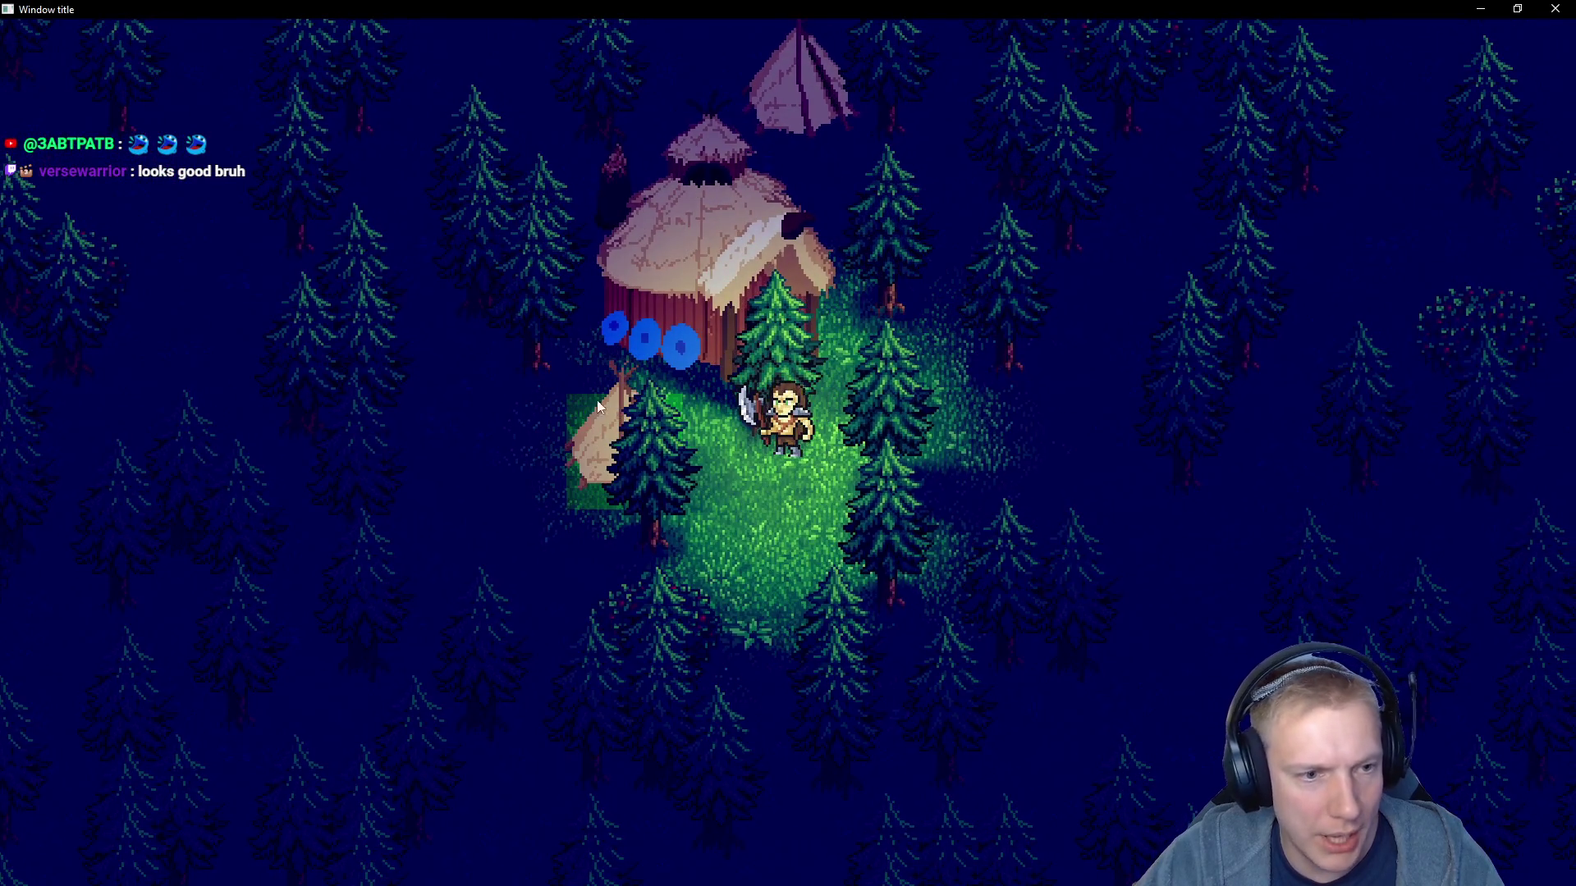
left_click(594, 414)
key("s")
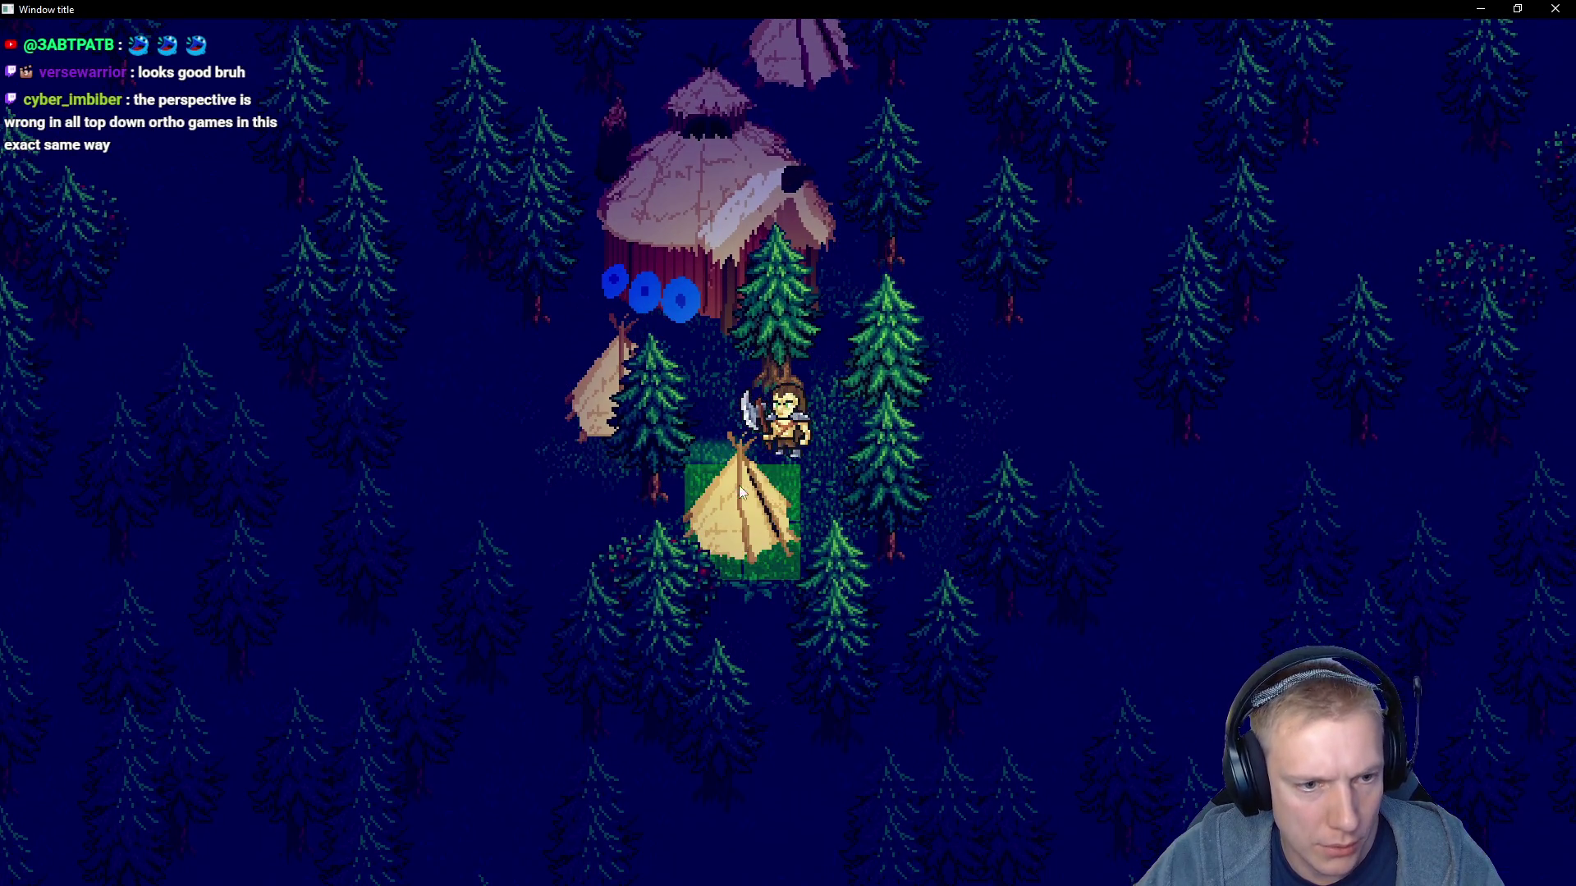
left_click(502, 387)
right_click(771, 499)
Chop down the trees in front of the hut and next to the viking
key("w")
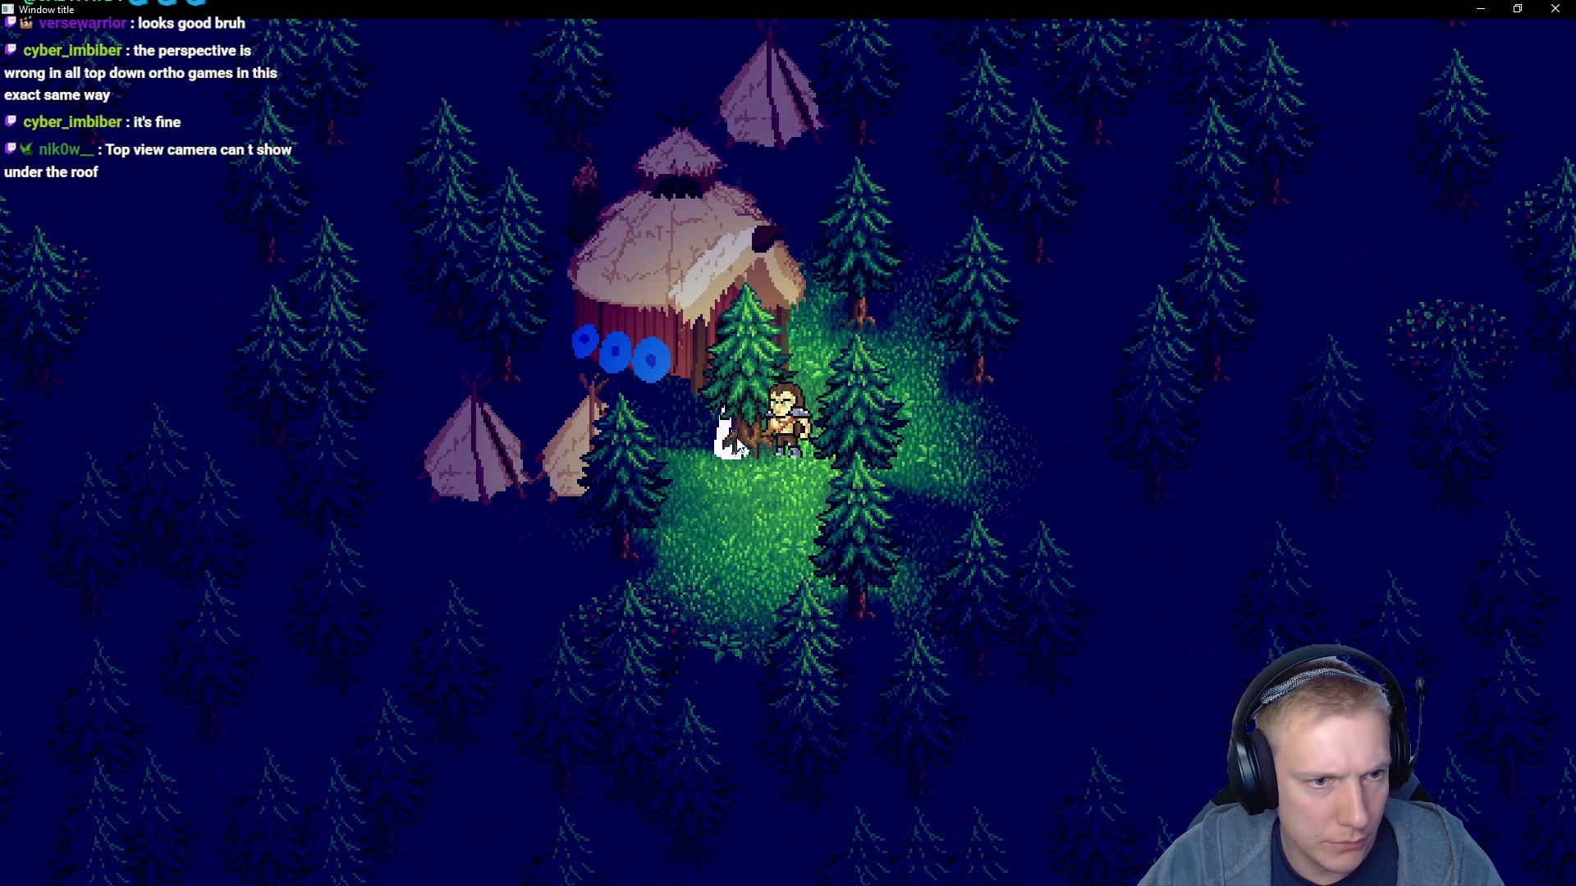
left_click(745, 436)
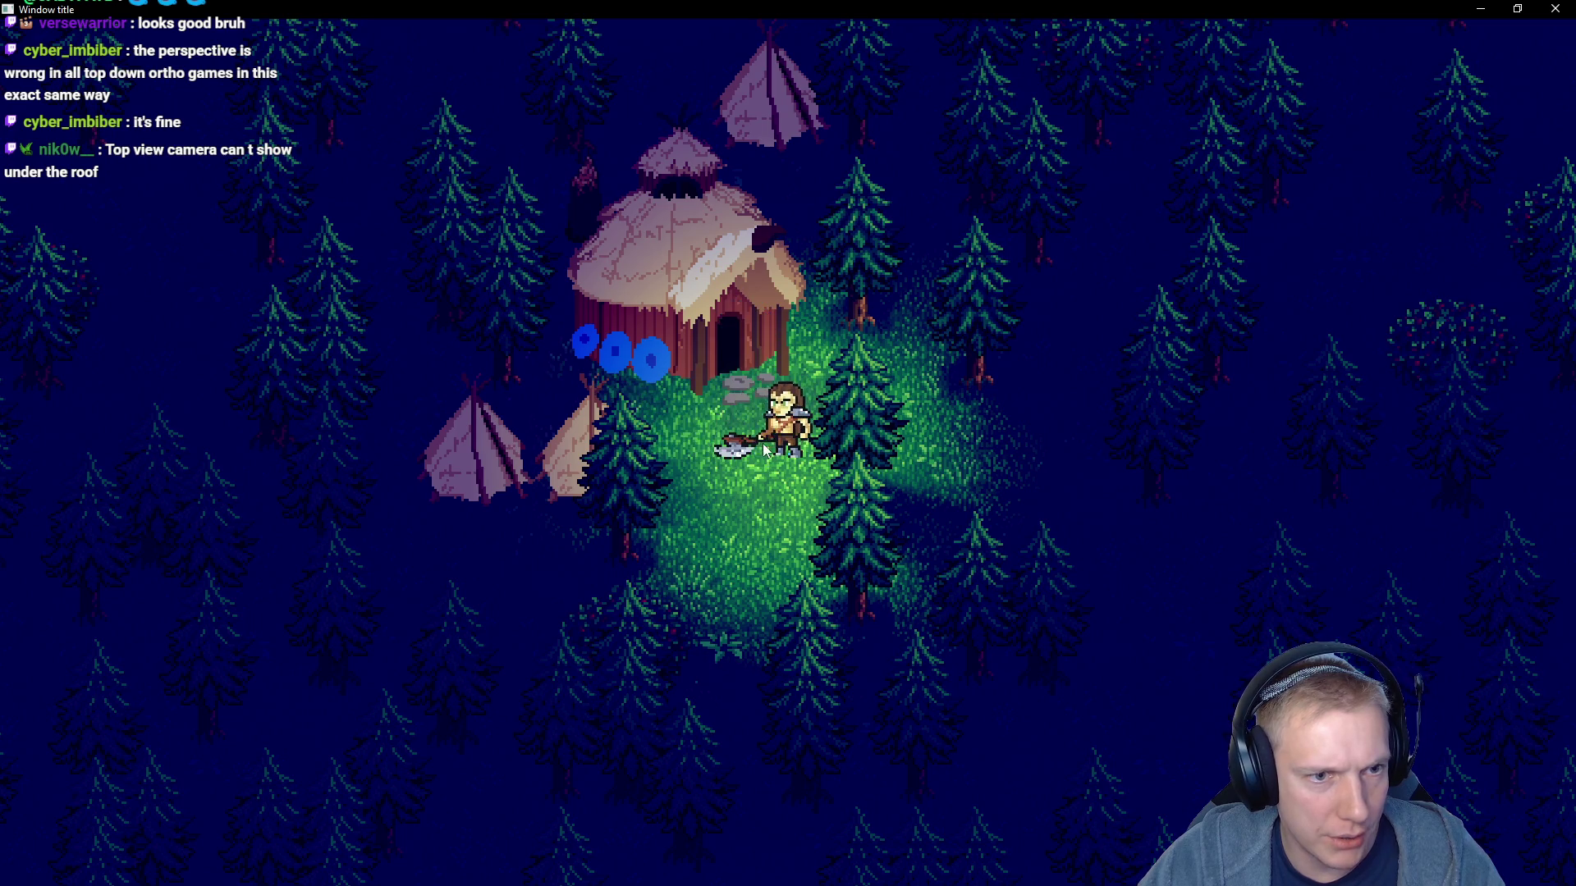
key("s")
key("a")
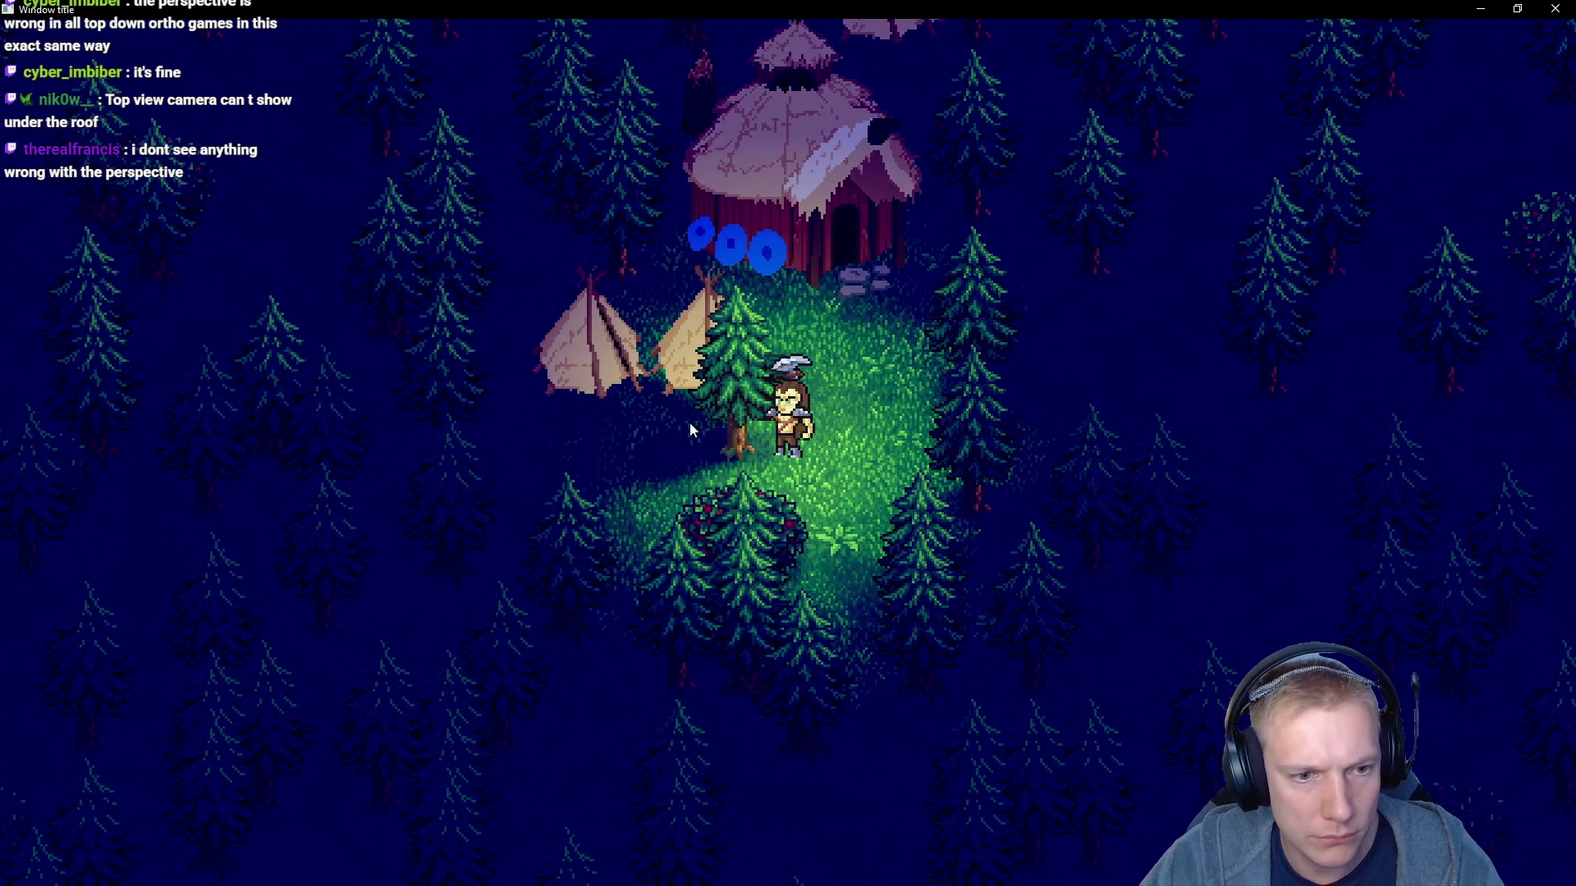
left_click(702, 428)
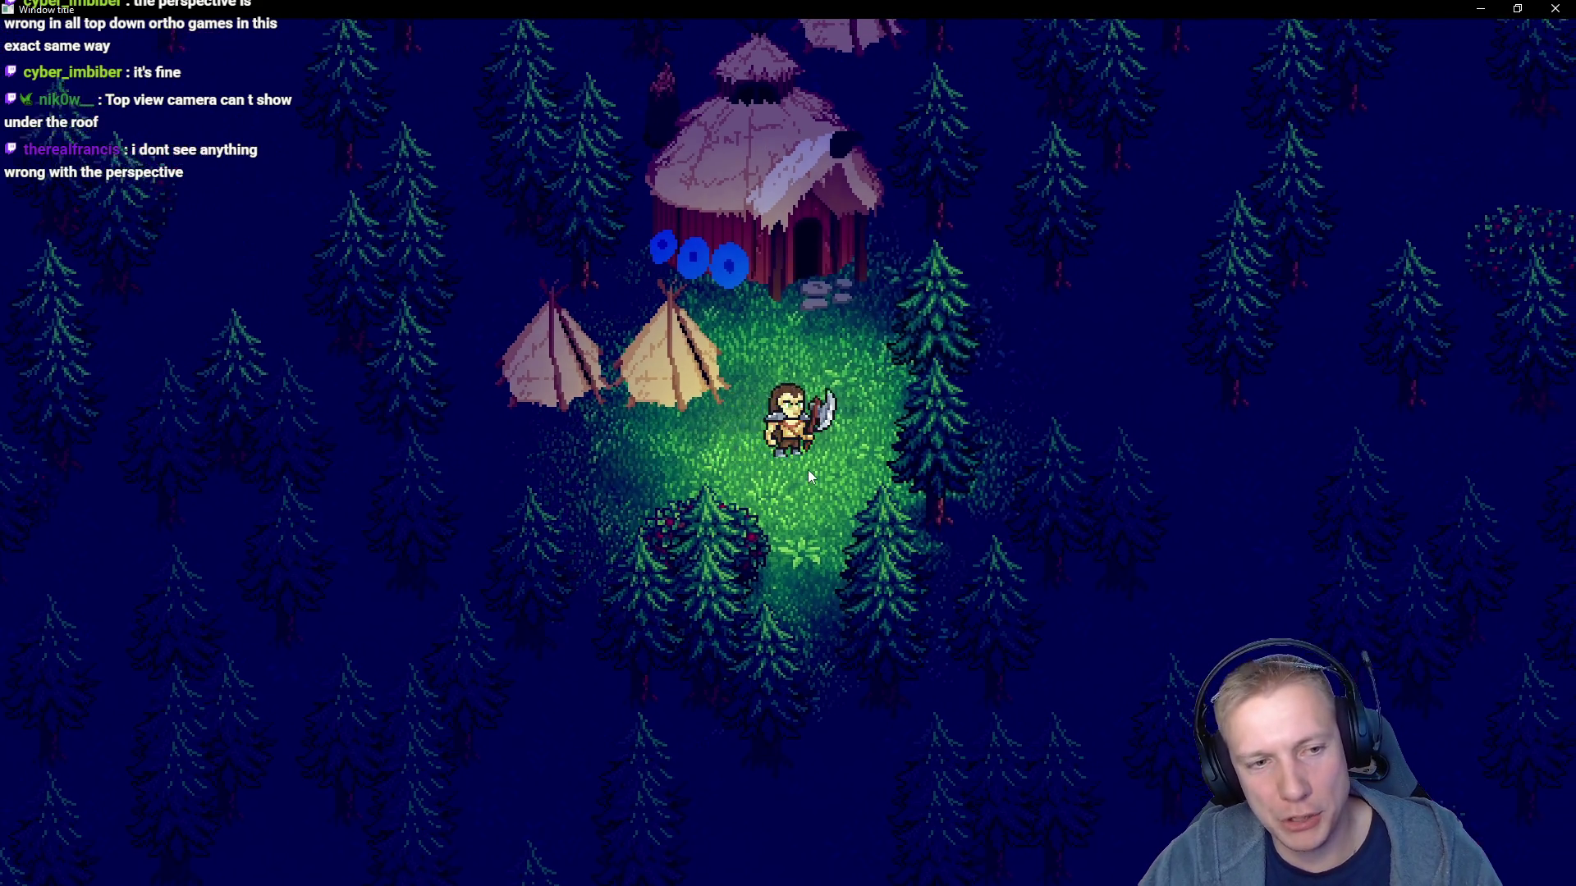
key("w")
key("d")
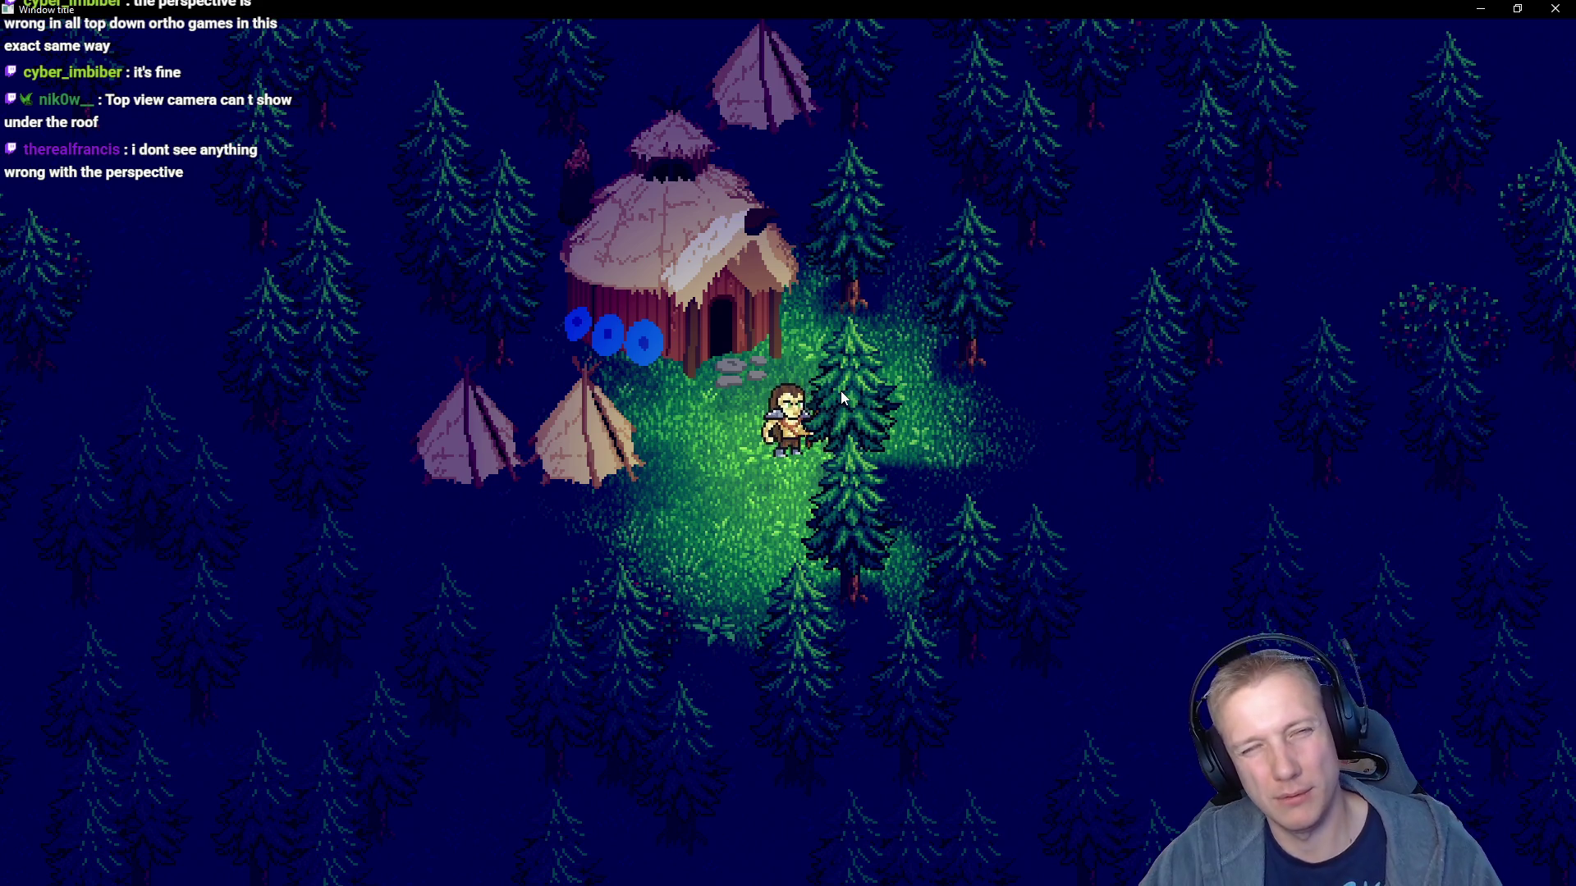
left_click(840, 390)
left_click(854, 387)
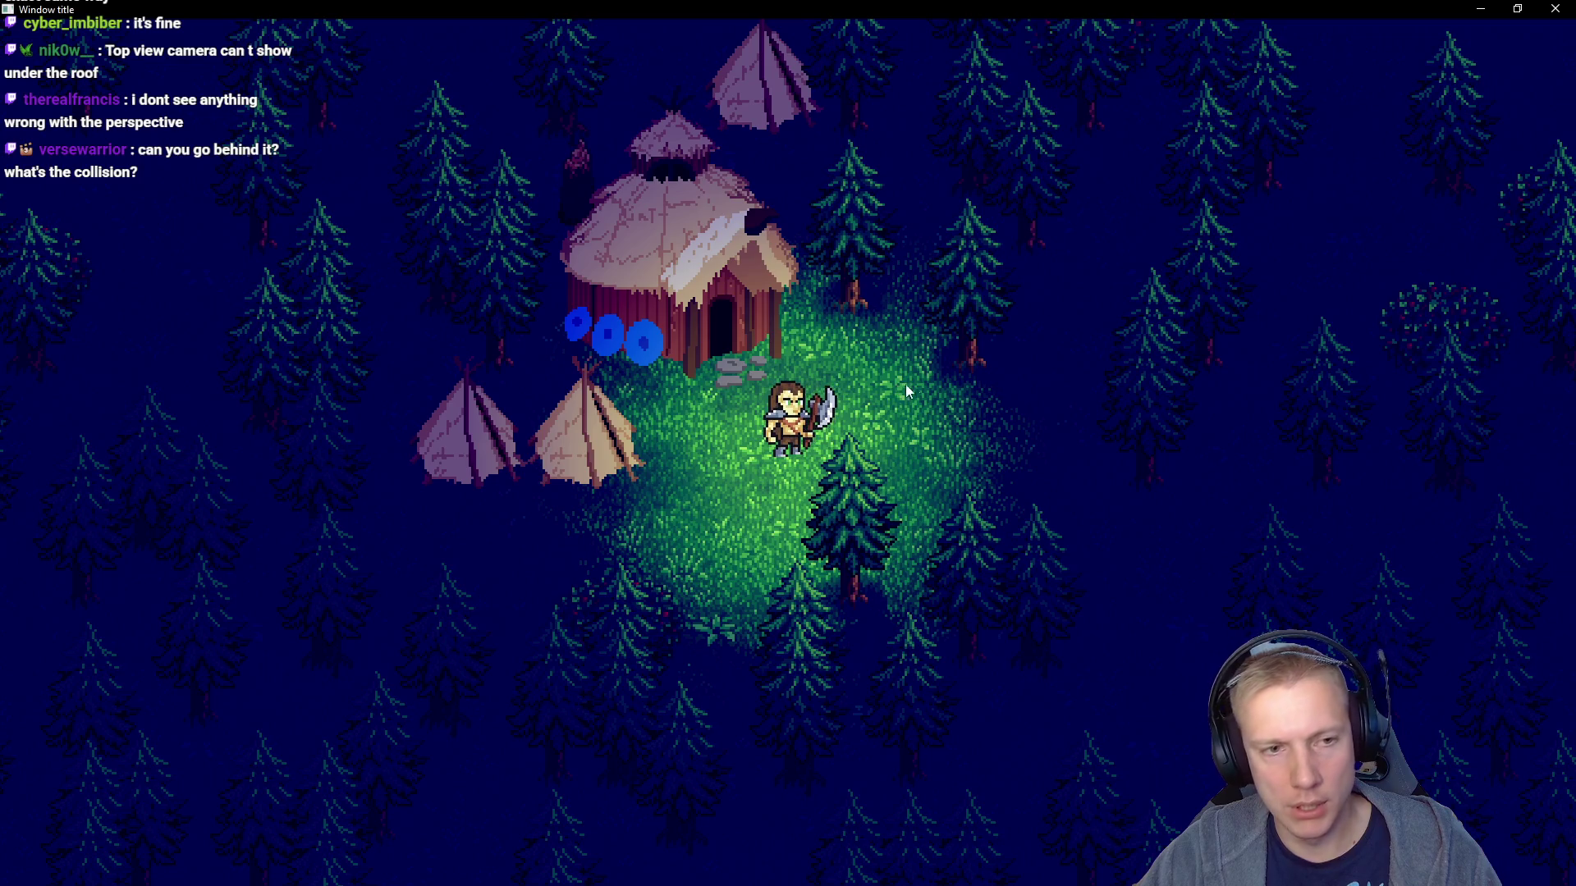
Fell the tree north of the hut, then walk the viking back through the clearing
key("w")
left_click(835, 392)
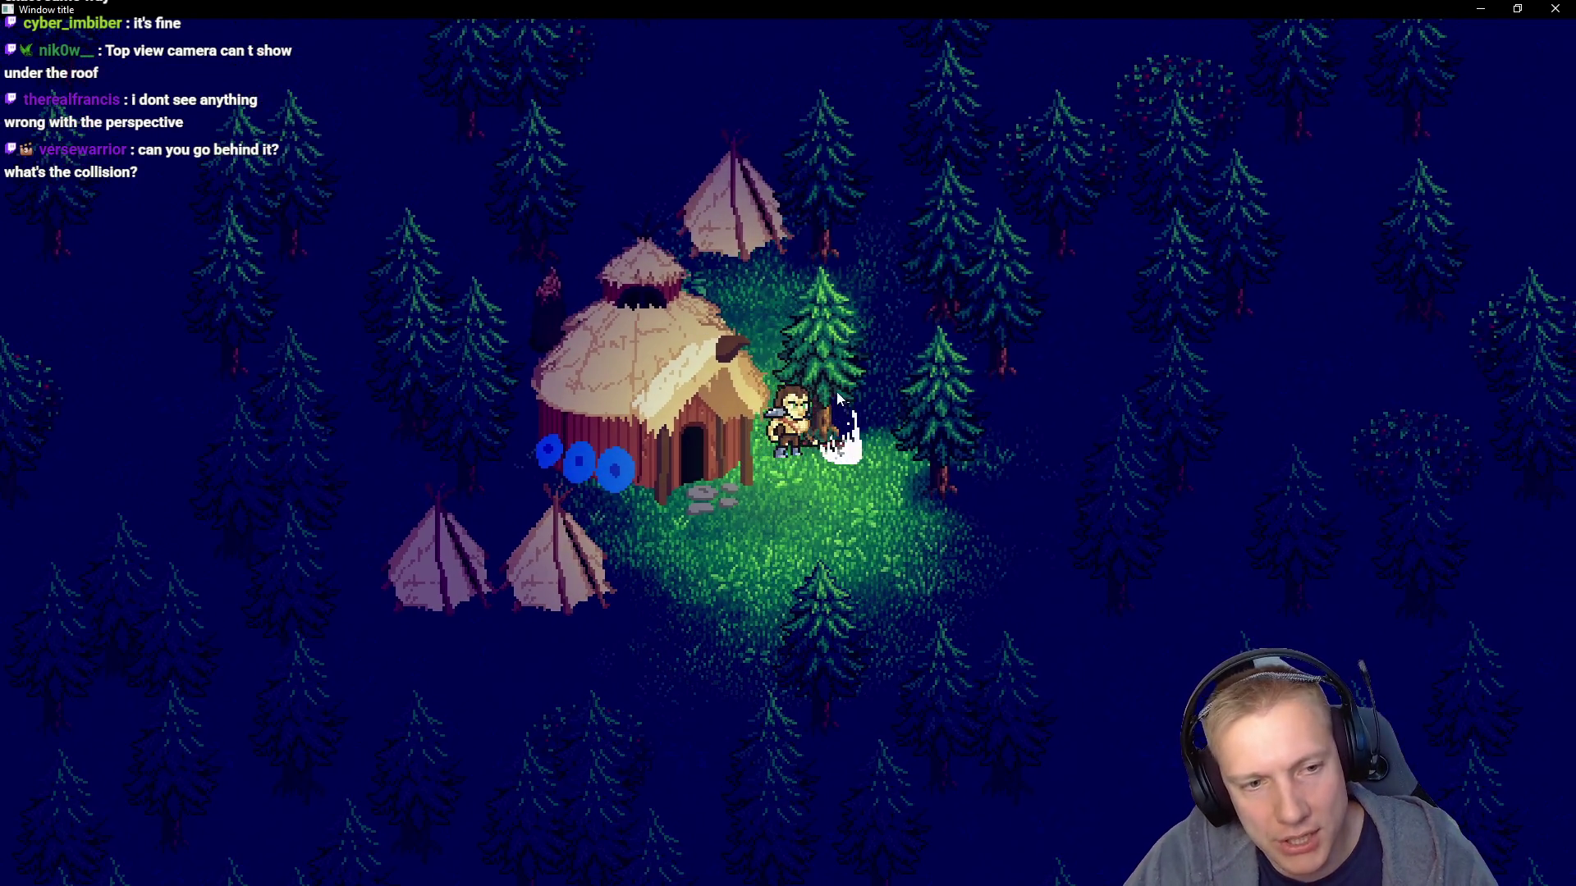
left_click(838, 386)
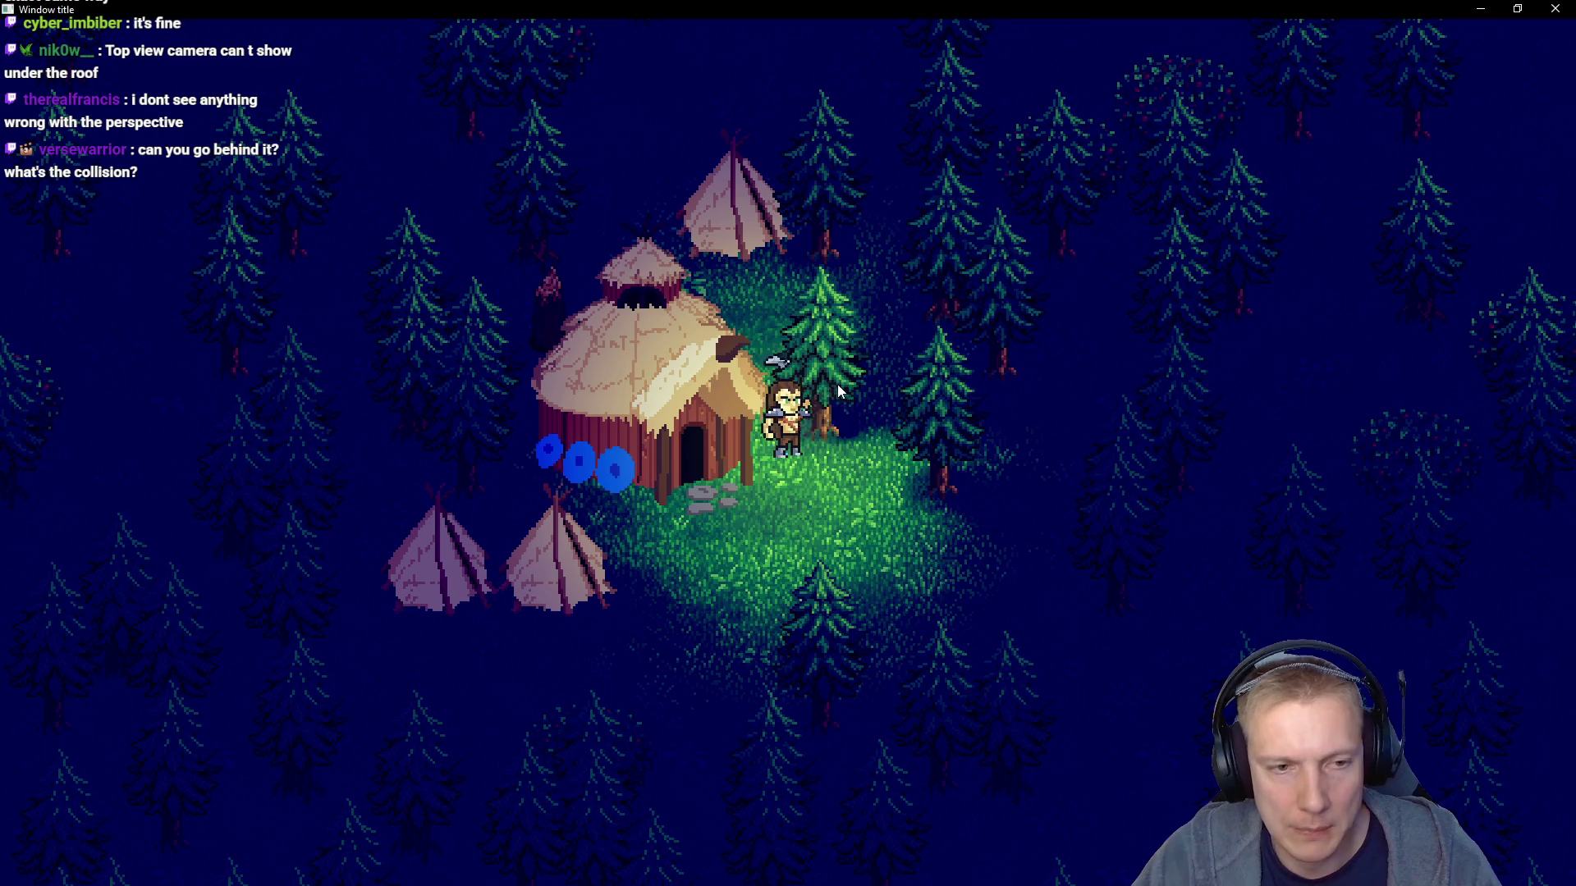
left_click(826, 376)
key("s")
key("w")
key("a")
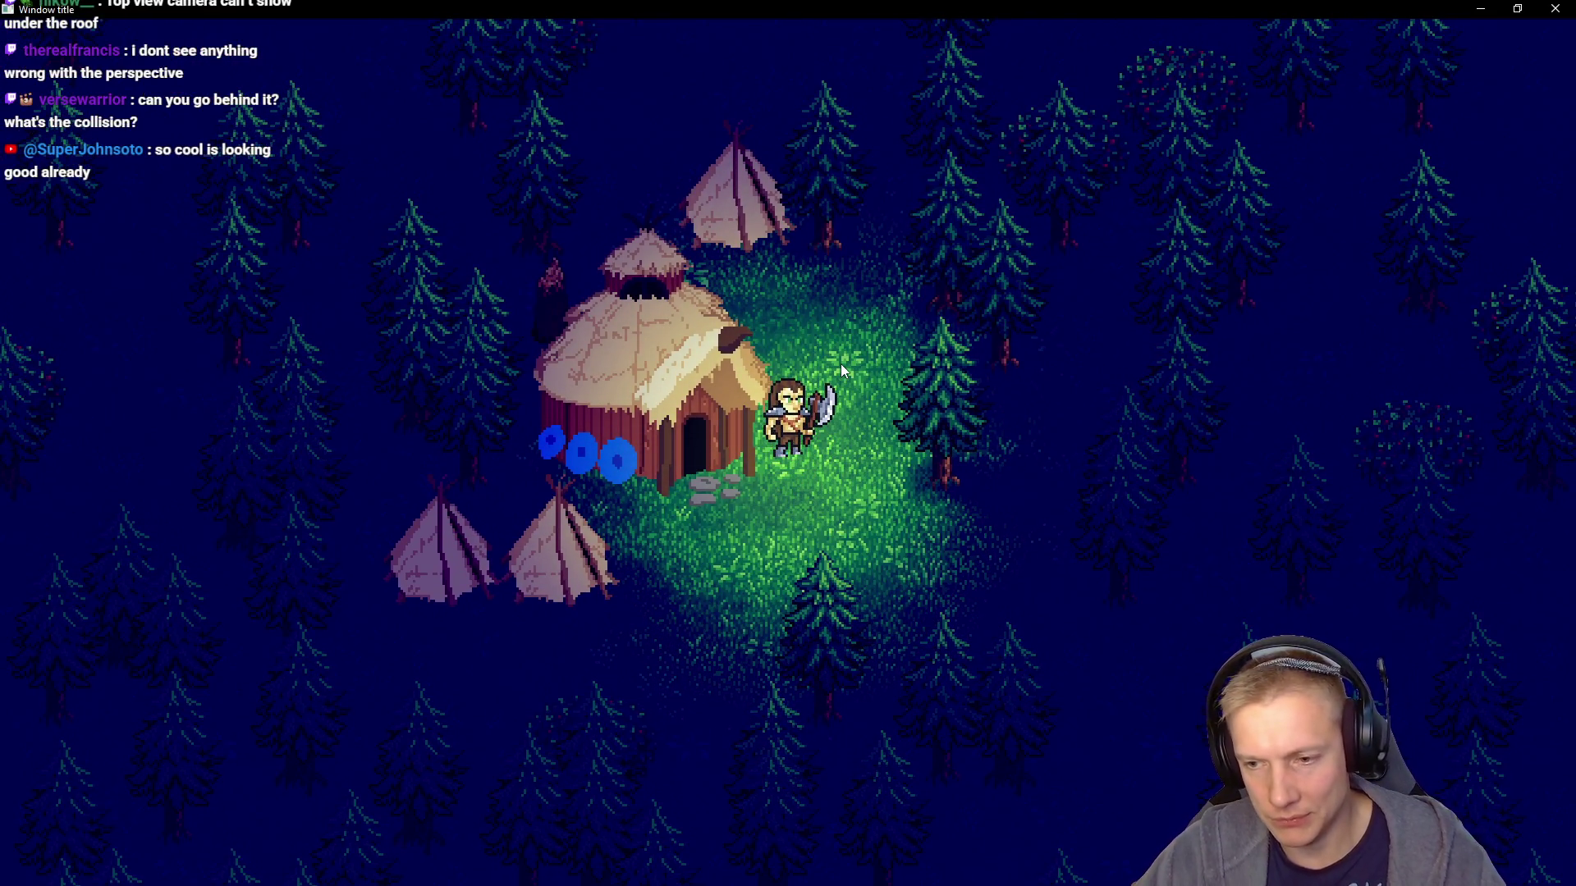
key("s")
key("d")
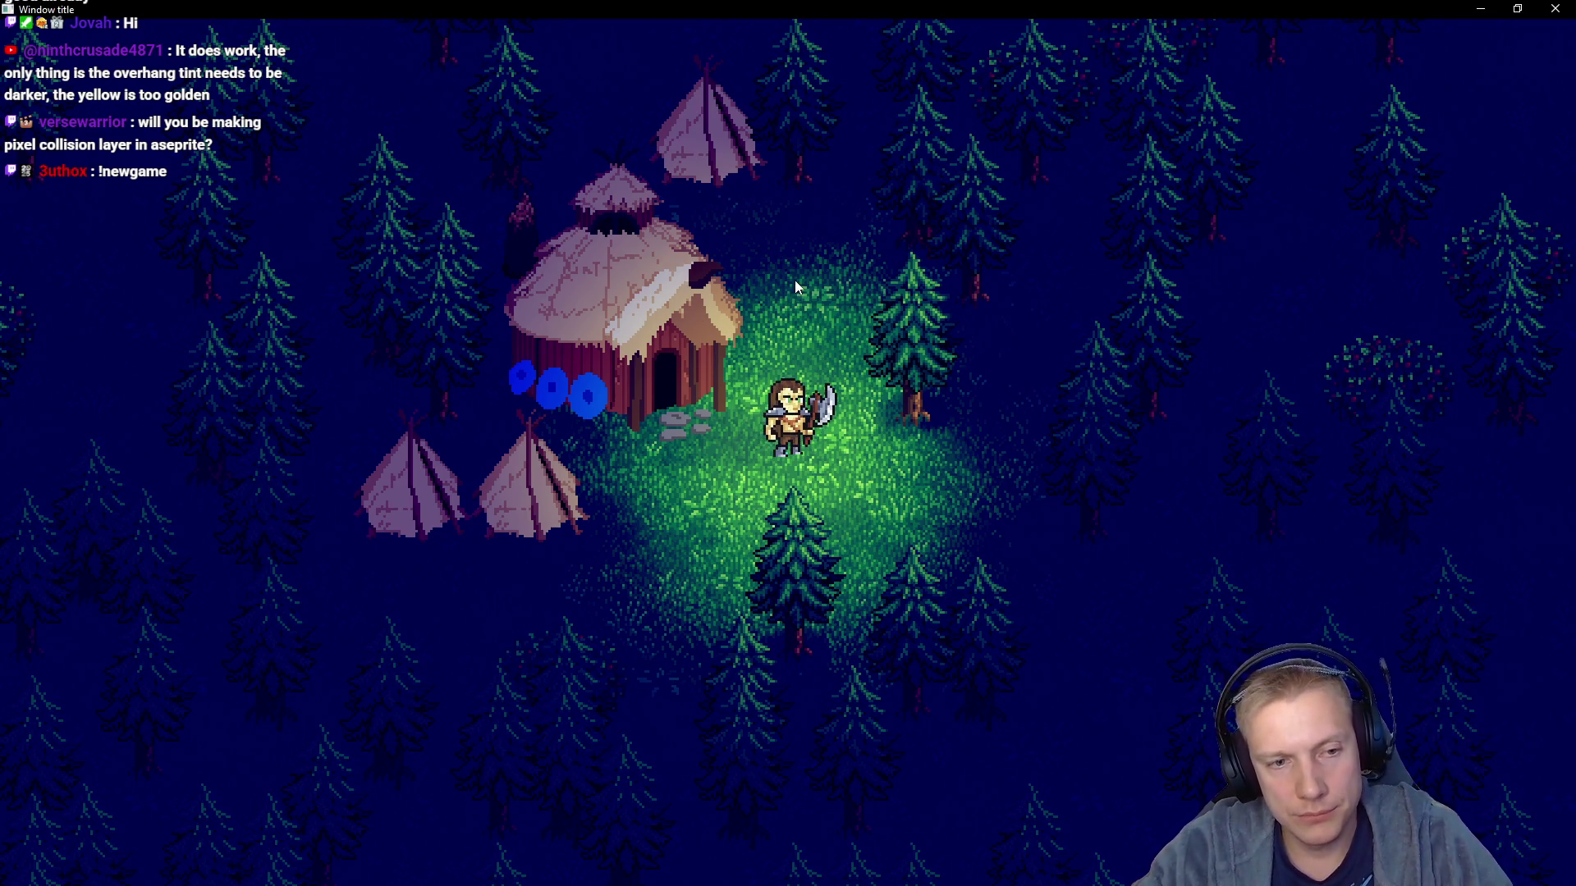
Swing the axe around the camp and fell the tree to the right of the hut
left_click(760, 470)
left_click(599, 456)
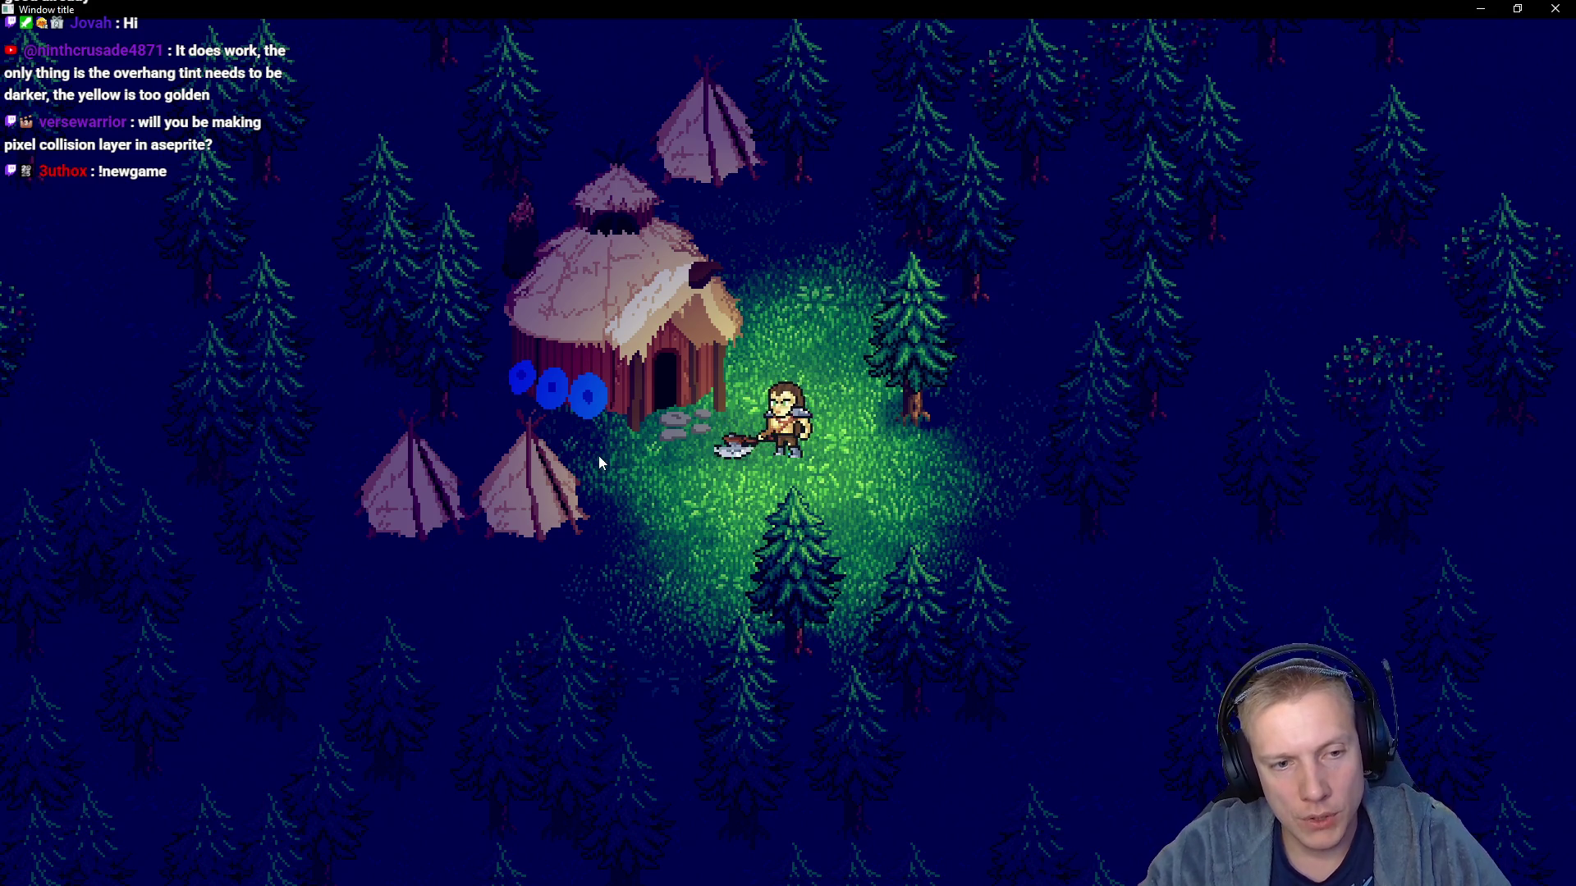
left_click(912, 445)
key("w+d")
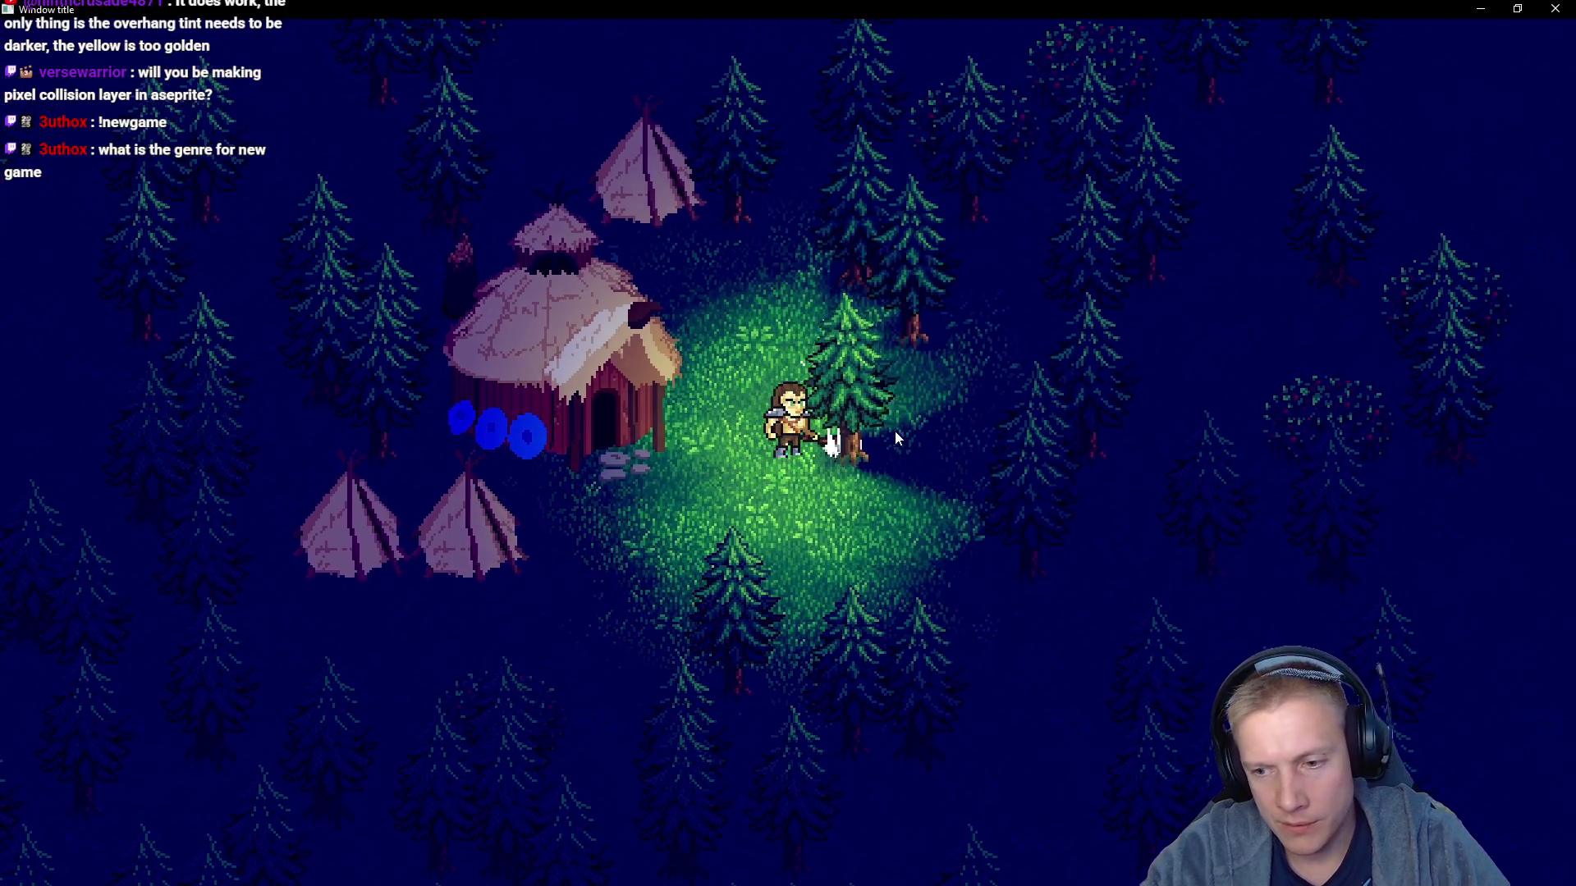
left_click(885, 432)
key("s")
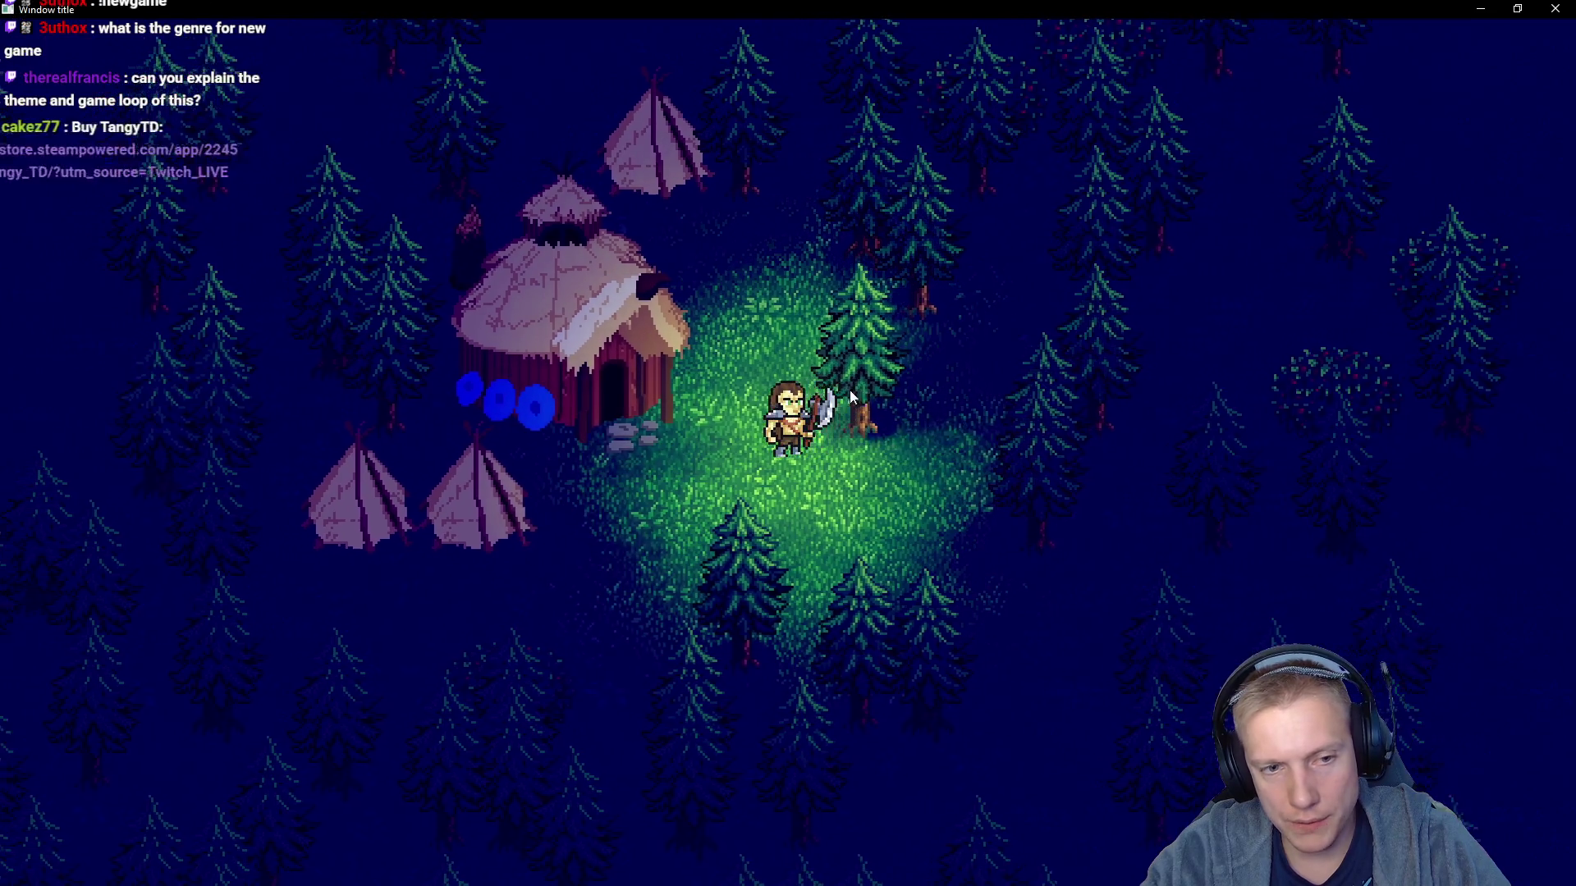
left_click(862, 394)
left_click(875, 397)
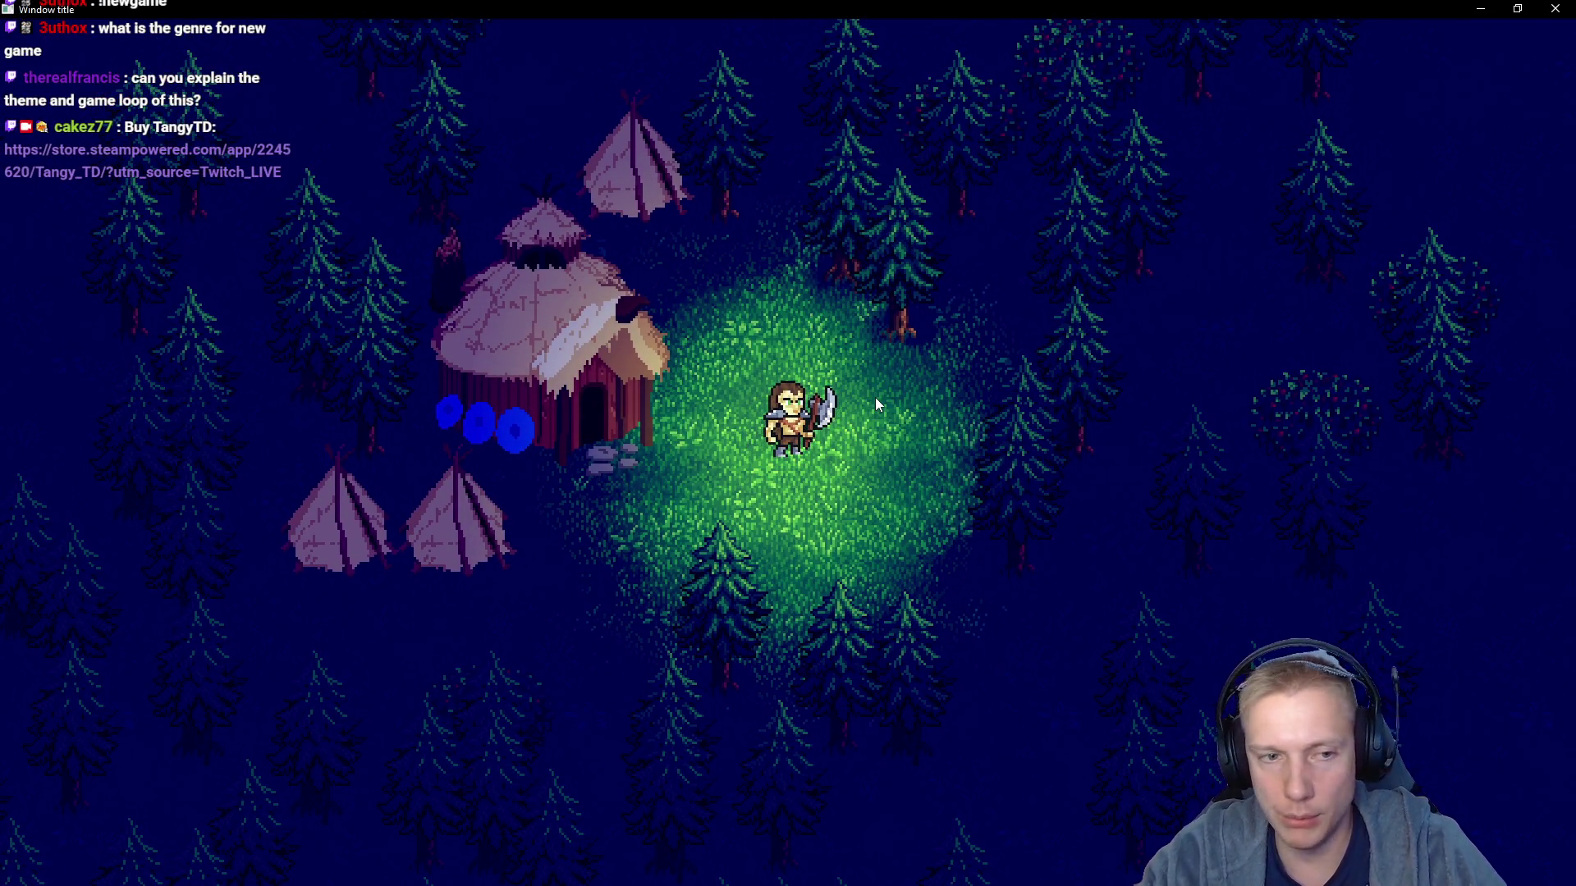
Walk left past the hut and chop down the trees on its left side
key("a+s")
key("a+w")
key("a")
left_click(703, 406)
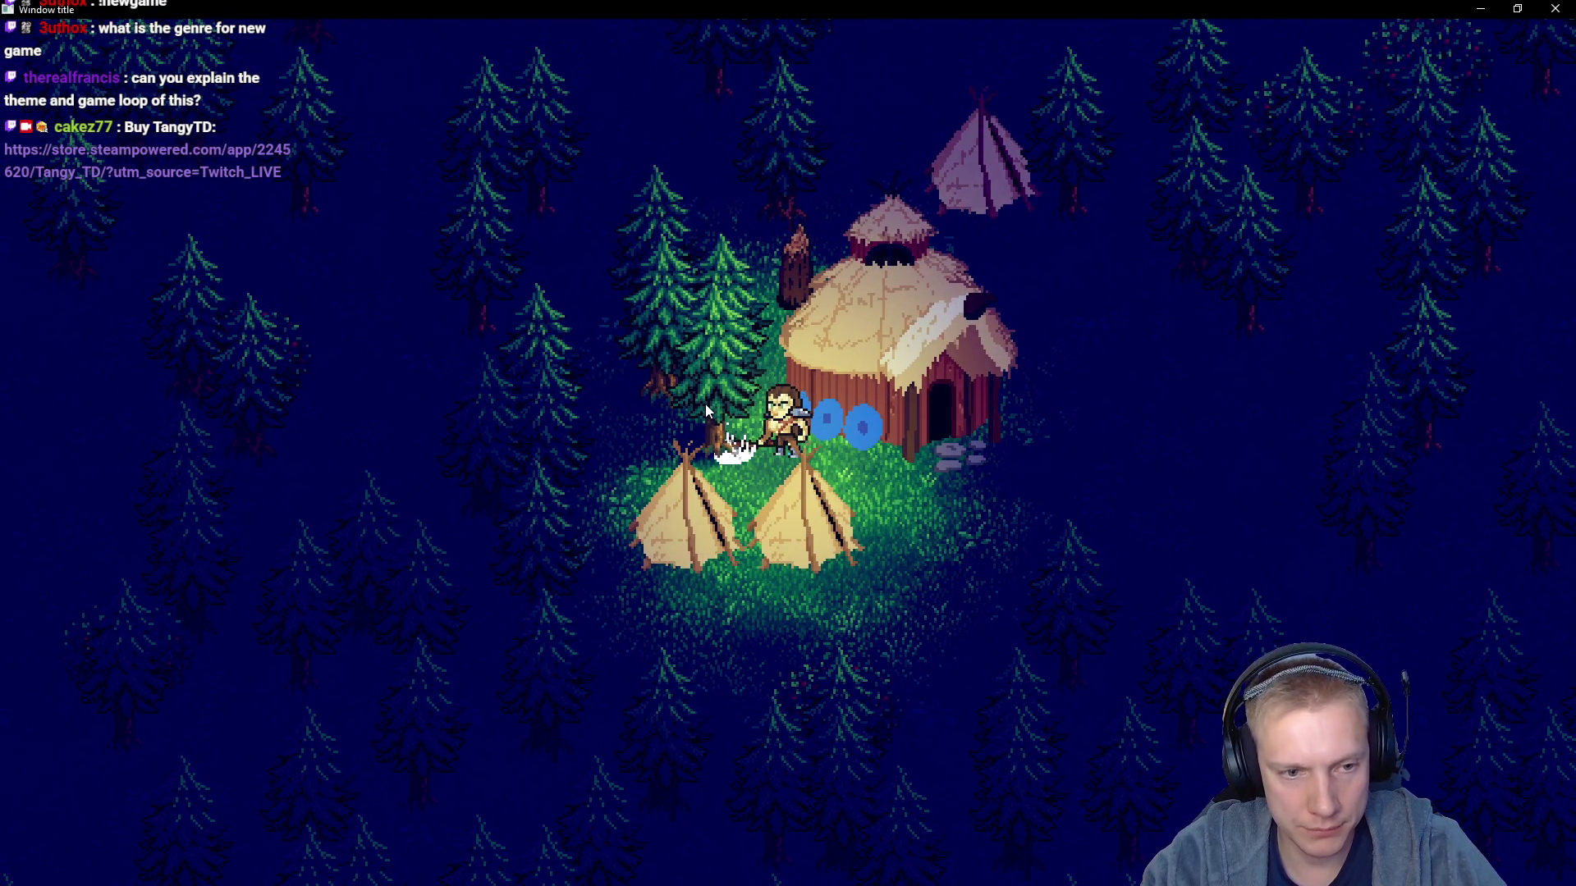
left_click(706, 404)
key("a+w")
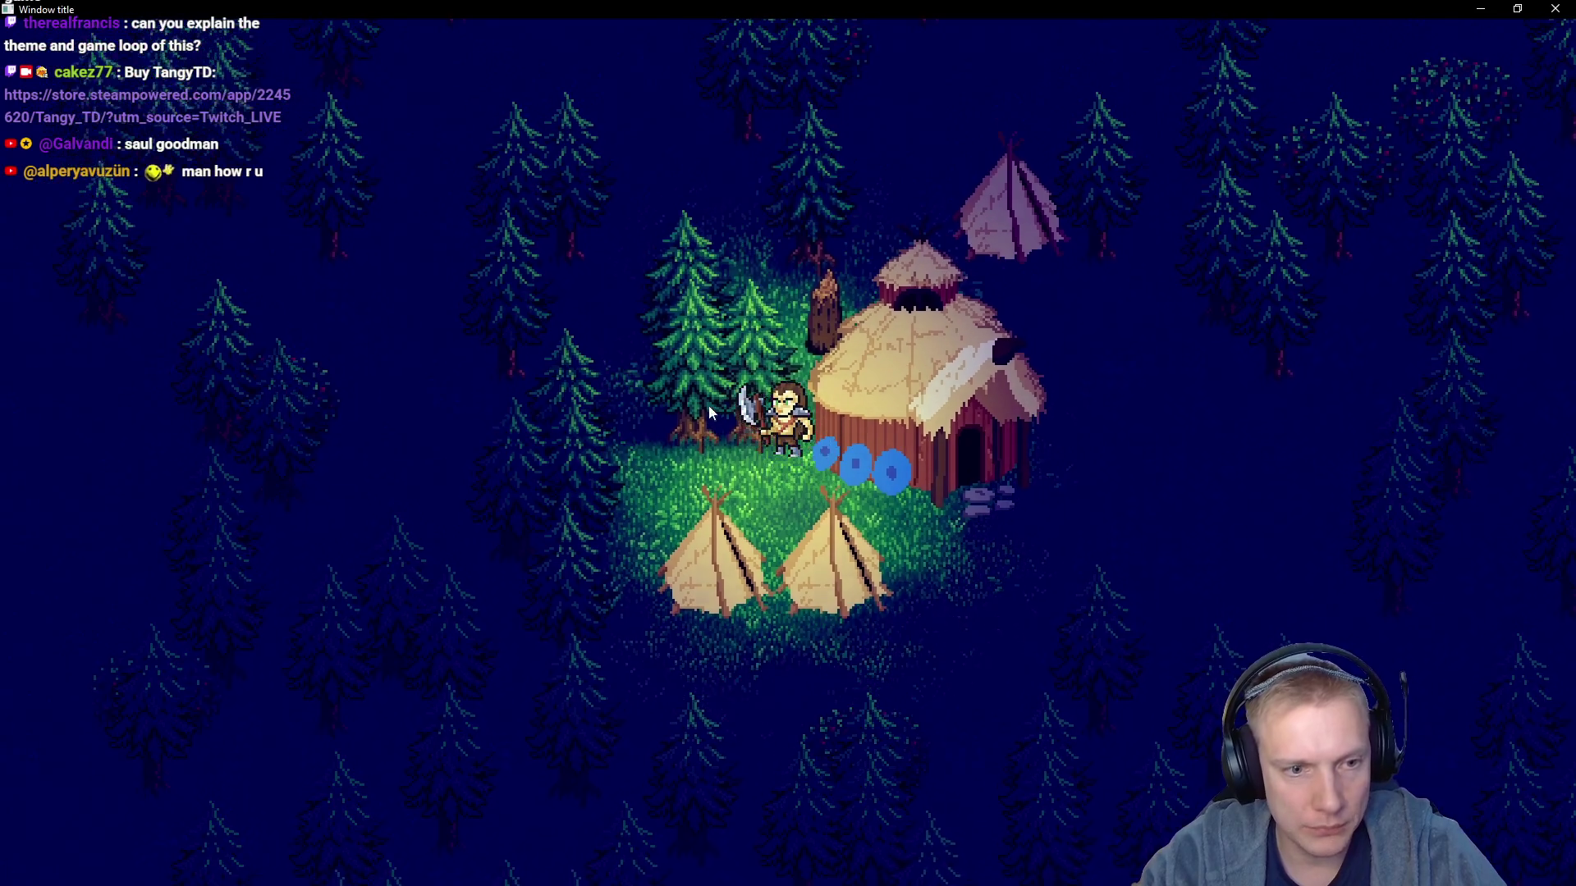
key("w")
left_click(715, 414)
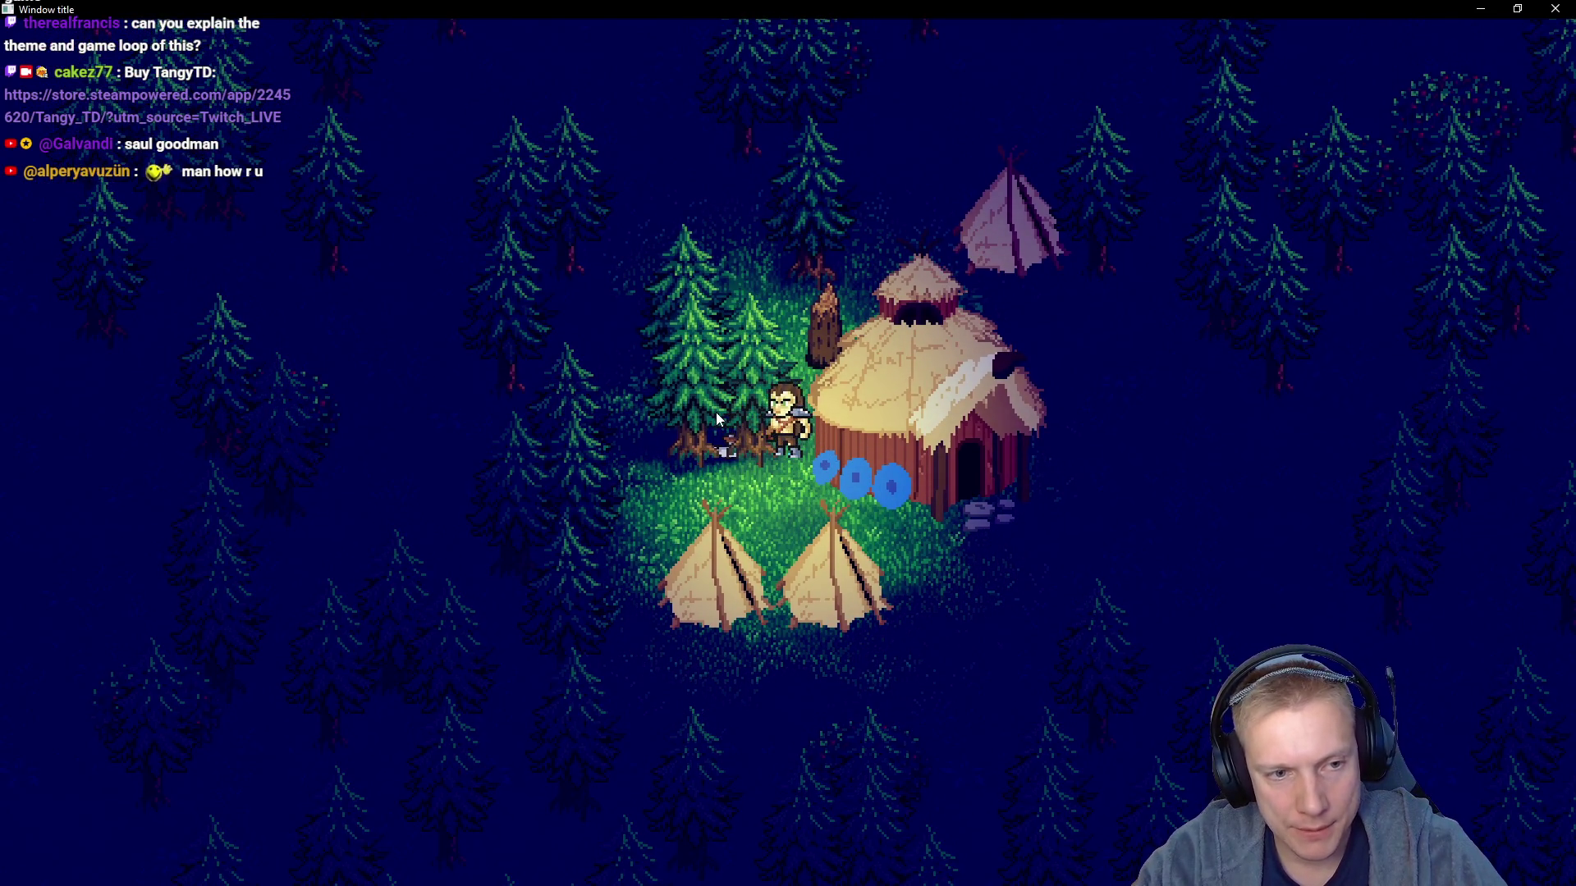
key("a")
left_click(716, 412)
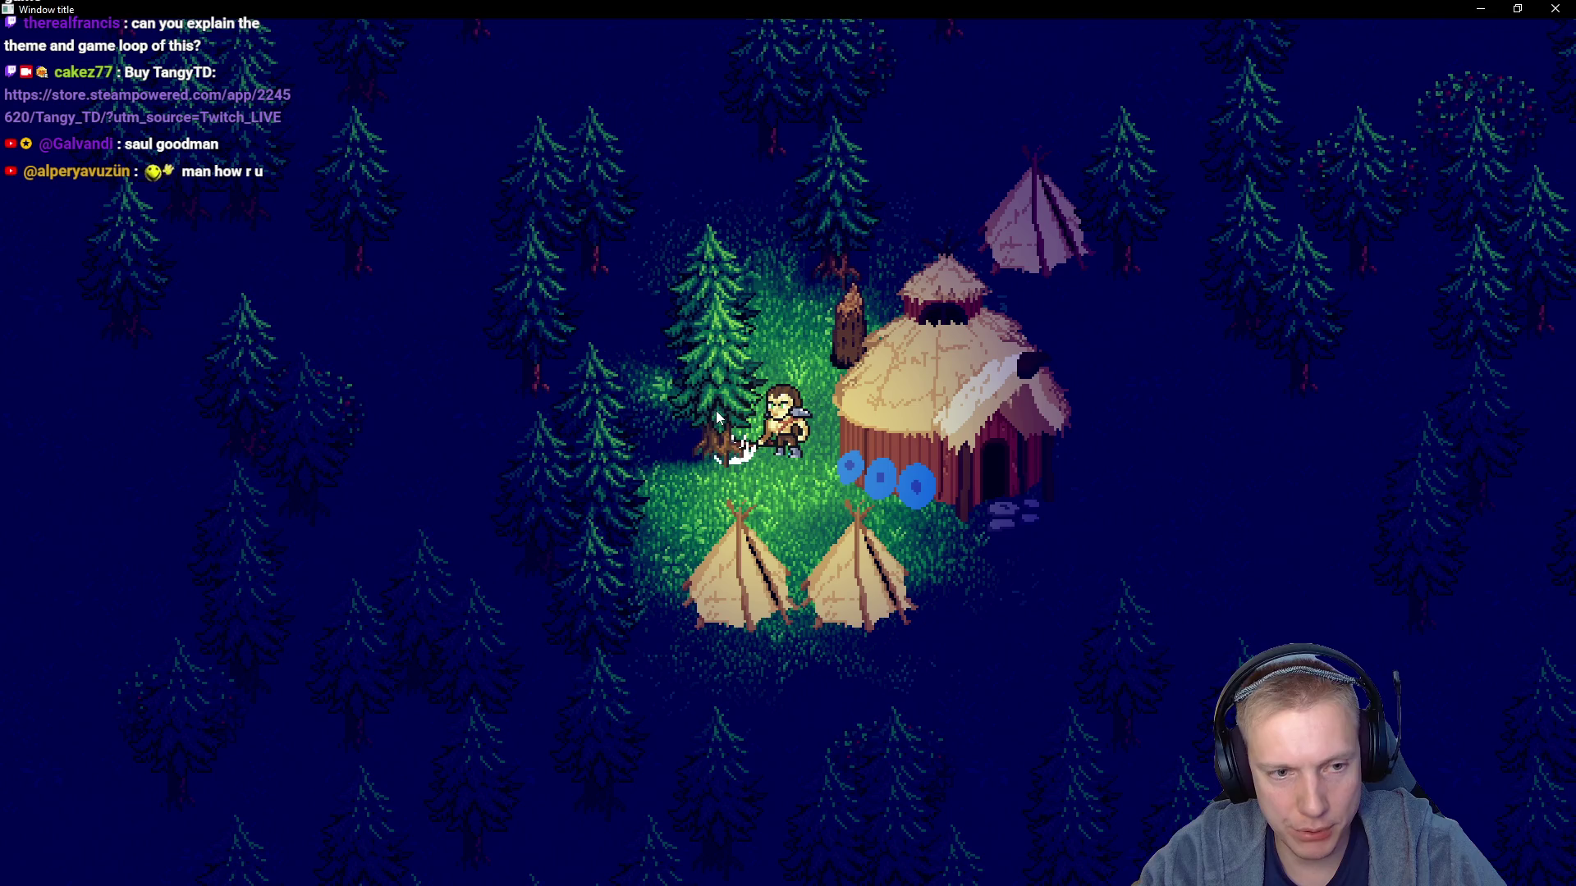
left_click(716, 413)
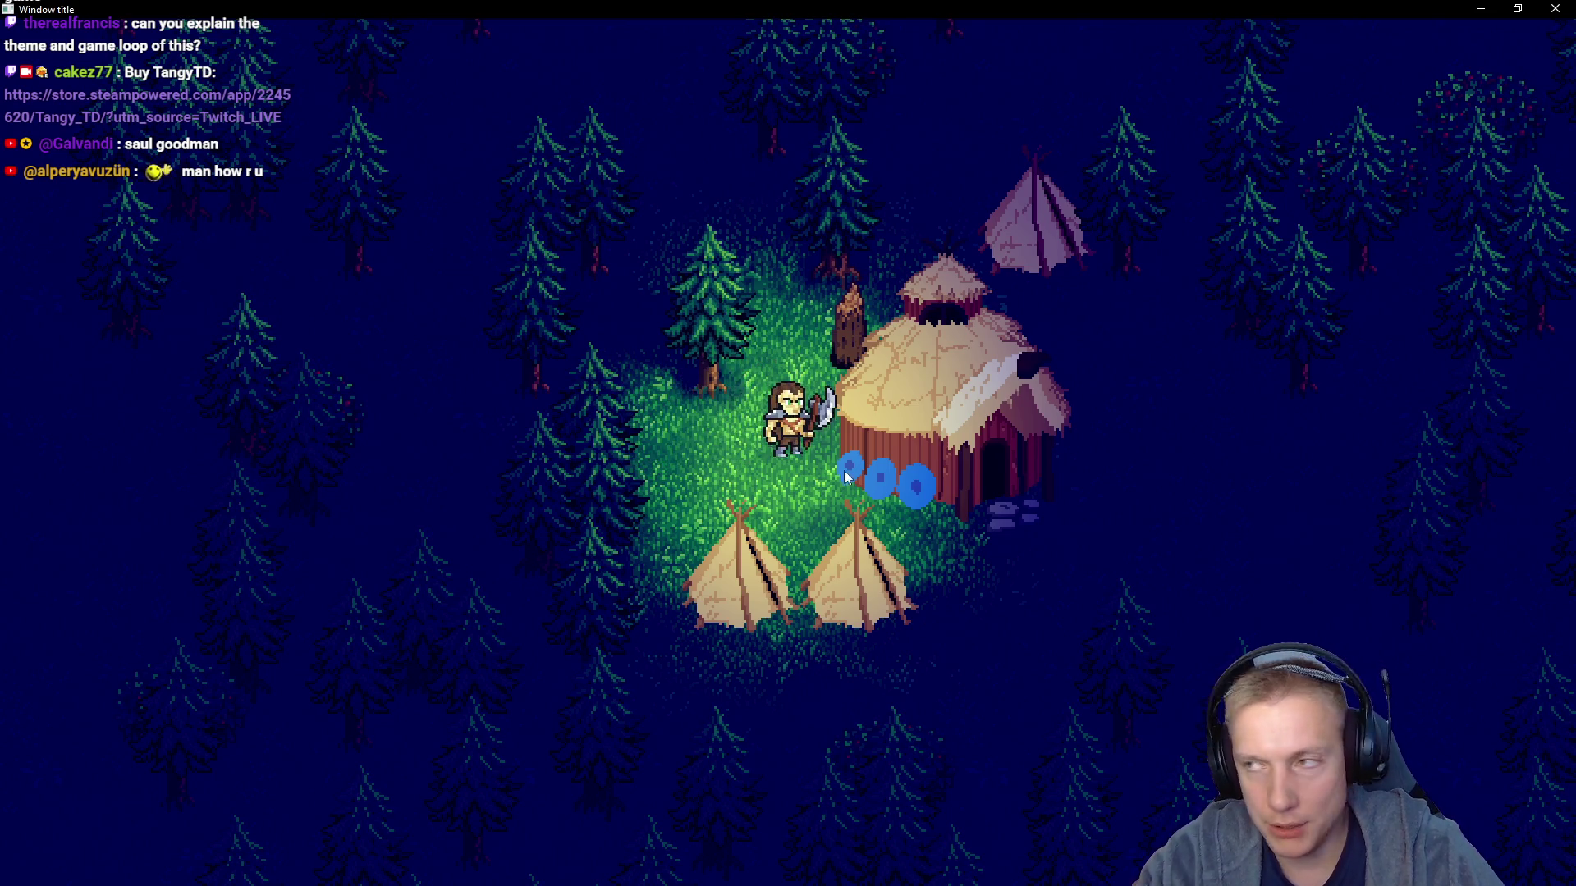
Walk the viking around the camp, then bring game.cpp in VS Code forward
key("d")
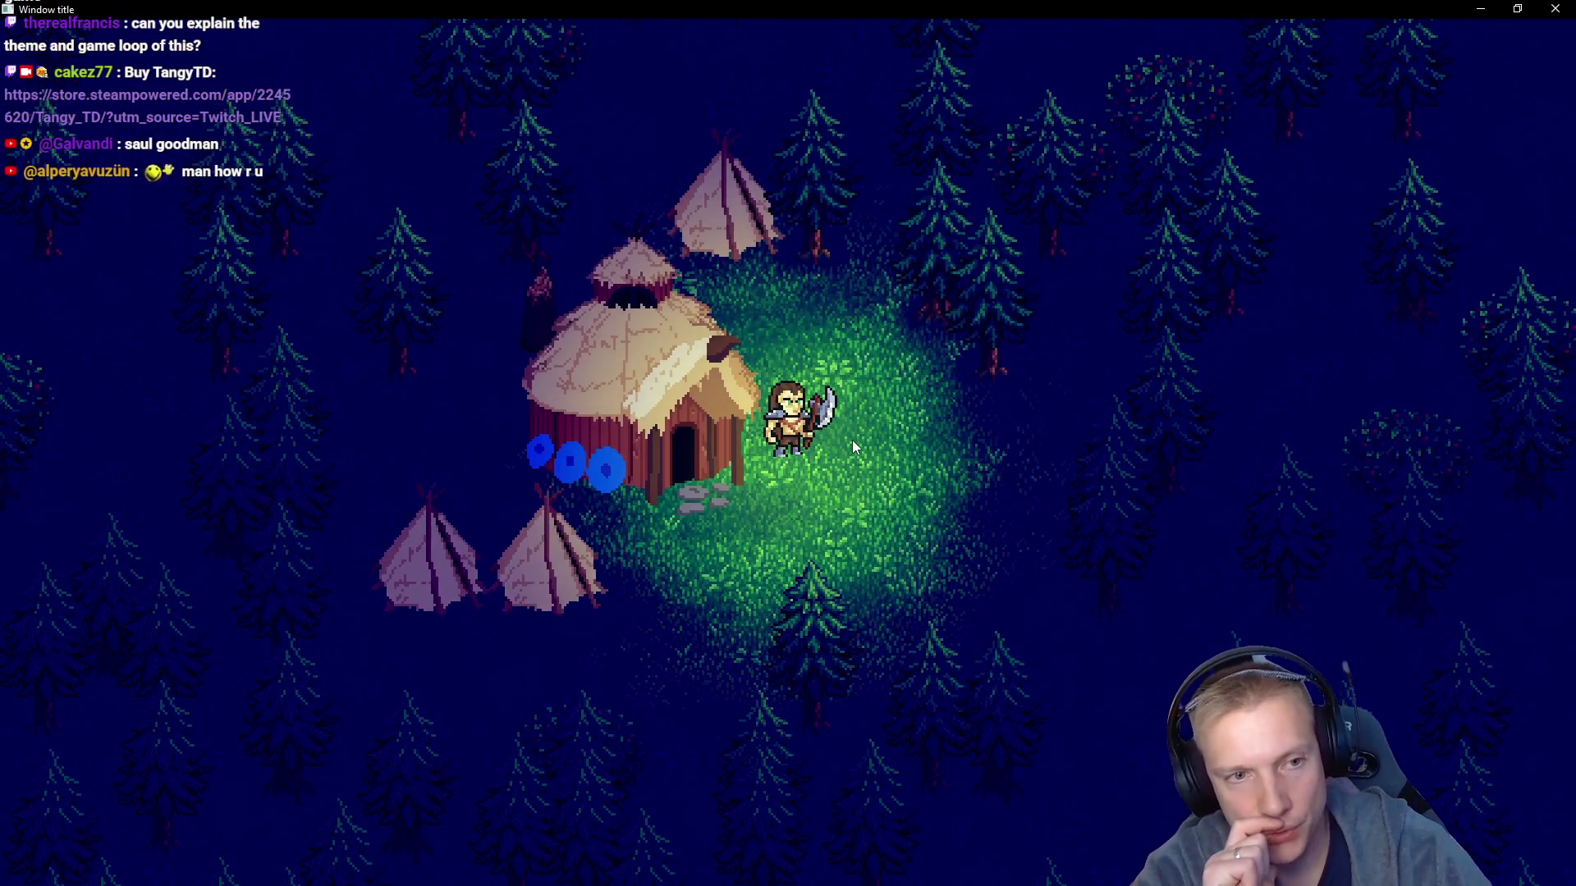
key("w")
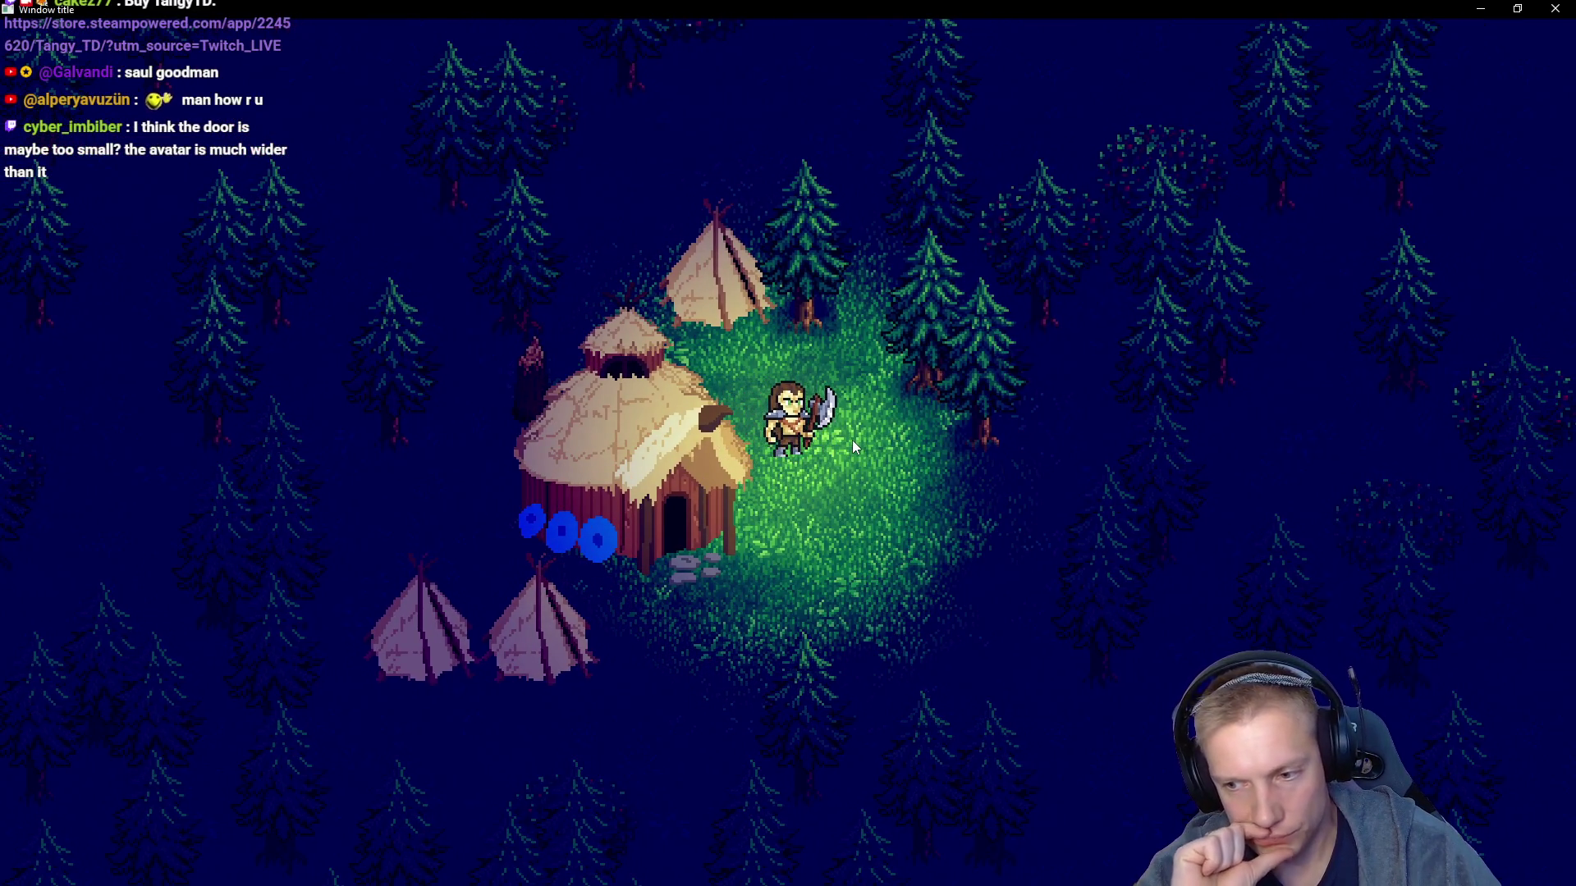
key("s")
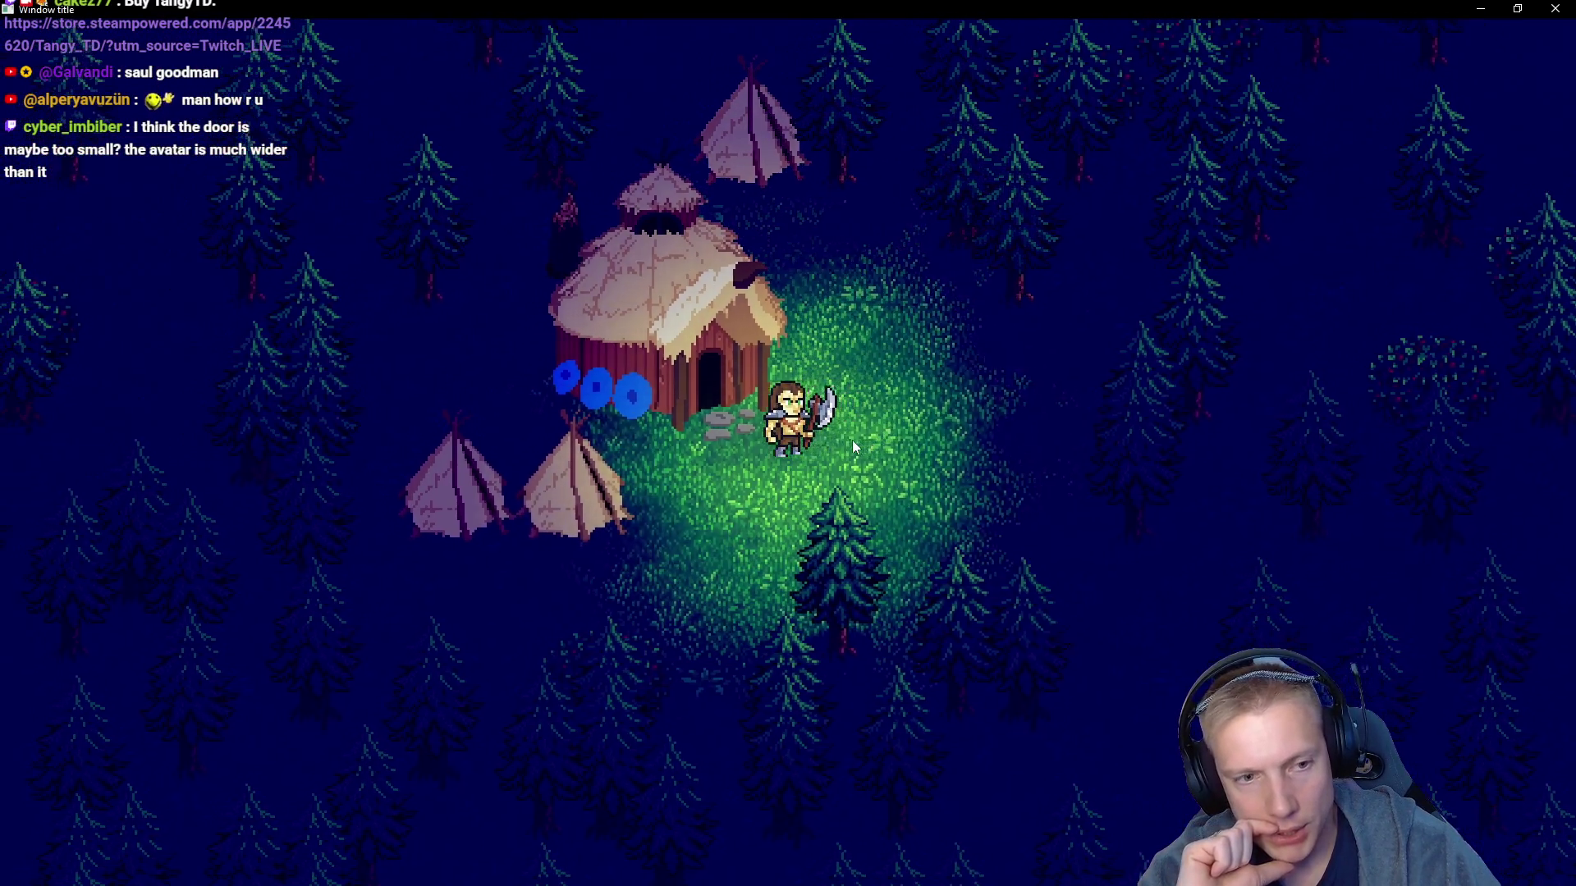
key("w")
key("a")
key("d")
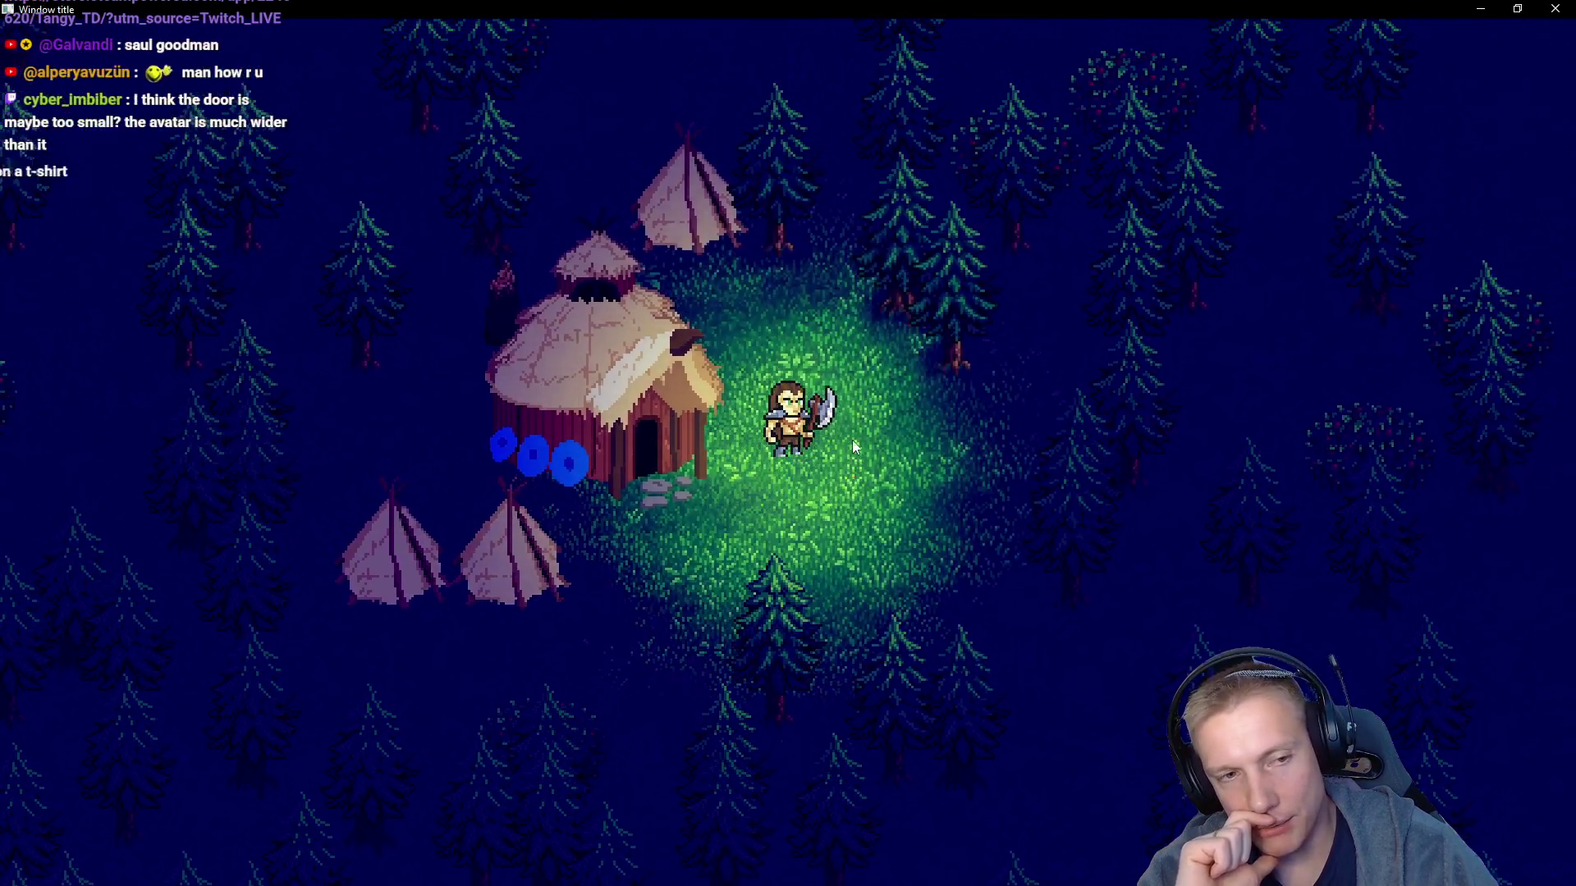
key("a")
key("s")
key("w")
key("d")
key("a")
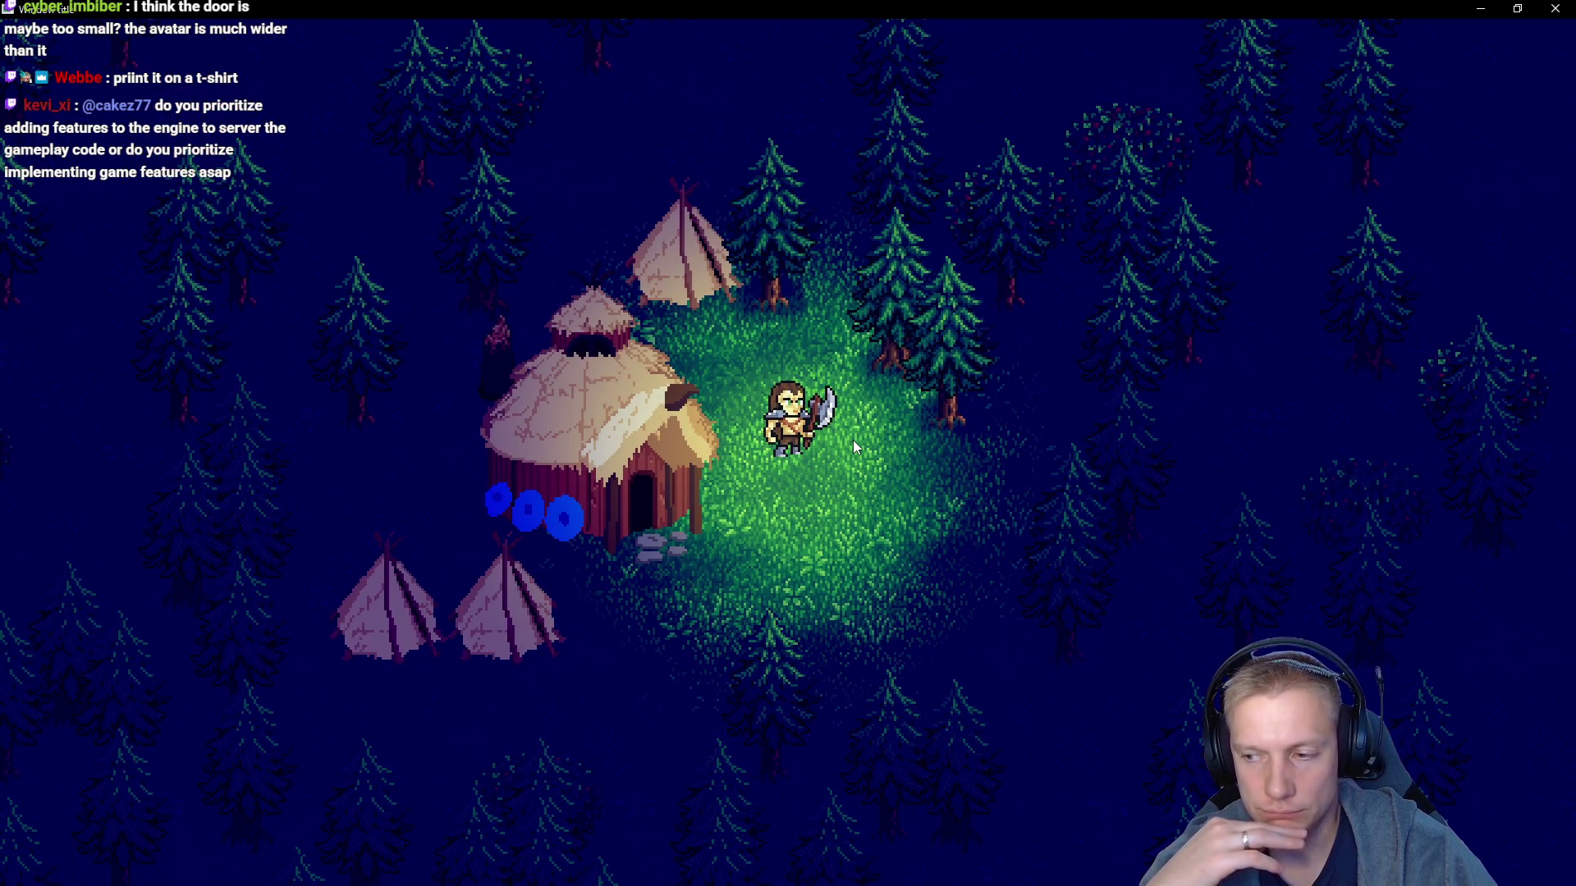
key("d")
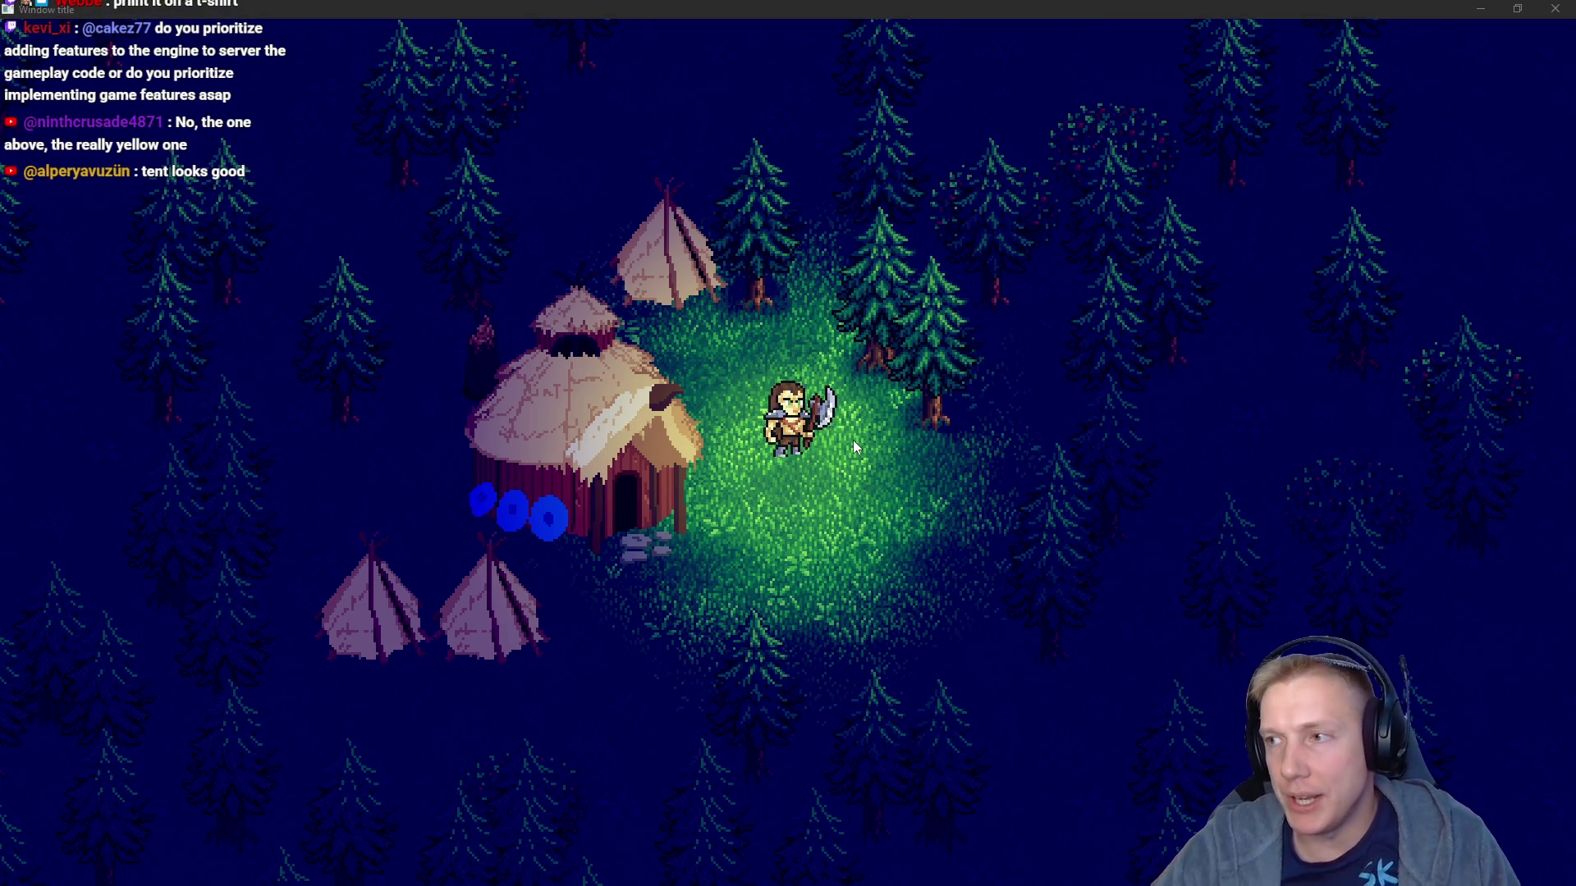
key("alt+Tab")
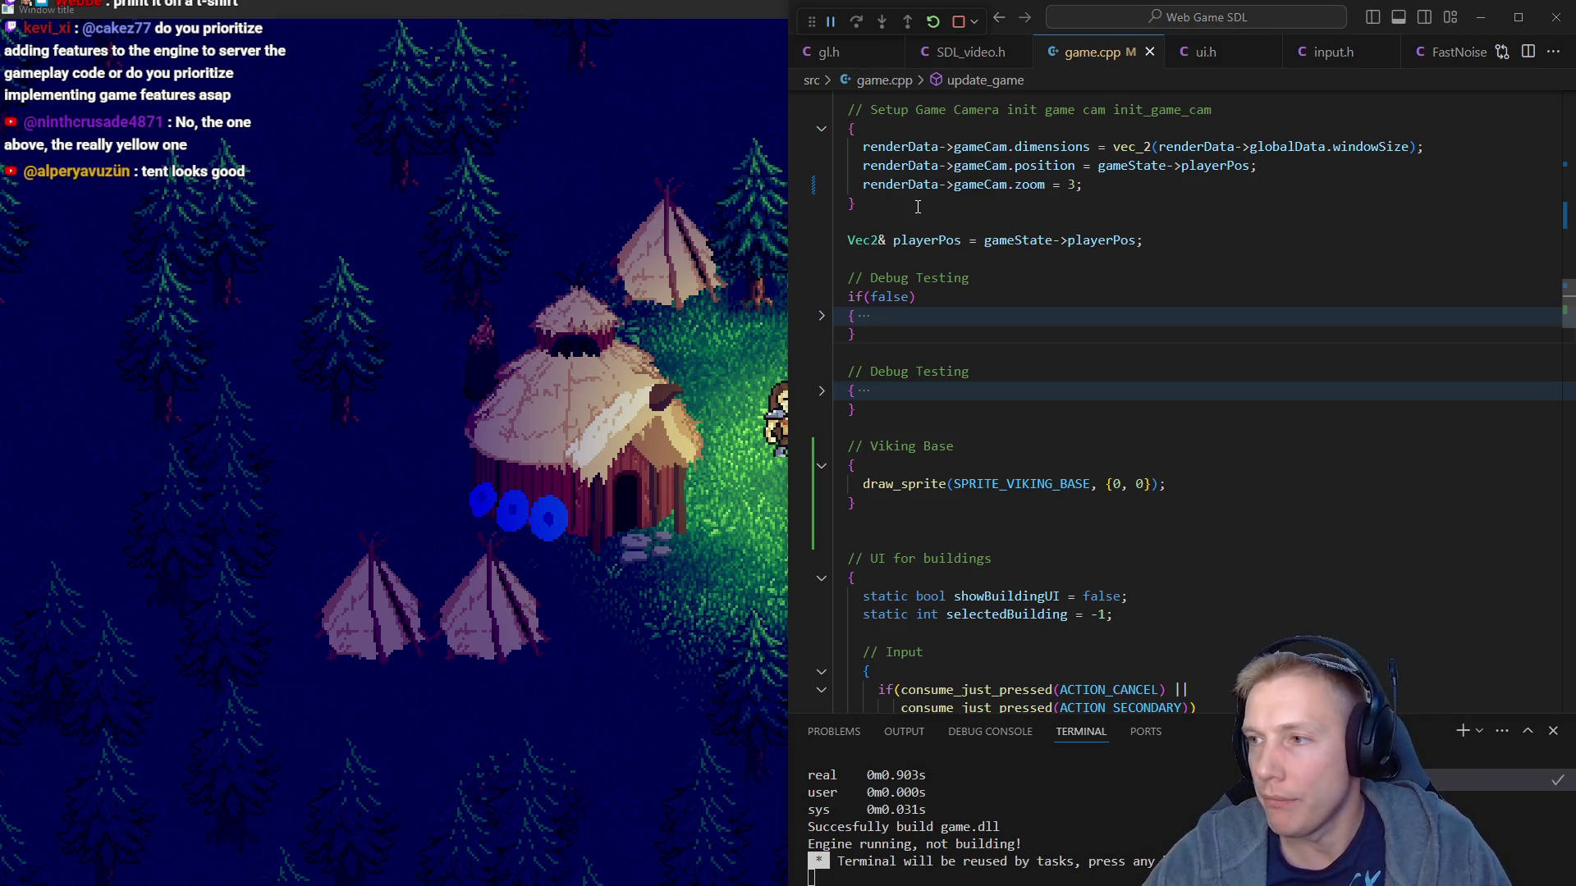
In TODO.txt, highlight the First Play heading and the VikingBase spawning note, then return to the game
key("alt+Tab")
scroll(798, 408, "up", 8)
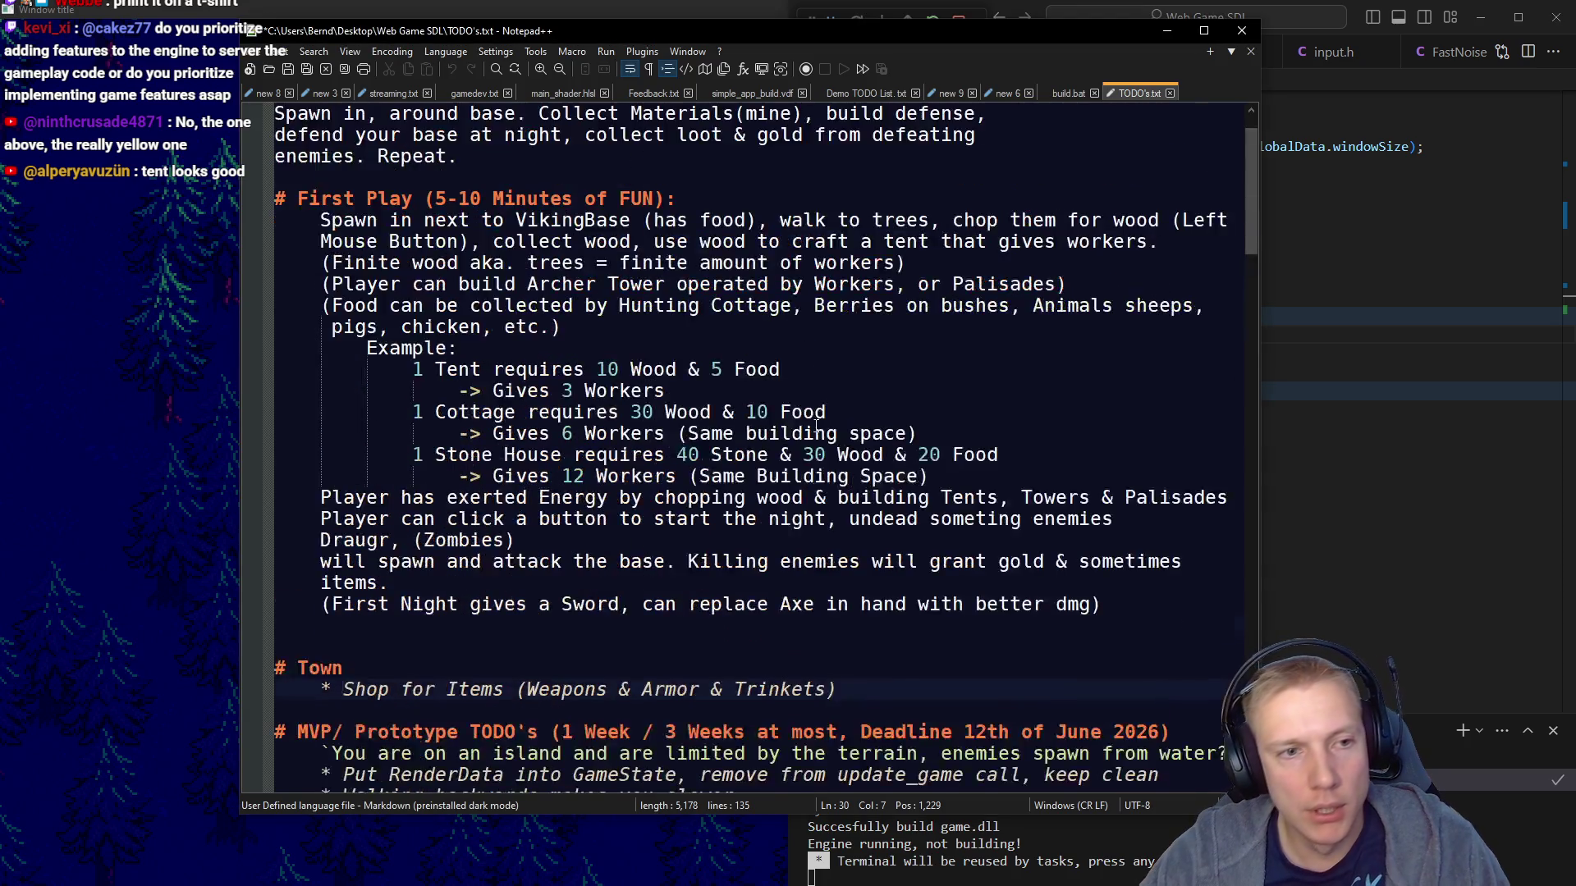
left_click_drag(306, 190, 481, 200)
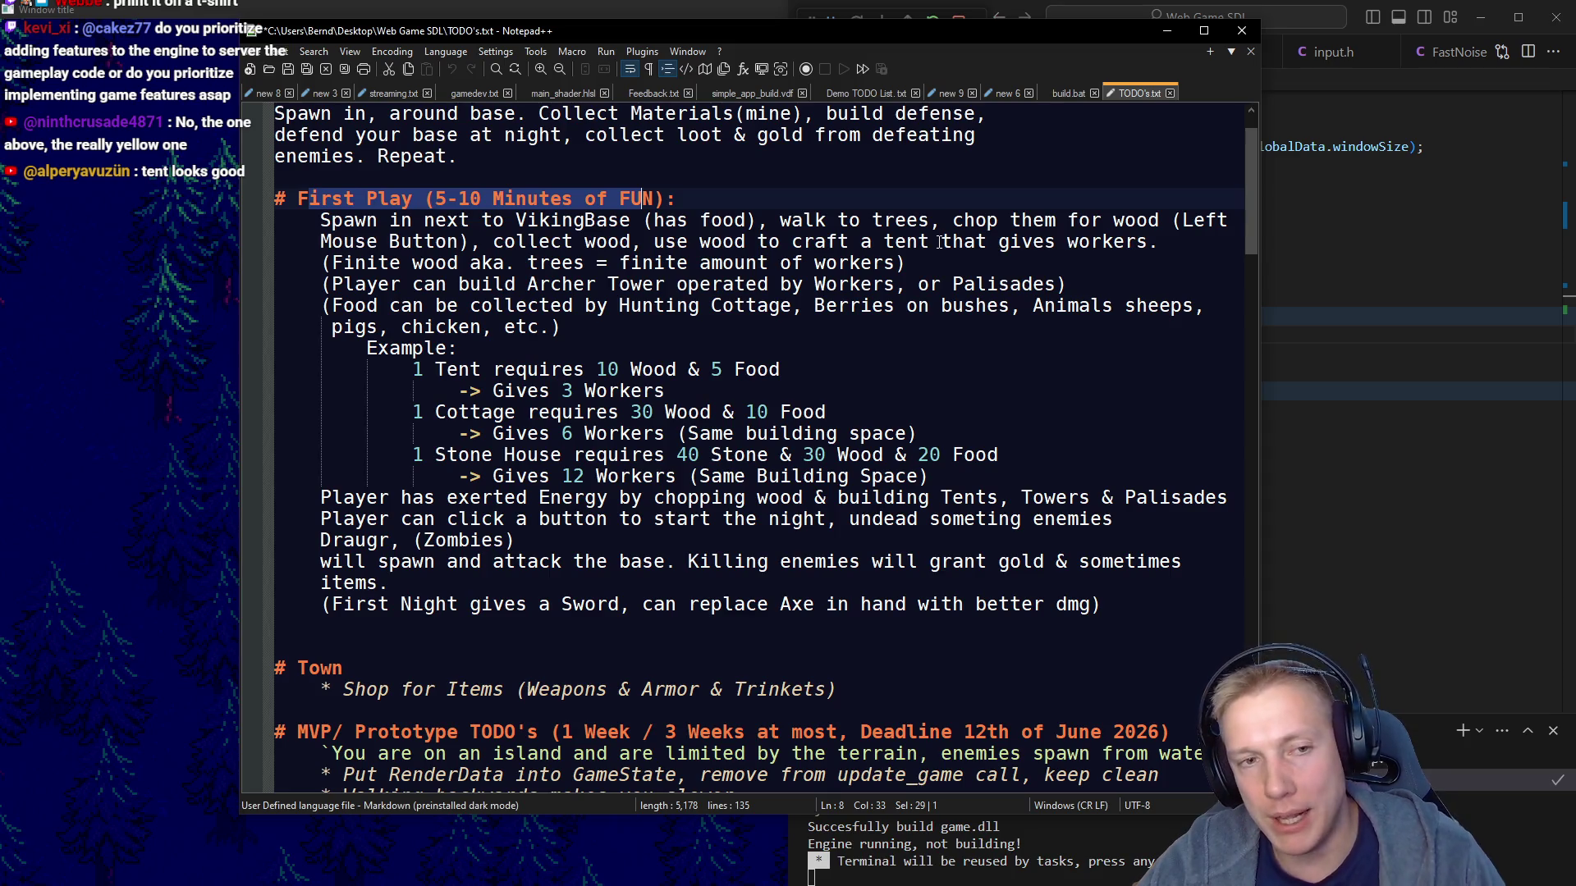
left_click_drag(343, 220, 625, 223)
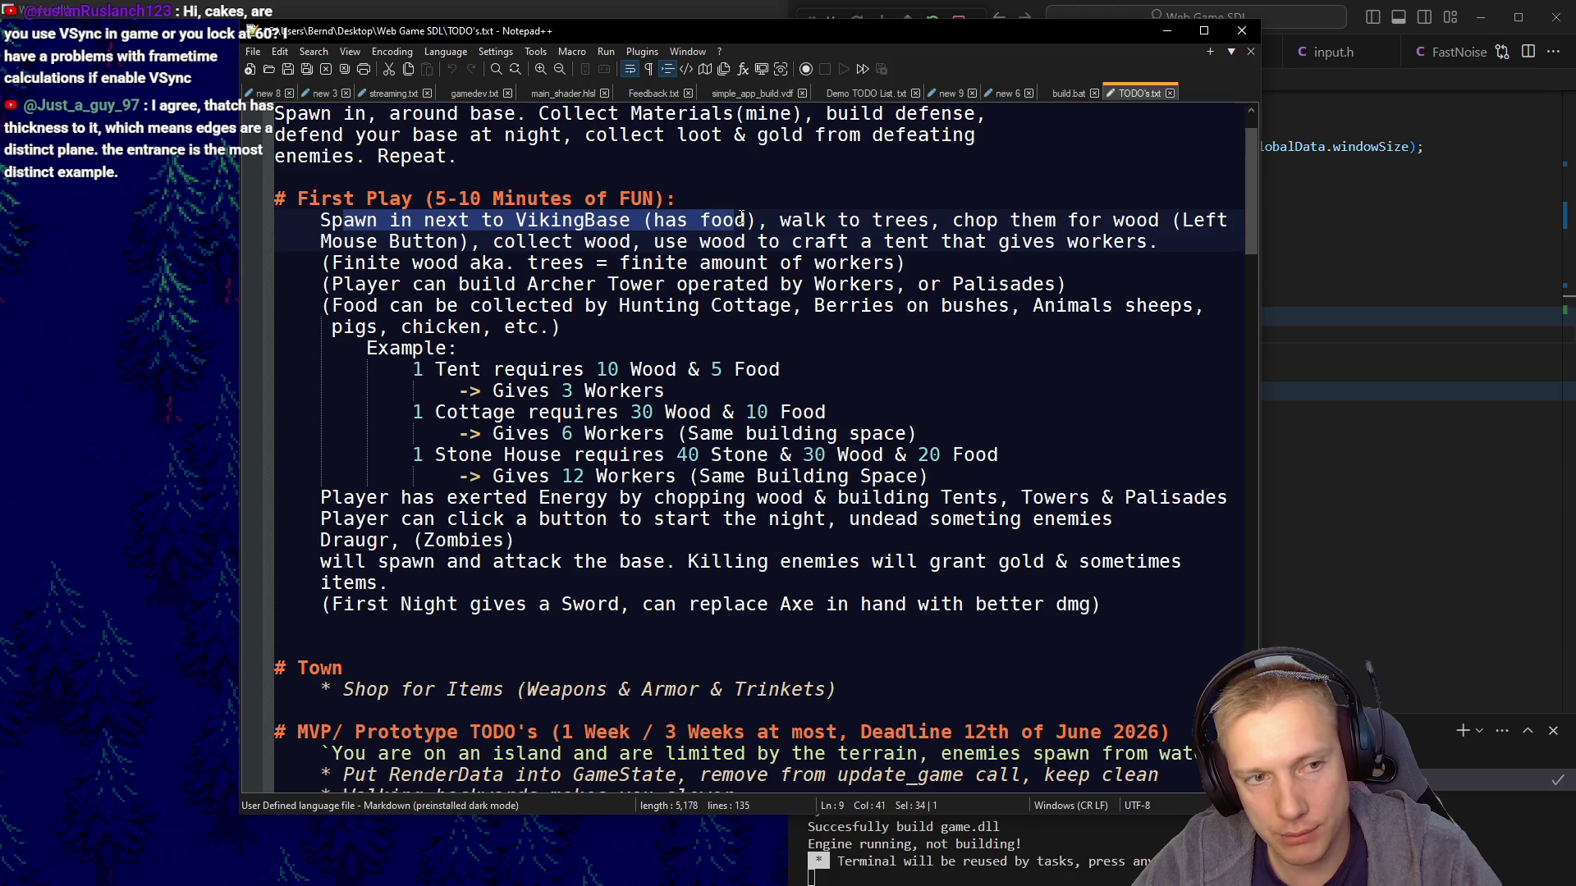
left_click(107, 458)
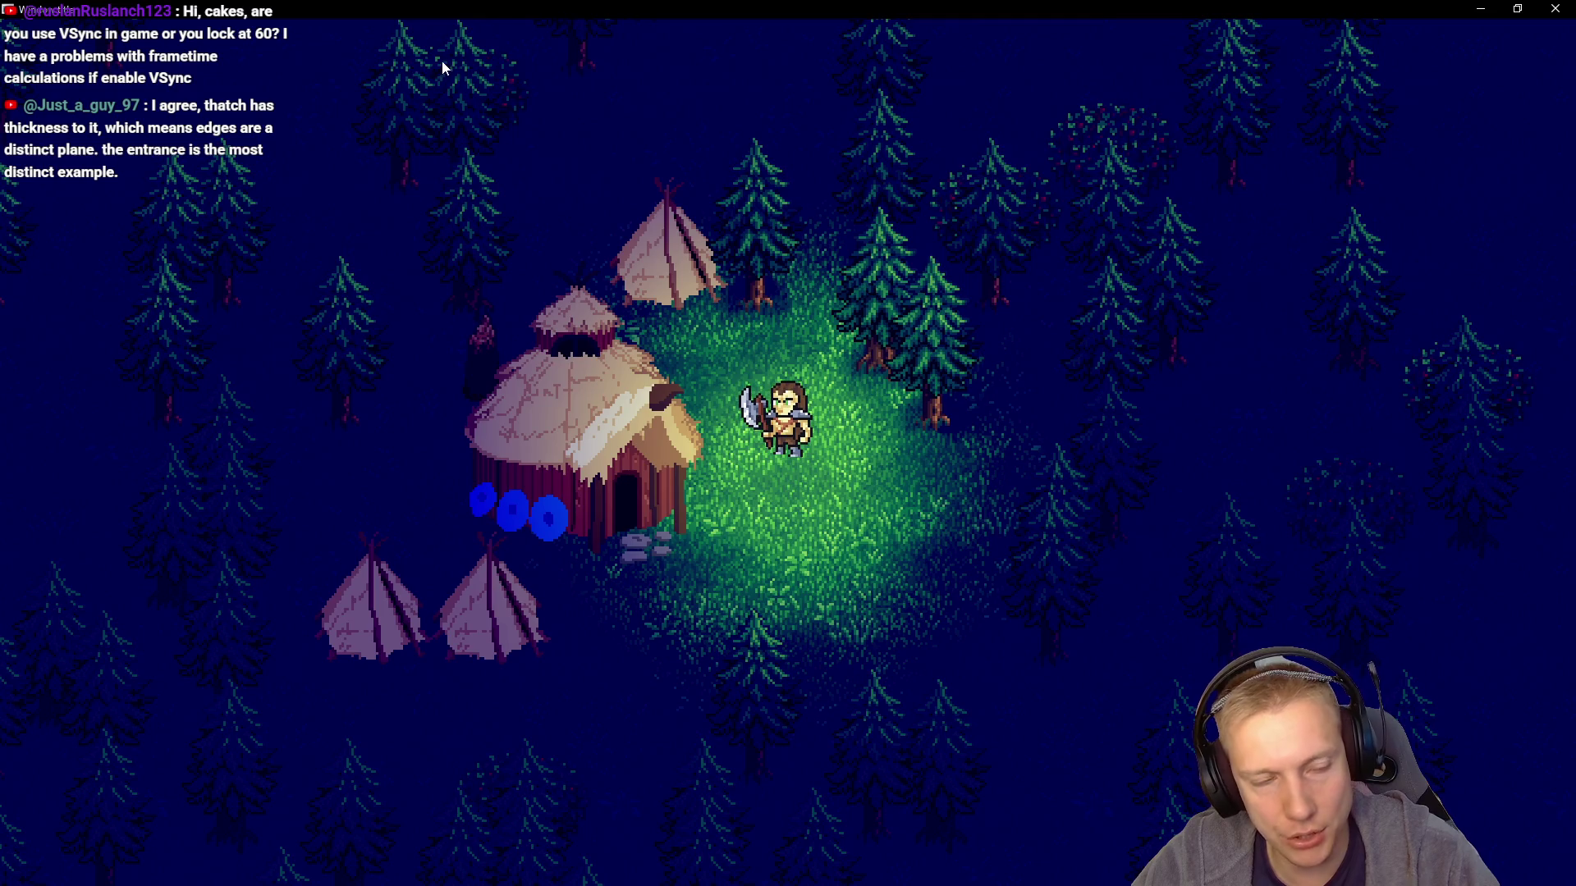
Walk the viking to the nearby tree and chop at it
left_click(847, 361)
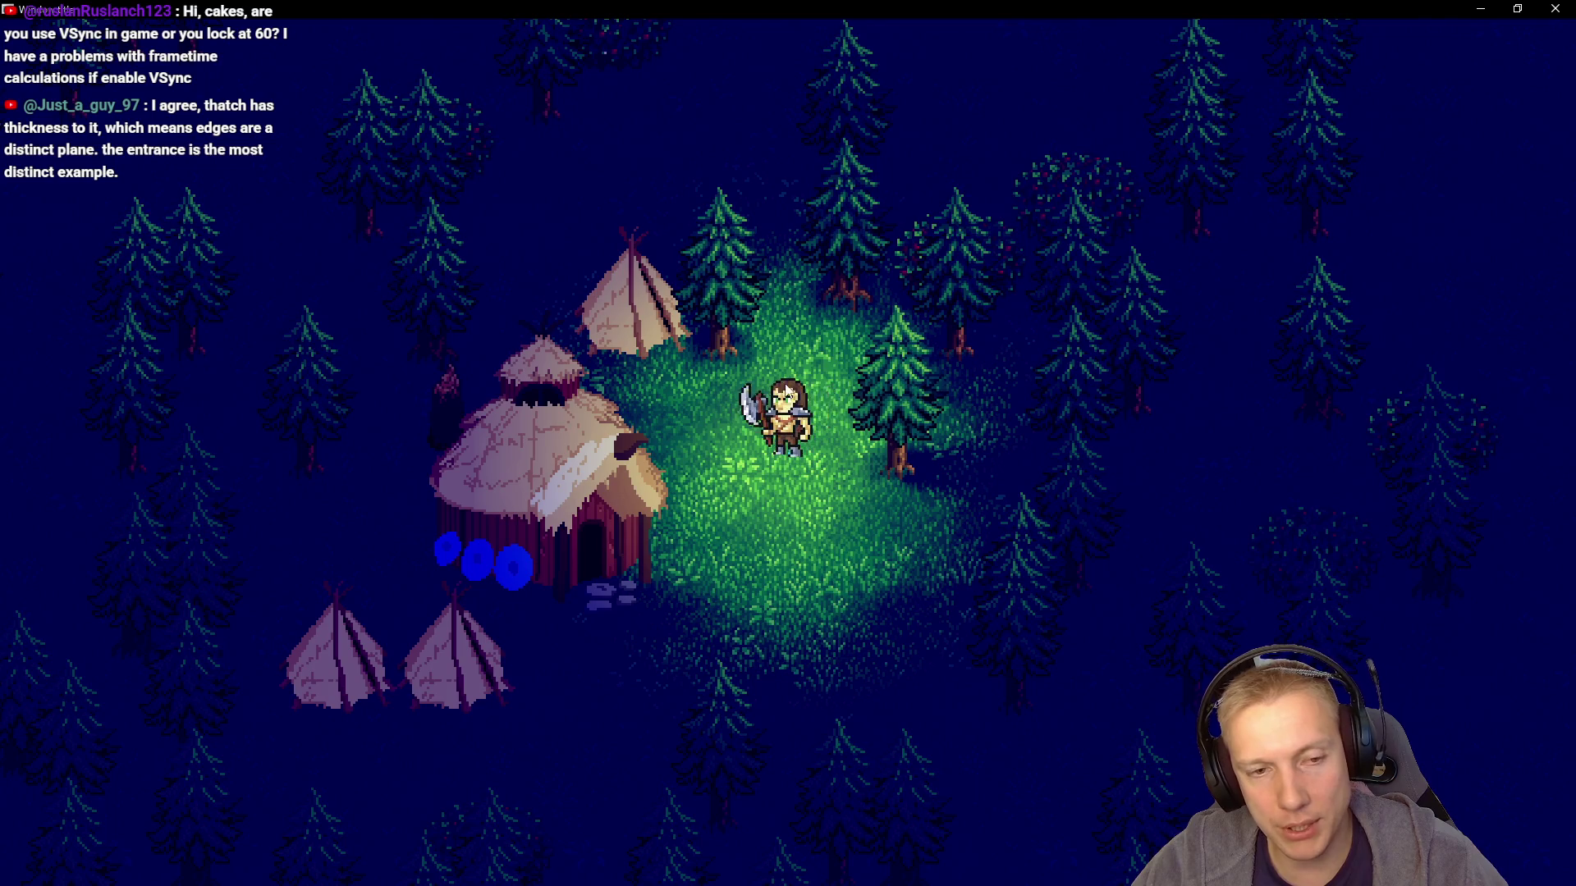
key("s")
left_click(923, 365)
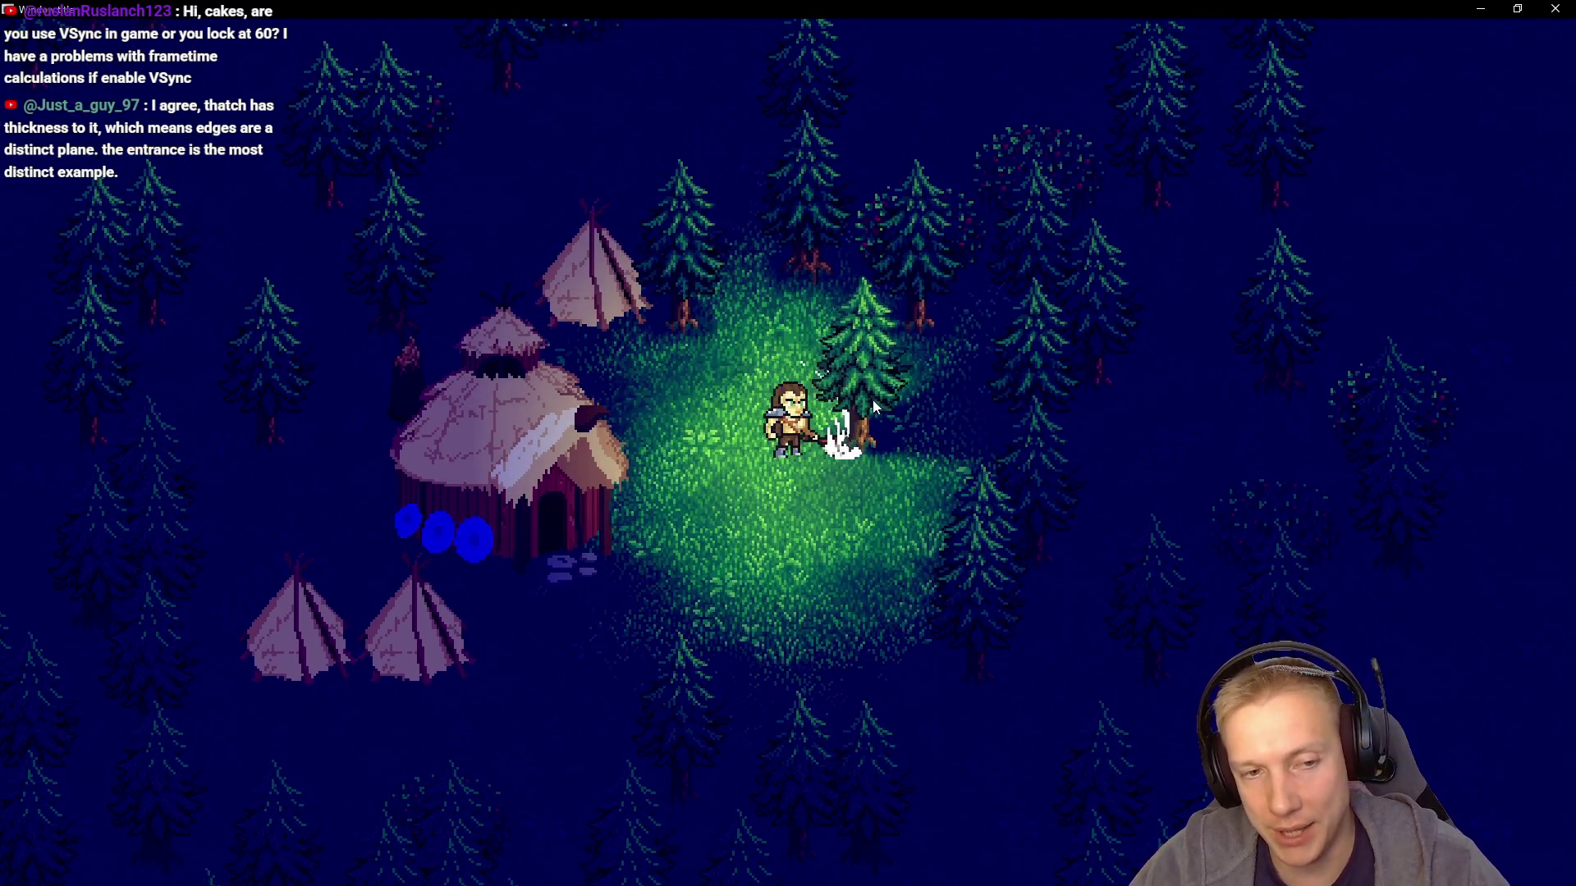
left_click(923, 366)
Highlight the TODO notes on chopping trees for wood and spawning next to VikingBase, then go back to the game
key("alt+Tab")
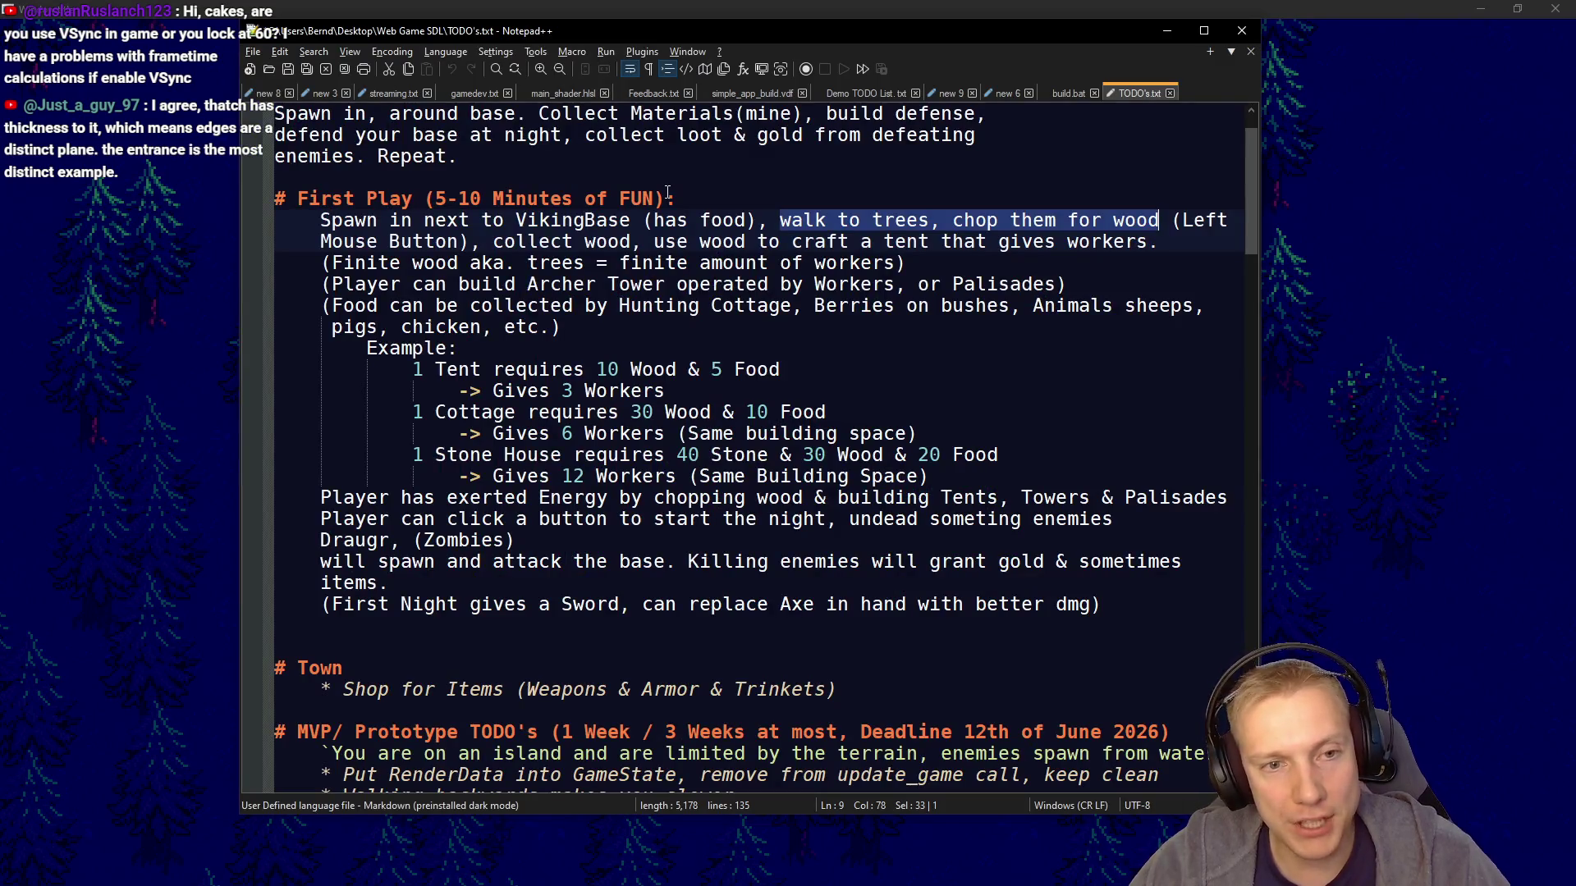
left_click_drag(800, 241, 906, 263)
mouse_move(320, 220)
left_mouse_down()
mouse_move(632, 241)
mouse_move(630, 220)
left_mouse_up()
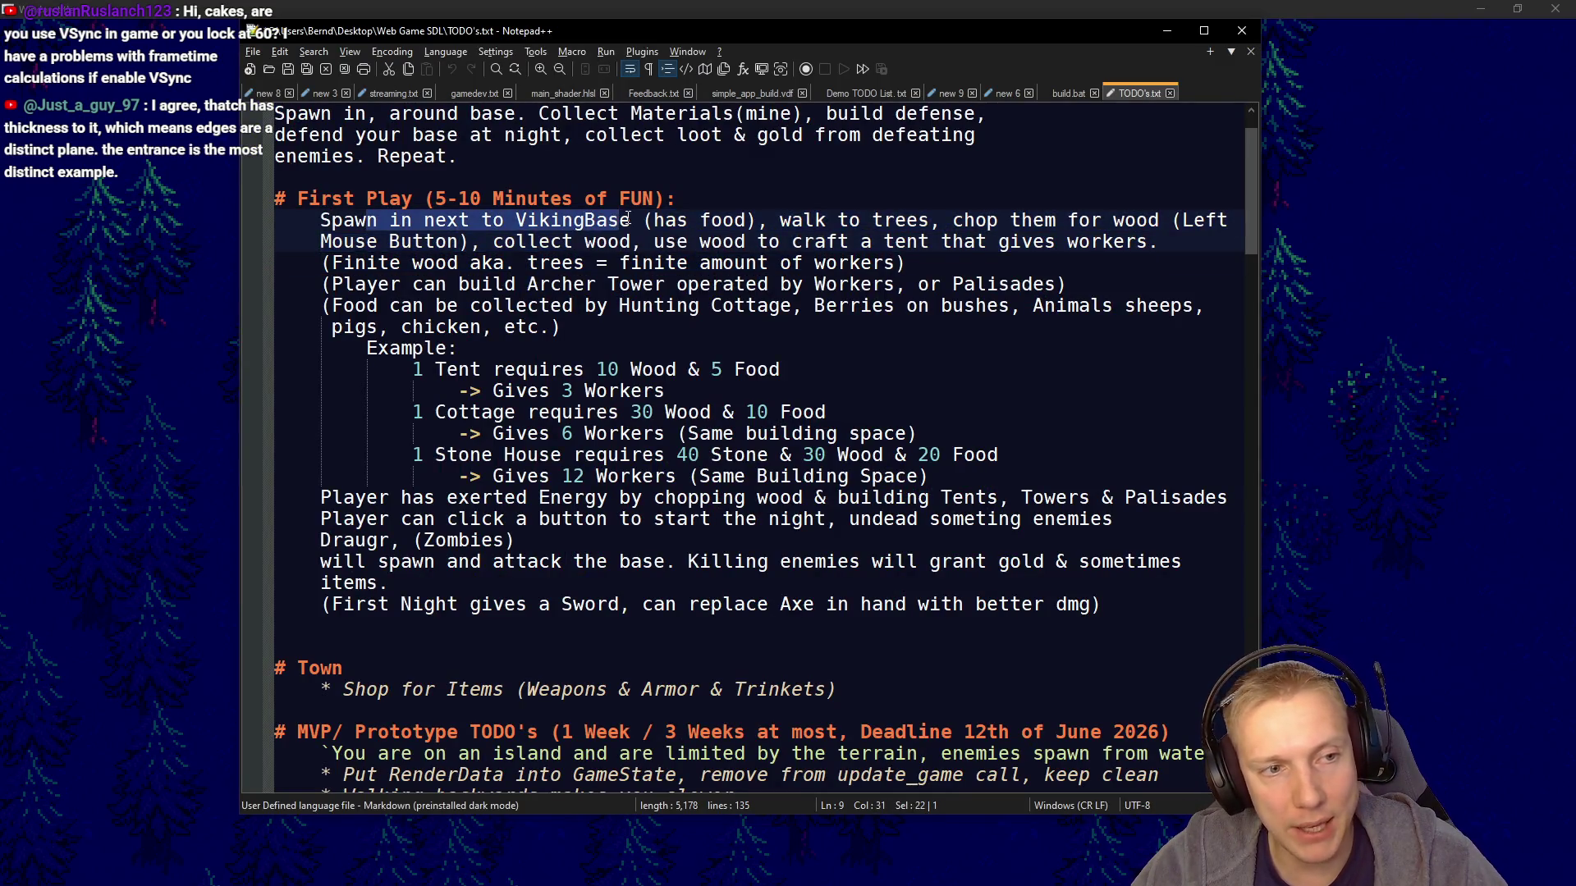
key("alt+Tab")
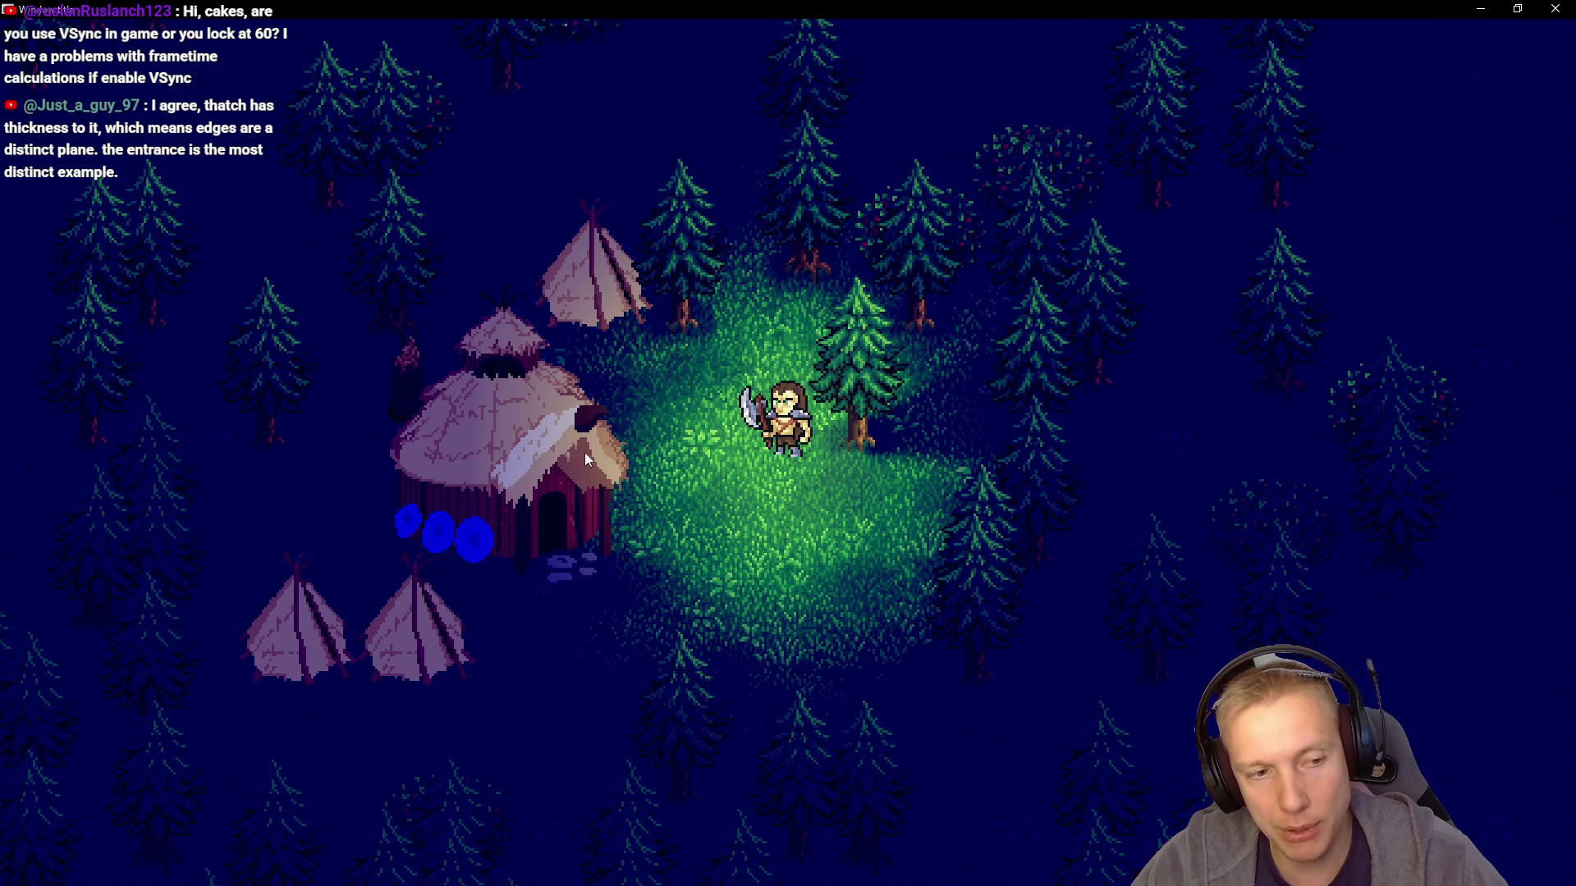
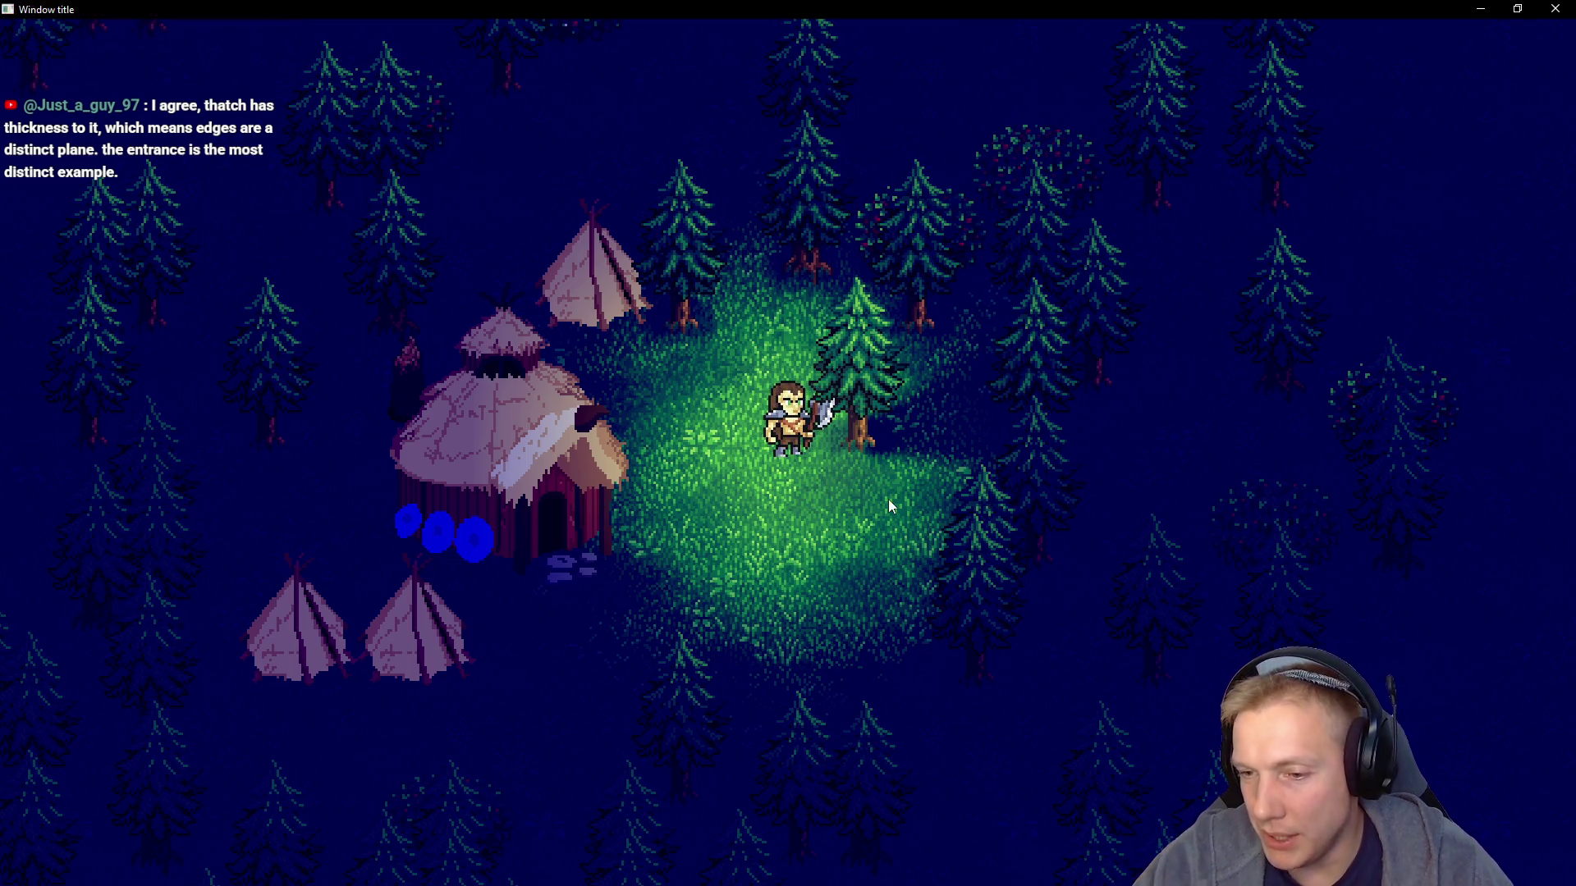
Read the First Play section of TODO's.txt, highlighting the 'collect wood' phrases, then return to the game
key("alt+Tab")
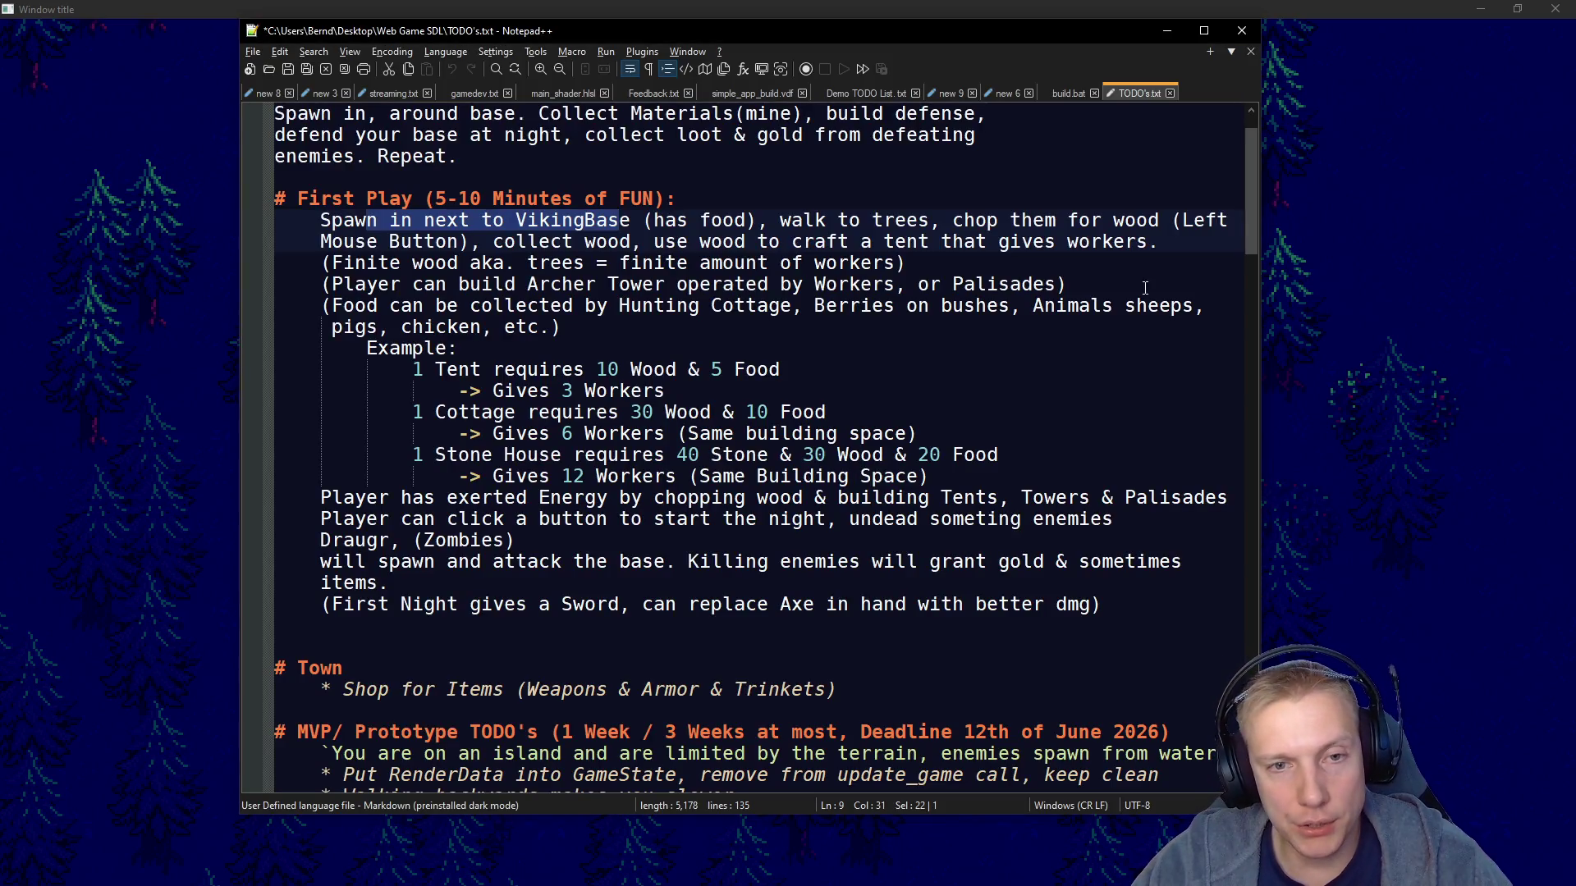
left_click(956, 262)
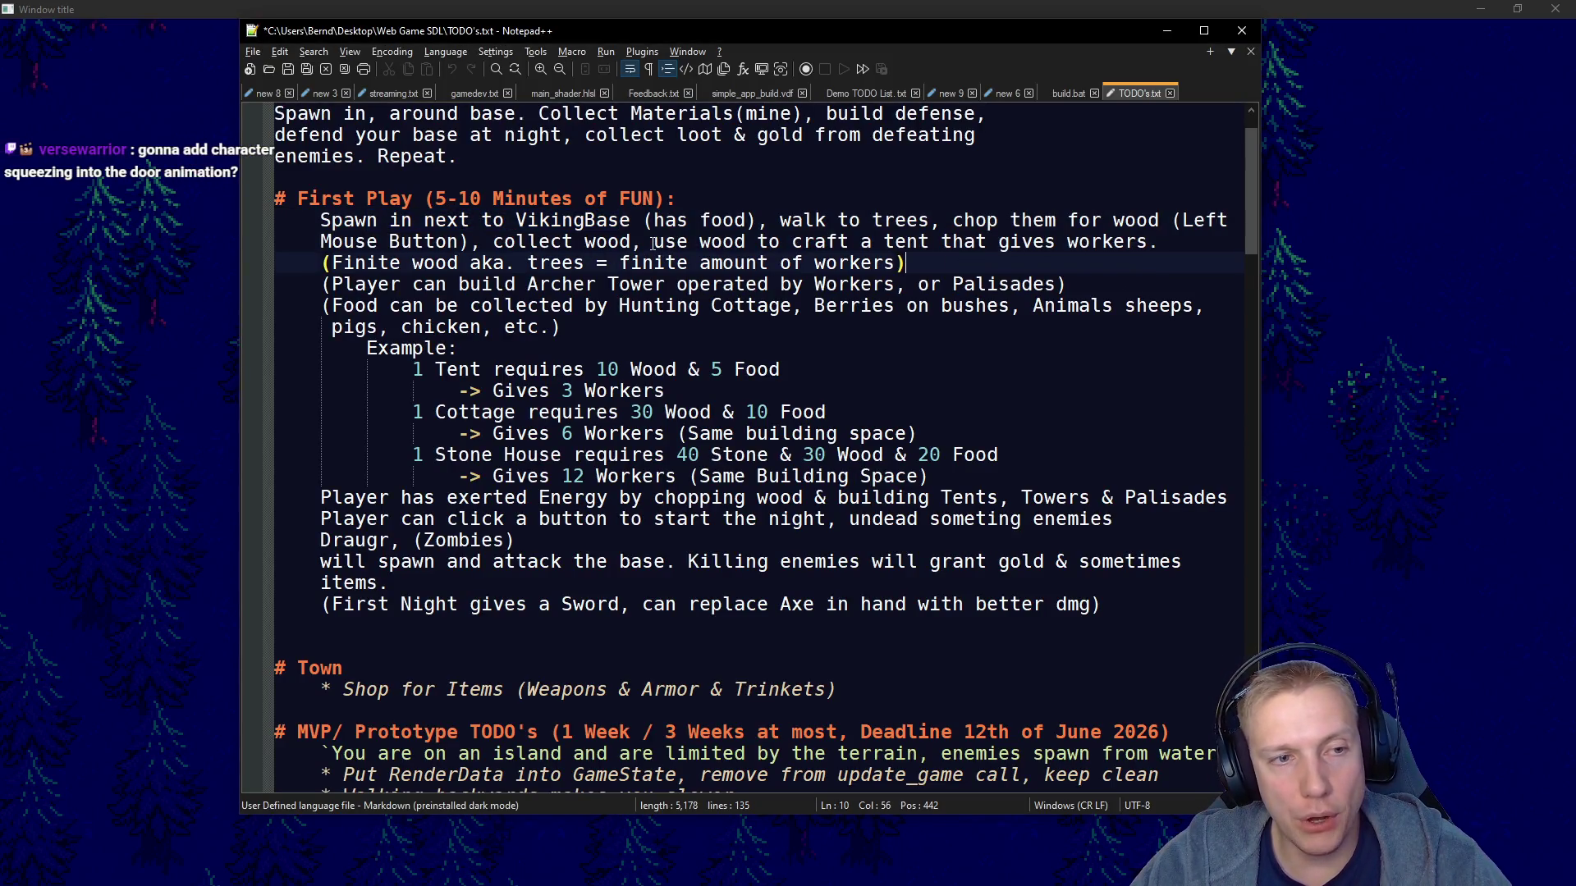
left_click_drag(492, 242, 624, 241)
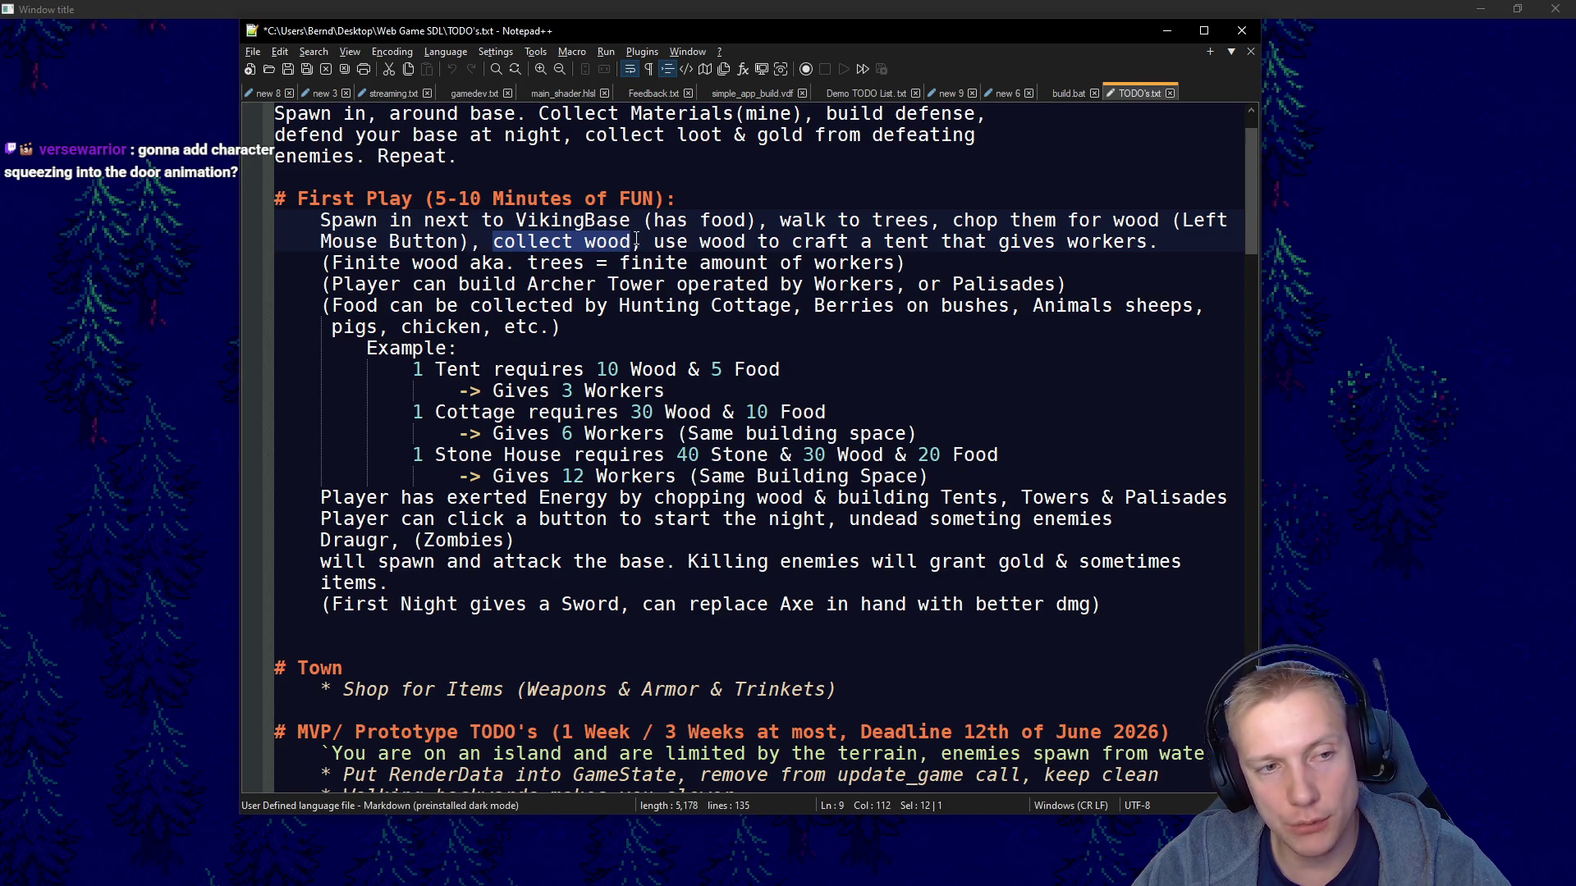
mouse_move(654, 244)
left_mouse_down()
mouse_move(903, 265)
mouse_move(1113, 232)
mouse_move(1159, 243)
left_mouse_up()
key("alt+Tab")
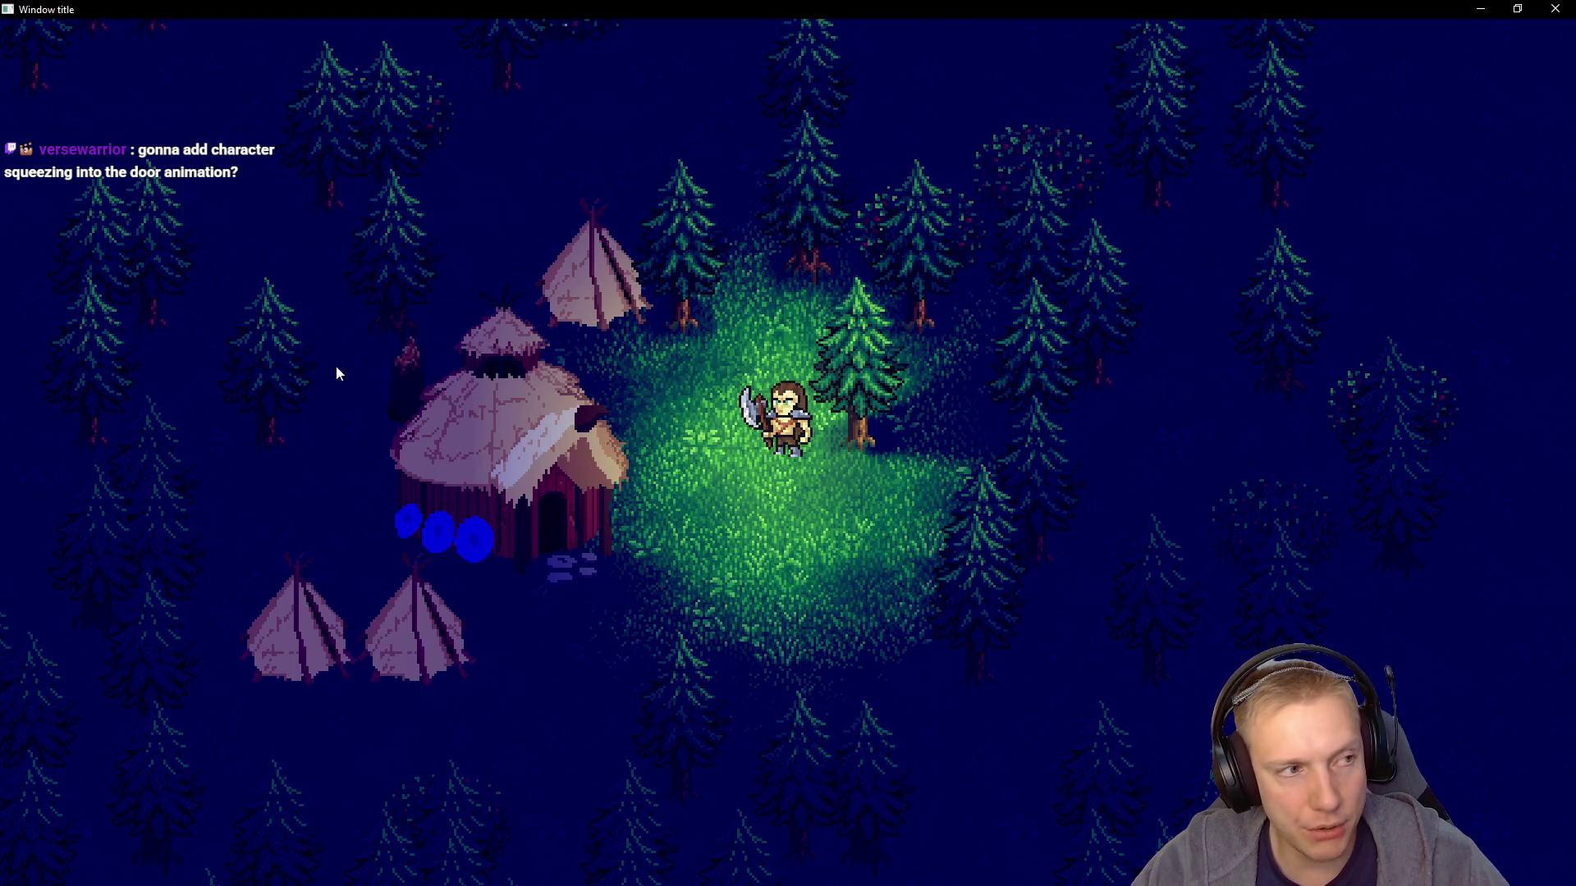
Try placing a tent, cancel it, retry in the dark area, then walk the Viking around the clearing
key("t")
right_click(692, 506)
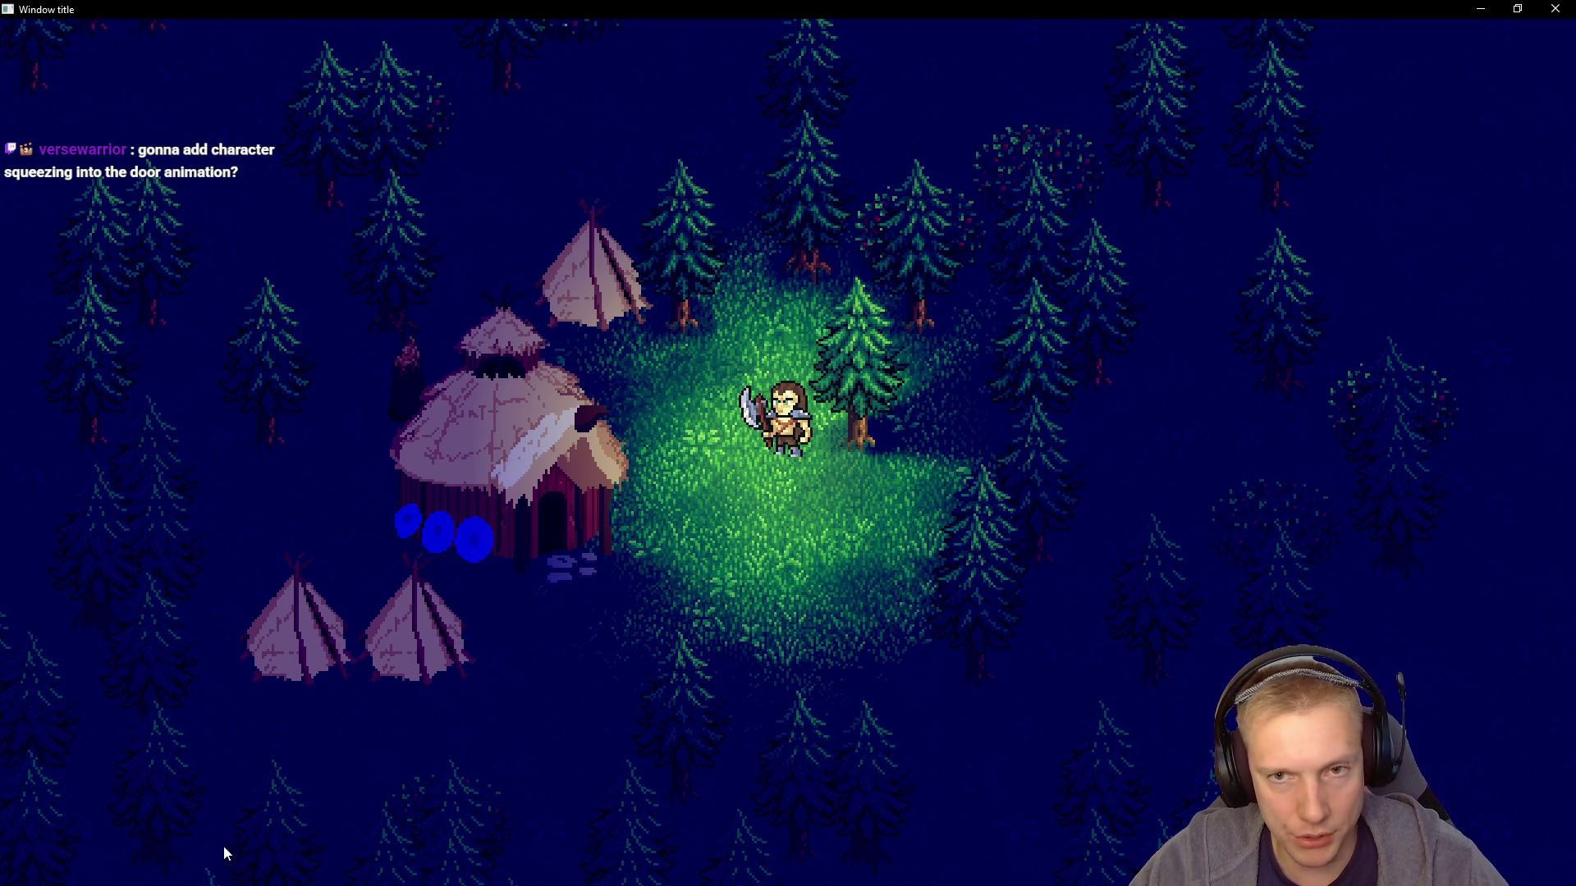
key("t")
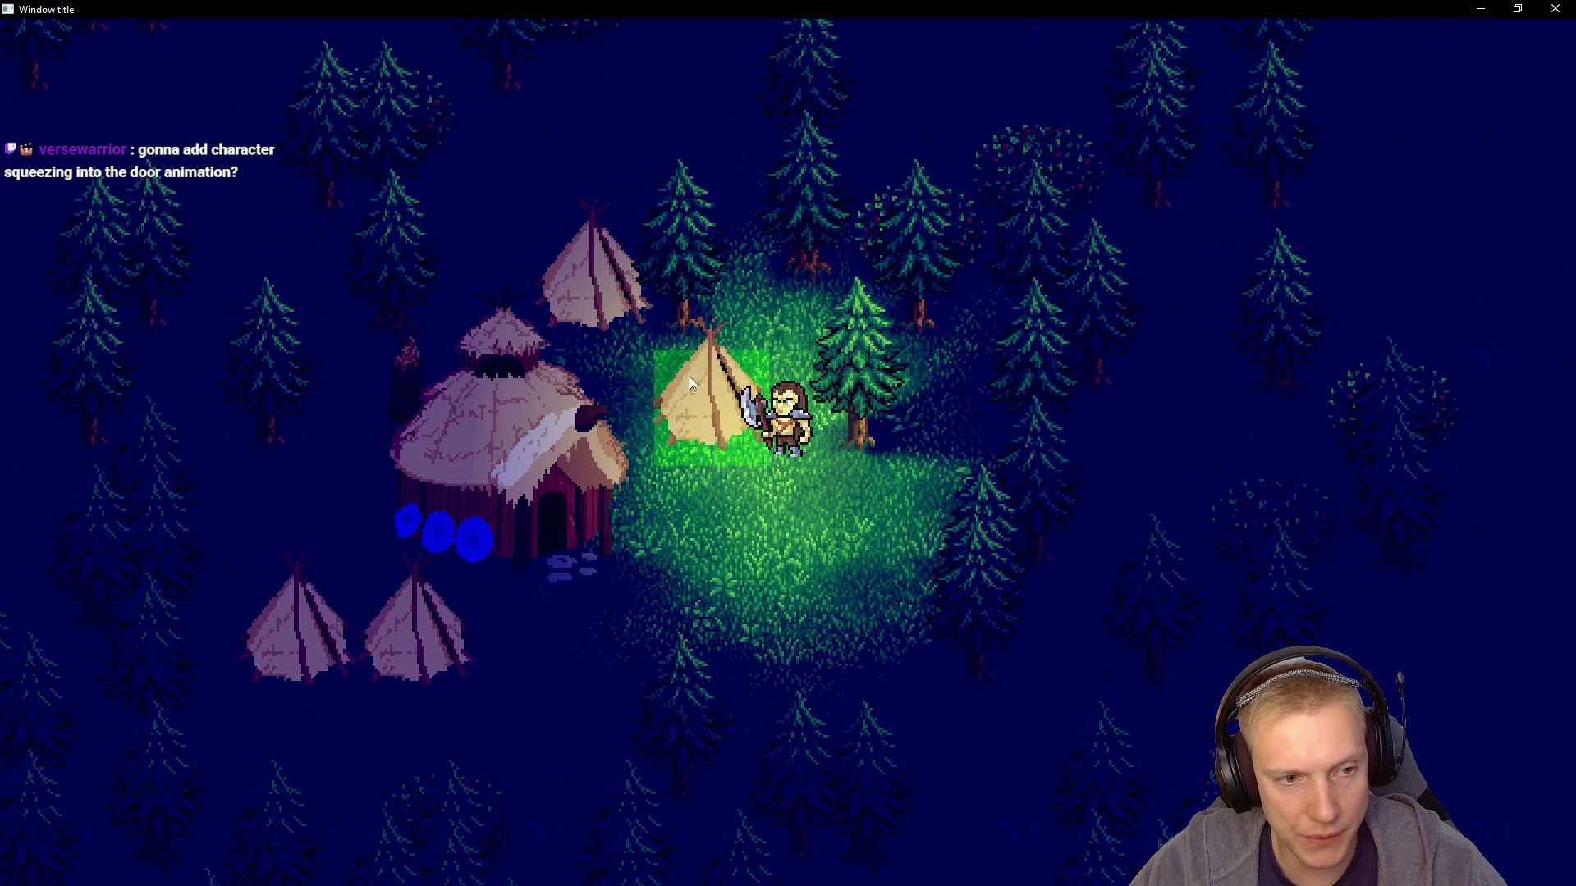
left_click(559, 138)
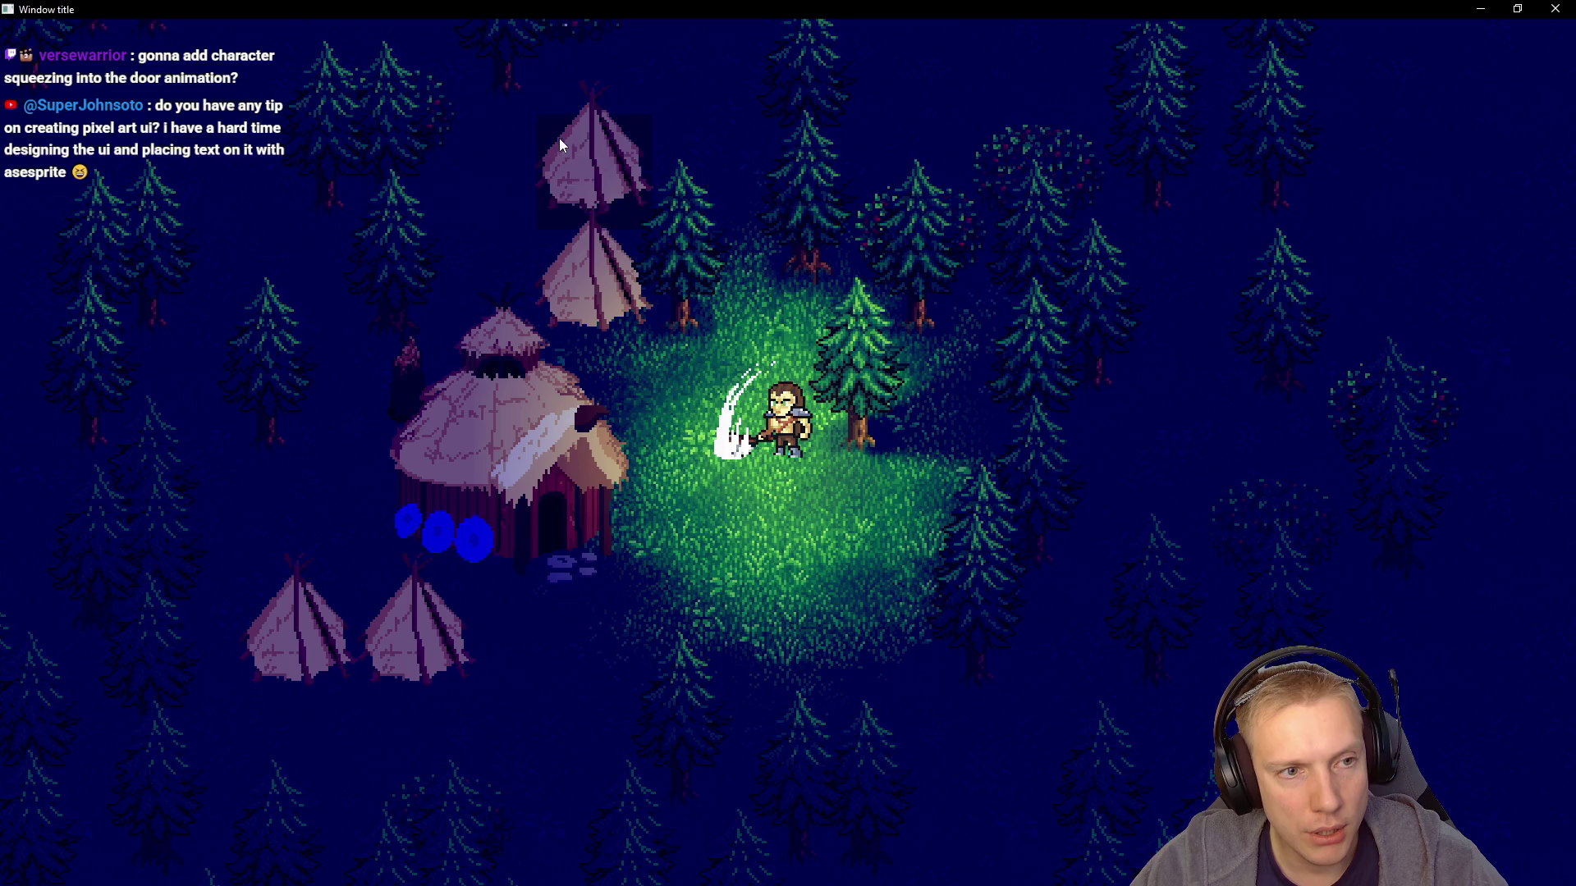
key("w")
key("a")
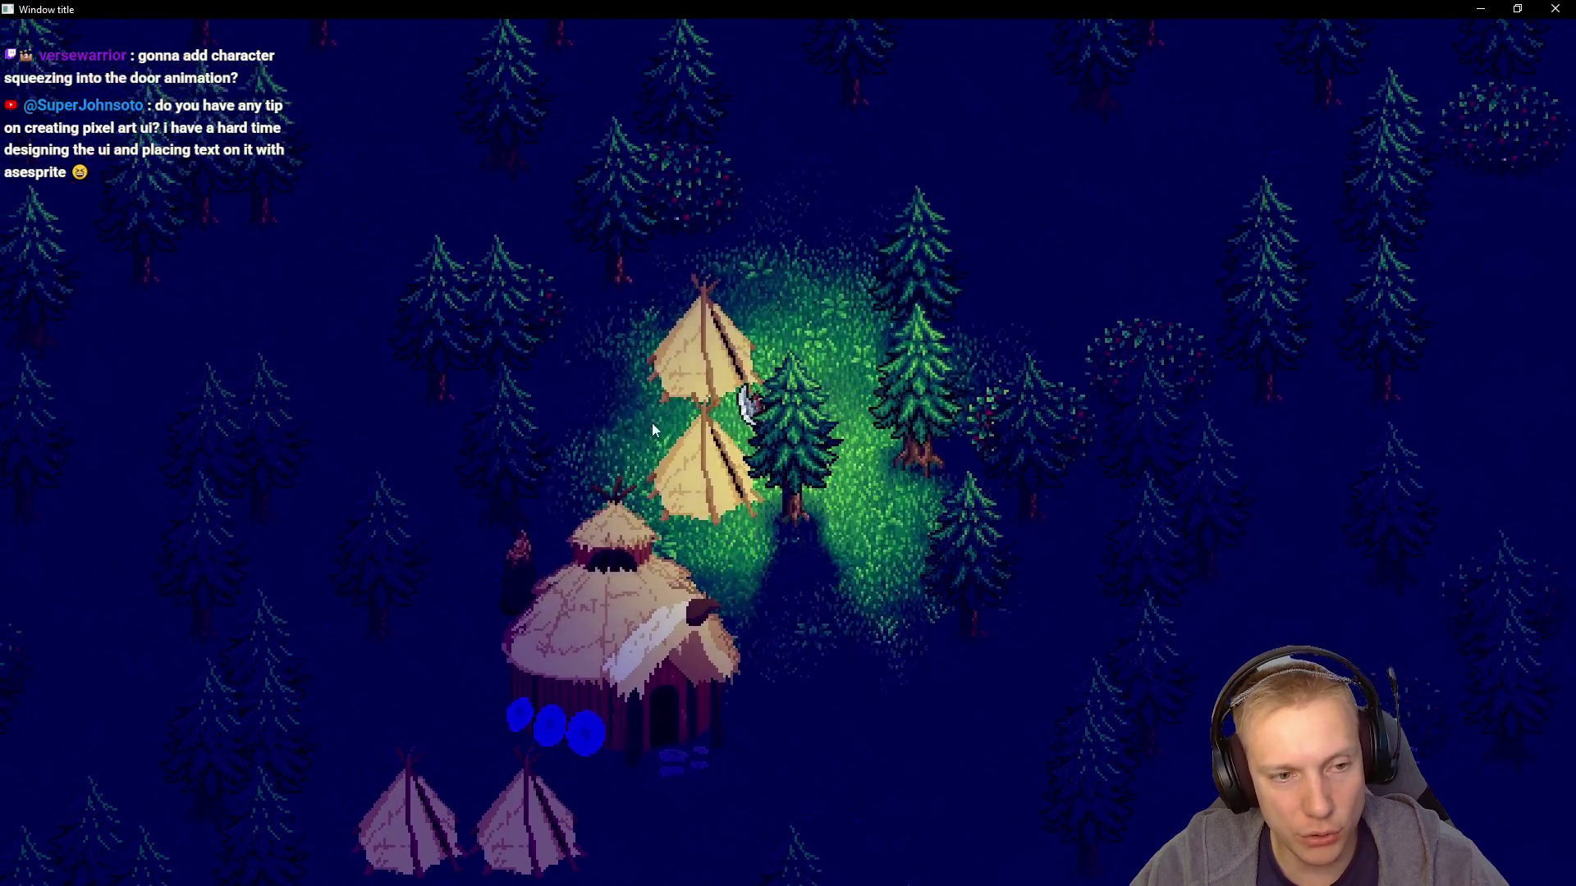
key("w")
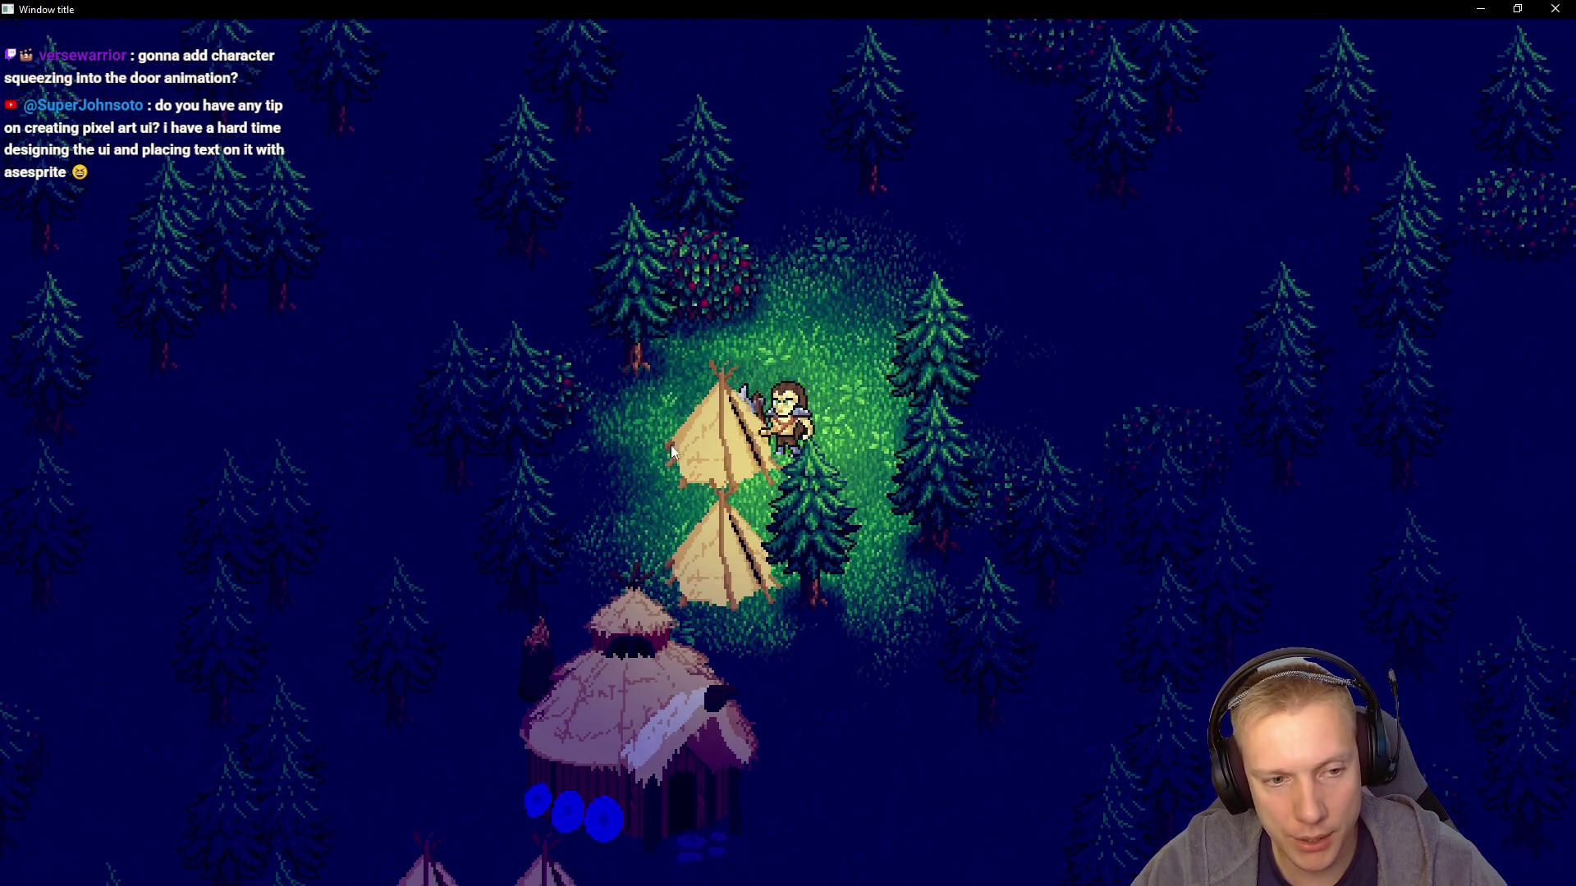
key("s")
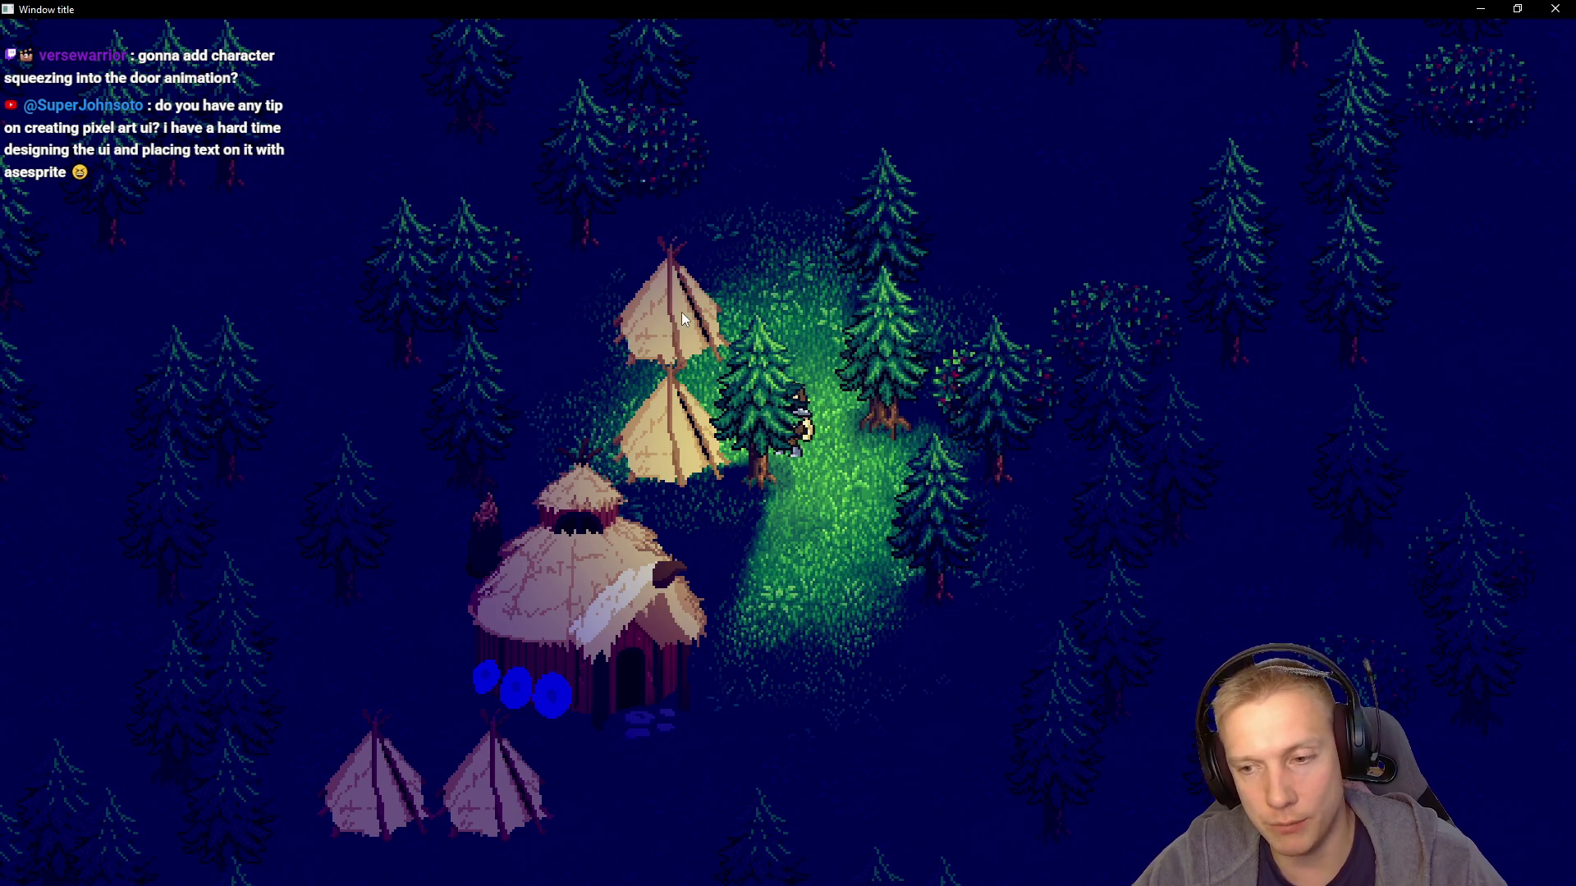
key("s")
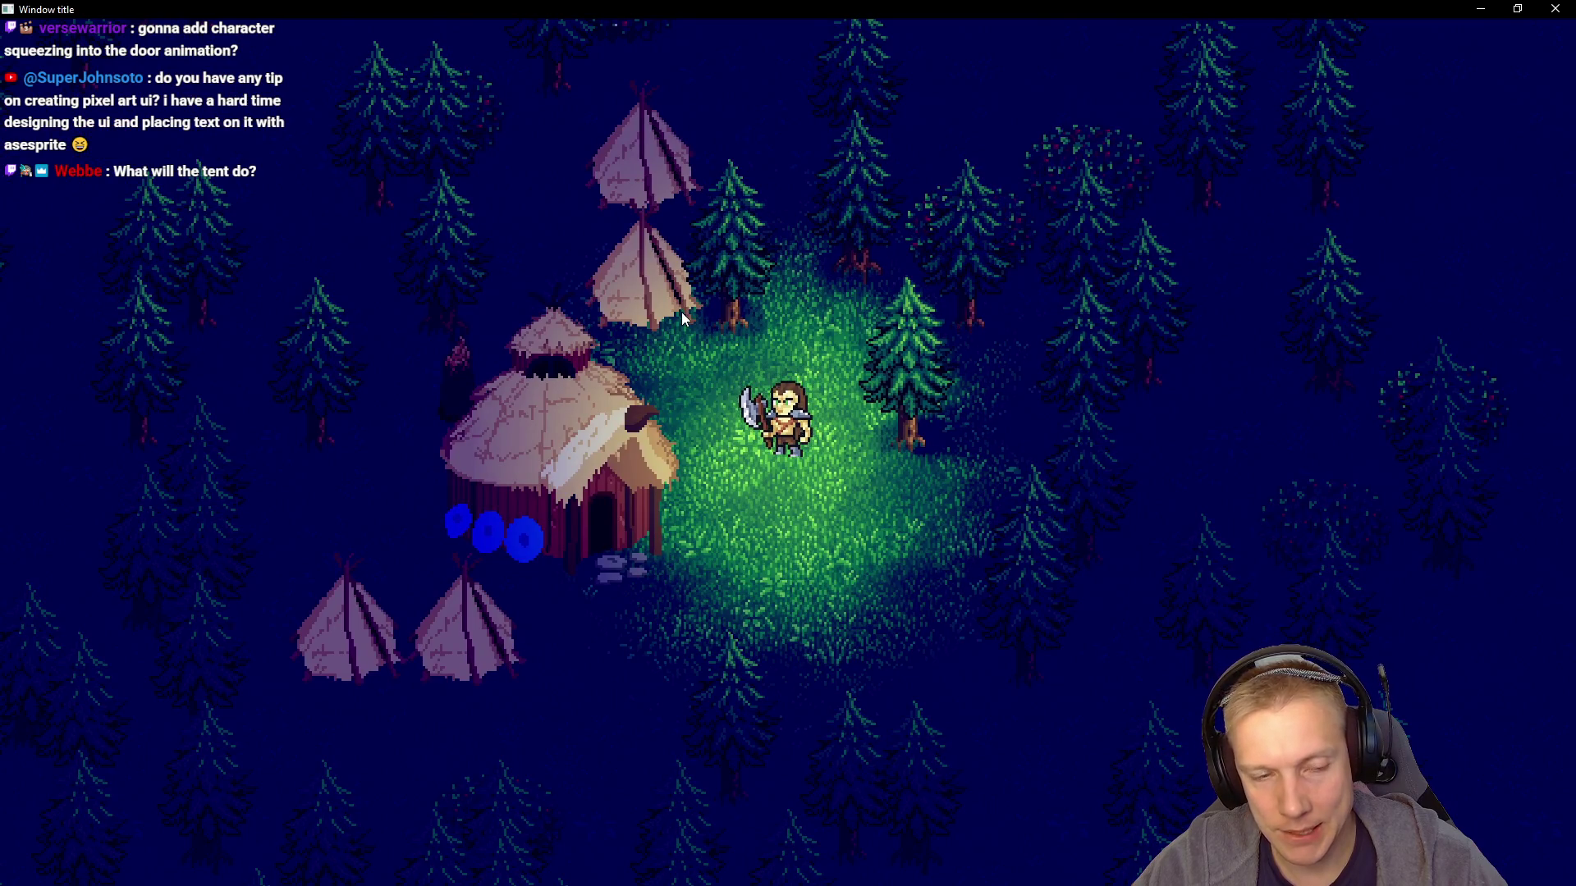
Highlight the Finite wood line and its worker count in the TODO notes, checking the game in between
key("alt+Tab")
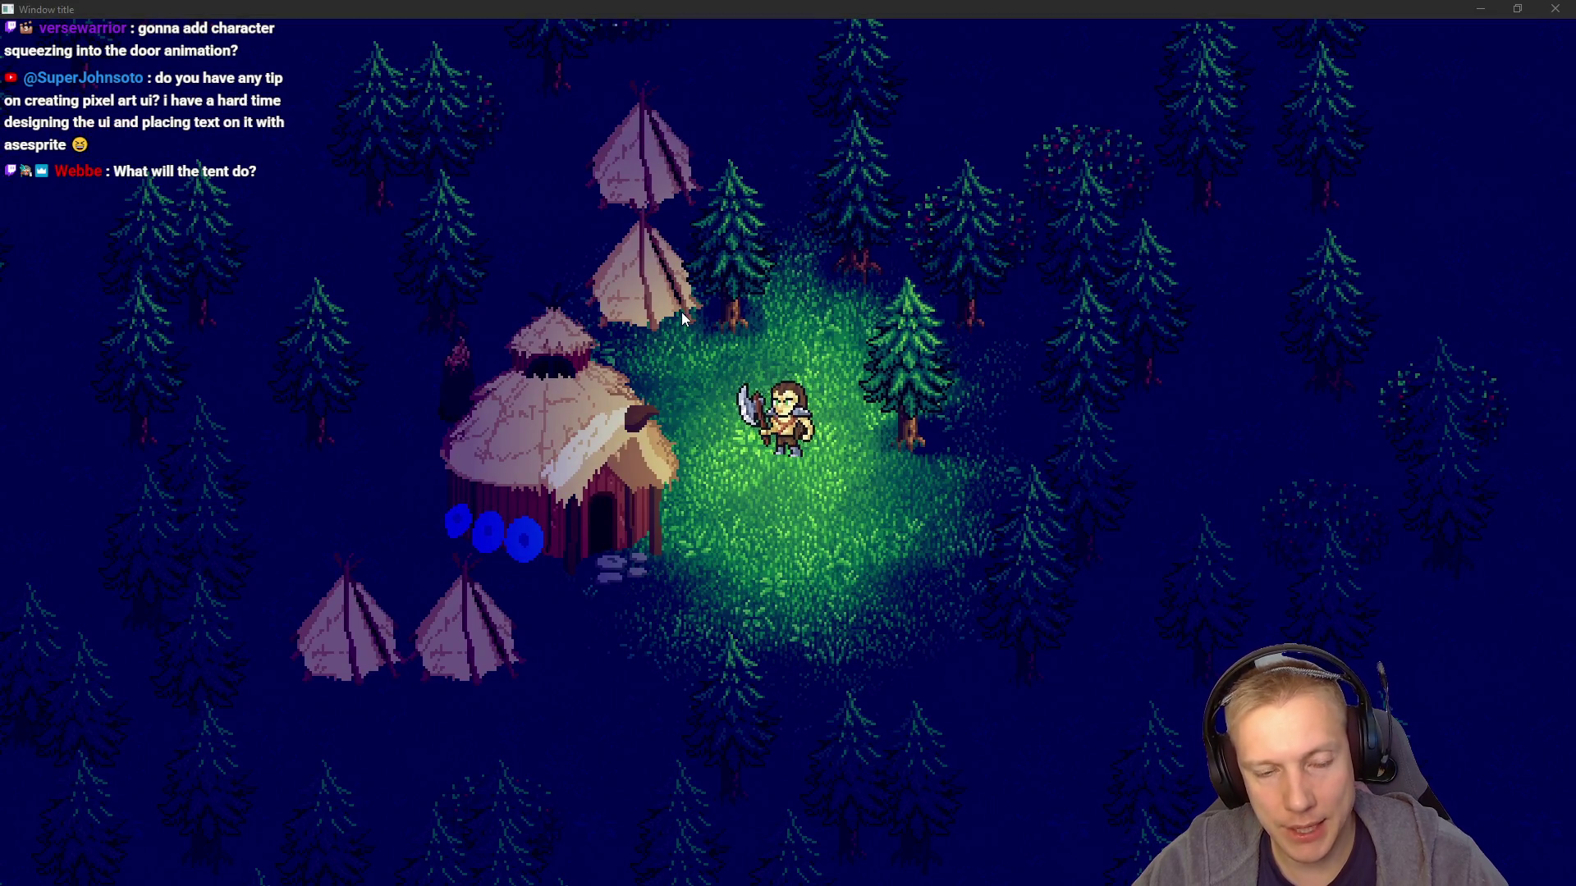
mouse_move(320, 263)
left_mouse_down()
mouse_move(906, 263)
mouse_move(1158, 241)
mouse_move(805, 239)
left_mouse_up()
double_click(866, 241)
left_click_drag(908, 263, 691, 261)
key("alt+Tab")
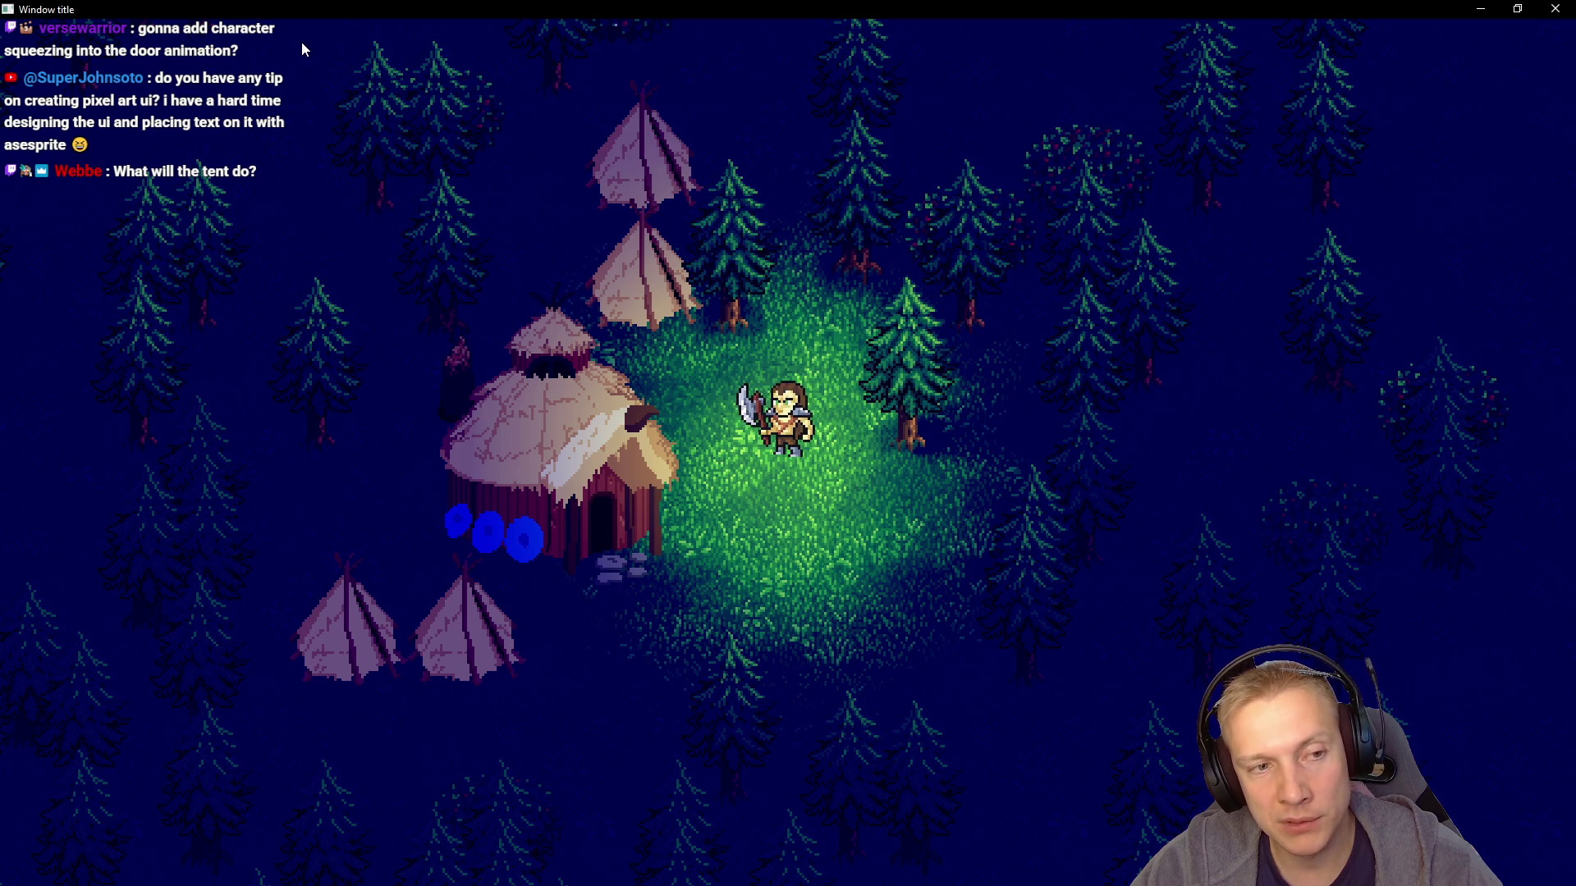
key("alt+Tab")
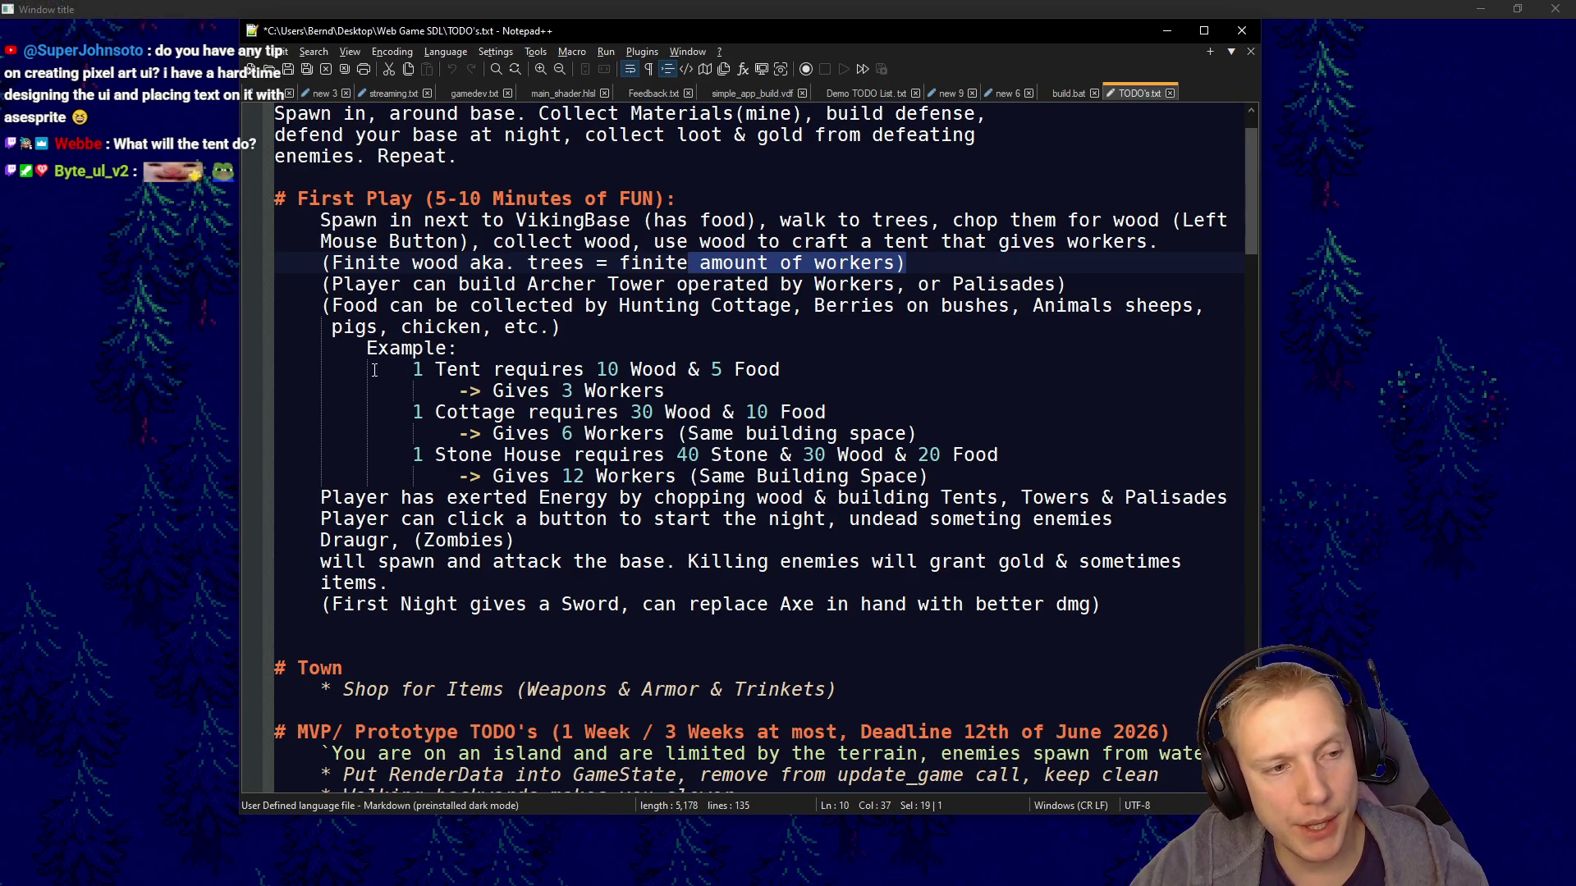
Clear the text selection in TODO's.txt and bring the running game back to the front
left_click(917, 261)
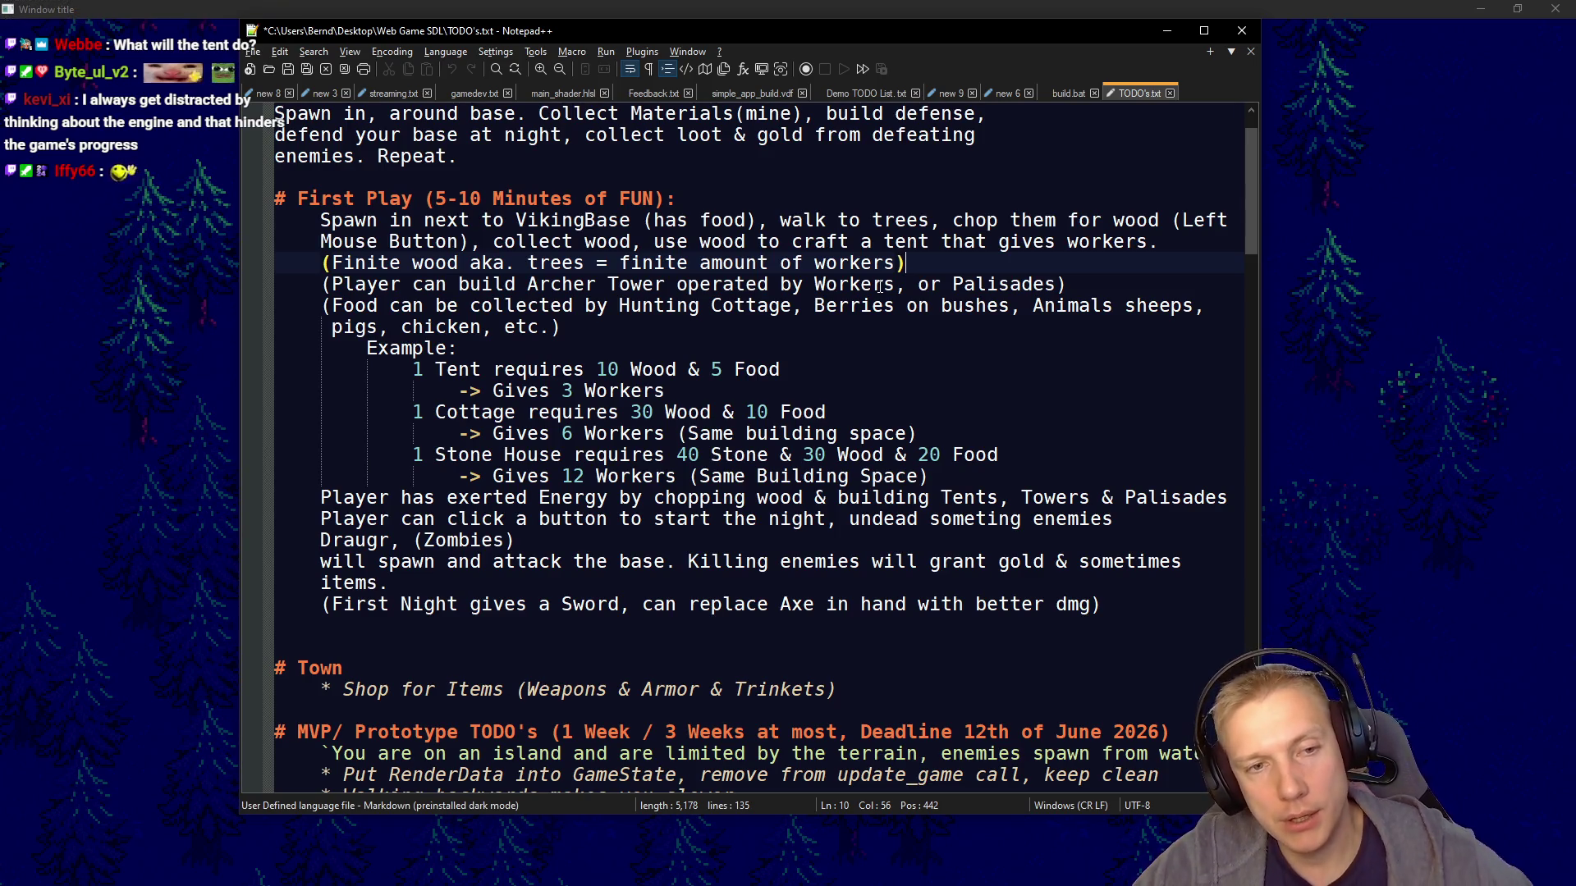
key("alt+Tab")
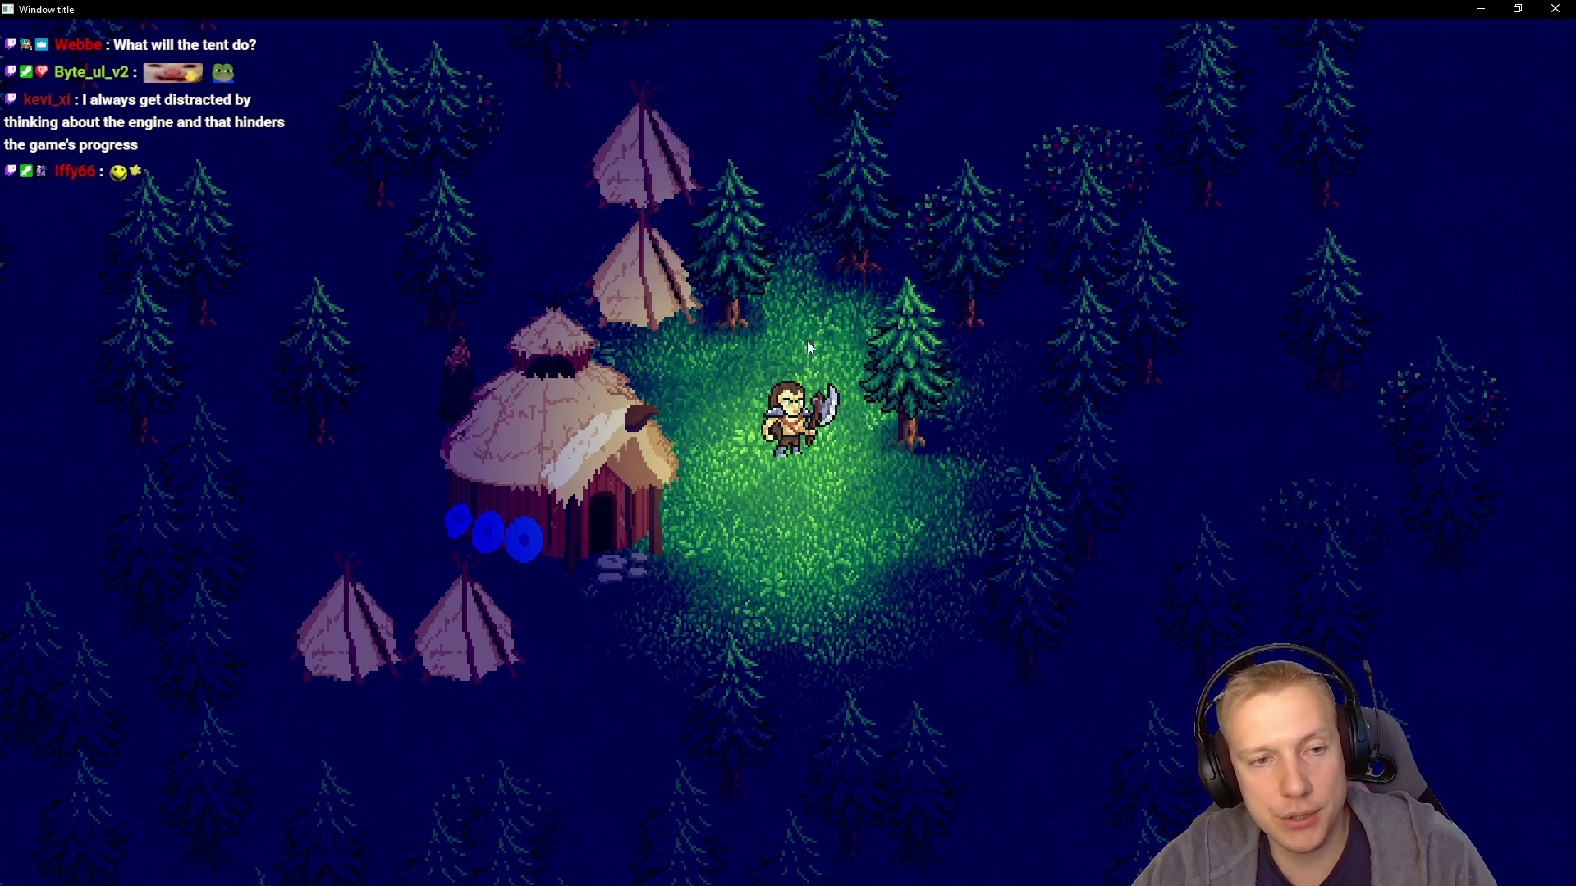
Walk the Viking left around the hut and behind it, then switch away from the game
left_click(498, 405)
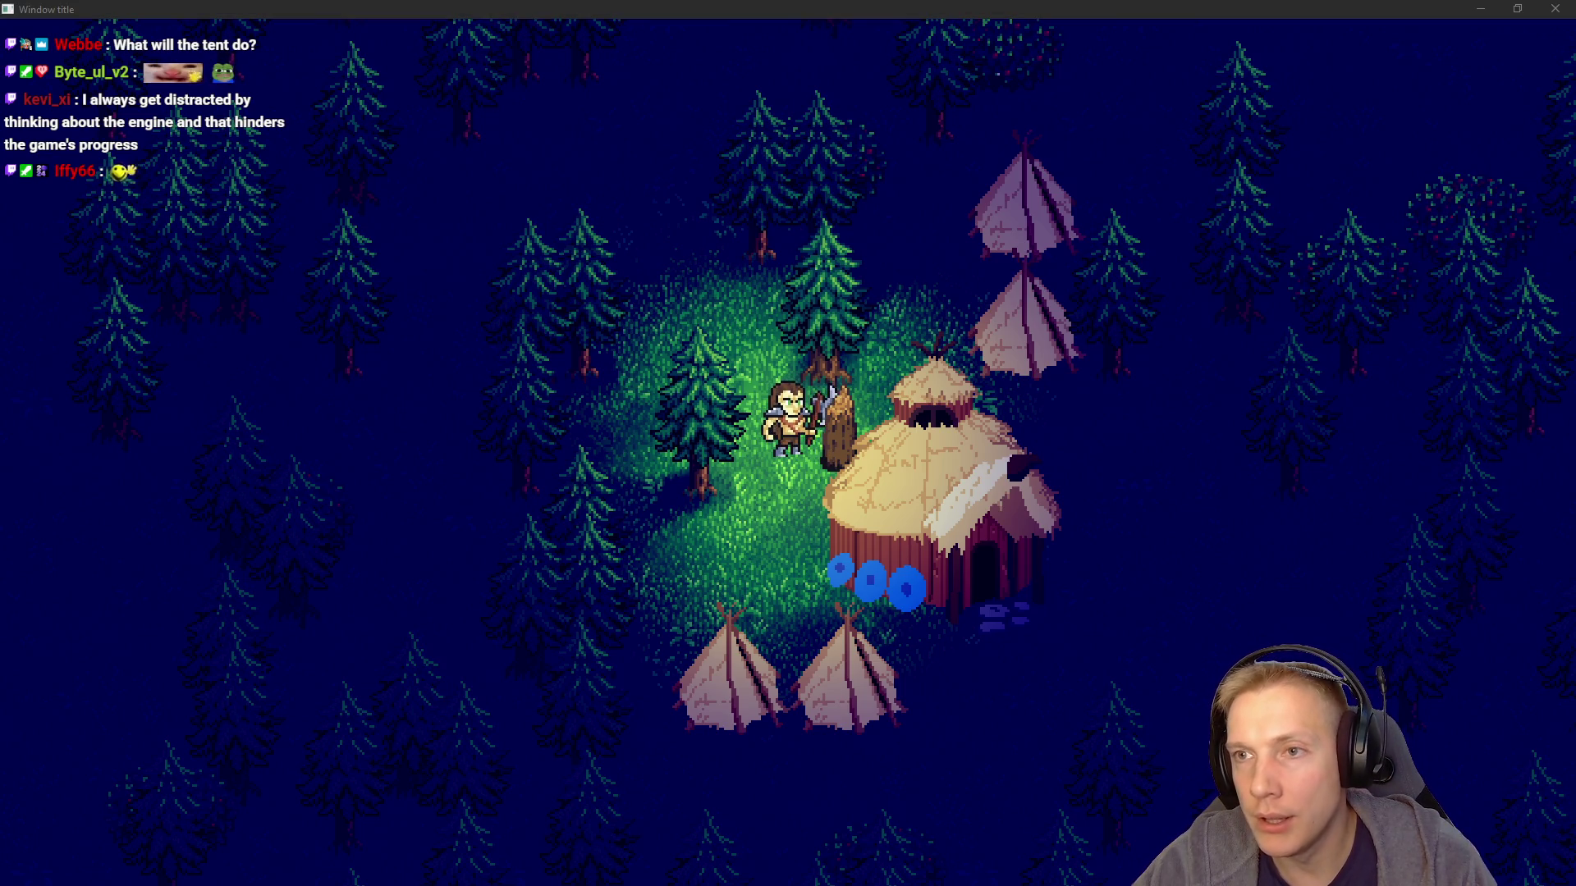
left_click(860, 384)
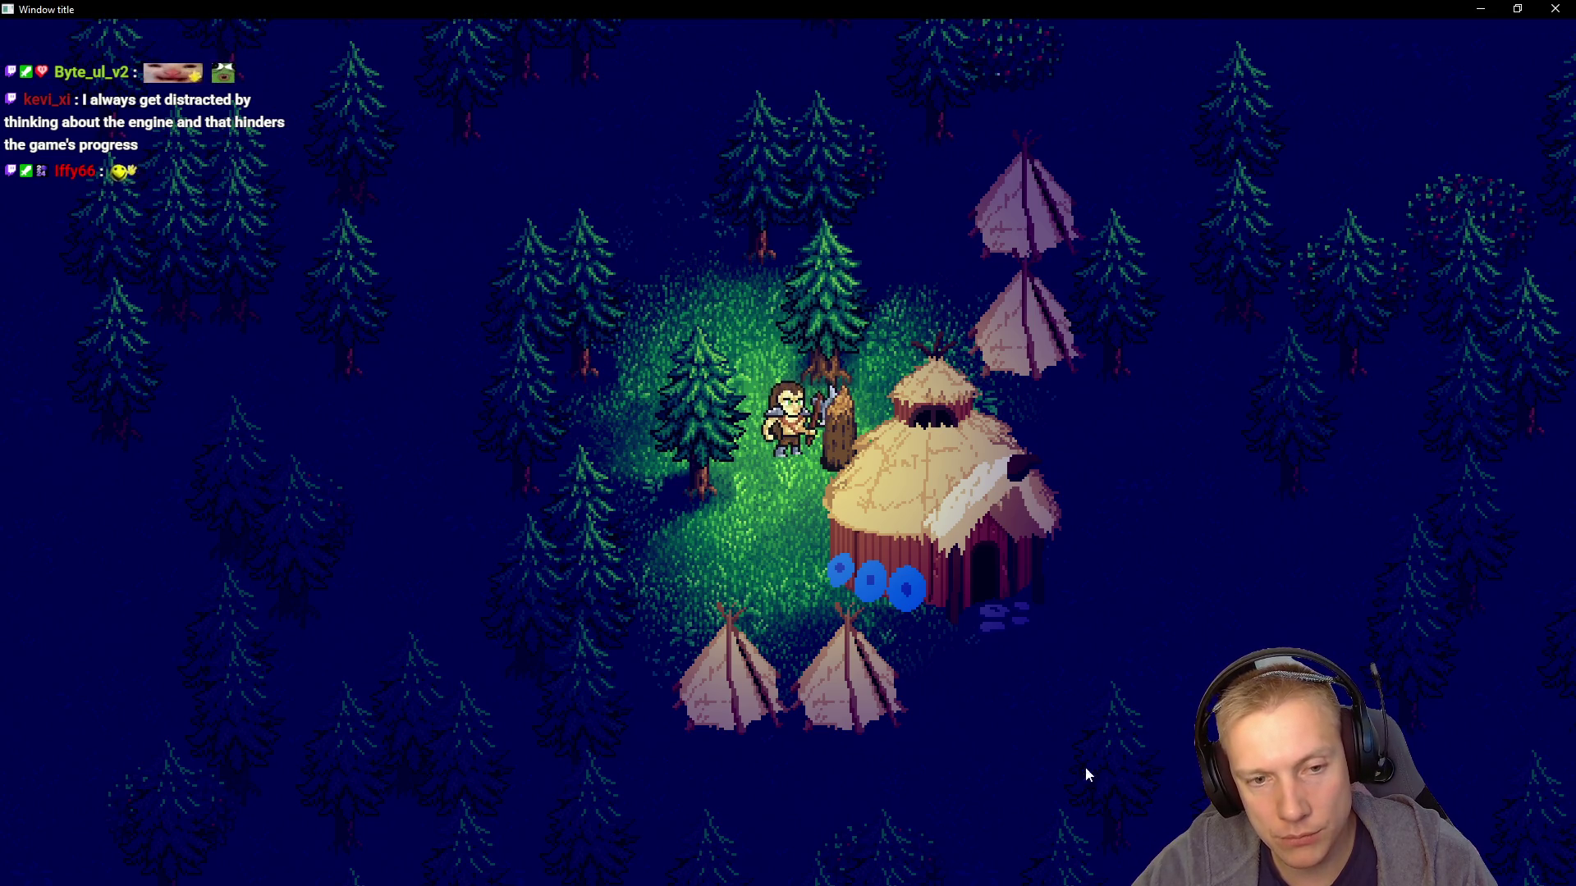
key("e")
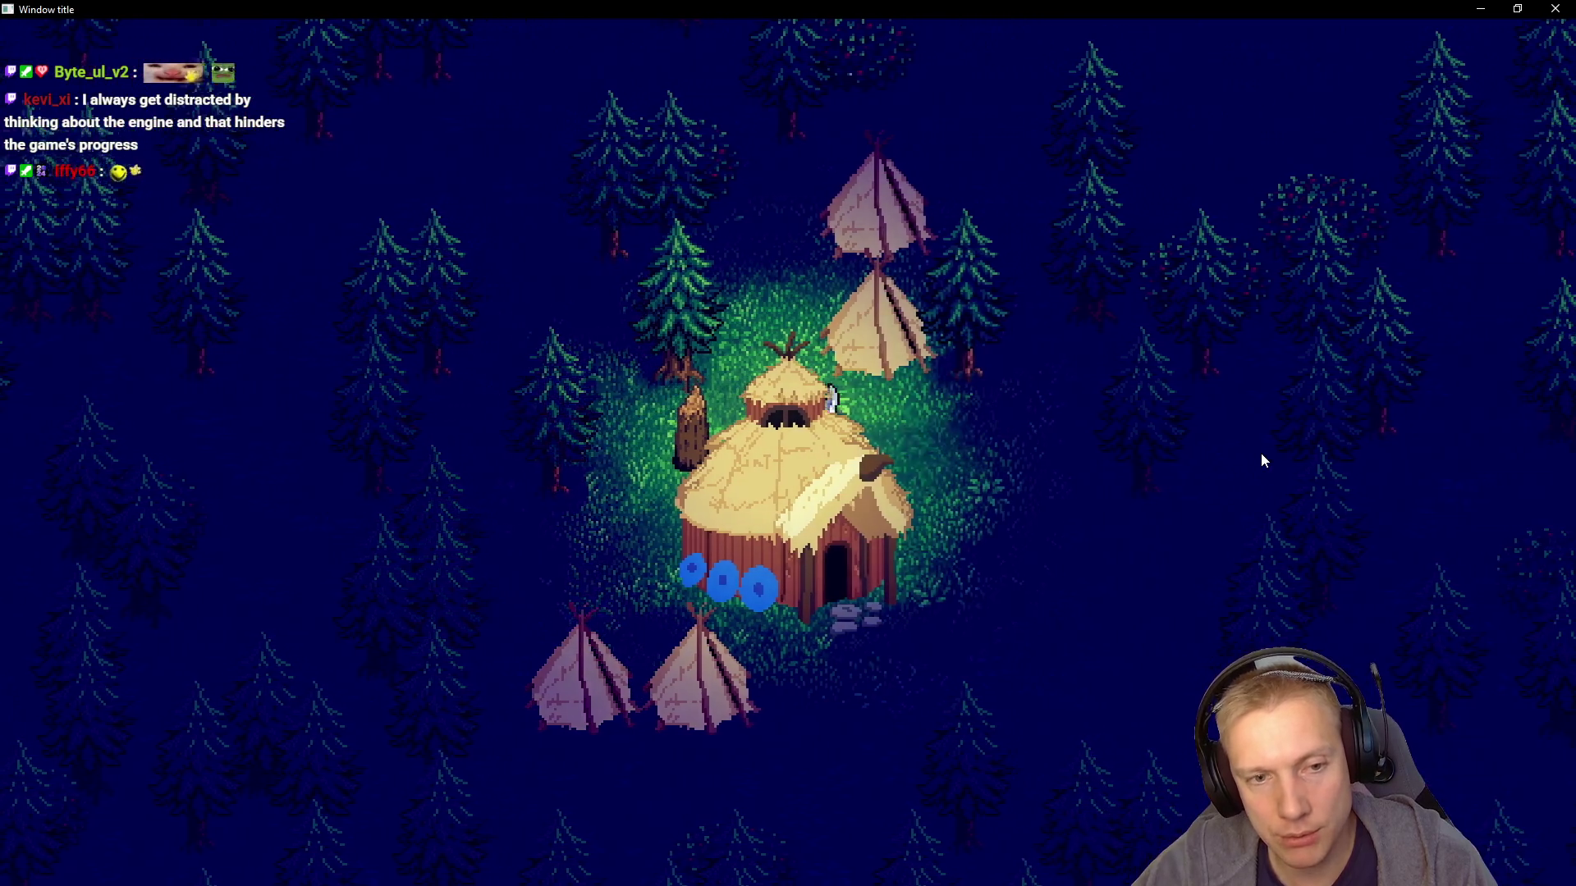
key("e")
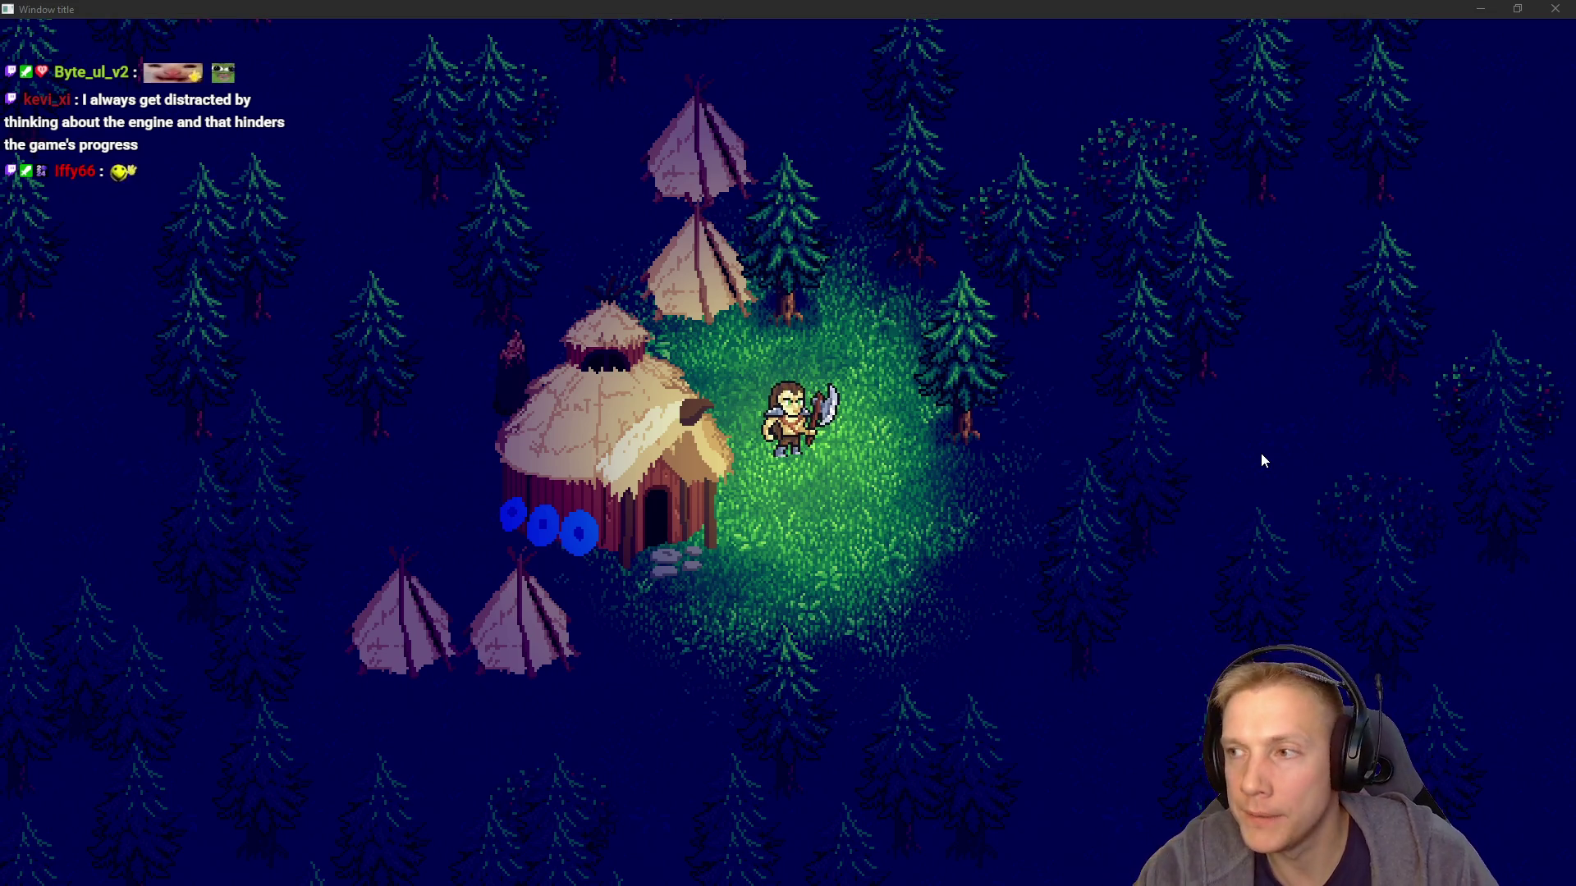
key("alt+Tab")
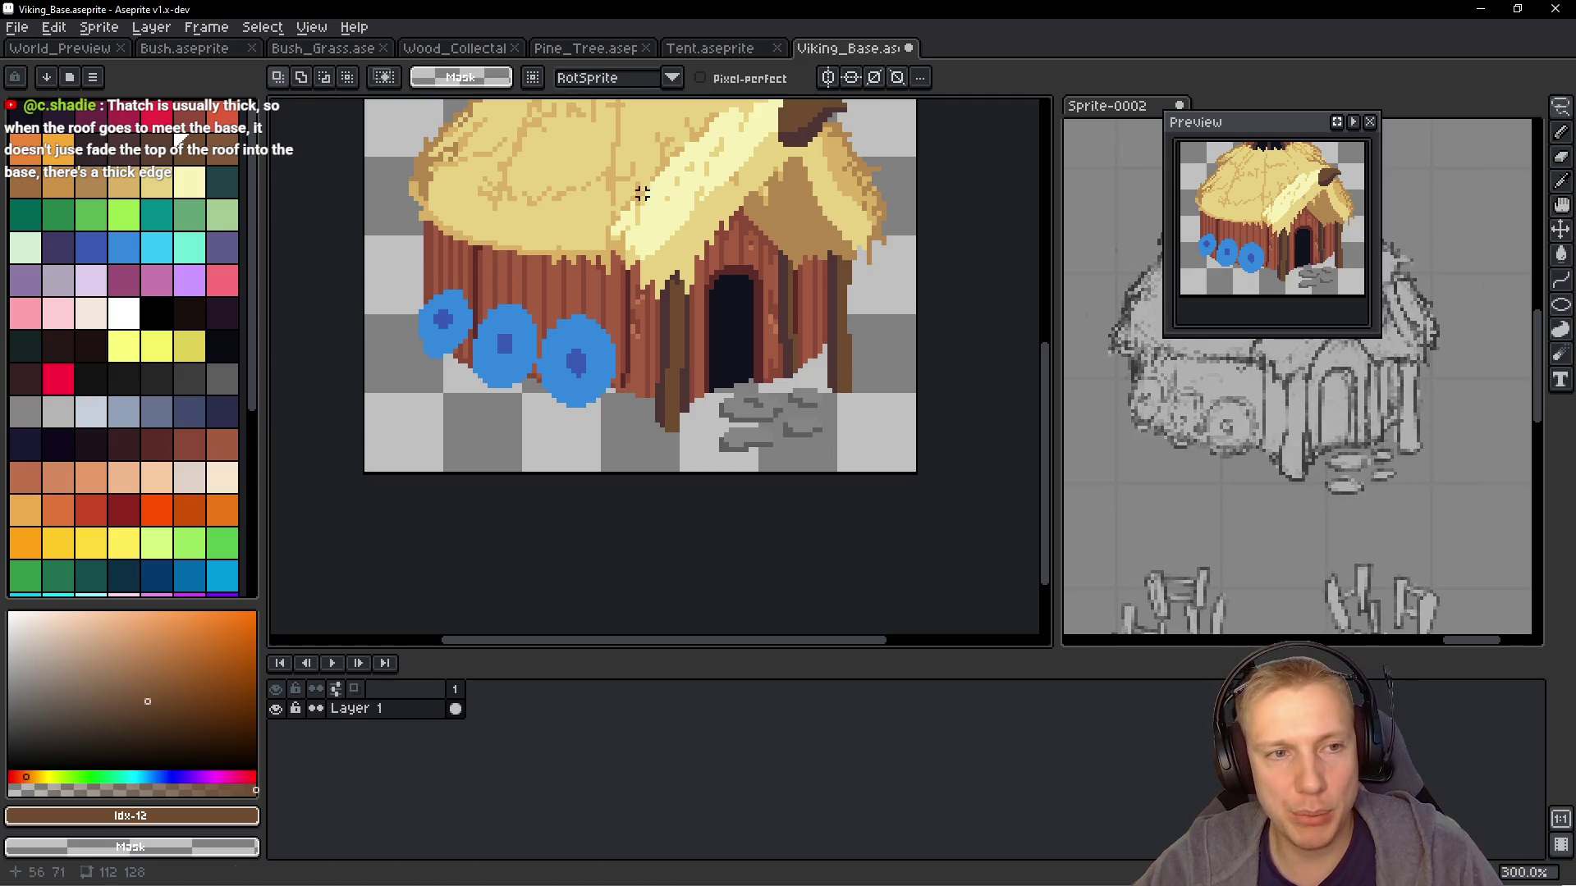
scroll(746, 213, "up", 2)
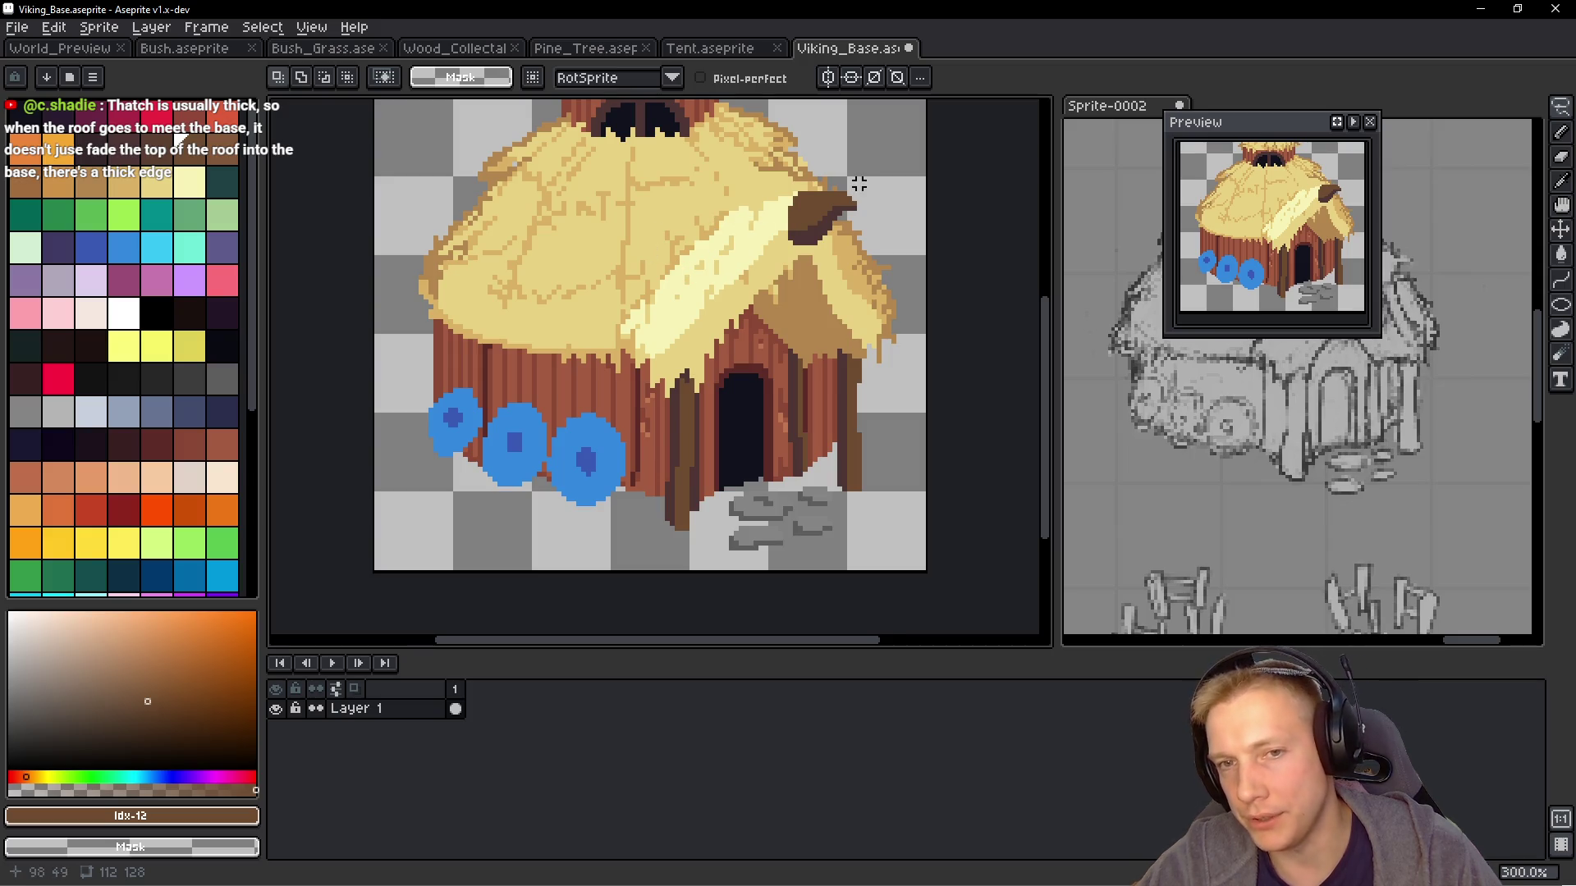
Pan to the hut's roof edge in Viking_Base.aseprite, save it, and walk up to view the updated hut in-game
left_click_drag(854, 242, 770, 225)
scroll(738, 279, "up", 2)
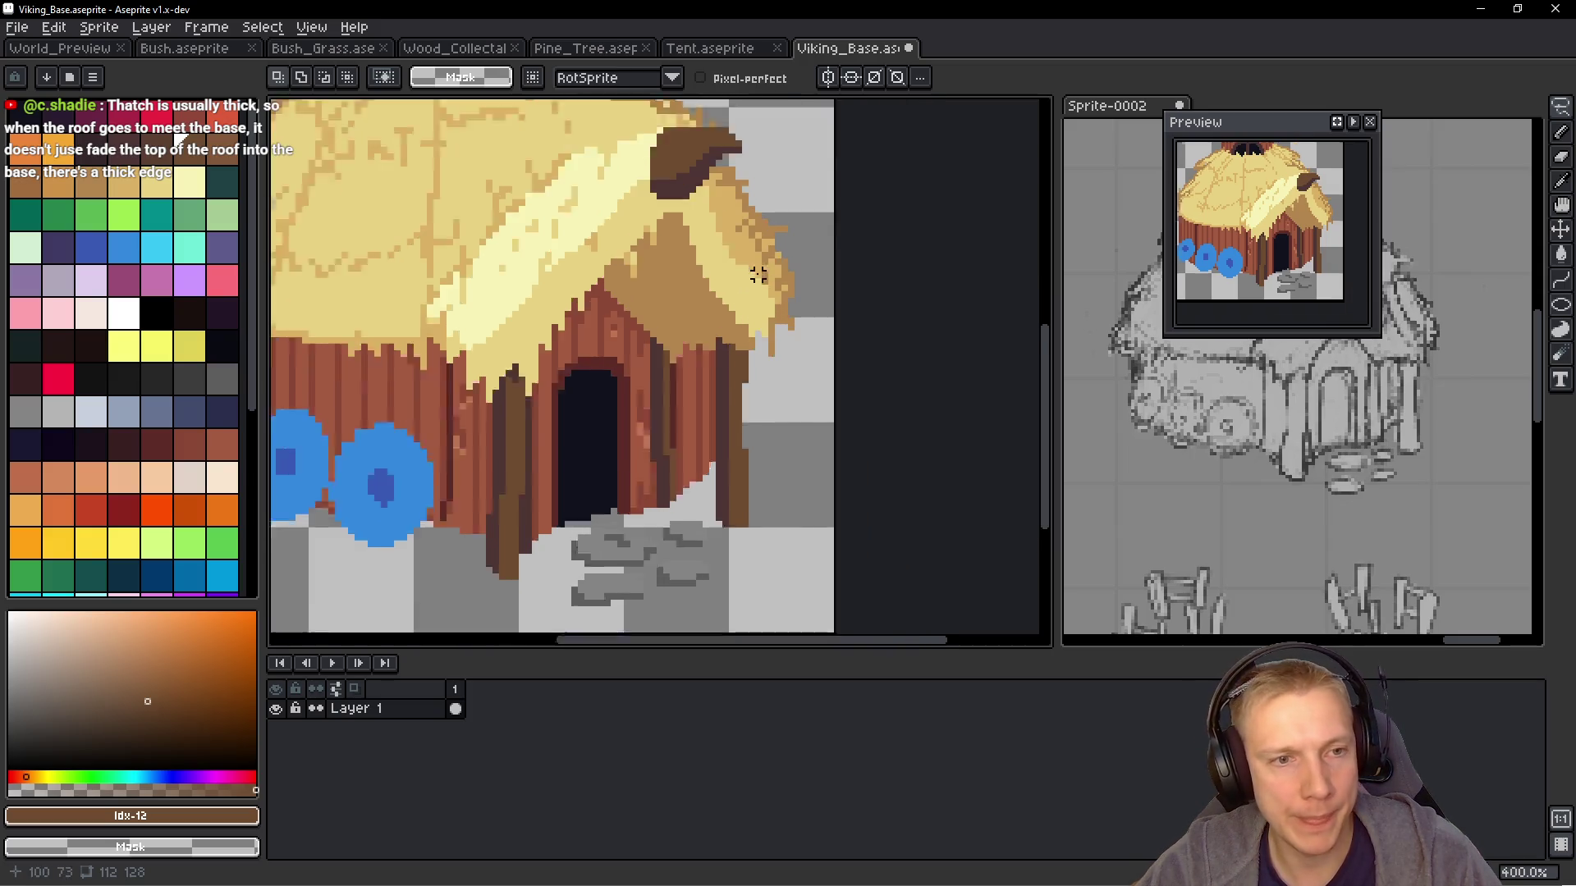
scroll(737, 279, "down", 2)
key("ctrl+s")
key("alt")
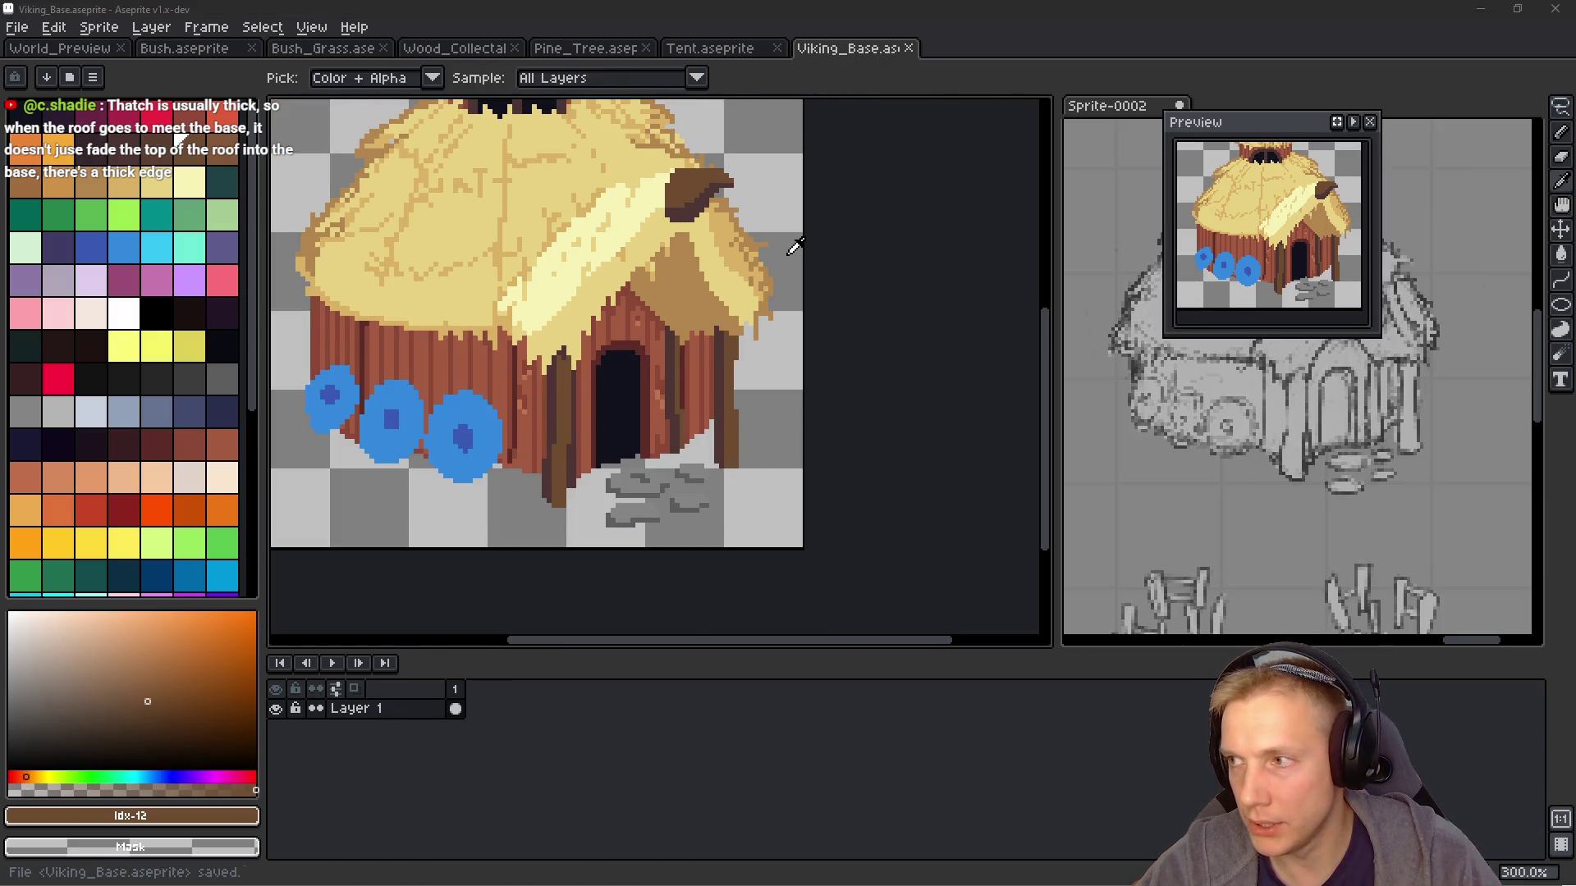
key("alt+Tab")
key("w")
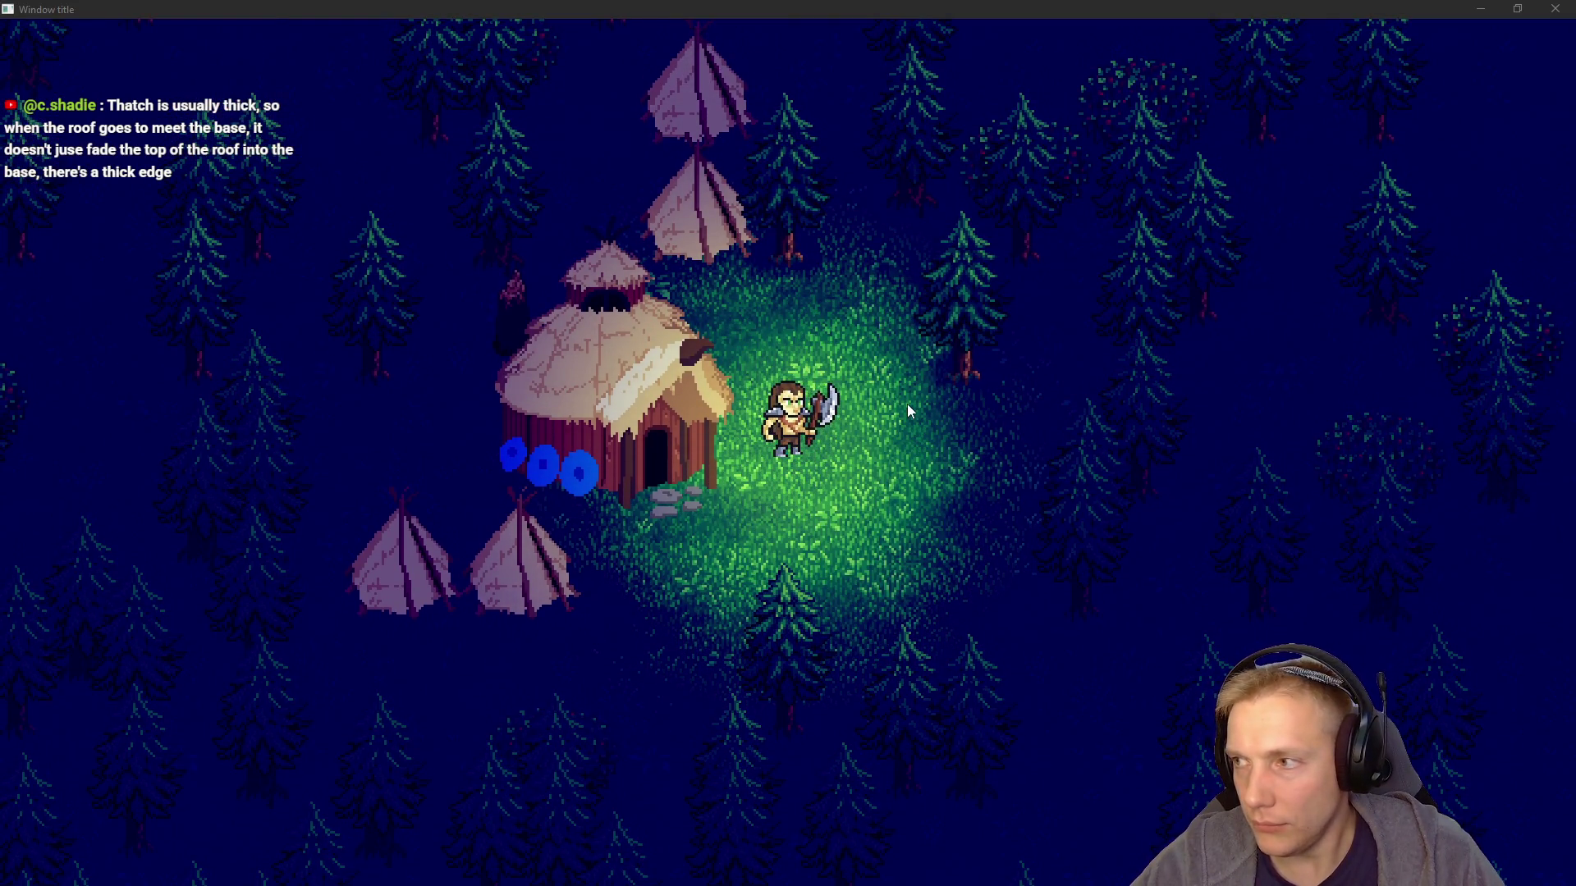
Highlight 'Draugr, (Zombies)' on the TODO enemies line, then return to the game
key("alt+Tab")
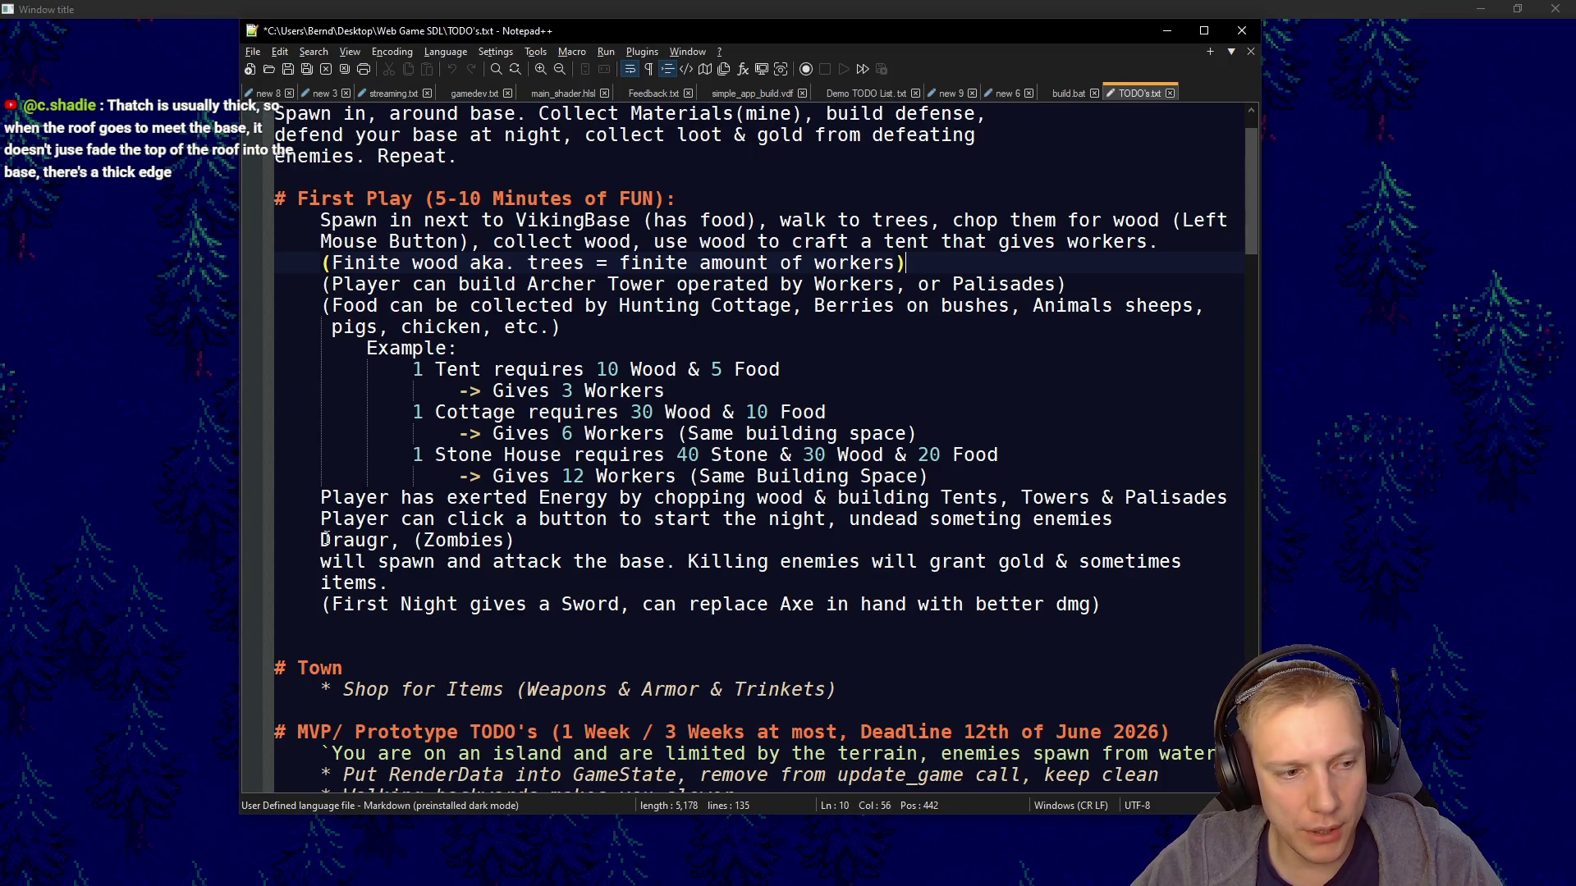
mouse_move(328, 541)
left_mouse_down()
mouse_move(517, 524)
mouse_move(473, 544)
left_mouse_up()
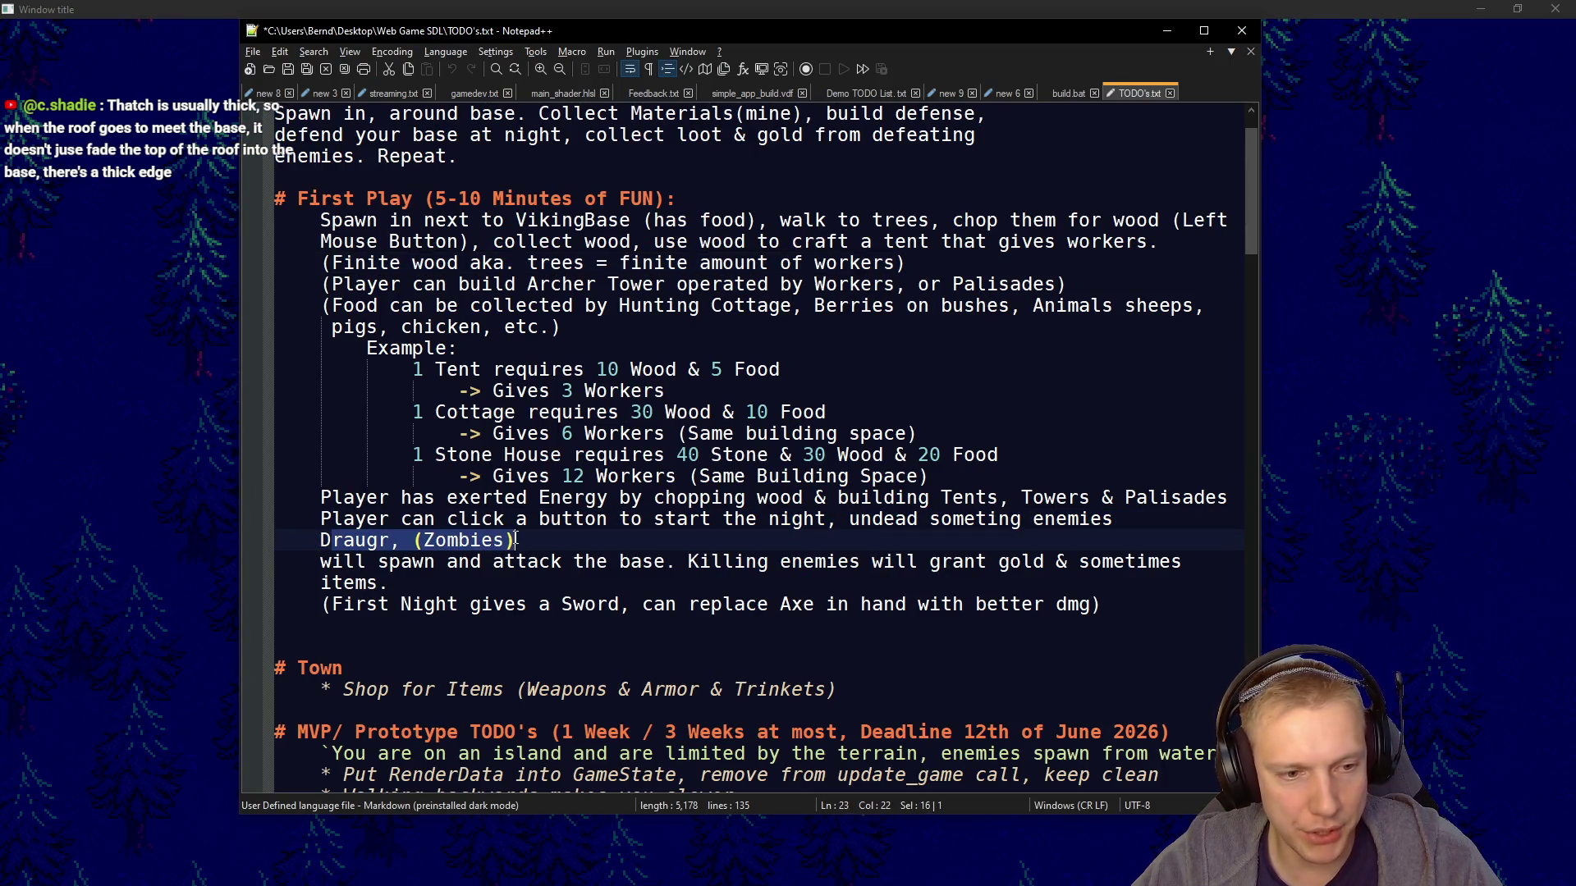
key("alt+Tab")
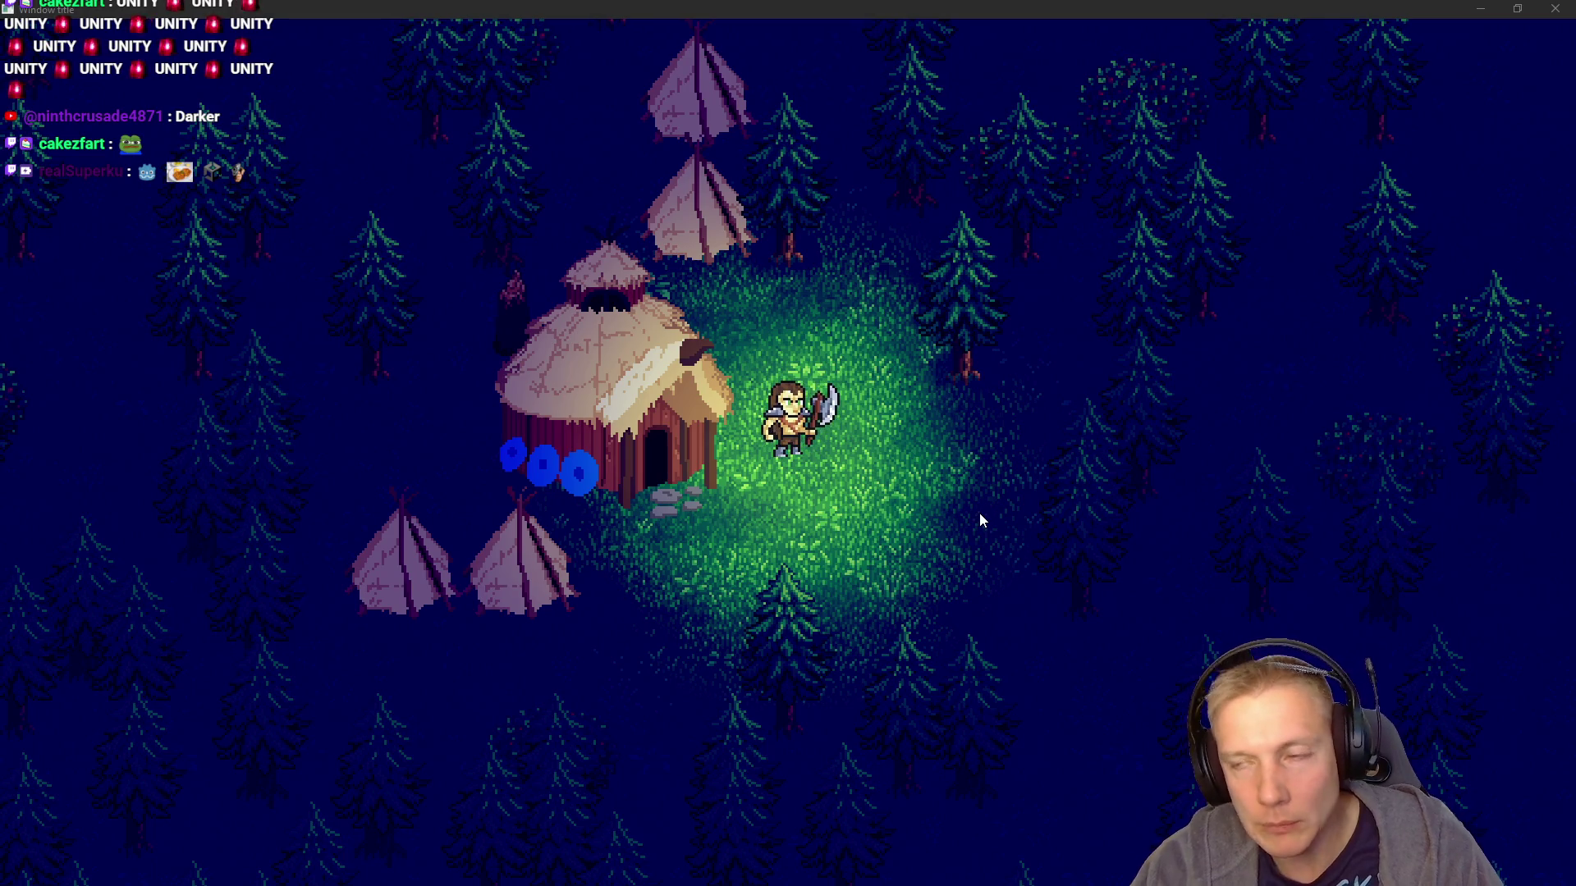
key("alt+Tab")
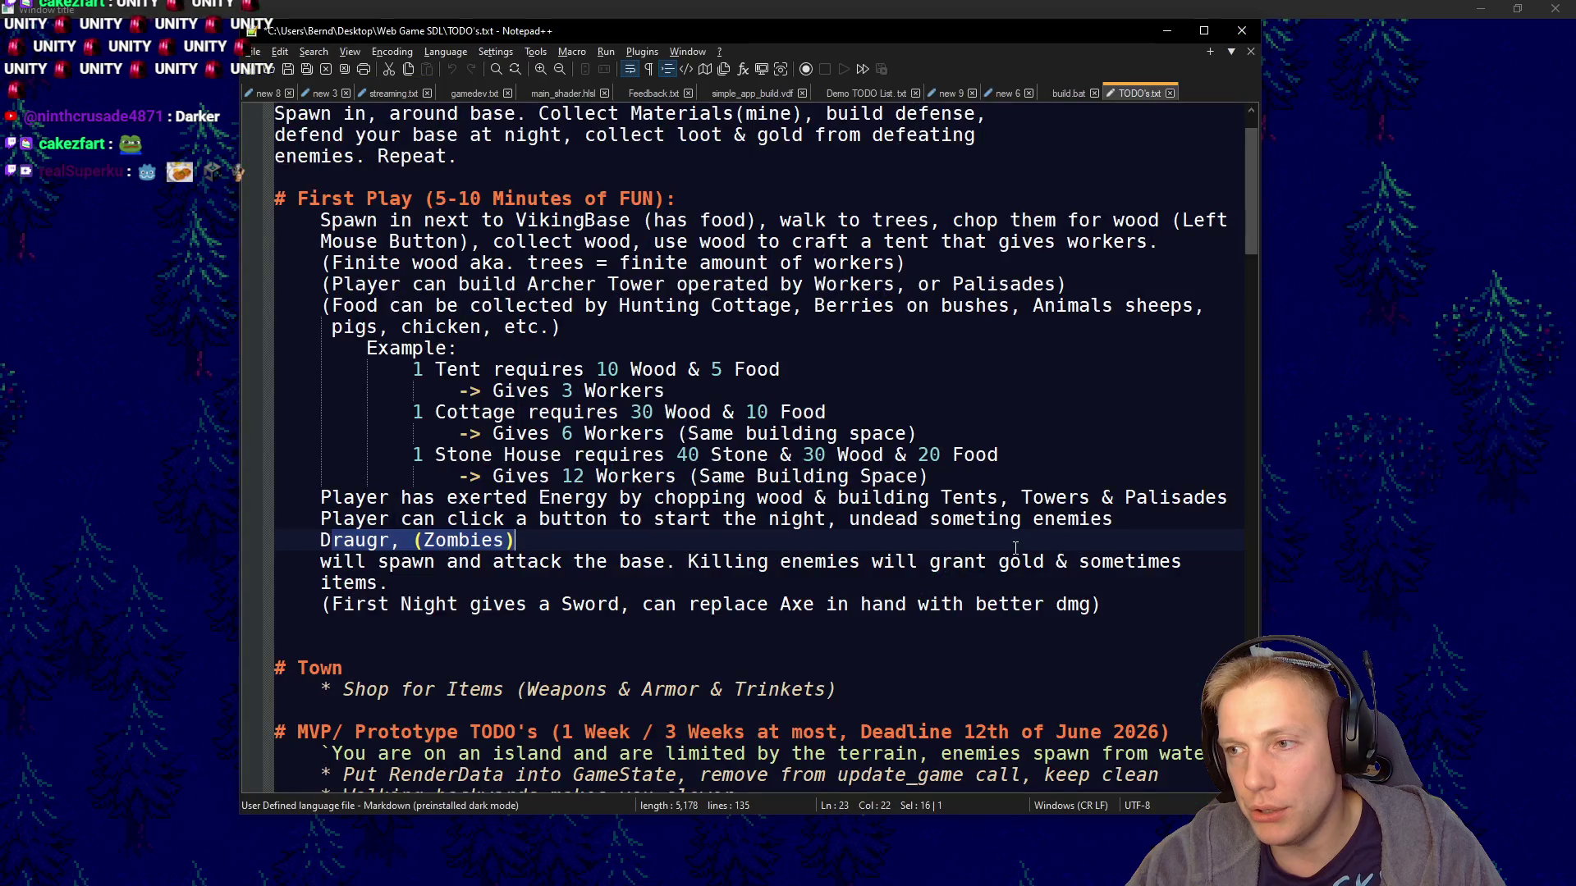
left_click(1015, 547)
mouse_move(321, 219)
left_mouse_down()
mouse_move(1149, 605)
mouse_move(328, 267)
mouse_move(315, 219)
mouse_move(328, 241)
mouse_move(953, 545)
mouse_move(1120, 605)
left_mouse_up()
left_click(1117, 599)
left_click(1121, 597)
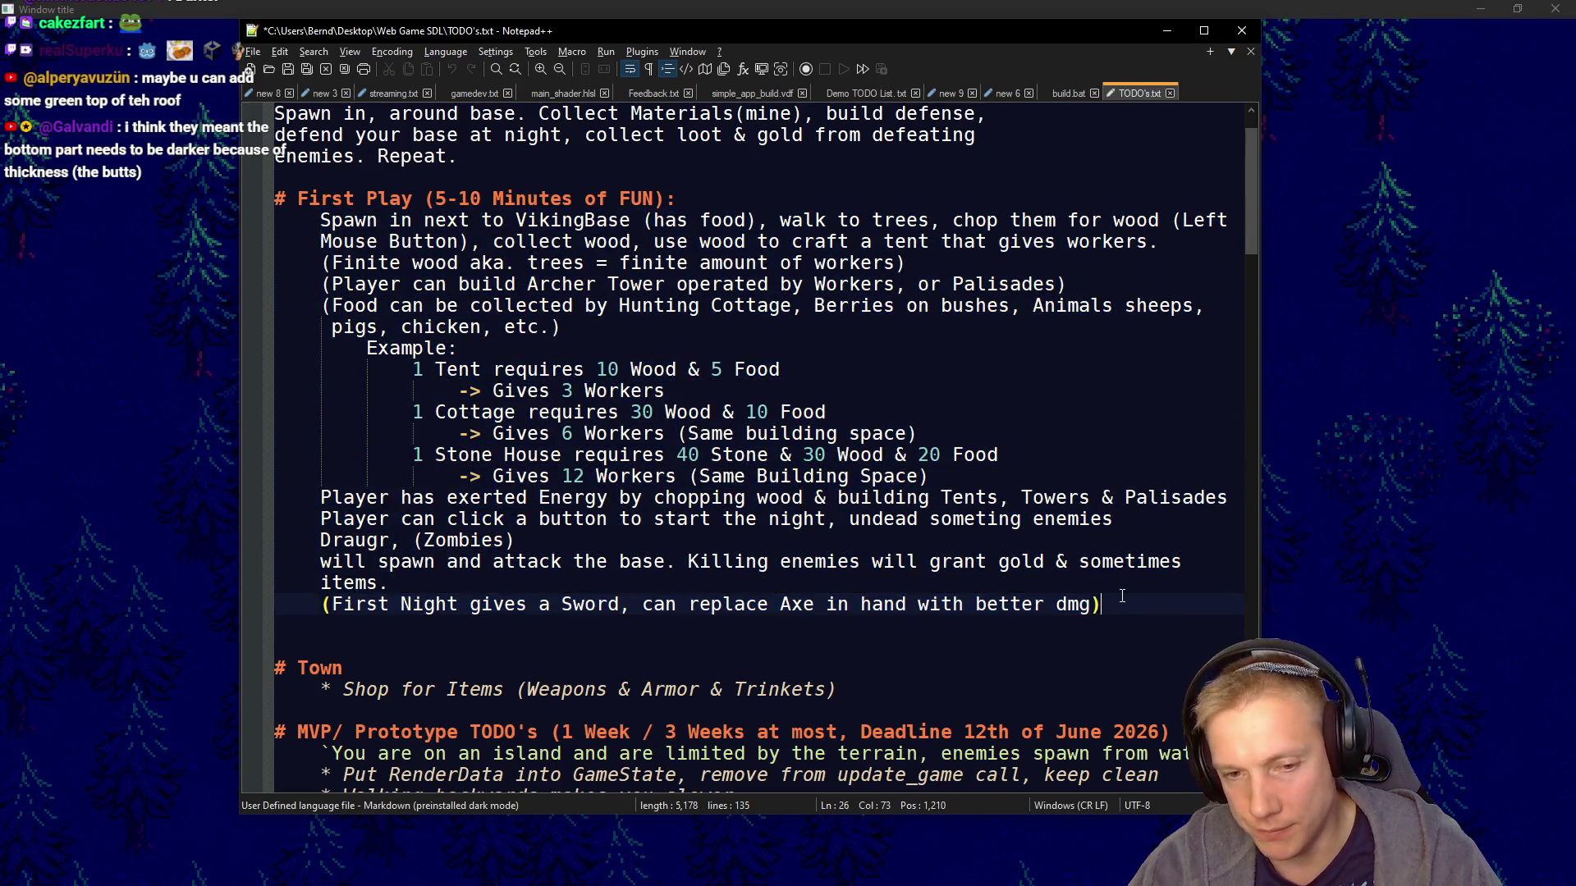
key("alt+Tab")
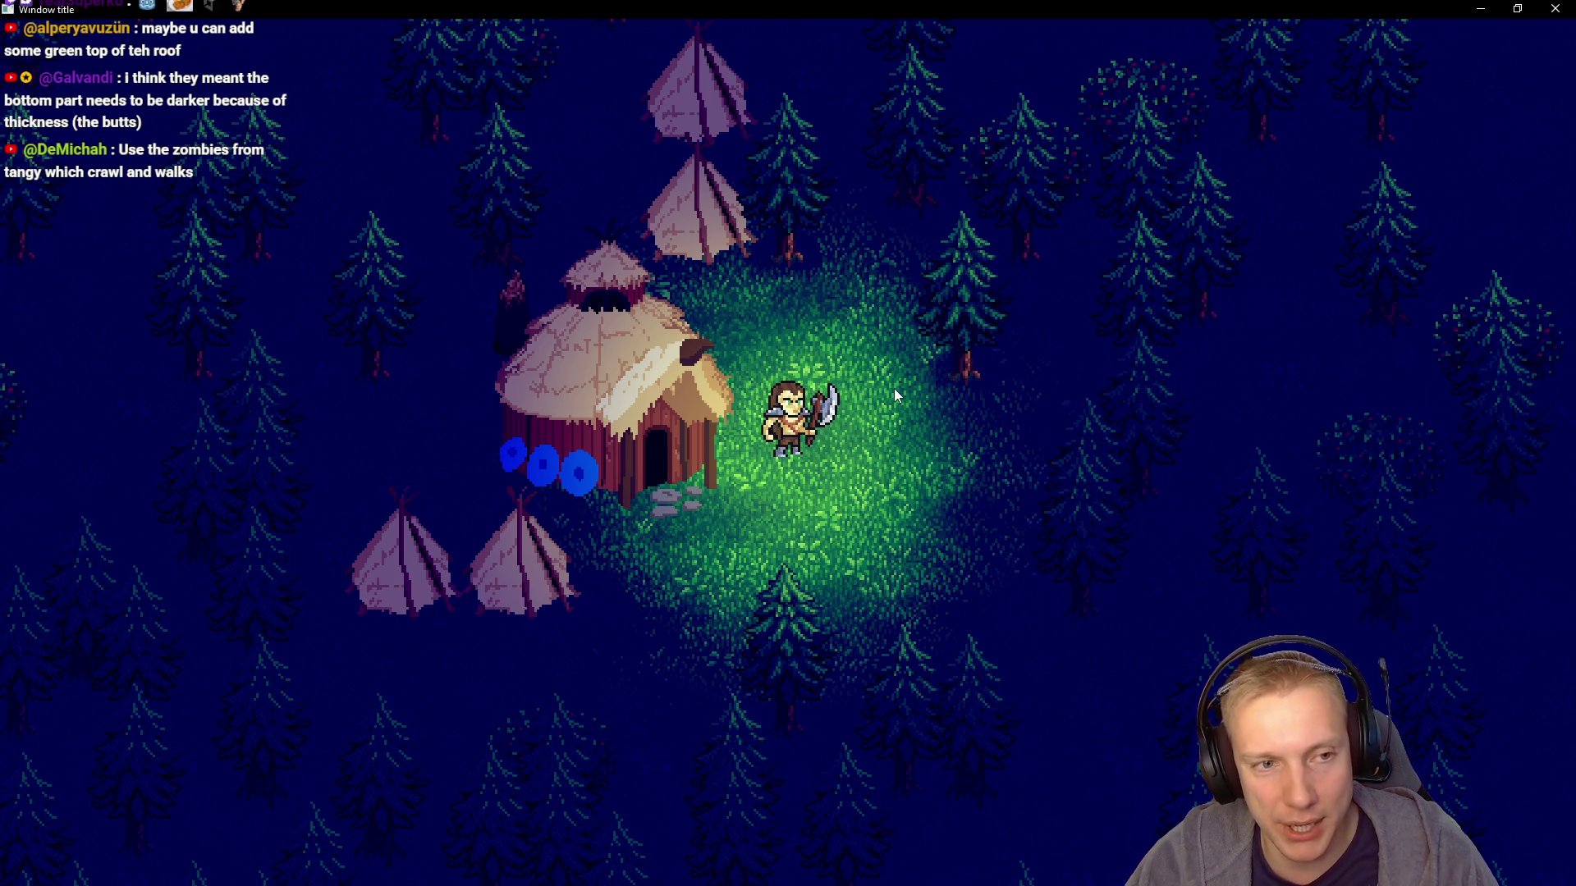
key("alt+Tab")
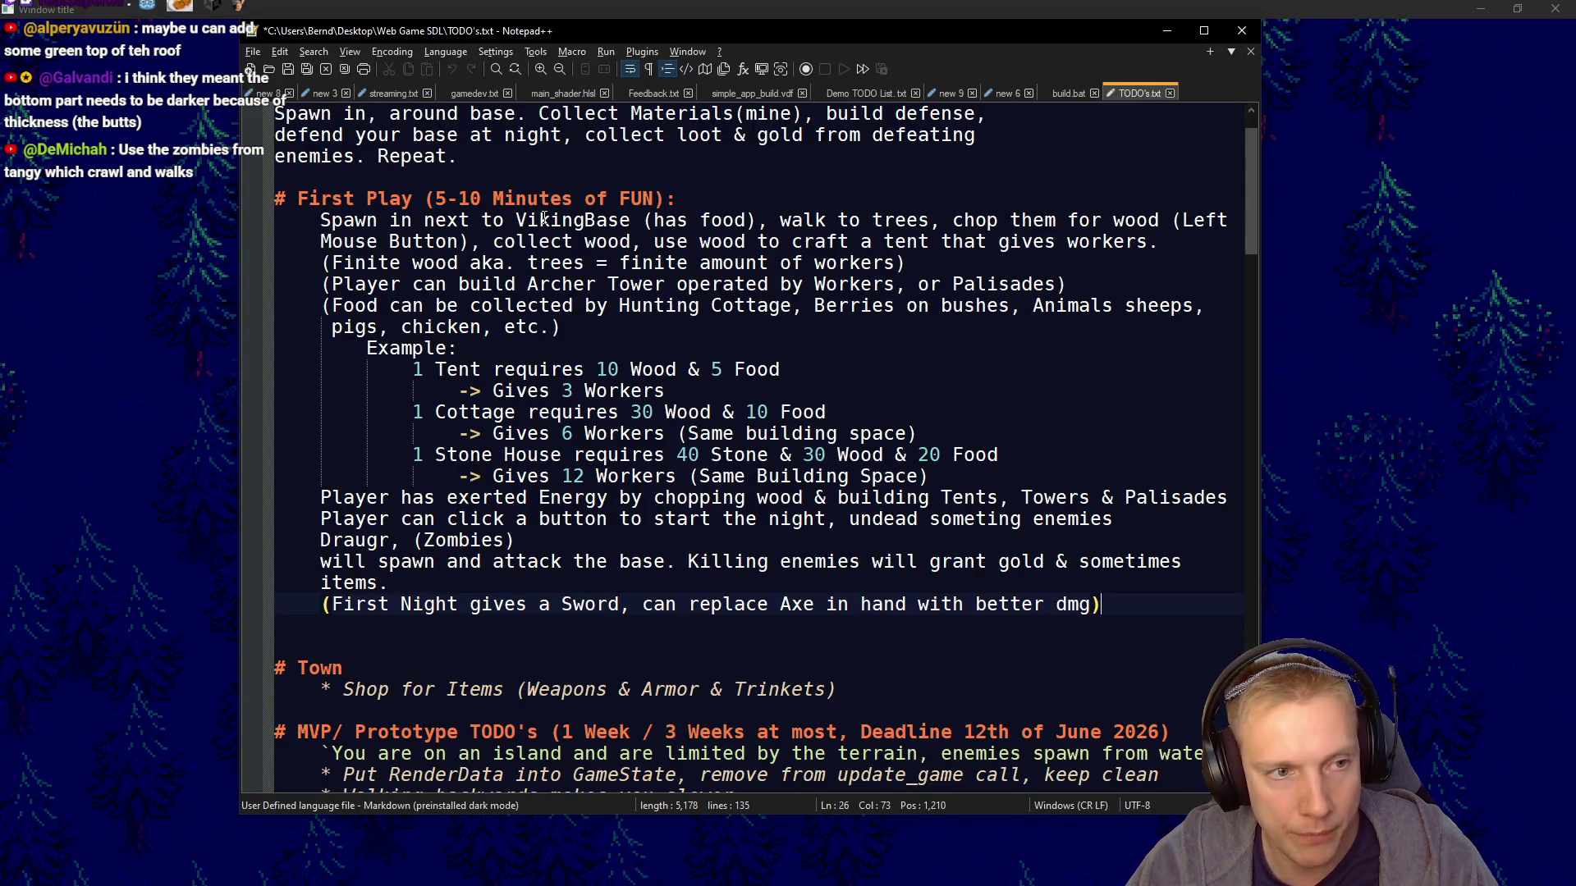
double_click(544, 218)
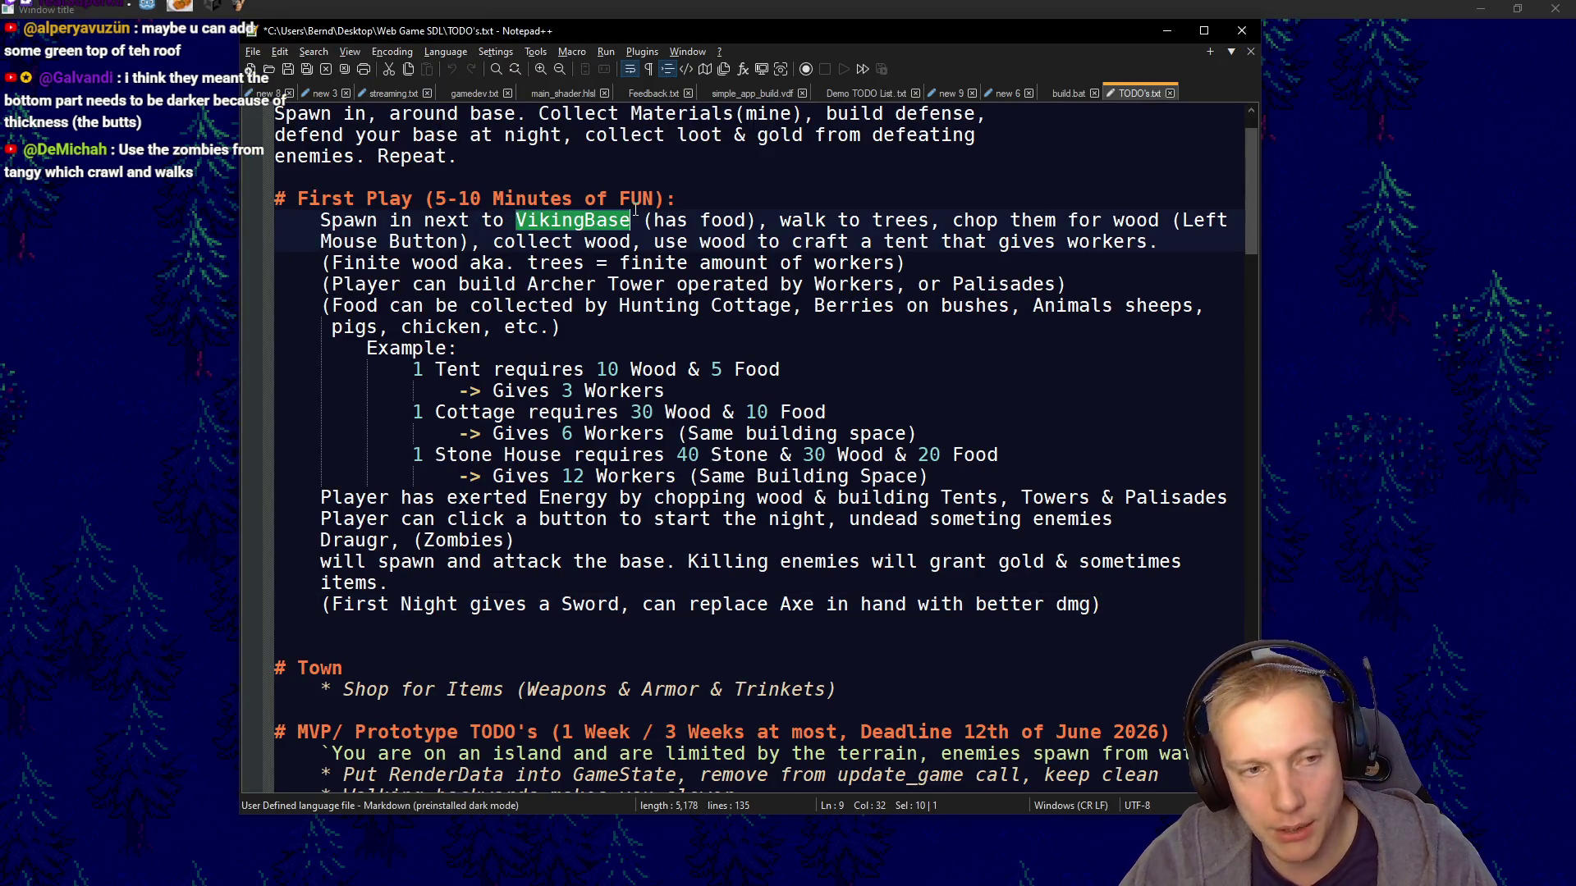
left_click(540, 218)
left_click_drag(489, 222, 632, 222)
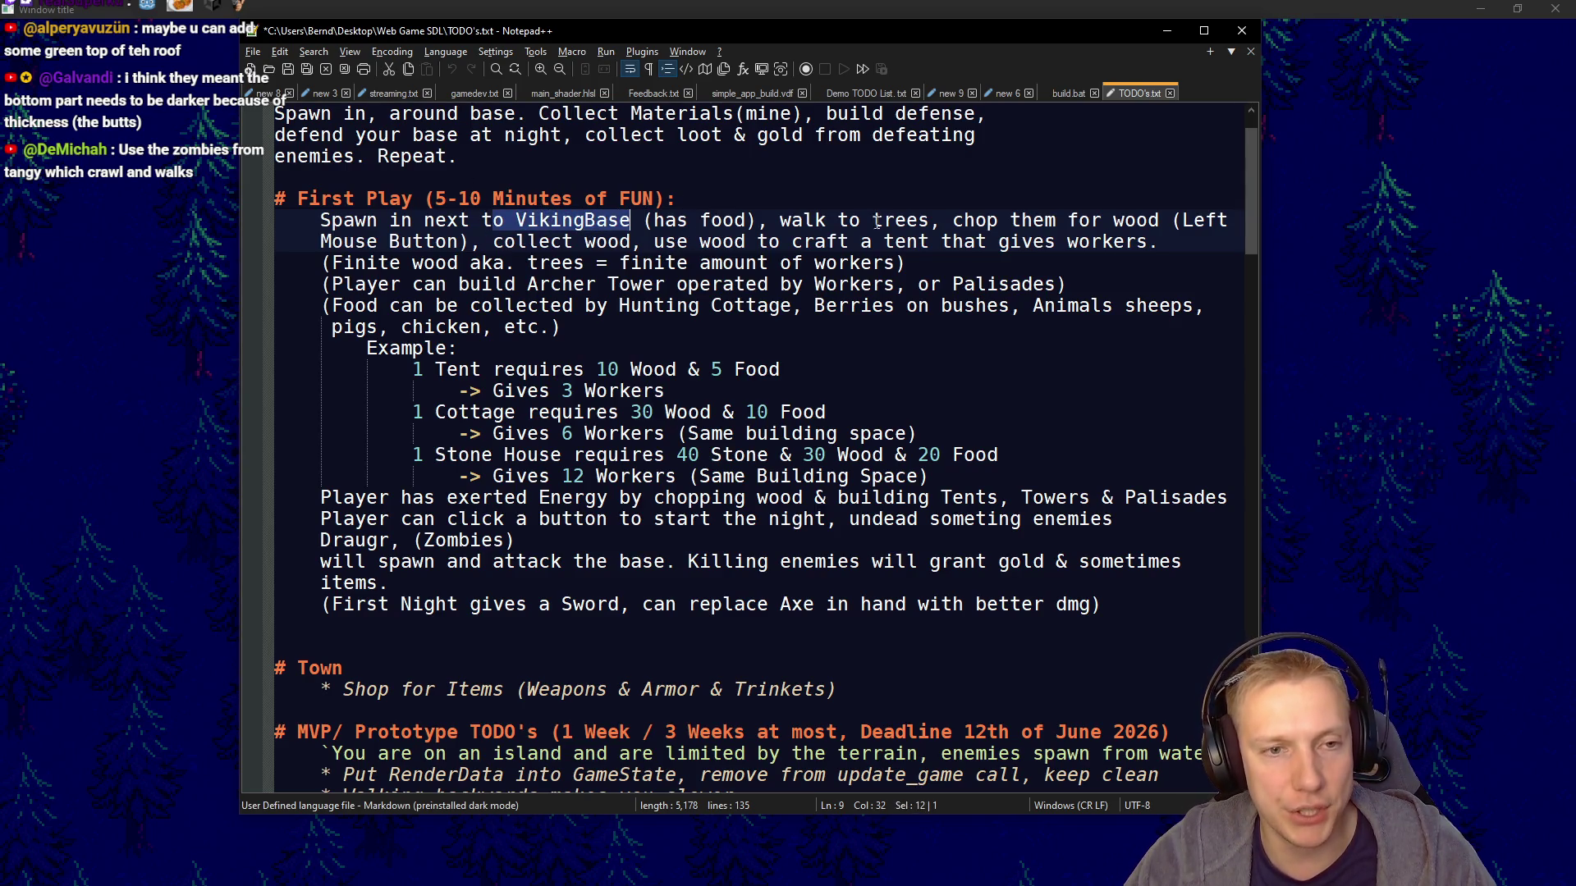
left_click_drag(799, 220, 1124, 220)
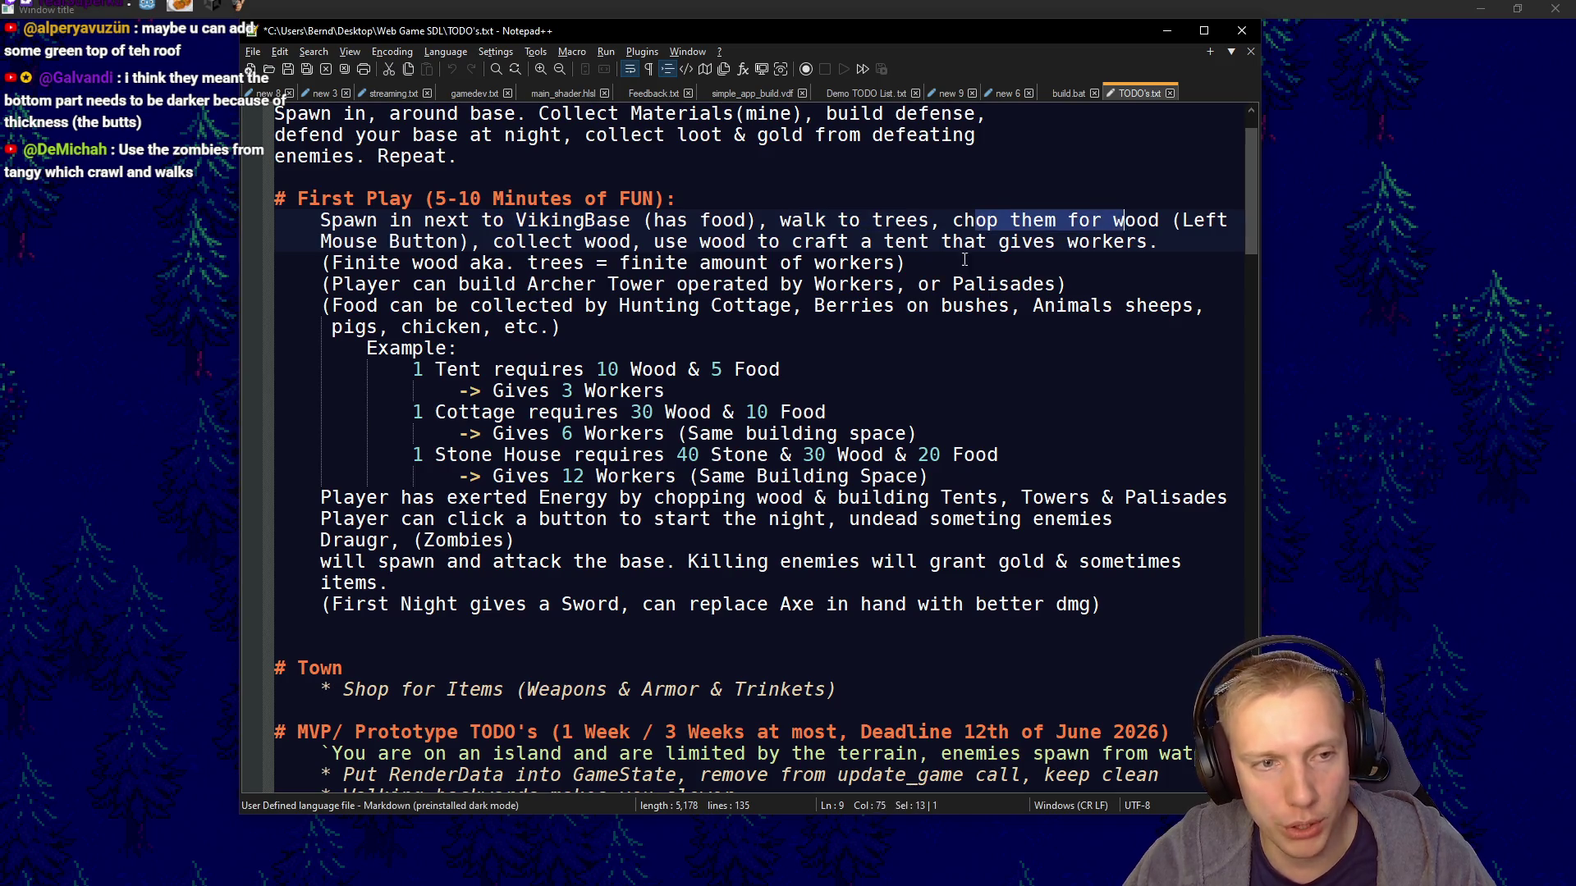
left_click(1266, 390)
key("w")
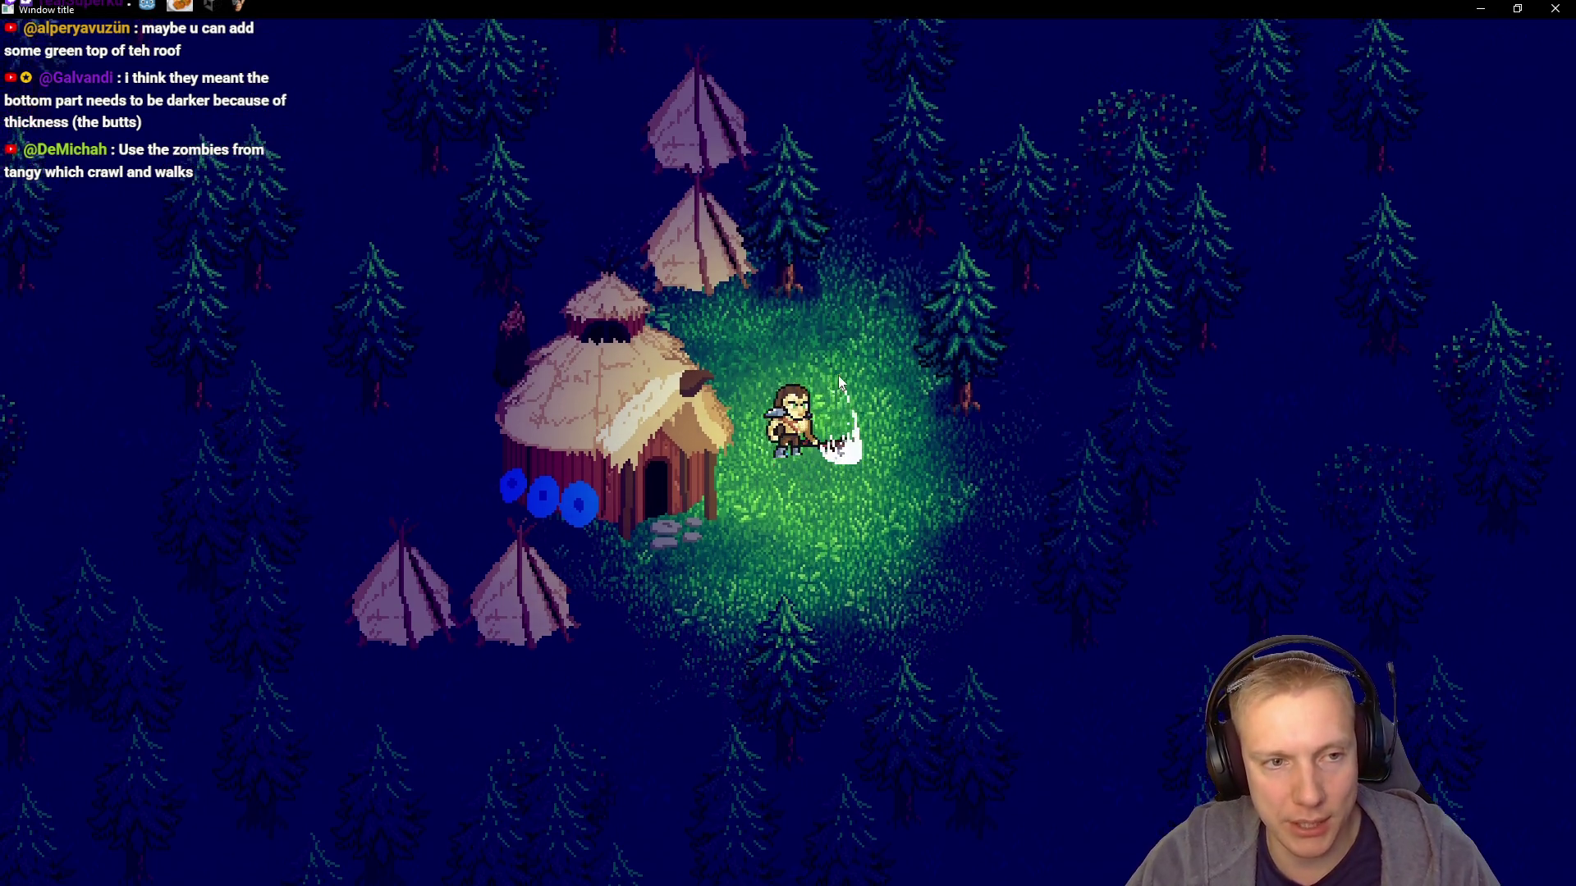
Swing the axe at the tree on the left and walk the Viking down-left through the clearing
left_click(736, 432)
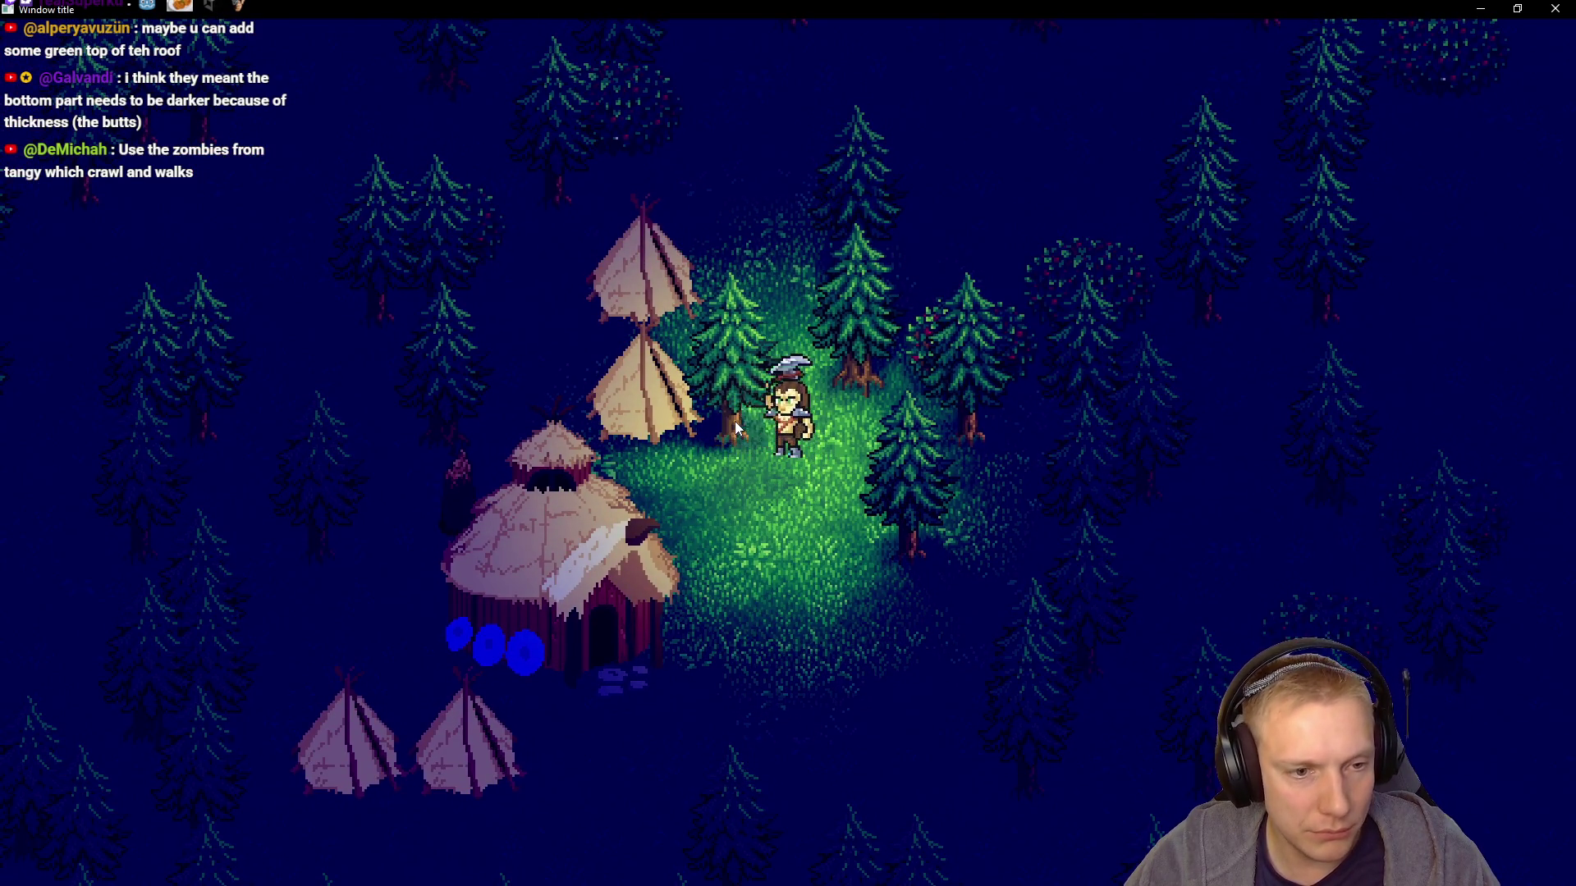
key("s")
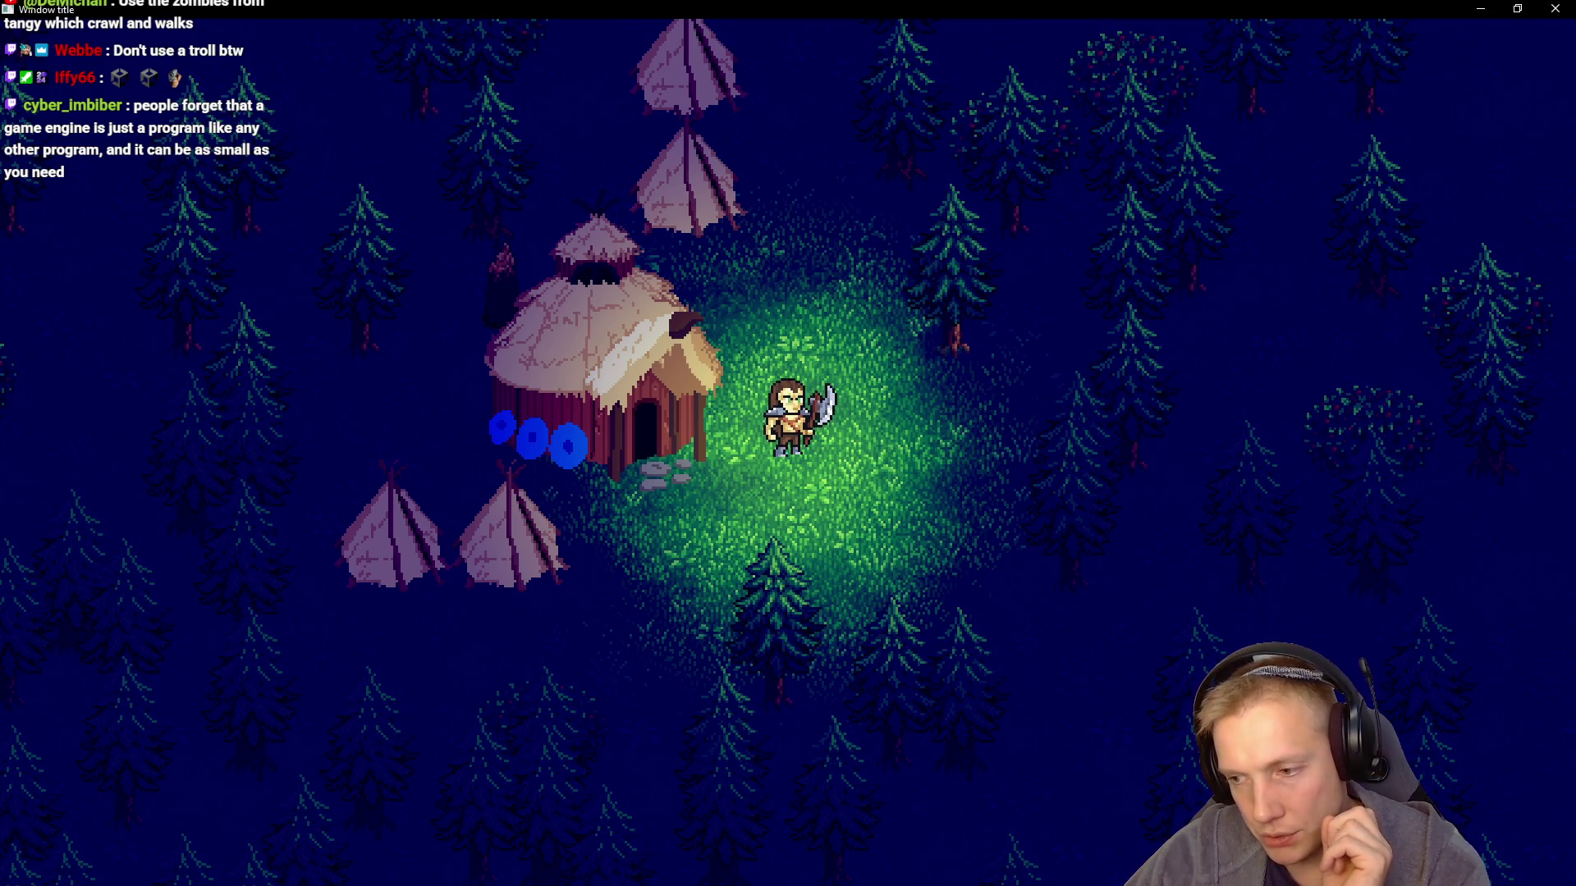
key("alt+Tab")
Open Texture_Atlas.aseprite from the textures folder via the Recent Folders list
key("m")
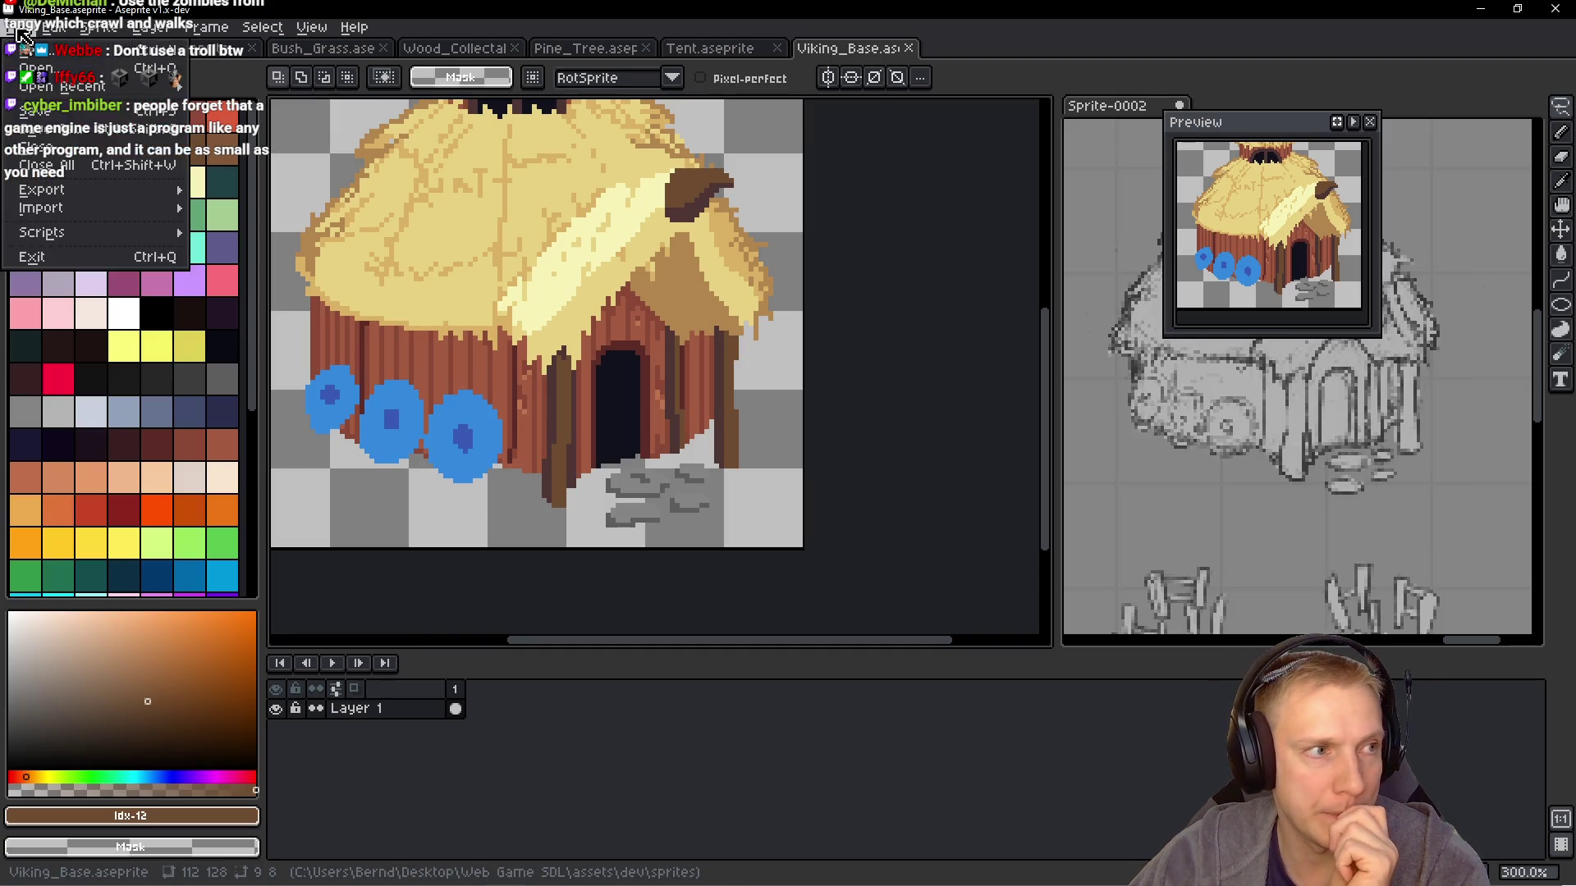
key("ctrl+o")
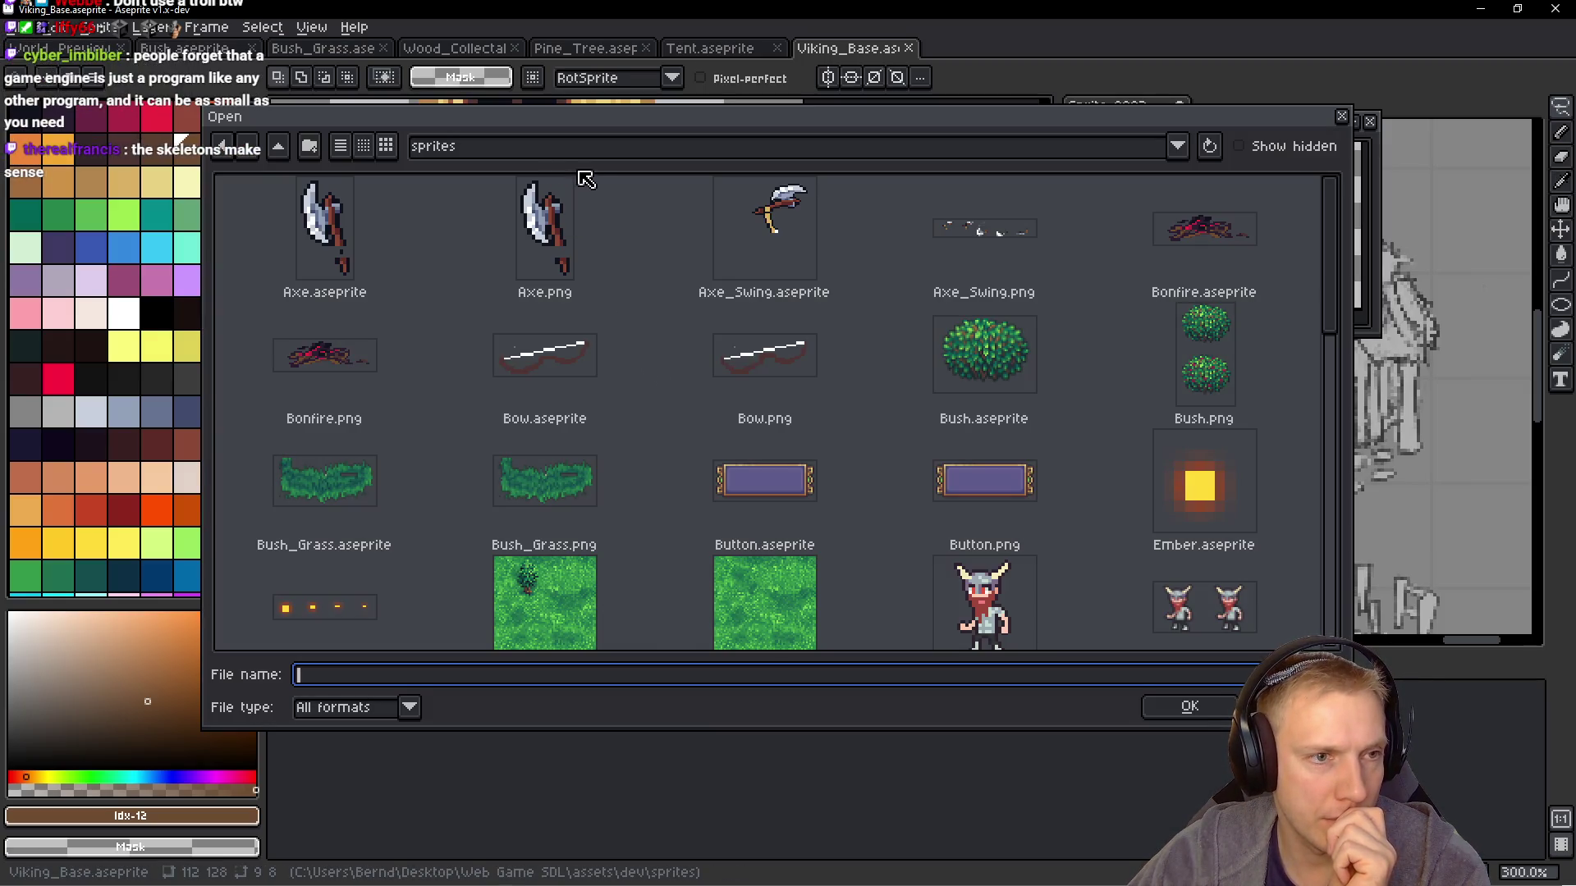
left_click(1178, 147)
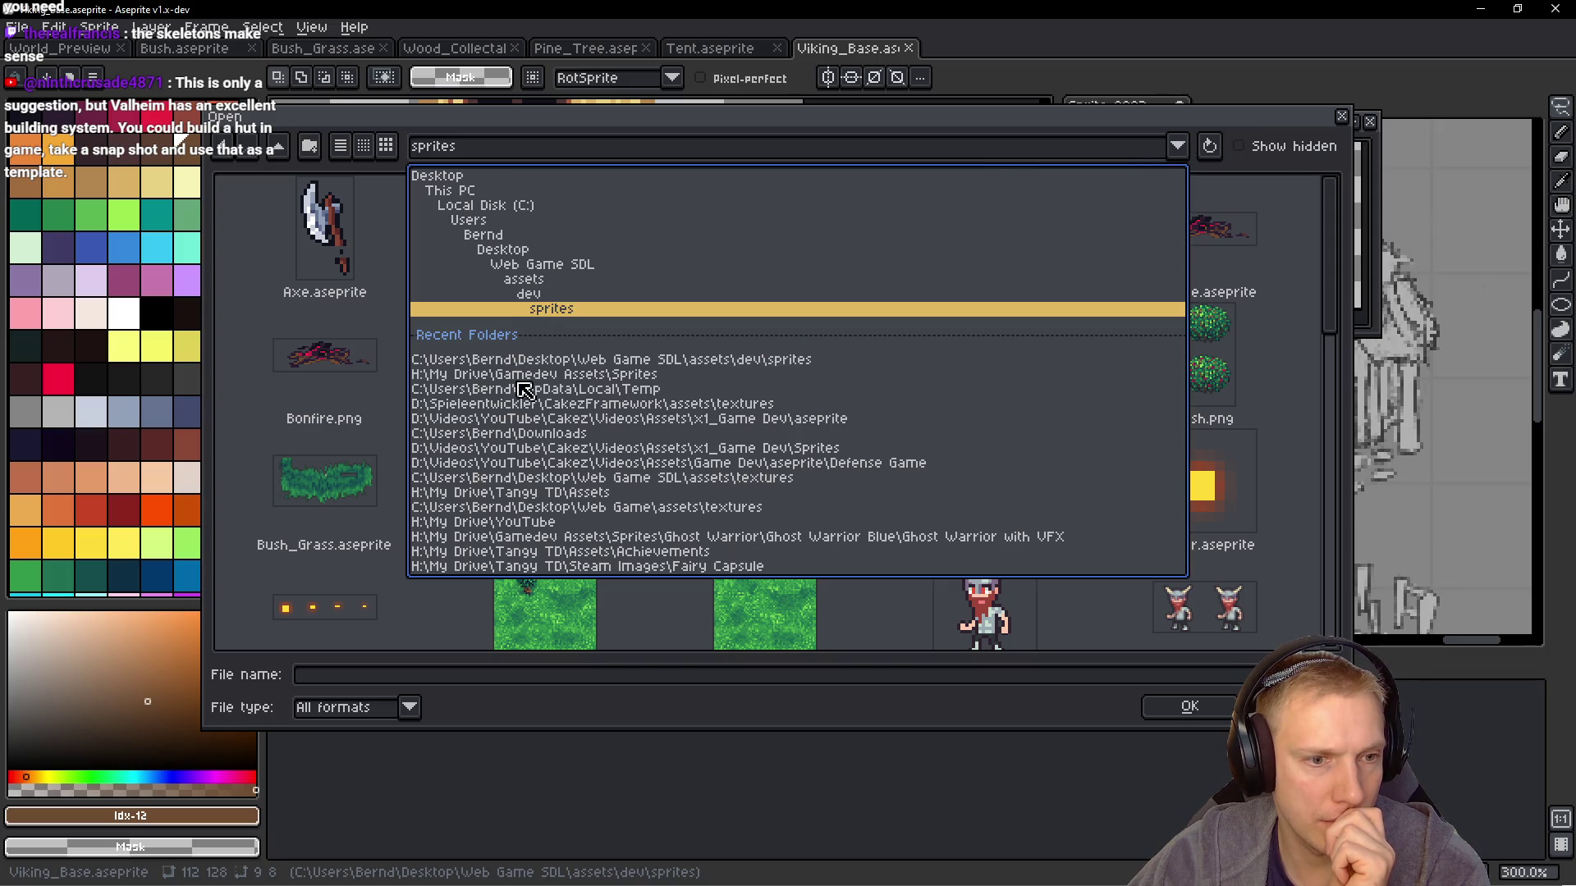
left_click(545, 407)
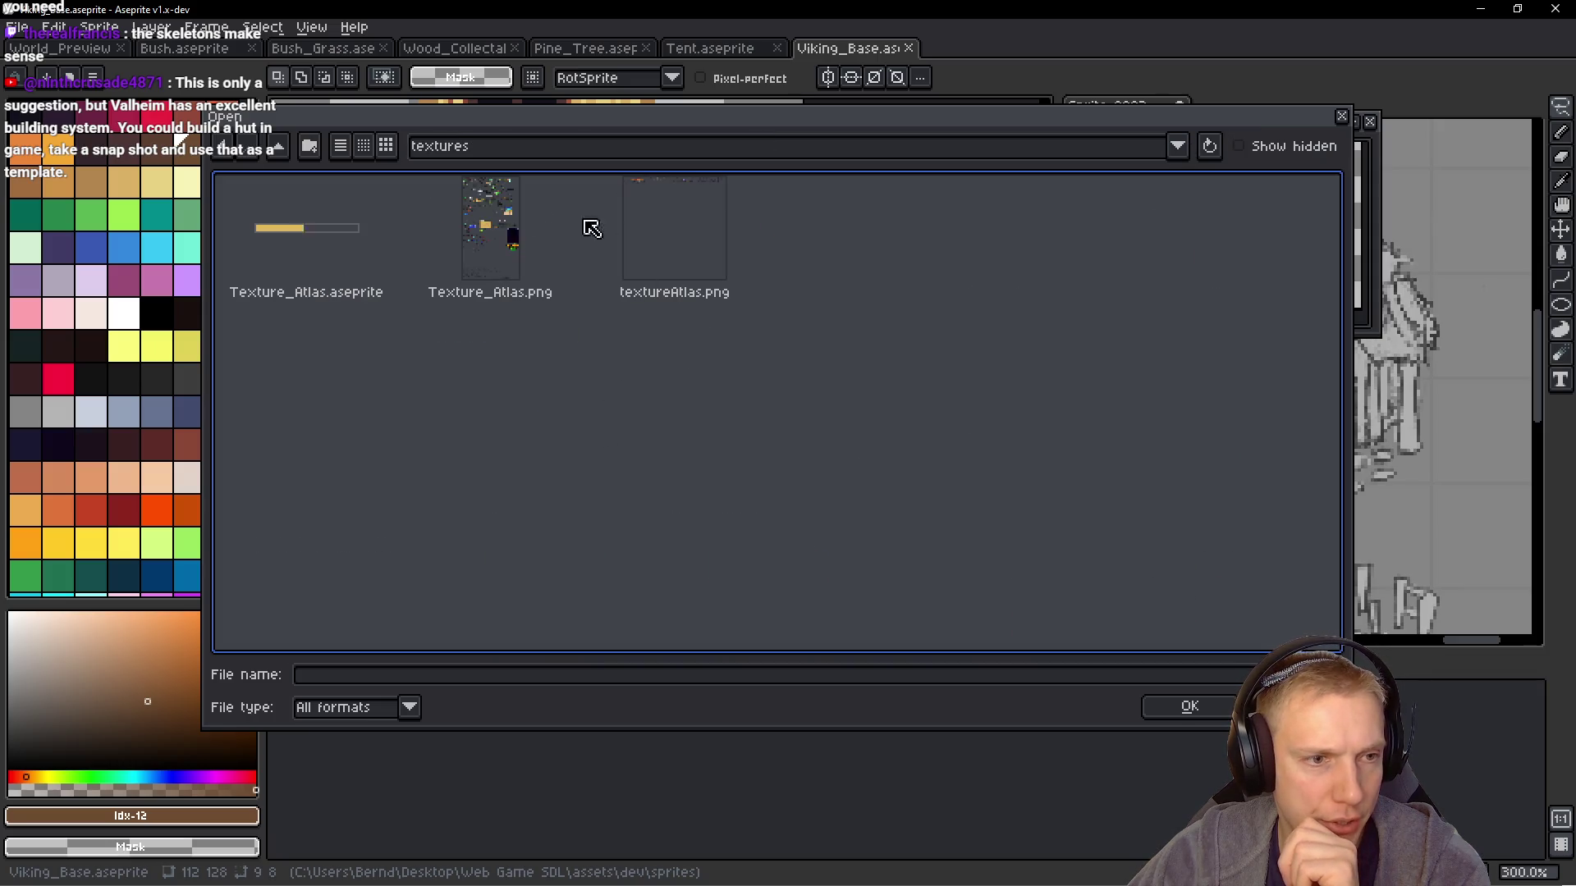
double_click(373, 244)
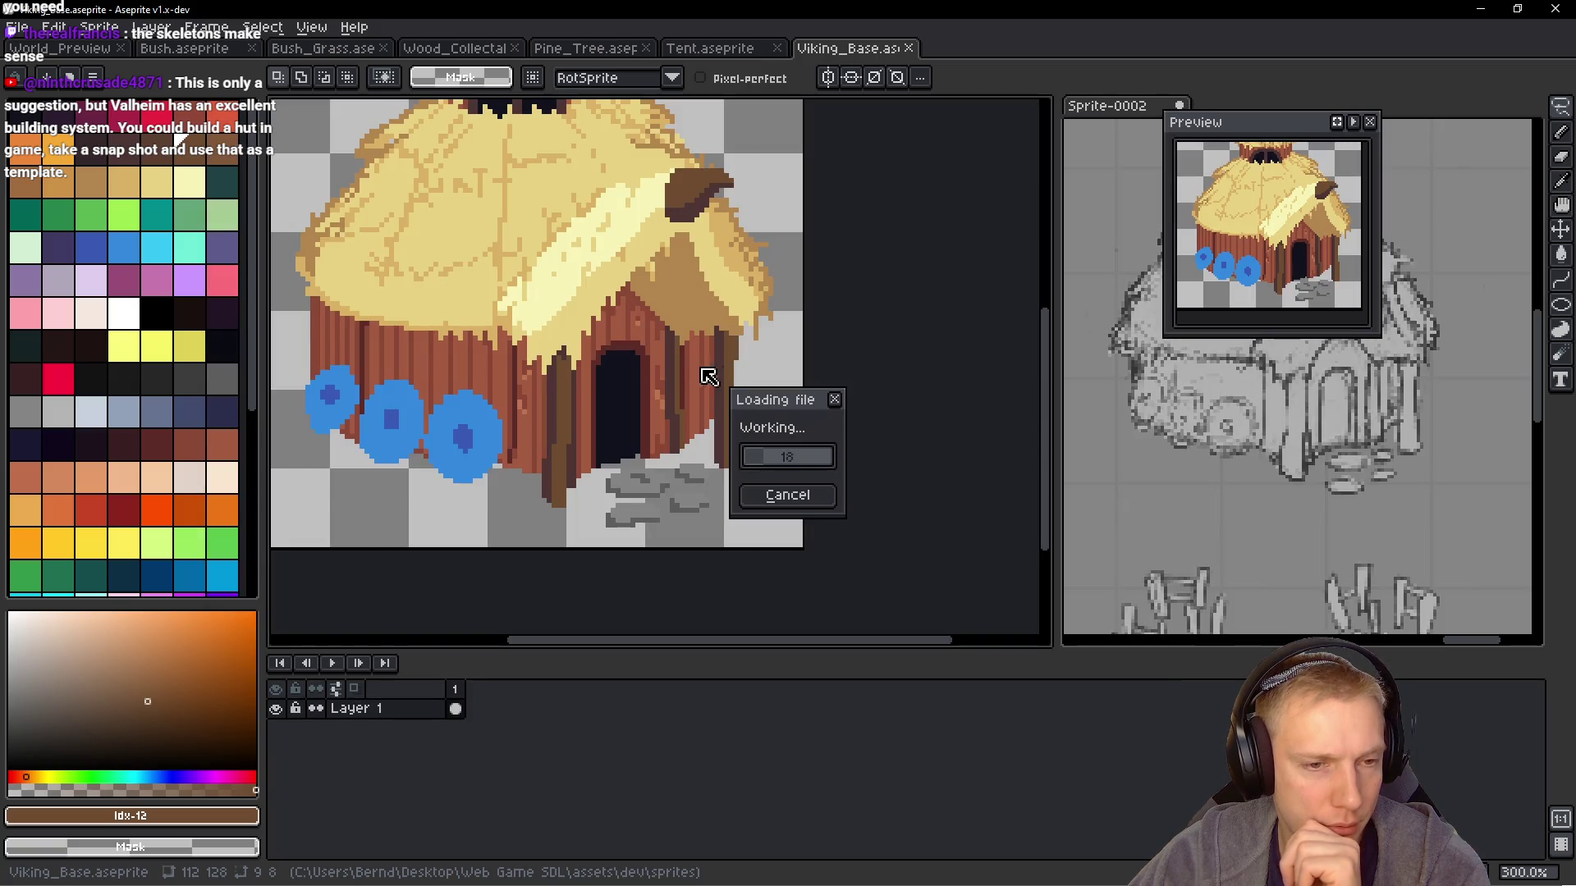
Hide the pixel grid and tour the Texture_Atlas sheet, ending at 200% on the skeleton rows
scroll(761, 399, "down", 4)
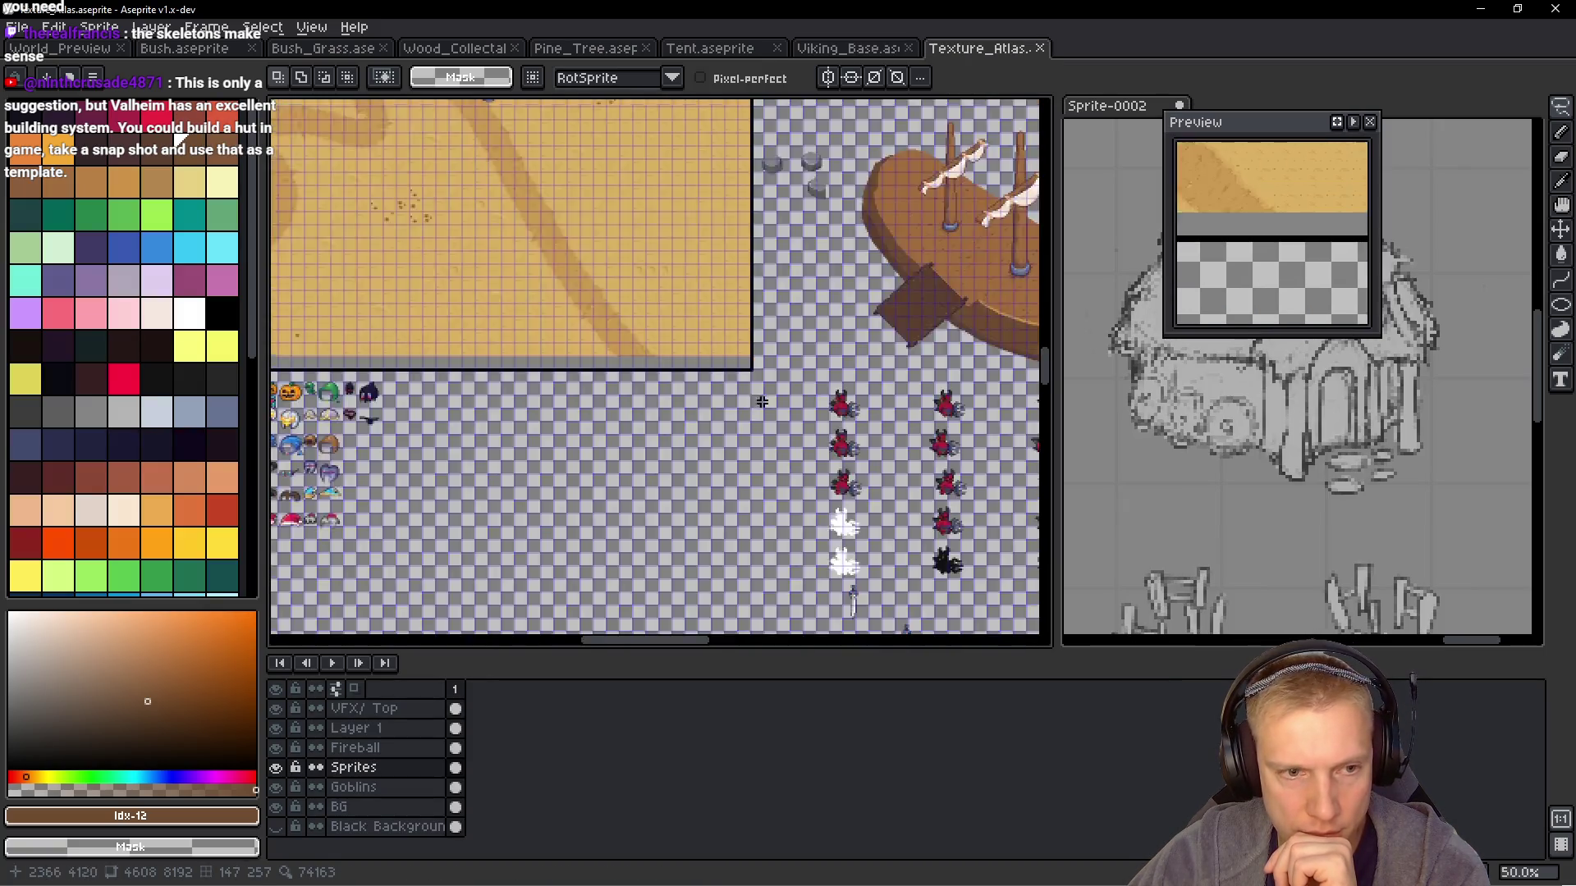
scroll(761, 399, "up", 4)
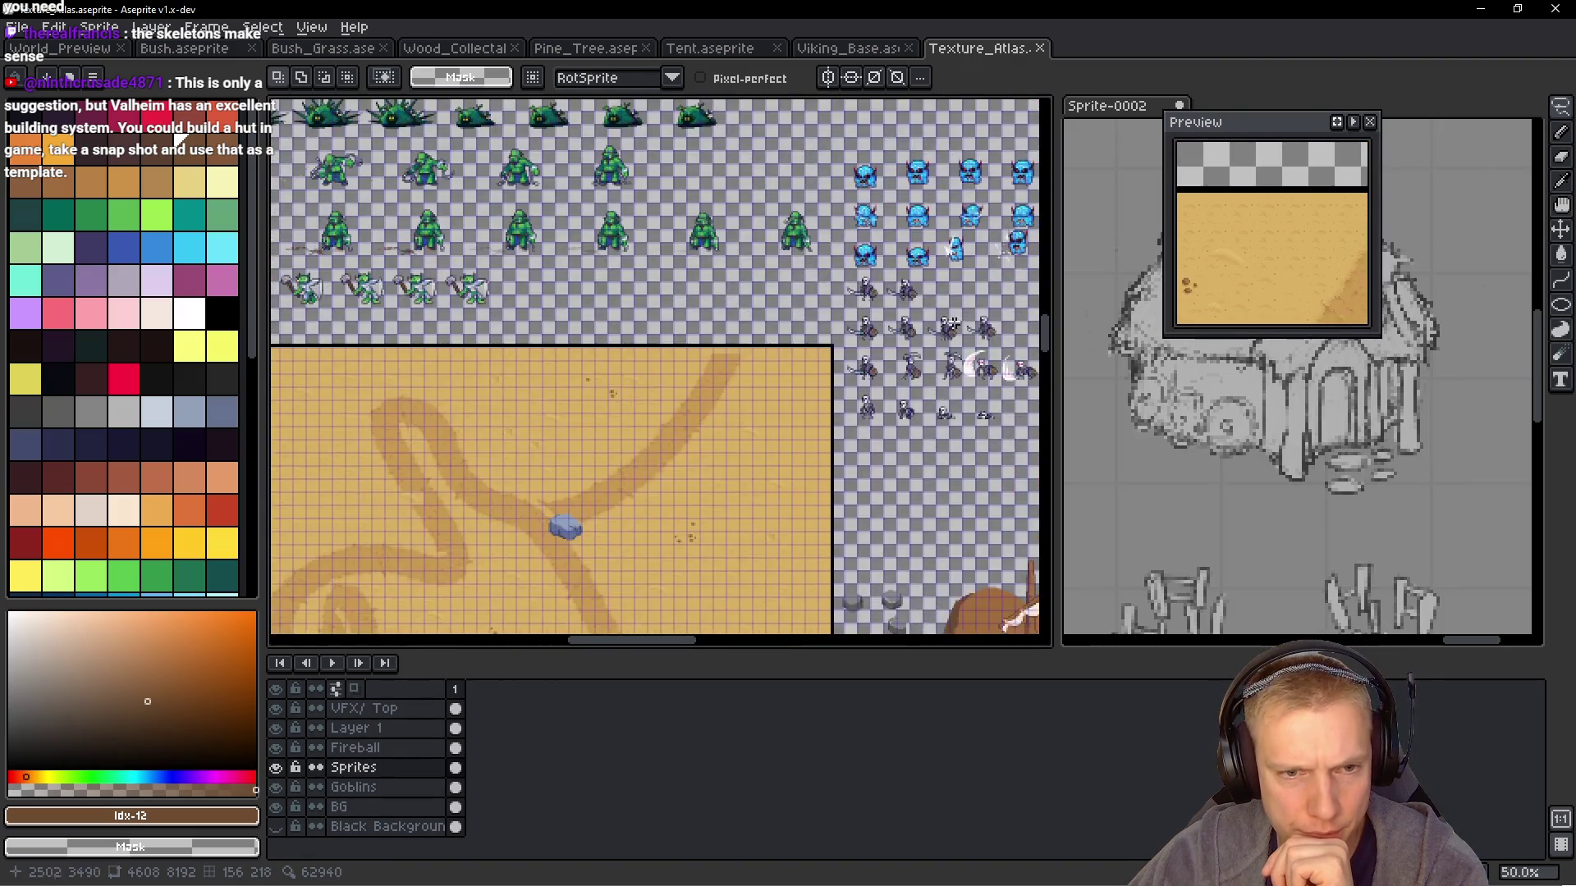
scroll(827, 345, "up", 2)
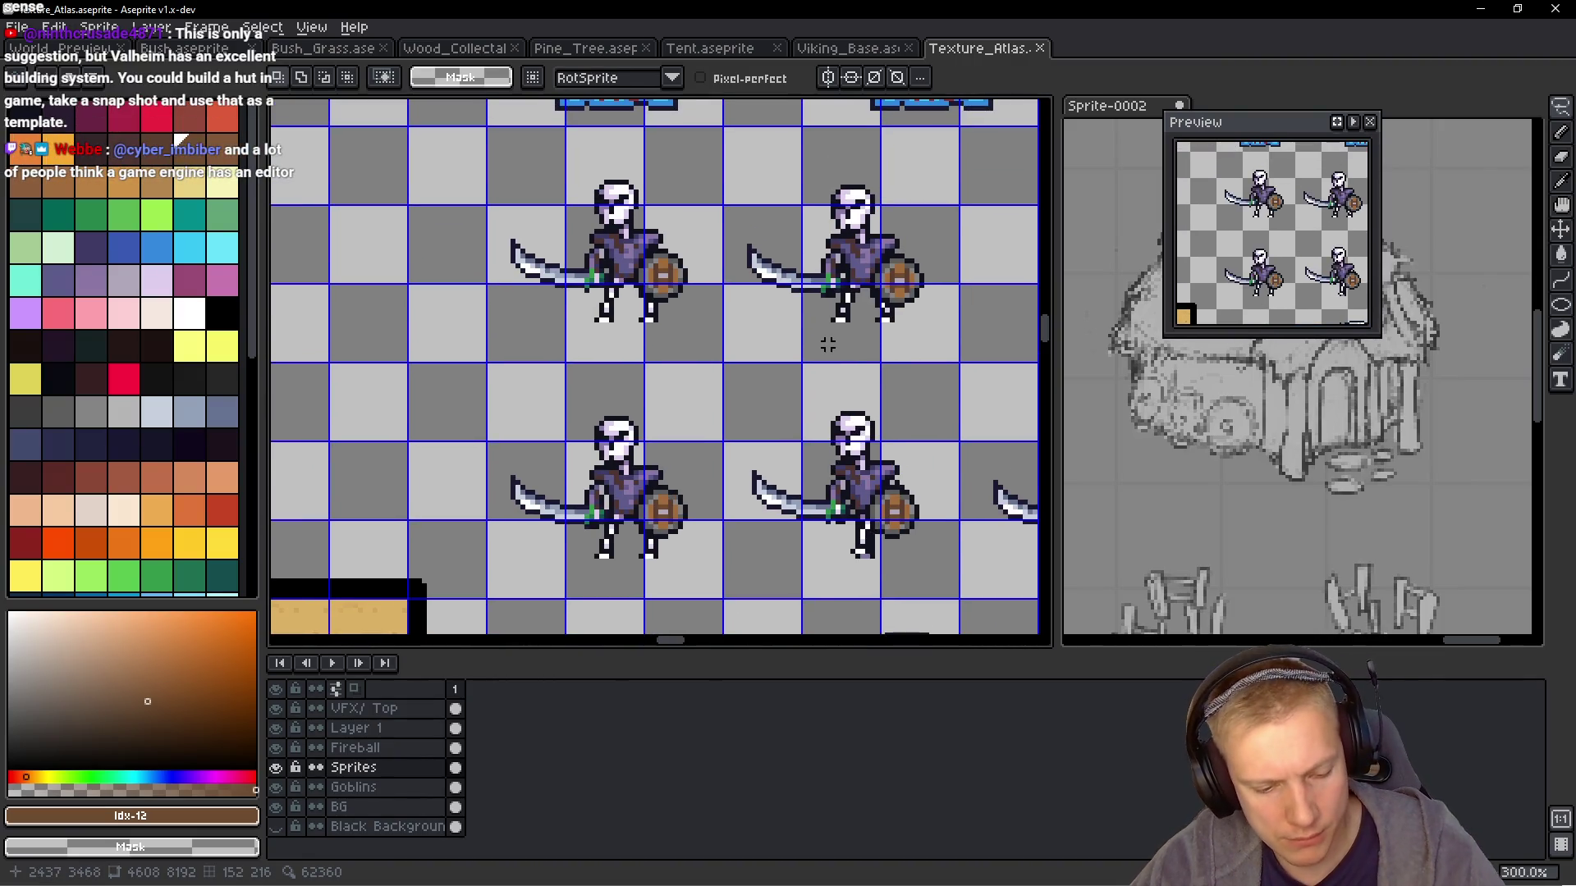
key("ctrl+apostrophe")
scroll(785, 251, "down", 1)
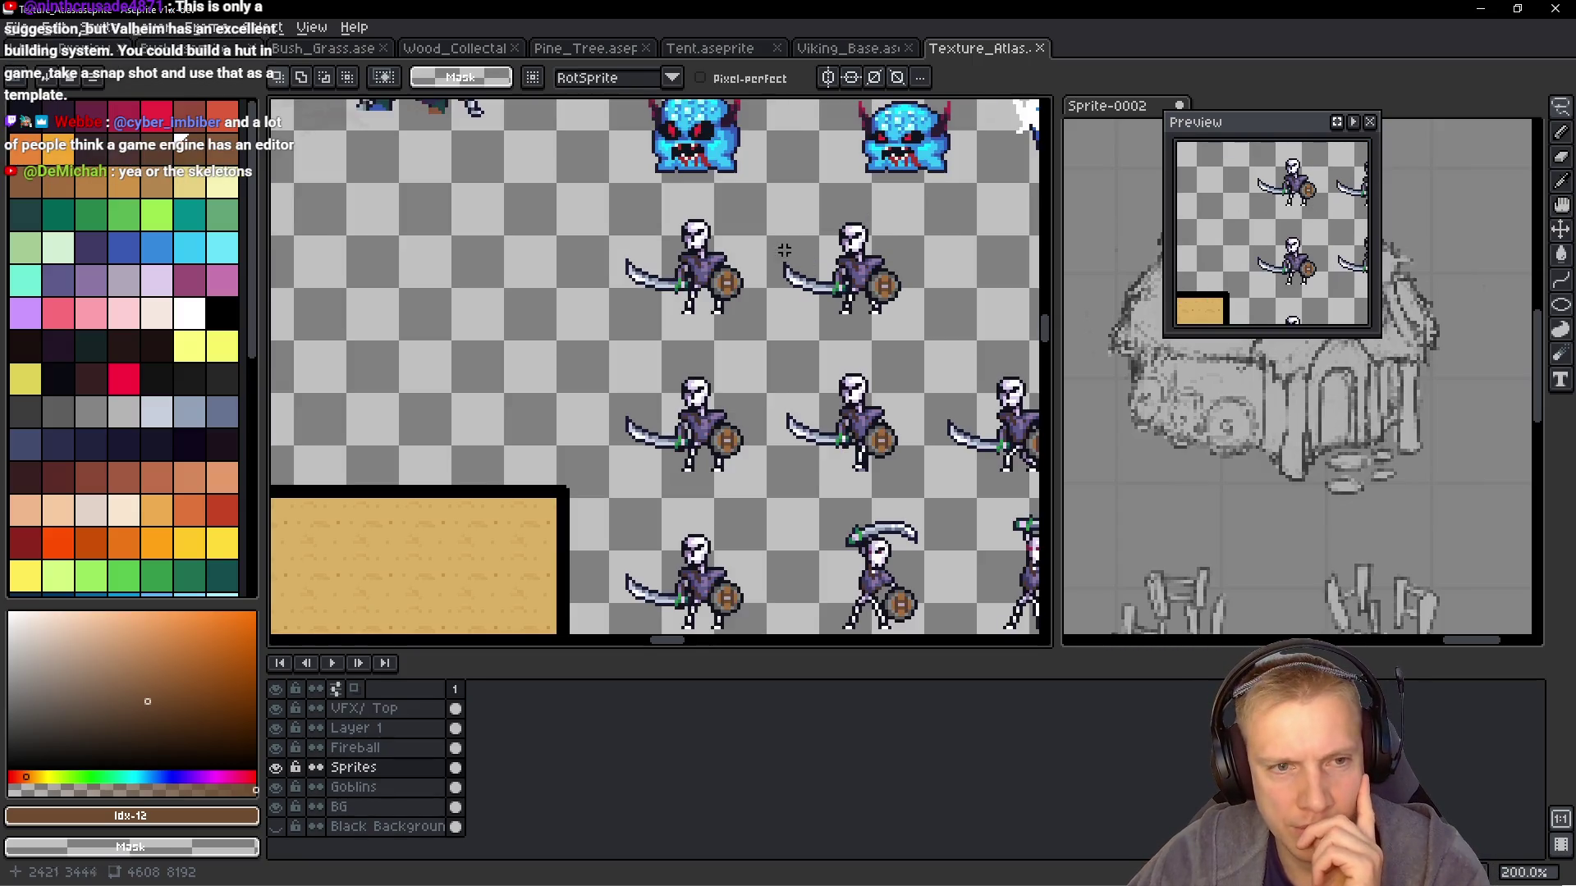
scroll(672, 263, "down", 2)
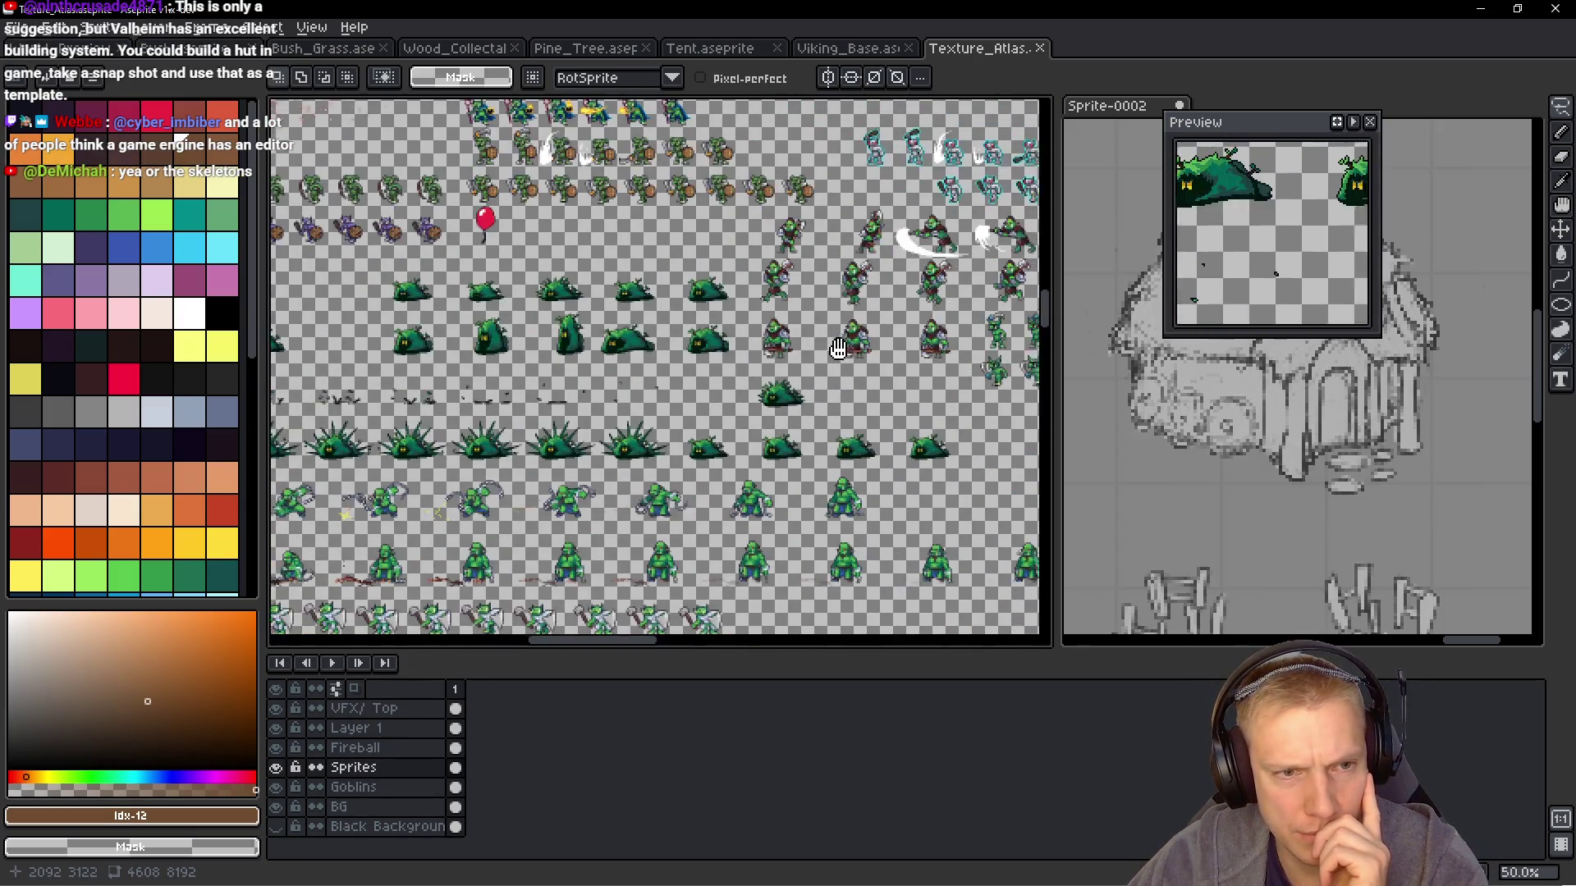
scroll(704, 367, "down", 1)
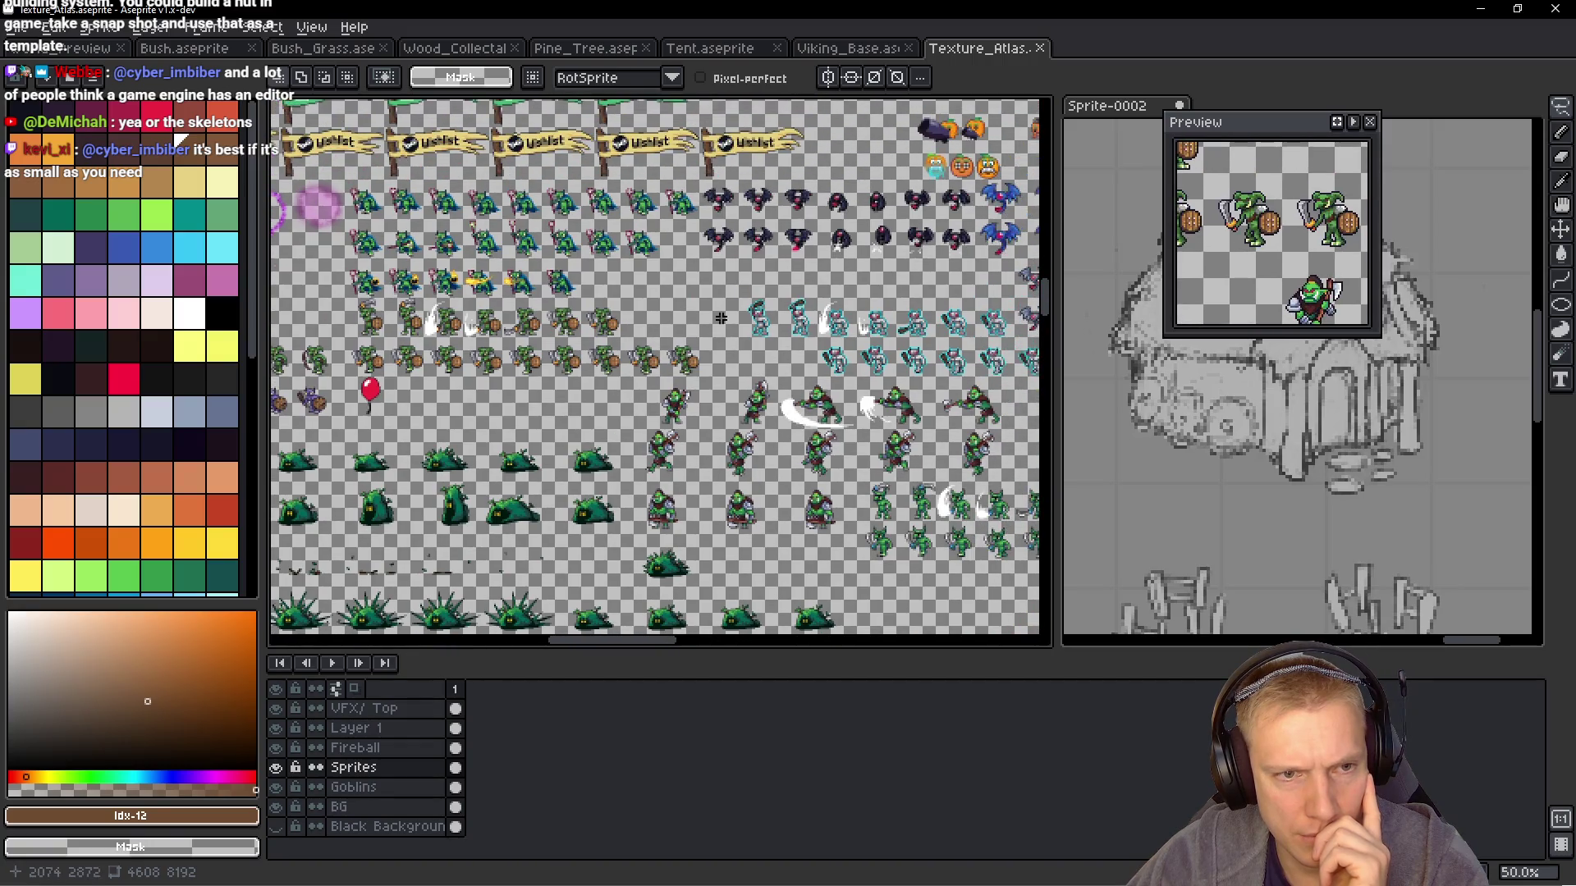
scroll(807, 312, "up", 1)
scroll(808, 312, "down", 3)
scroll(808, 311, "left", 4)
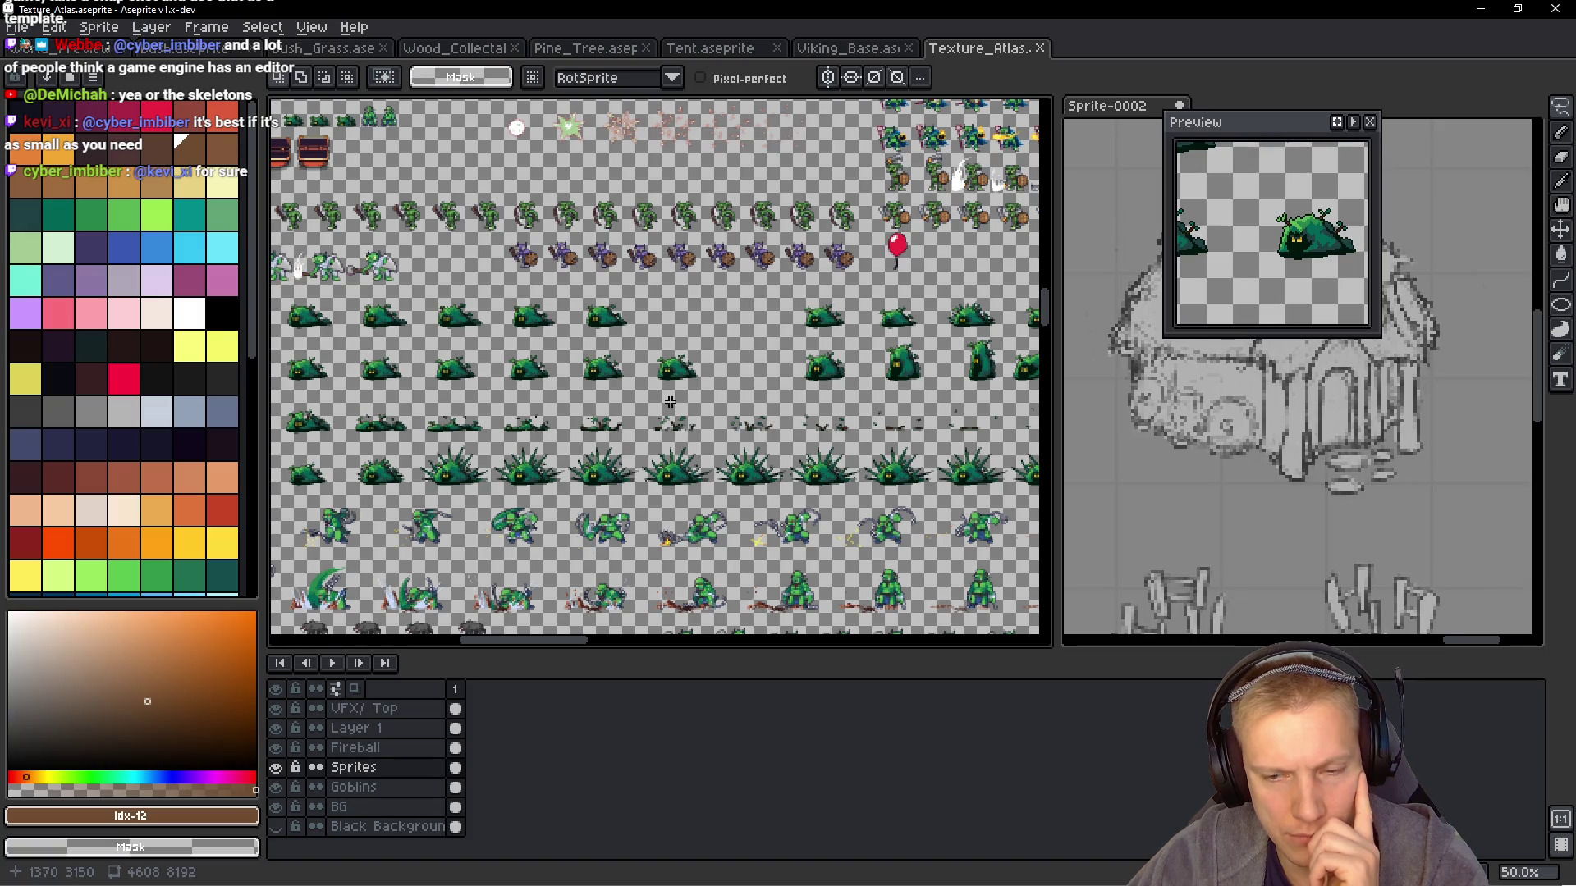
scroll(670, 401, "down", 1)
scroll(859, 306, "left", 5)
scroll(859, 306, "left", 5)
scroll(858, 305, "up", 2)
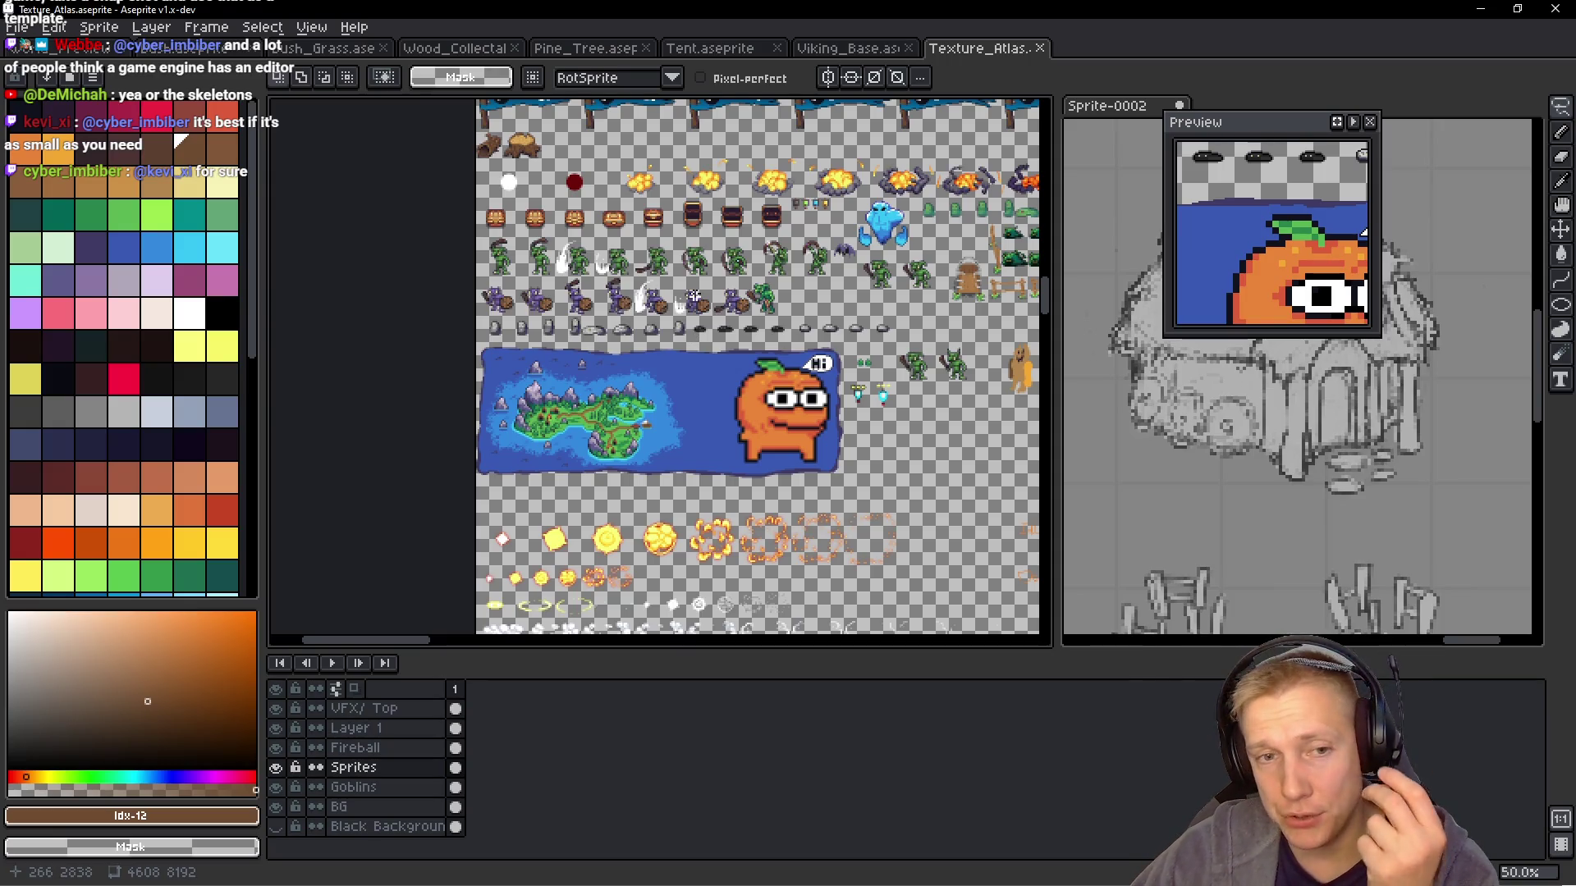
scroll(792, 282, "down", 5)
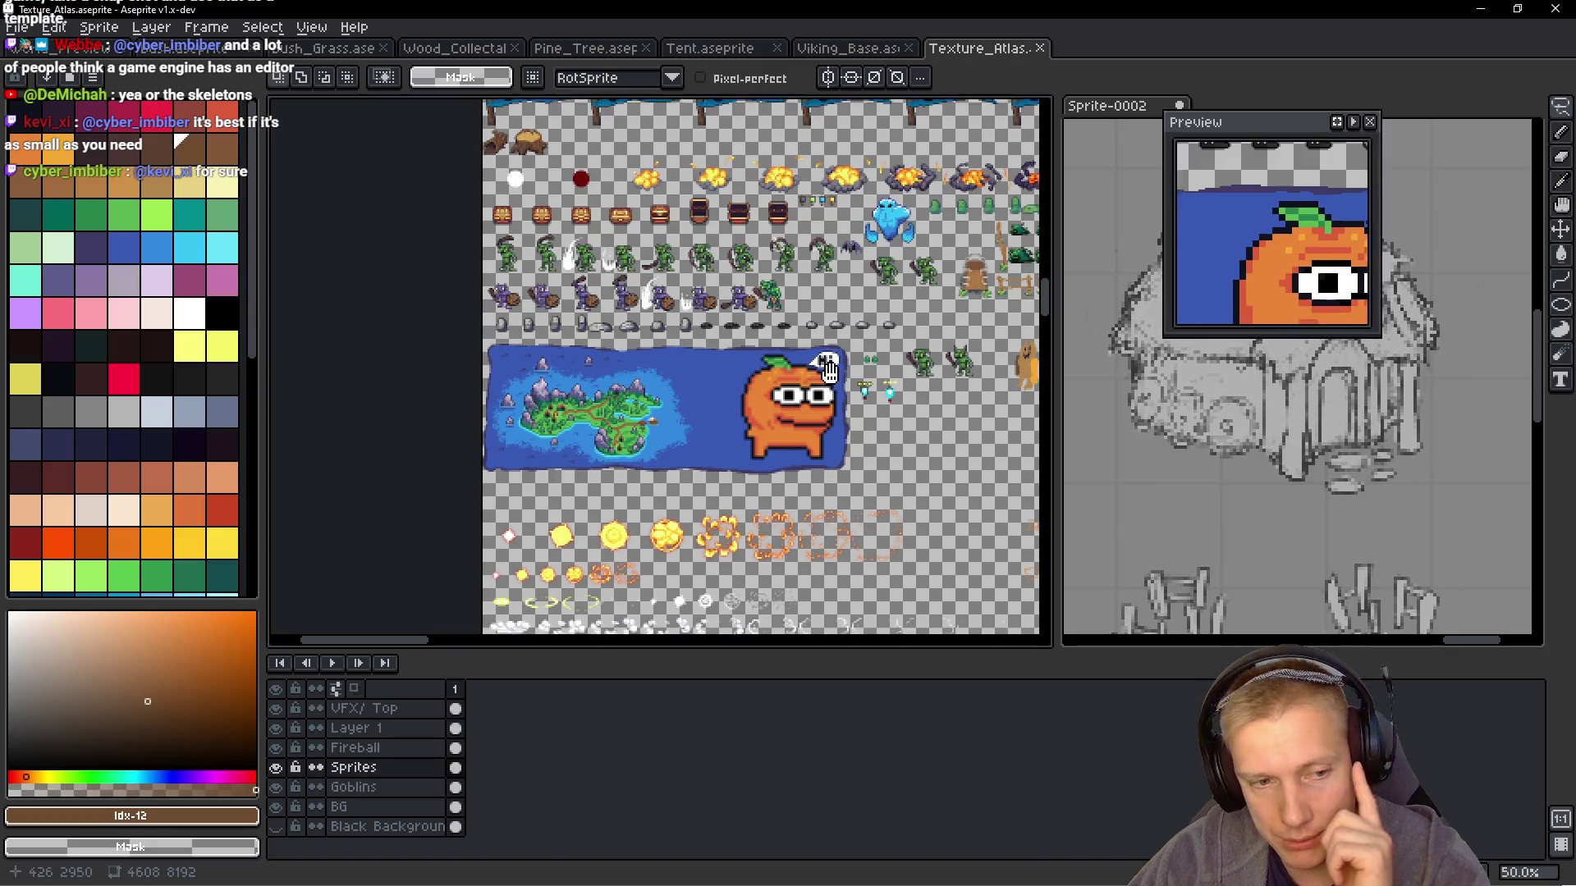
scroll(776, 284, "right", 2)
scroll(777, 284, "down", 3)
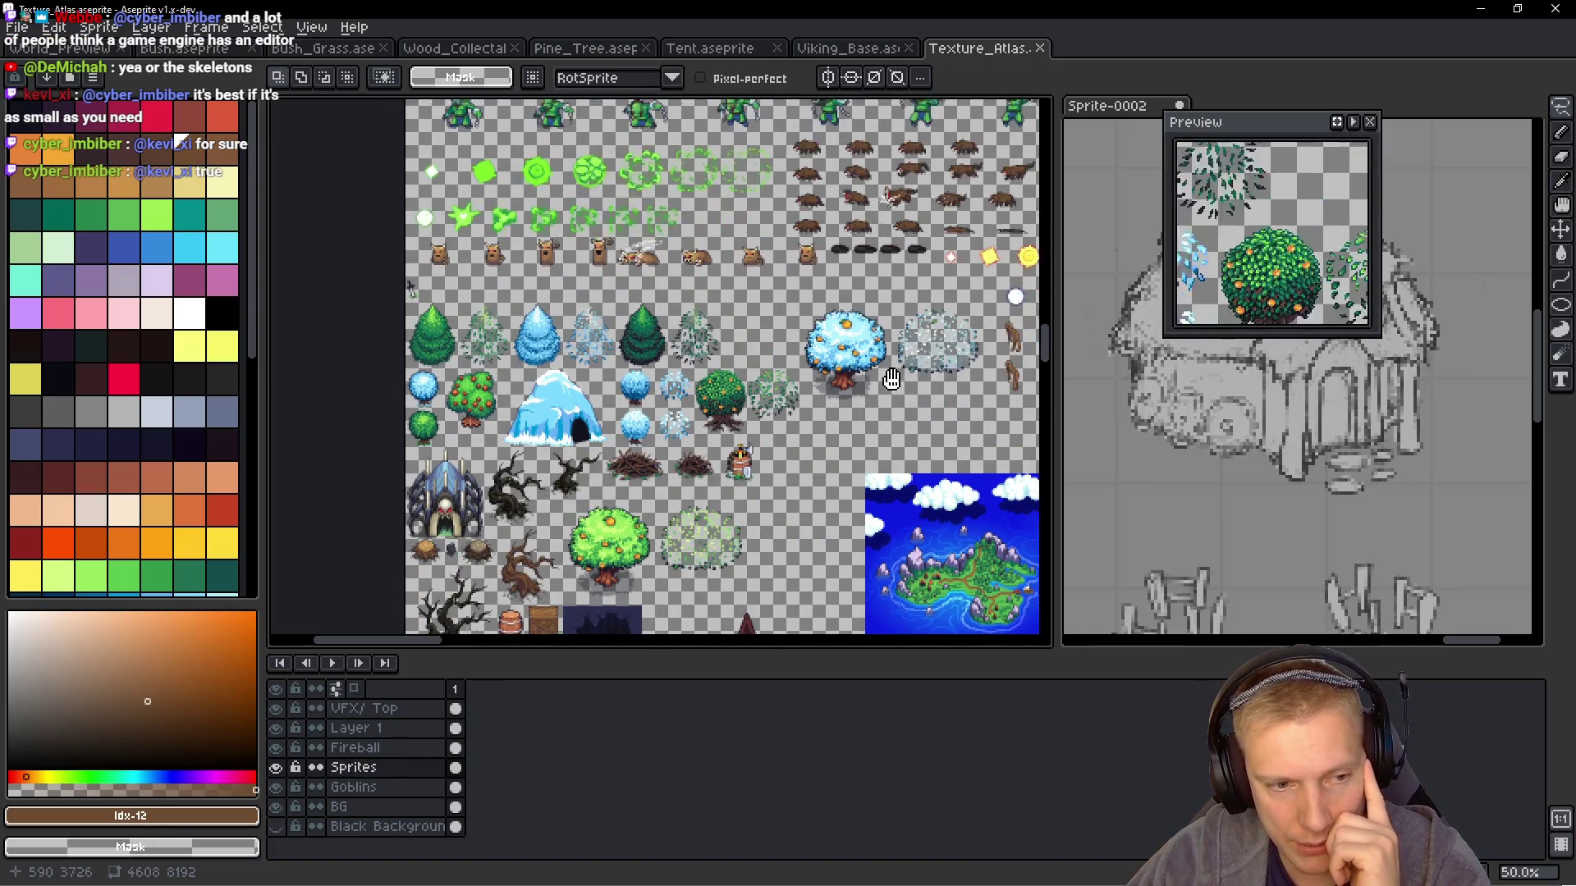
scroll(661, 477, "up", 12)
scroll(660, 478, "right", 6)
scroll(660, 478, "up", 10)
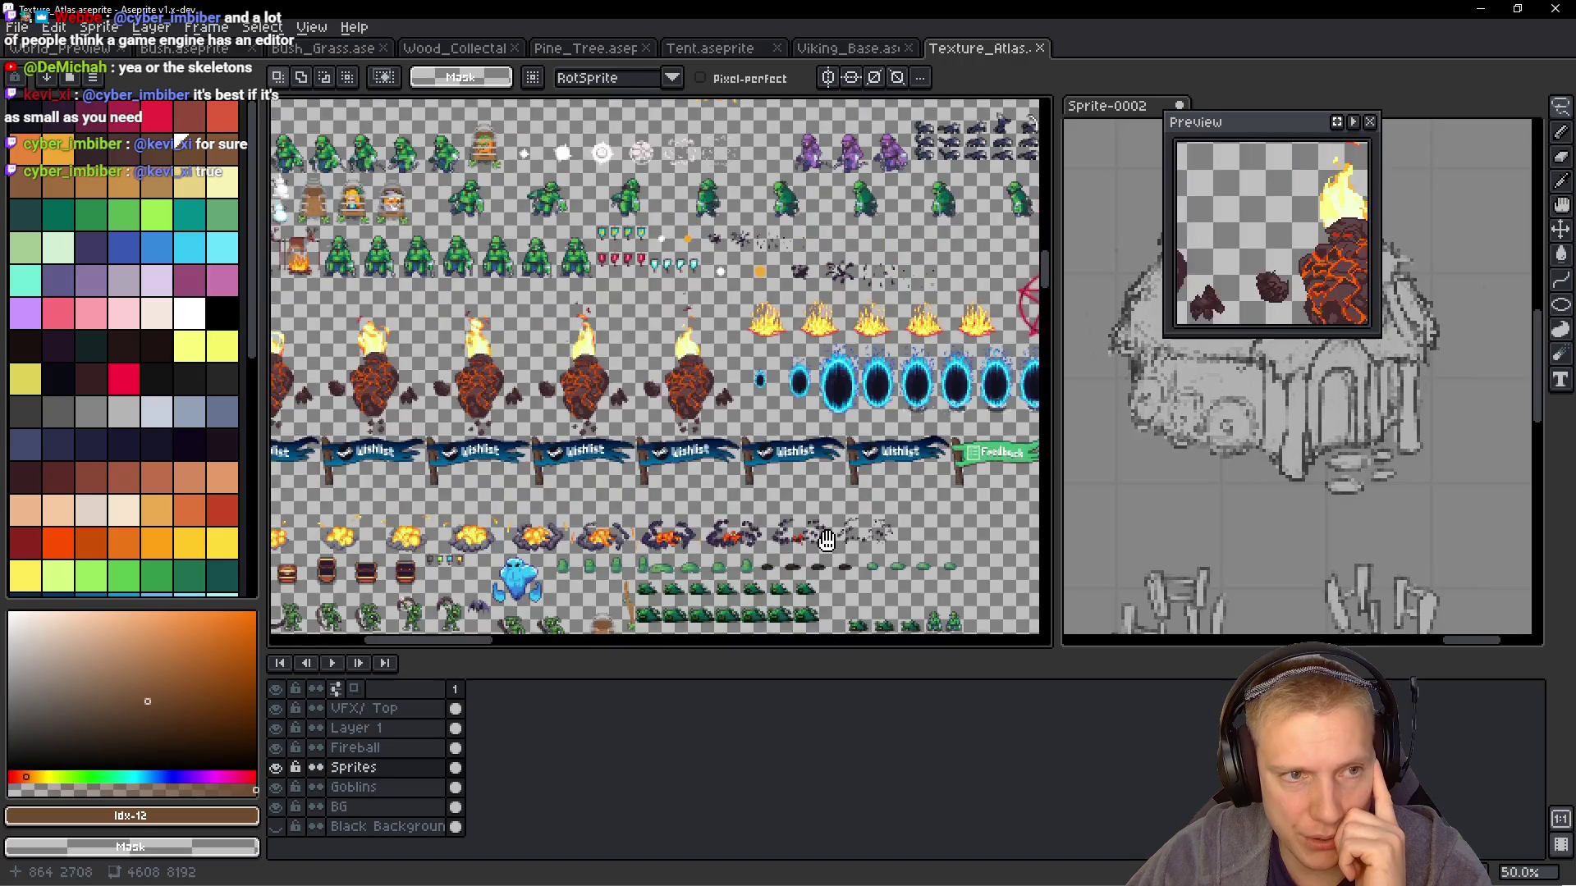
scroll(708, 322, "left", 3)
scroll(708, 322, "up", 10)
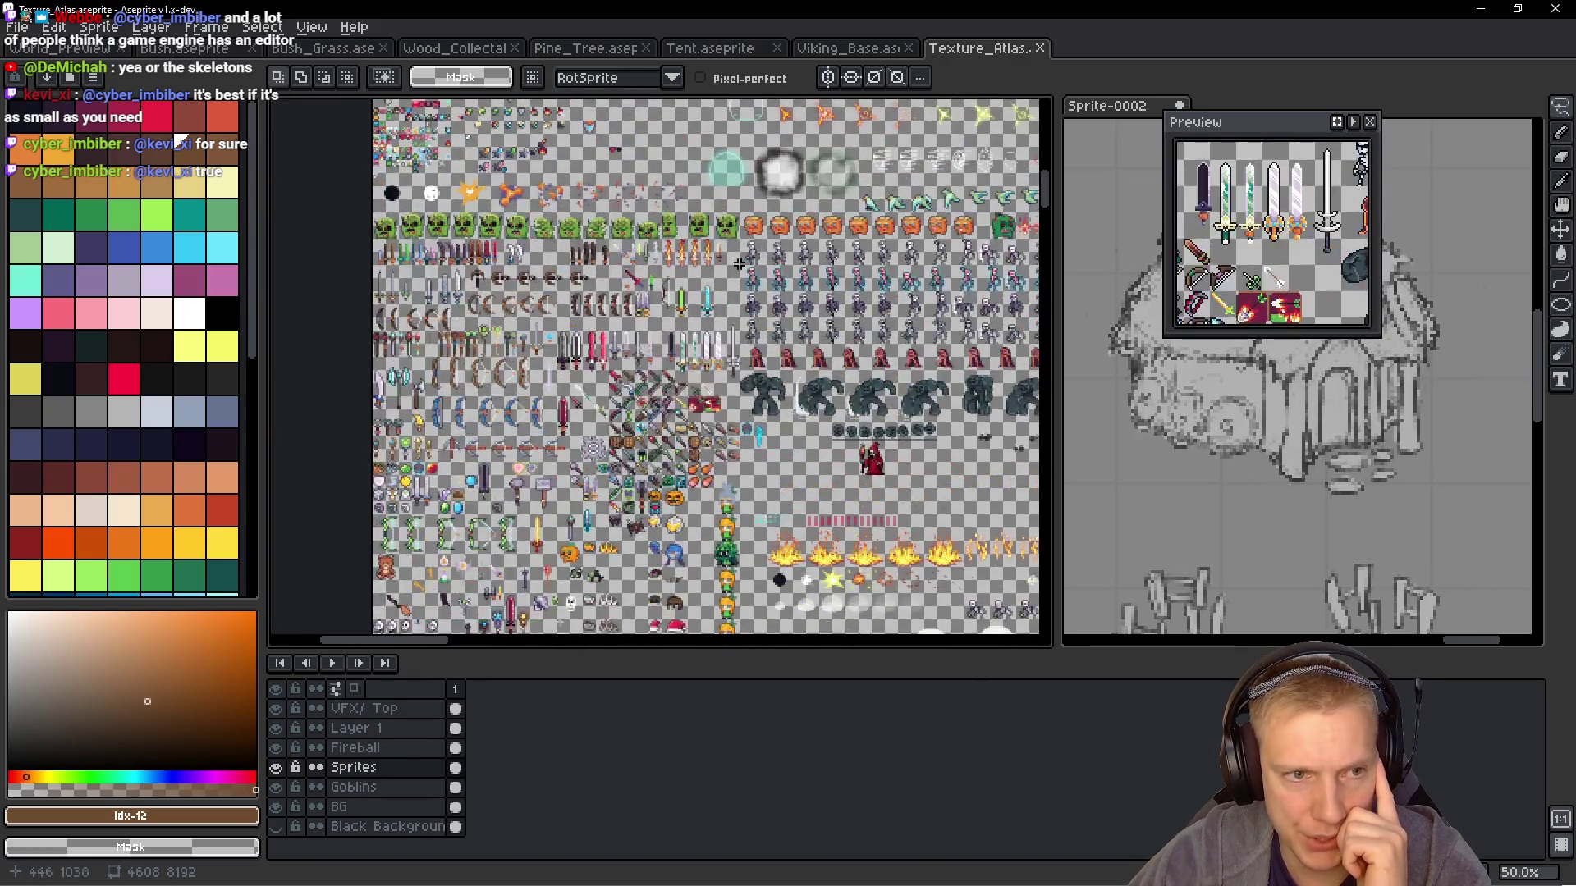
scroll(742, 526, "right", 2)
scroll(742, 526, "up", 4)
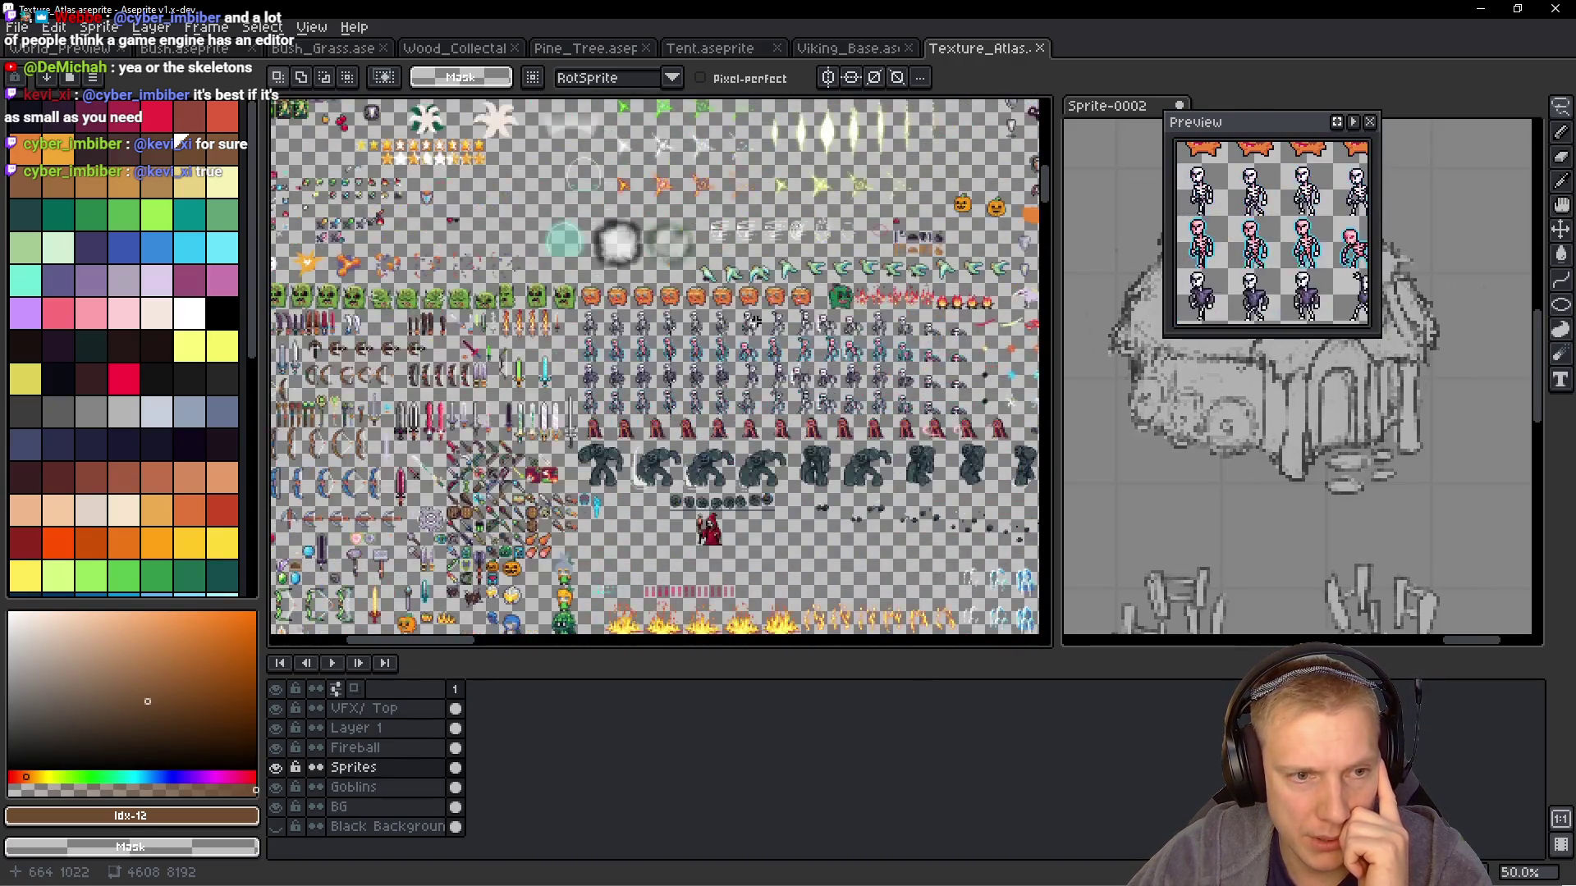
scroll(408, 280, "left", 2)
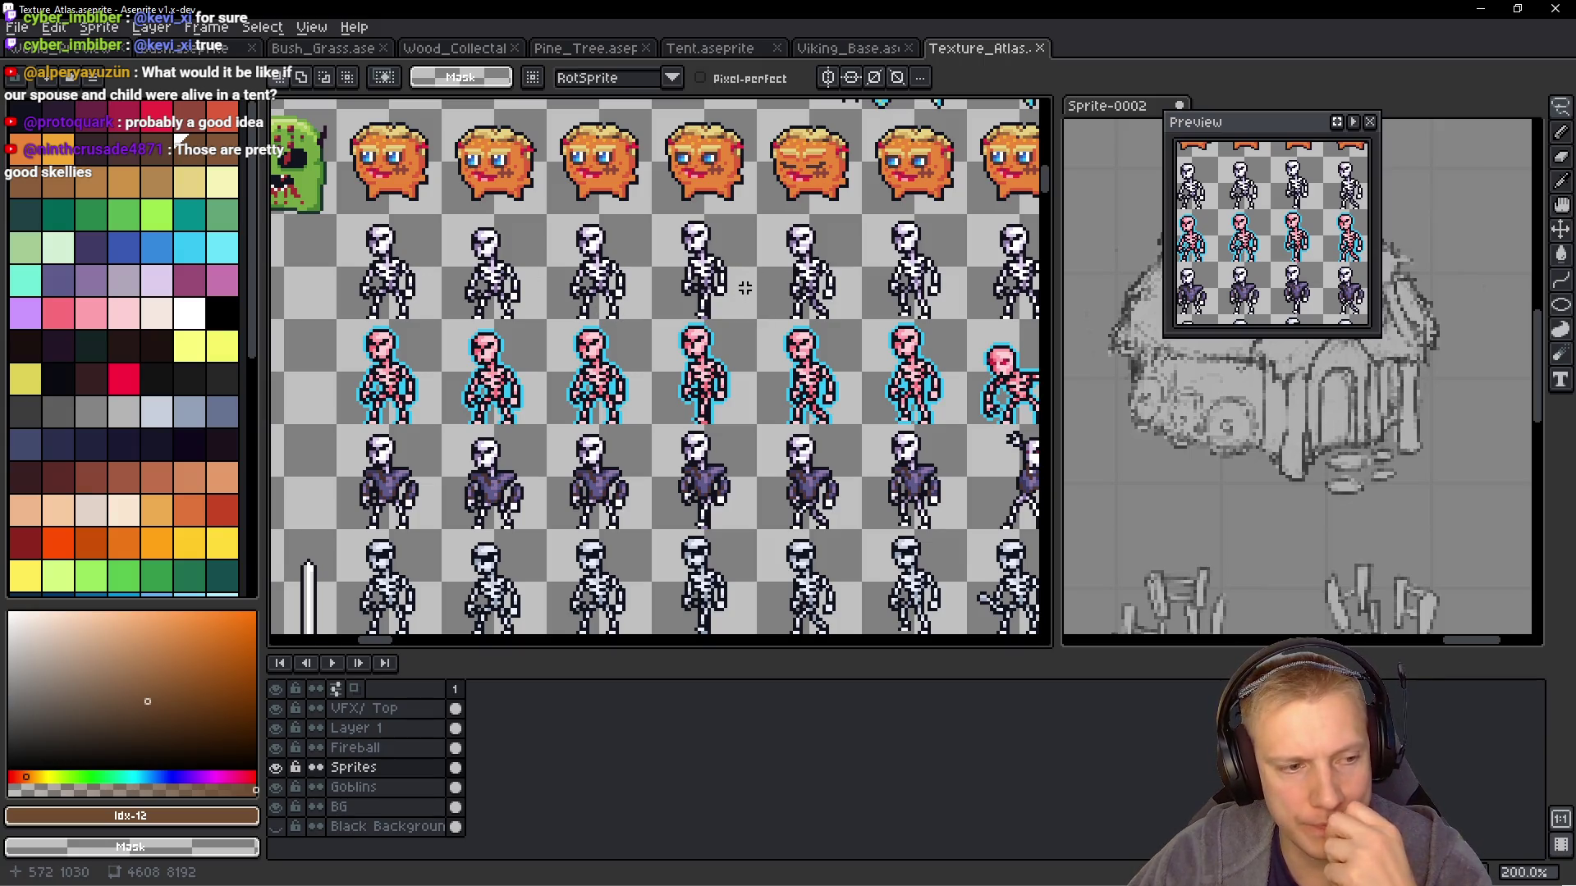
Zoom out to 100% and pan right across the skeleton, hooded figure and golem rows
scroll(736, 337, "down", 2)
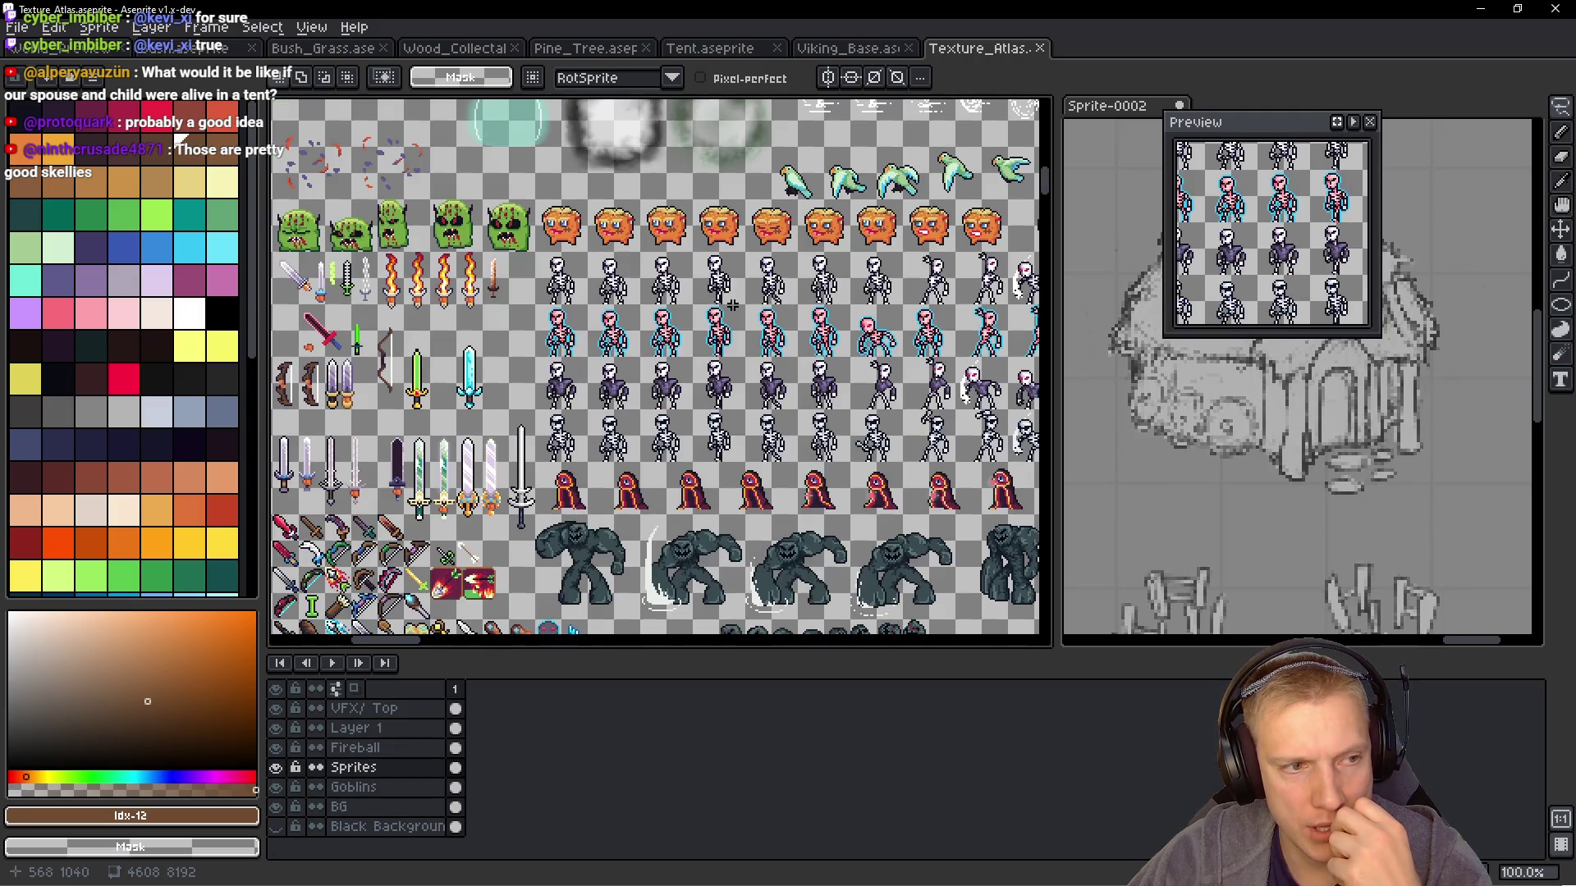
scroll(794, 304, "right", 5)
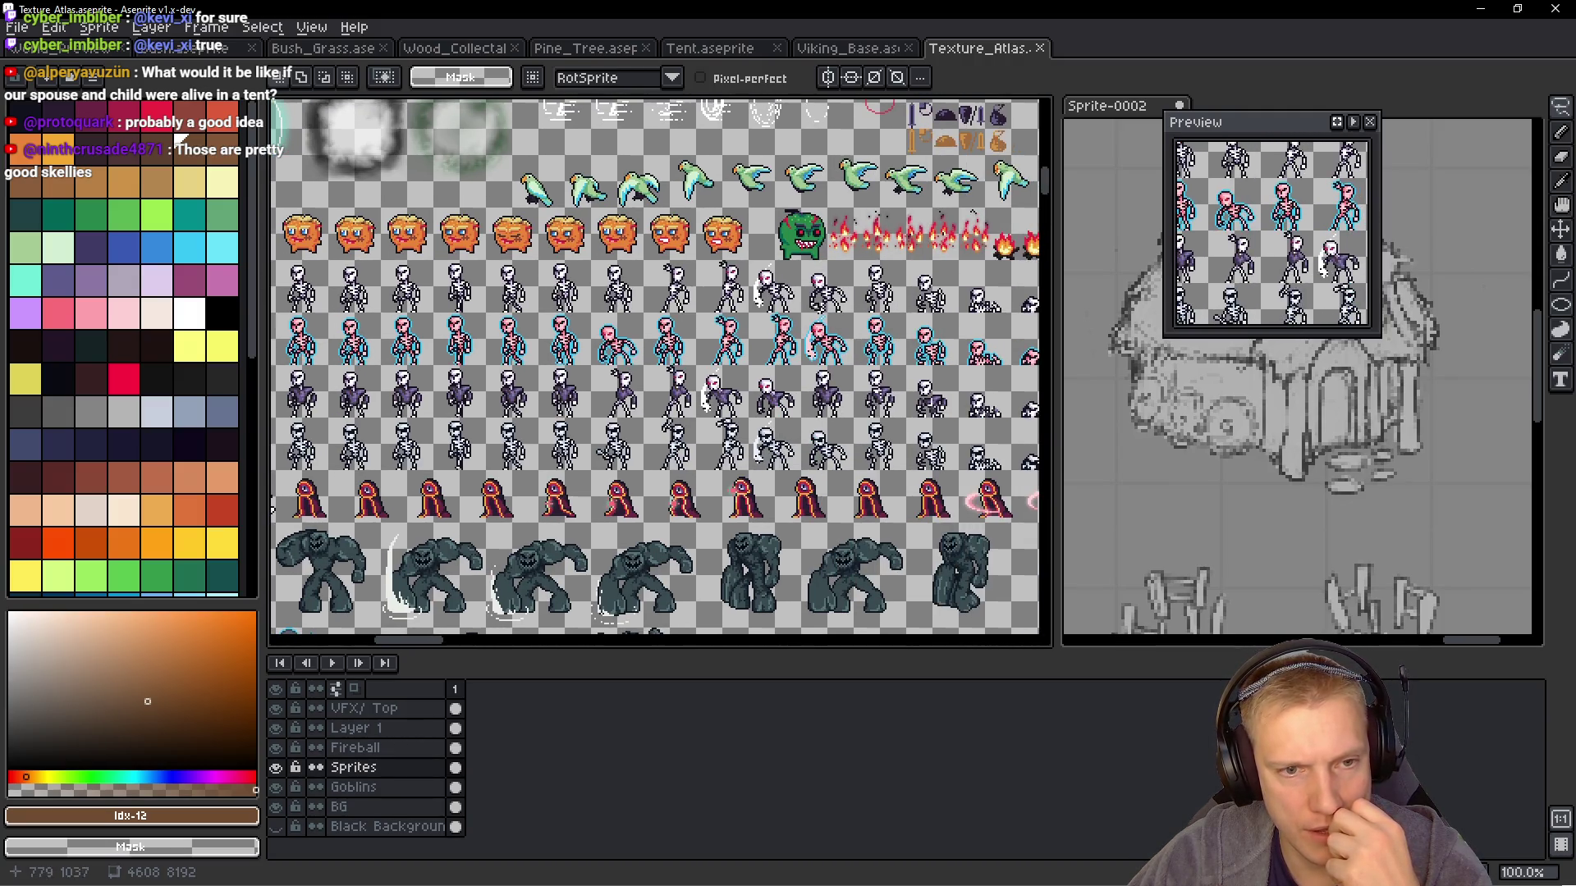
scroll(821, 302, "up", 2)
scroll(801, 302, "right", 3)
scroll(780, 302, "down", 2)
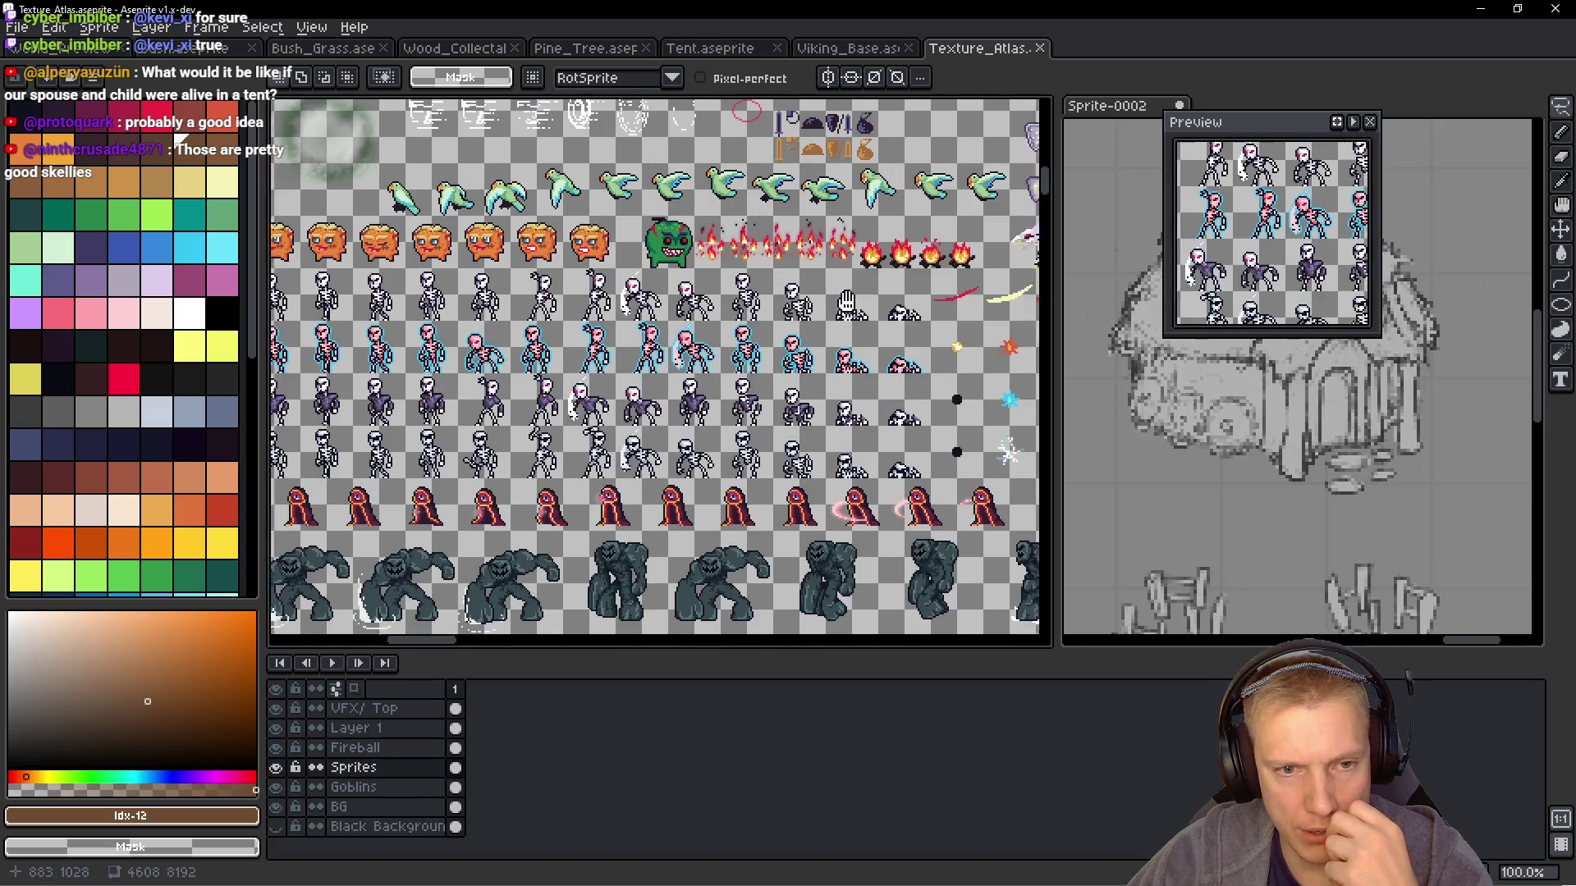
scroll(757, 302, "right", 3)
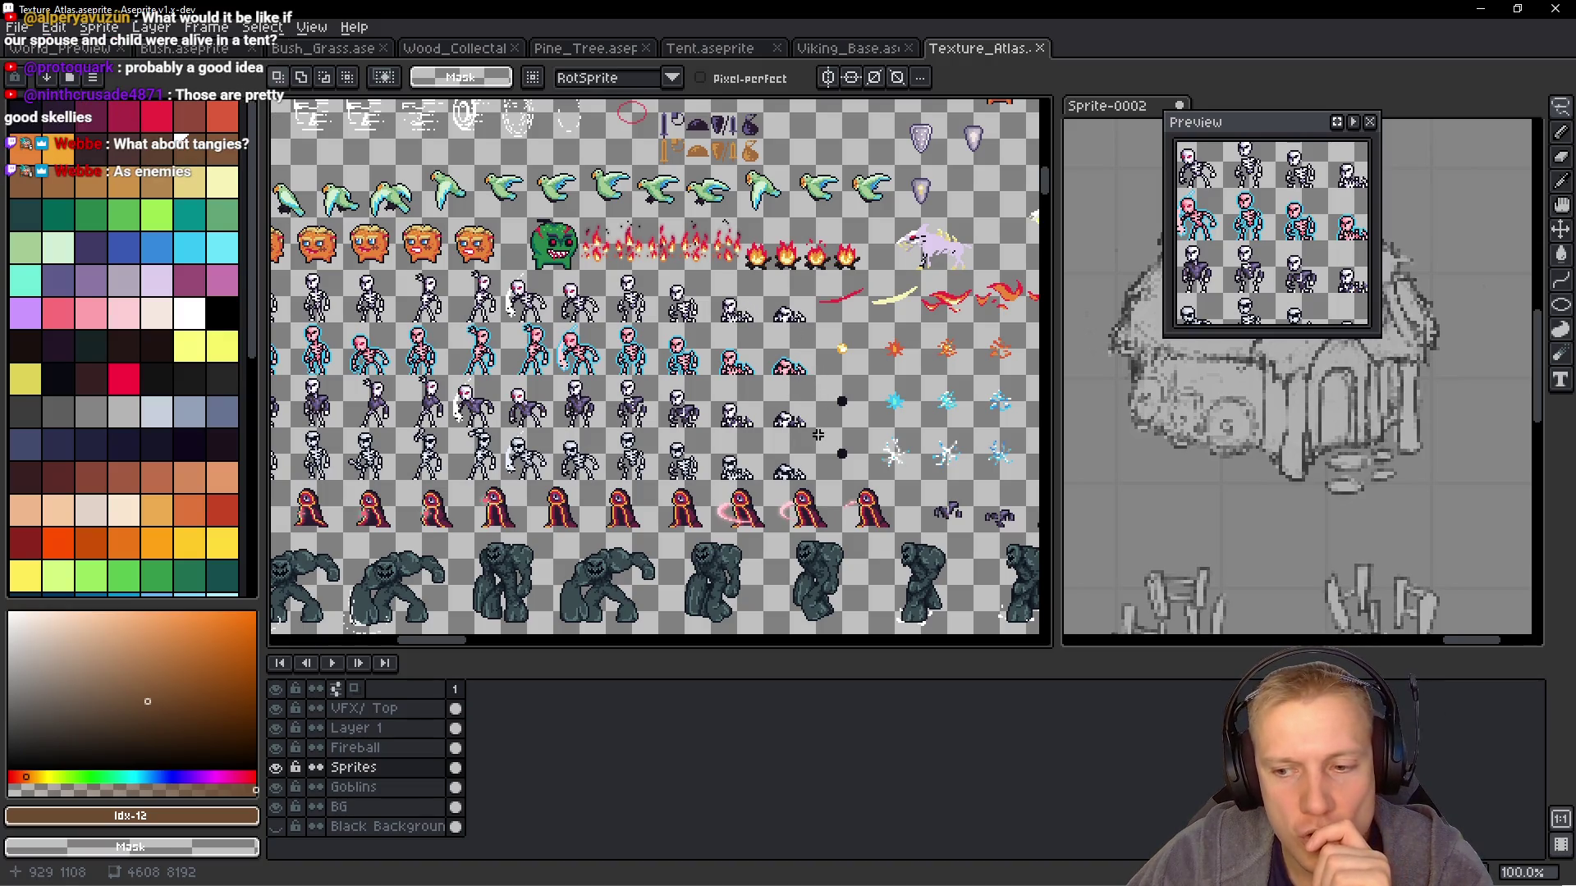
Pan and zoom the texture atlas across the bone, blue monster, helmet, shield and pumpkin sprites
left_click_drag(834, 441, 506, 446)
left_click_drag(782, 350, 564, 289)
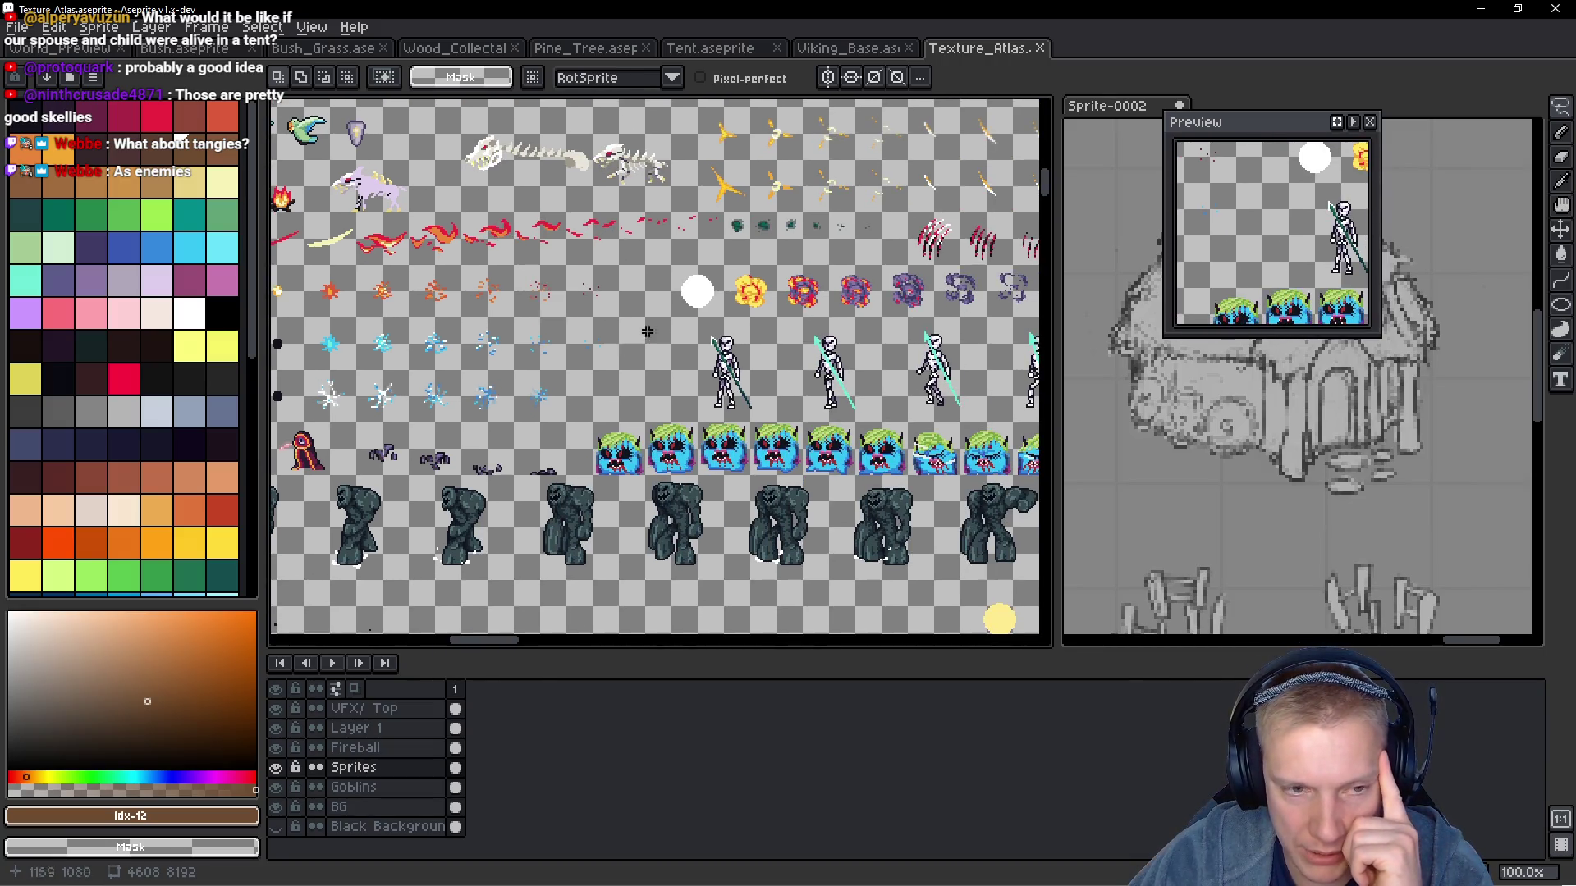
left_click_drag(766, 343, 732, 319)
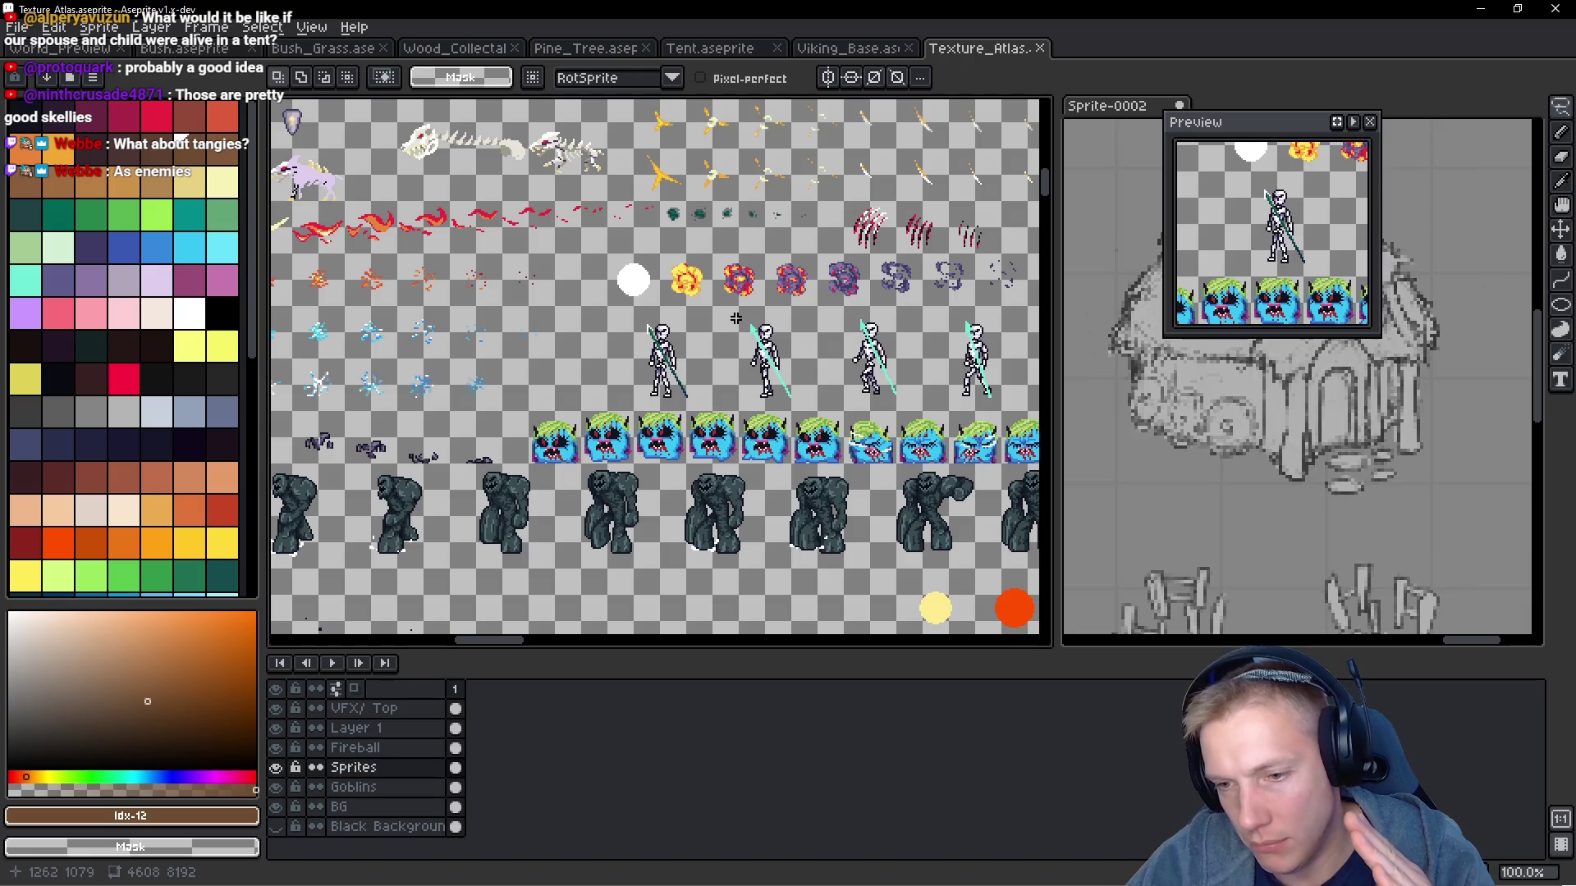
mouse_move(674, 269)
left_mouse_down()
mouse_move(628, 334)
mouse_move(648, 429)
mouse_move(615, 370)
mouse_move(654, 507)
left_mouse_up()
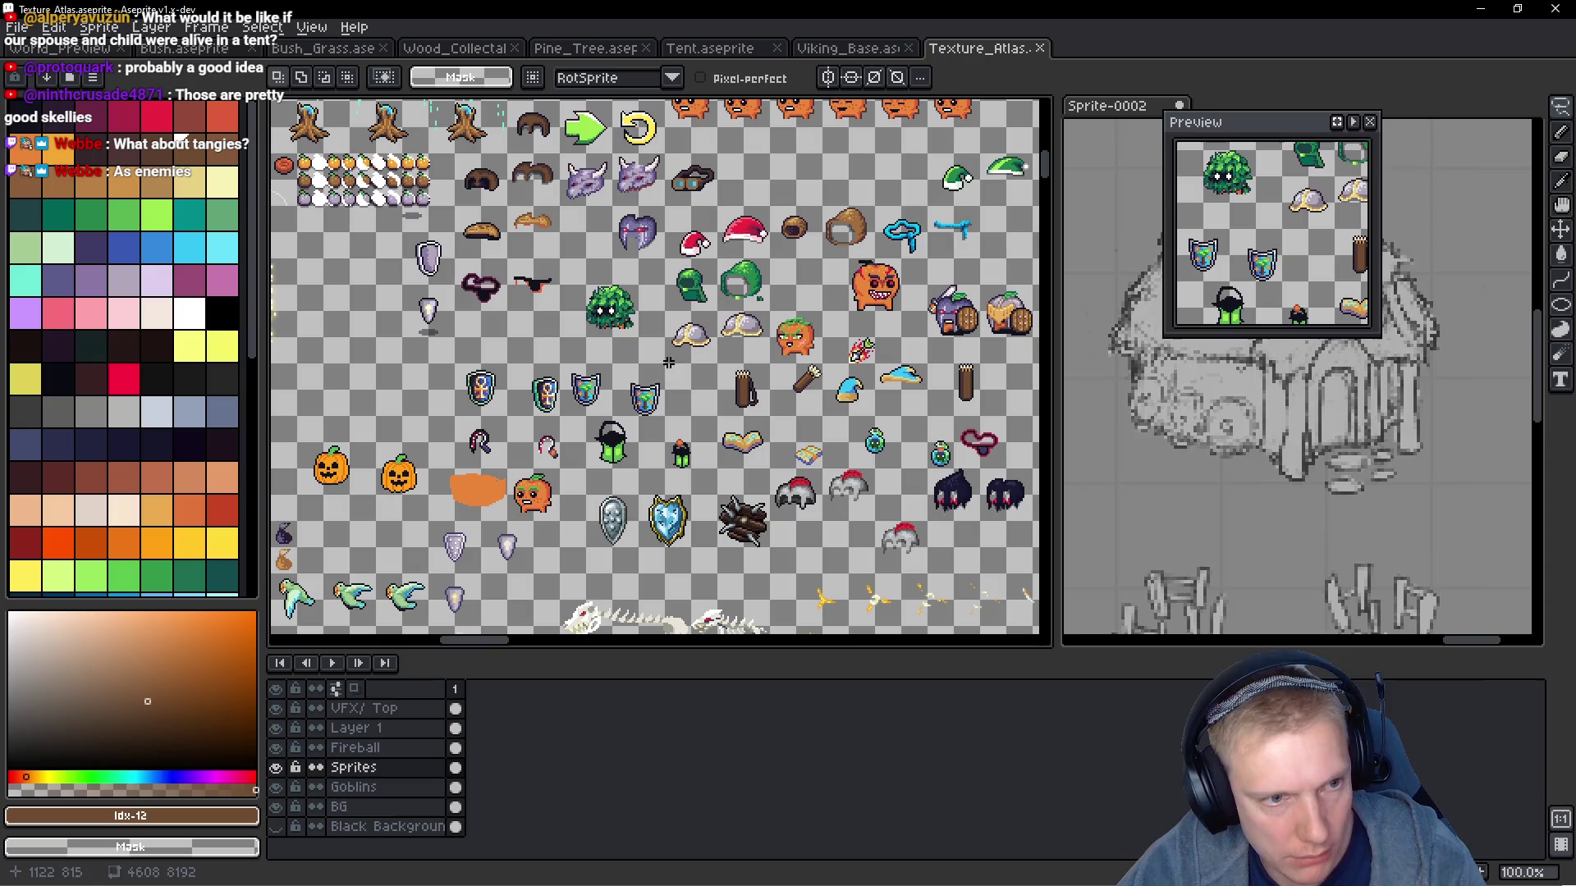
left_click_drag(642, 289, 673, 332)
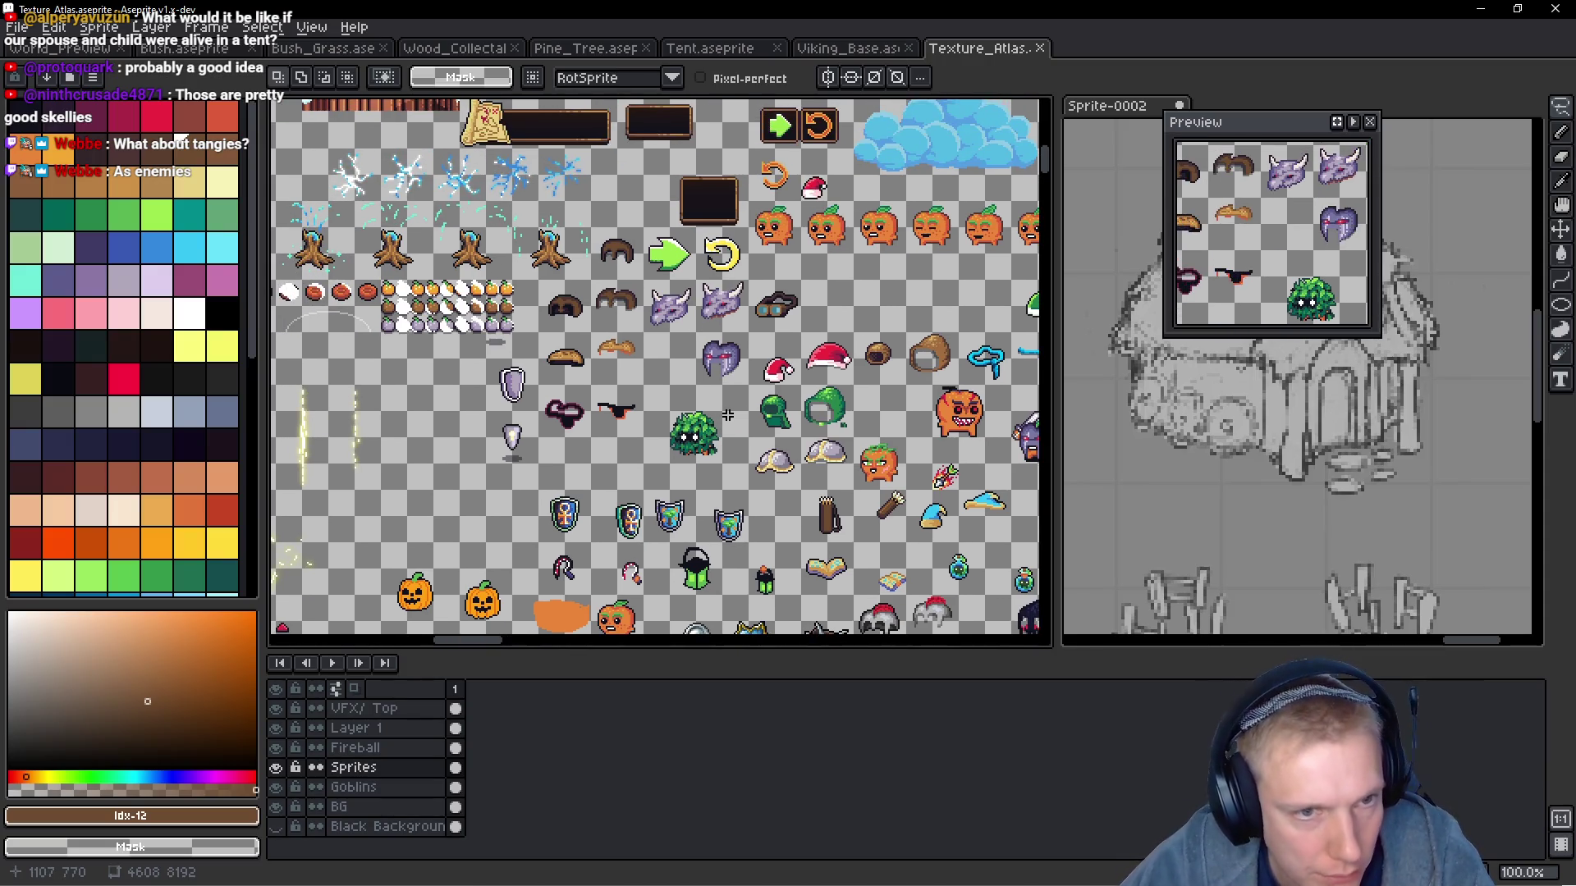
scroll(651, 325, "down", 4)
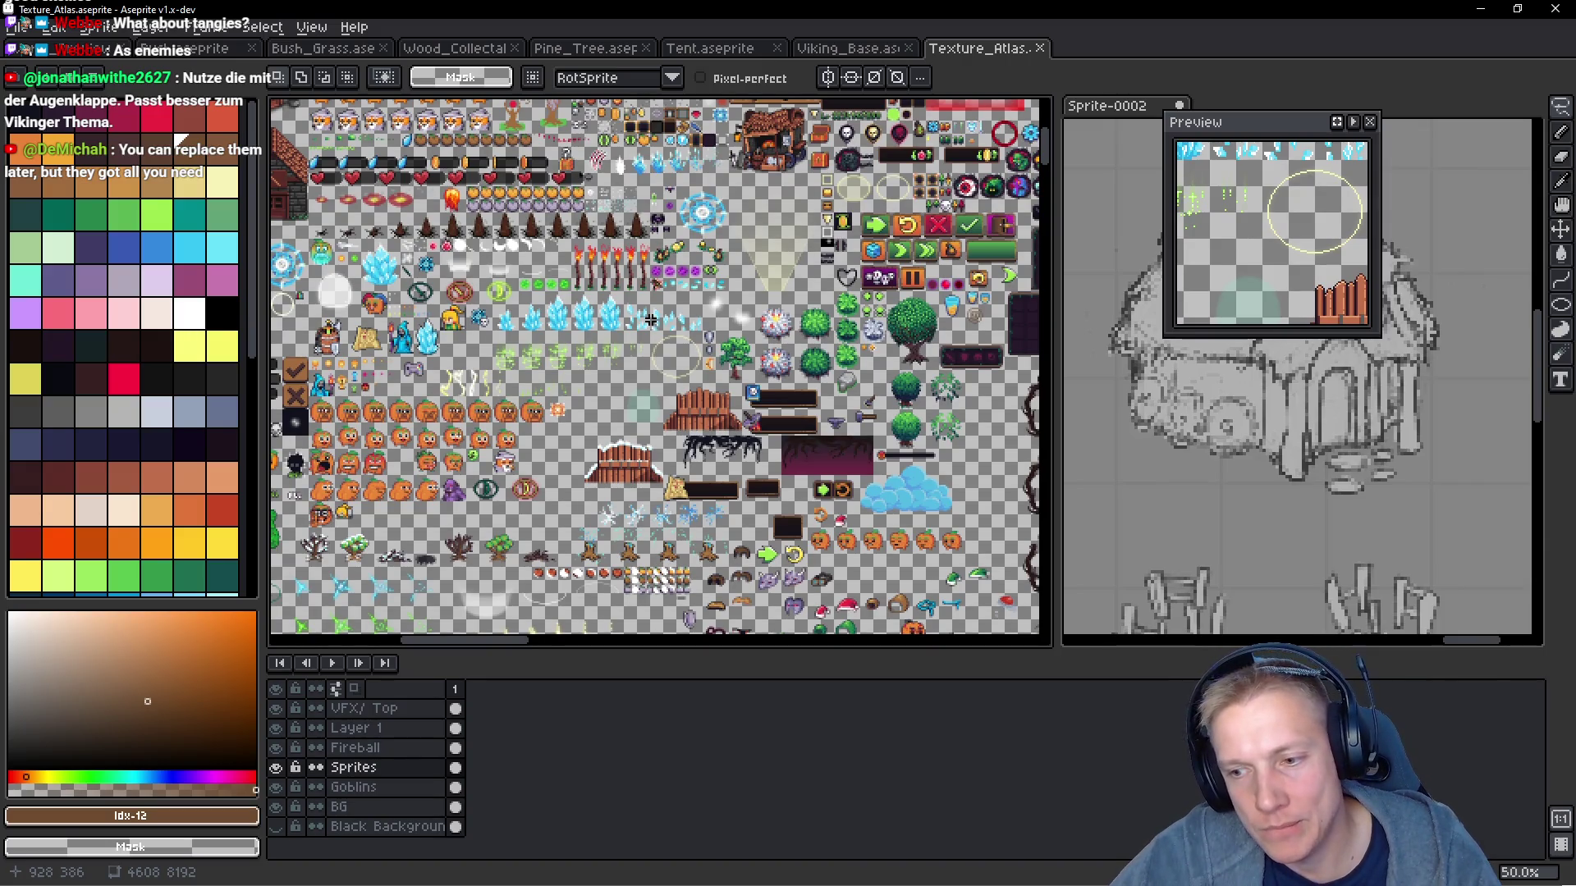
mouse_move(650, 320)
left_mouse_down()
mouse_move(858, 146)
mouse_move(692, 370)
left_mouse_up()
scroll(692, 370, "up", 2)
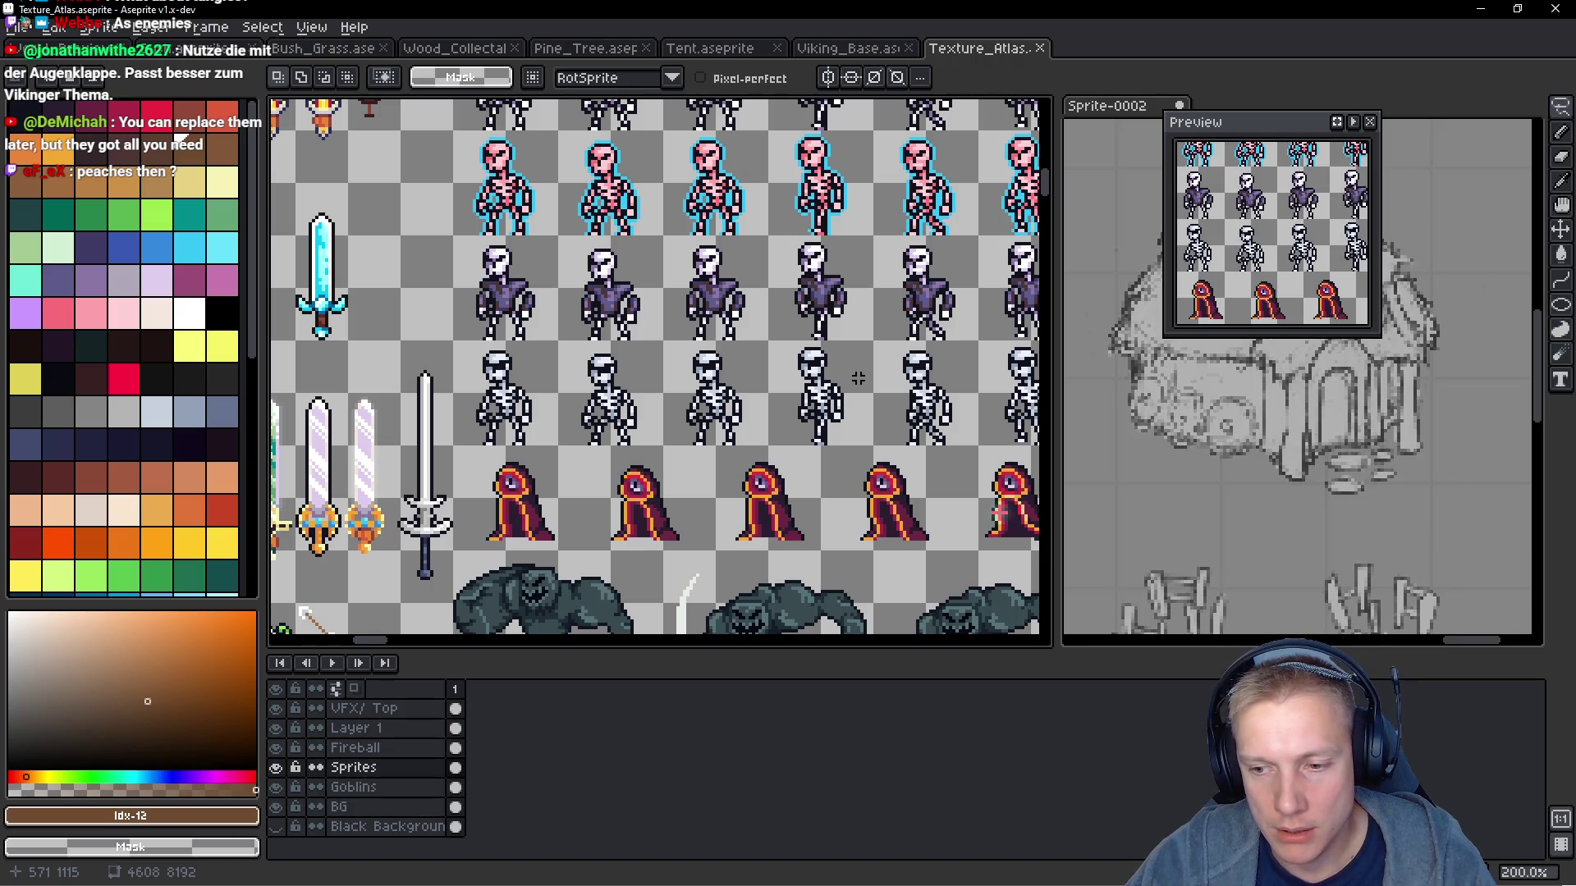
Switch to the running game and make the viking swing his axe several times
key("alt+Tab")
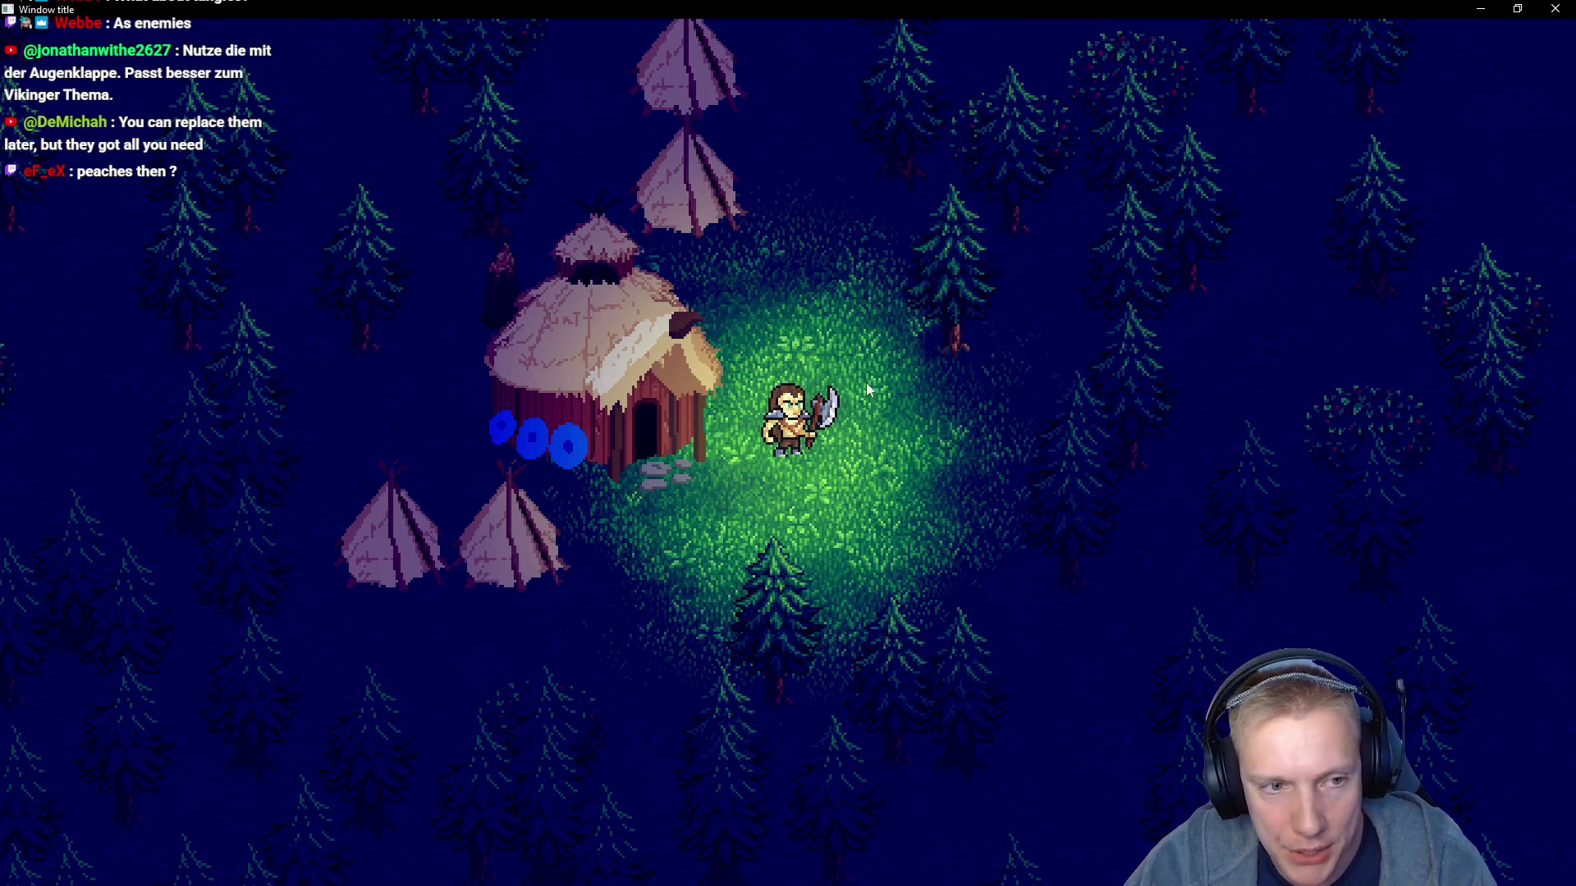
left_click(853, 391)
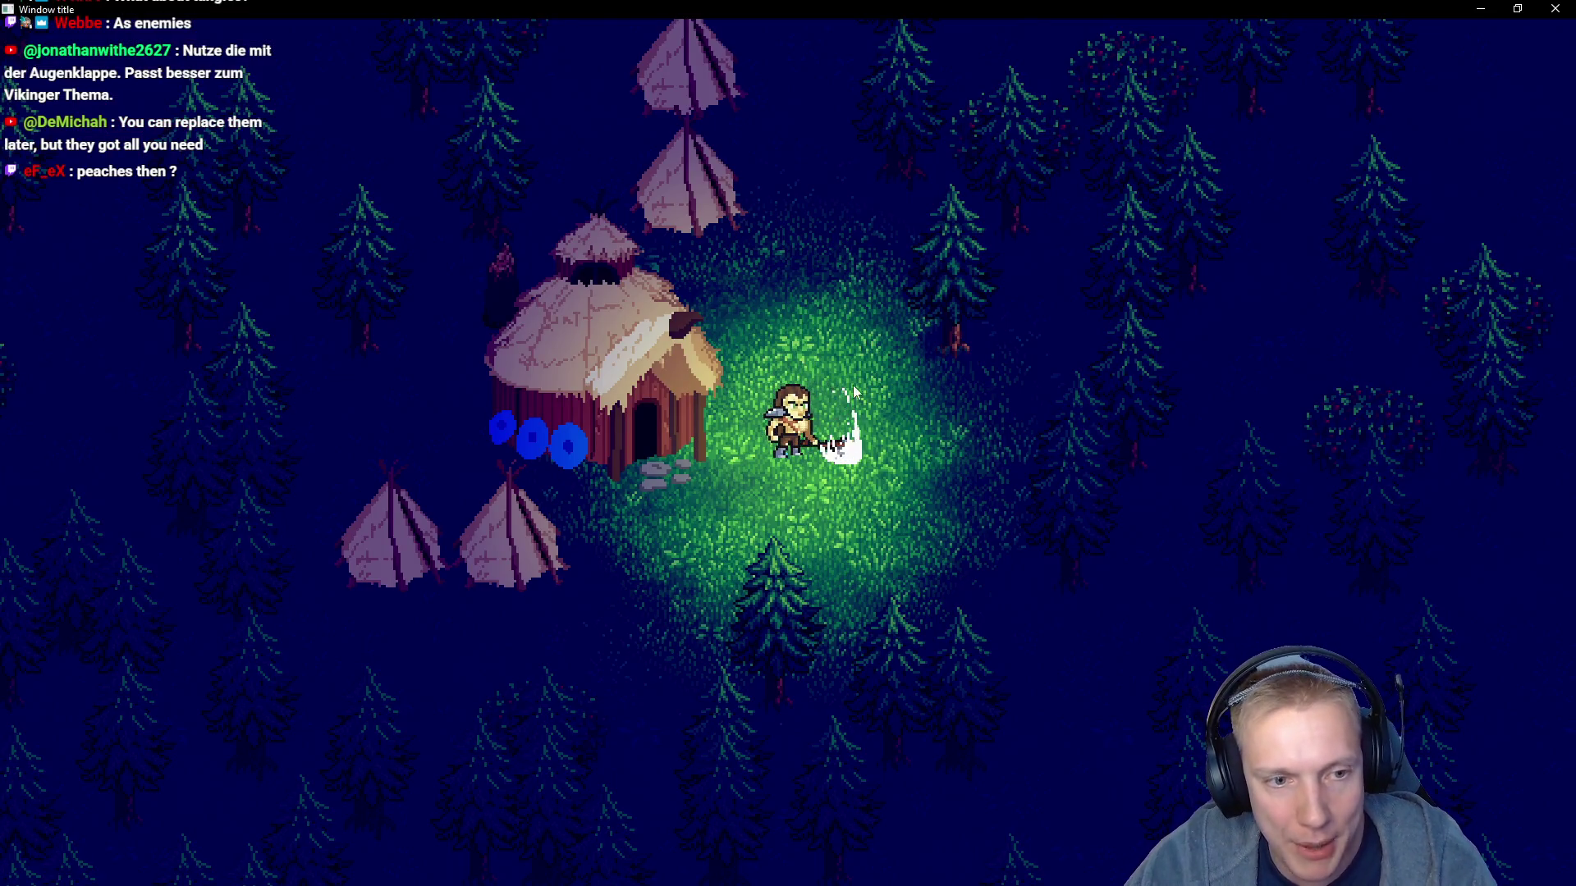
left_click(834, 381)
left_click(864, 391)
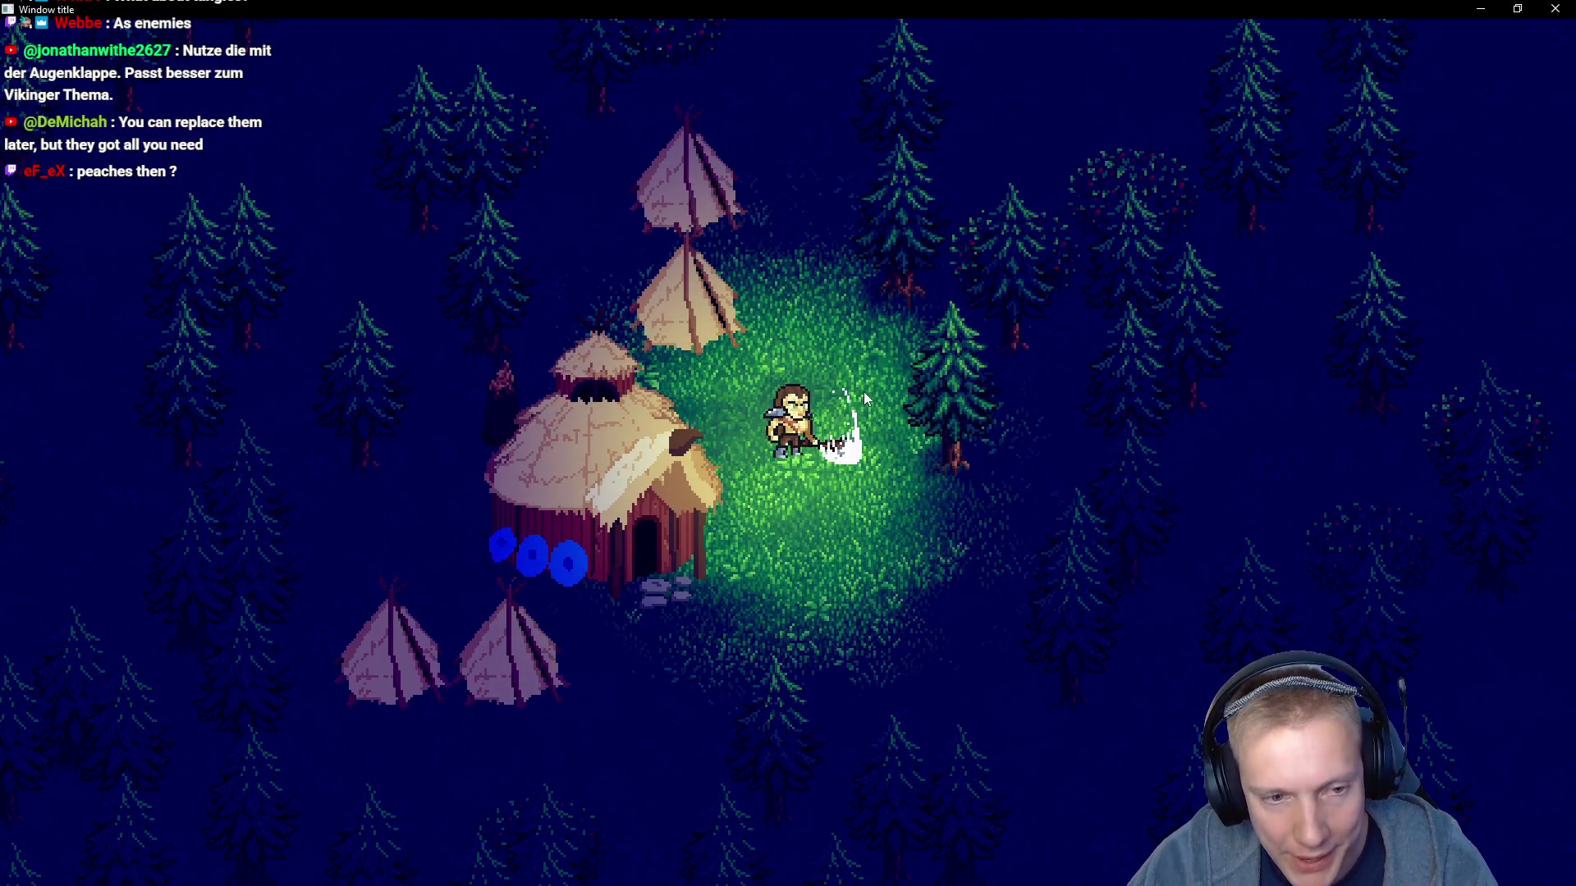
Swing the axe once more, pan the Aseprite atlas over the skeleton rows, then bring up game.cpp
left_click(843, 363)
key("alt+Tab")
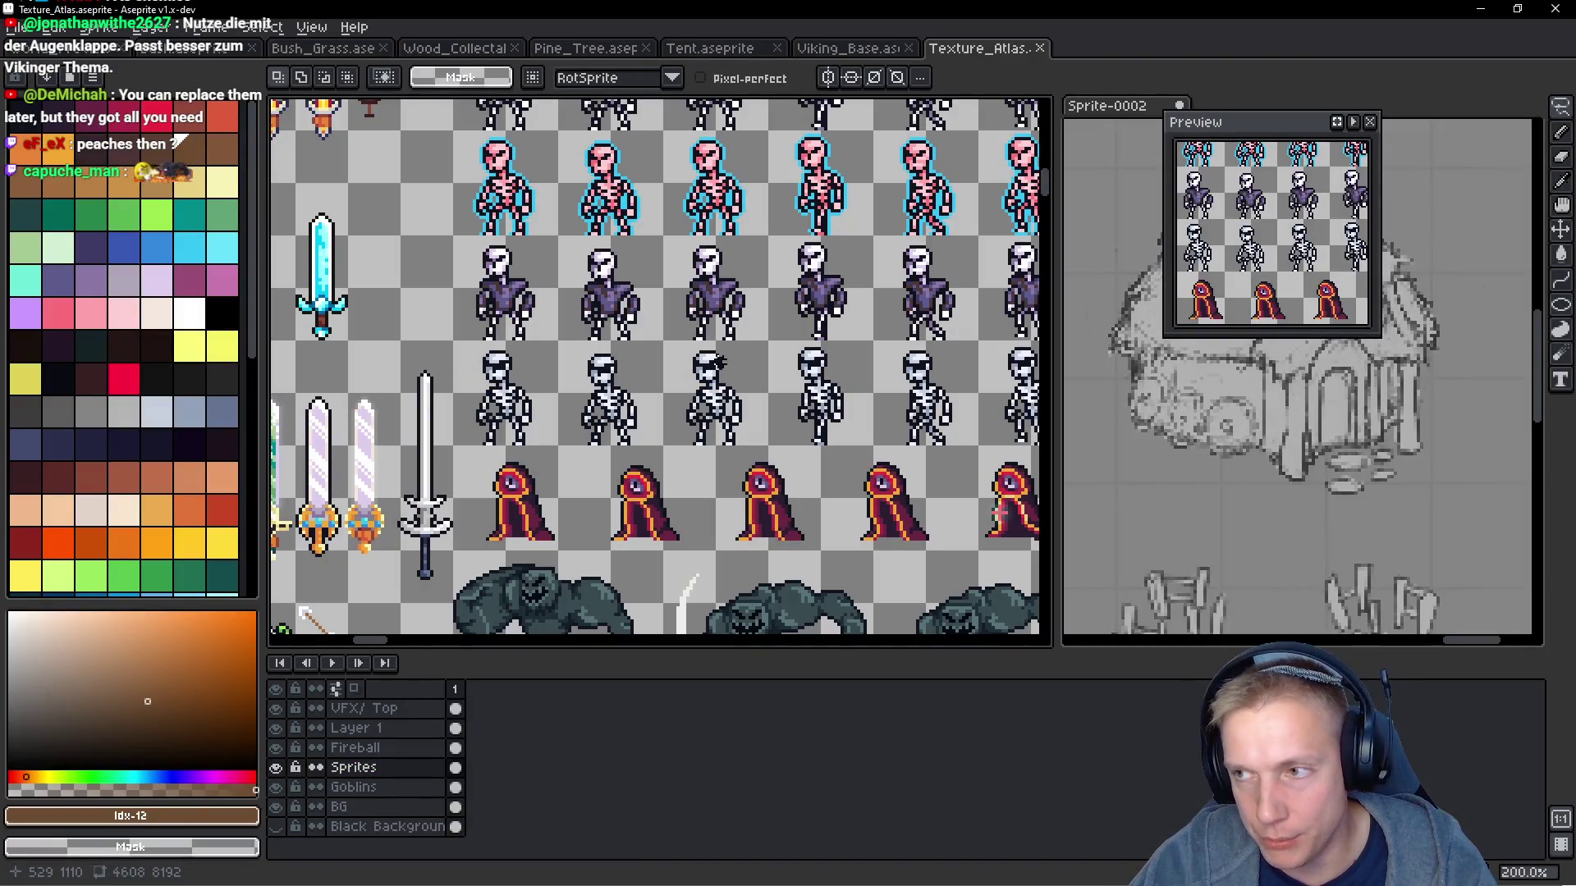
scroll(773, 372, "down", 2)
scroll(764, 348, "up", 2)
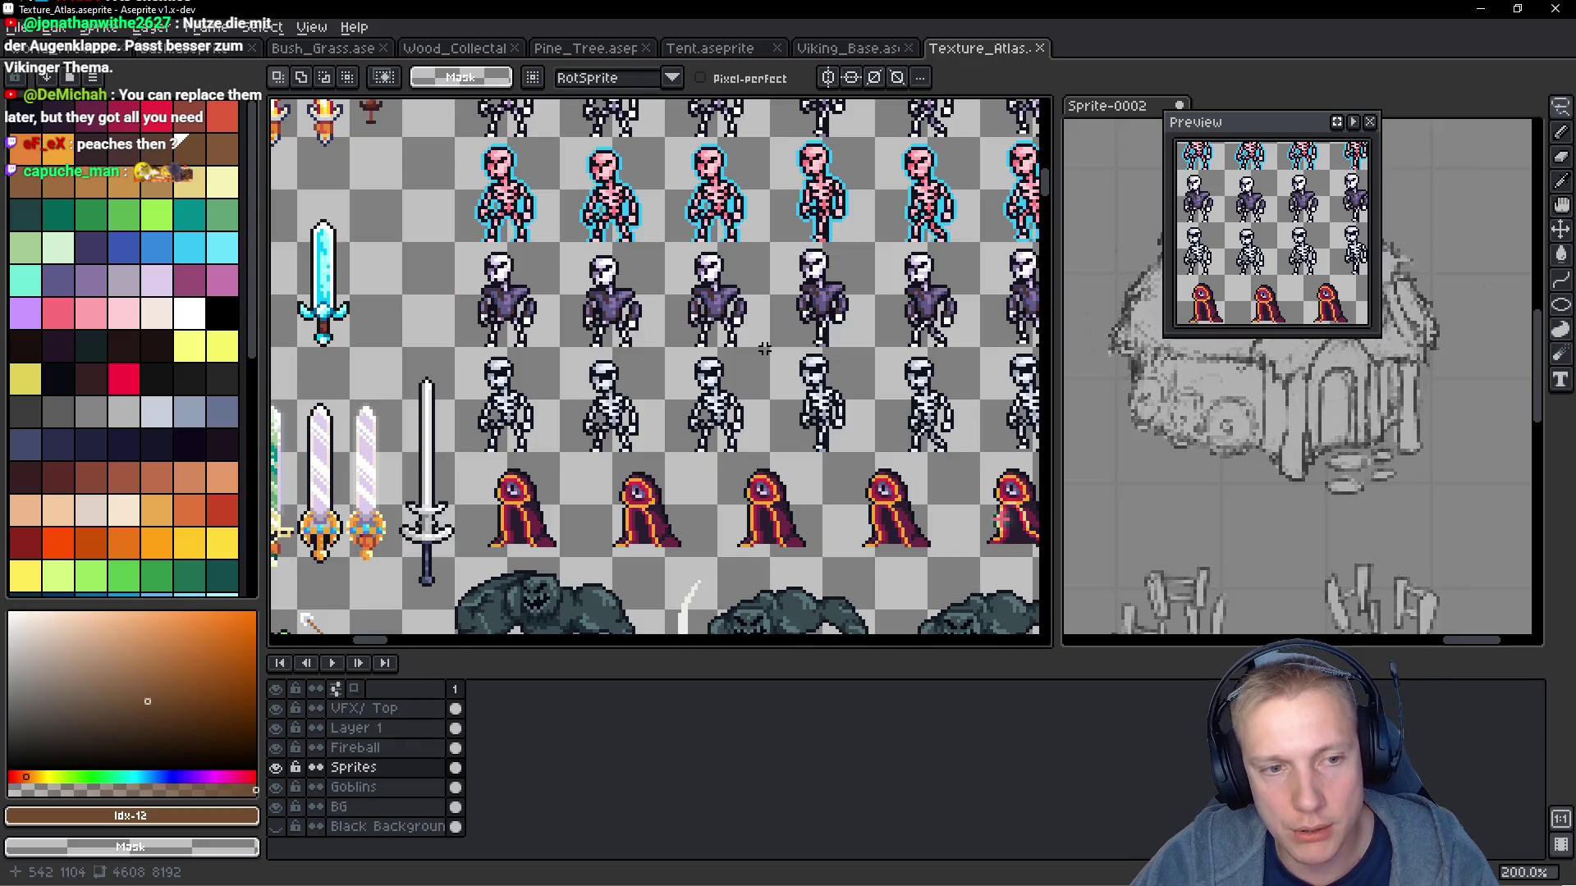
left_click_drag(771, 362, 718, 333)
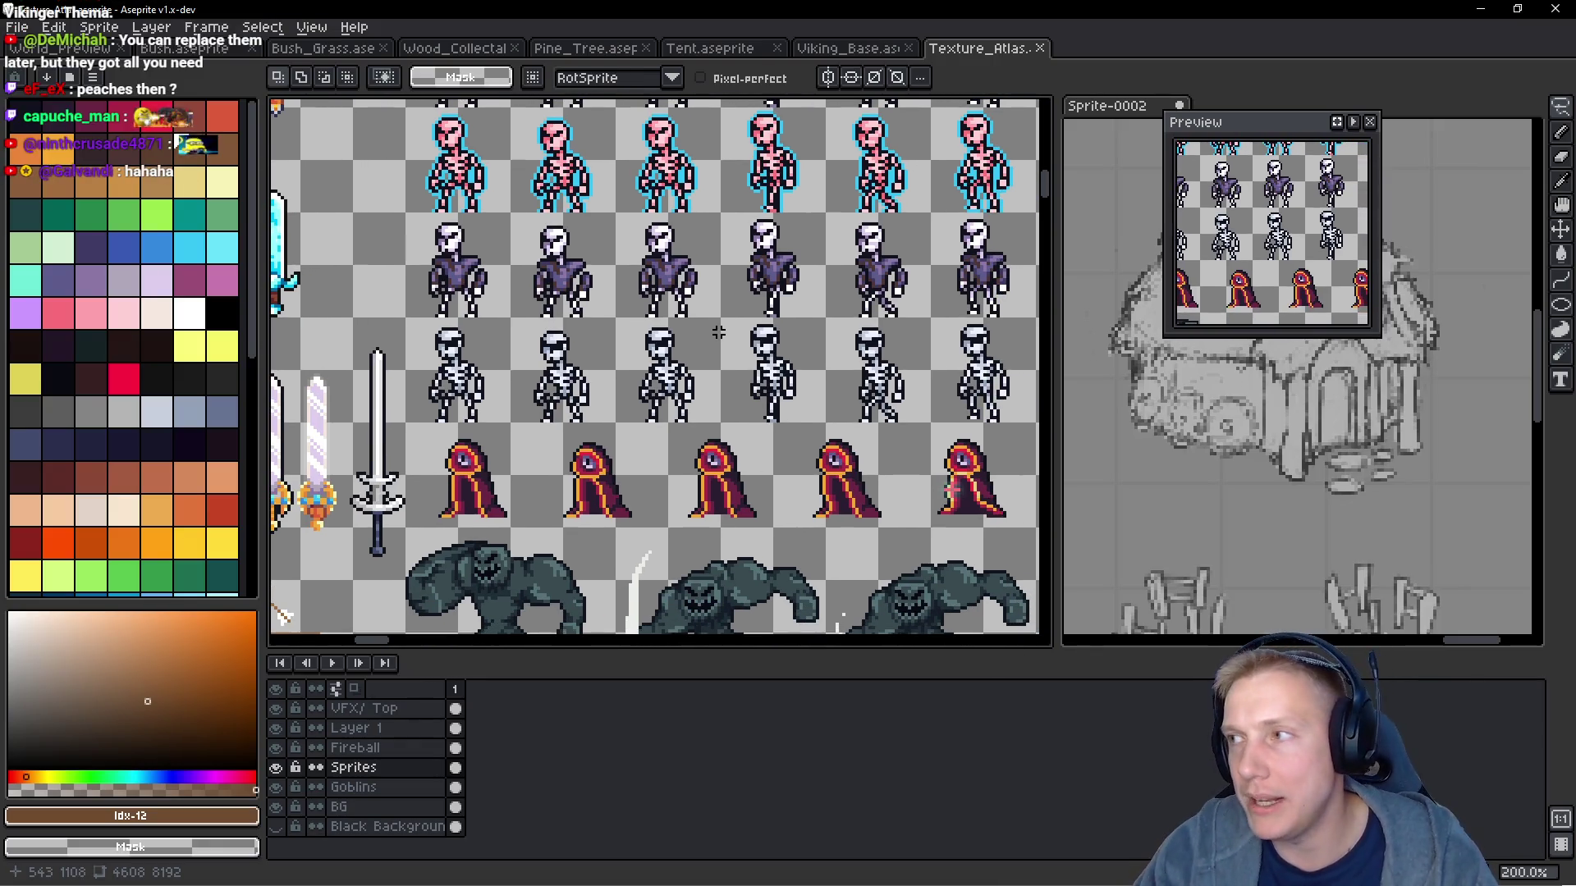
key("i")
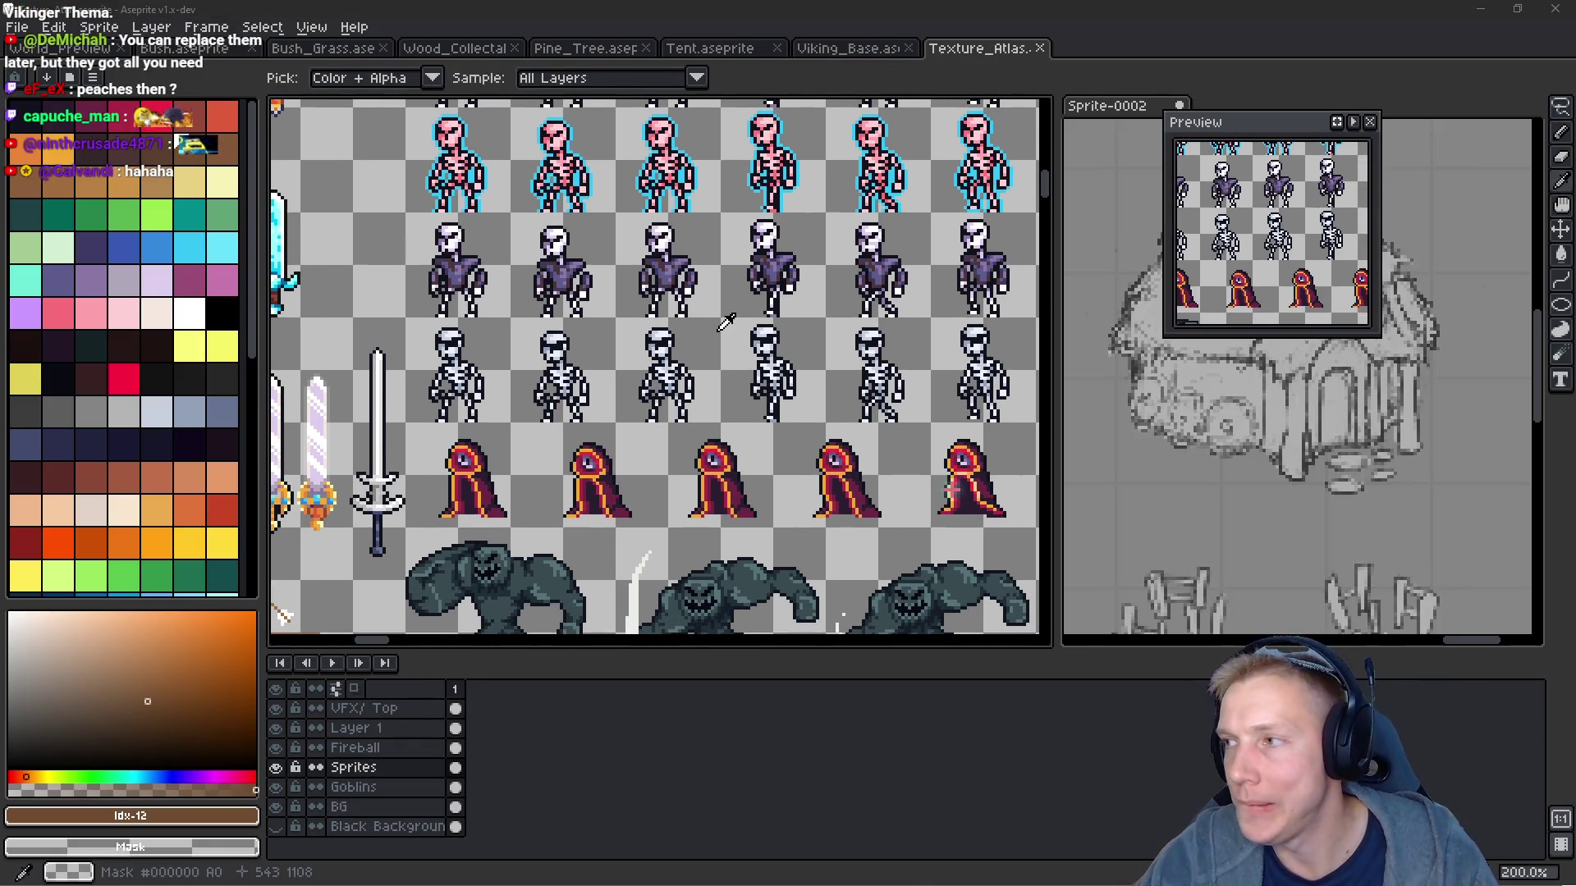
key("alt+Tab")
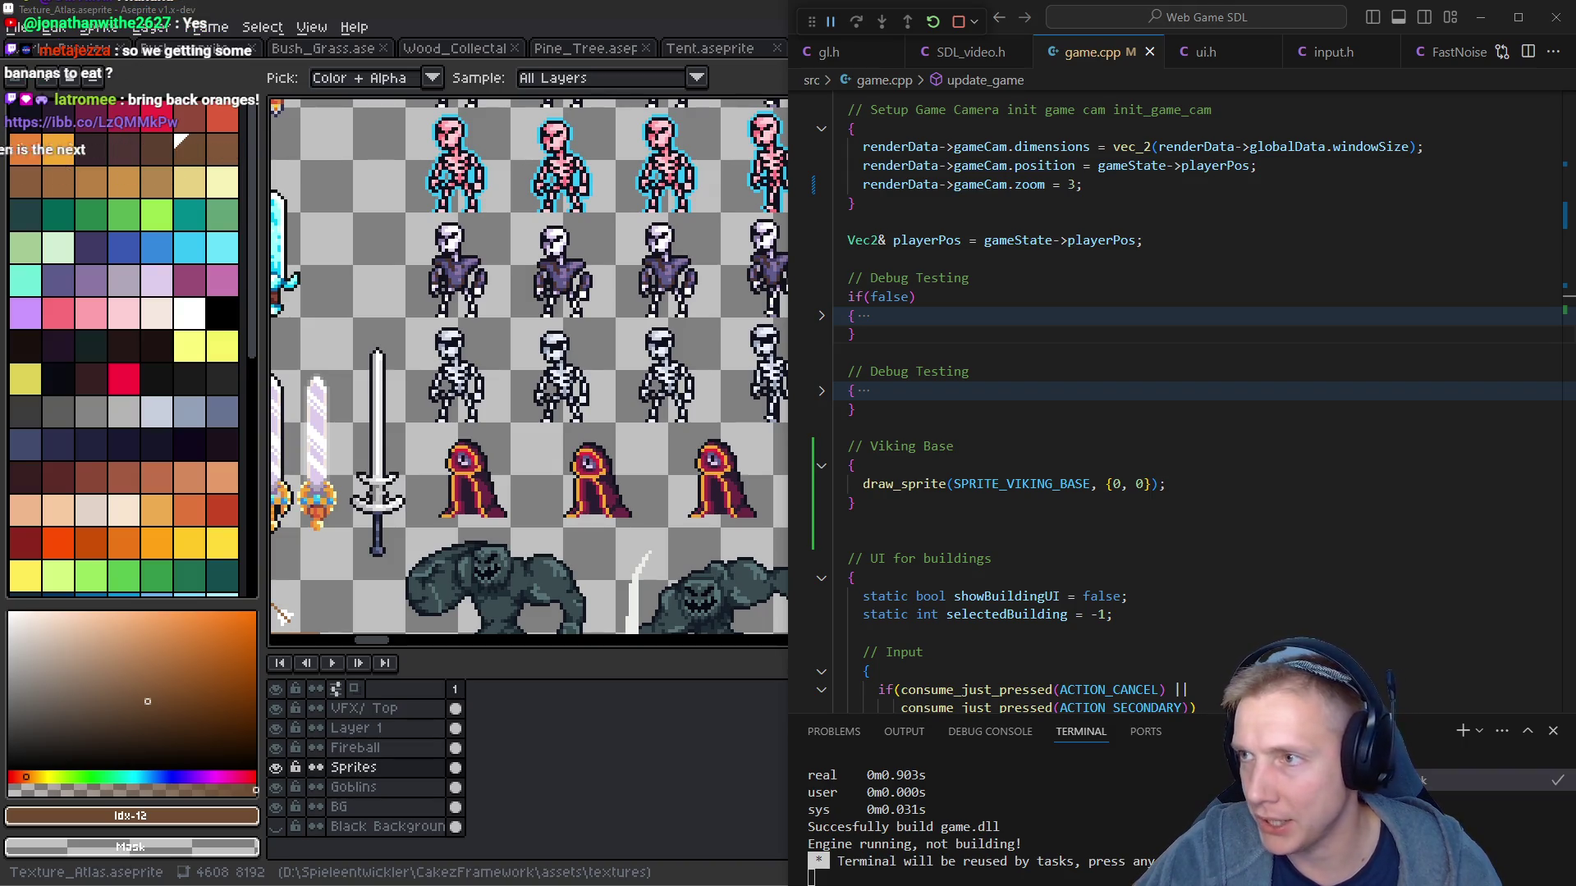
Scroll the Discord showcase-art channel back to the January 8 PyCraft post with its house screenshots
key("alt+Tab")
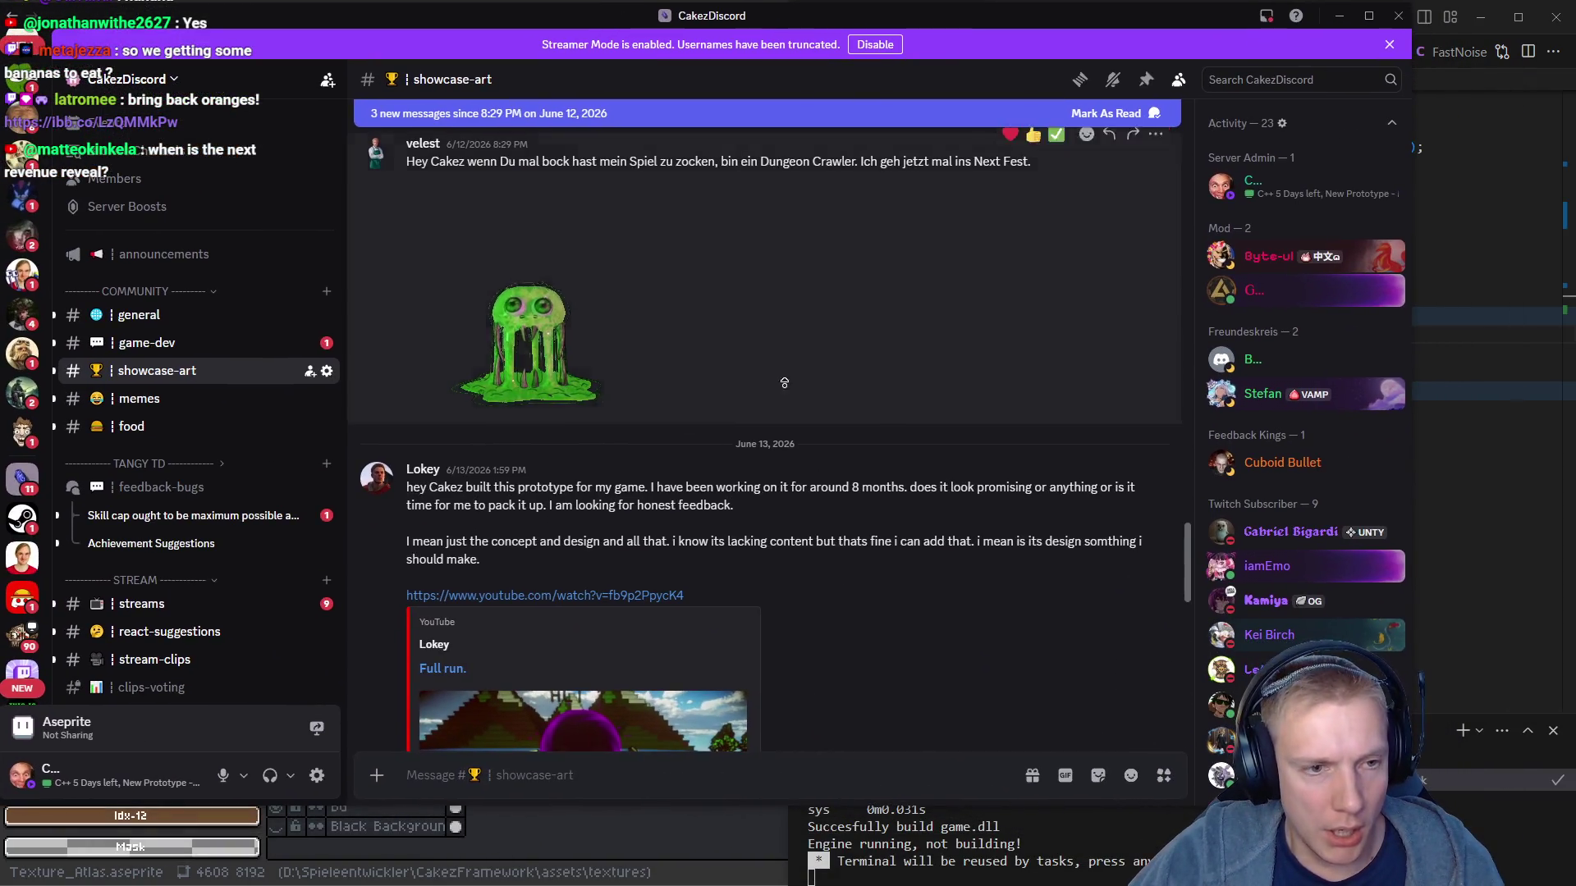
scroll(852, 197, "up", 10)
scroll(852, 197, "up", 10)
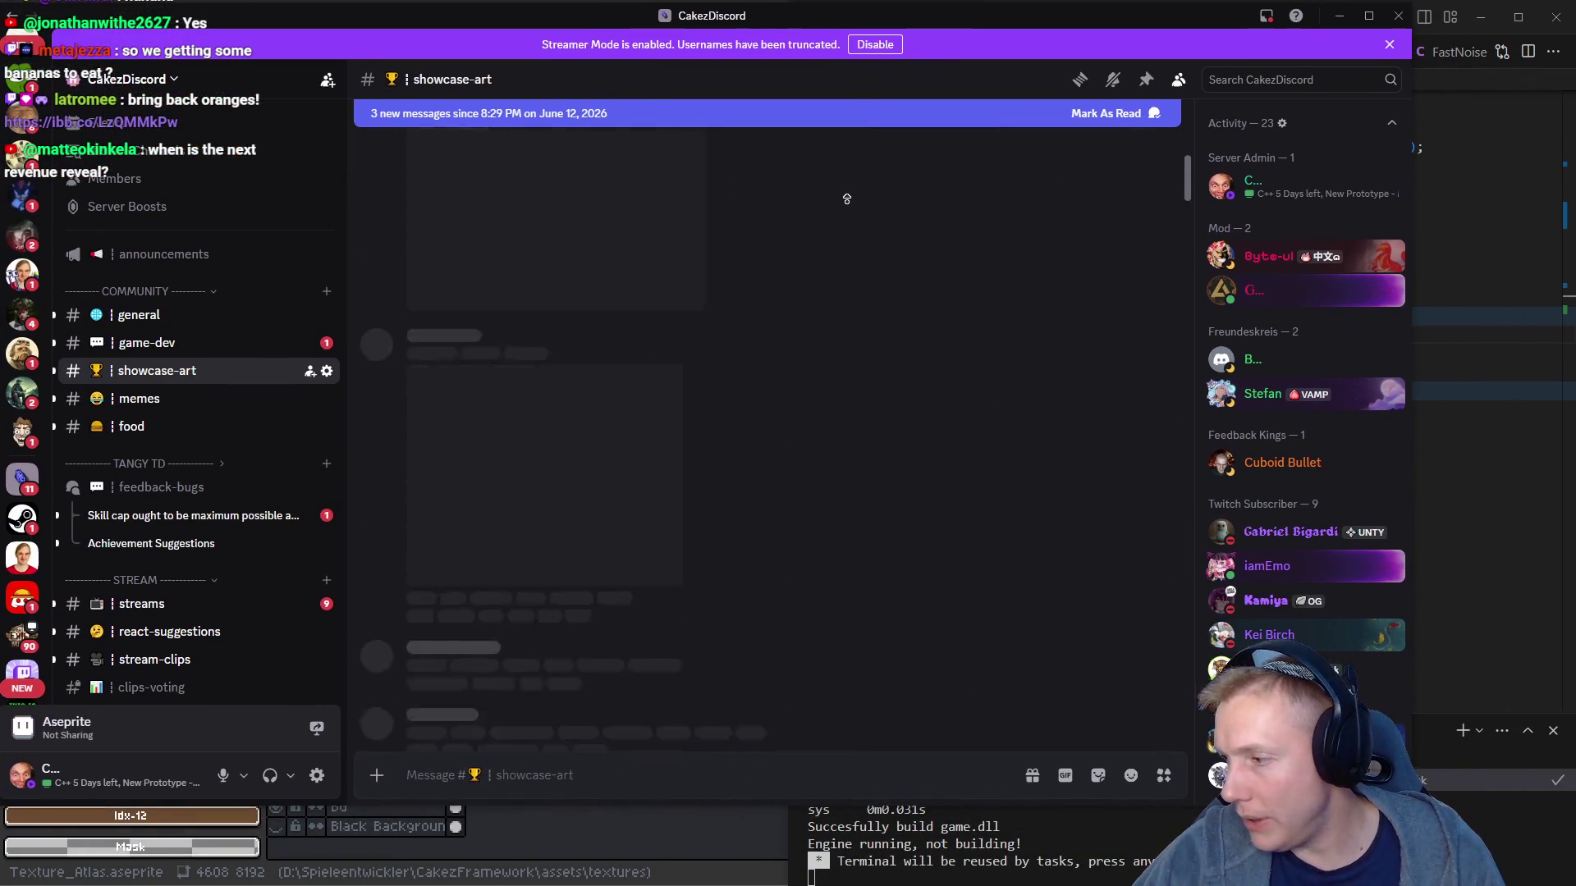
scroll(847, 199, "up", 5)
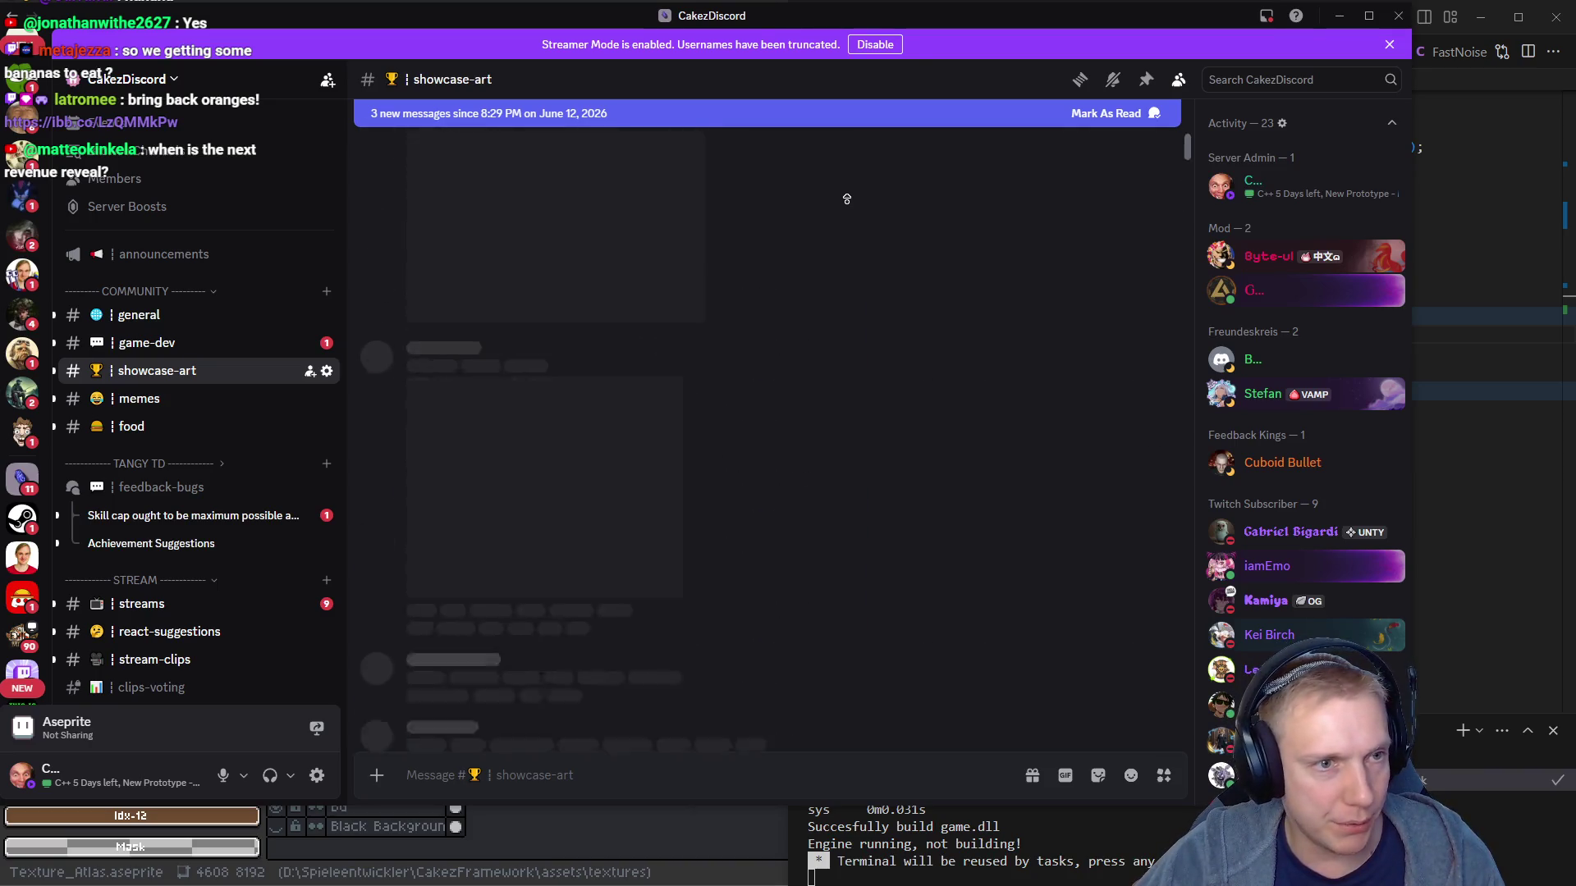
scroll(849, 200, "down", 5)
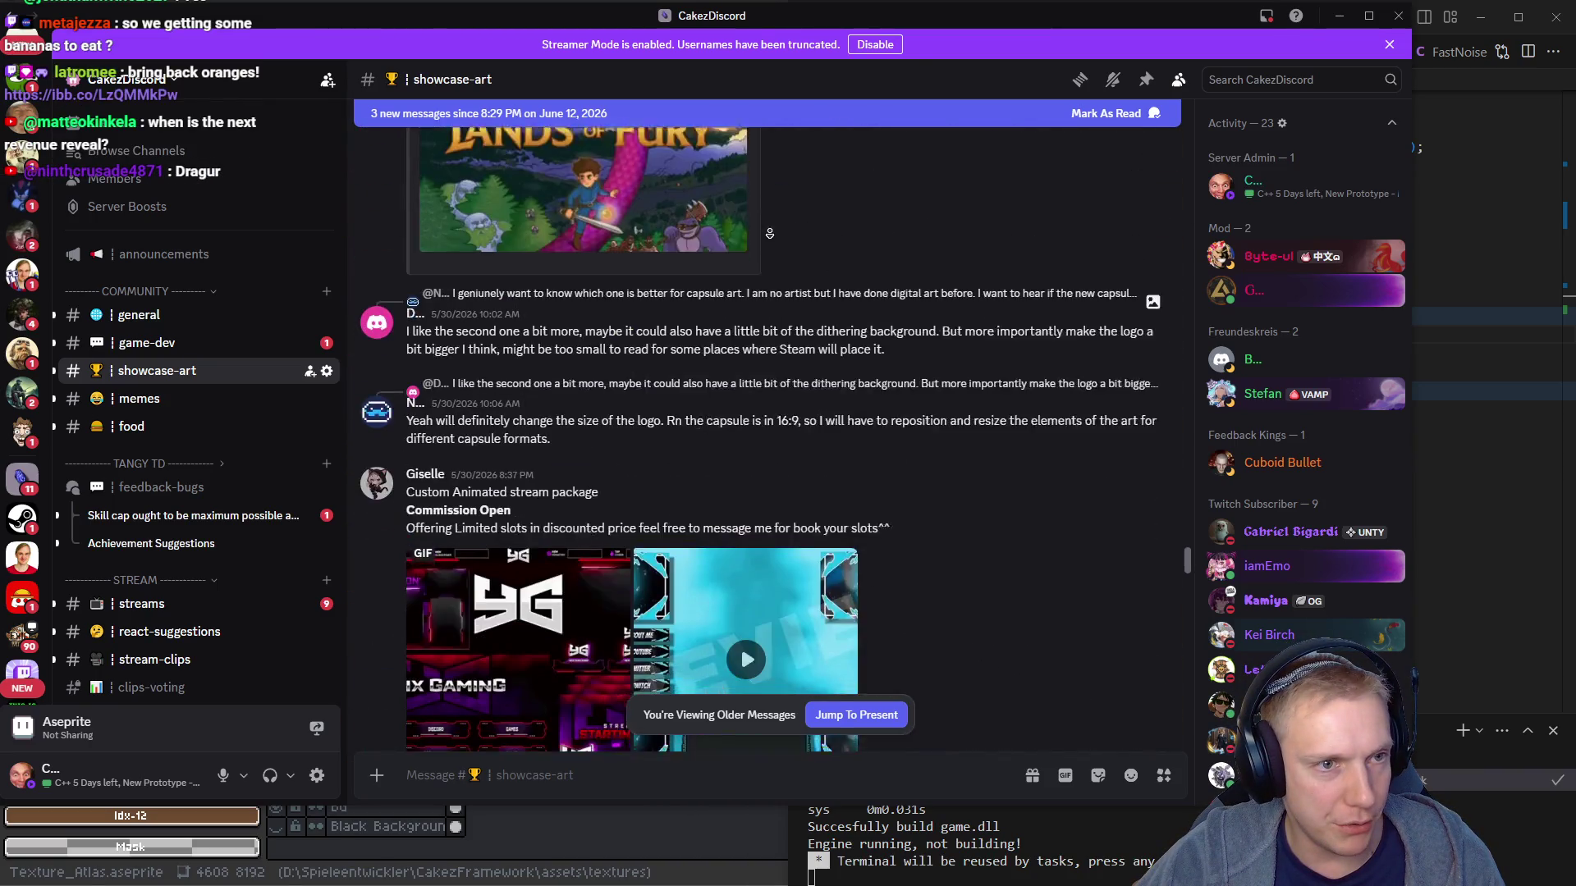
scroll(911, 318, "up", 4)
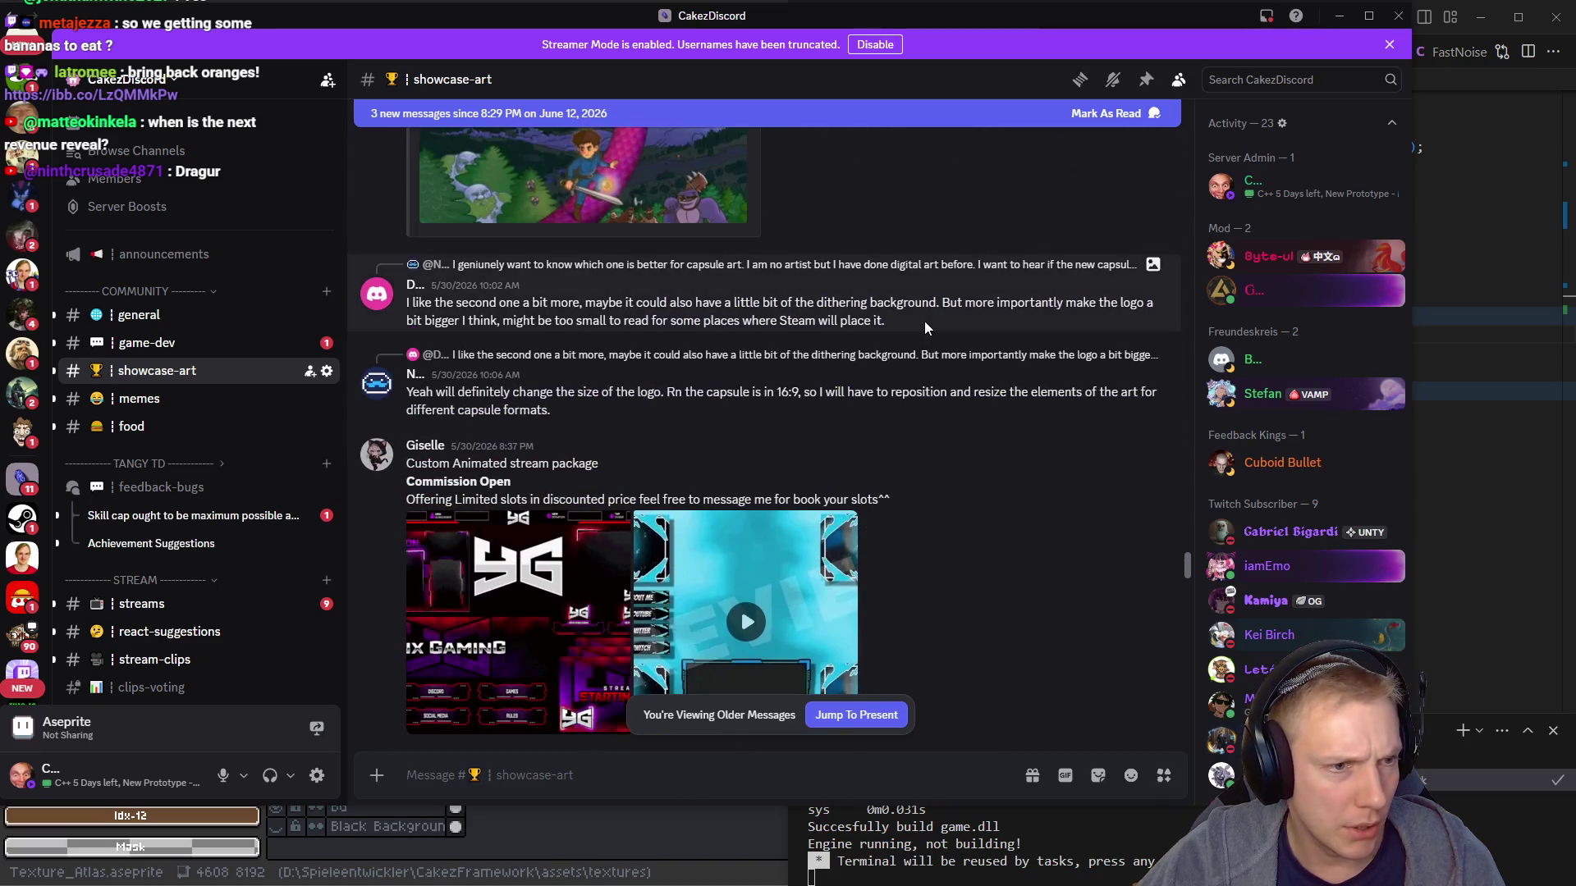
scroll(568, 311, "up", 10)
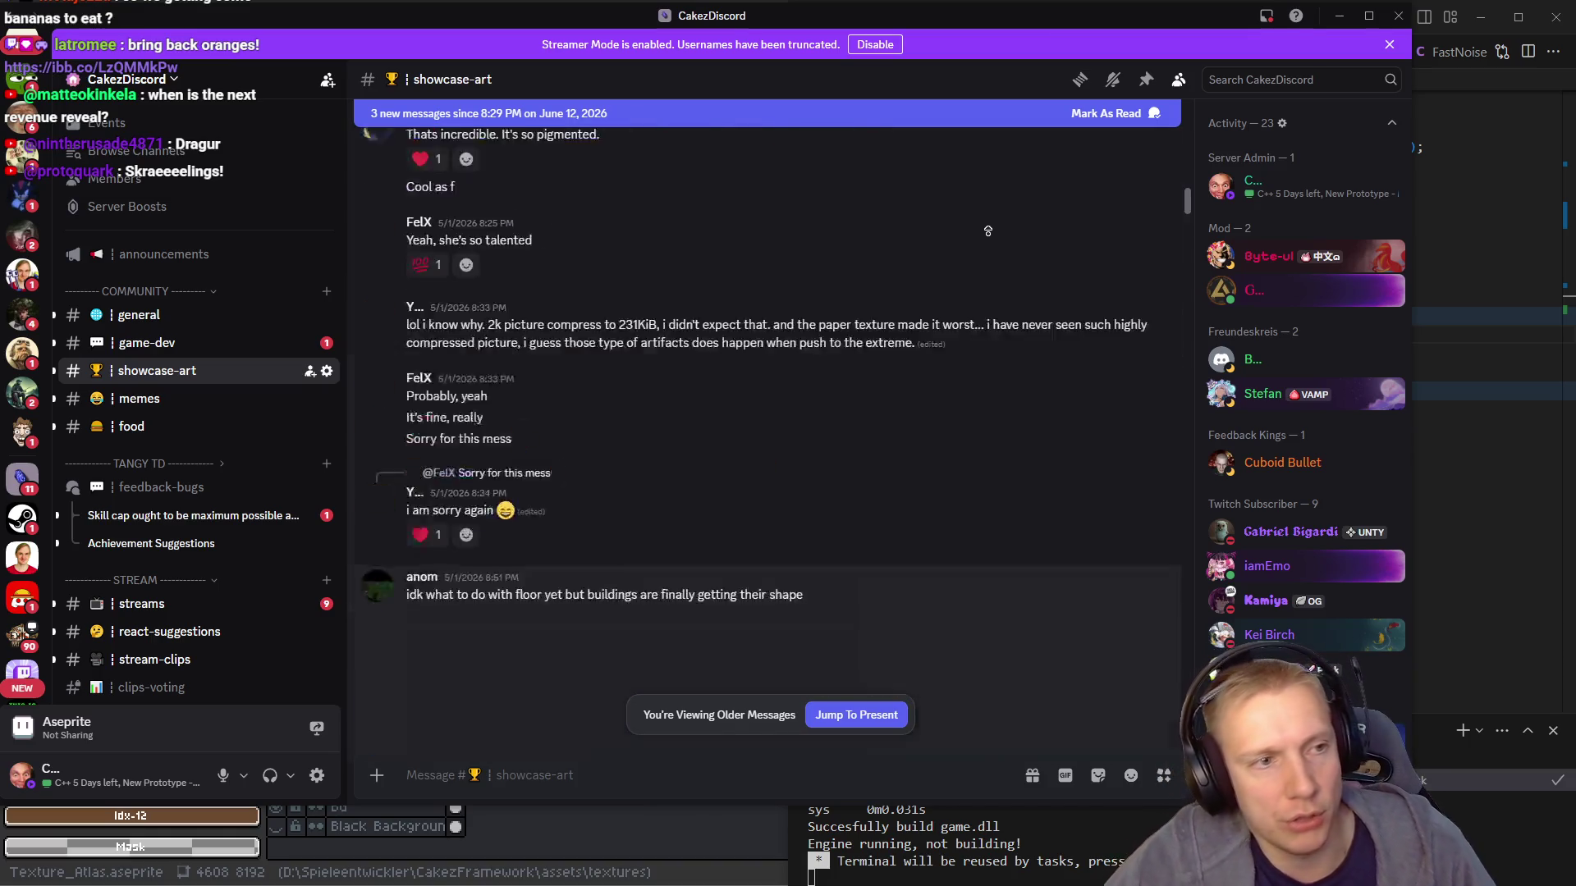
scroll(988, 234, "up", 5)
scroll(928, 300, "up", 5)
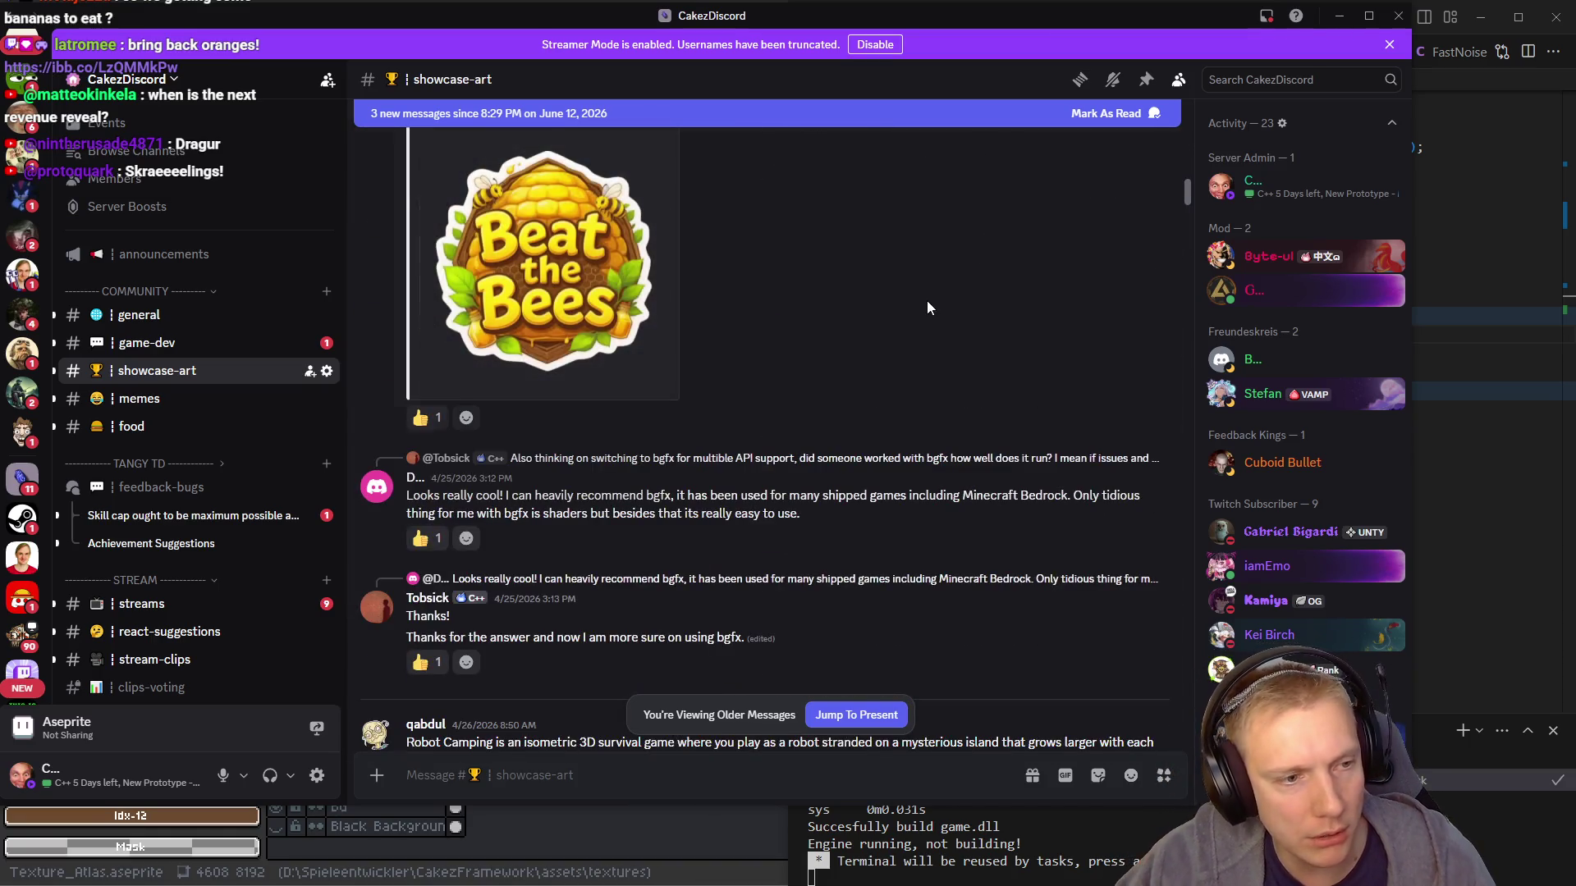
scroll(879, 338, "up", 5)
scroll(878, 343, "up", 15)
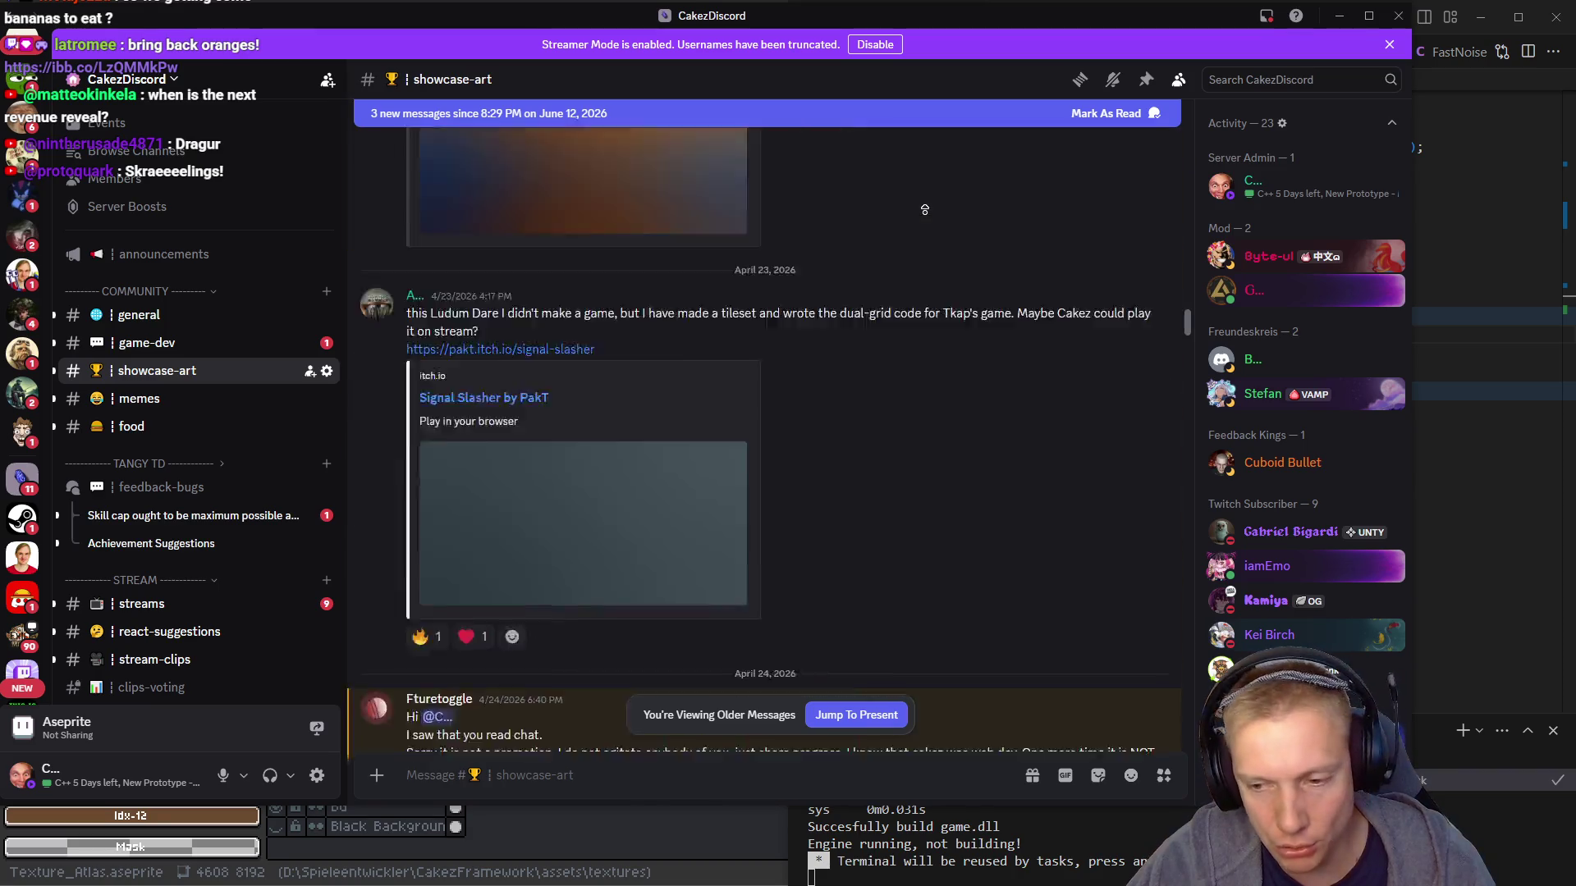
scroll(922, 205, "up", 10)
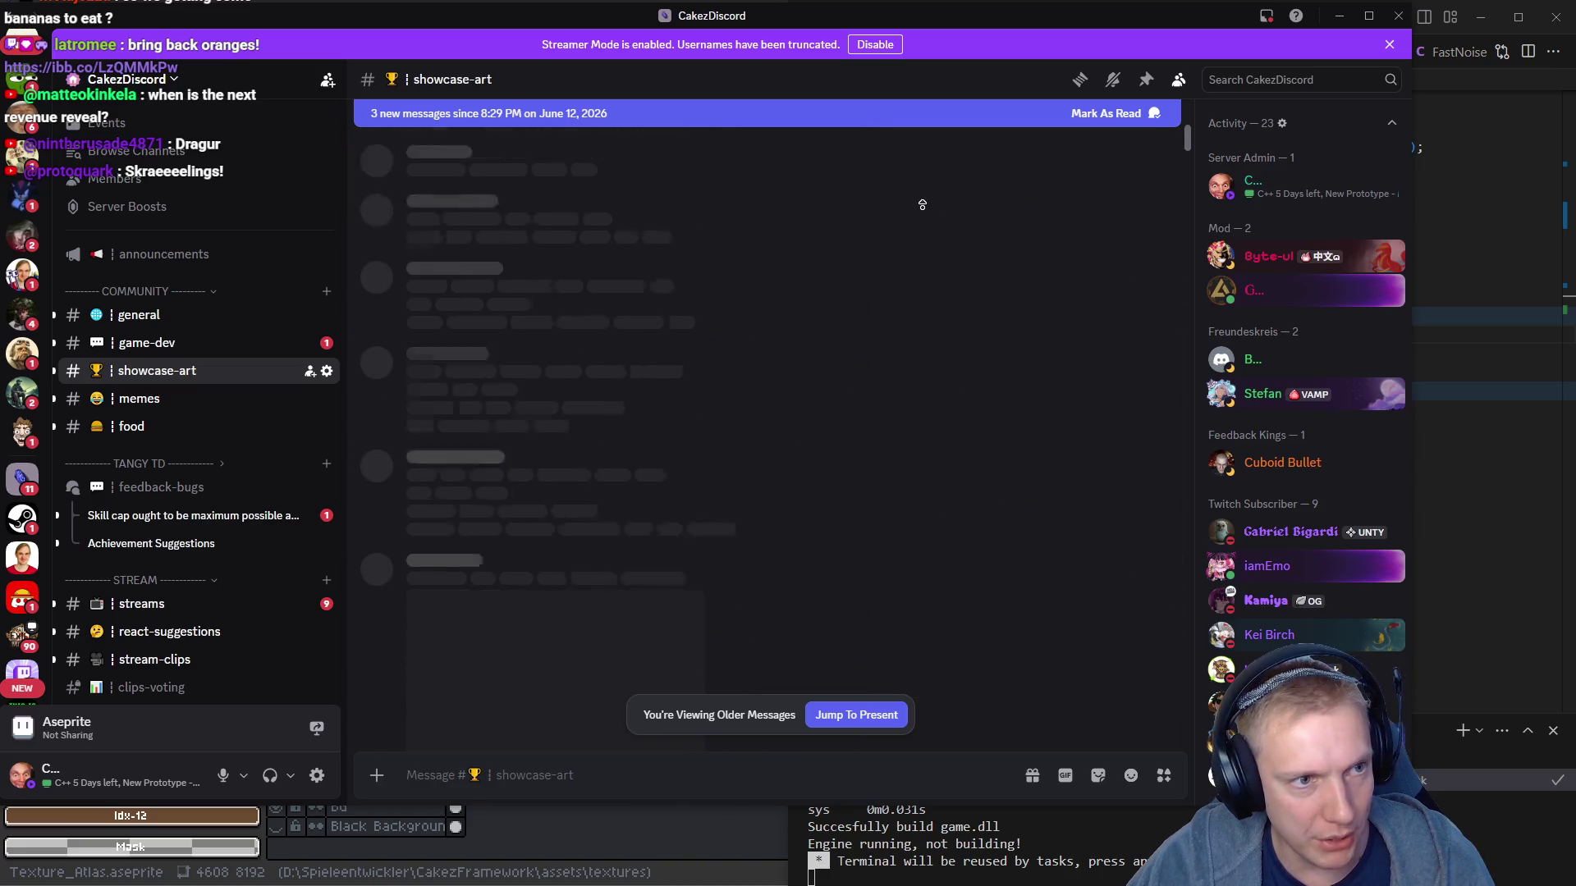
scroll(922, 204, "up", 5)
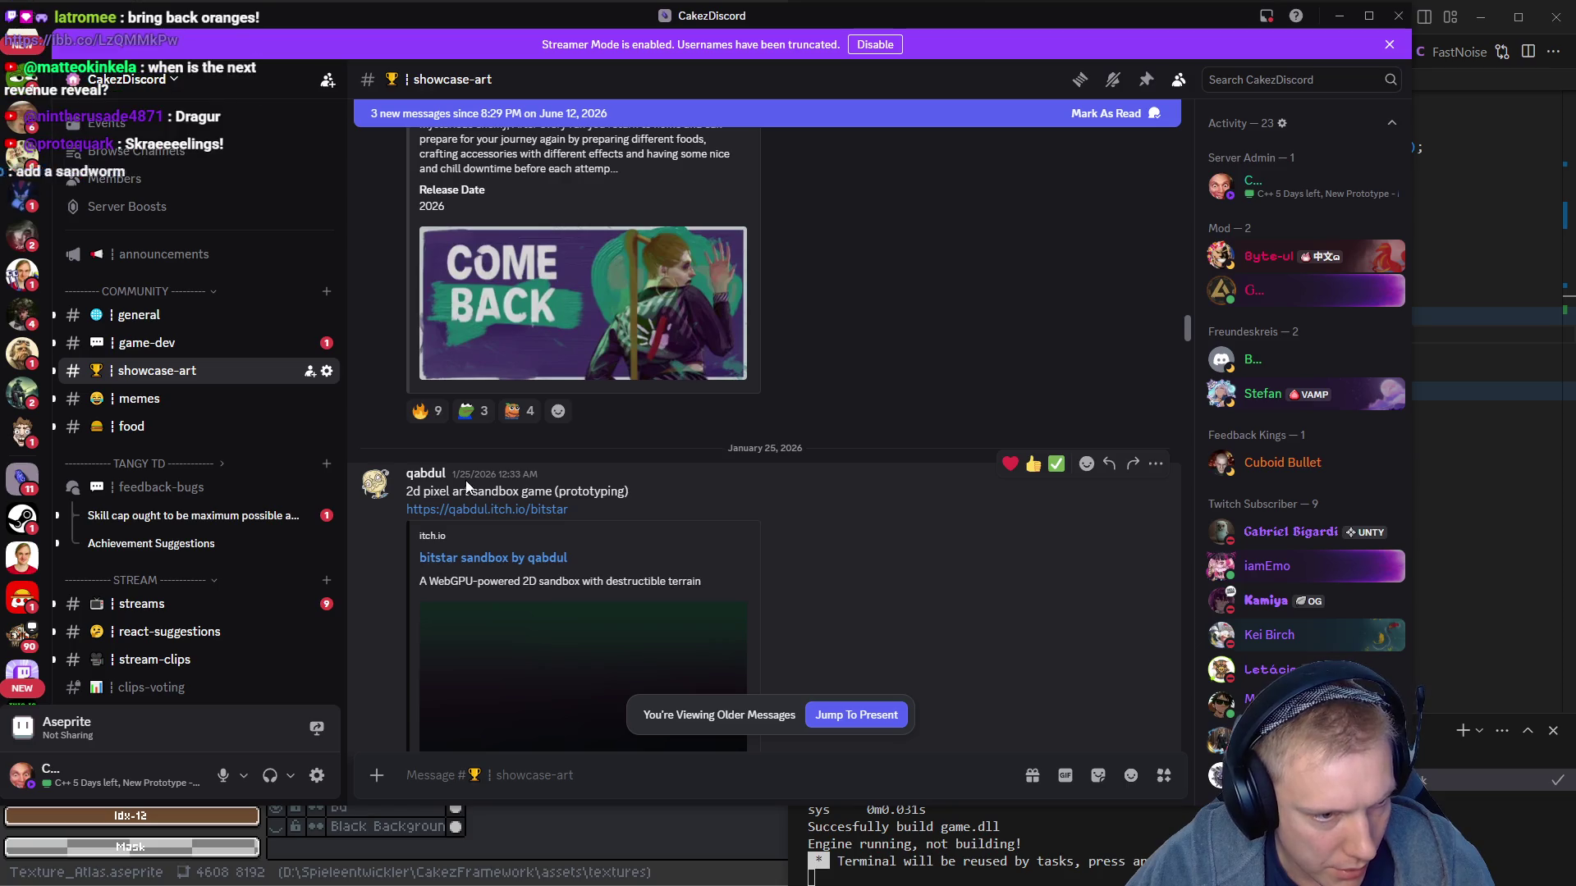
scroll(901, 320, "up", 10)
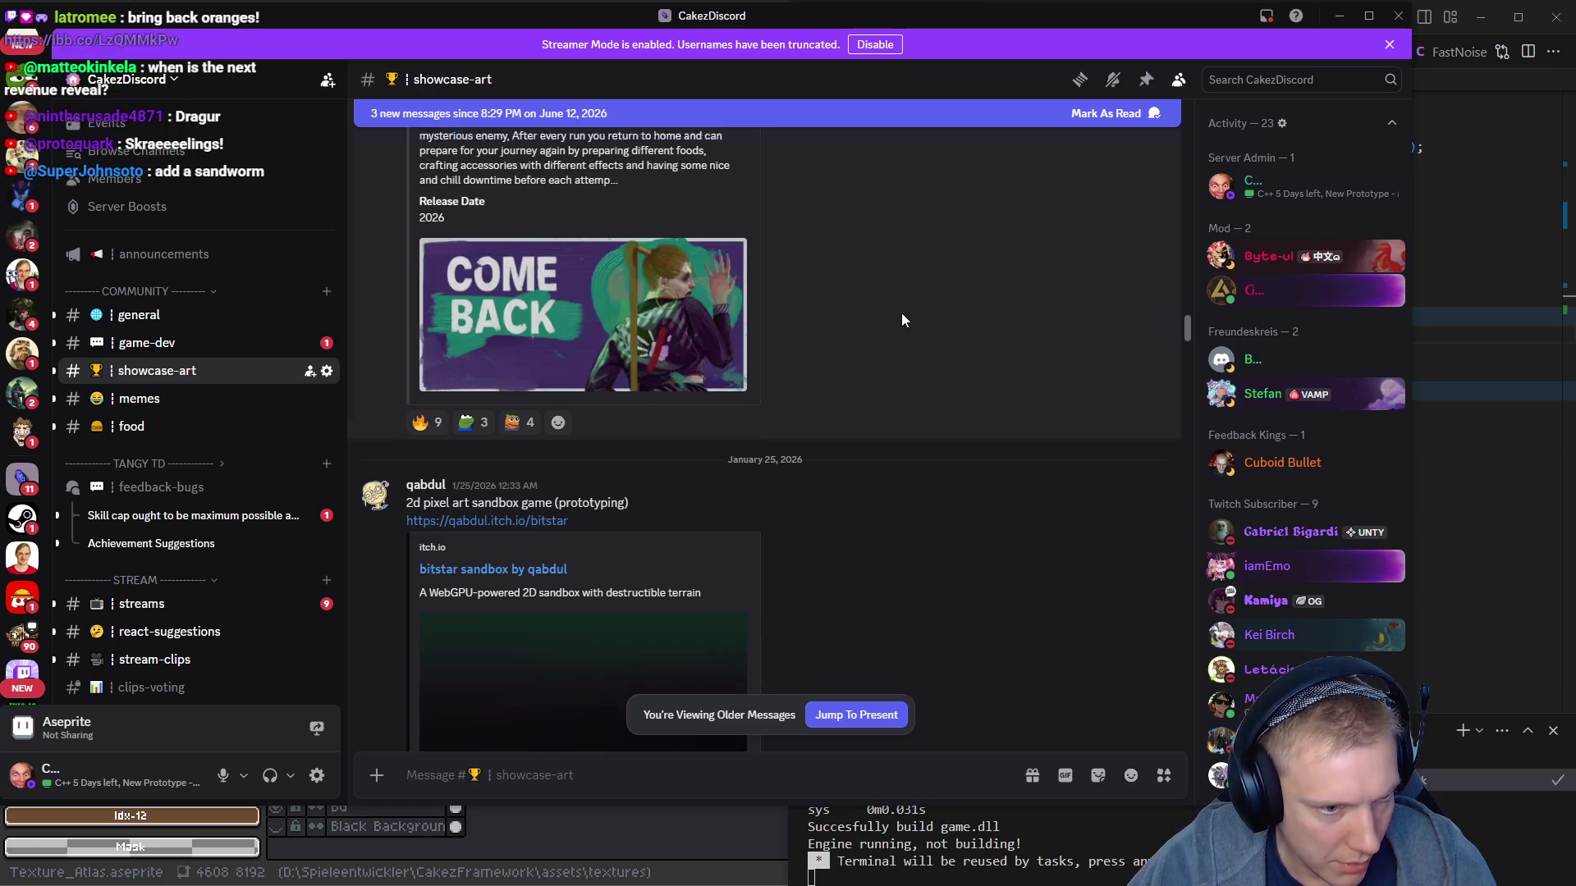
scroll(901, 320, "up", 15)
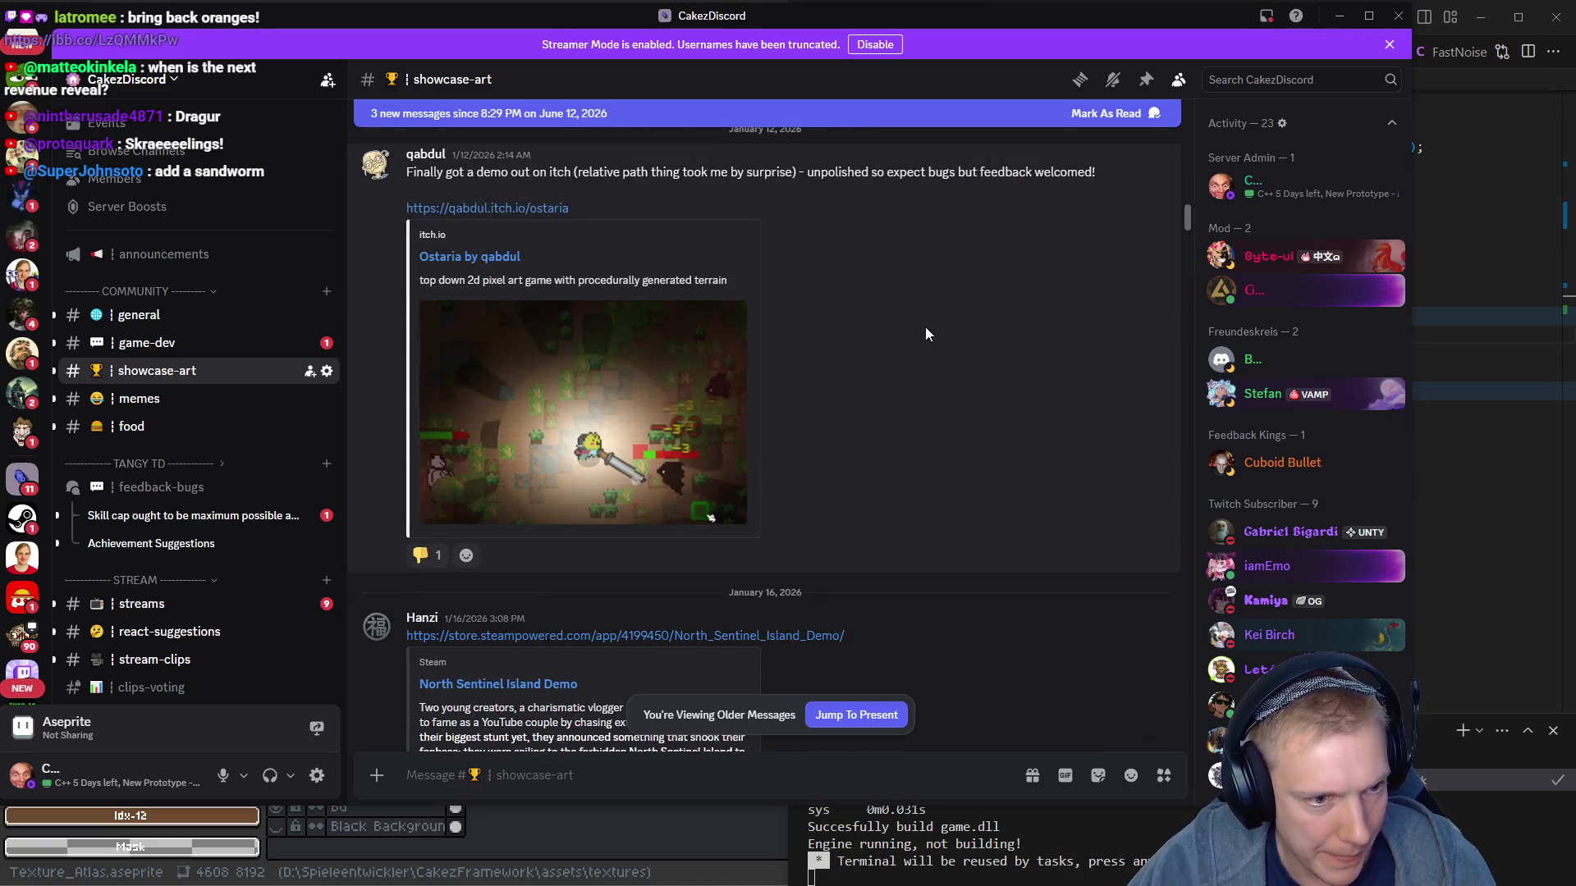
scroll(927, 333, "up", 10)
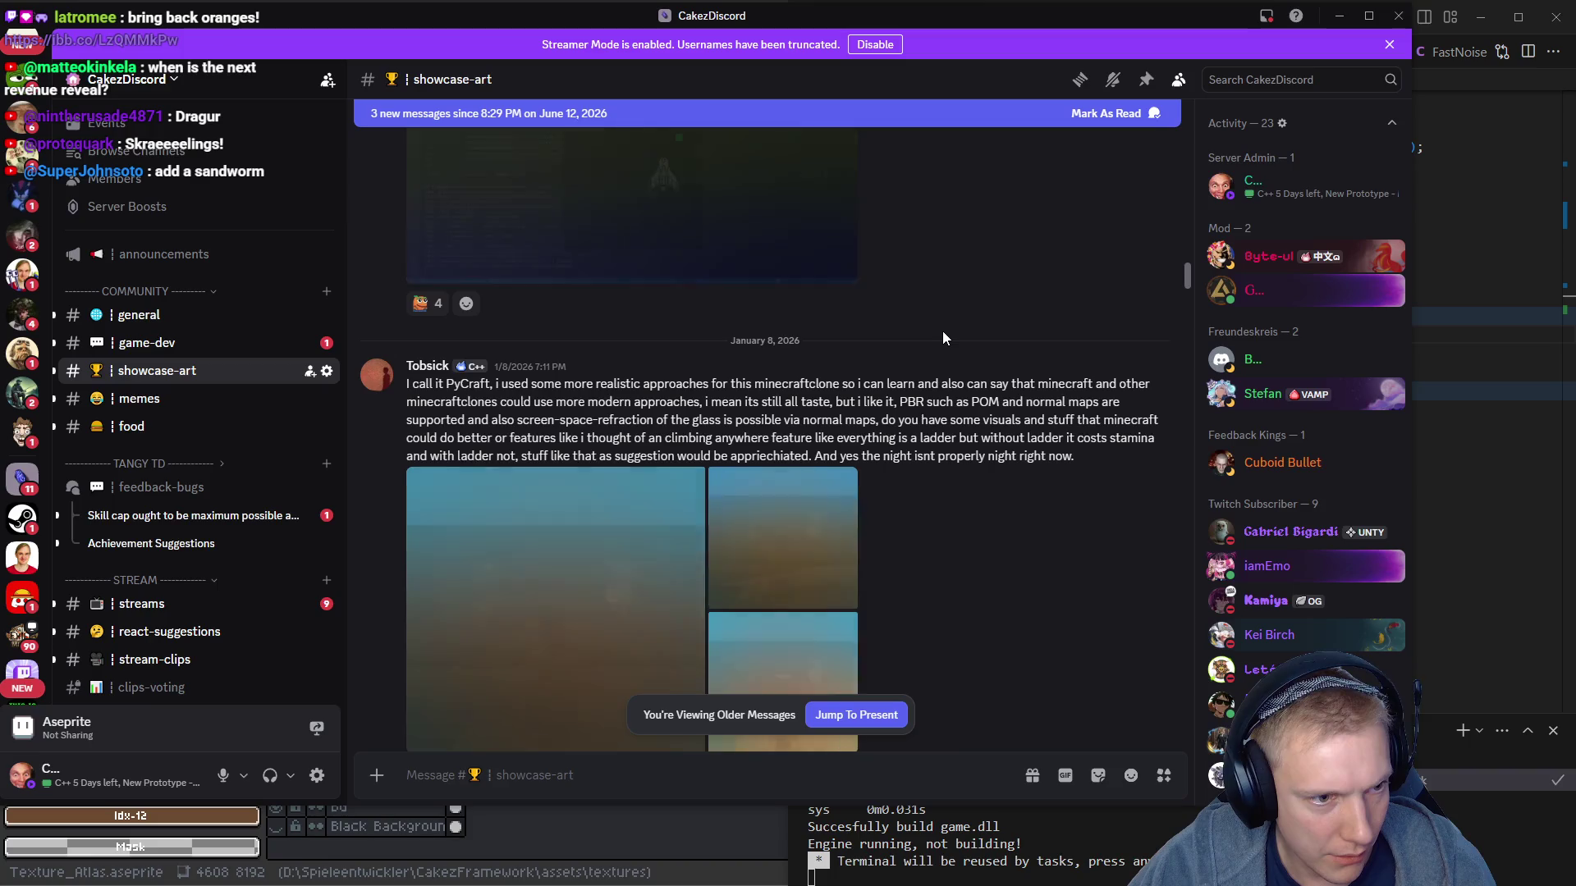
scroll(943, 331, "up", 5)
scroll(949, 361, "up", 4)
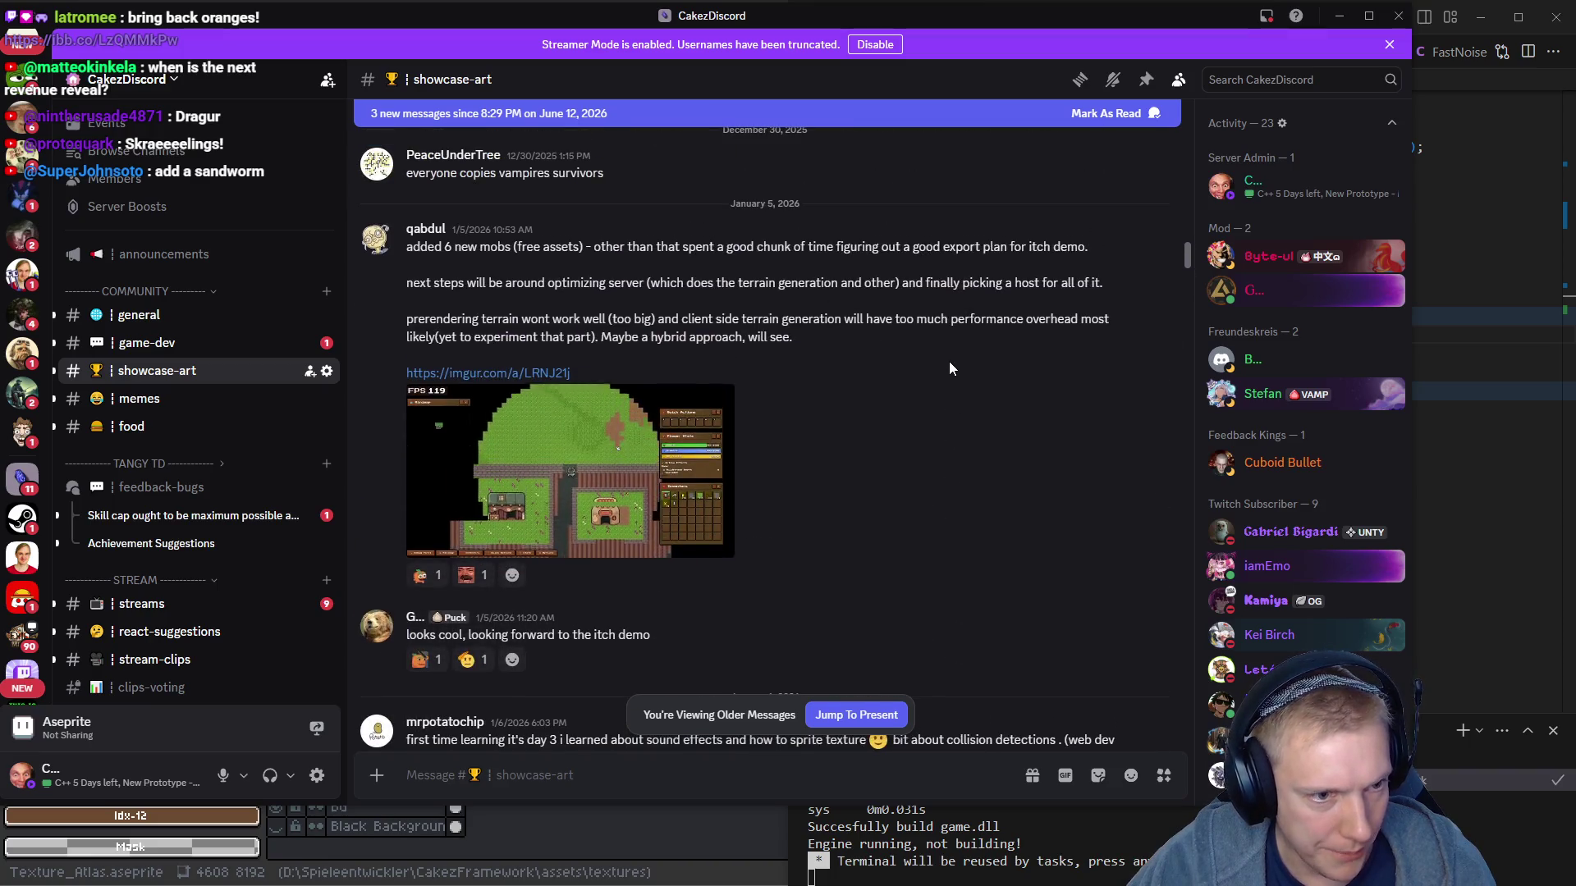
scroll(928, 351, "down", 3)
scroll(919, 345, "down", 4)
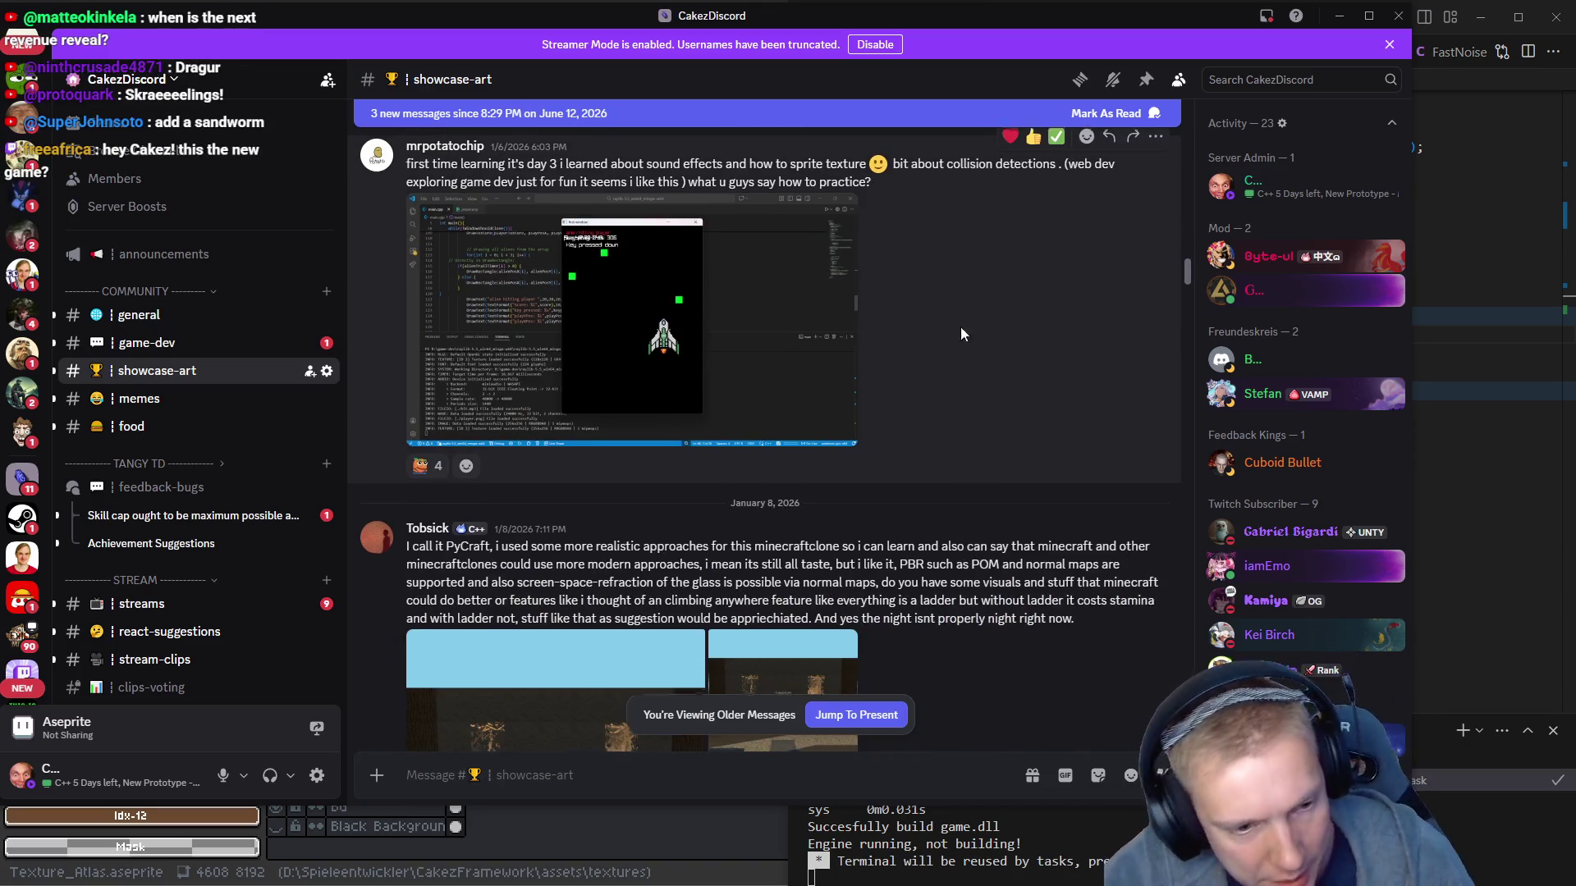
scroll(960, 327, "down", 4)
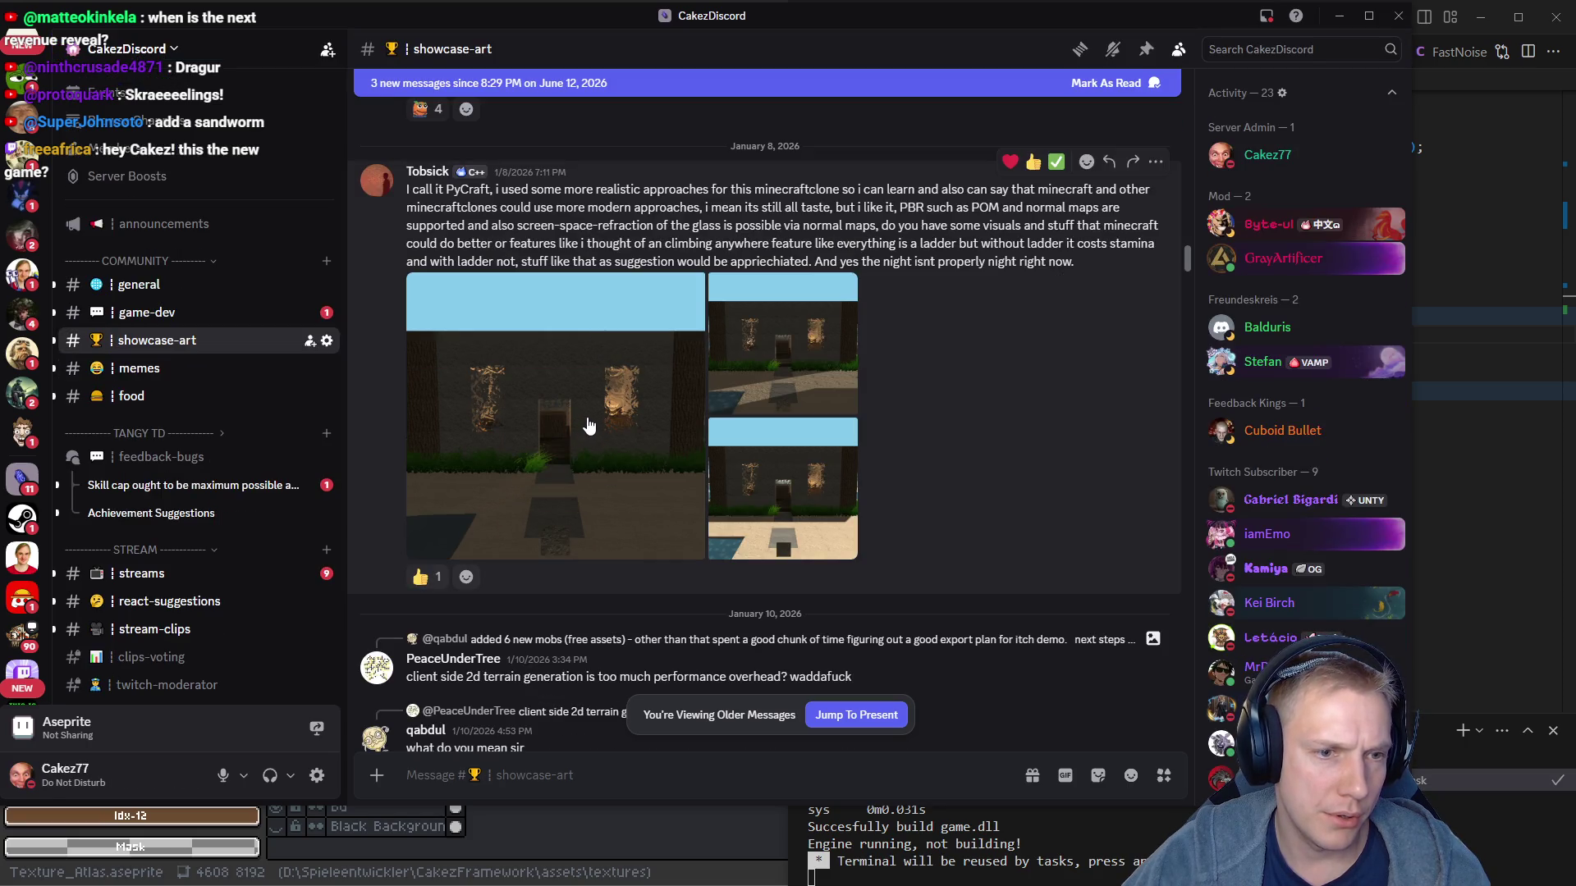
Inspect the first PyCraft house screenshot full-size, zooming in and out, then close it and return to the game
left_click(576, 402)
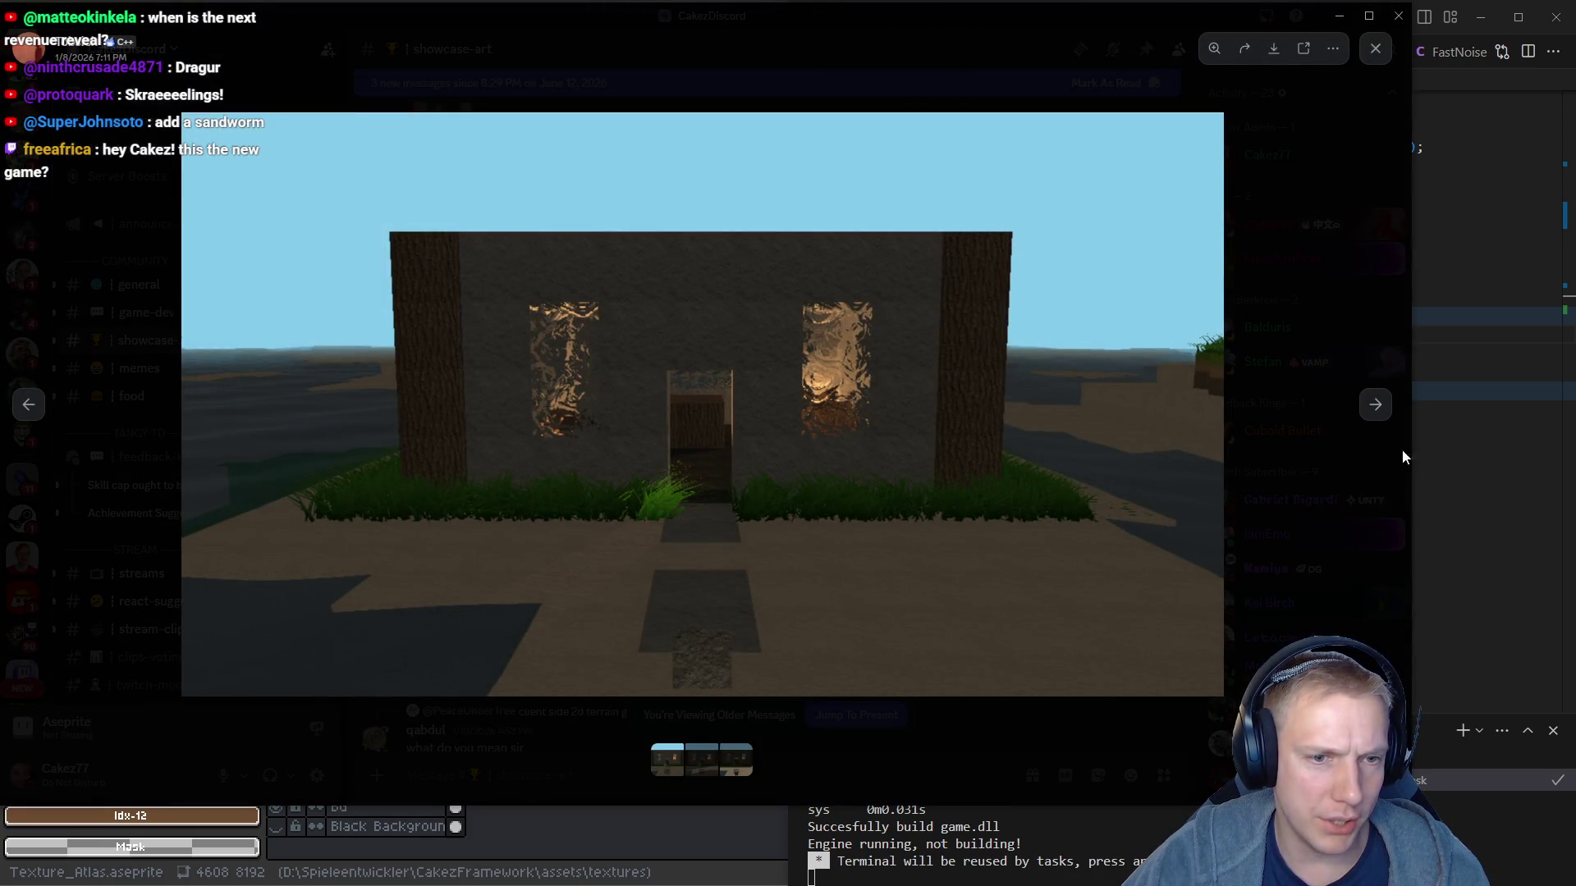
left_click(1465, 446)
left_click(758, 349)
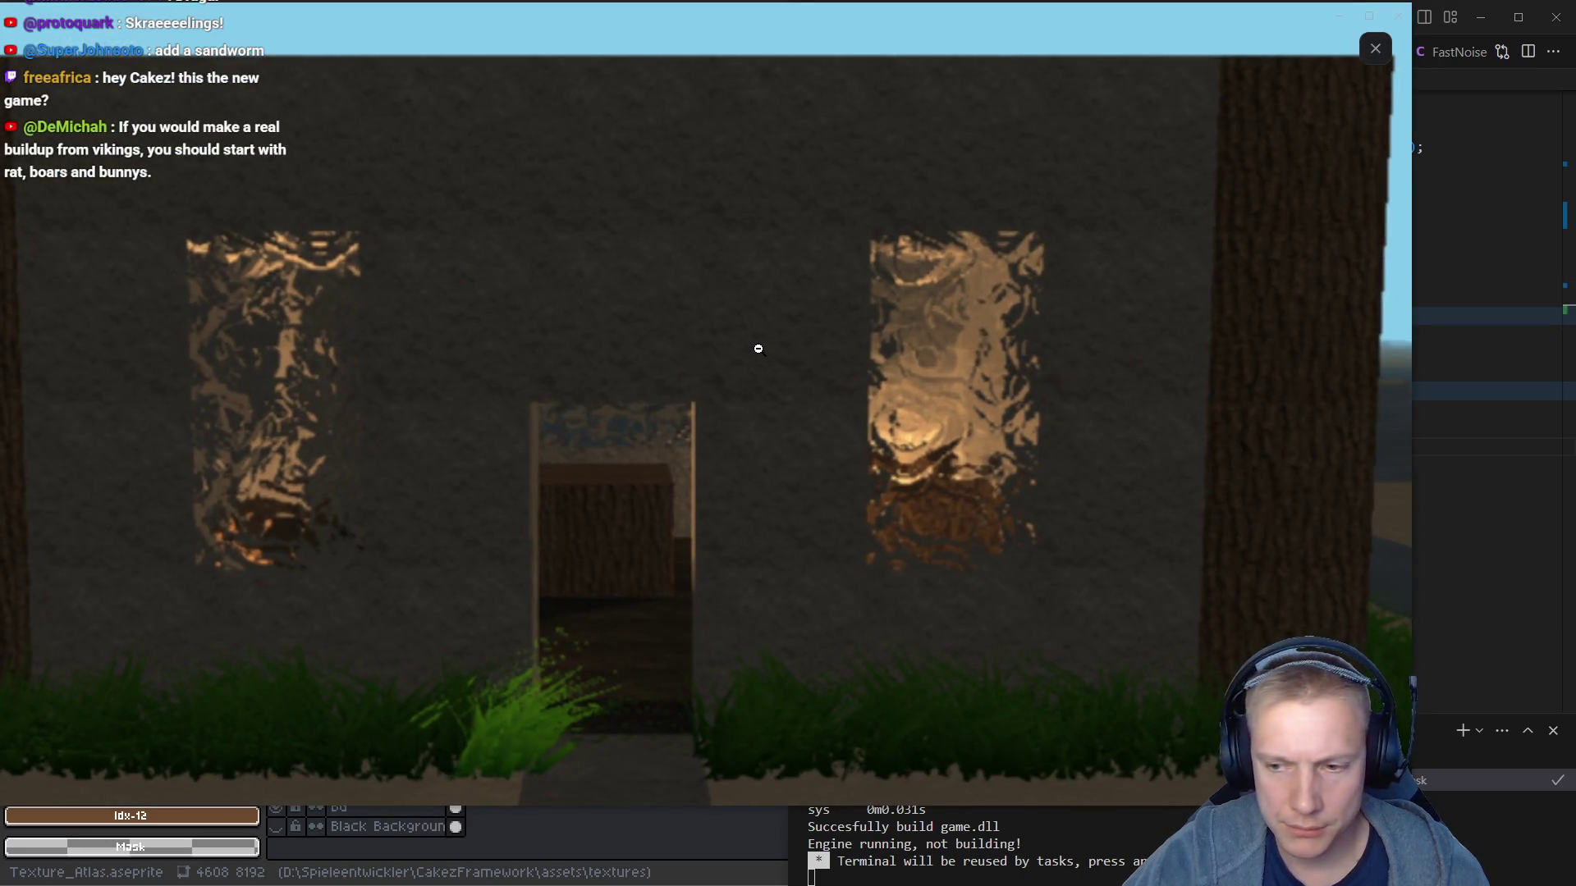
left_click(758, 349)
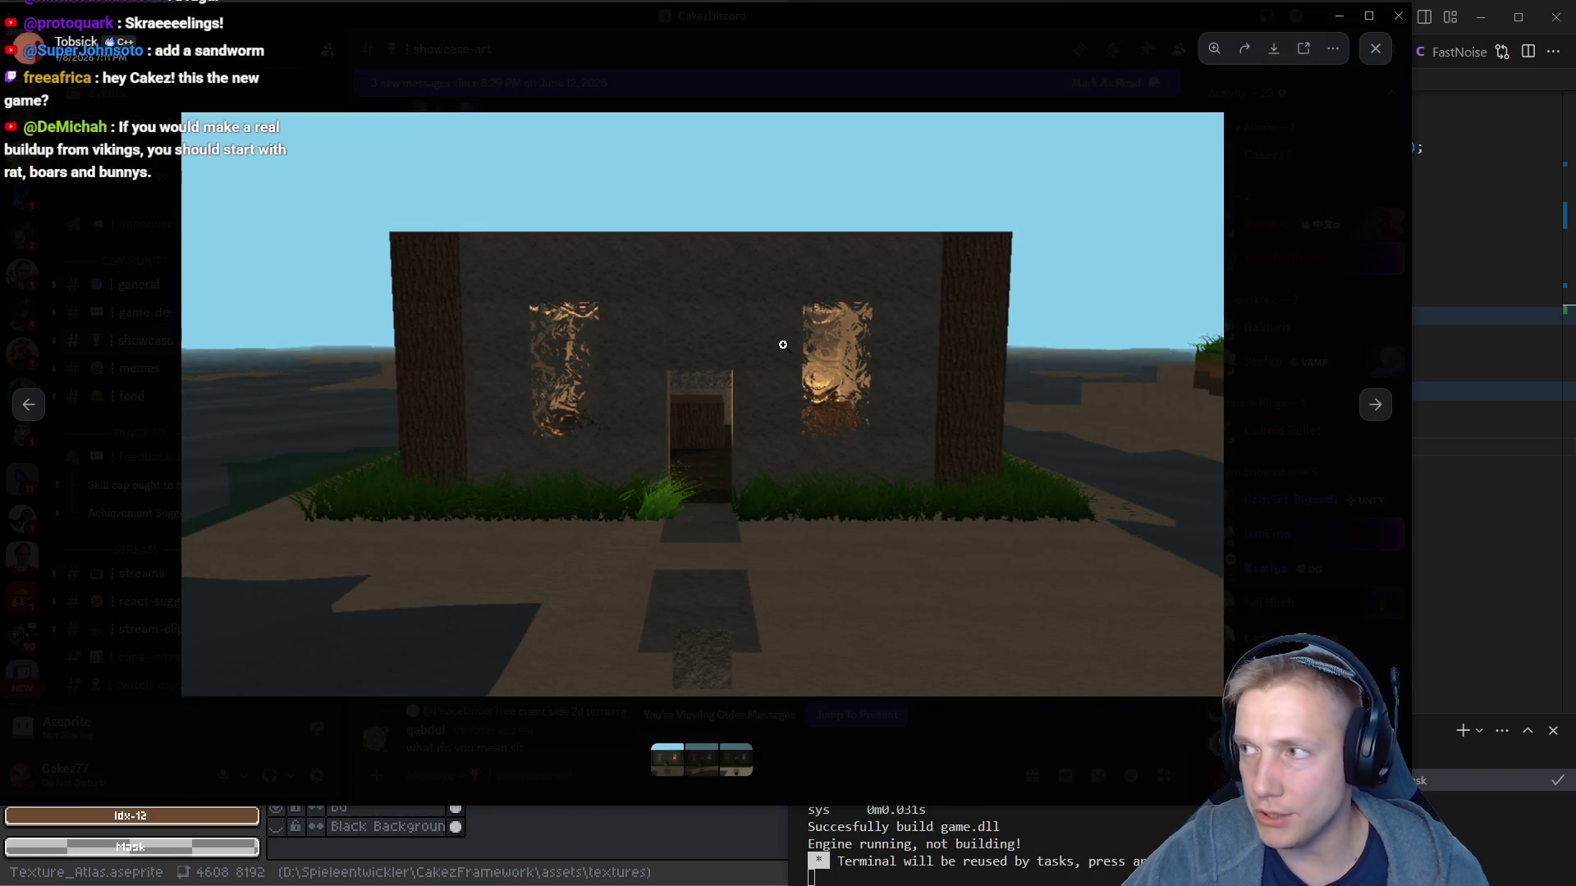
left_click(1376, 48)
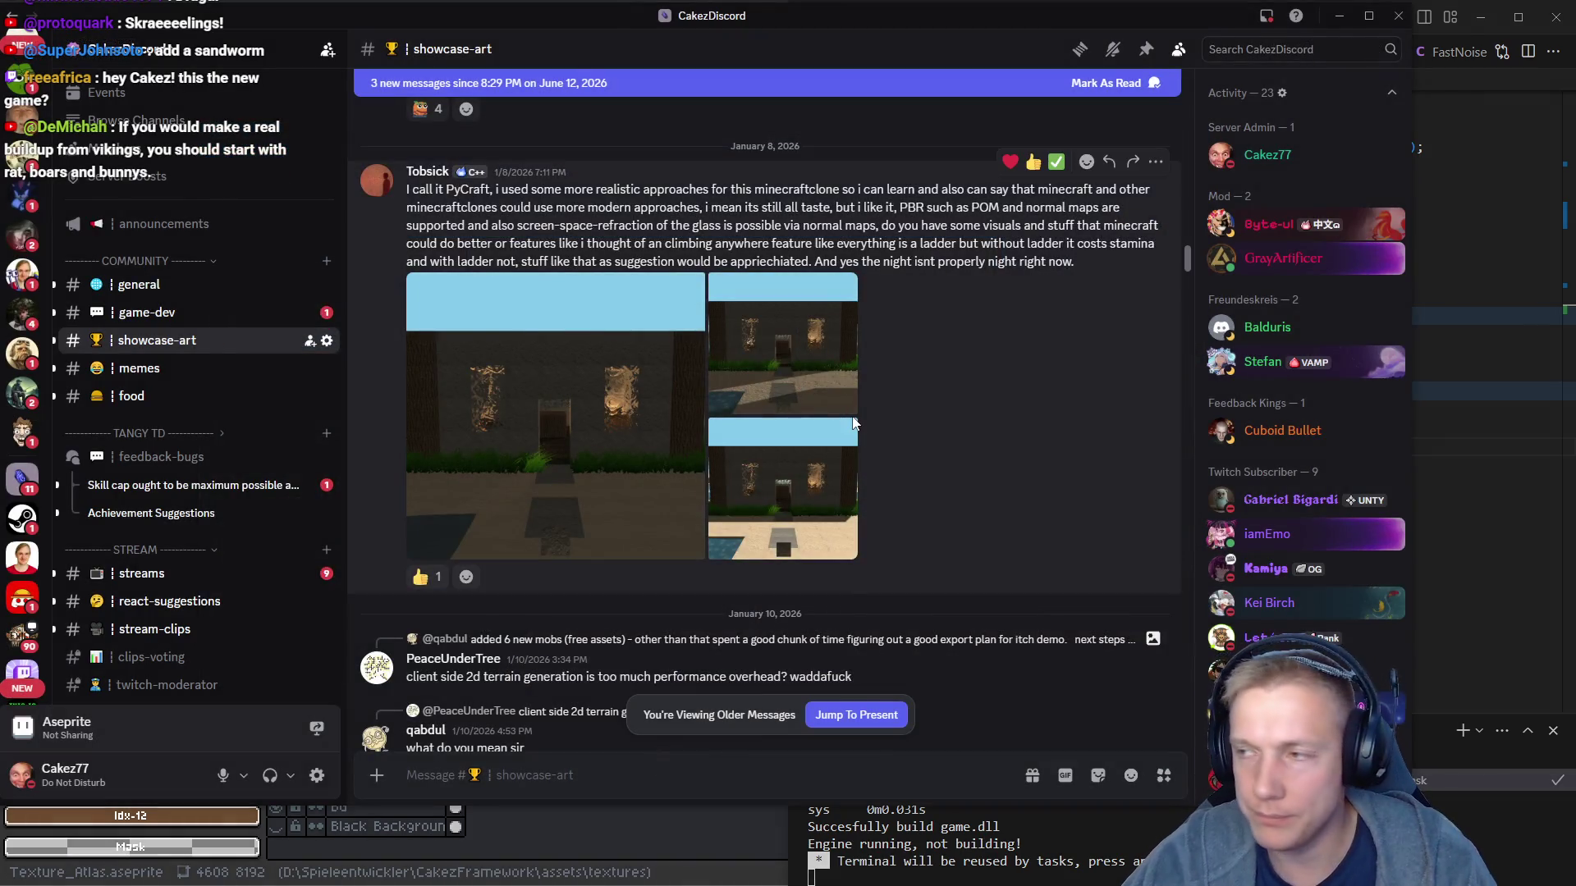
key("alt+Tab")
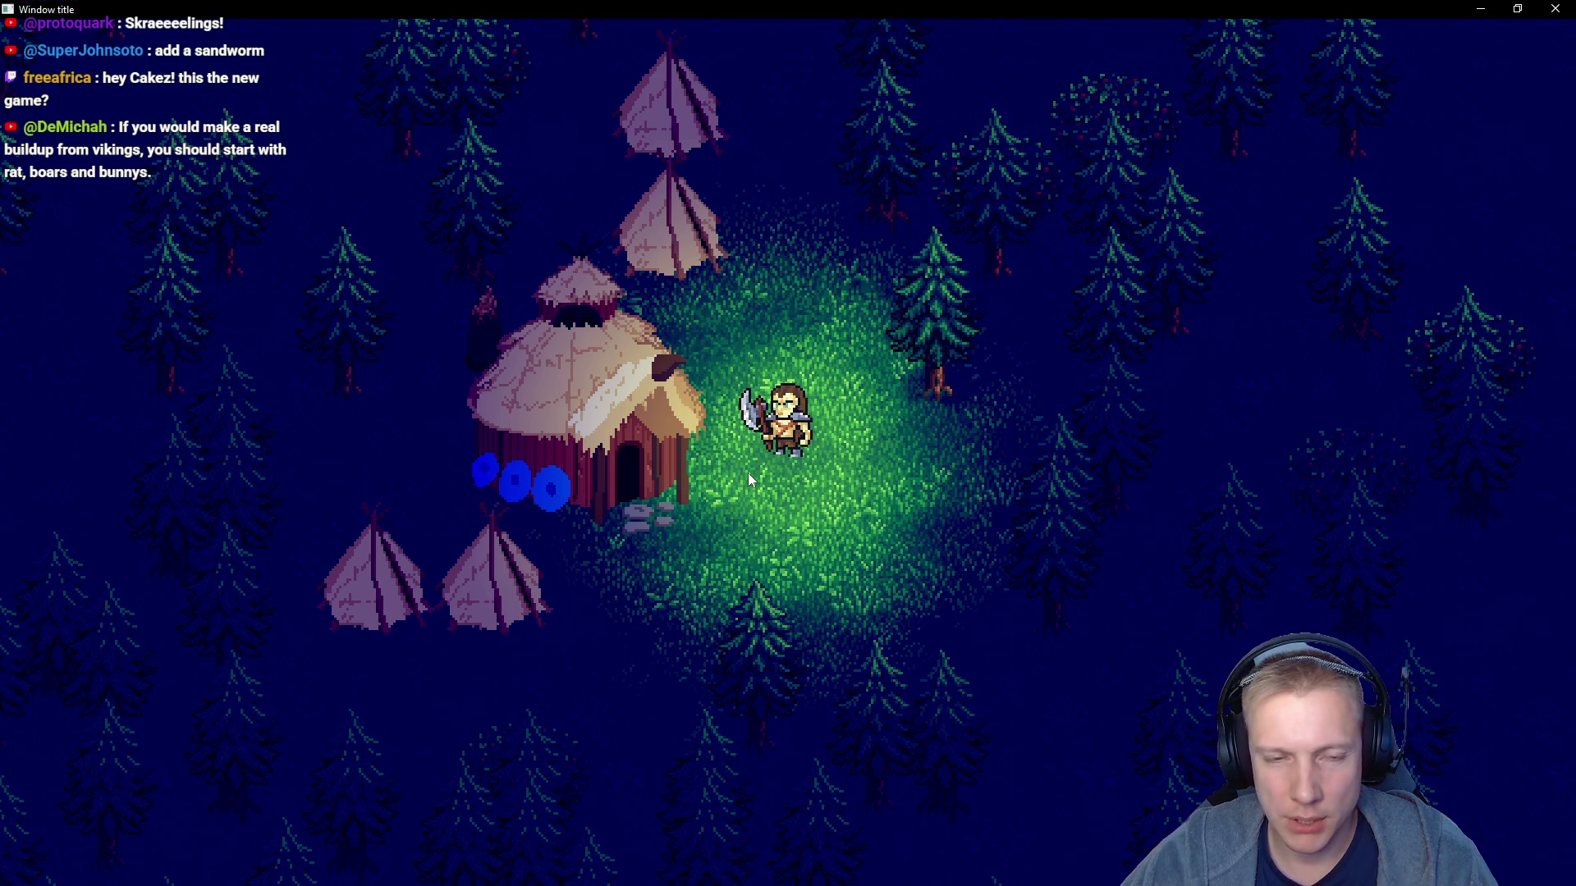
Walk the viking right then left across the lit clearing, then bring up game.cpp alongside
key("d")
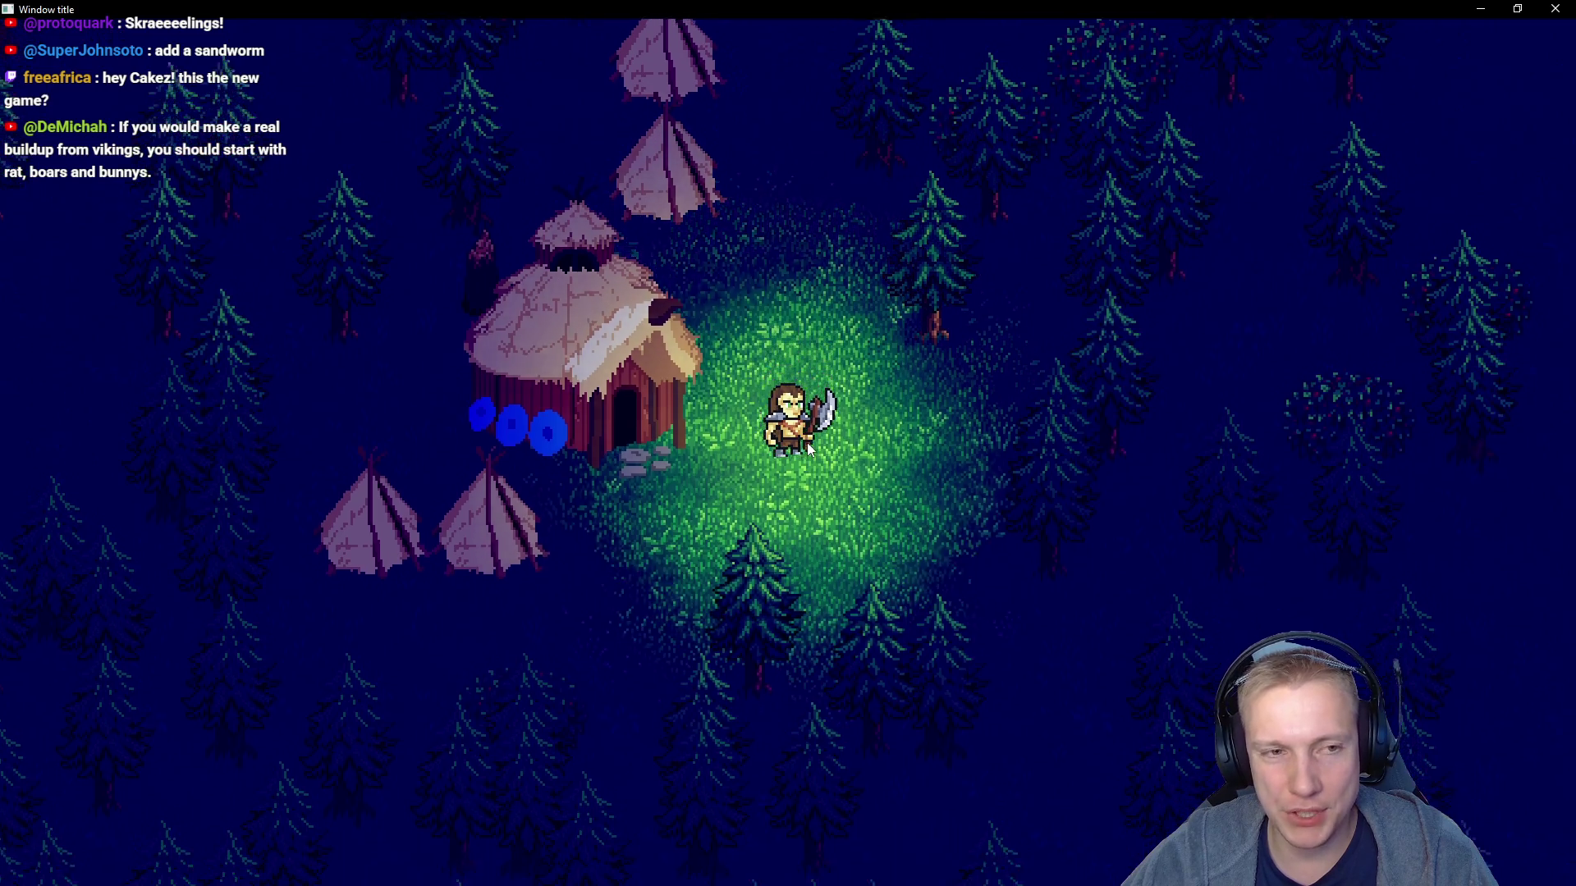
key("a")
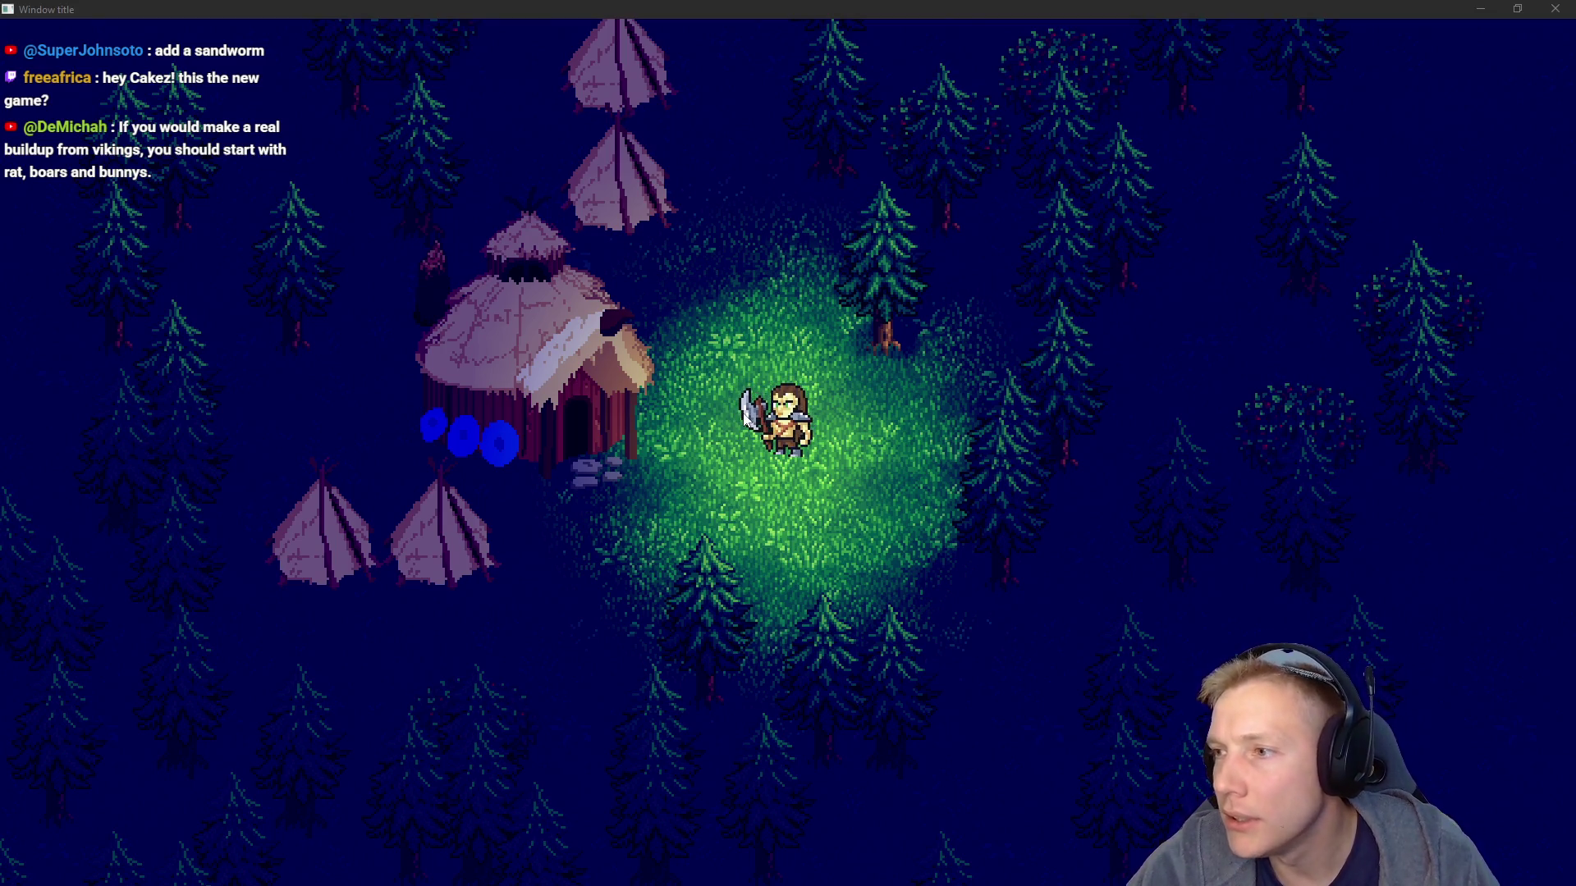
key("alt+Tab")
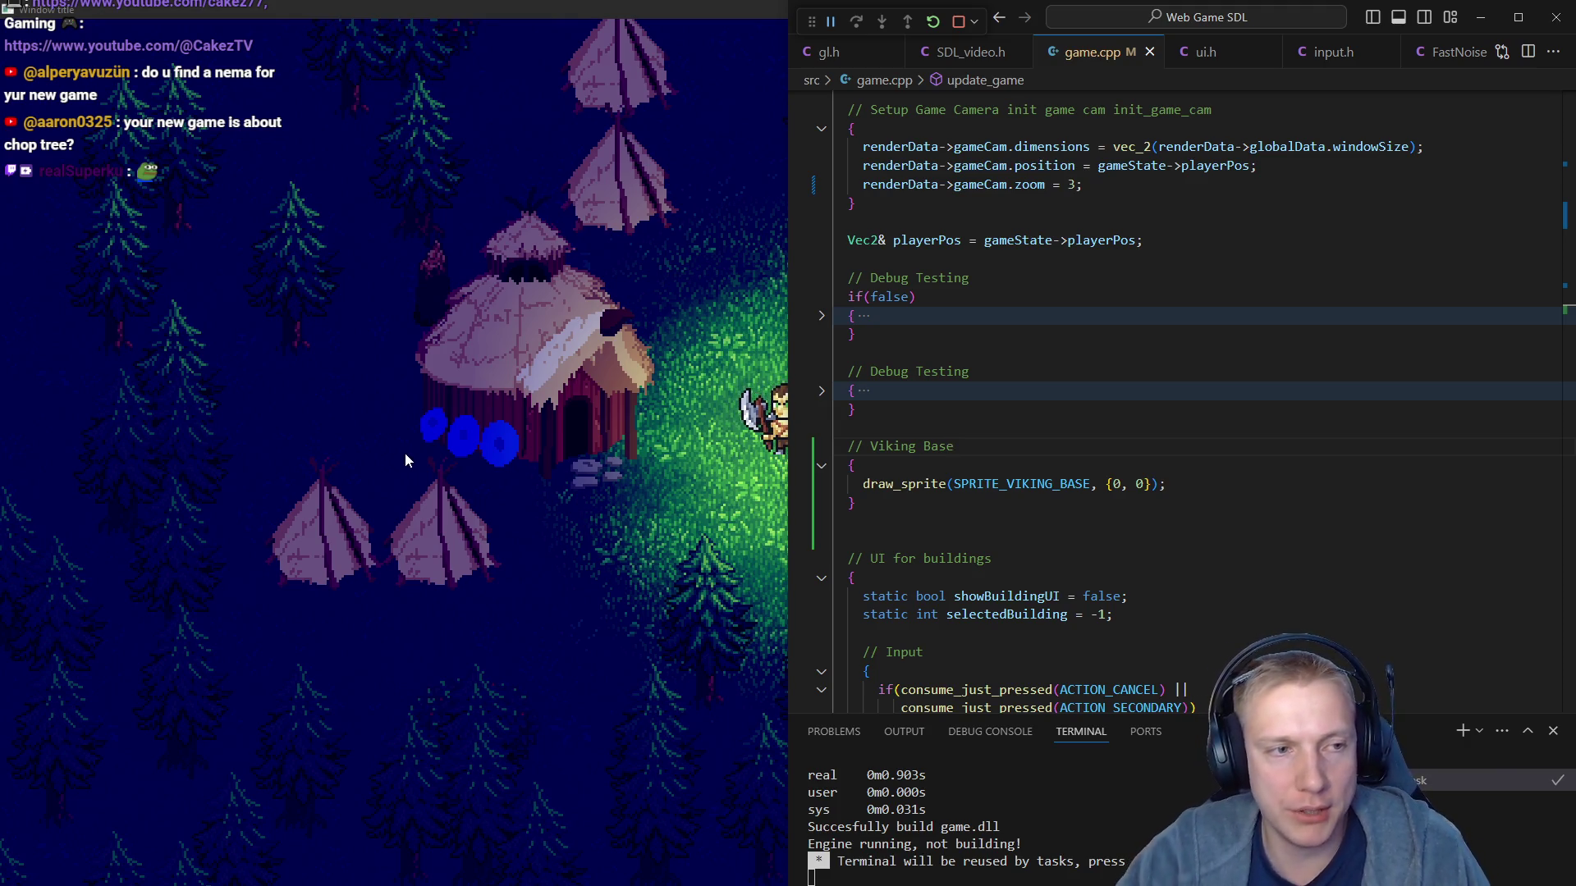
key("super+Up")
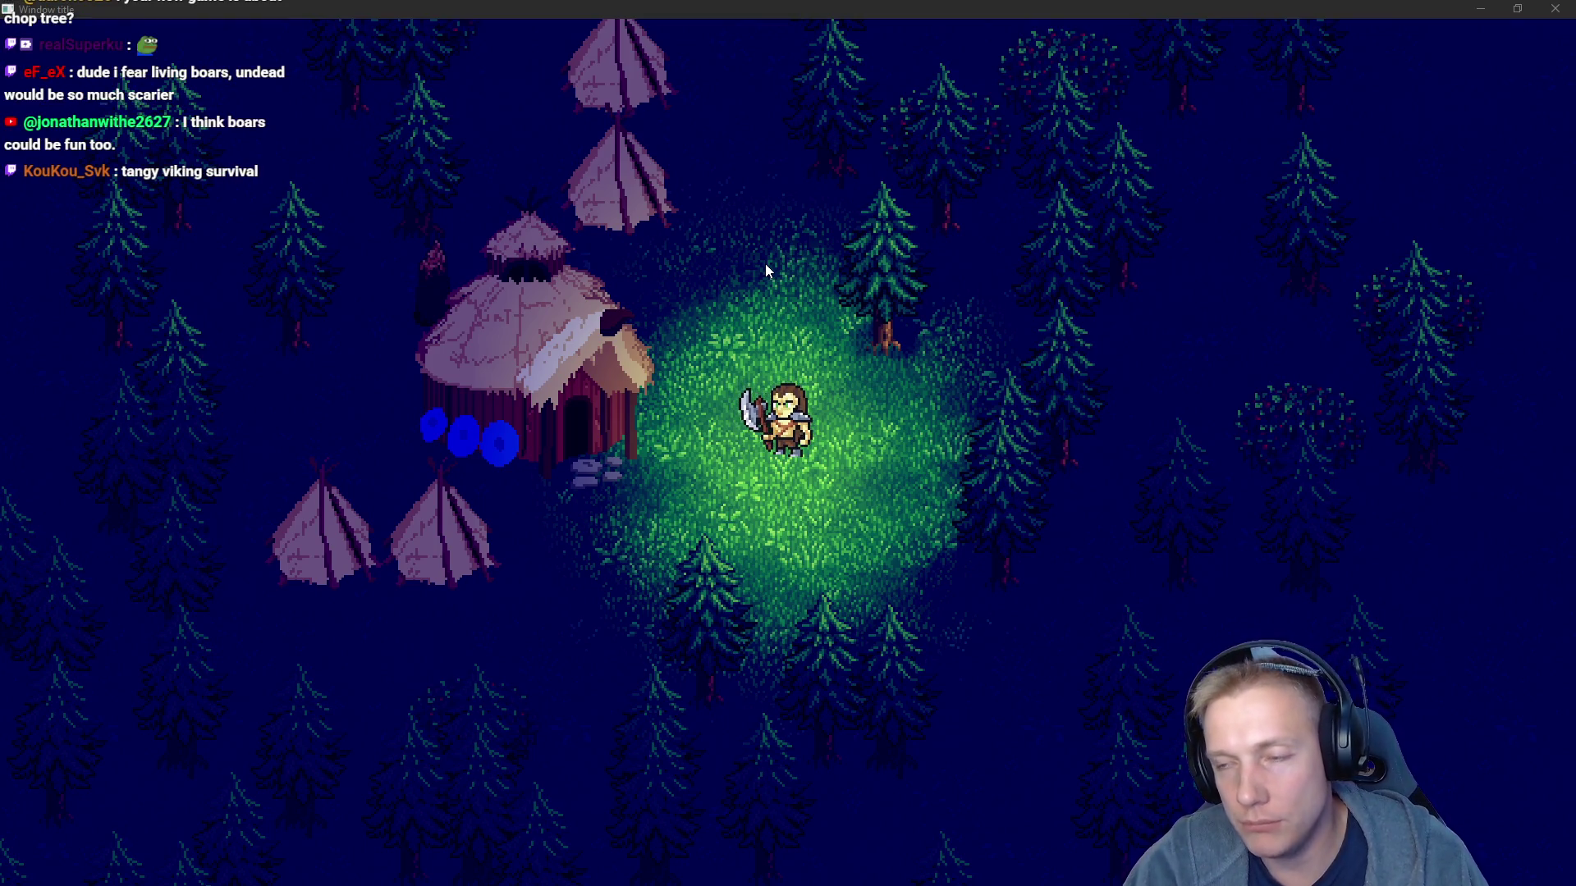
key("alt+Tab")
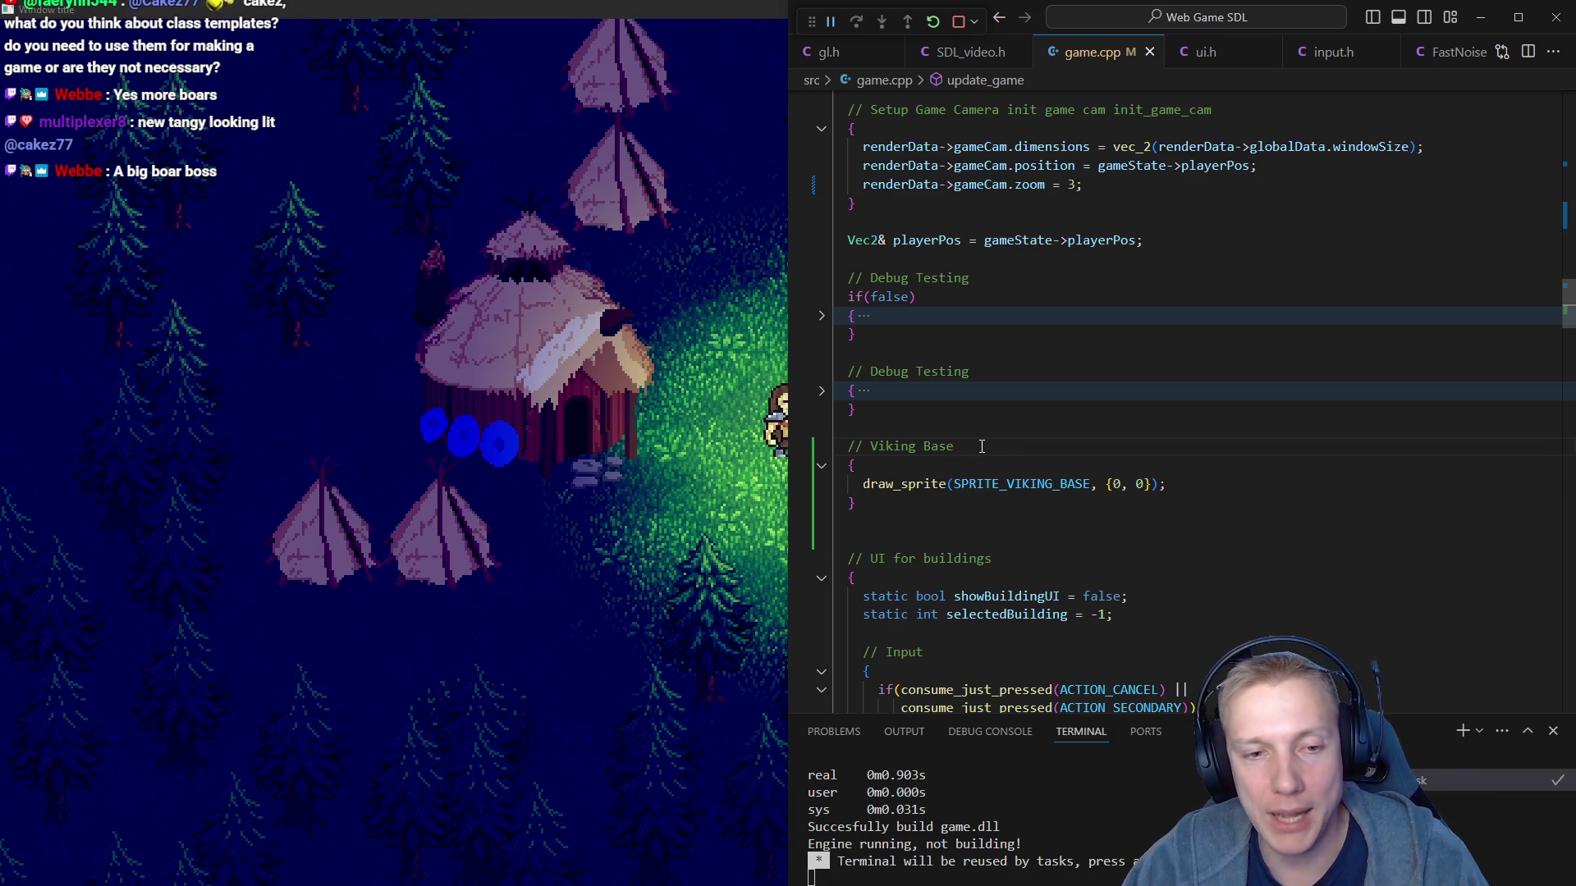
key("Down")
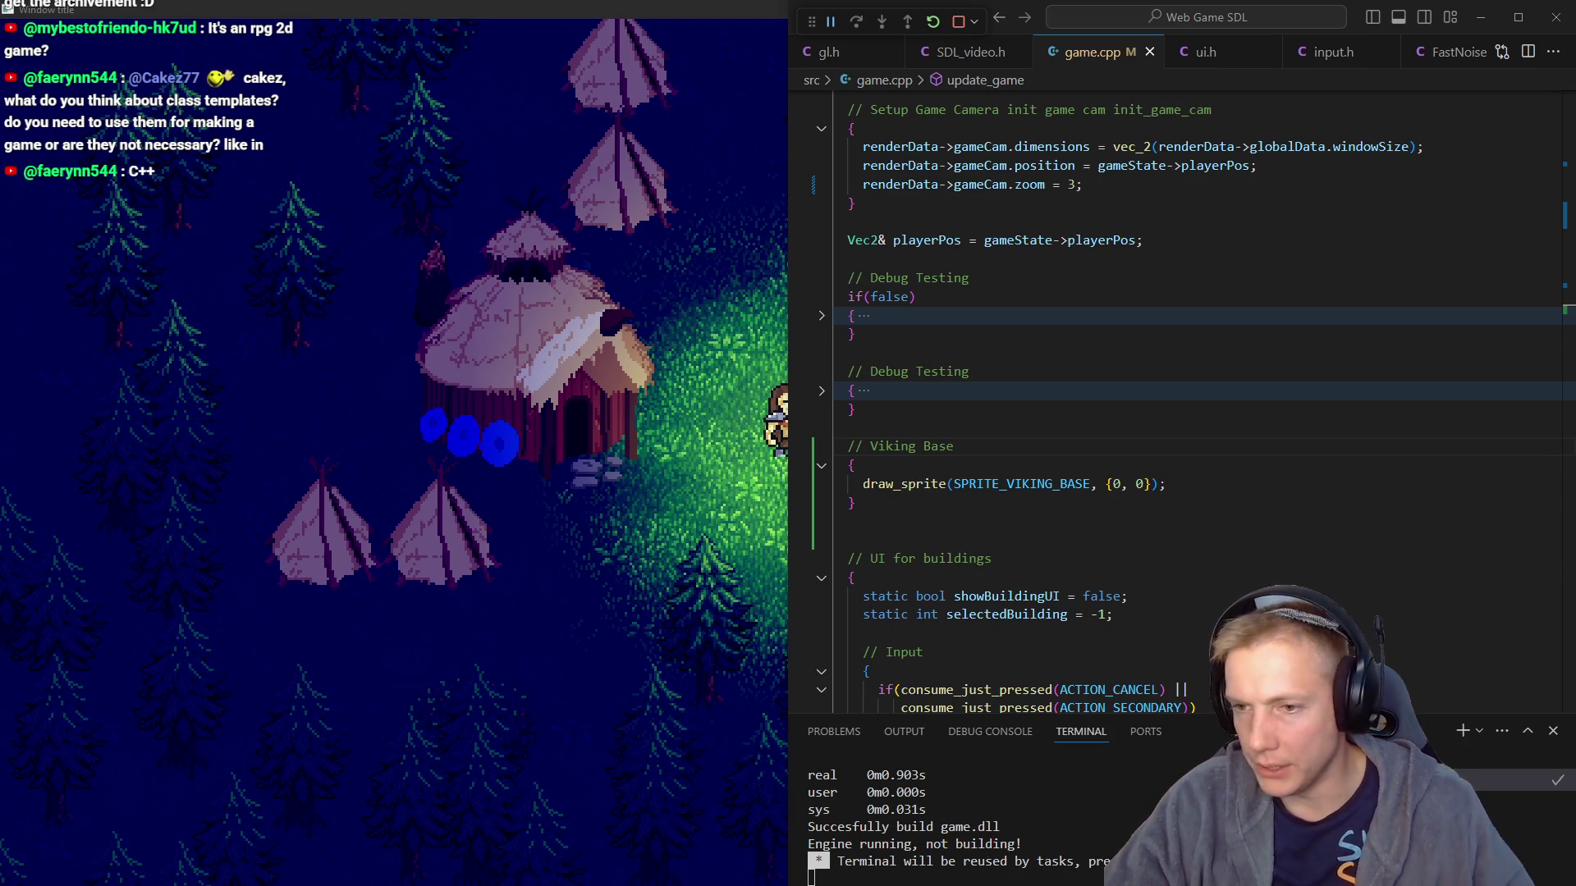
Switch from VS Code back to the Discord showcase-art channel at the January 8 PyCraft post
key("alt+Tab")
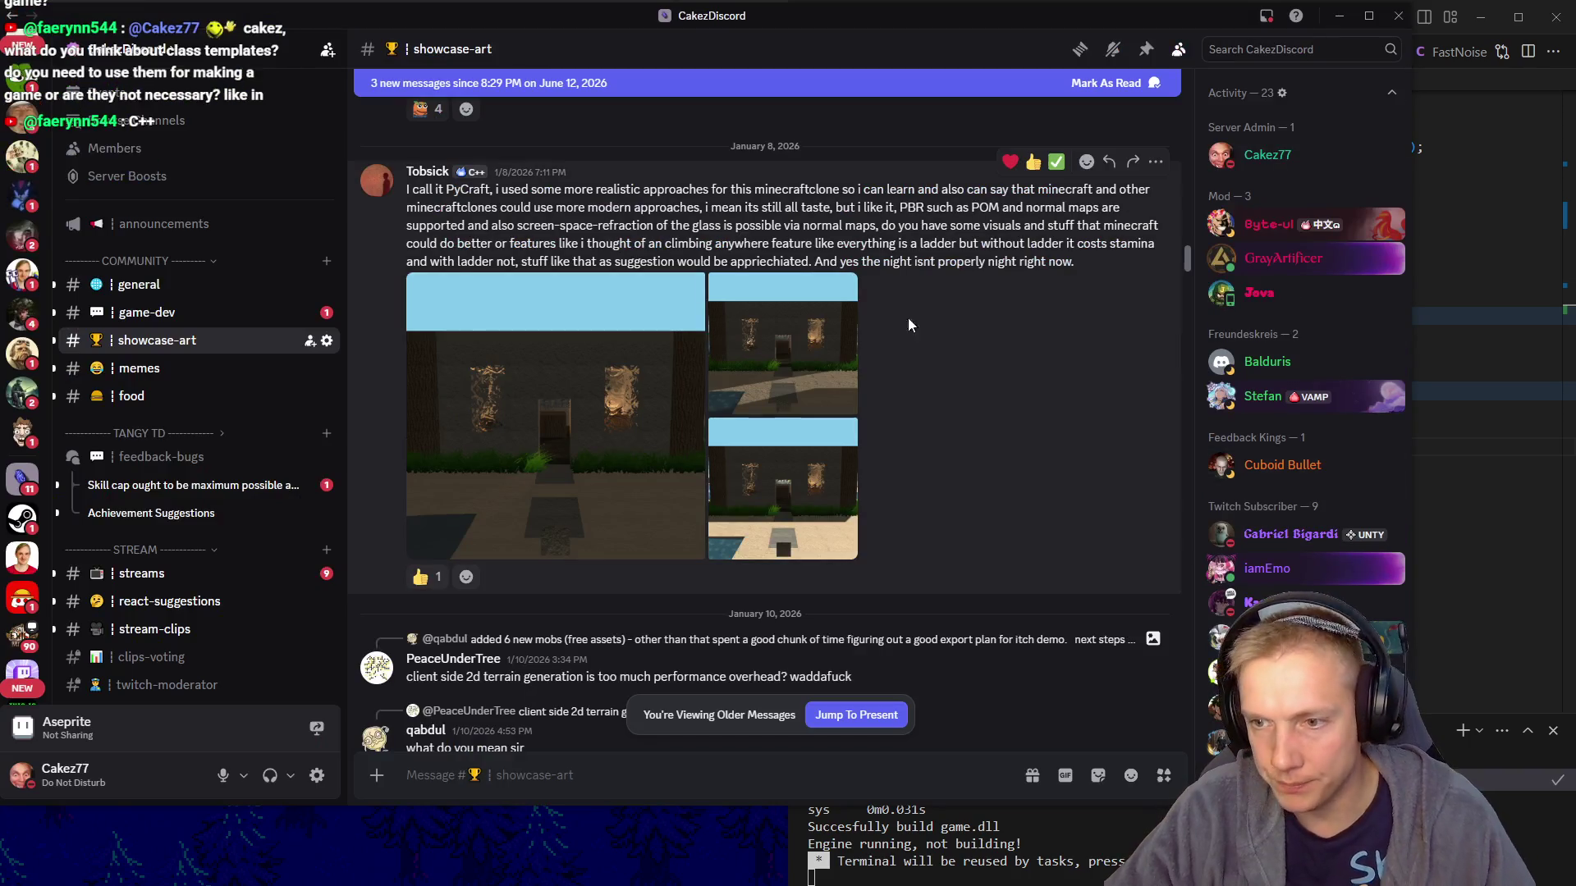